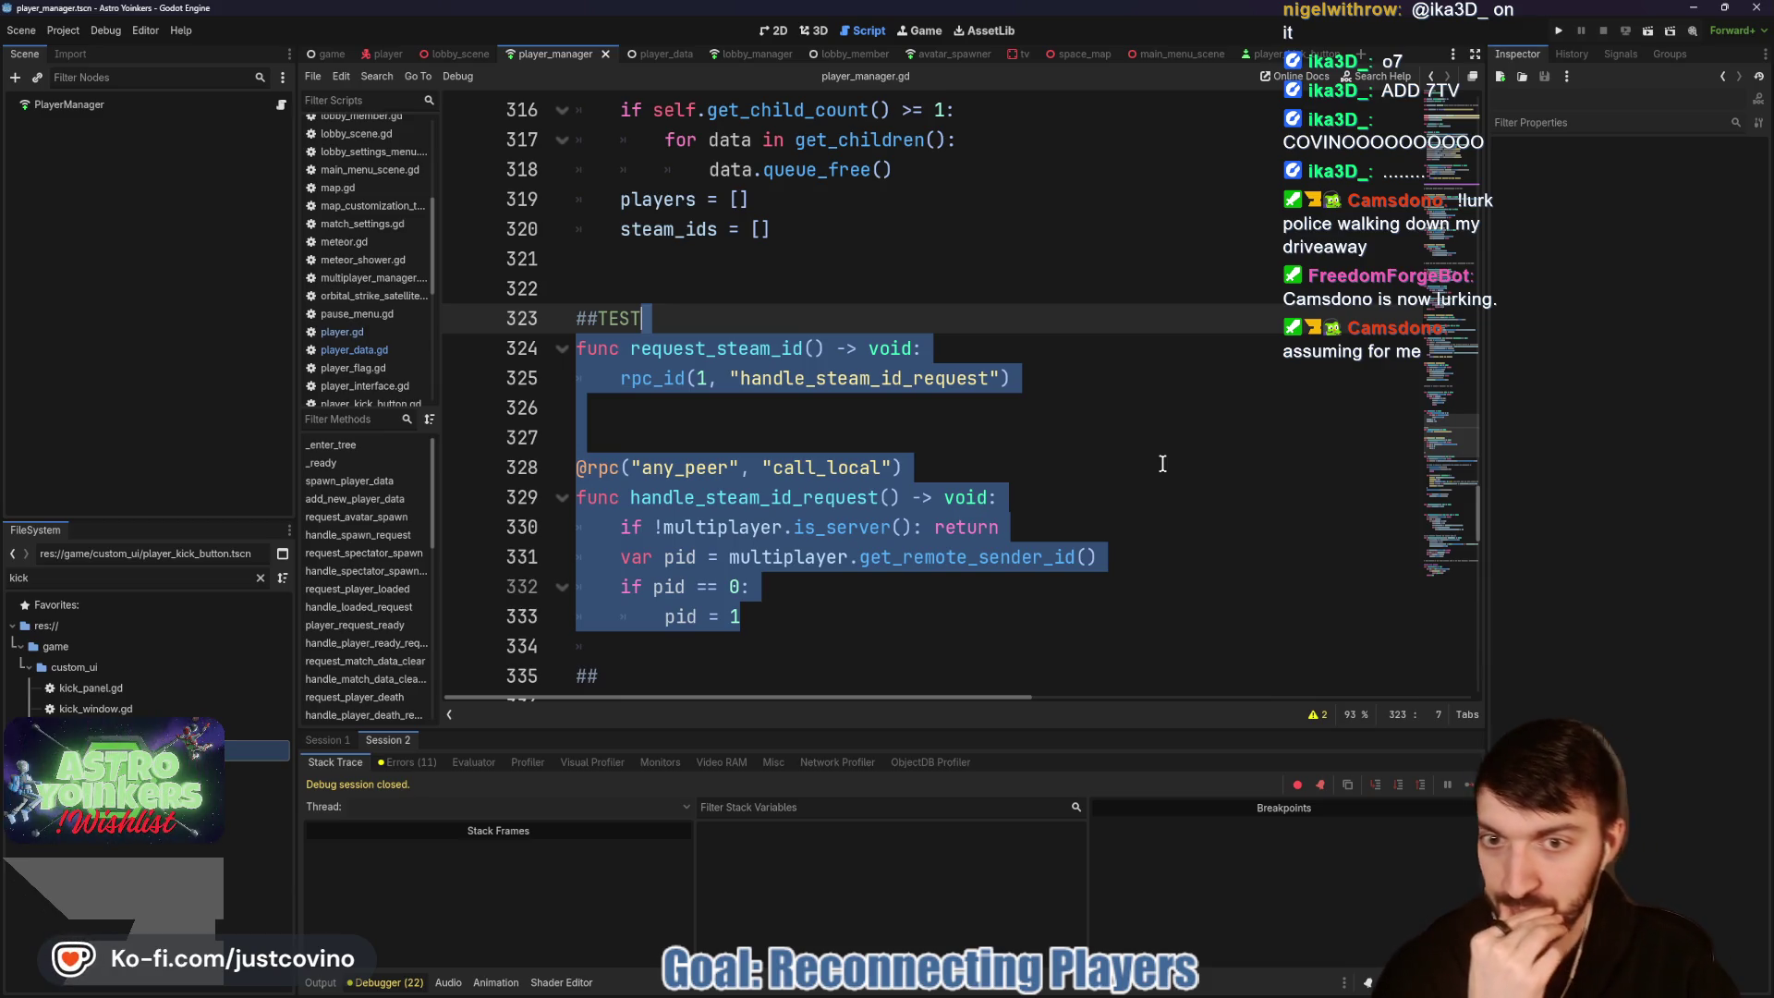
Step: Scroll through player_manager.gd and select the #region Enet Testing block to review it
scroll(867, 485, "down", 2)
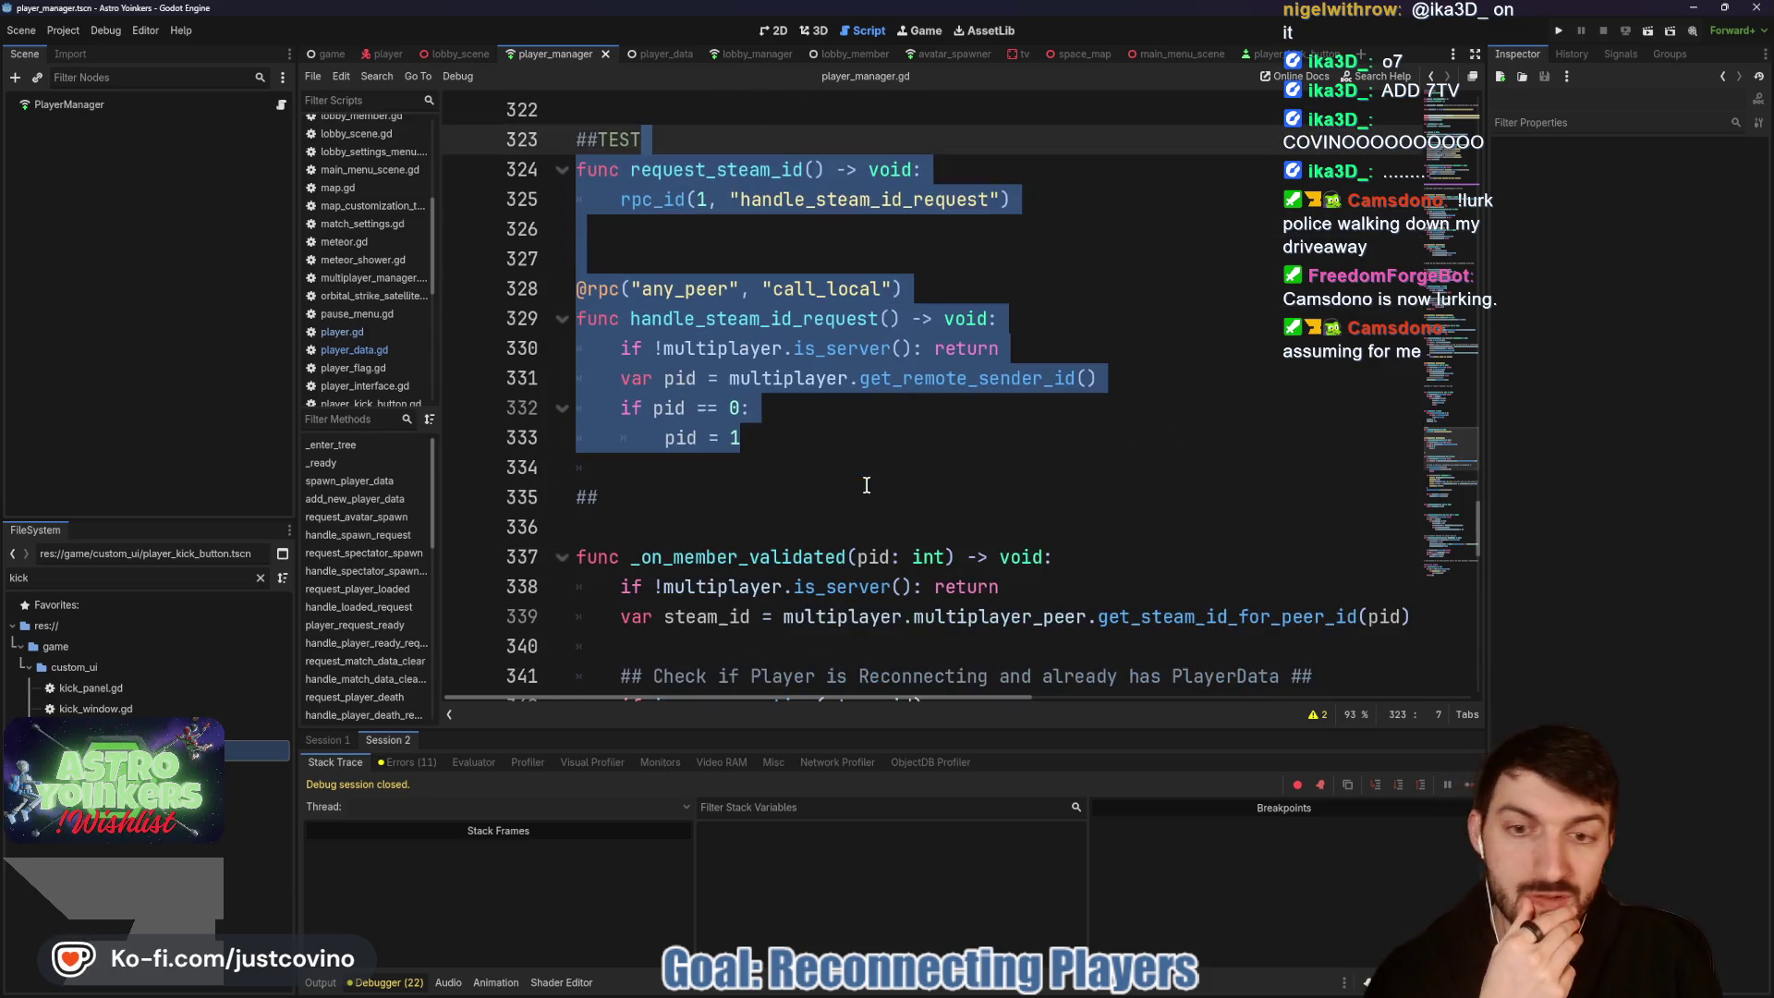
left_click(799, 445)
scroll(781, 445, "down", 15)
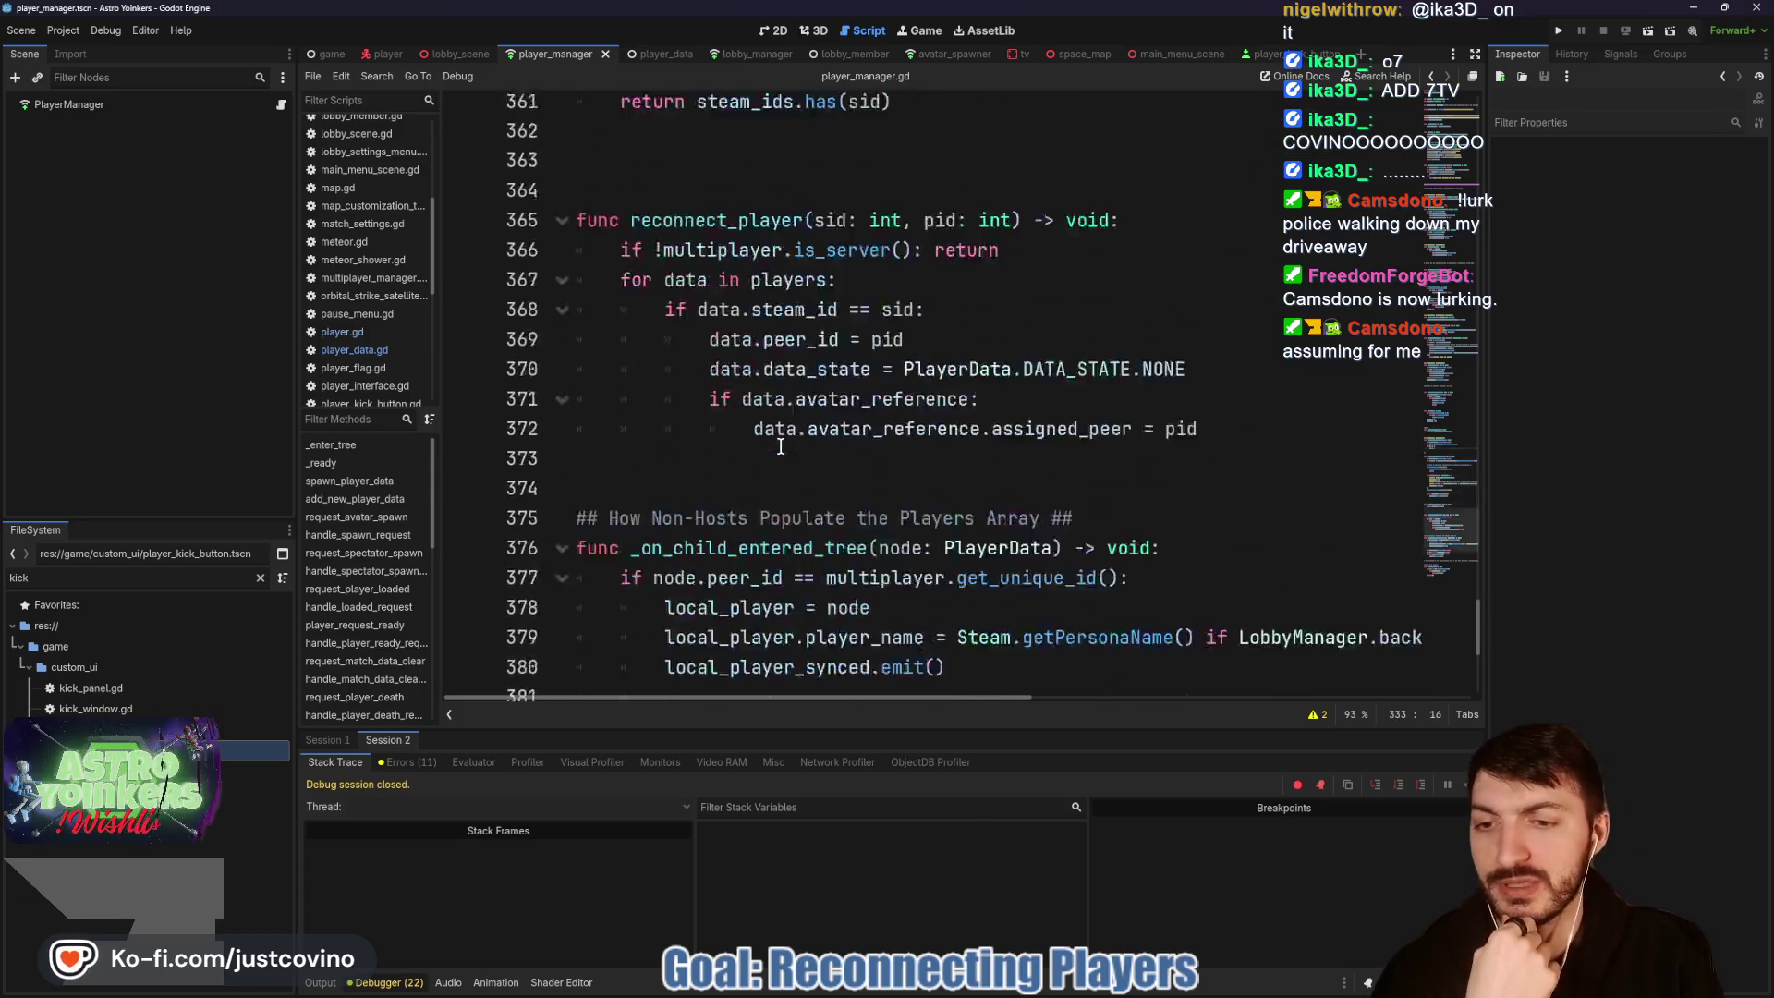
left_click_drag(846, 644, 576, 497)
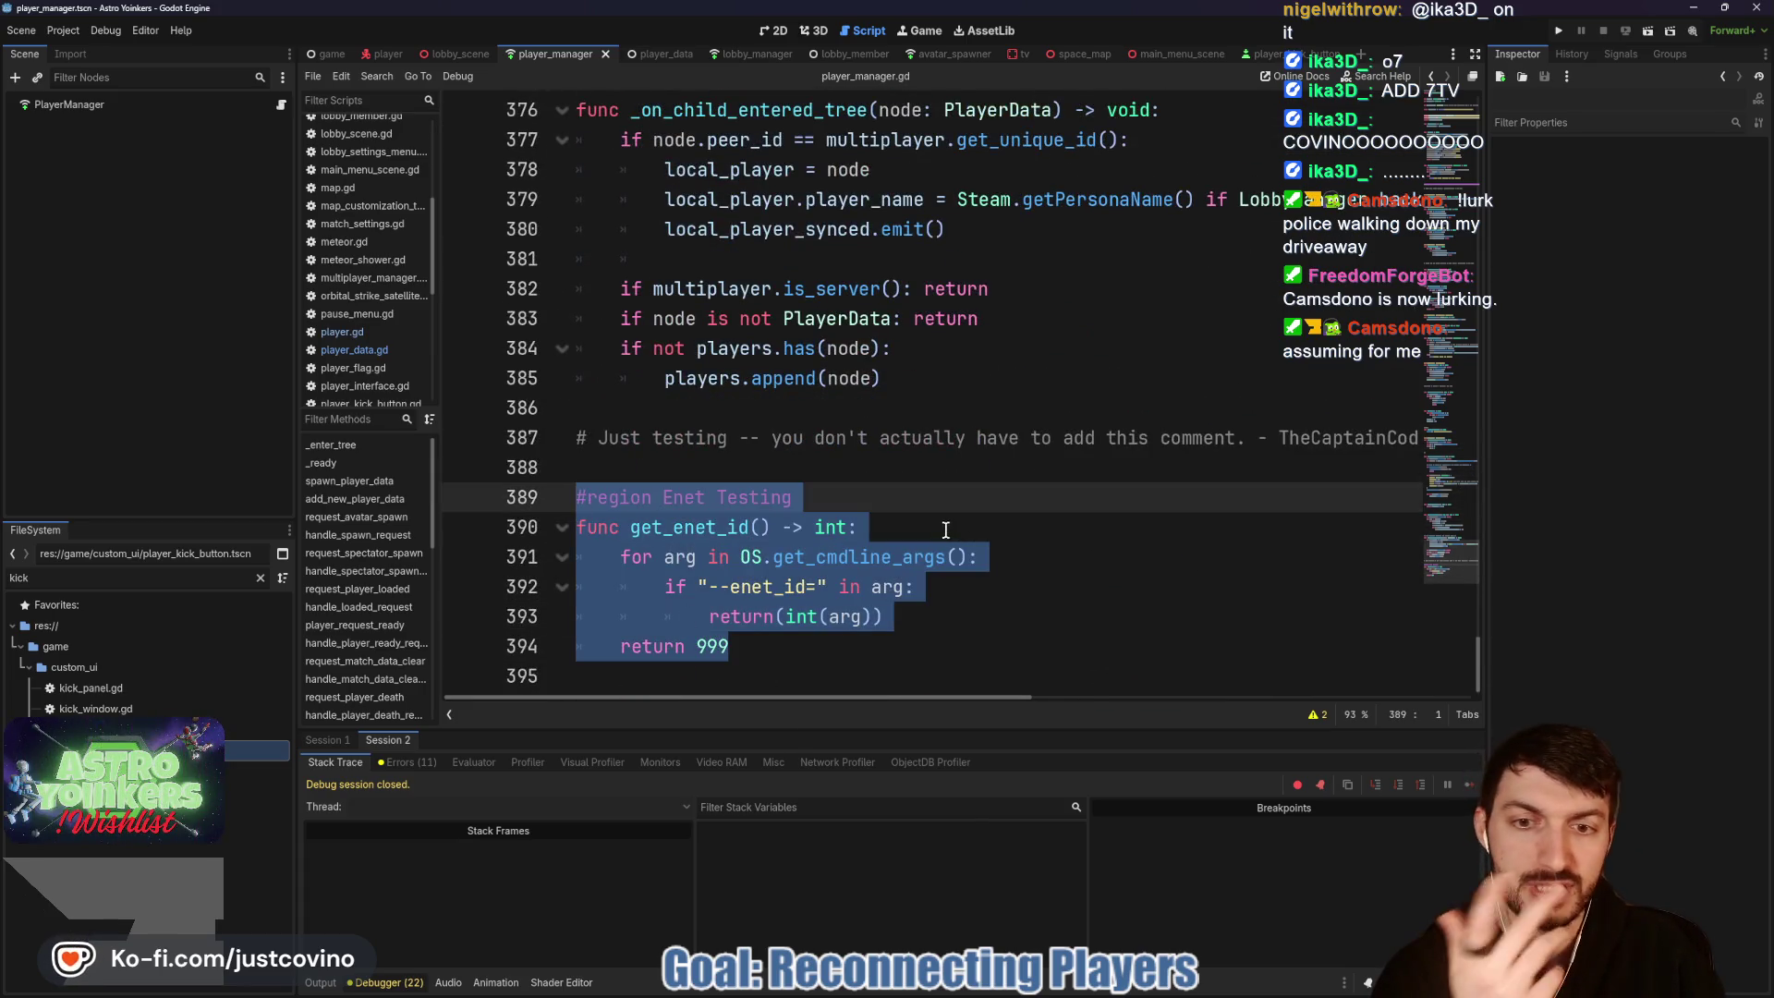
left_click(846, 558)
scroll(951, 566, "up", 1)
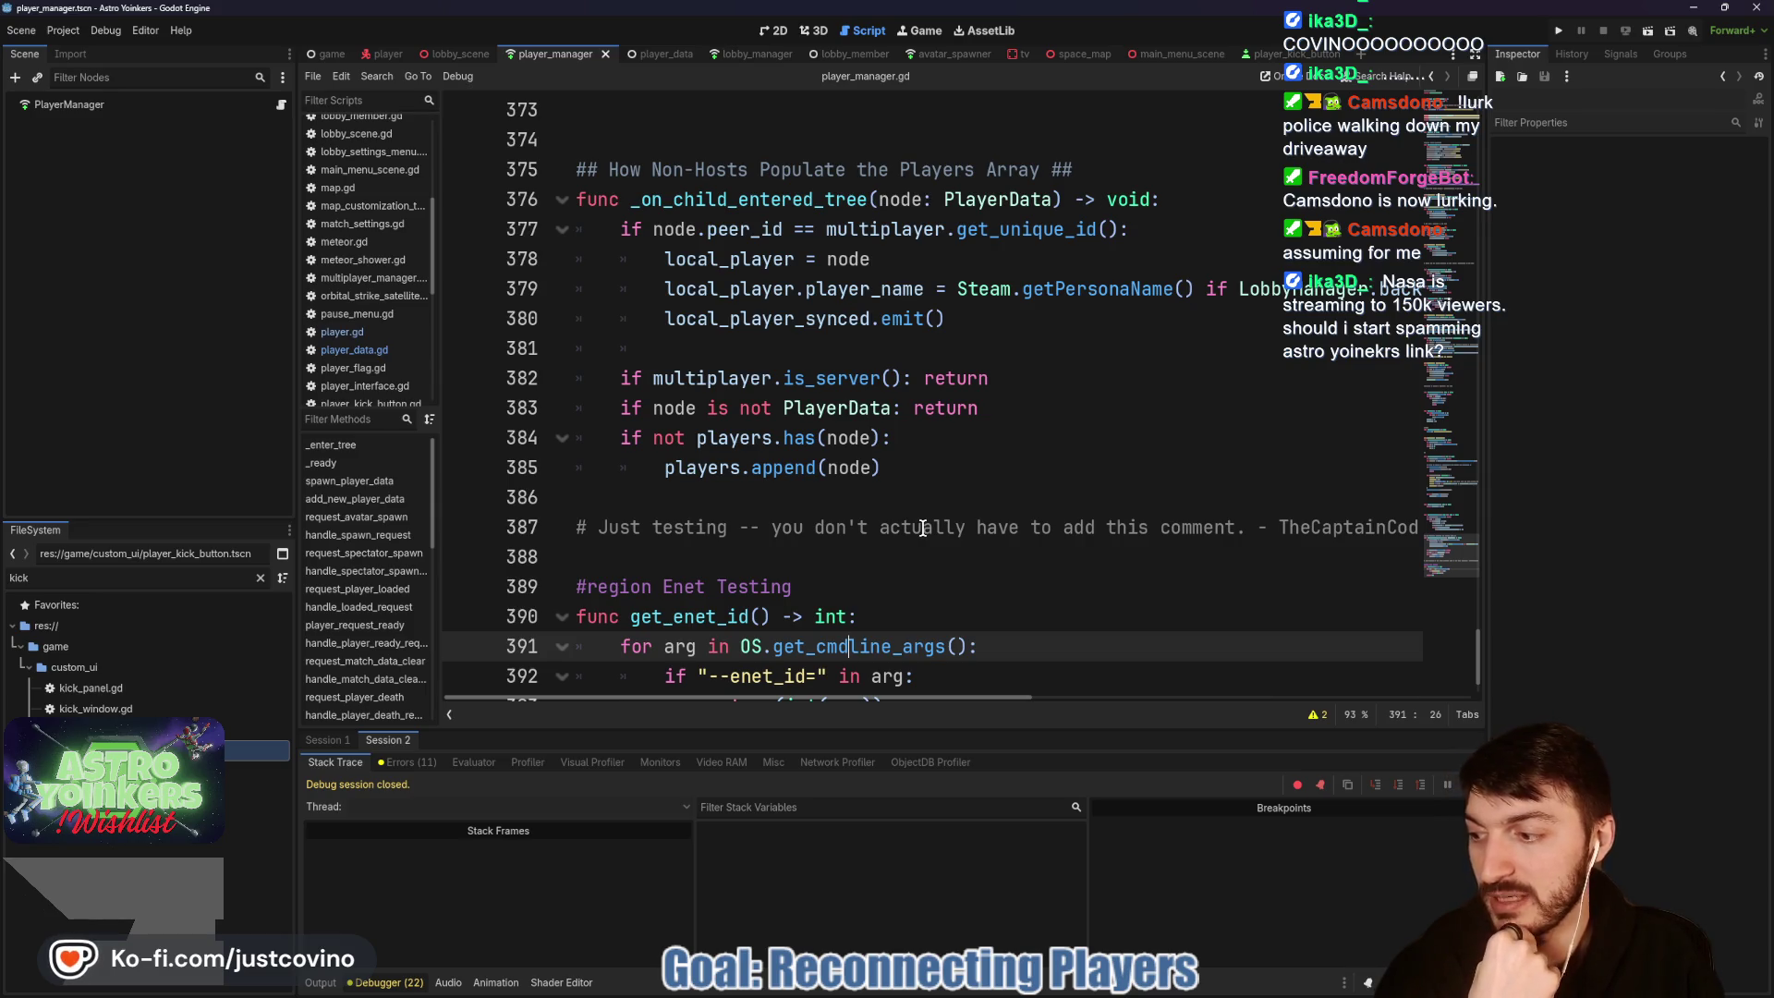
Step: Look over lines 381–383, then bring up the Astro Yoinkers store page in Steam
left_click(891, 408)
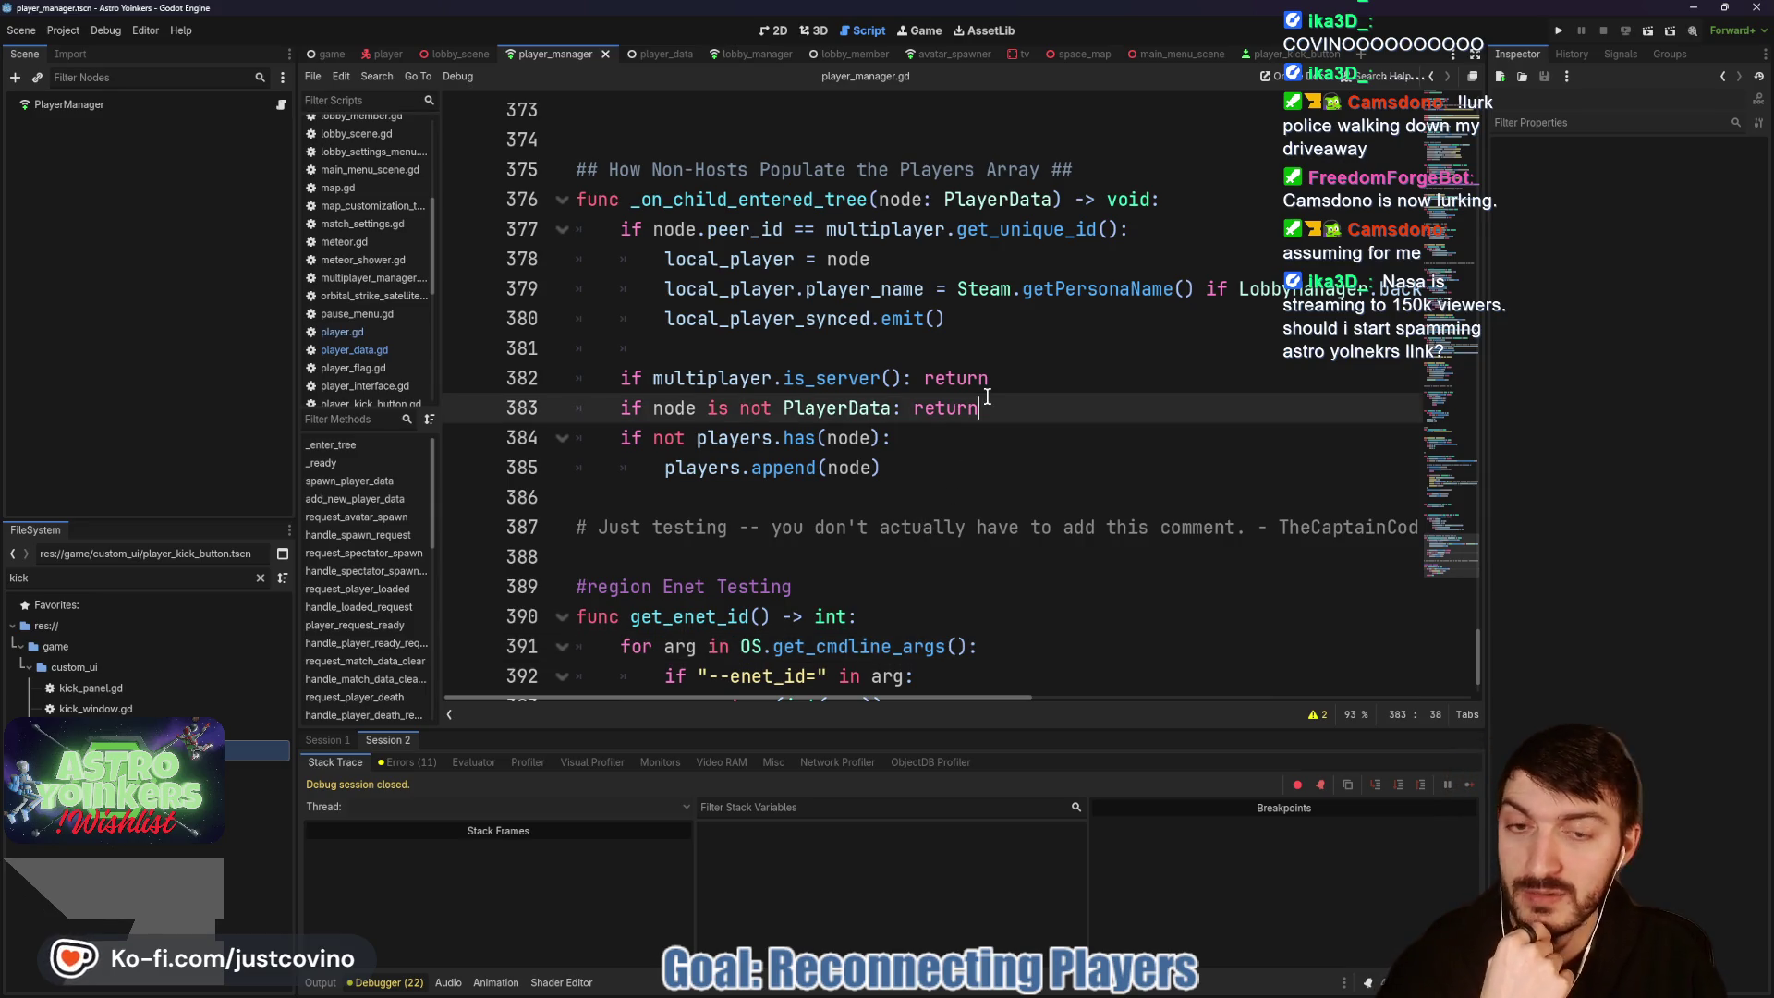
left_click(889, 354)
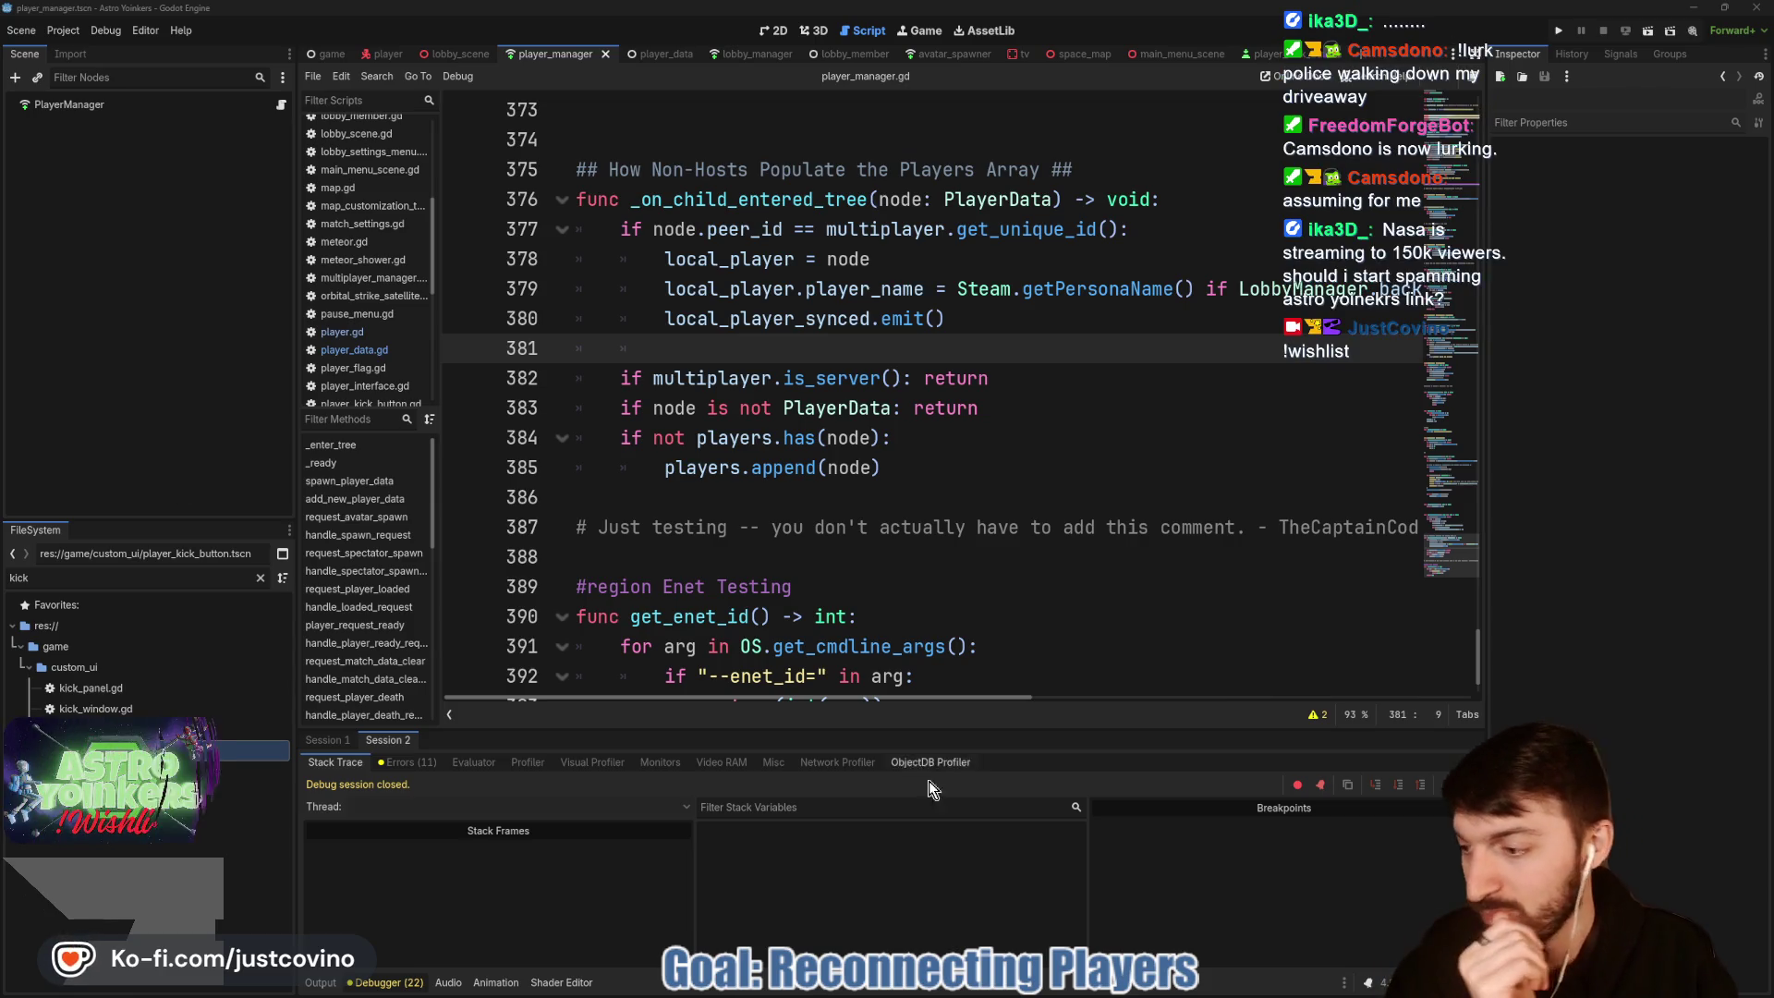
left_click(1046, 987)
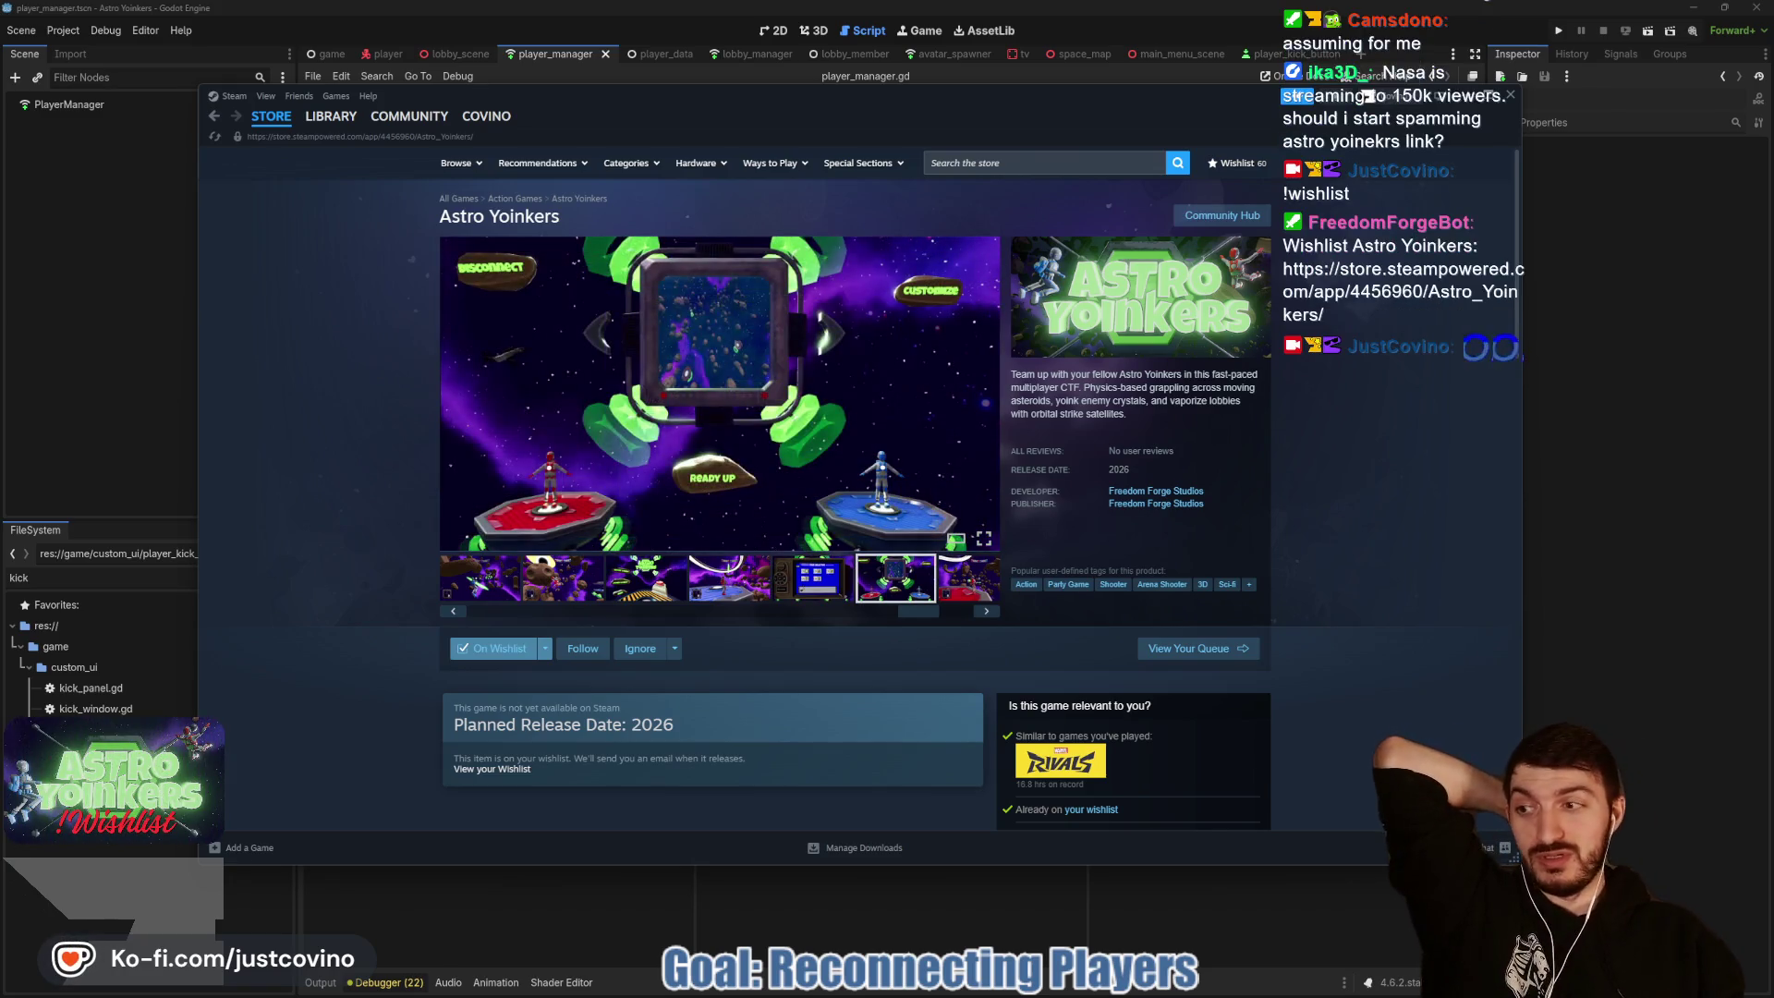
Step: Return to Godot's player_manager.gd and place the caret on empty line 386
left_click(1548, 461)
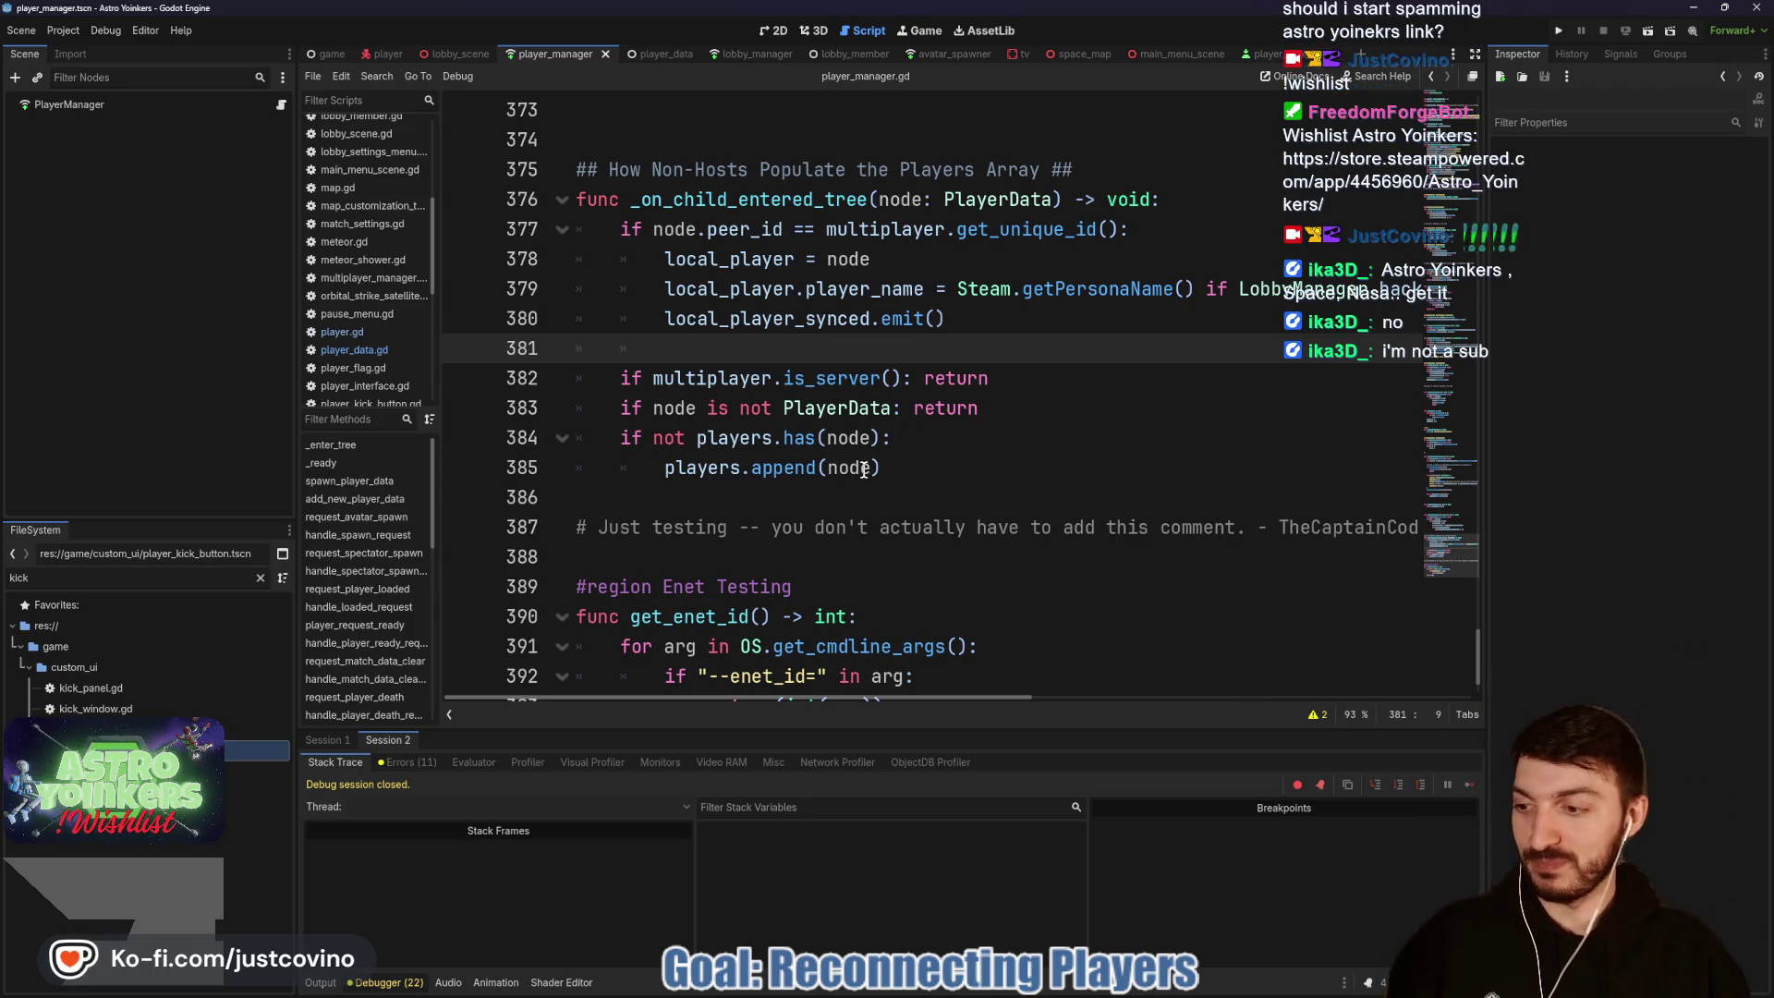
left_click(889, 508)
key("ctrl+s")
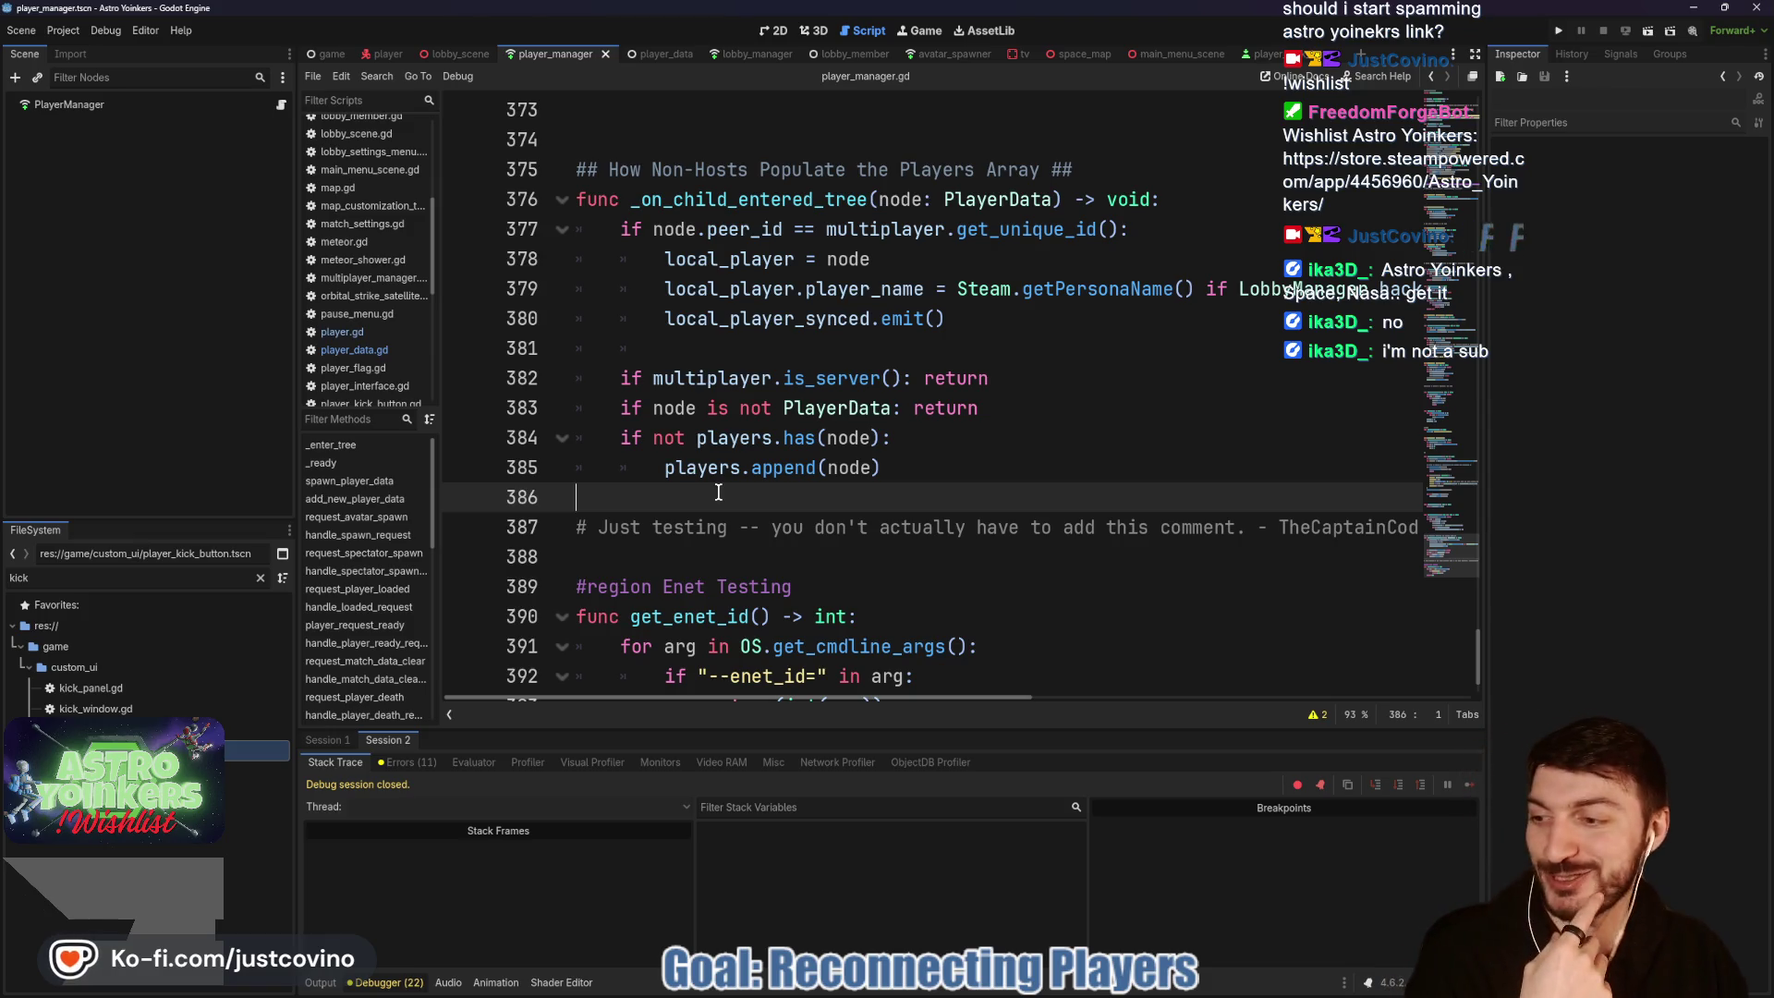
scroll(811, 499, "up", 1)
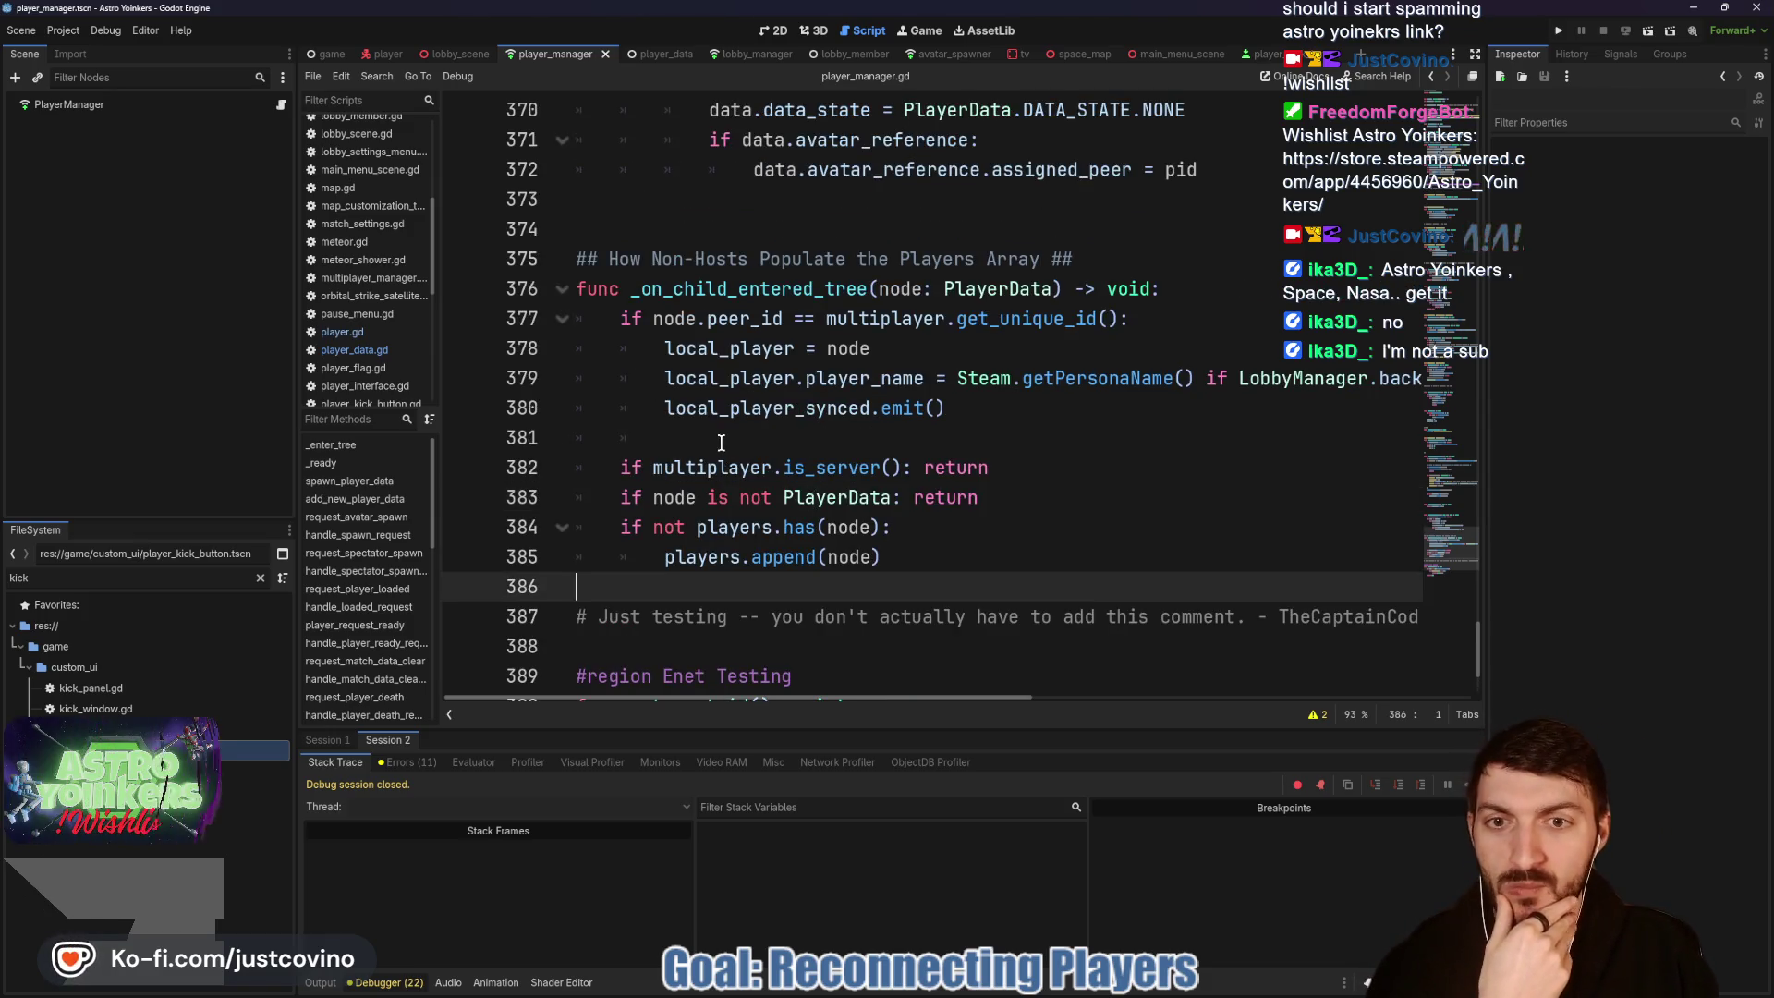
left_click(608, 438)
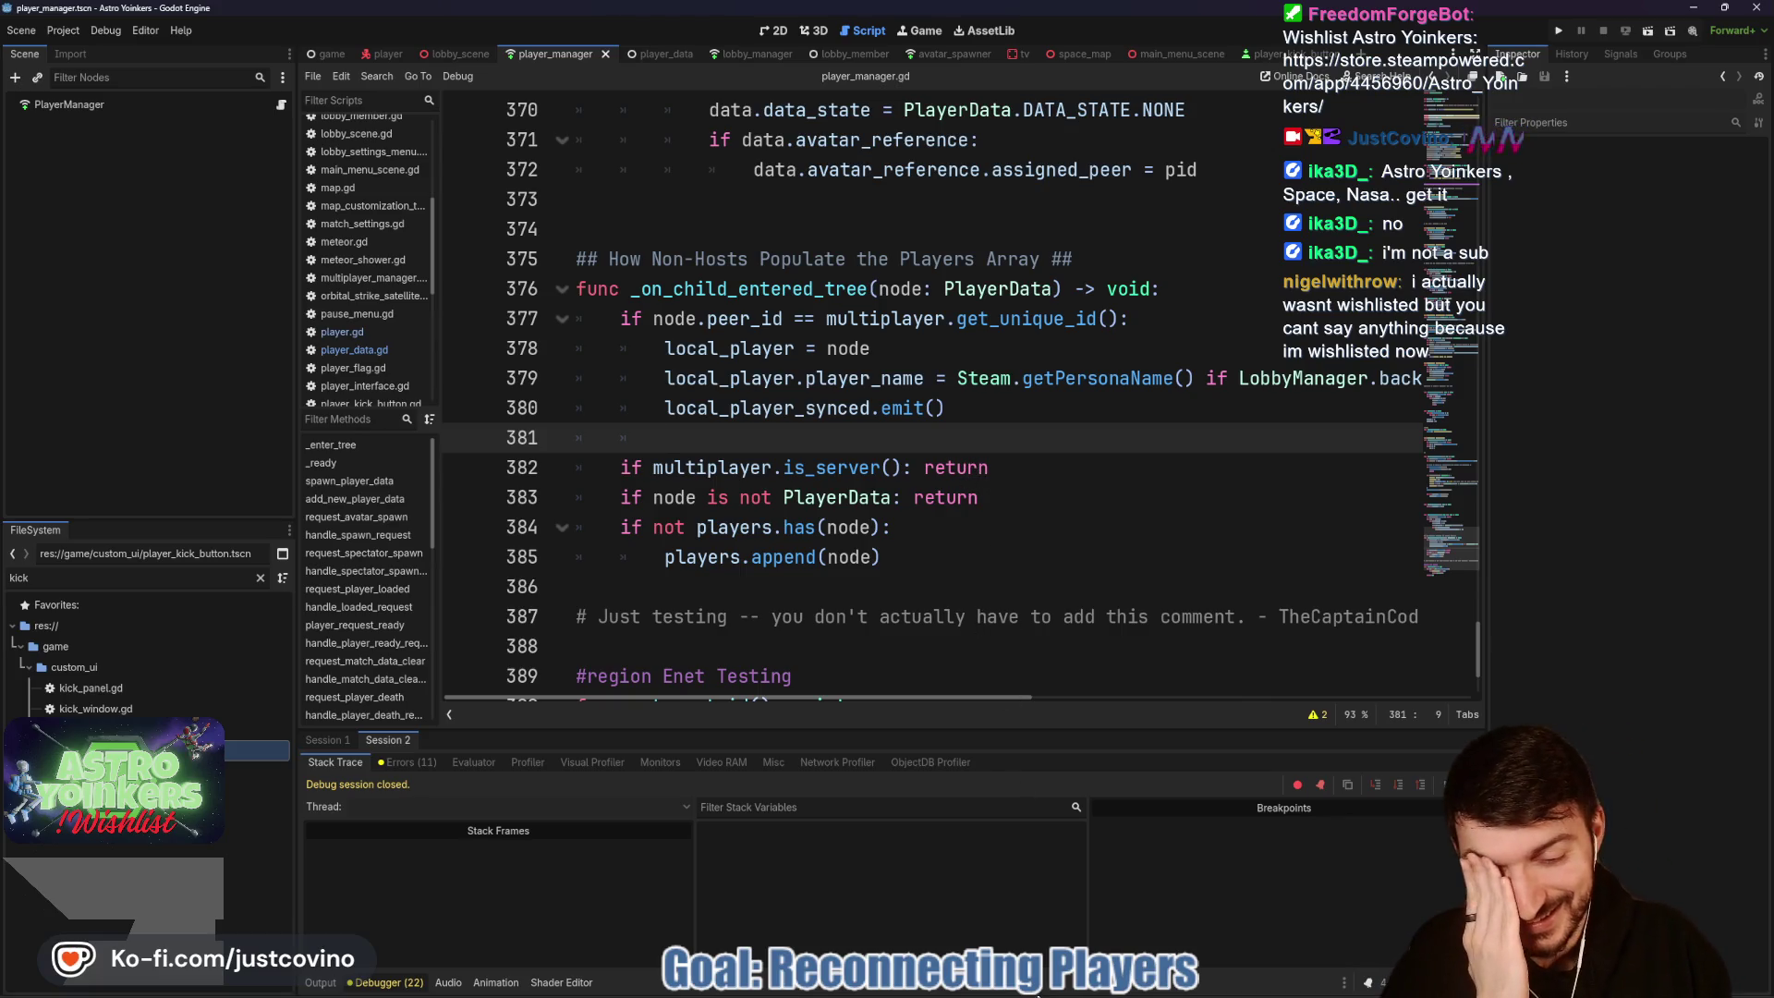
mouse_move(1037, 989)
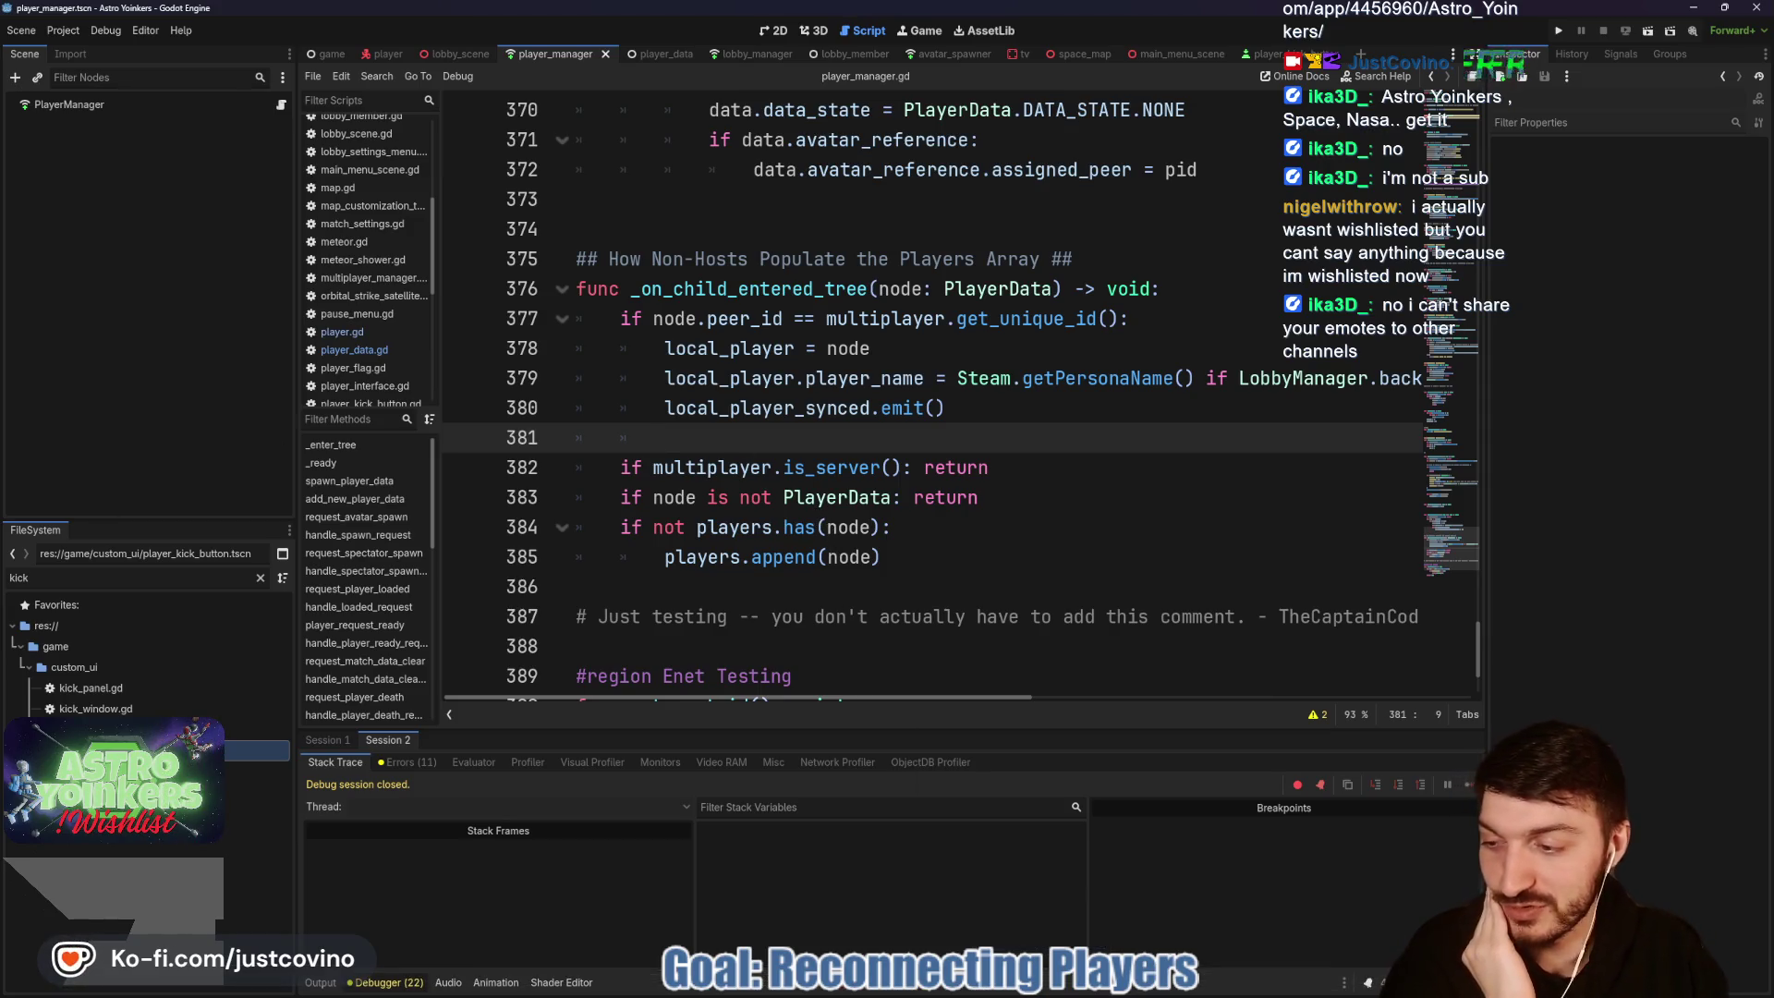
left_click_drag(496, 201, 762, 160)
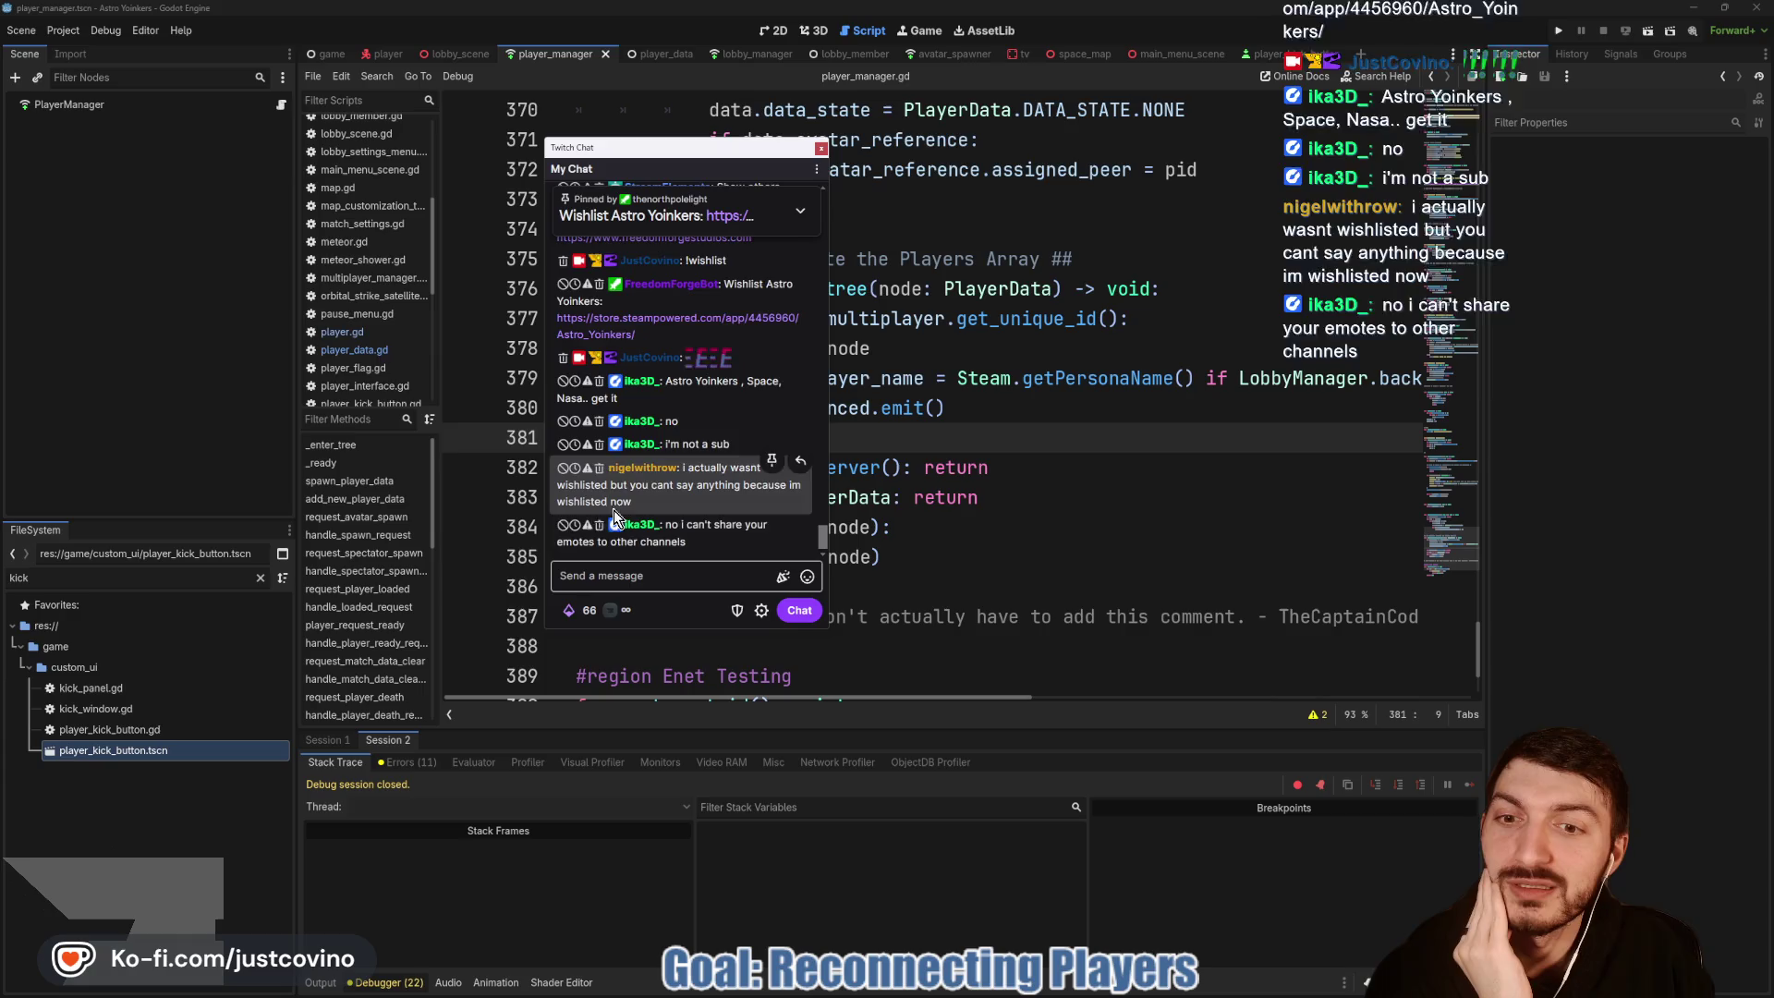
left_click_drag(685, 146, 0, 222)
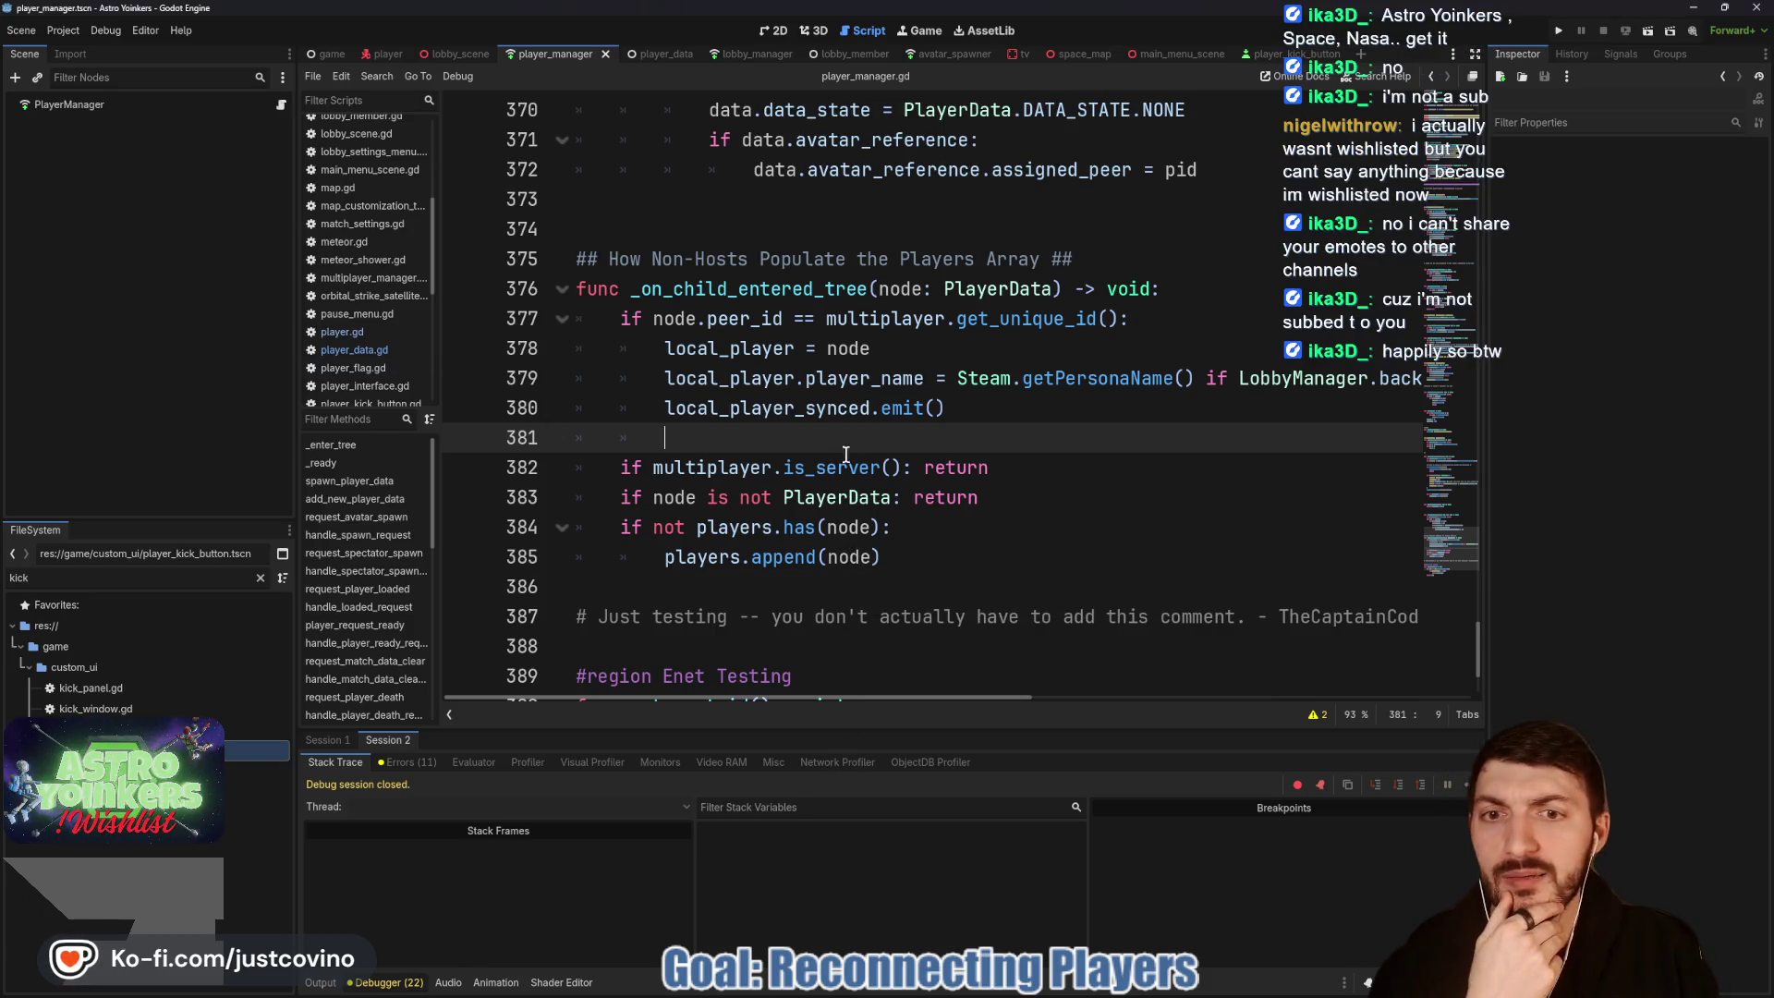
scroll(958, 497, "up", 3)
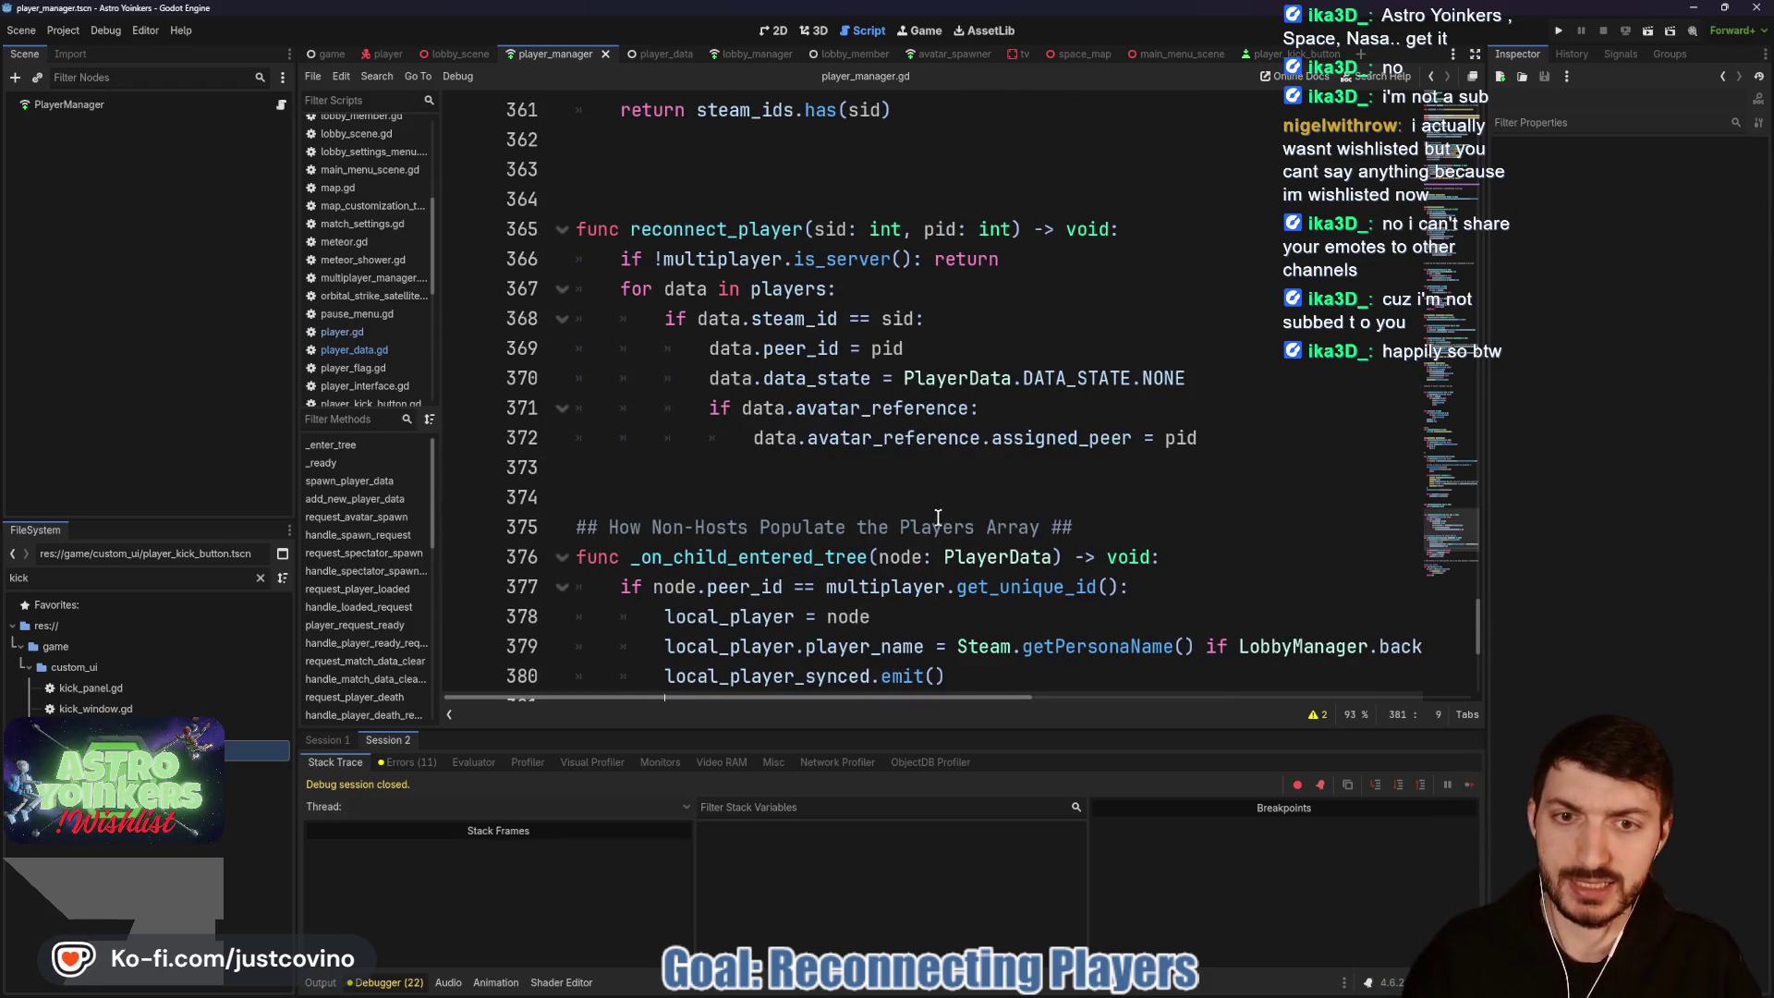
scroll(937, 513, "up", 1)
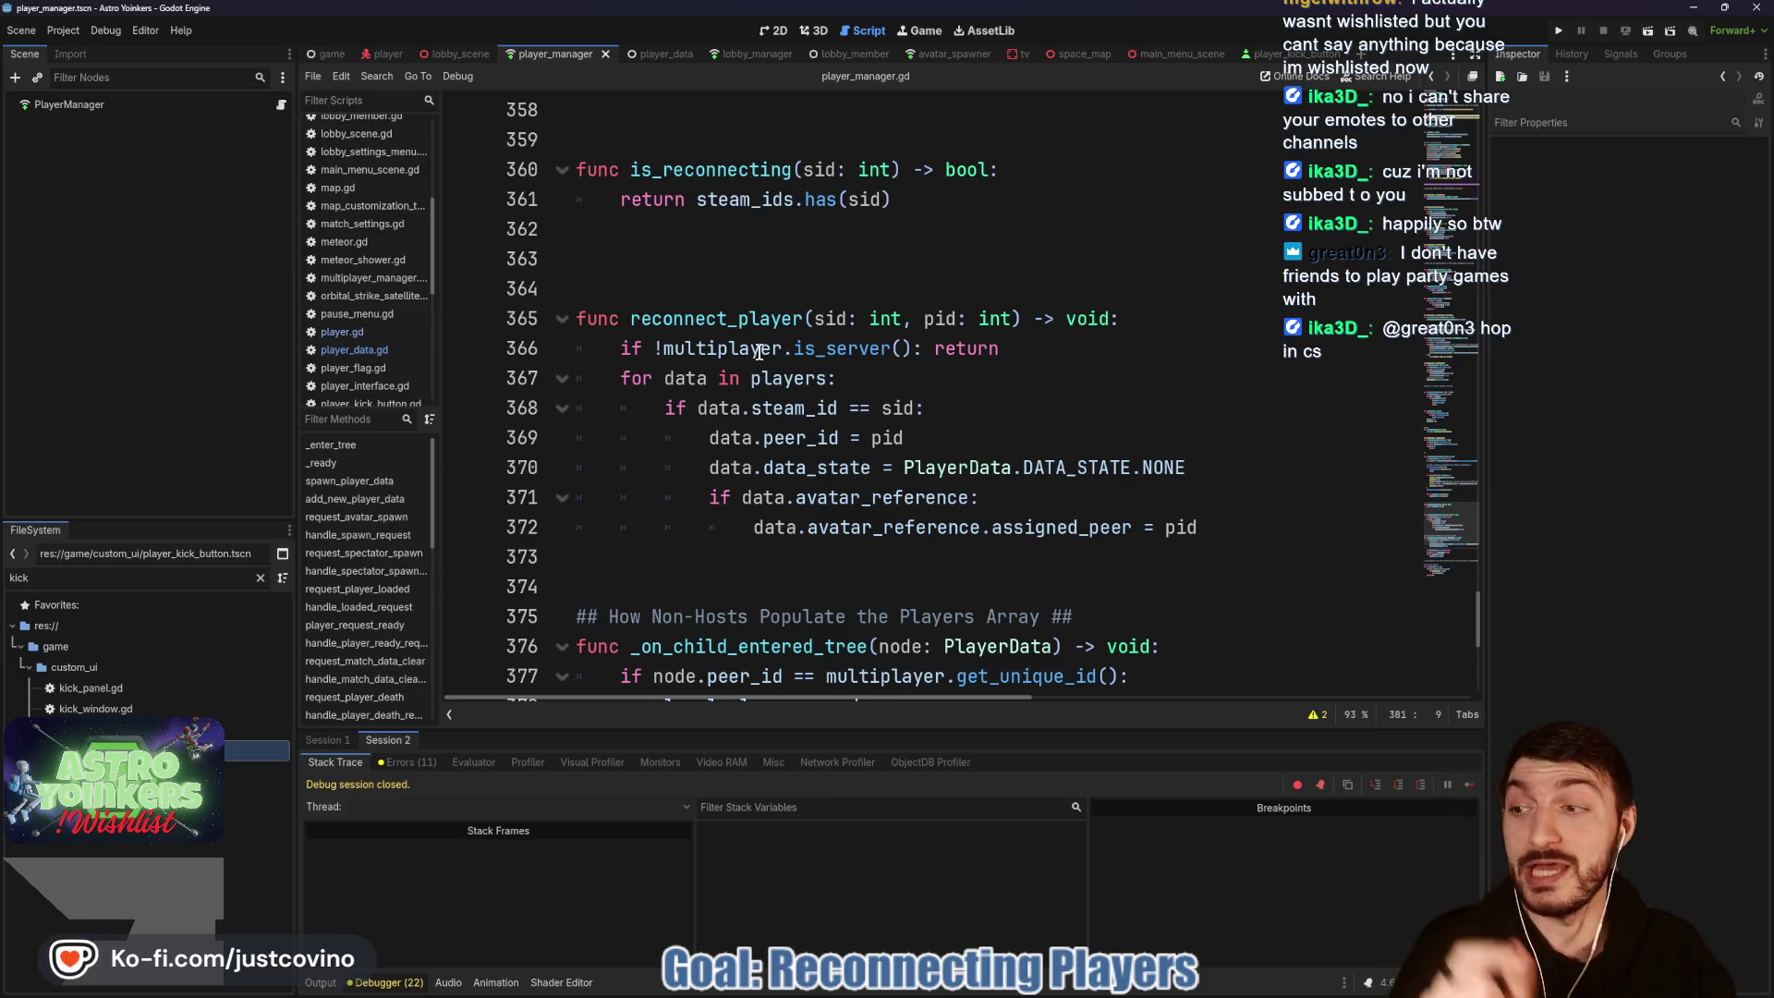
Step: Delete blank line 363 between is_reconnecting and reconnect_player, then save player_manager.gd
mouse_move(758, 353)
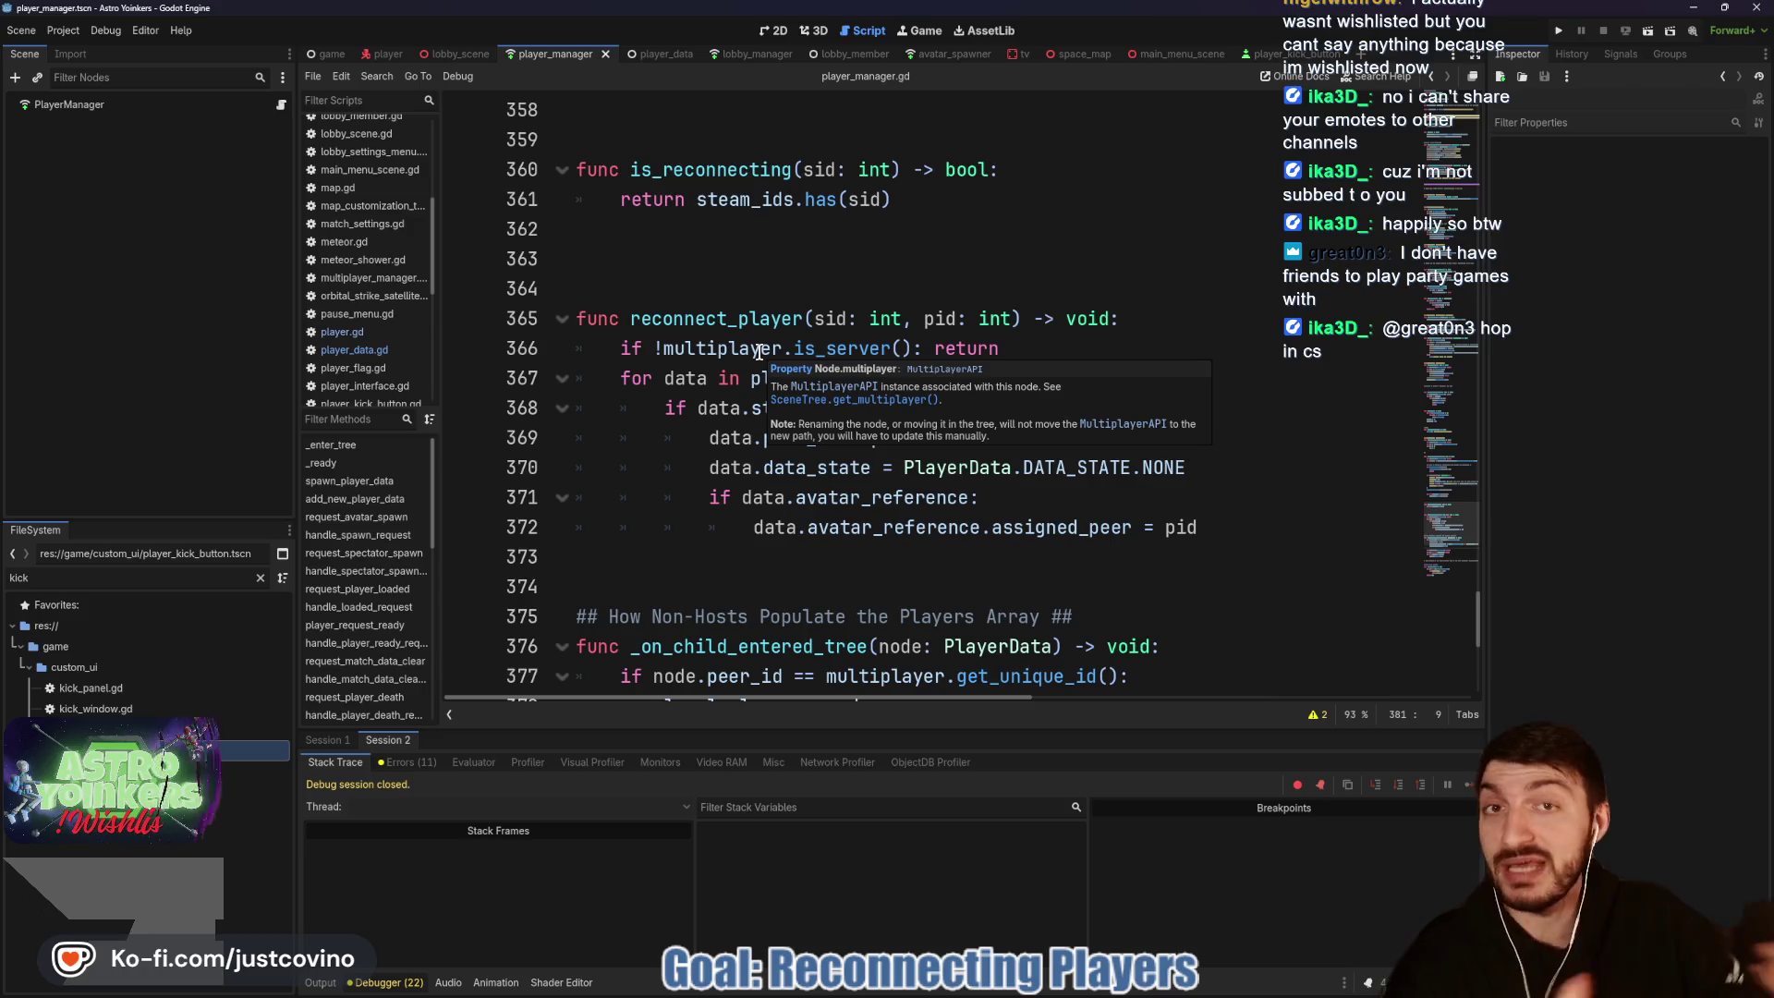
left_click(746, 267)
key("BackSpace")
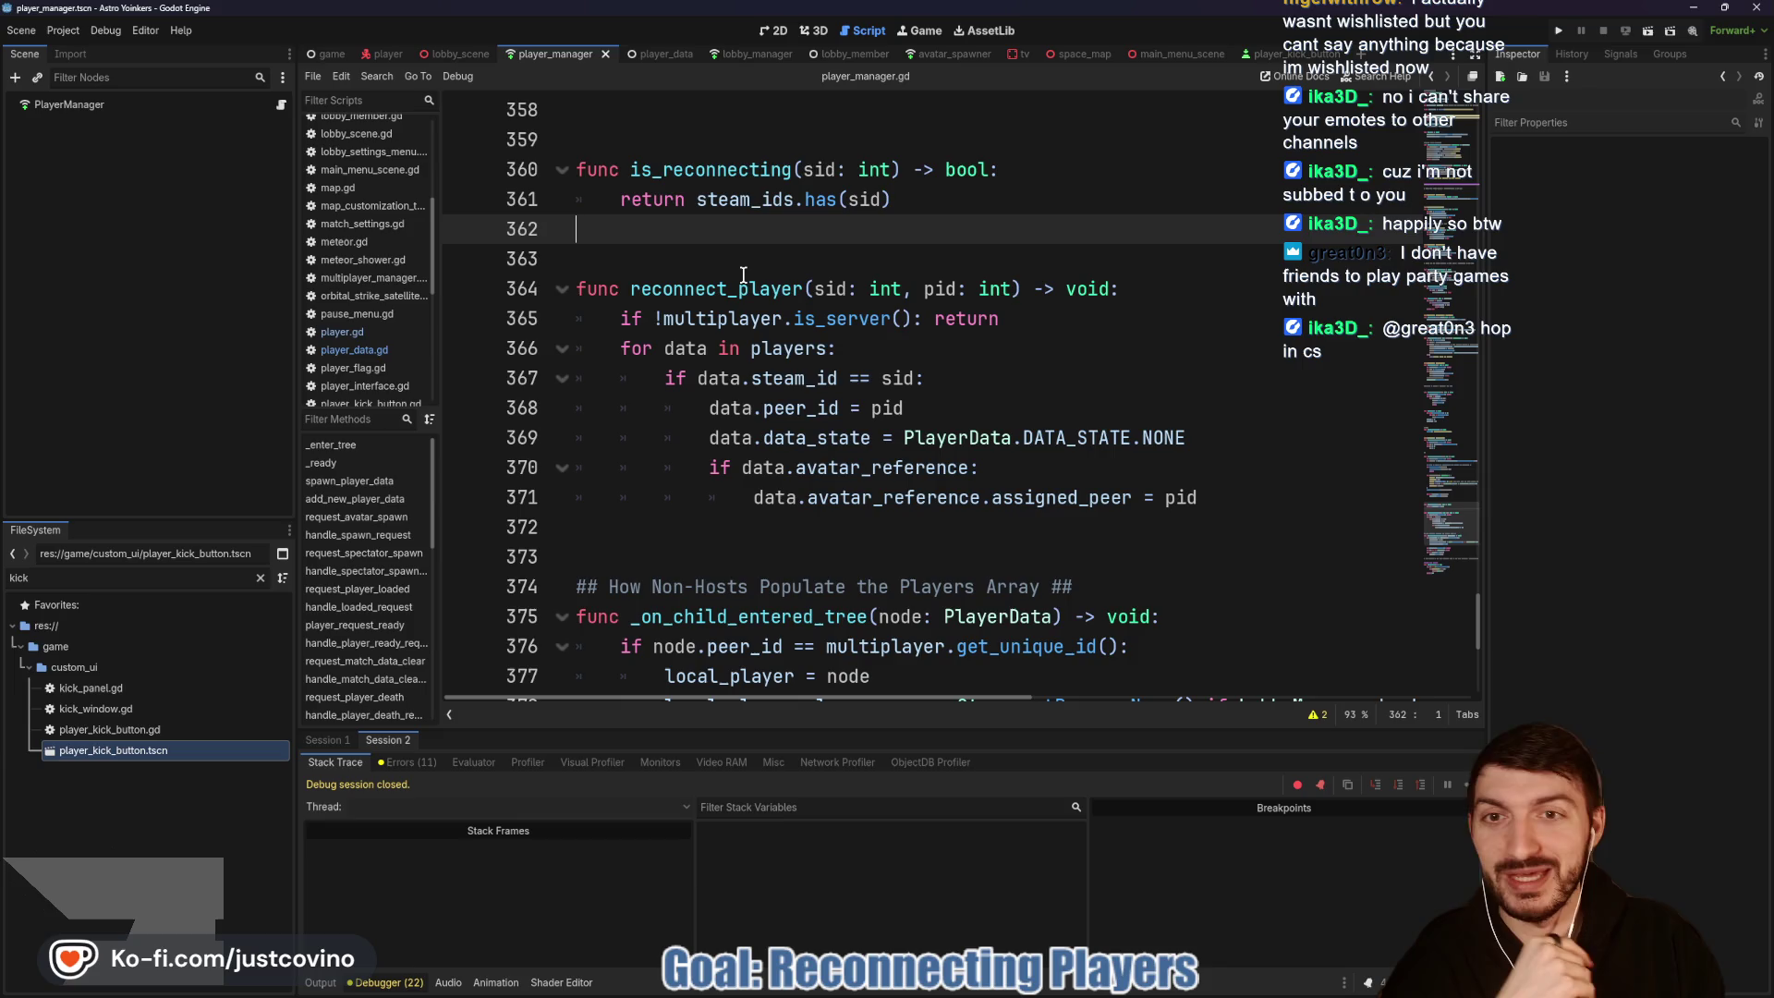
key("ctrl+s")
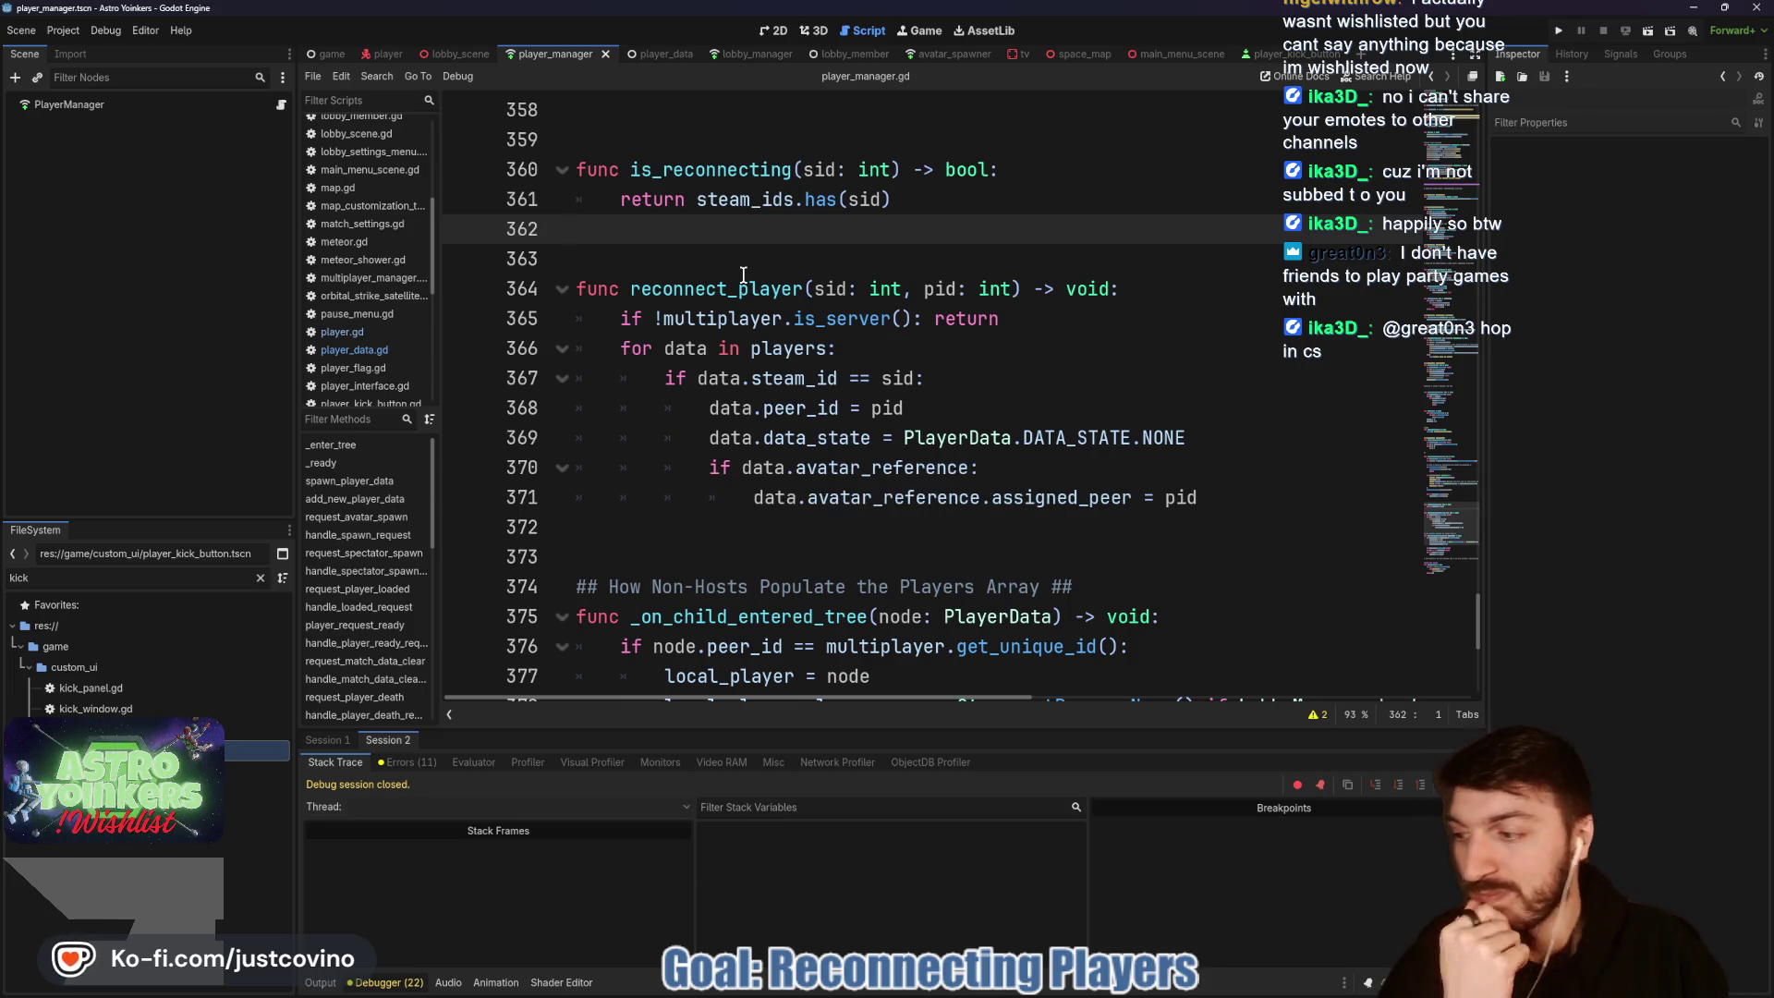
scroll(854, 326, "down", 1)
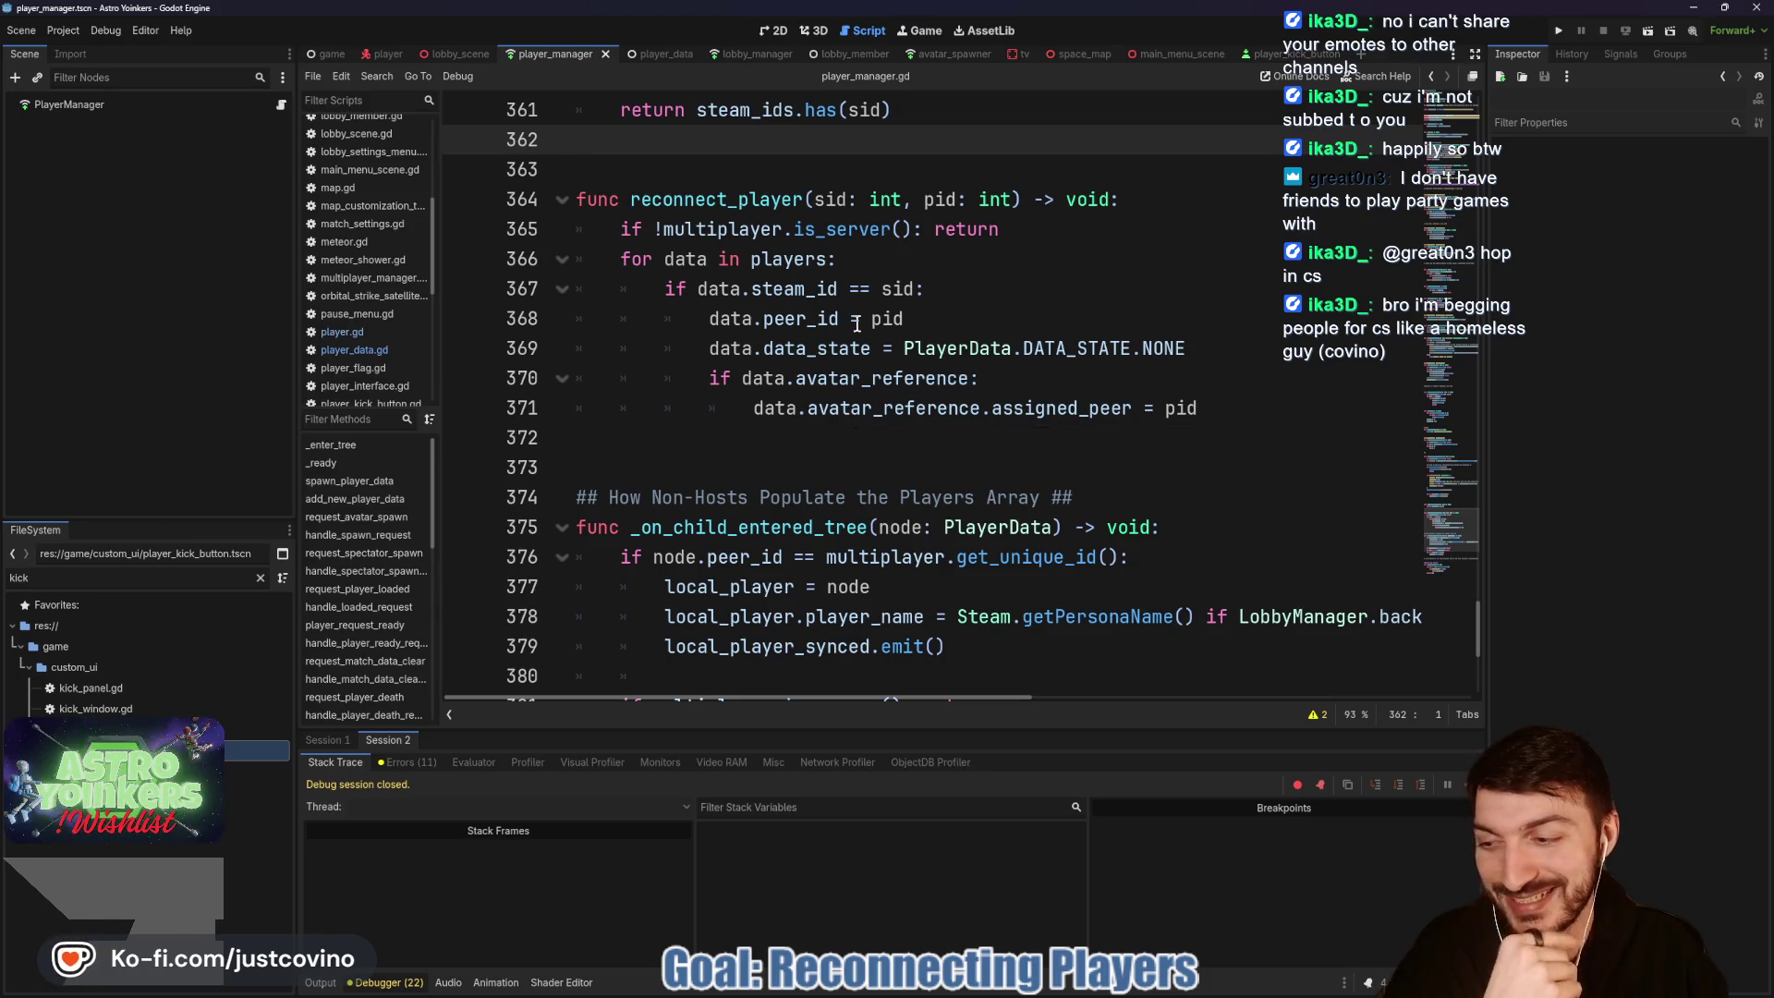
left_click(733, 442)
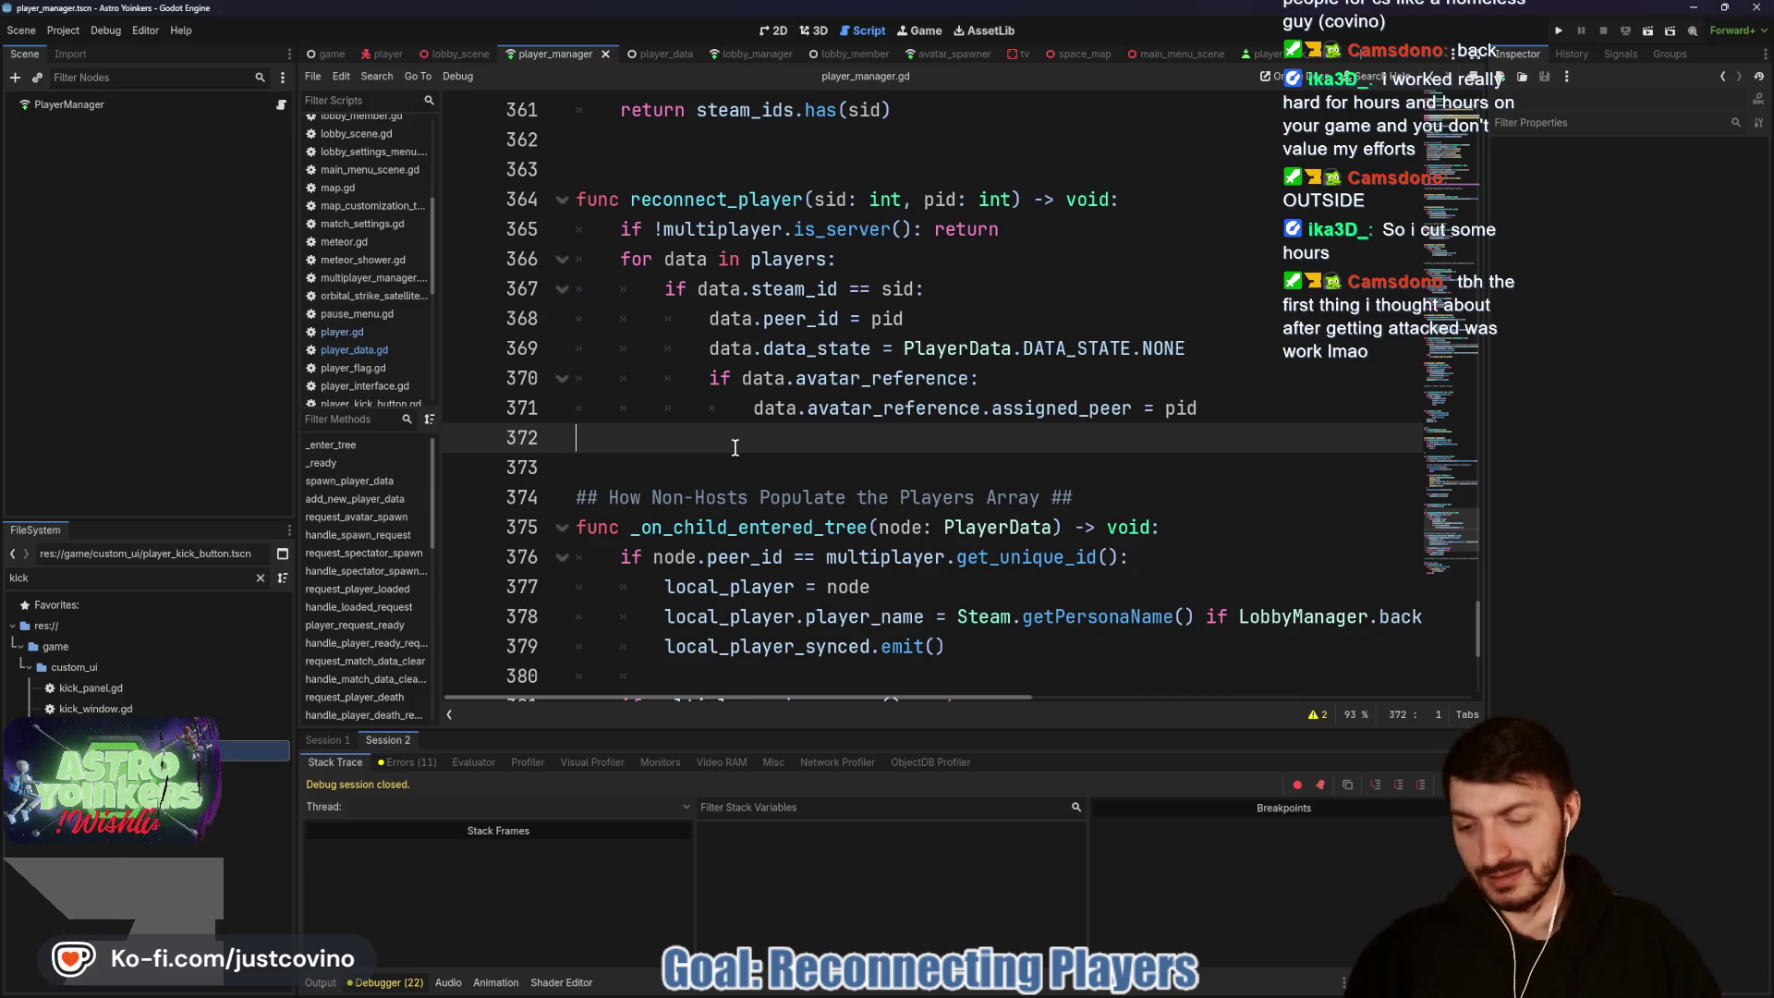
key("ctrl+s")
left_click(701, 453)
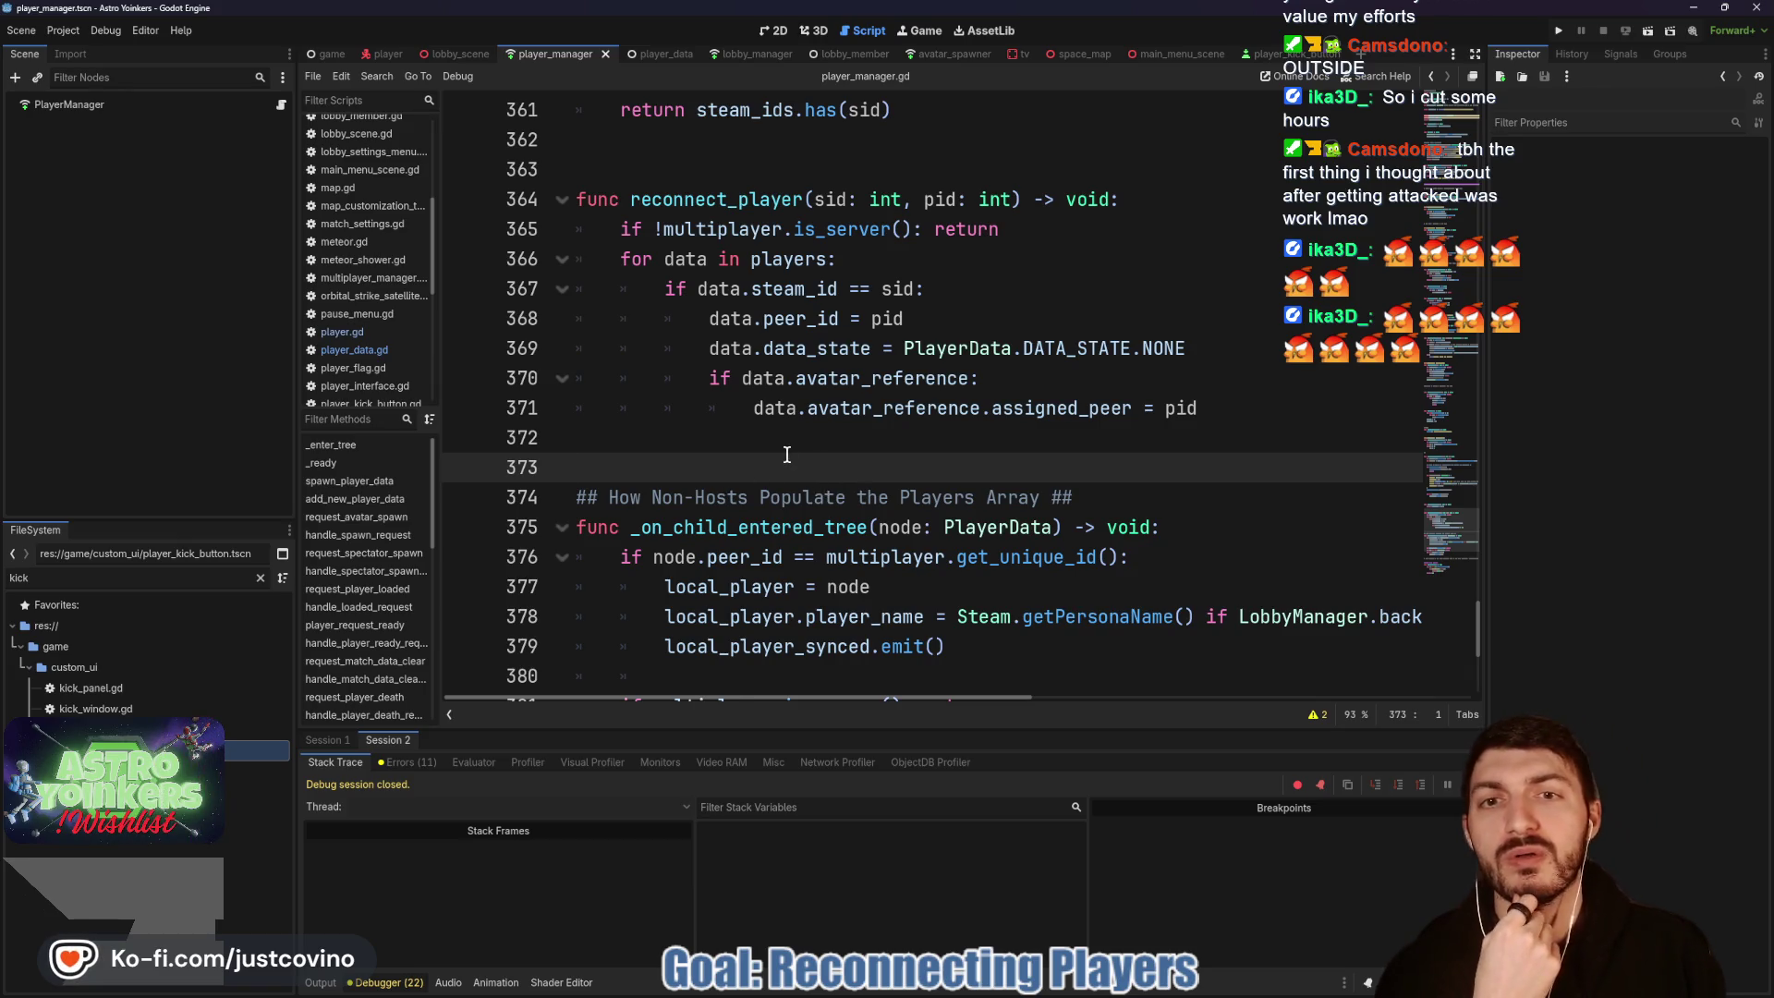
left_click(690, 433)
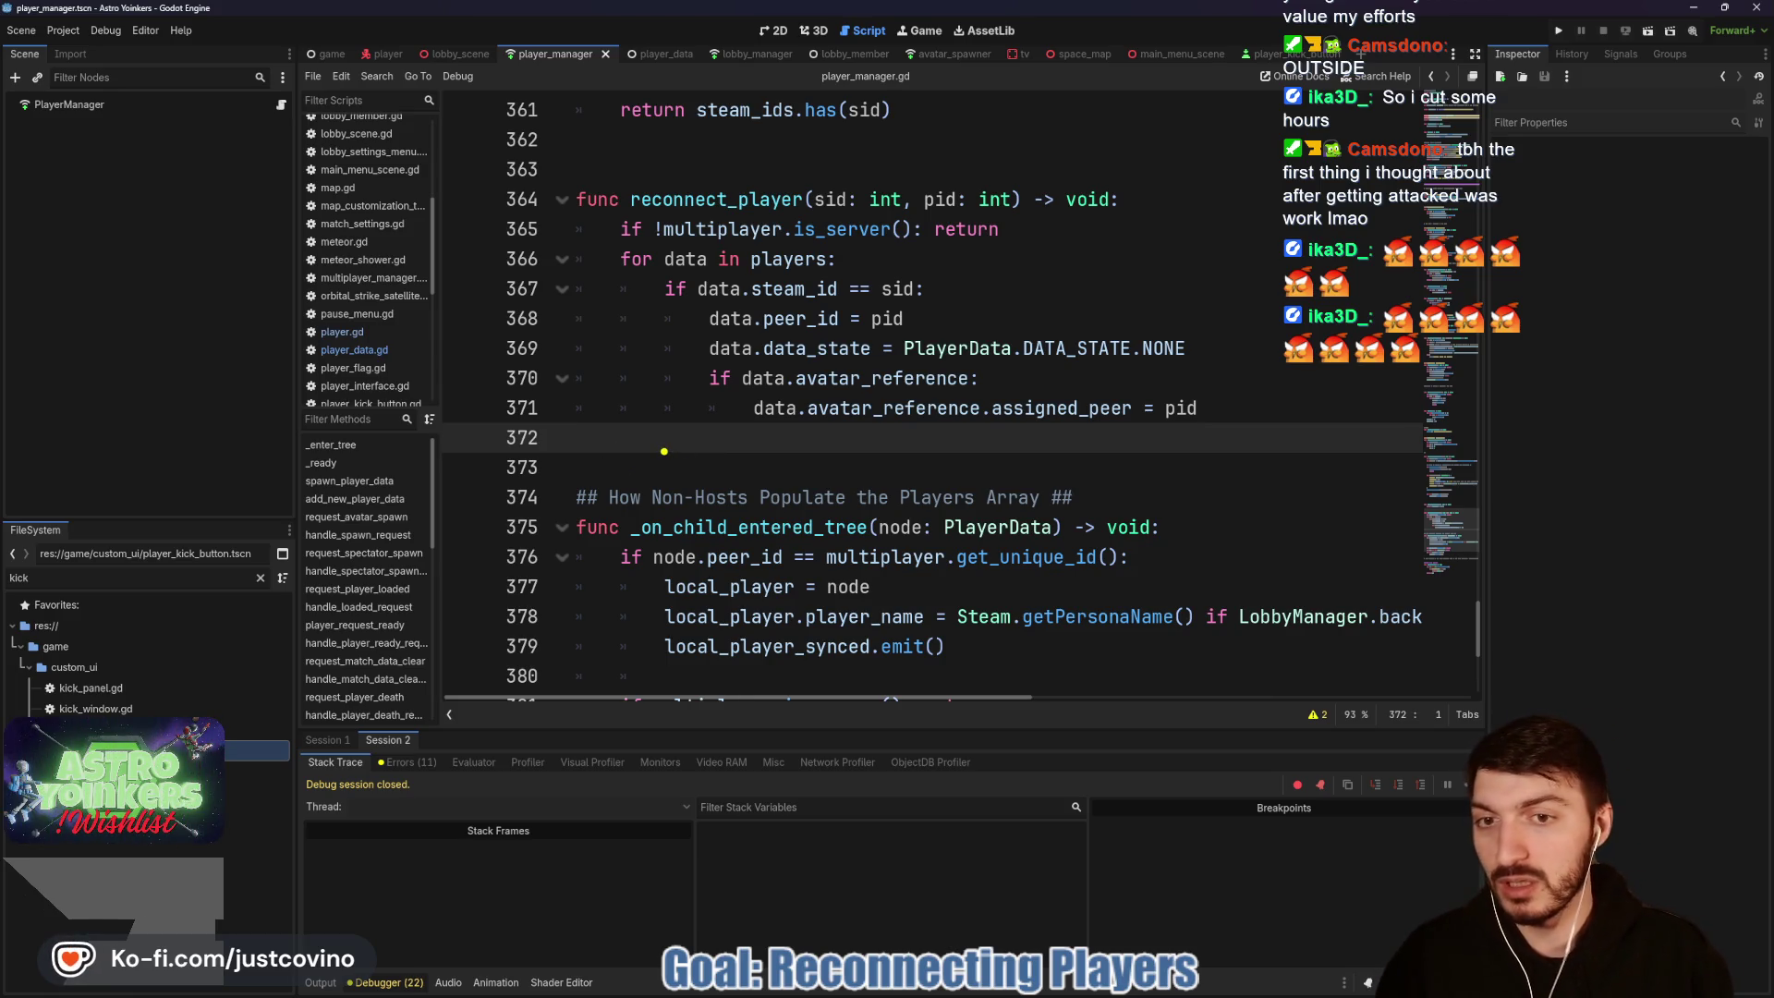
mouse_move(641, 445)
left_mouse_down()
mouse_move(748, 490)
mouse_move(600, 453)
left_mouse_up()
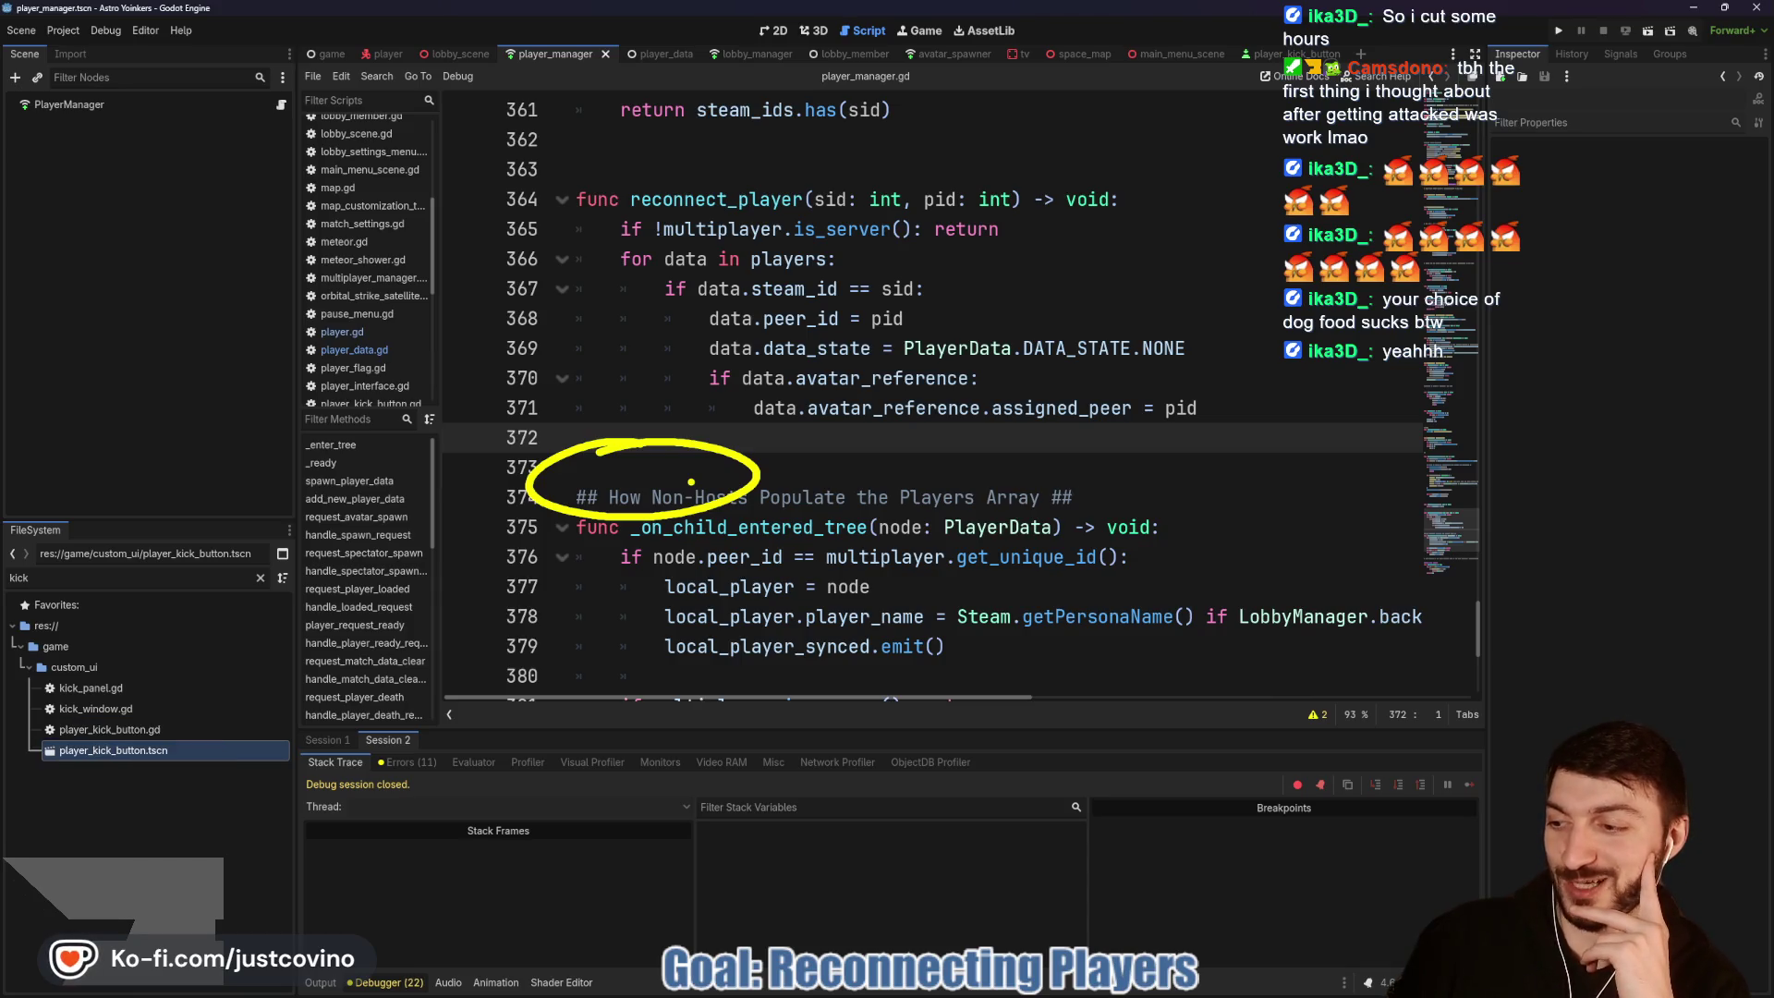
key("Escape")
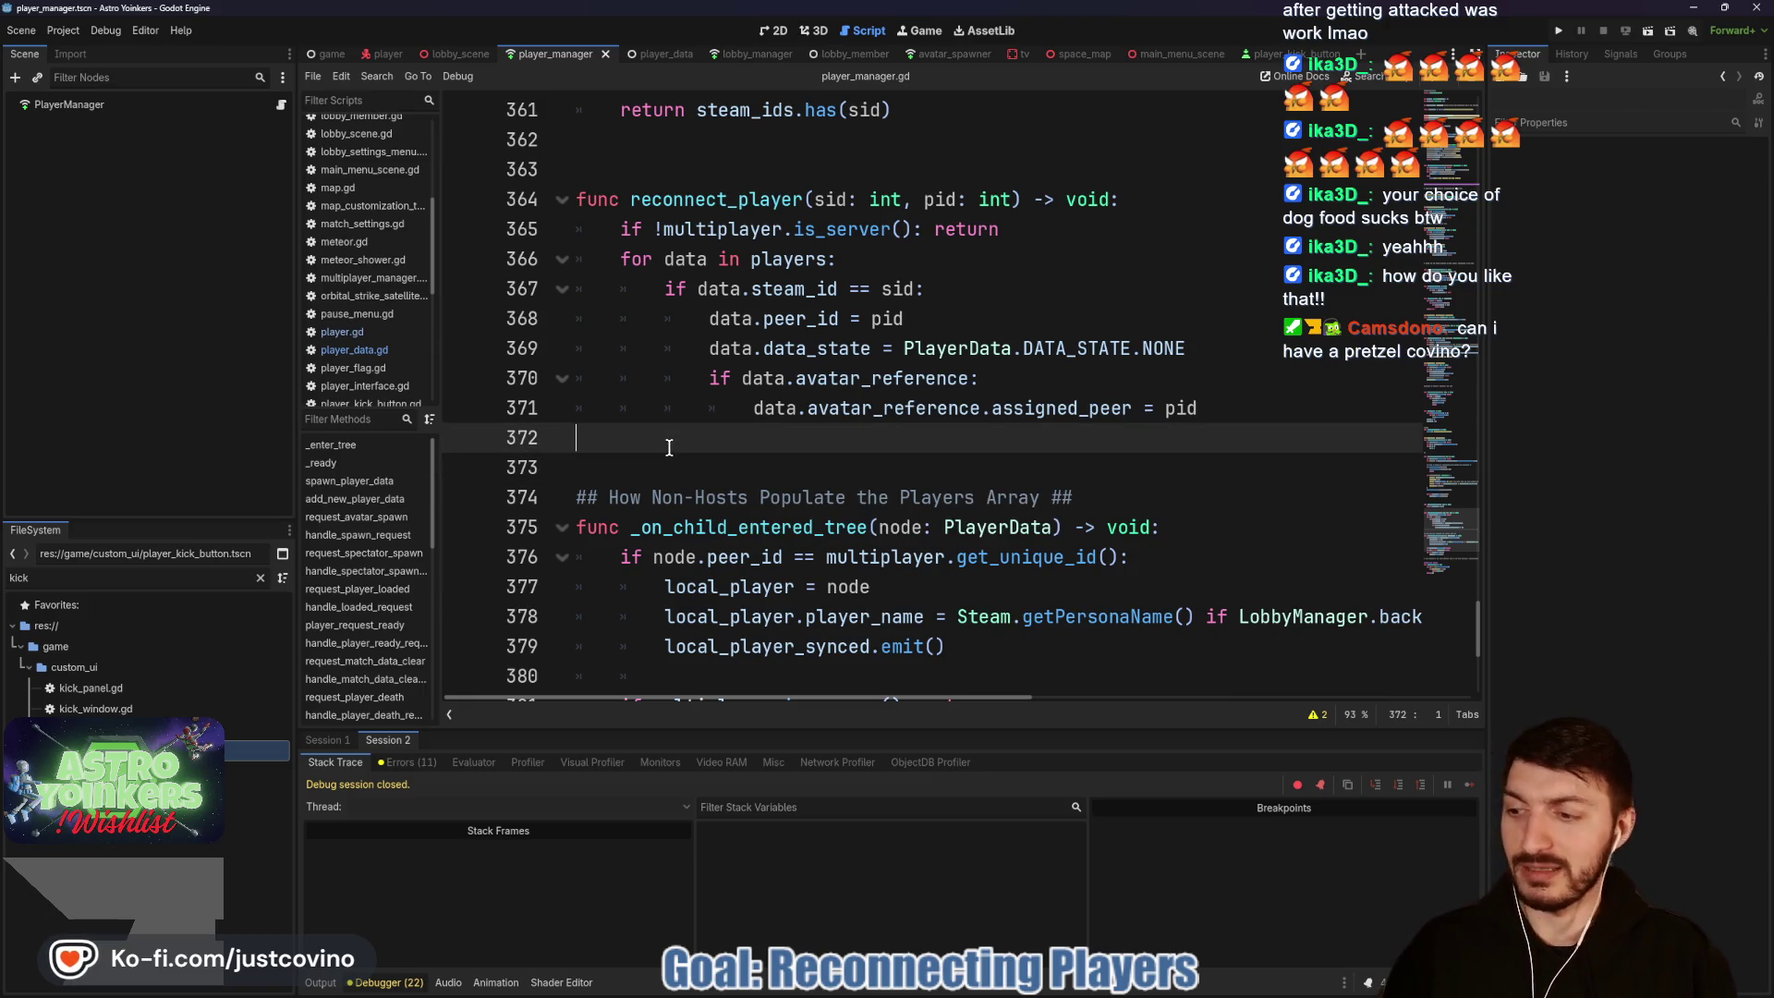
left_click(571, 465)
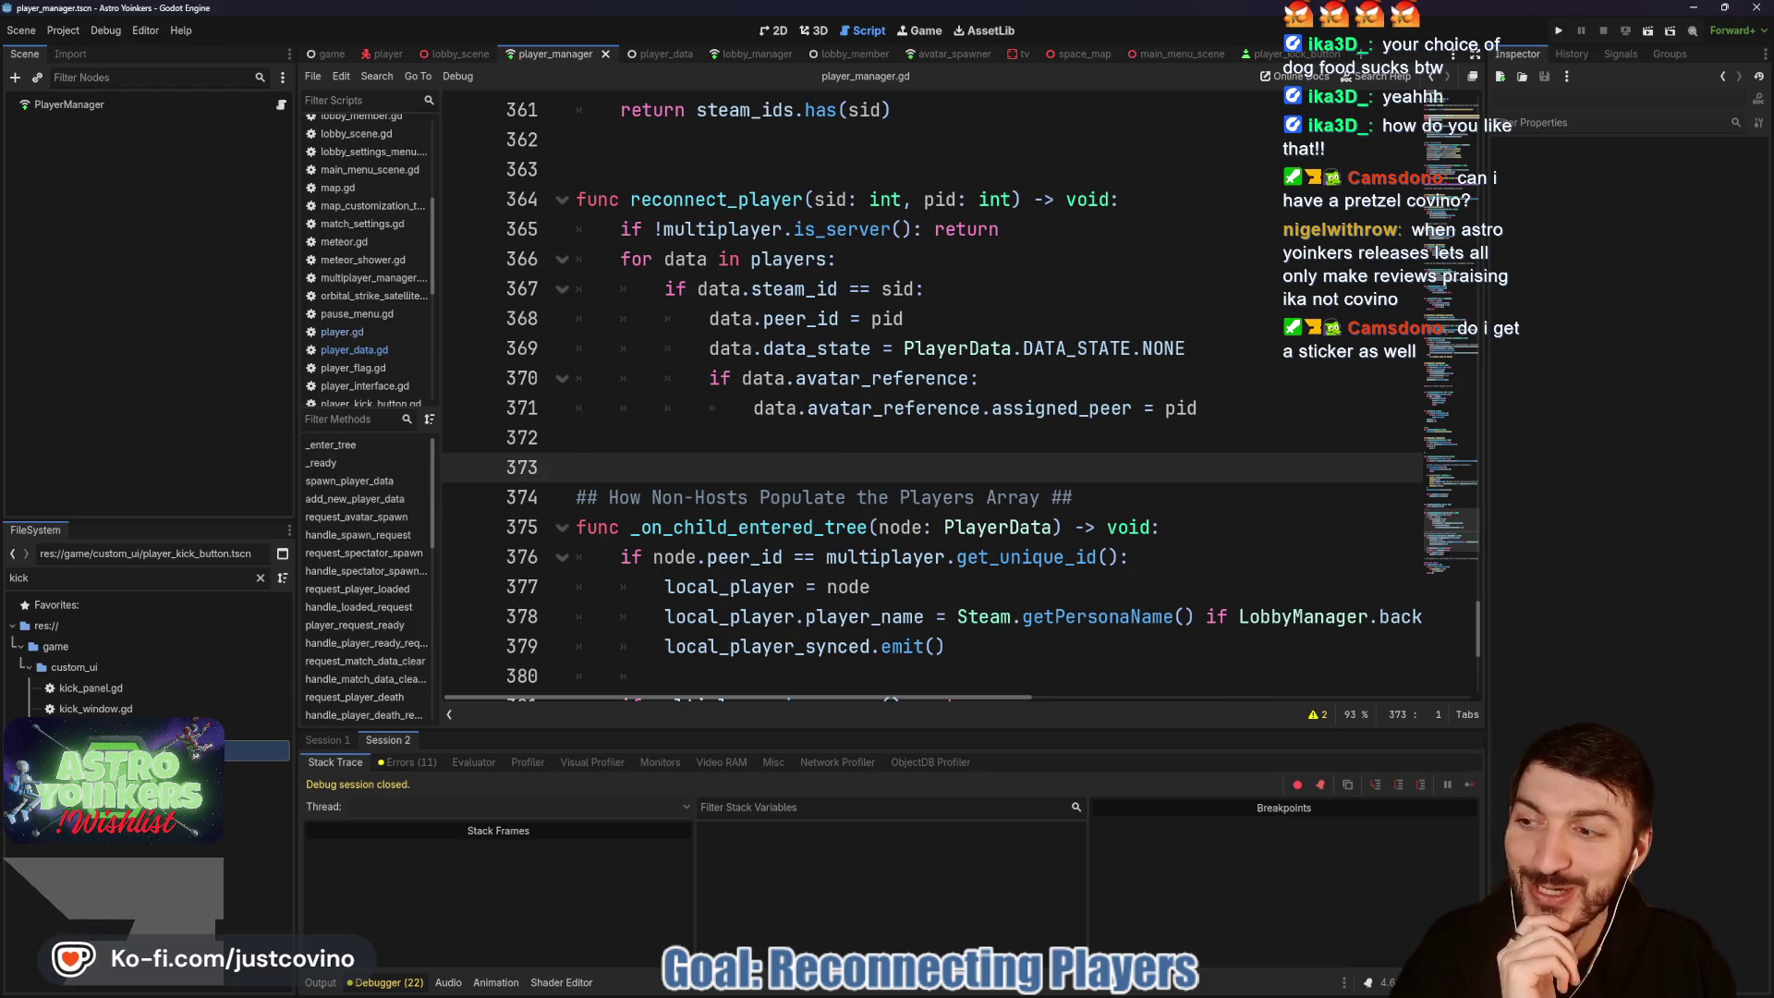
key("alt+Tab")
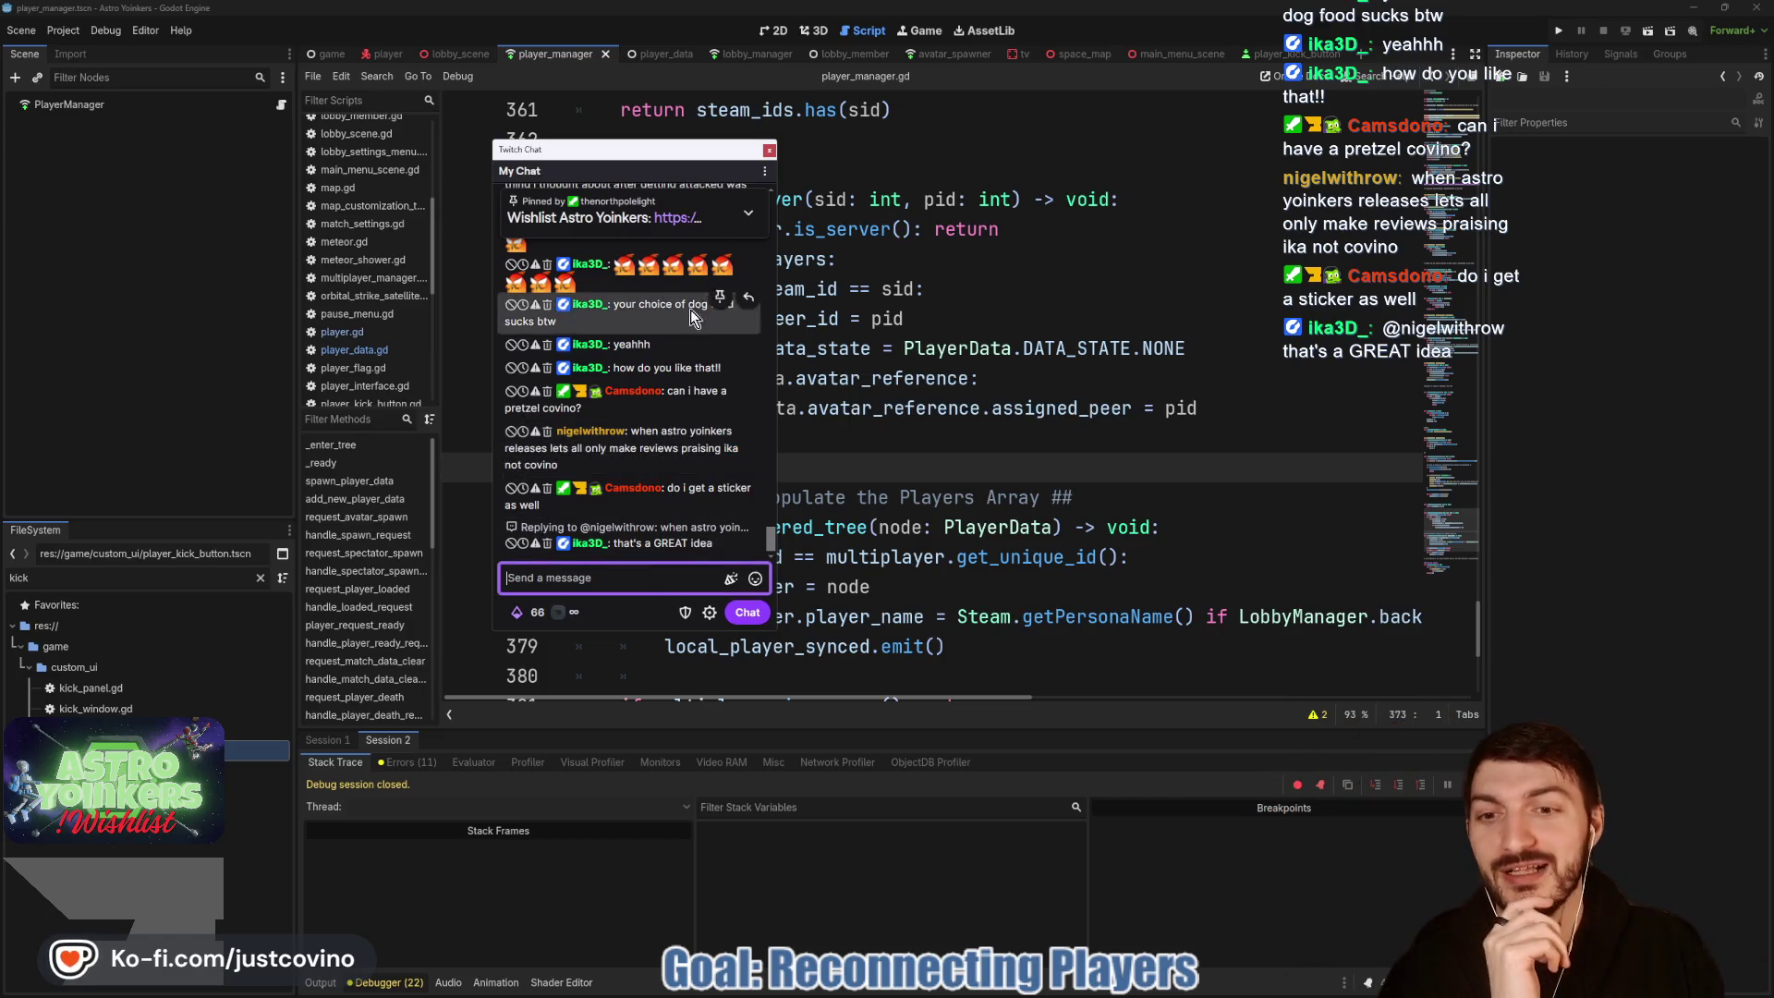
left_click_drag(615, 150, 0, 277)
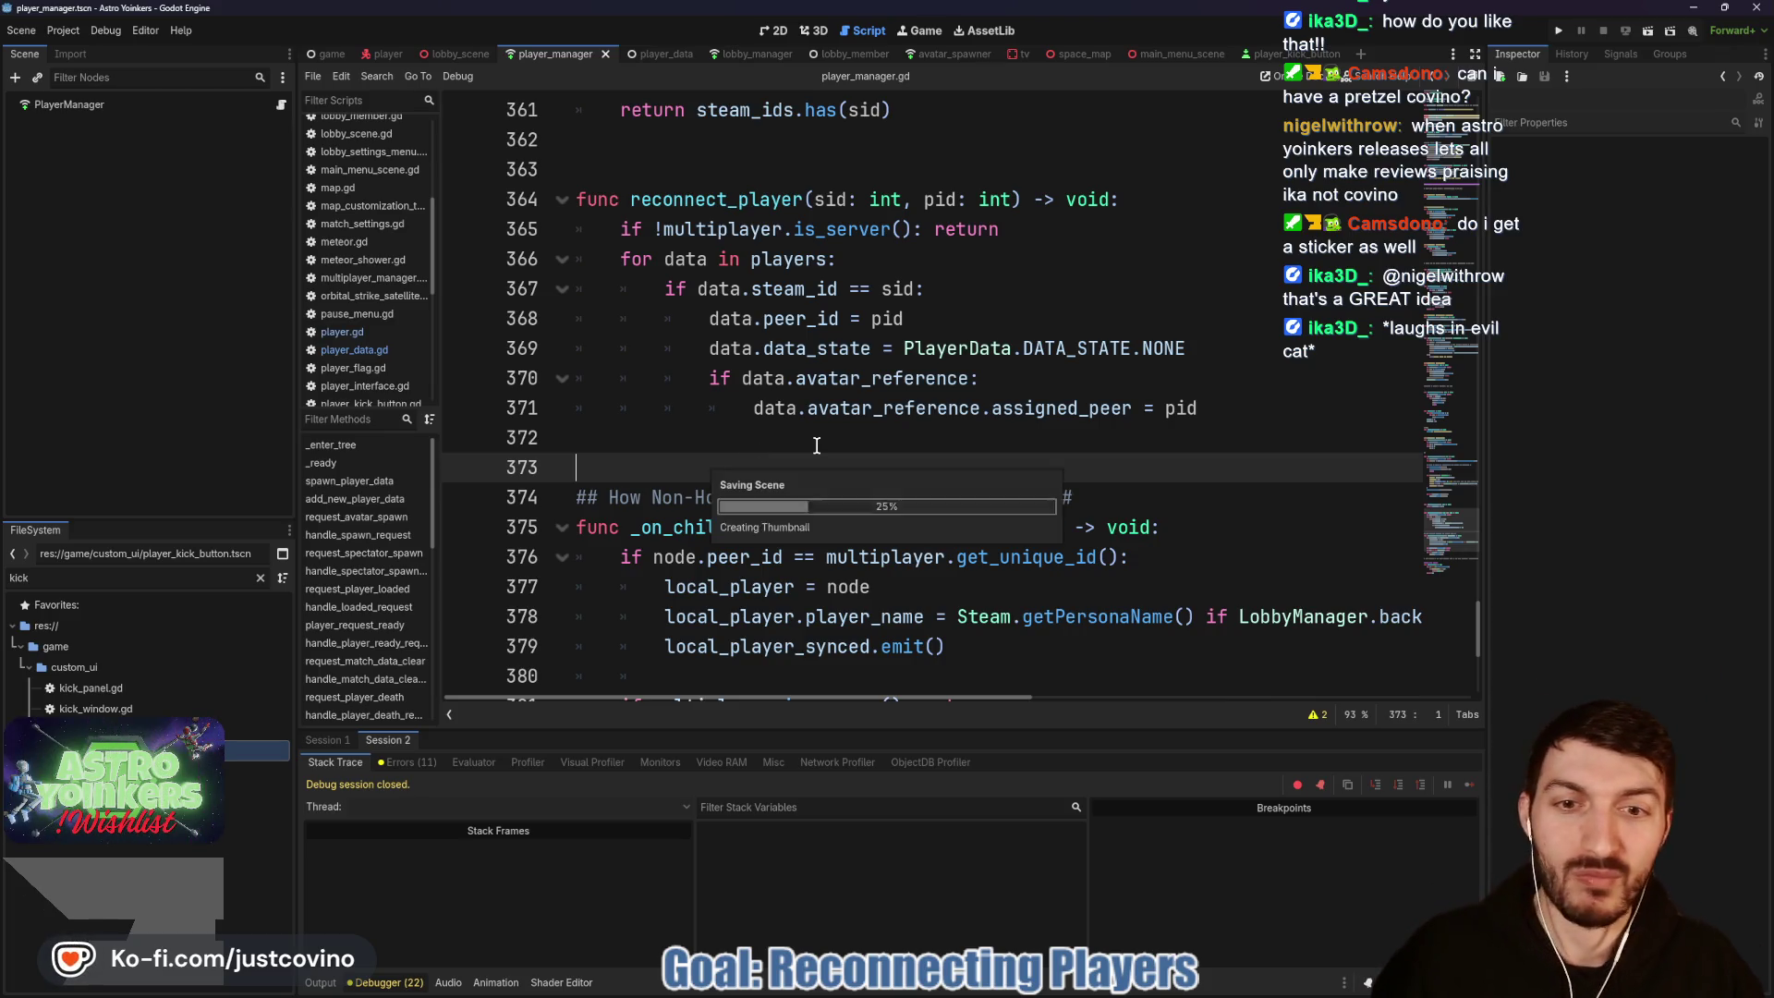
scroll(832, 482, "down", 4)
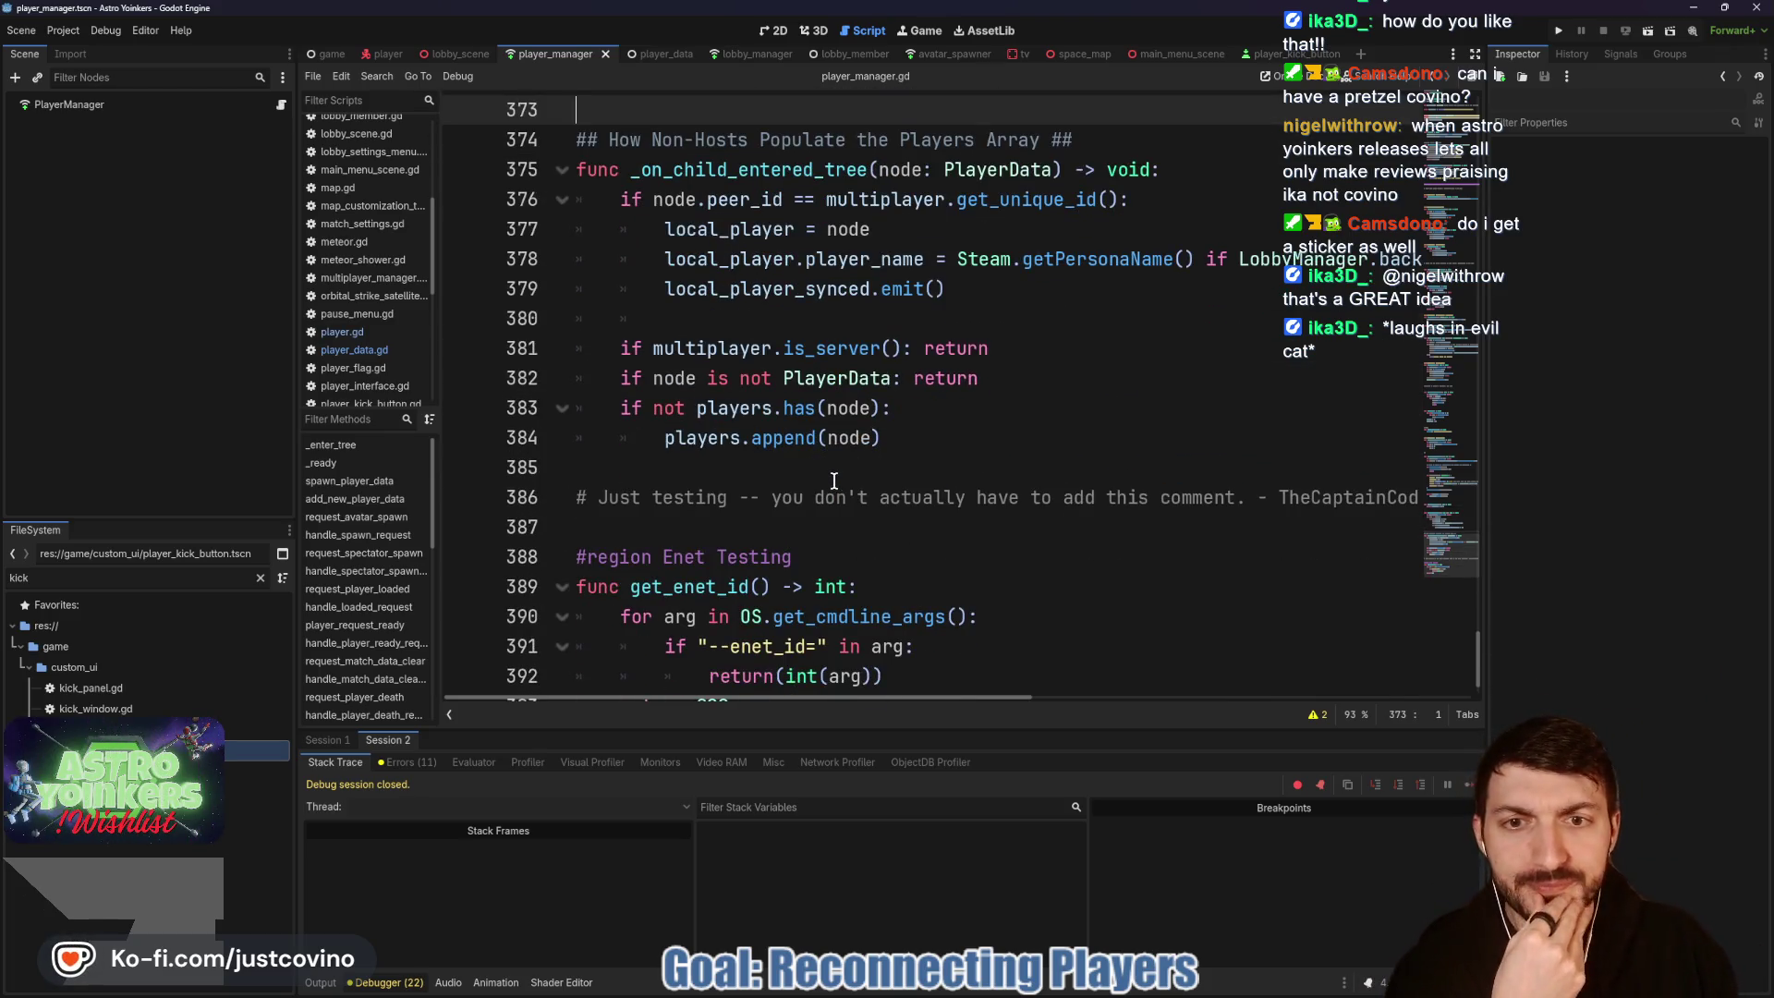
scroll(841, 483, "up", 4)
scroll(843, 484, "up", 3)
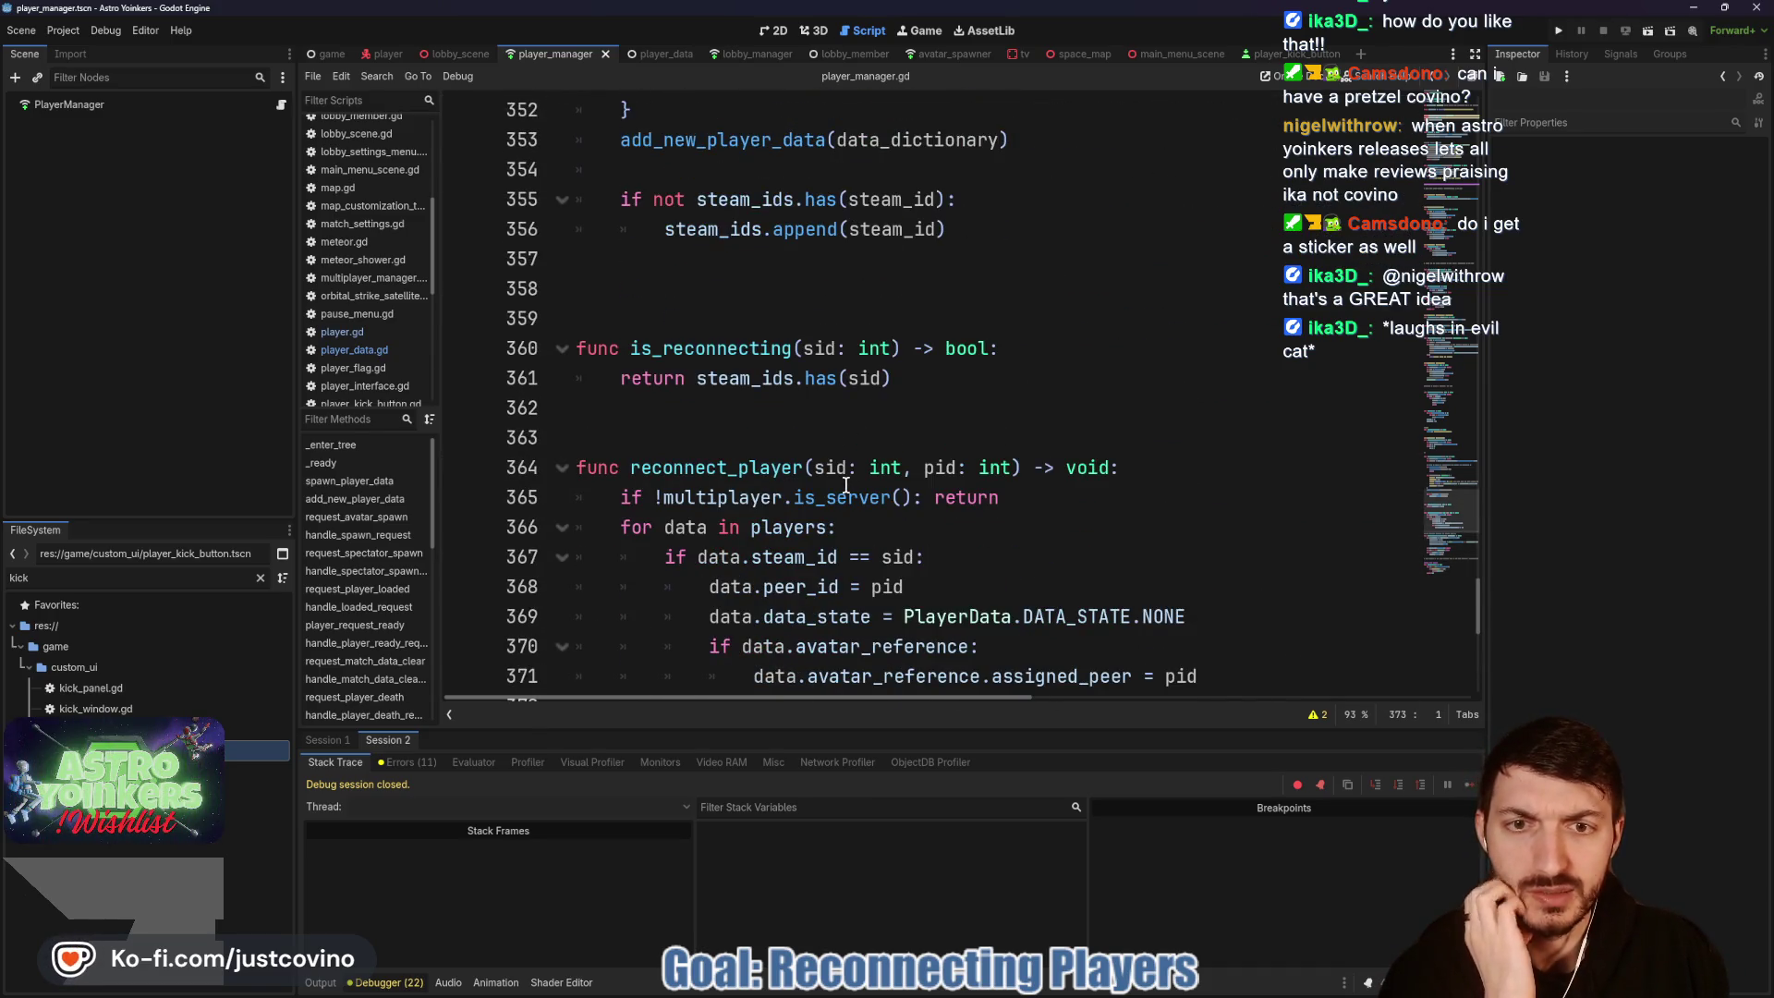
scroll(846, 484, "up", 2)
scroll(844, 484, "up", 1)
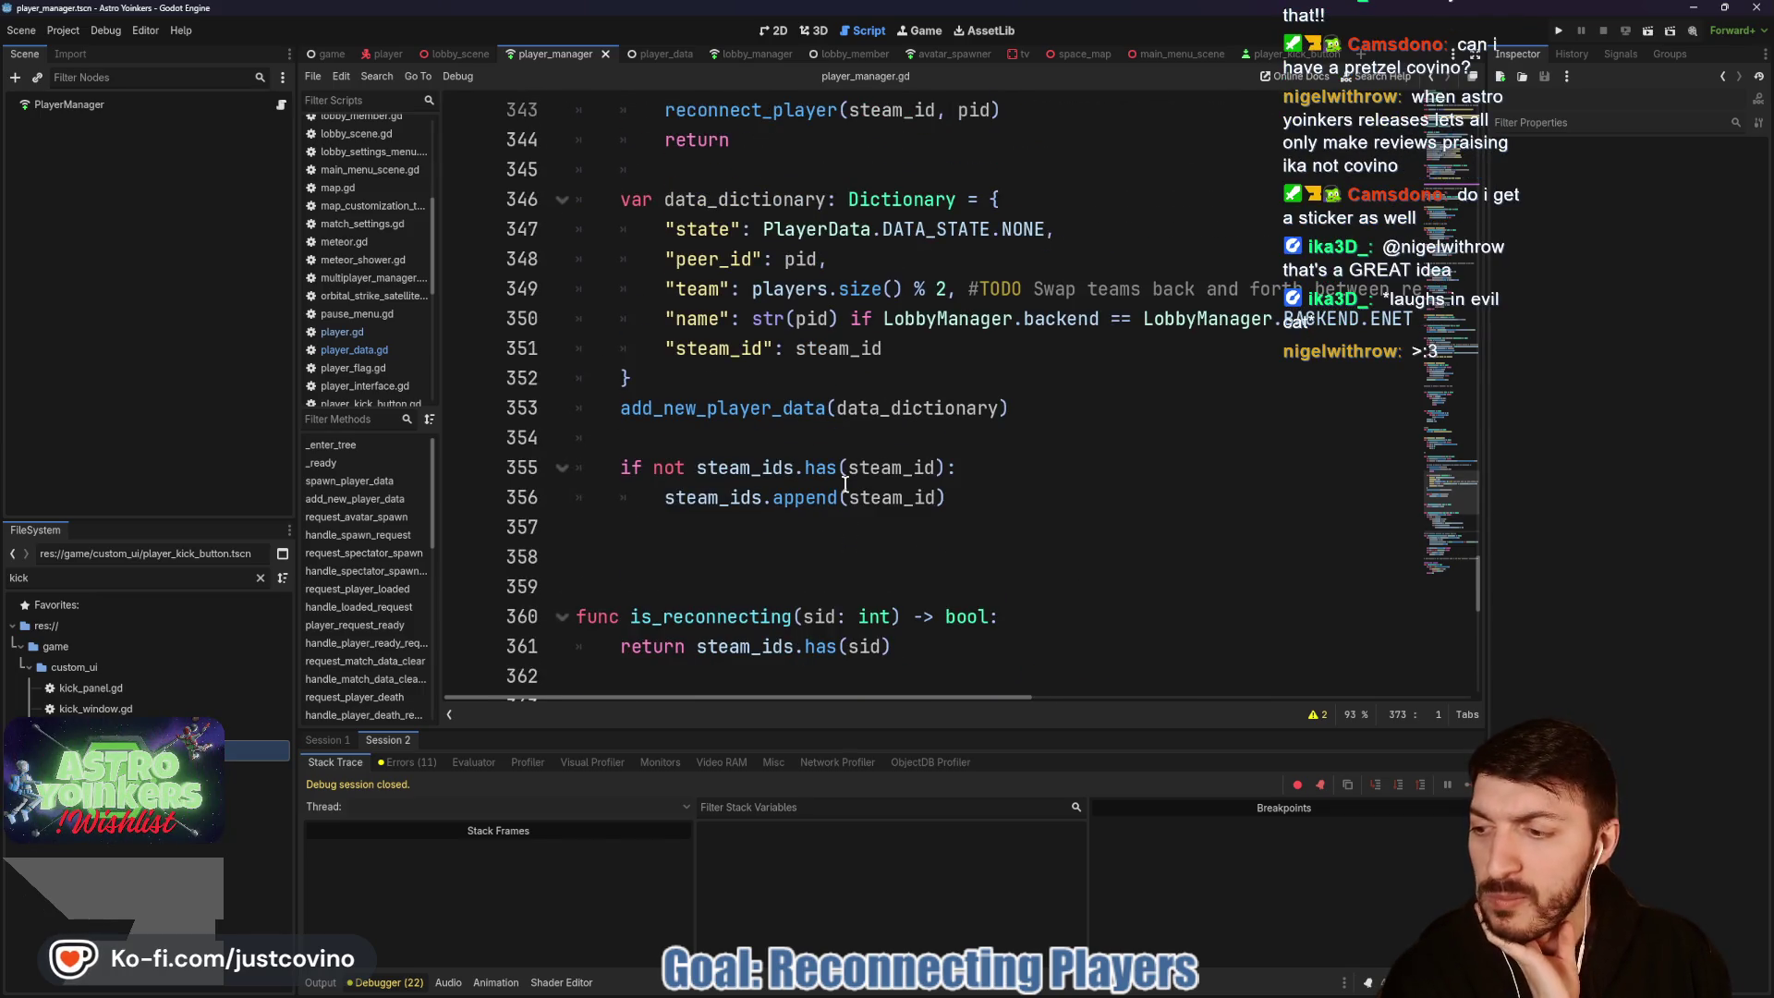
scroll(844, 484, "up", 2)
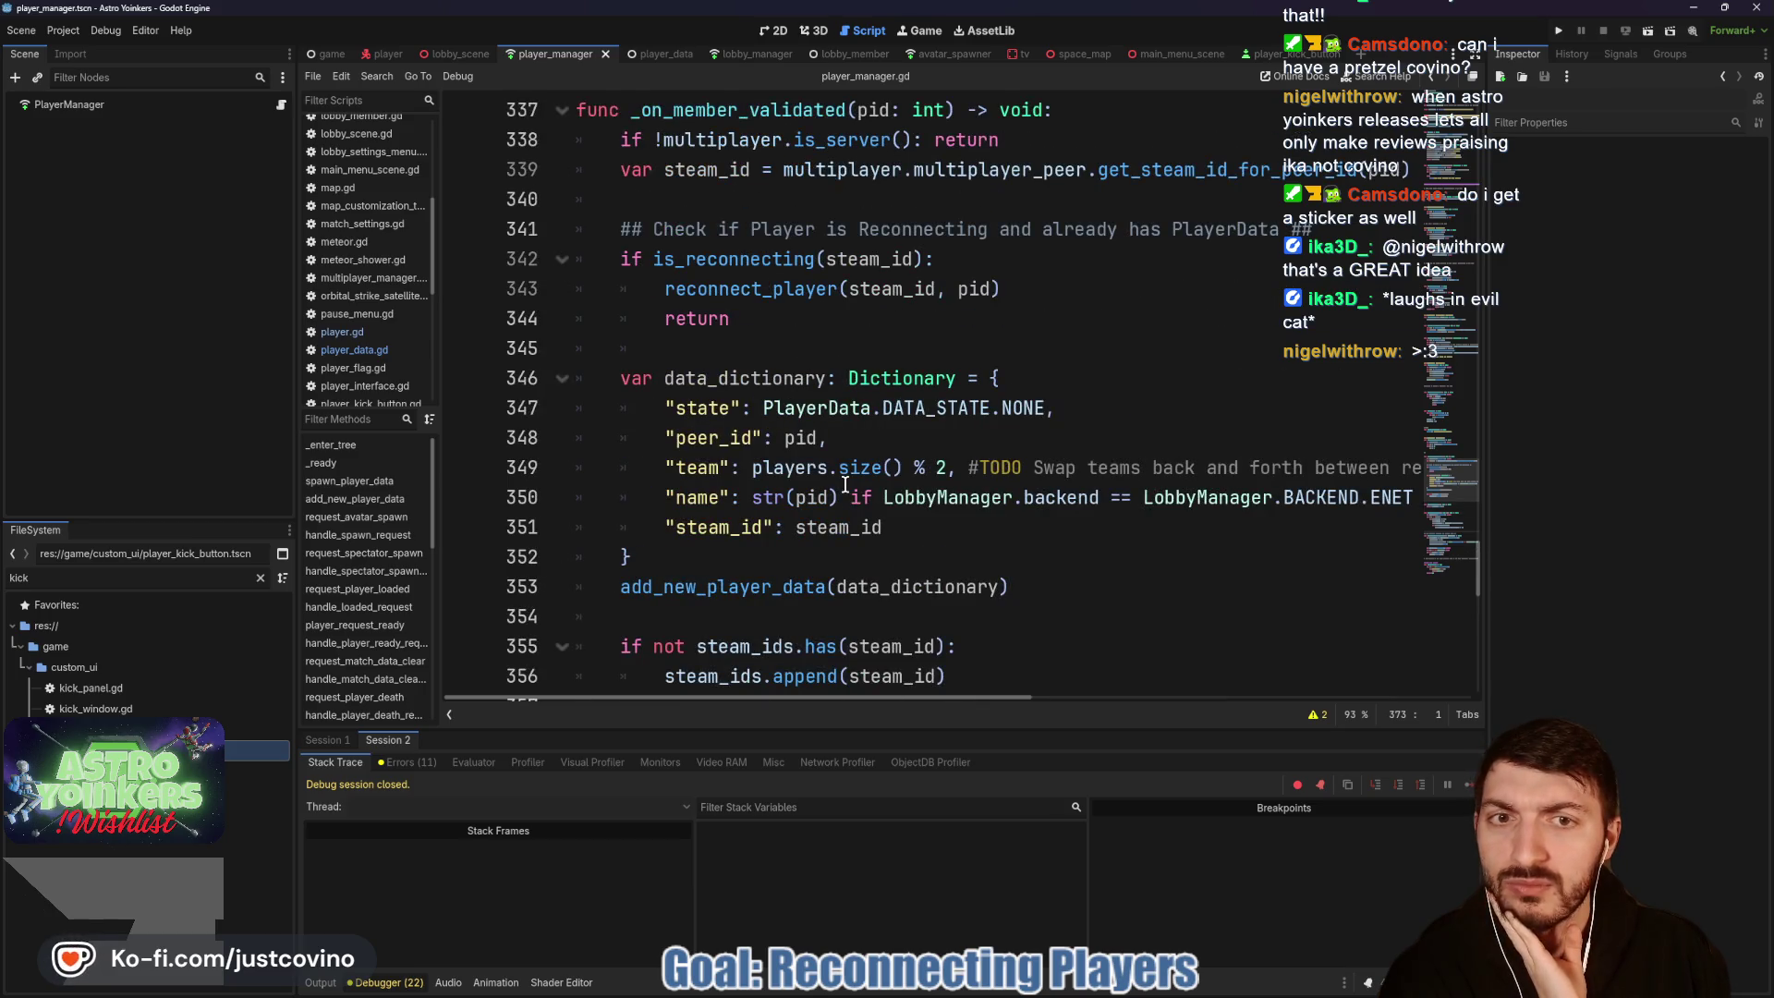
scroll(845, 484, "up", 6)
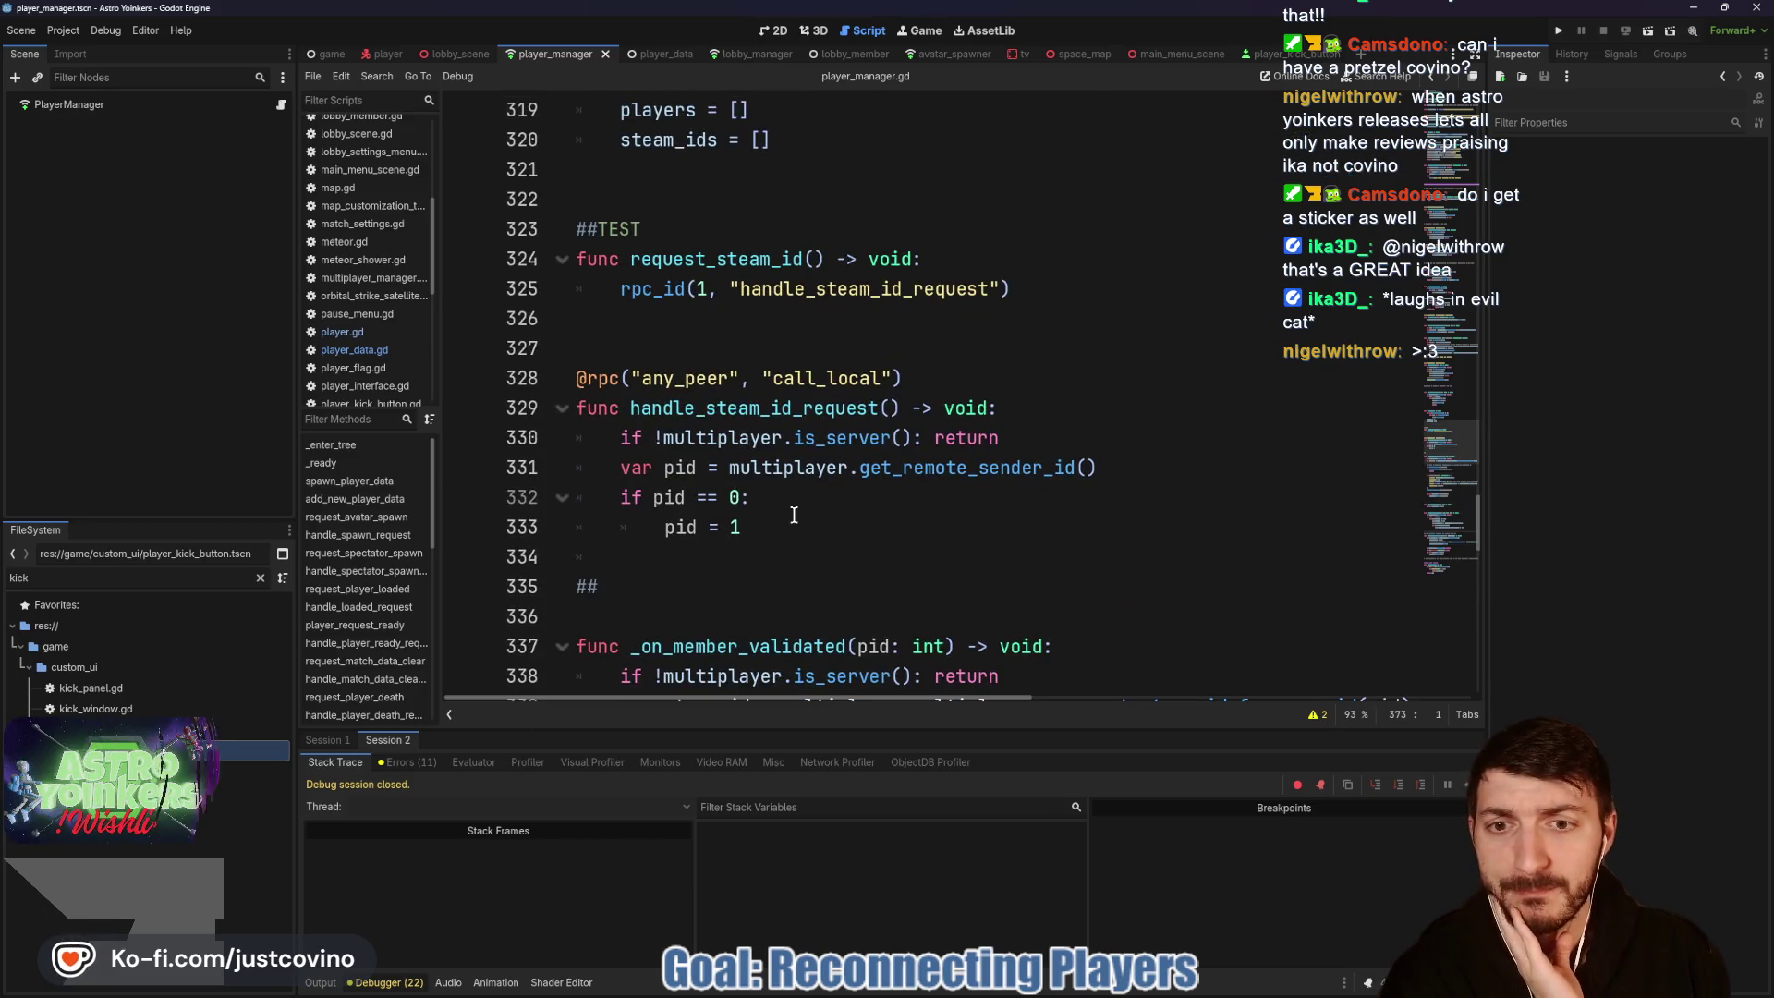
left_click(1093, 526)
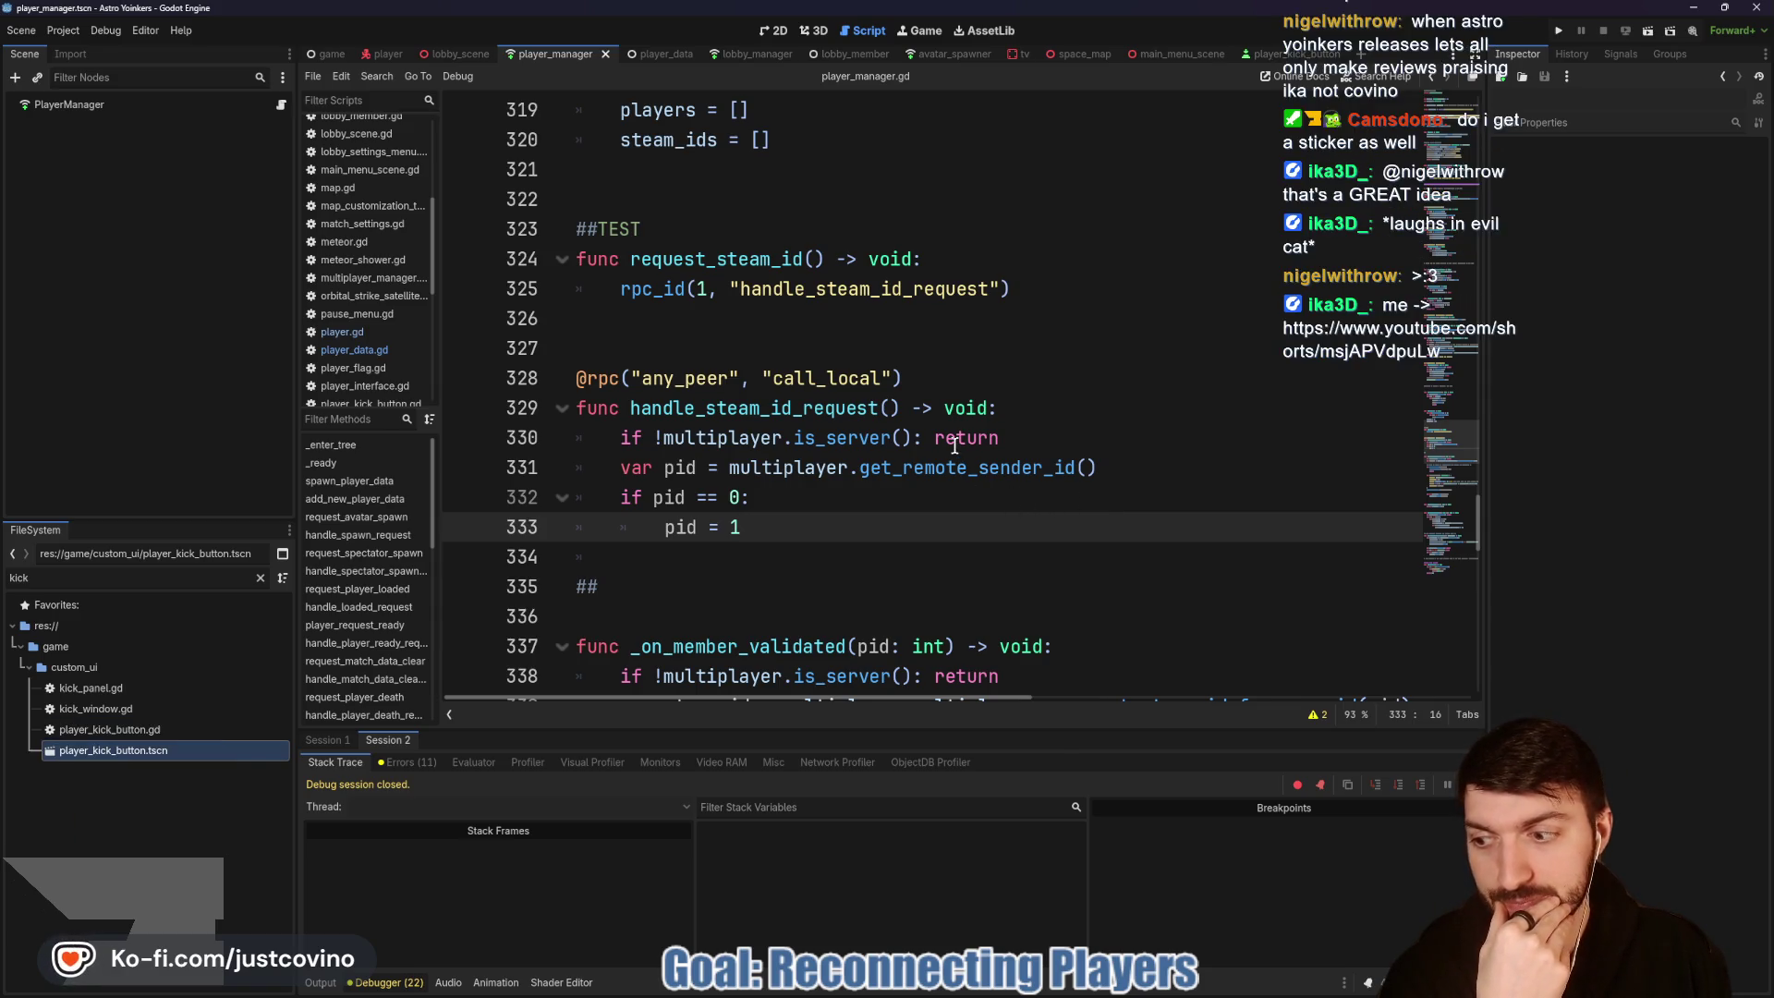
mouse_move(908, 458)
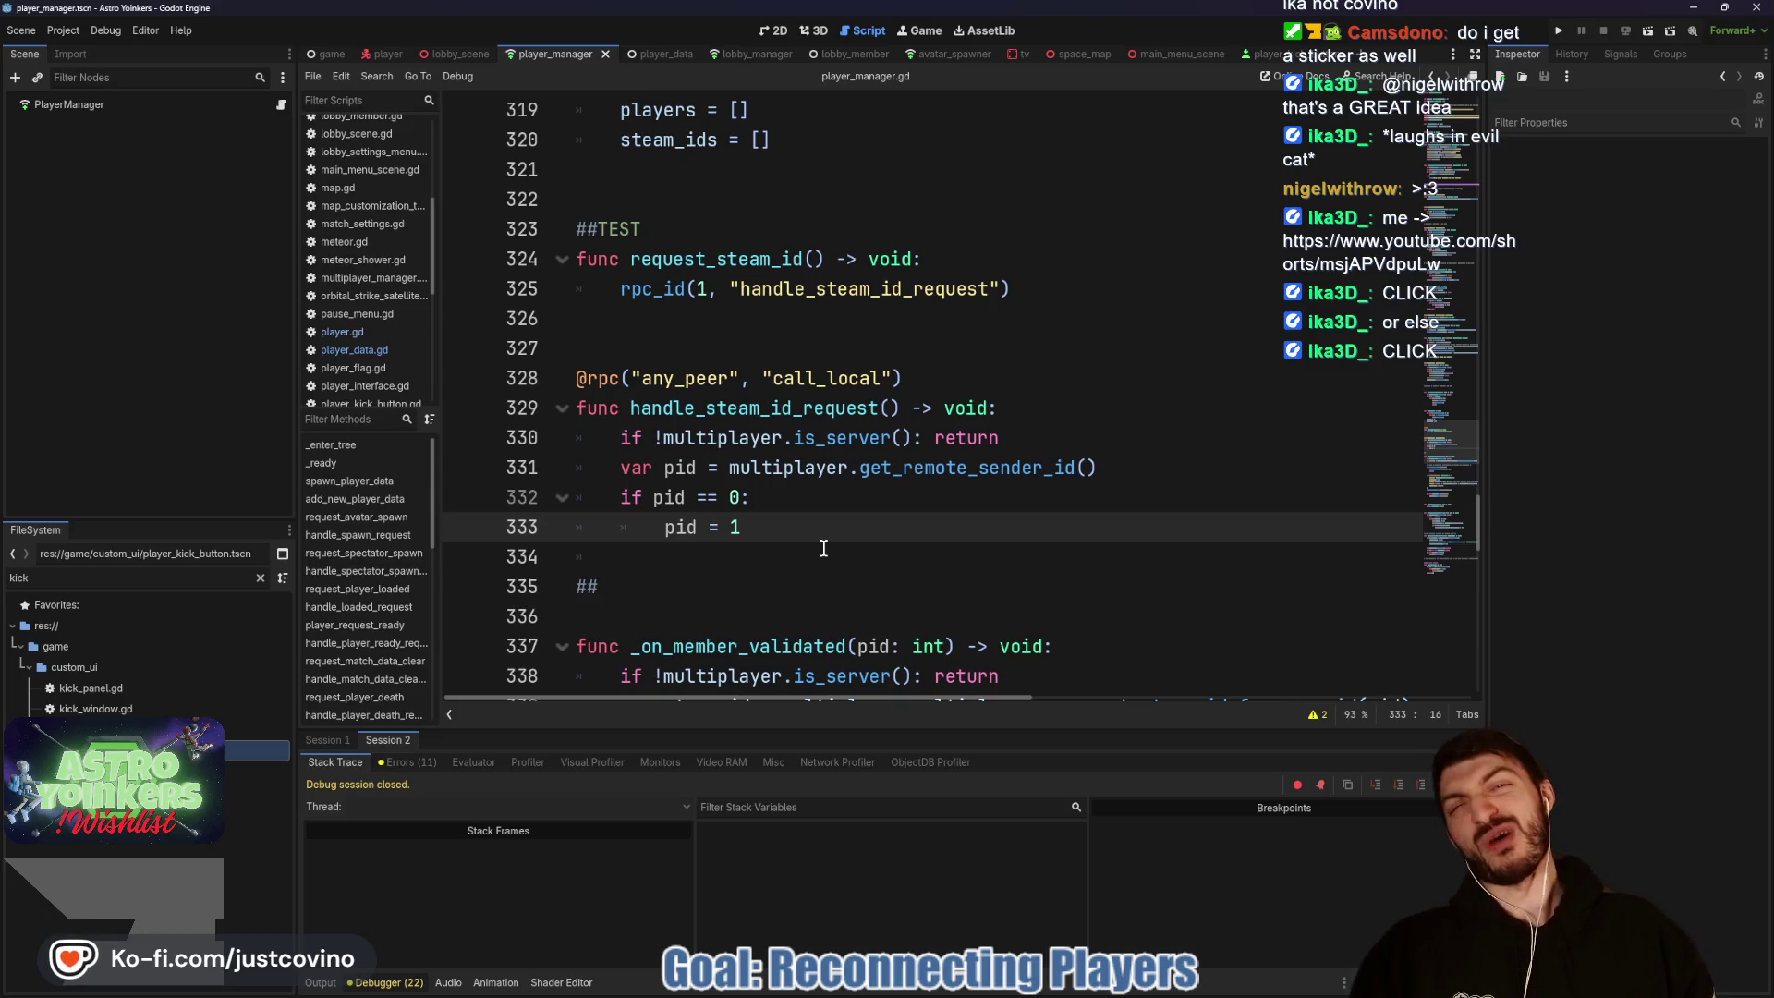
left_click(696, 346)
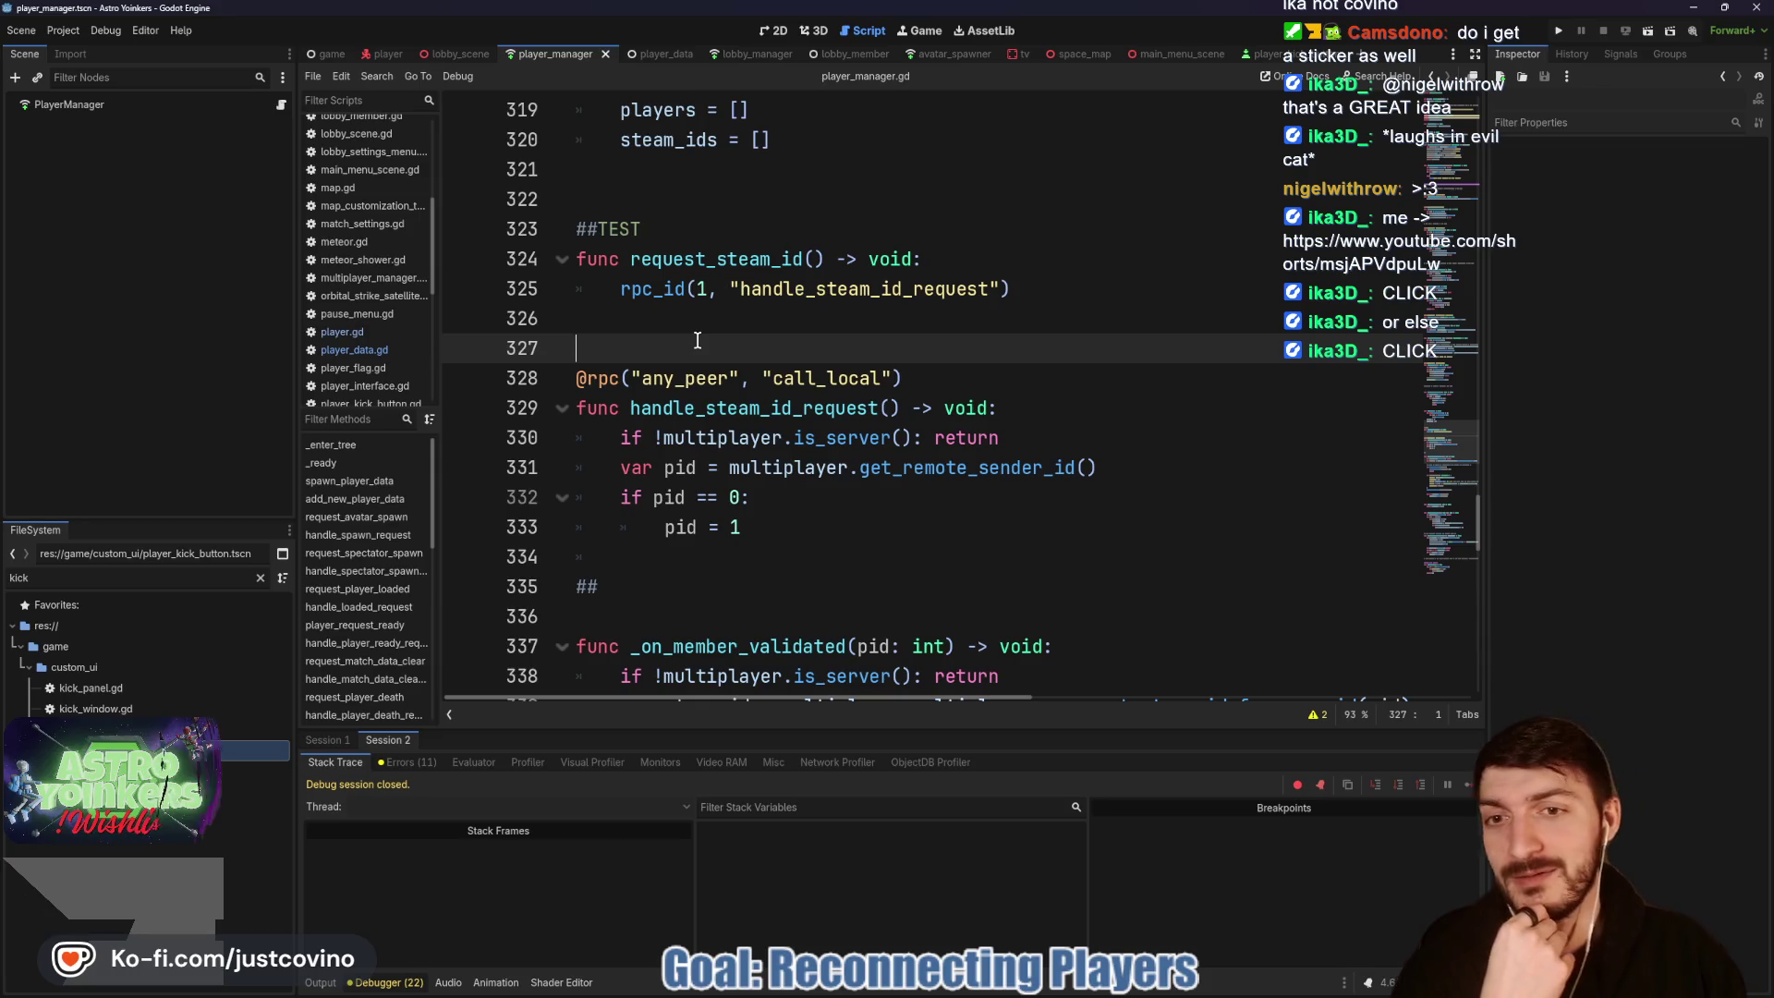
scroll(684, 436, "down", 1)
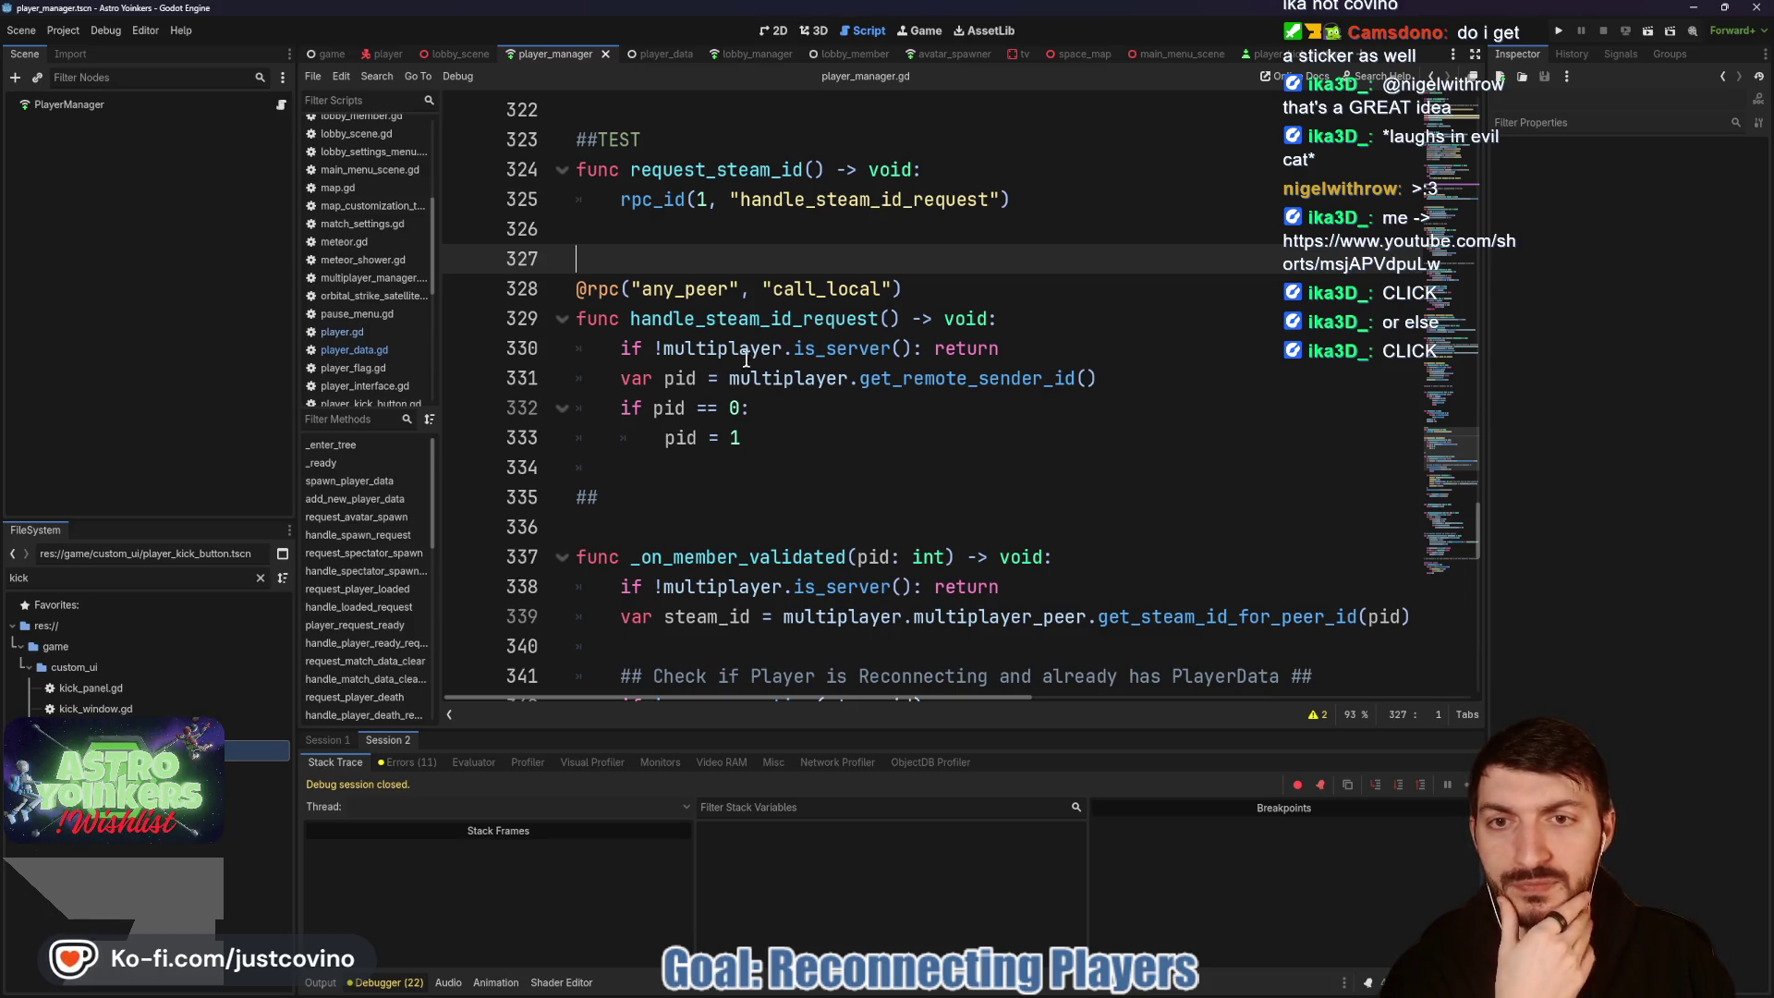
mouse_move(716, 348)
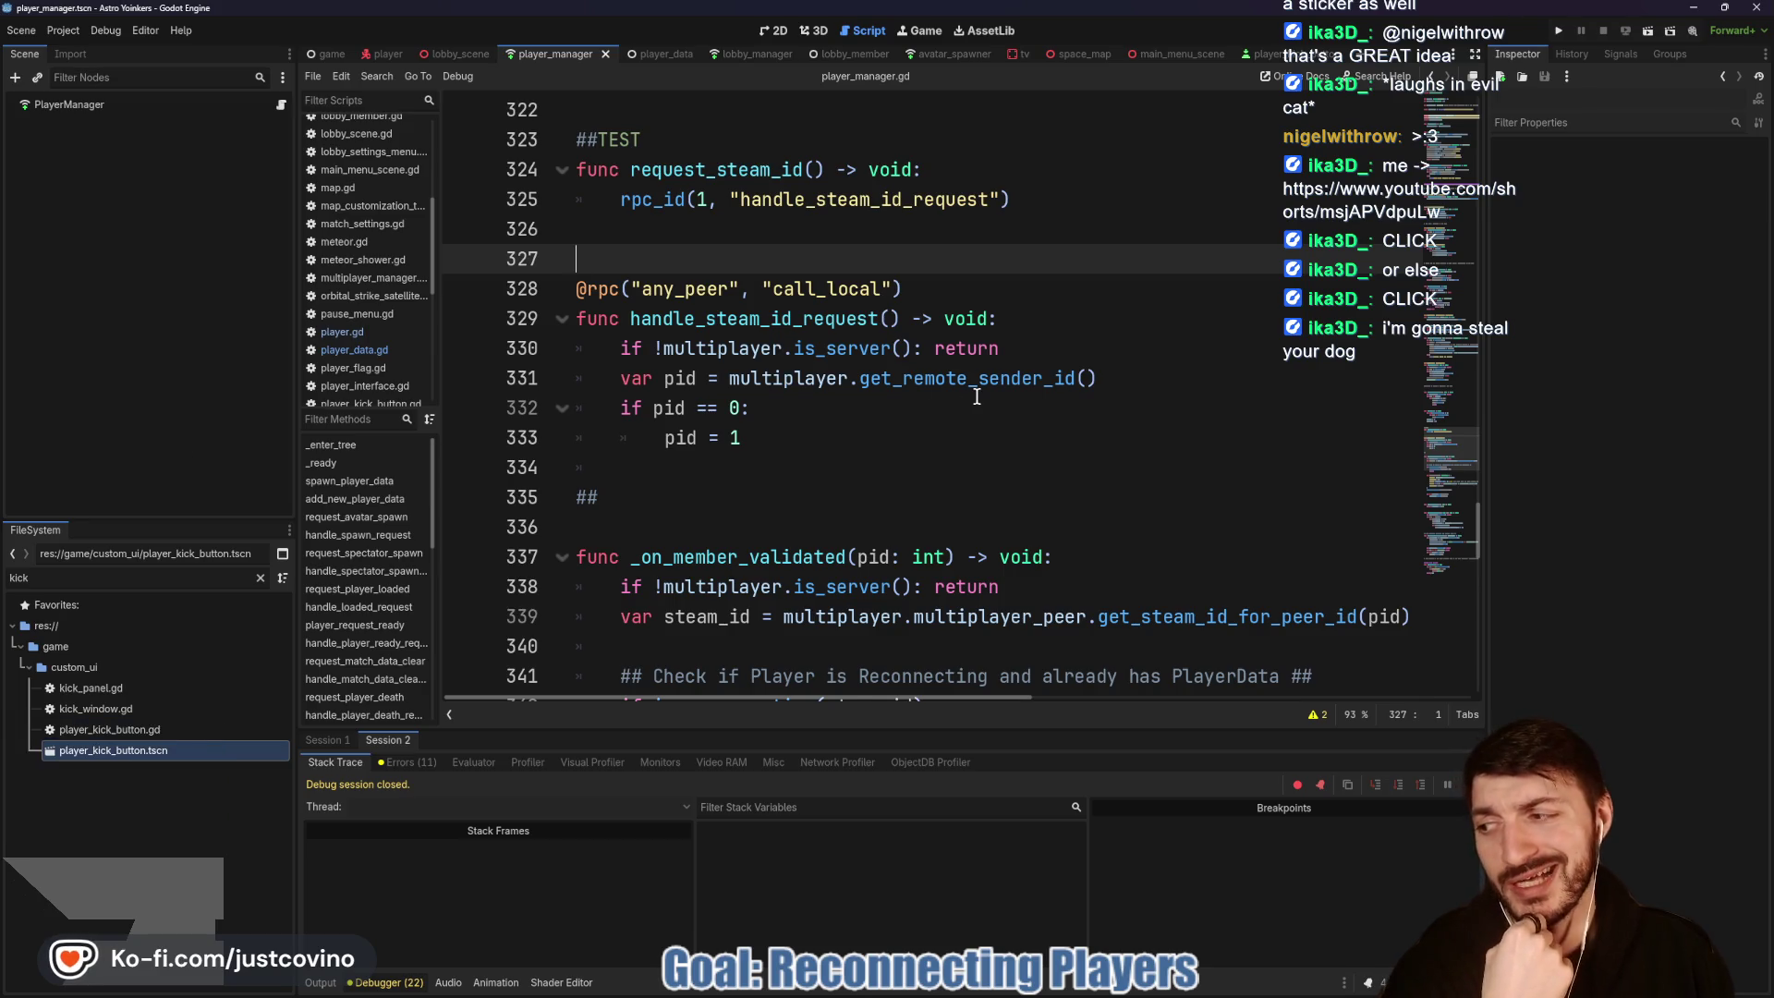
left_click(814, 435)
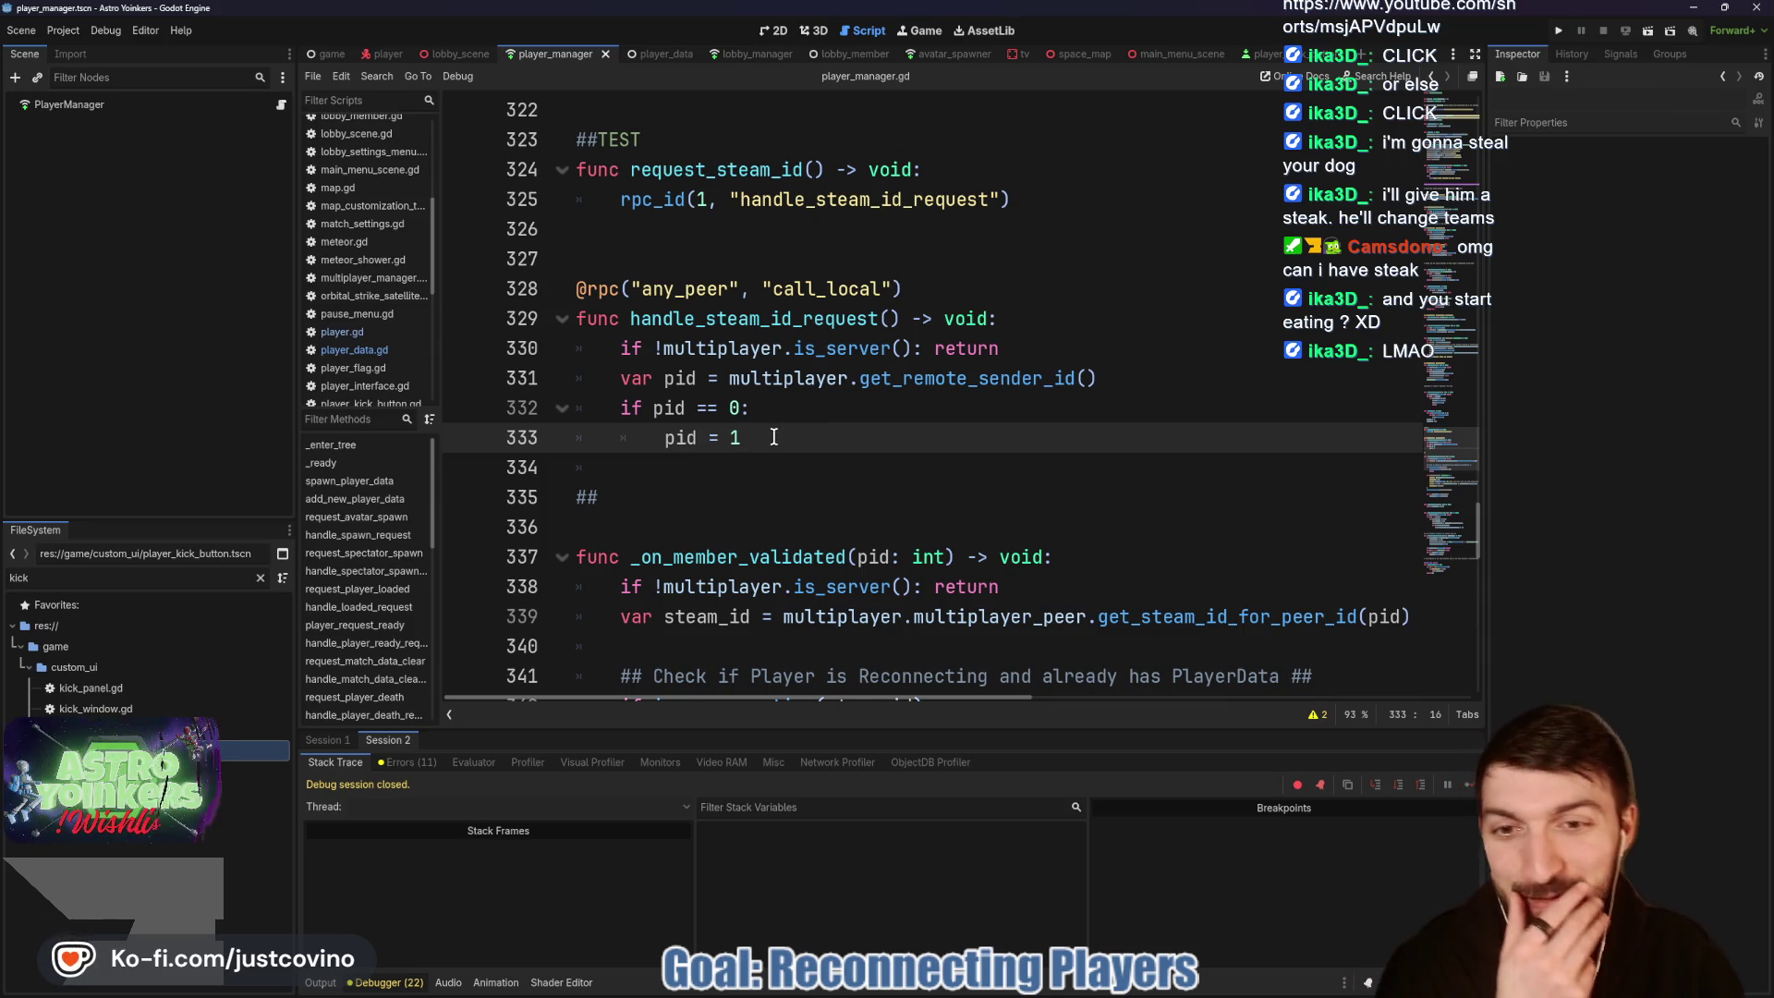
scroll(774, 437, "up", 1)
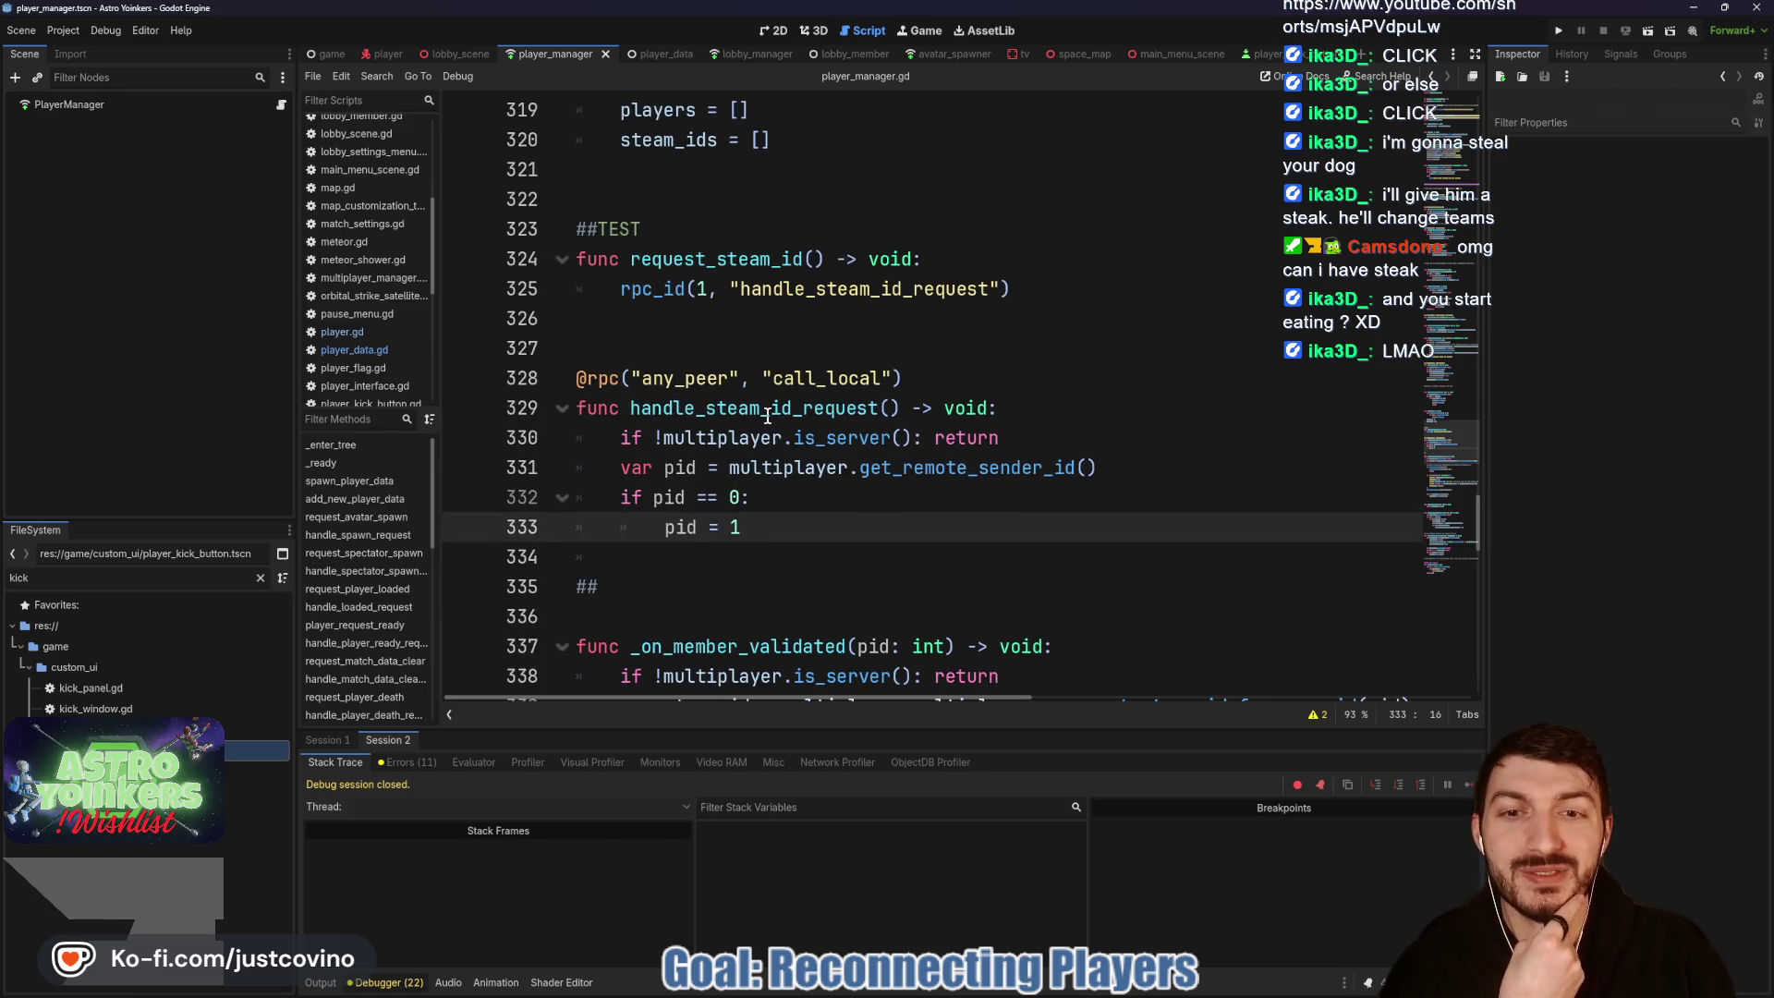
scroll(767, 417, "down", 3)
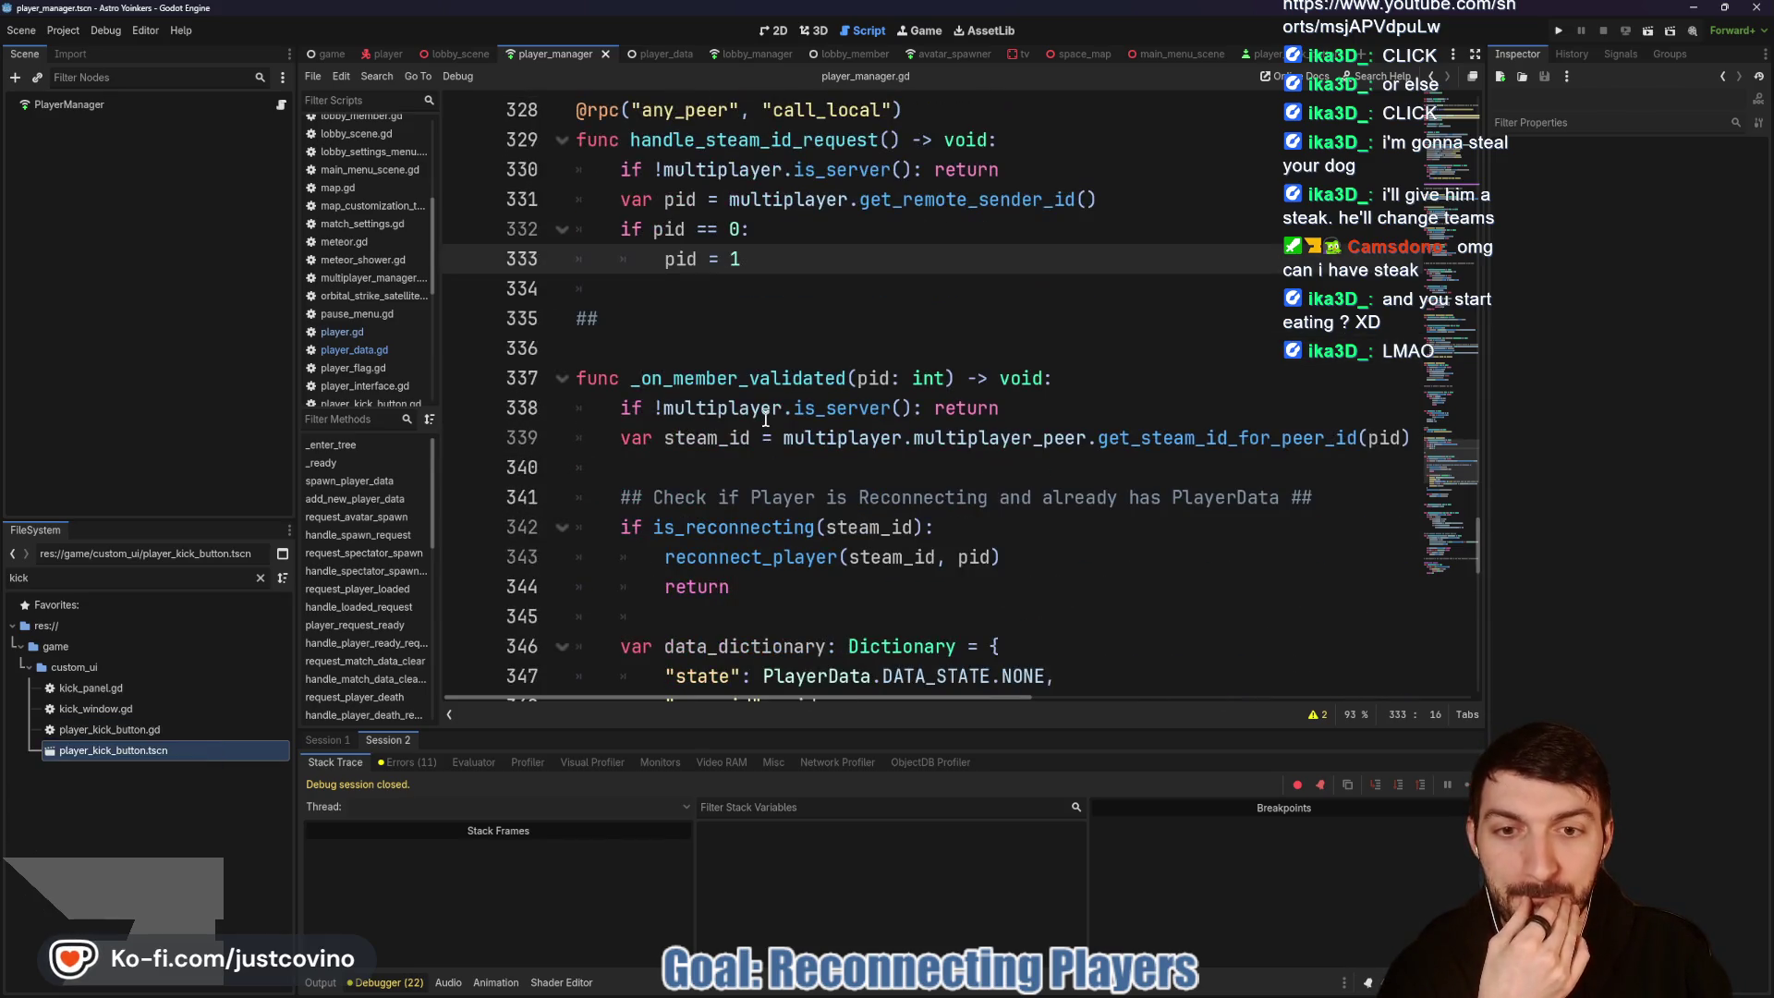
scroll(765, 418, "up", 1)
scroll(767, 418, "up", 1)
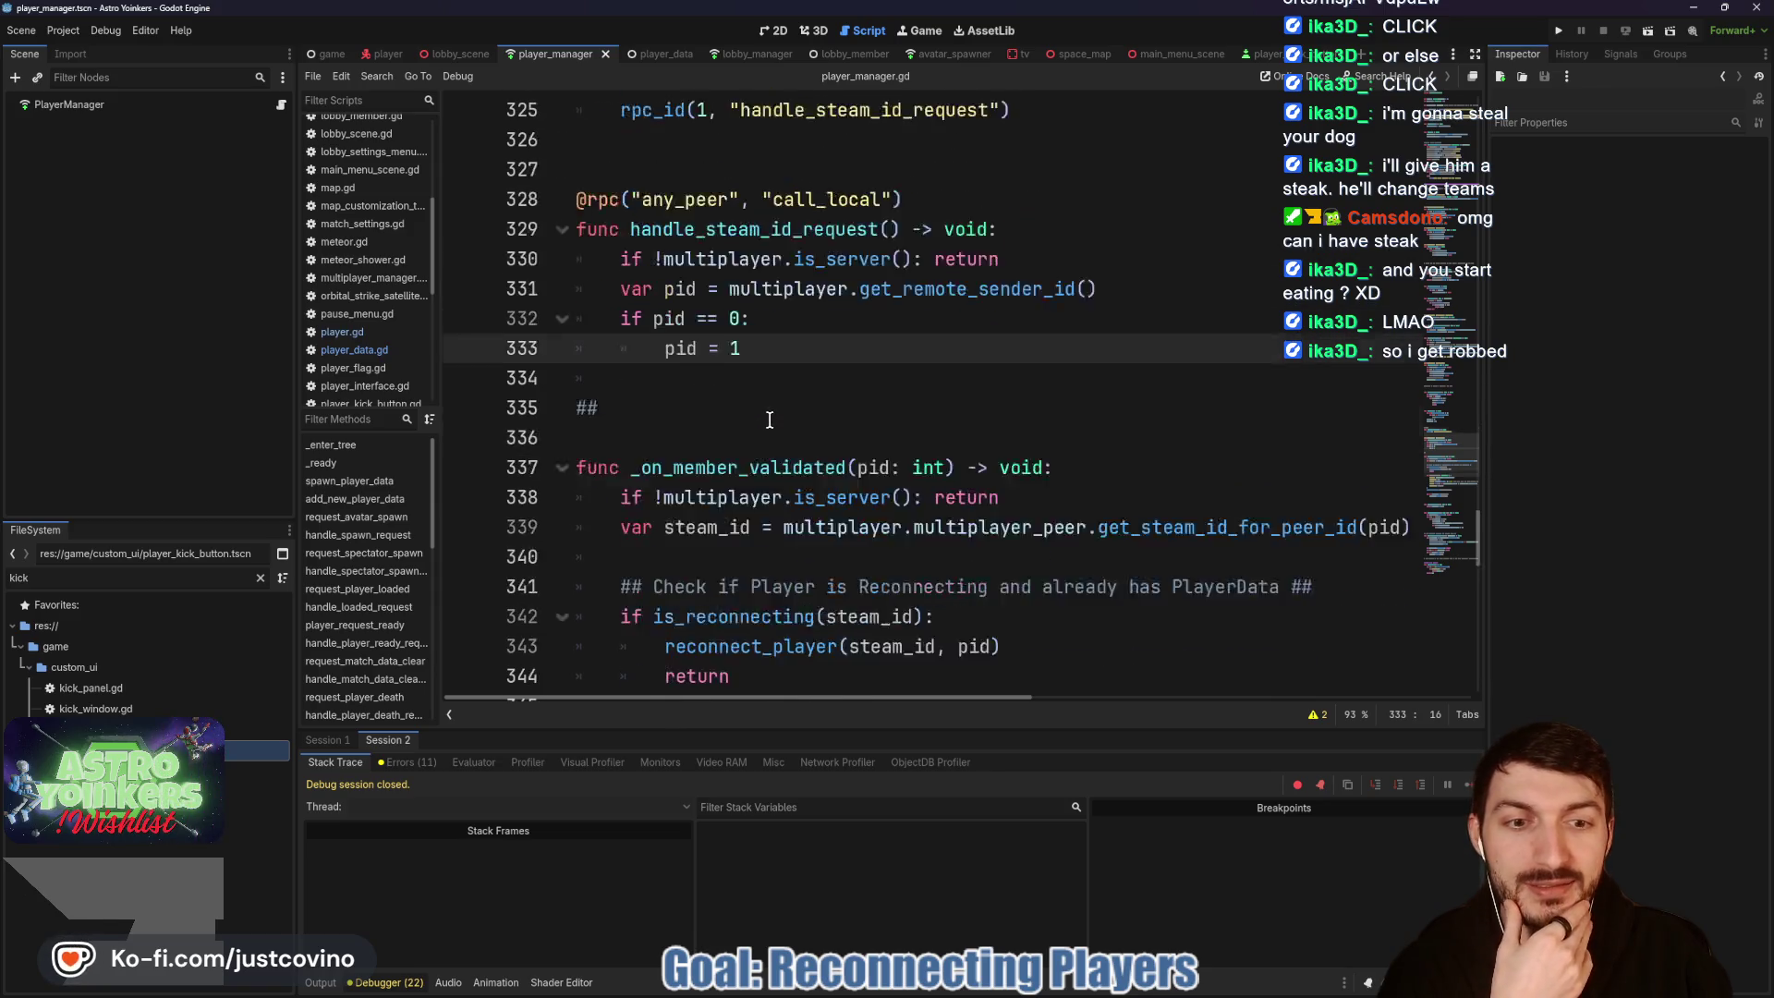
scroll(772, 420, "down", 2)
scroll(1017, 476, "right", 10)
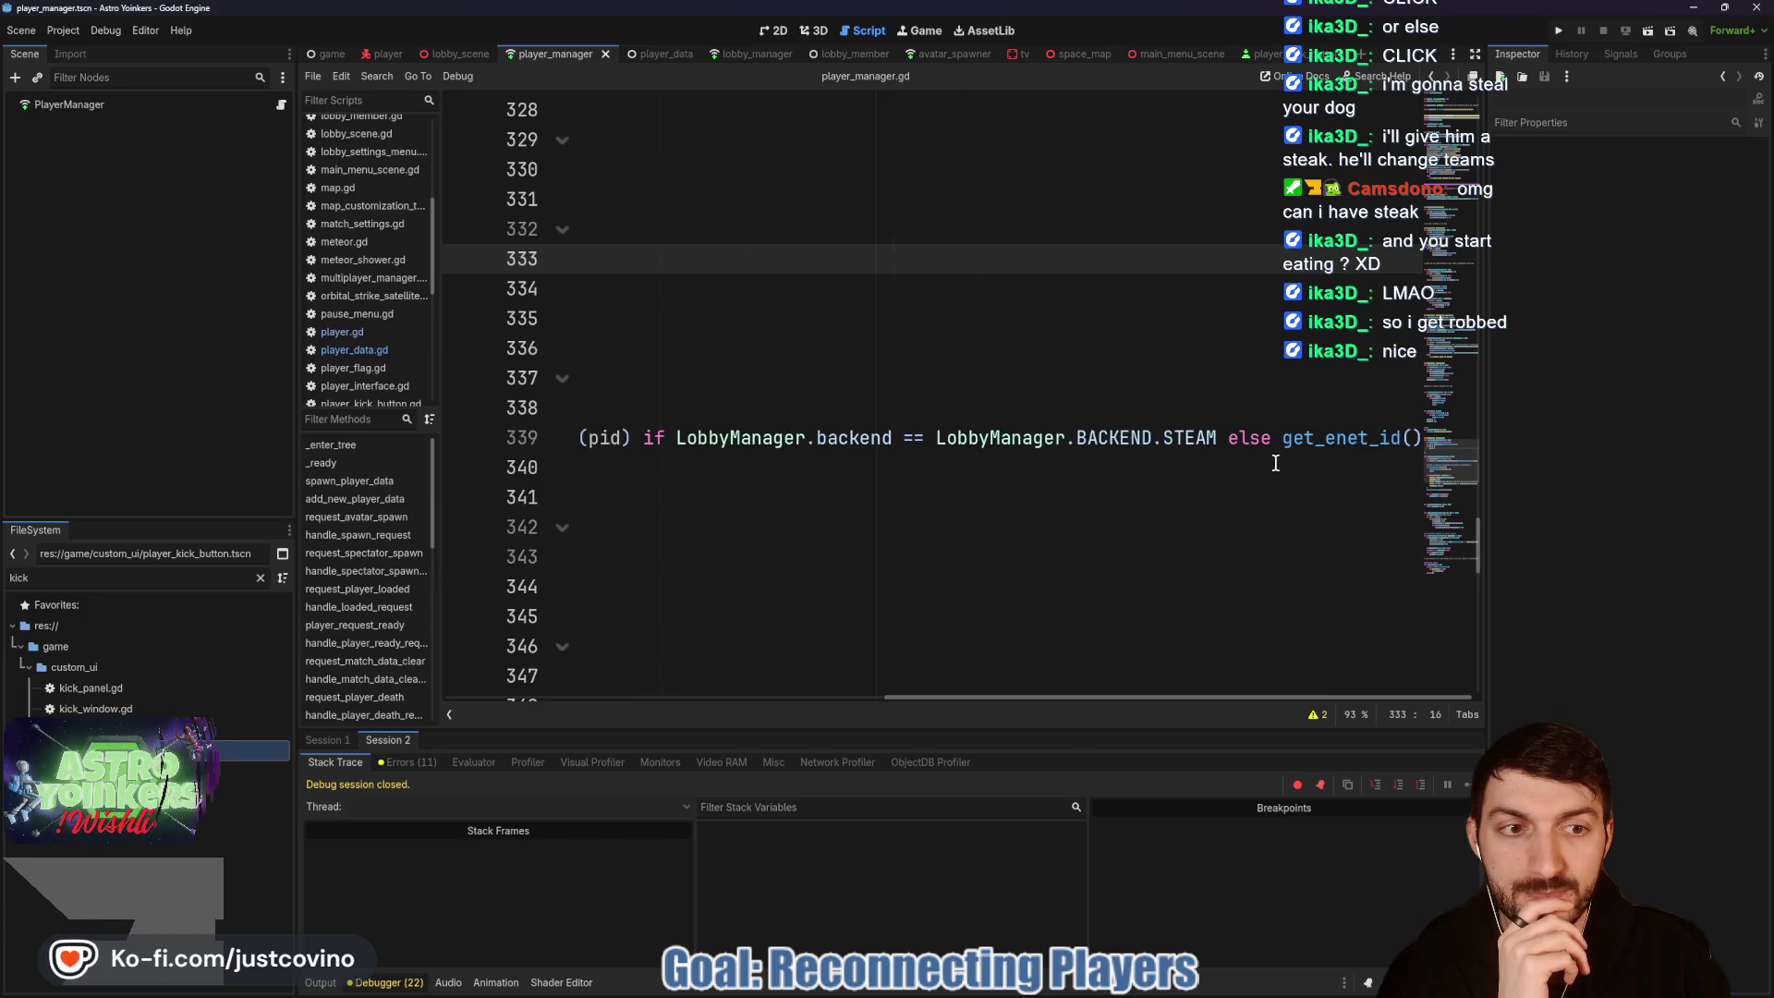
scroll(1104, 453, "left", 3)
scroll(1104, 453, "left", 12)
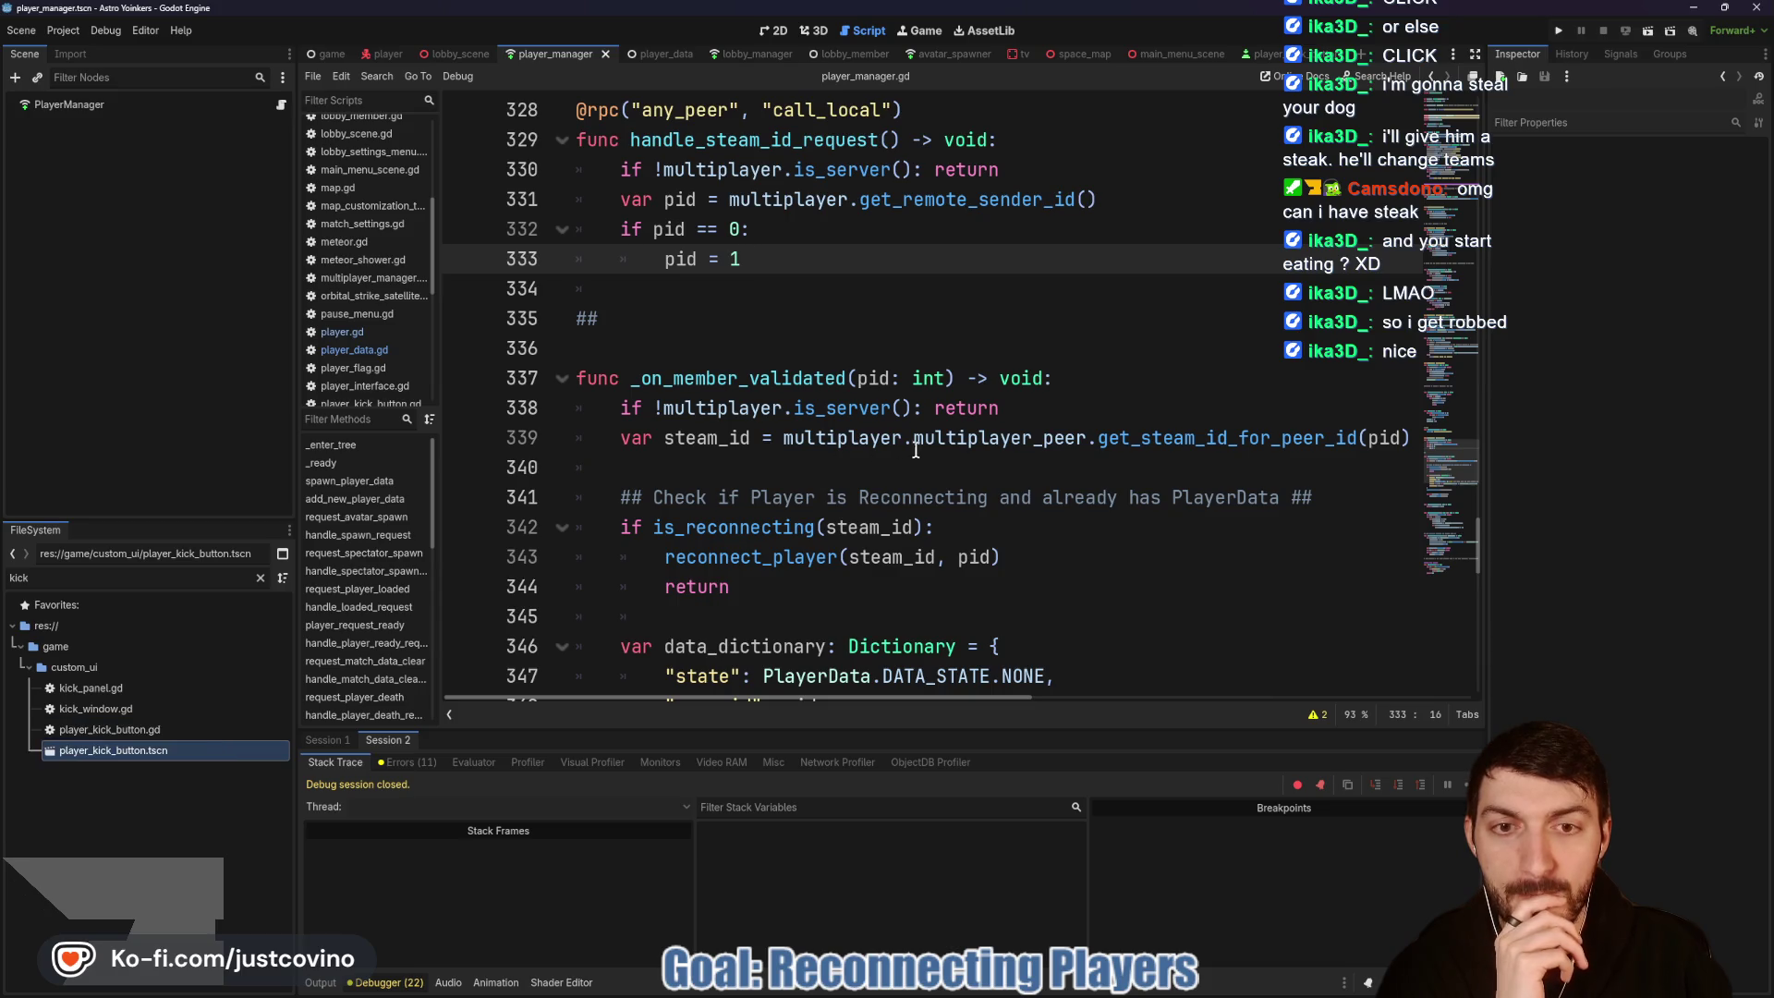
mouse_move(921, 447)
scroll(1008, 379, "up", 2)
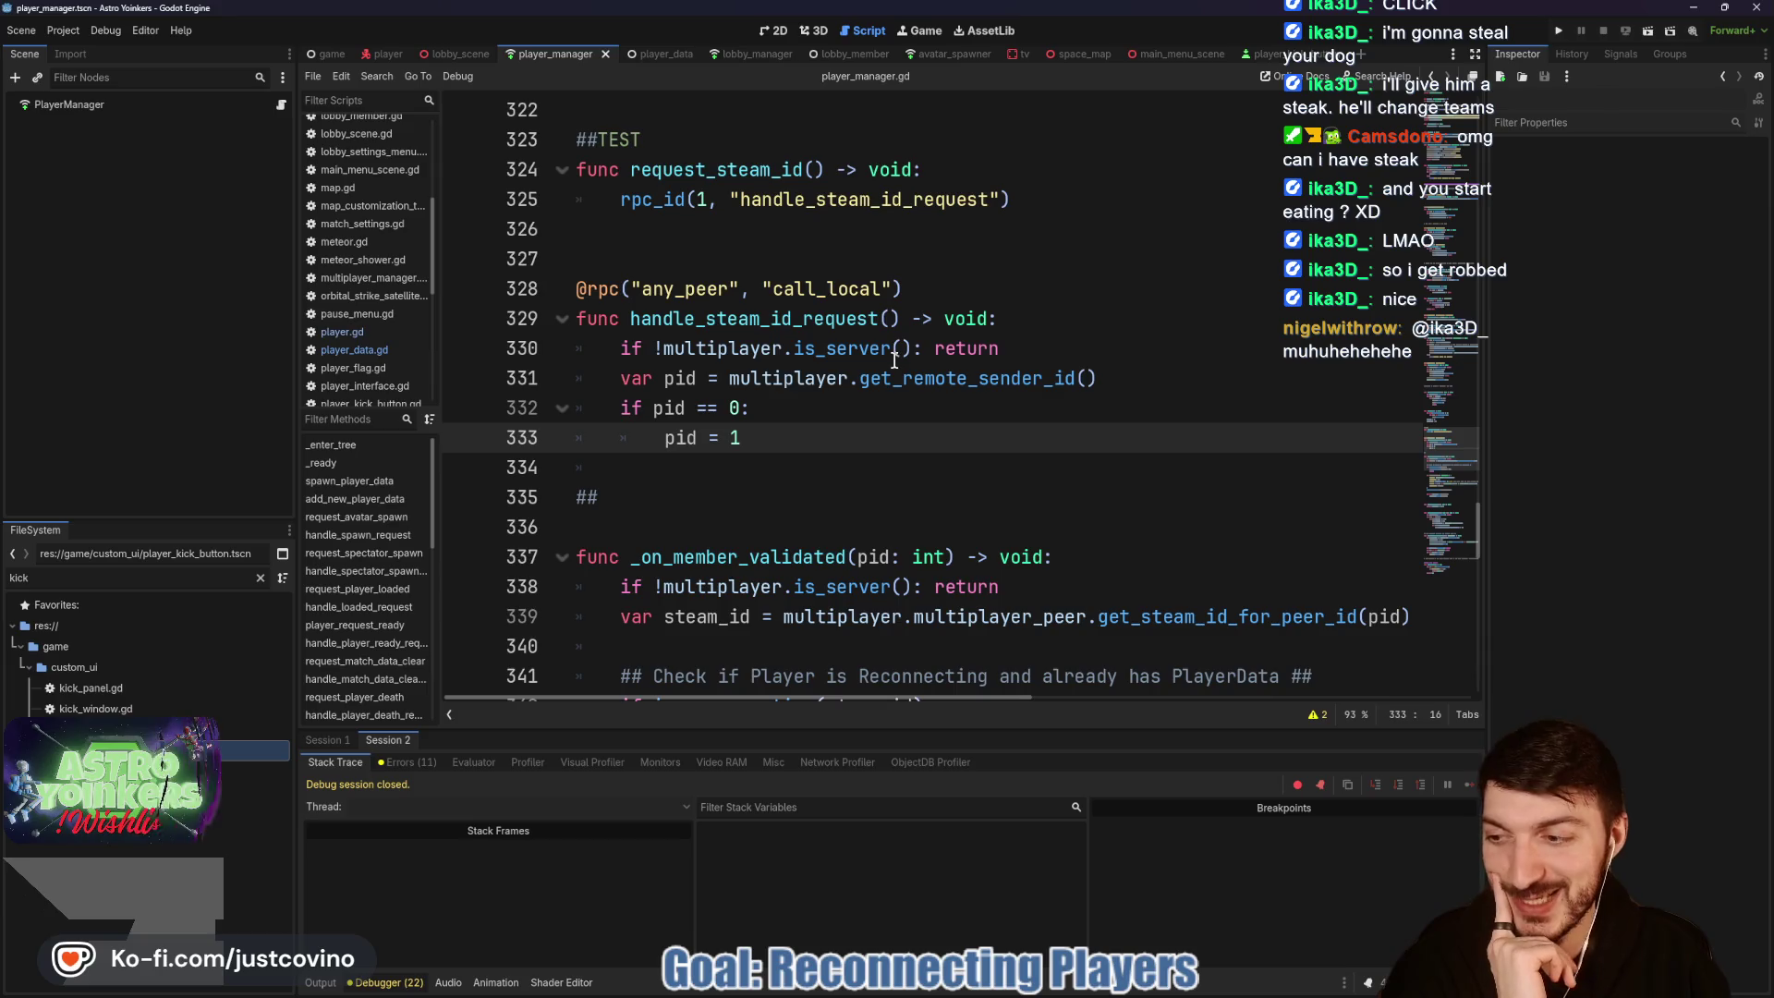
mouse_move(888, 357)
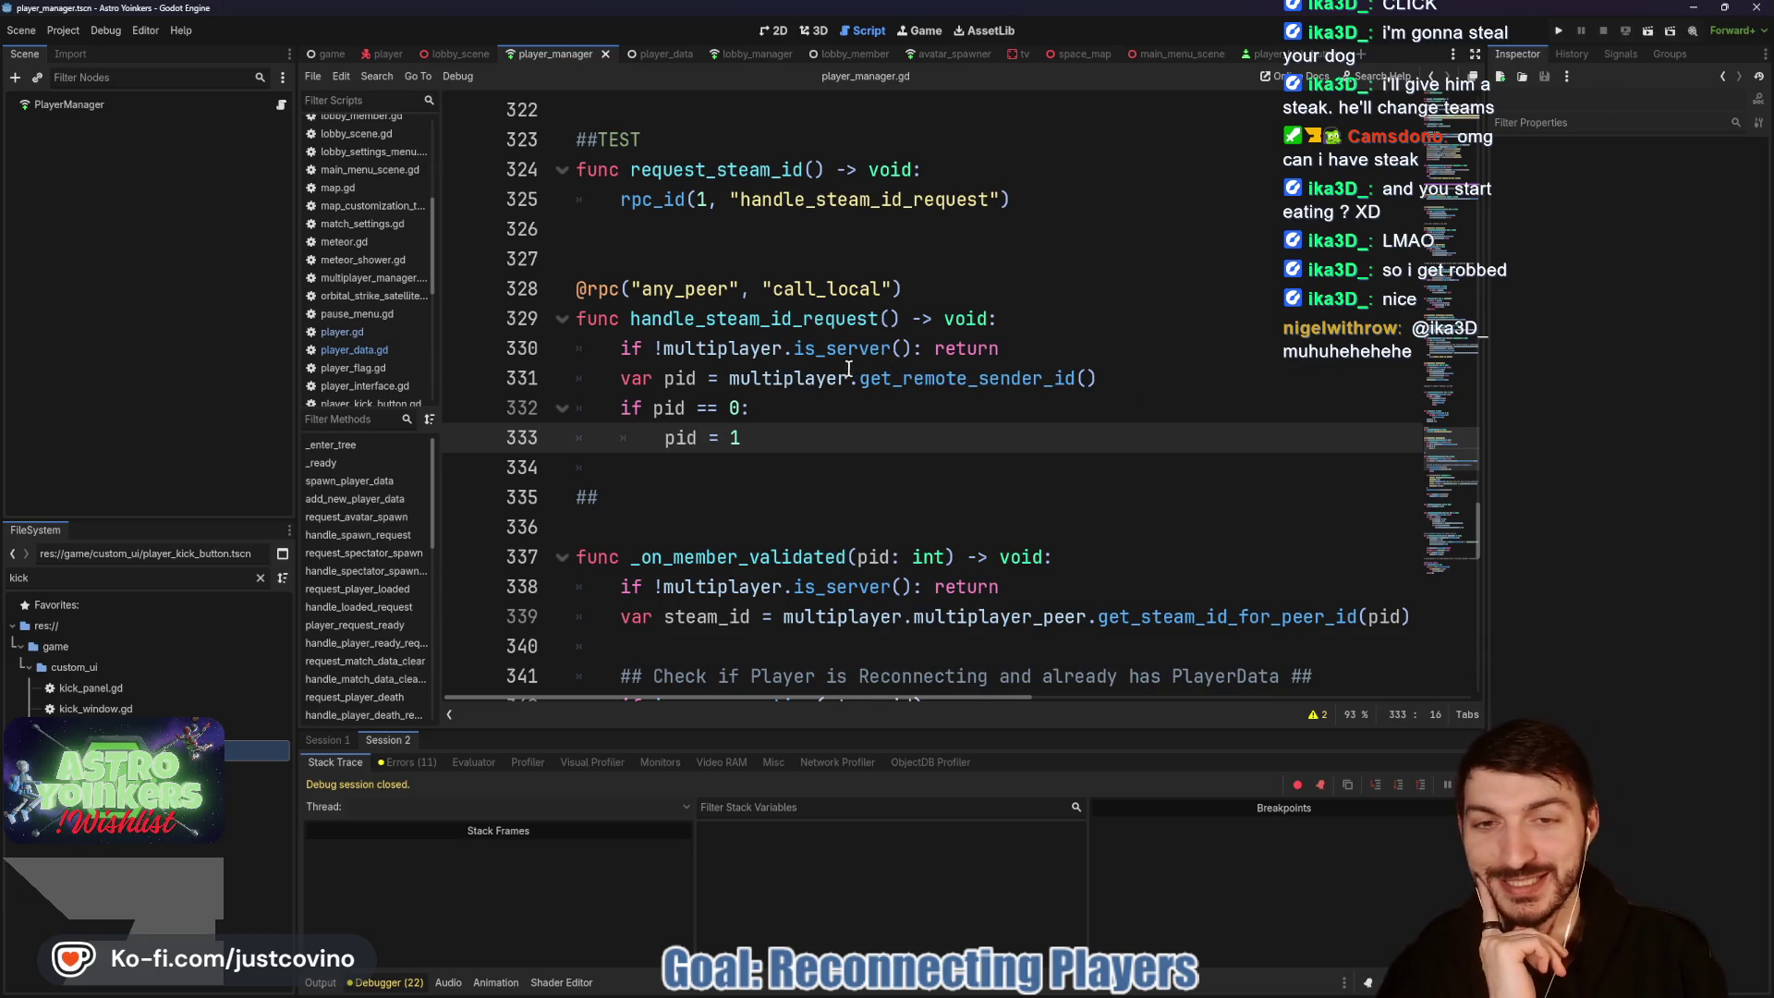
left_click(748, 260)
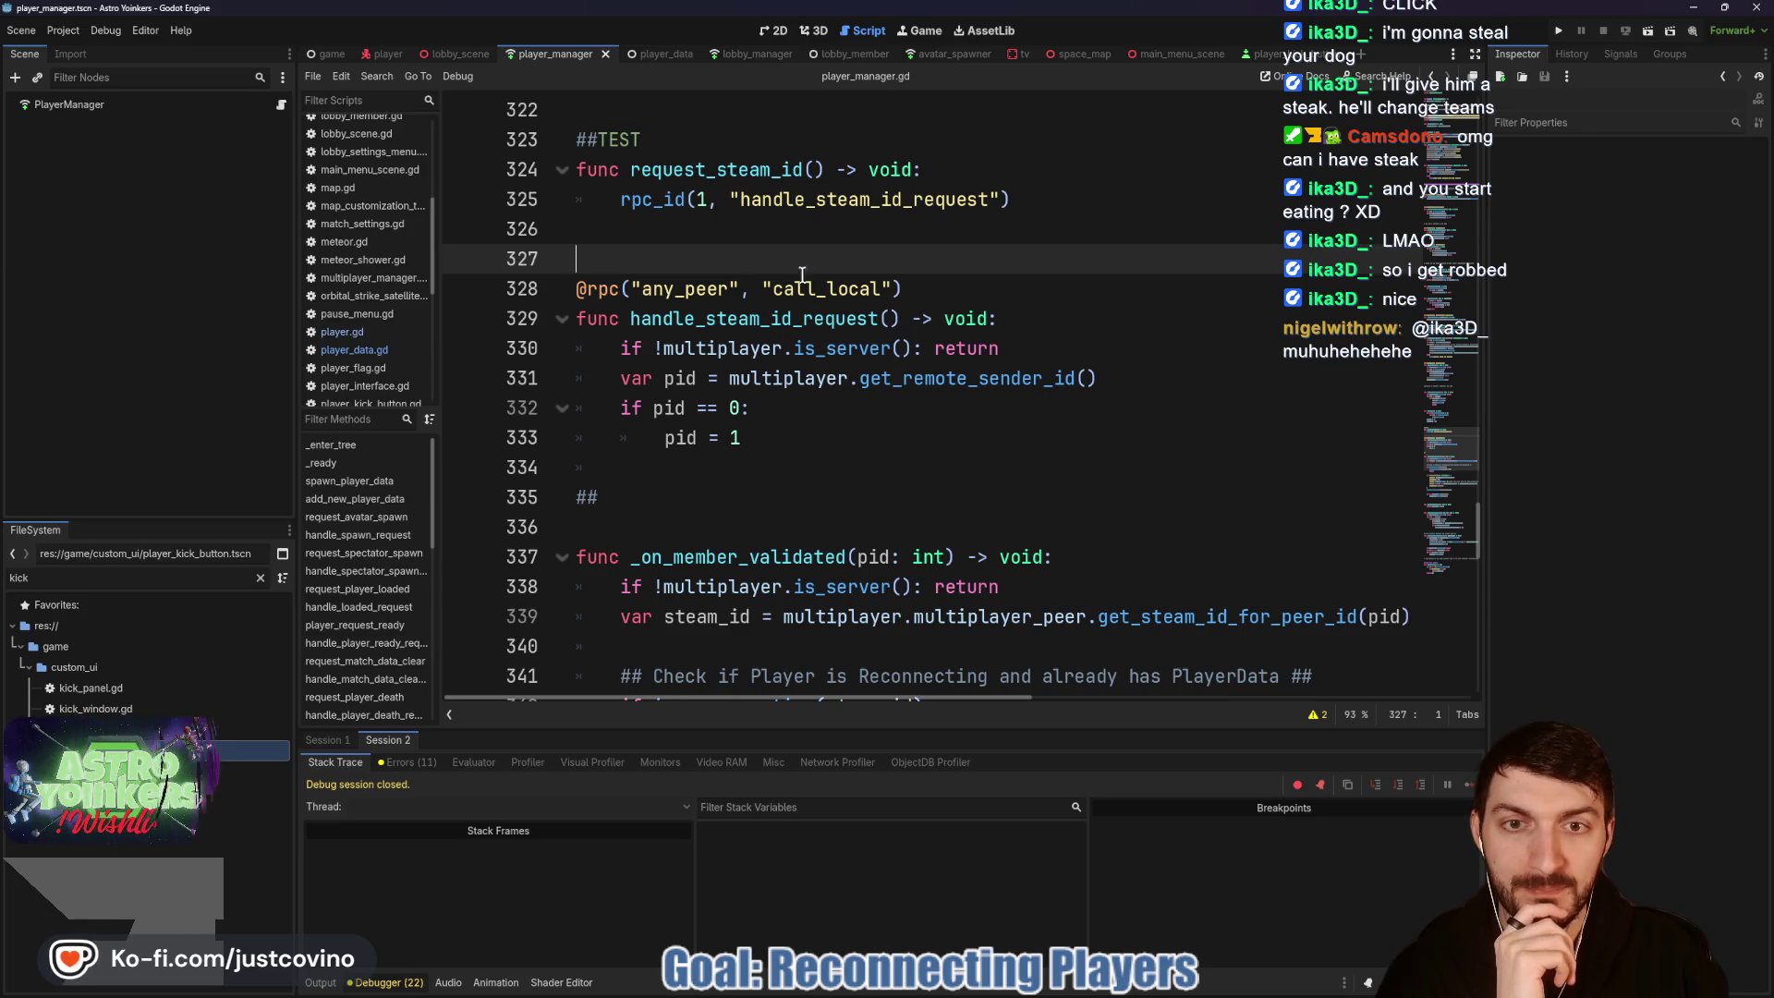
left_click_drag(1014, 201, 516, 199)
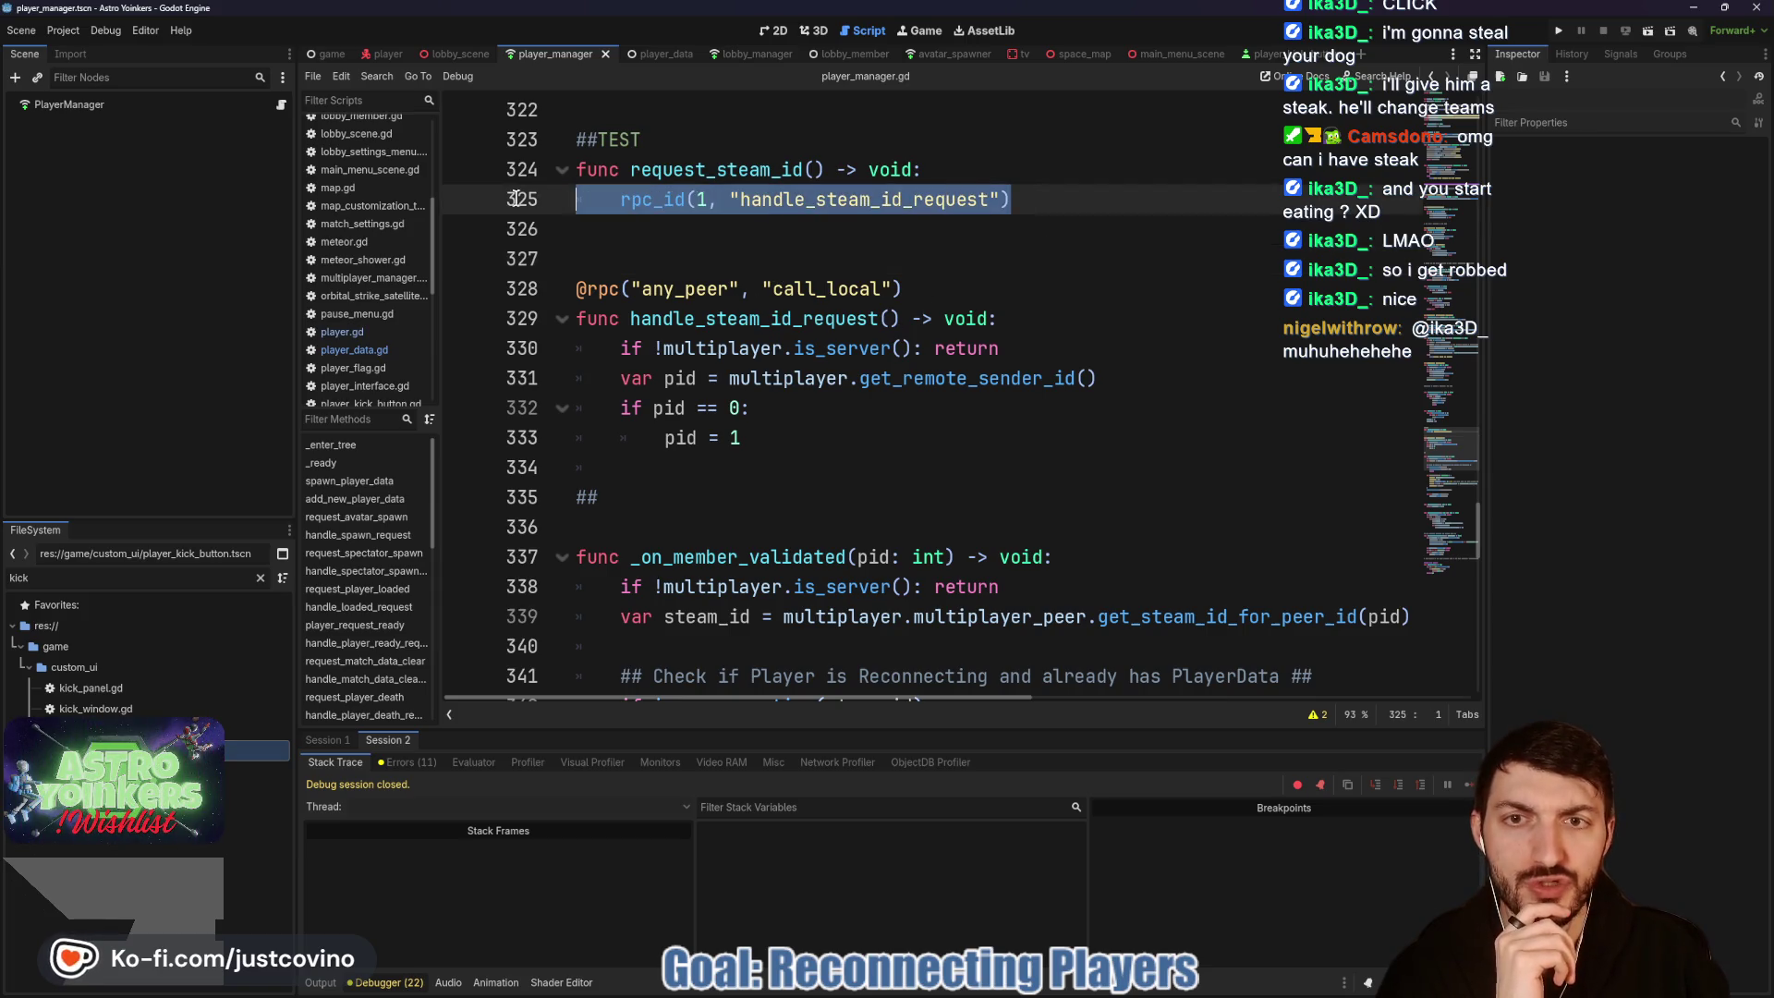
double_click(945, 318)
left_click_drag(987, 318, 943, 317)
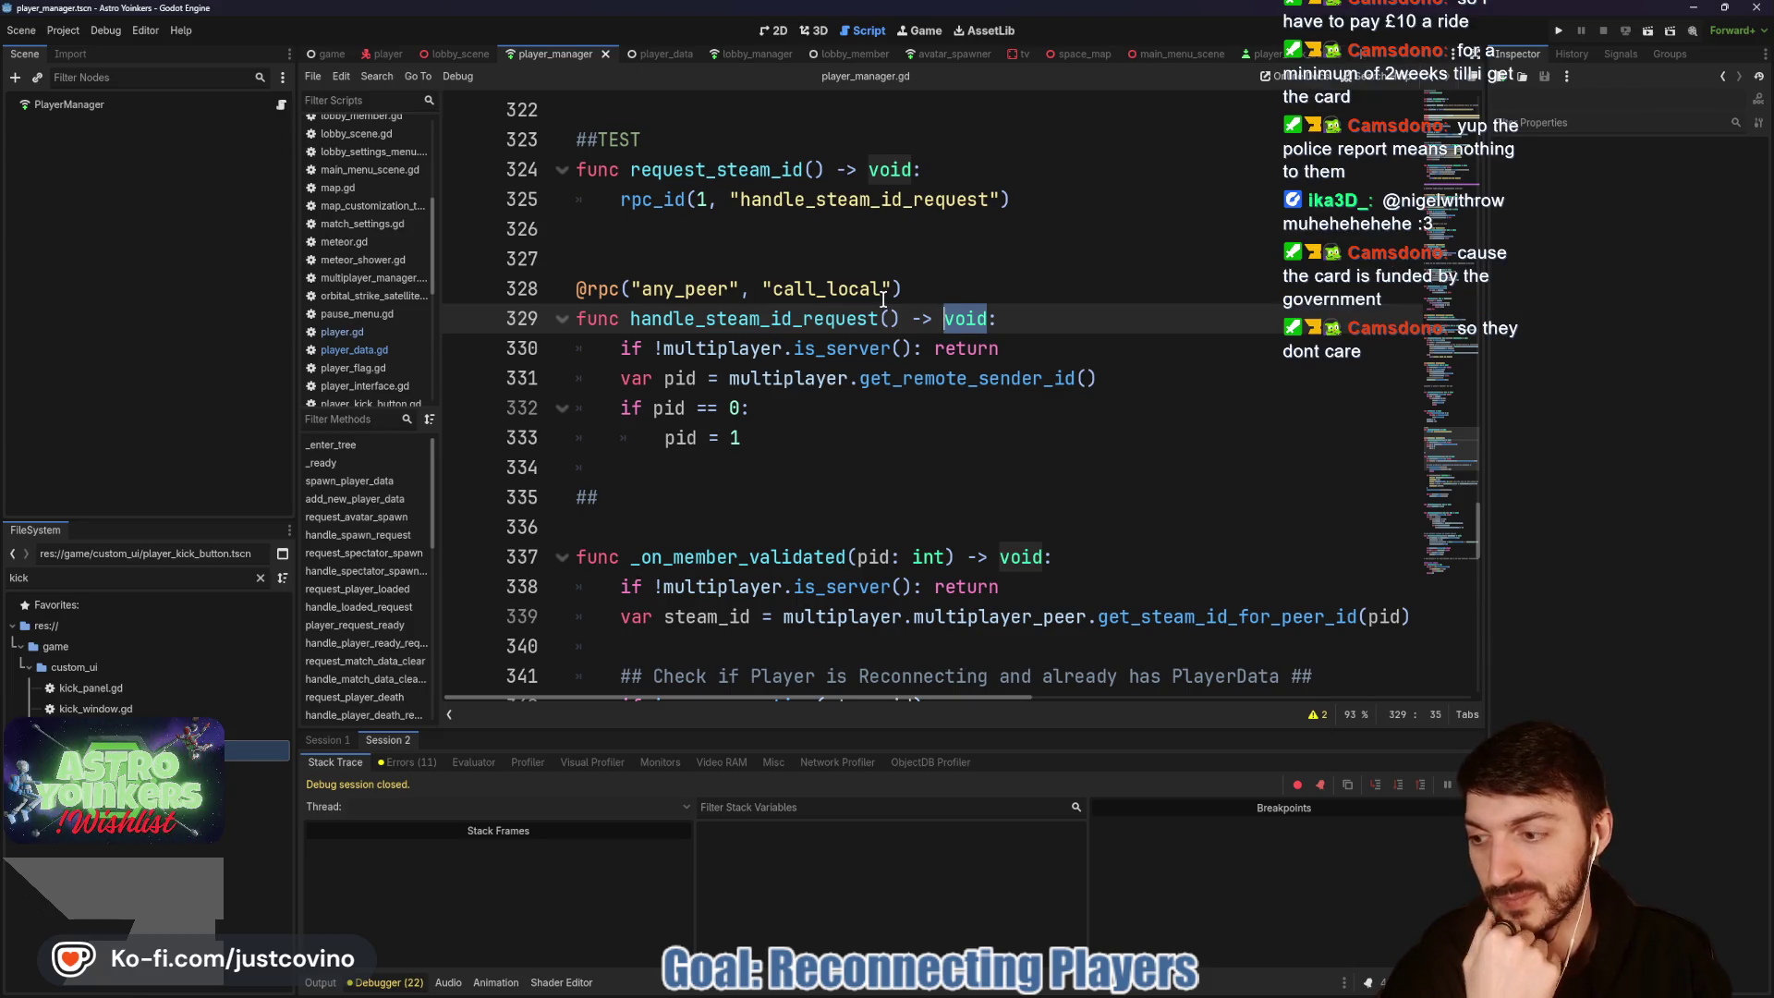
left_click(702, 252)
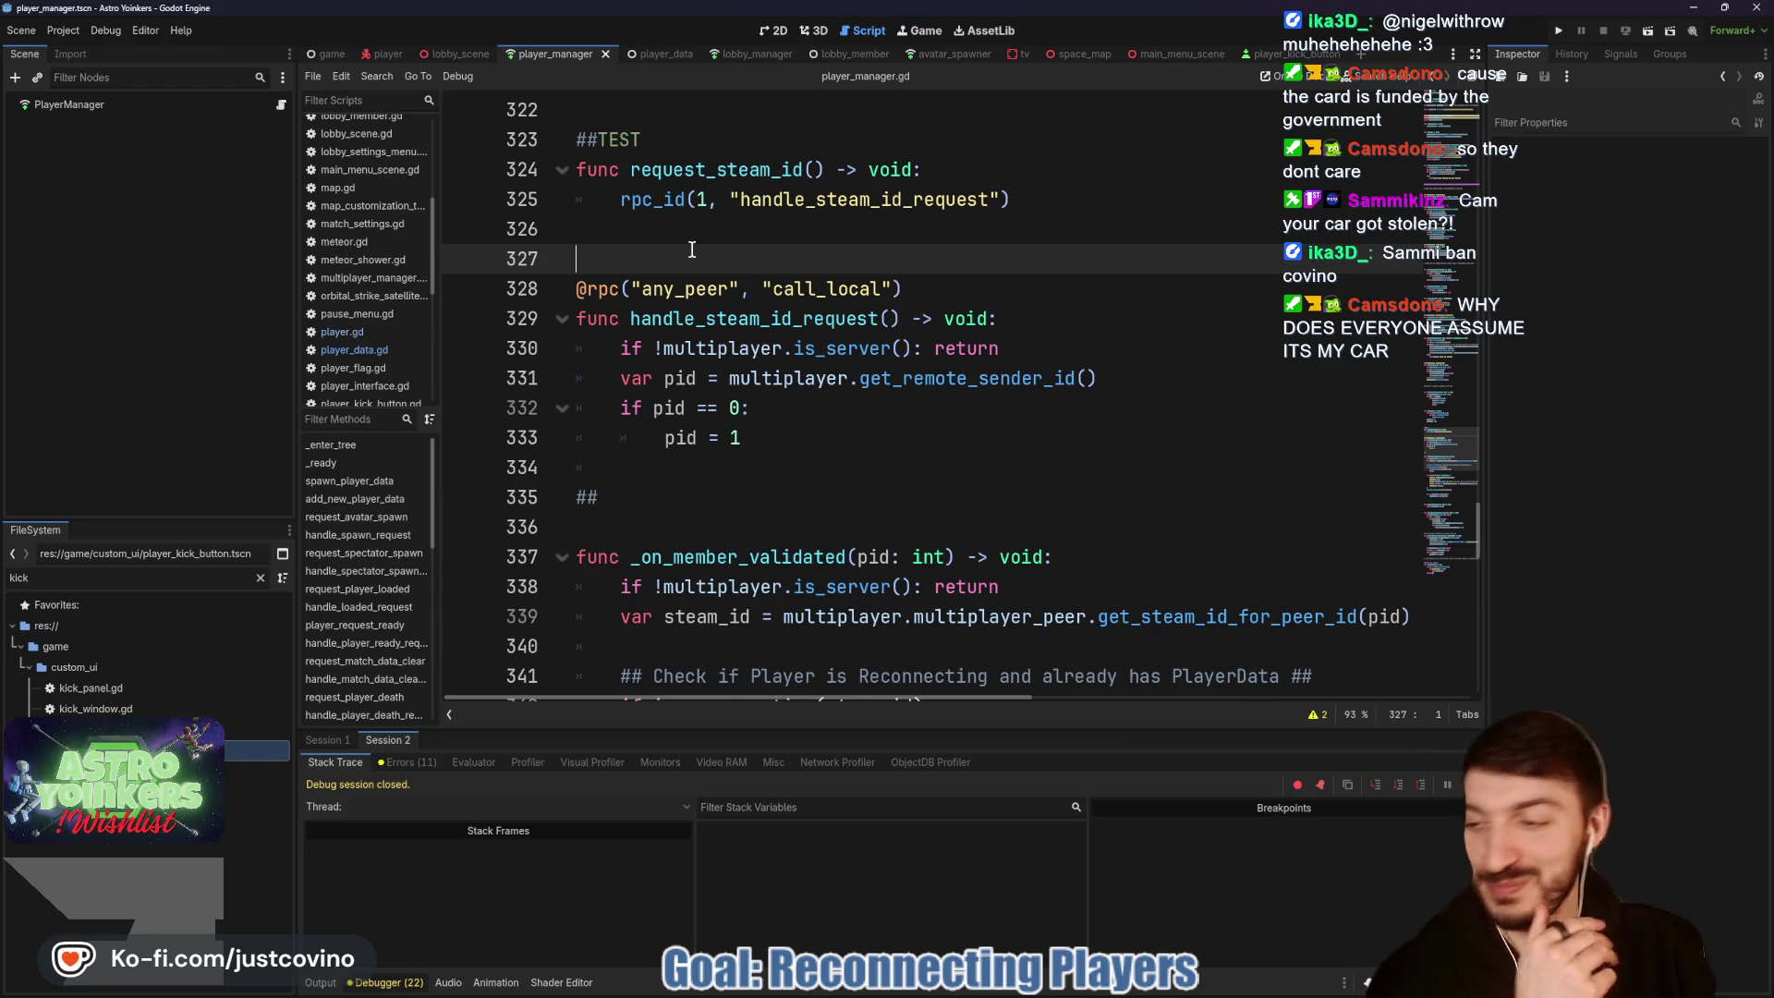
left_click(691, 236)
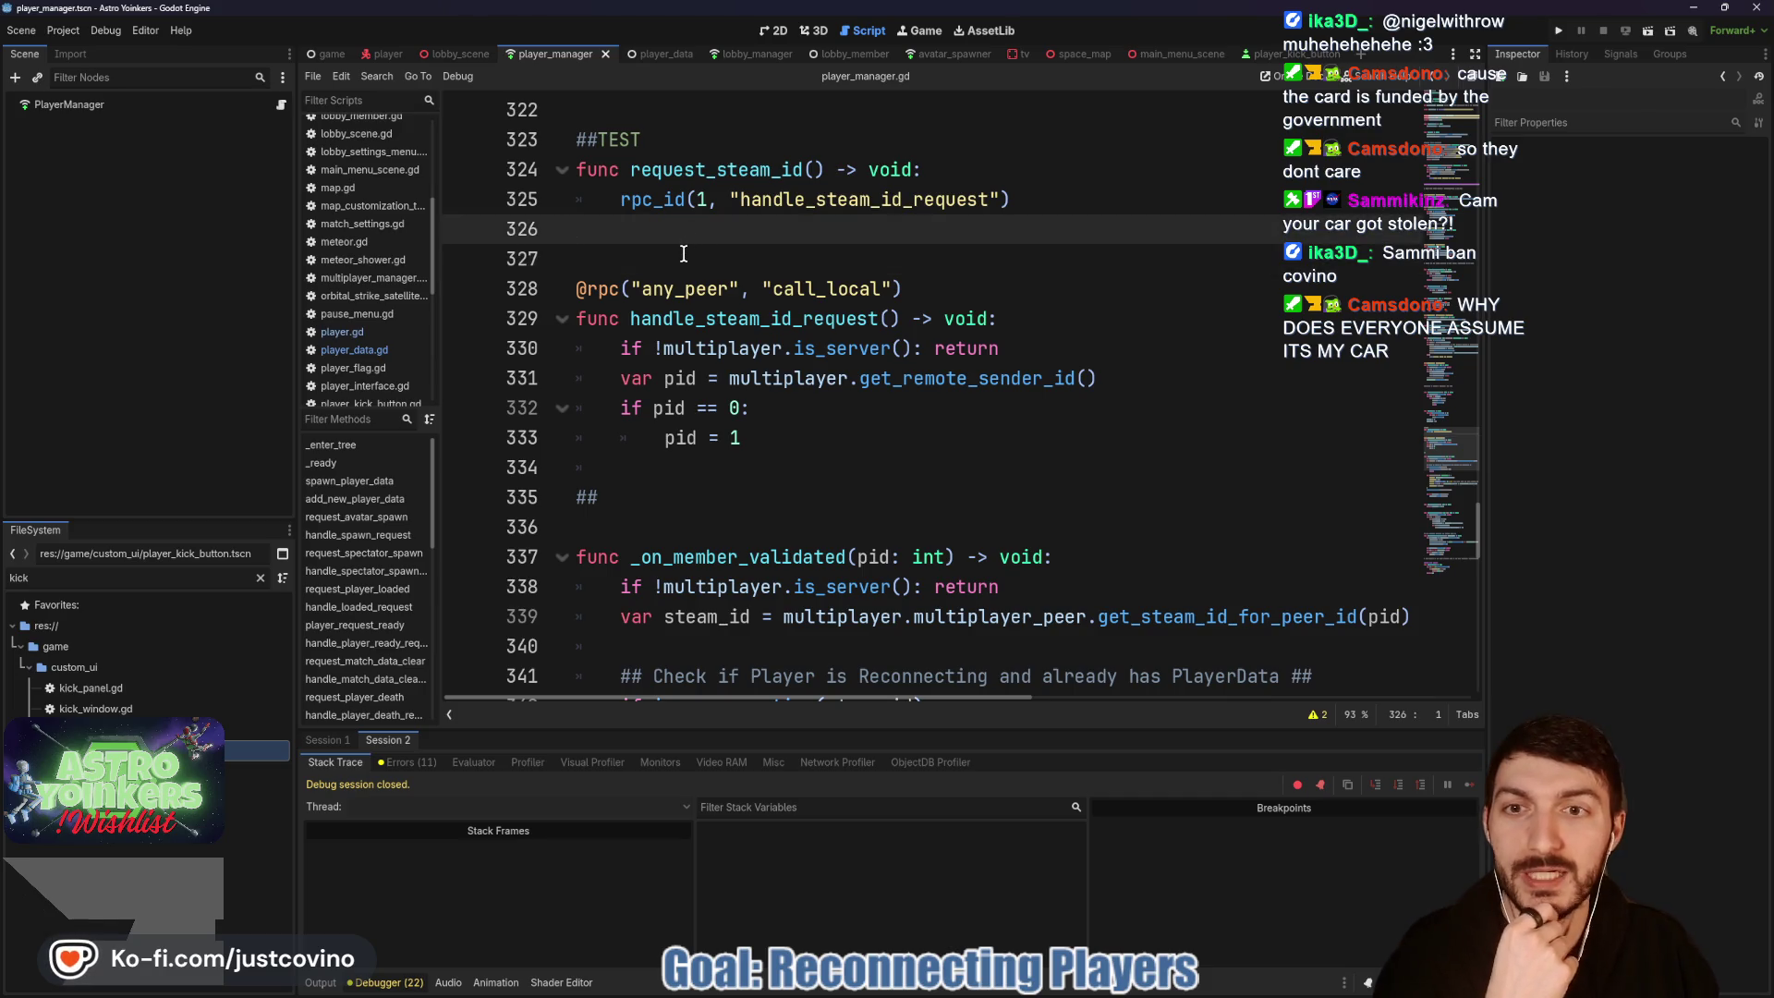
left_click(675, 257)
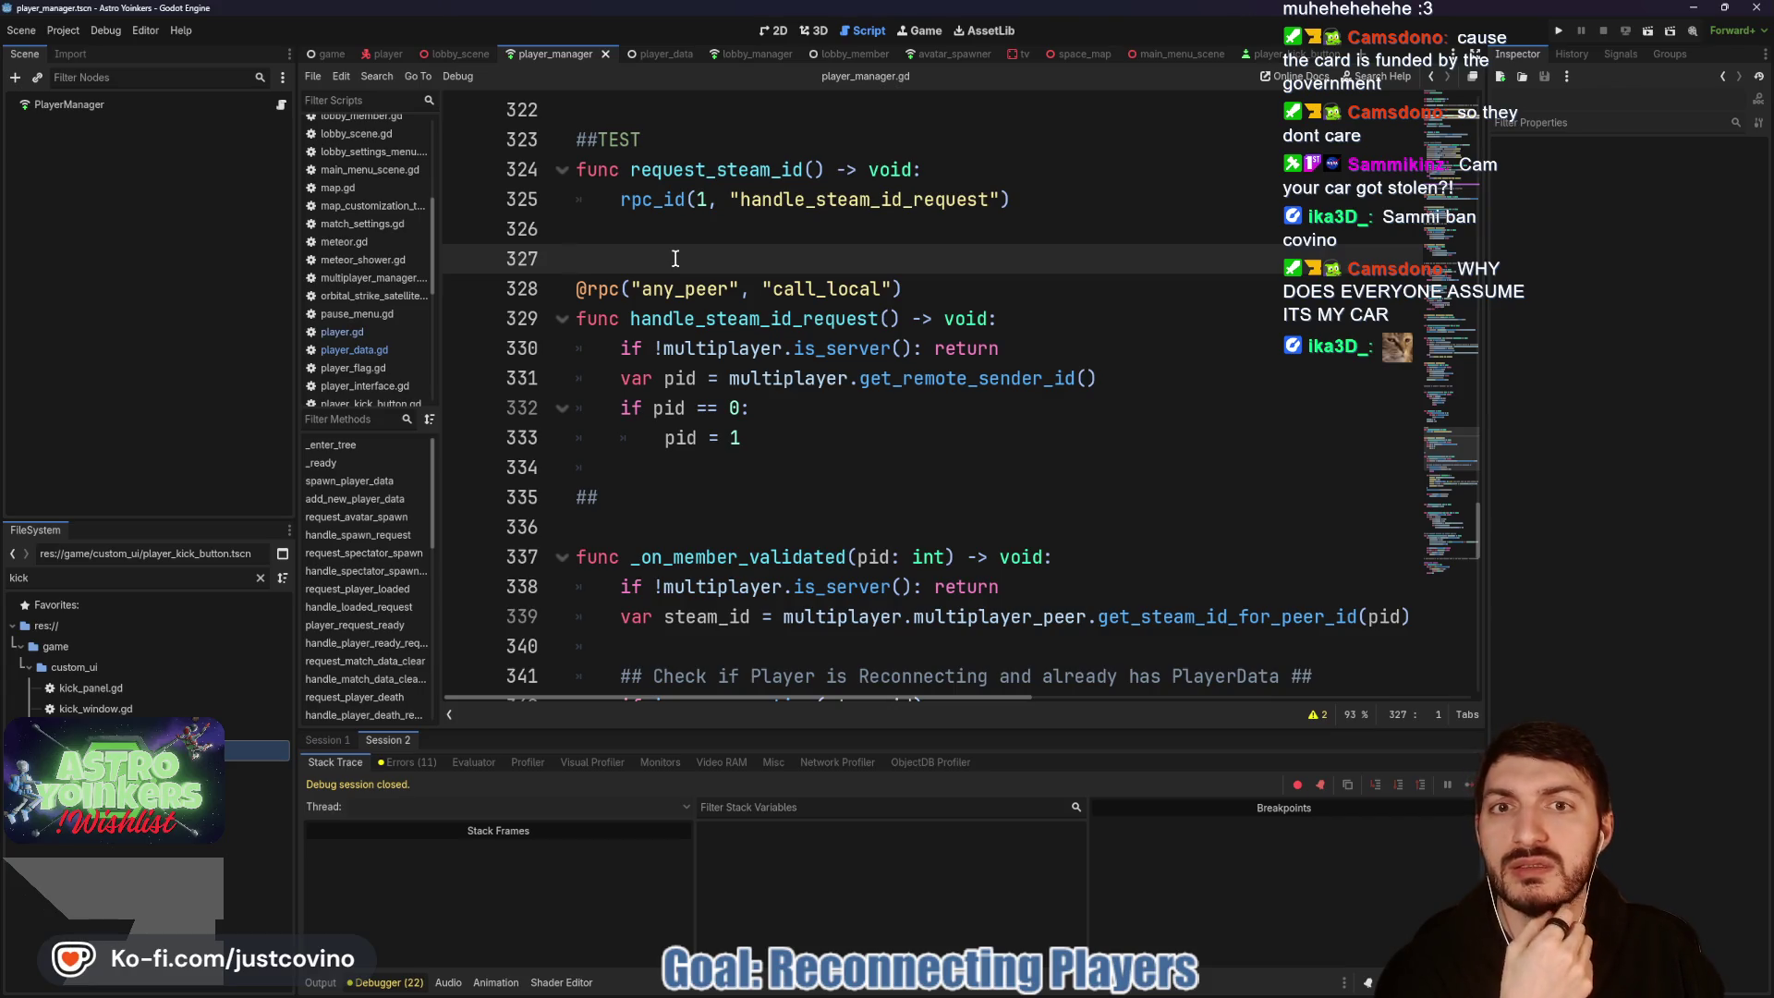
scroll(785, 252, "down", 1)
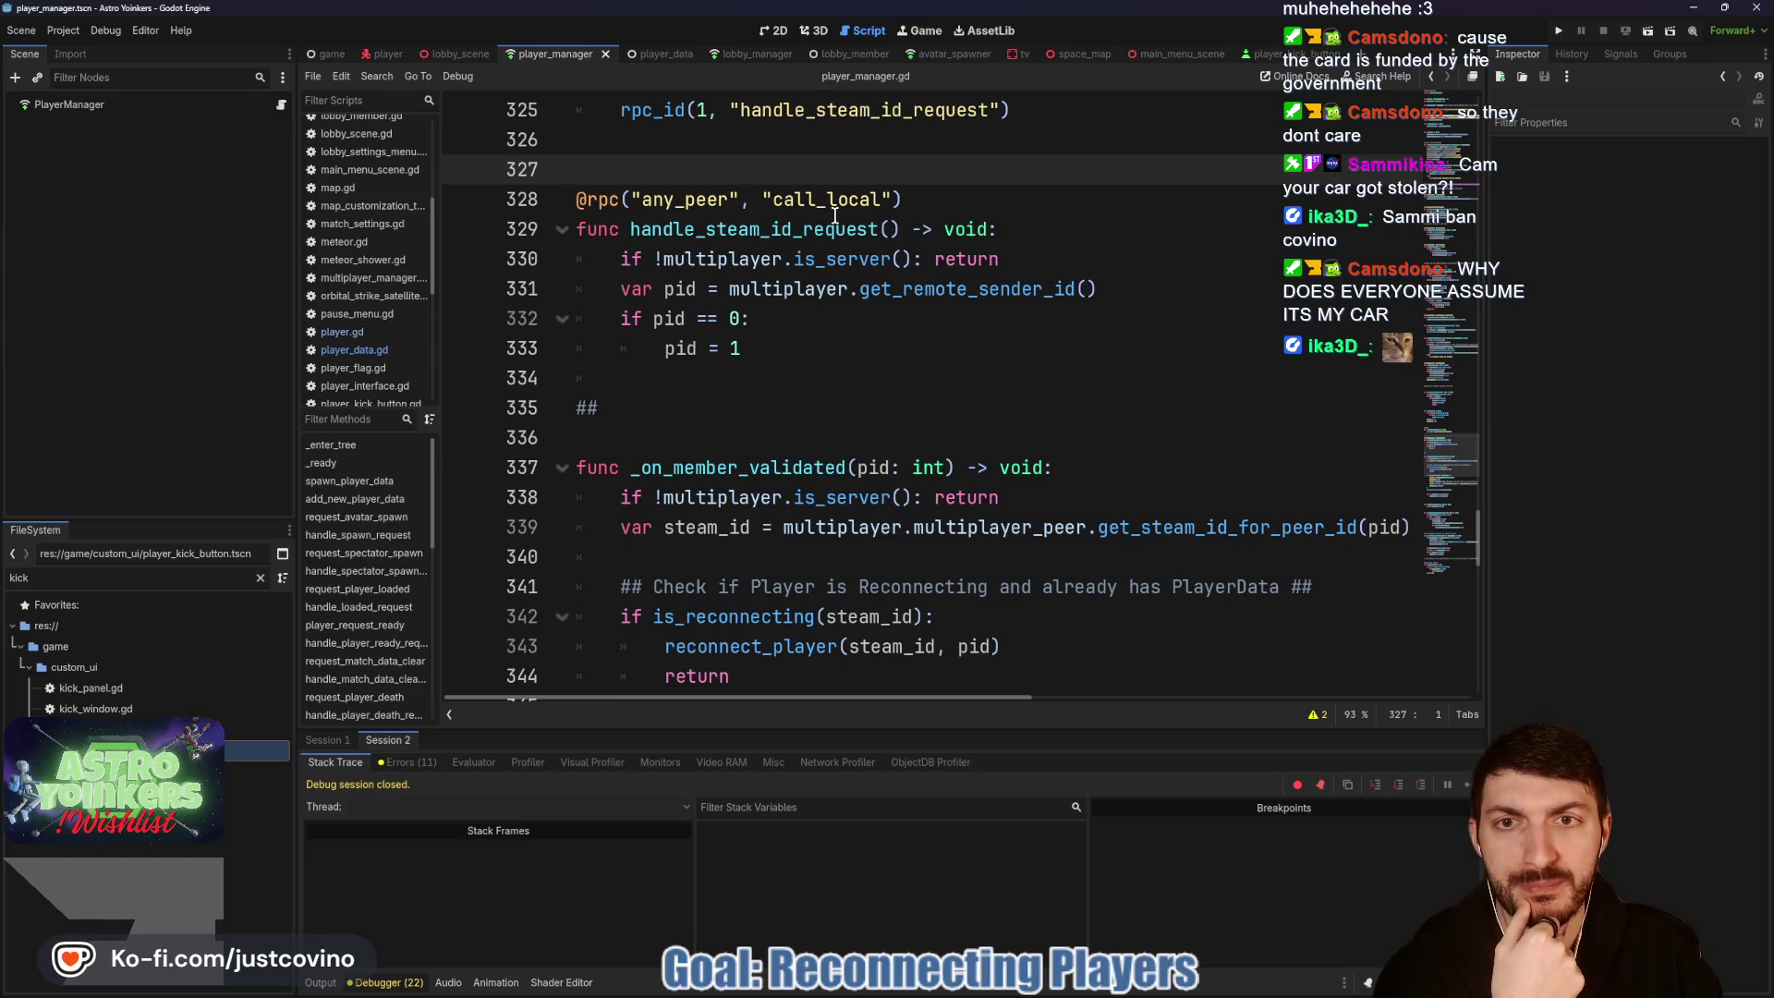
left_click_drag(632, 229, 983, 231)
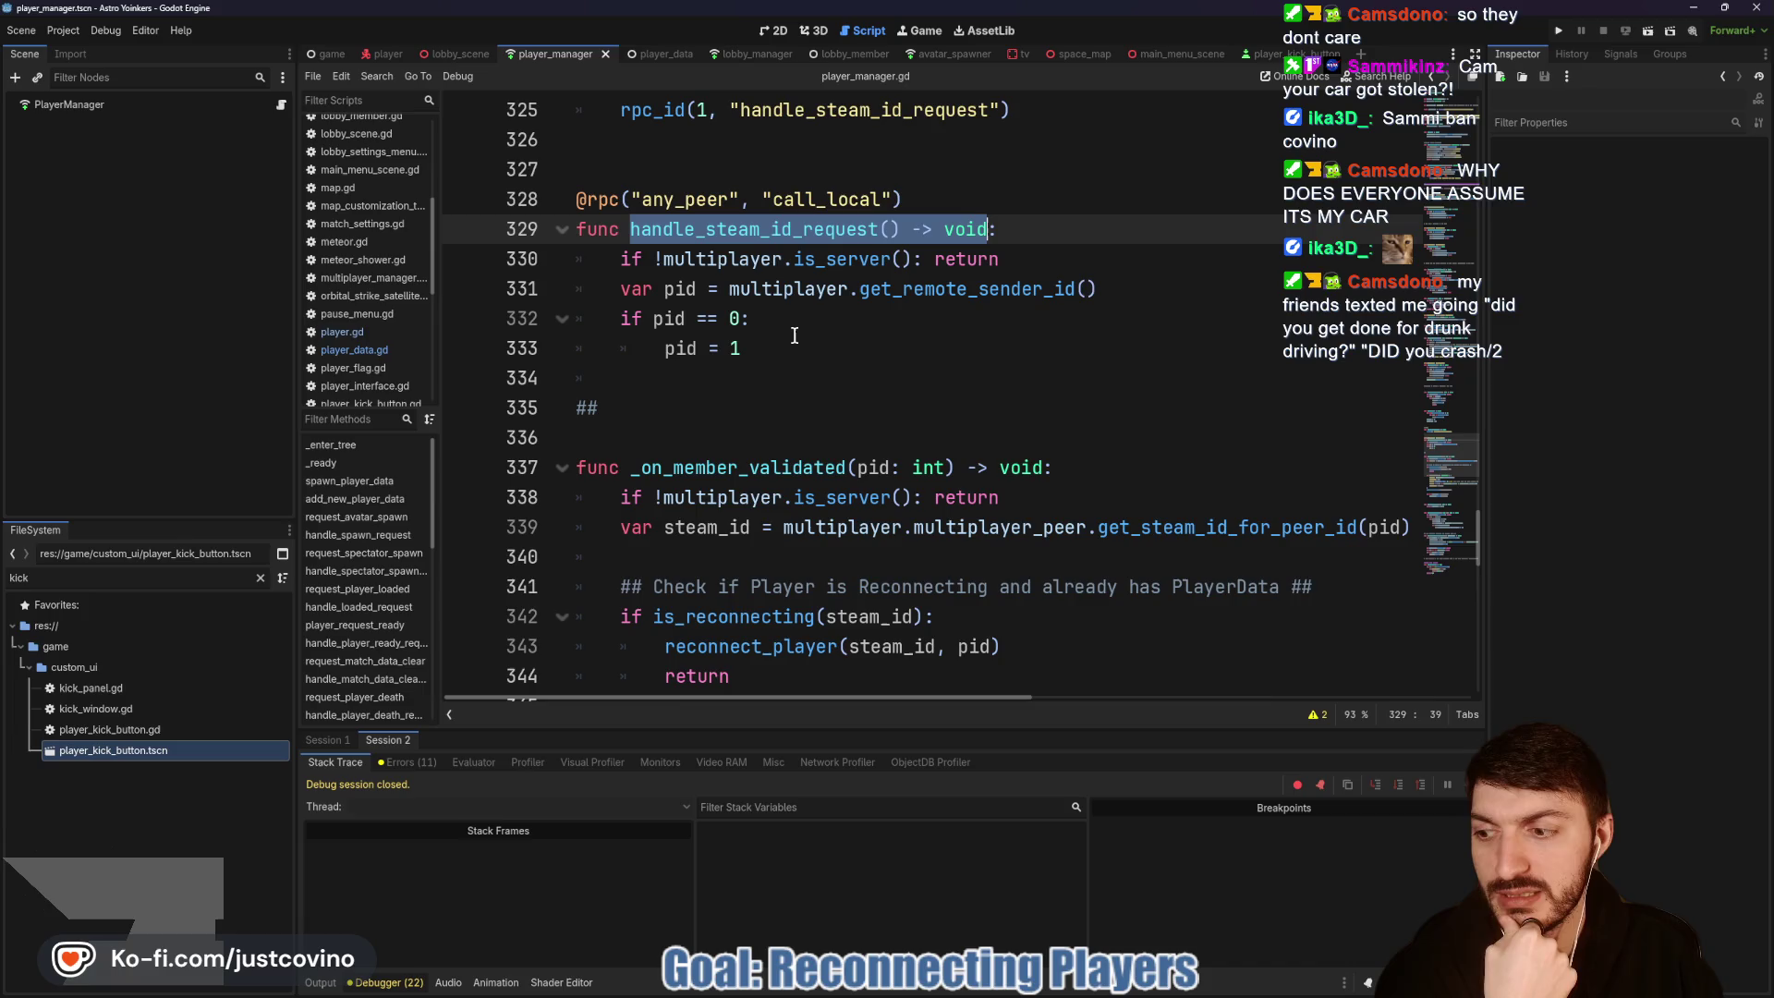
scroll(790, 329, "down", 14)
scroll(734, 410, "down", 3)
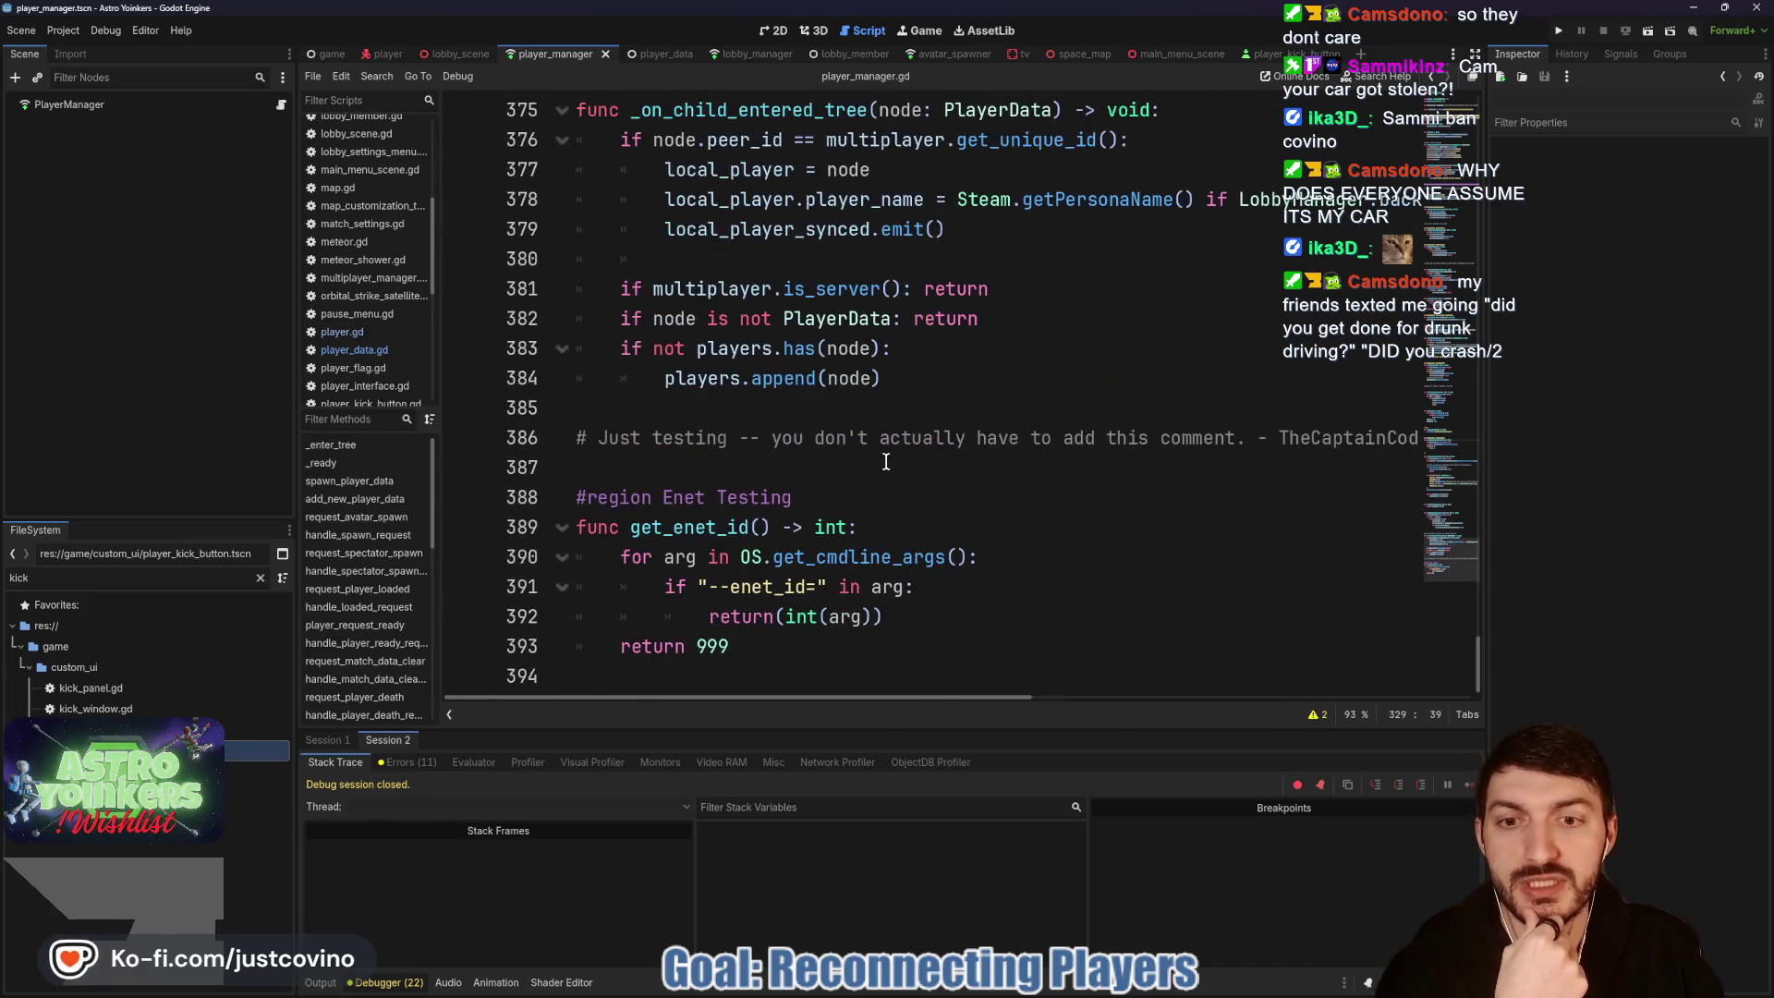
left_click_drag(780, 660, 575, 526)
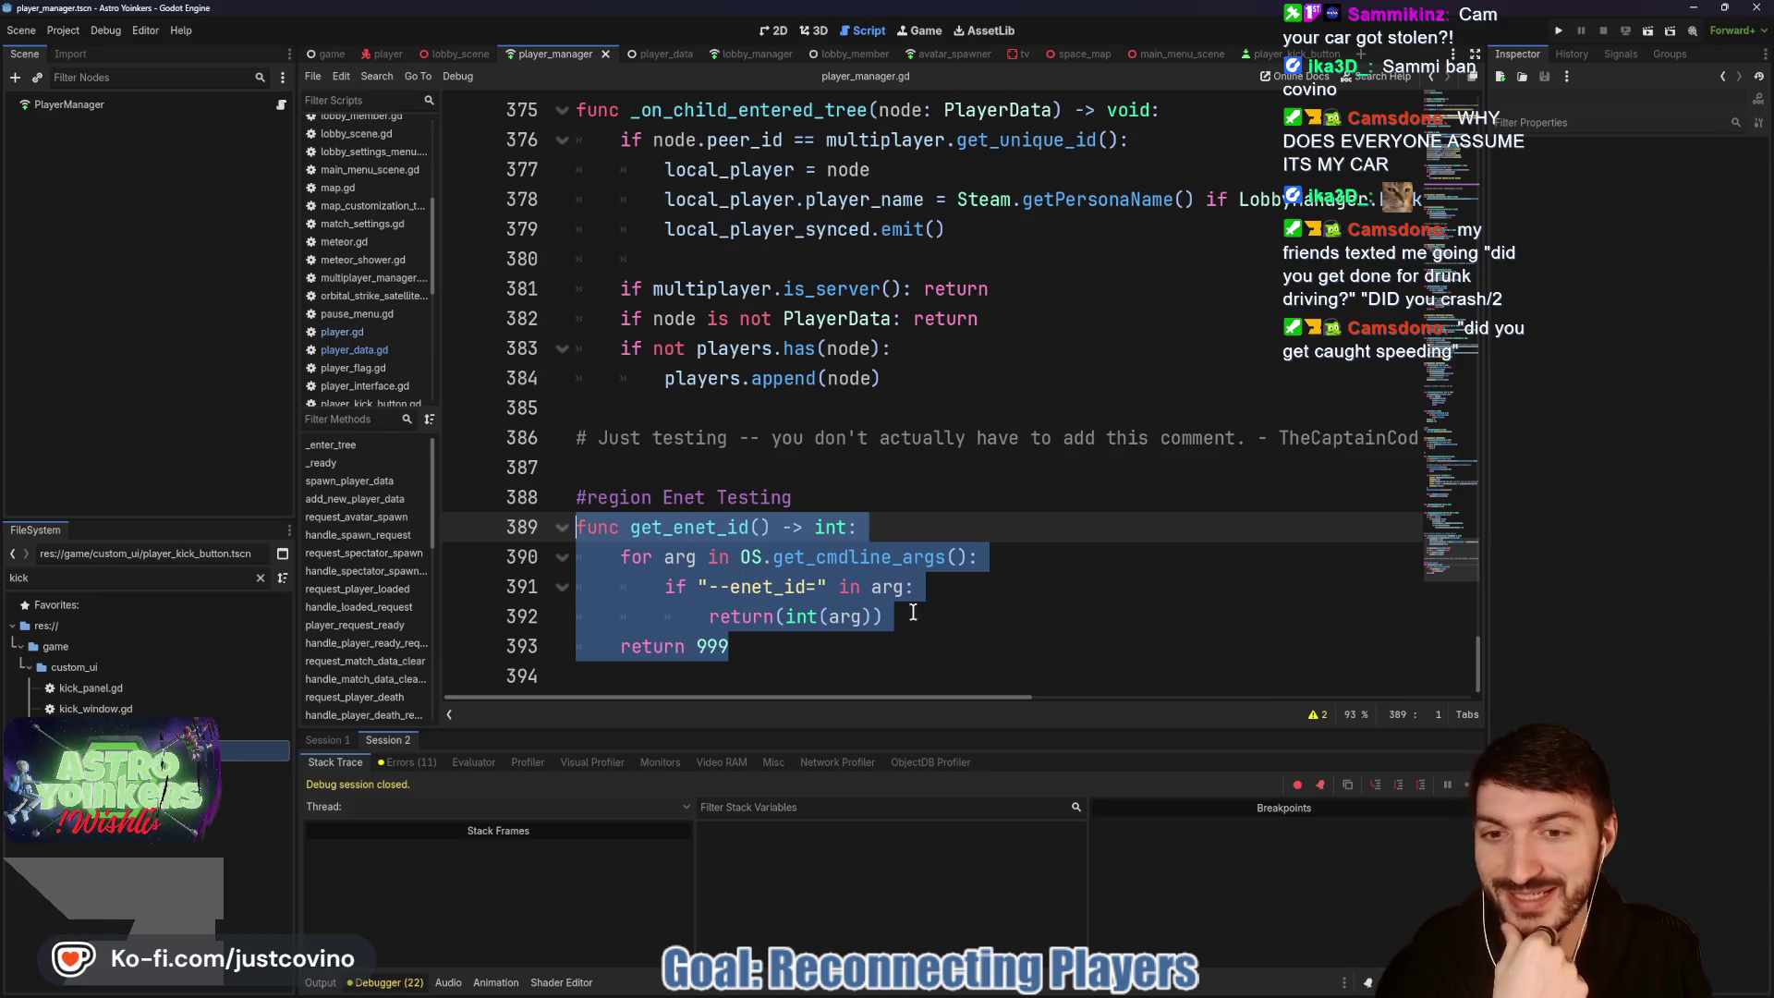
scroll(846, 533, "up", 5)
scroll(841, 518, "down", 5)
scroll(837, 500, "up", 5)
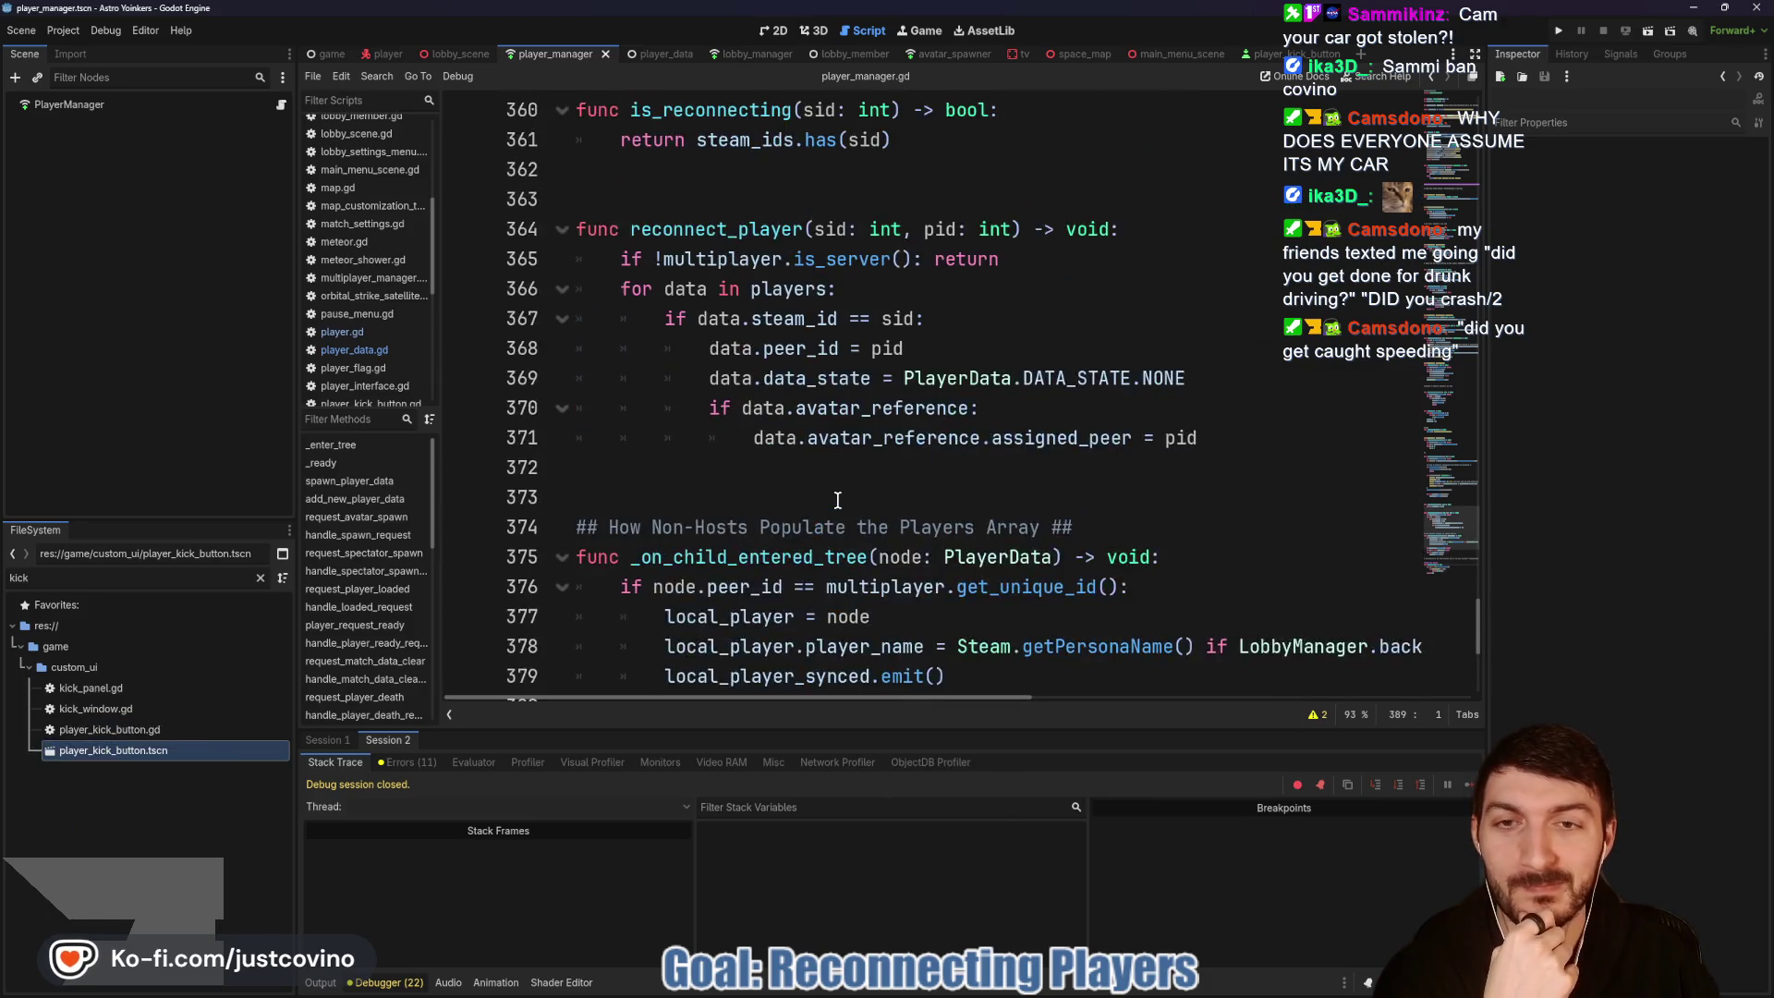
scroll(837, 500, "up", 12)
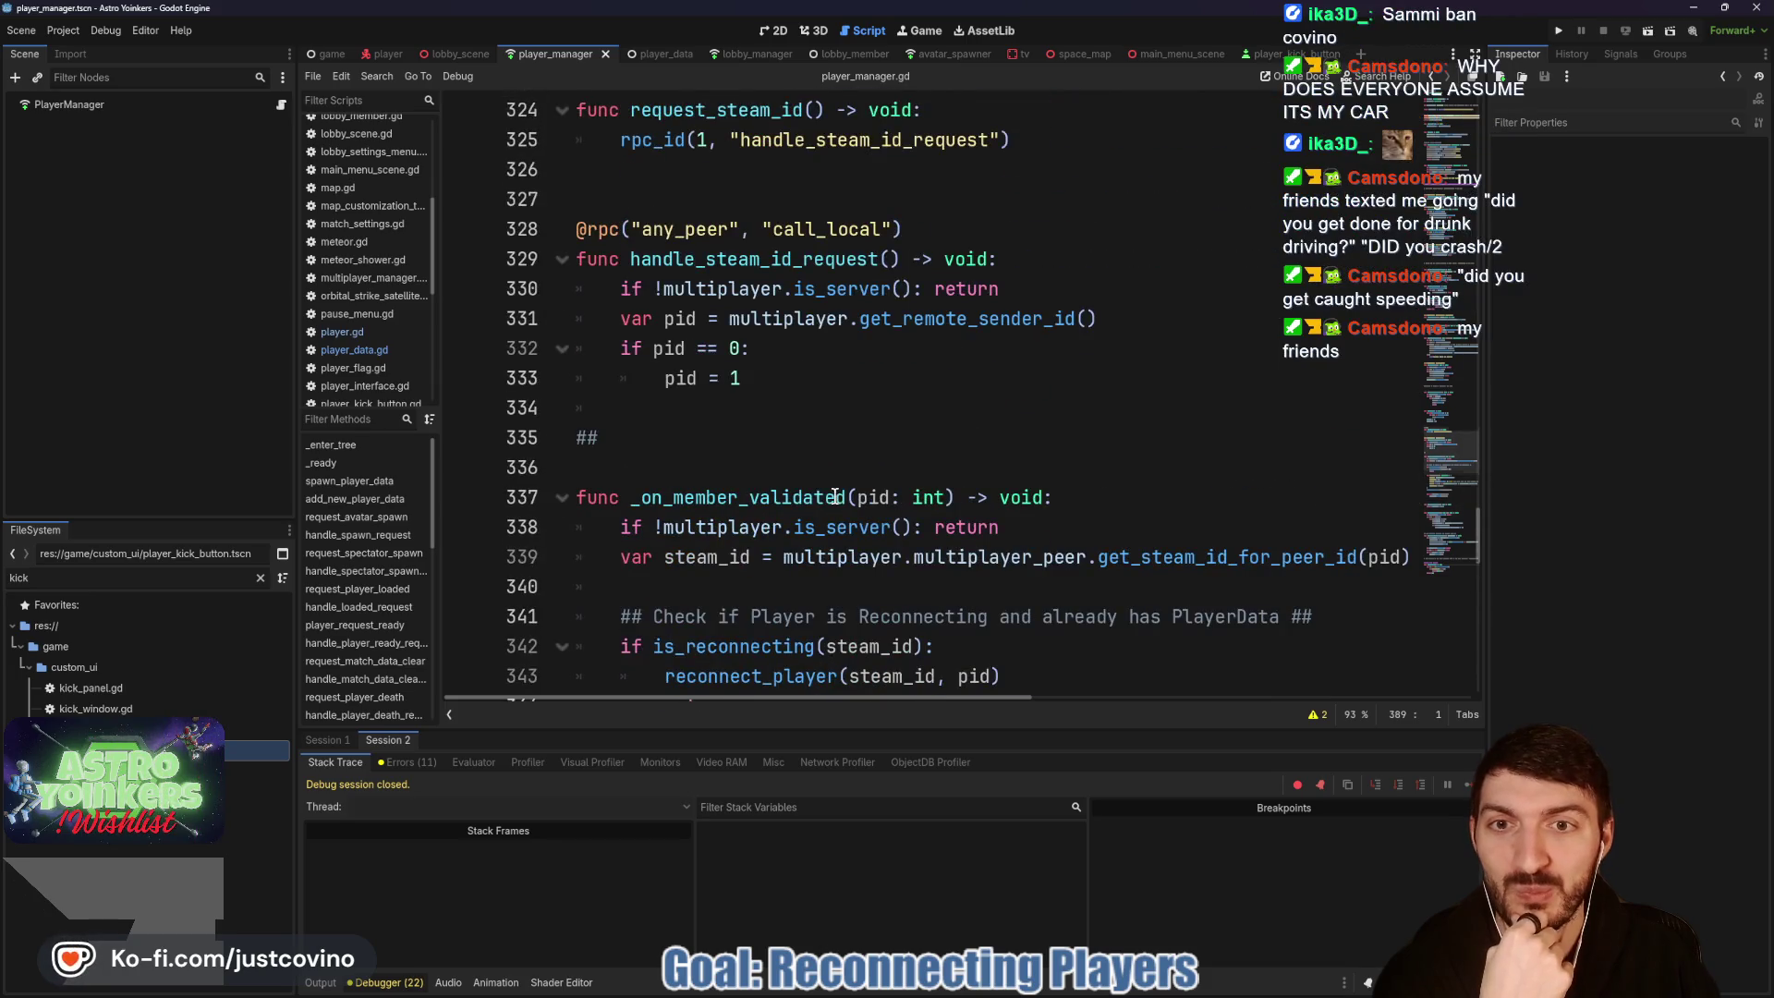
scroll(837, 497, "up", 1)
Step: Delete the ##TEST block with request_steam_id and handle_steam_id_request from player_manager.gd
mouse_move(650, 525)
left_mouse_down()
mouse_move(591, 498)
mouse_move(487, 171)
left_mouse_up()
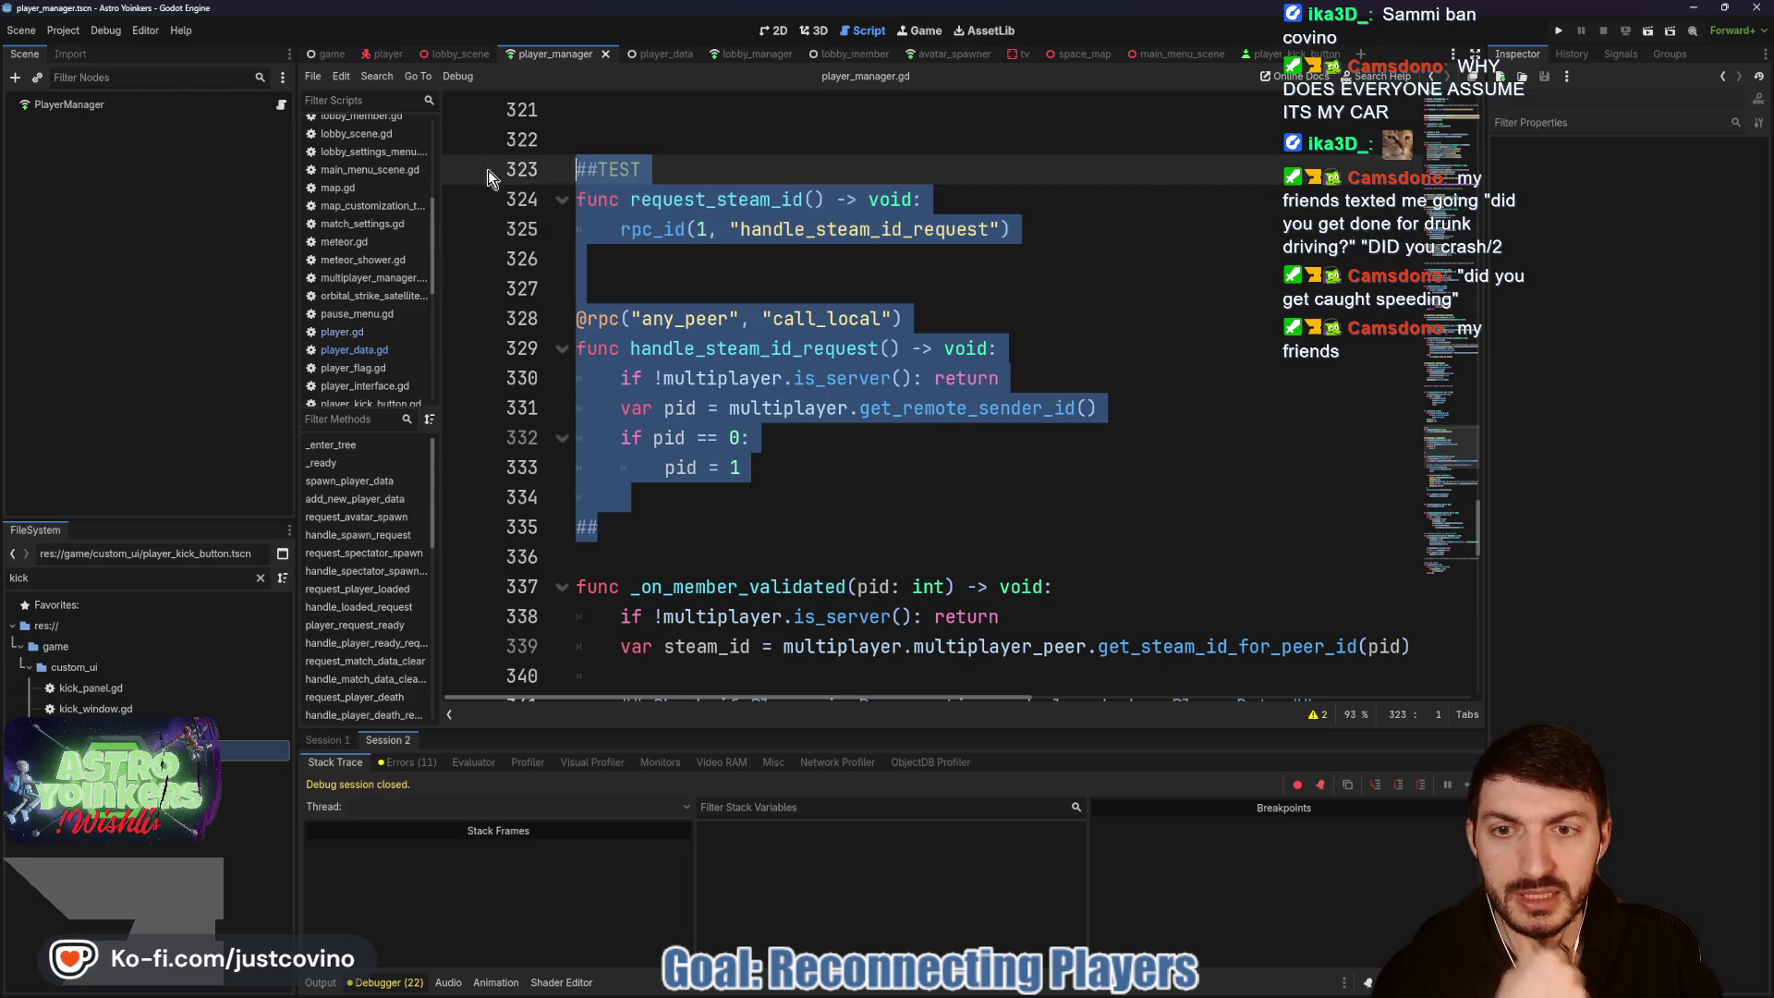
key("BackSpace")
key("BackSpace")
scroll(725, 397, "up", 3)
scroll(725, 398, "down", 15)
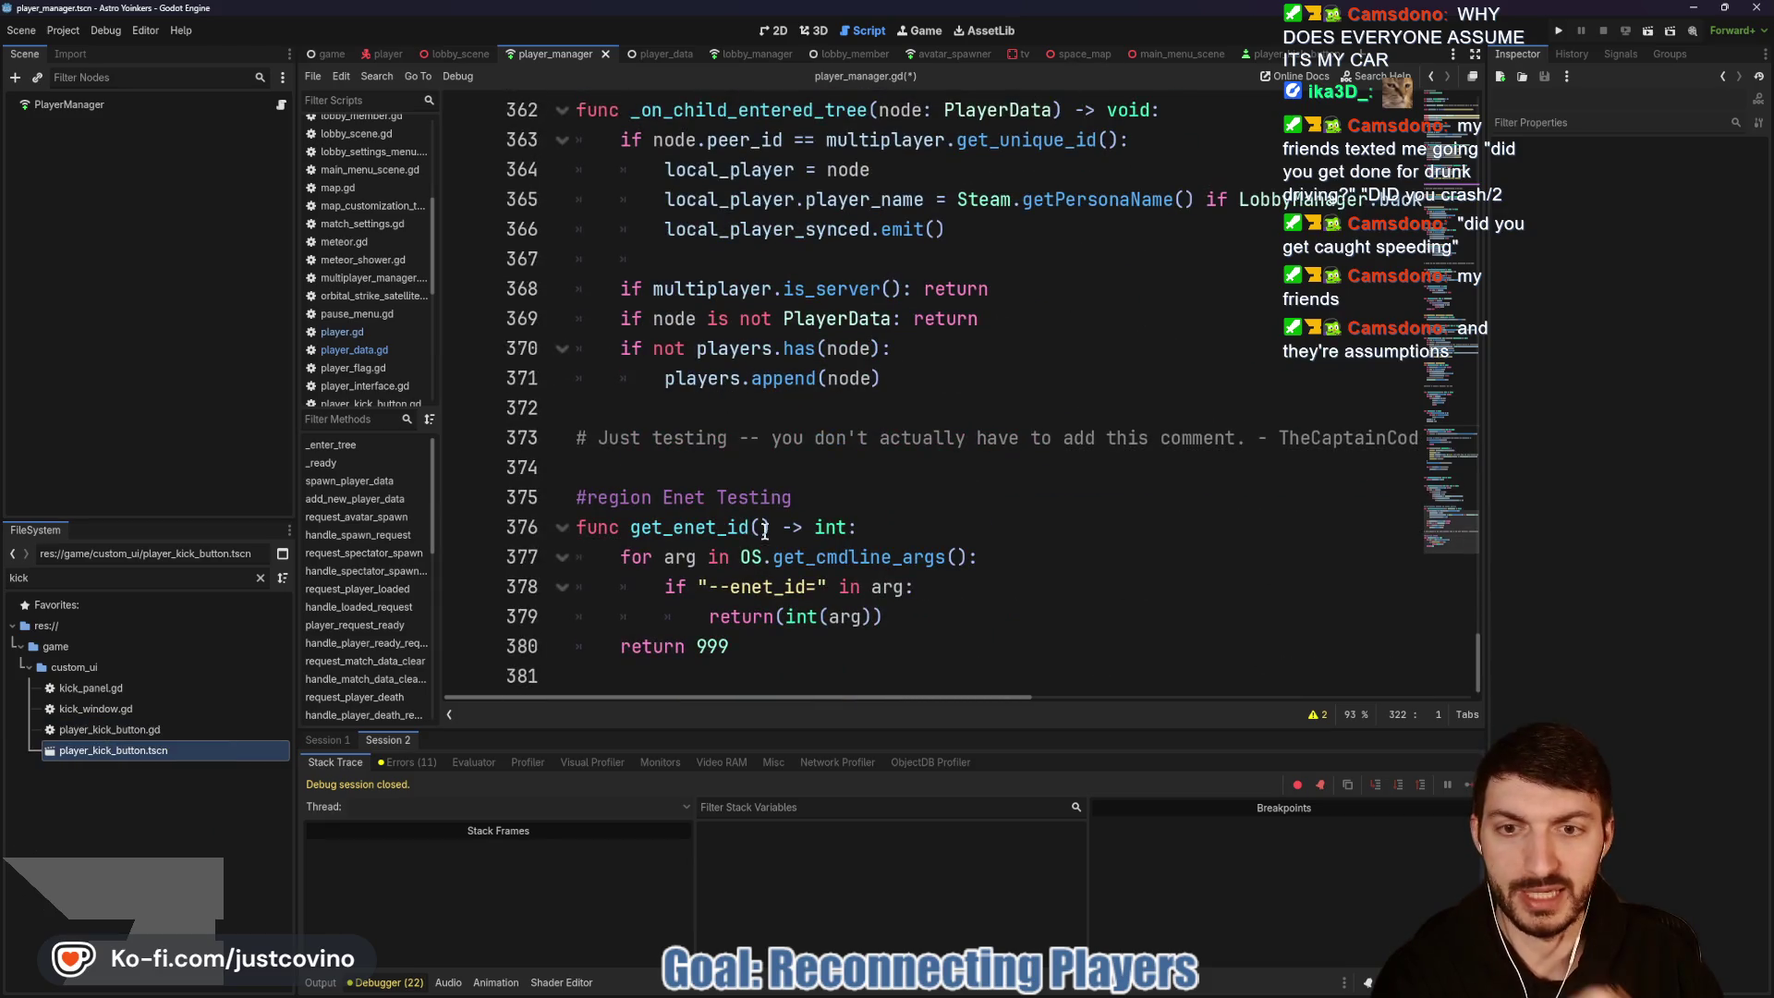
left_click(832, 499)
key("Return")
type("@rpc(")
key("Return")
type(",")
key("Down")
key("Down")
key("Return")
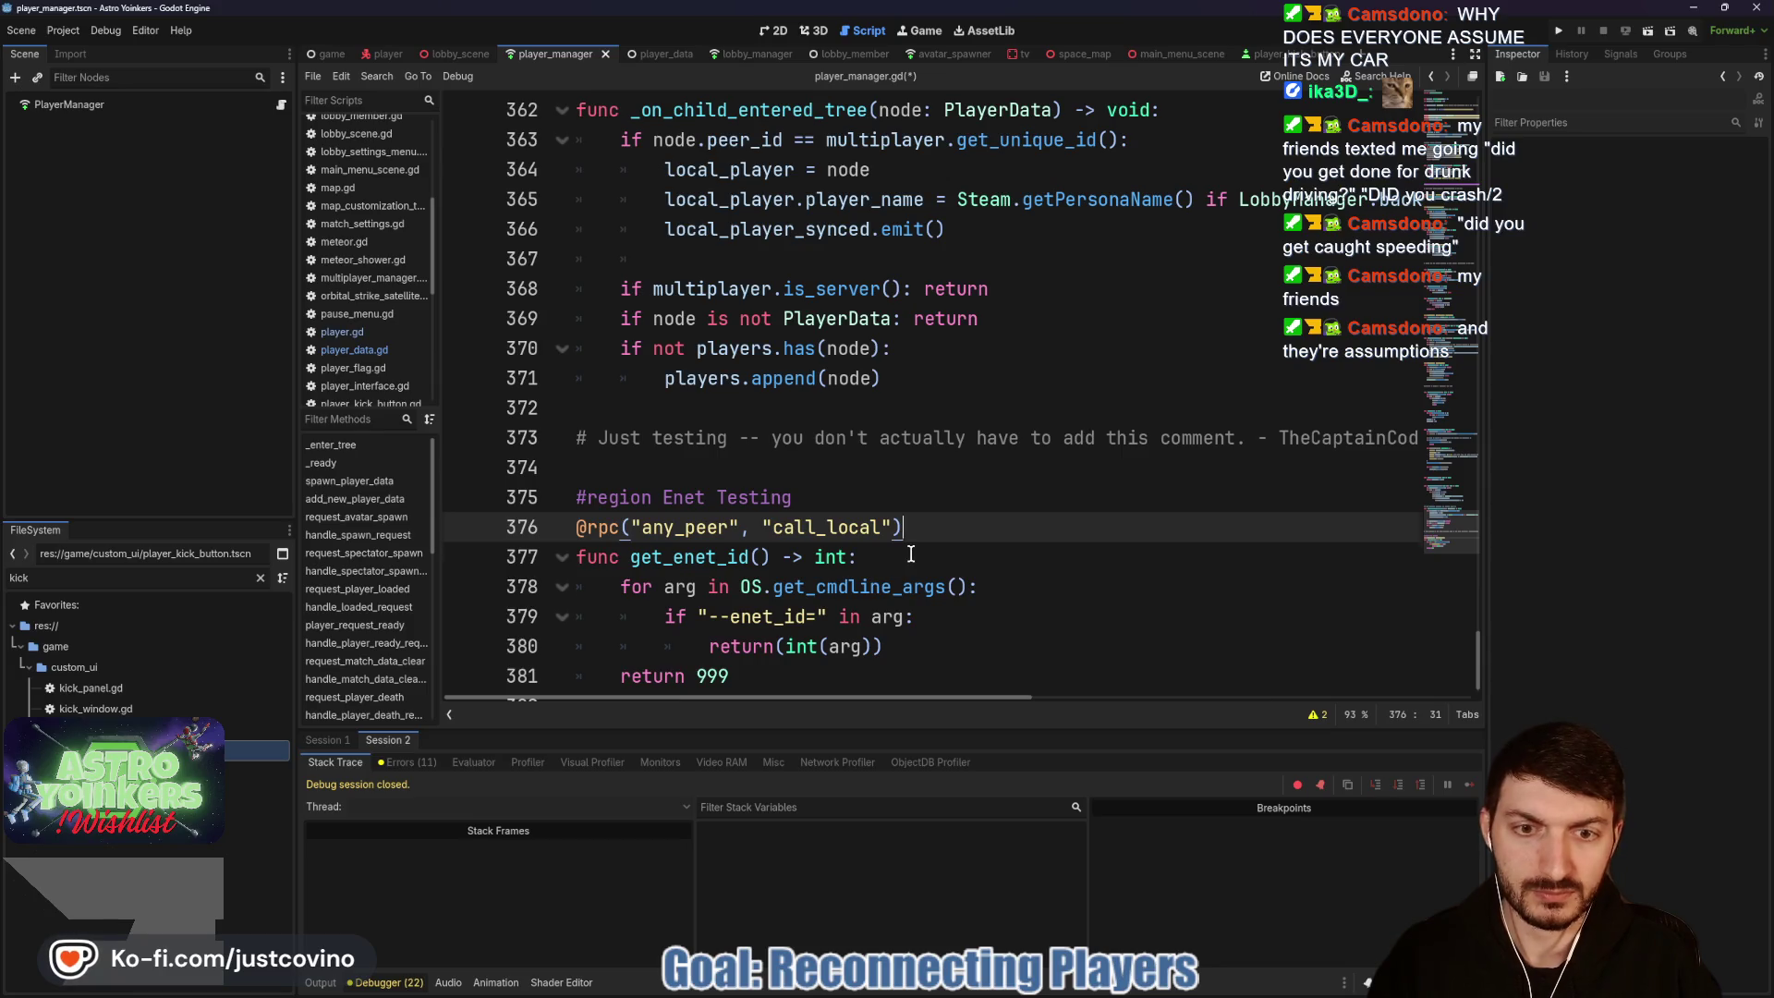
left_click(966, 559)
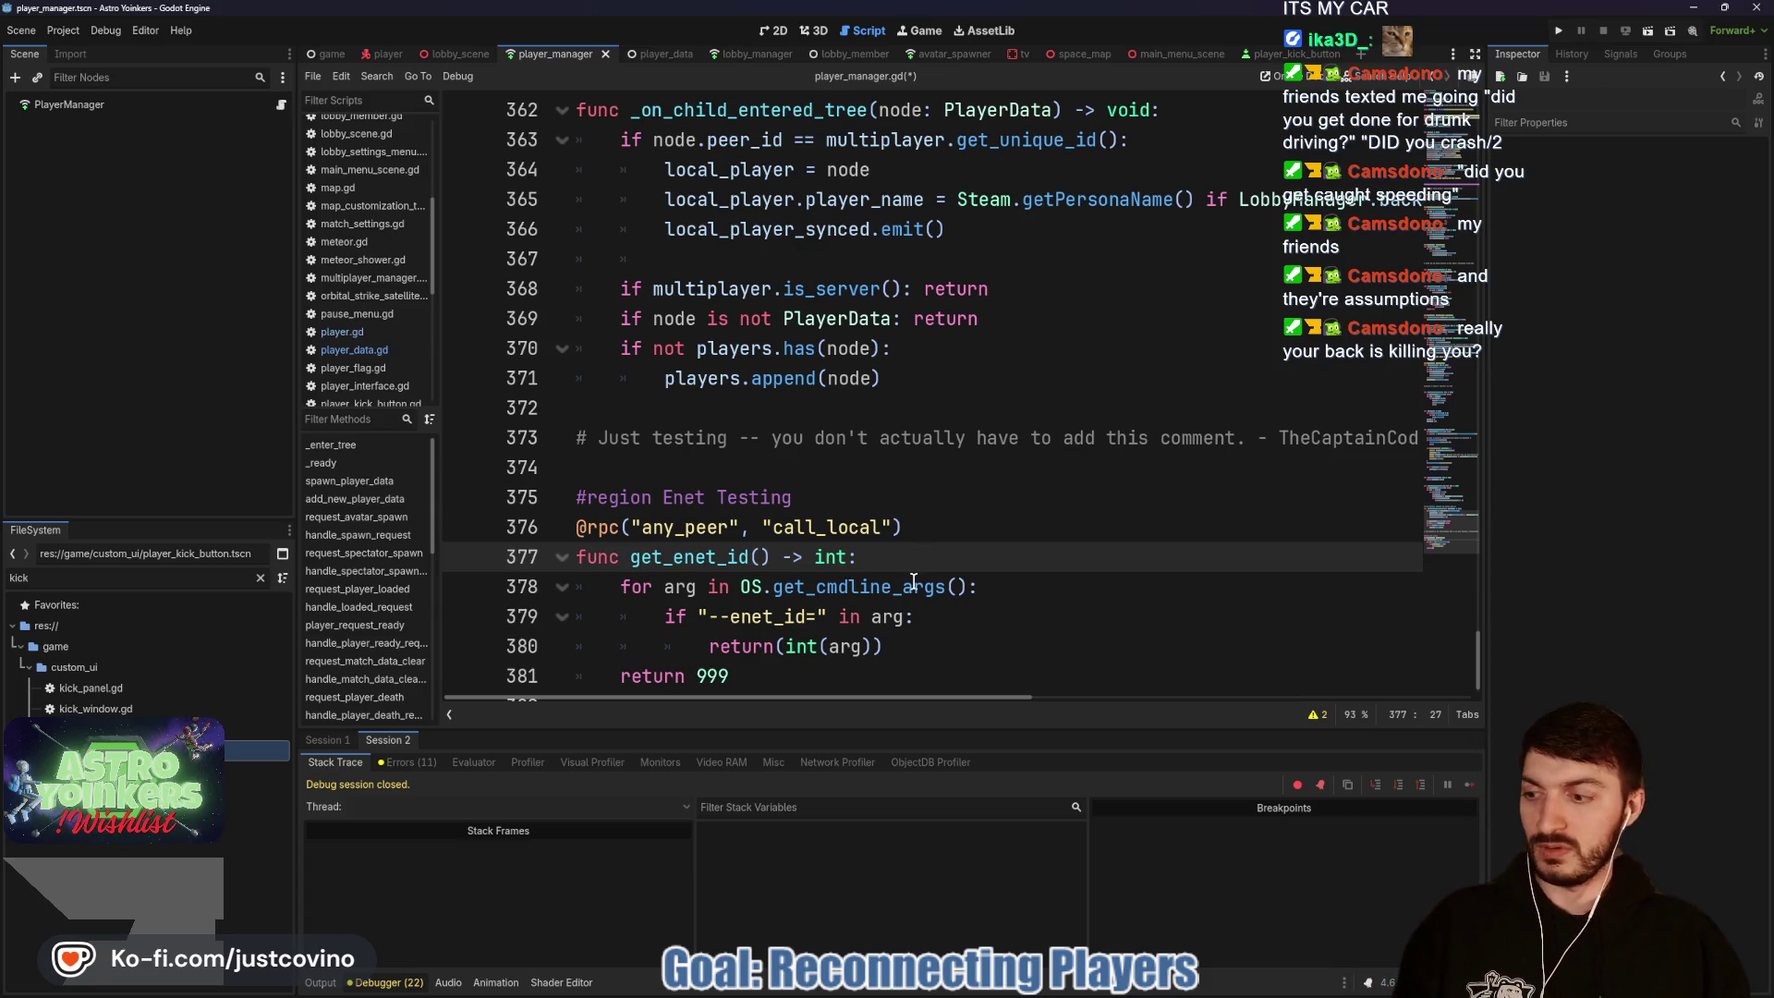
Step: Save player_manager.gd, circle the '# Just testing' comment and Enet Testing region, then switch to Steam
key("ctrl+s")
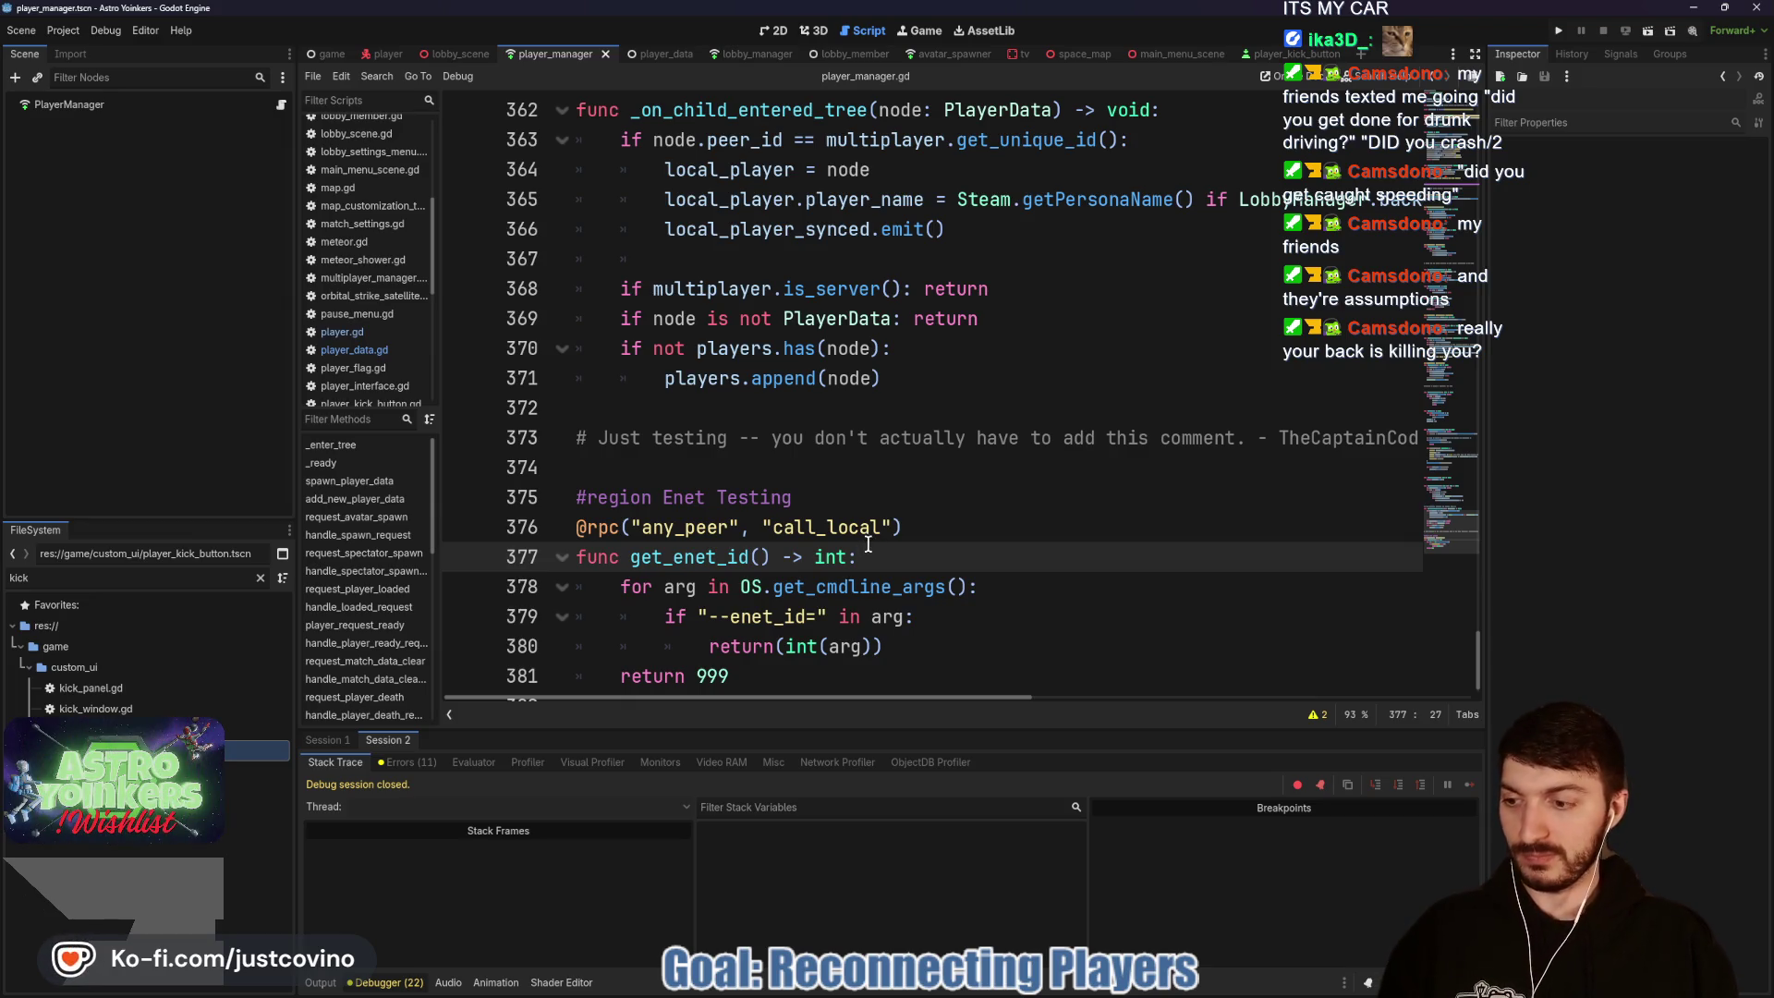
mouse_move(537, 405)
left_mouse_down()
mouse_move(901, 472)
mouse_move(1063, 418)
mouse_move(1236, 406)
mouse_move(1234, 510)
mouse_move(1178, 586)
mouse_move(889, 532)
left_mouse_up()
left_click_drag(591, 567, 538, 563)
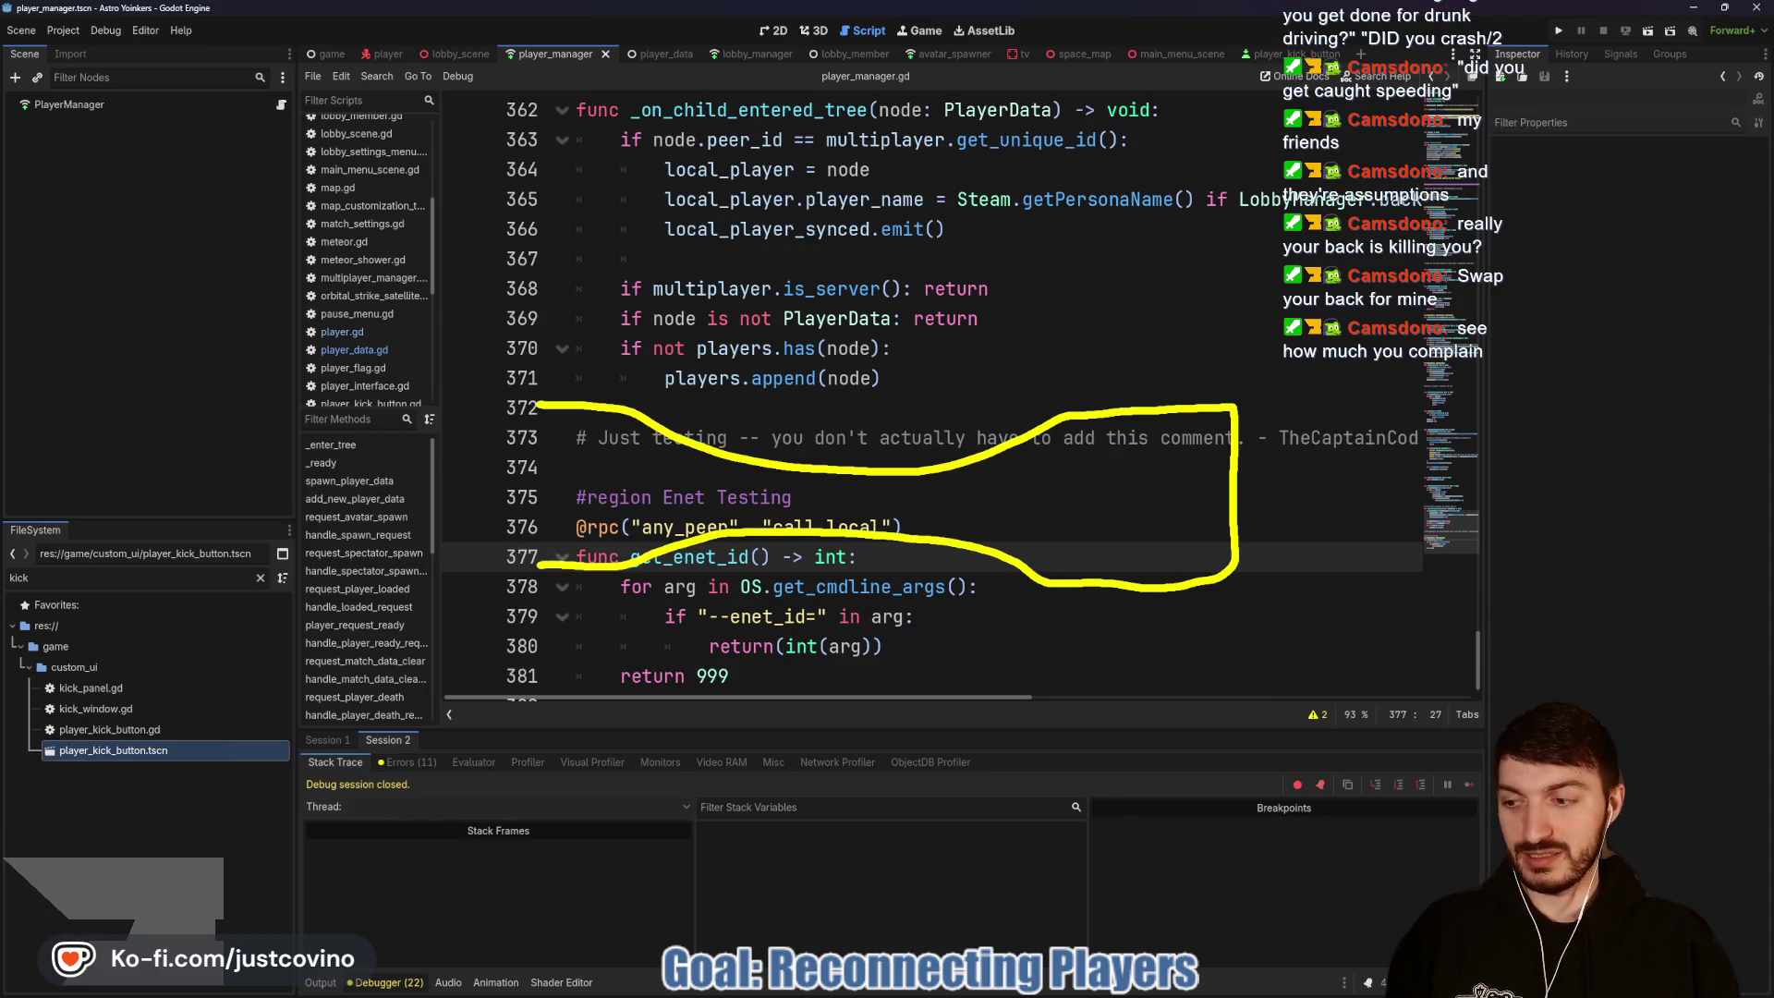
left_click_drag(539, 405, 538, 564)
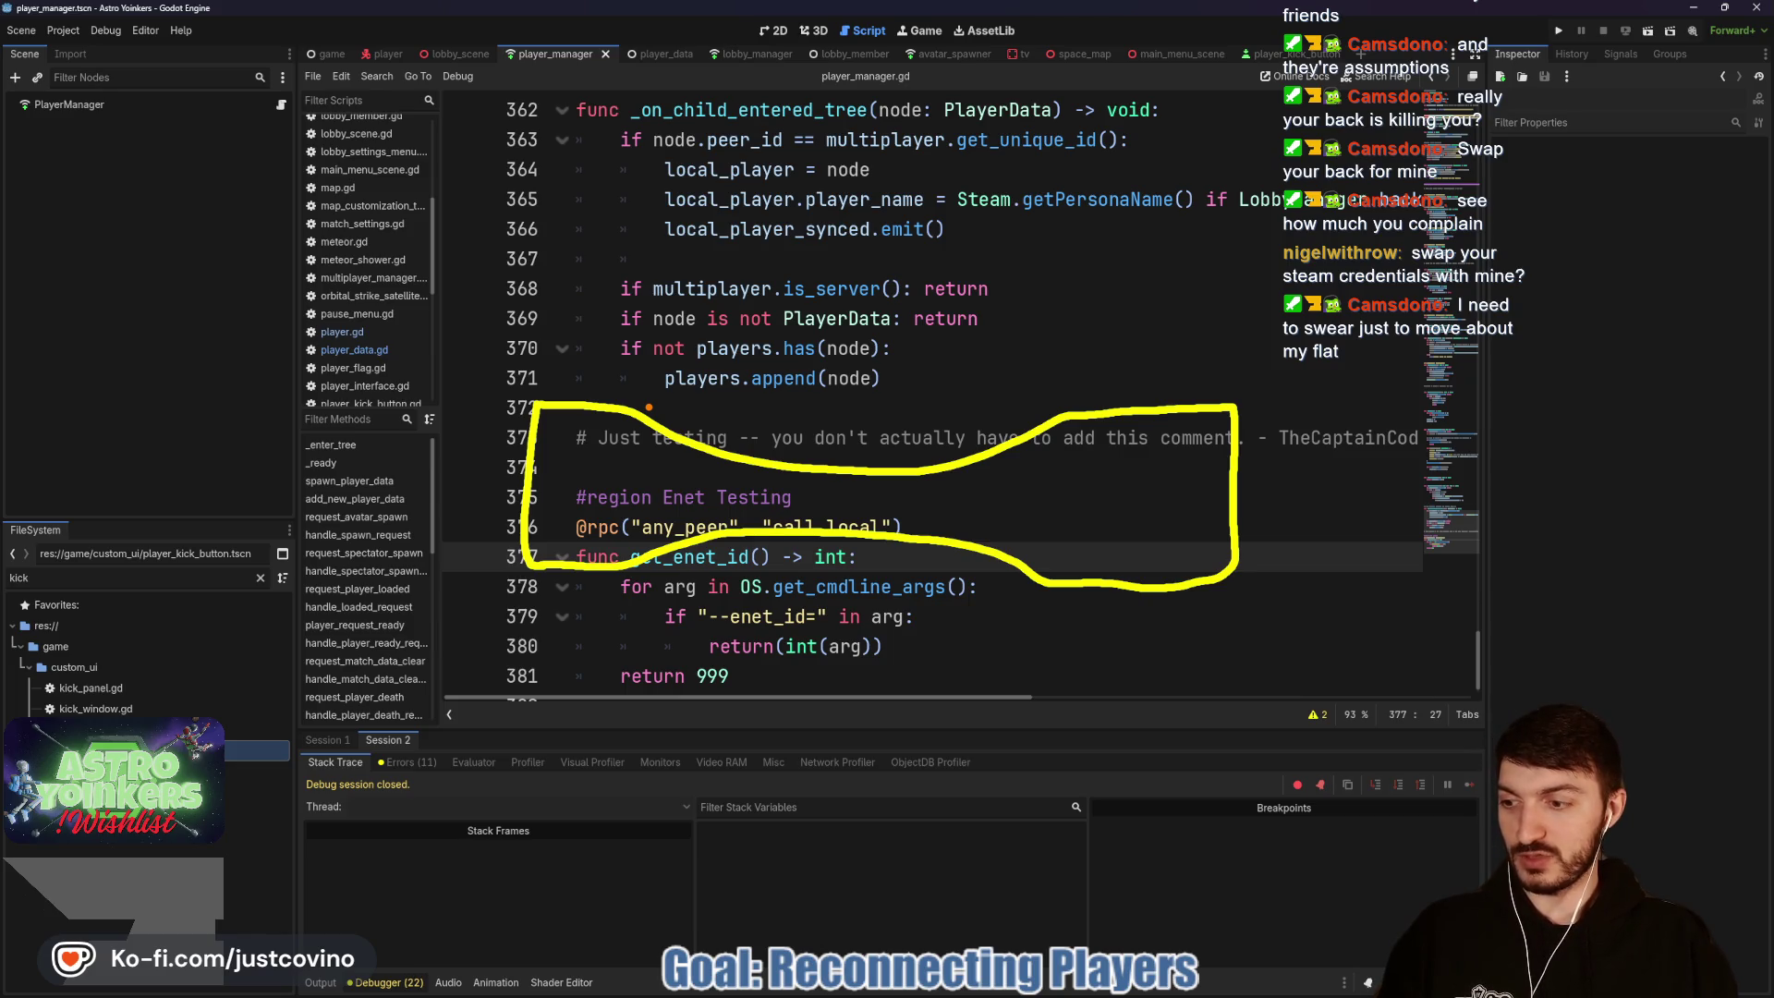
left_click(785, 426)
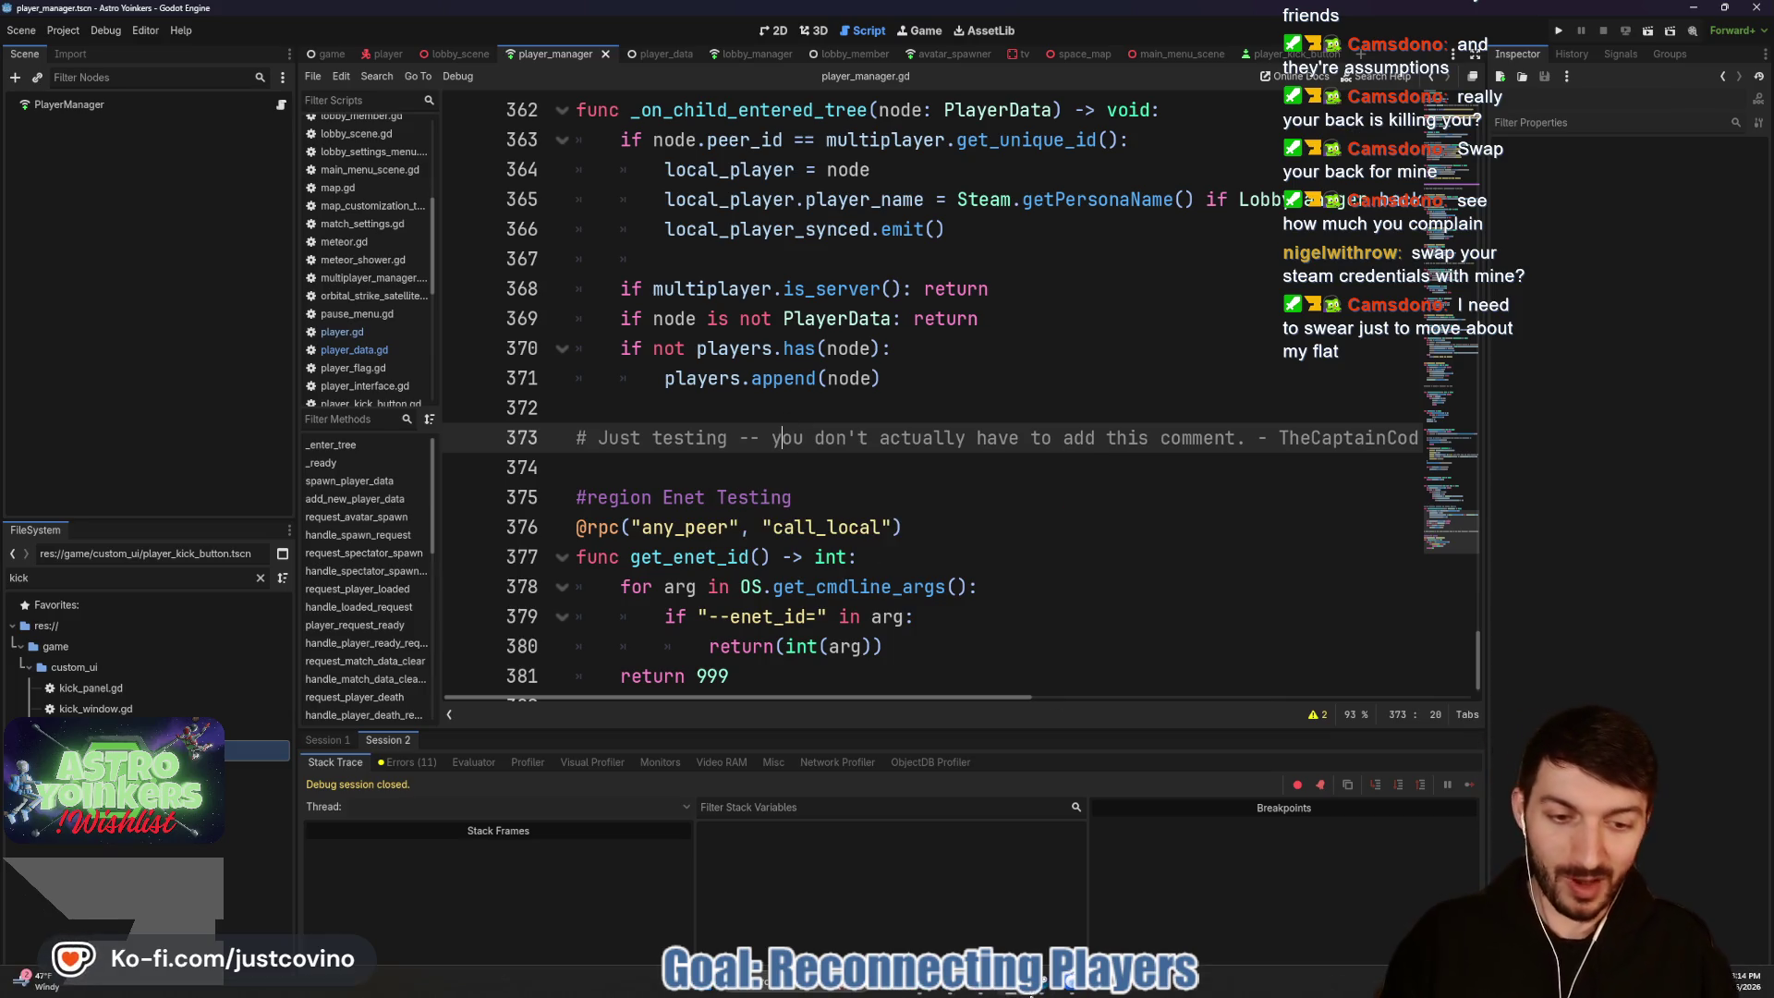
left_click(1041, 986)
left_click(331, 117)
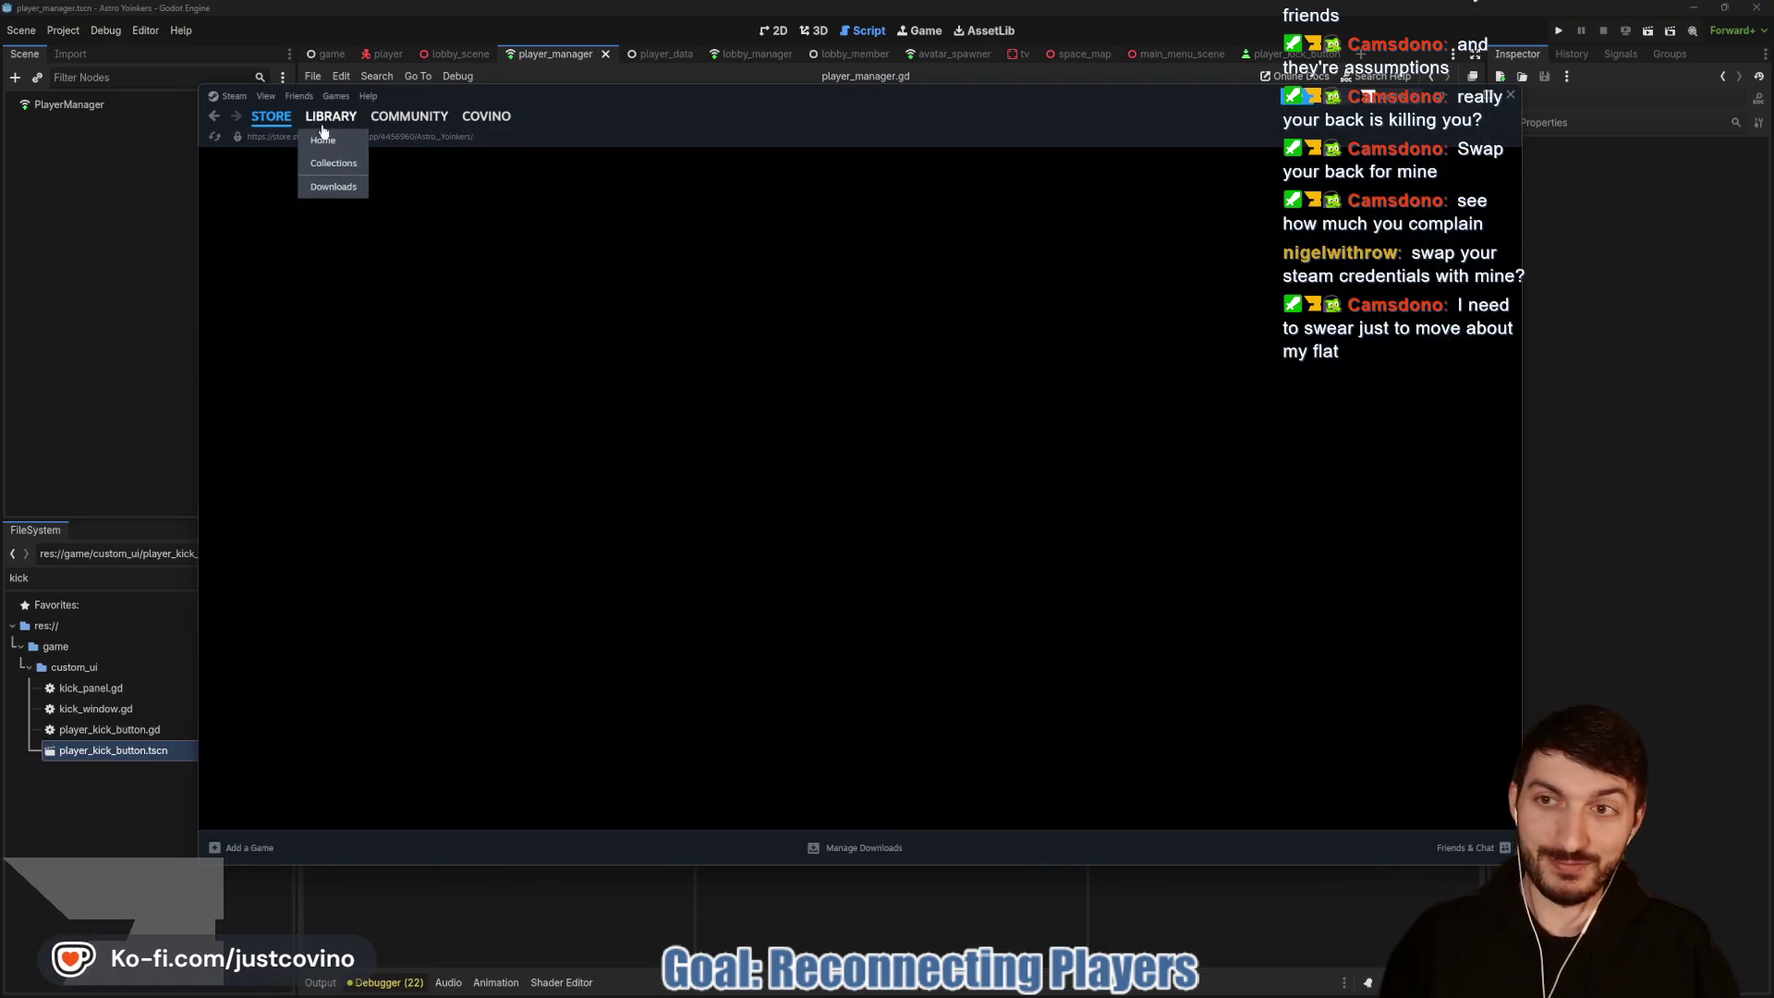
scroll(333, 415, "down", 2)
scroll(307, 488, "up", 2)
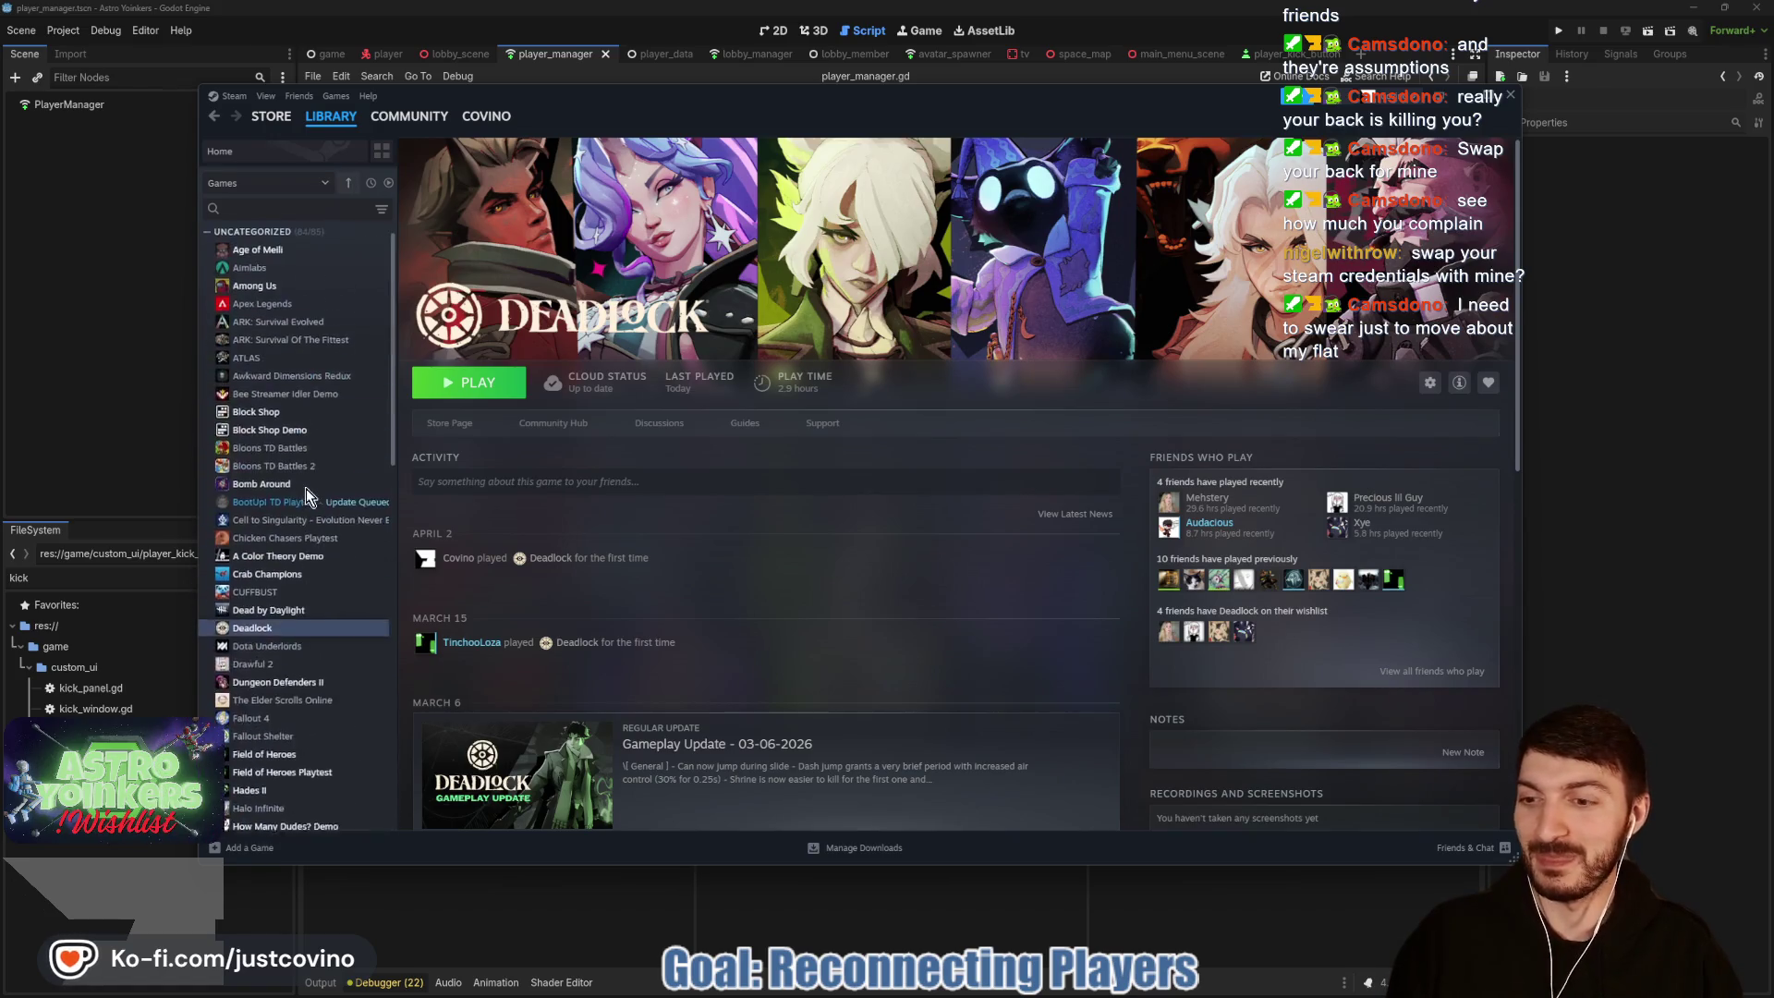
scroll(303, 479, "down", 3)
scroll(314, 494, "up", 3)
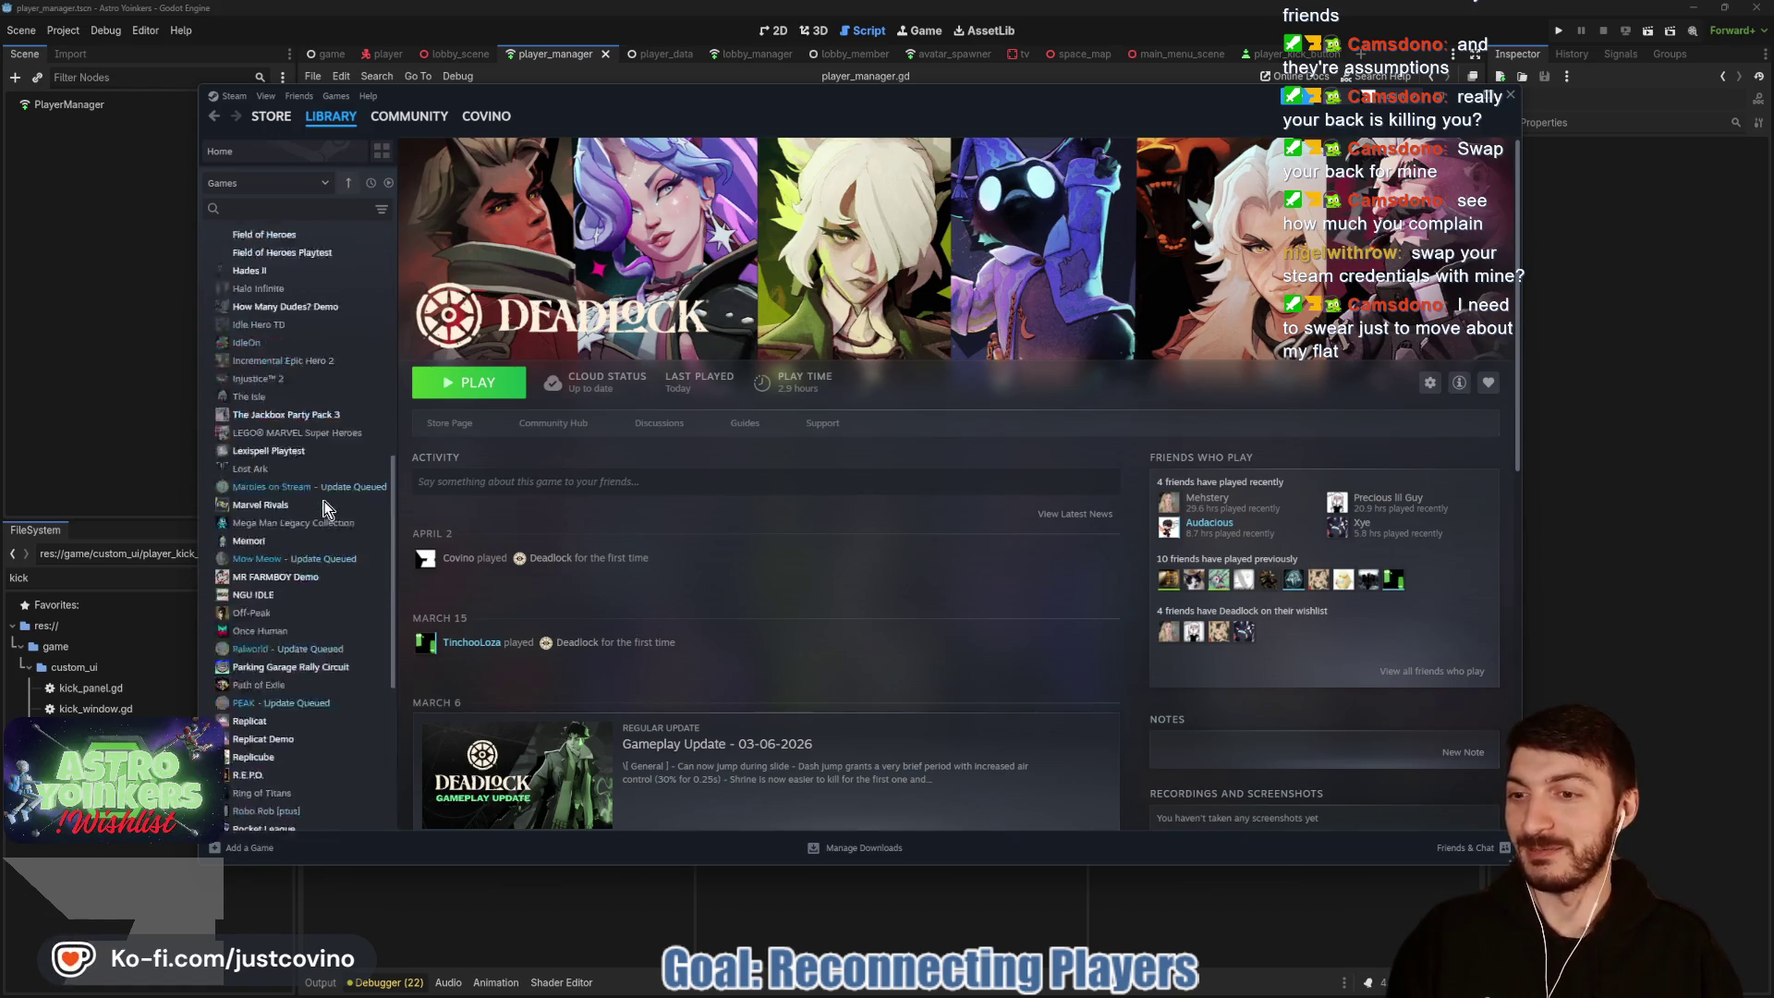
scroll(323, 507, "down", 10)
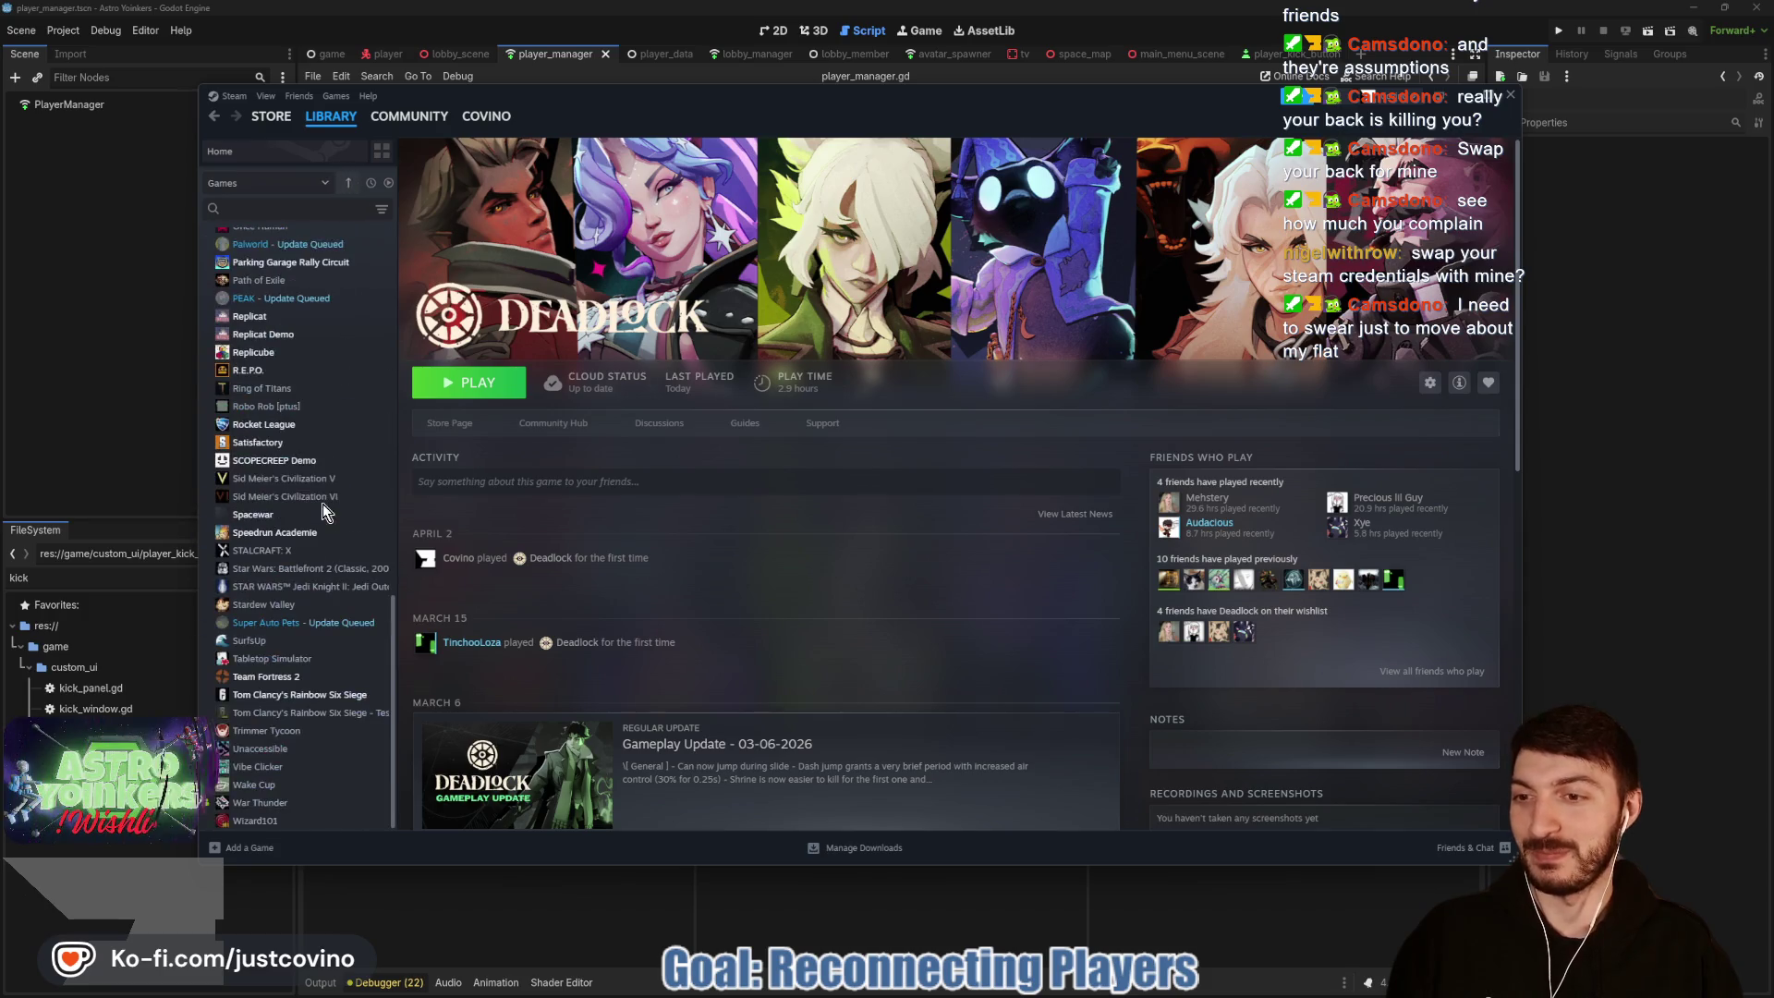
scroll(322, 504, "up", 10)
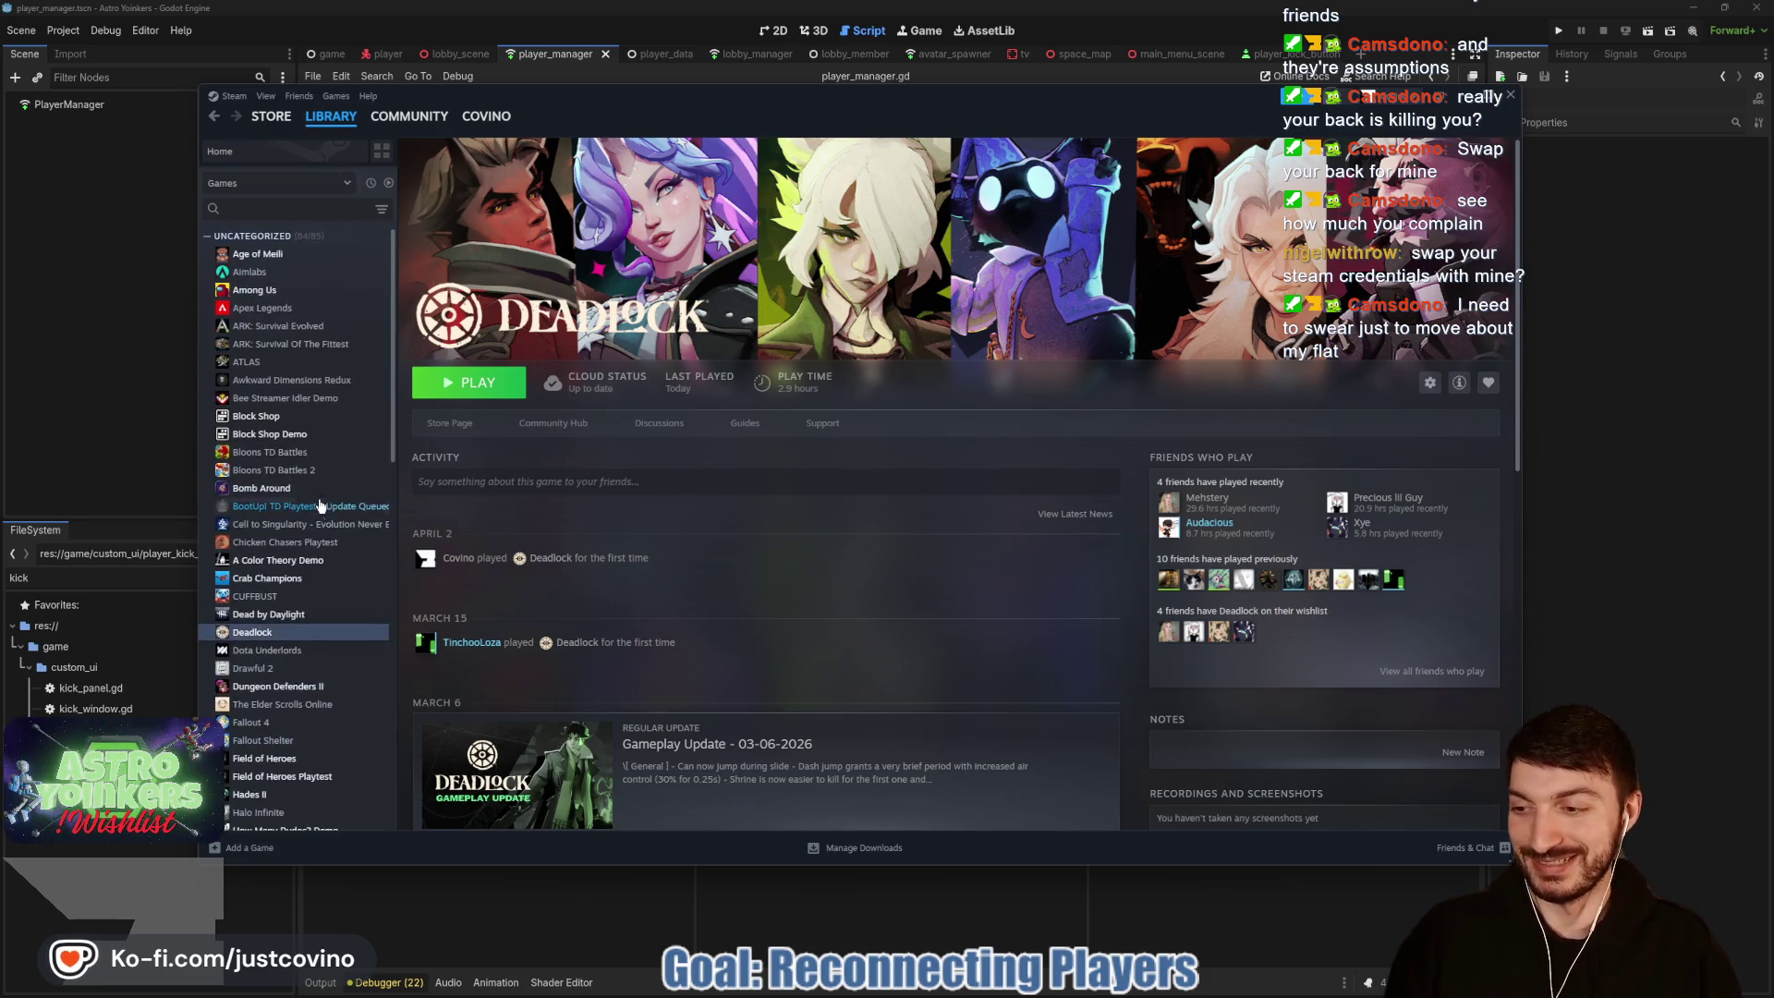
mouse_move(271, 116)
left_click(278, 185)
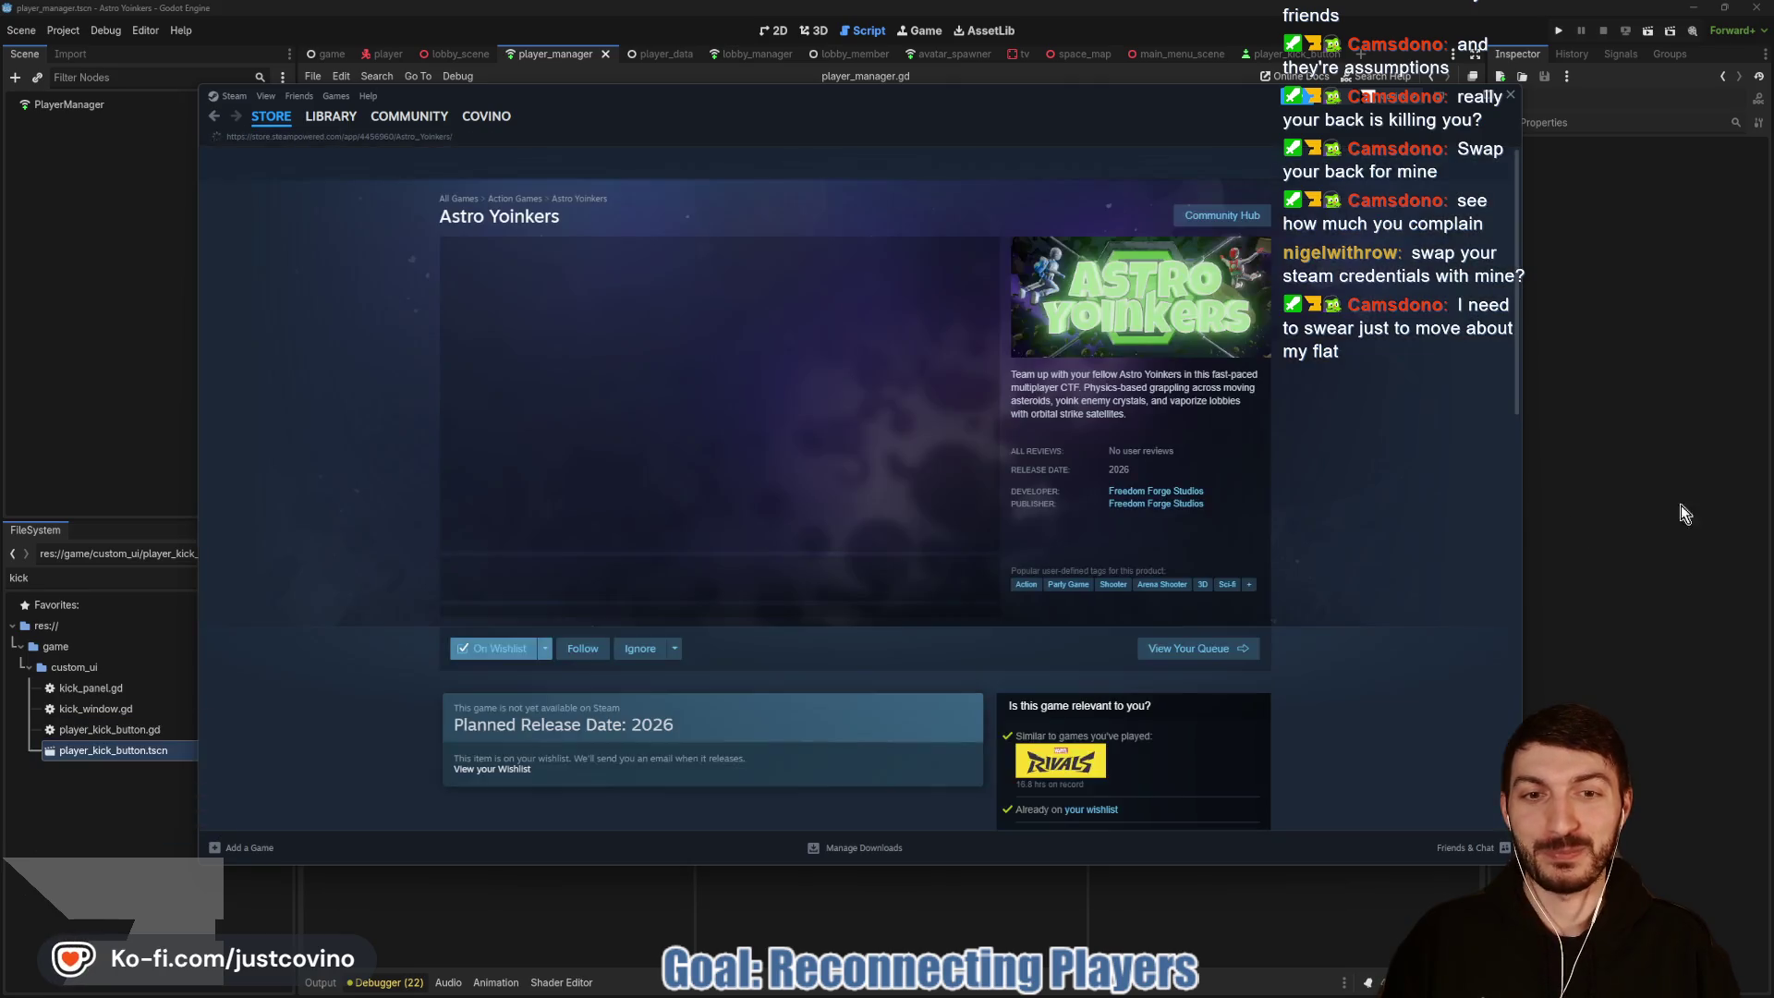
left_click(1696, 474)
left_click(991, 548)
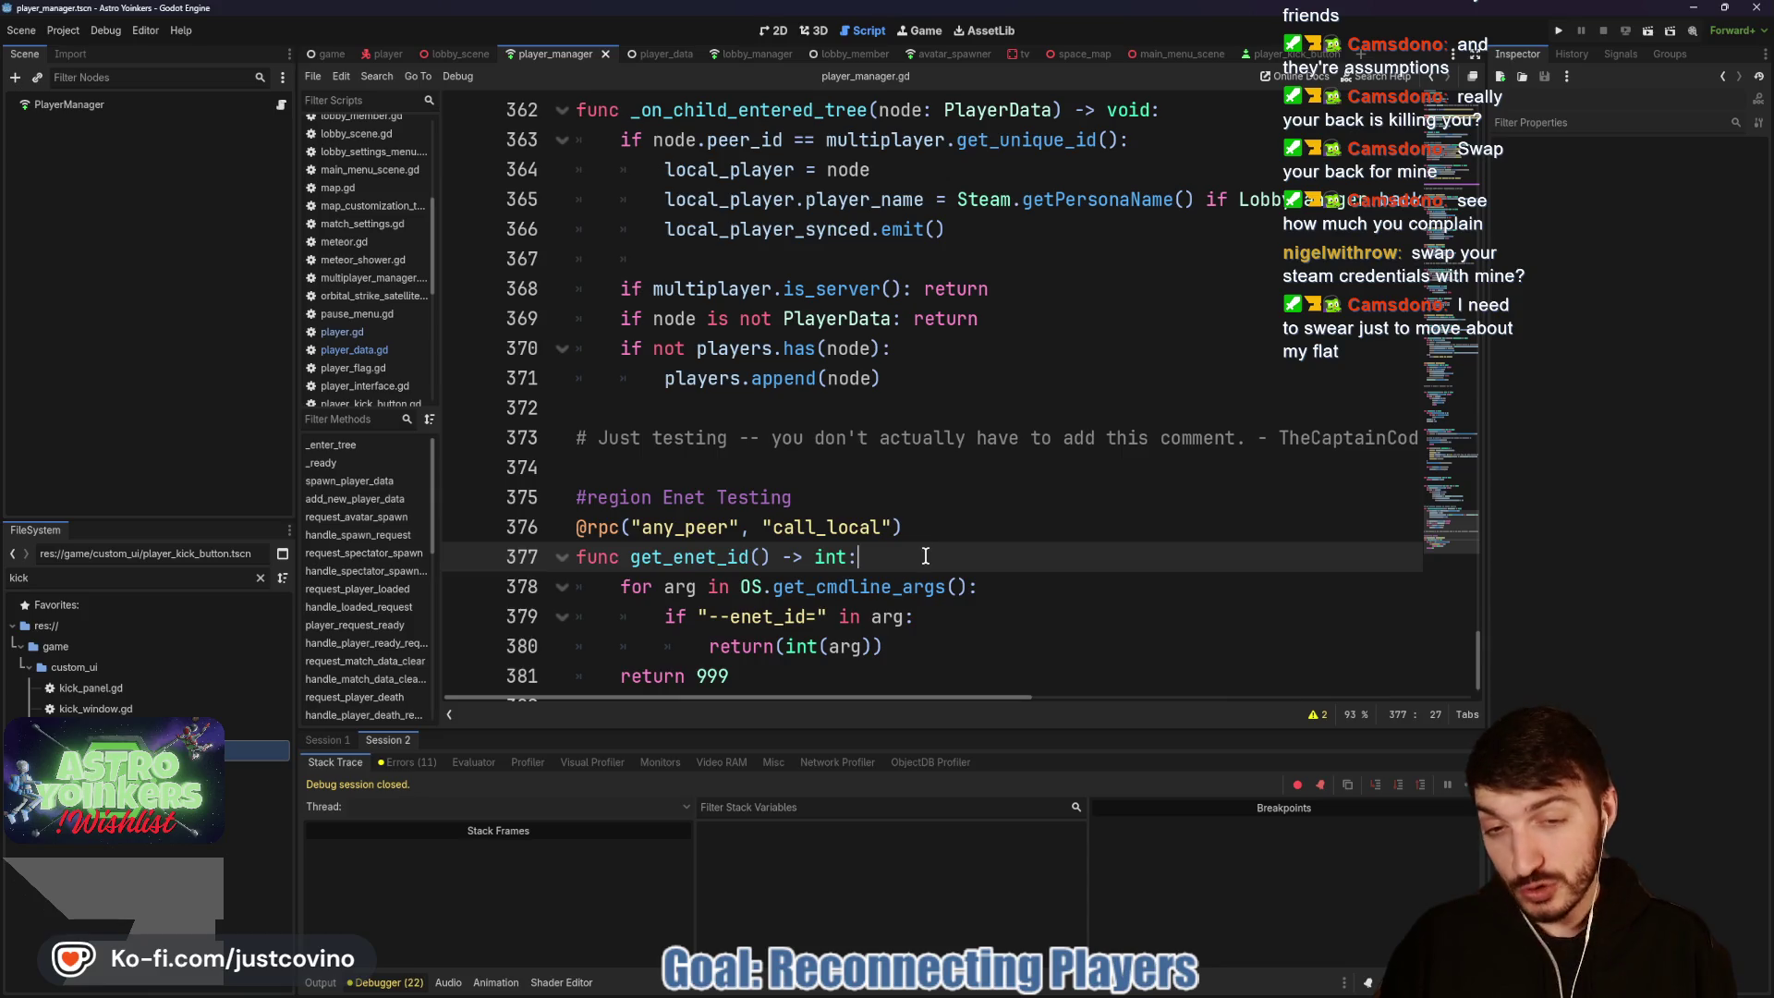
scroll(925, 556, "down", 1)
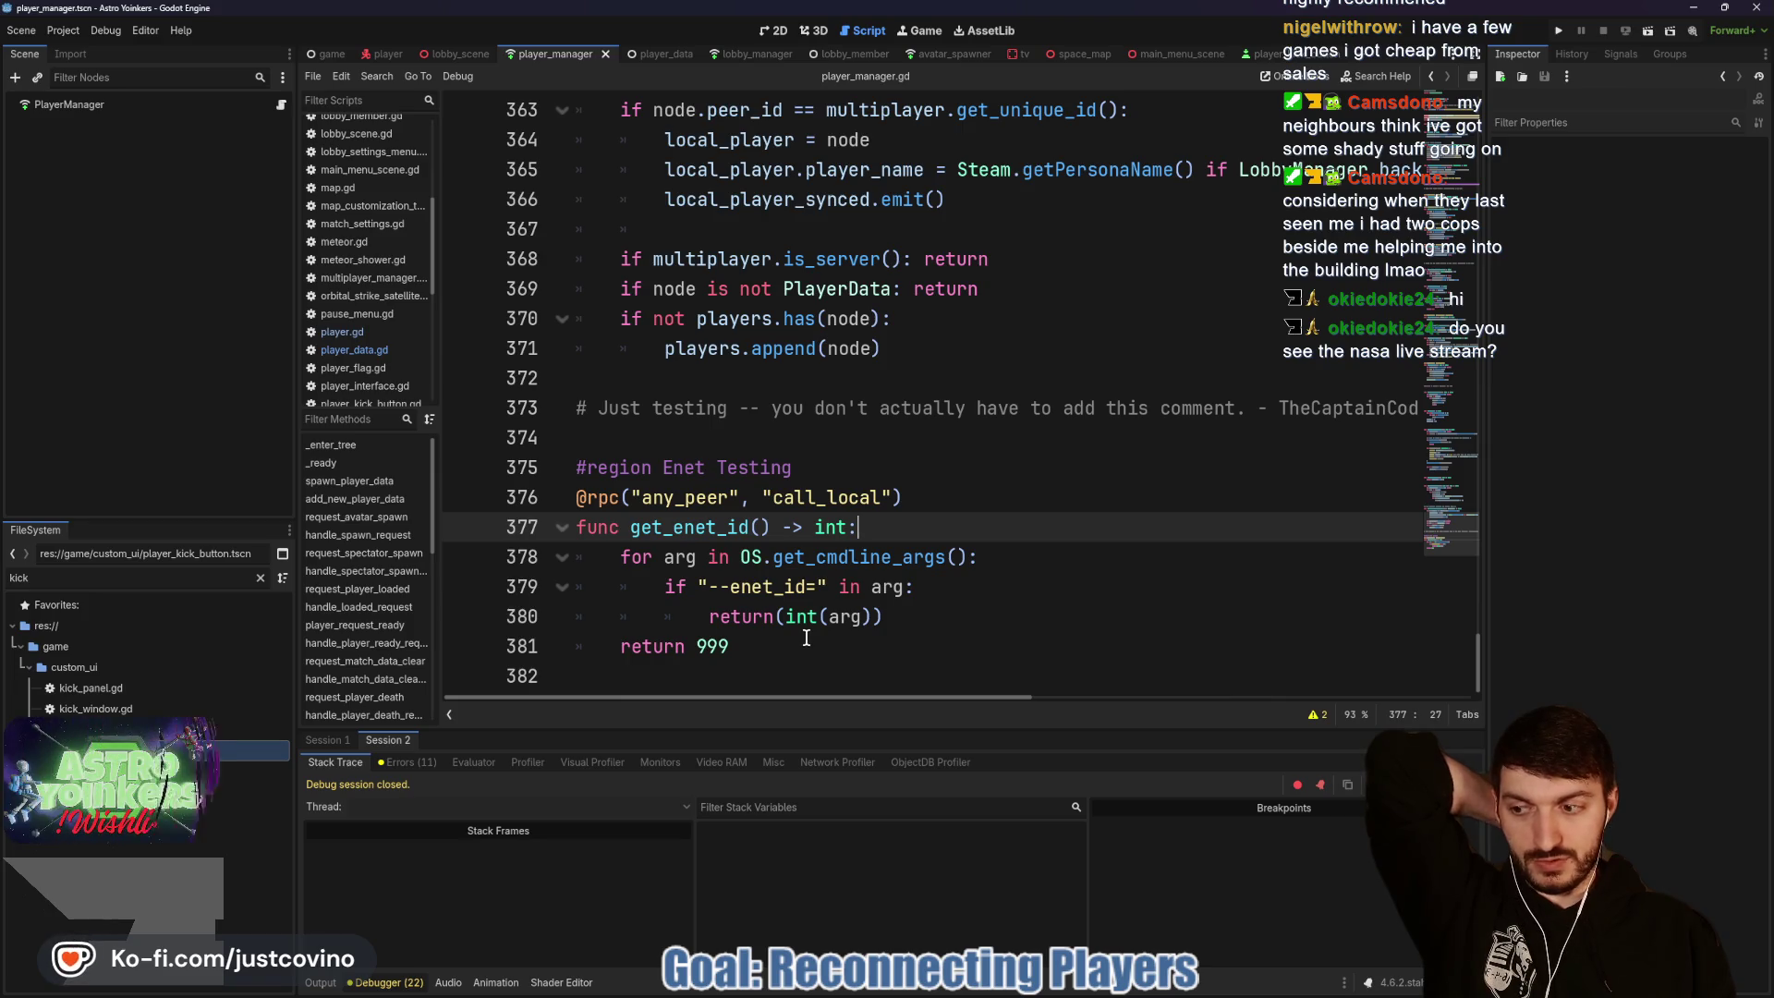
scroll(952, 564, "up", 1)
key("ctrl+Left")
key("ctrl+Left")
key("ctrl+Left")
scroll(970, 577, "up", 5)
scroll(994, 577, "down", 1)
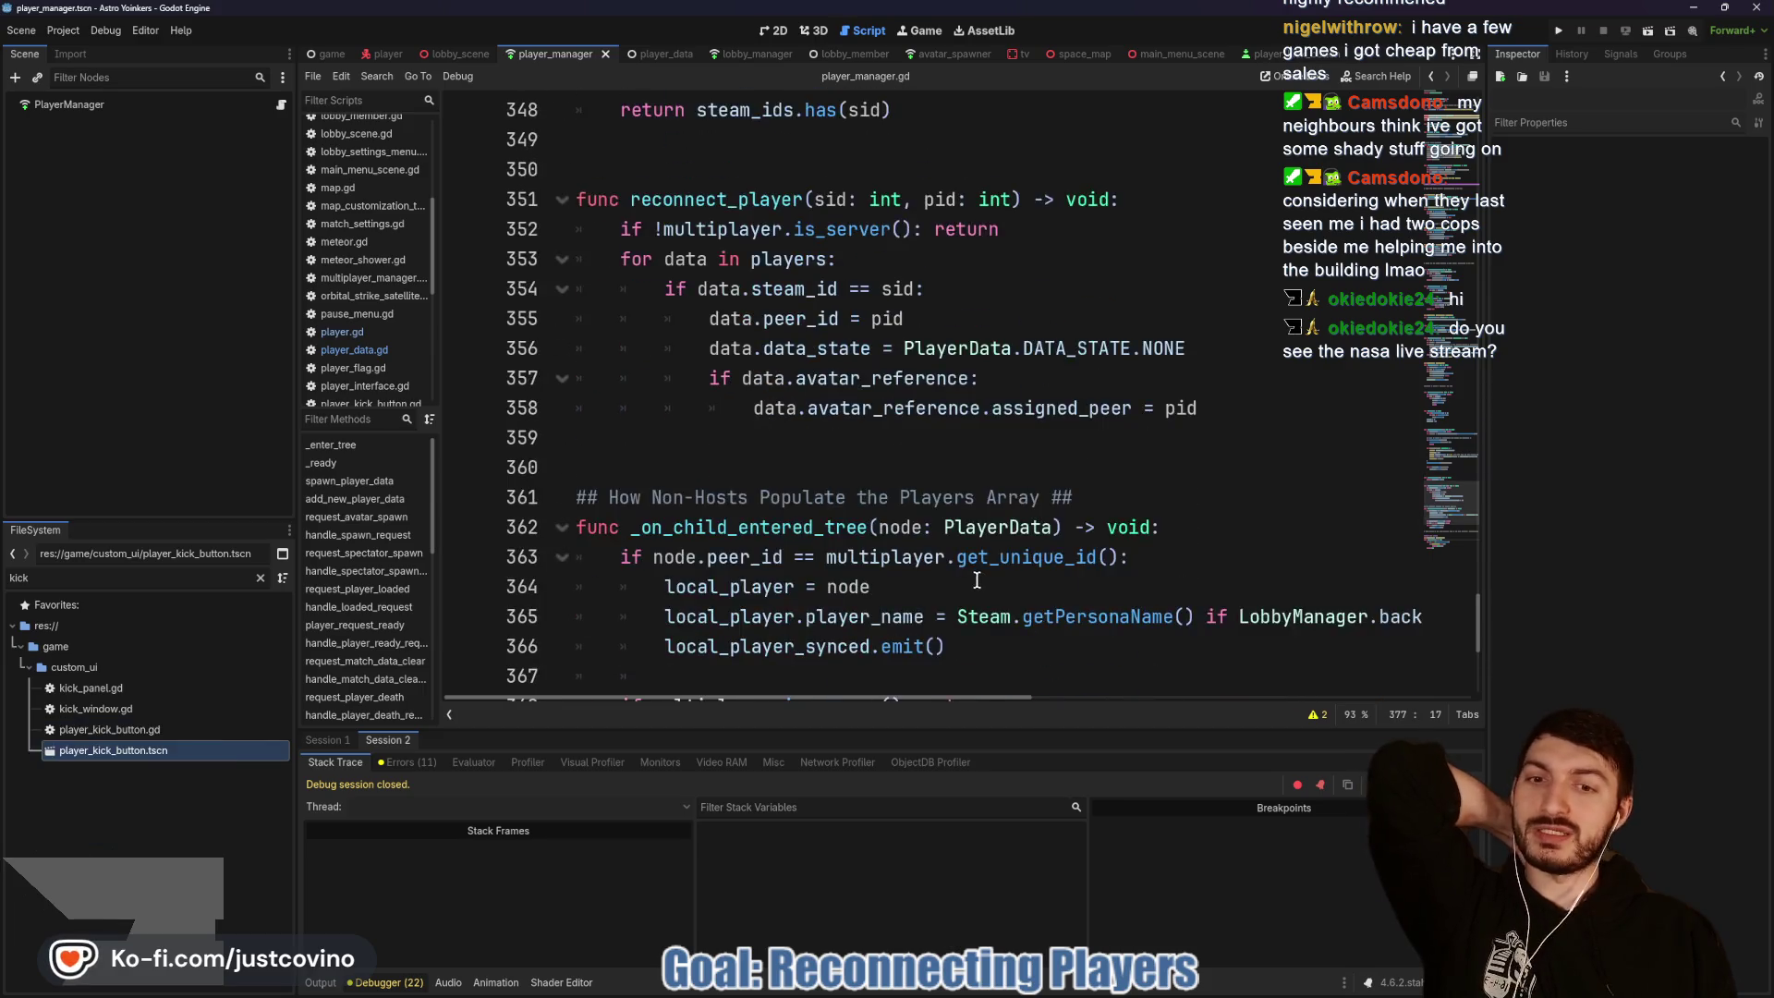
scroll(979, 573, "up", 2)
scroll(965, 571, "up", 1)
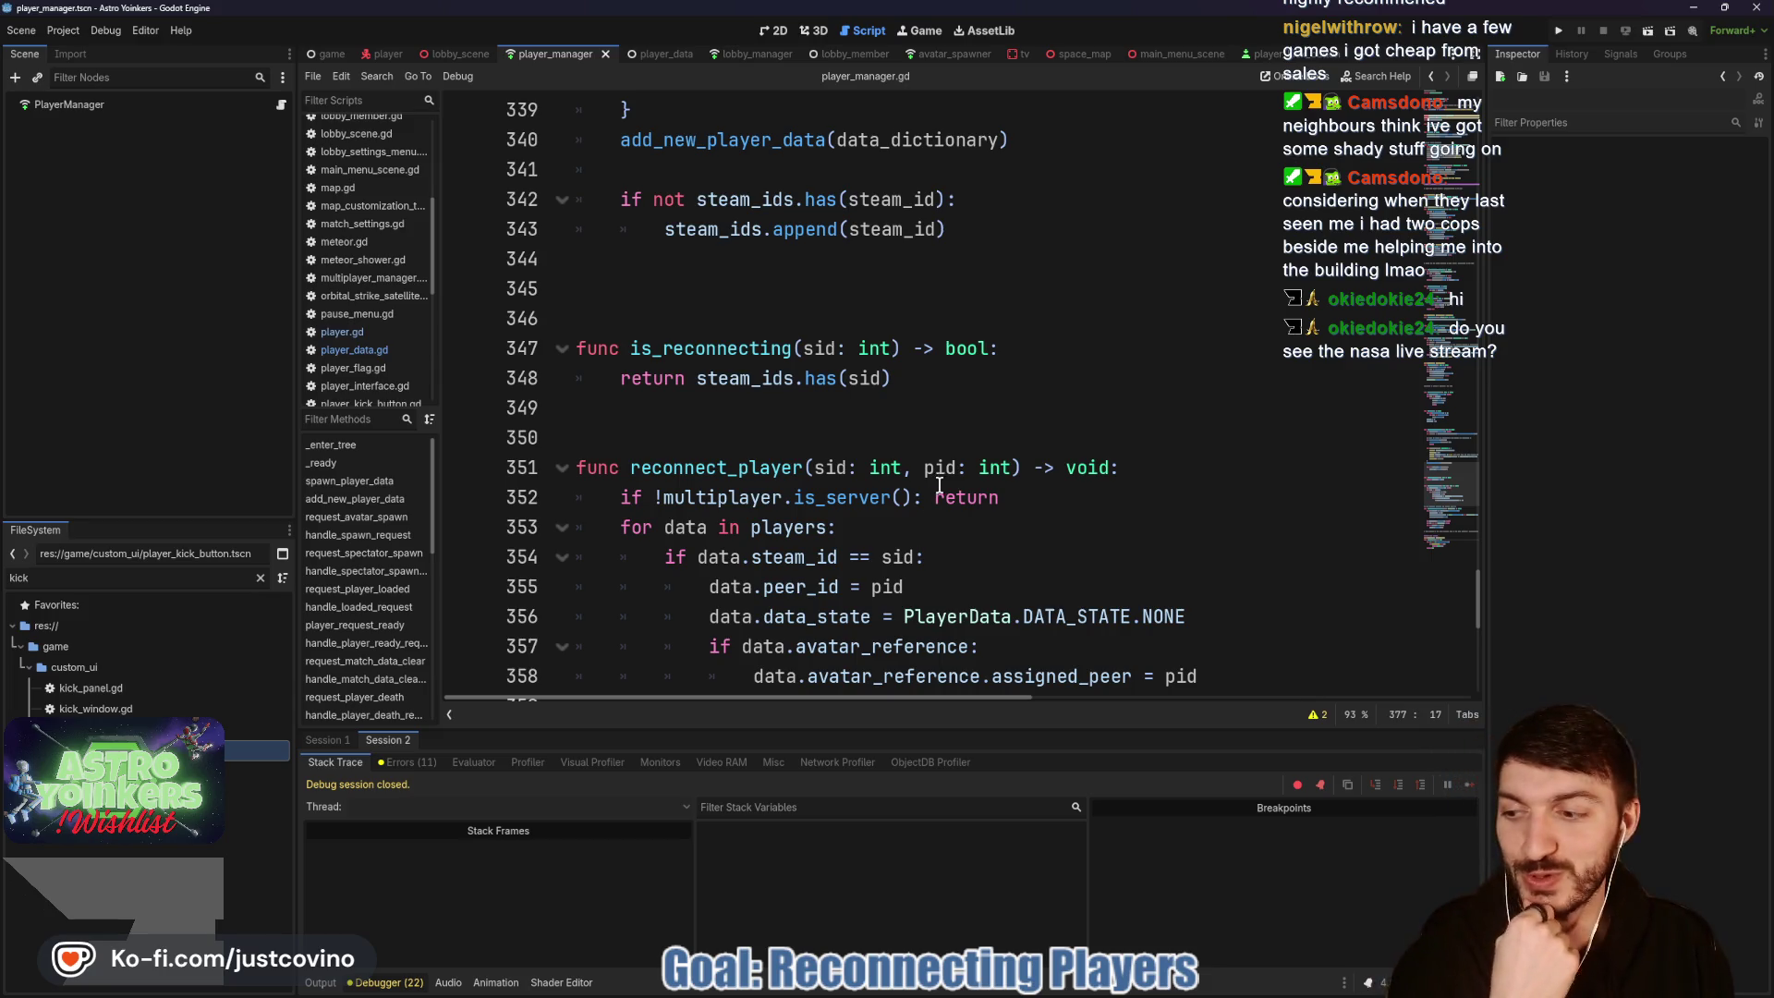
scroll(975, 435, "up", 3)
scroll(952, 467, "down", 1)
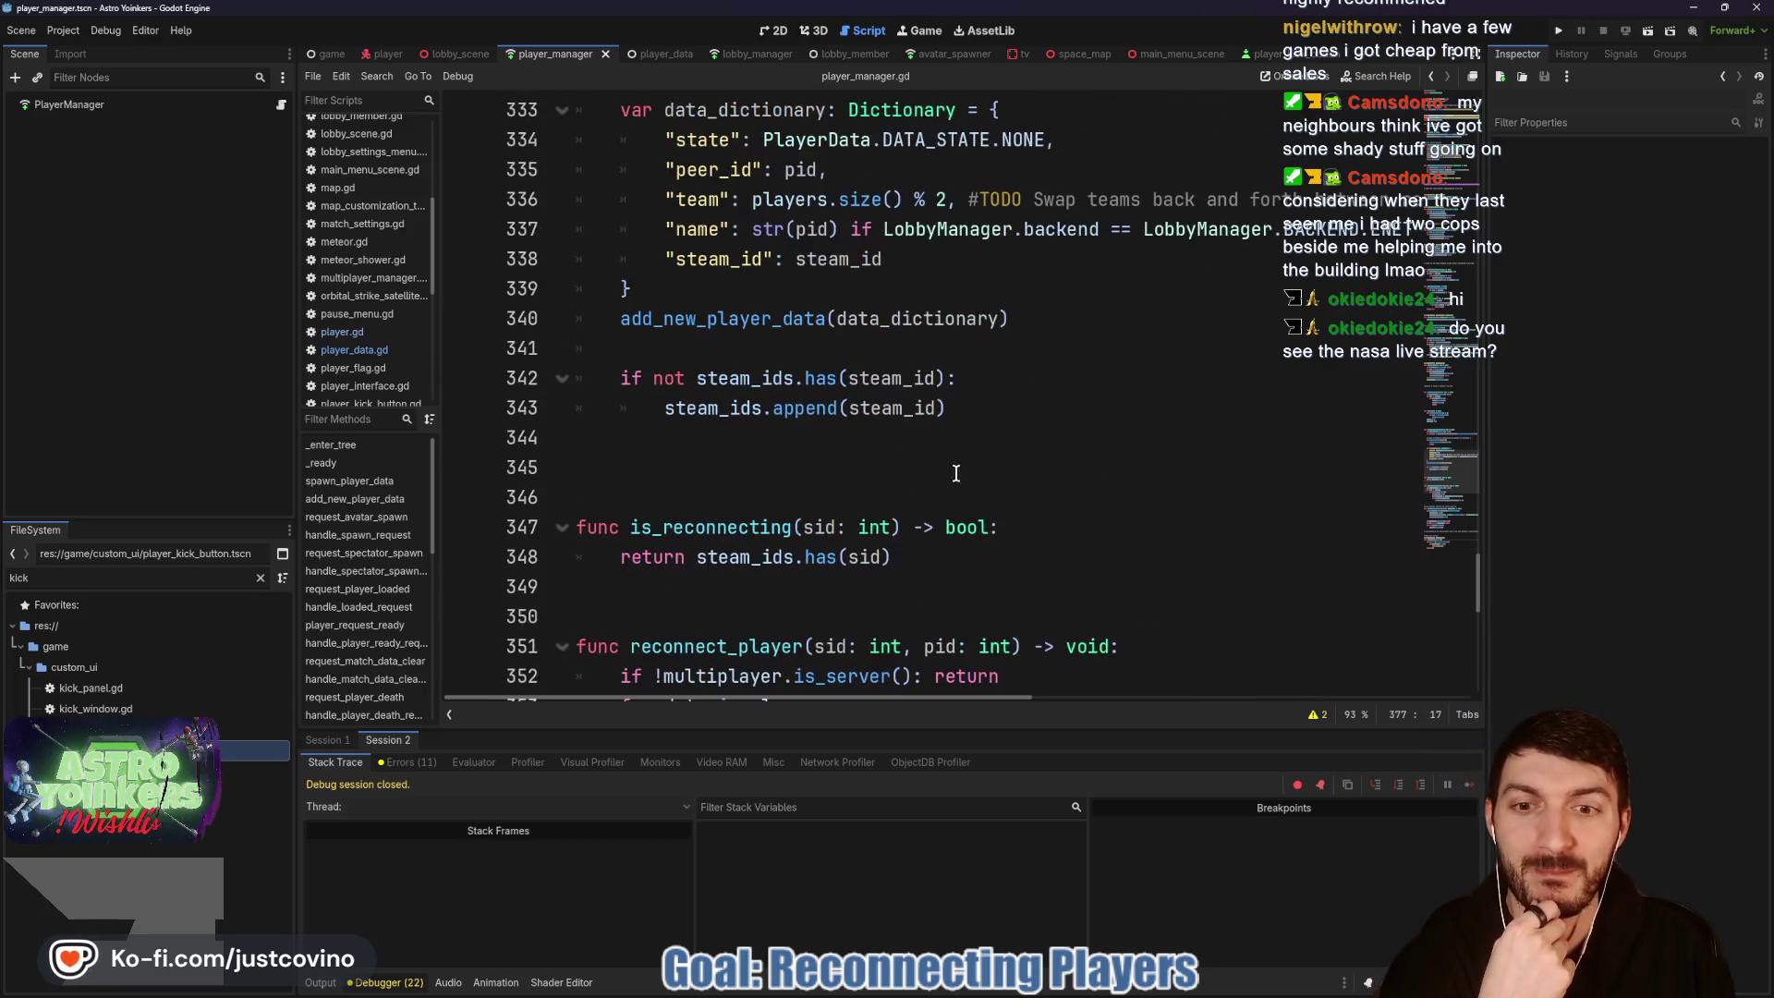
left_click(714, 460)
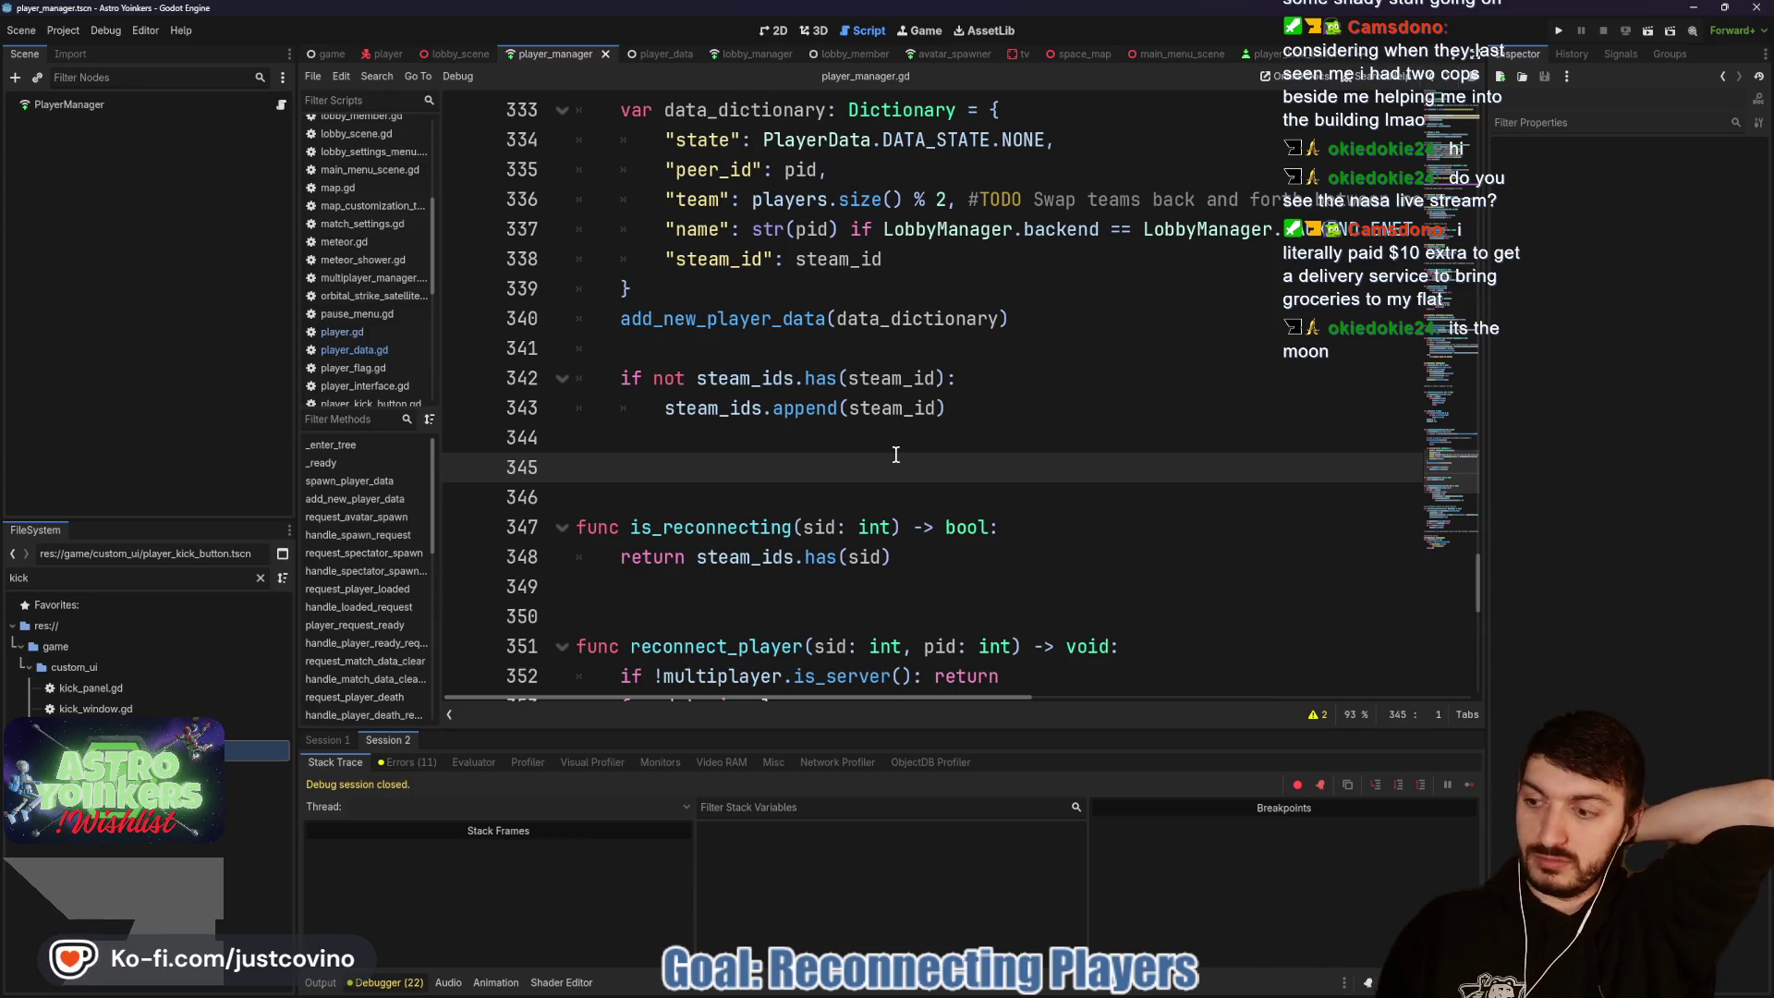
scroll(895, 454, "up", 3)
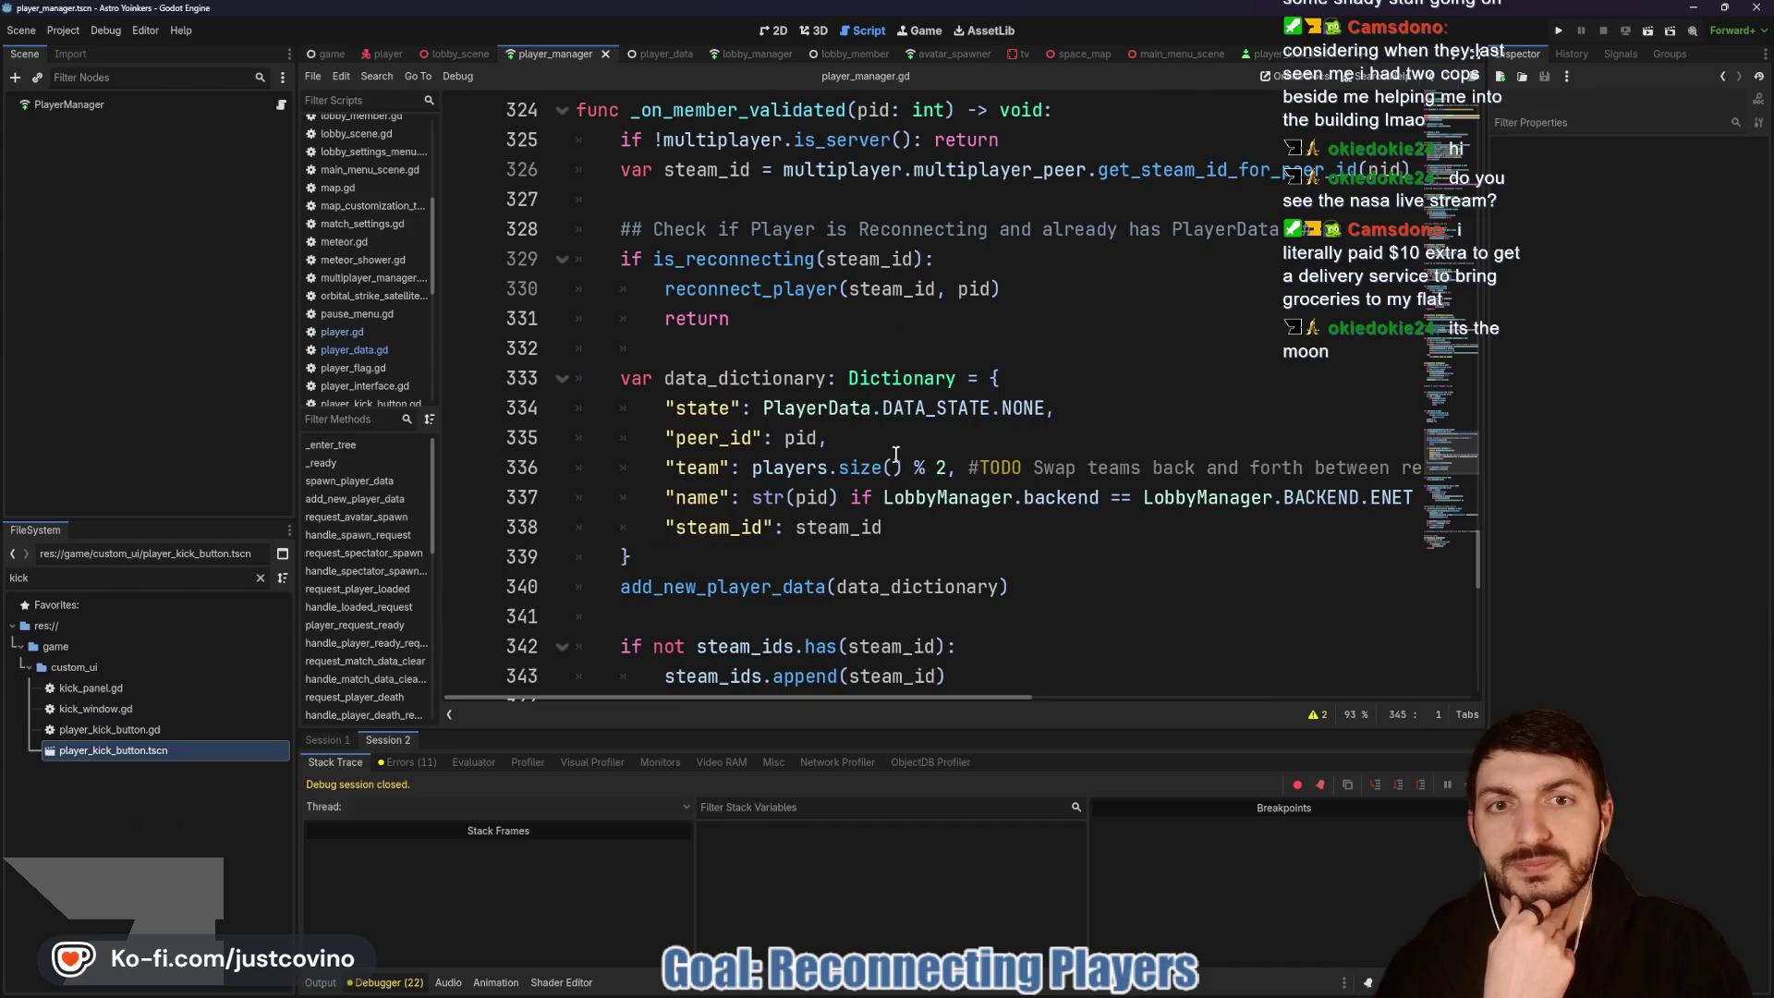
scroll(896, 454, "up", 3)
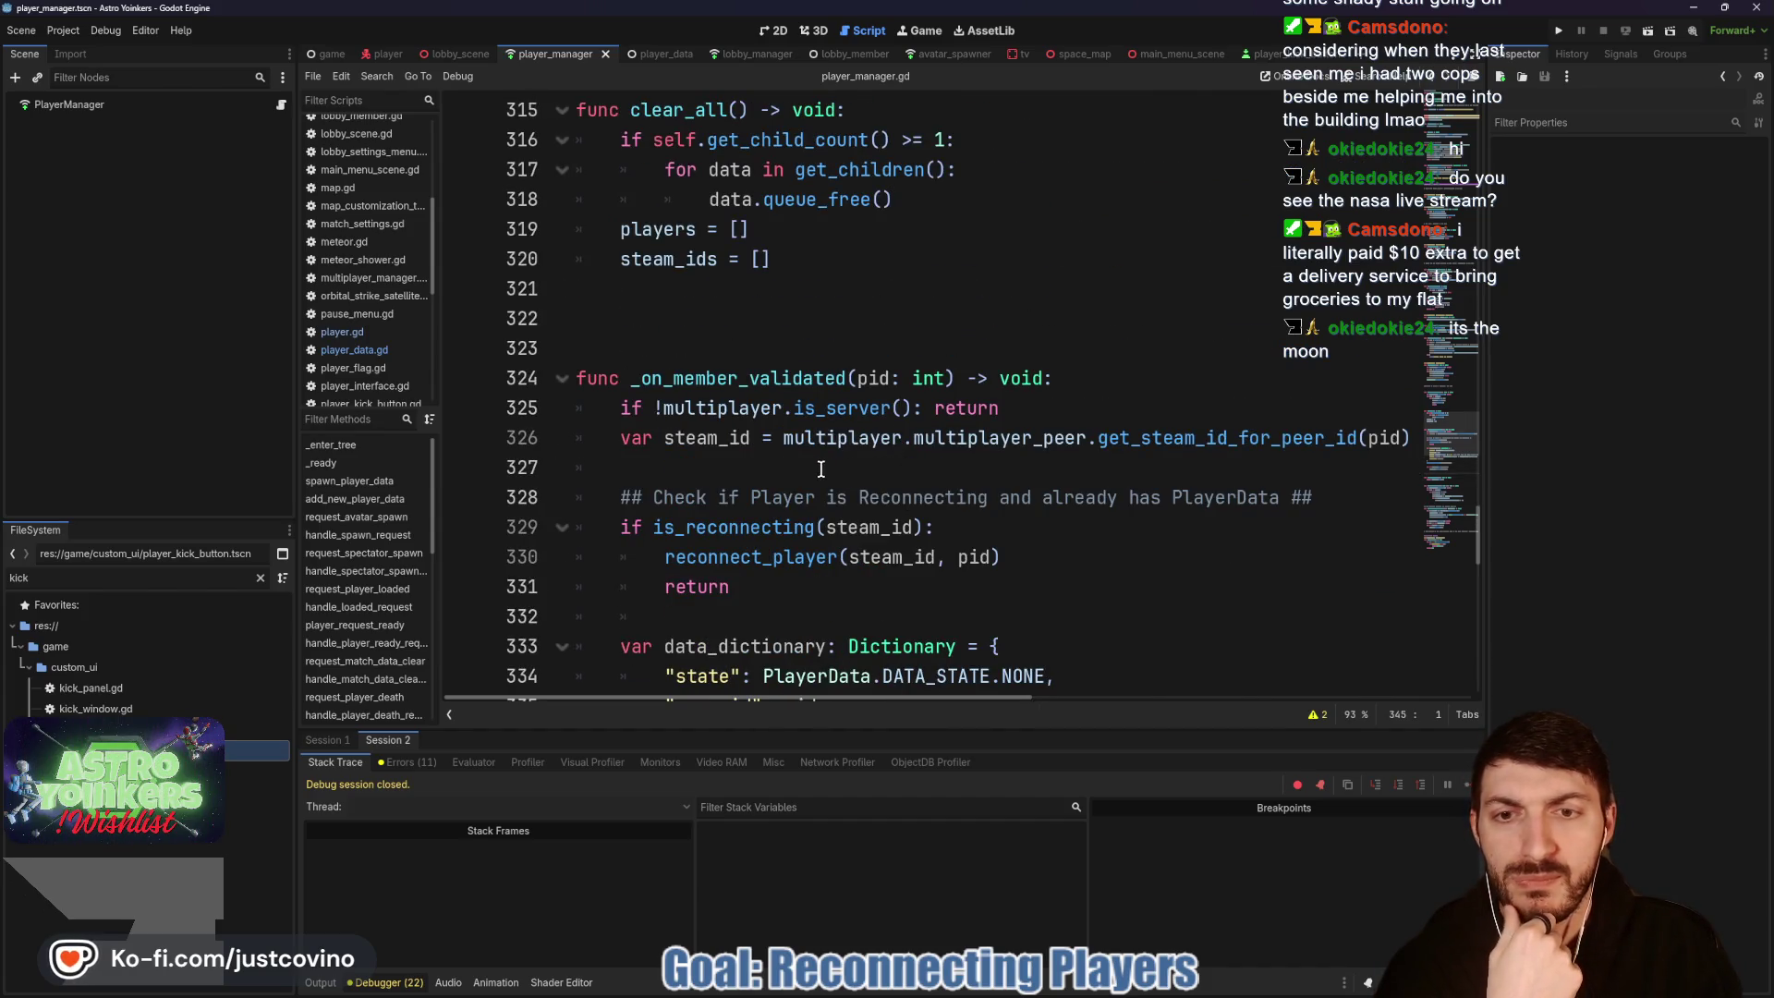
scroll(816, 467, "up", 3)
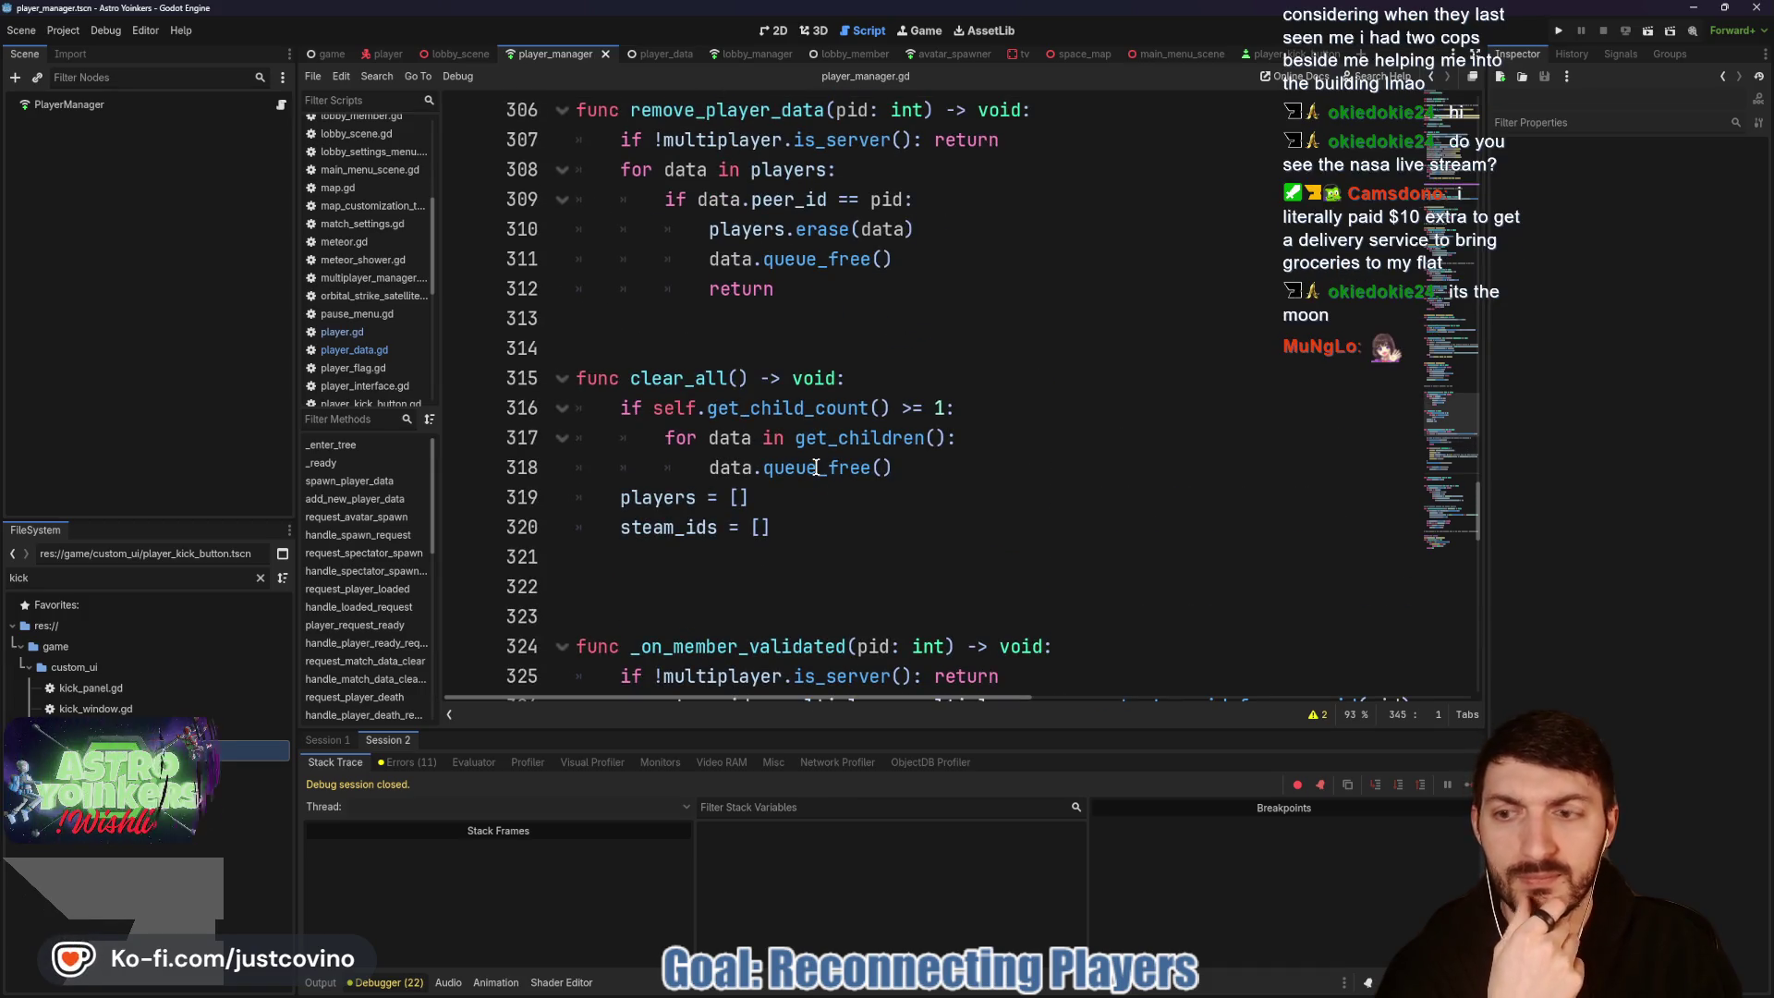
scroll(816, 466, "up", 1)
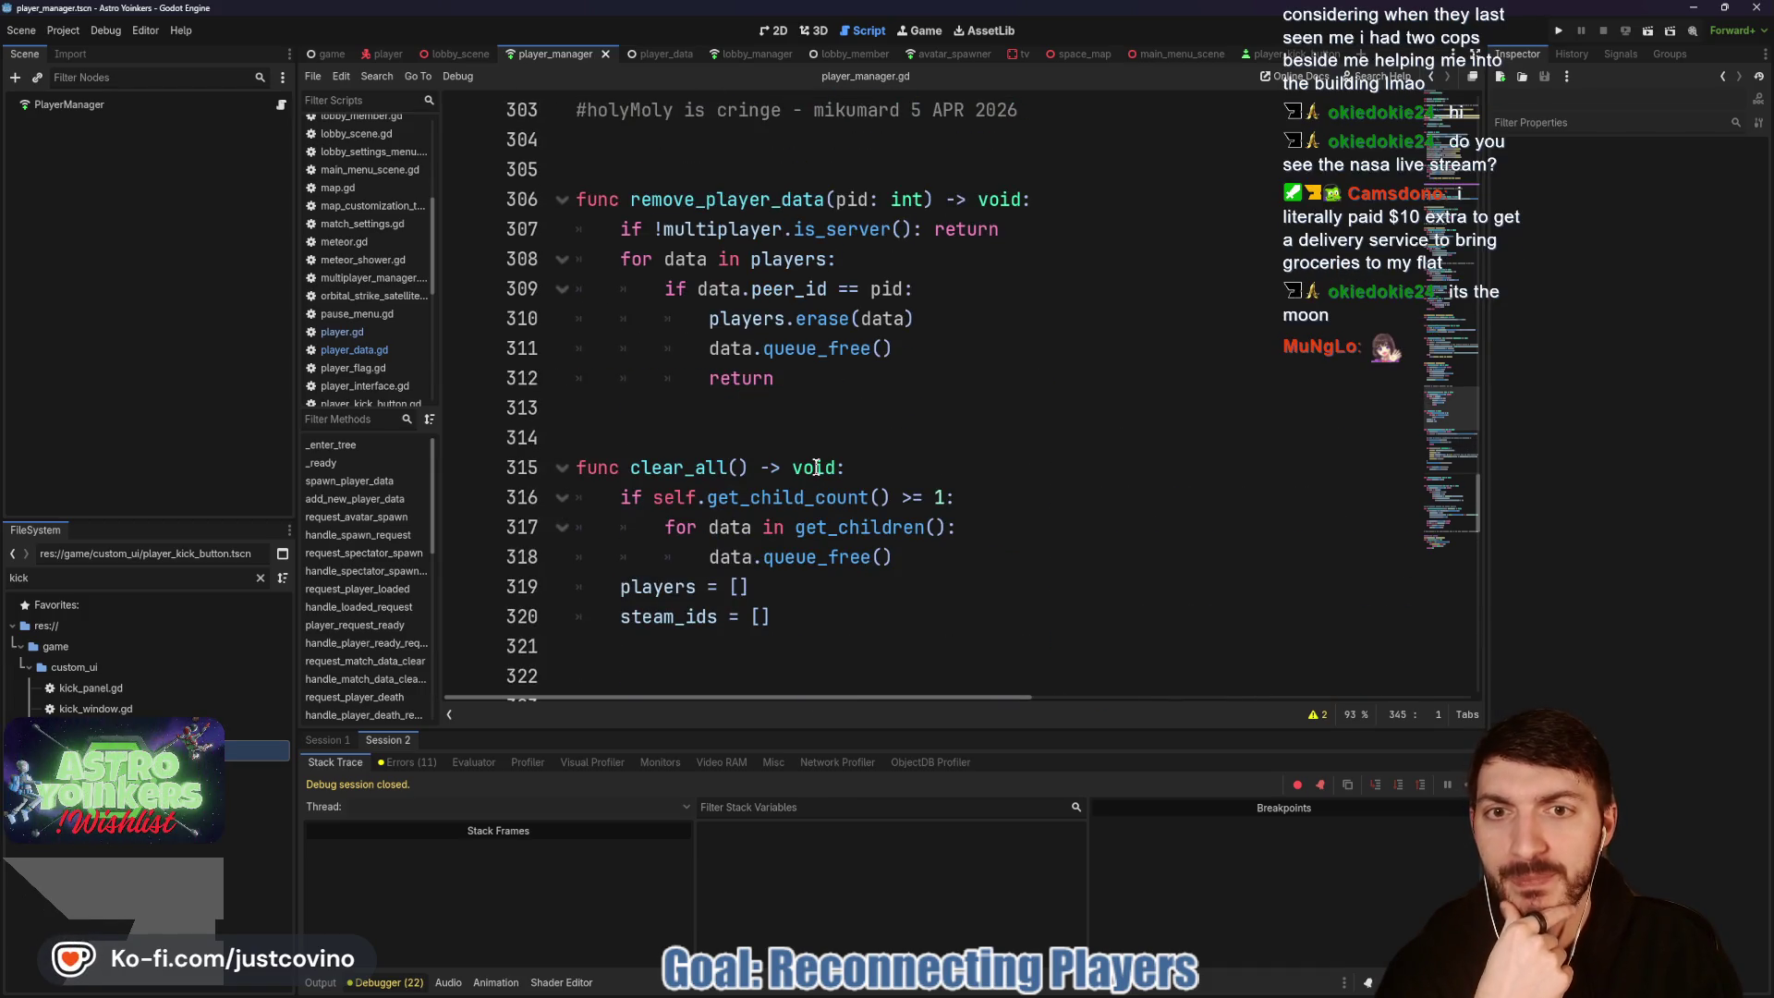
scroll(816, 466, "down", 9)
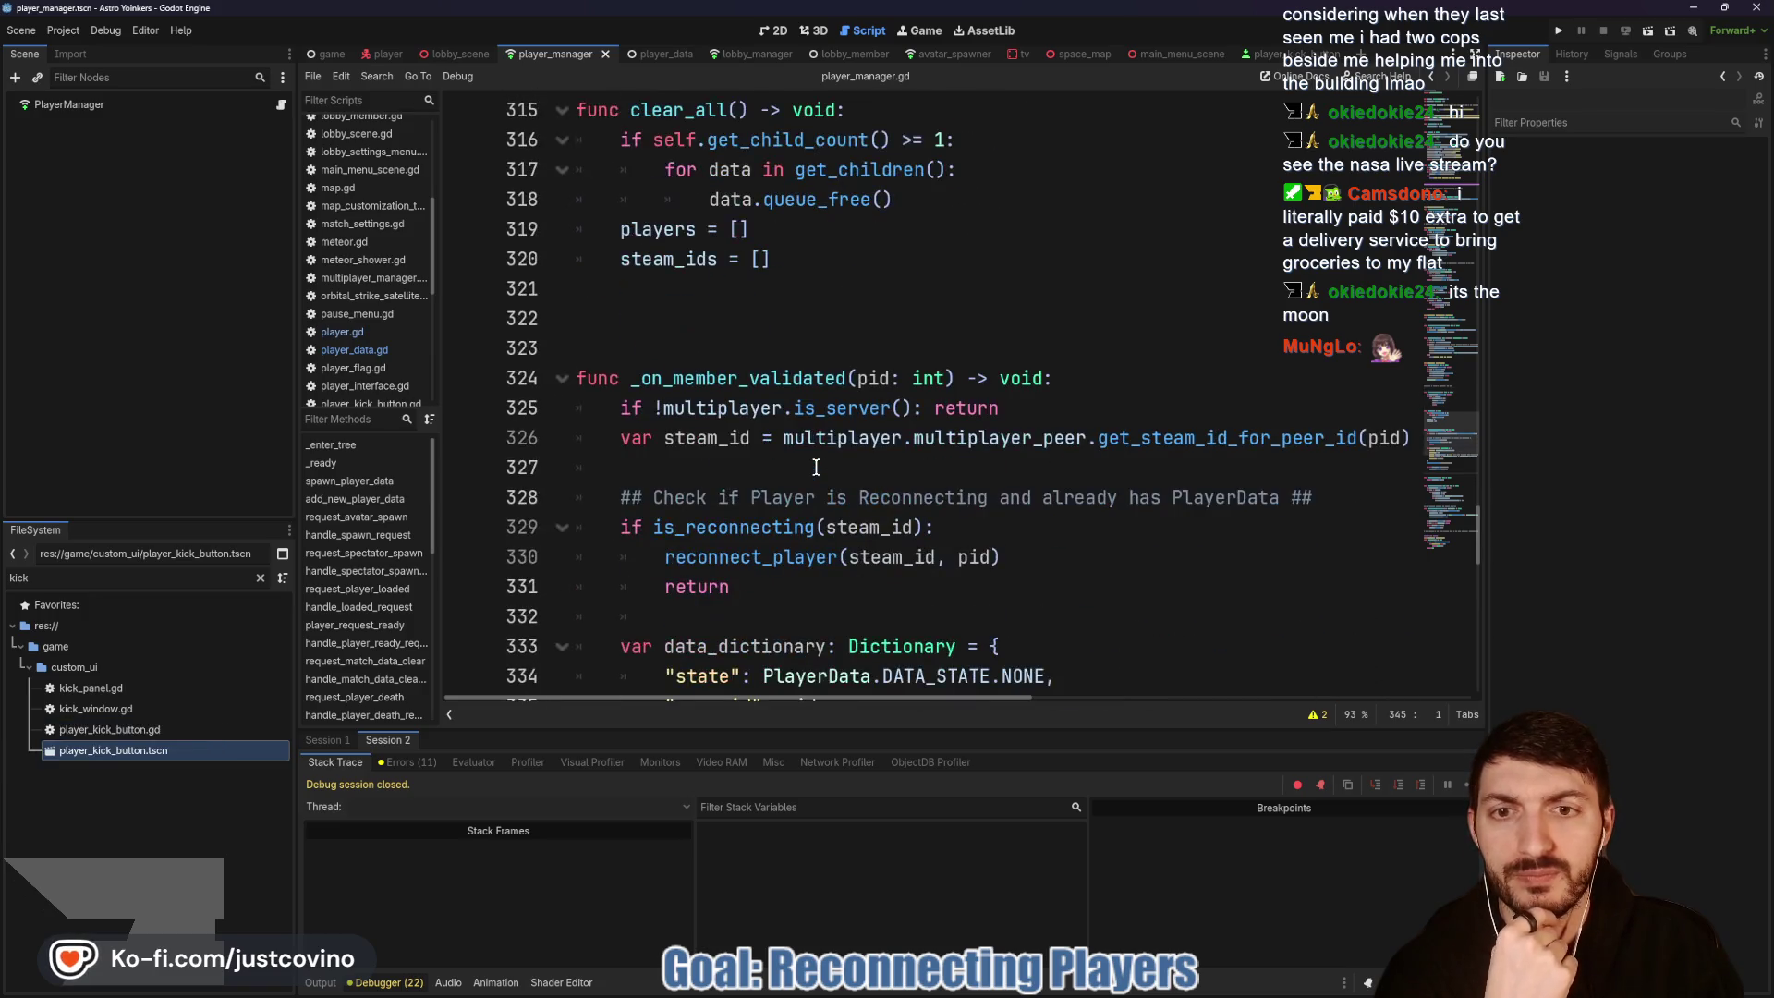
scroll(816, 466, "down", 6)
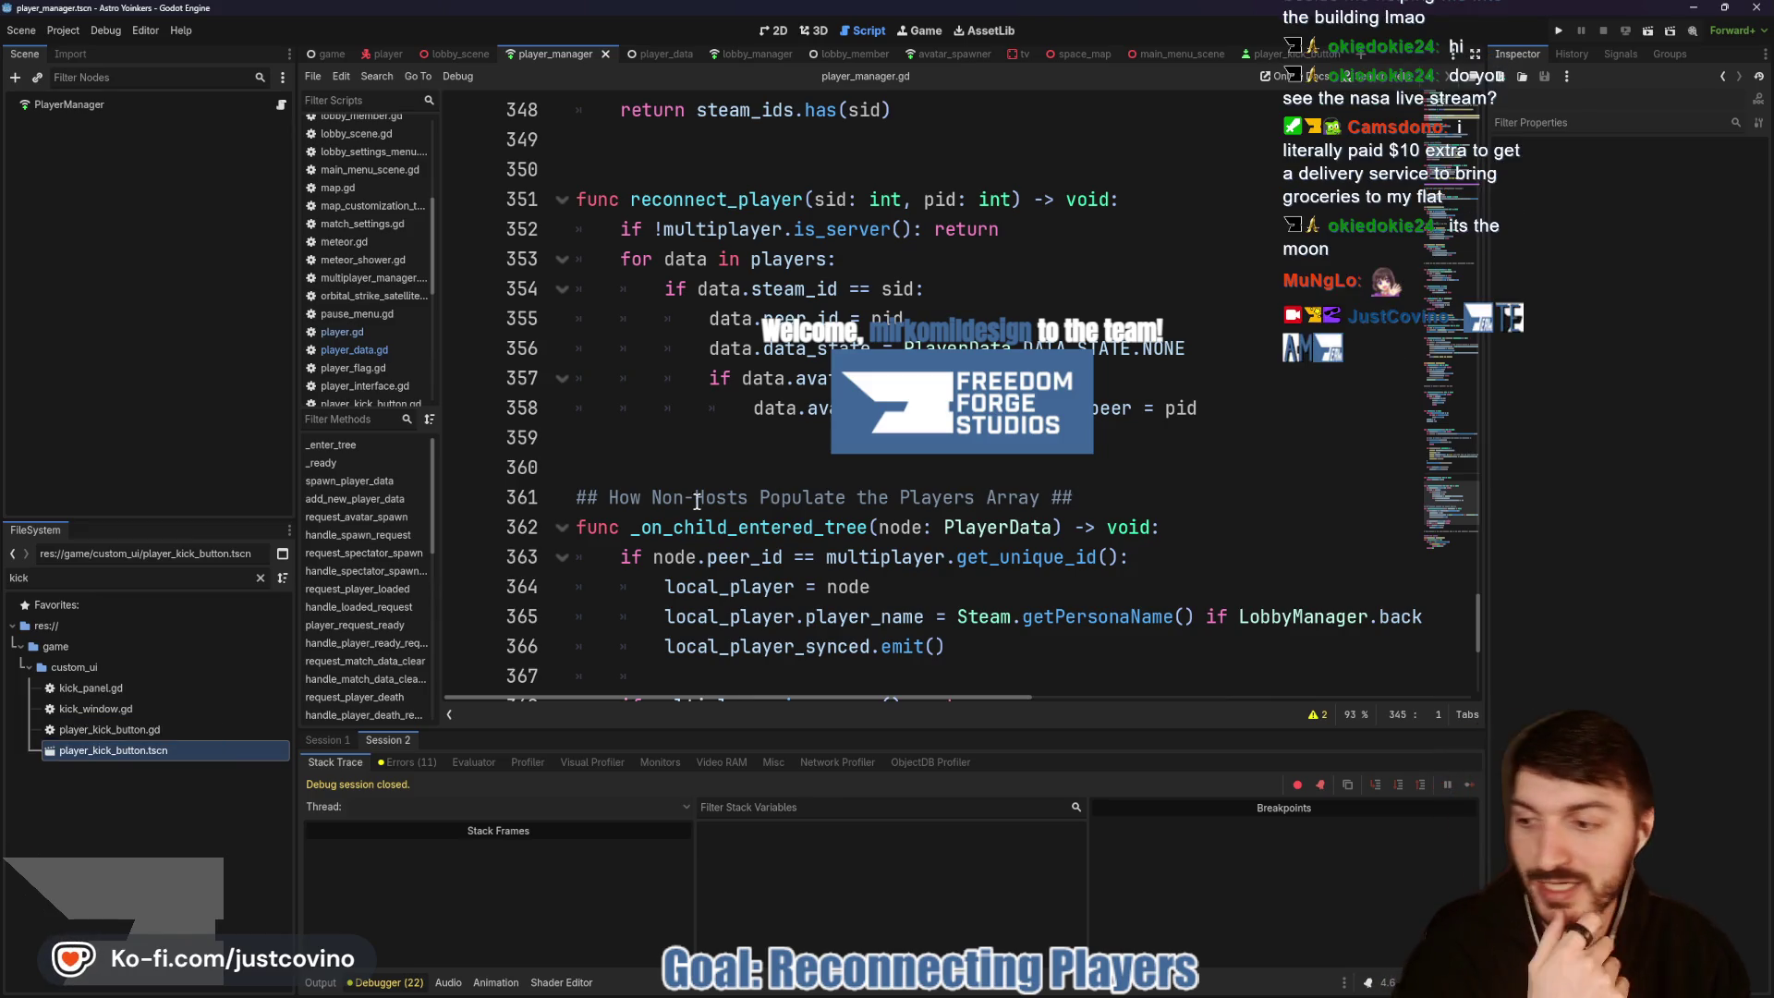
left_click(873, 468)
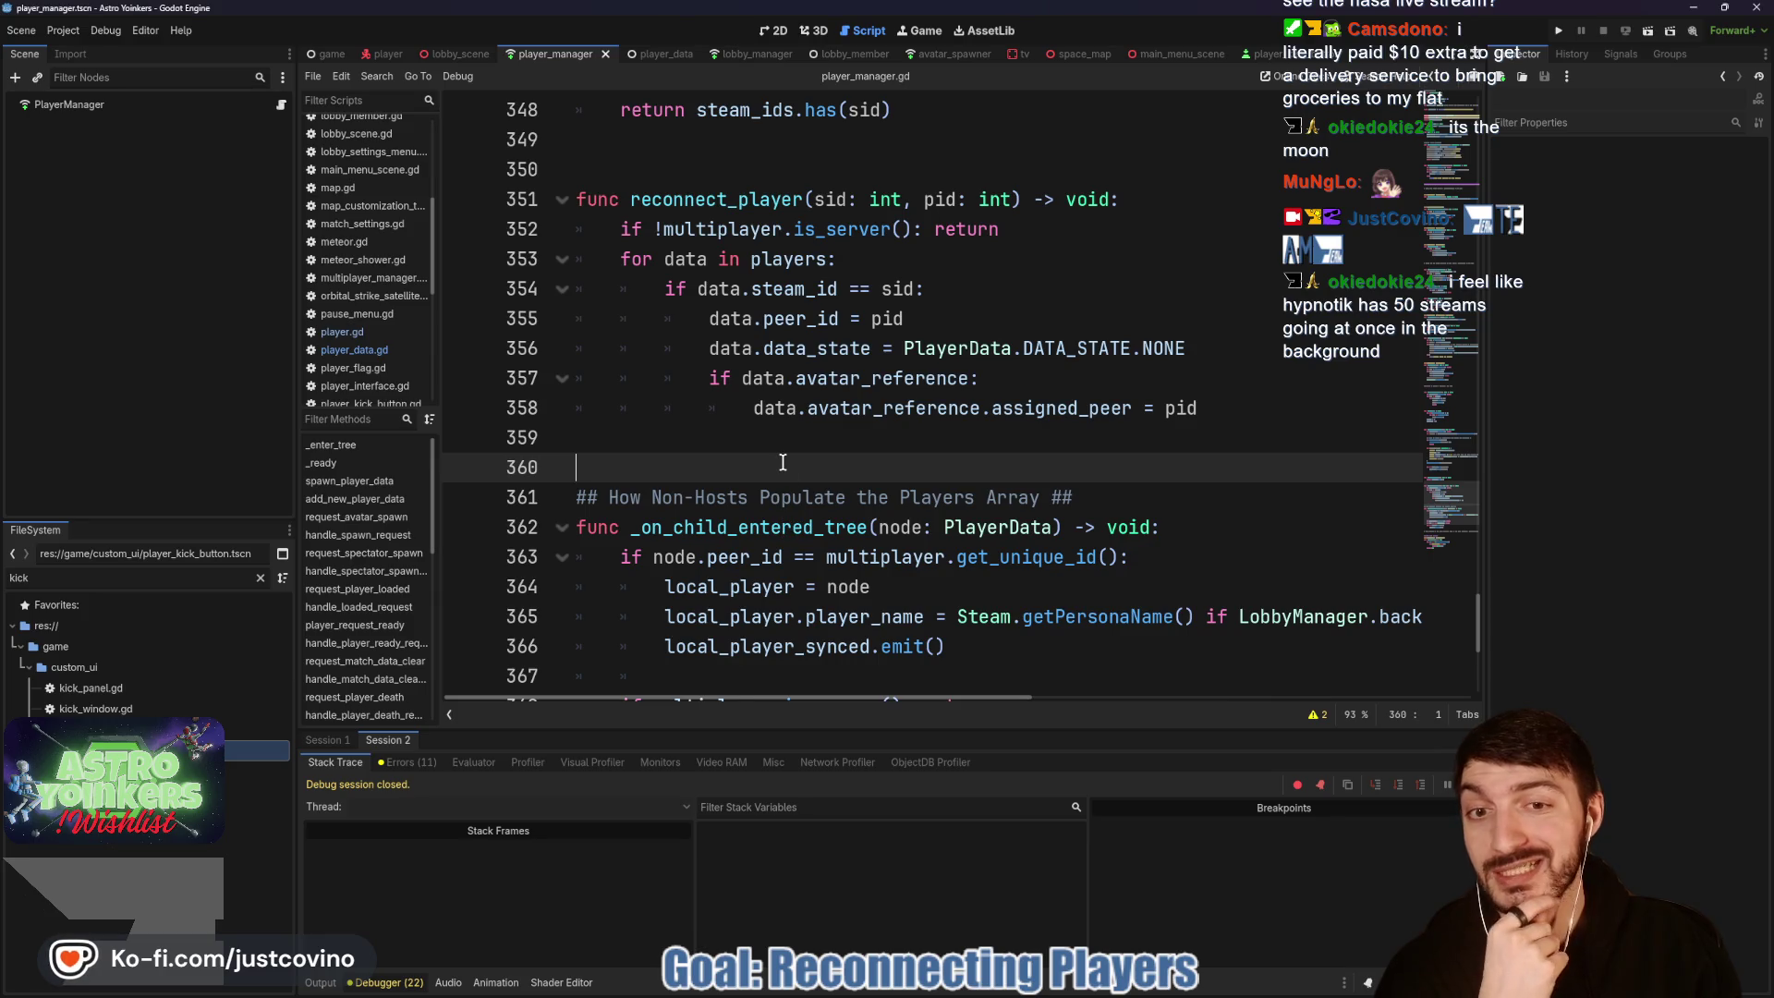
scroll(804, 480, "down", 2)
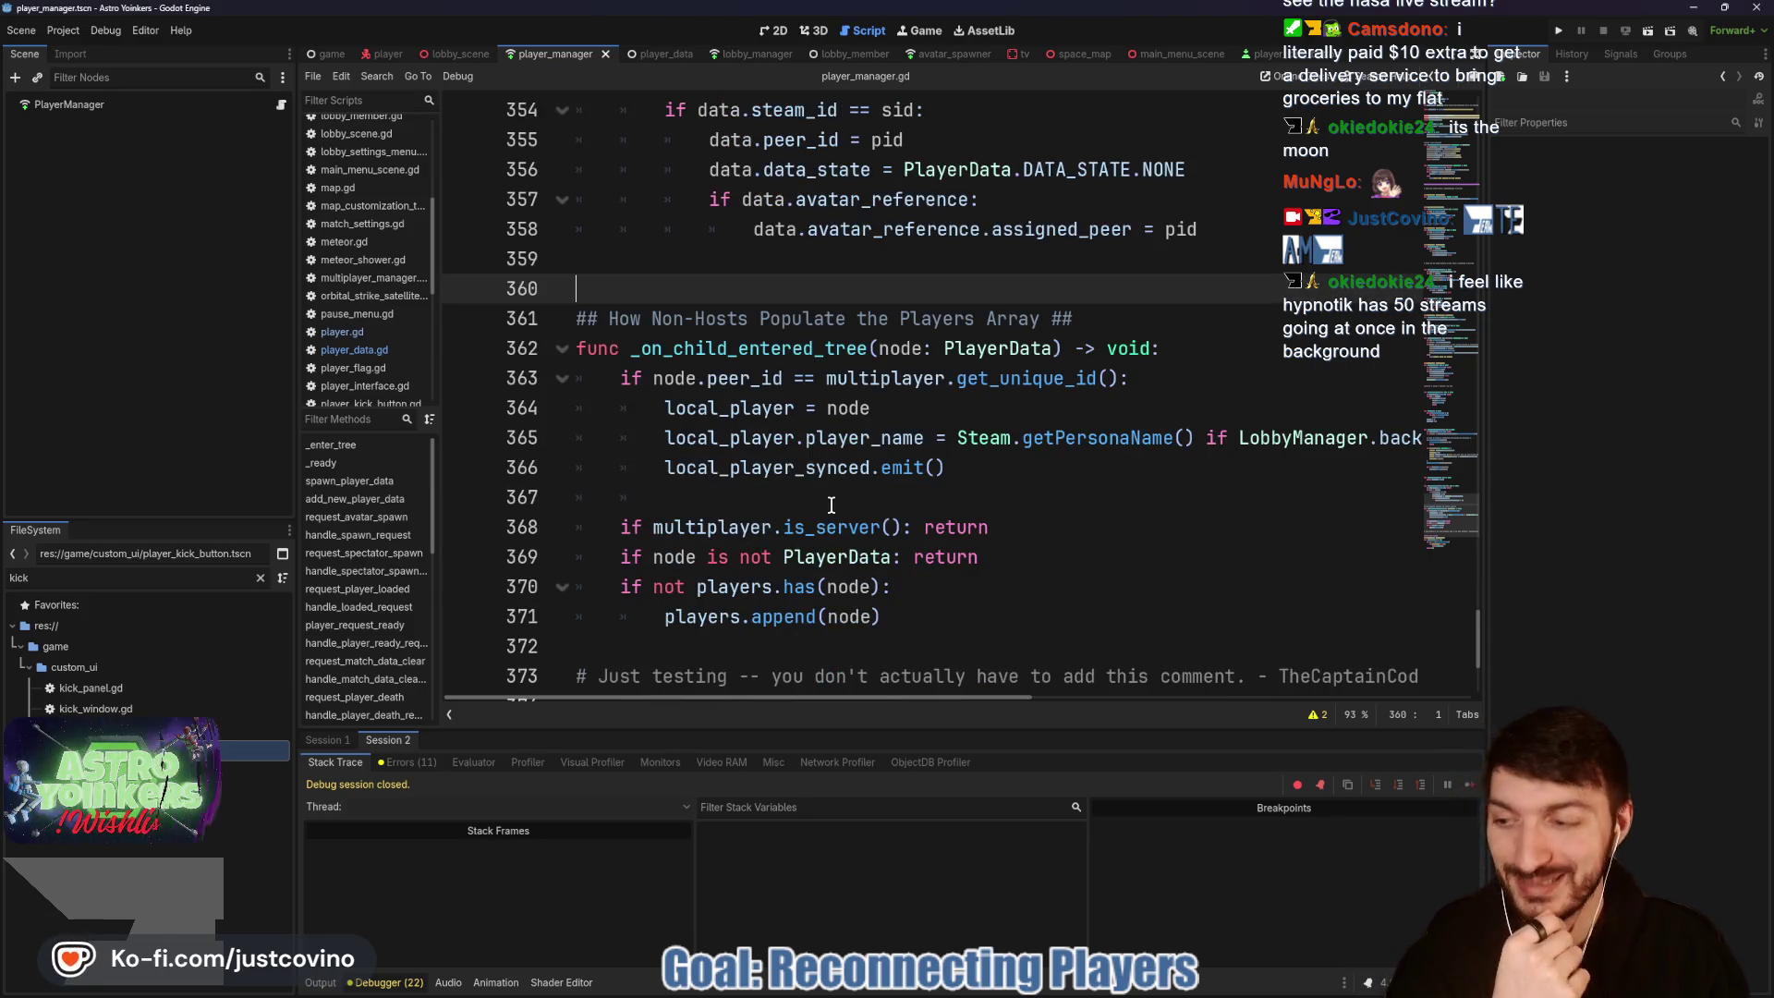
scroll(979, 508, "down", 1)
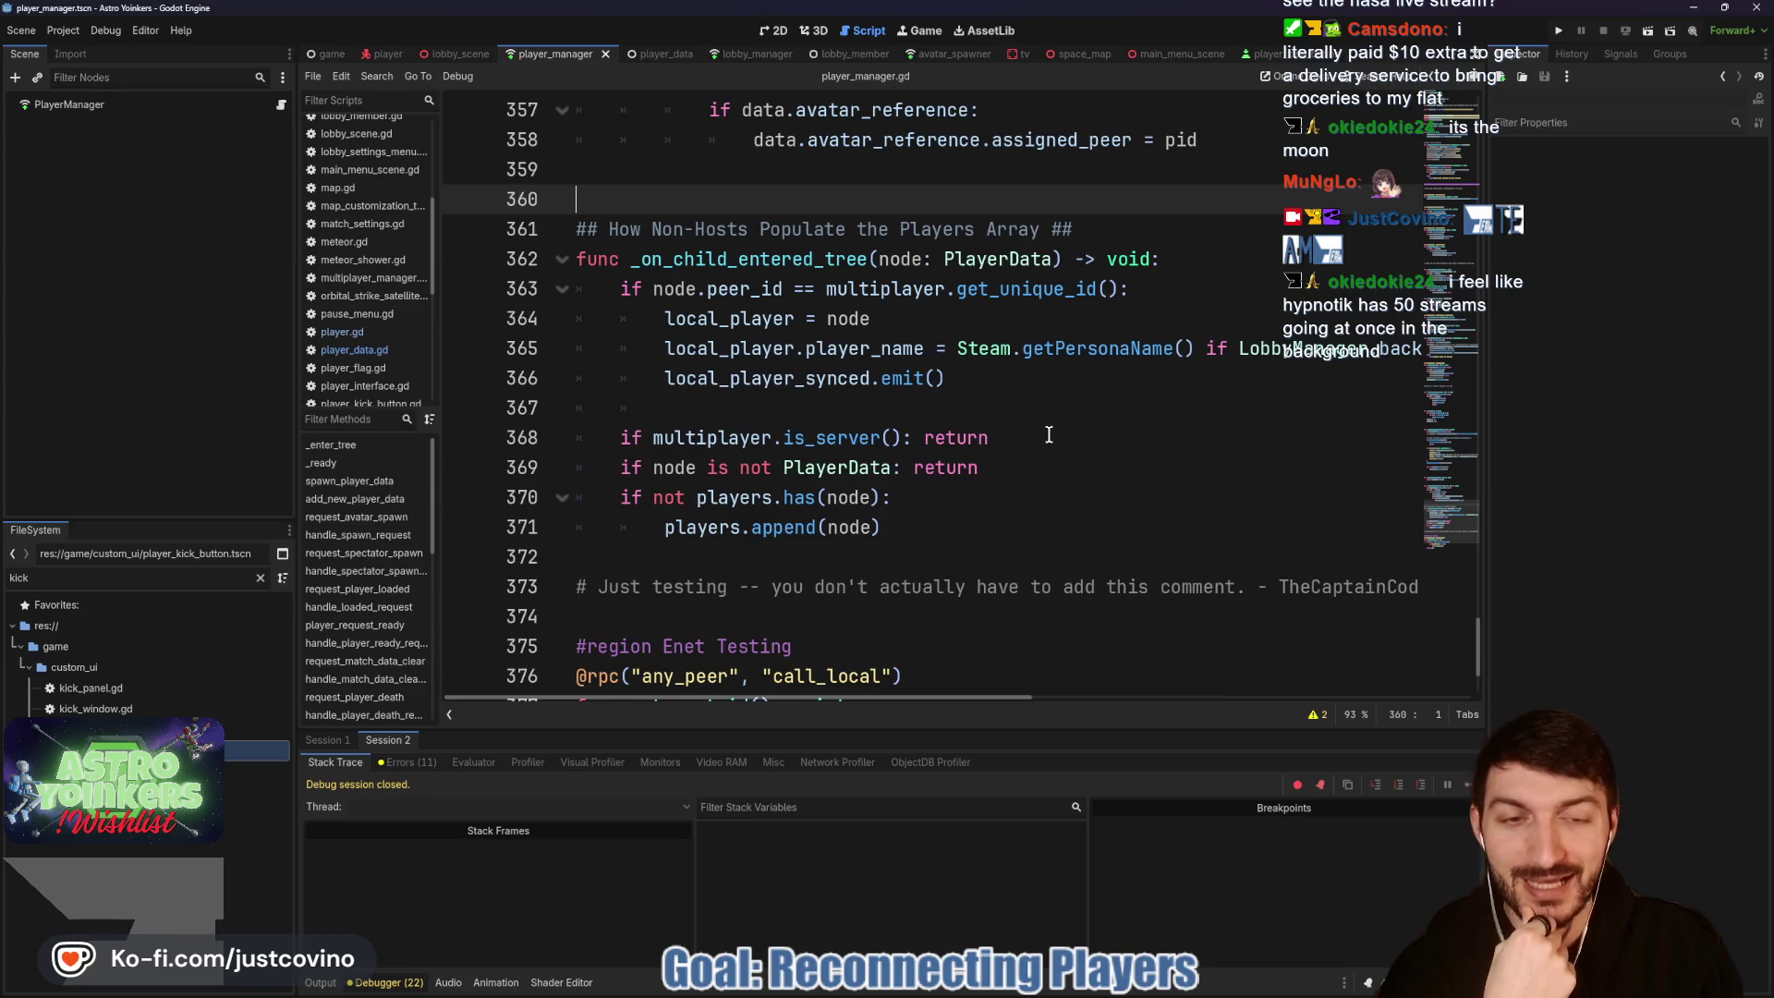
scroll(1049, 416, "up", 1)
scroll(964, 439, "right", 10)
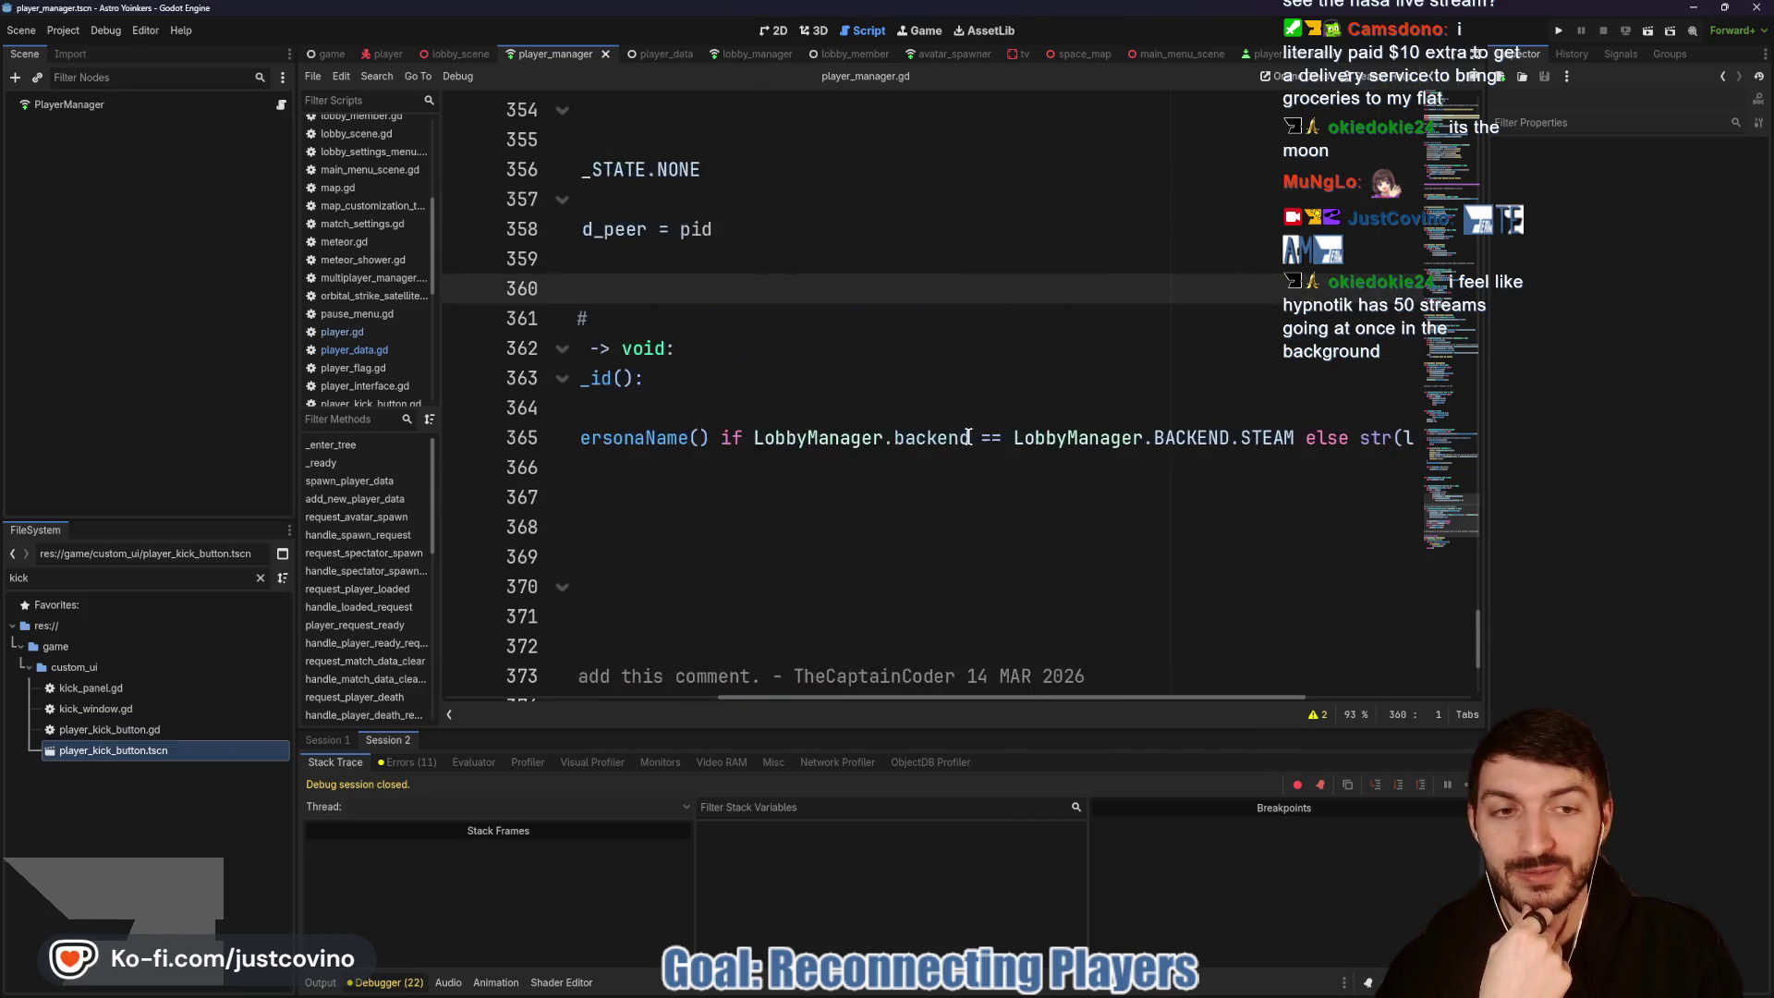
scroll(964, 440, "right", 2)
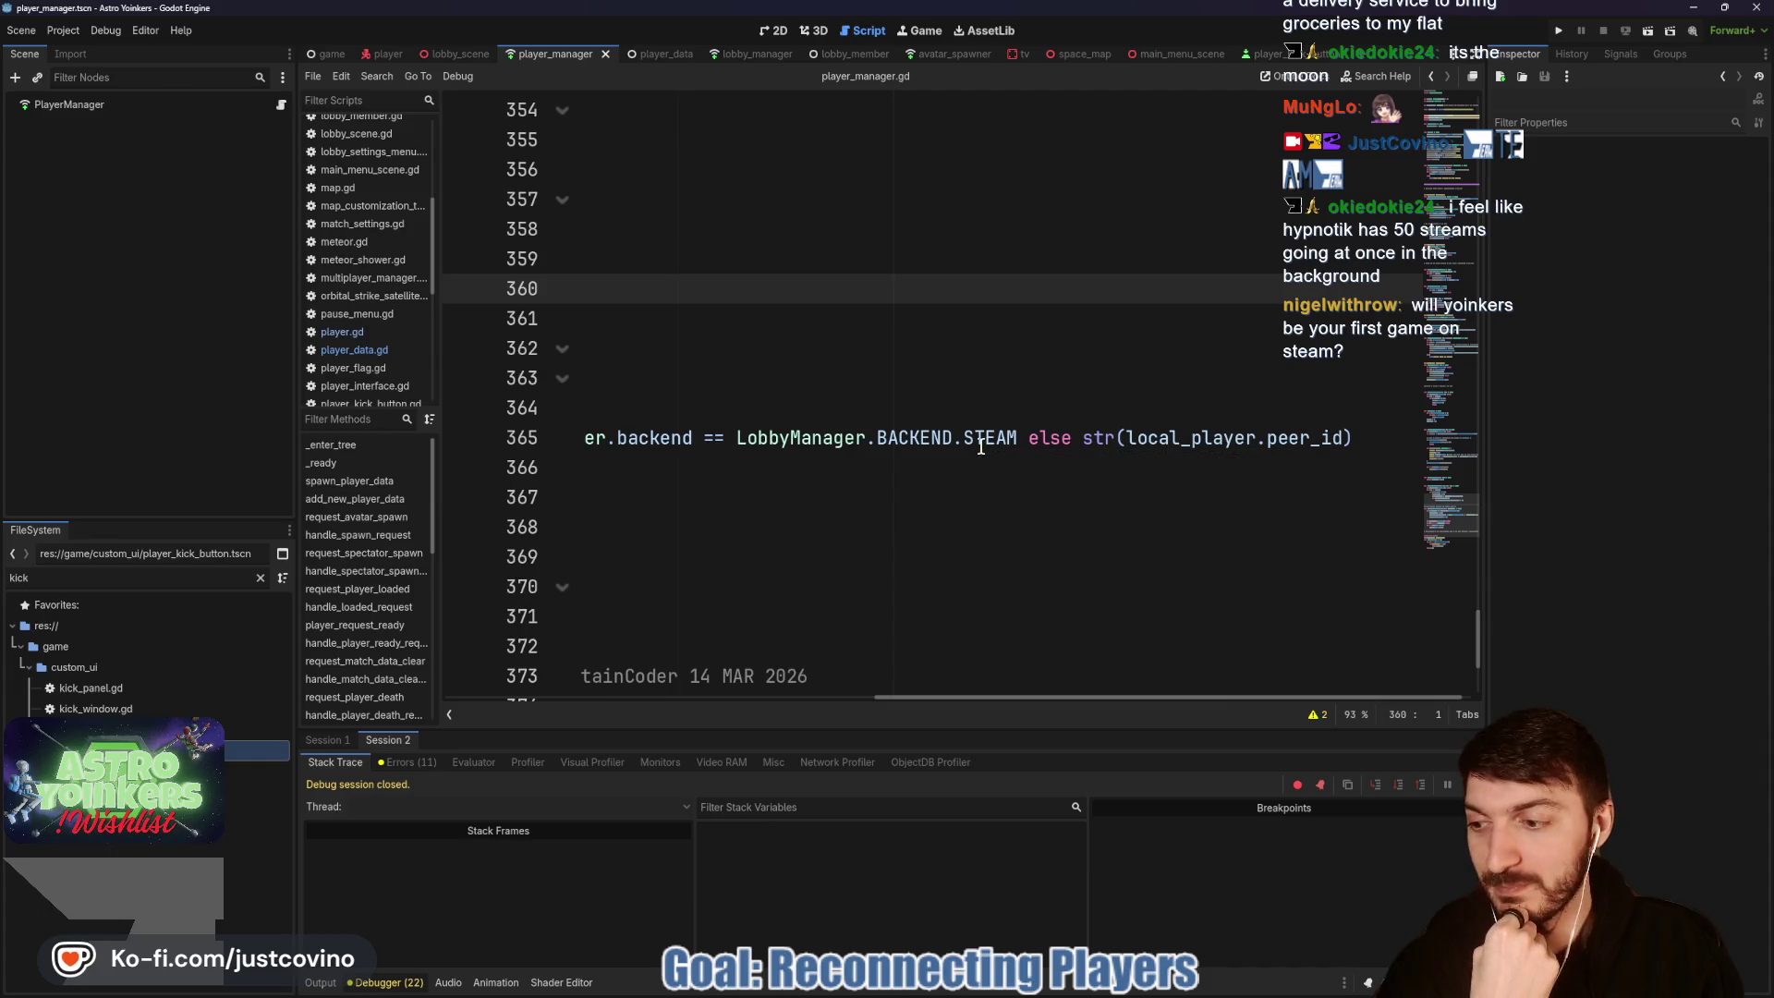
mouse_move(963, 451)
scroll(966, 452, "left", 10)
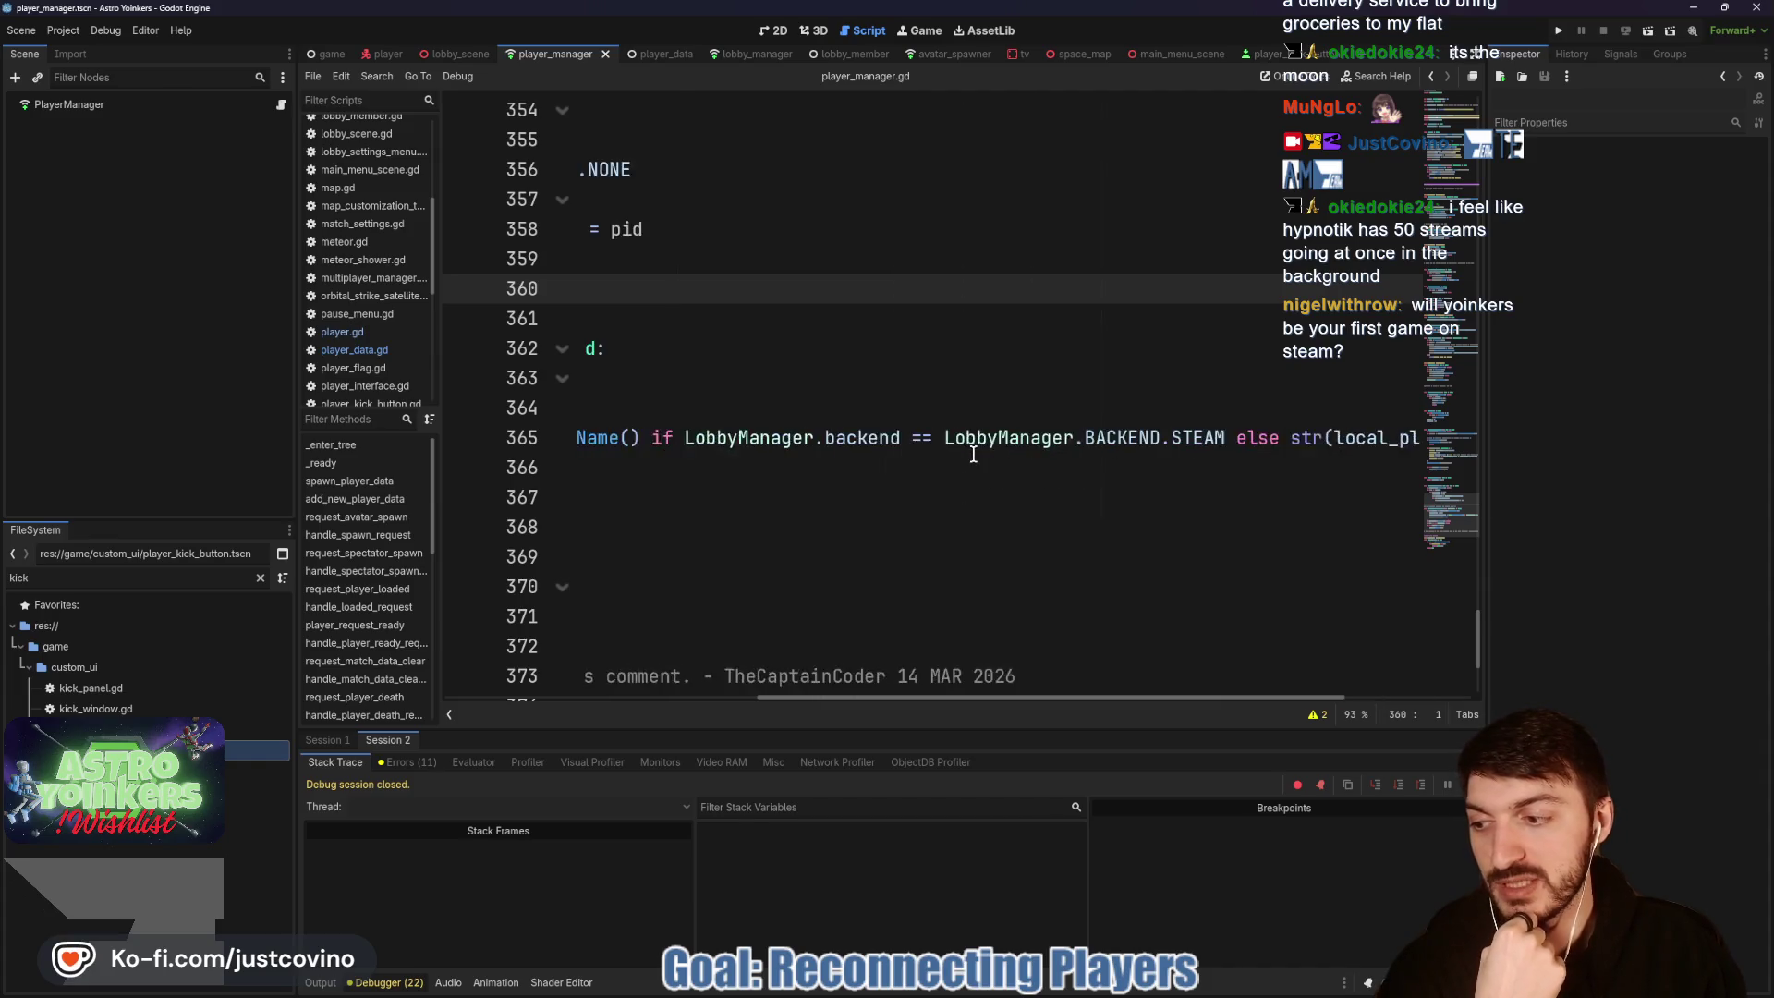
scroll(986, 459, "right", 11)
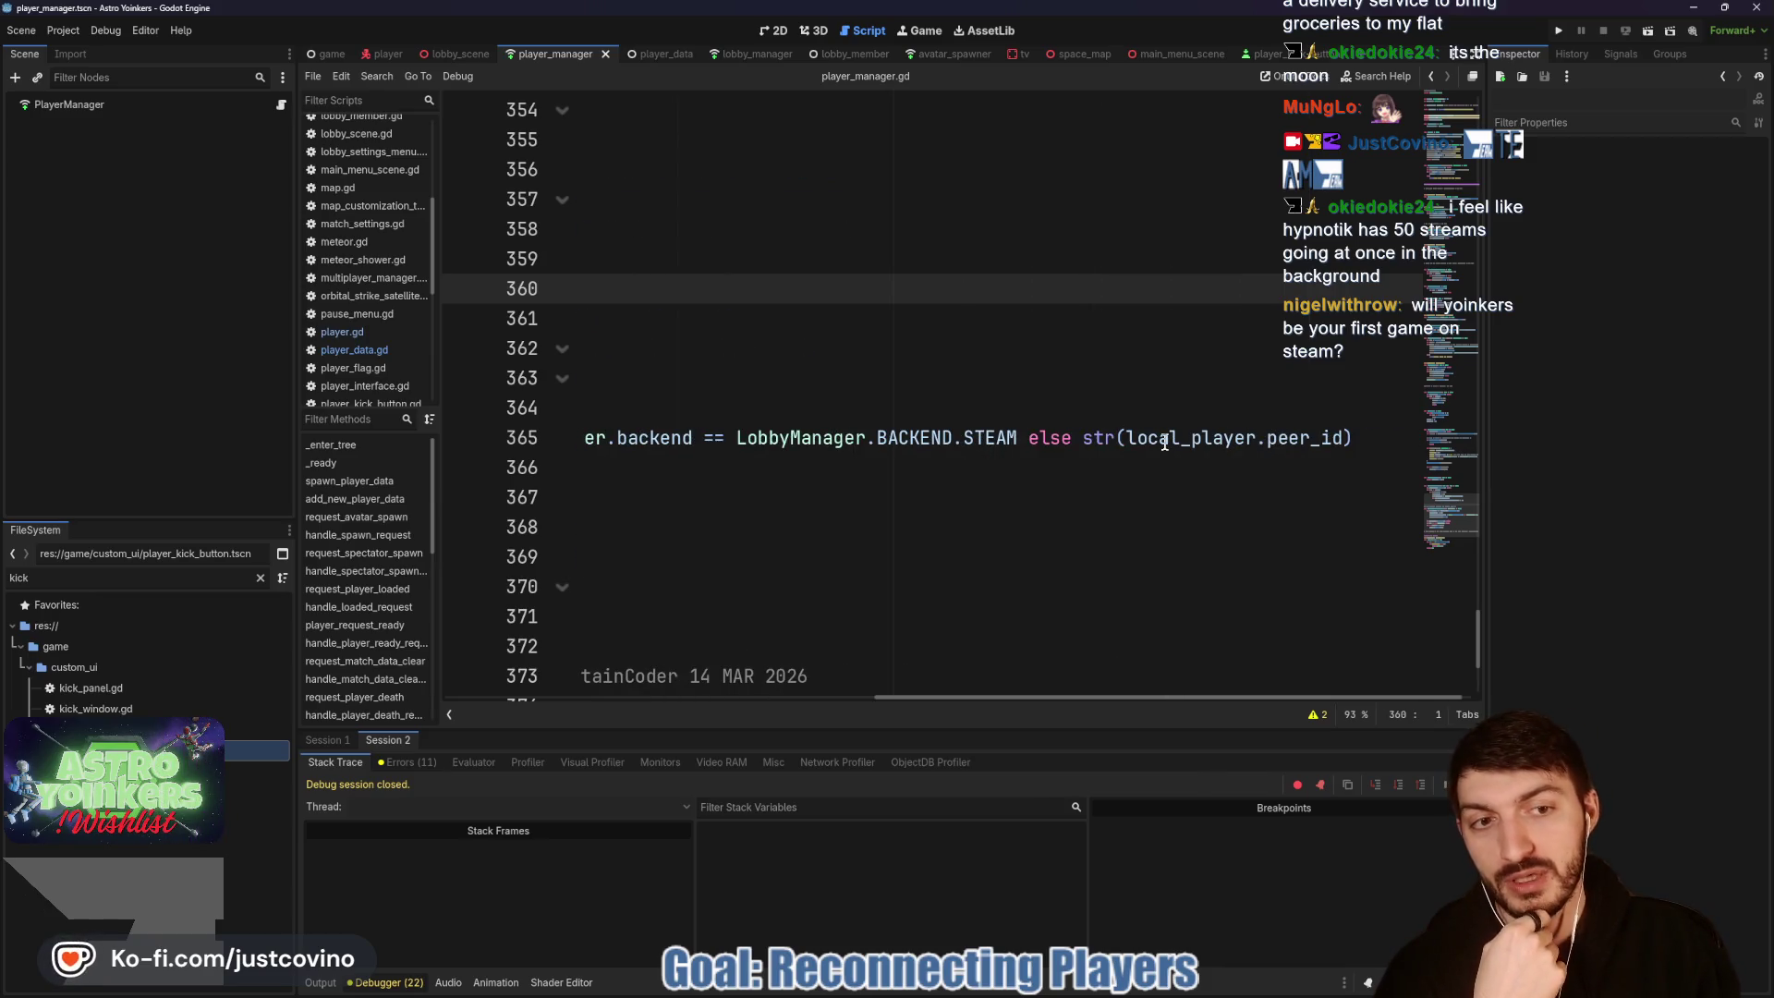
scroll(1206, 451, "left", 12)
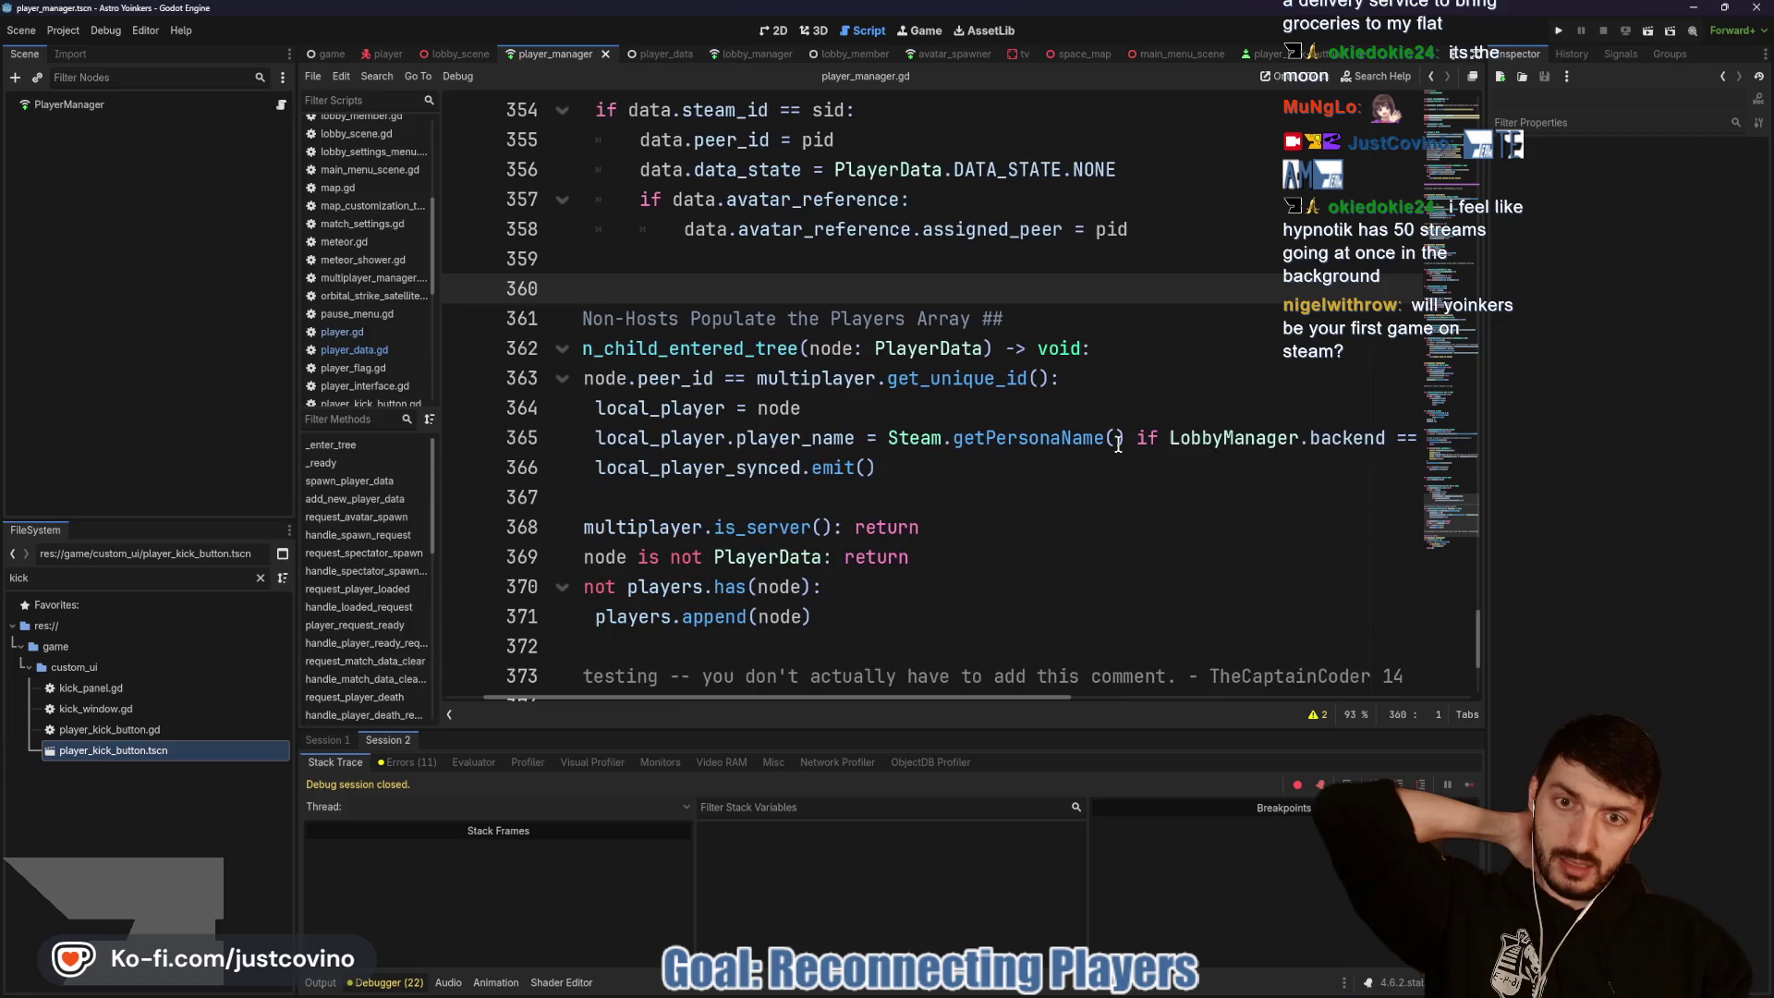
mouse_move(1118, 446)
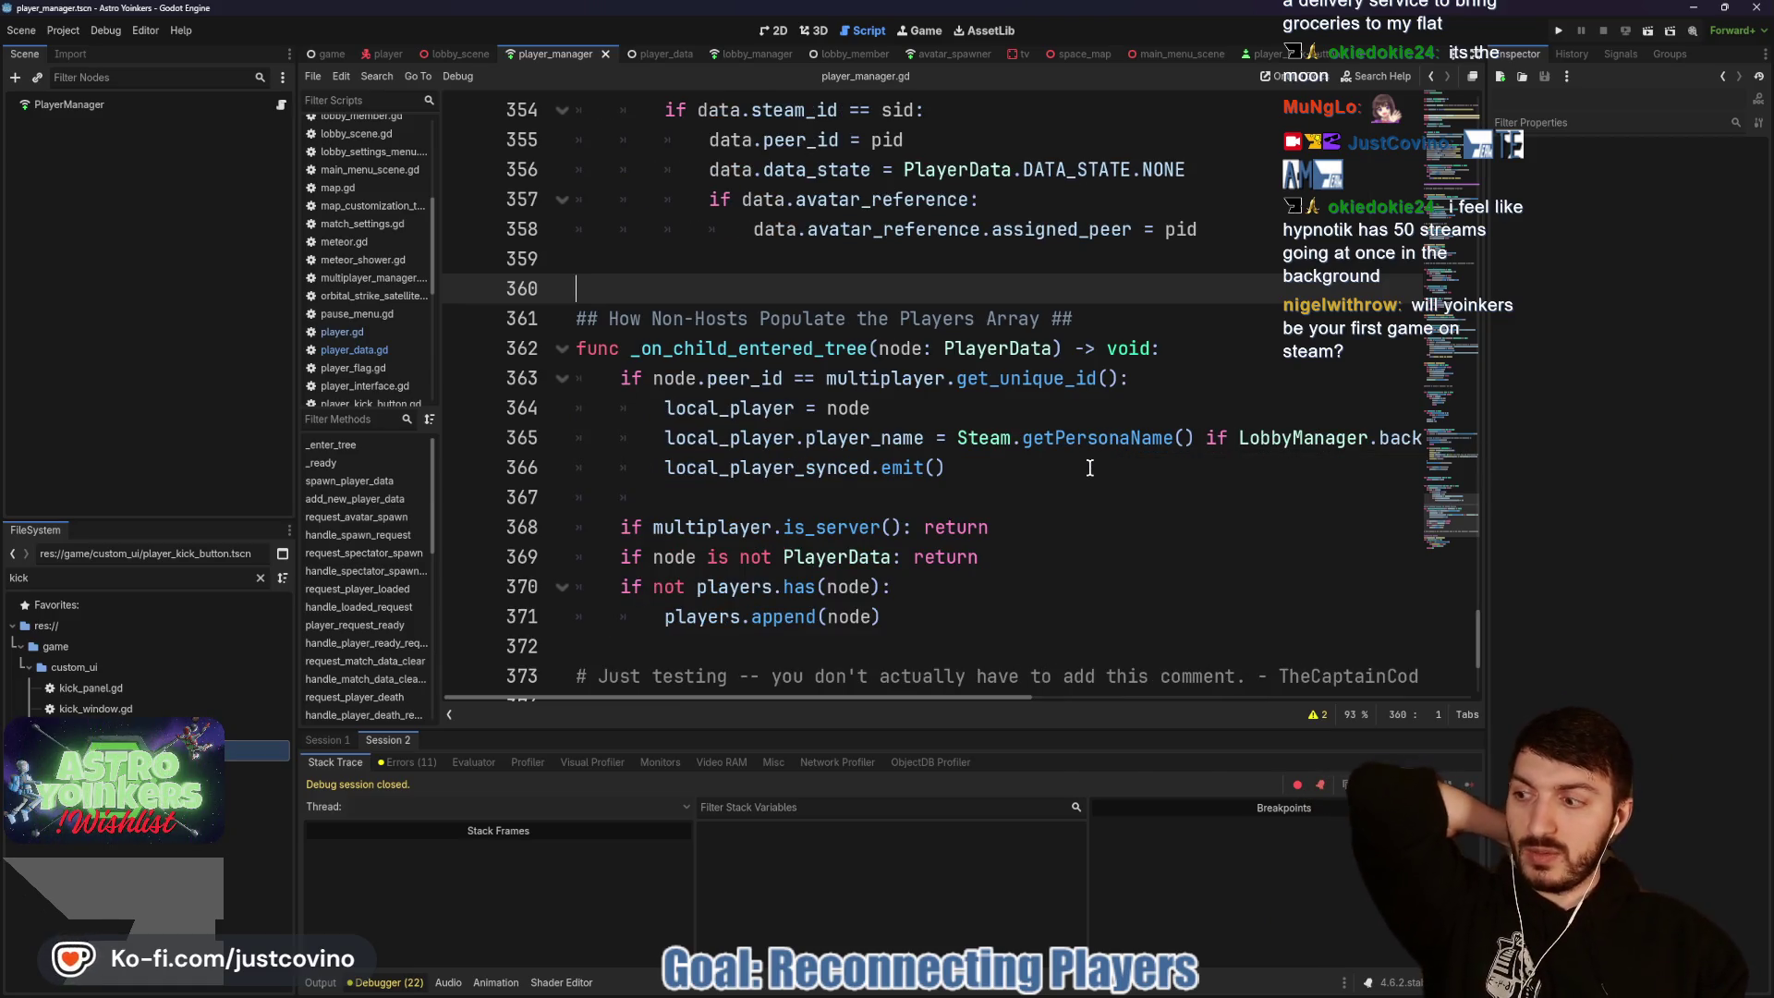
scroll(1054, 471, "up", 12)
left_click(1050, 468)
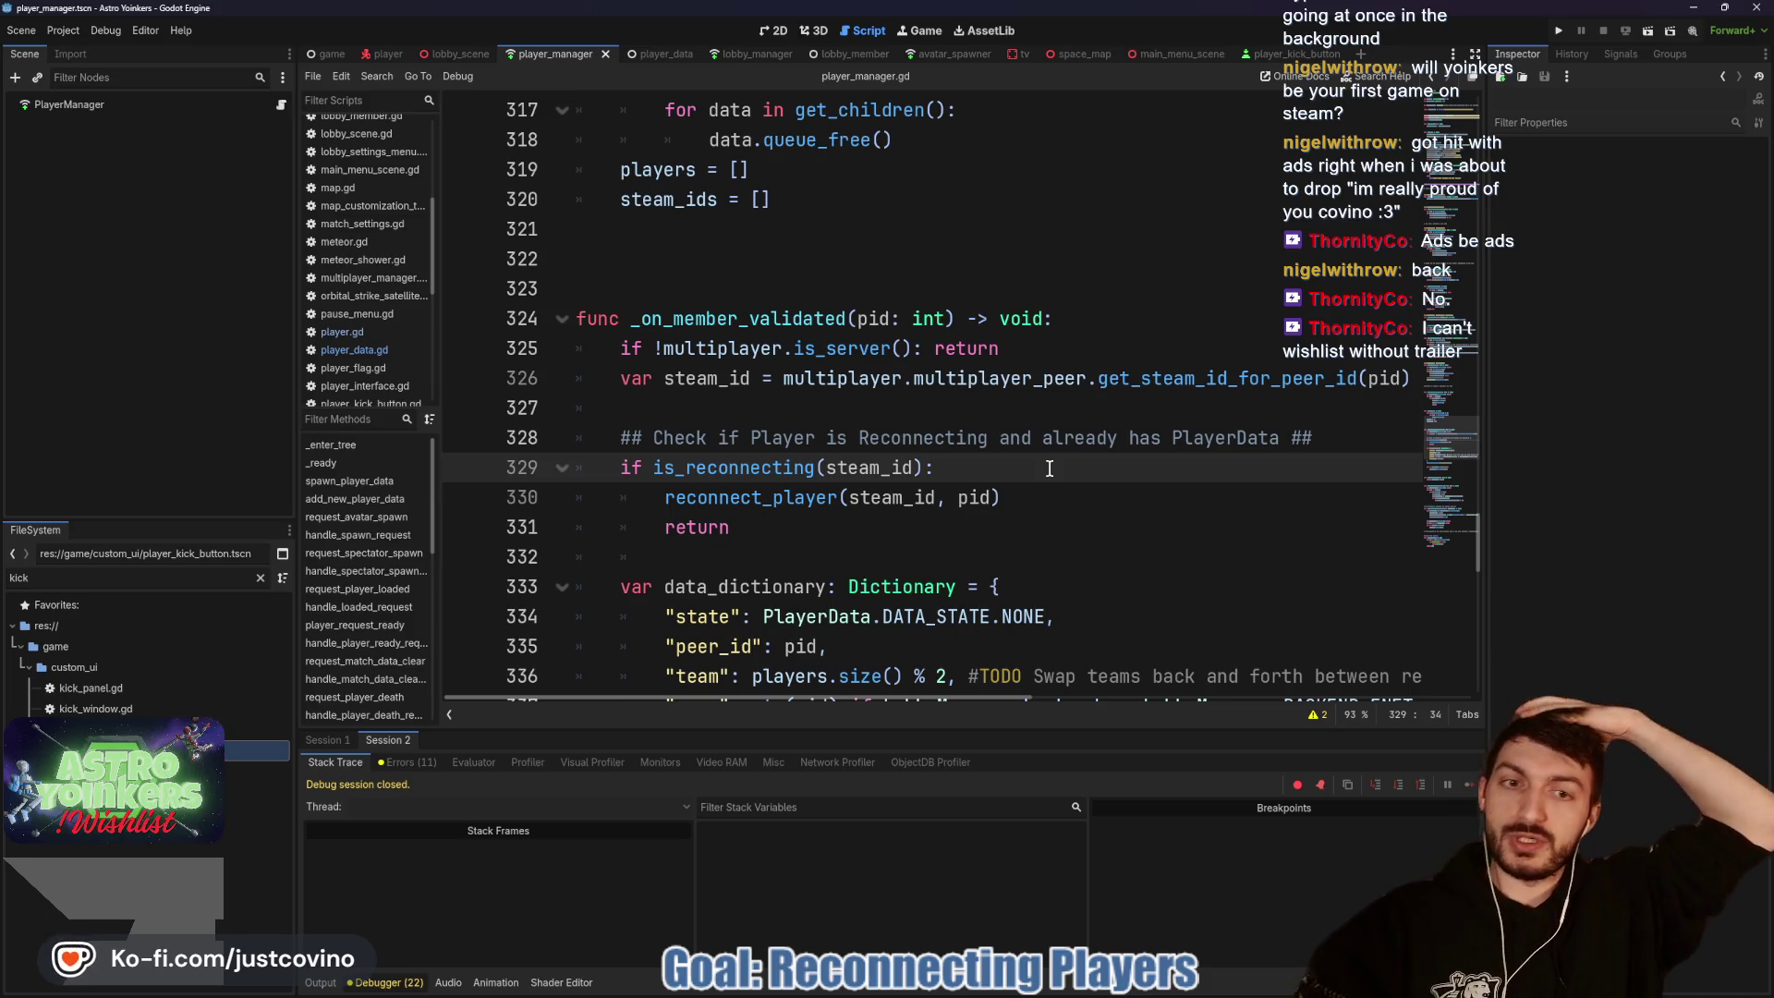
Step: Review the steam_id, data_dictionary and add_new_player_data code, then bring up Steam's Astro Yoinkers page
left_click(954, 418)
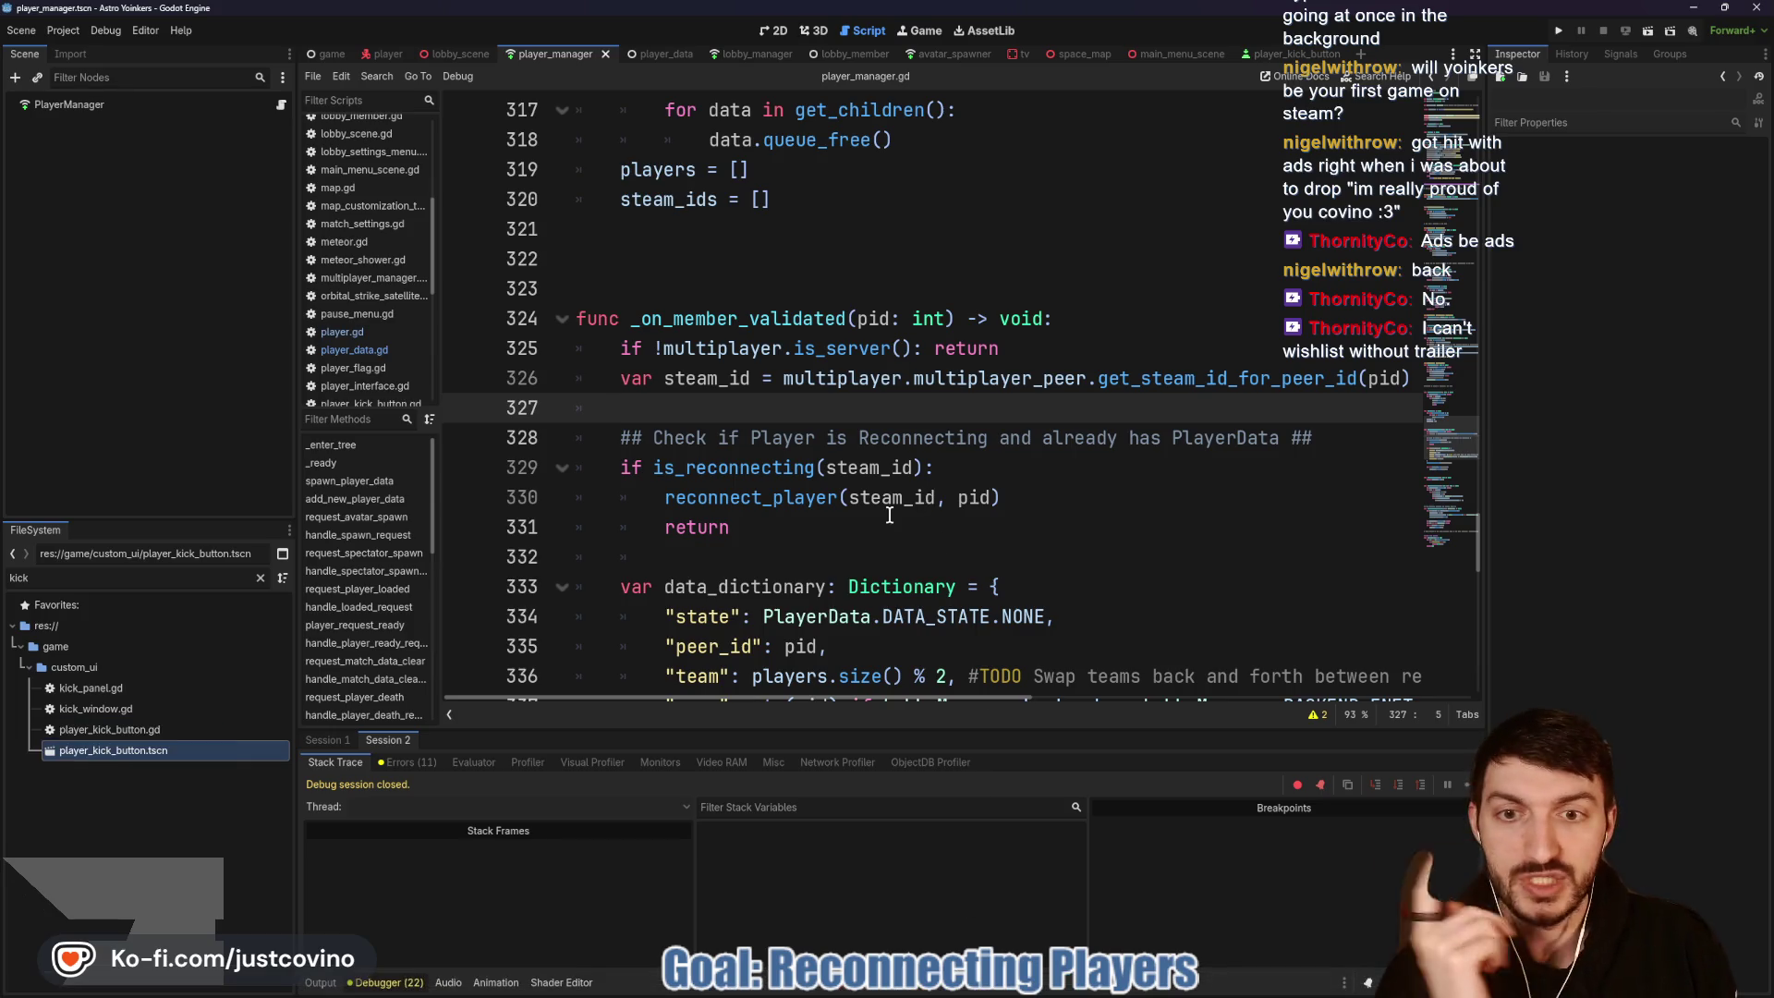
scroll(843, 174, "down", 3)
left_click(812, 292)
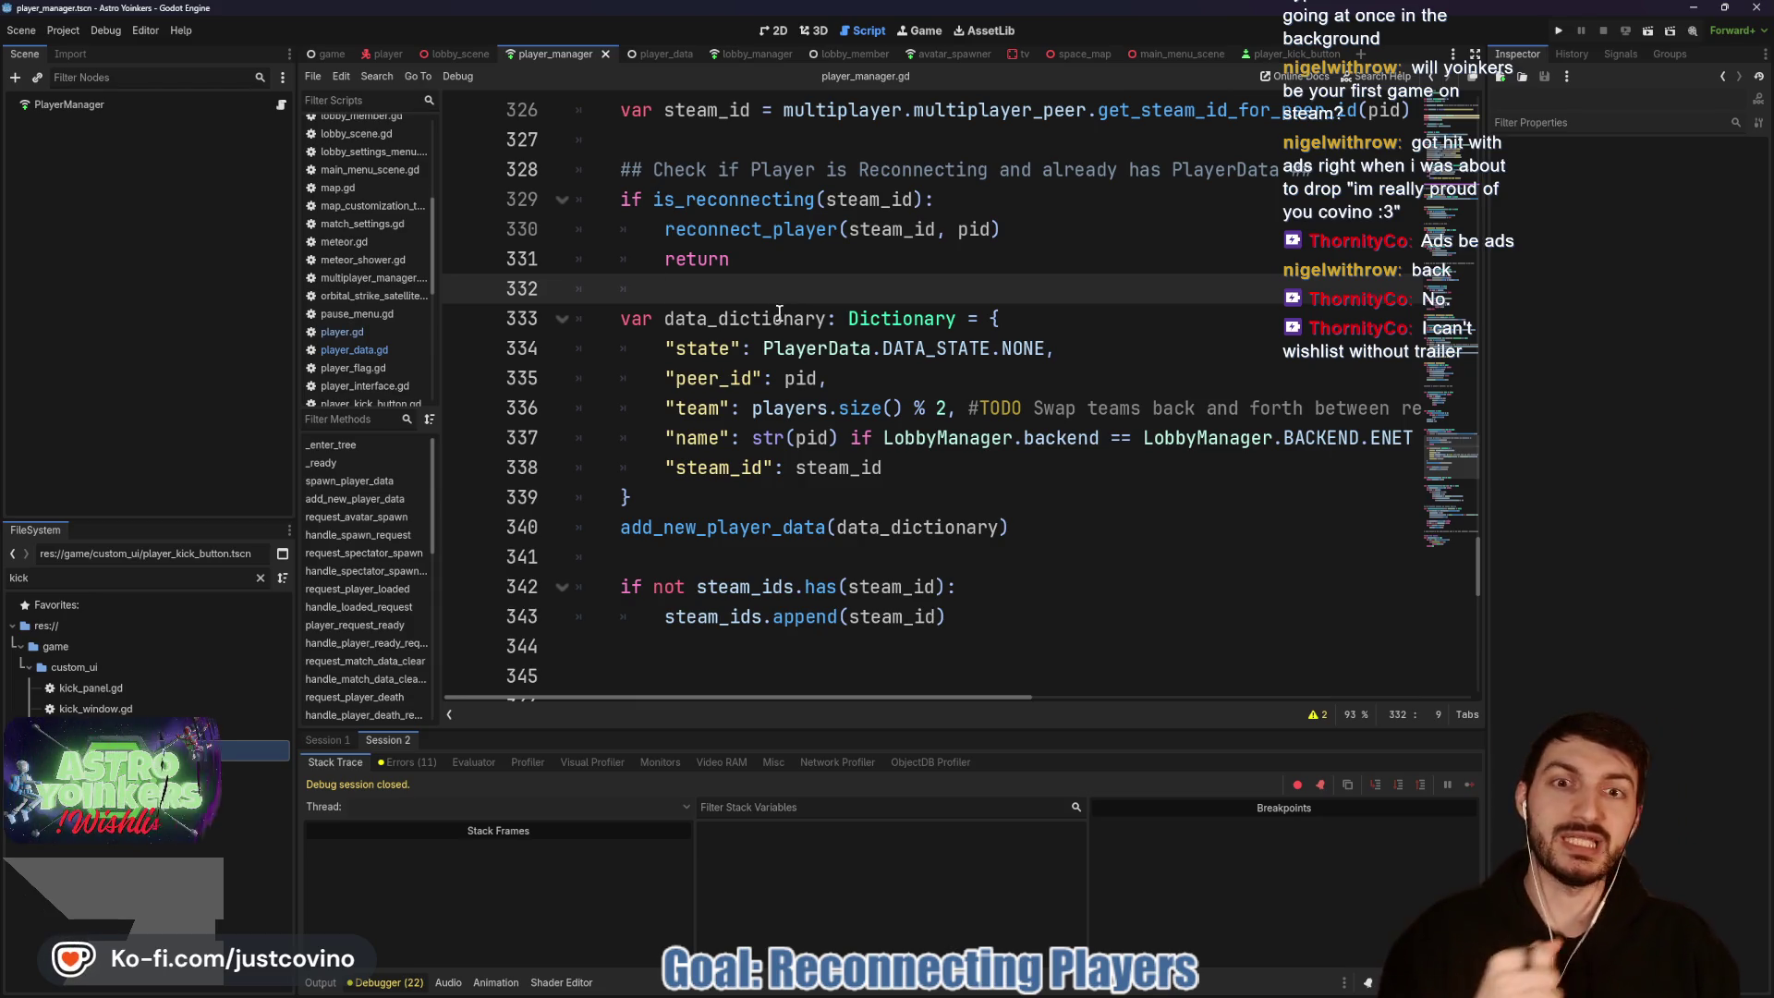
scroll(783, 300, "down", 1)
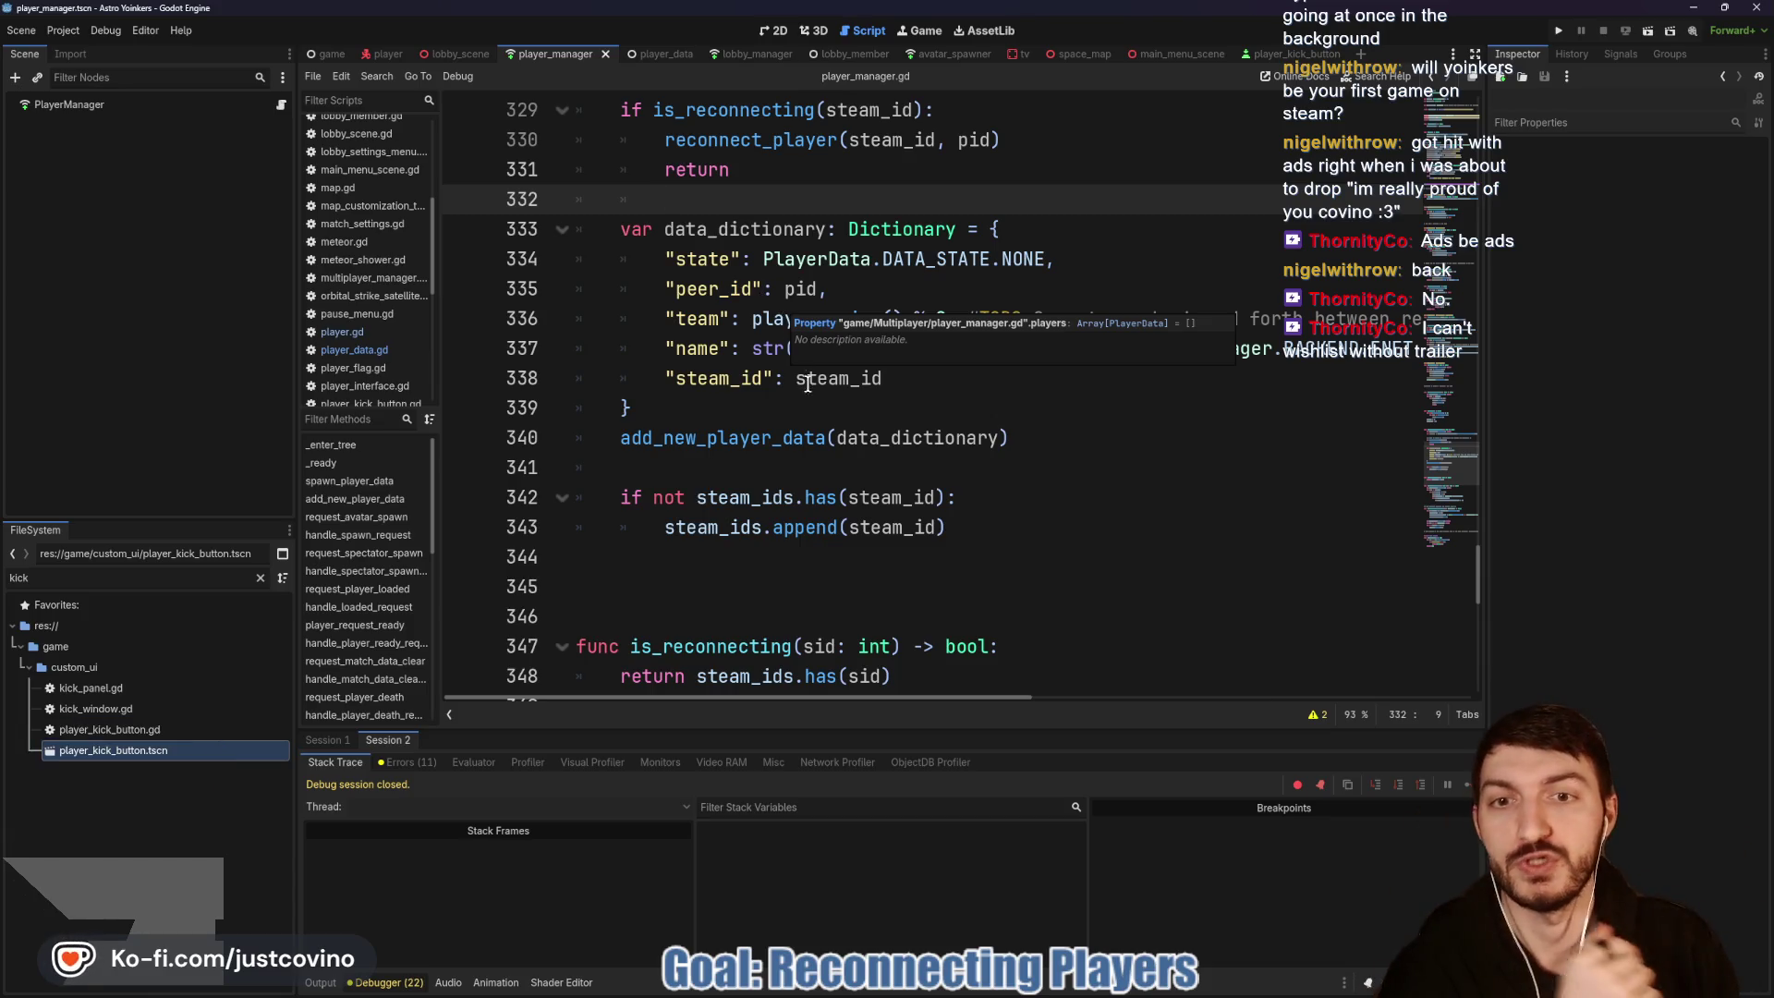
left_click(882, 380)
scroll(909, 374, "down", 1)
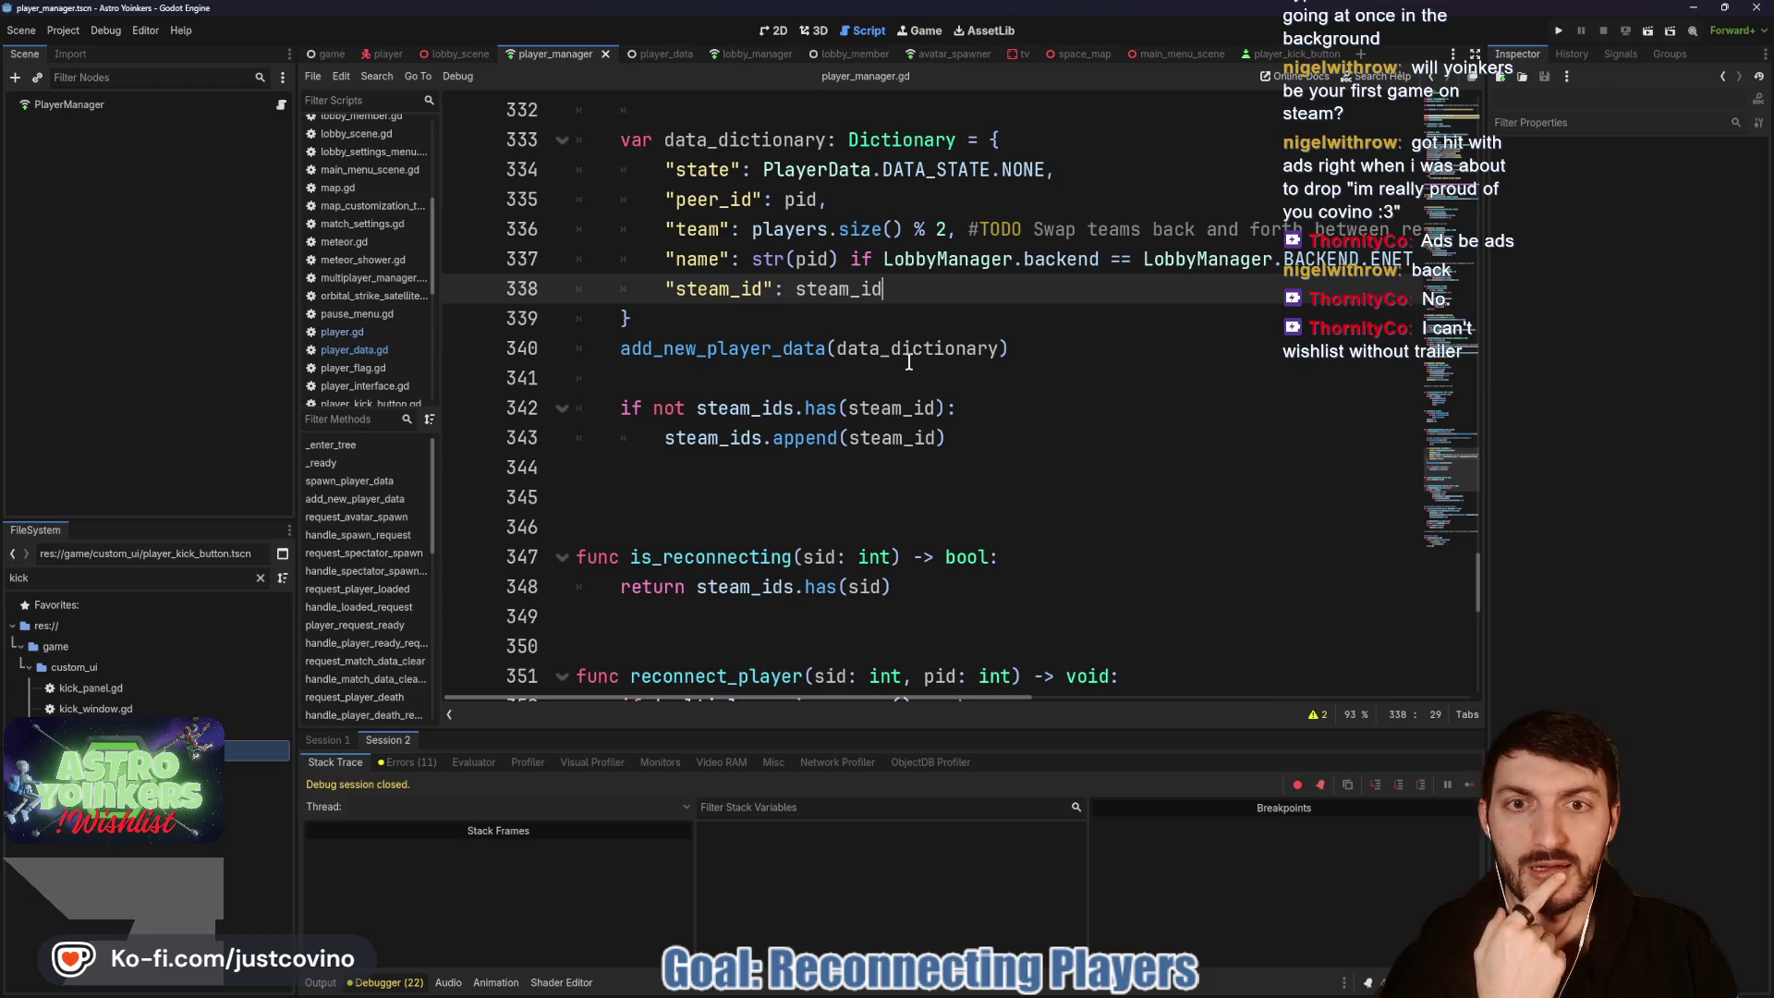
scroll(906, 300, "down", 1)
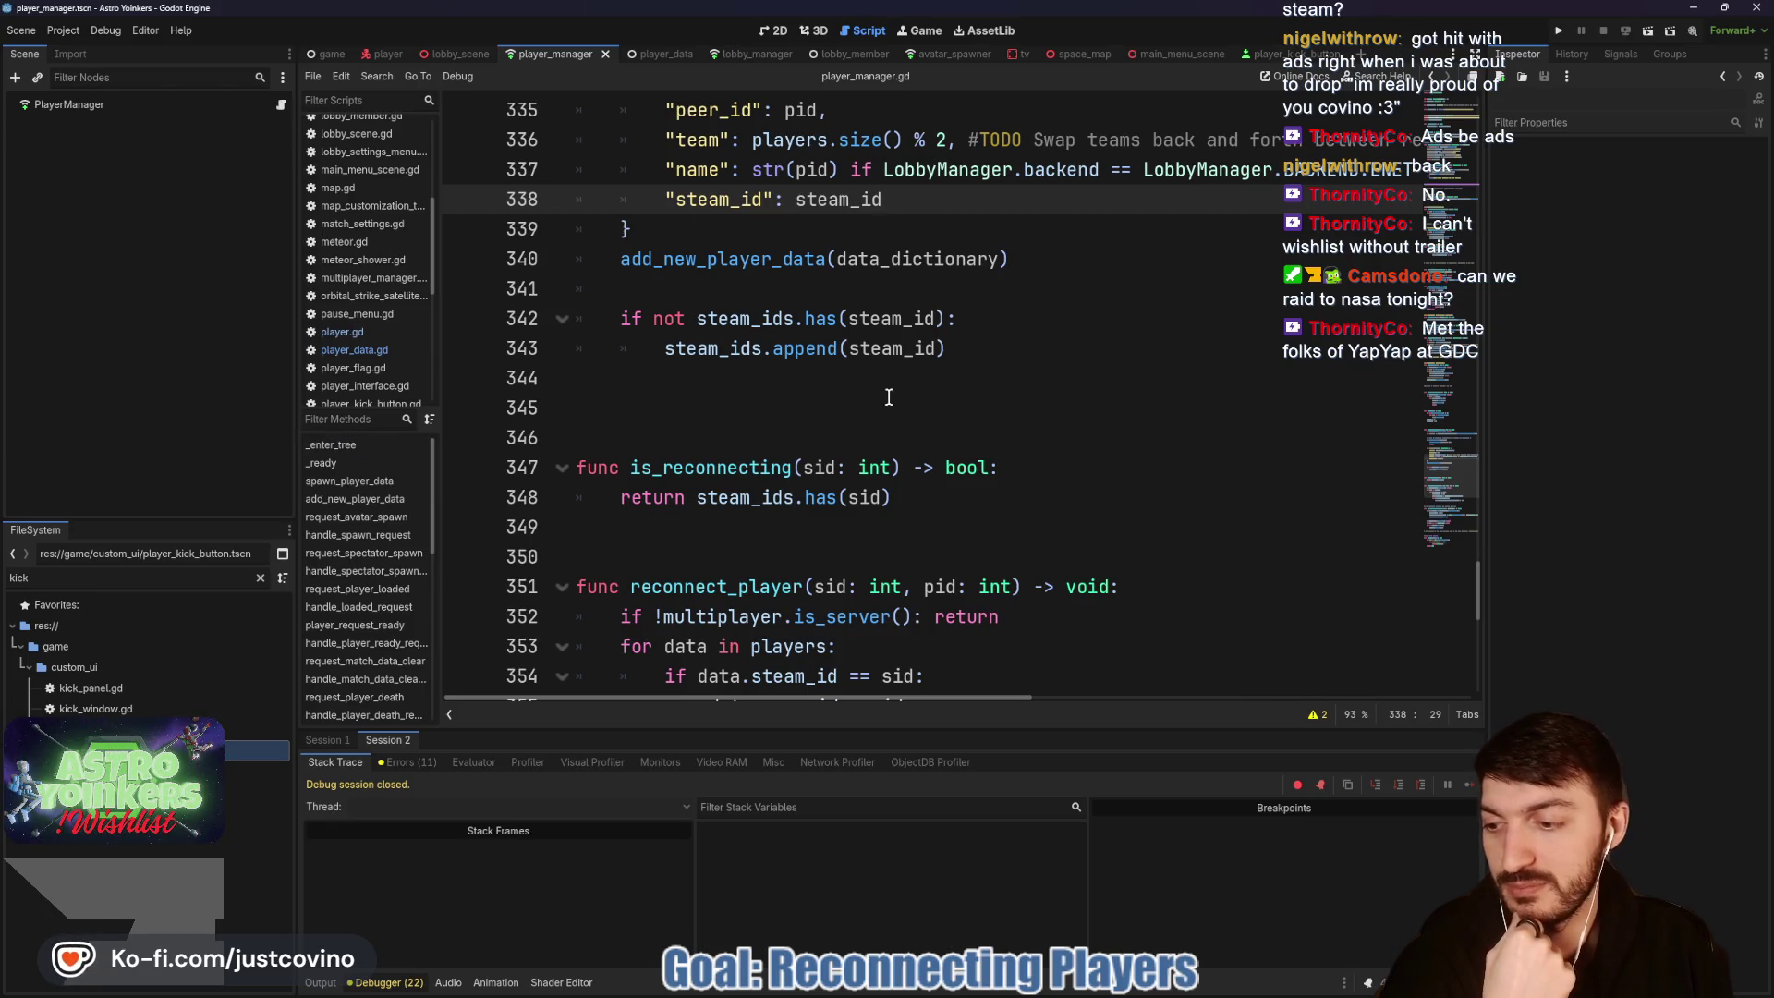
left_click(842, 290)
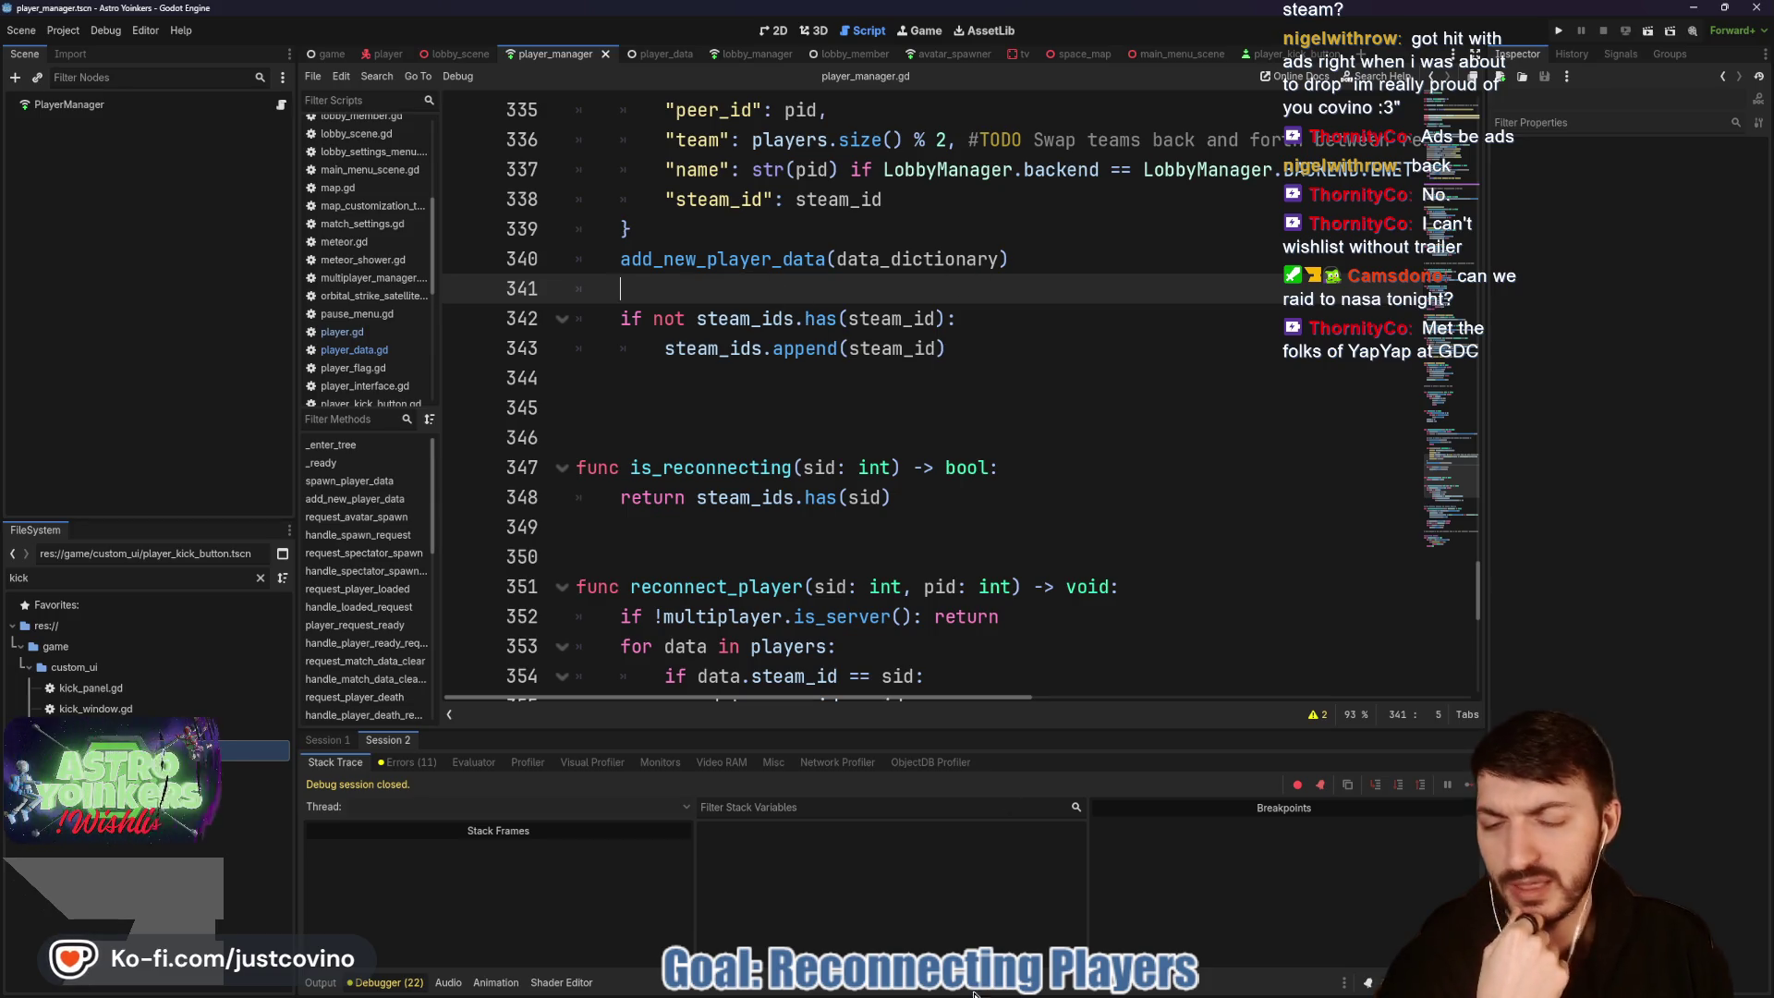
left_click(1010, 988)
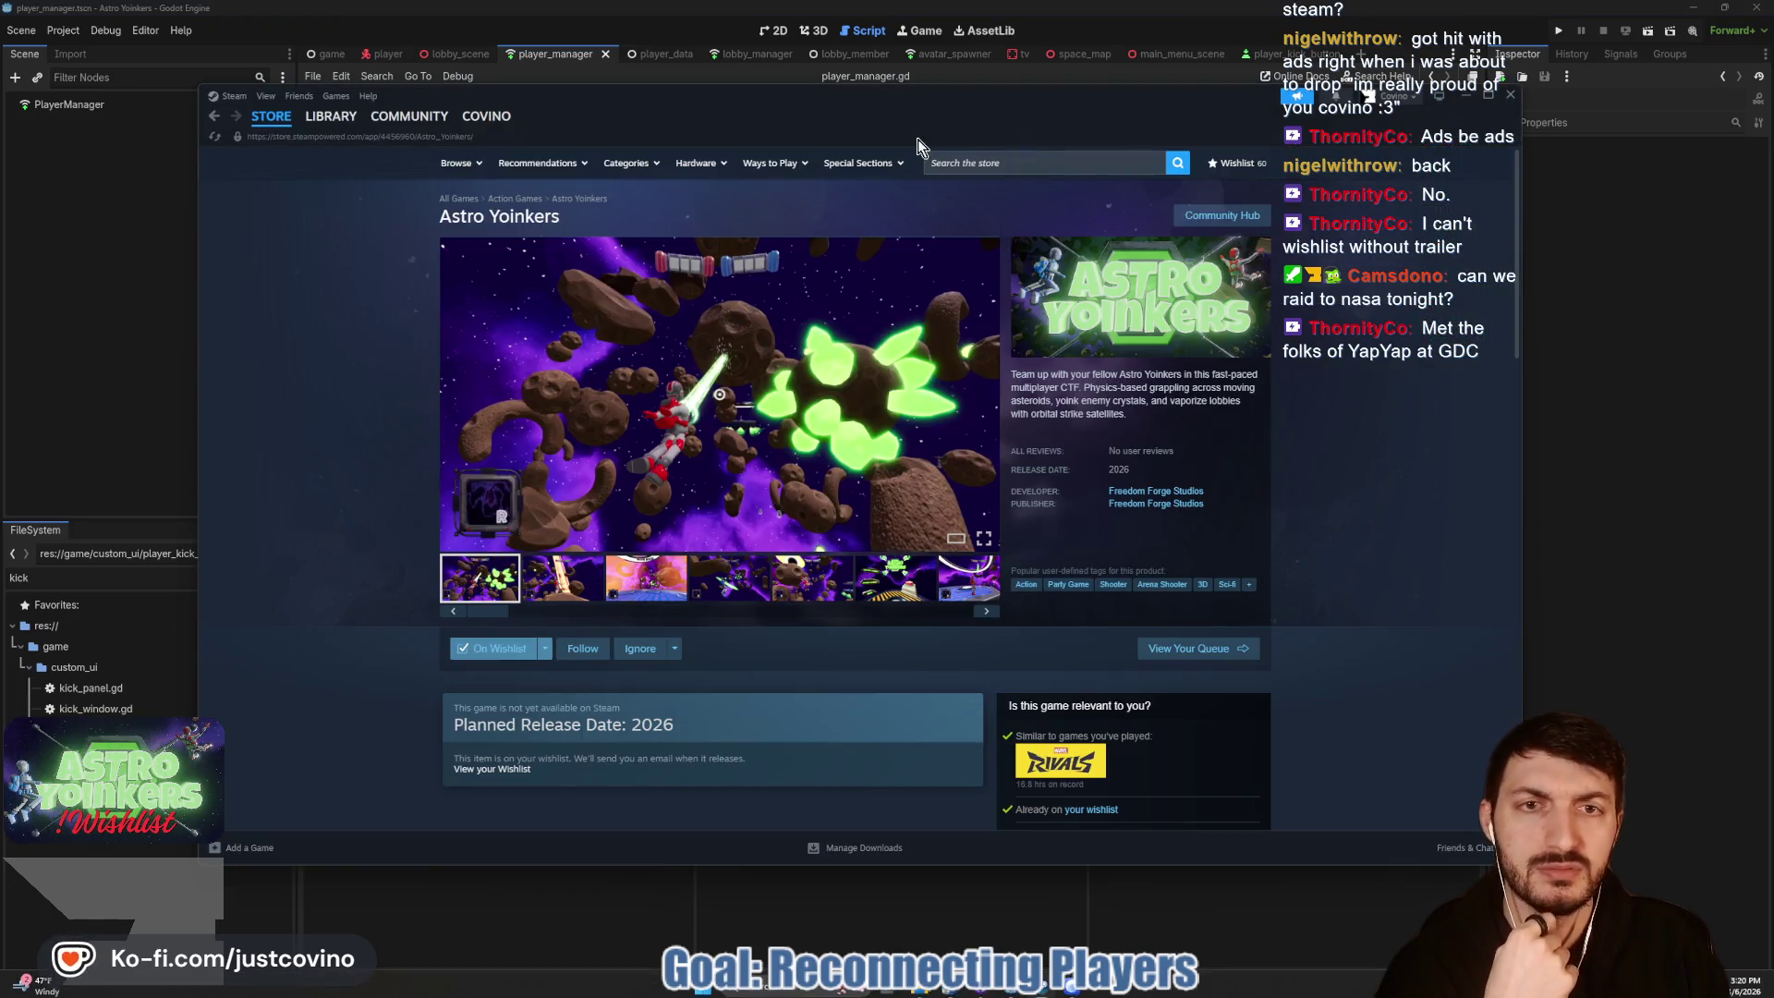
Step: Search the Steam store for 'yap yap', open the YAPYAP page and view a screenshot
left_click(961, 163)
type("yap yap")
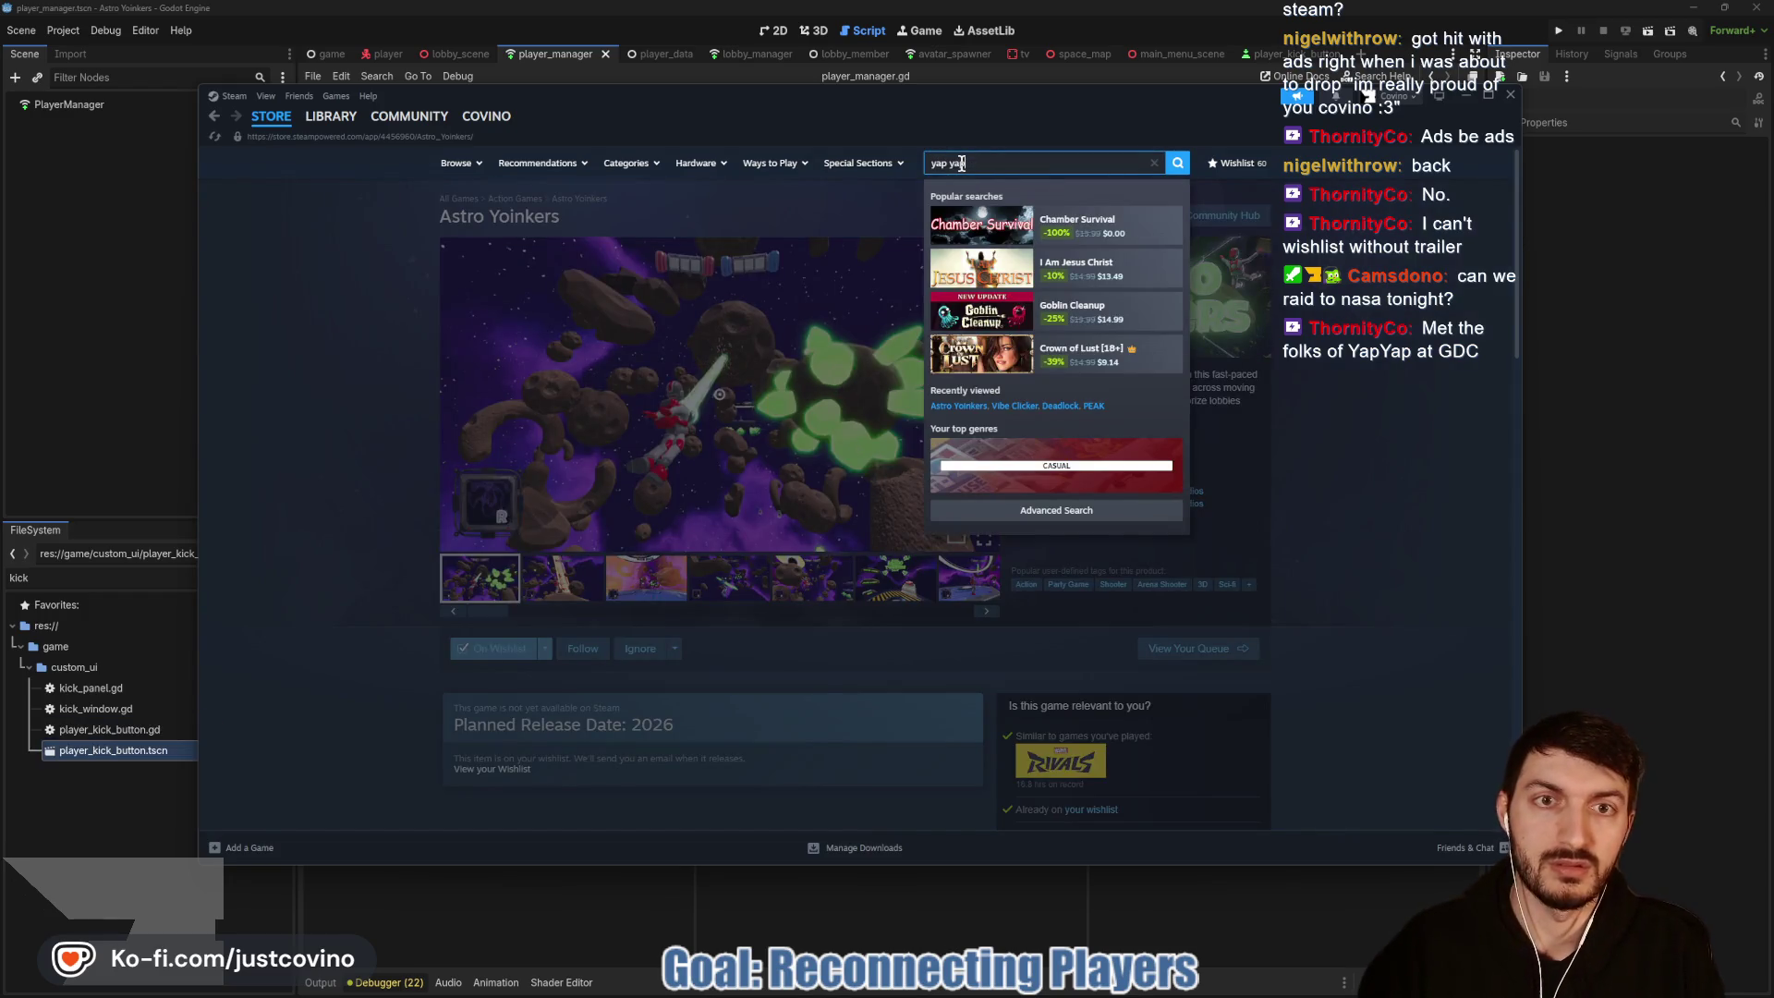
left_click(1123, 231)
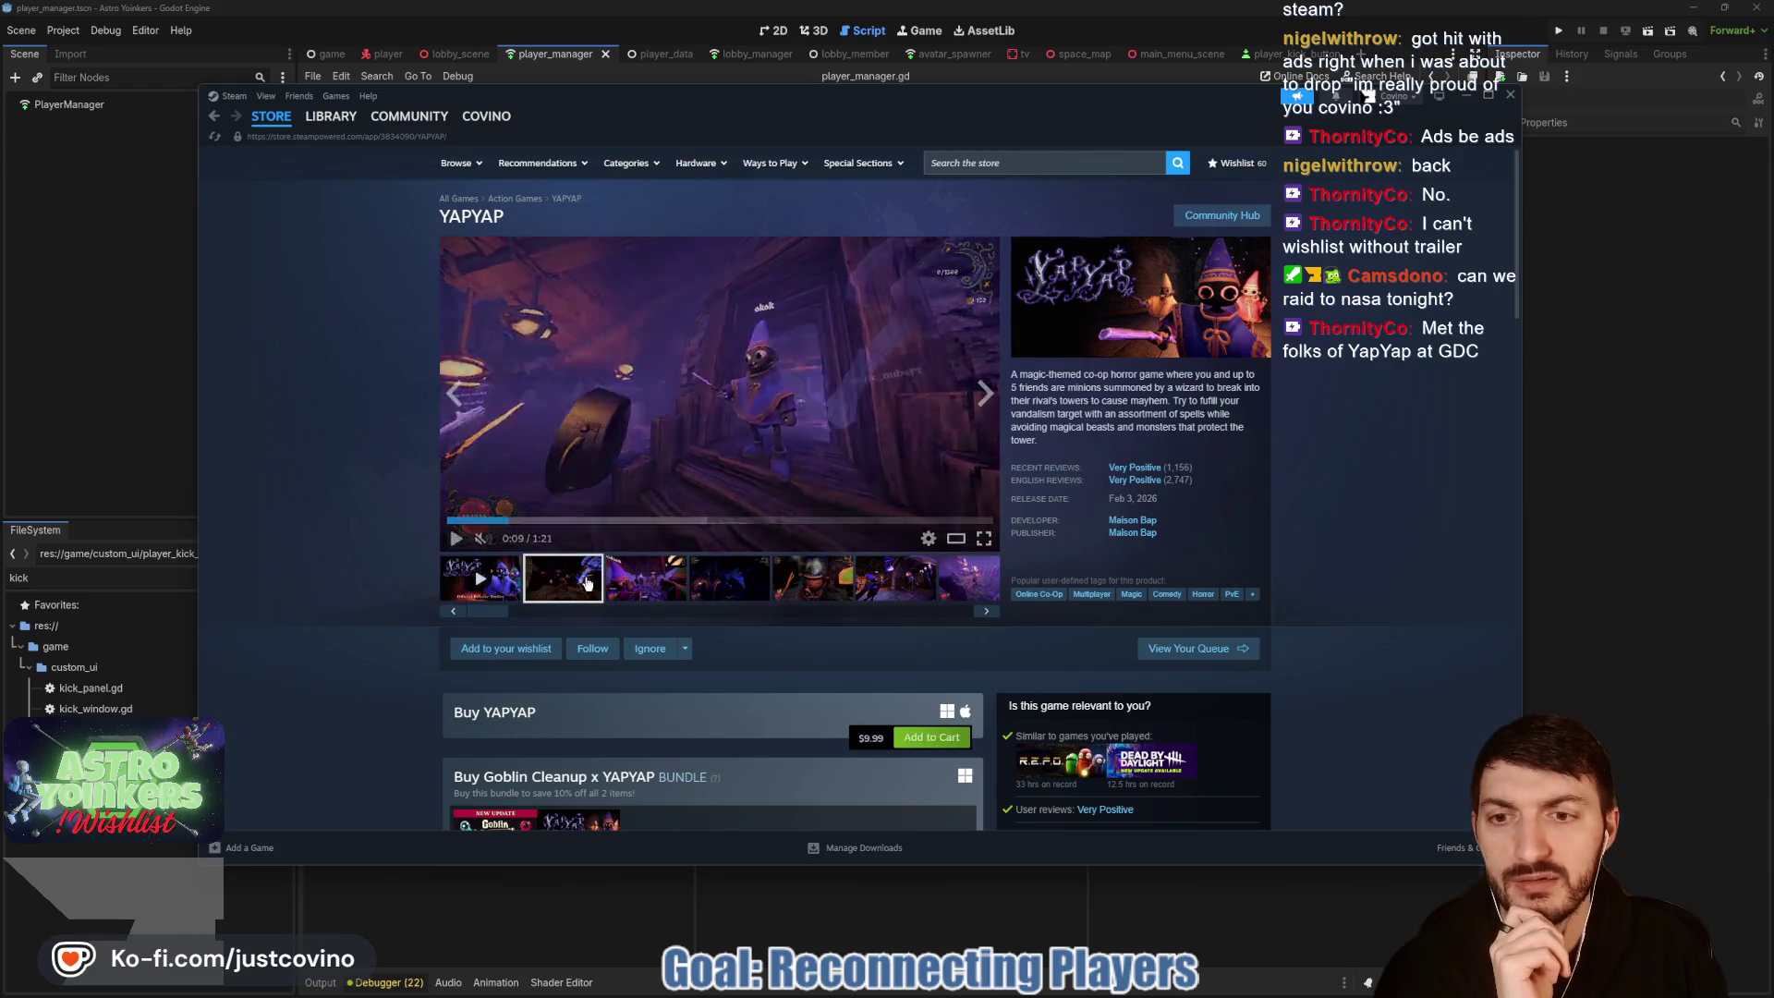
left_click(639, 586)
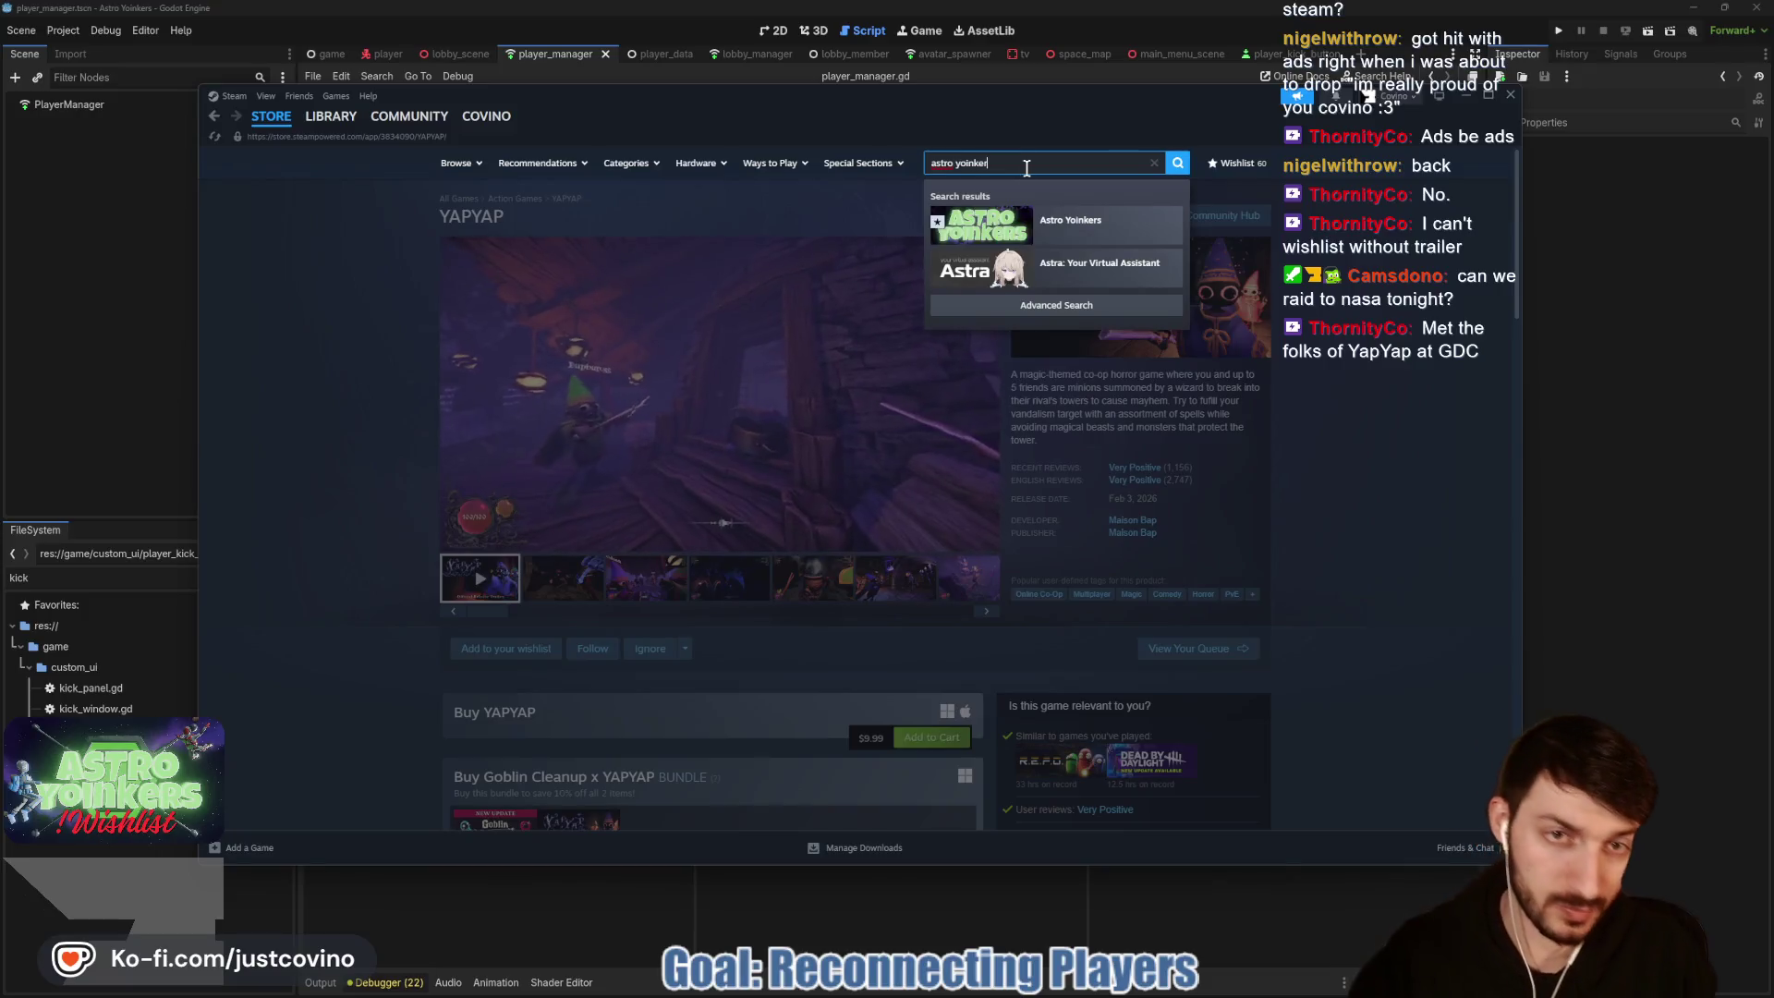
Step: Open the Astro Yoinkers store page, then return to player_manager.gd at blank line 345
left_click(1081, 224)
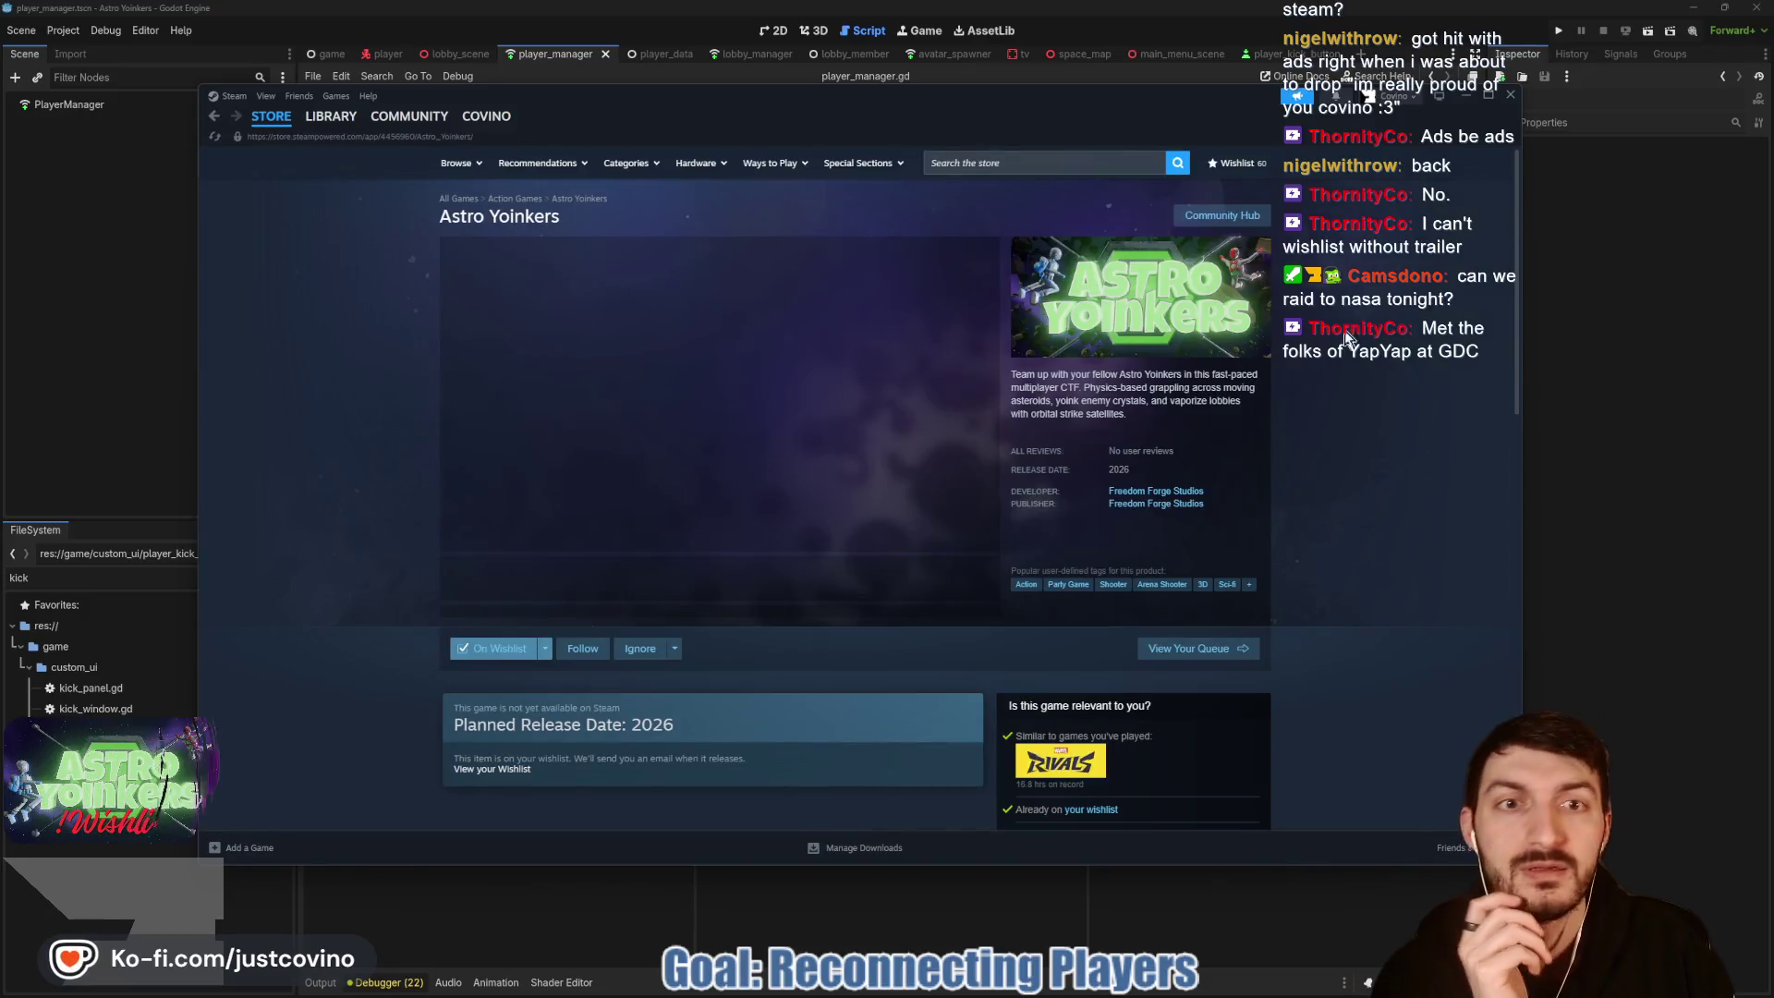
left_click(1602, 383)
left_click(760, 414)
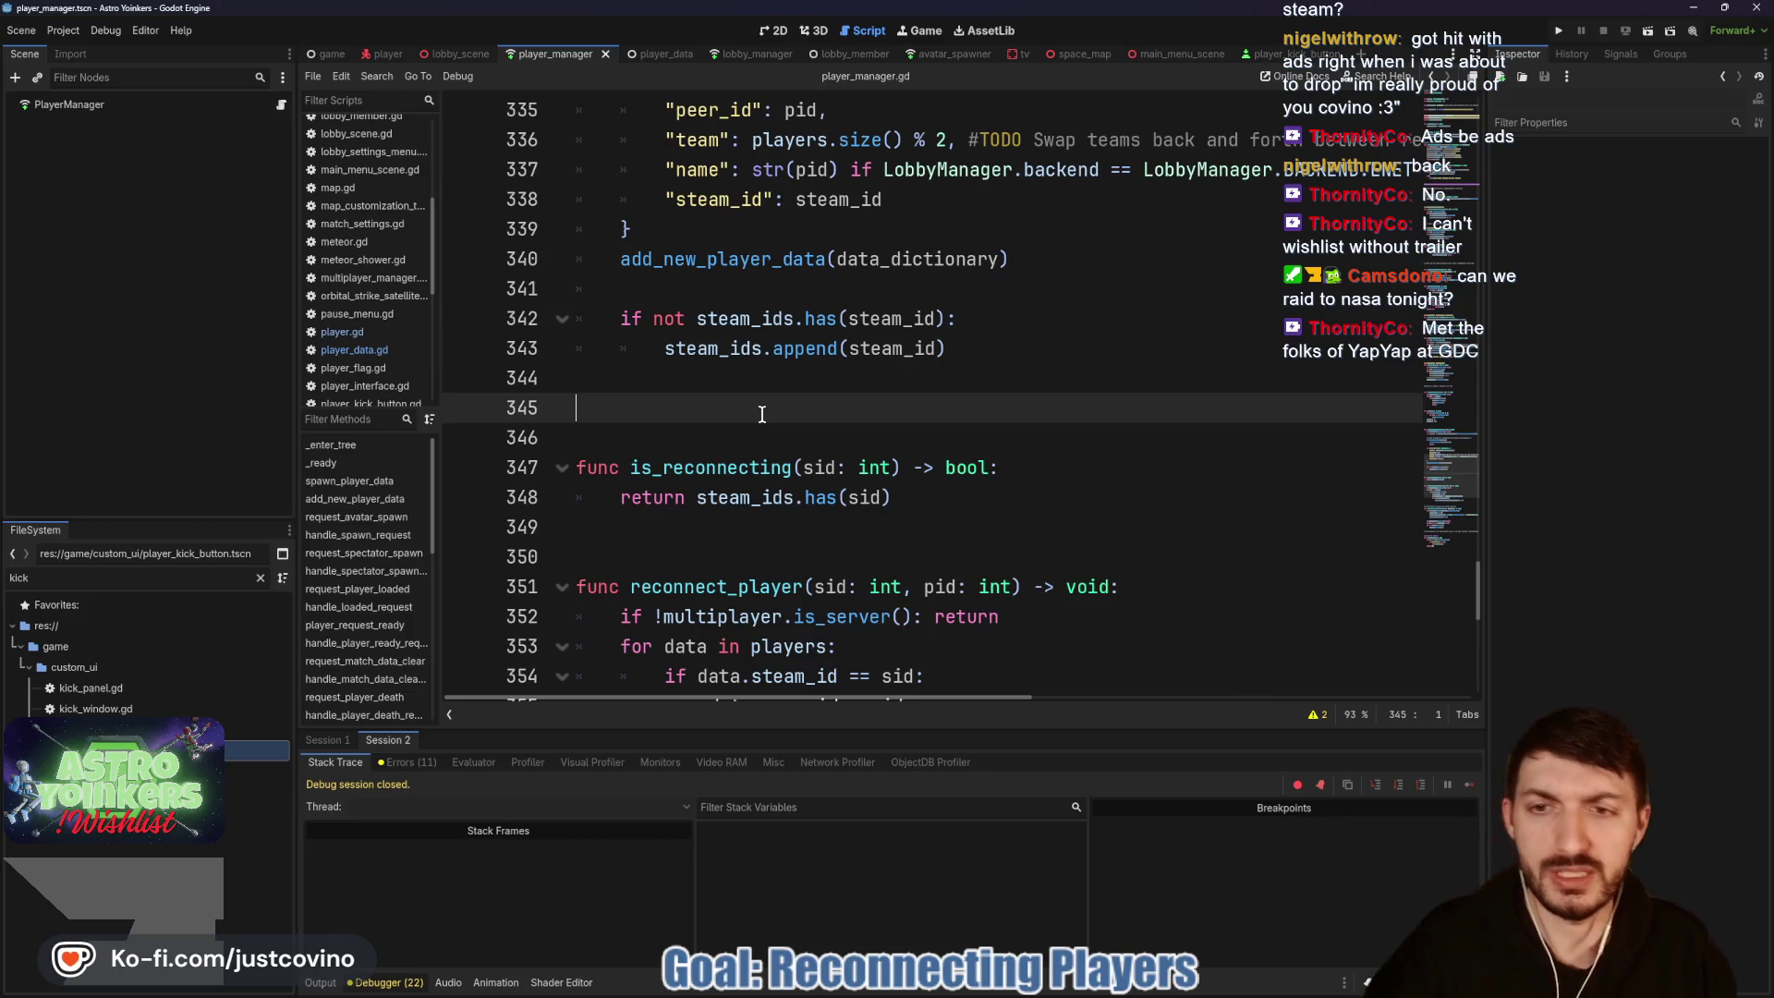
Step: Delete the extra blank line 345 above is_reconnecting
key("BackSpace")
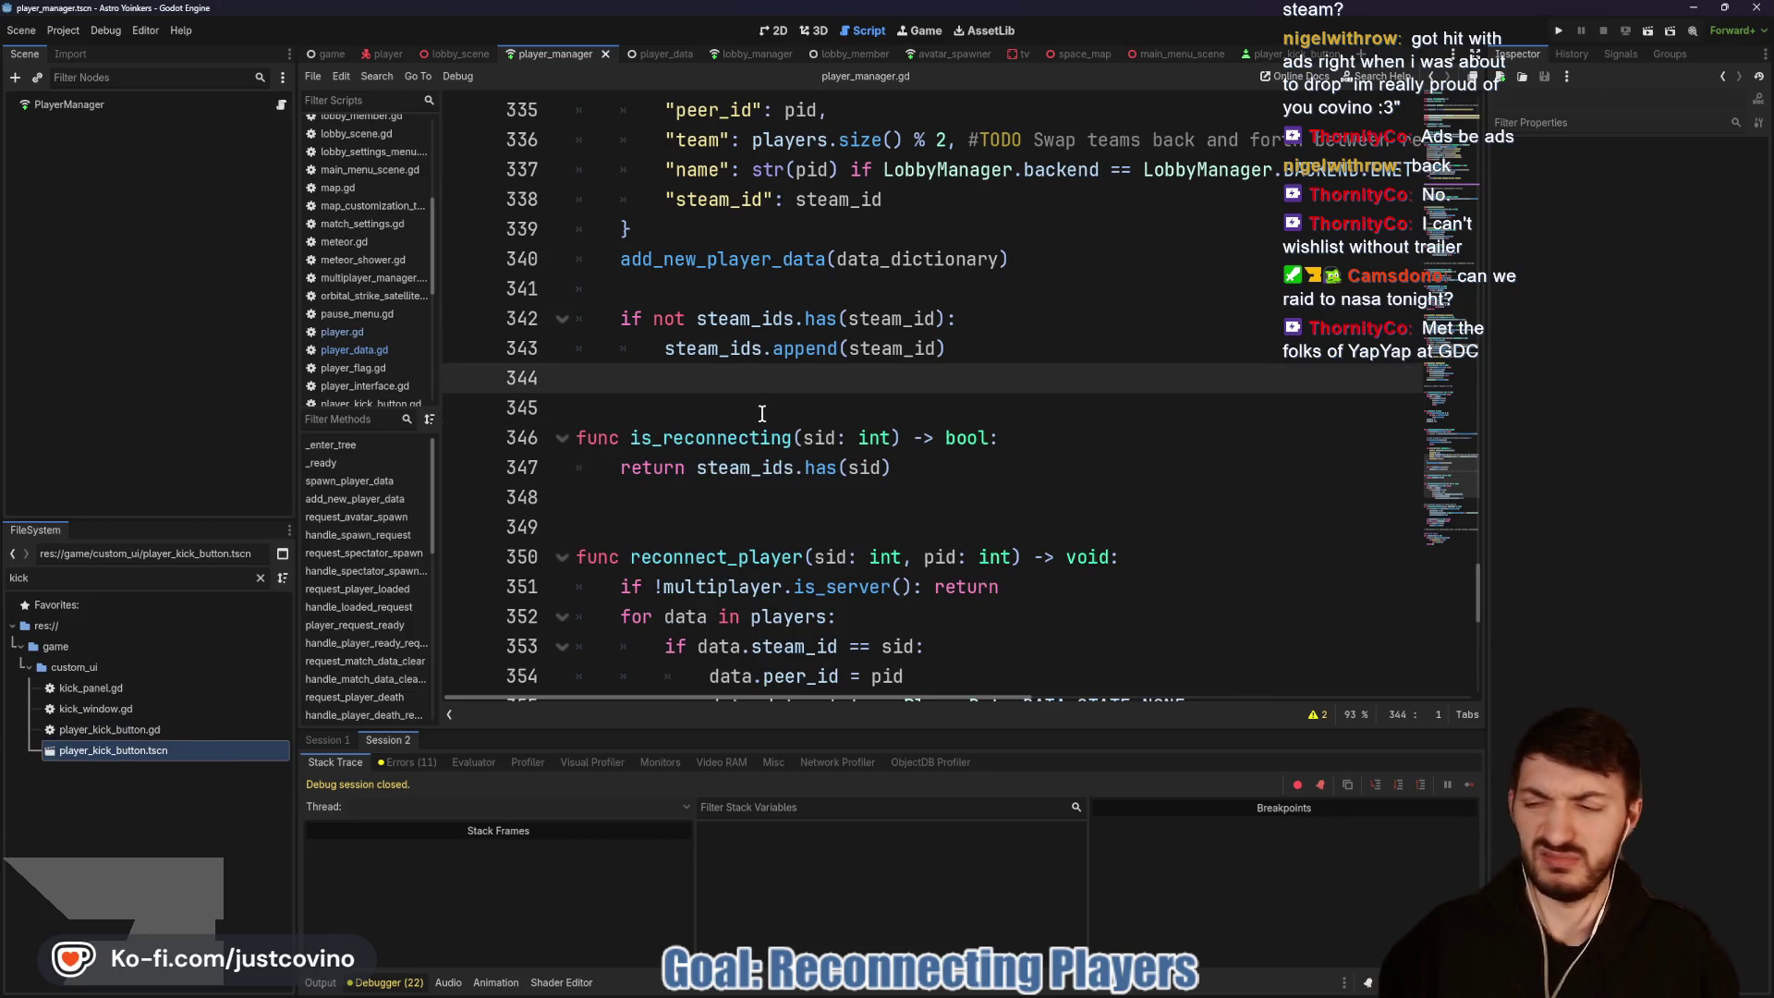
scroll(630, 307, "down", 4)
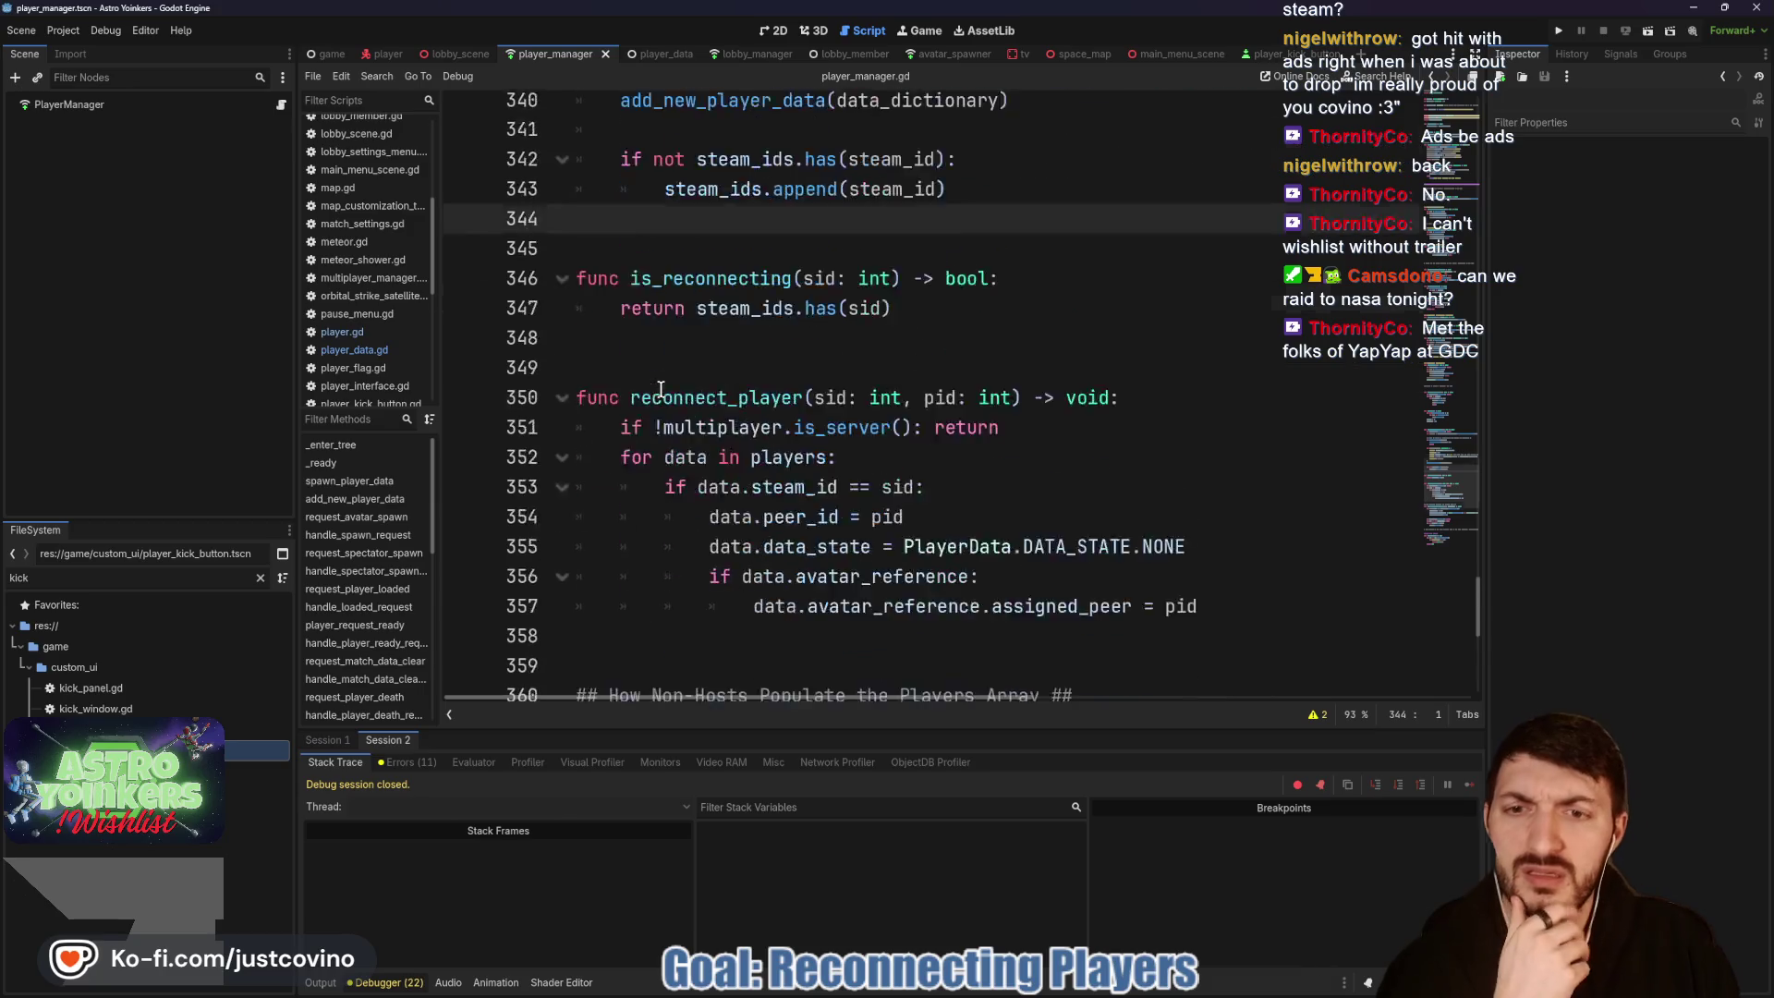
scroll(745, 340, "down", 5)
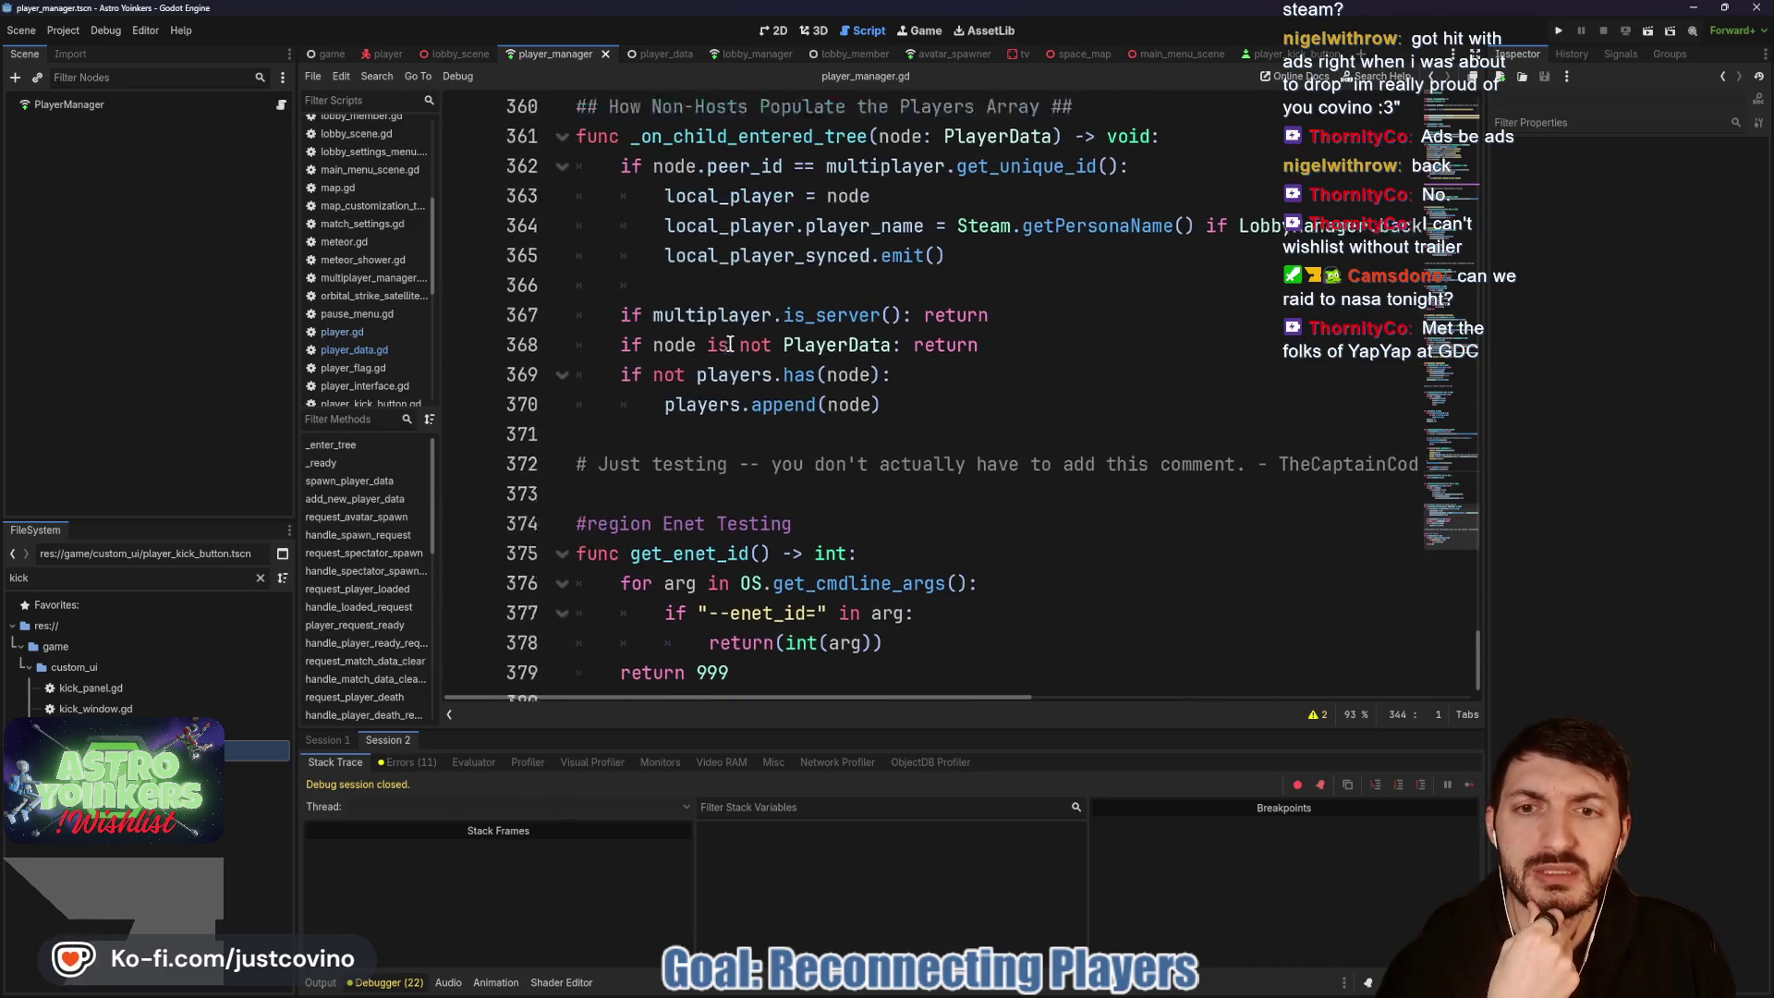
Step: Select the get_enet_id function on lines 375–379, then go back up to line 326
mouse_move(828, 646)
left_mouse_down()
mouse_move(717, 578)
mouse_move(577, 527)
left_mouse_up()
scroll(879, 538, "up", 8)
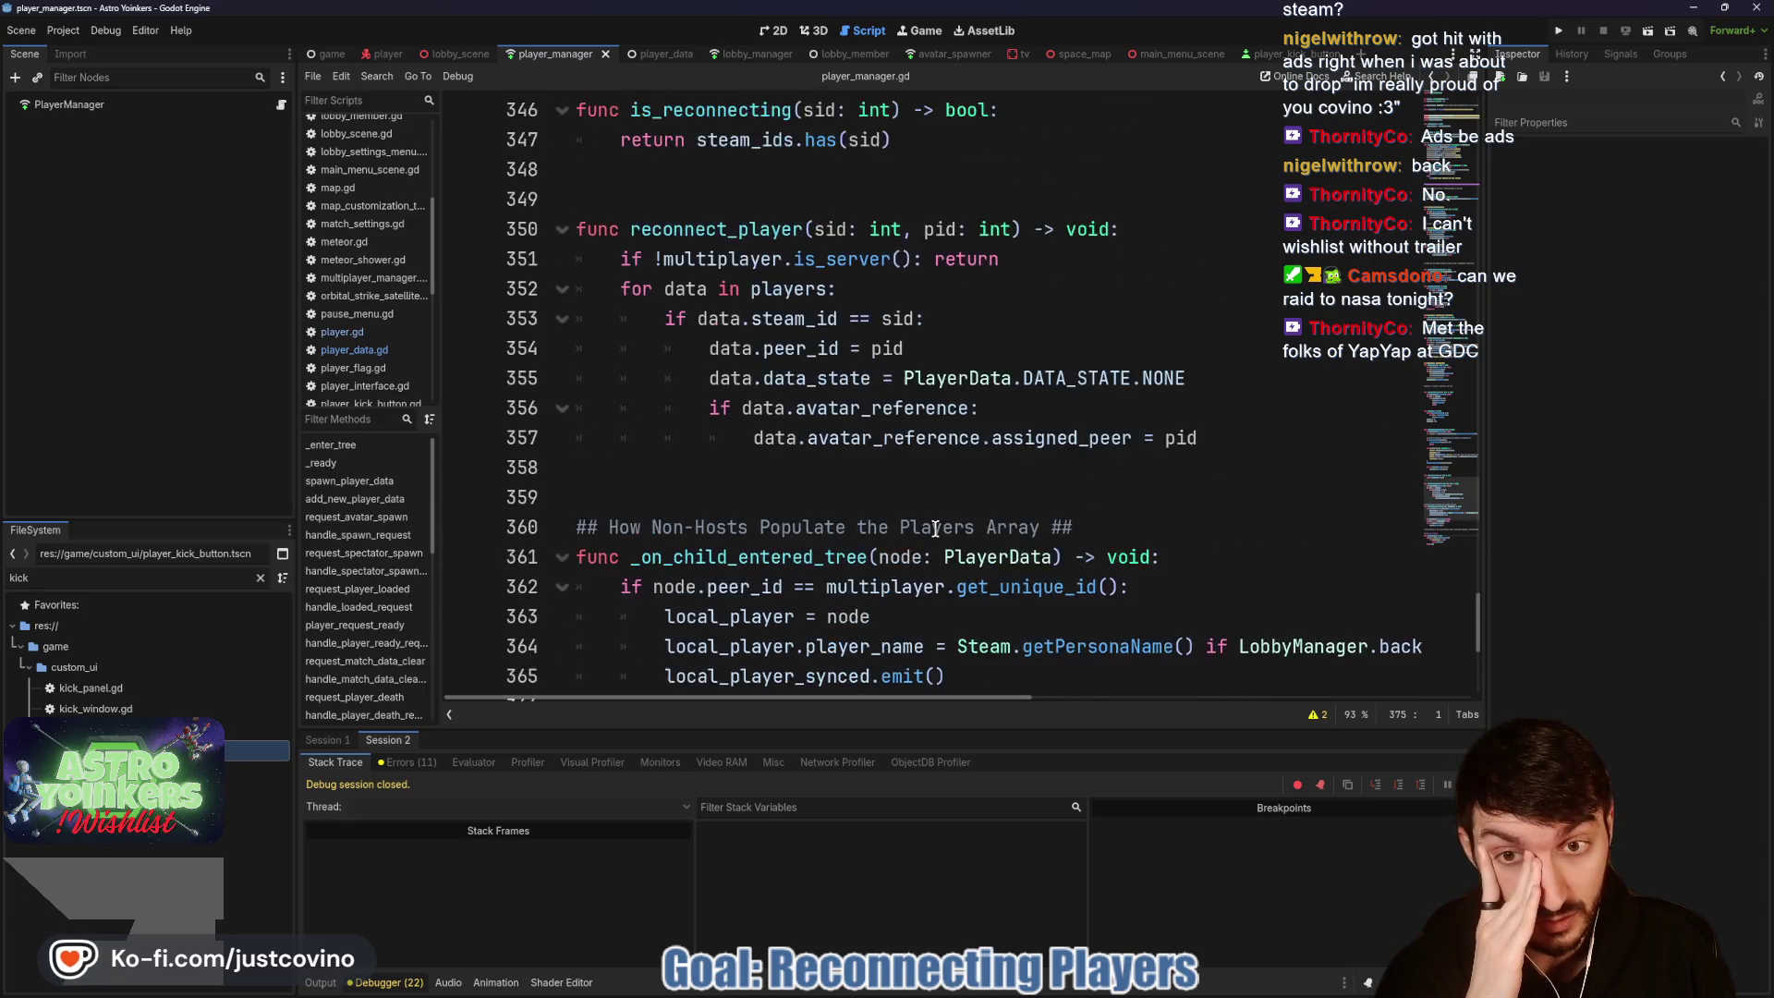
scroll(936, 529, "up", 4)
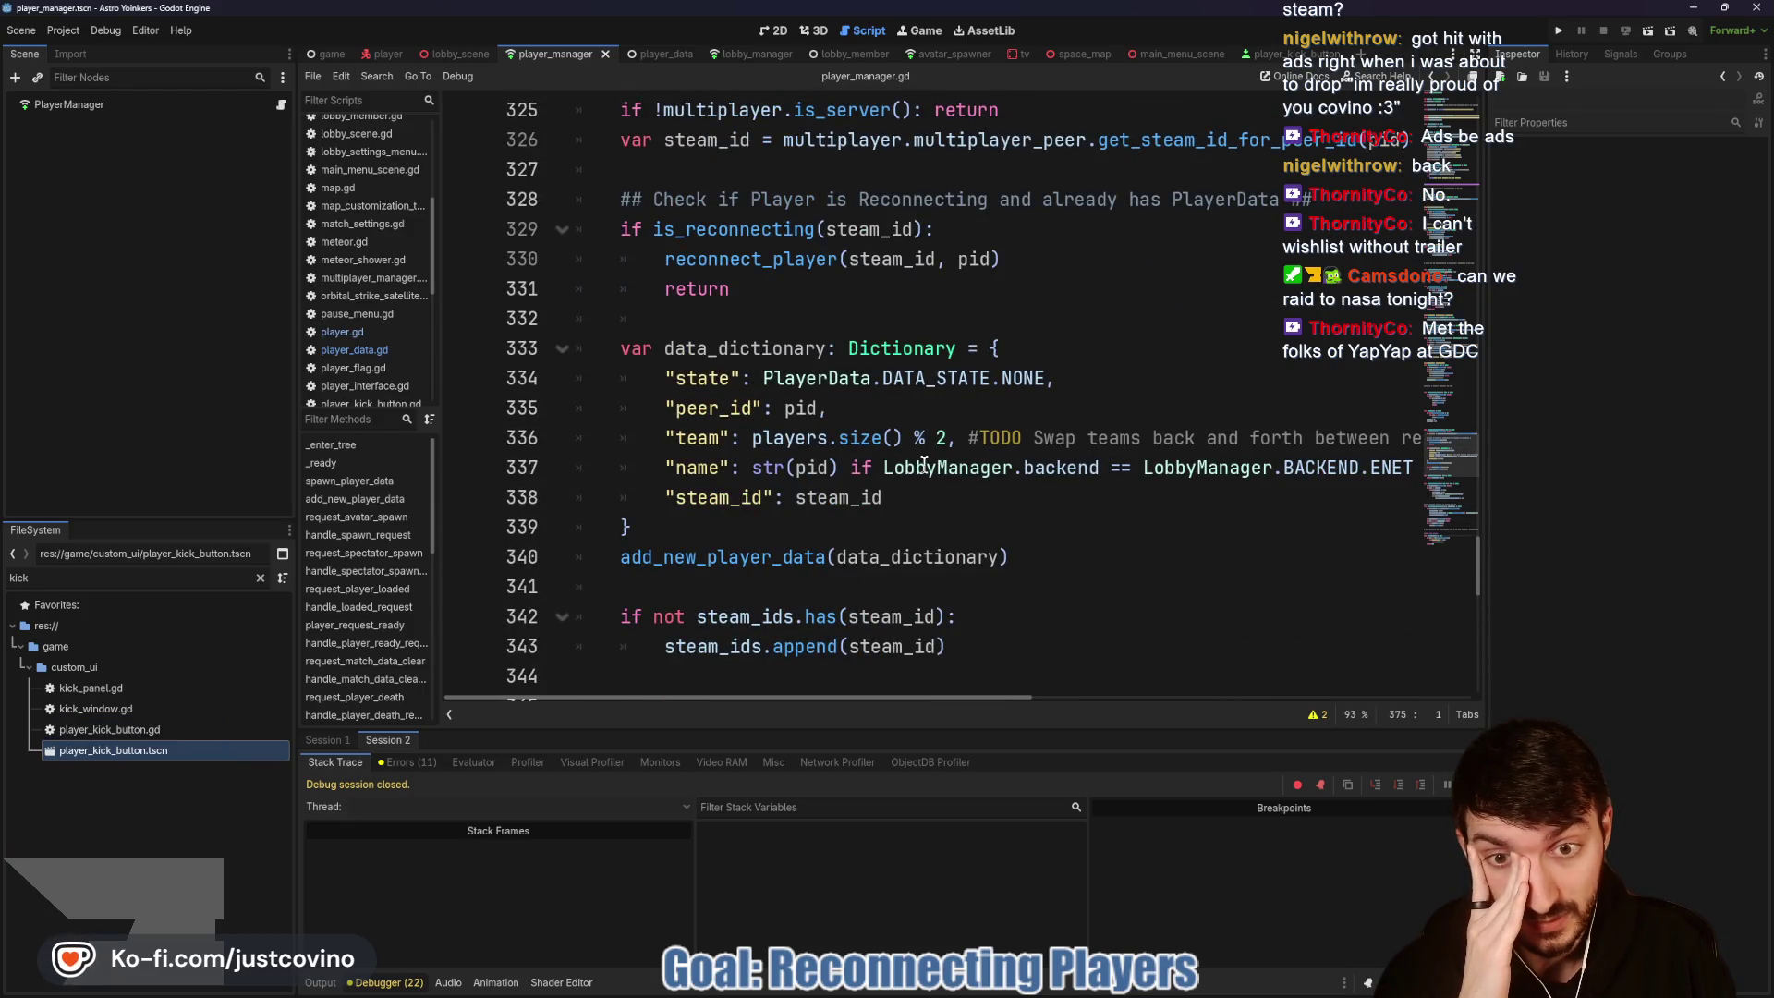
scroll(927, 492, "up", 3)
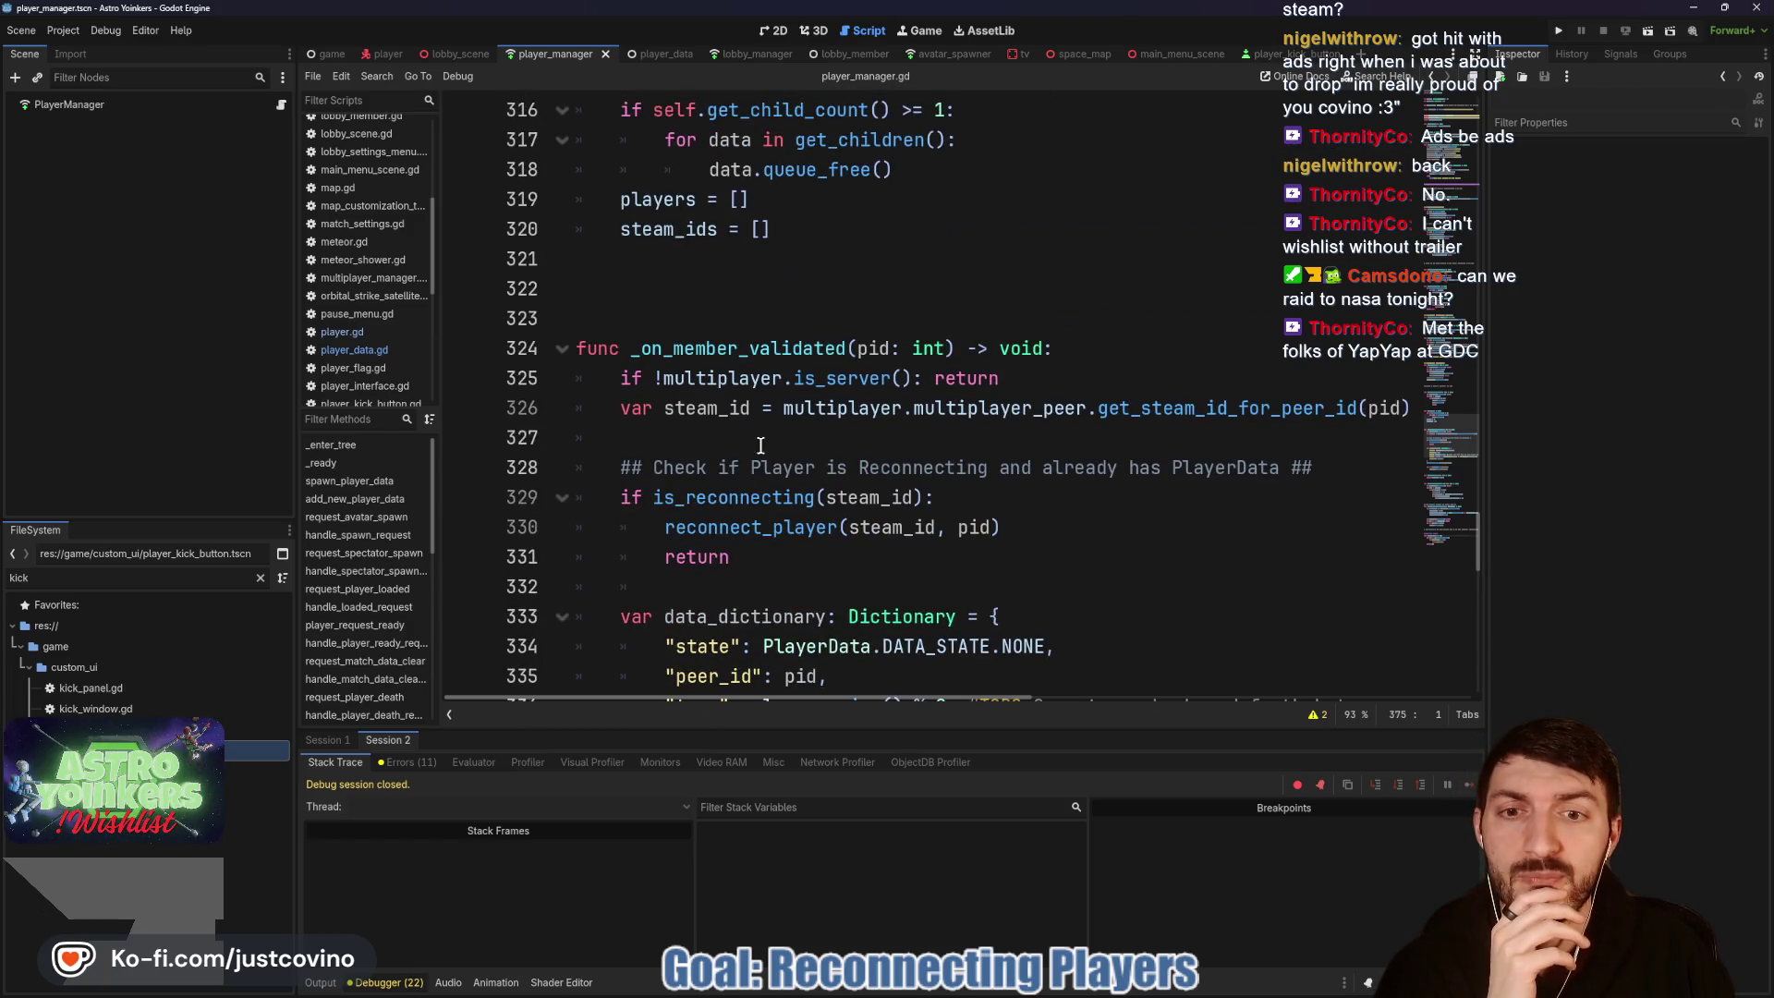
mouse_move(744, 499)
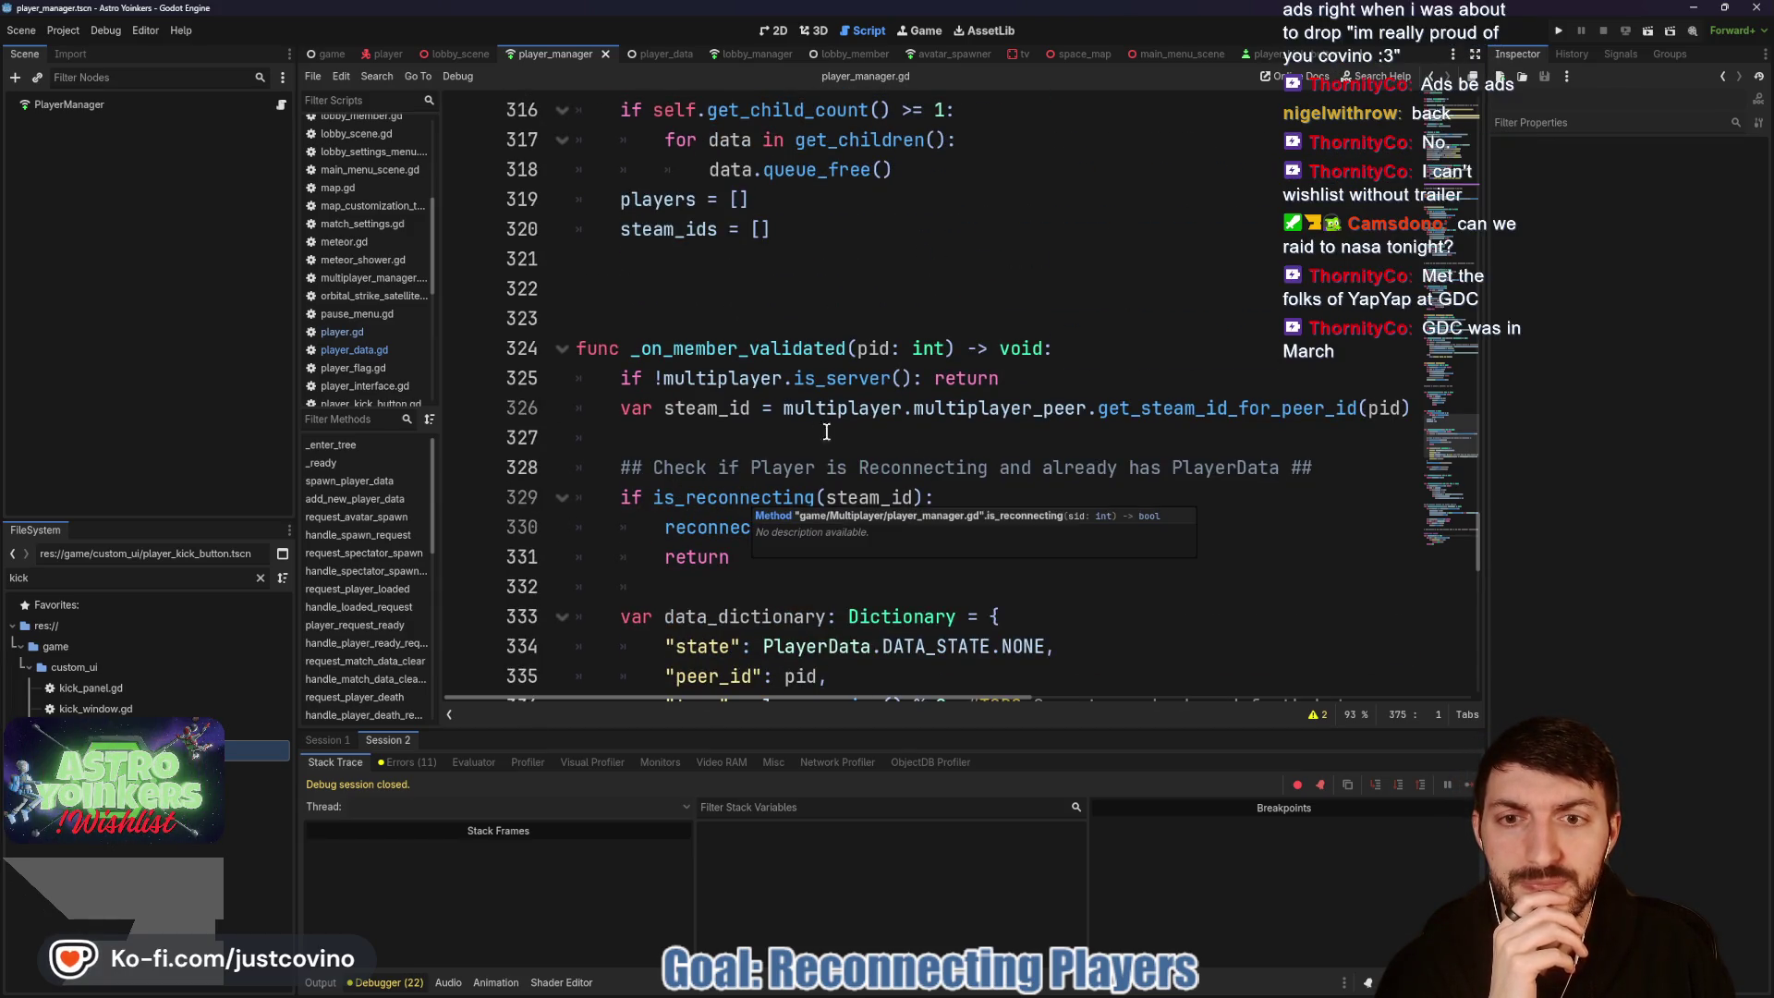
scroll(829, 436, "right", 10)
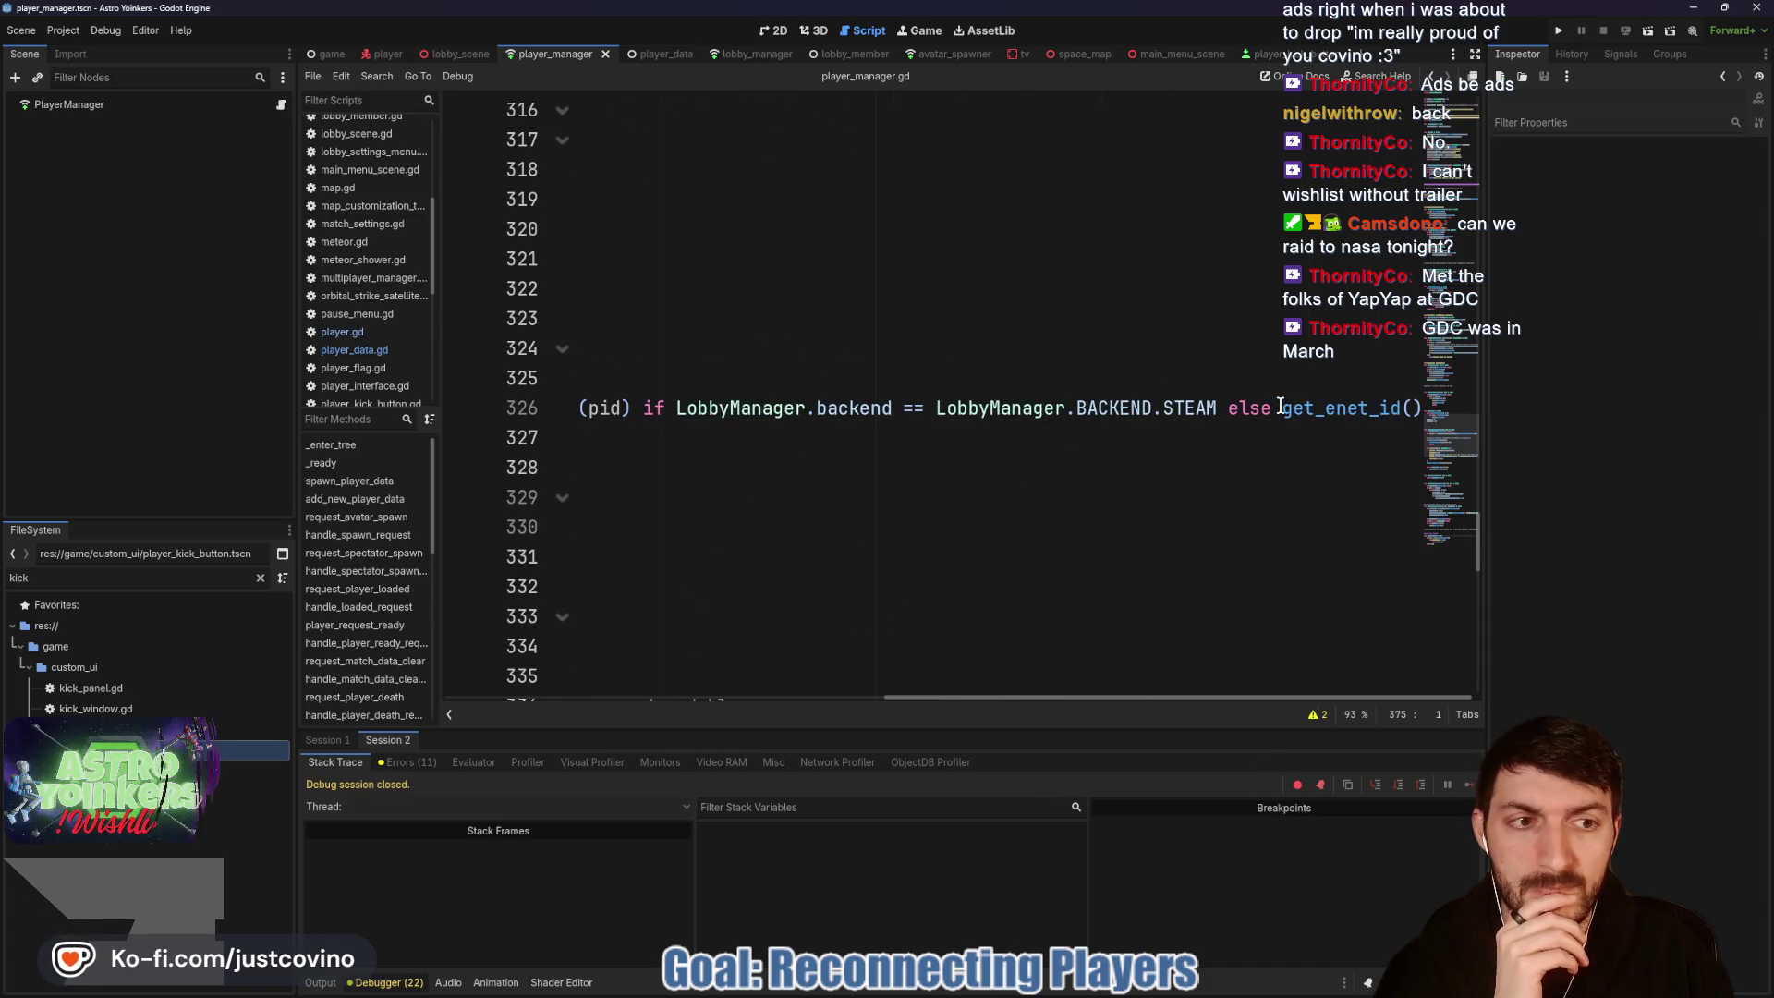
Step: Pass pid as the argument in the get_enet_id() call on line 326
left_click(1301, 408)
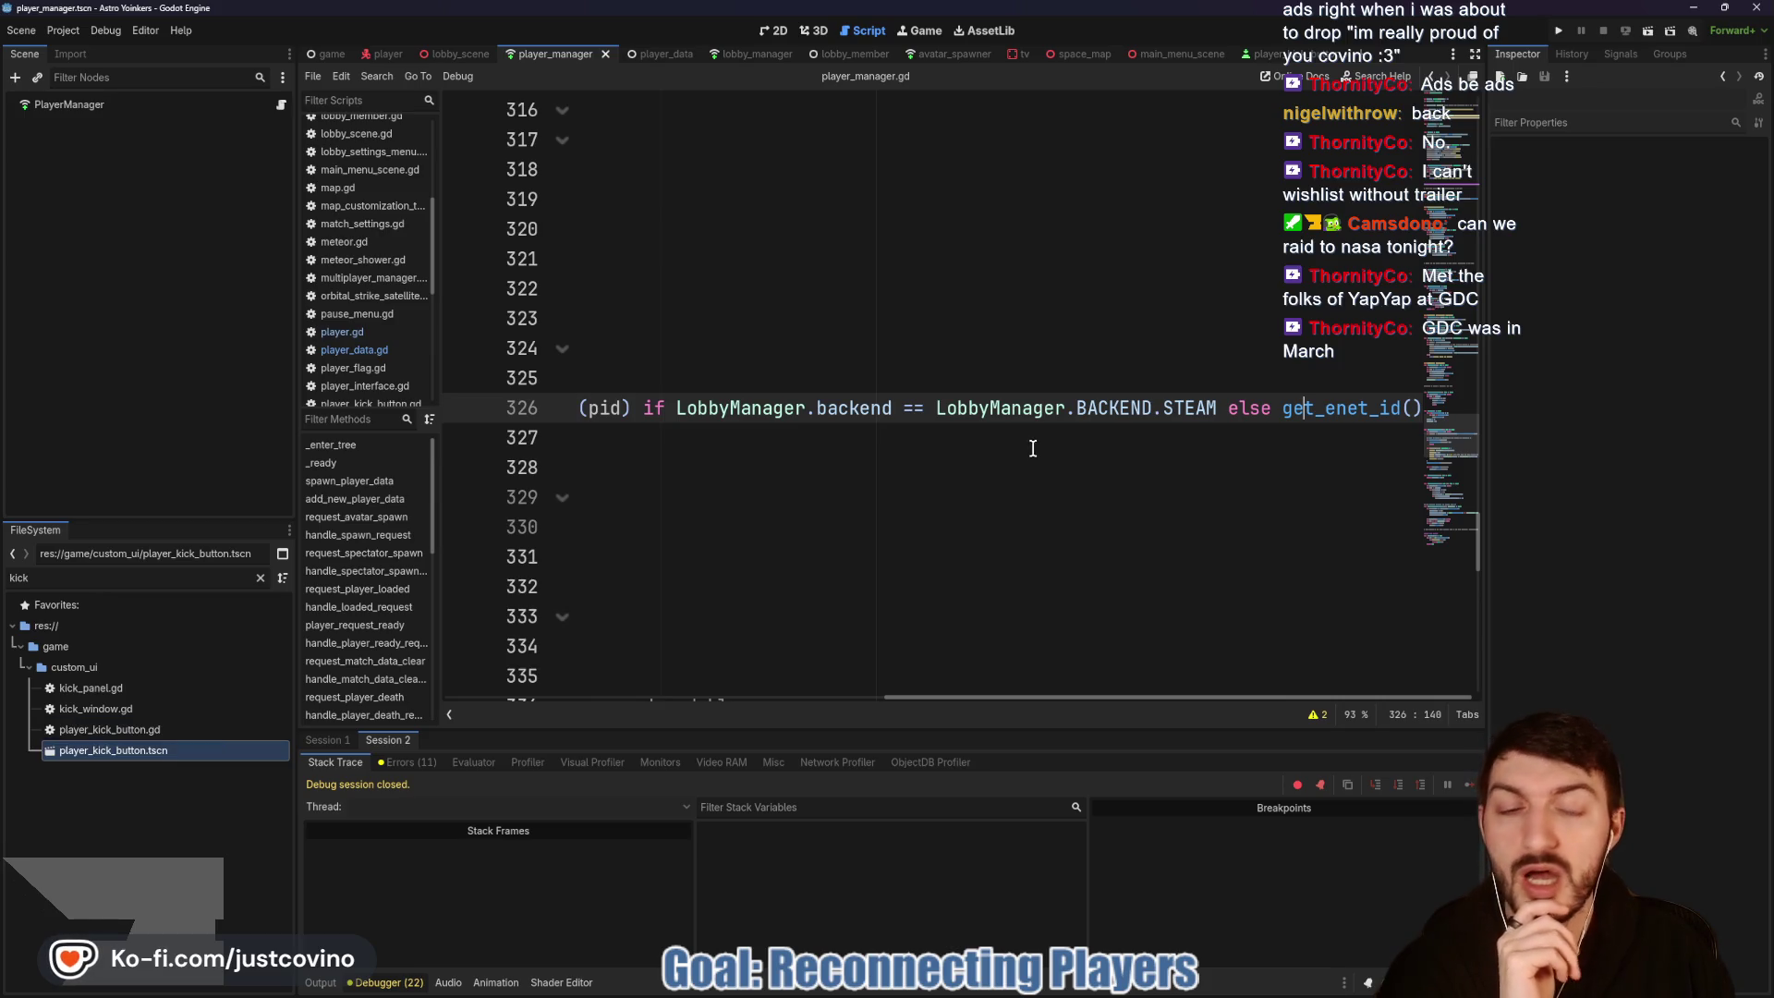
scroll(1039, 452, "left", 10)
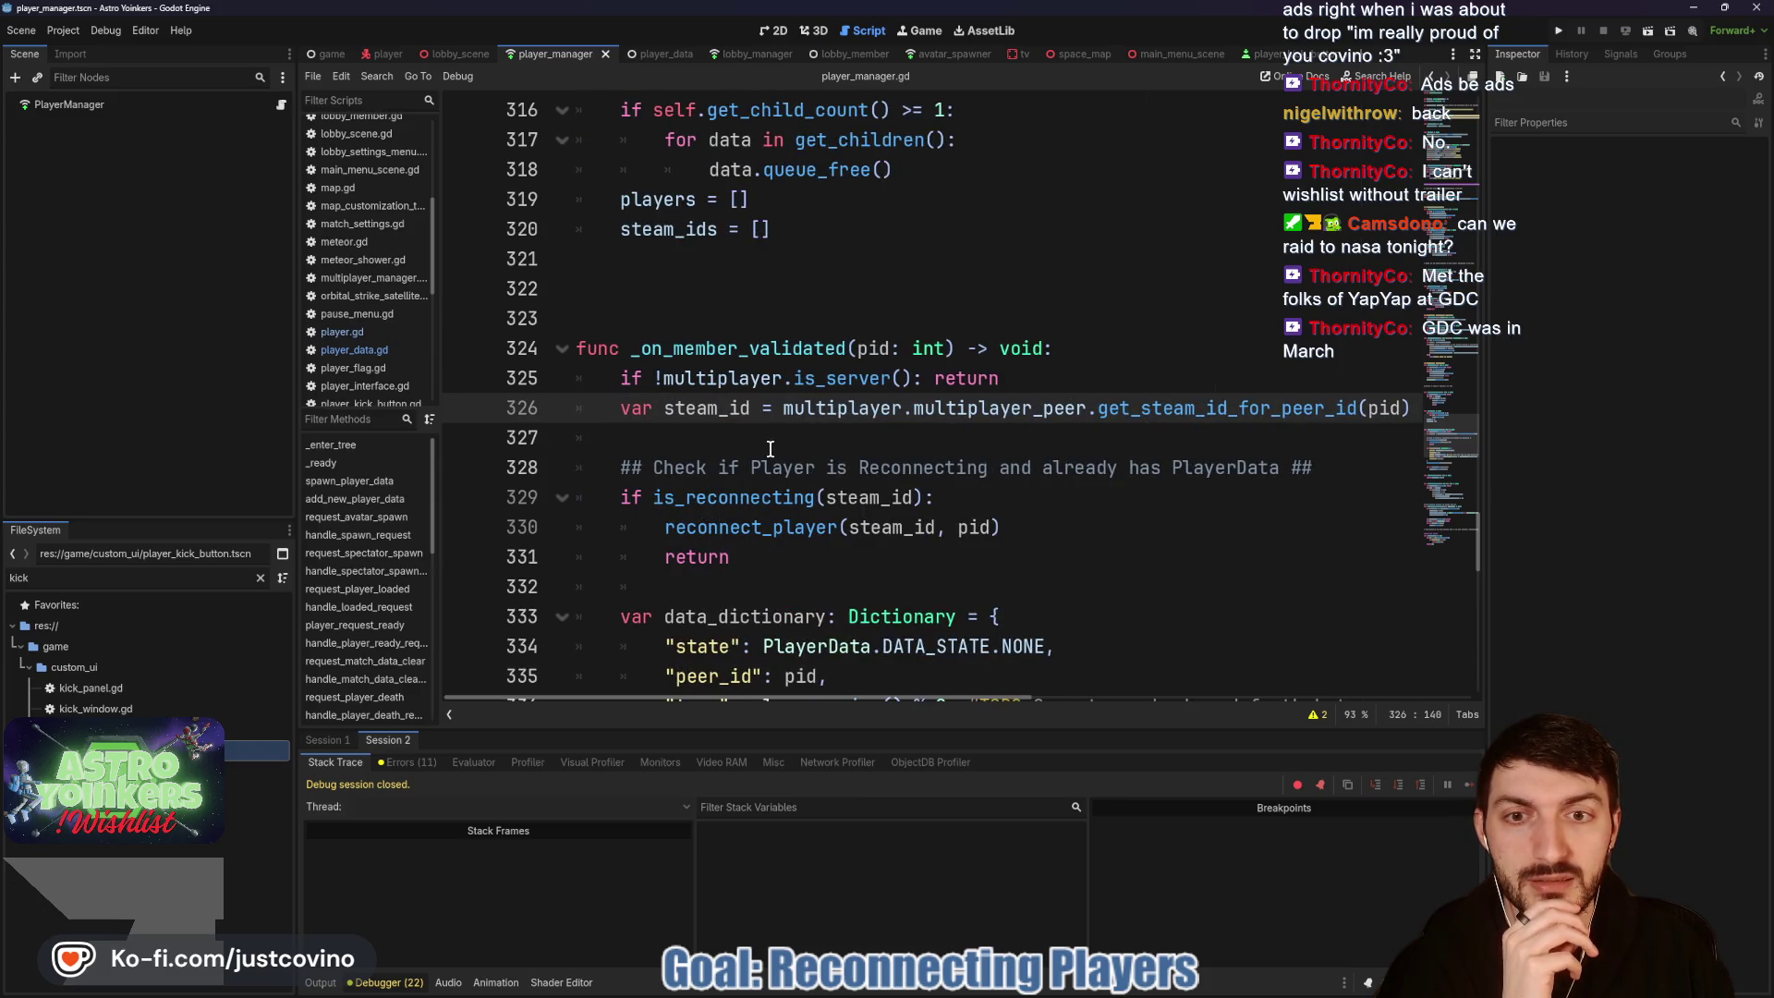
scroll(780, 443, "right", 10)
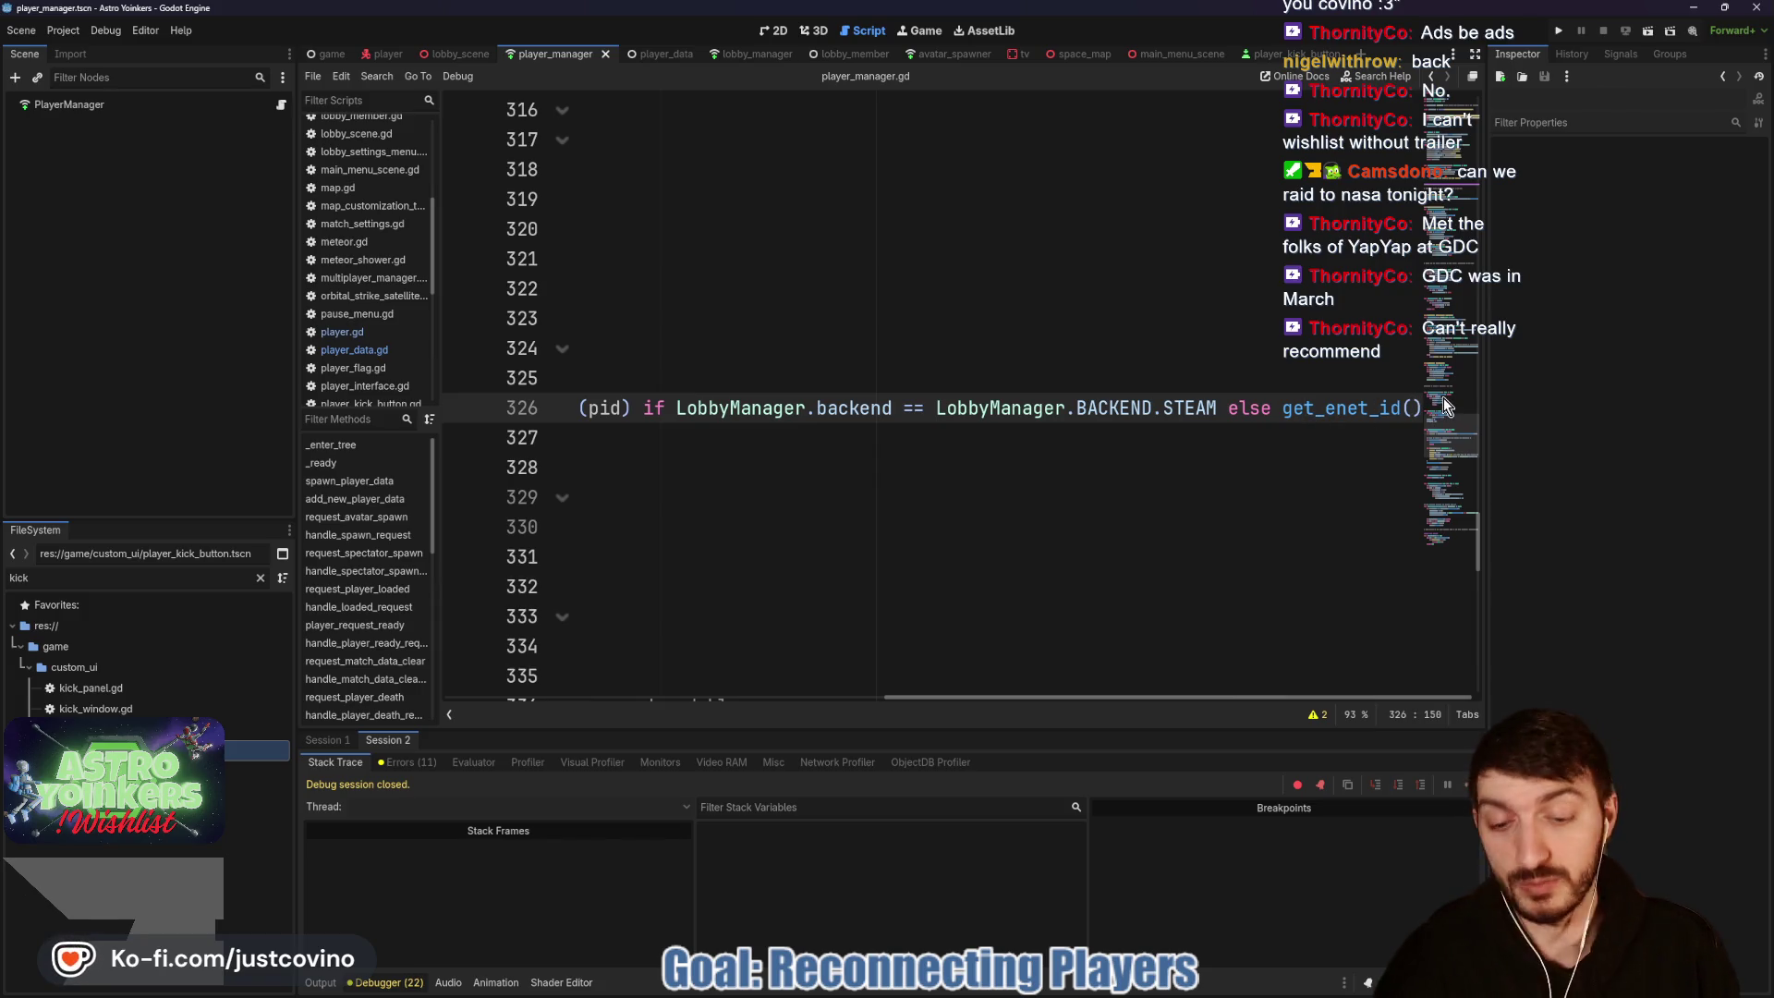
type("pid")
scroll(805, 438, "down", 5)
right_click(805, 439)
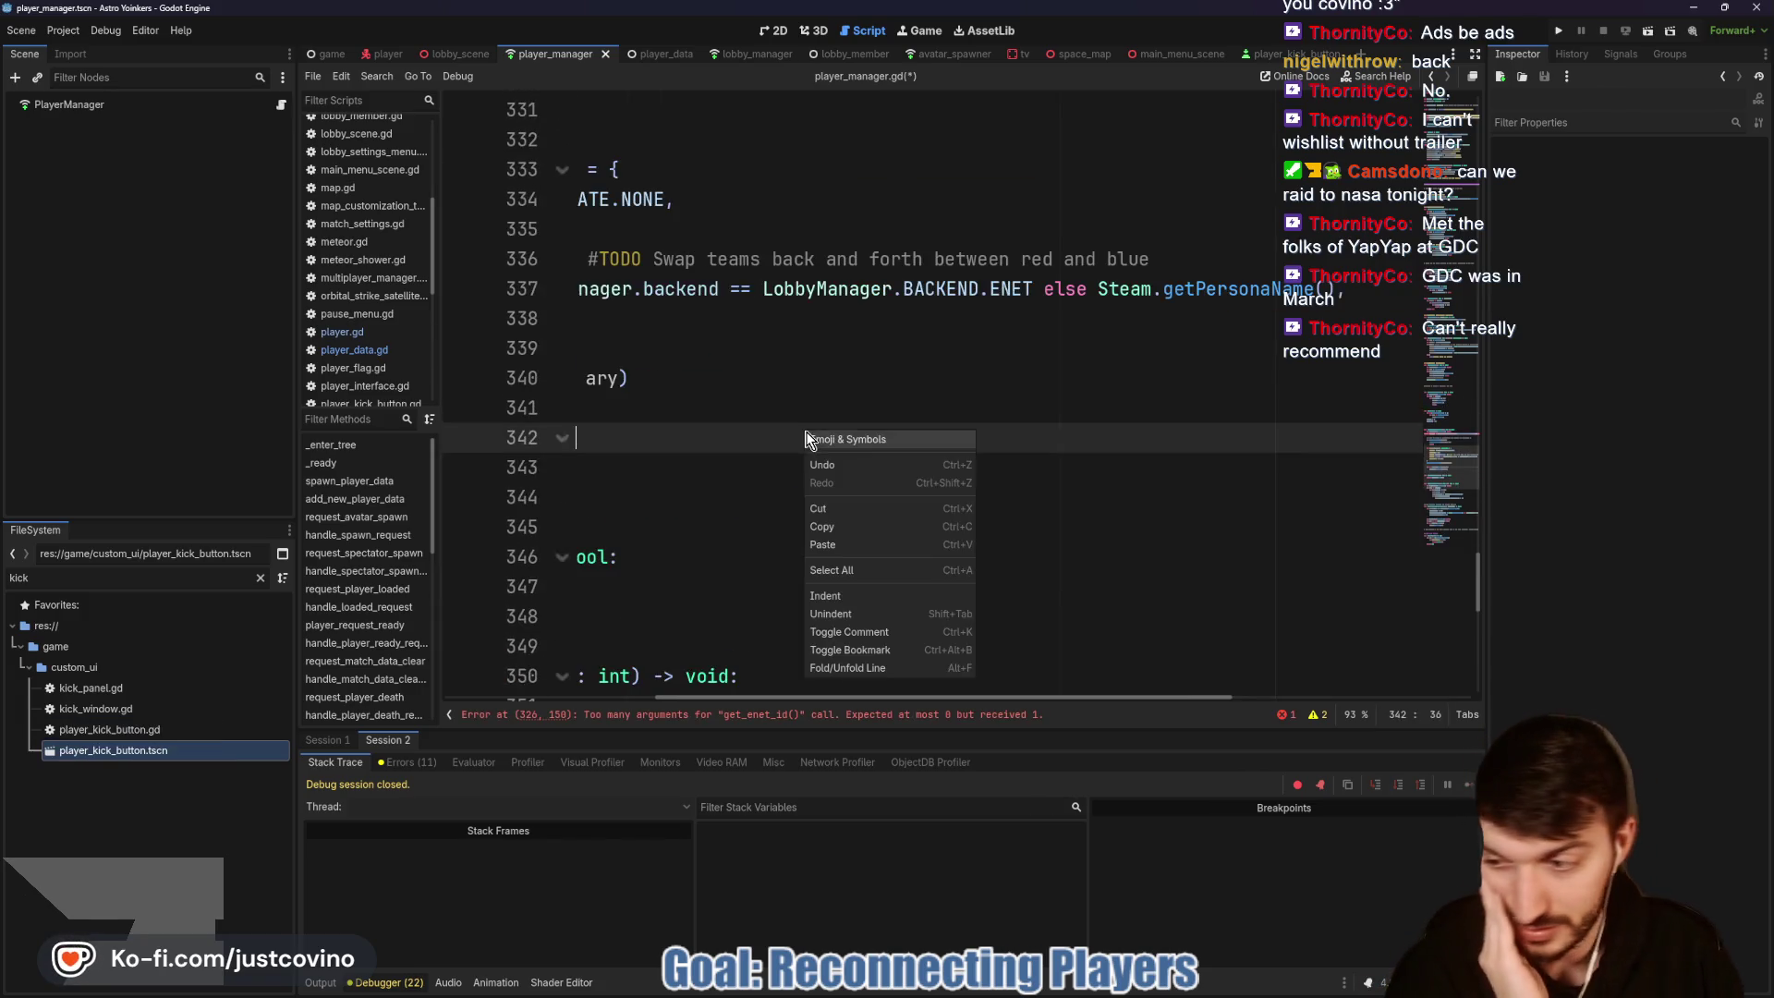
left_click(763, 435)
scroll(772, 434, "left", 10)
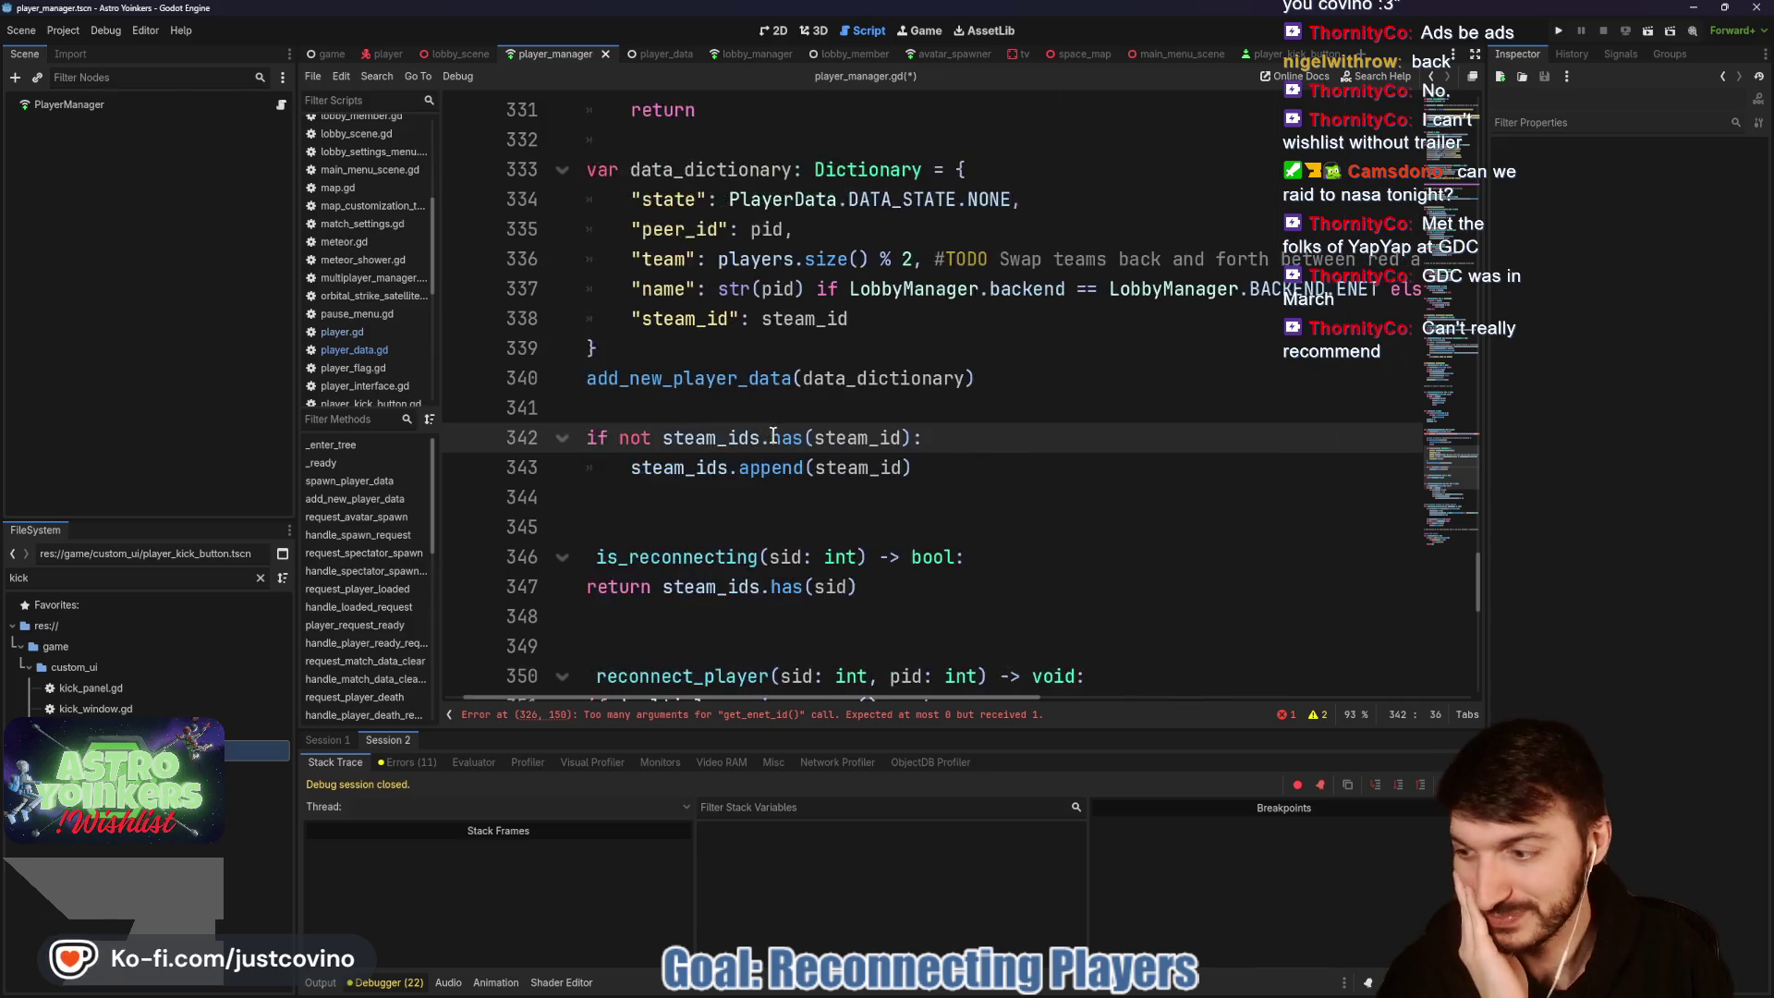
scroll(781, 442, "down", 10)
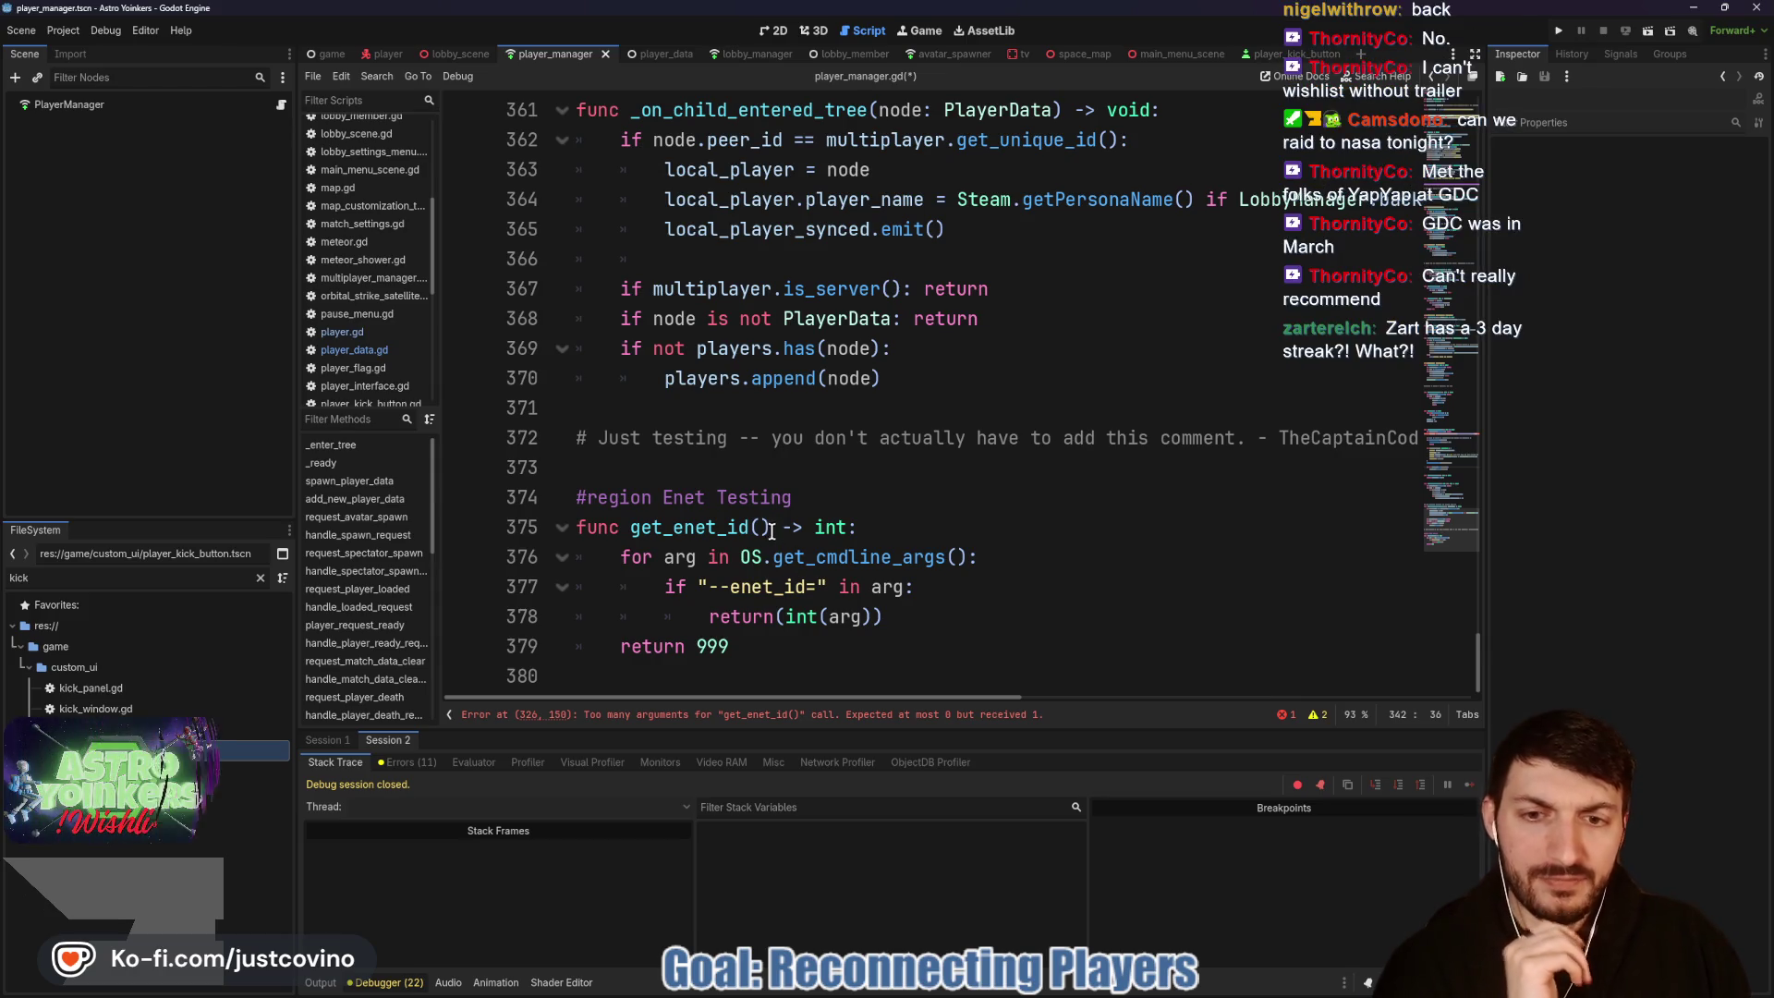
Step: Give get_enet_id a pid: int parameter and save player_manager.gd
left_click(760, 527)
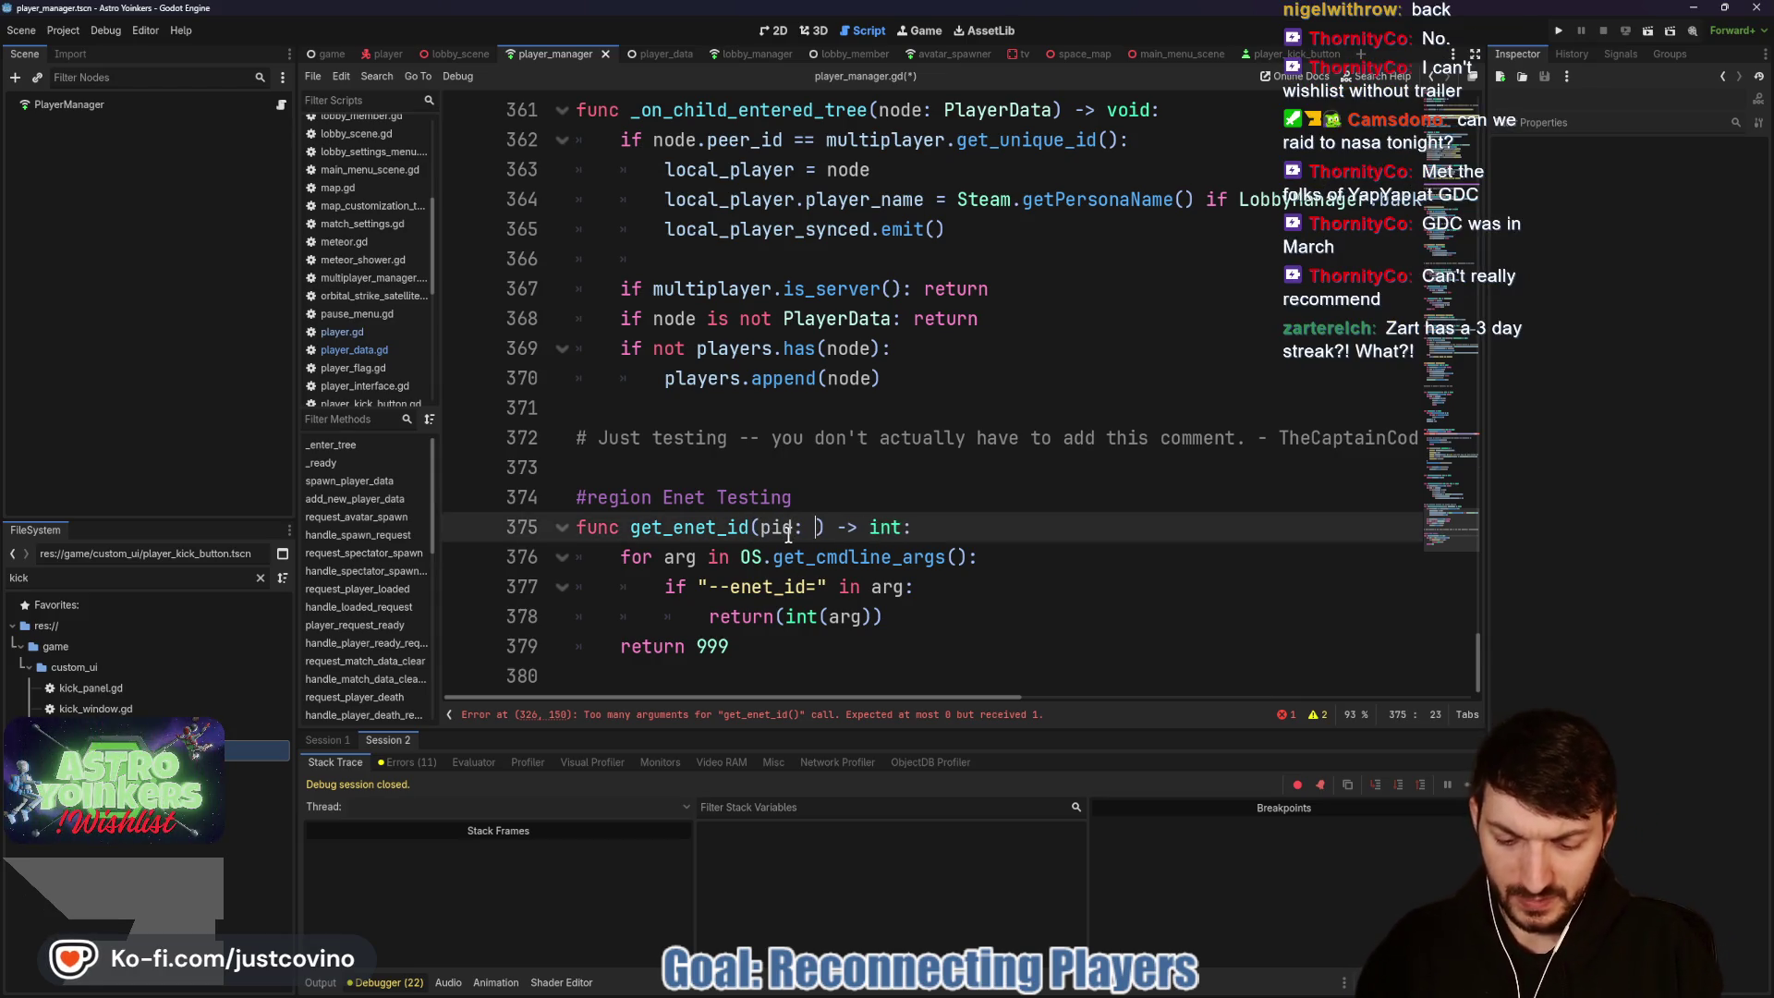
type("int")
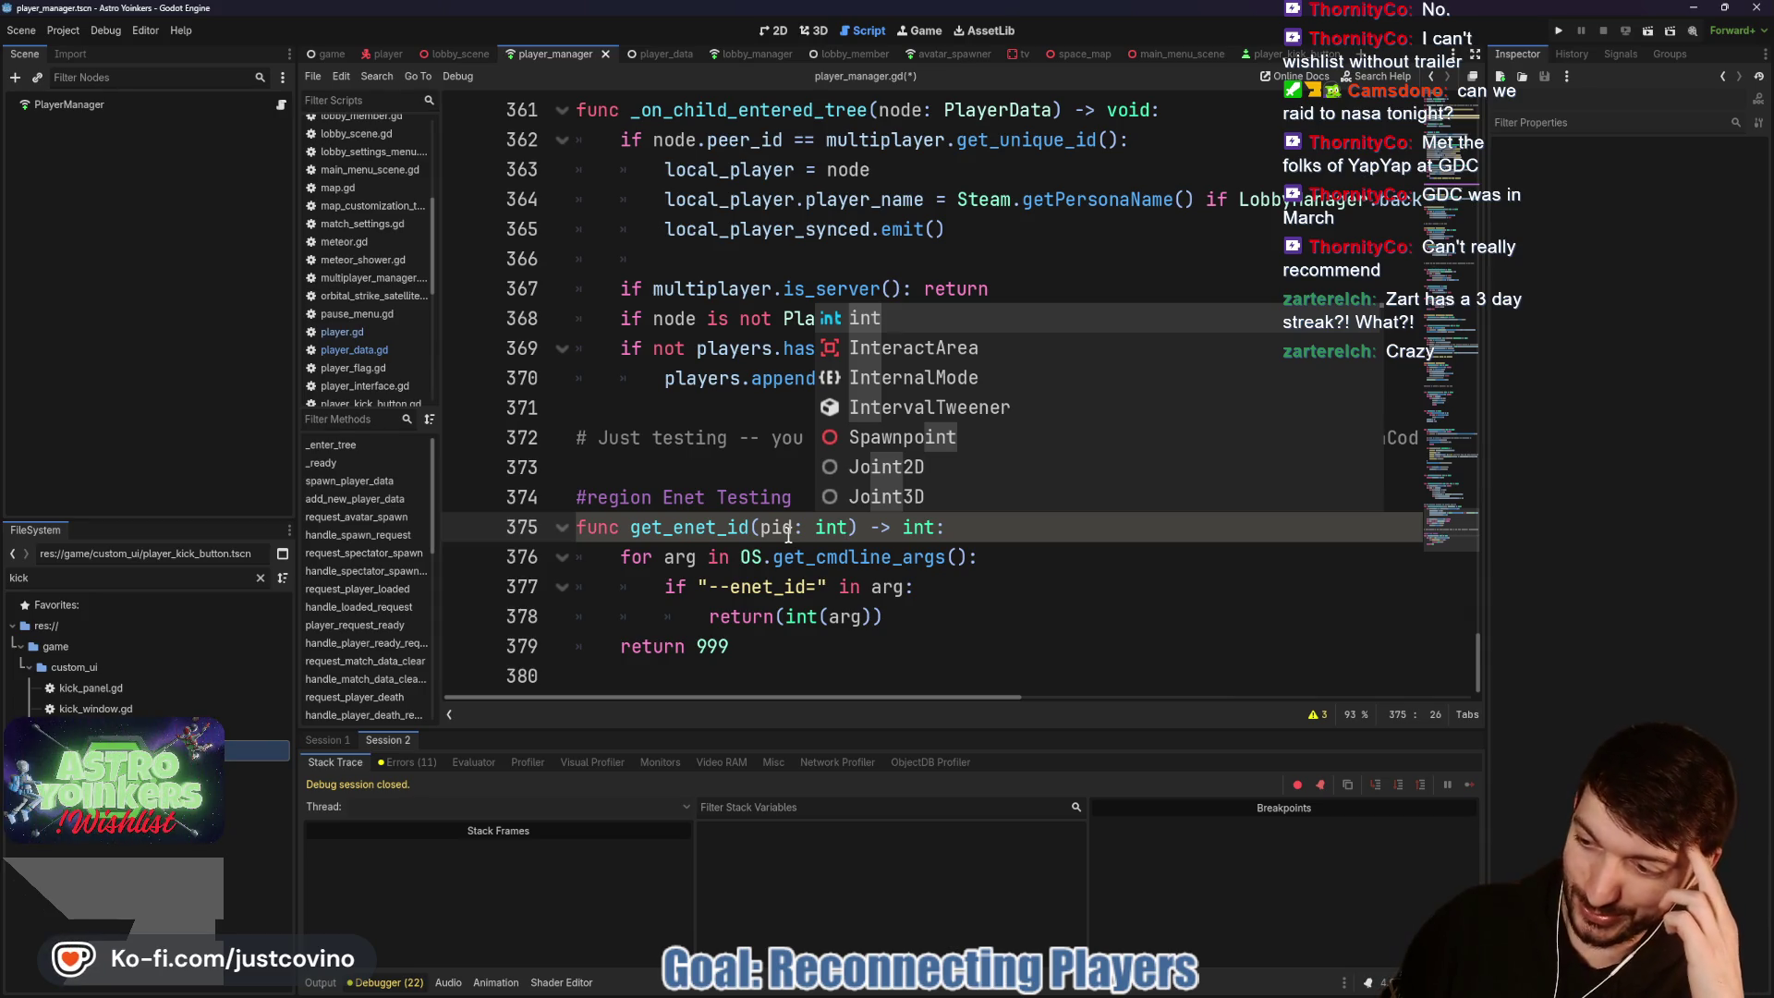
key("ctrl+s")
Step: Insert a blank indented line at the top of the get_enet_id body
left_click(989, 586)
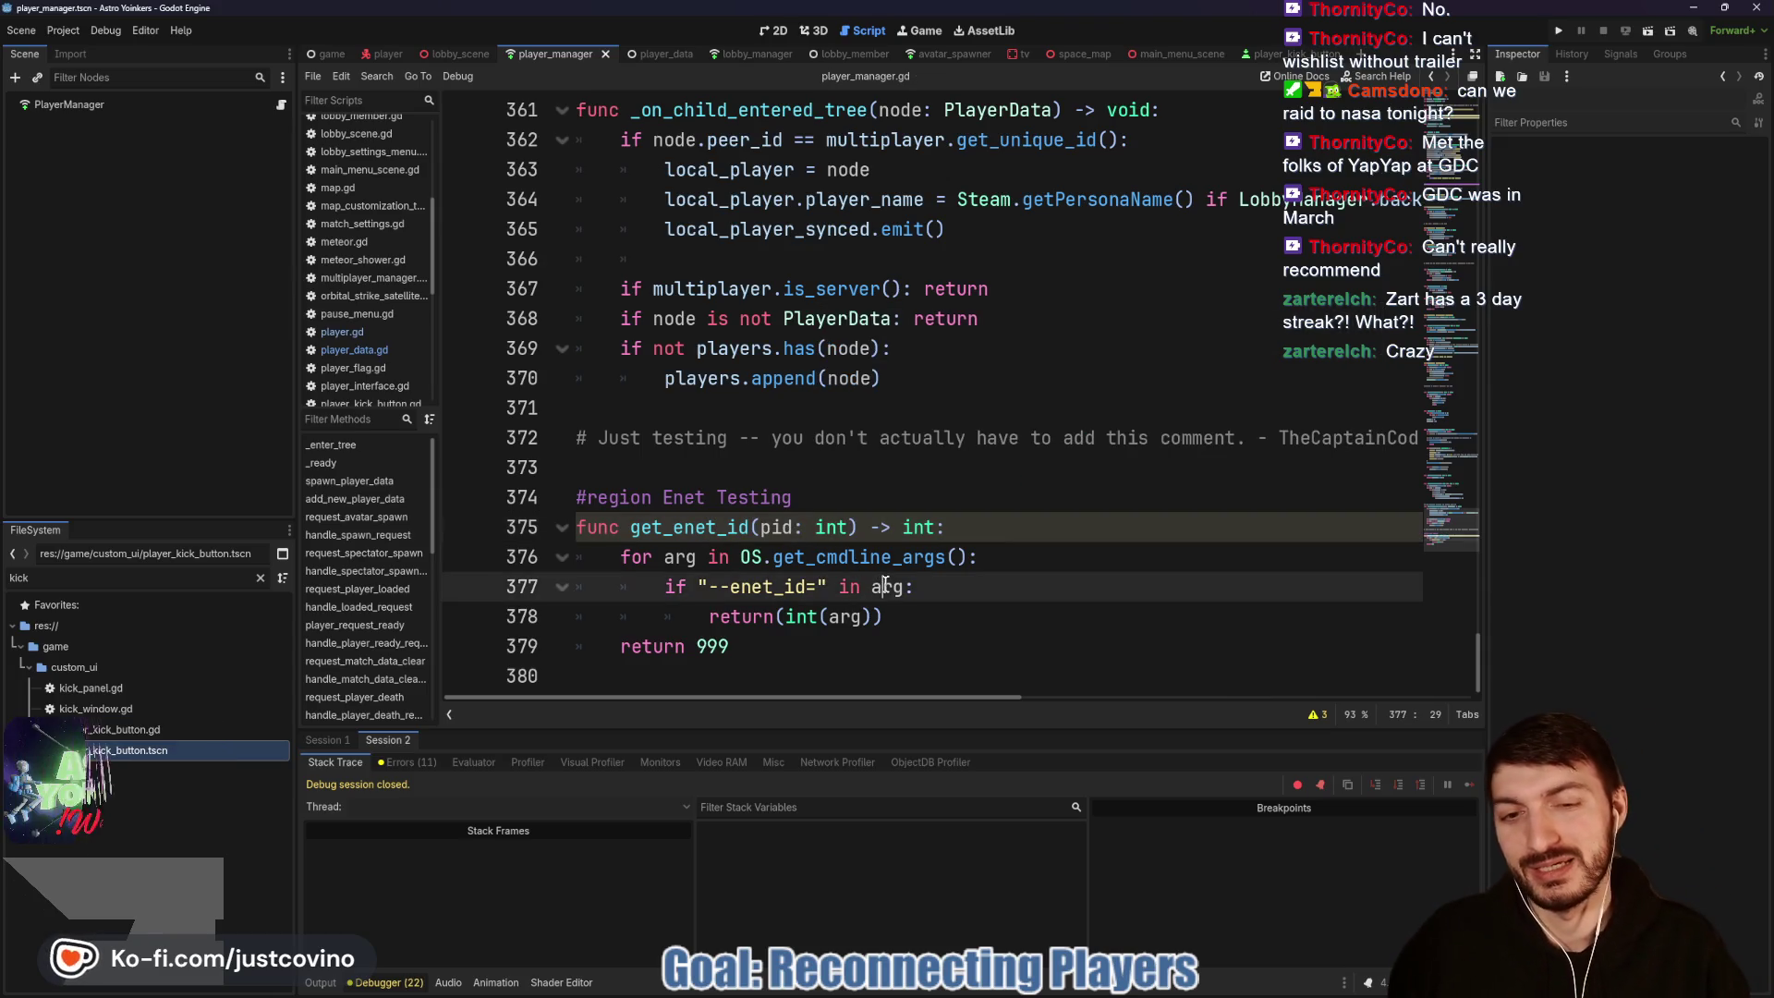
left_click(1018, 548)
left_click(987, 530)
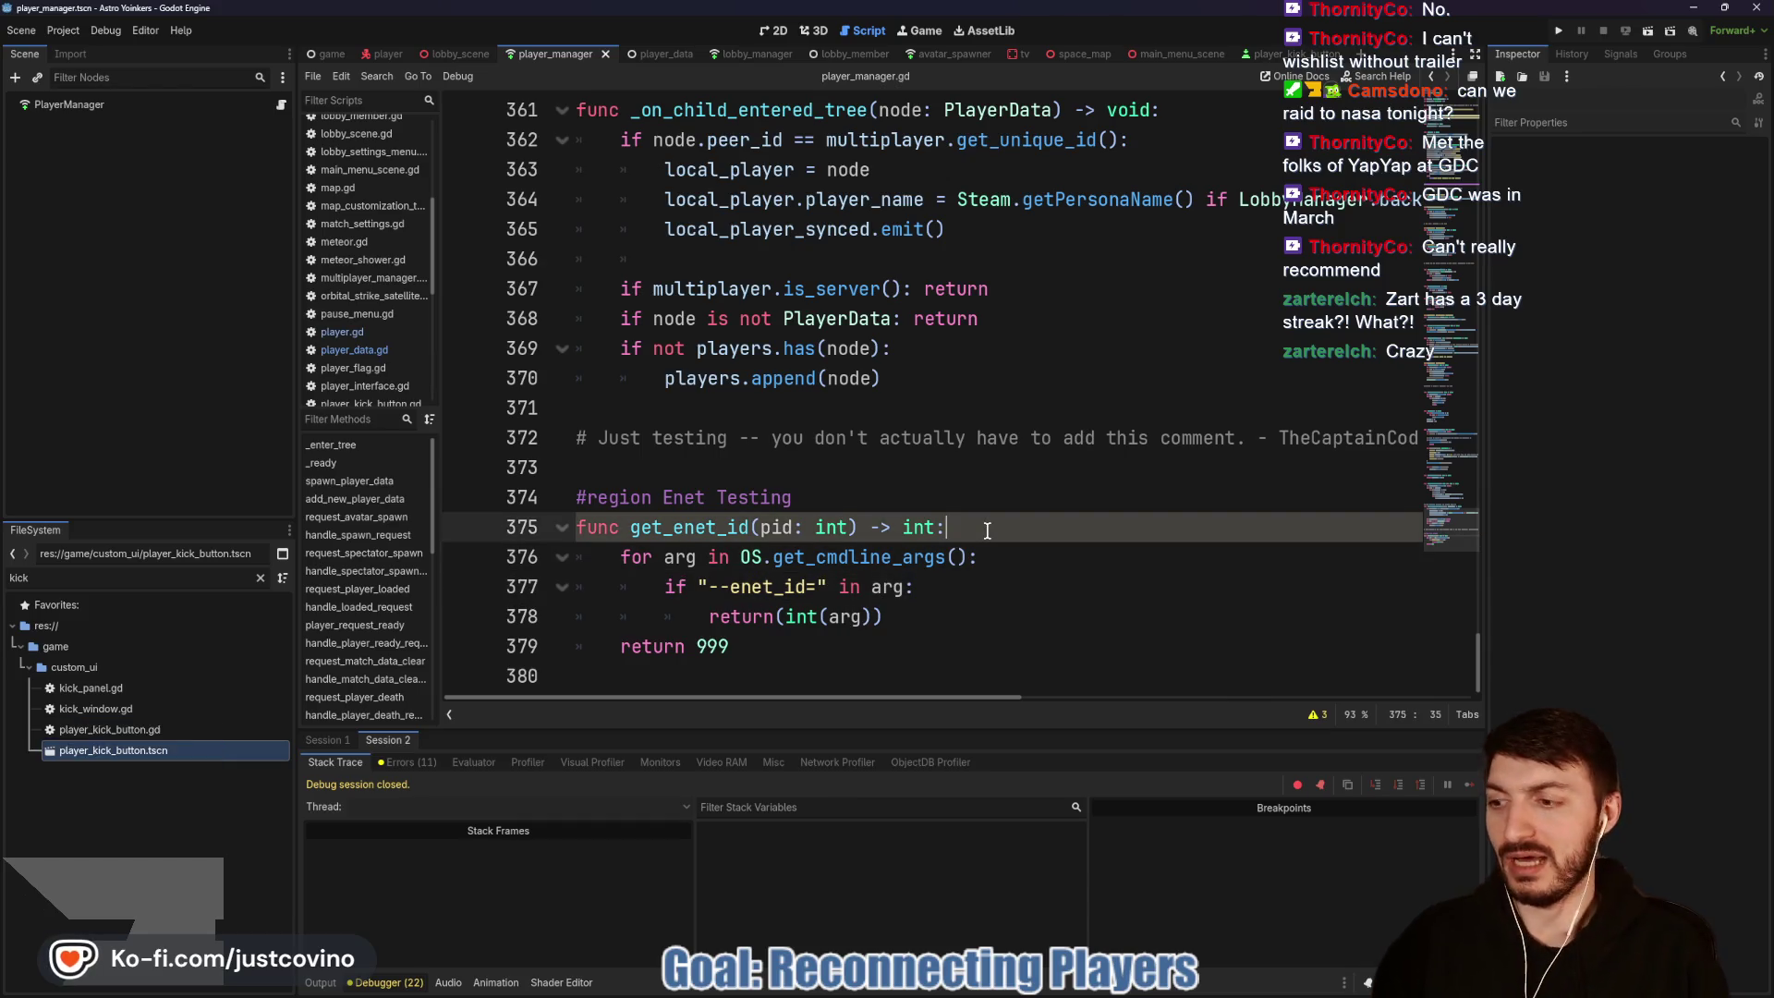
key("Return")
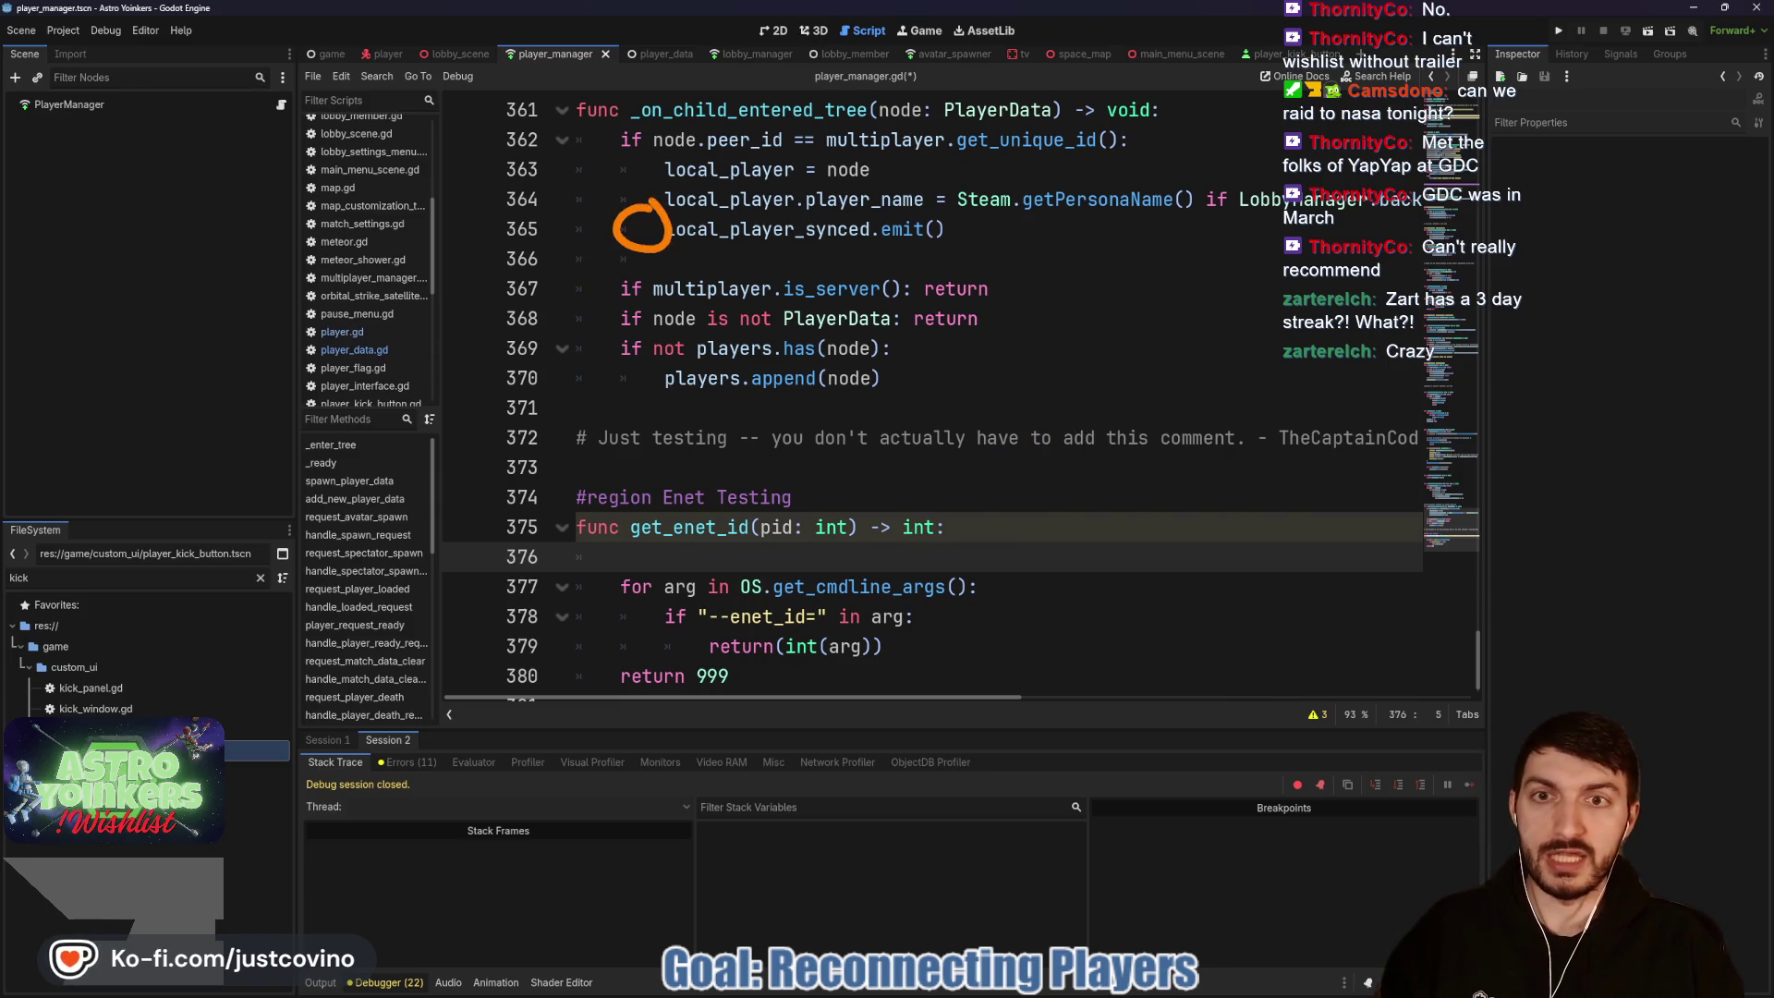
left_click_drag(625, 260, 624, 406)
mouse_move(402, 264)
left_mouse_down()
mouse_move(647, 489)
mouse_move(937, 416)
left_mouse_up()
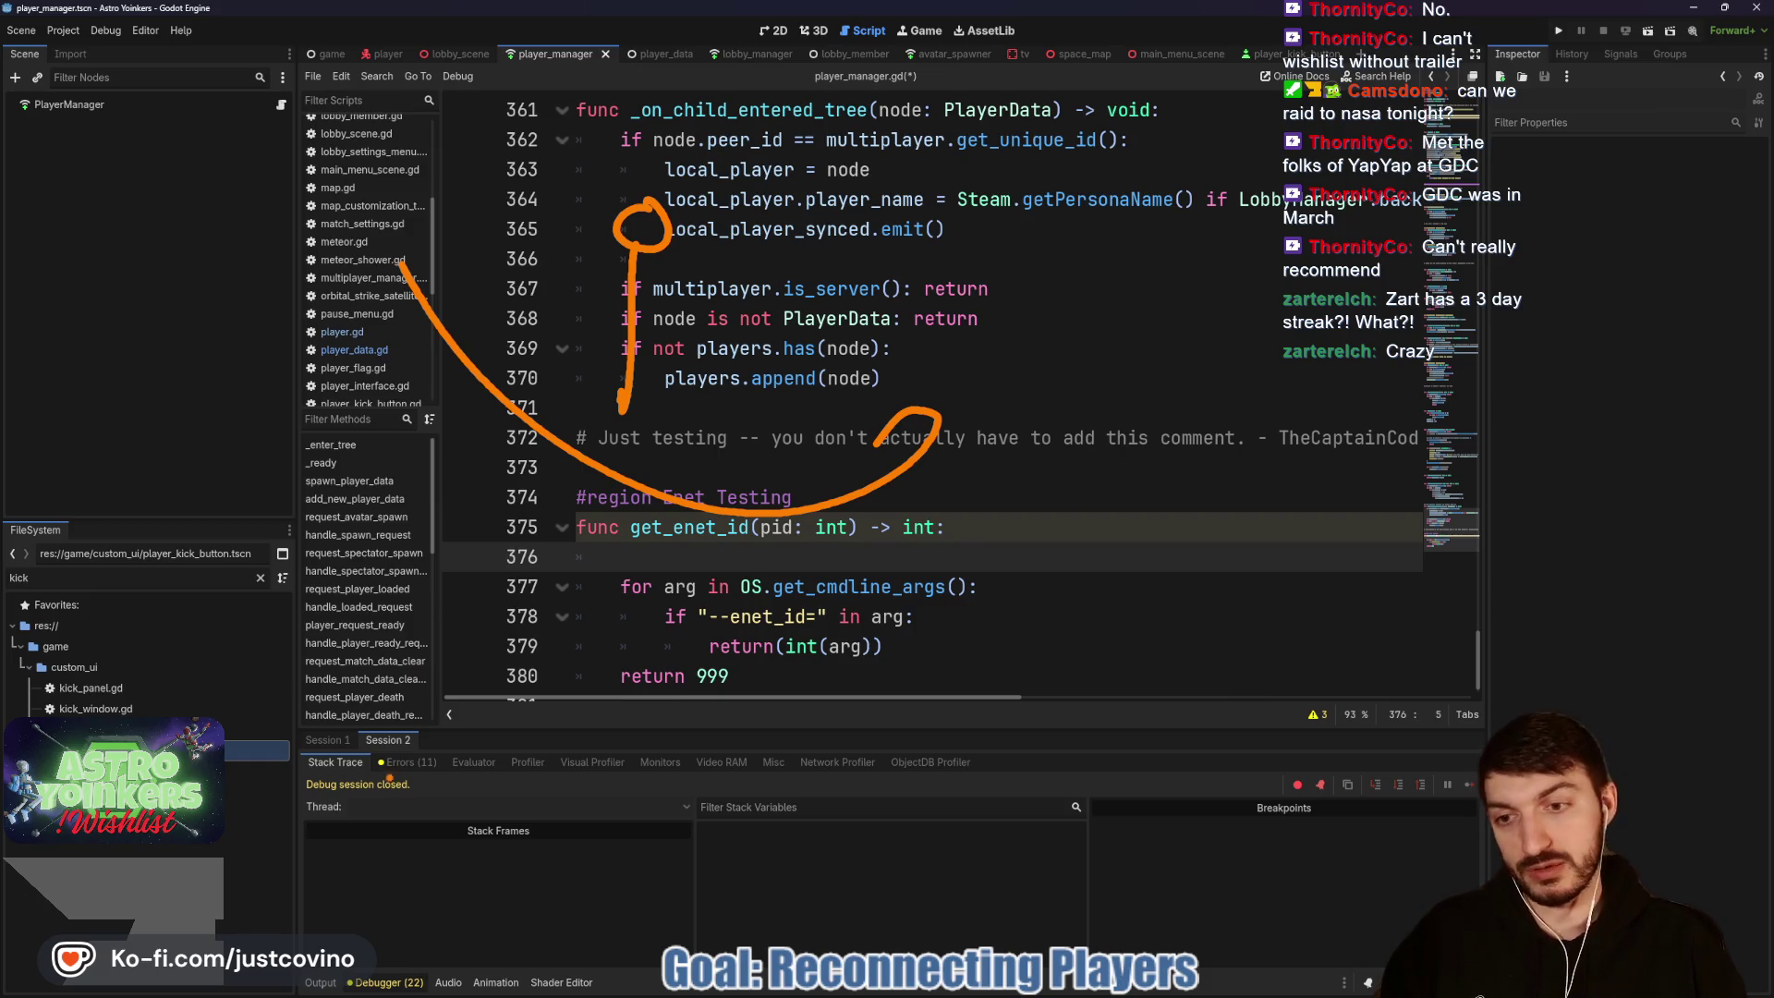
mouse_move(868, 778)
left_mouse_down()
mouse_move(1072, 635)
mouse_move(1201, 349)
left_mouse_up()
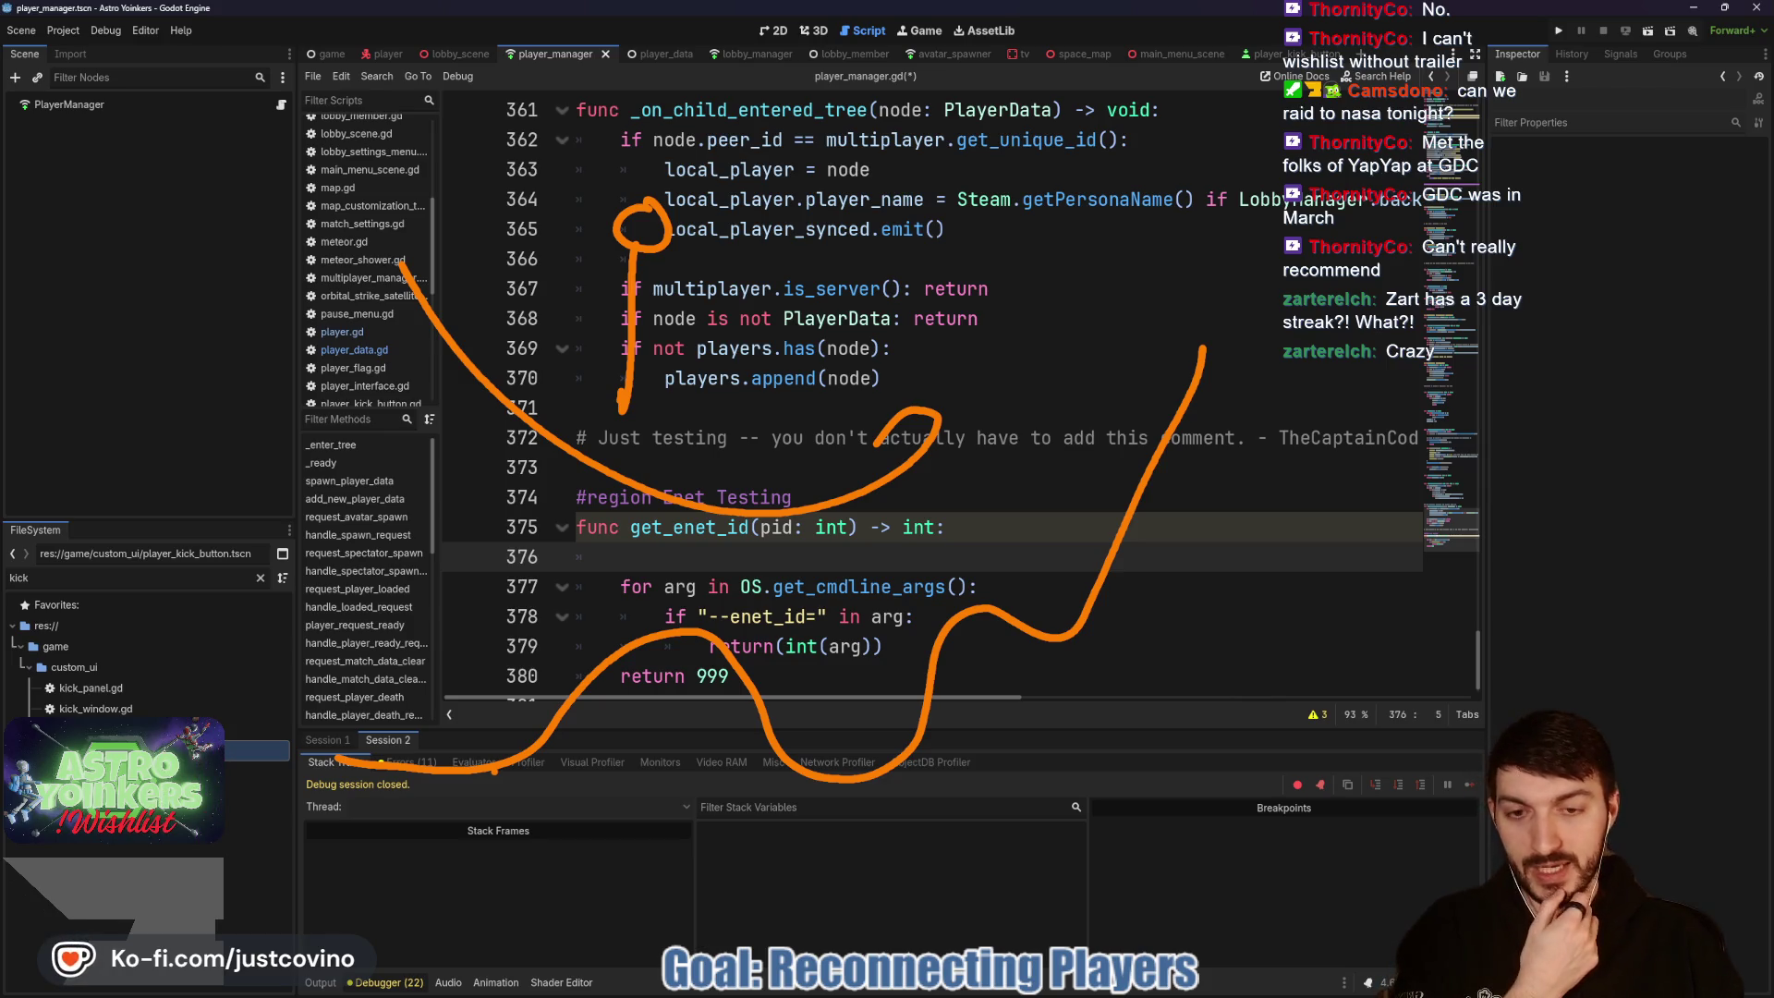
mouse_move(342, 836)
left_mouse_down()
mouse_move(1266, 813)
mouse_move(1321, 374)
left_mouse_up()
mouse_move(943, 552)
left_mouse_down()
mouse_move(264, 813)
mouse_move(1280, 244)
mouse_move(873, 561)
left_mouse_up()
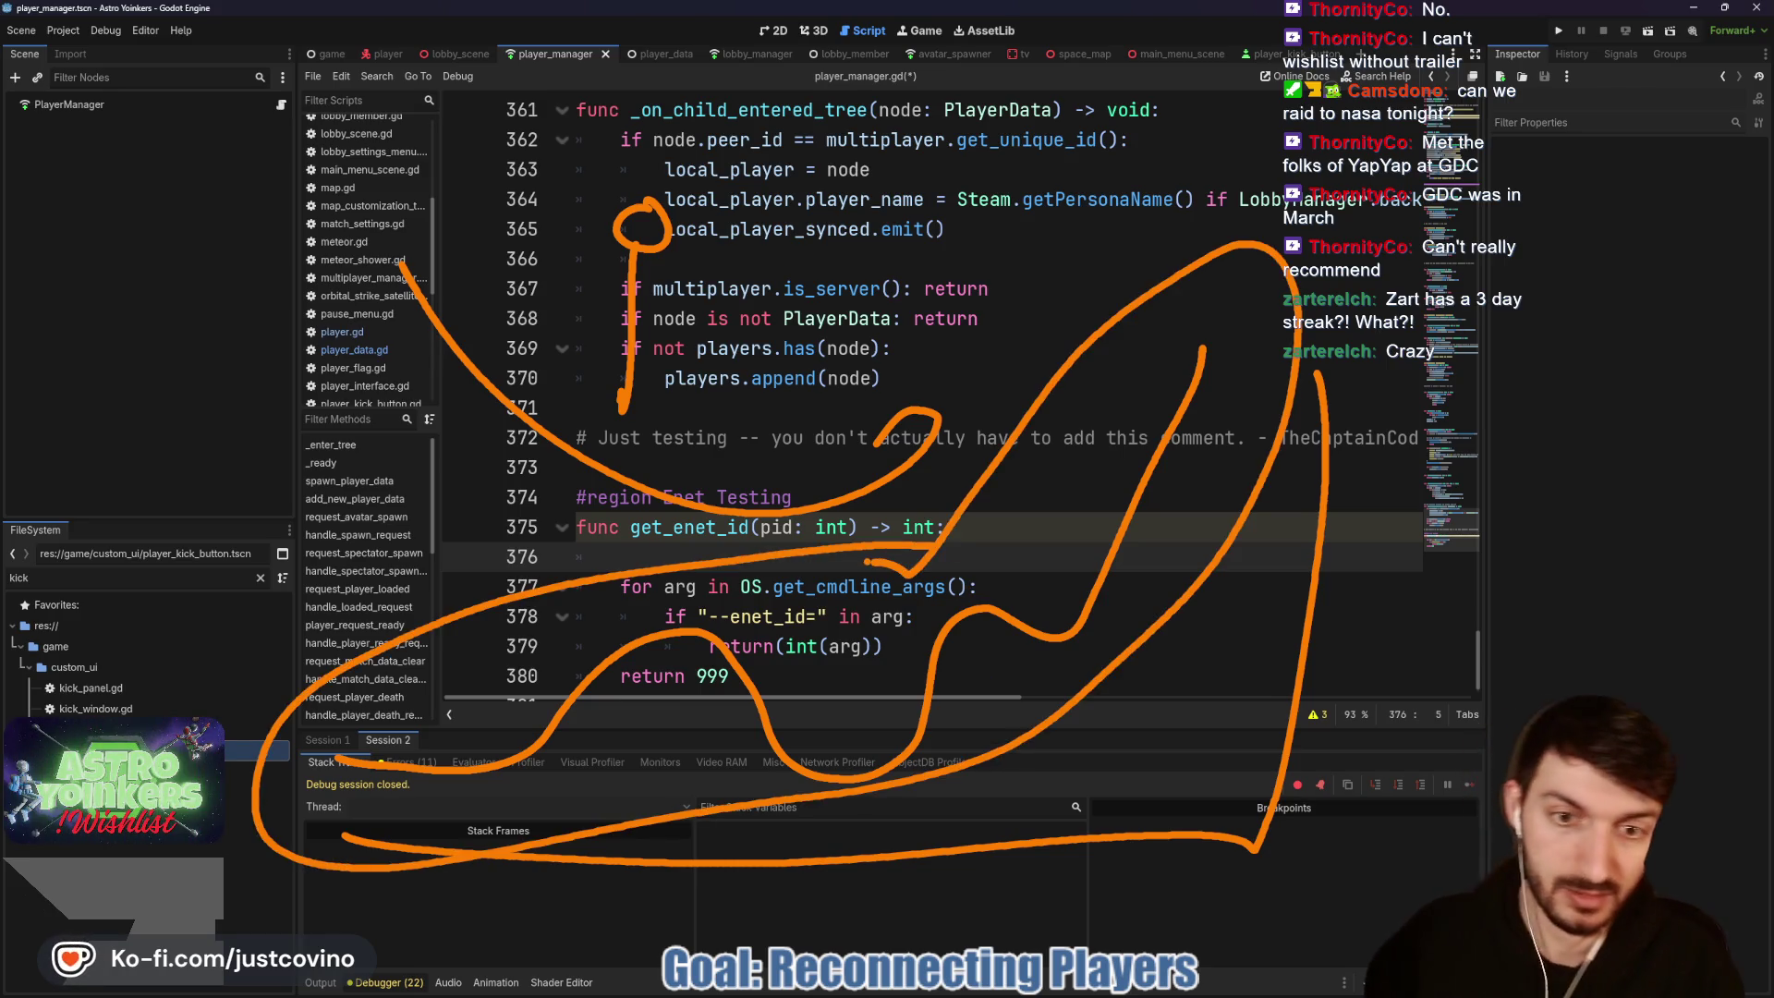
key("Escape")
type("if pid == 0:")
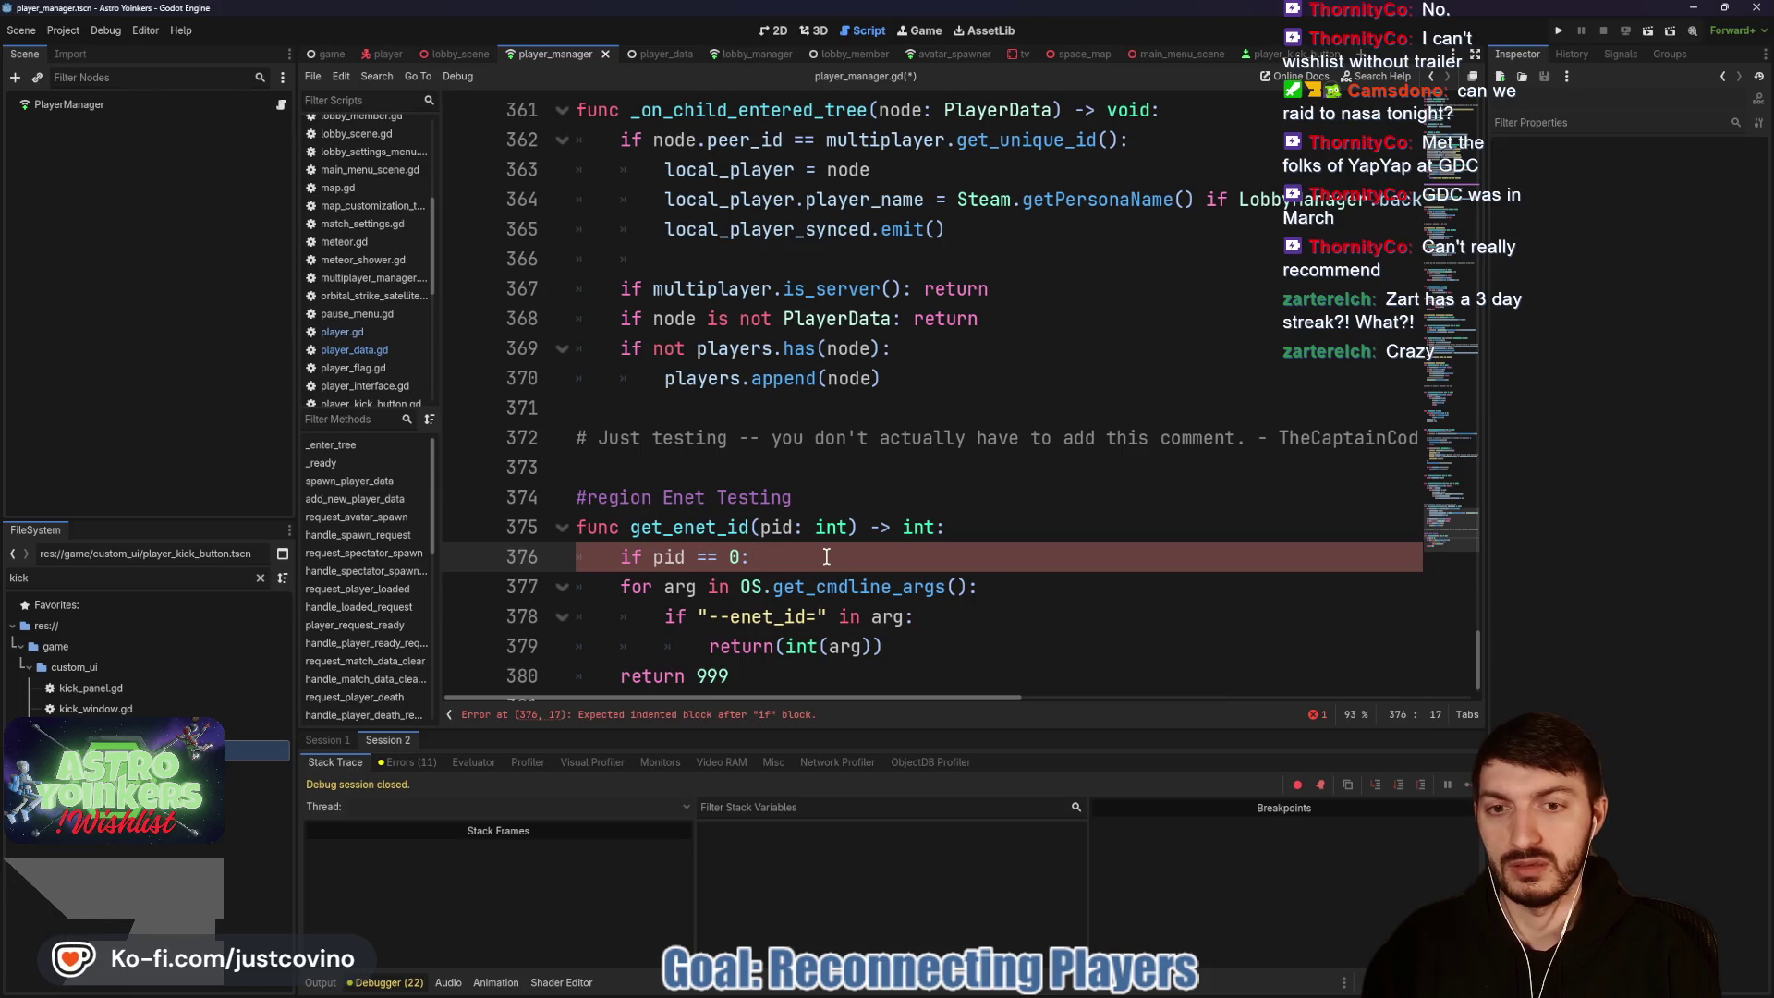
Step: Make get_enet_id return 123 under the condition 'if pid == 0 or pid == 1'
key("Return")
type("pid == 1")
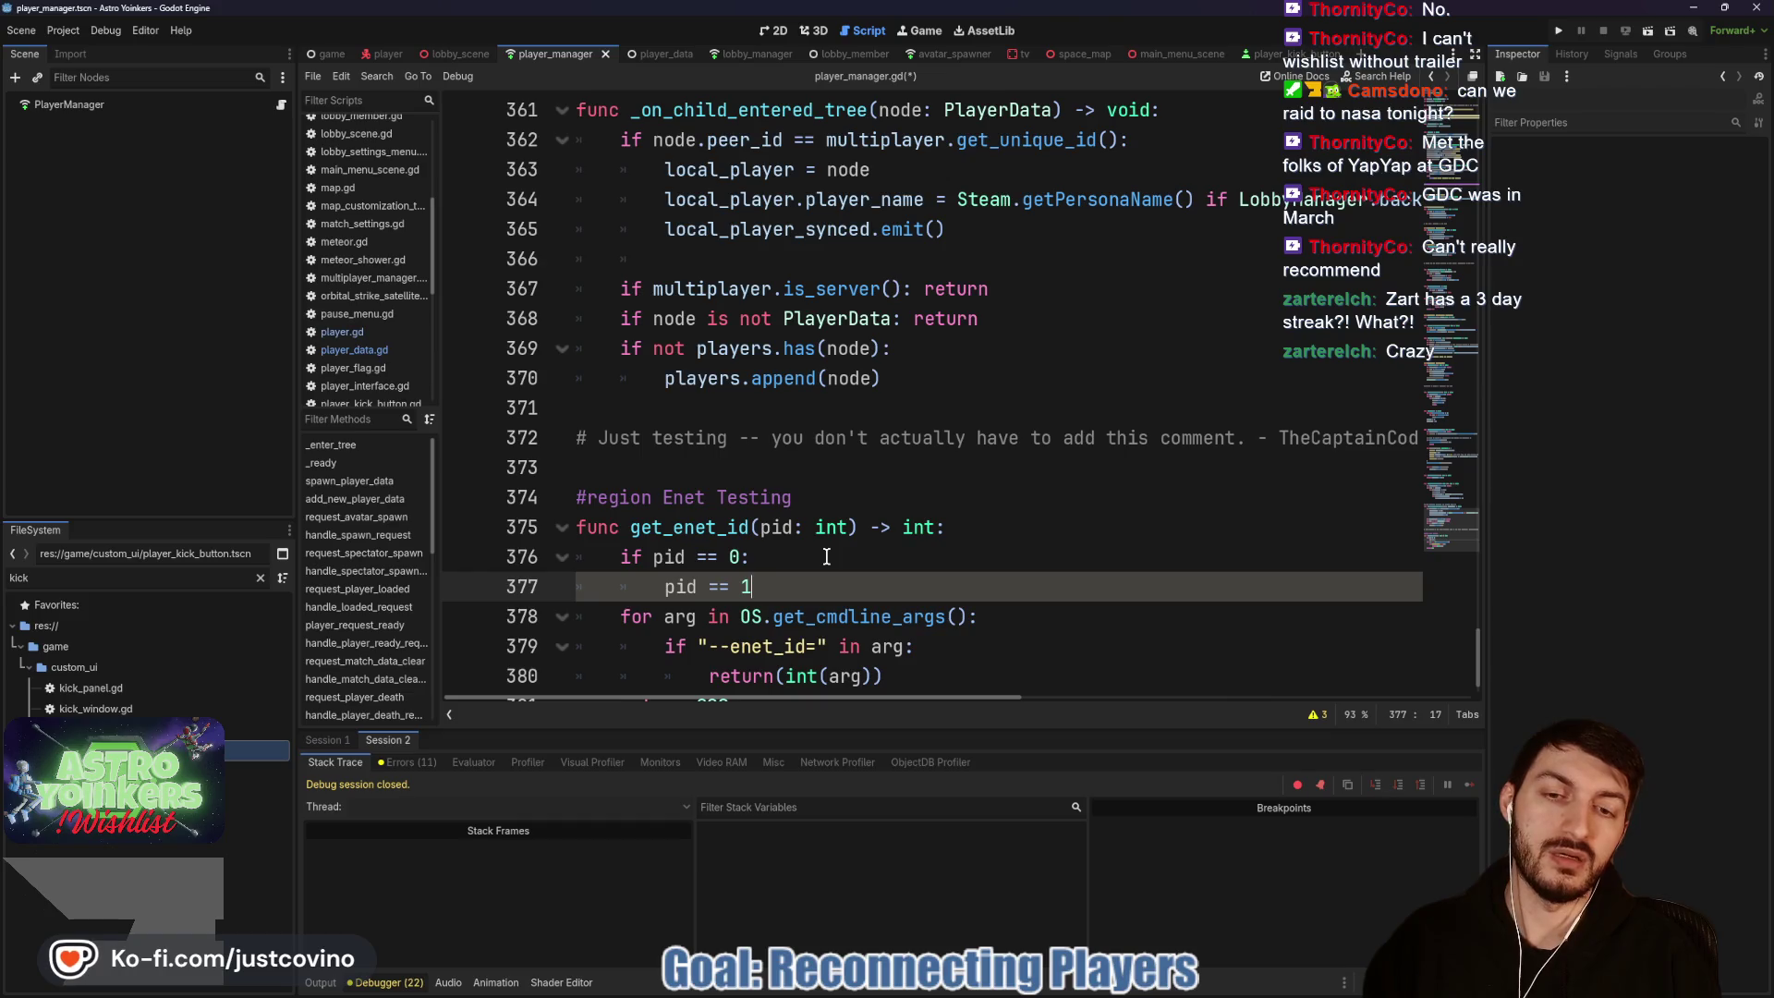
key("Return")
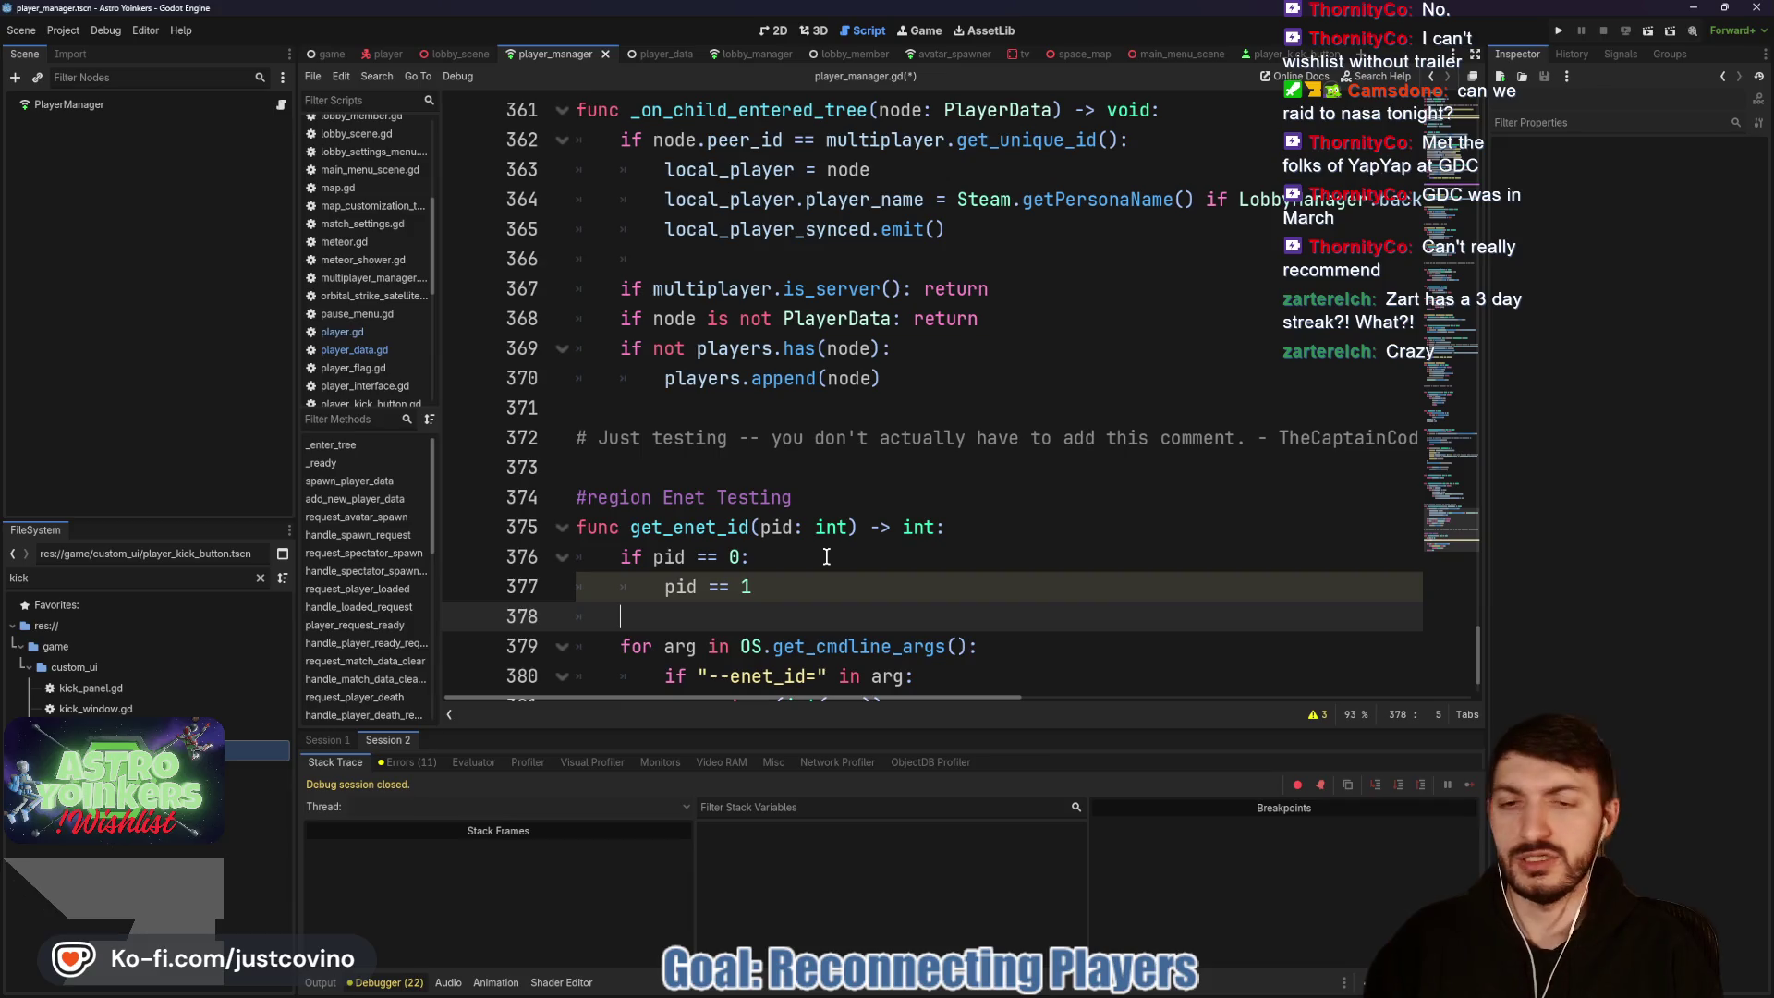
key("BackSpace")
key("BackSpace")
key("BackSpace")
key("Tab")
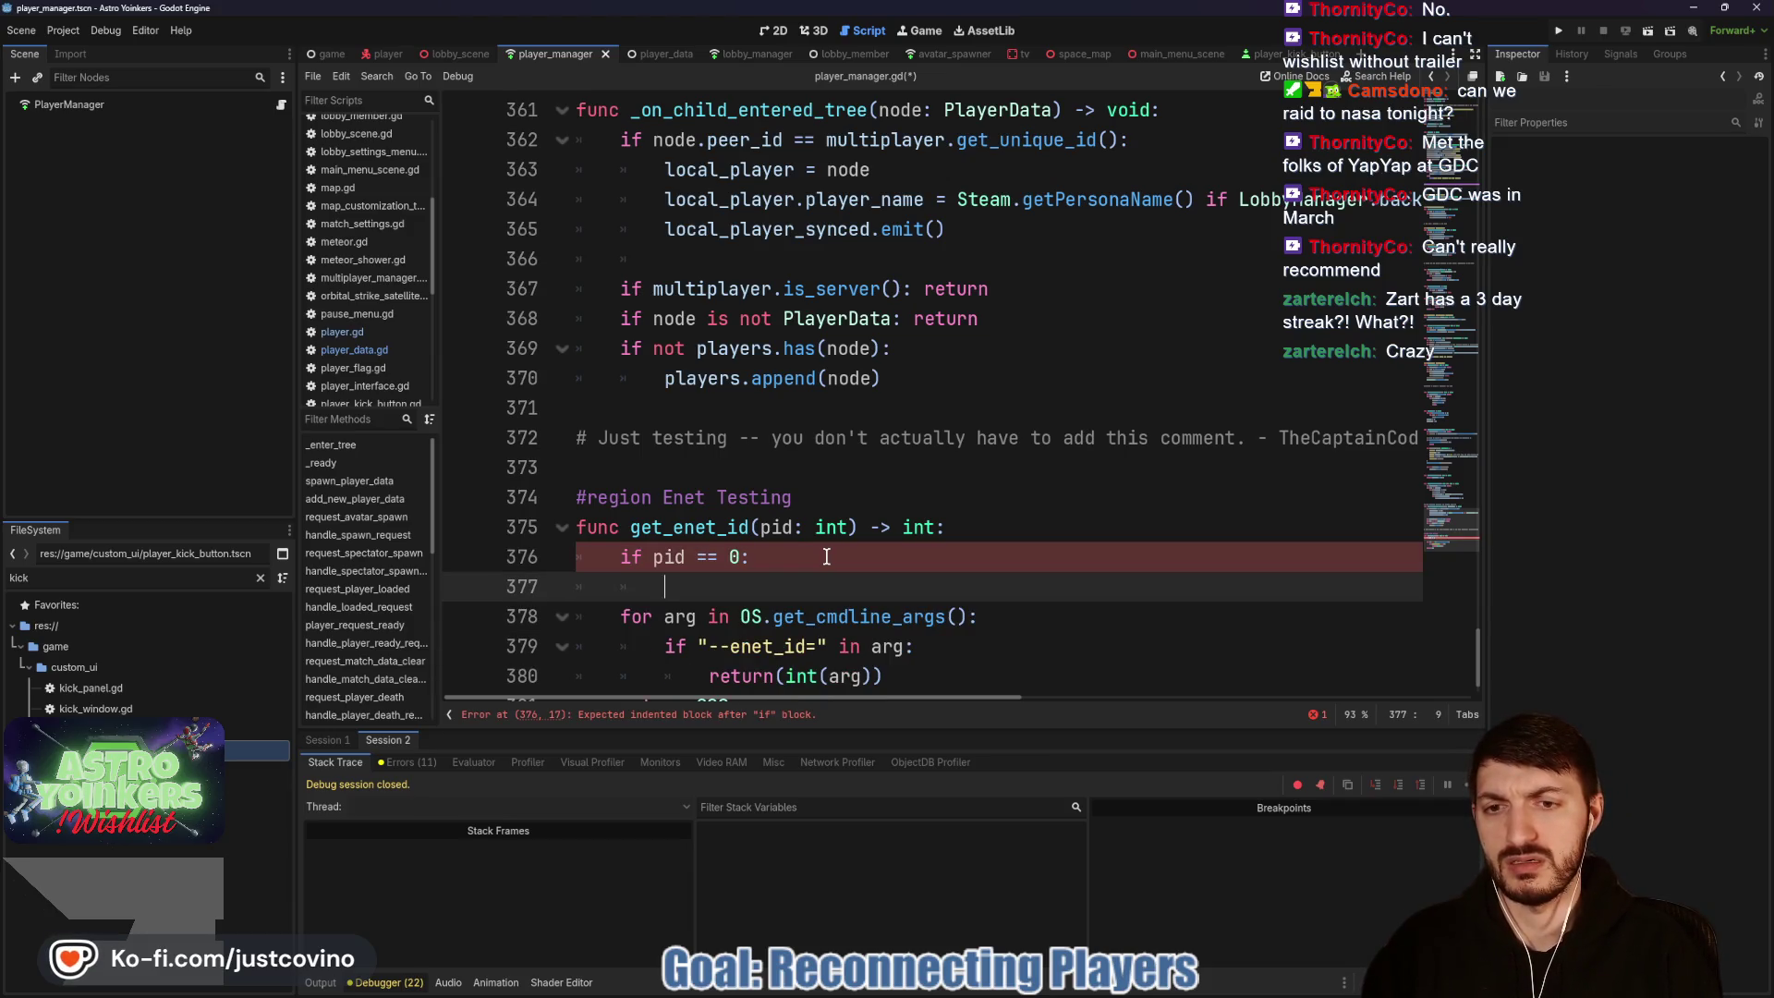
key("Up")
key("End")
key("Left")
type("or pid ")
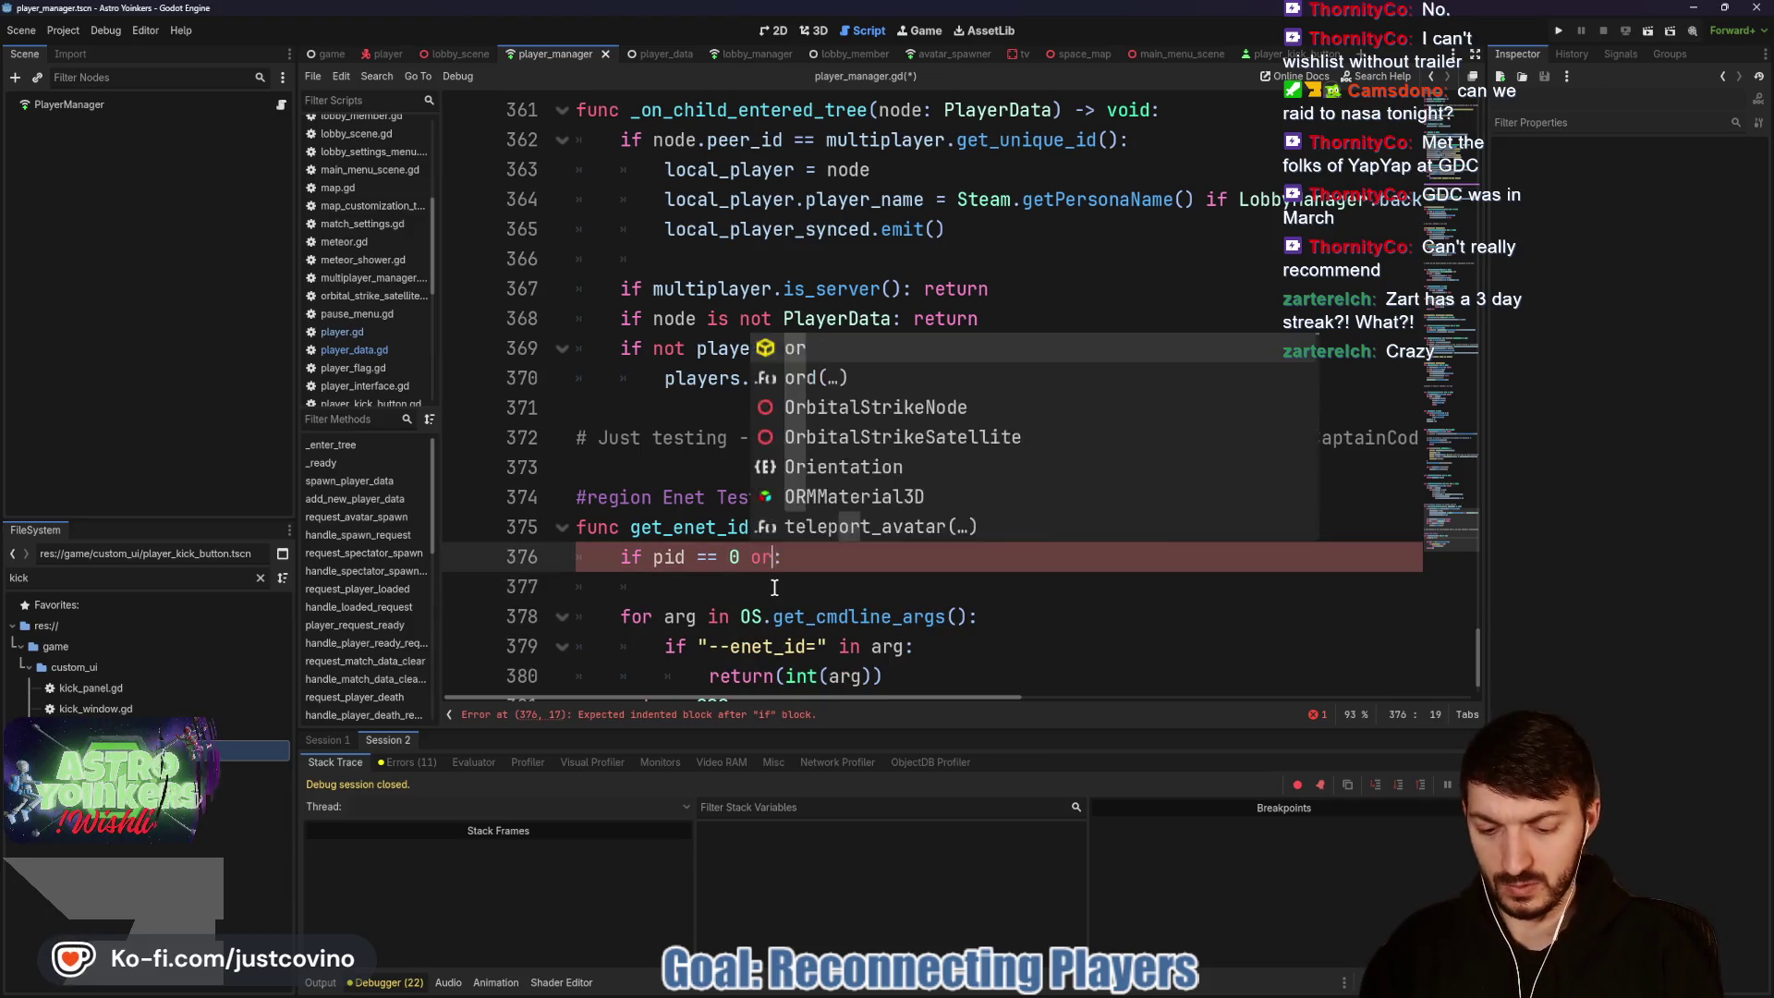
type("== 1")
key("Down")
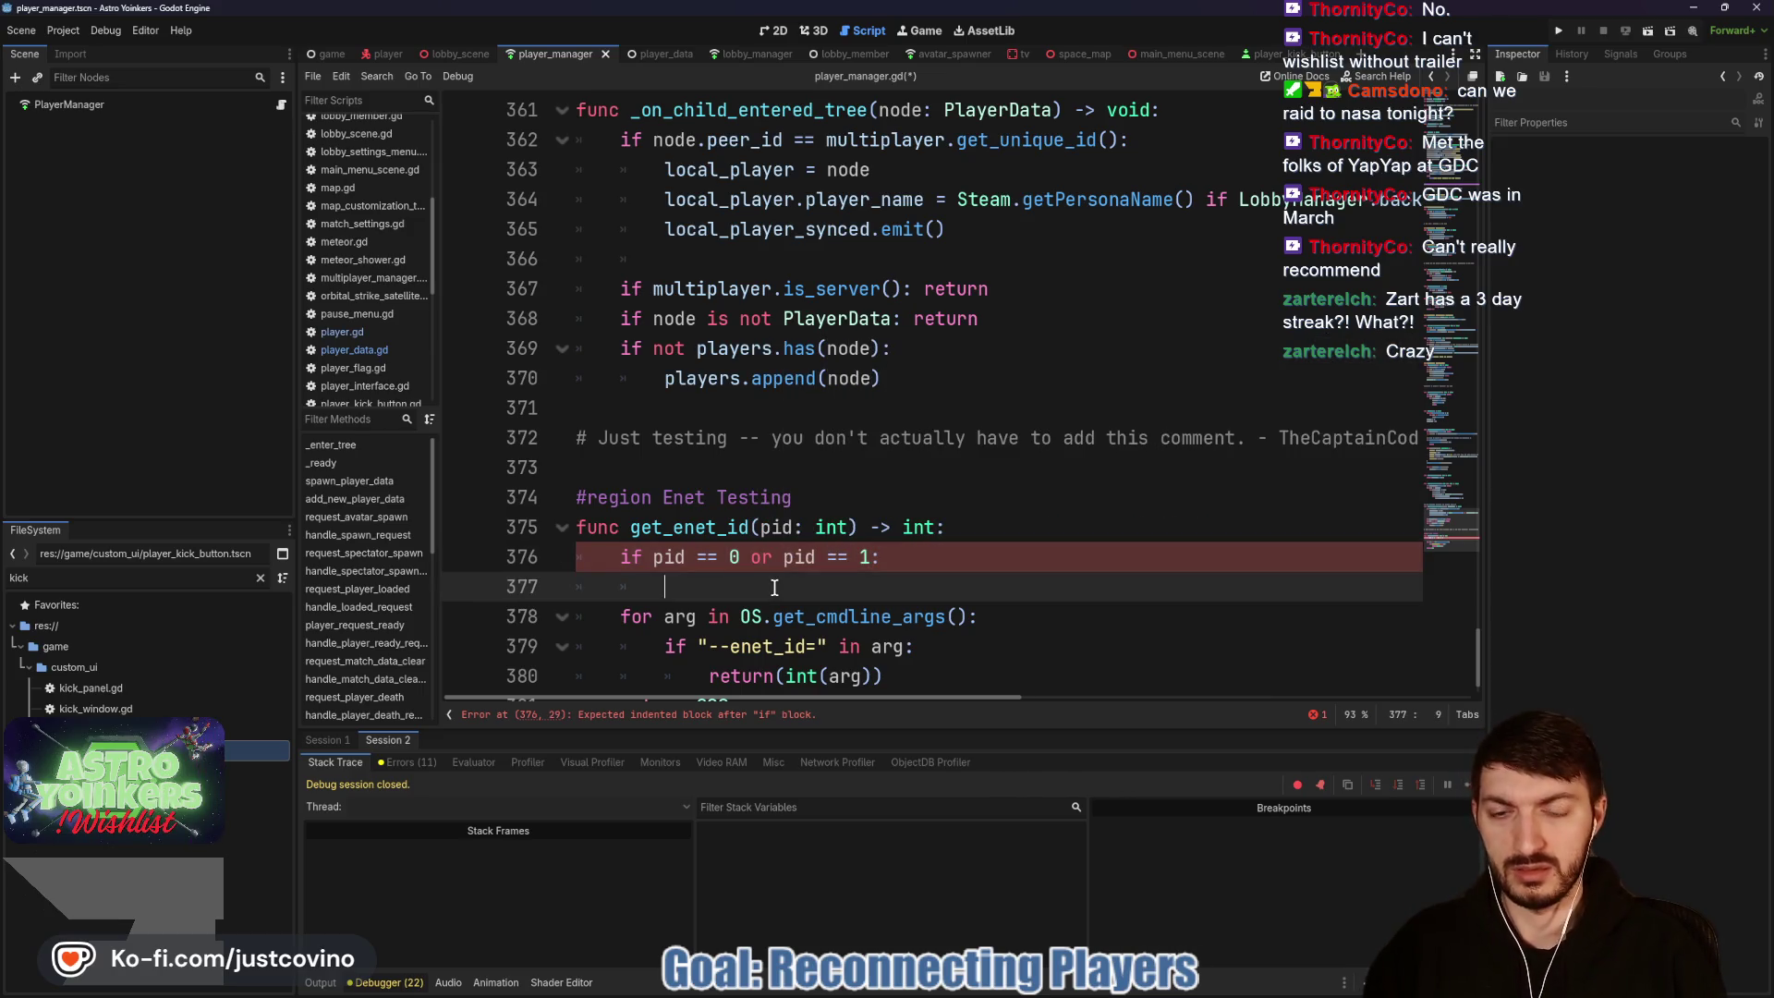
type("return 123")
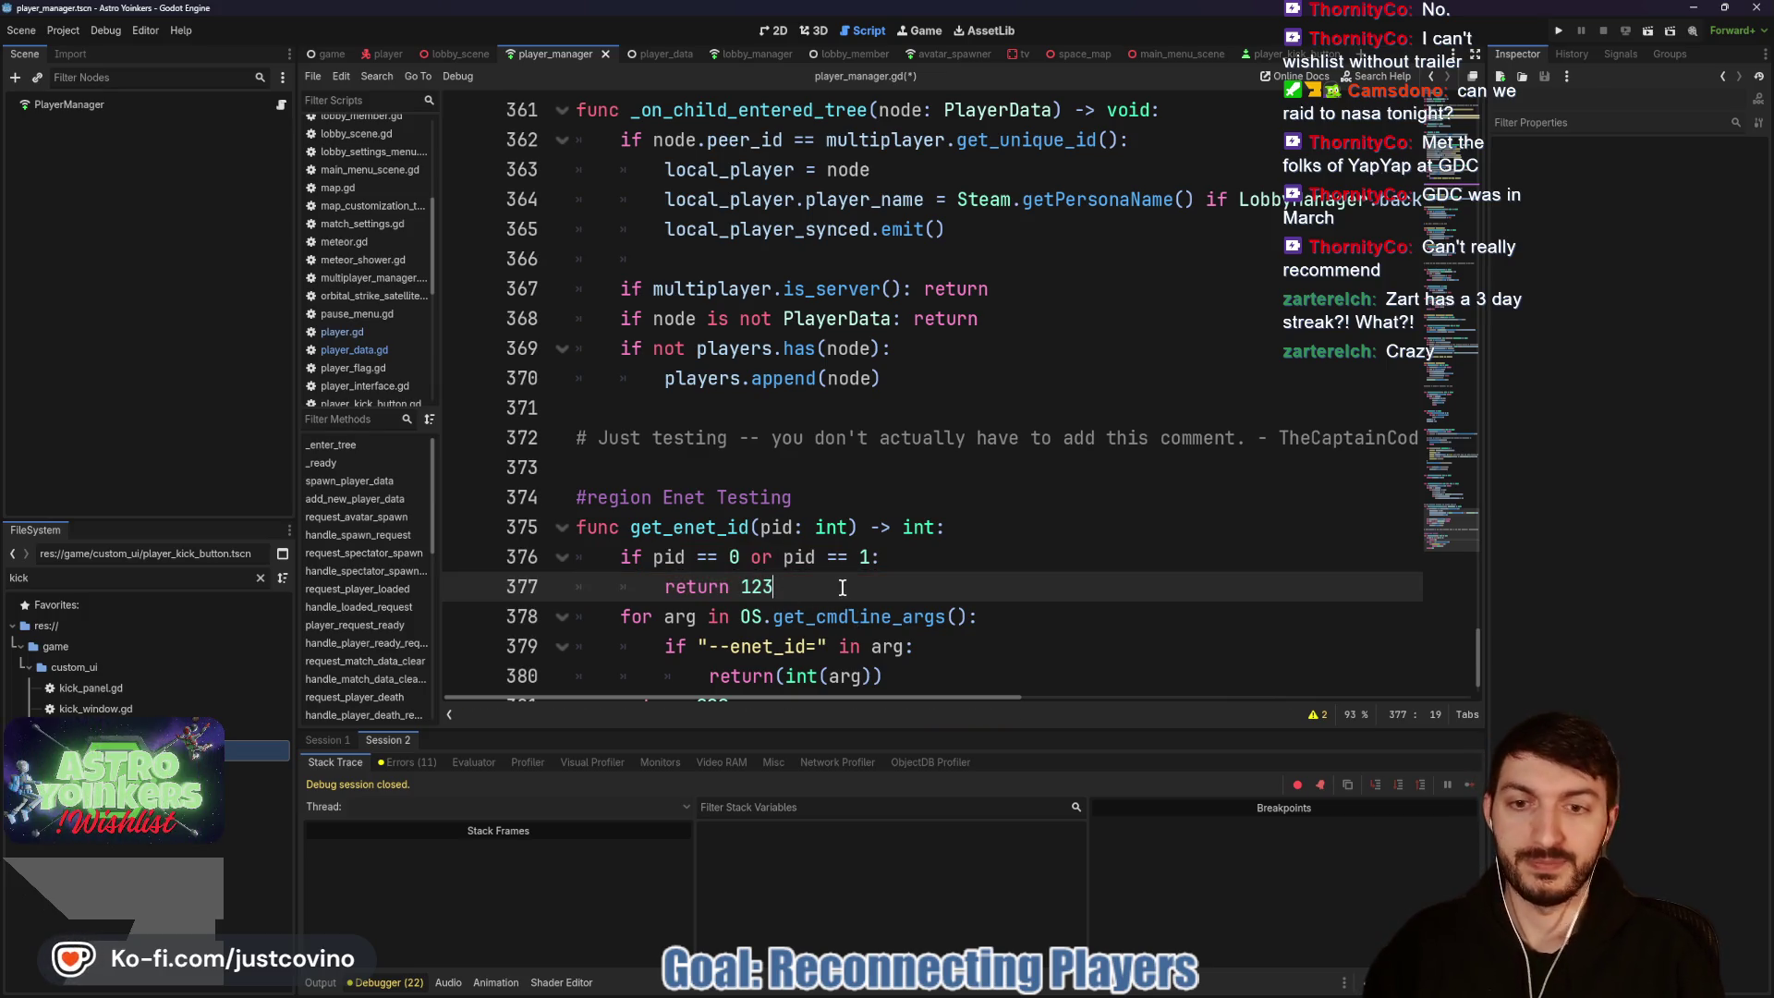
Step: Add 'return 456' as the fallback after the if block, discarding the else branch
key("Return")
type("lse:")
key("Return")
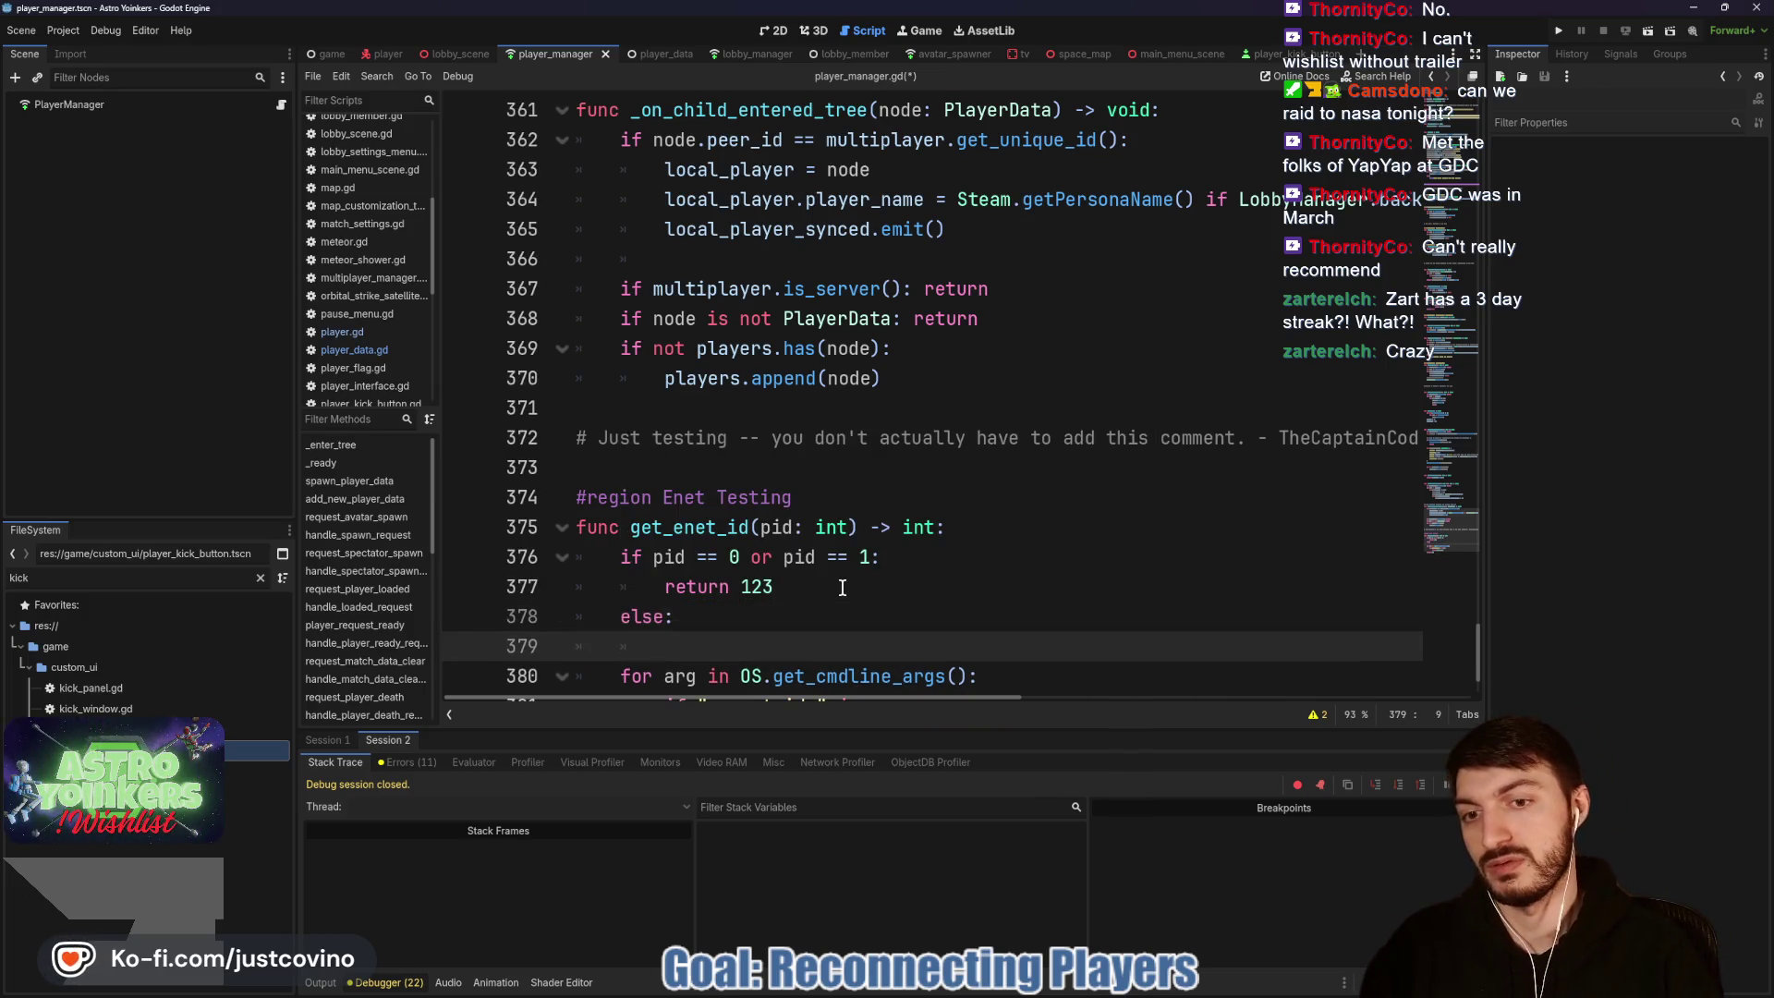
left_click_drag(682, 617, 606, 617)
key("BackSpace")
type("return 456")
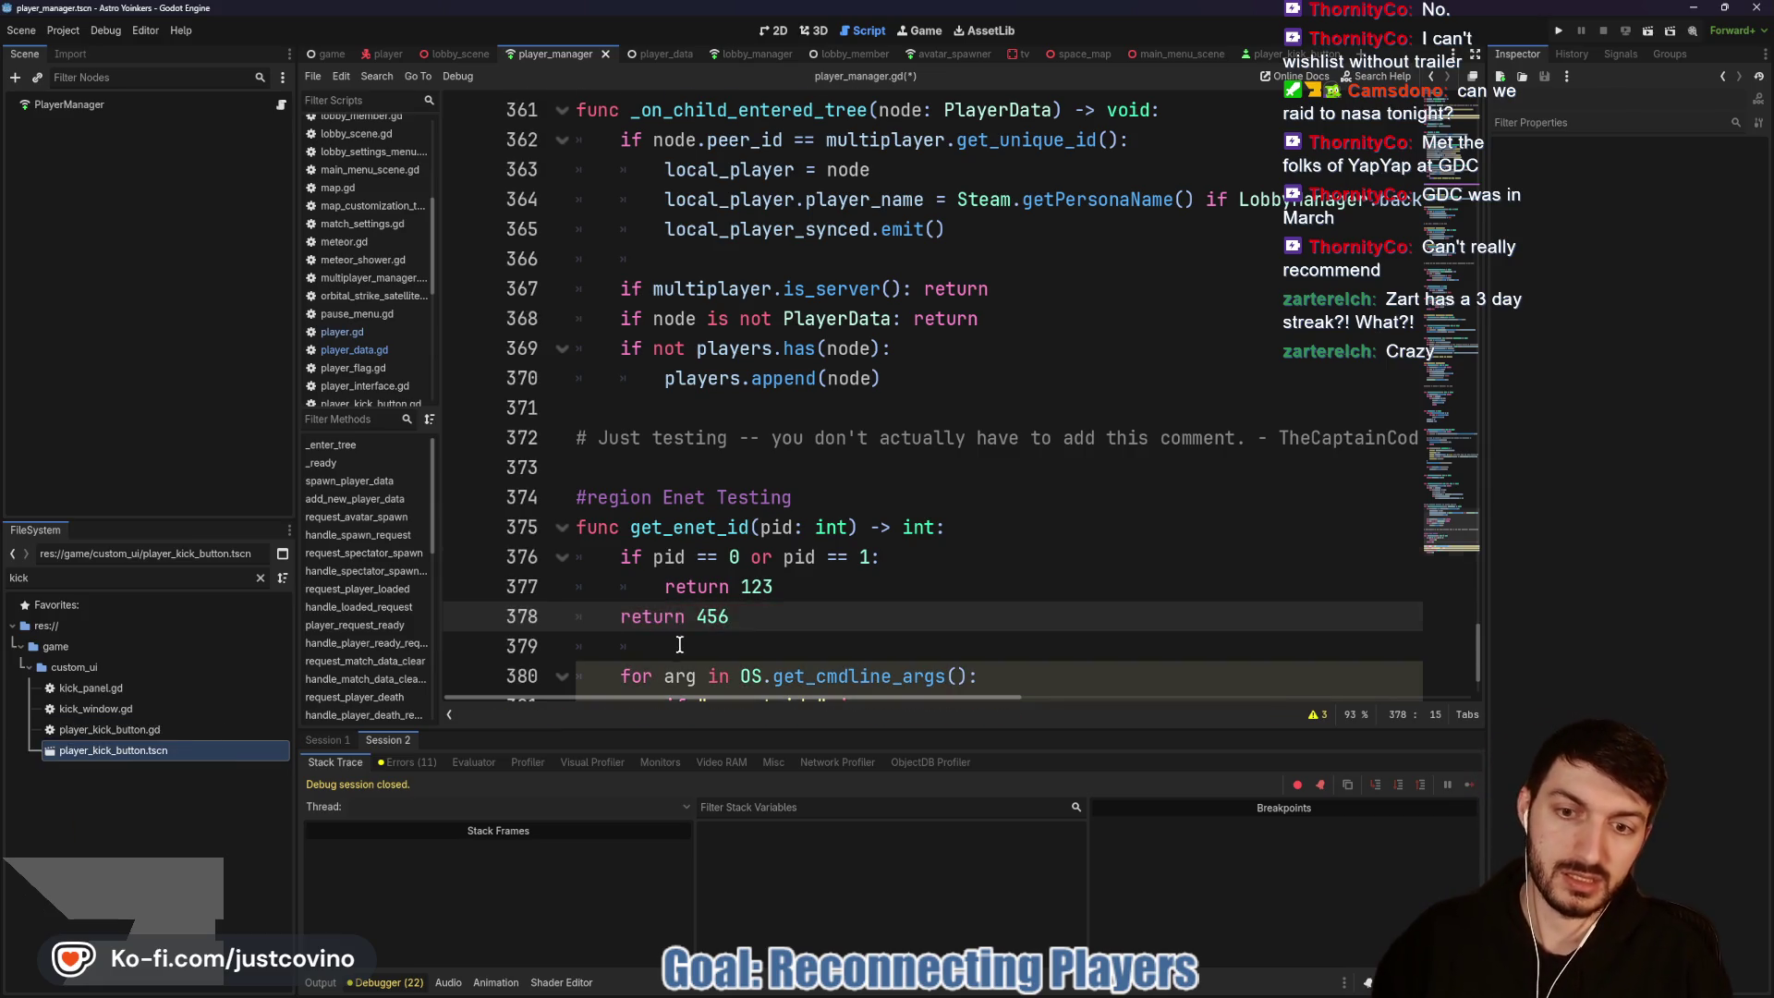
Step: Comment out the old command-line loop, save the script, and run the project with F5
scroll(903, 645, "down", 2)
left_click_drag(903, 645, 570, 561)
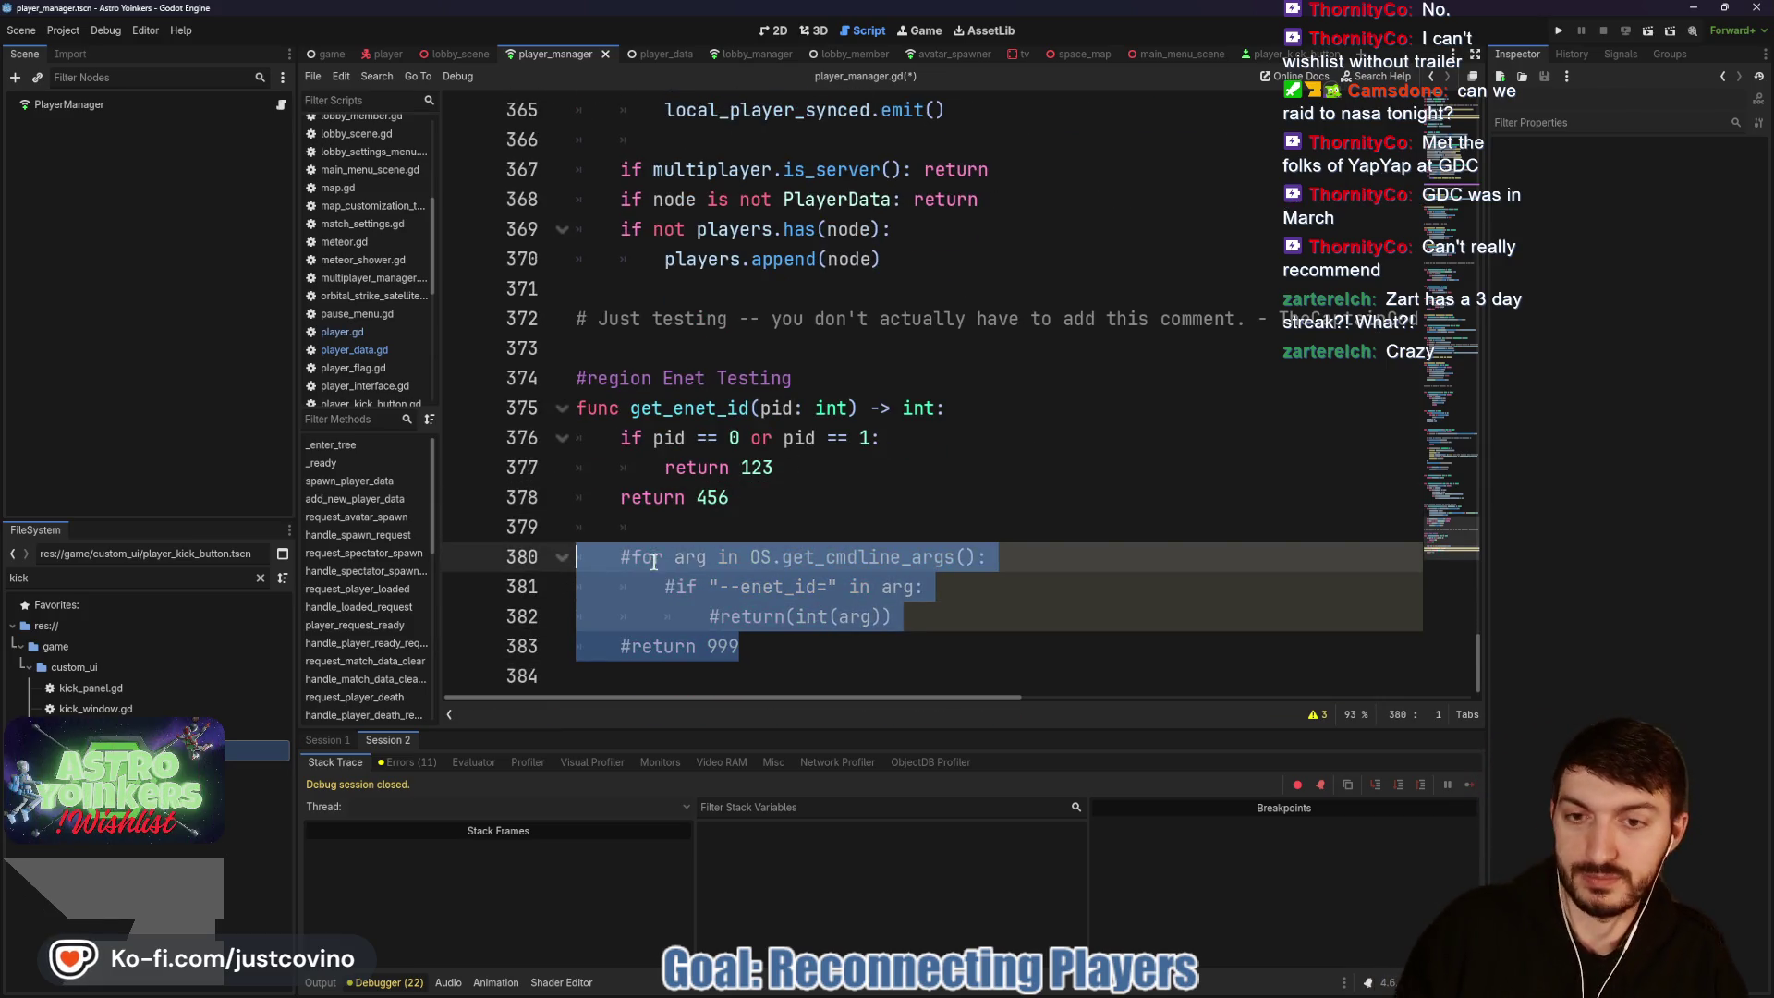
key("ctrl+k")
left_click(713, 522)
key("ctrl+s")
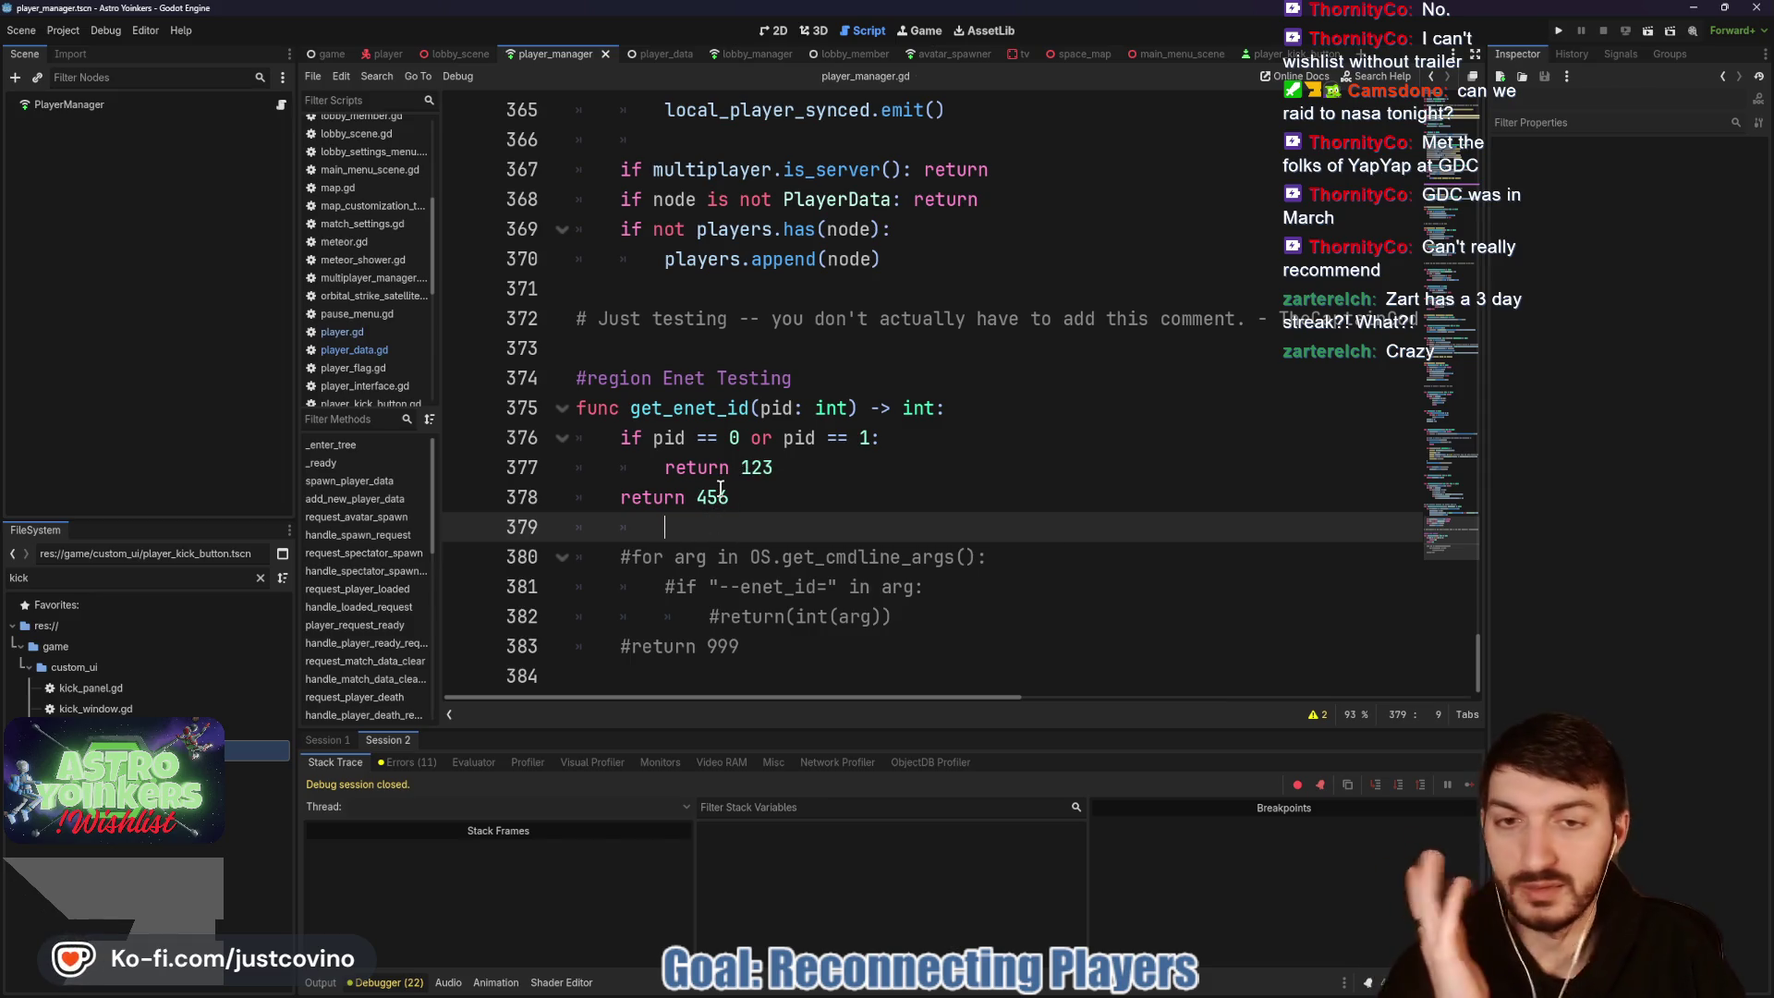
scroll(813, 545, "up", 2)
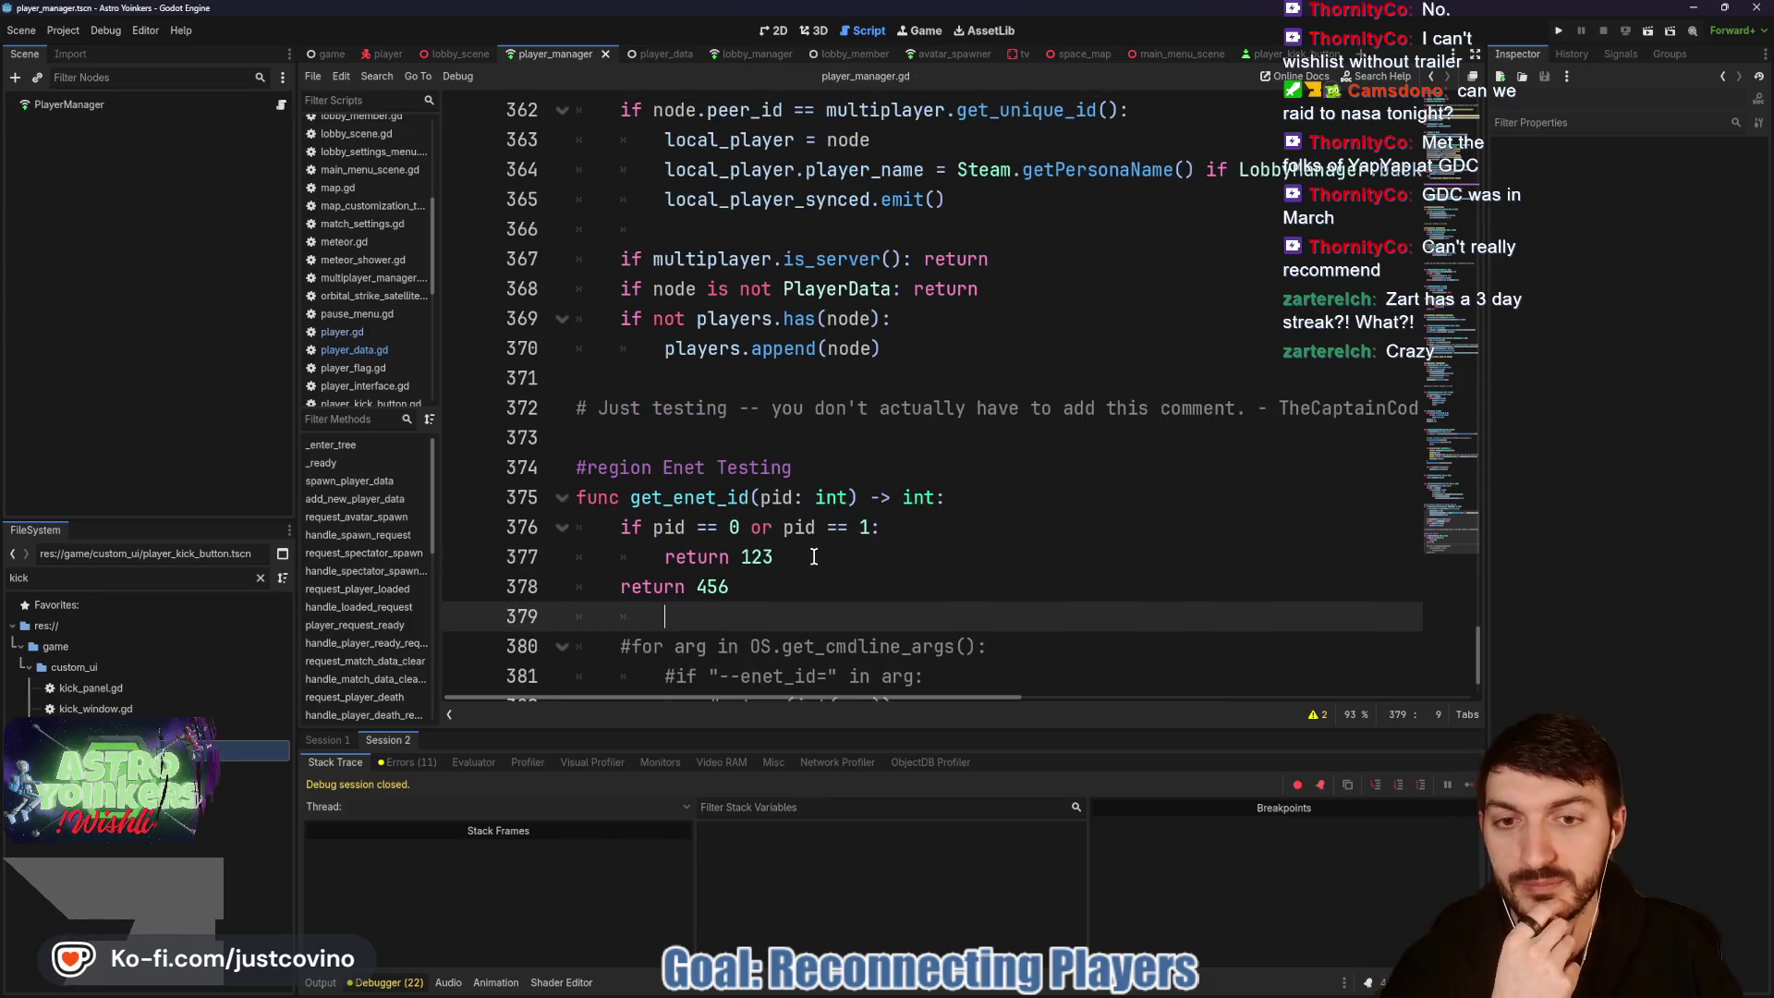
scroll(813, 556, "up", 10)
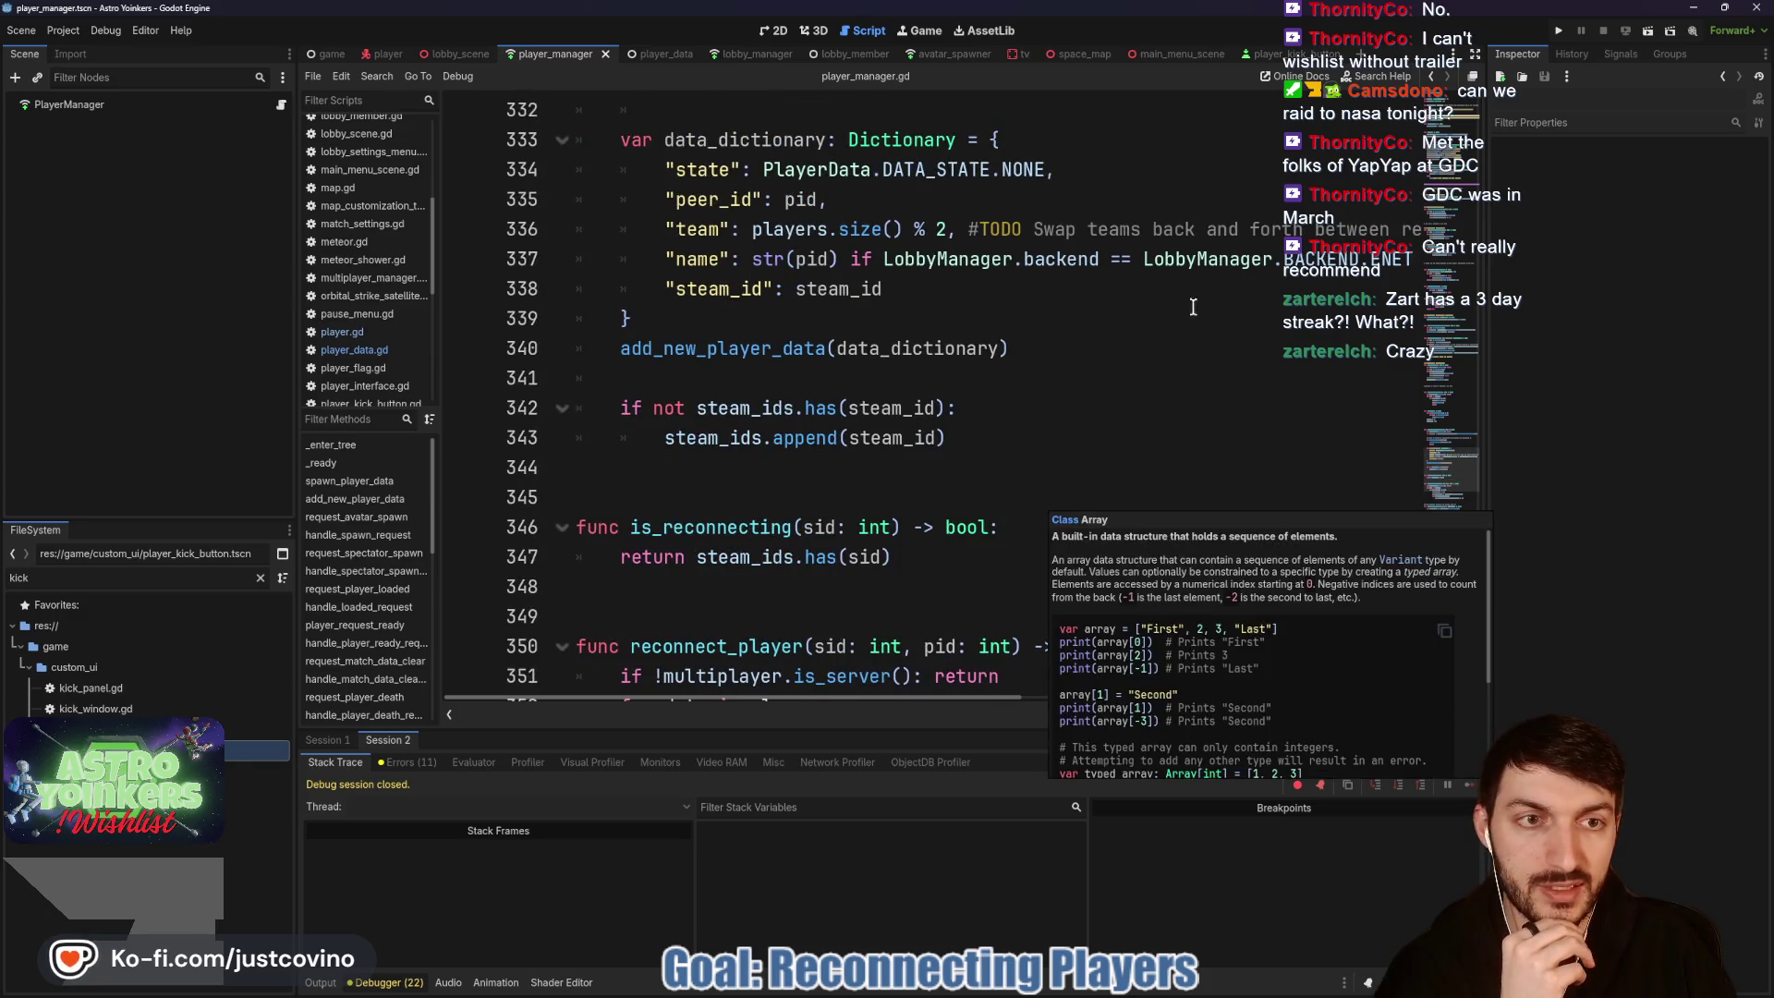
scroll(1230, 288, "up", 3)
key("F5")
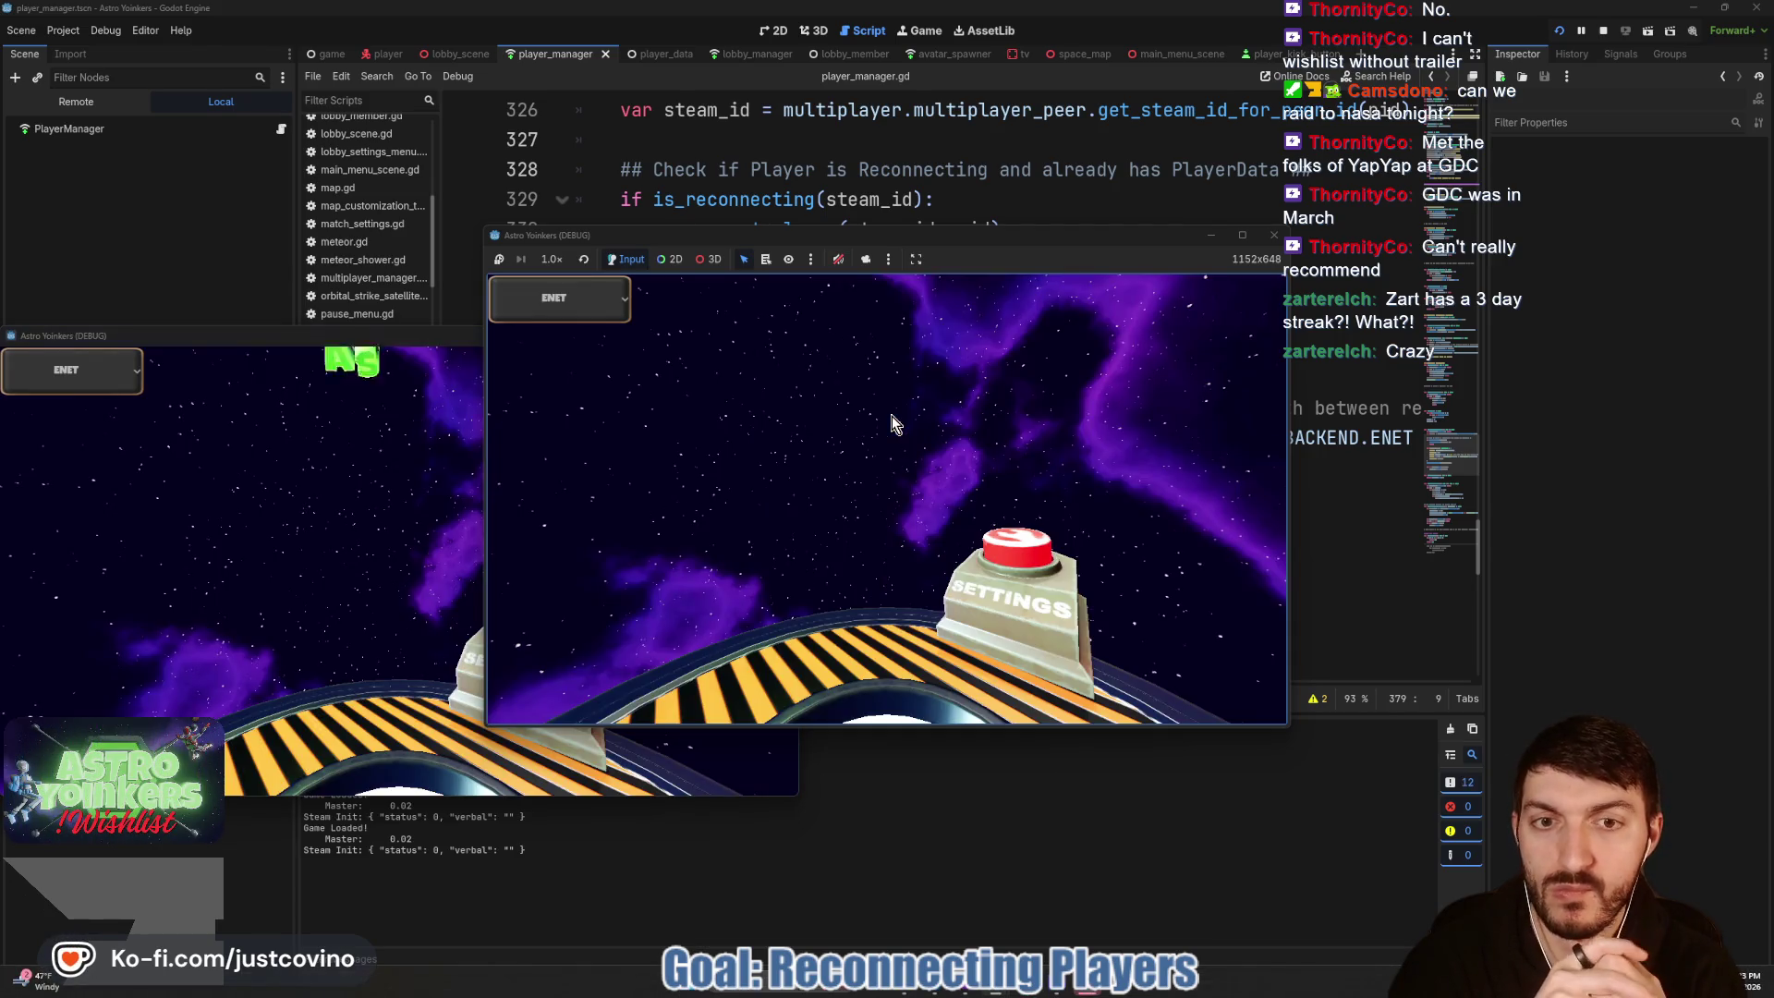
Step: Arrange the two debug game windows side by side on screen
left_click_drag(388, 346, 1146, 270)
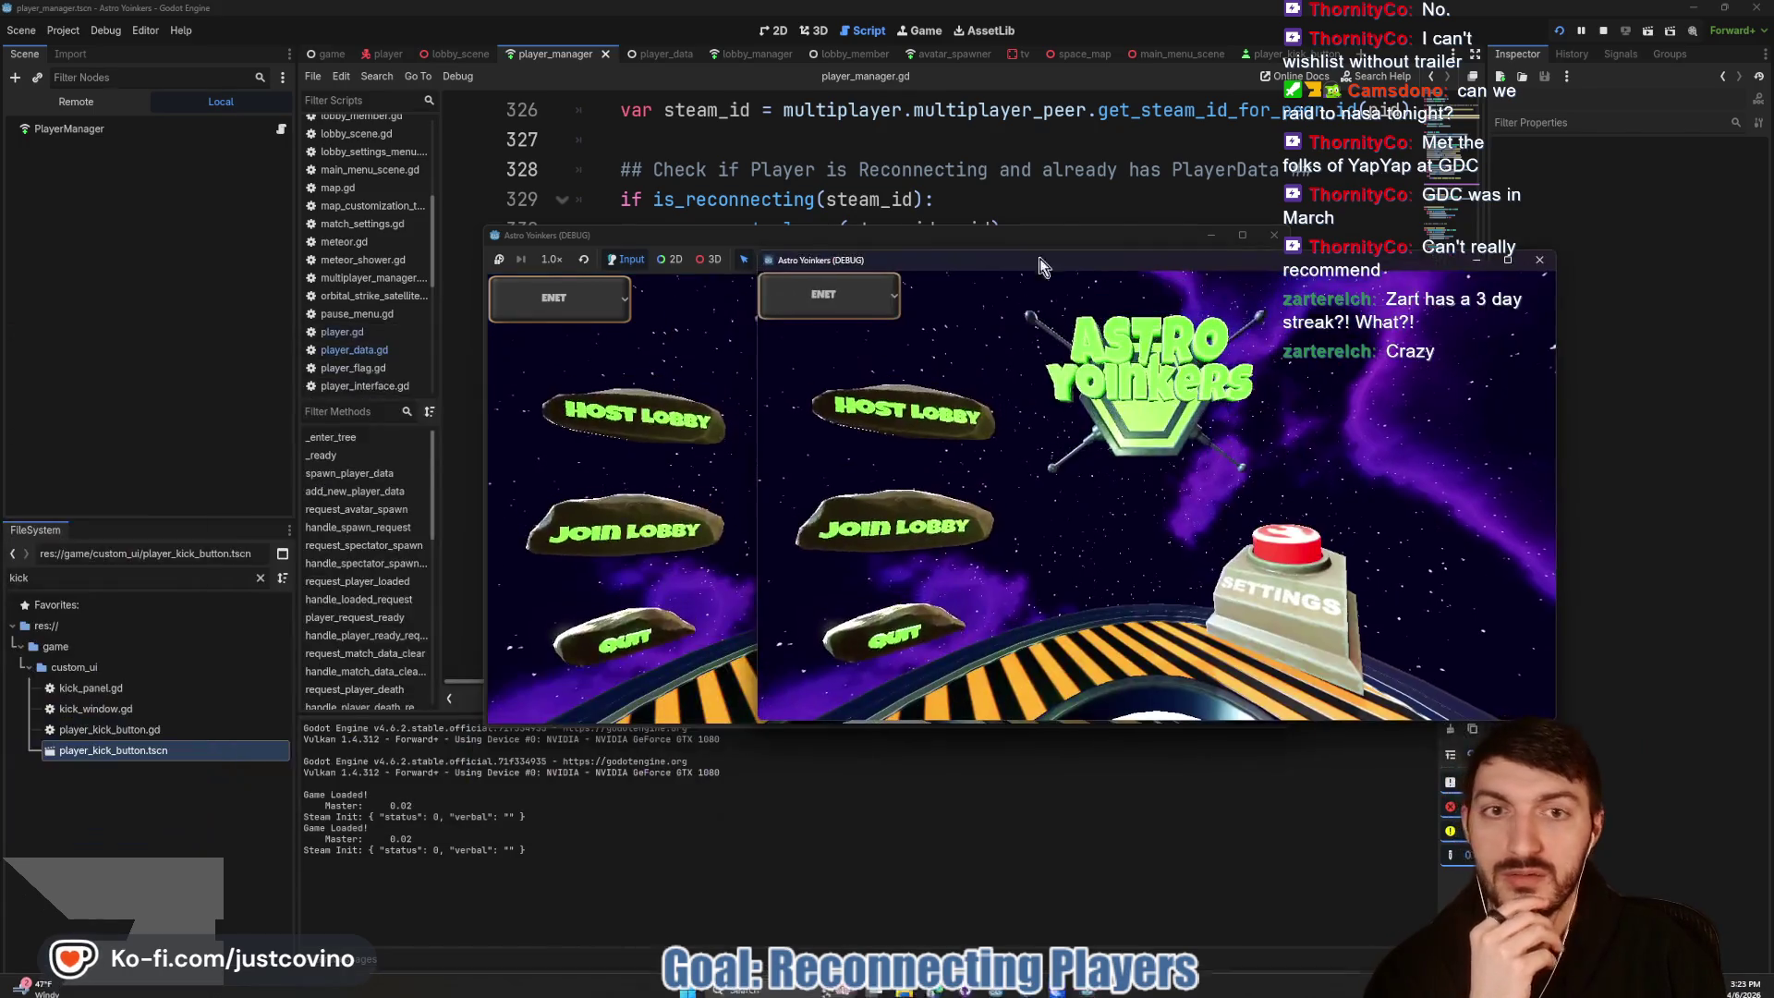
mouse_move(647, 234)
left_mouse_down()
mouse_move(160, 317)
mouse_move(202, 258)
left_mouse_up()
left_click_drag(1057, 270, 1208, 258)
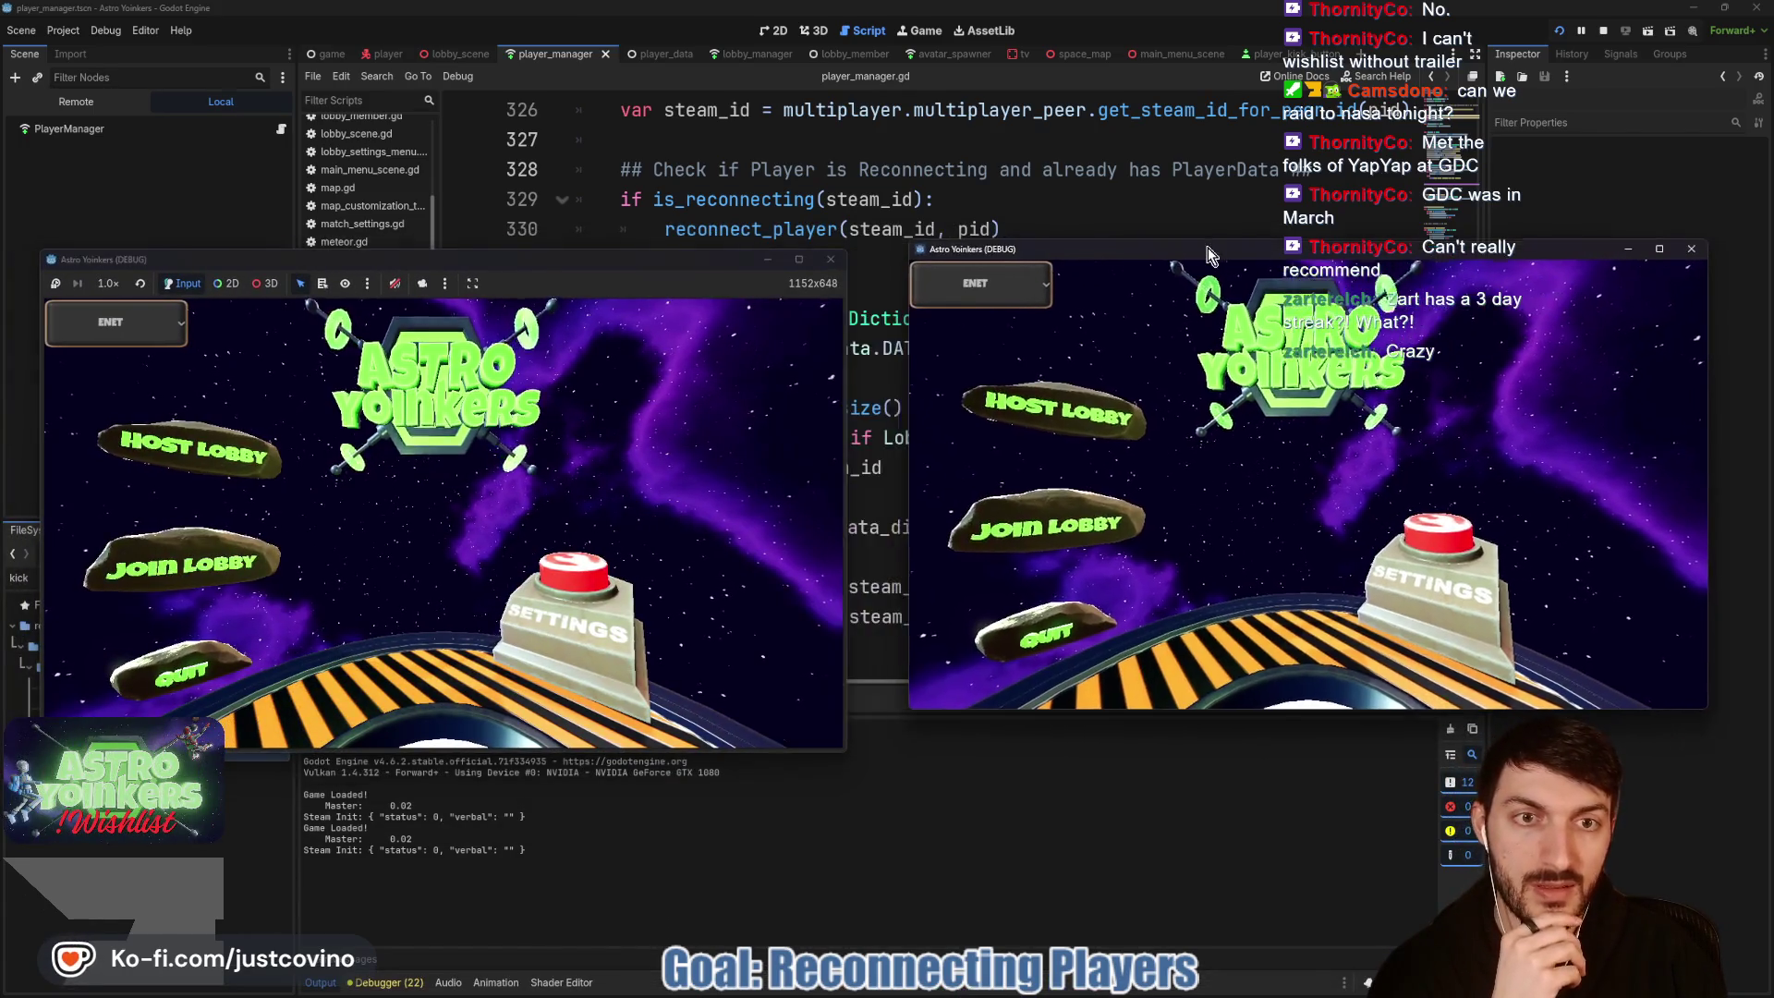
Step: Host a lobby in the left instance and open the lobby list in the right one
left_click(189, 448)
left_click(373, 413)
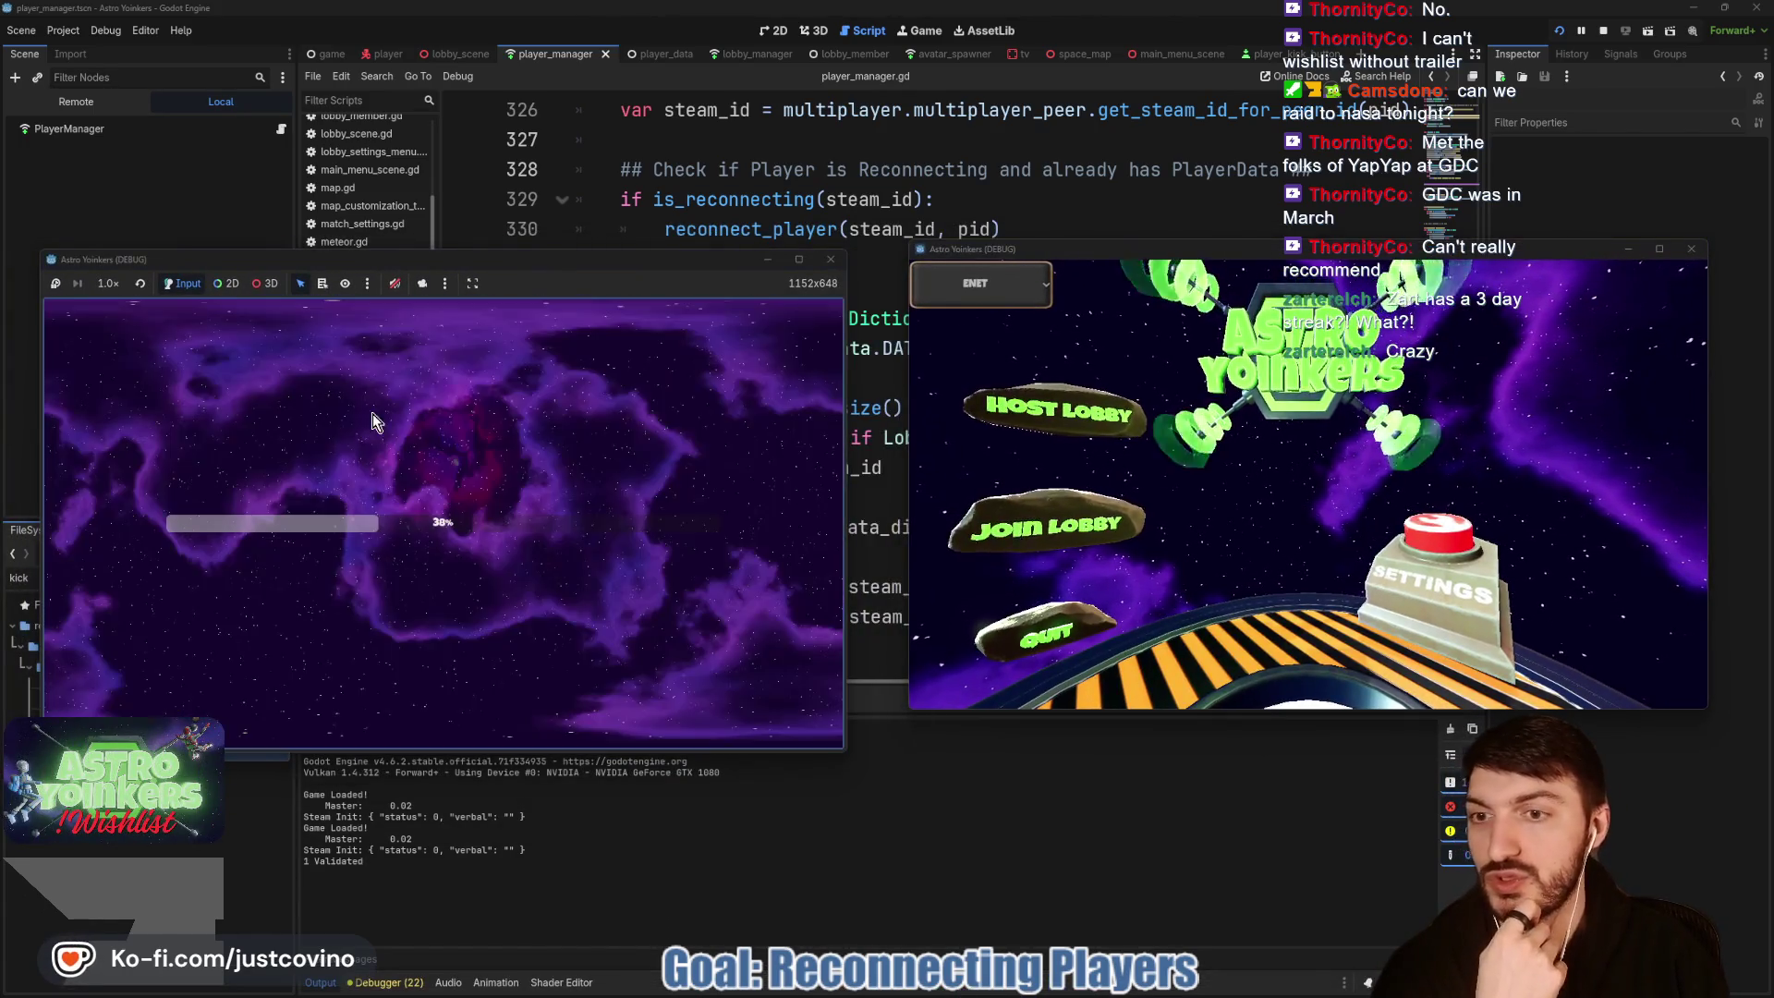
left_click(973, 538)
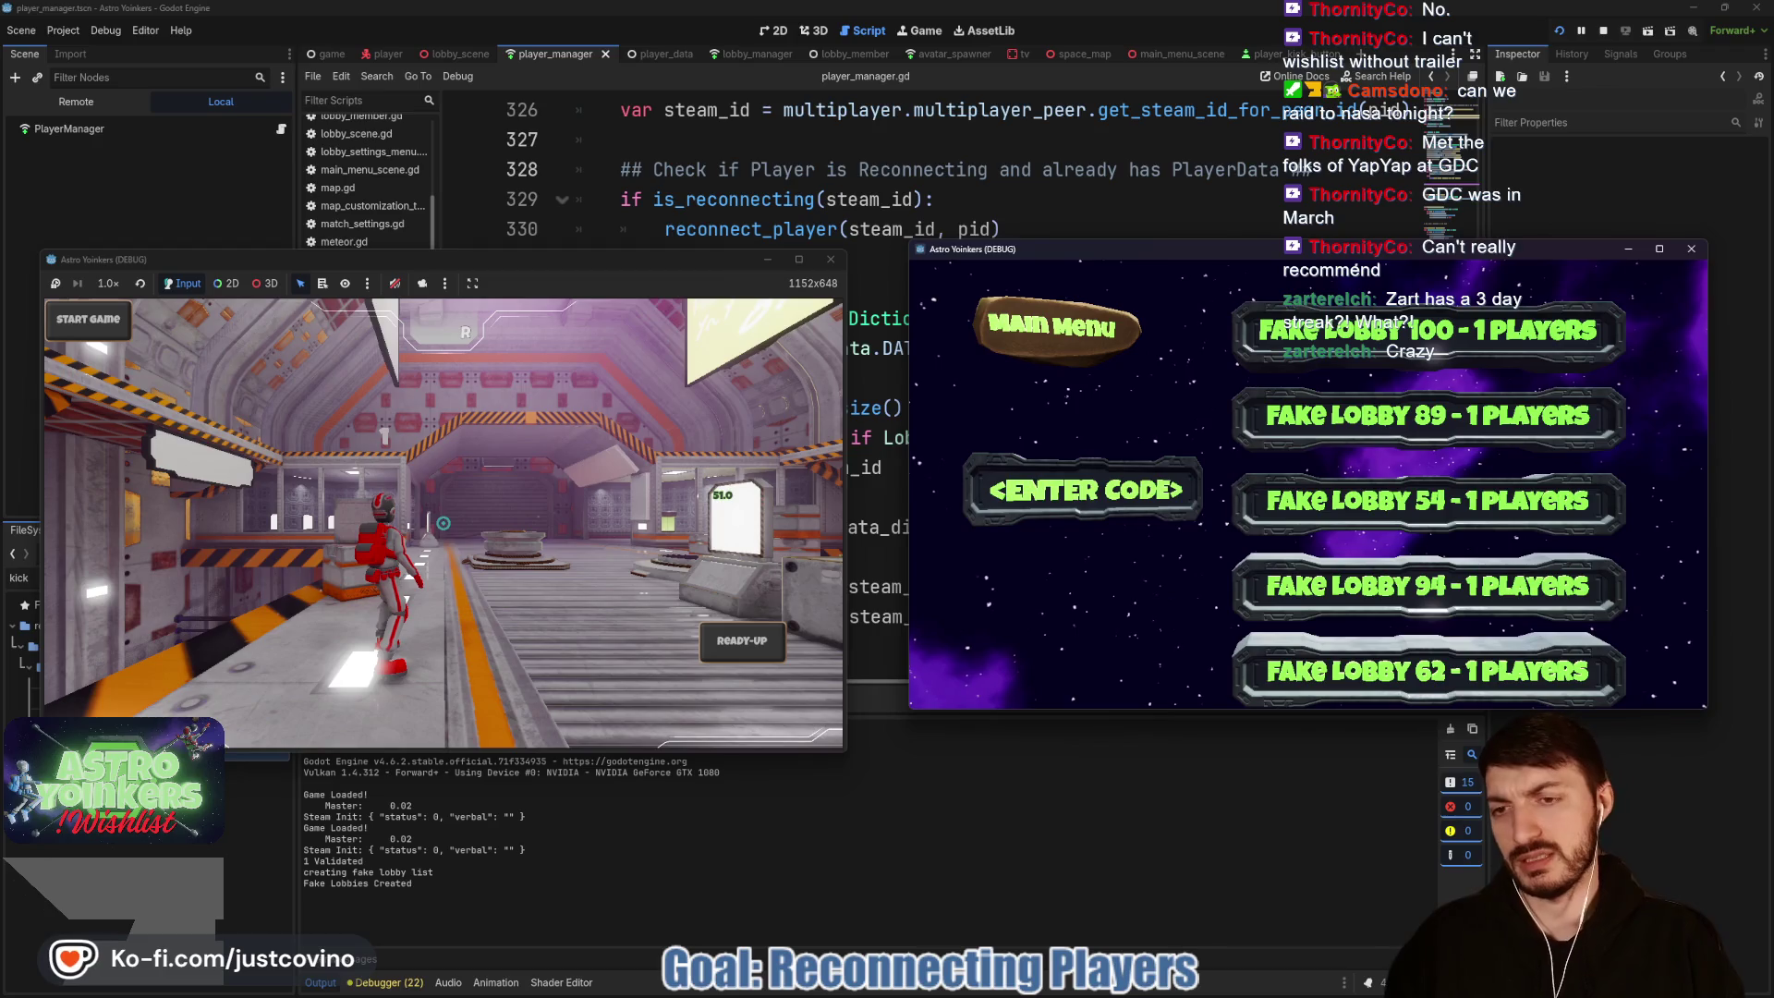
Step: Run the host's character across the hangar and dismiss the accidentally opened start menu
key("super")
key("super")
key("alt+Tab")
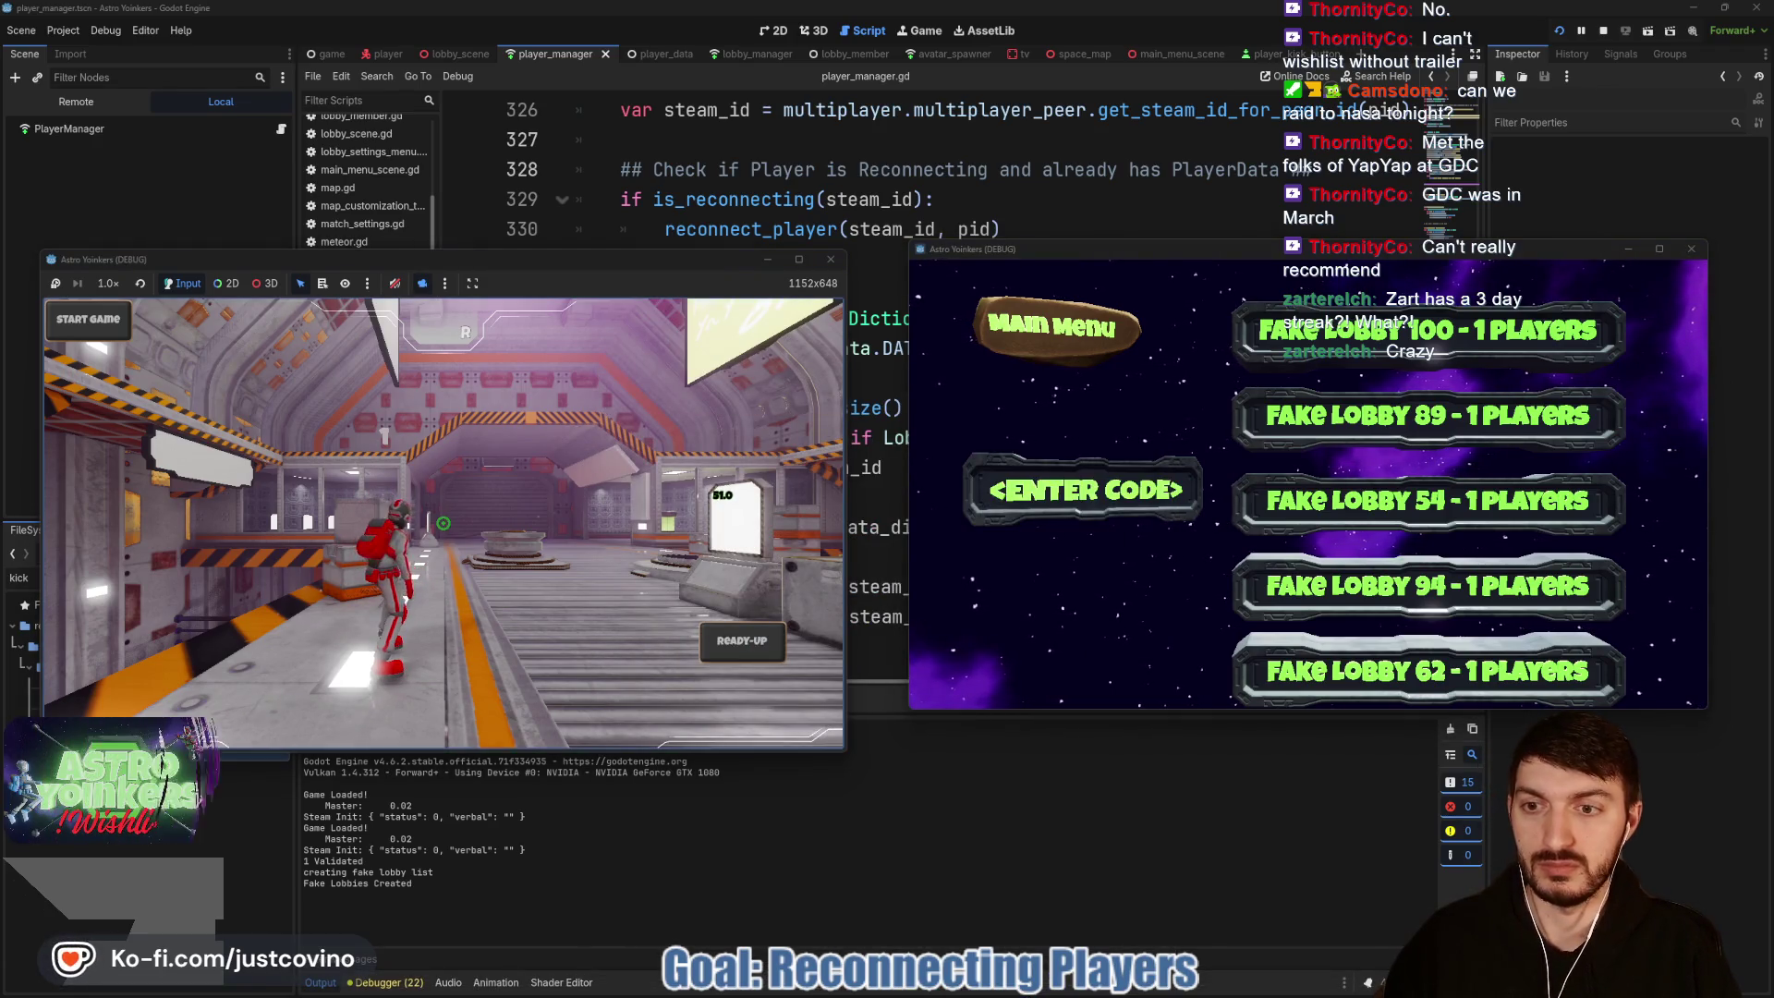
key("d")
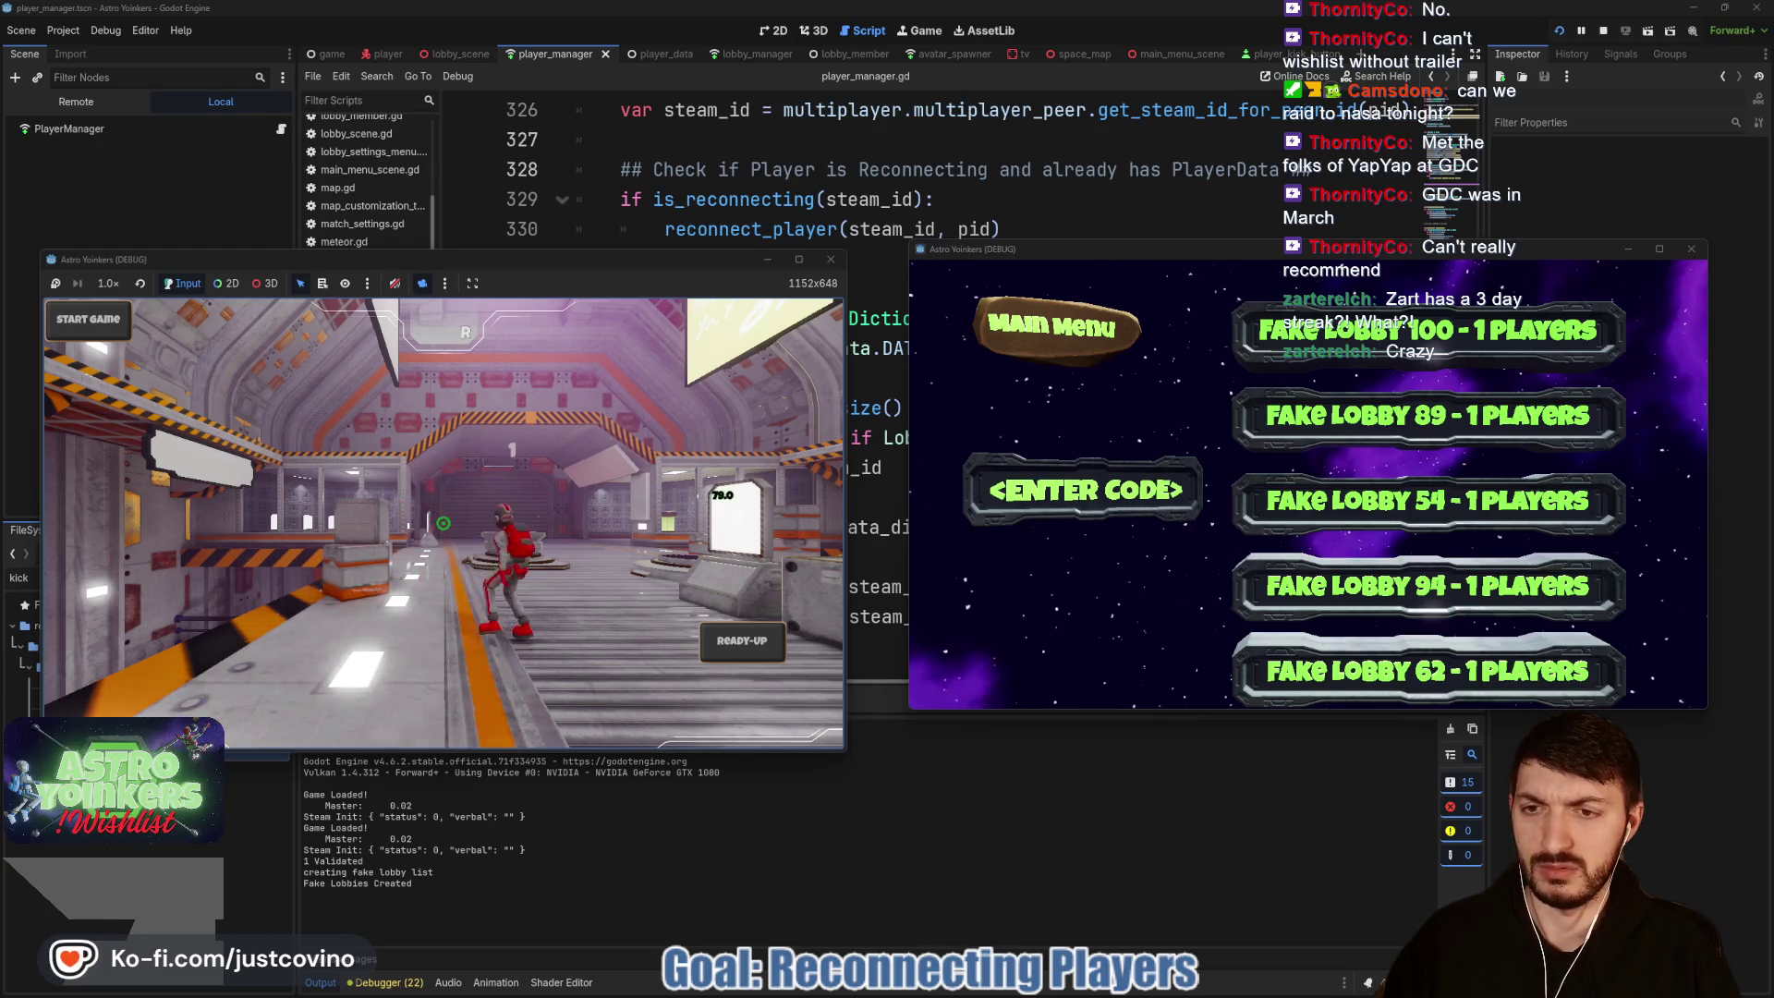
key("super")
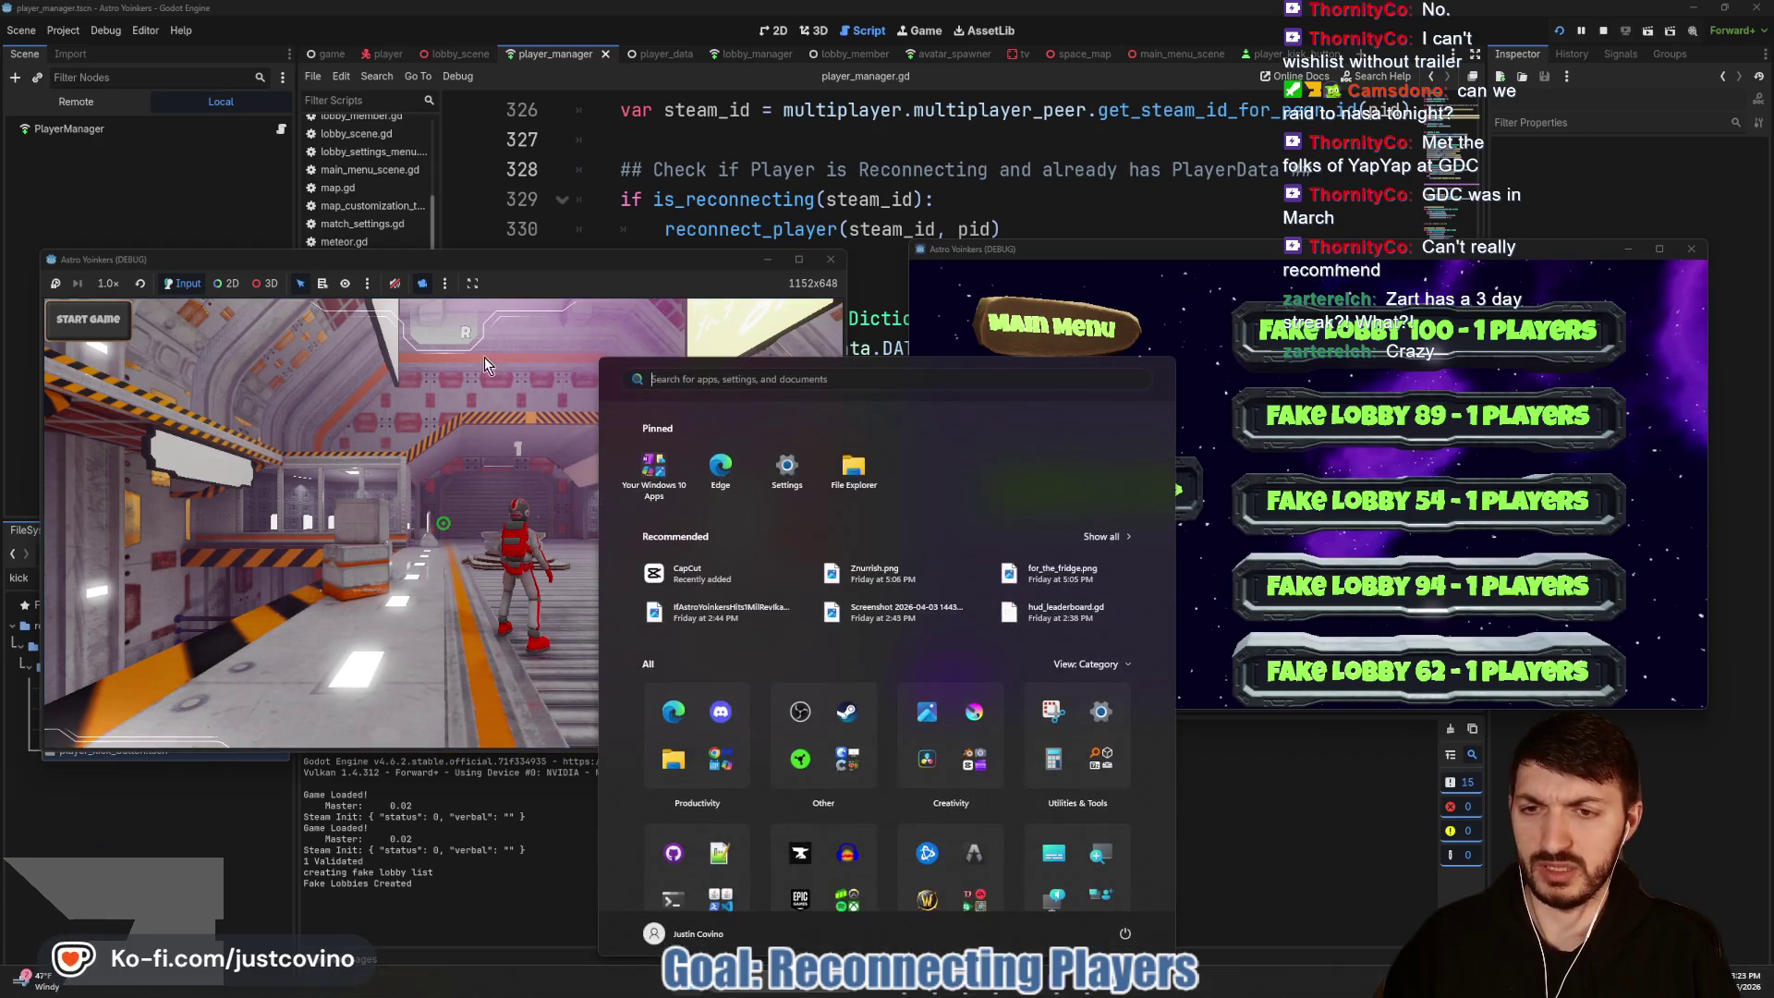
key("Escape")
Step: Join Fake Lobby 100 from the second instance, then close both game windows with F8
key("s")
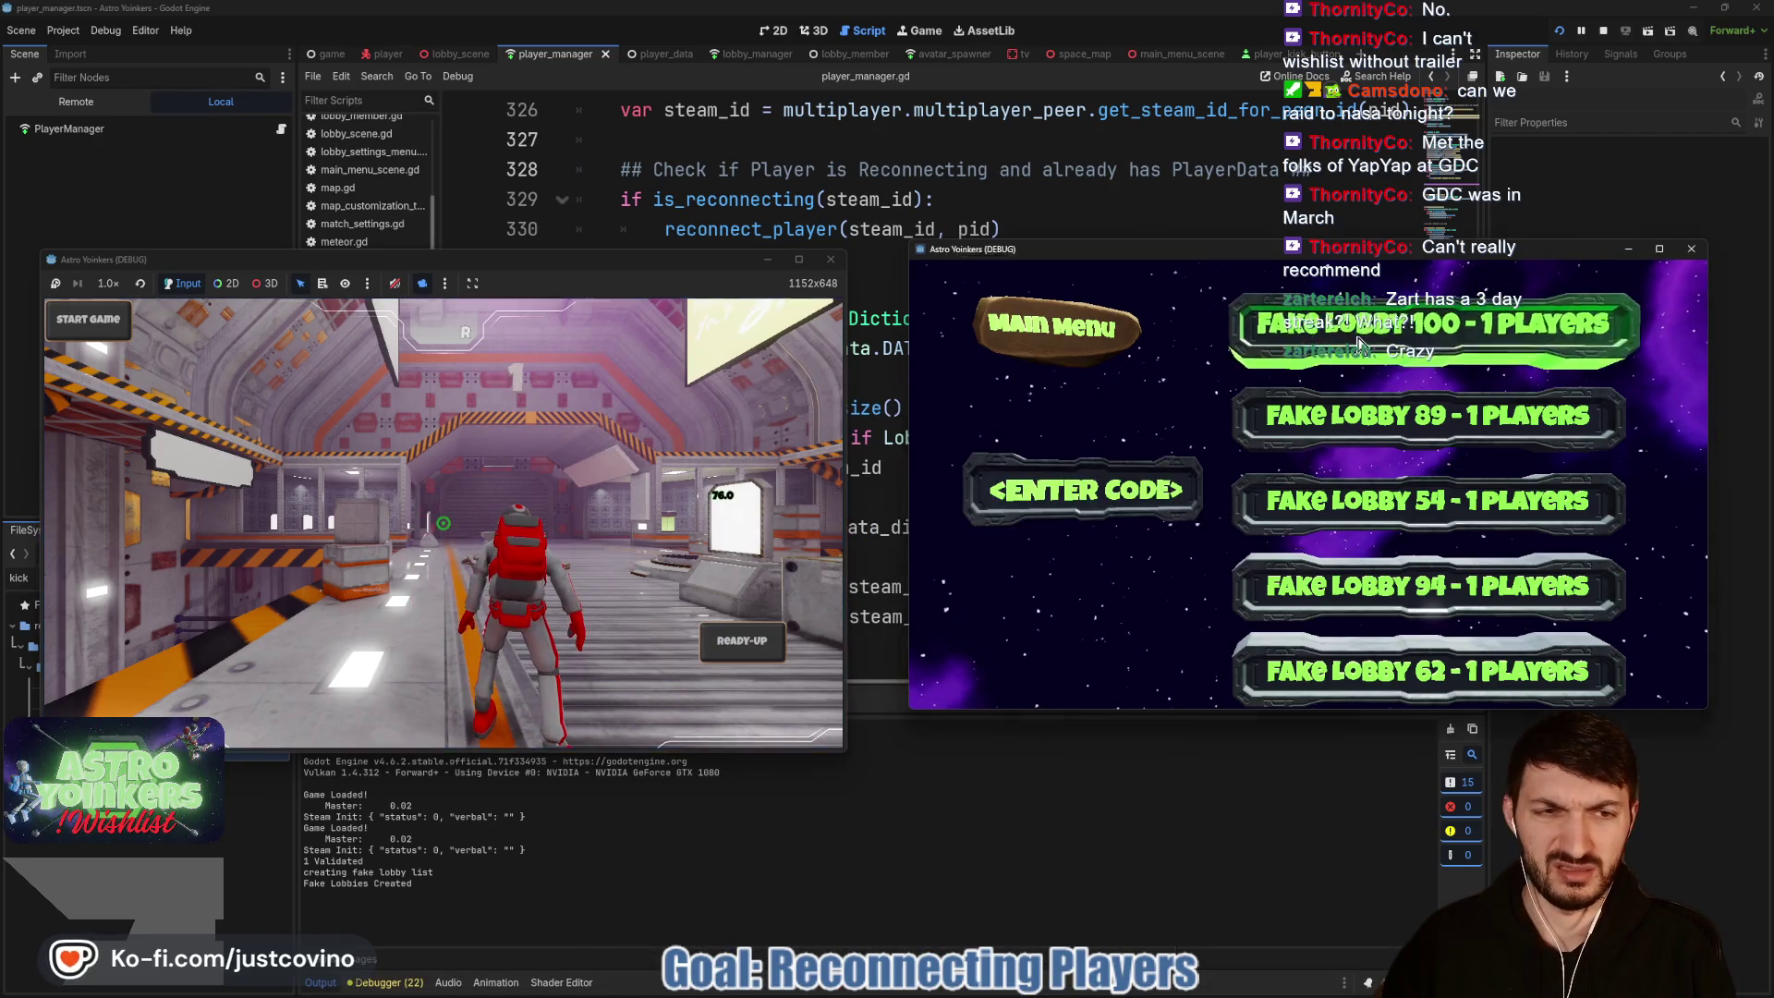
left_click(1358, 343)
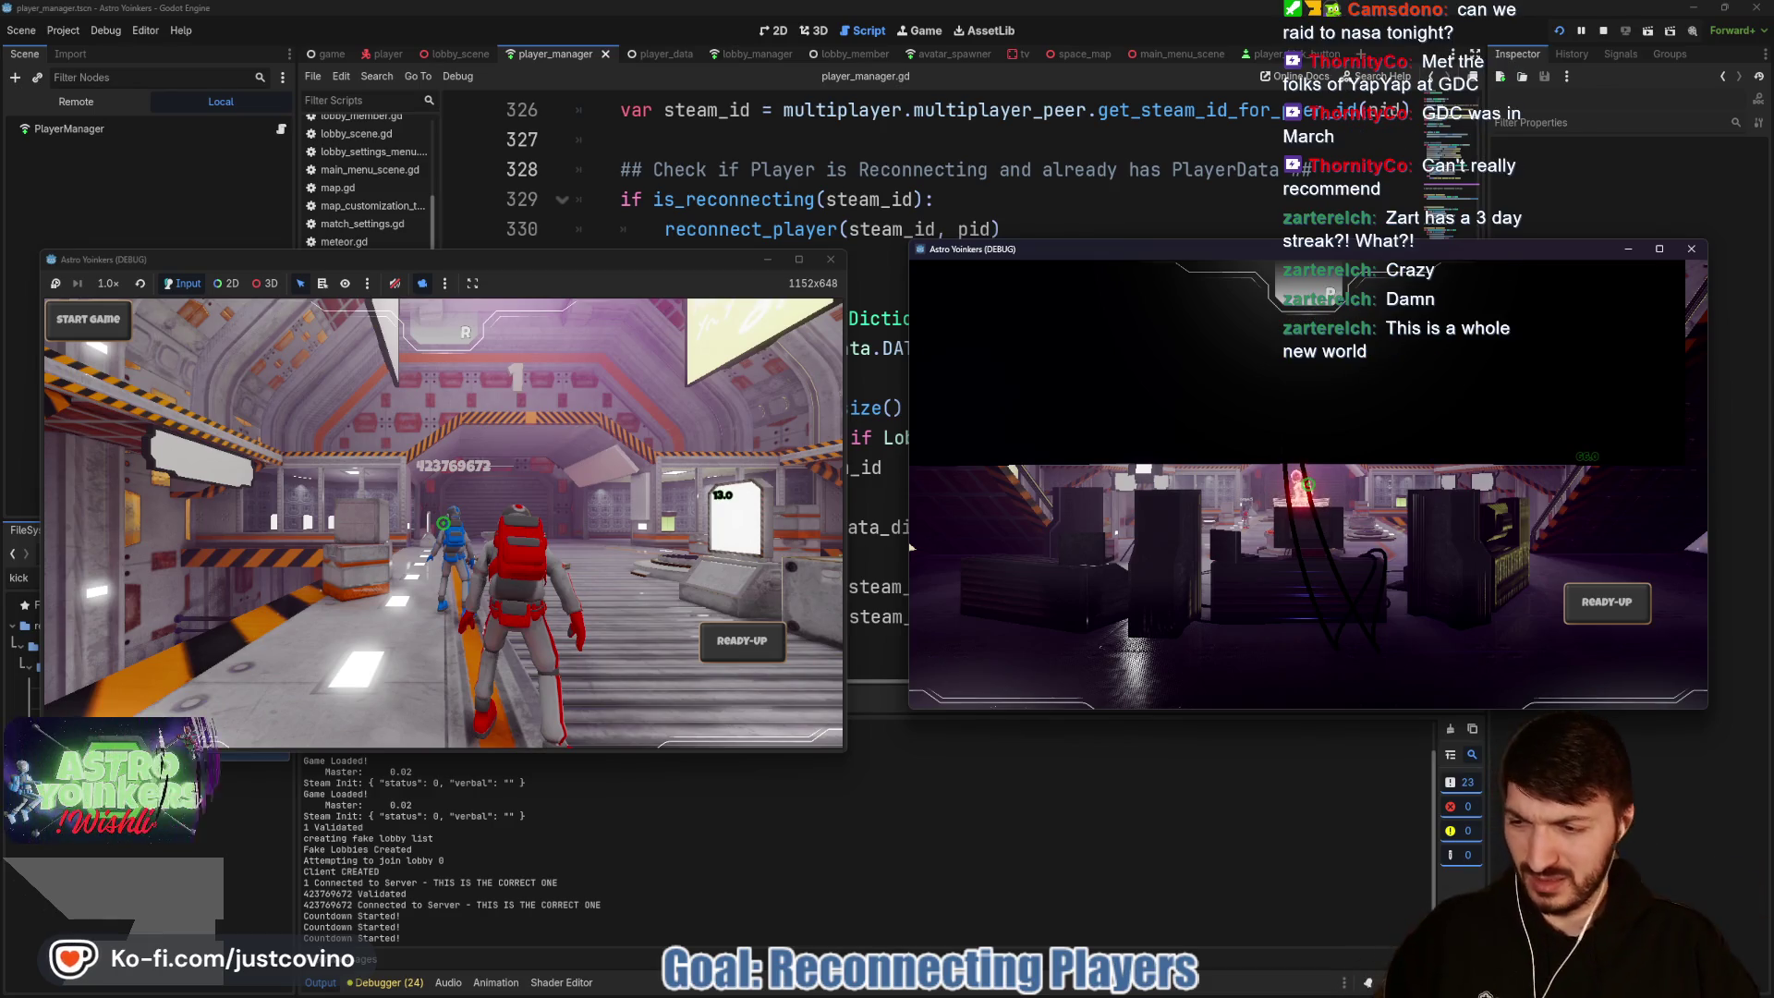
key("F8")
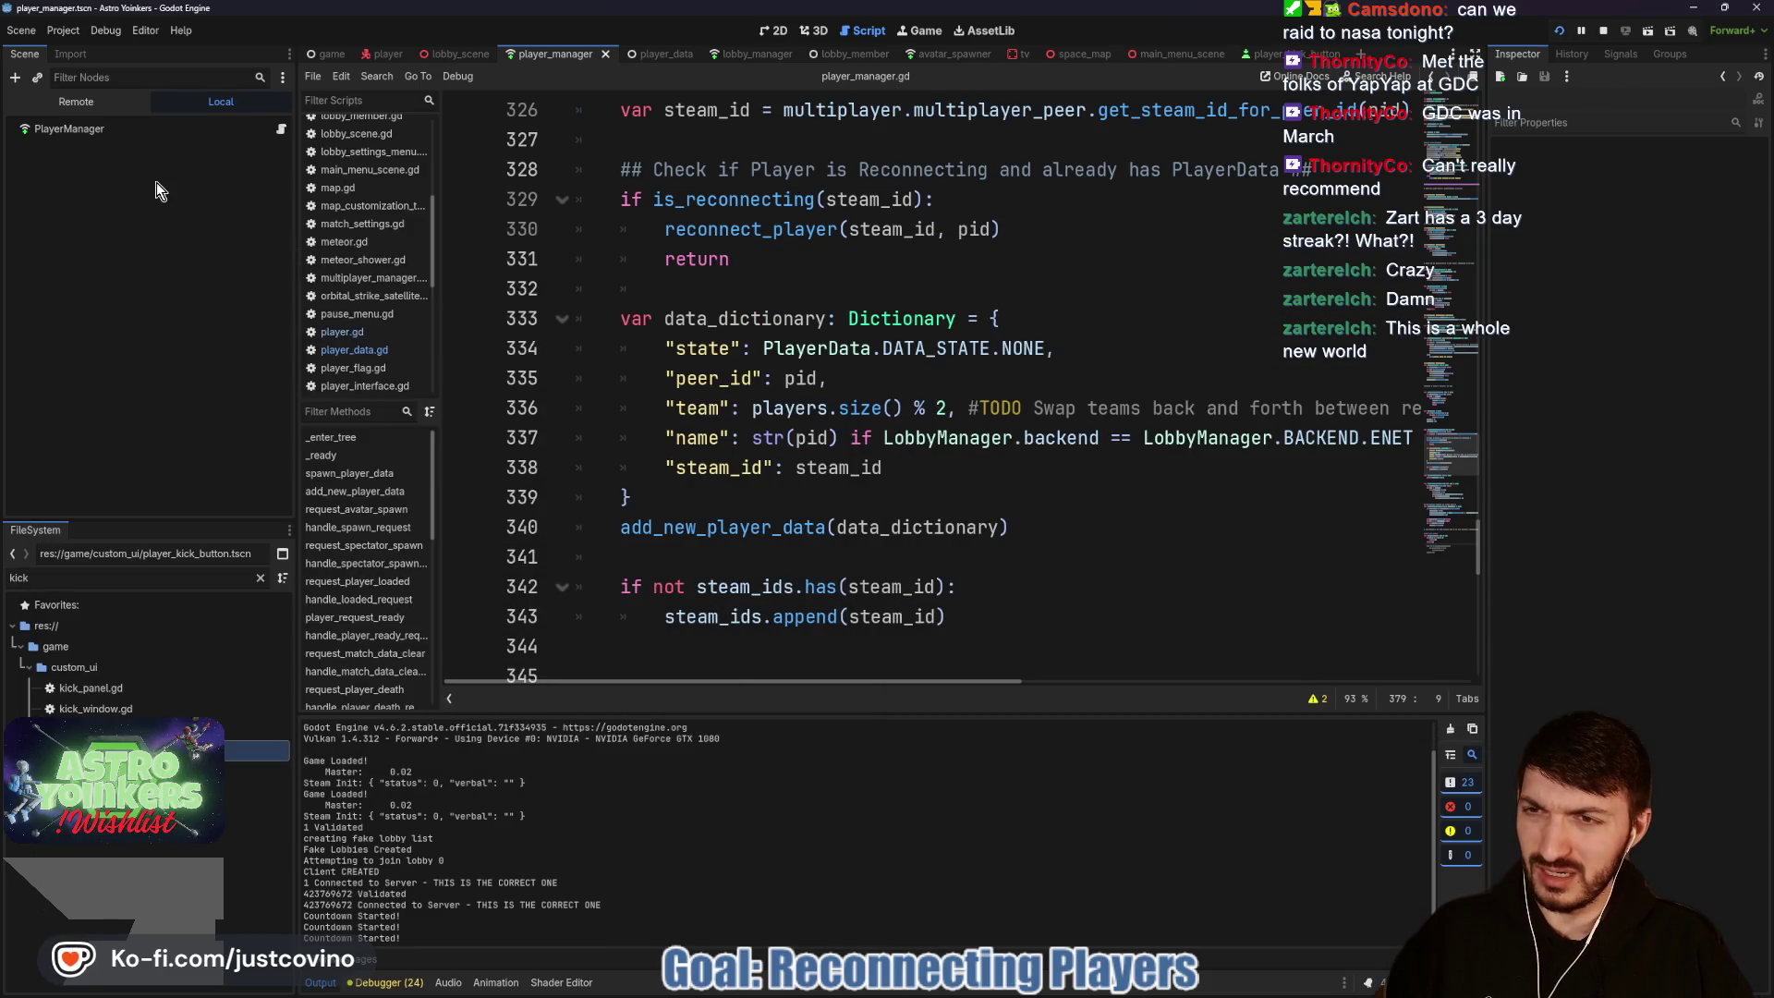
Step: Stop the currently running project
key("F5")
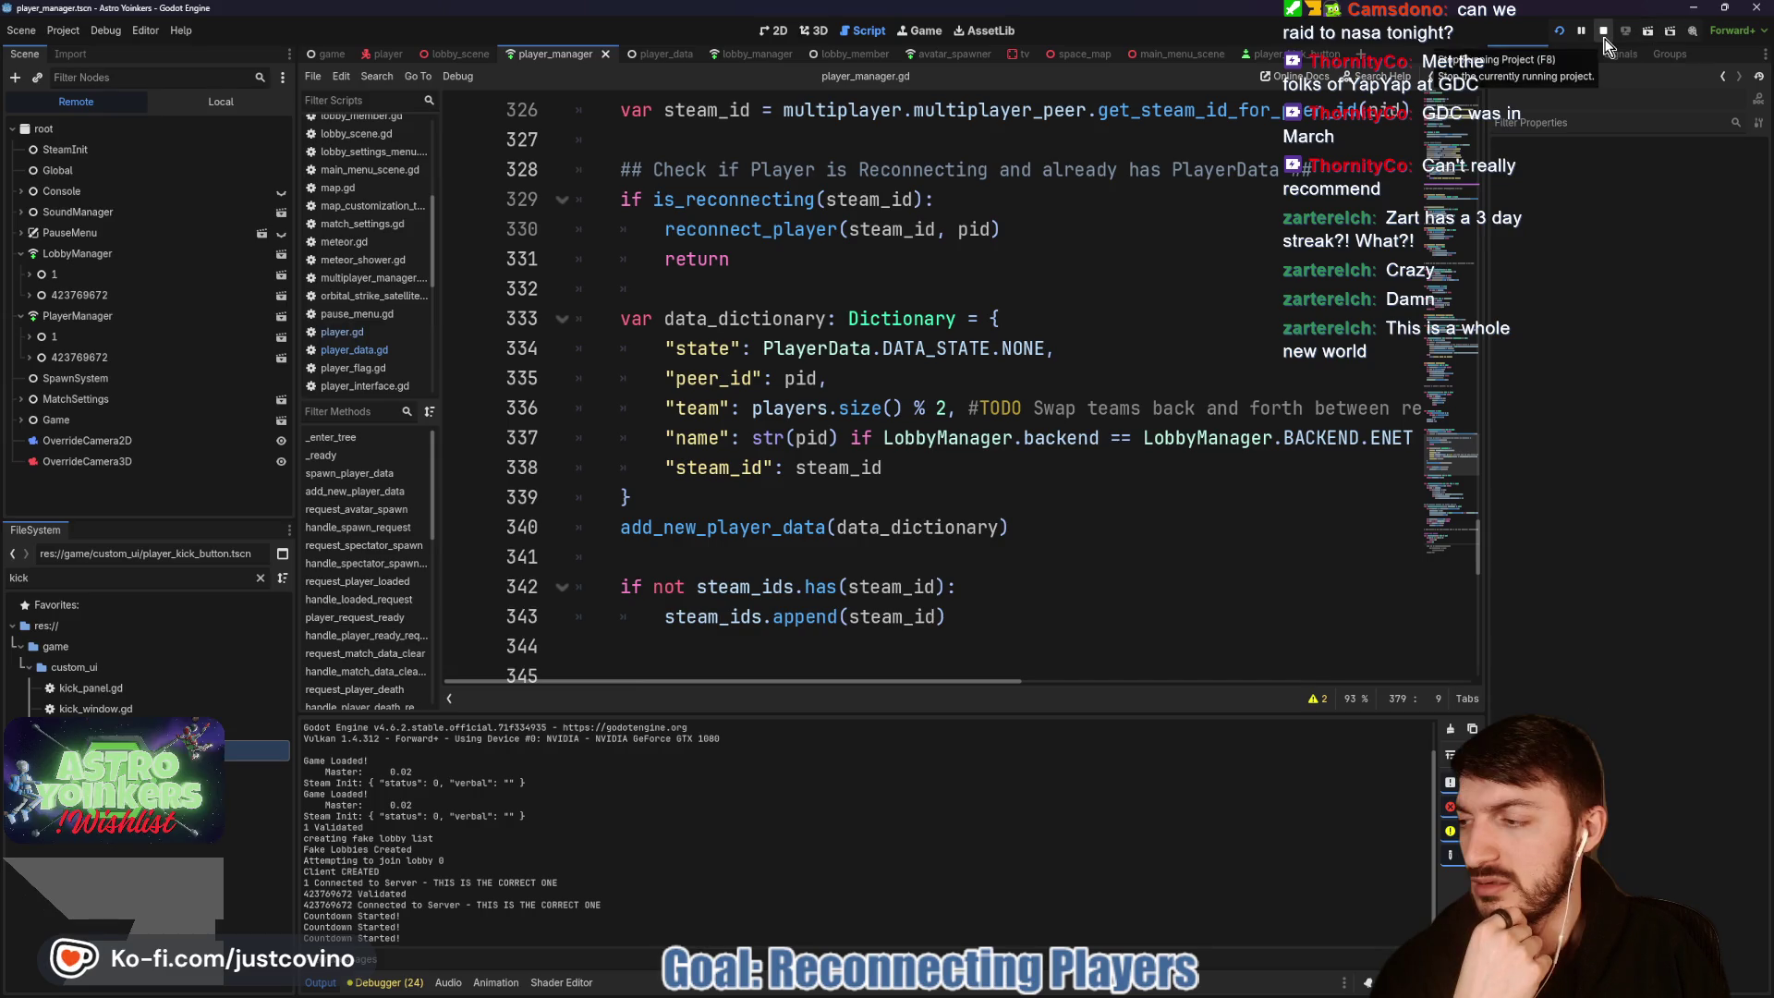
left_click(1605, 40)
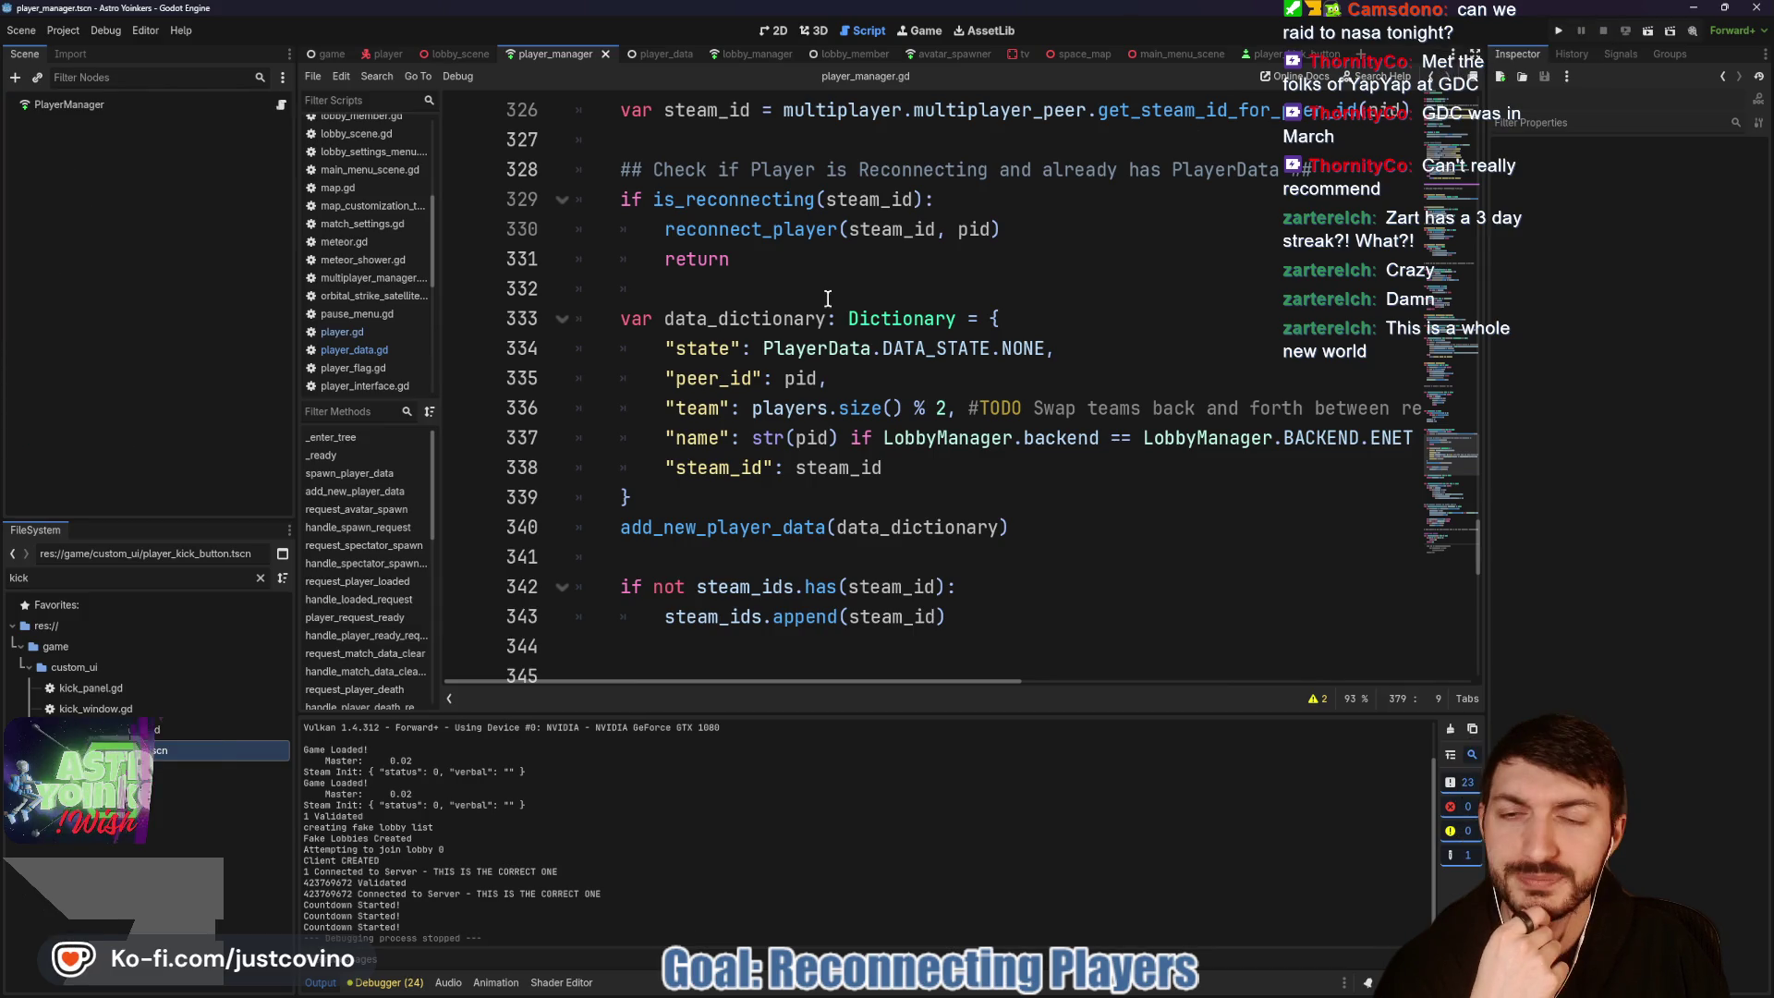
left_click(831, 494)
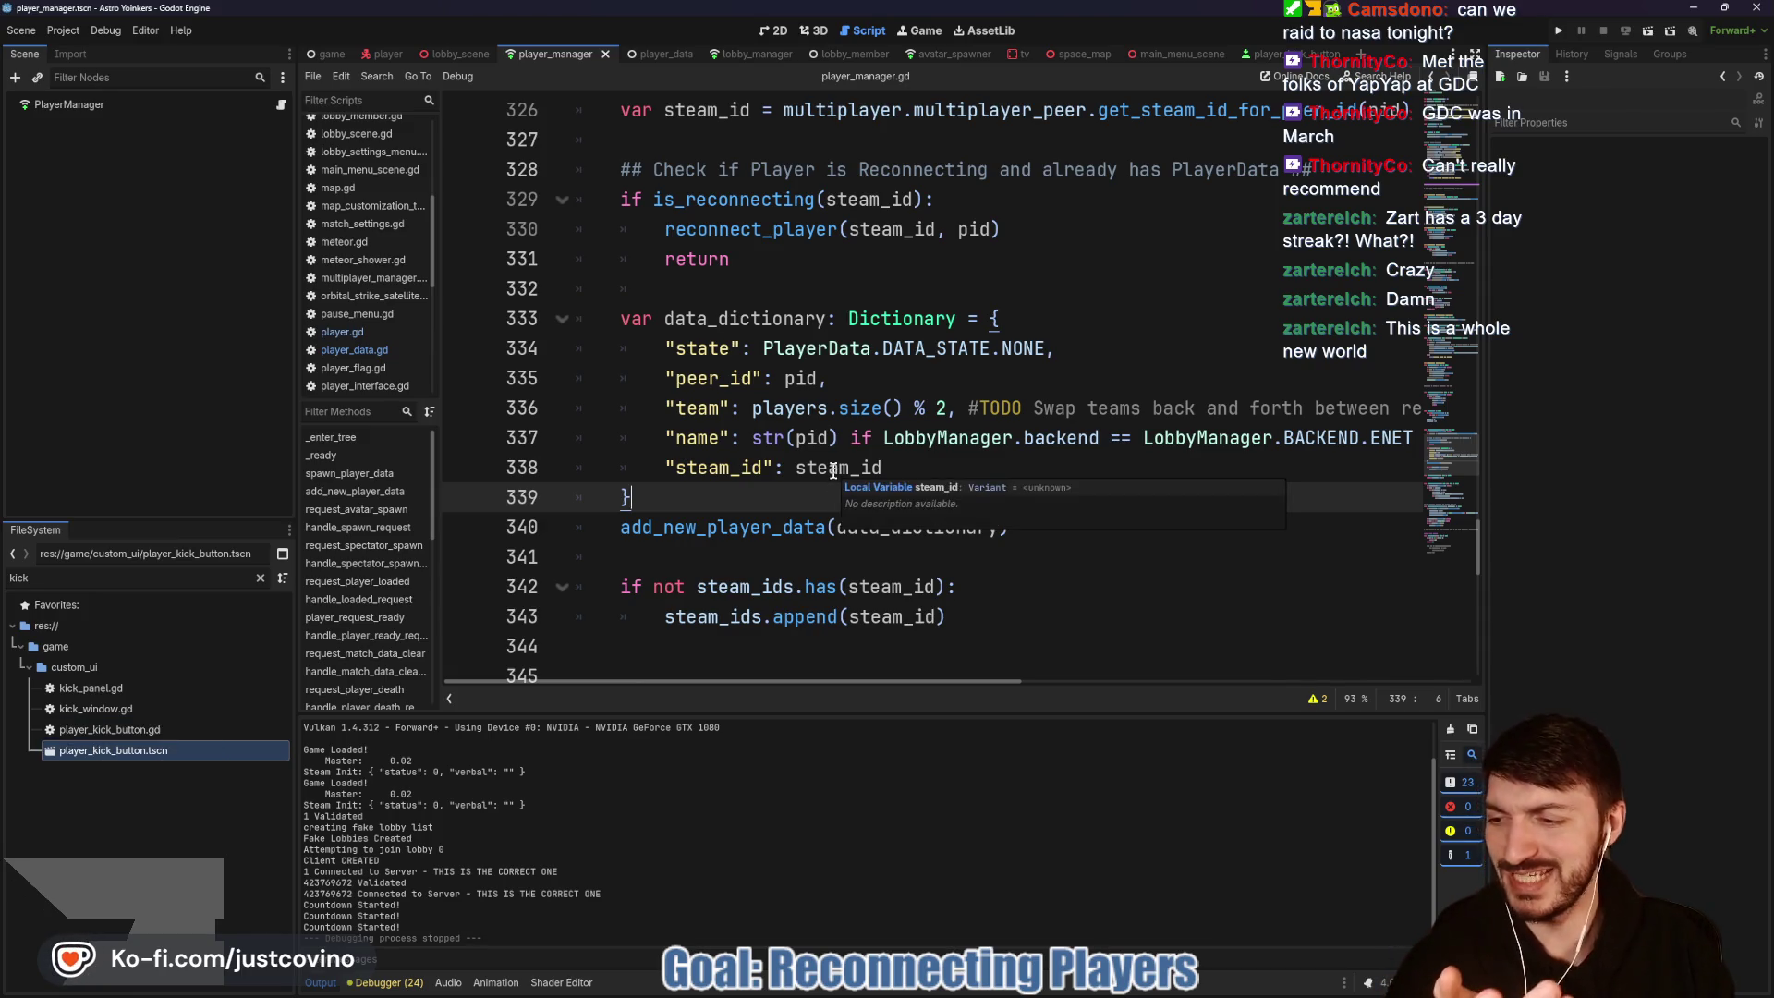
Step: Trace the is_reconnecting call and every use of steam_ids in player_manager.gd
scroll(717, 500, "up", 3)
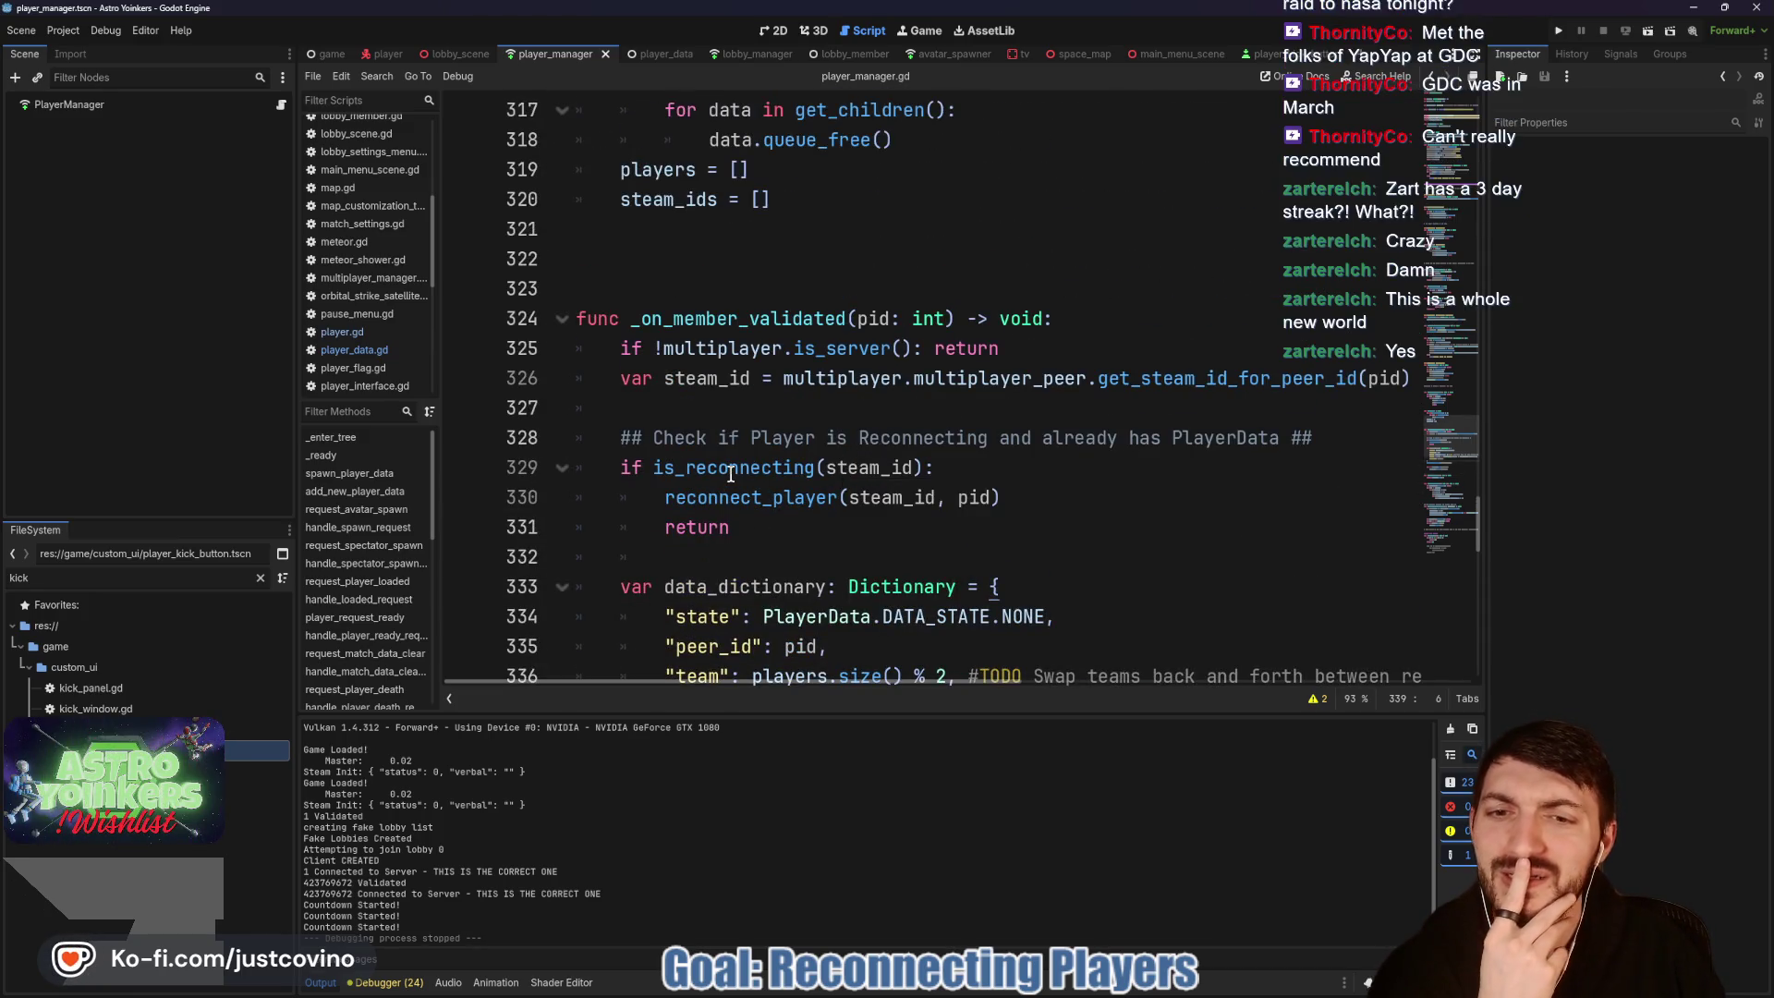
double_click(731, 473)
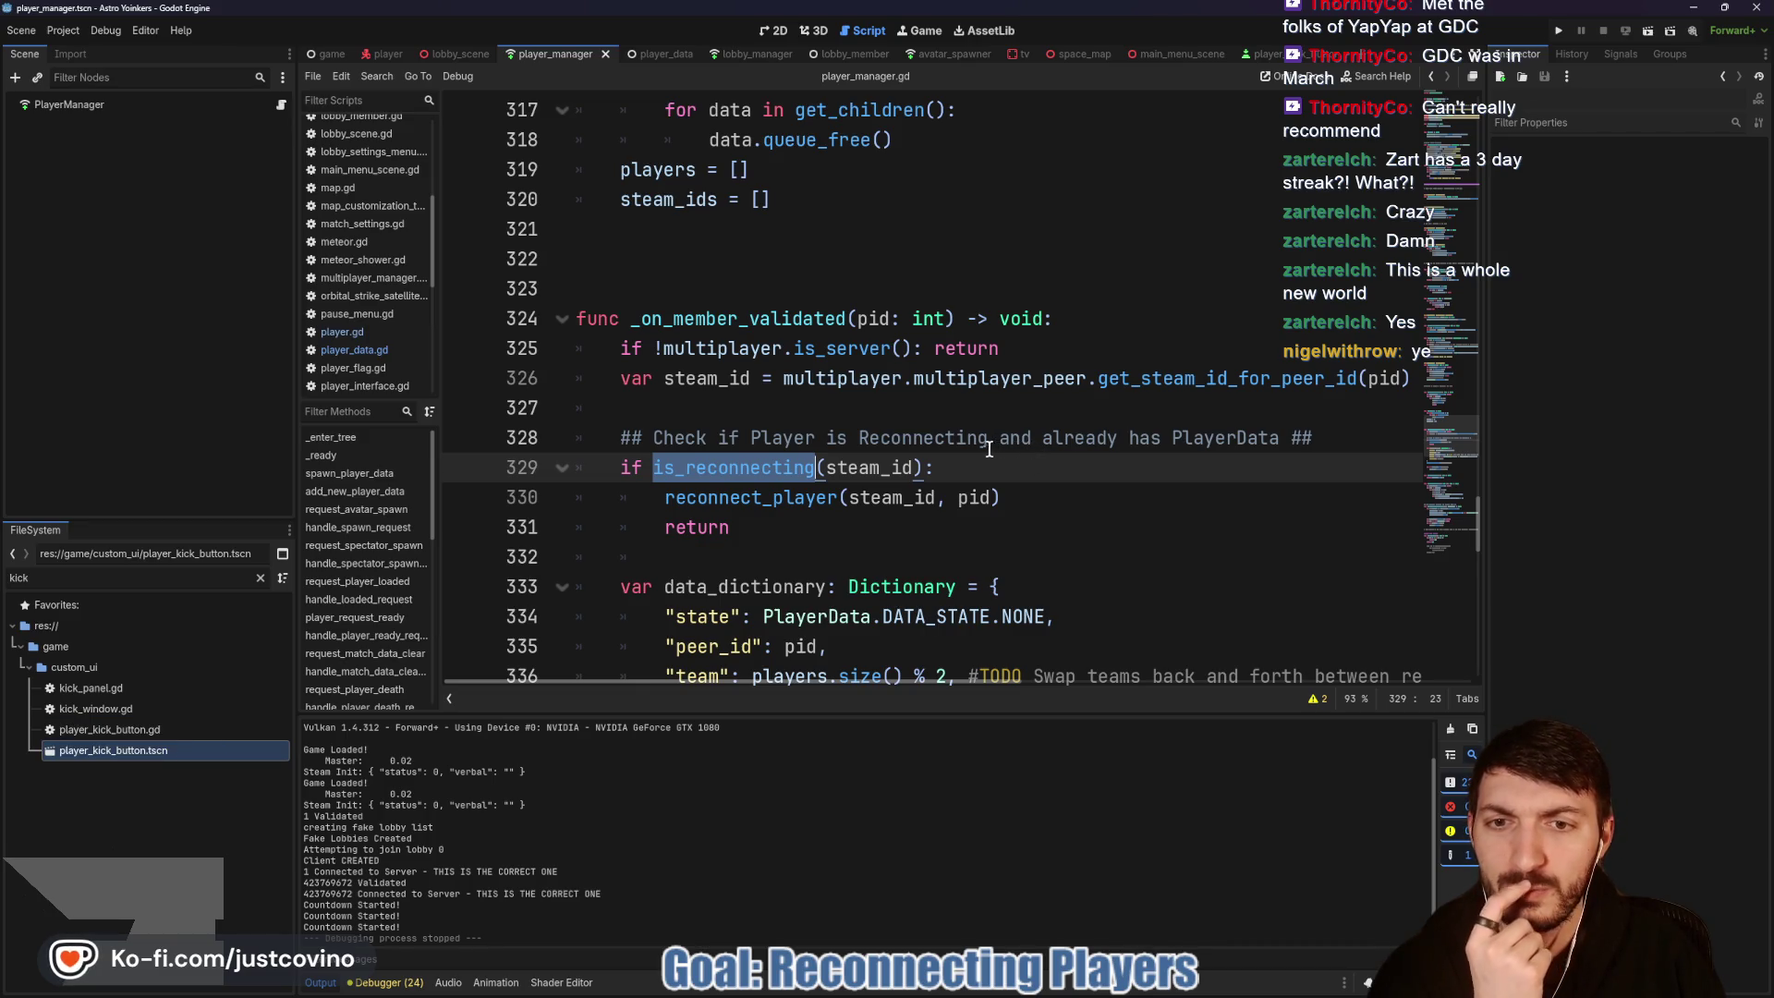
scroll(790, 469, "down", 6)
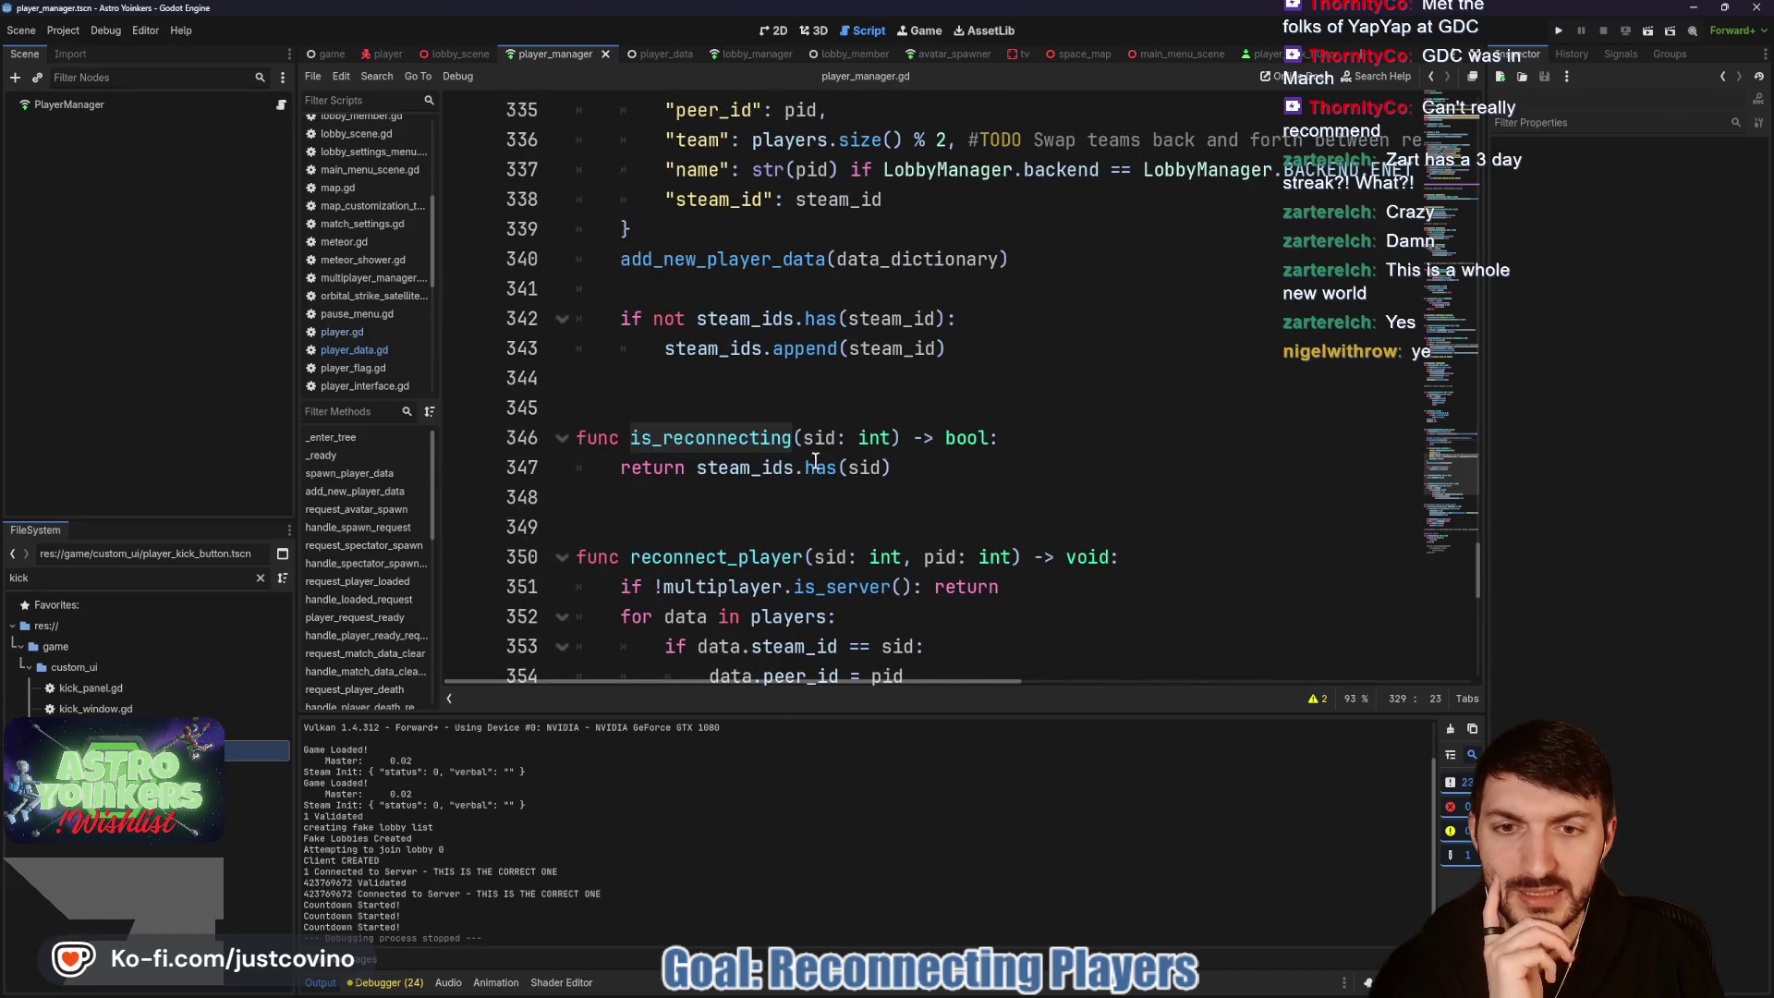
double_click(756, 469)
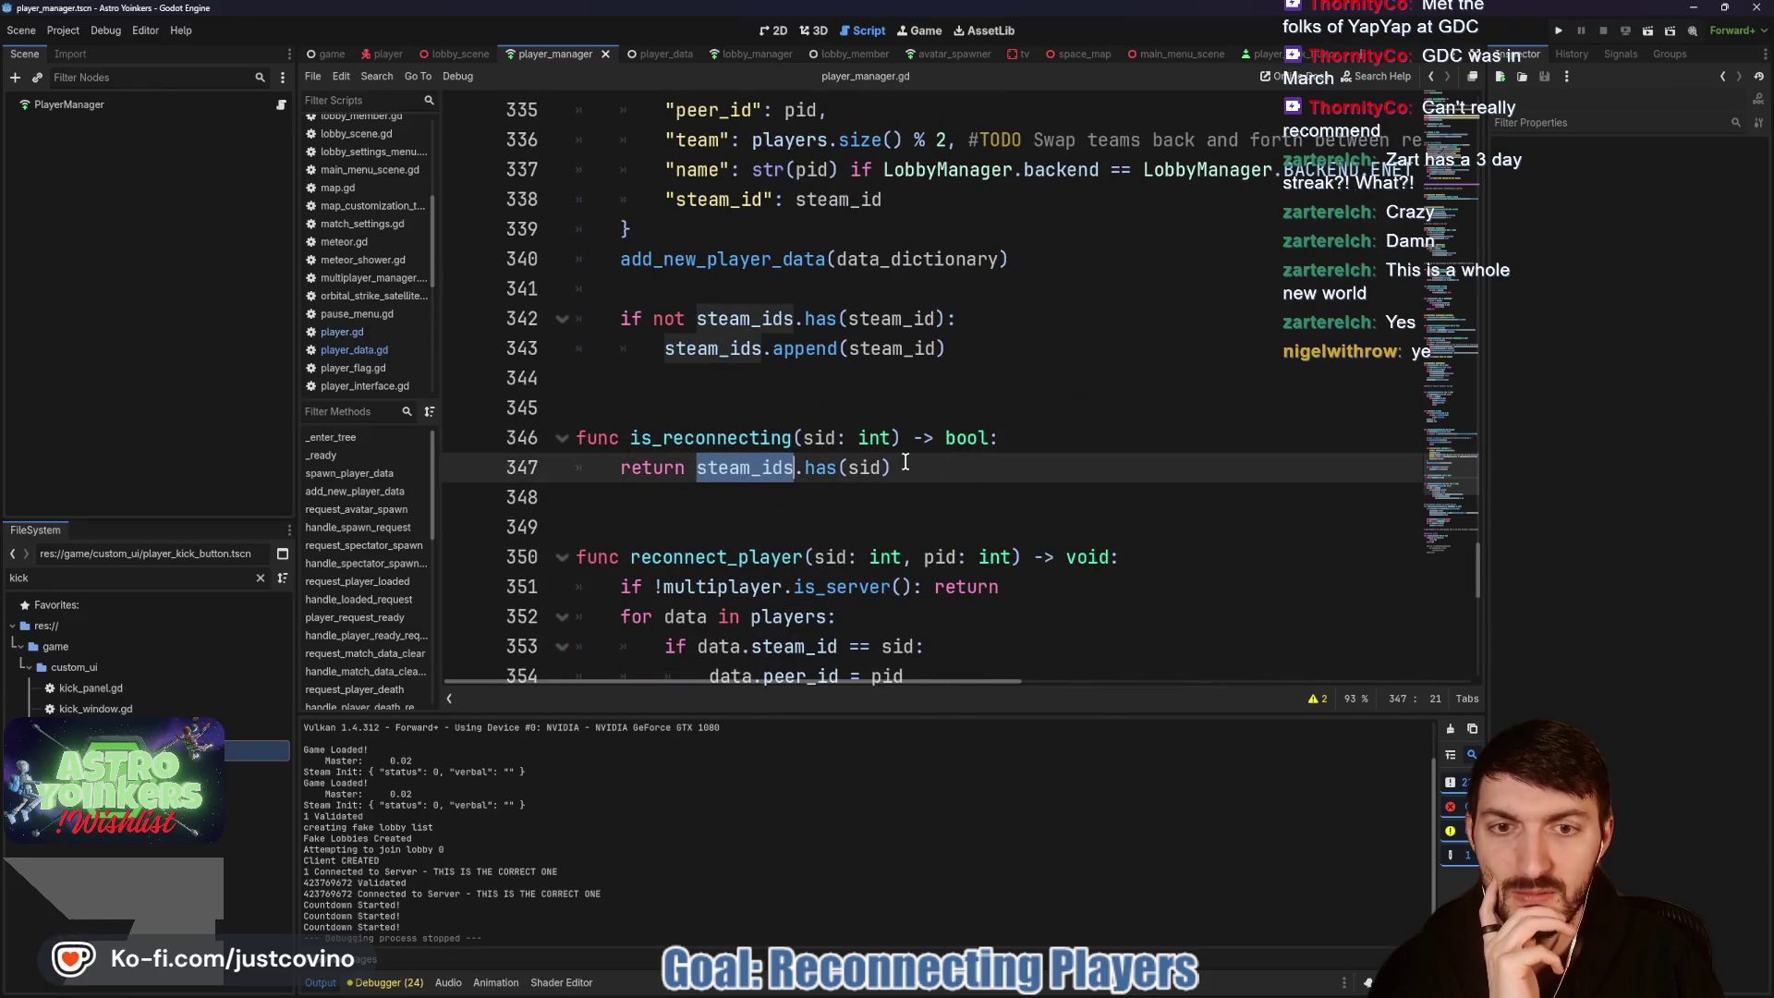
scroll(906, 456, "up", 5)
scroll(906, 457, "down", 3)
scroll(906, 456, "up", 3)
scroll(906, 454, "down", 3)
scroll(906, 455, "up", 1)
scroll(906, 455, "down", 1)
scroll(902, 448, "up", 5)
scroll(902, 448, "down", 3)
scroll(902, 448, "up", 2)
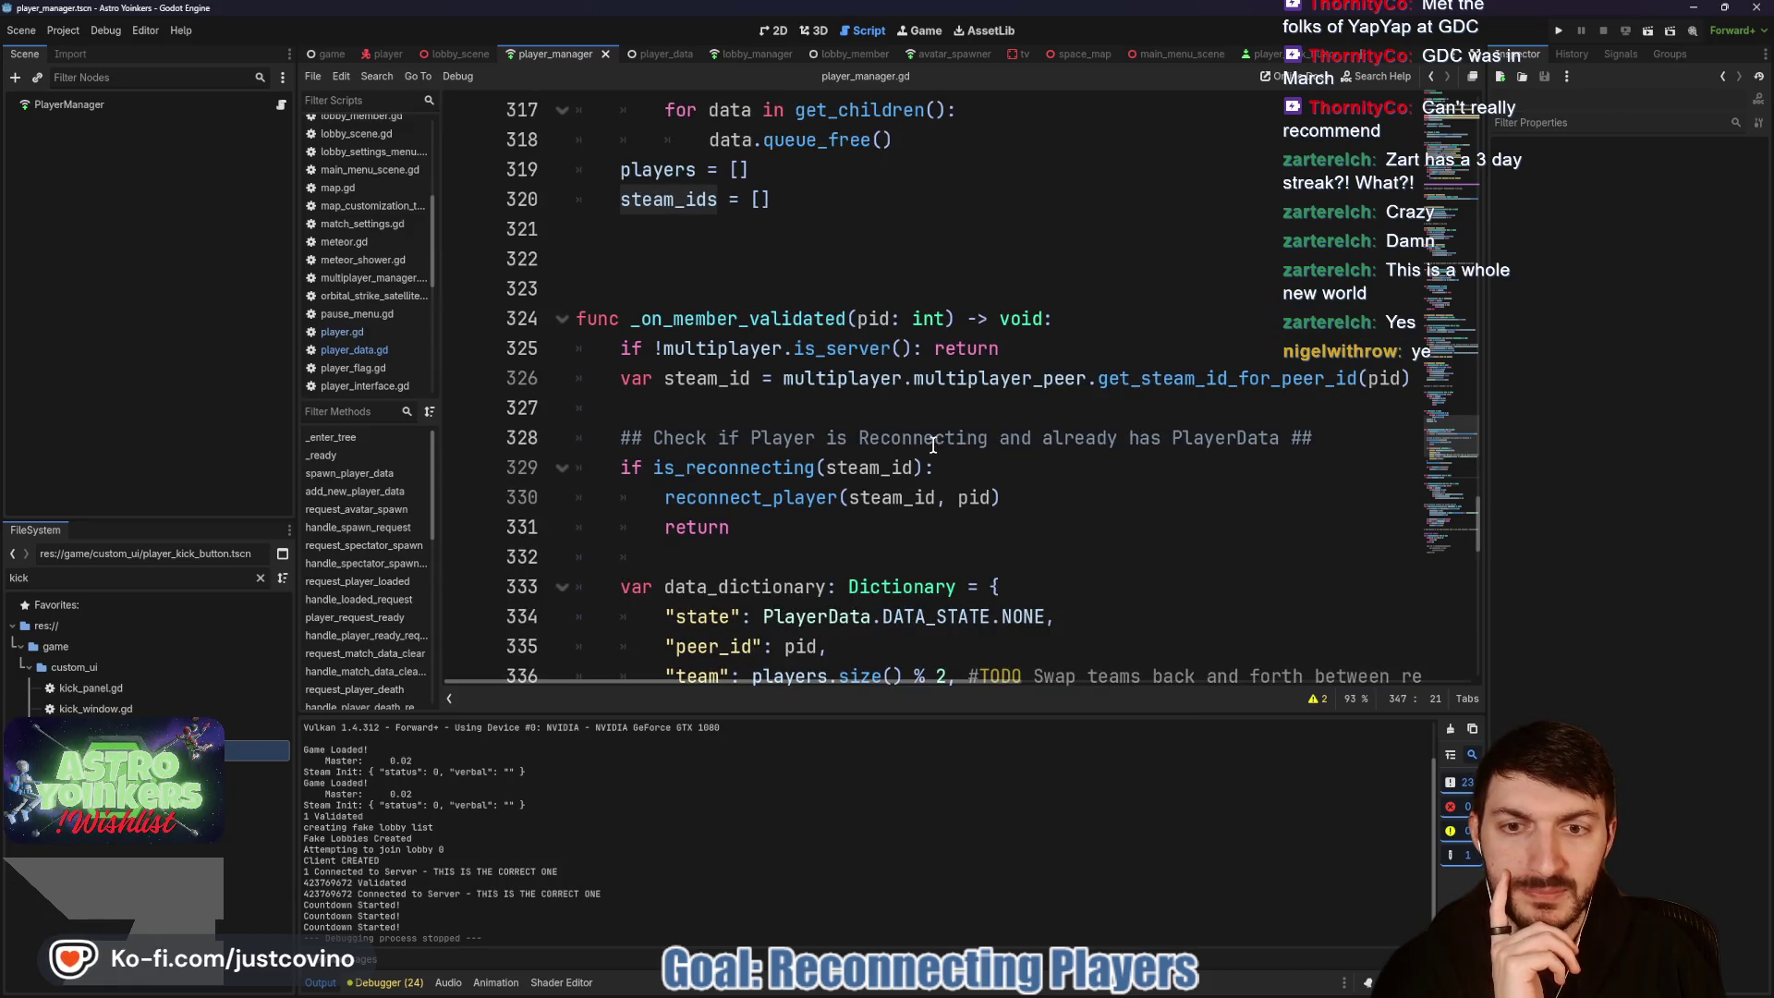
Step: Highlight the reconnect_player call on line 330 and follow where it is used
left_click_drag(664, 499, 1069, 499)
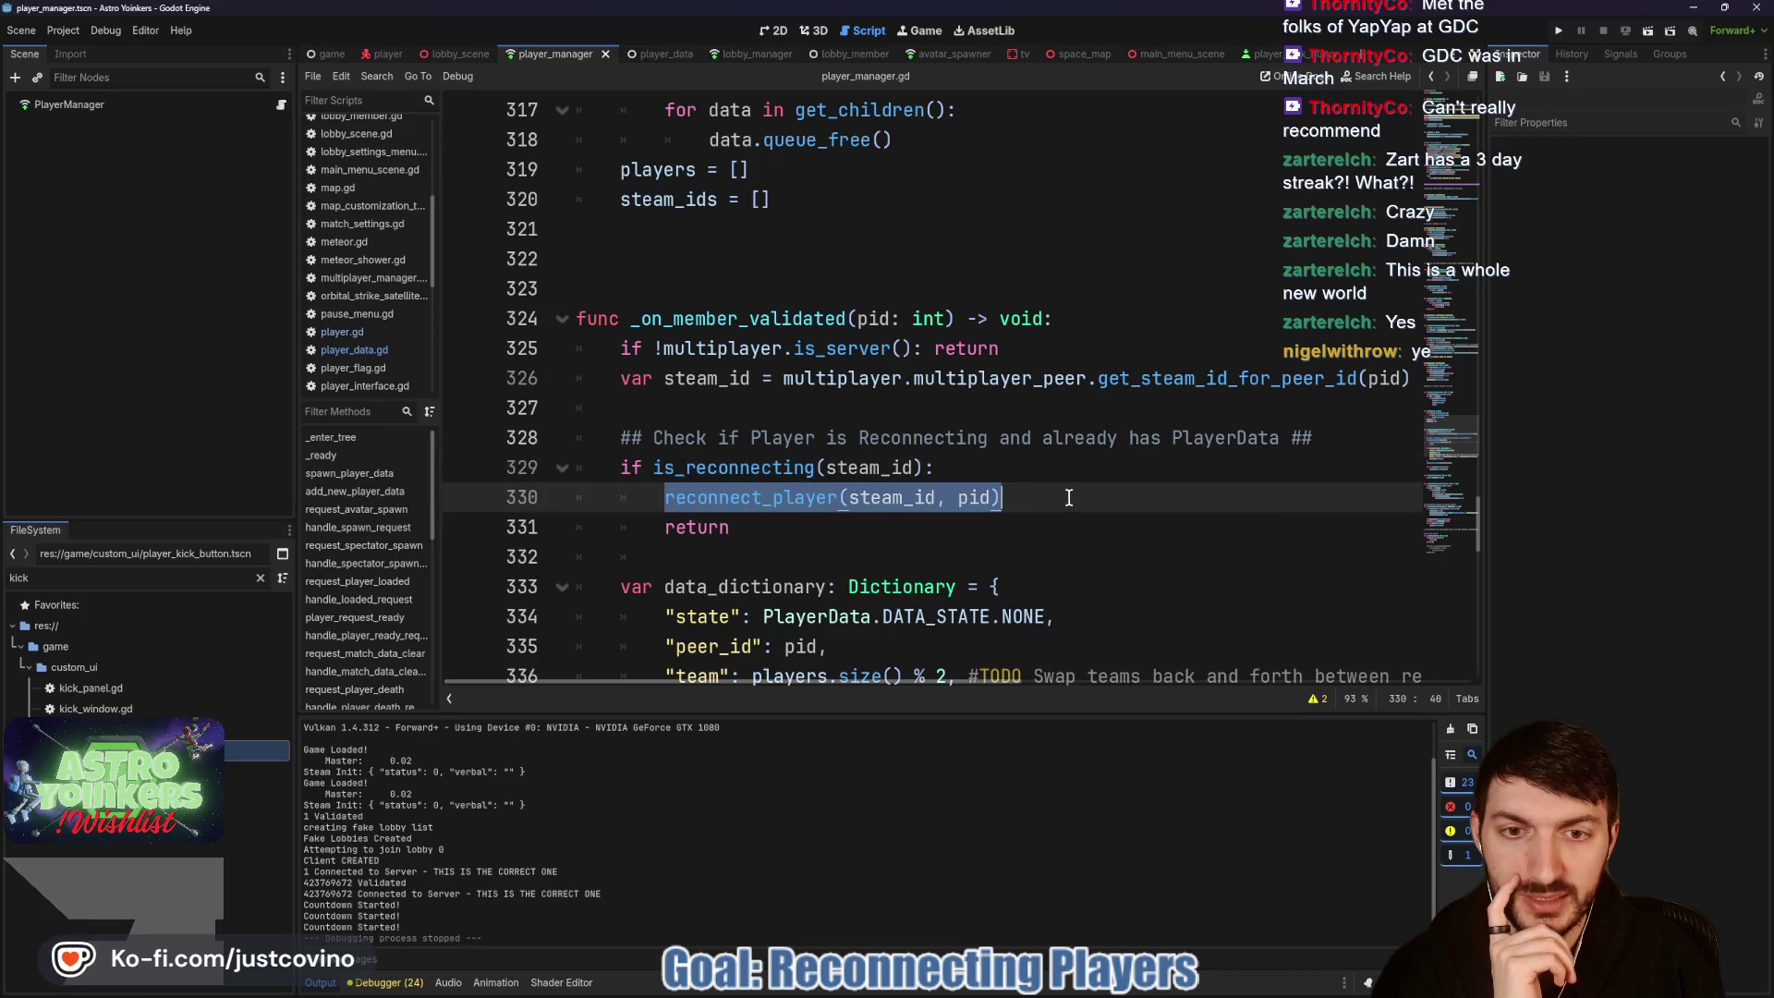
double_click(766, 499)
scroll(871, 448, "down", 9)
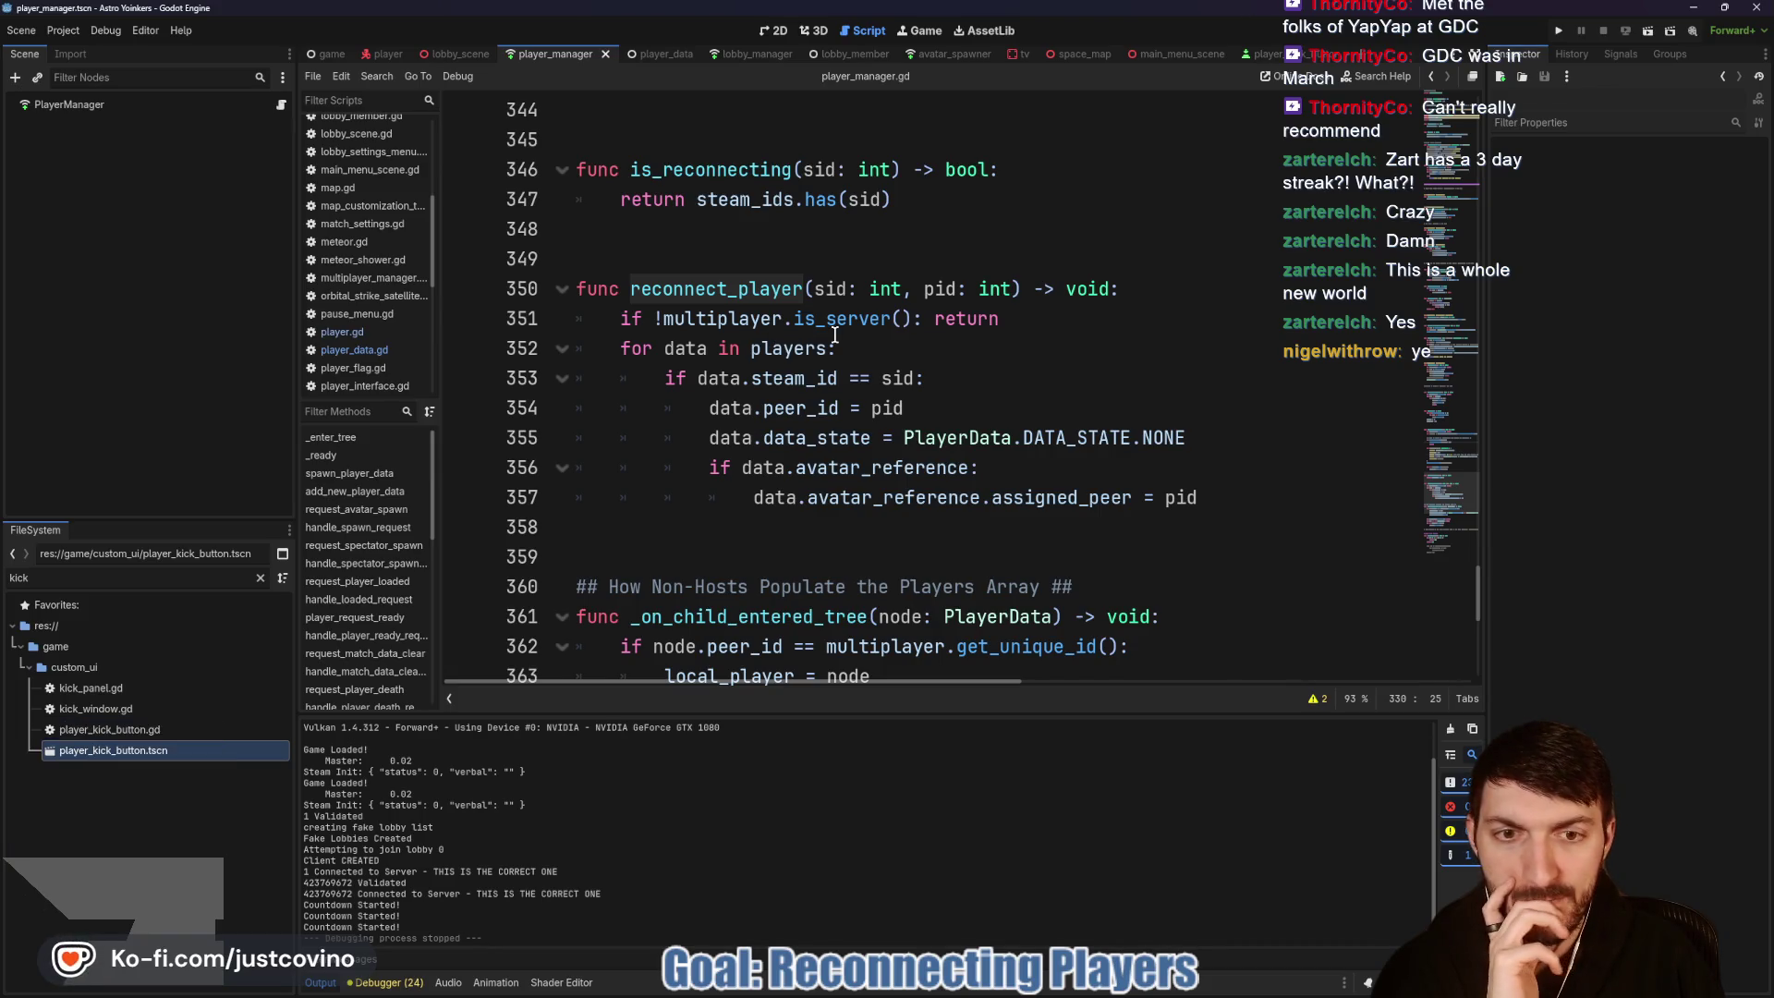
left_click(959, 351)
scroll(924, 356, "up", 9)
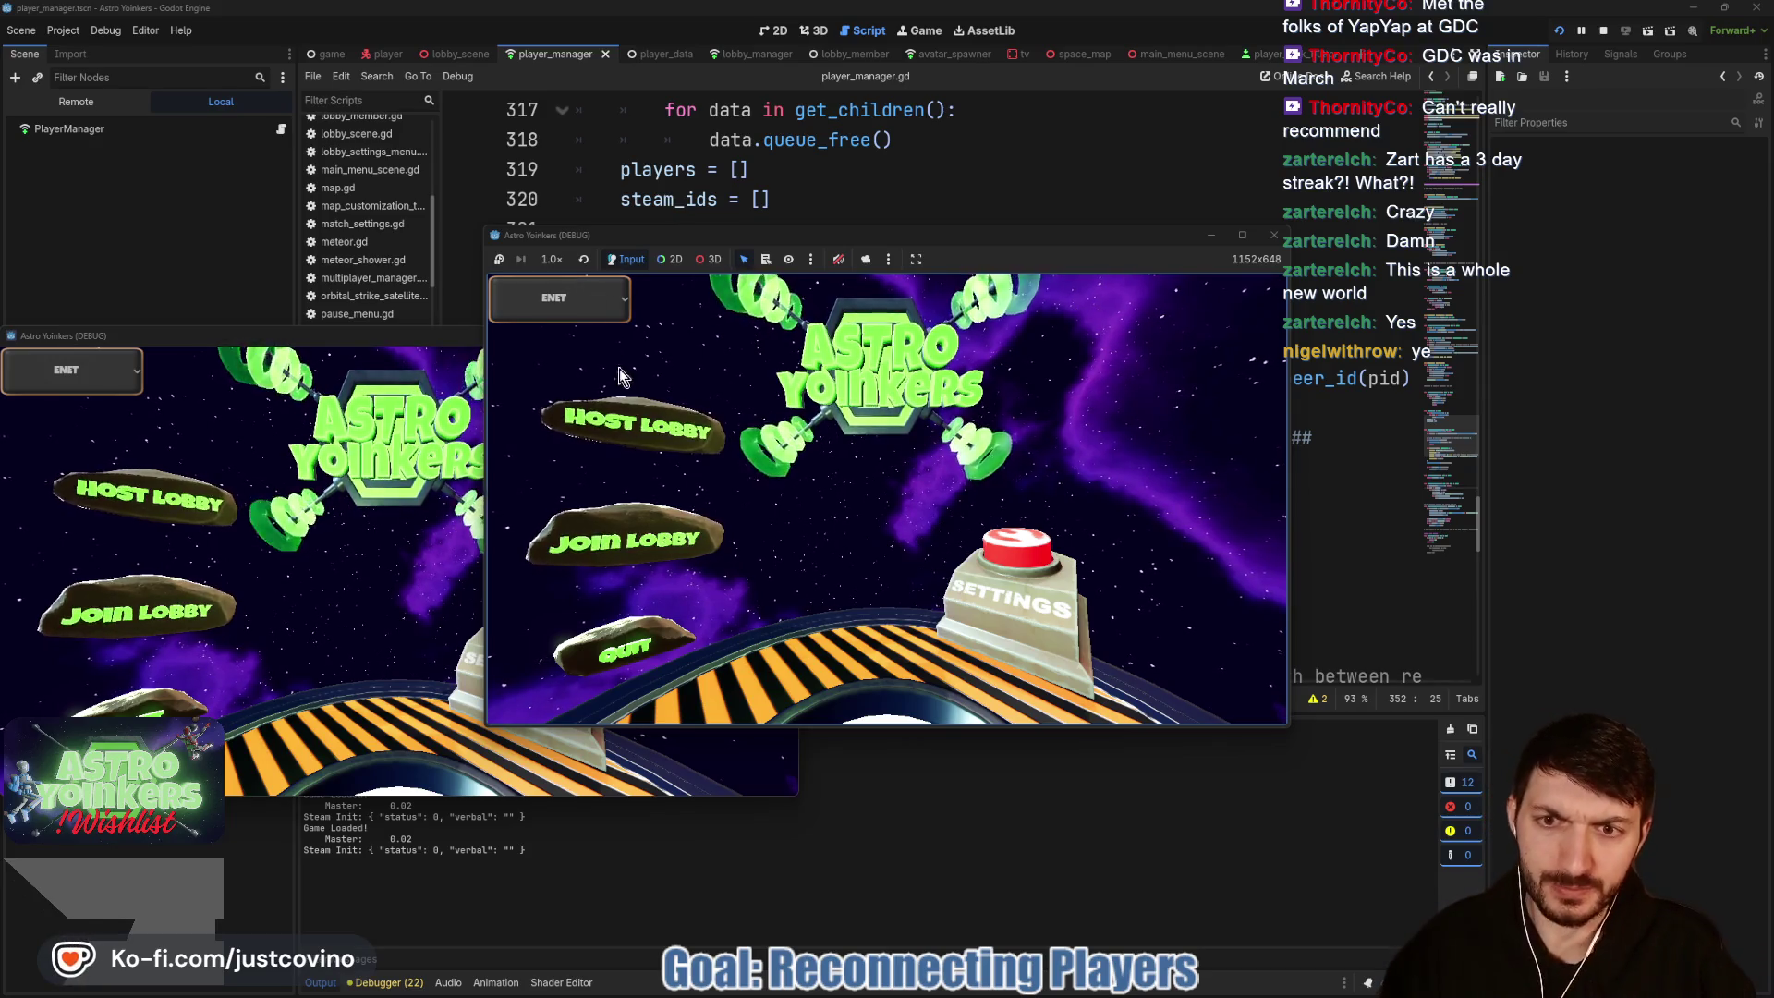
Step: Arrange the game windows and host a PRIVATE lobby in one instance
left_click(647, 425)
mouse_move(231, 335)
left_mouse_down()
mouse_move(568, 356)
mouse_move(1243, 319)
left_mouse_up()
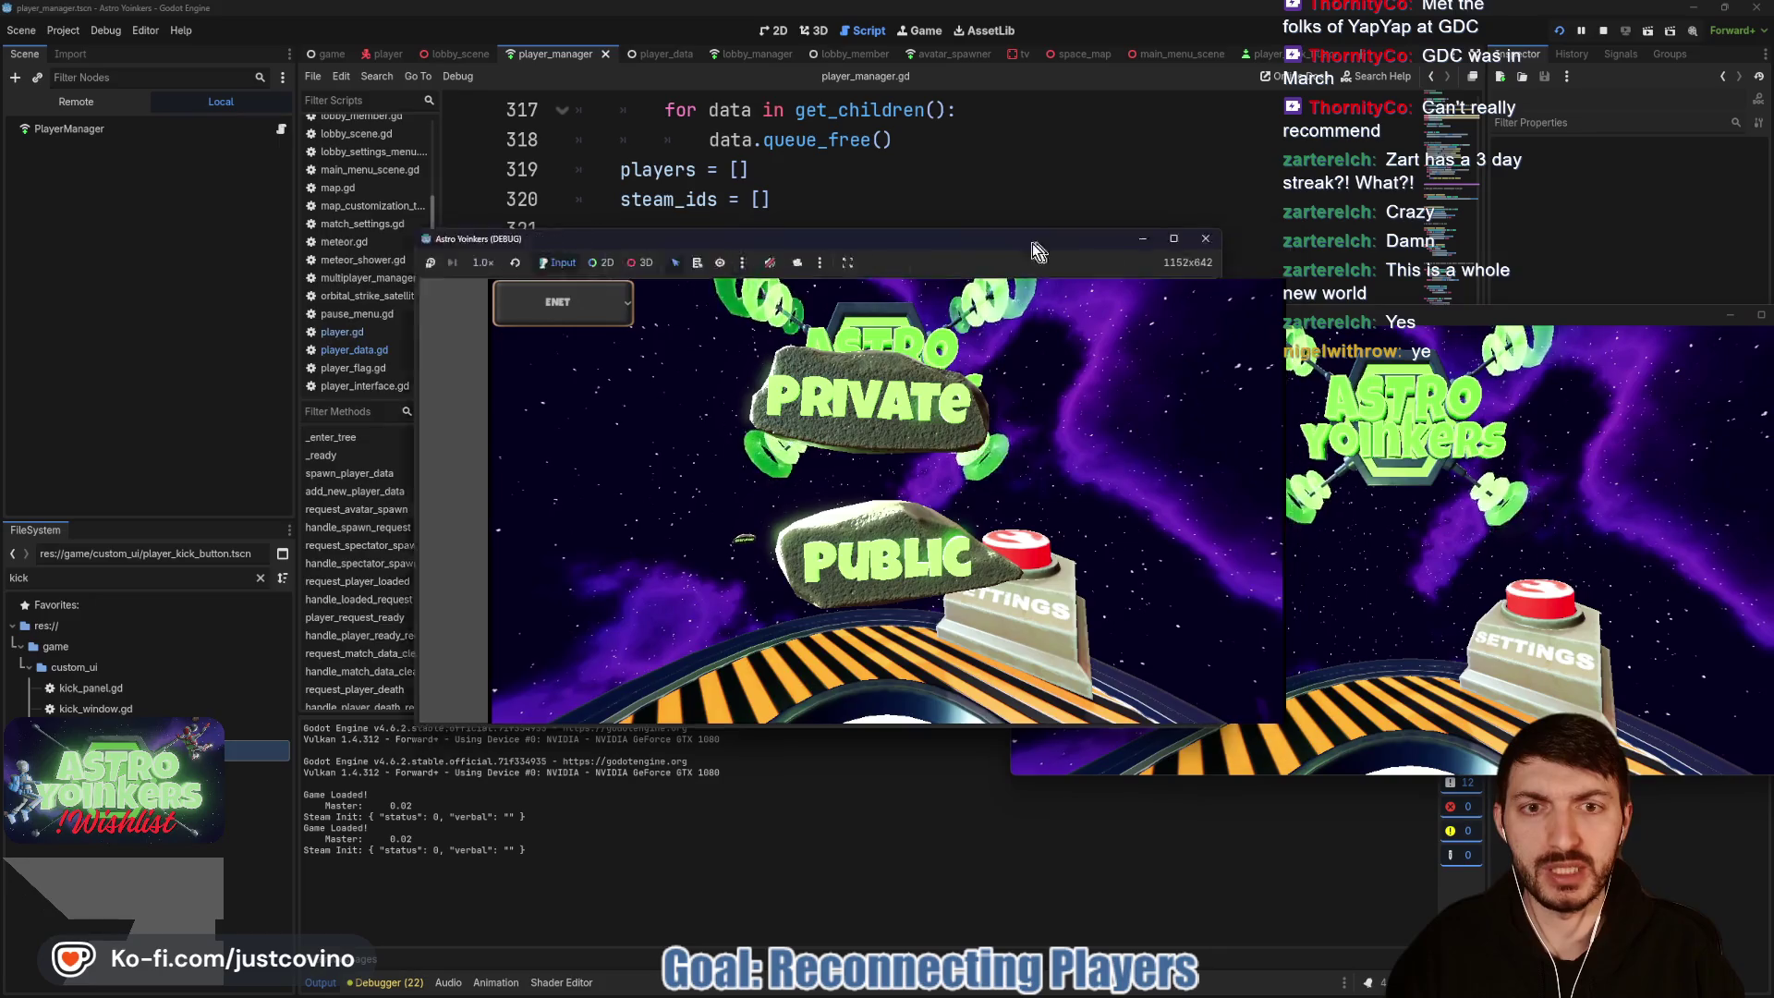
left_click_drag(1105, 234, 891, 228)
left_click(635, 431)
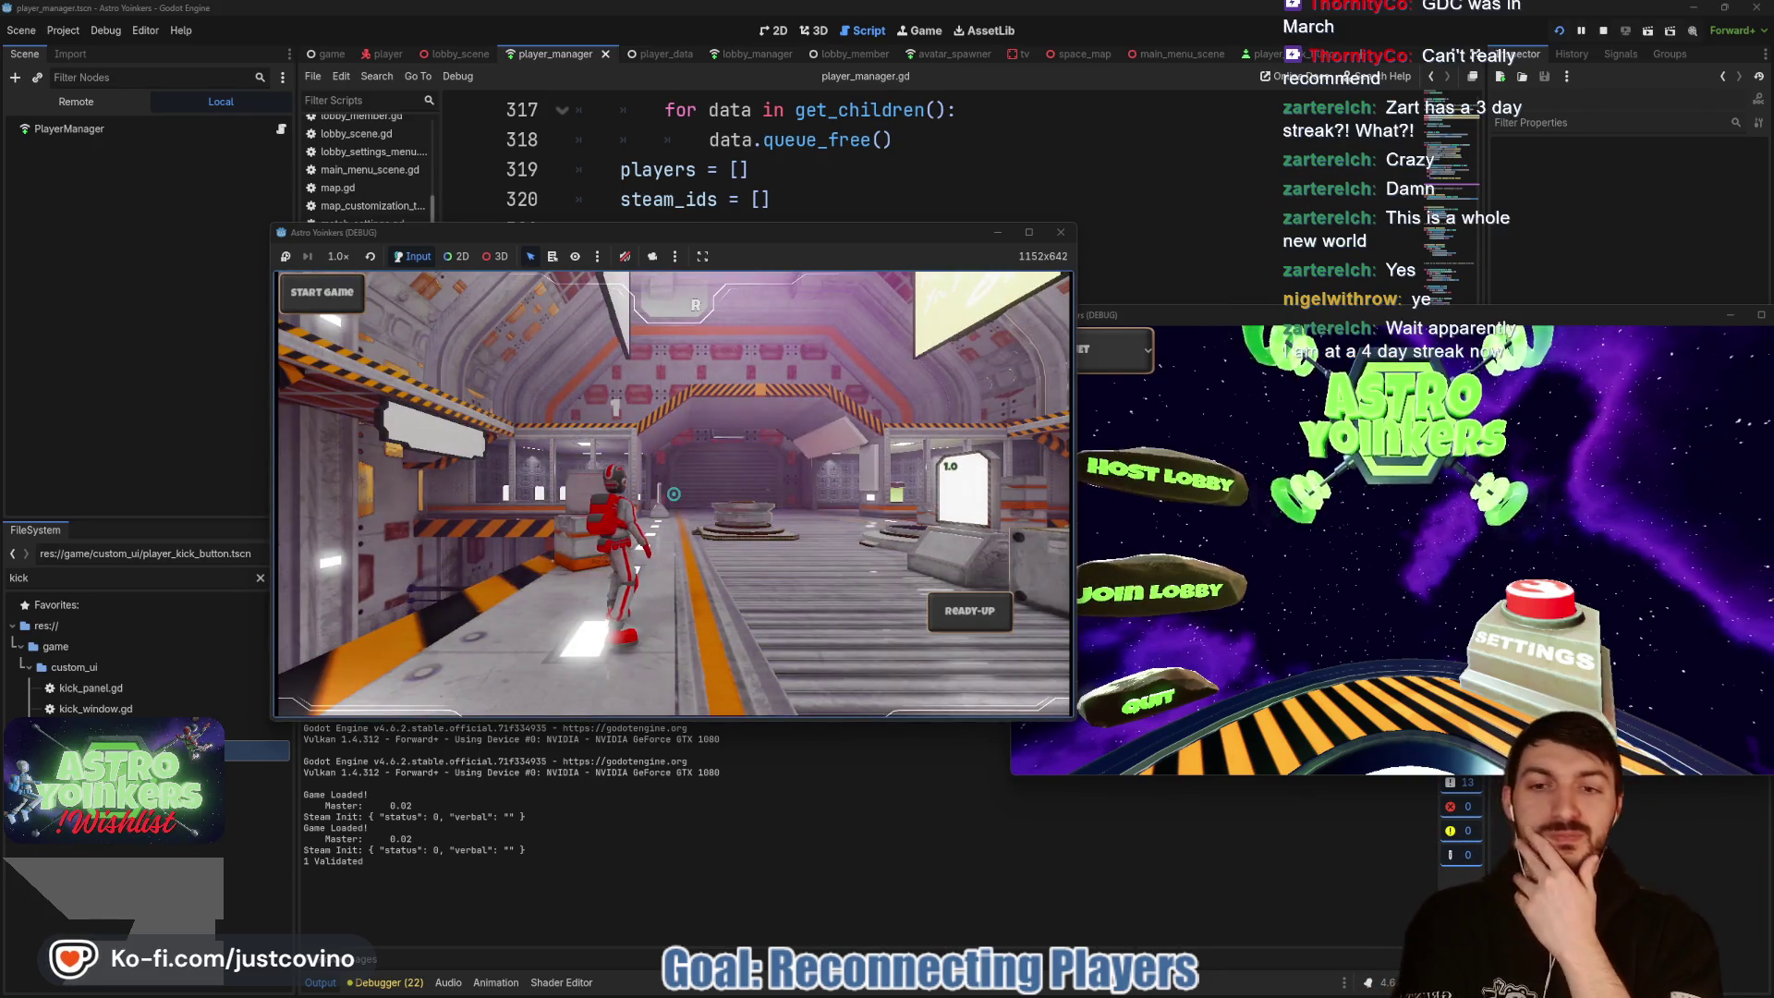
Step: Walk the astronaut around the lobby room, then bring up the editor's remote scene tree
key("a")
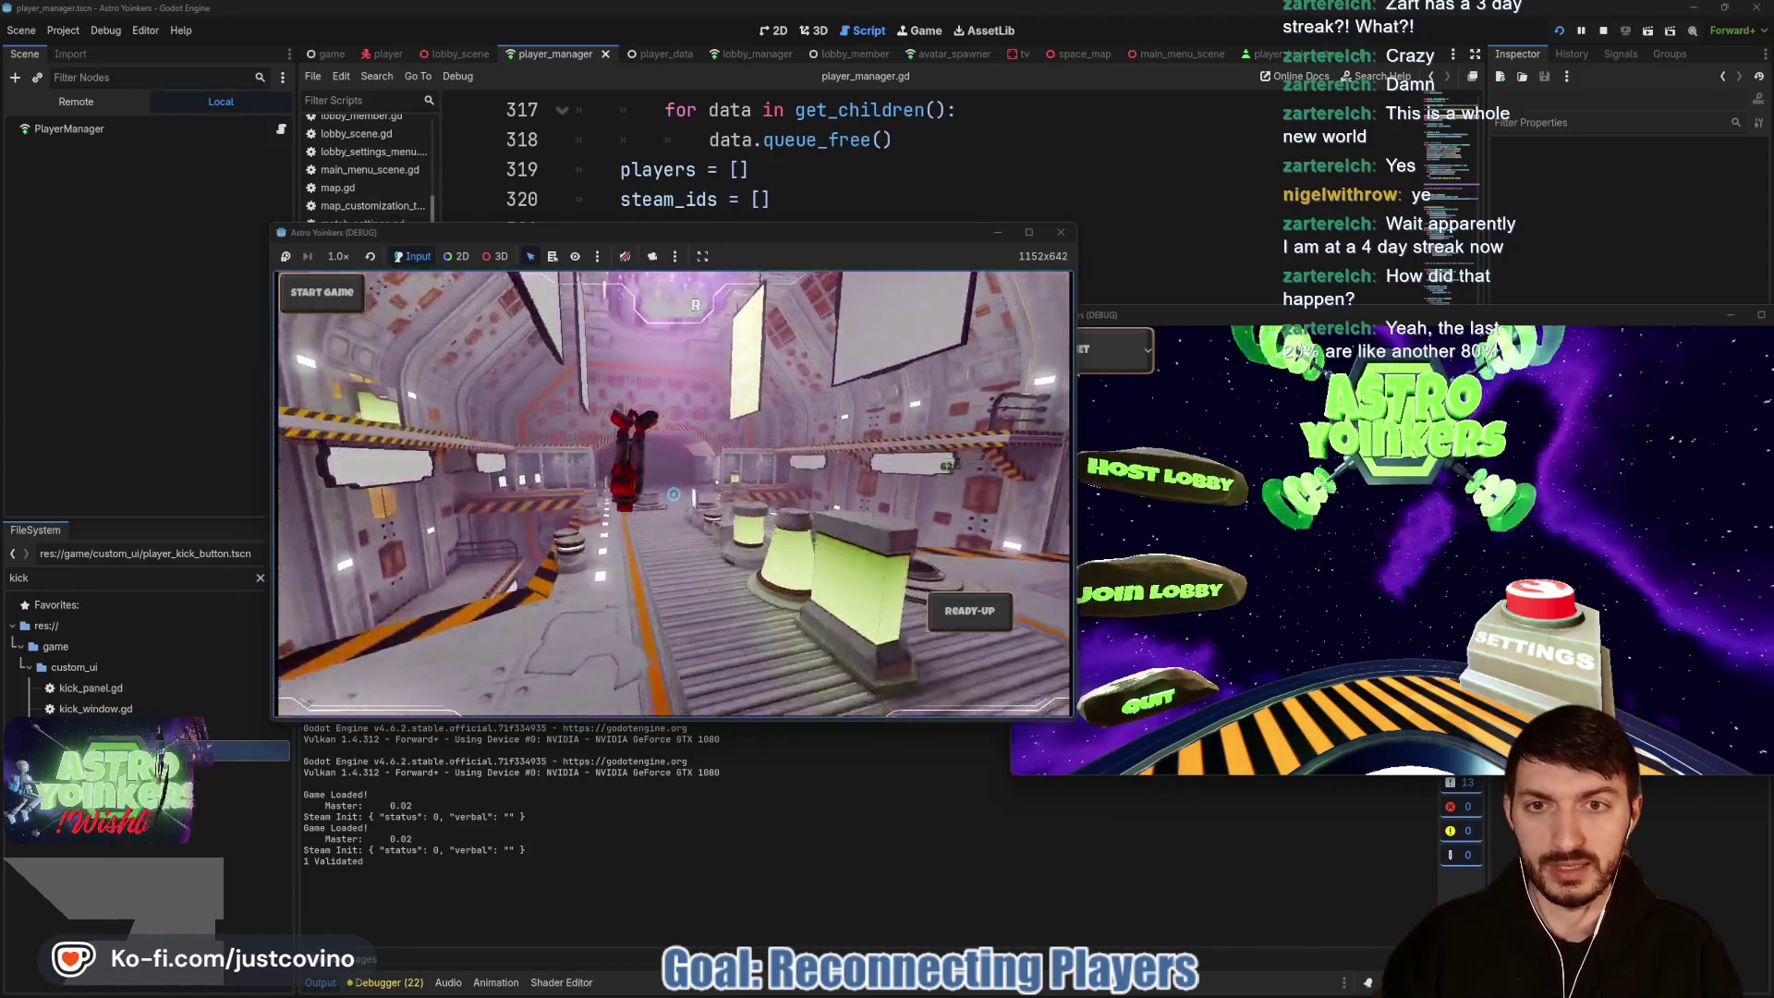
left_click(76, 102)
left_click(75, 102)
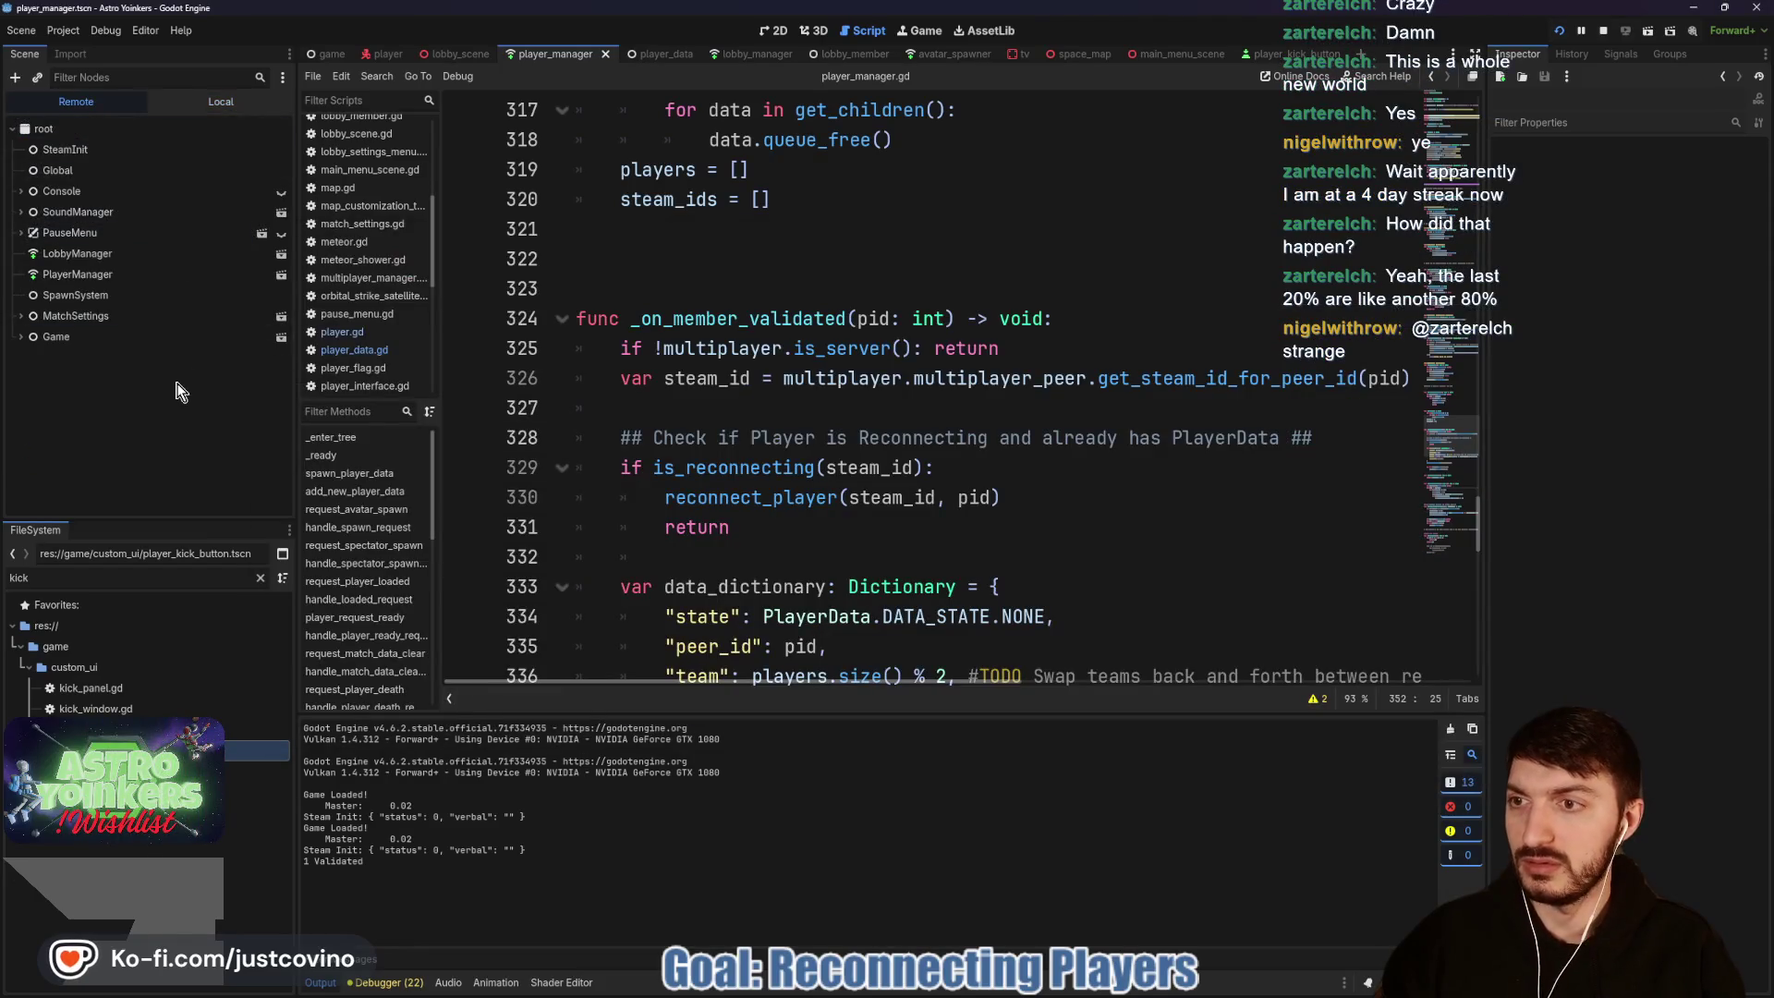
Step: Check node 1 under PlayerManager and LobbyManager in the Remote tree, both showing Steam ID 123
left_click(386, 982)
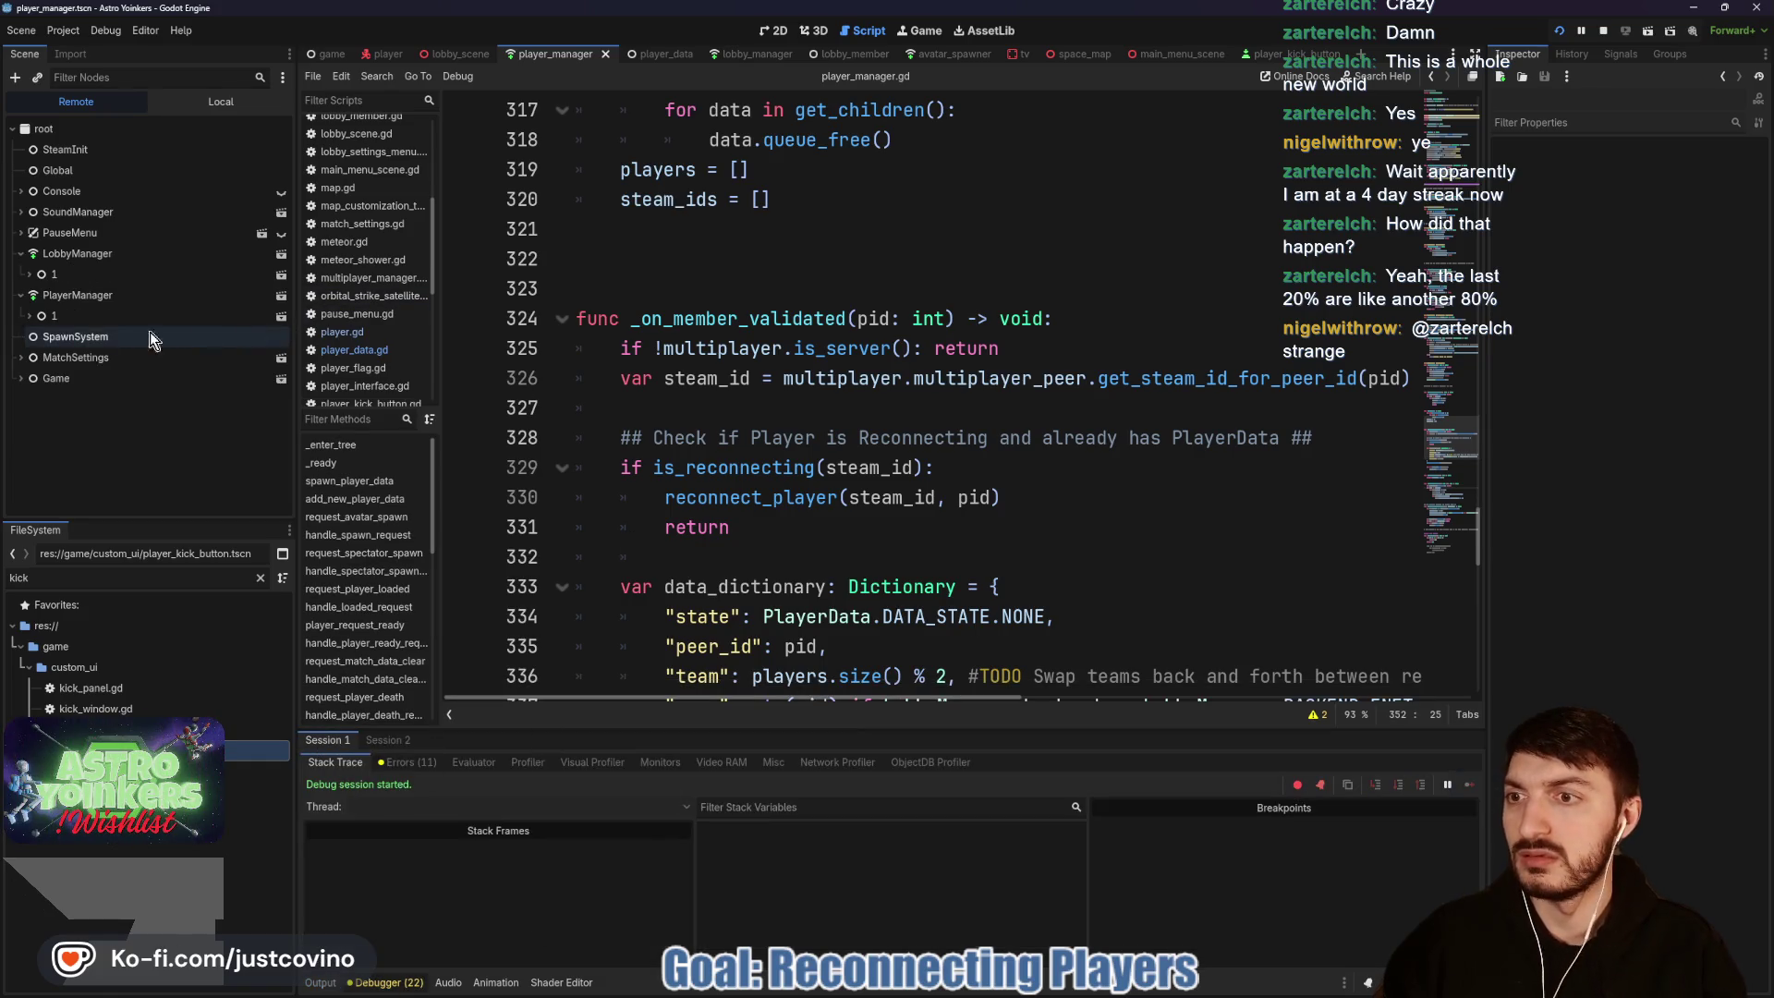
left_click(97, 316)
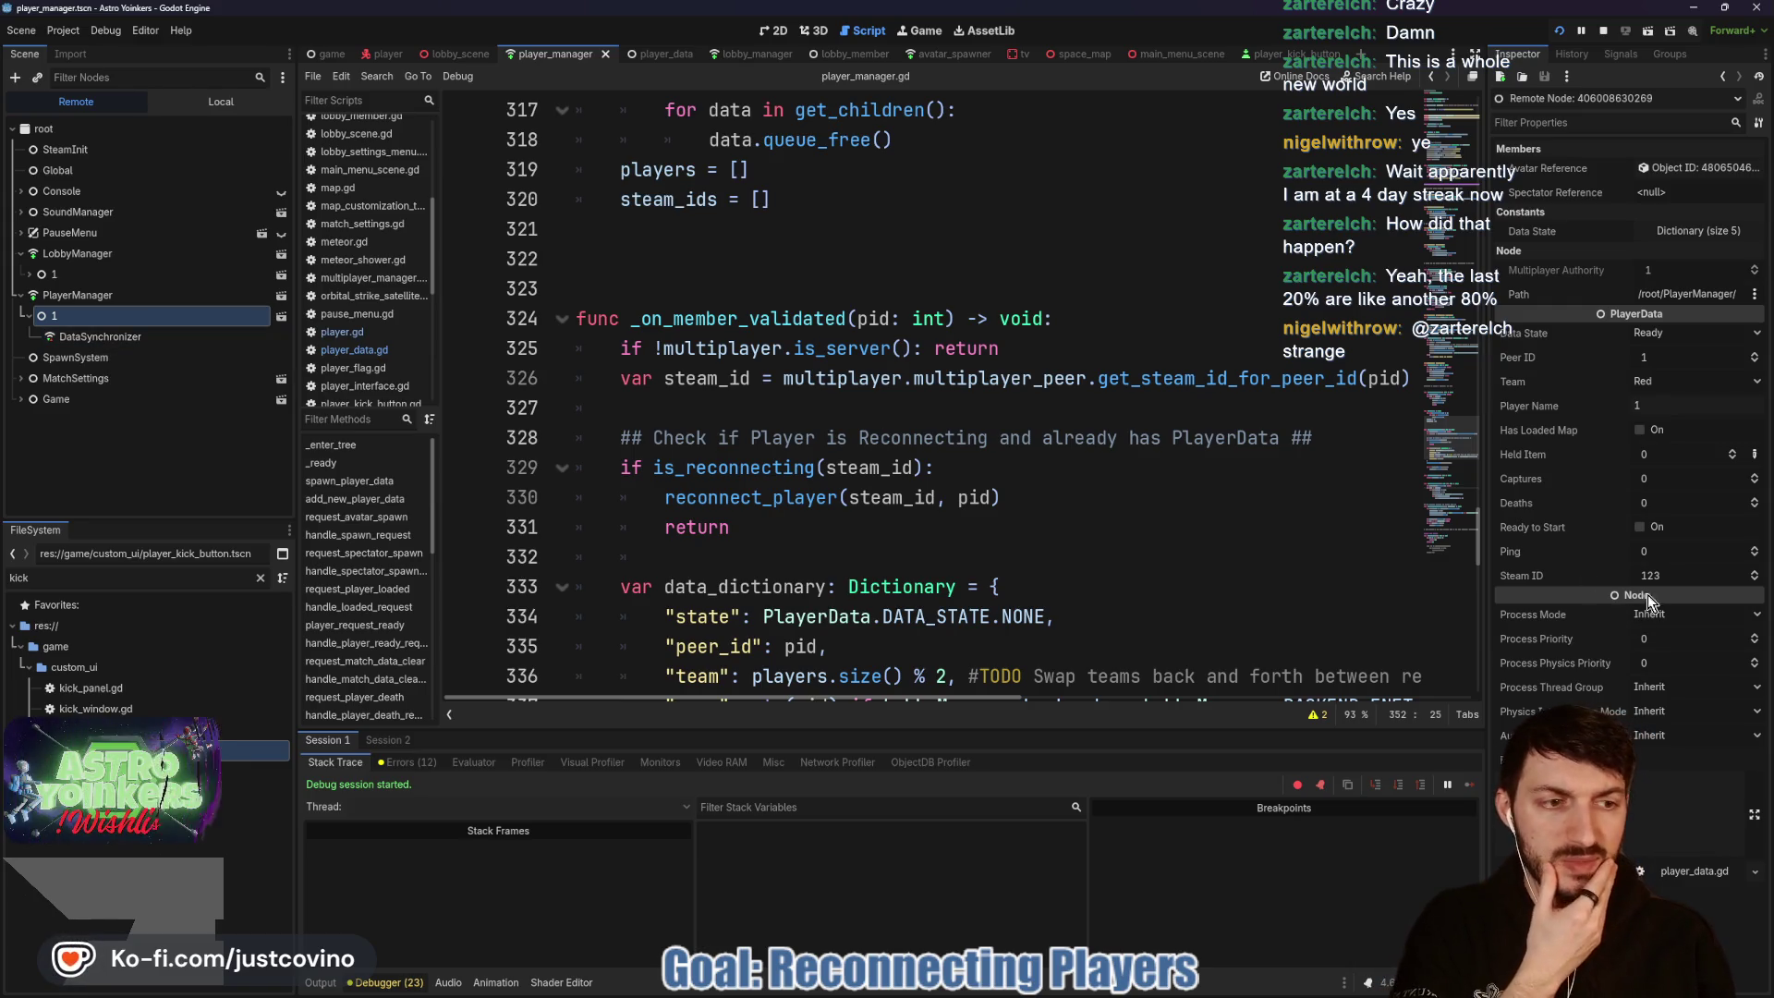
left_click(97, 272)
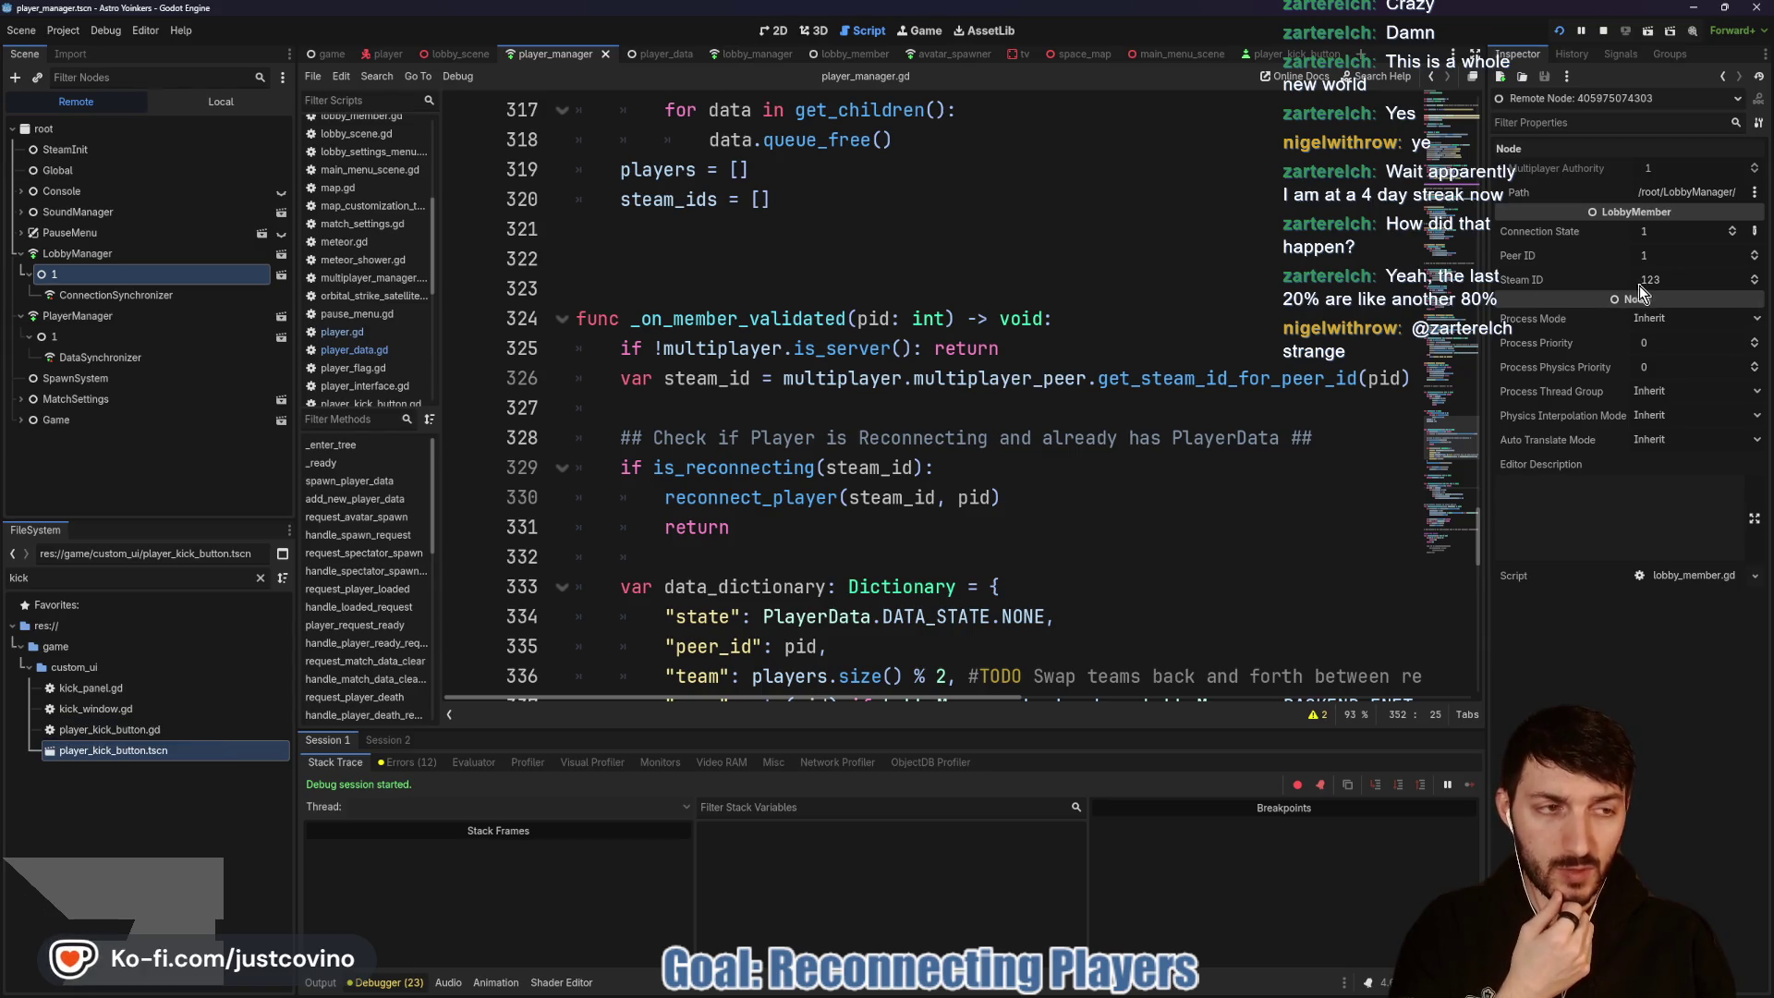
mouse_move(1021, 996)
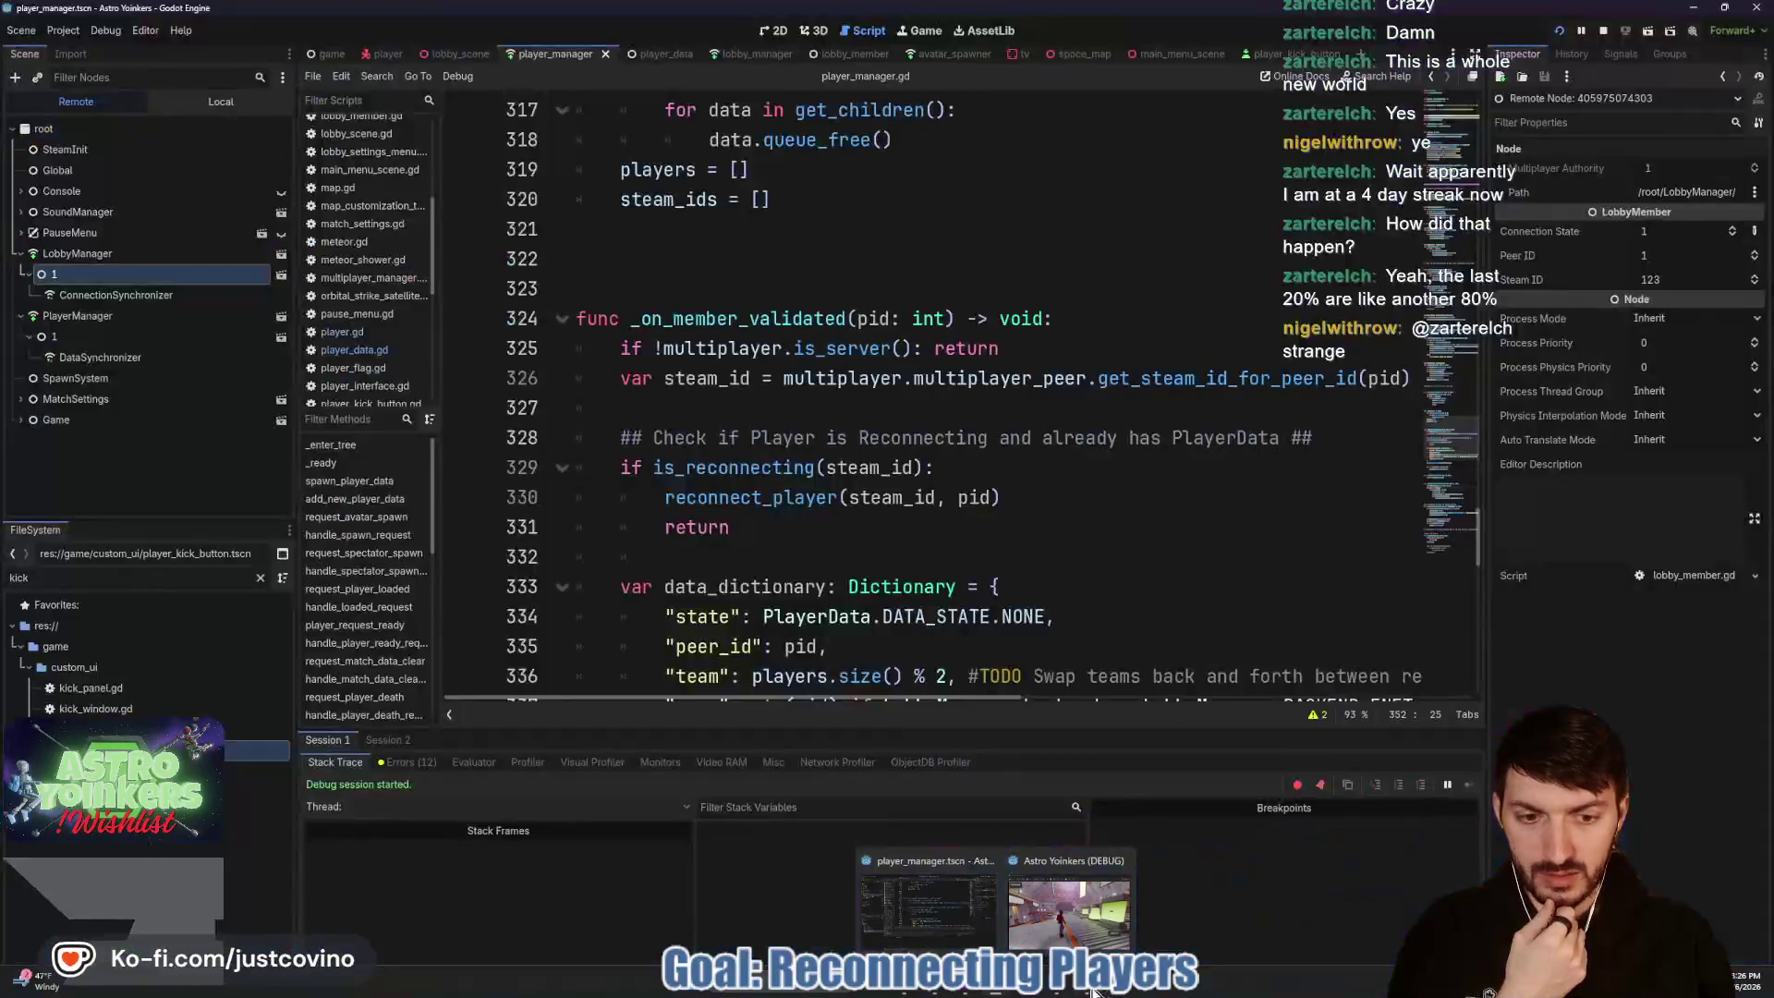
Step: Join the hosted lobby from the second game window and walk that player around with W
left_click(1068, 915)
left_click(1192, 582)
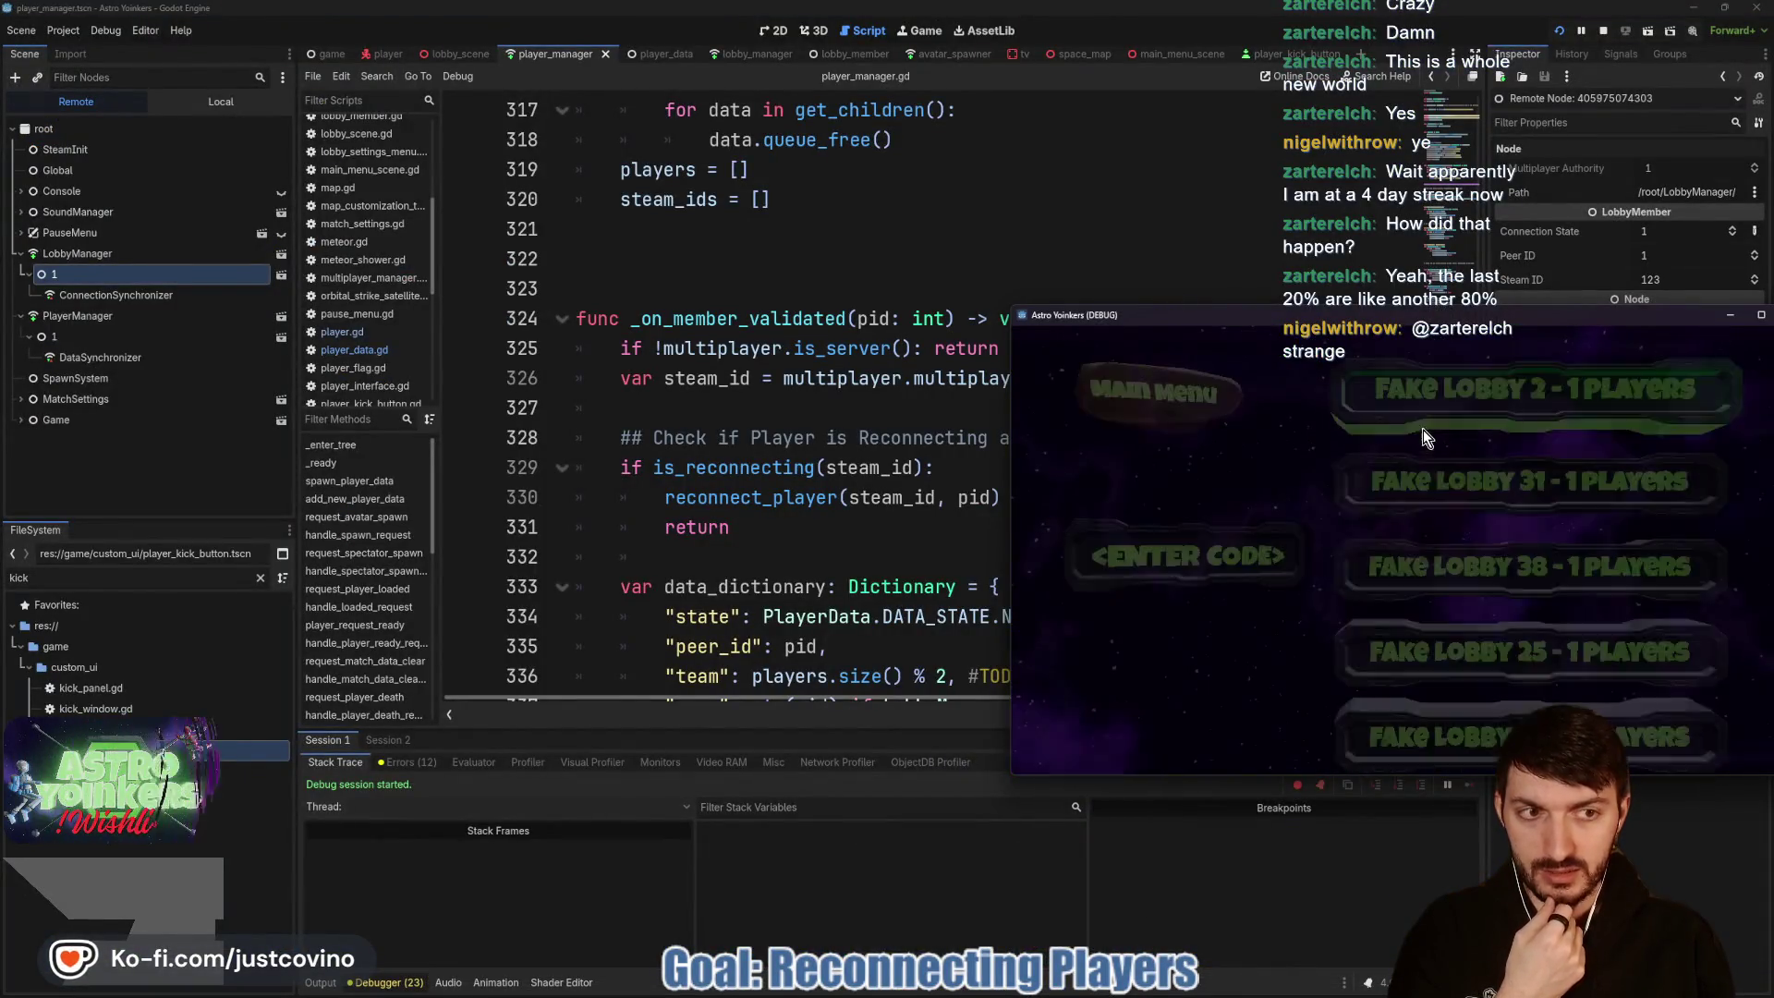
left_click(1406, 409)
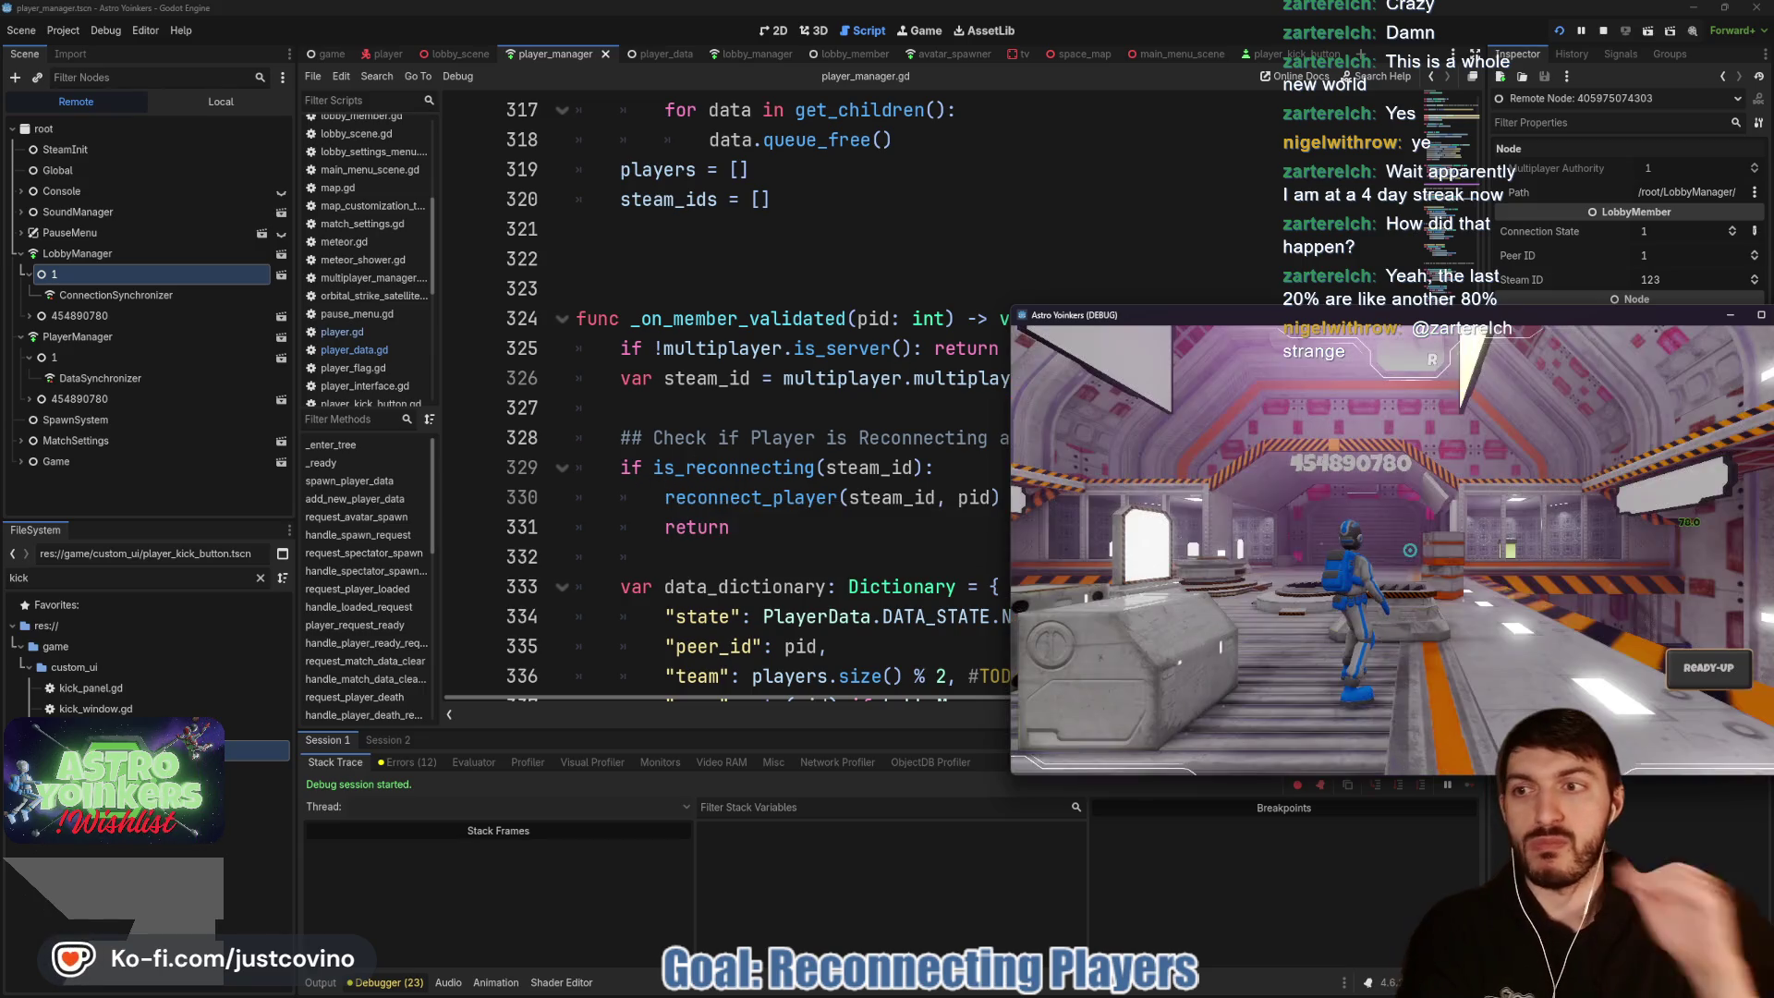
key("w")
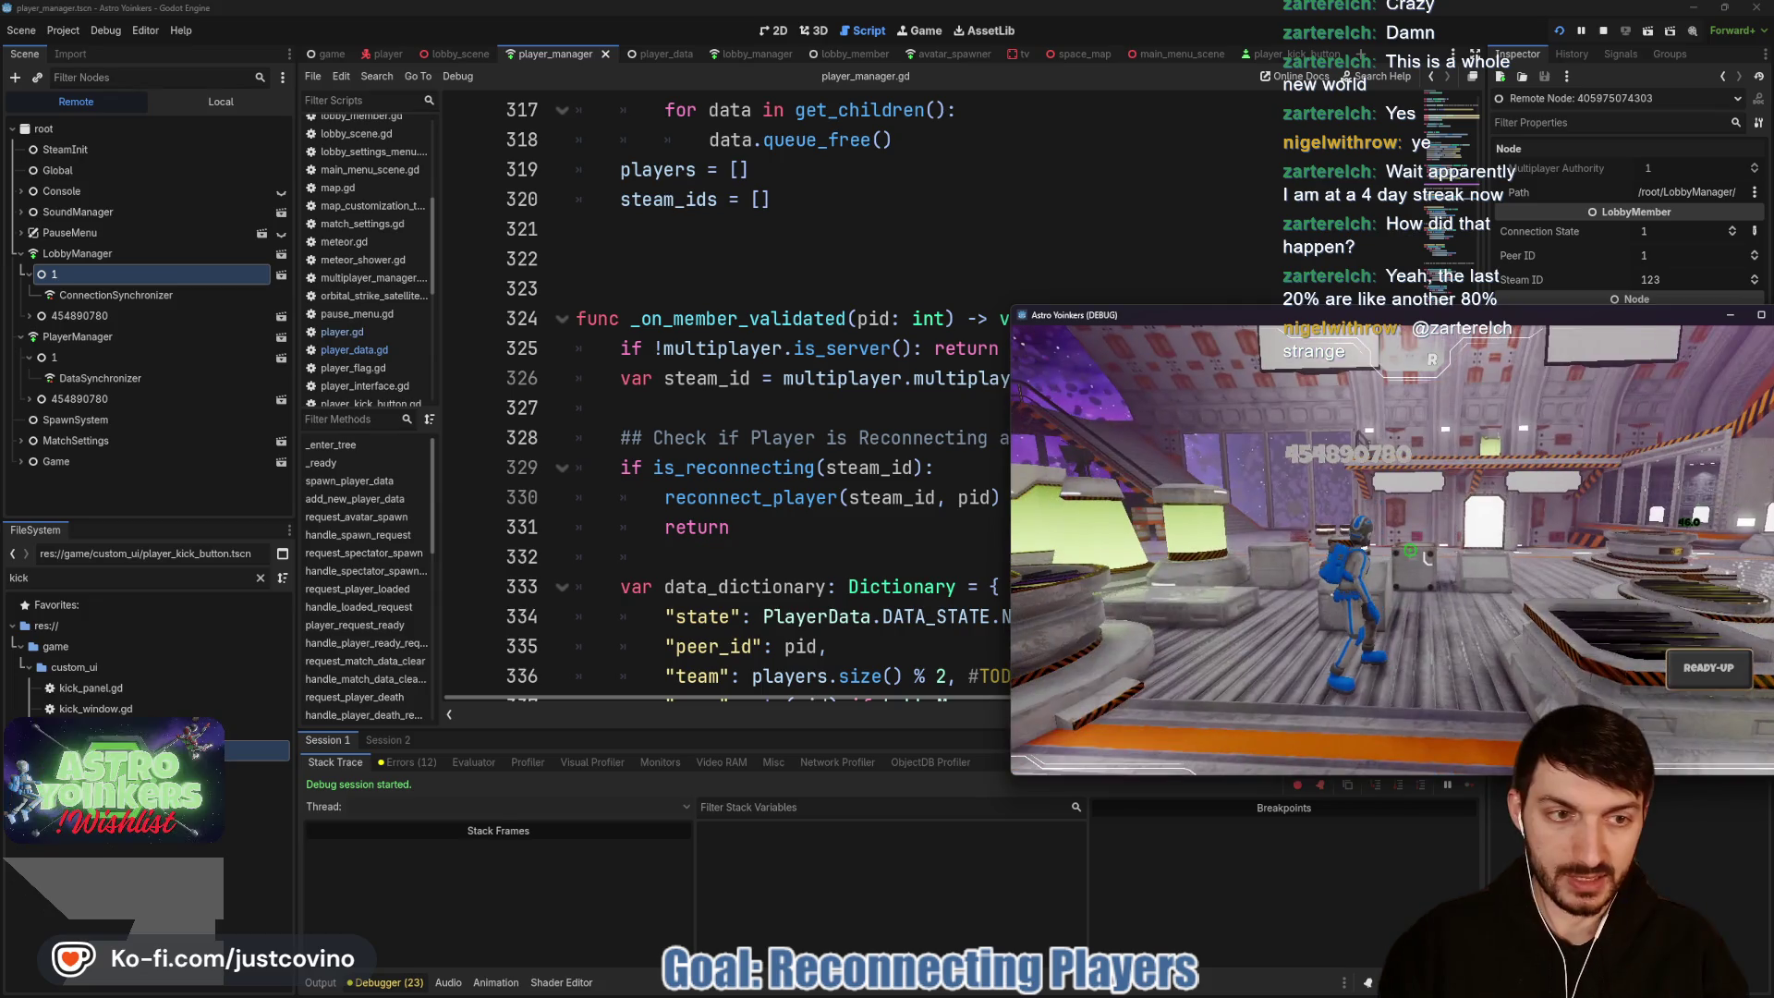
key("w")
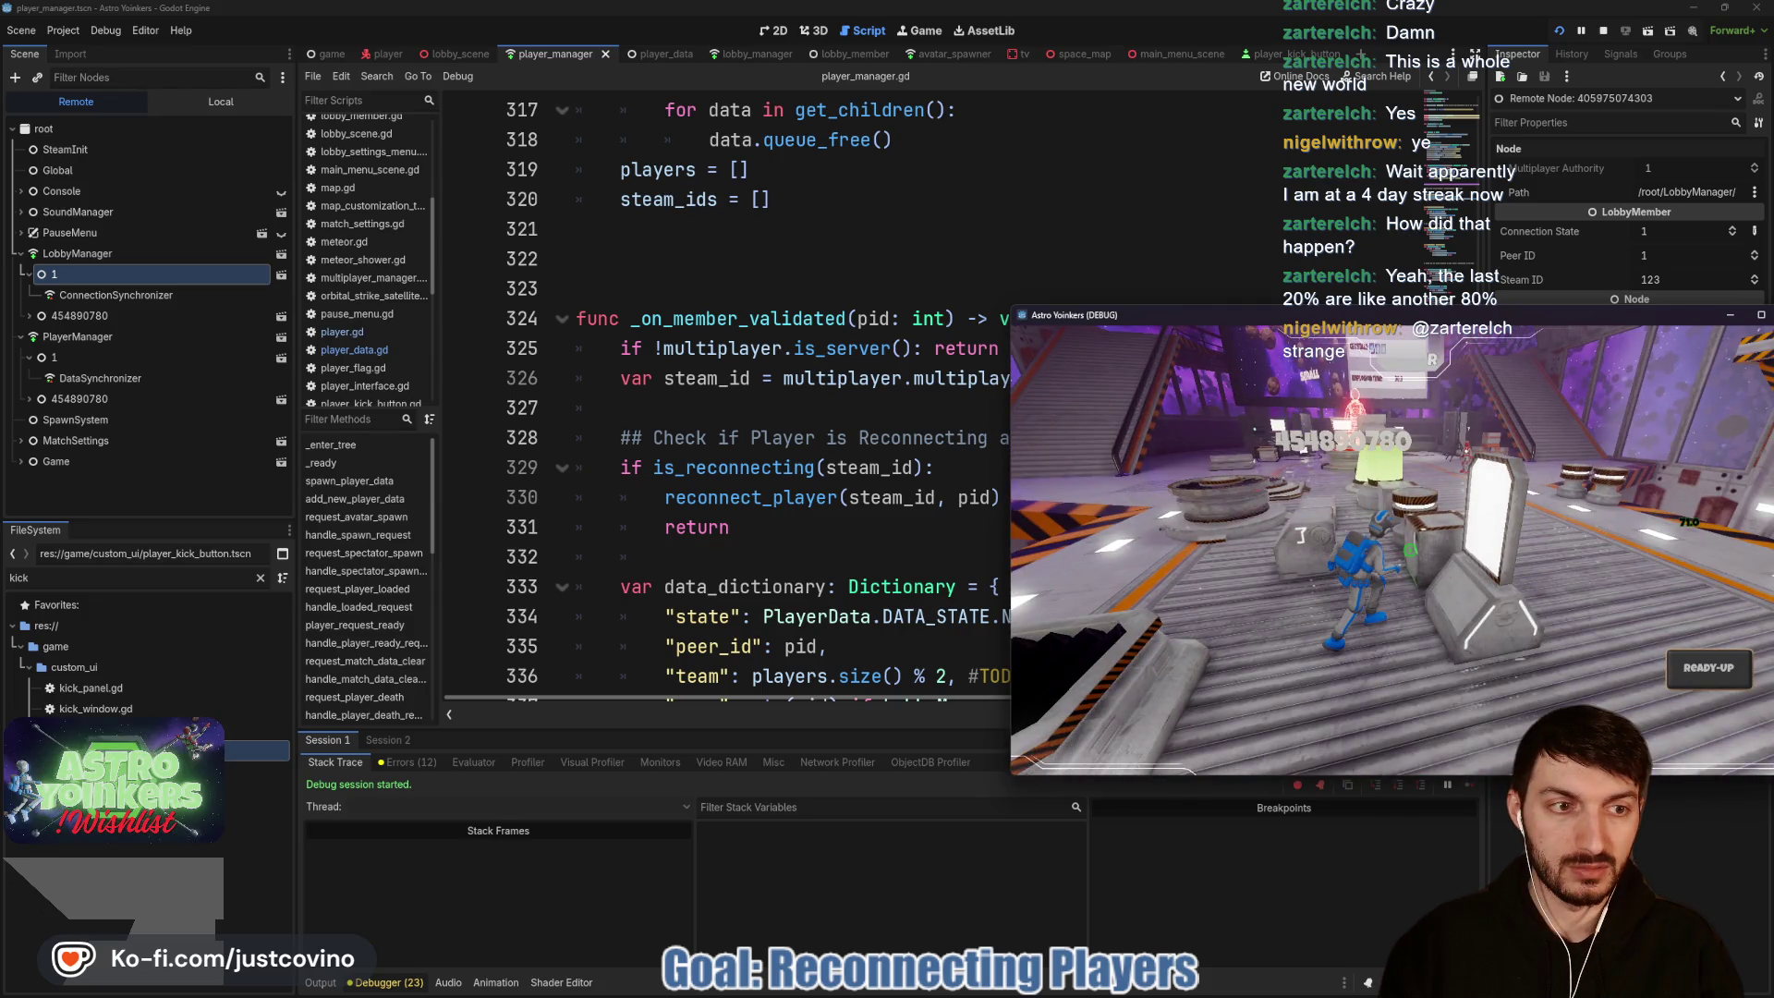
key("w")
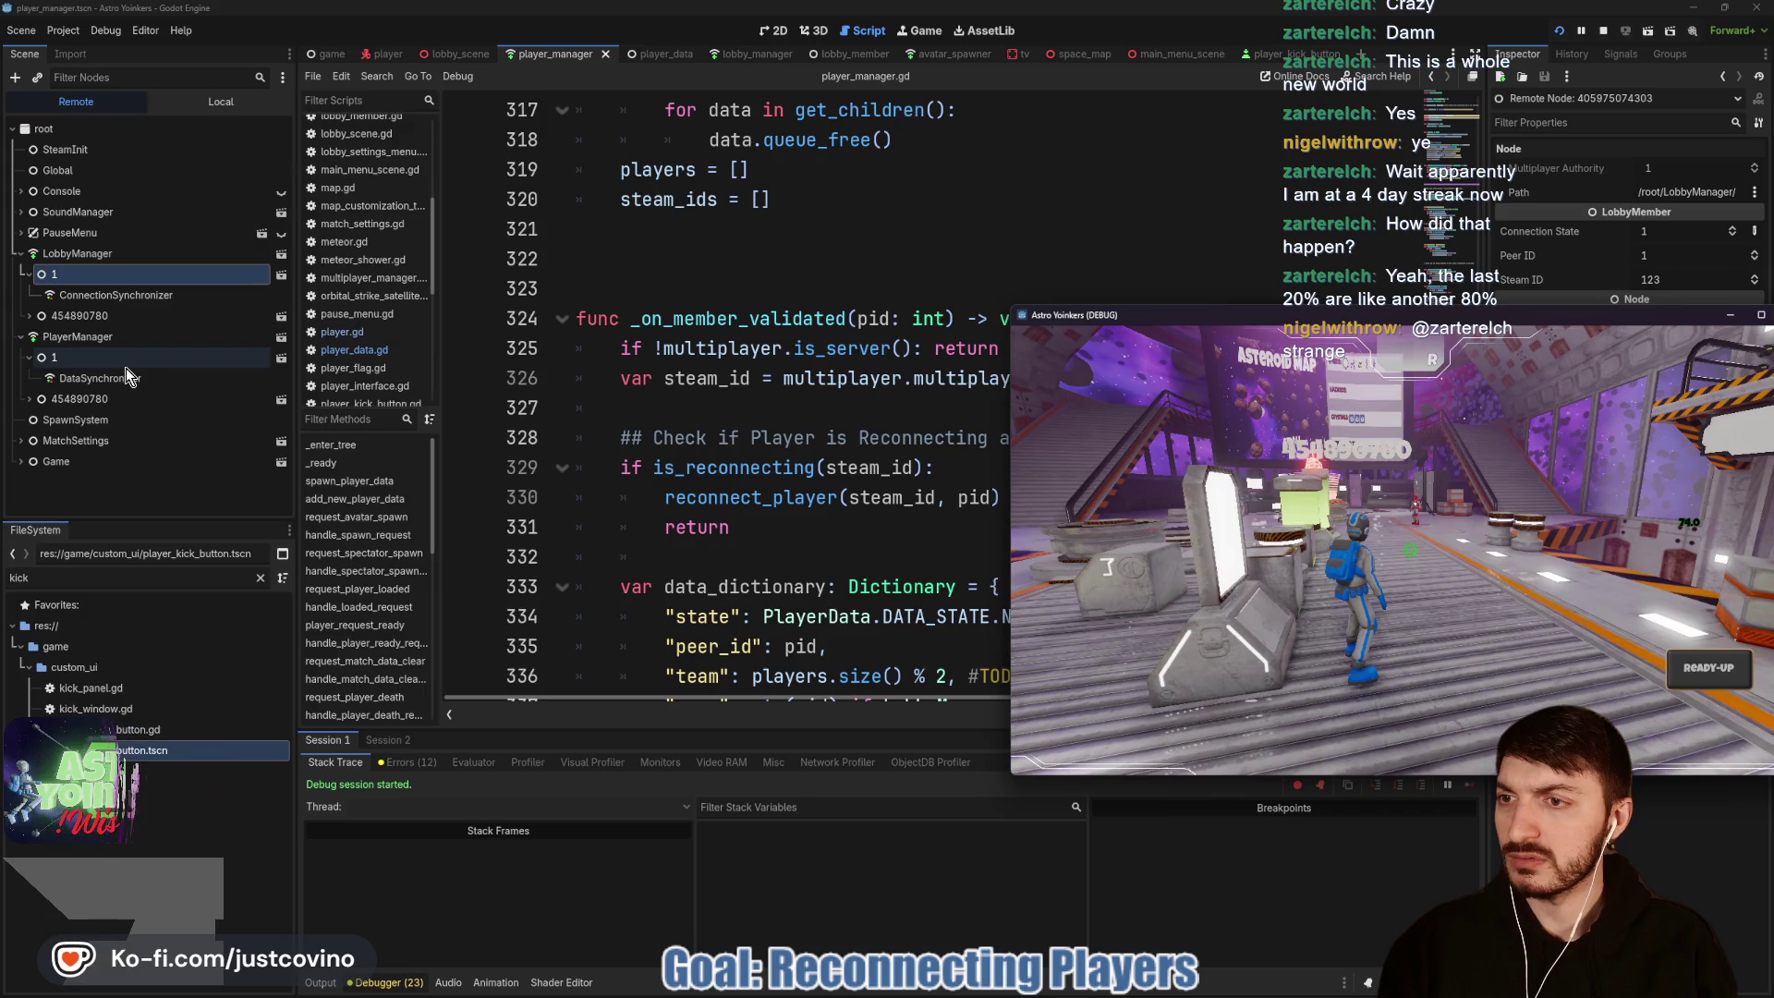
Step: Inspect node 454890780: lobby member shows Steam ID 123, PlayerData shows 456
left_click(79, 315)
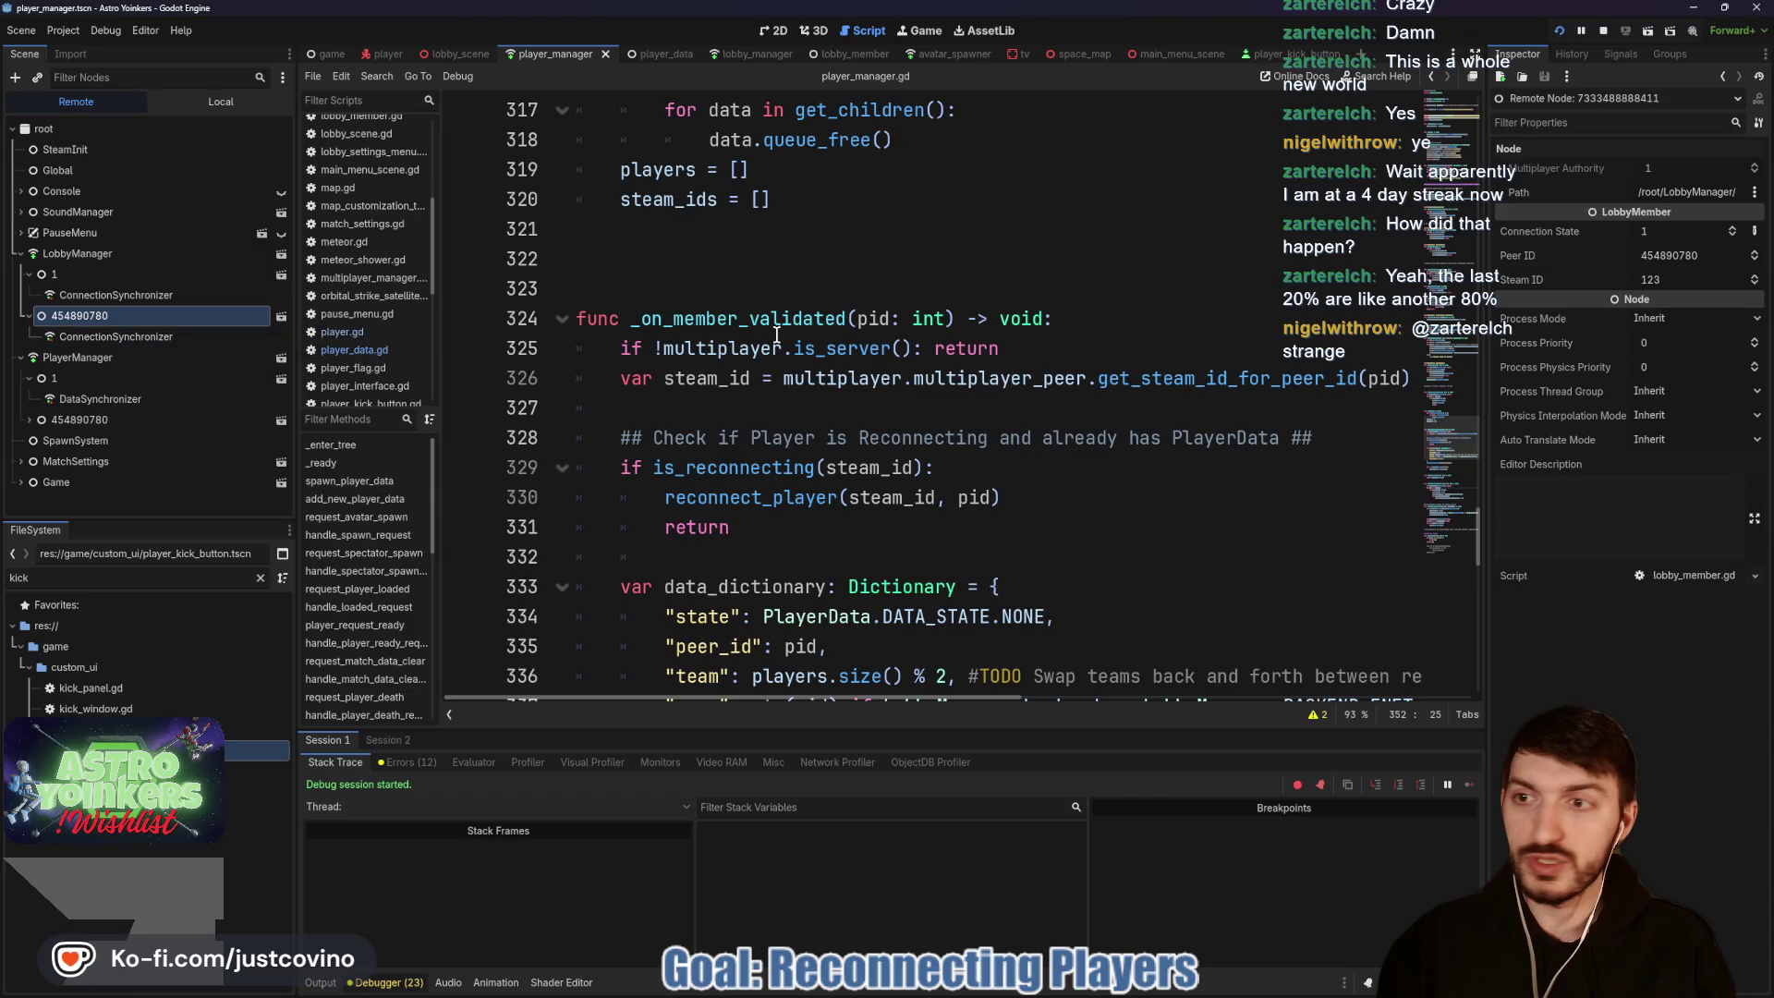
left_click(110, 421)
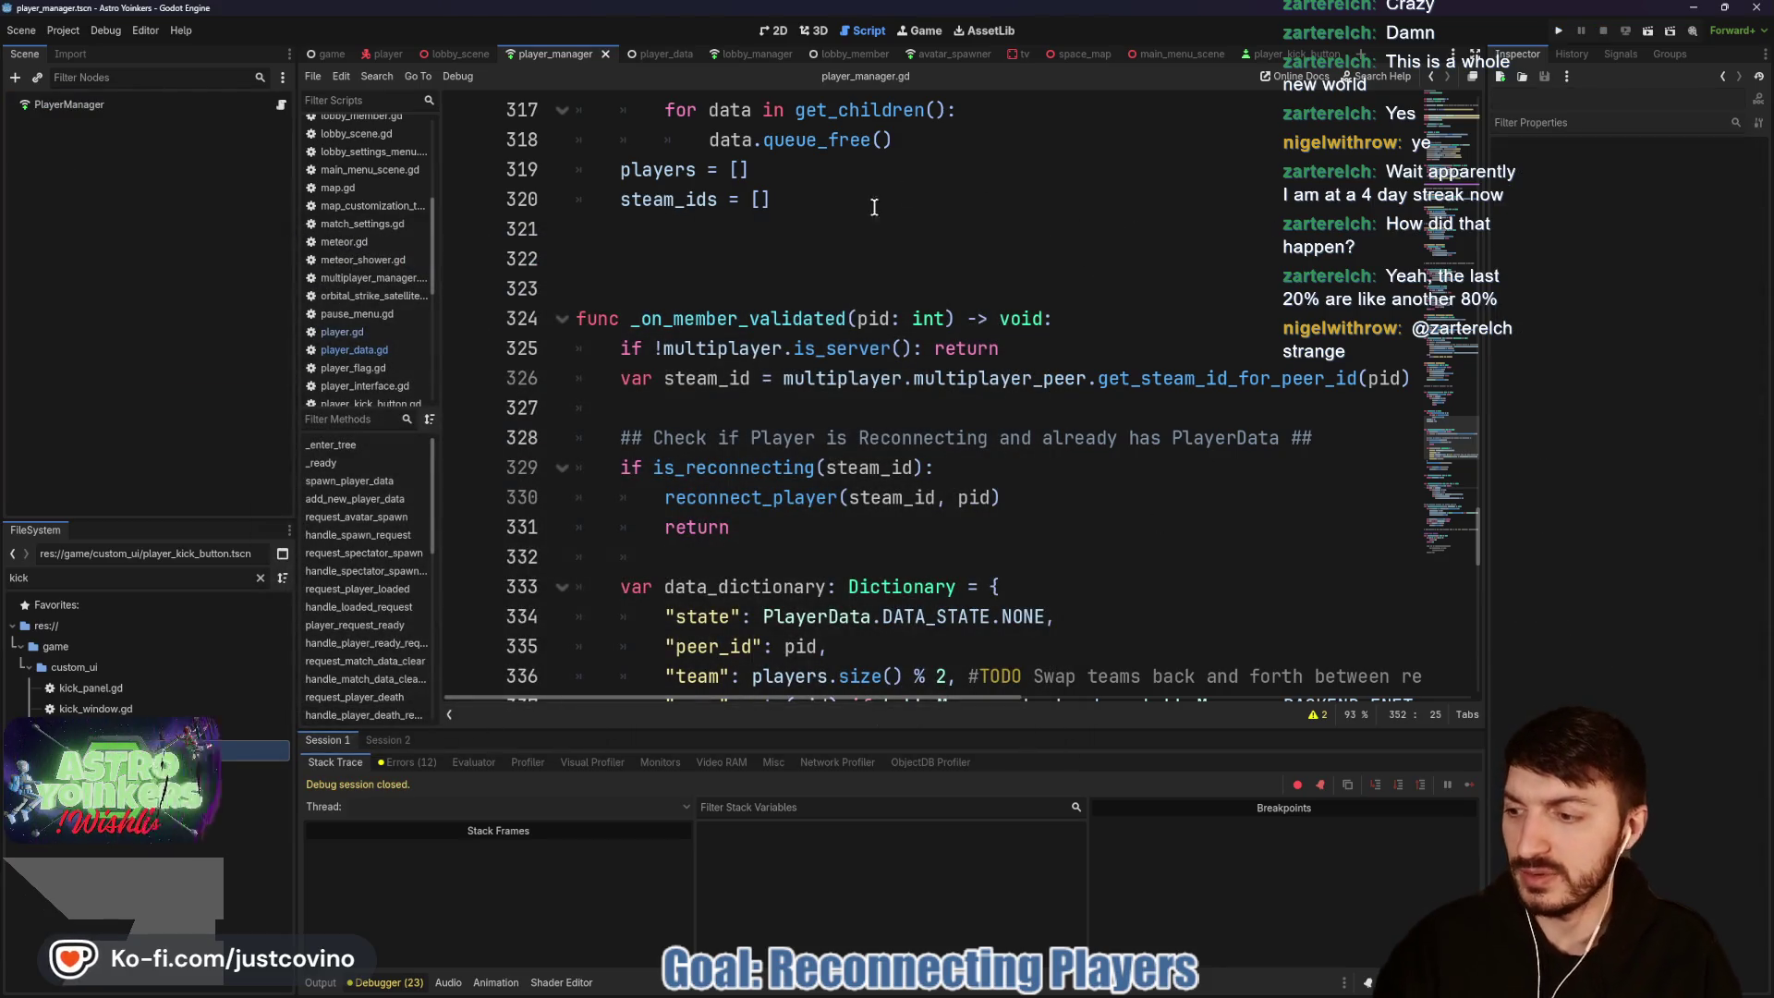
Step: Select and copy the get_enet_id test function in player_manager.gd
left_click(739, 53)
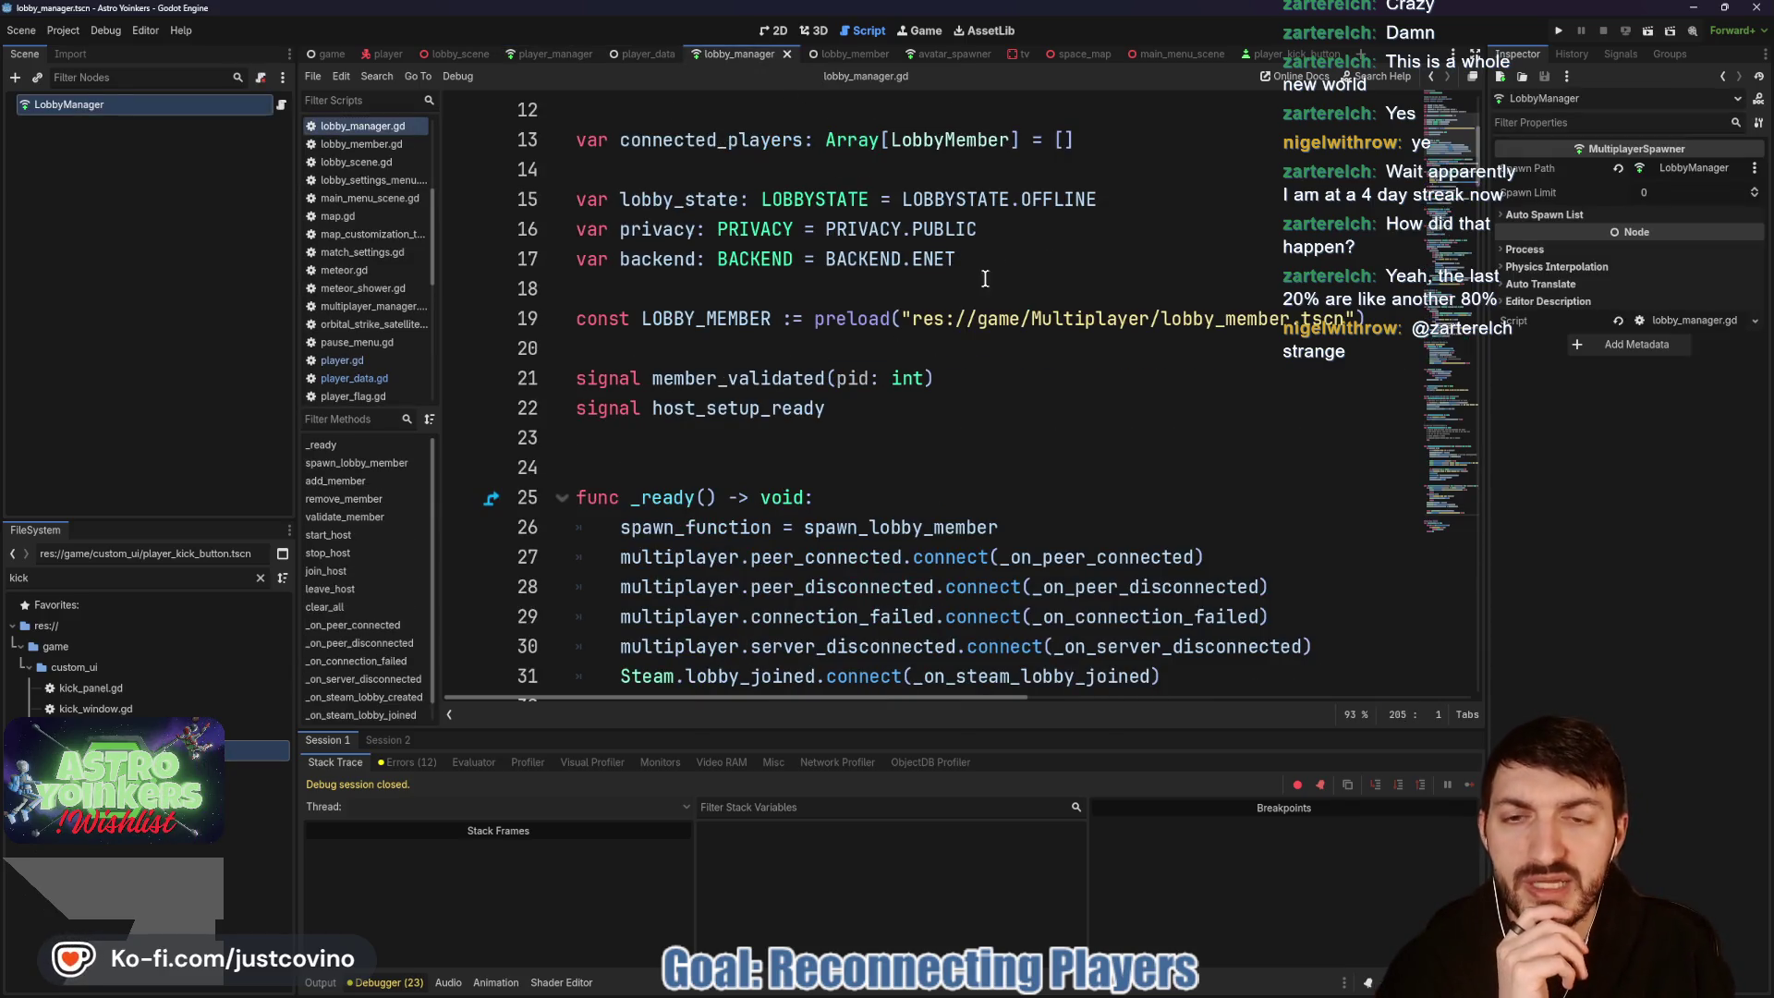
left_click(636, 51)
scroll(932, 476, "down", 15)
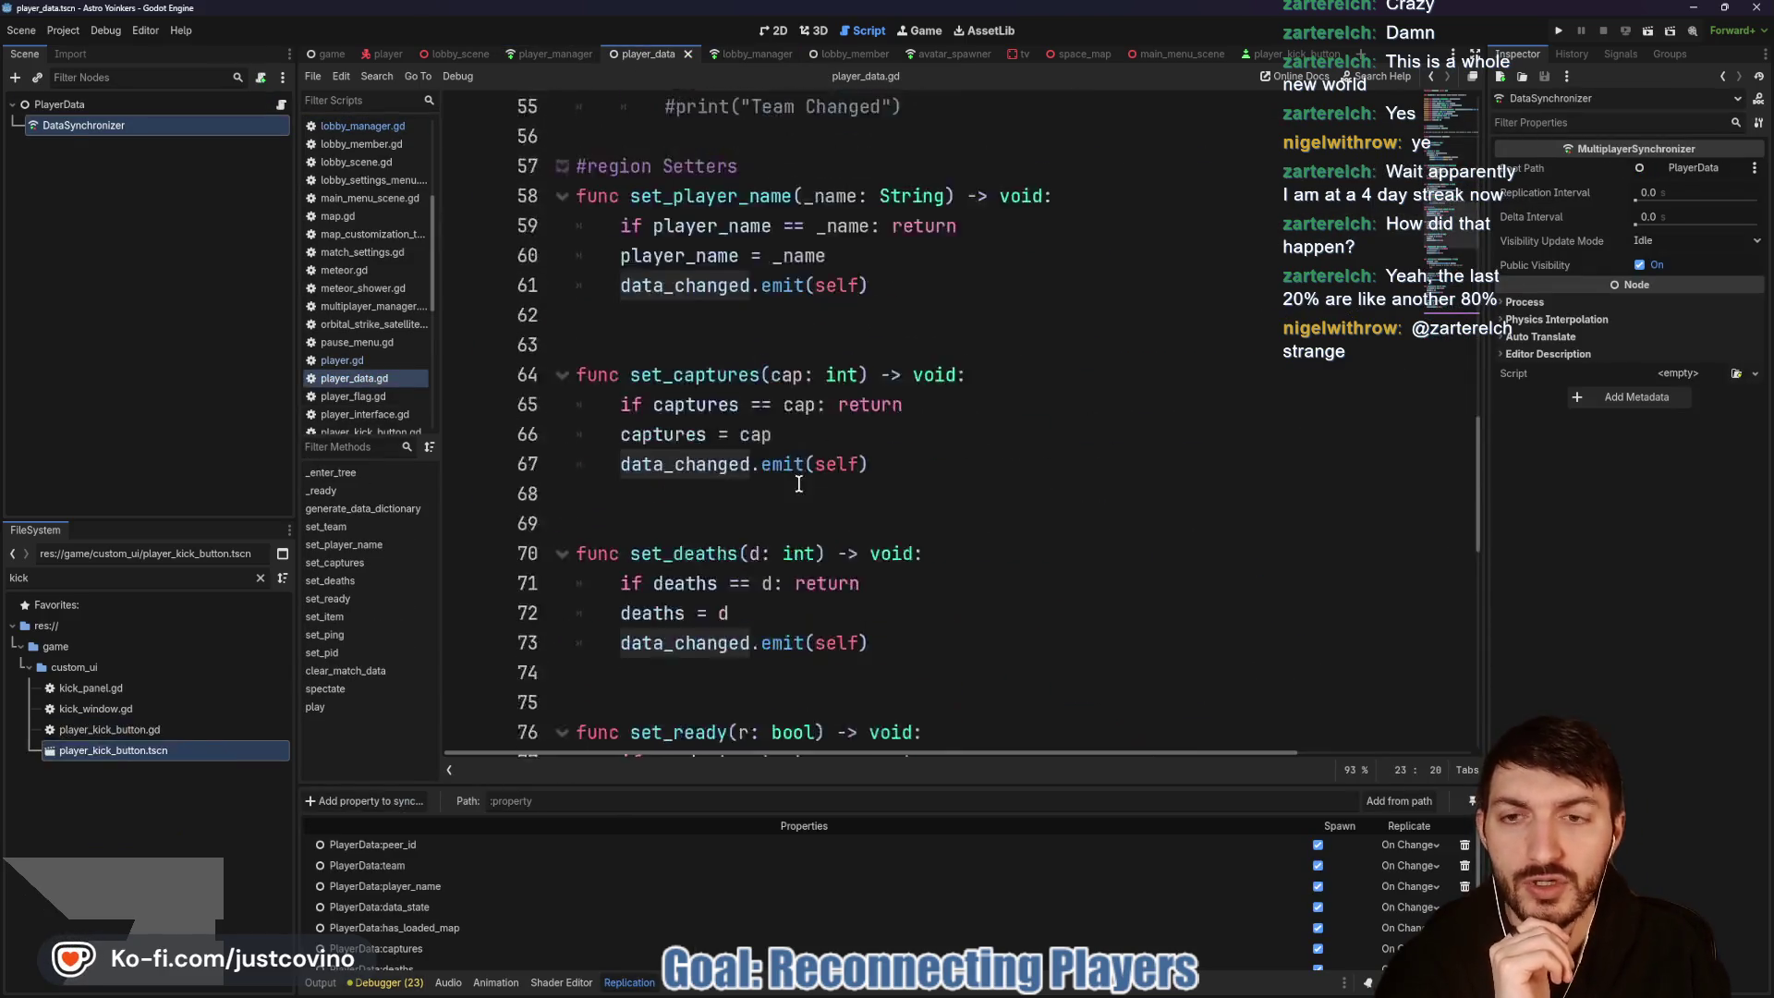
left_click(555, 54)
scroll(960, 530, "down", 10)
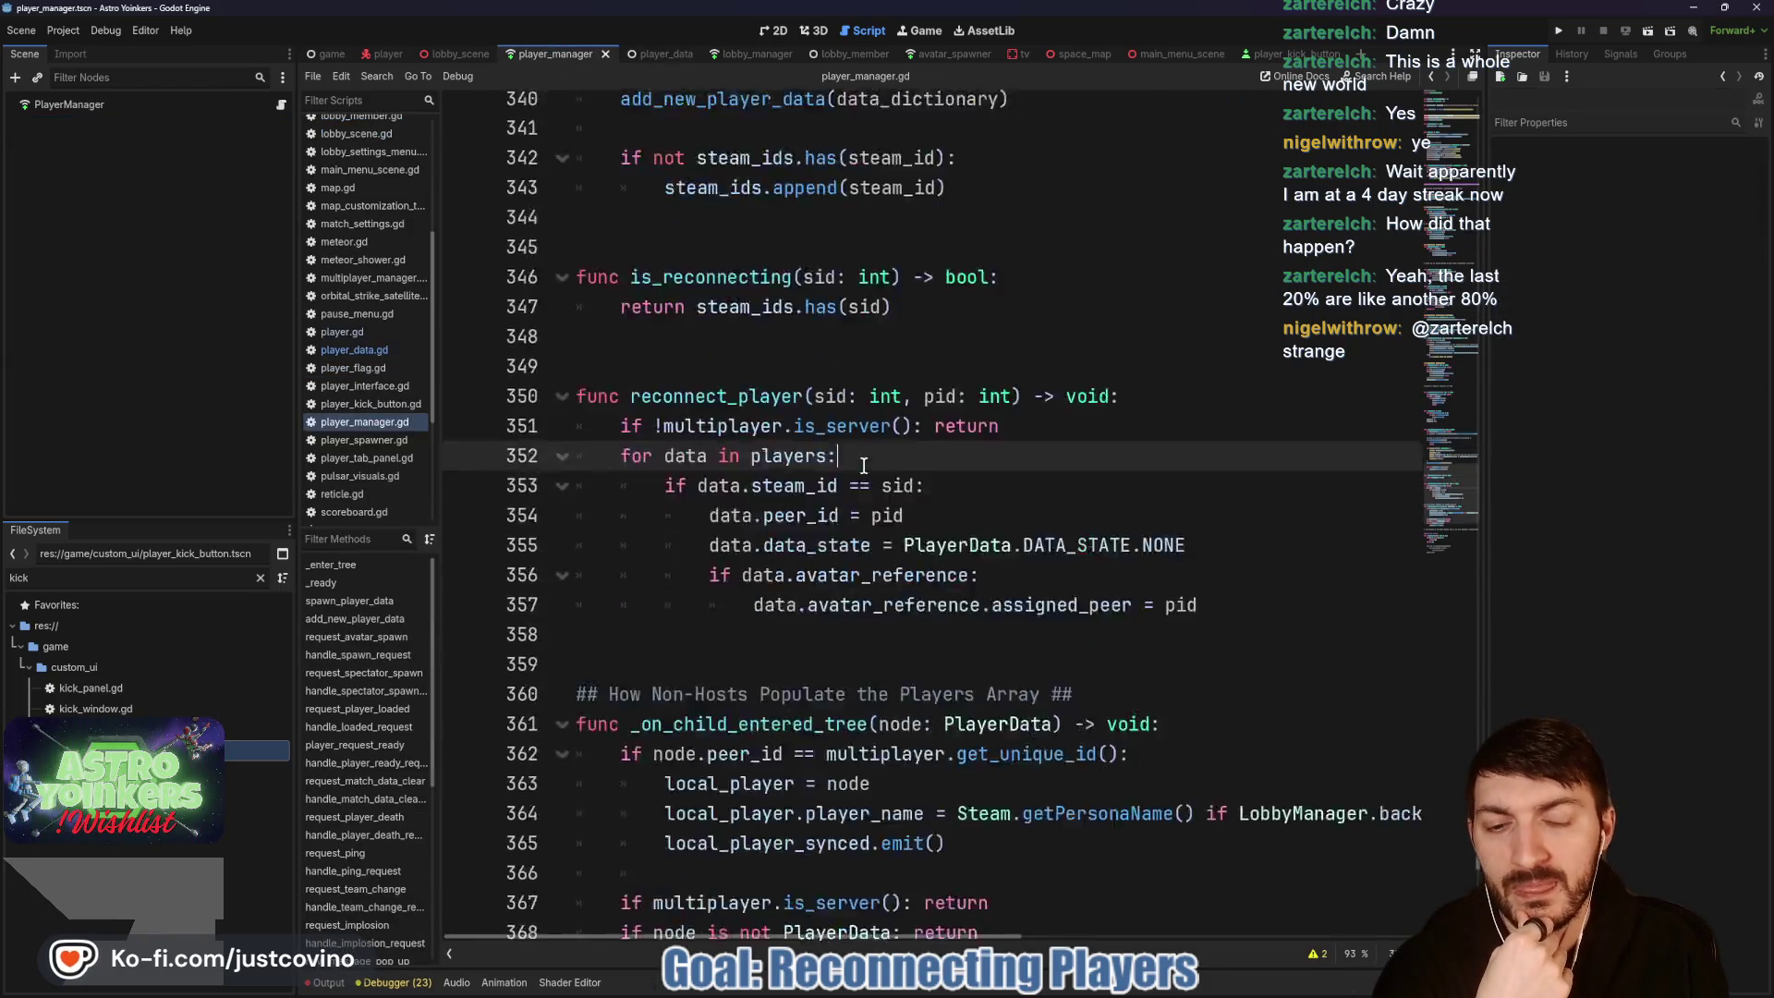
key("shift+Up")
key("shift+Up")
key("shift+Up")
key("shift+Home")
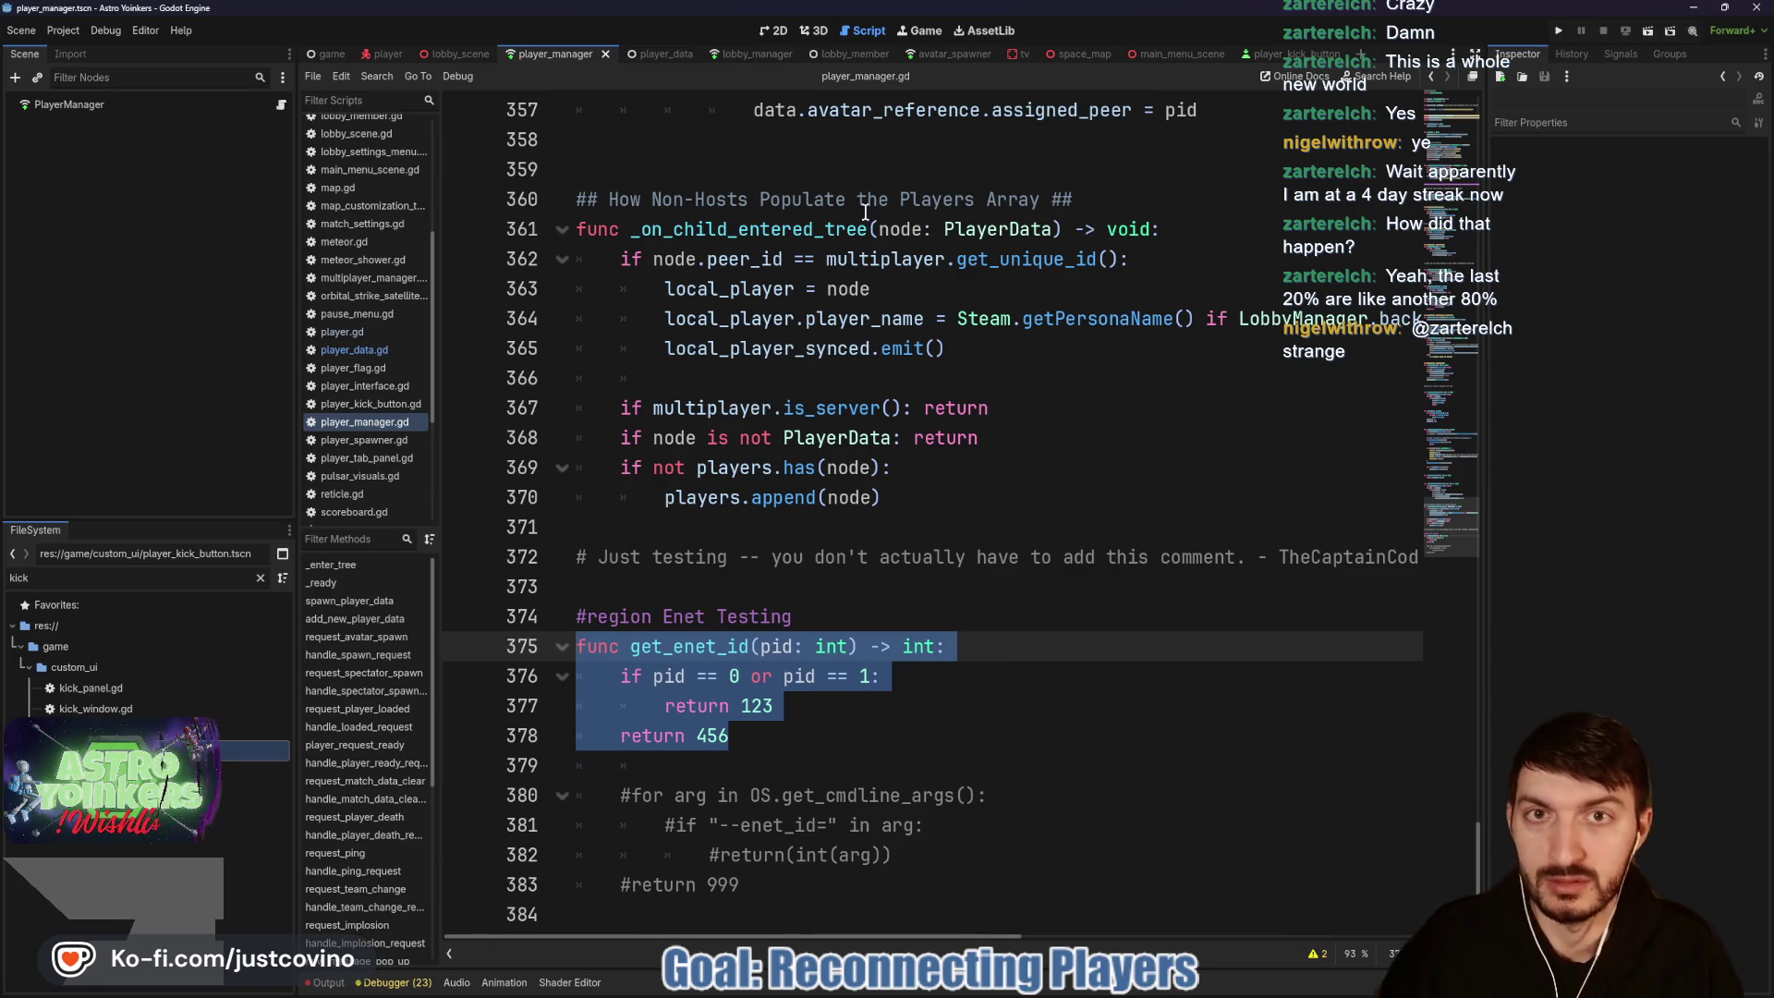
Step: Switch to lobby_manager.gd and scroll down through the script
left_click(753, 54)
scroll(876, 441, "down", 12)
scroll(890, 510, "down", 20)
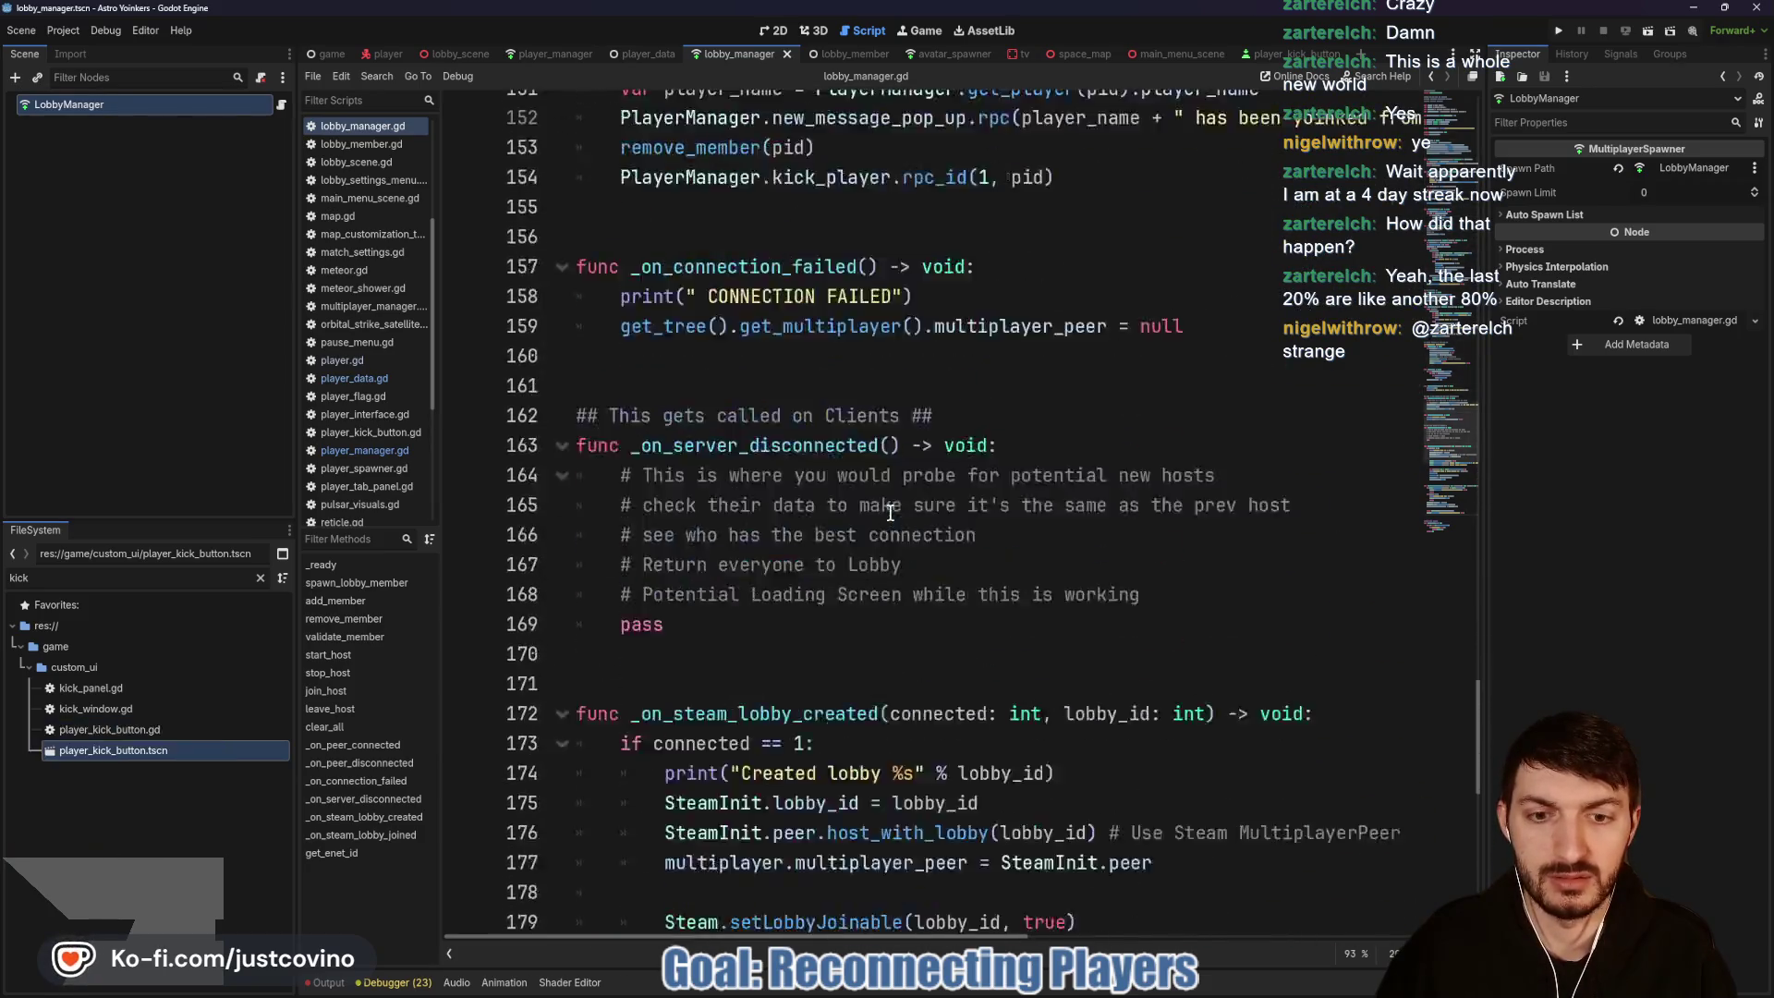
Step: Replace lobby_manager.gd's get_enet_id with the copied version, fixing the pid == 1 comparison
mouse_move(730, 885)
left_mouse_down()
mouse_move(592, 771)
mouse_move(562, 770)
left_mouse_up()
type("func get_enet_id(pid: int) -> int: \tif pid == 0 or pid == 1: \t\treturn 123 \treturn 456")
left_click(842, 795)
type("=")
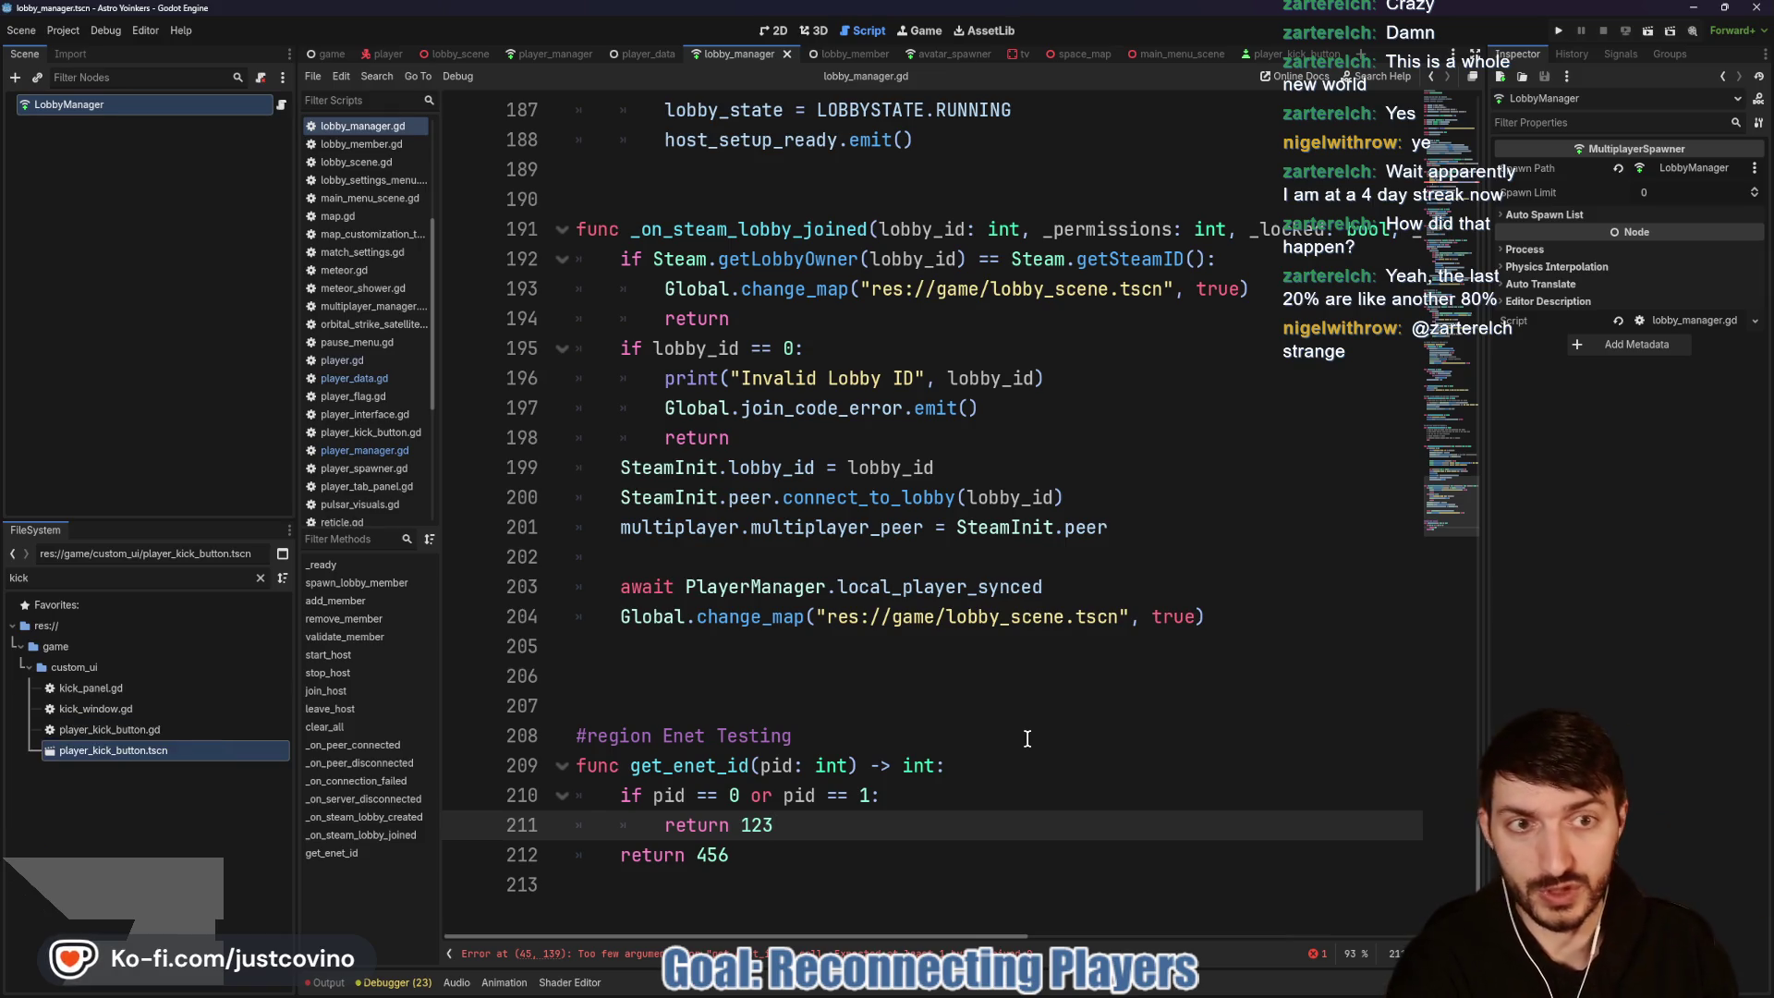
Step: Pass pid into get_enet_id() for the steam_id entry and save lobby_manager.gd
left_click(646, 961)
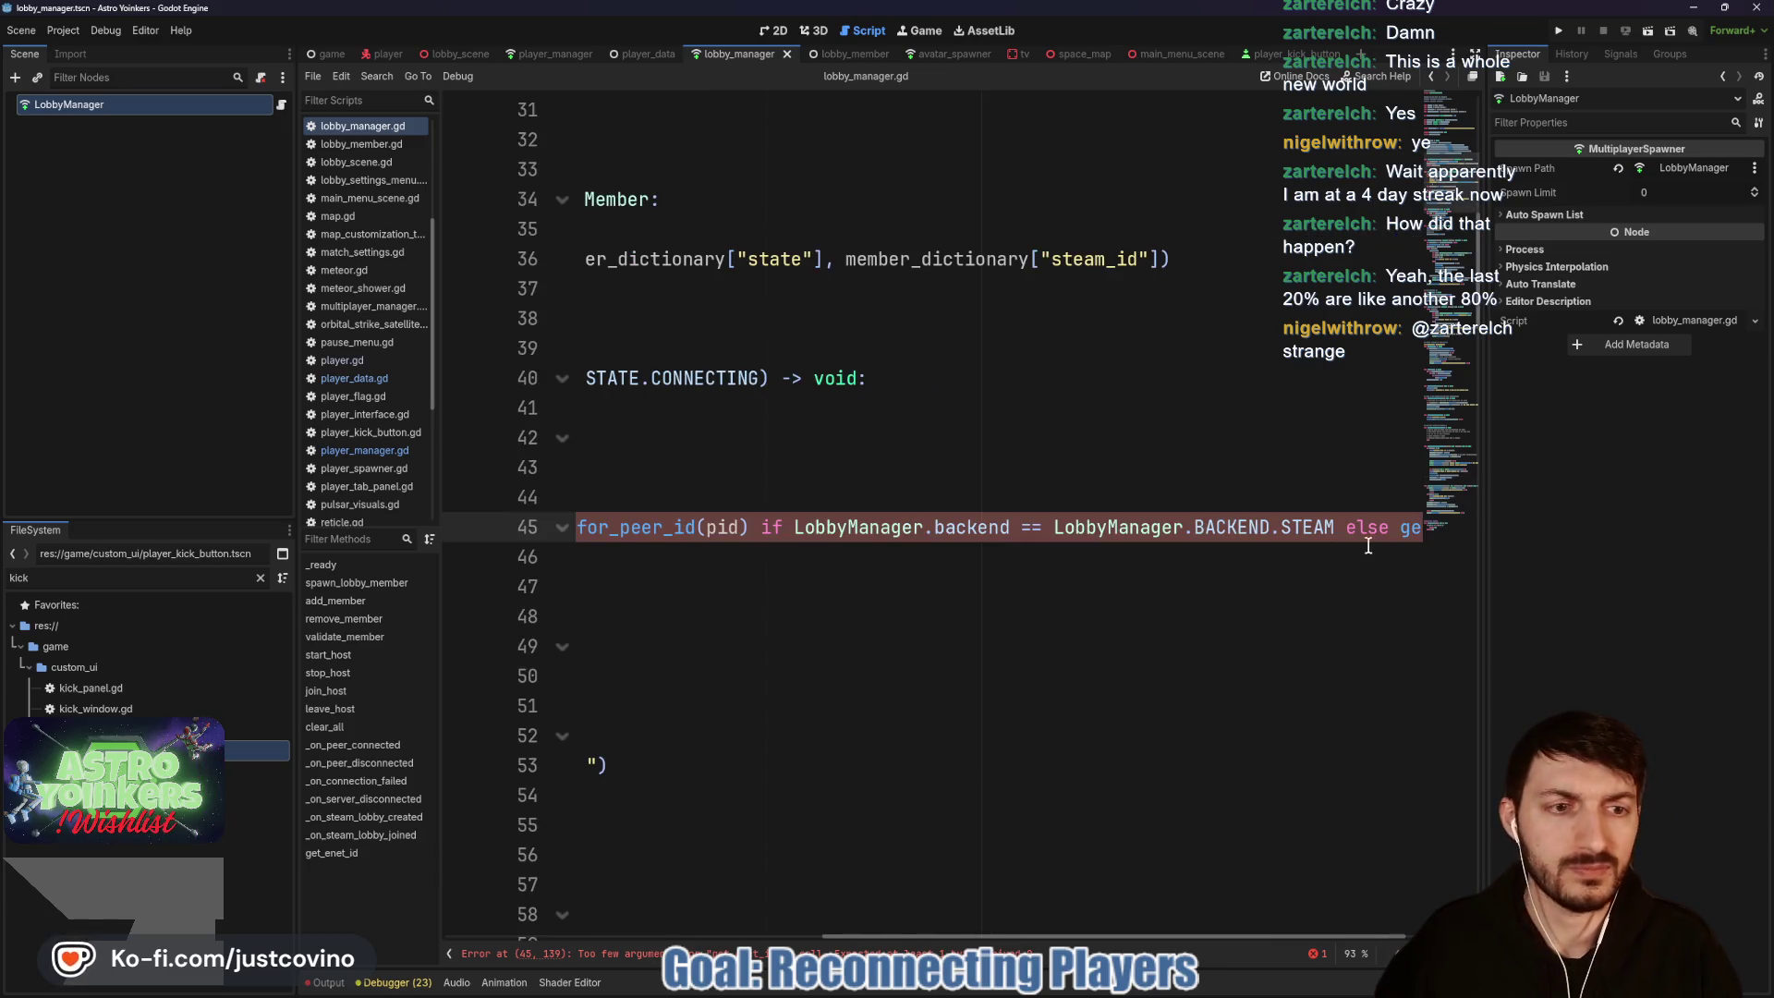
scroll(1287, 545, "right", 2)
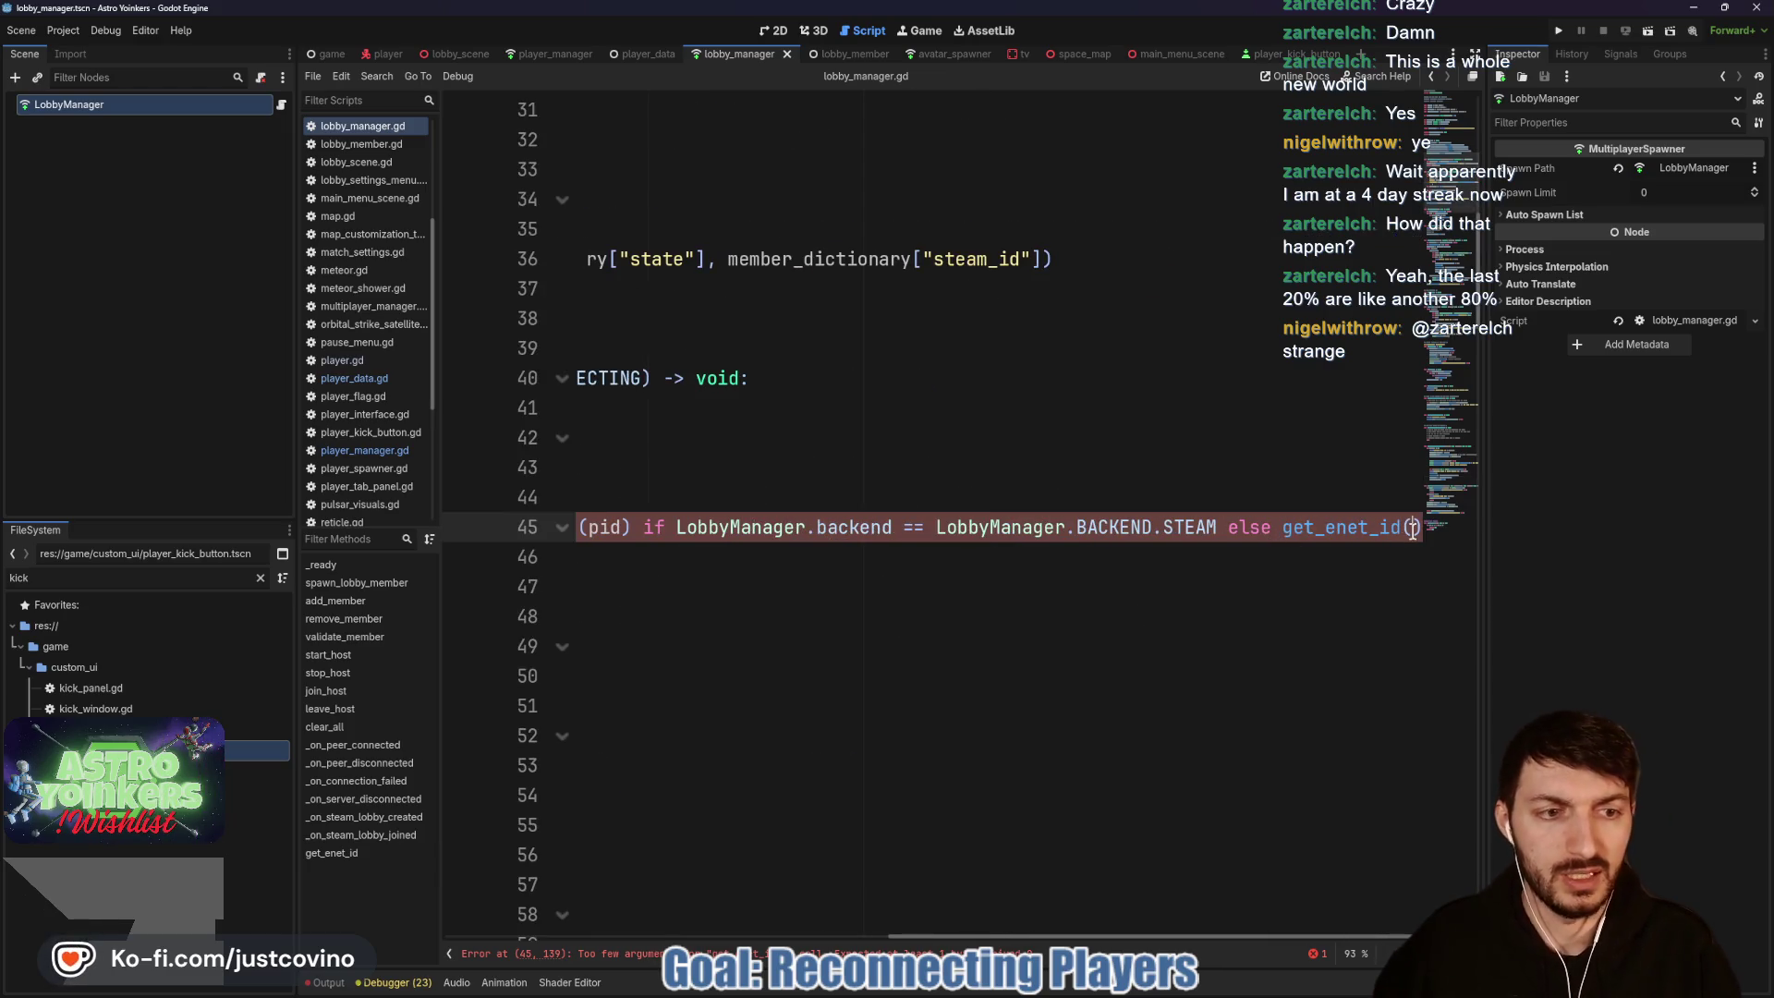
type("pid")
key("Up")
key("Up")
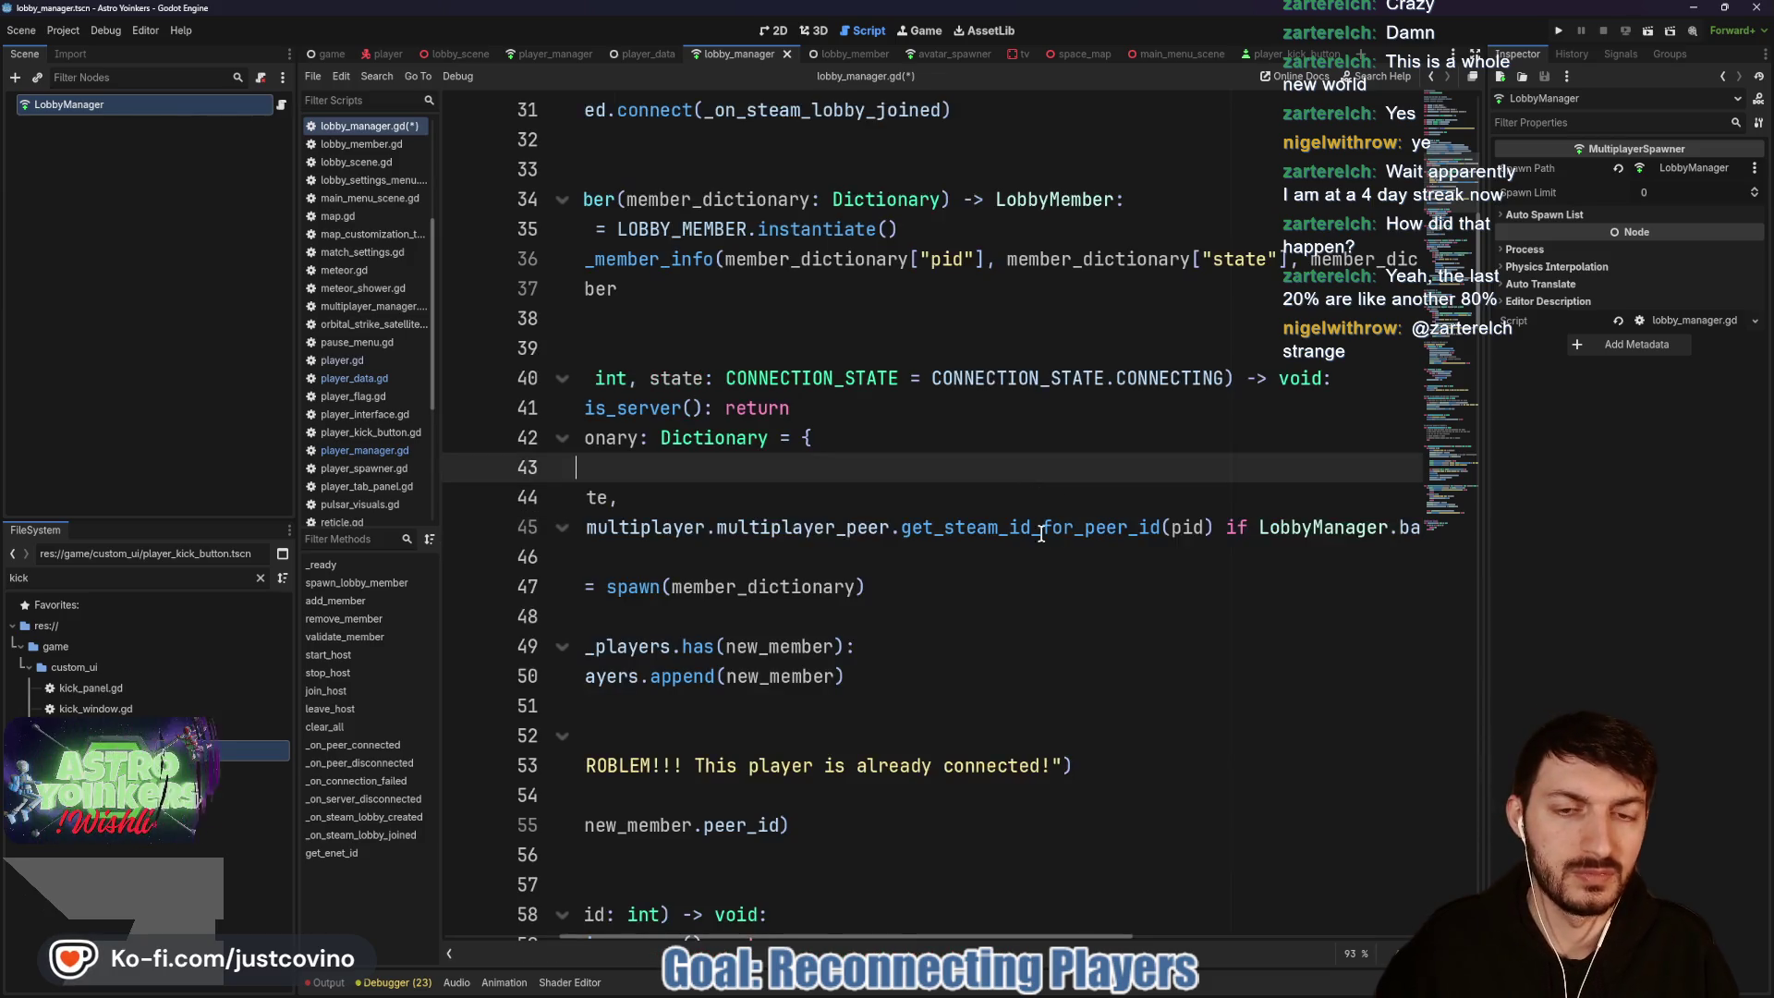
key("ctrl+s")
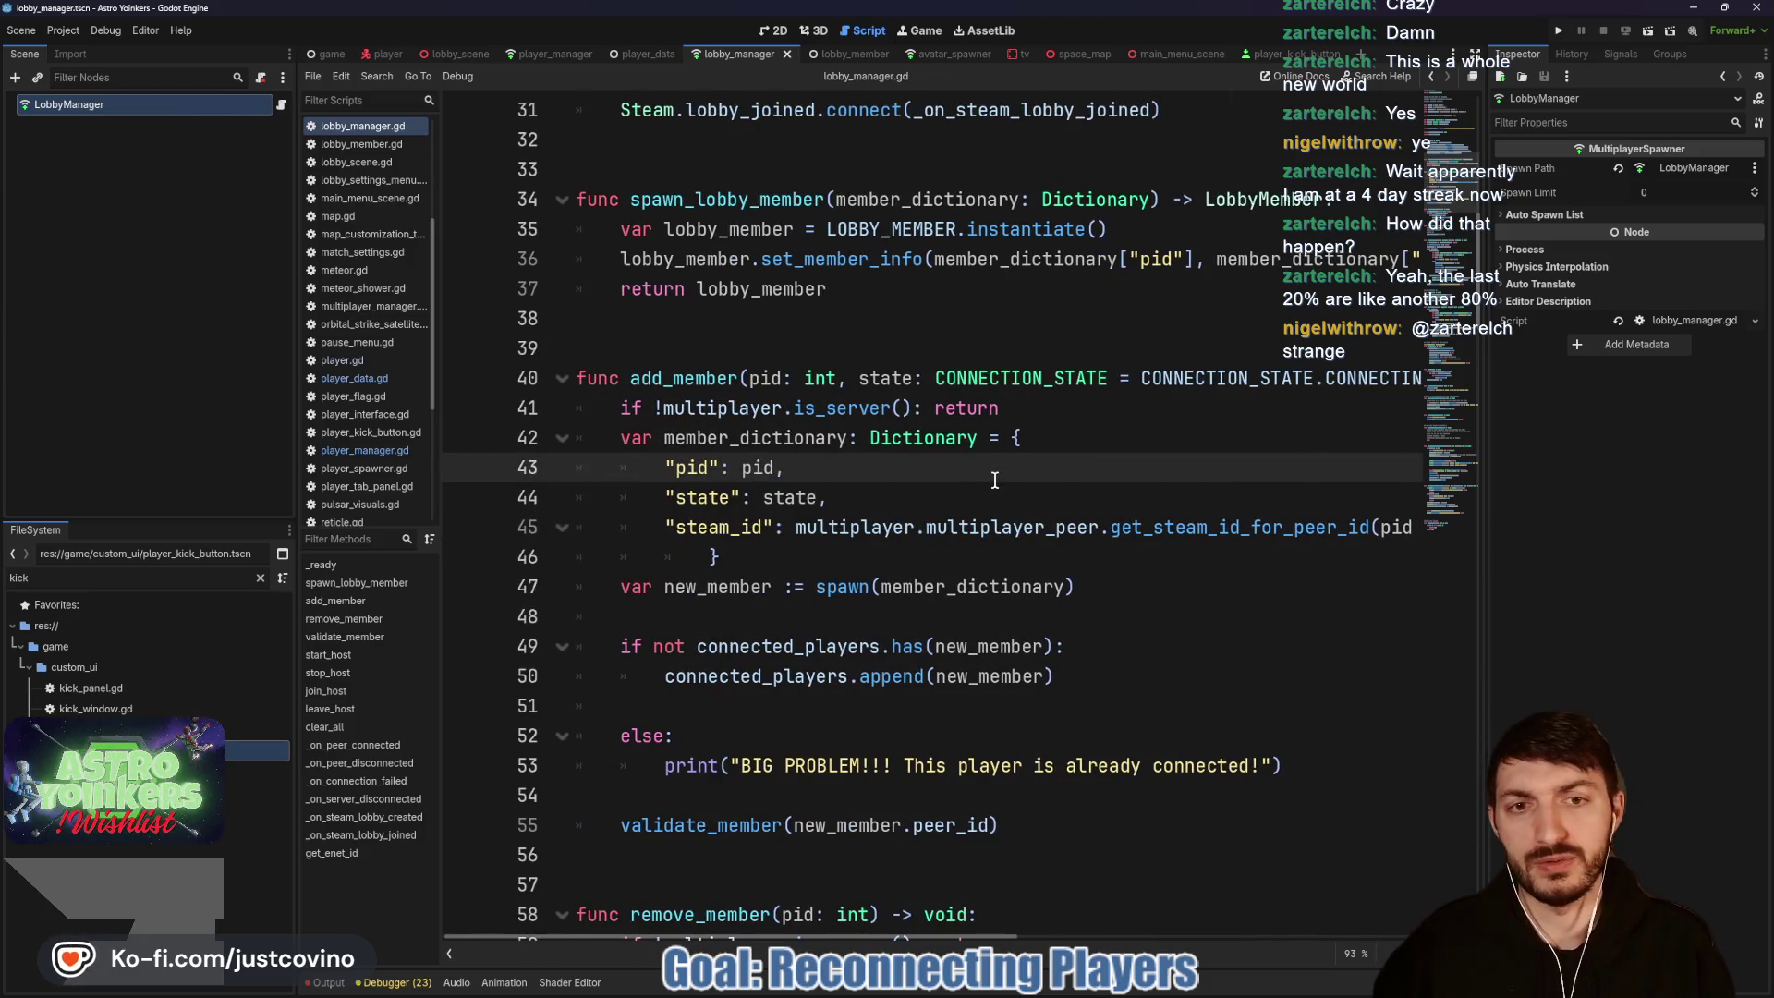
left_click(813, 349)
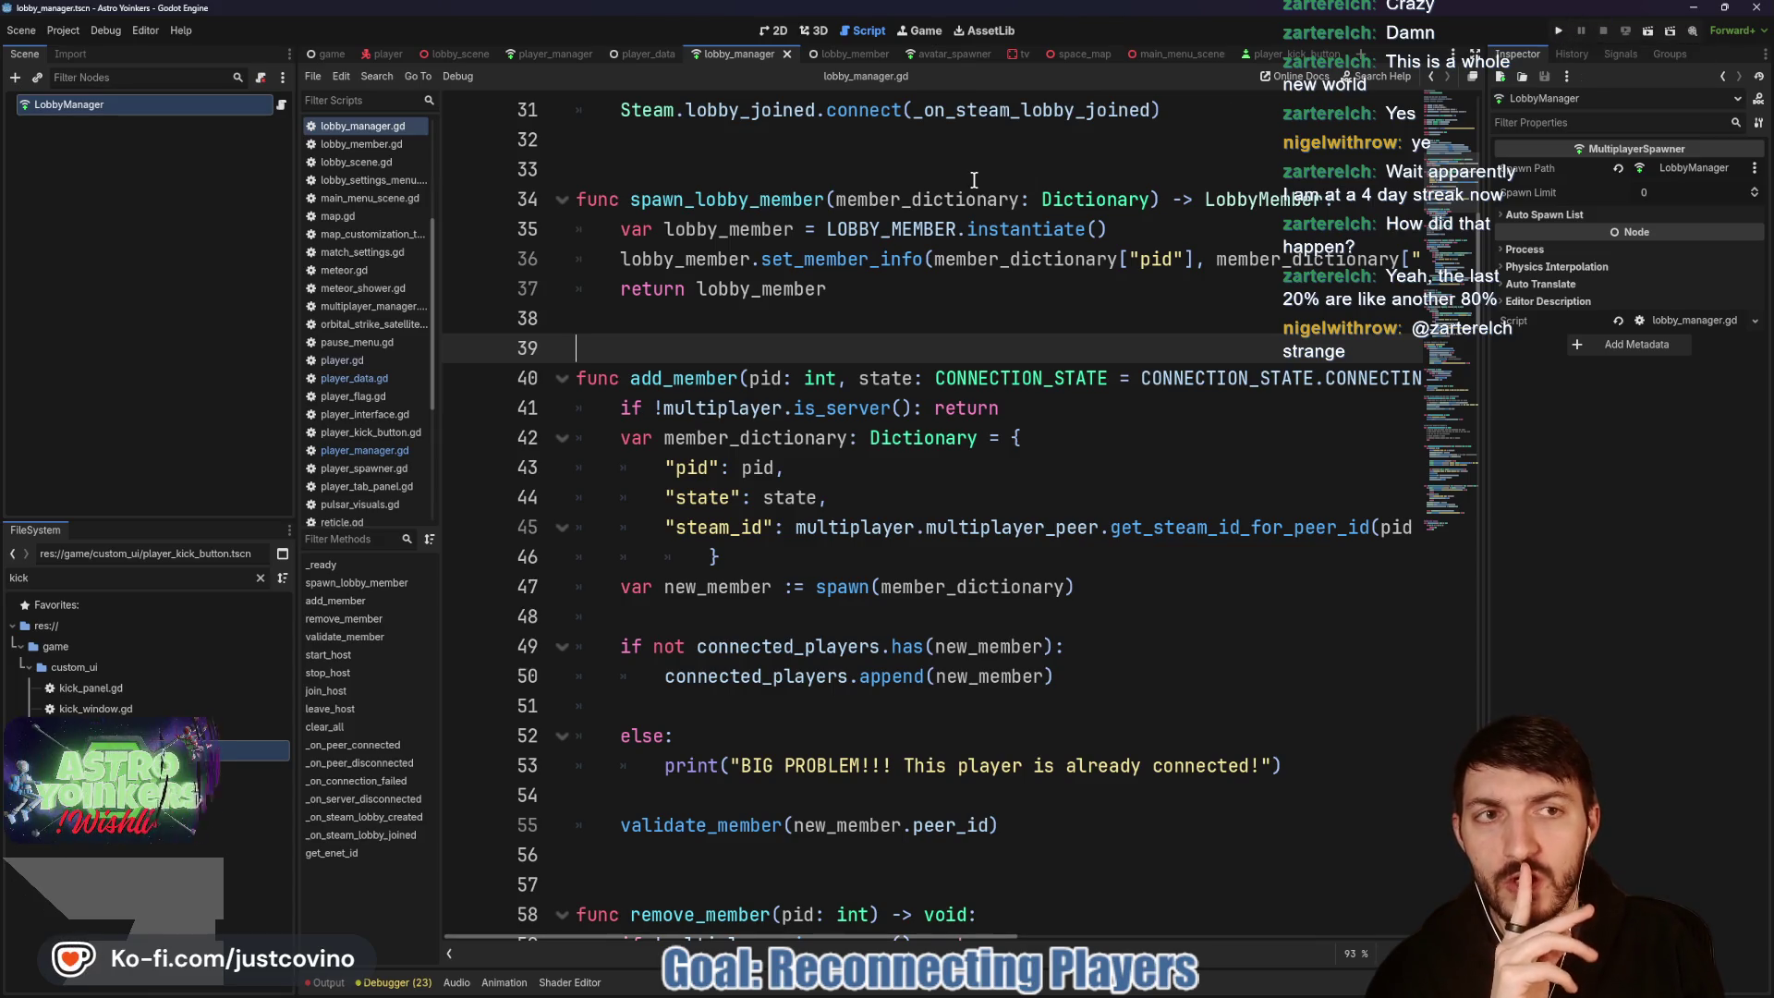
Step: Run the project, then return to player_manager.gd
left_click(1560, 31)
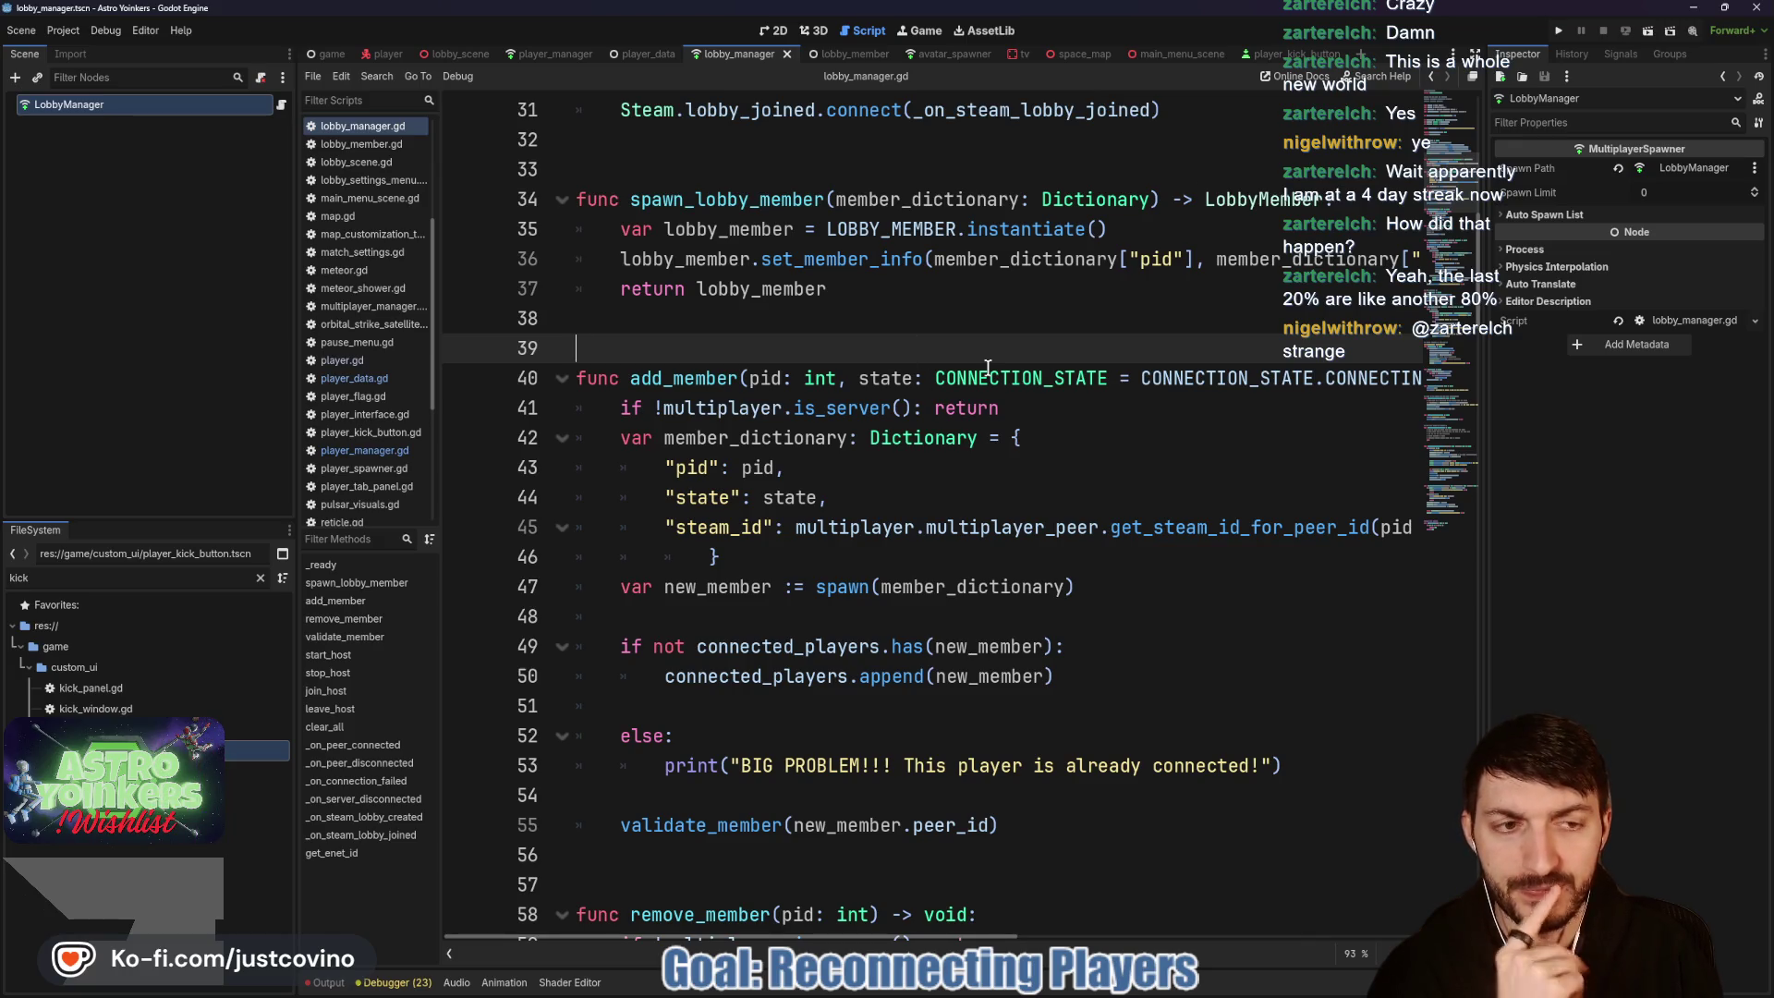
scroll(962, 358, "down", 2)
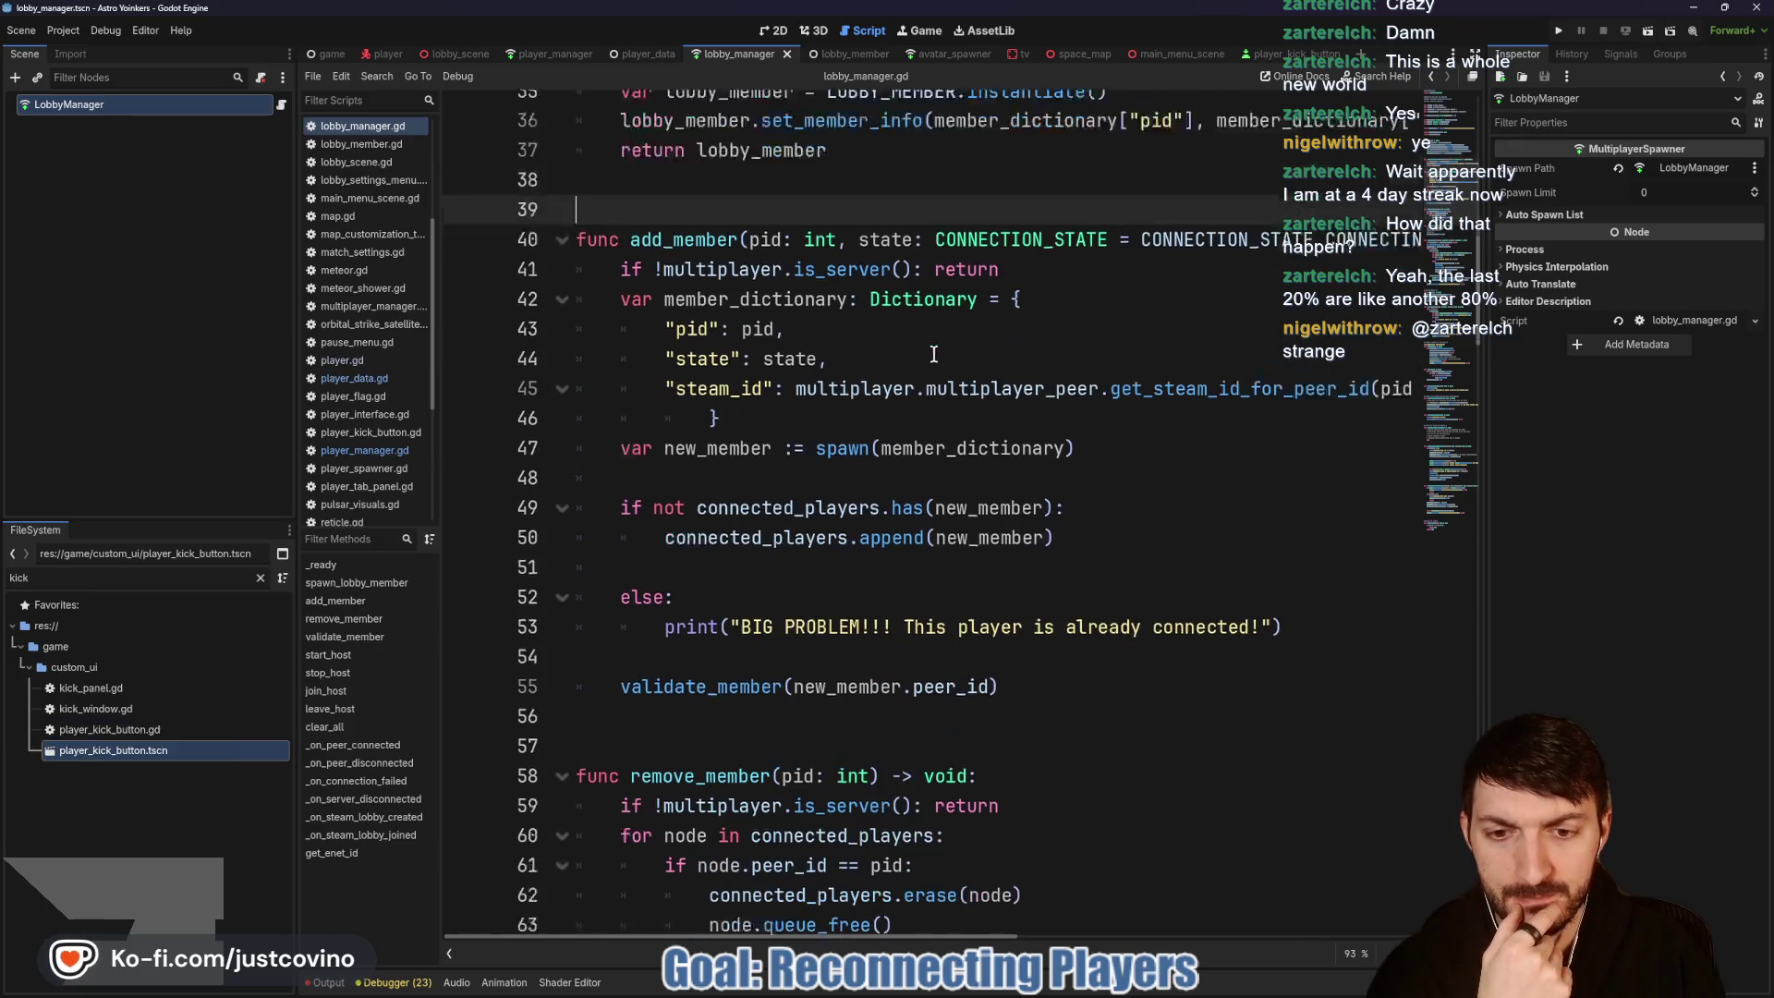
scroll(962, 358, "up", 2)
left_click(568, 55)
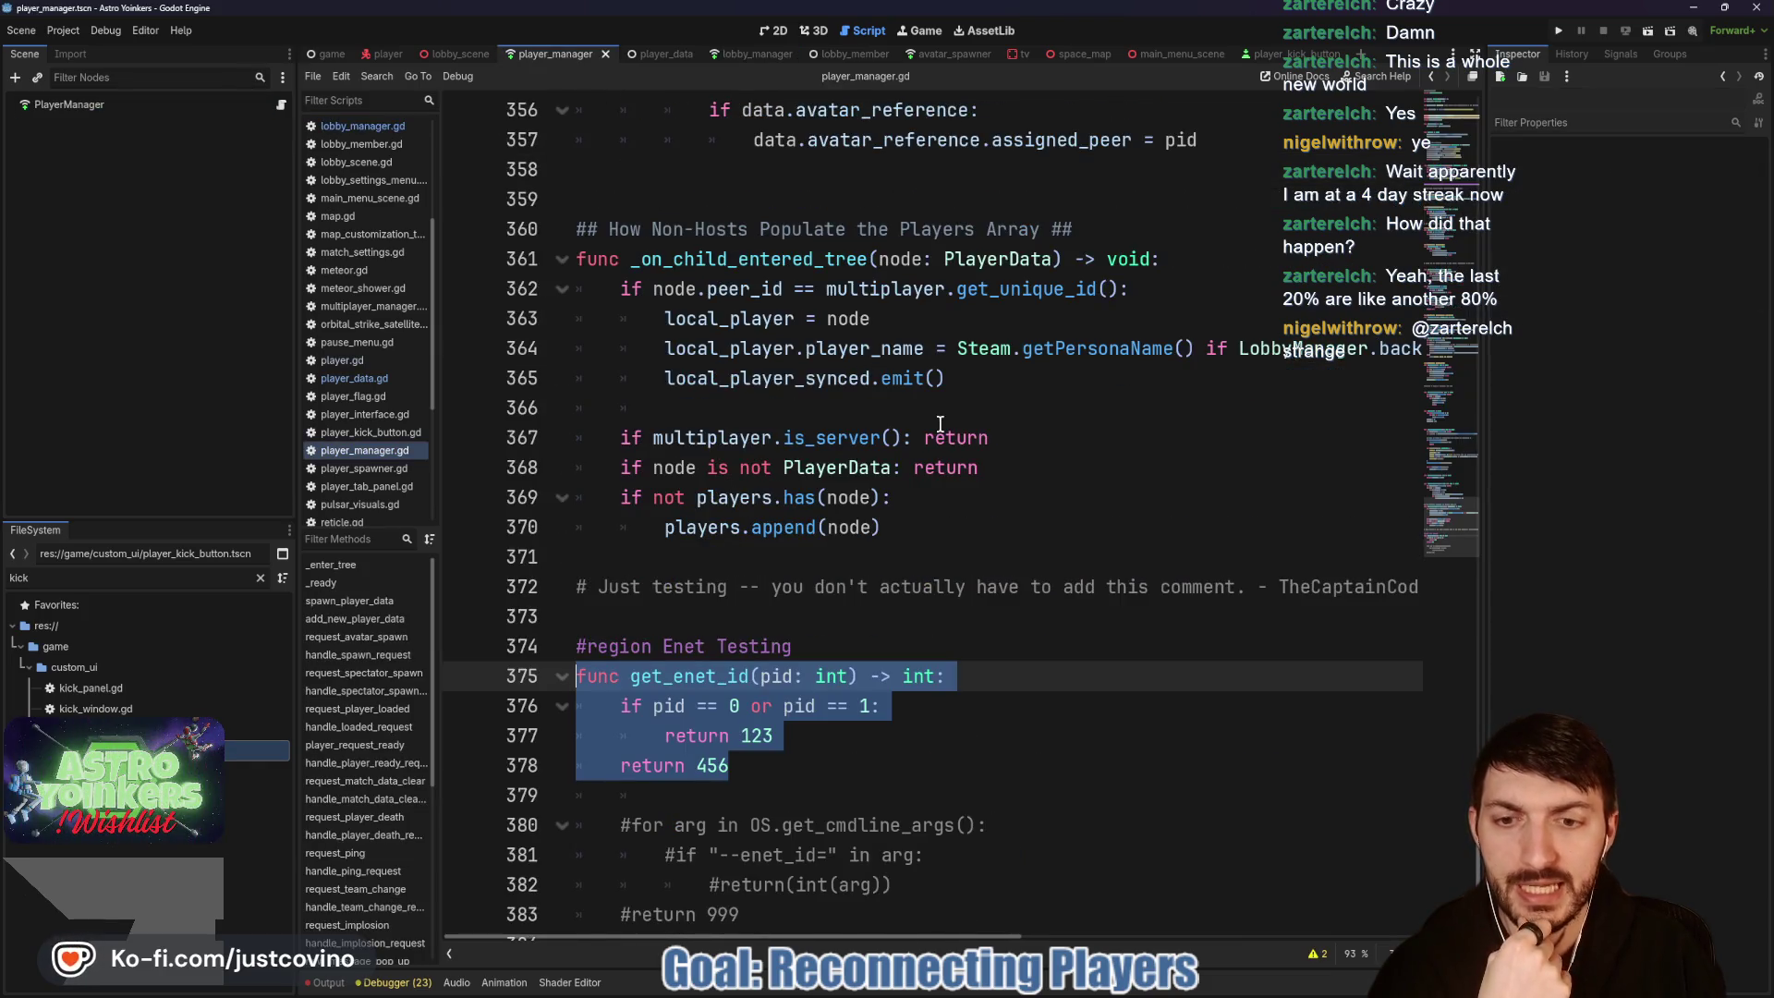
scroll(823, 570, "up", 5)
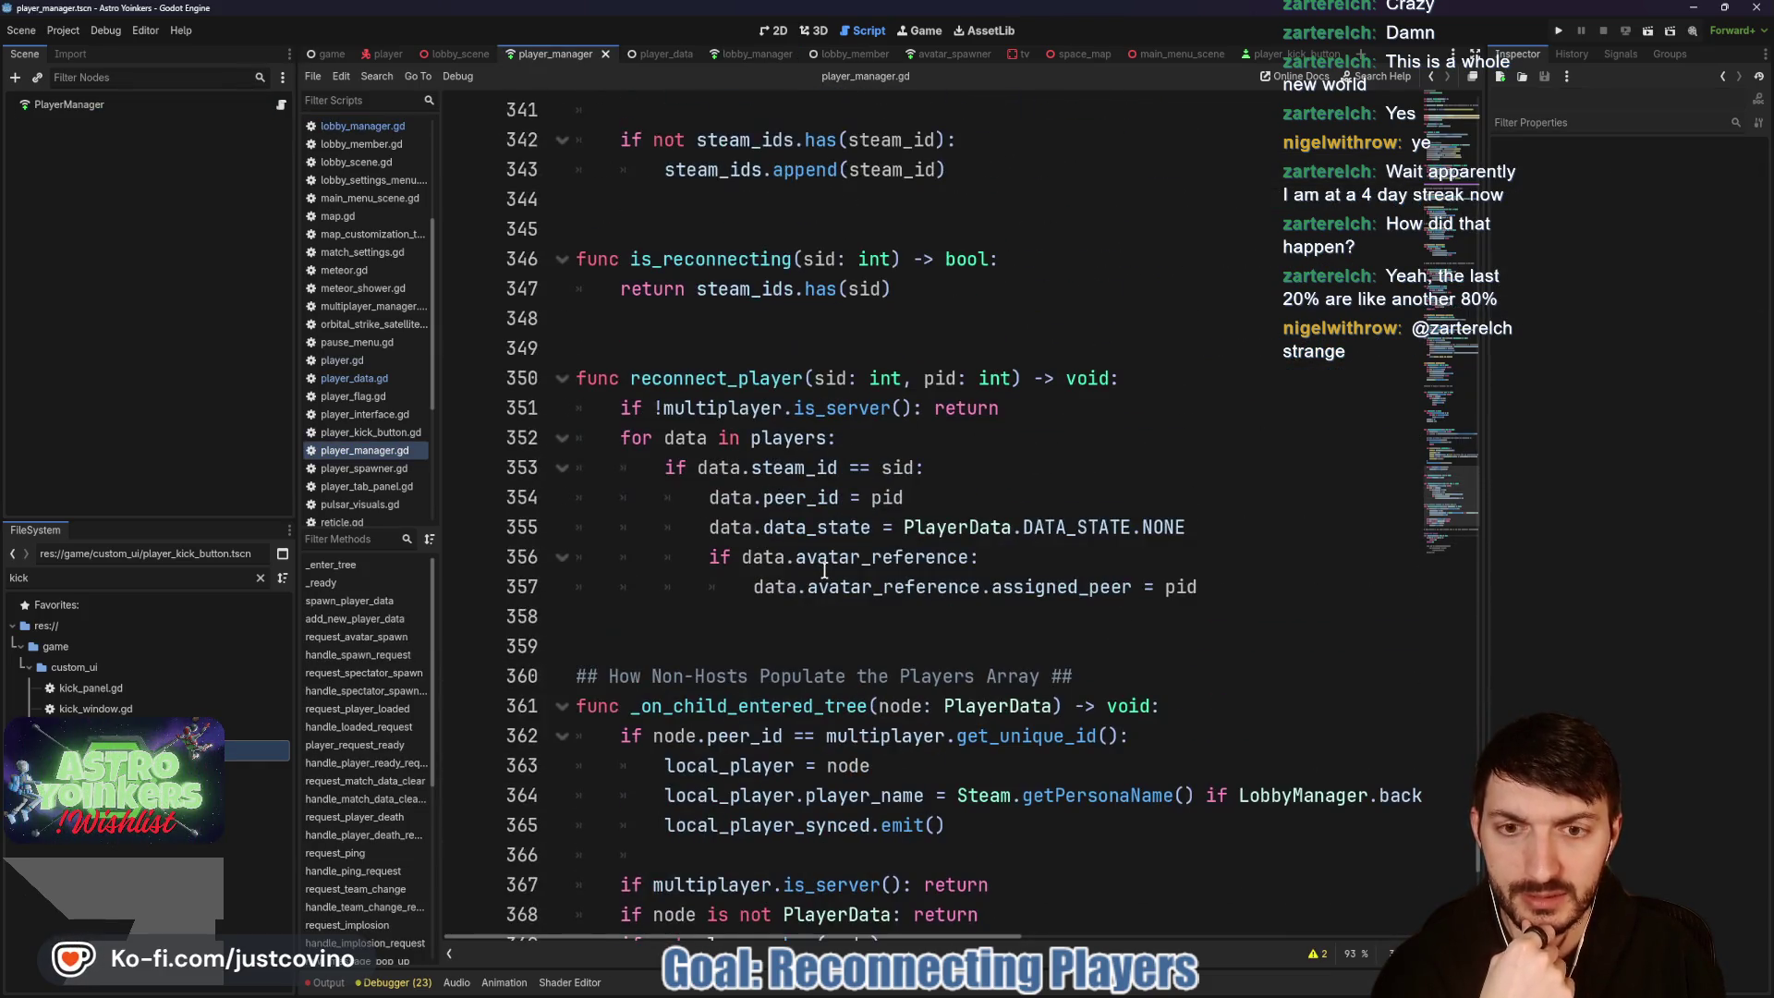
scroll(802, 525, "up", 1)
double_click(713, 468)
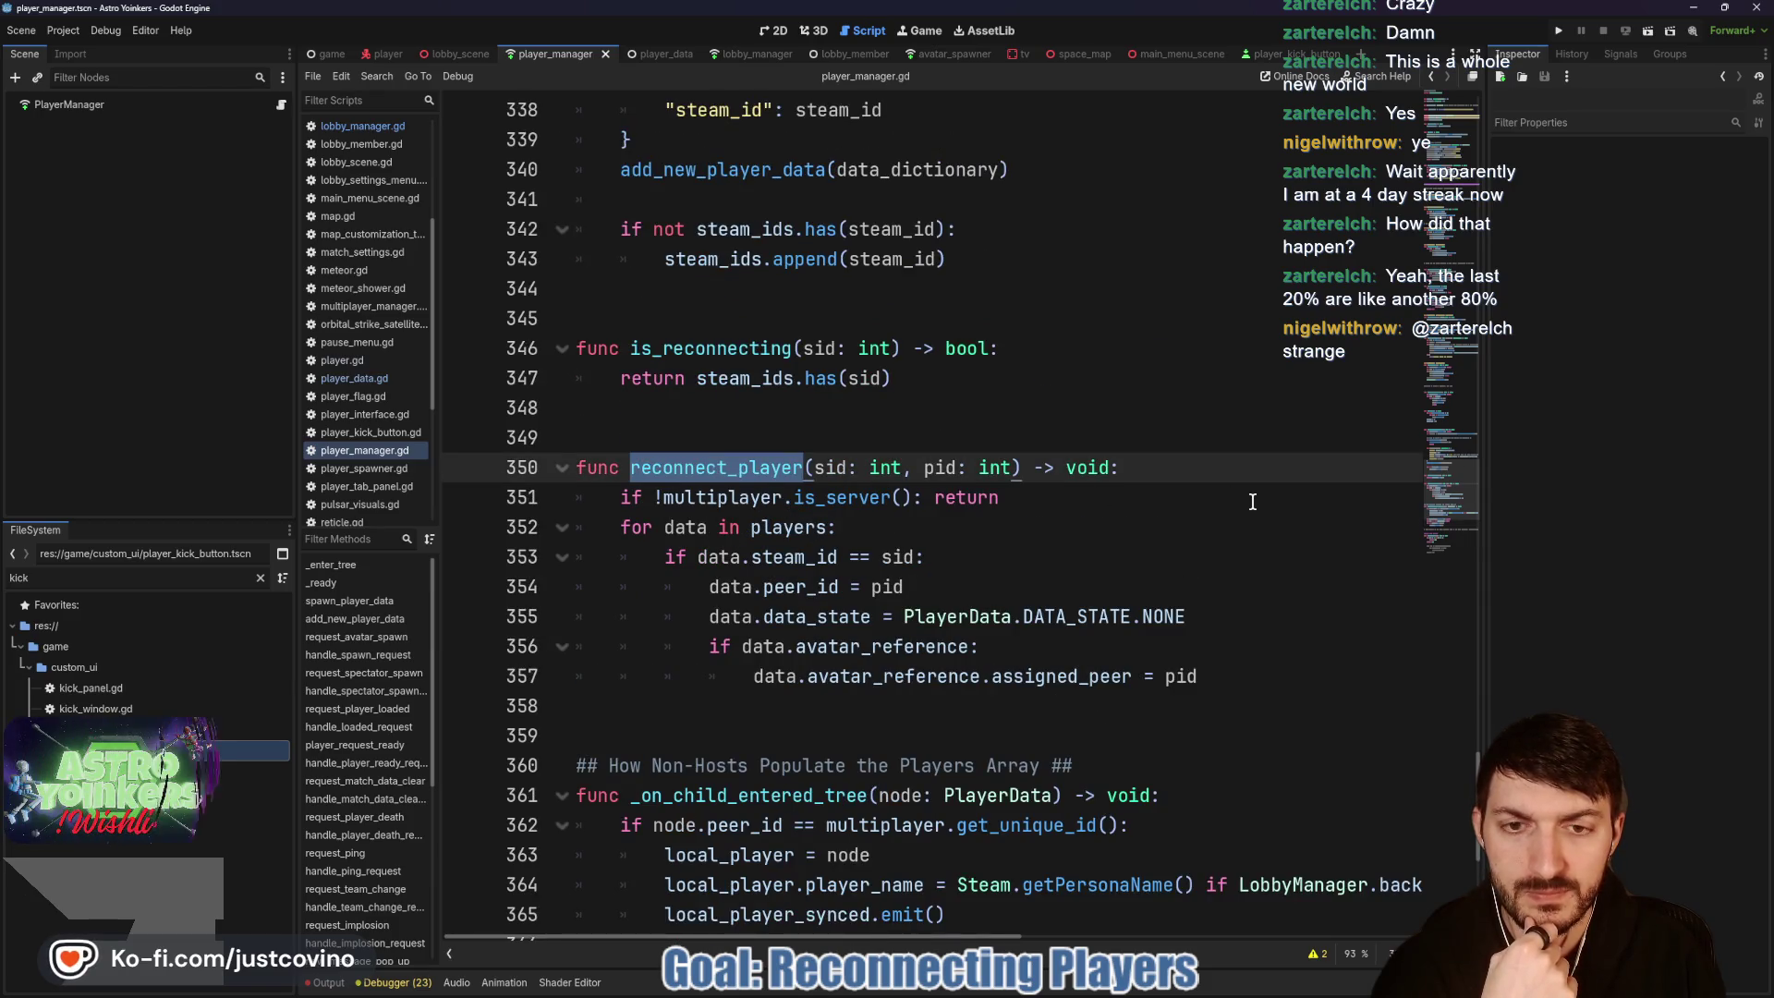
left_click(1267, 661)
left_click(1238, 693)
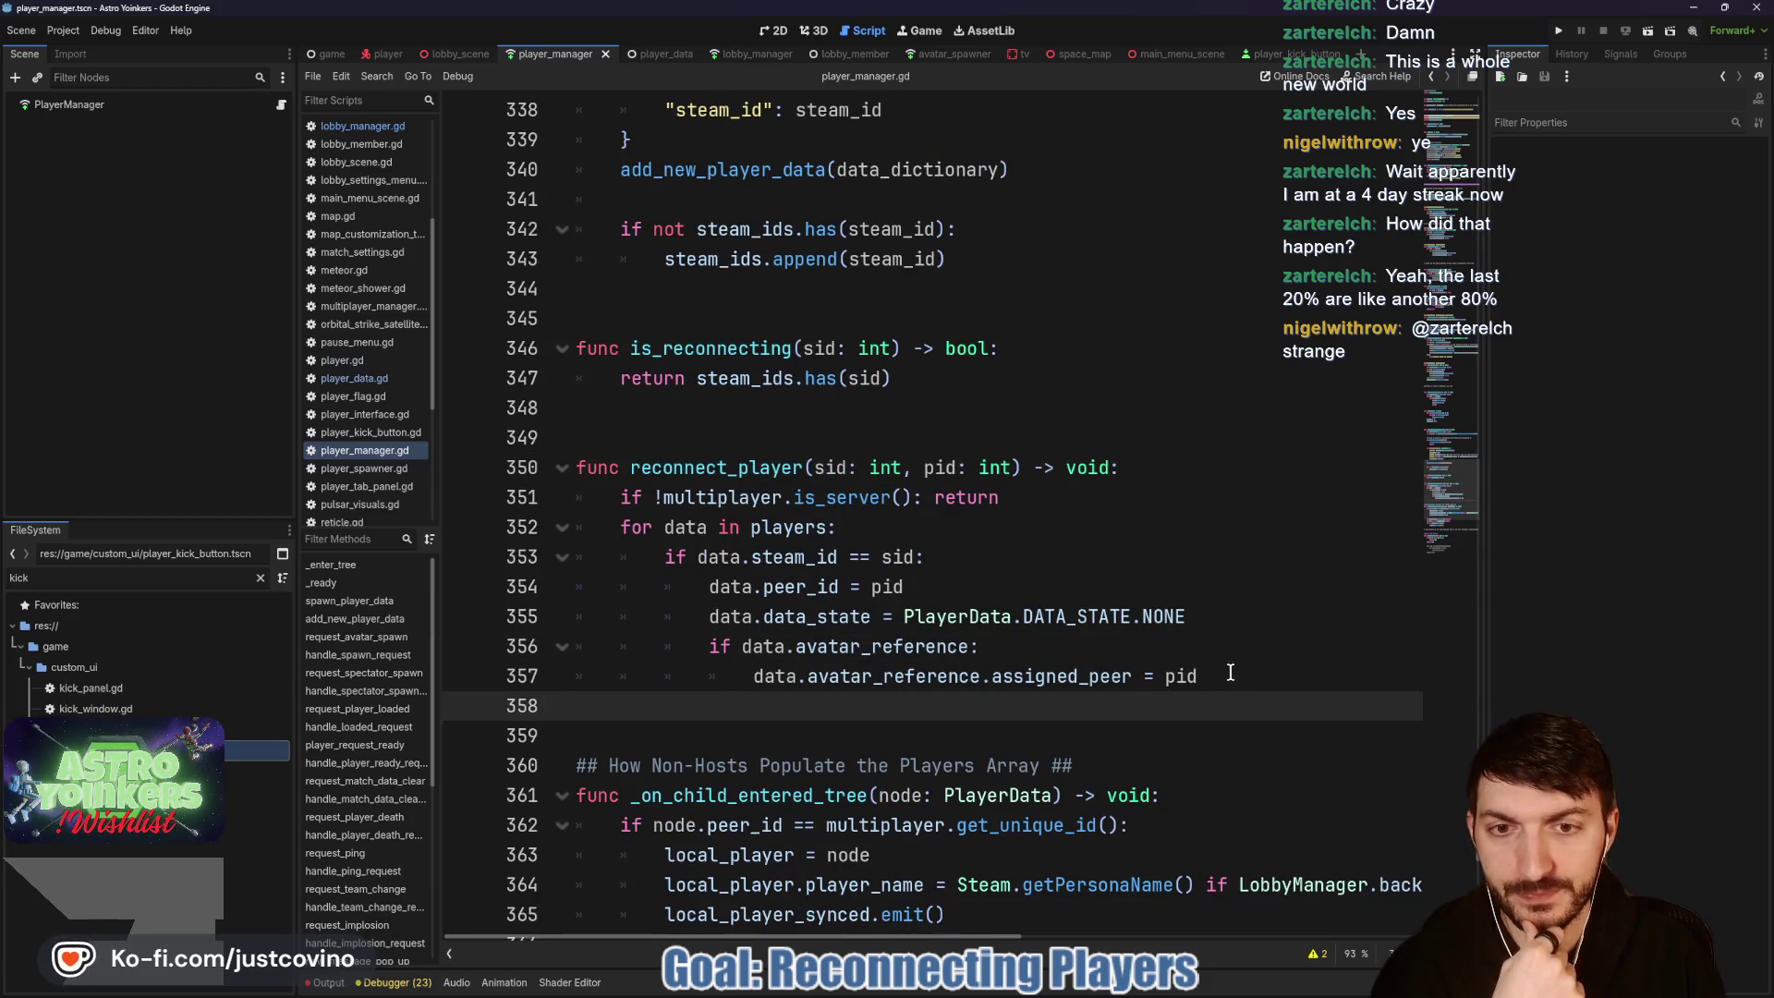
left_click(1218, 664)
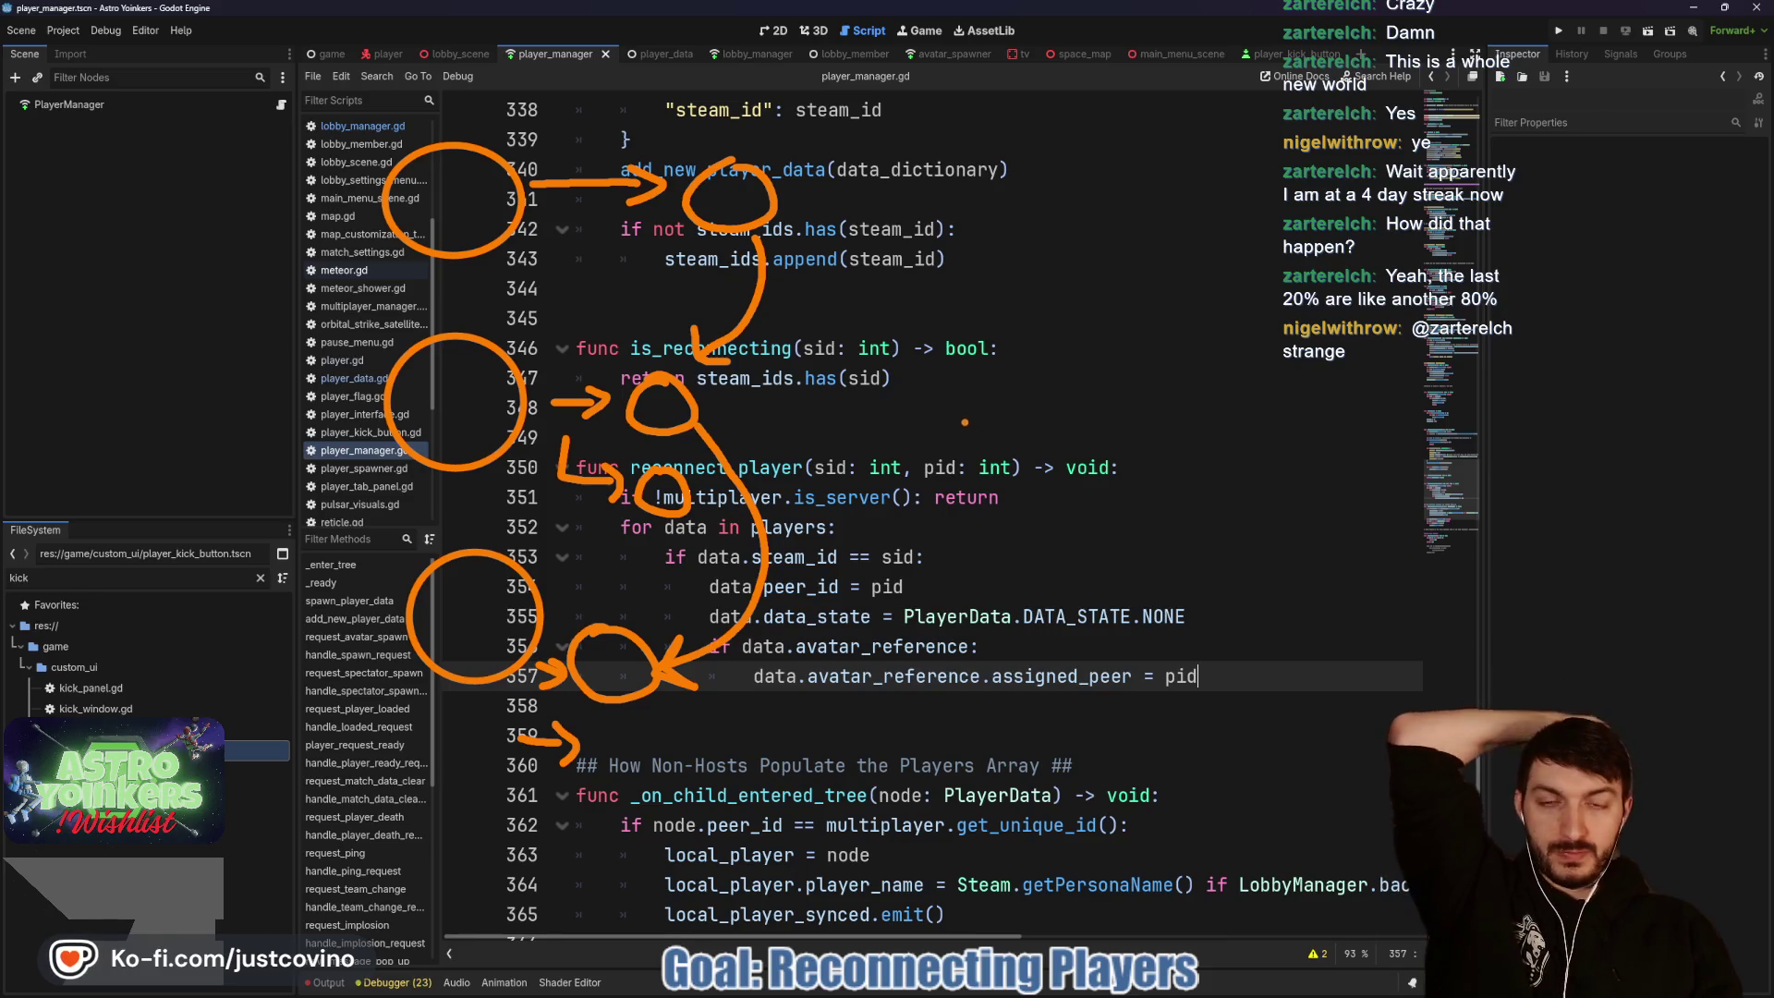
left_click_drag(896, 194, 803, 183)
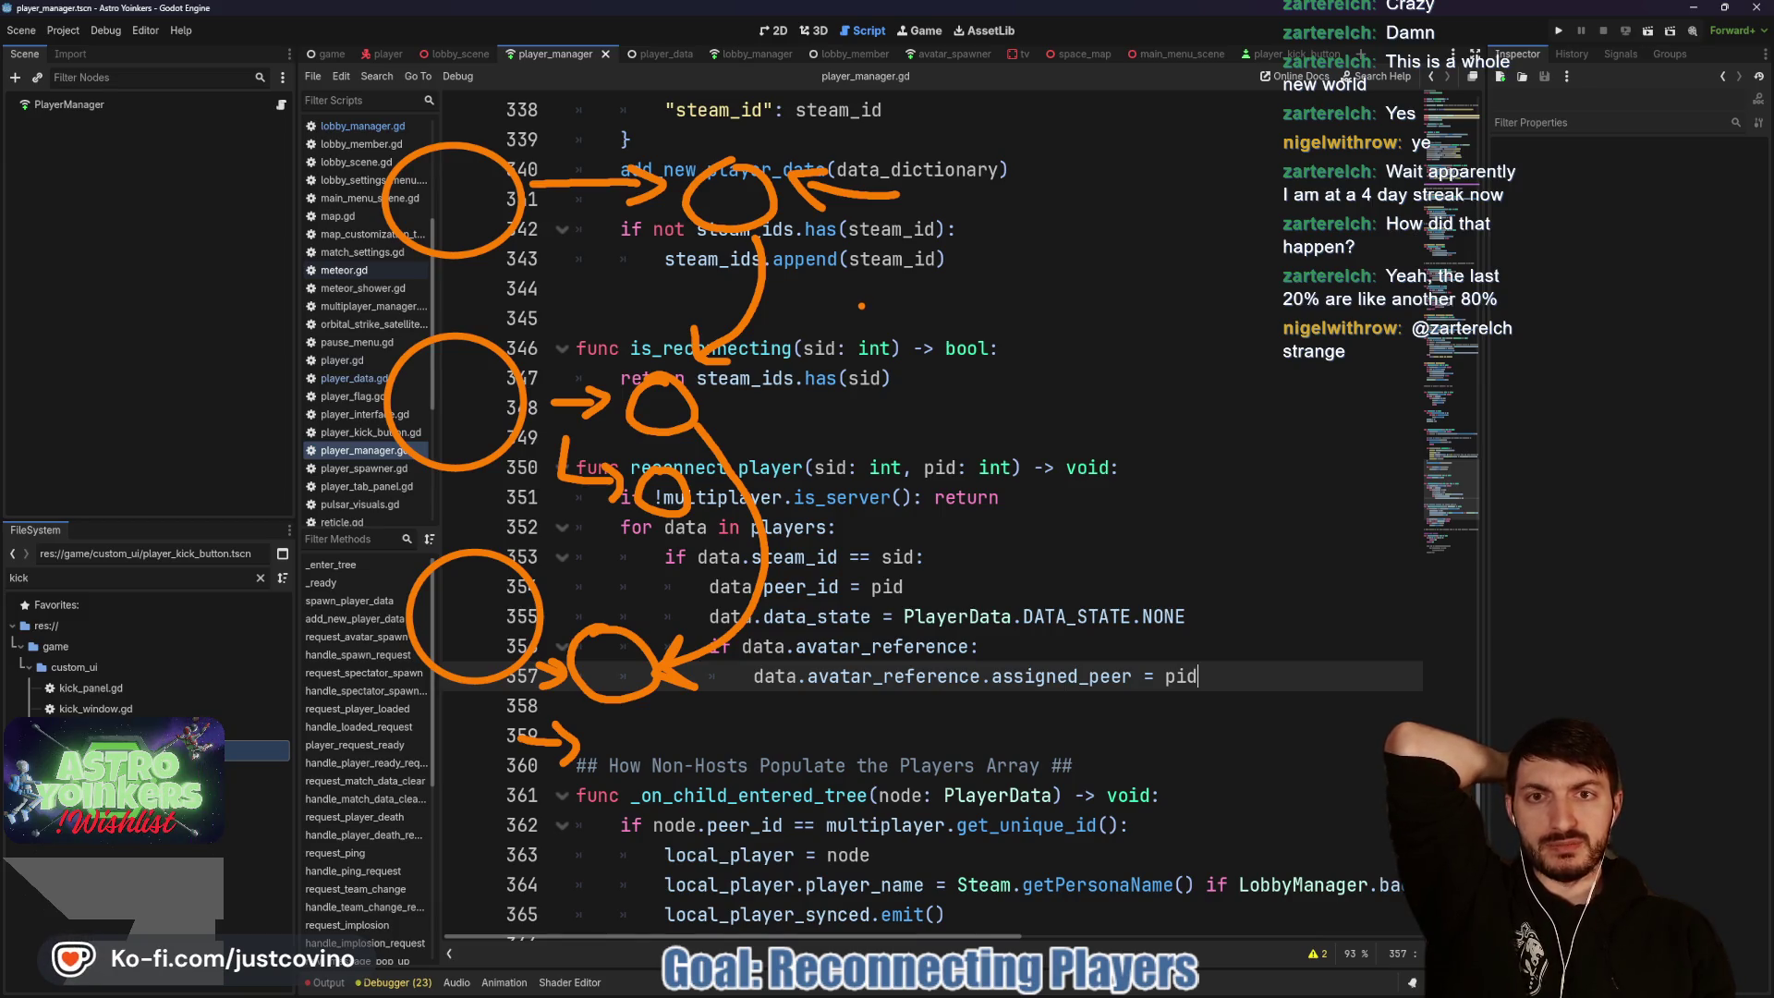
key("Escape")
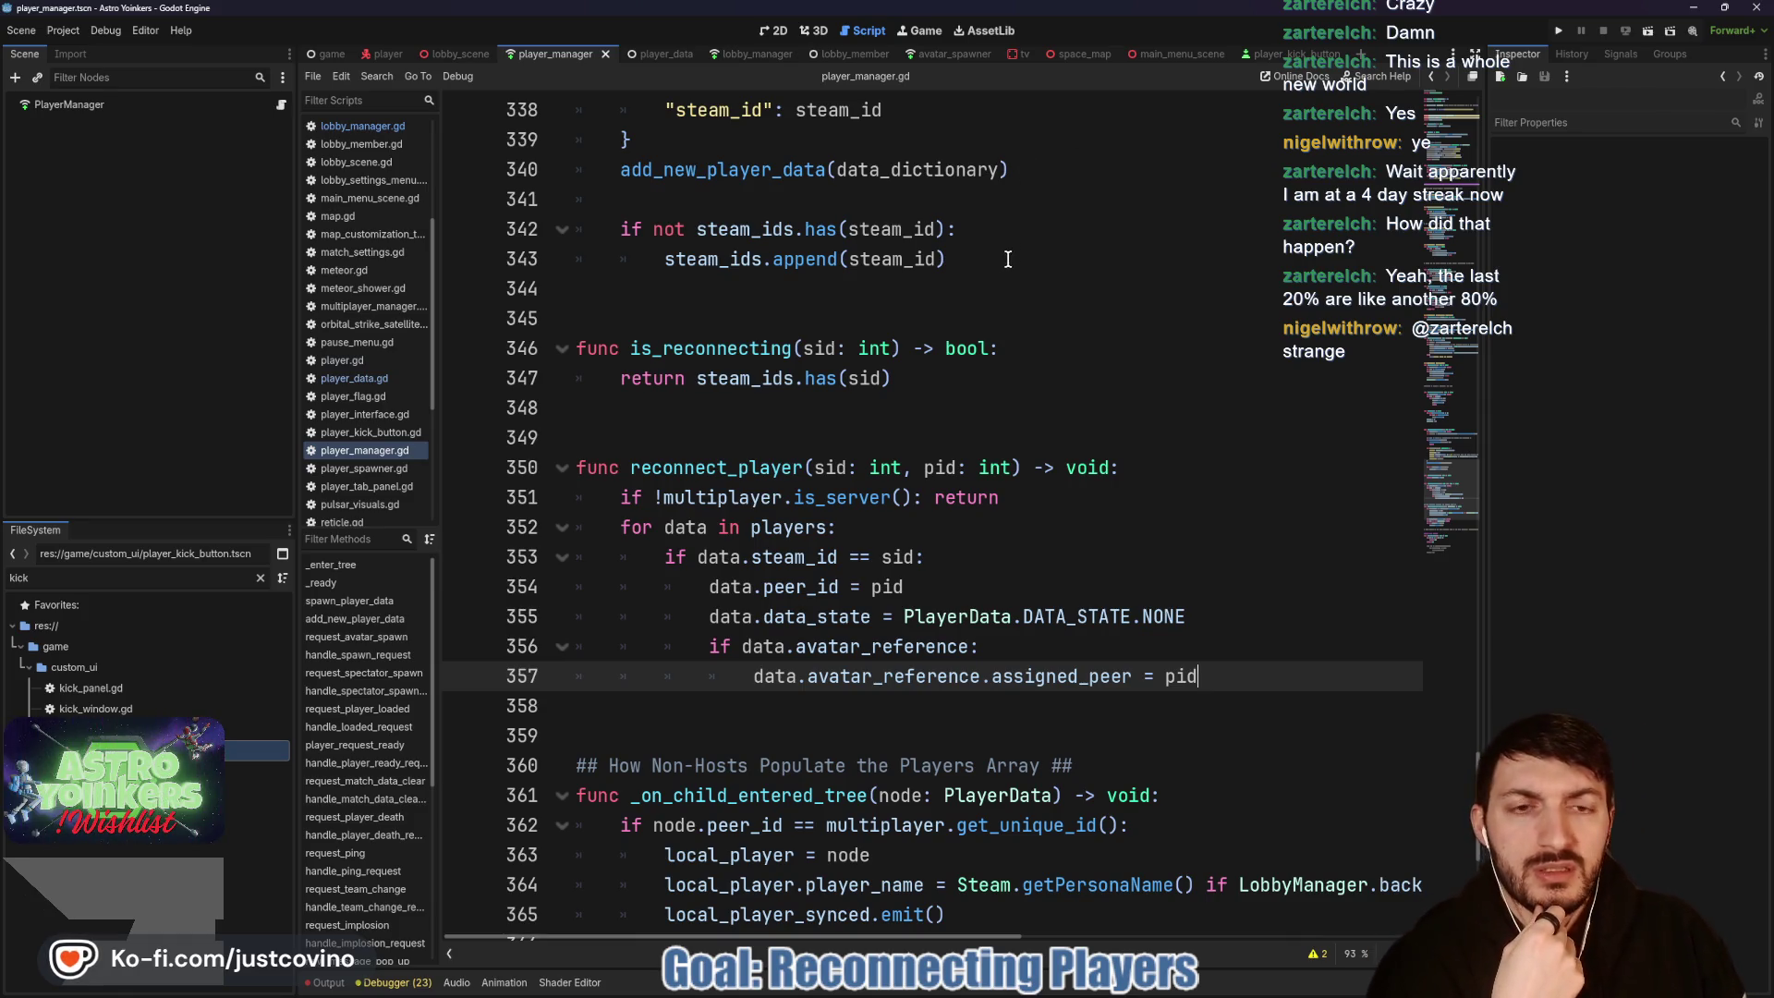
left_click(745, 53)
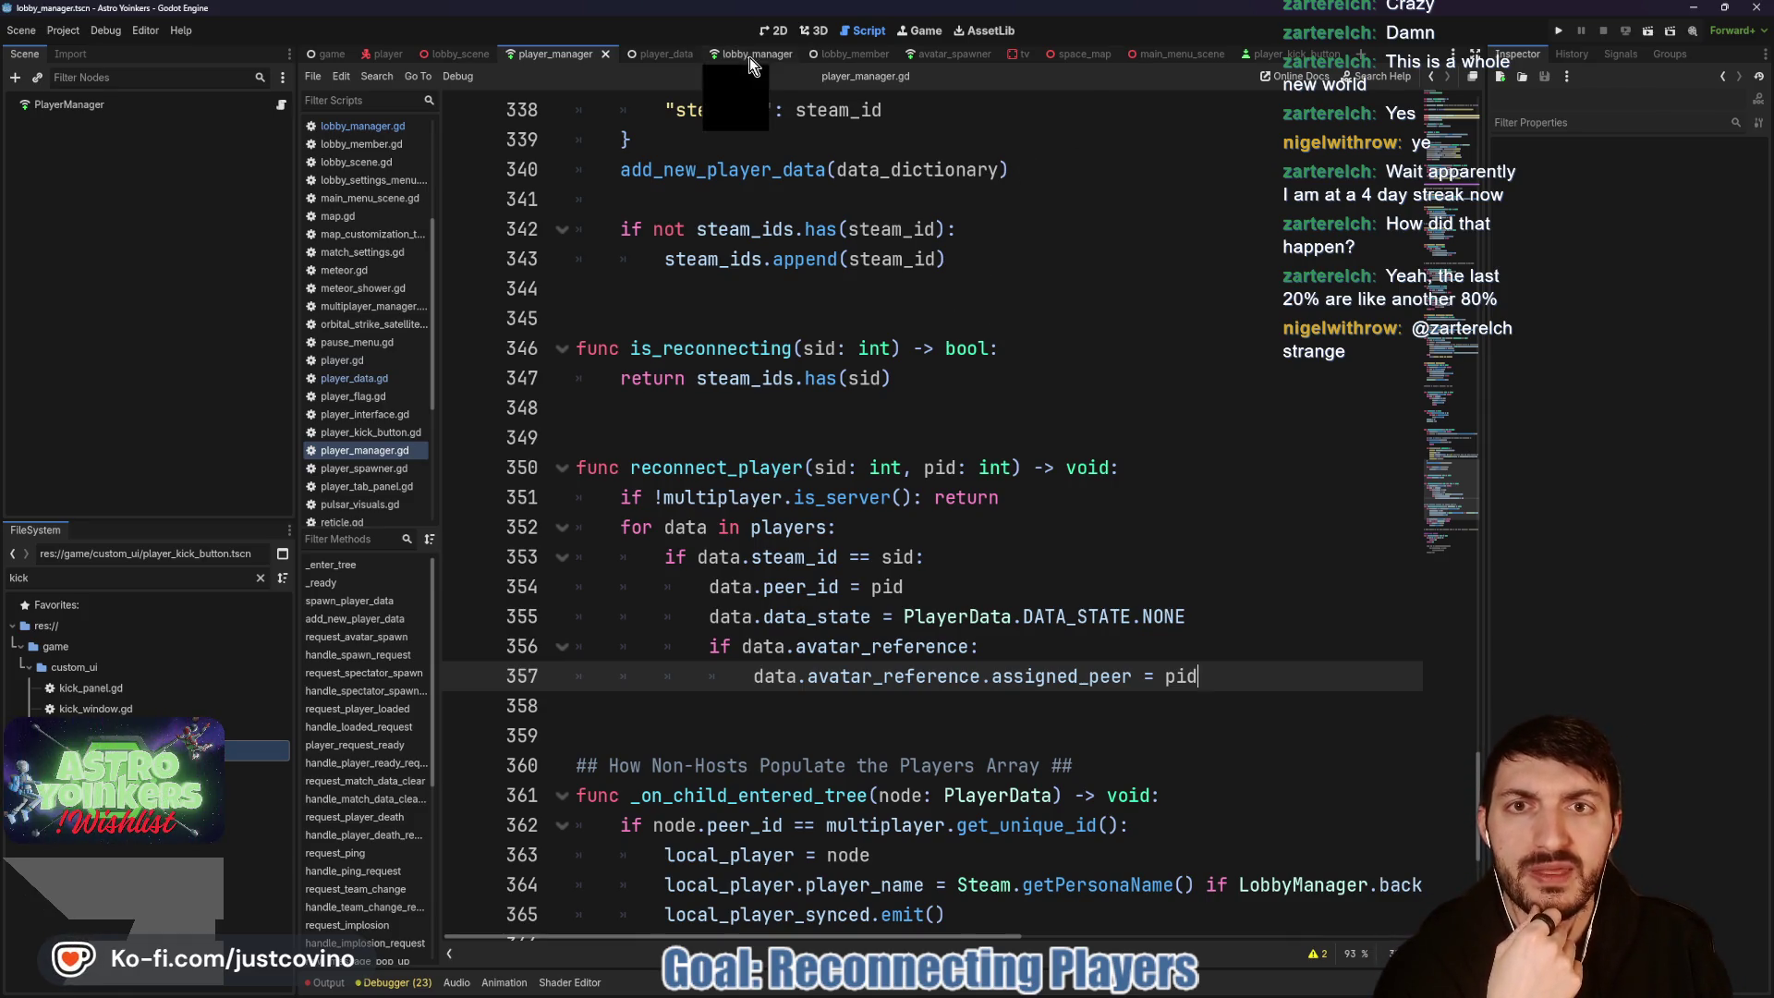
Step: Scroll through lobby_manager.gd and highlight the Global.change_map line in start_host
scroll(888, 482, "down", 4)
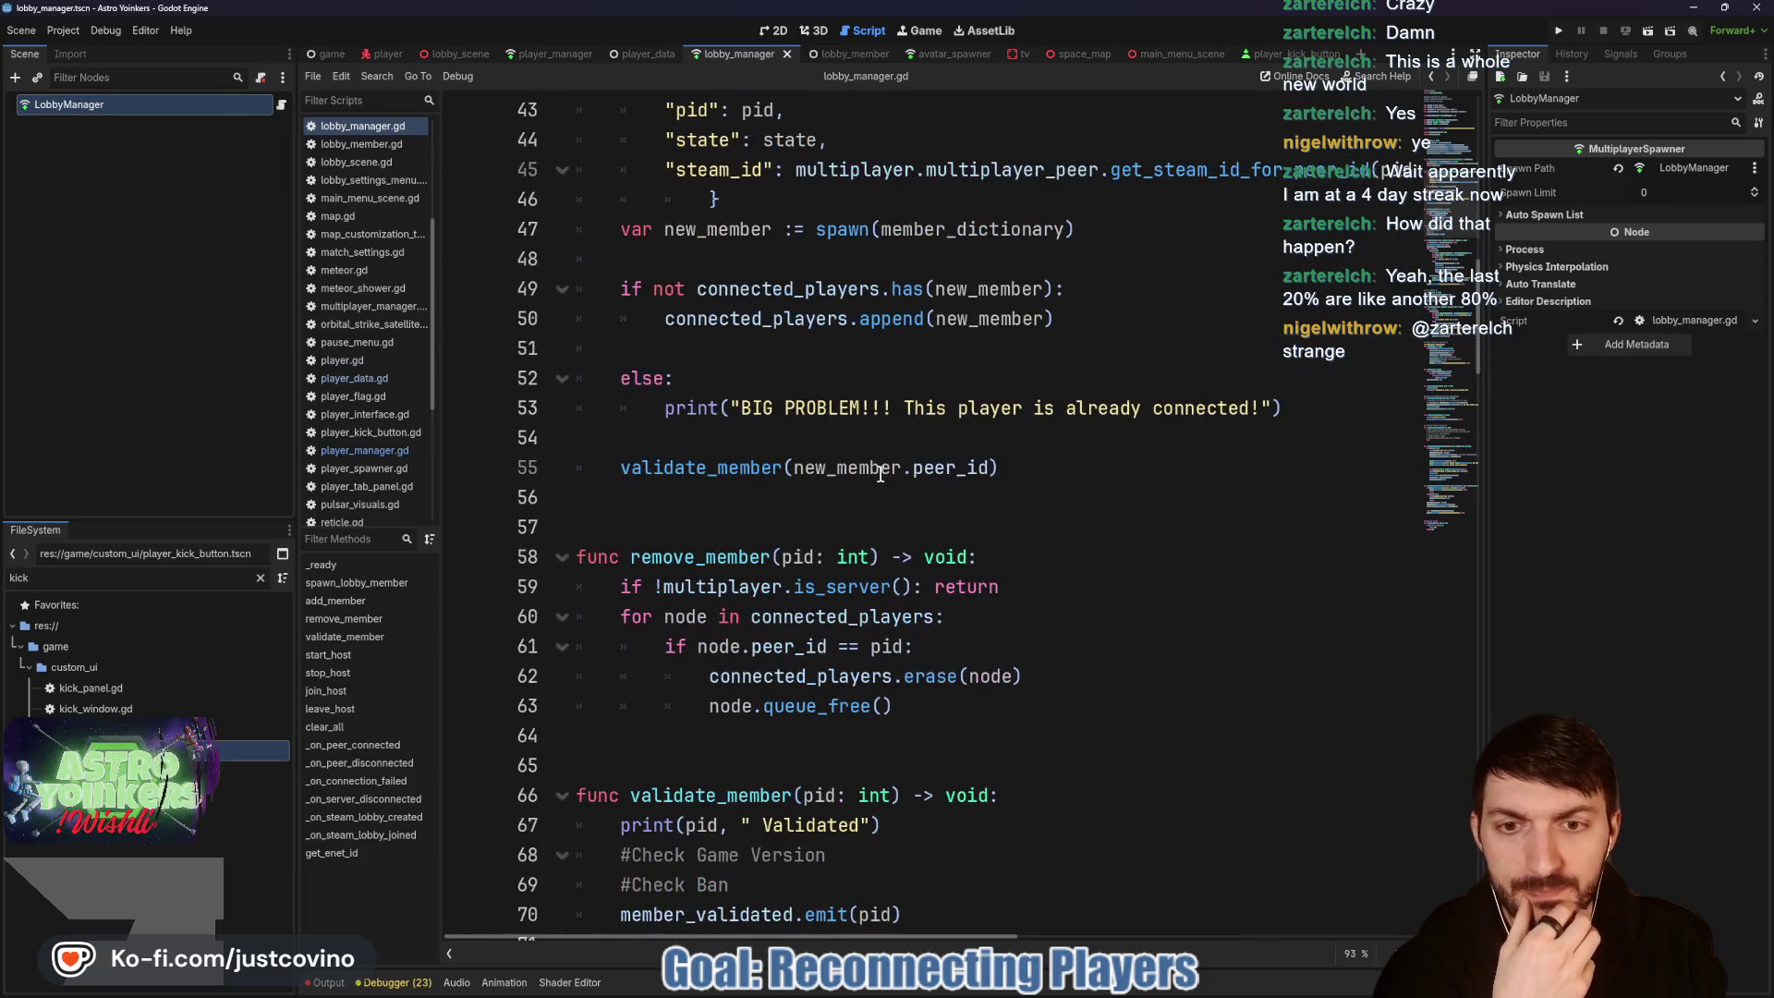
scroll(880, 473, "down", 2)
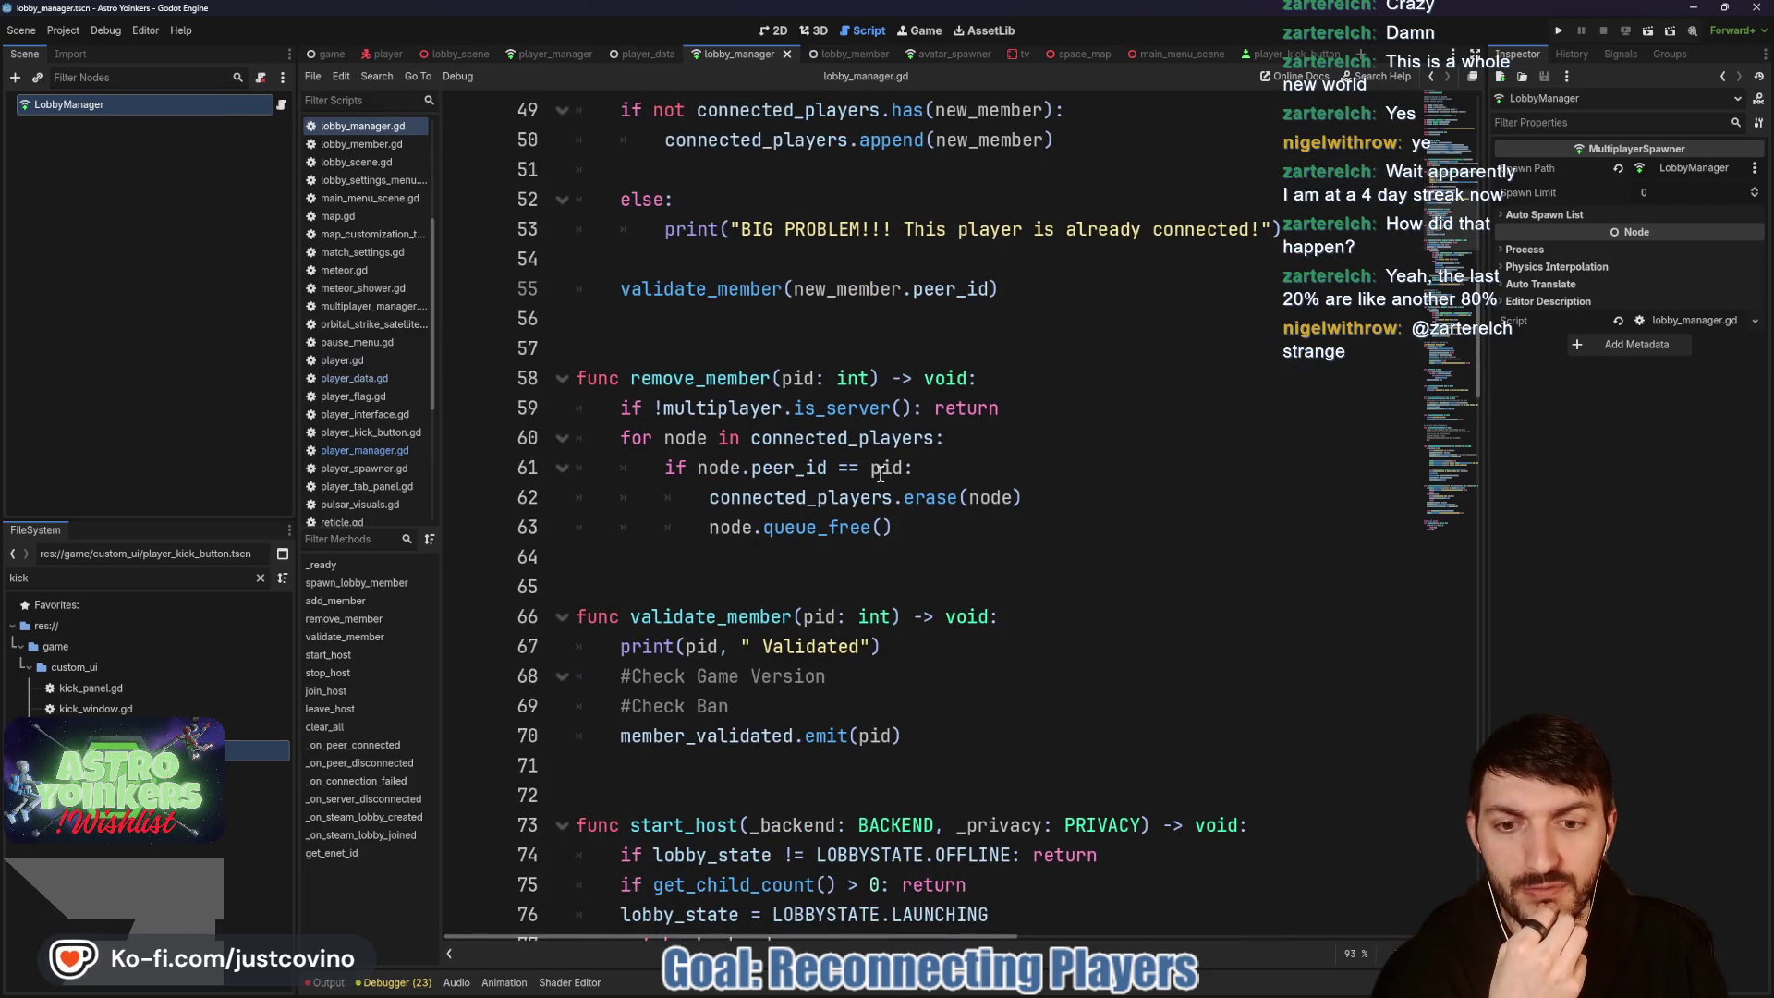
scroll(880, 474, "down", 2)
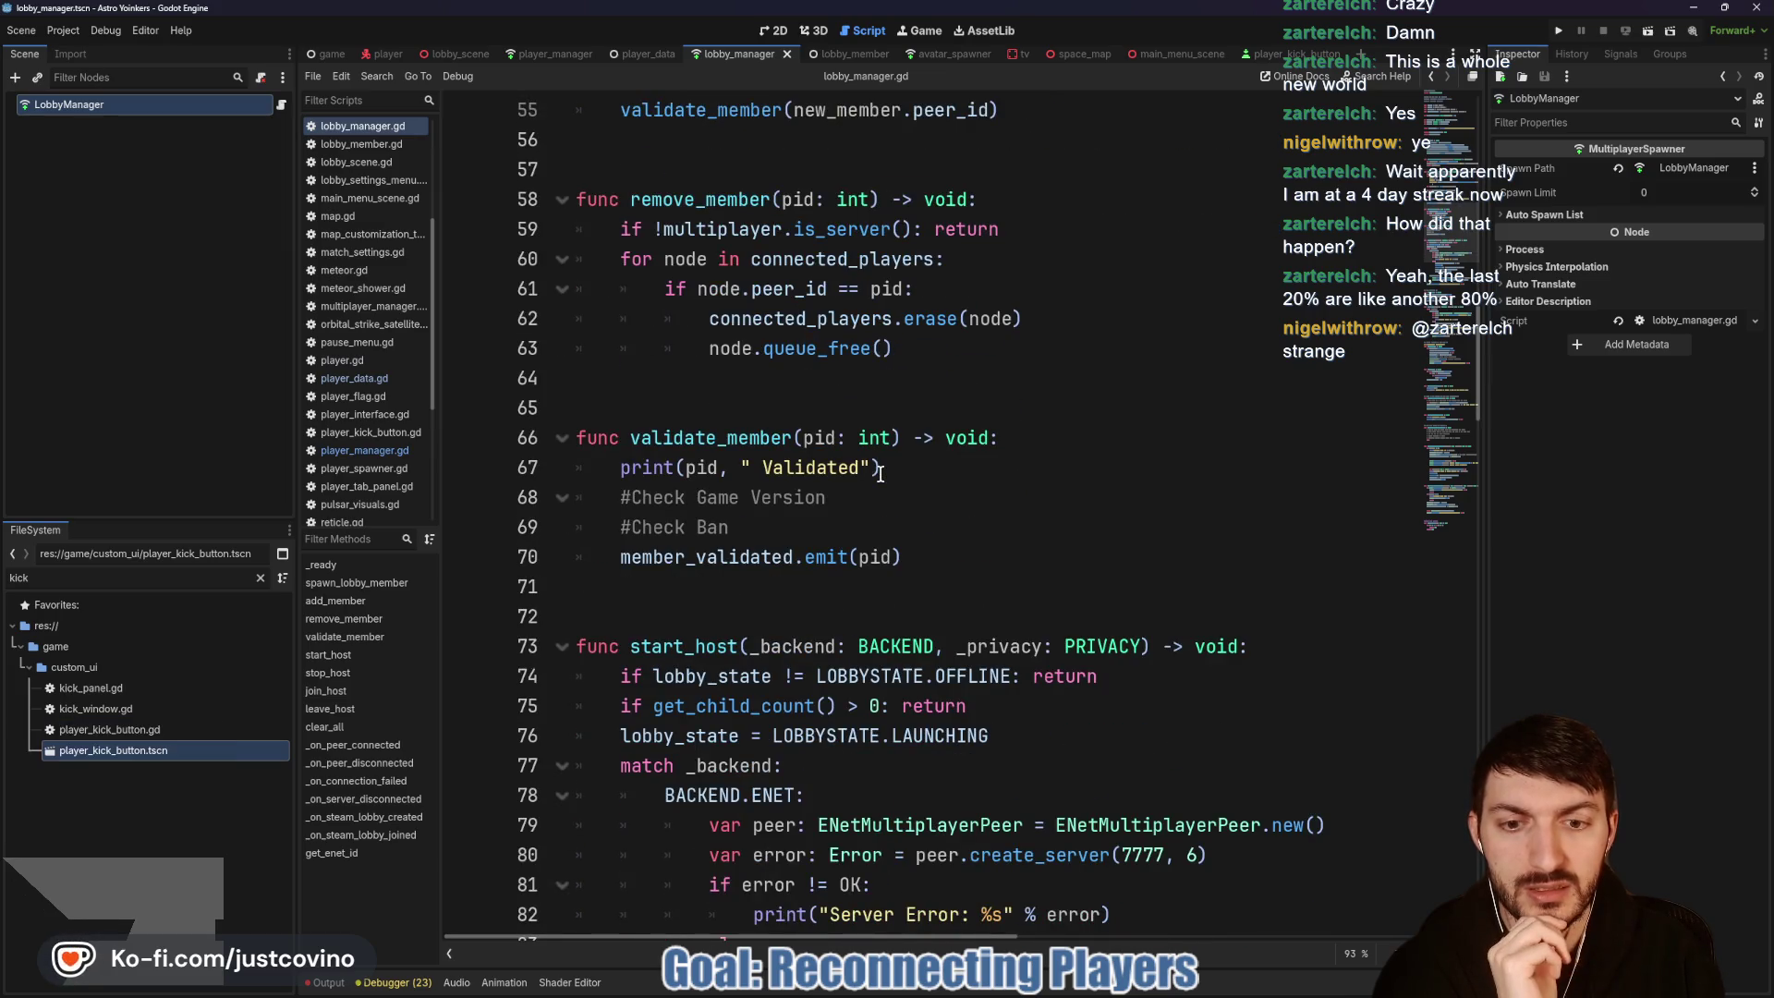
scroll(880, 473, "up", 4)
scroll(880, 473, "up", 3)
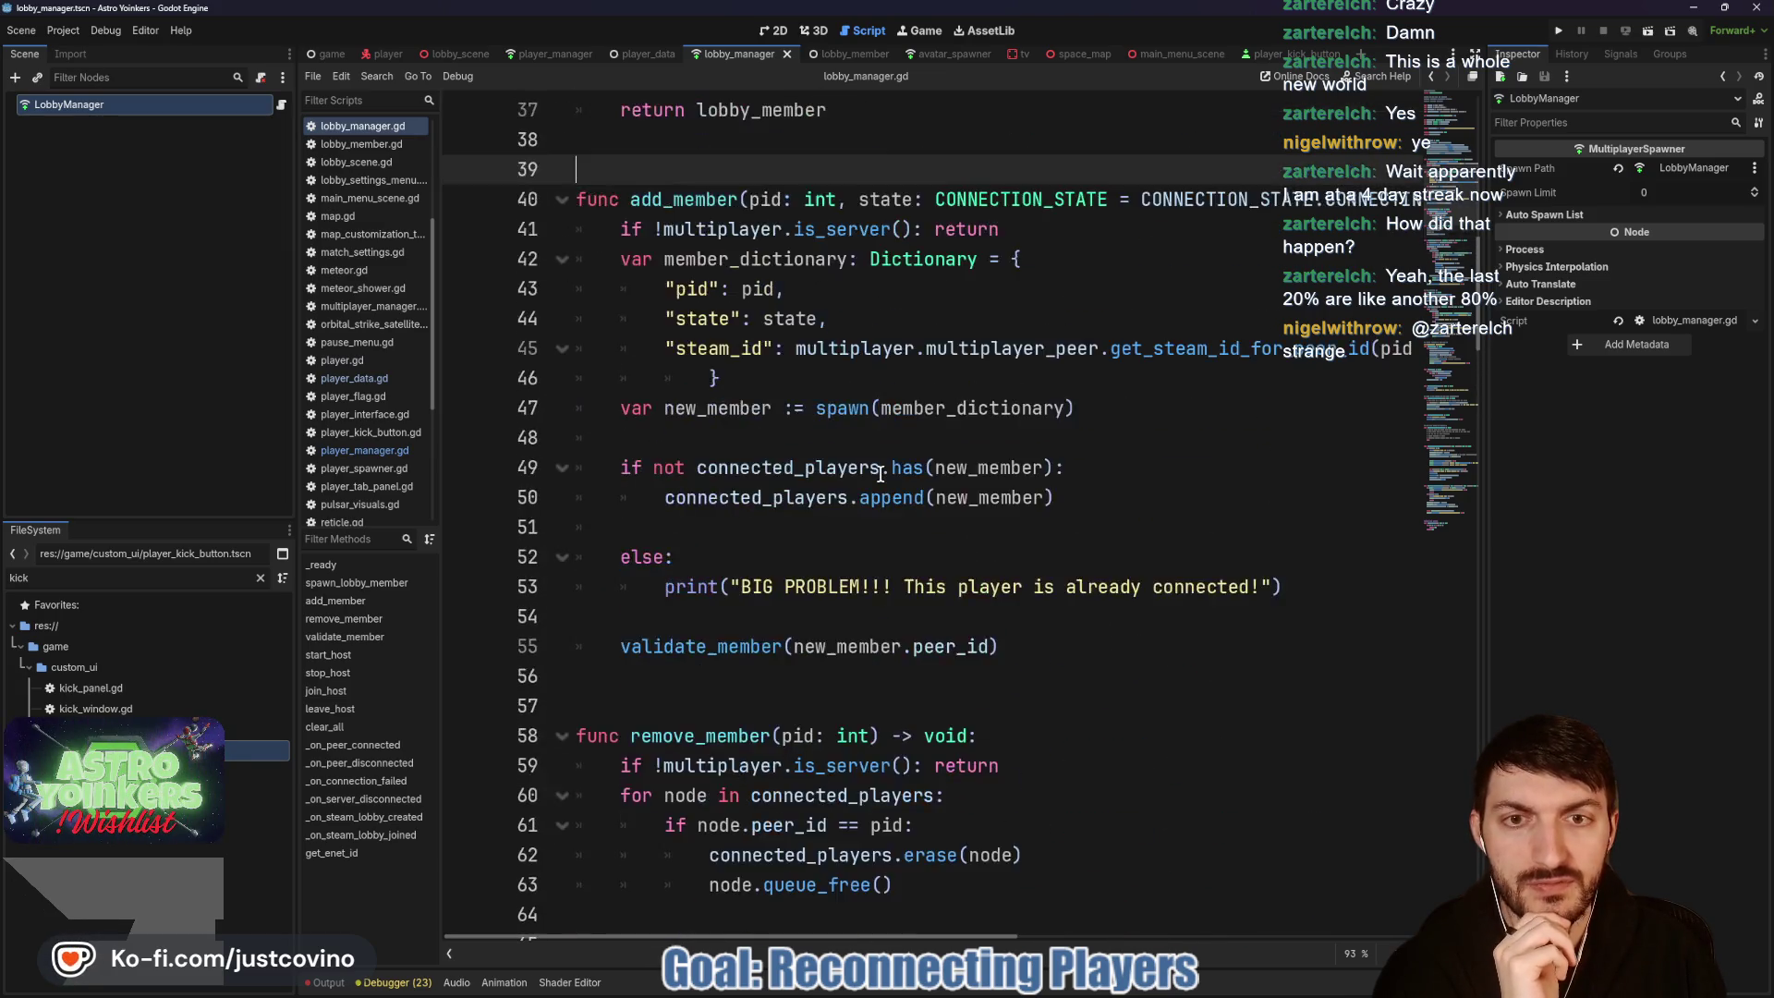
scroll(880, 473, "up", 5)
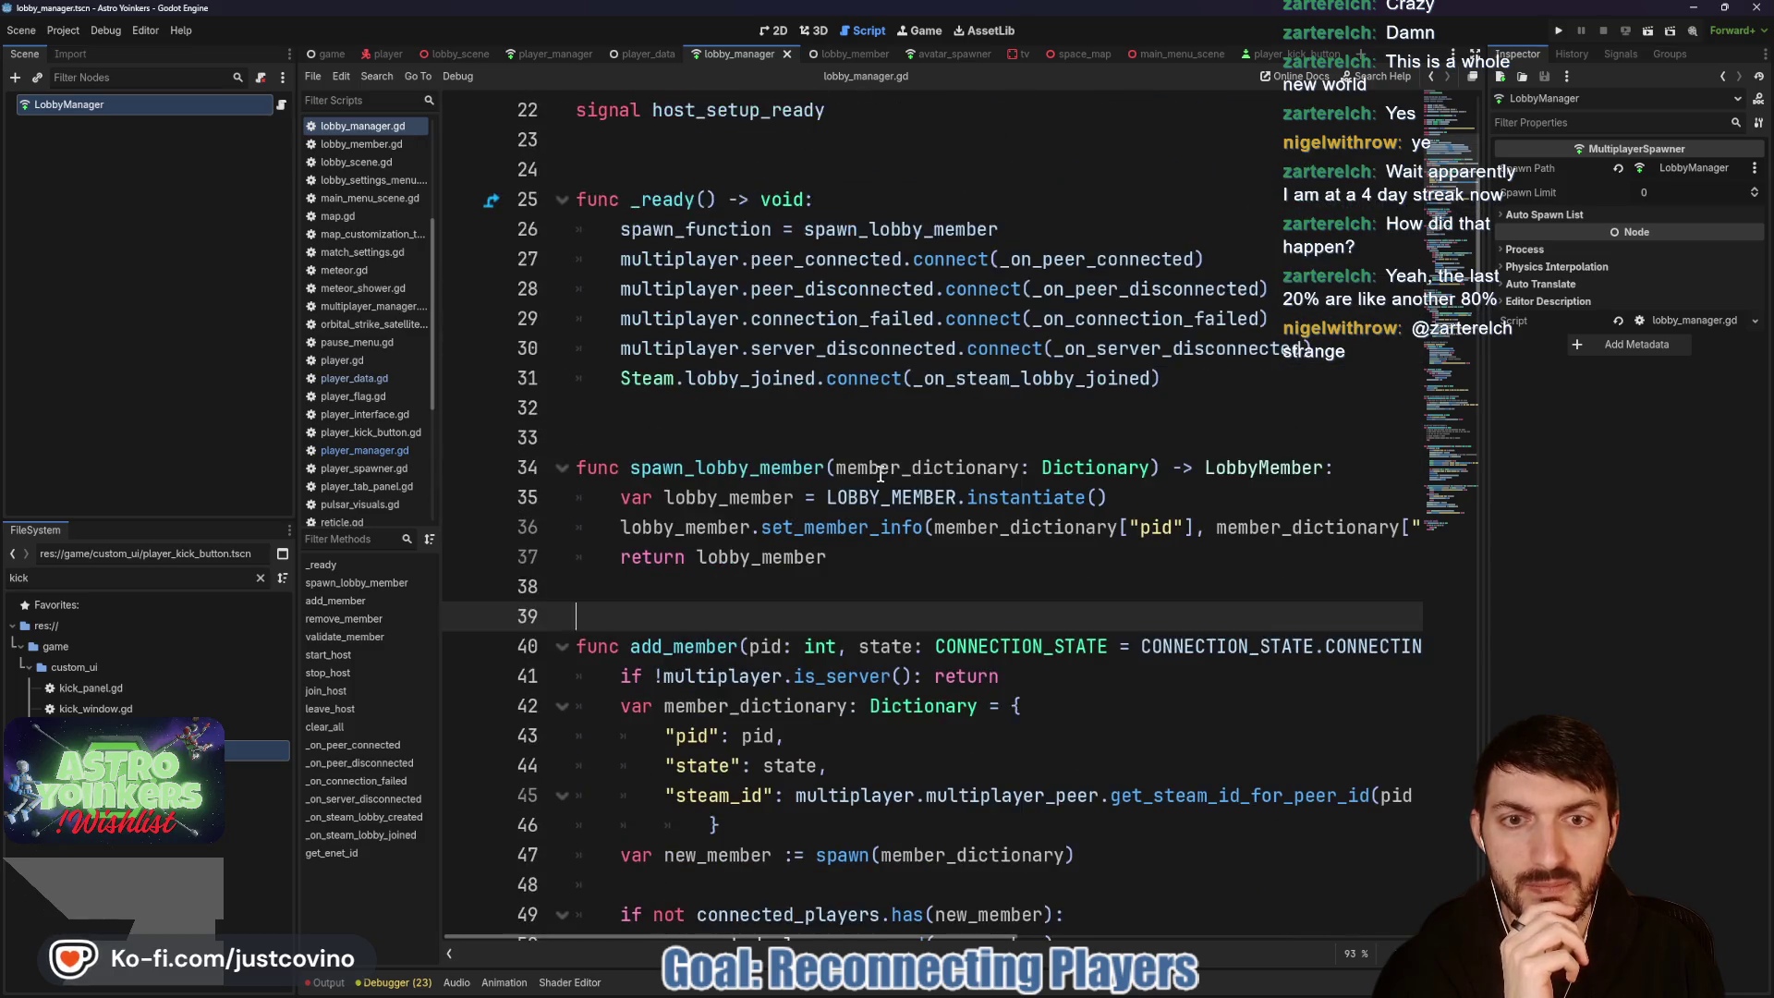
scroll(869, 474, "up", 1)
scroll(822, 474, "down", 4)
scroll(822, 474, "up", 5)
scroll(822, 474, "down", 4)
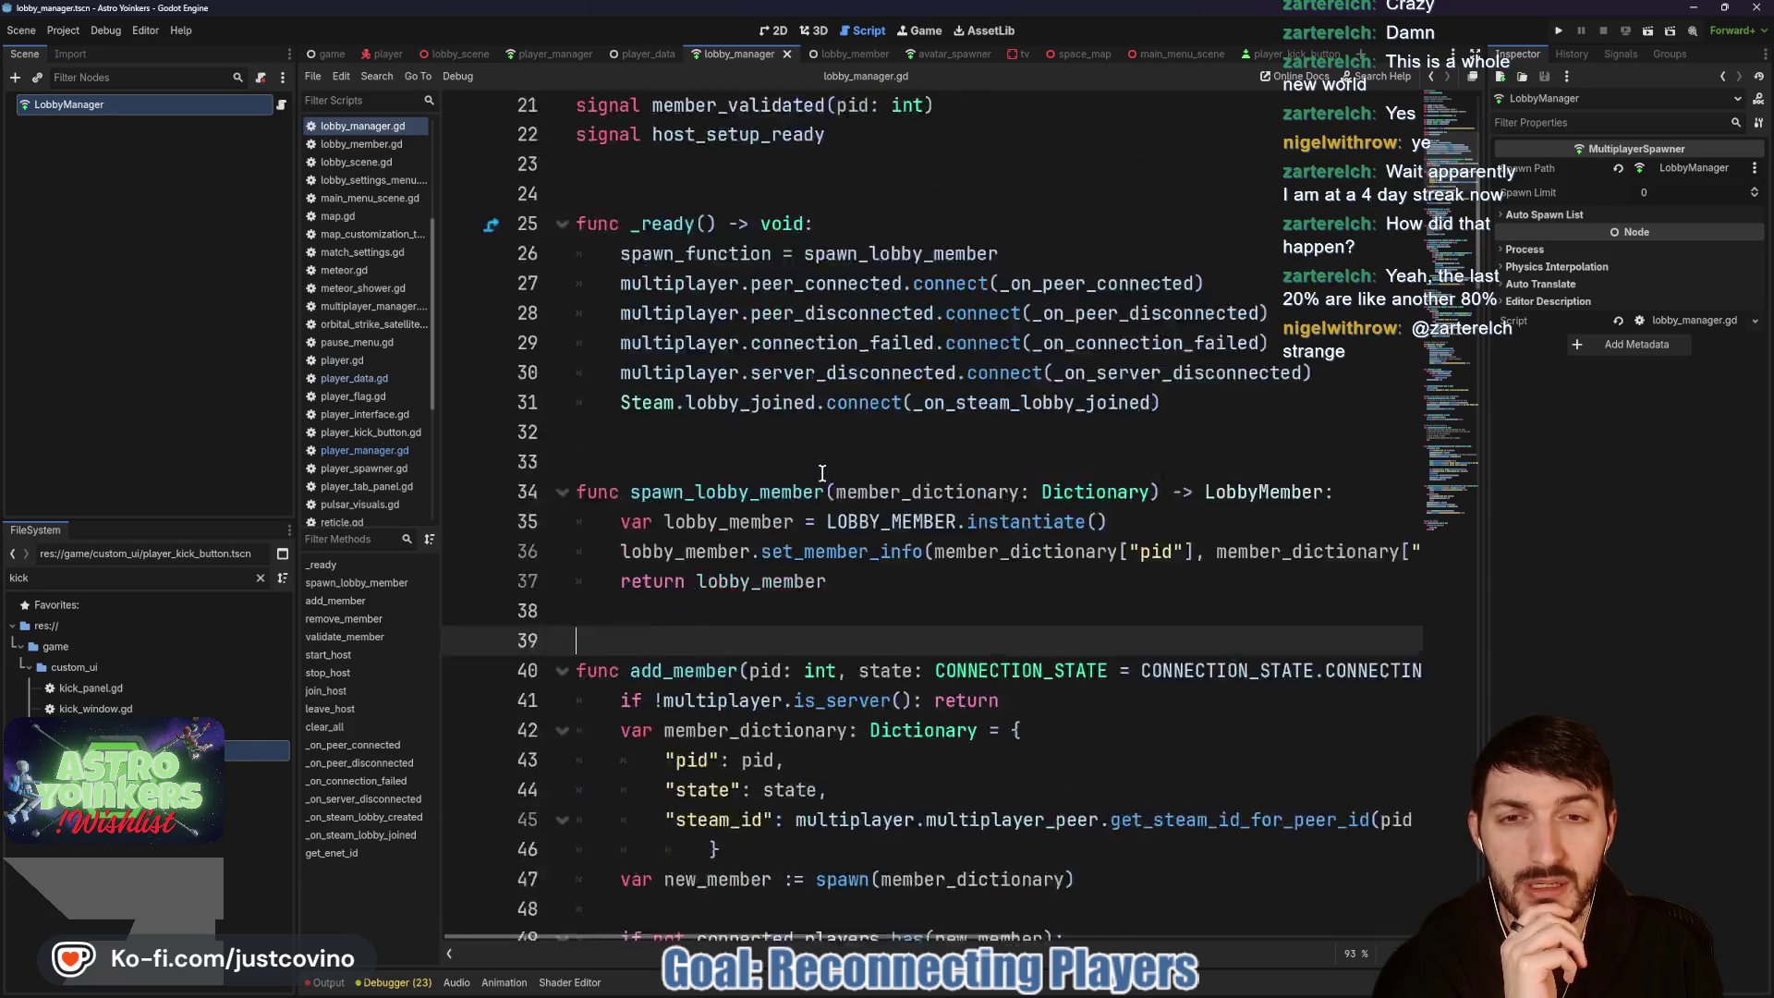
scroll(822, 474, "down", 5)
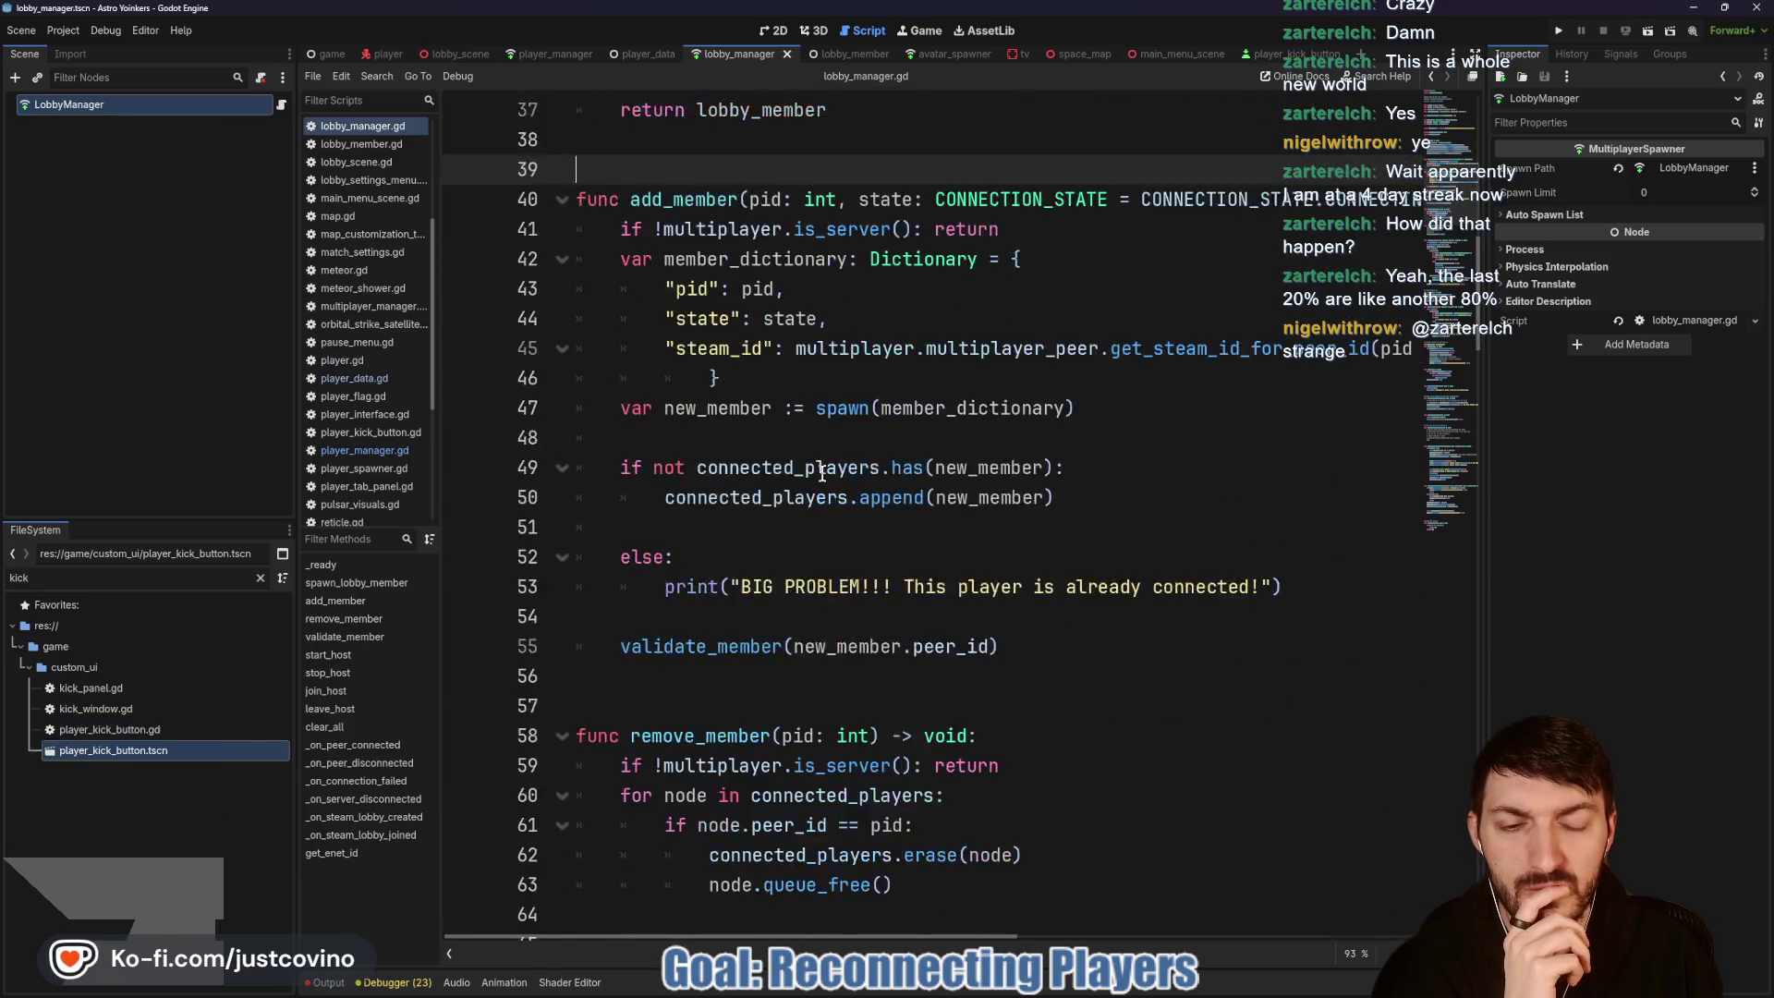
scroll(823, 473, "down", 6)
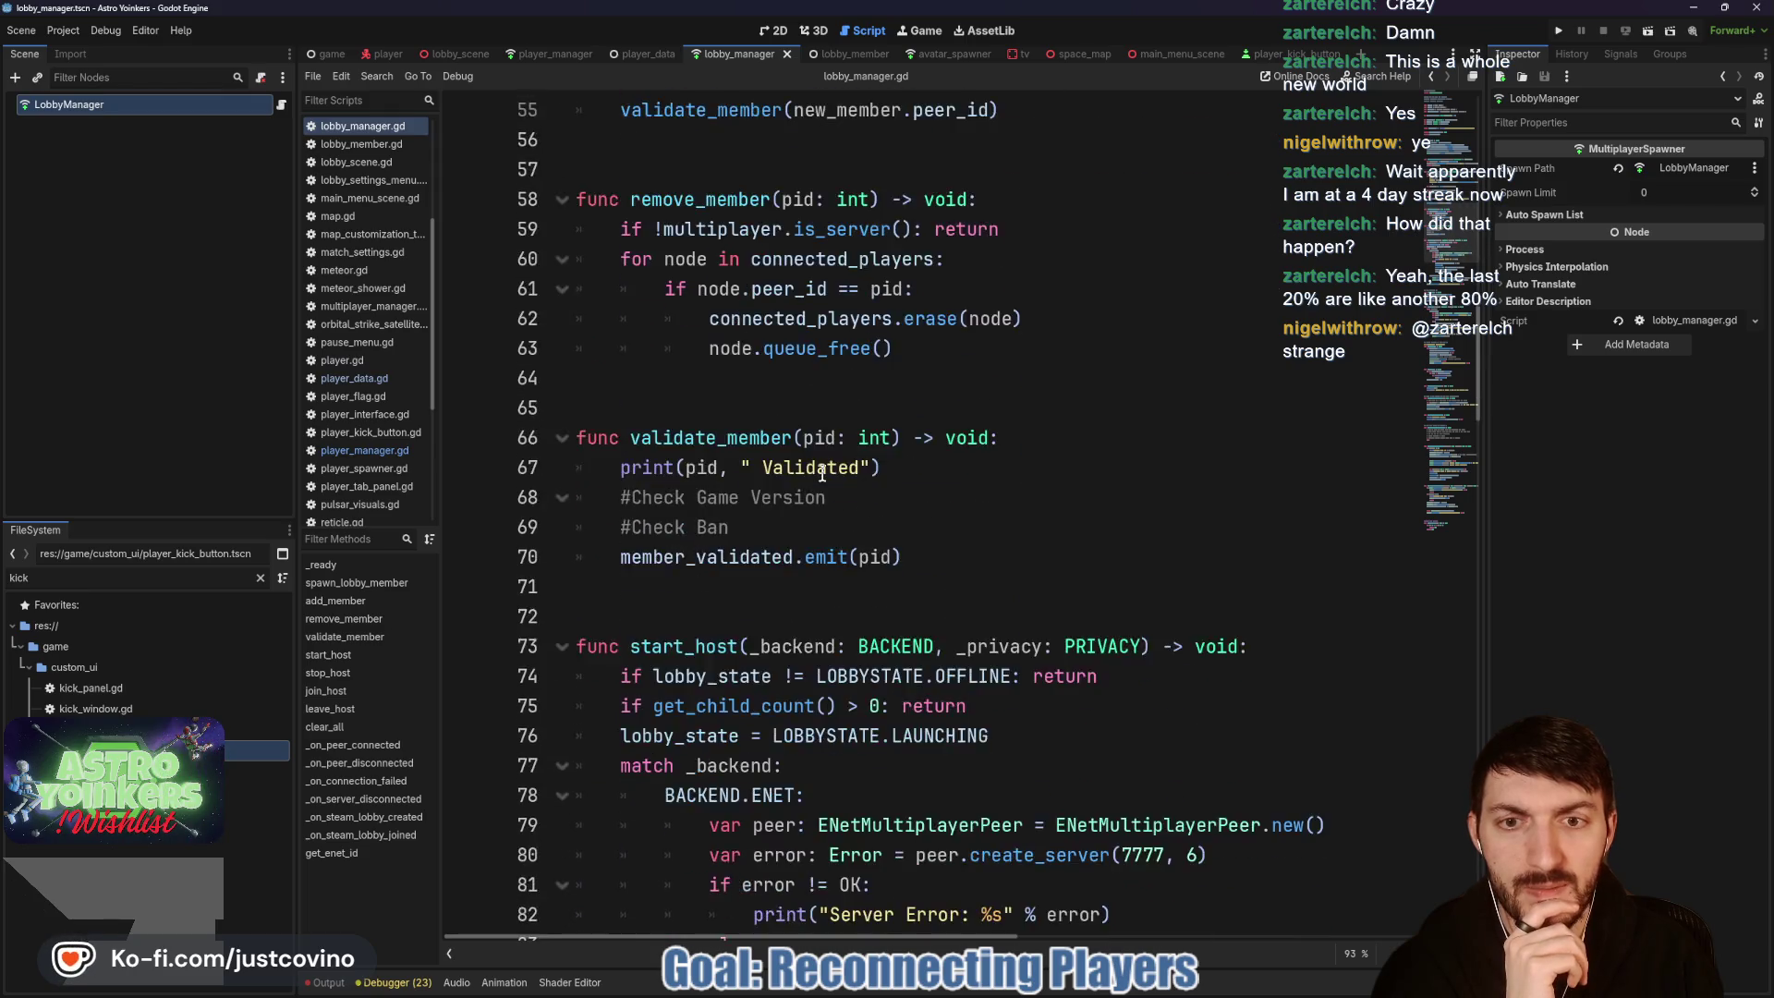
scroll(823, 474, "down", 6)
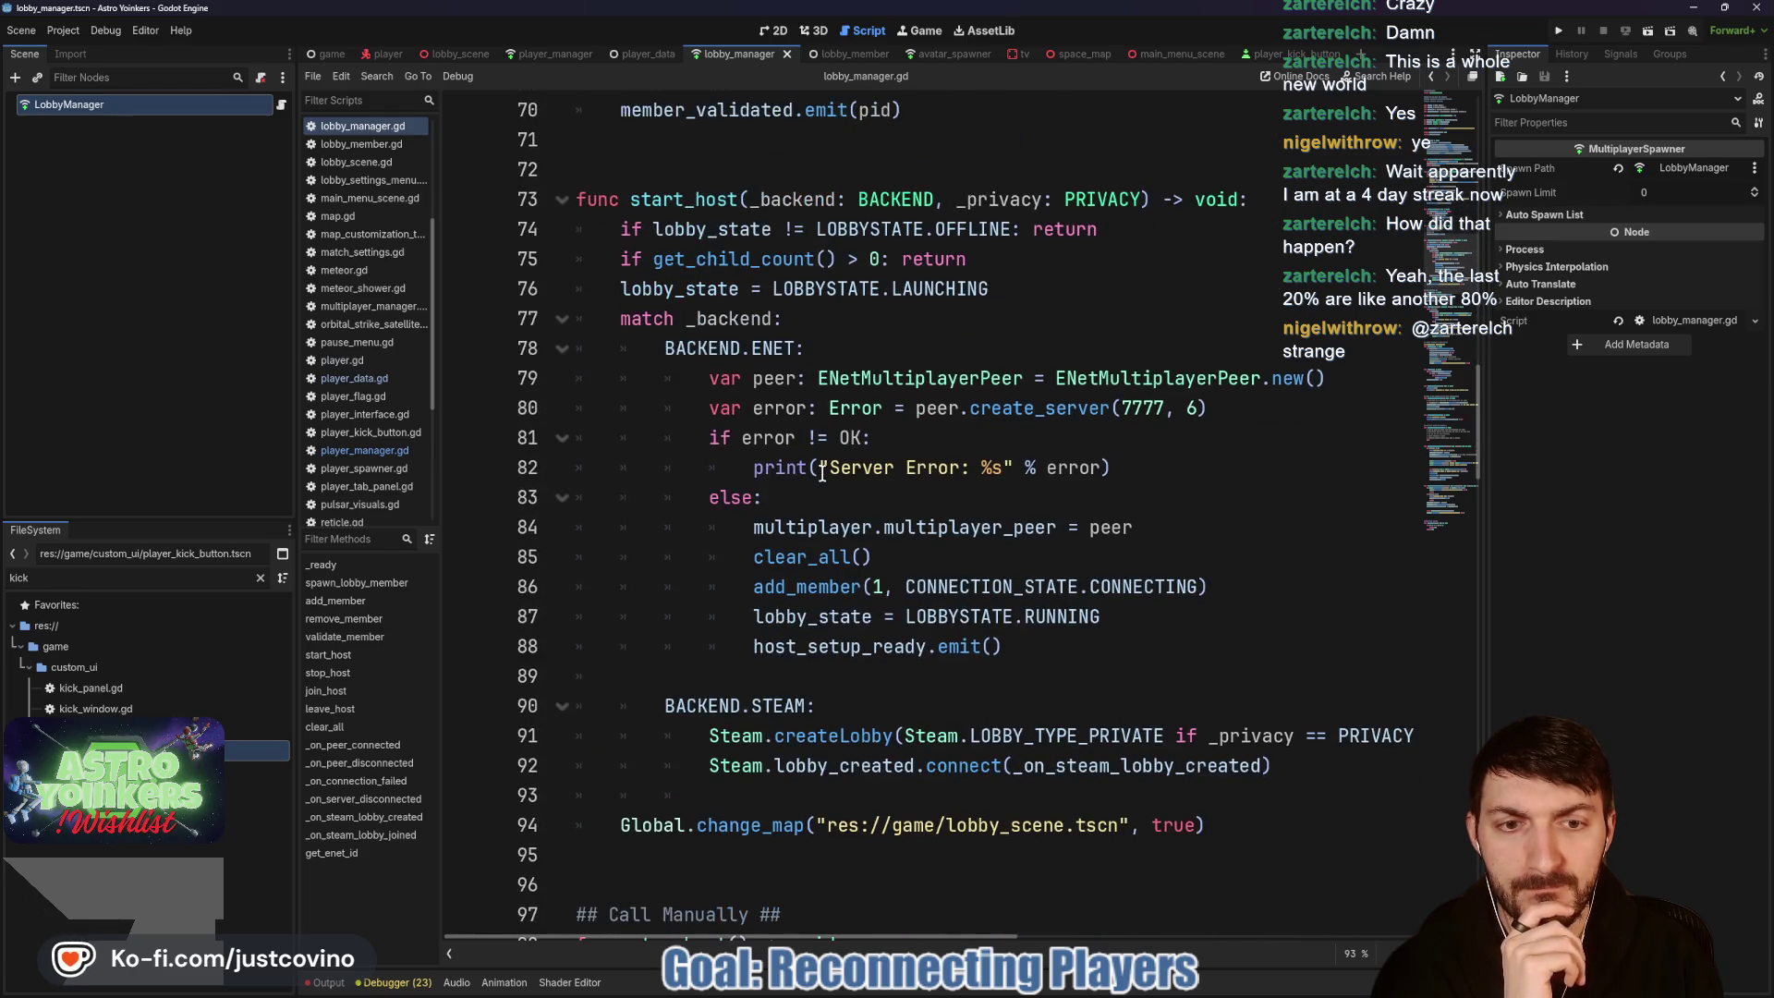
scroll(822, 474, "down", 2)
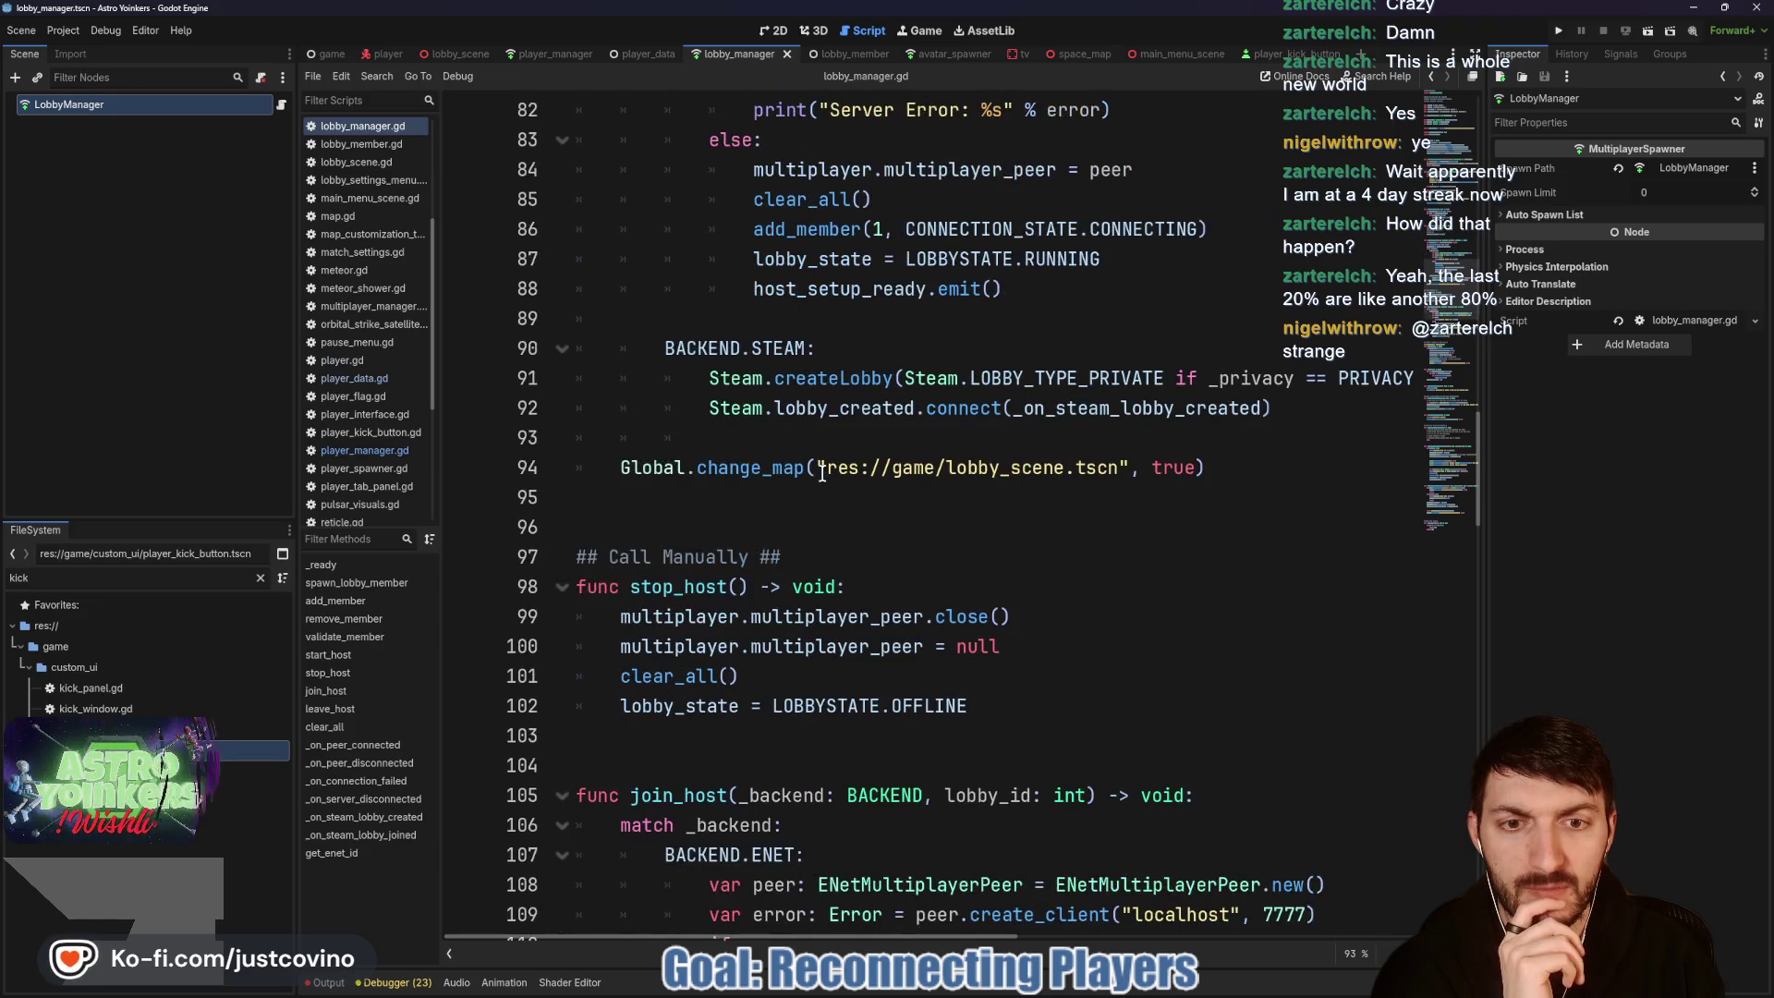
left_click_drag(1211, 467, 507, 469)
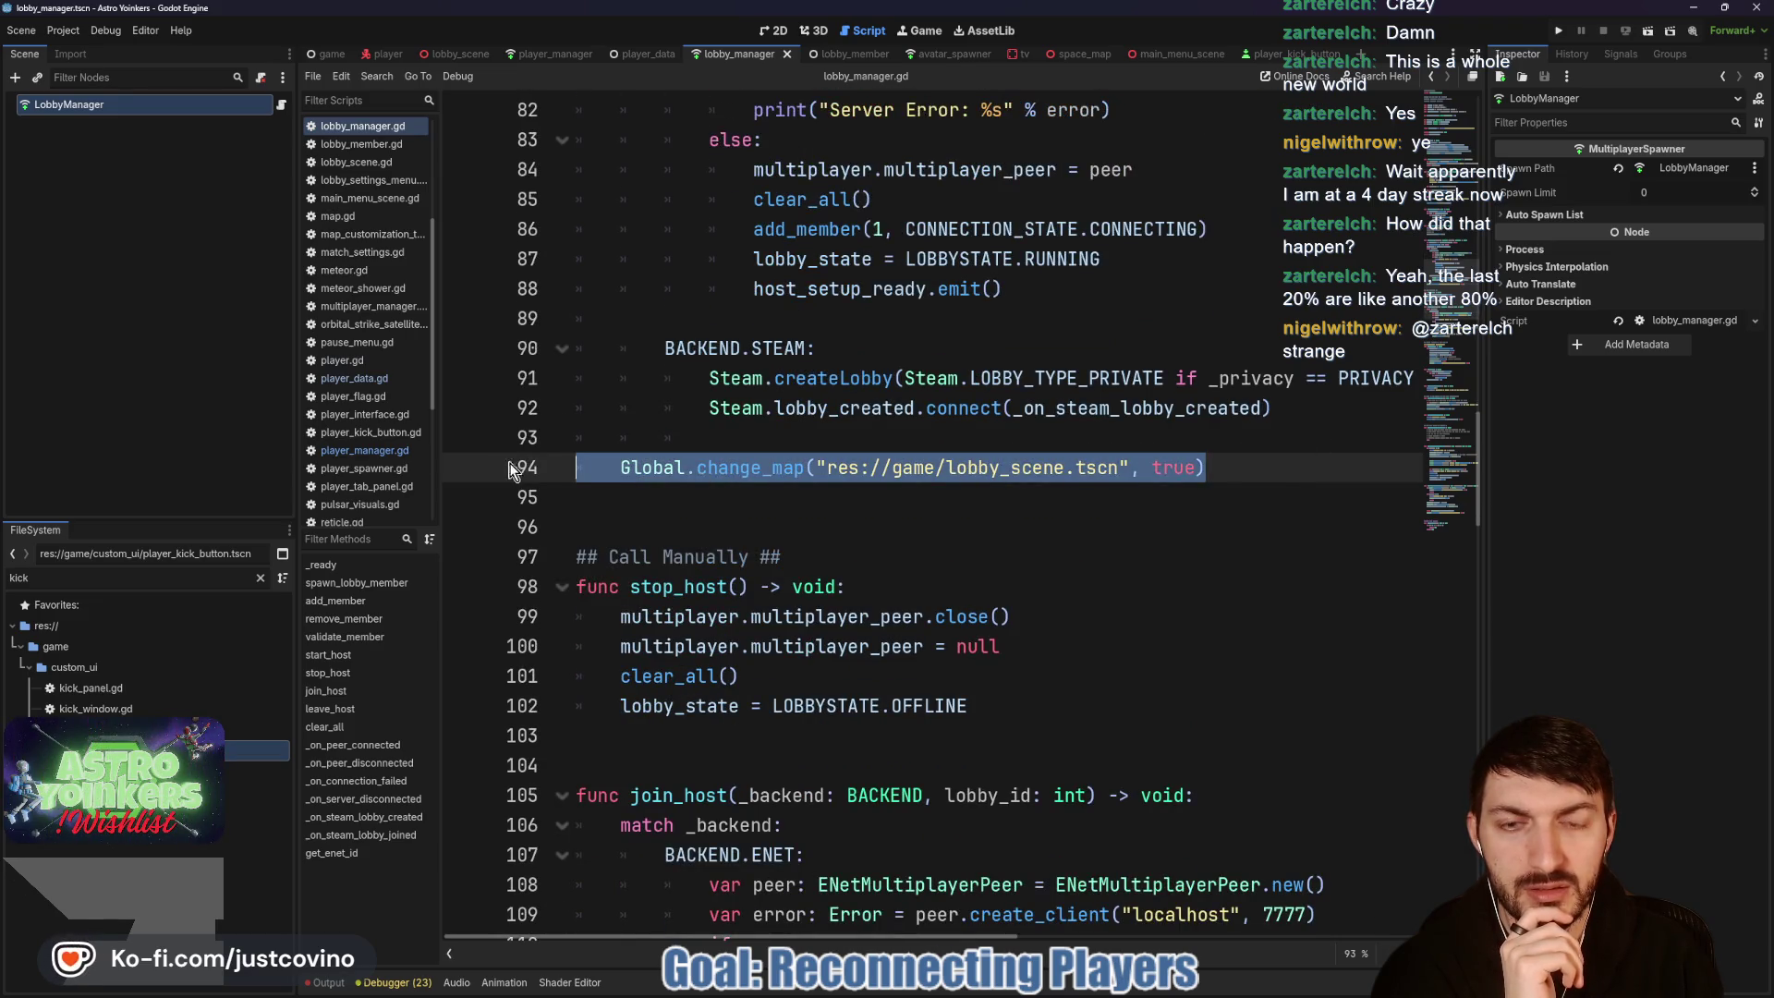
Step: In join_host, highlight the change_map call on line 115 that loads lobby_scene.tscn
scroll(1003, 439, "up", 8)
scroll(776, 414, "down", 5)
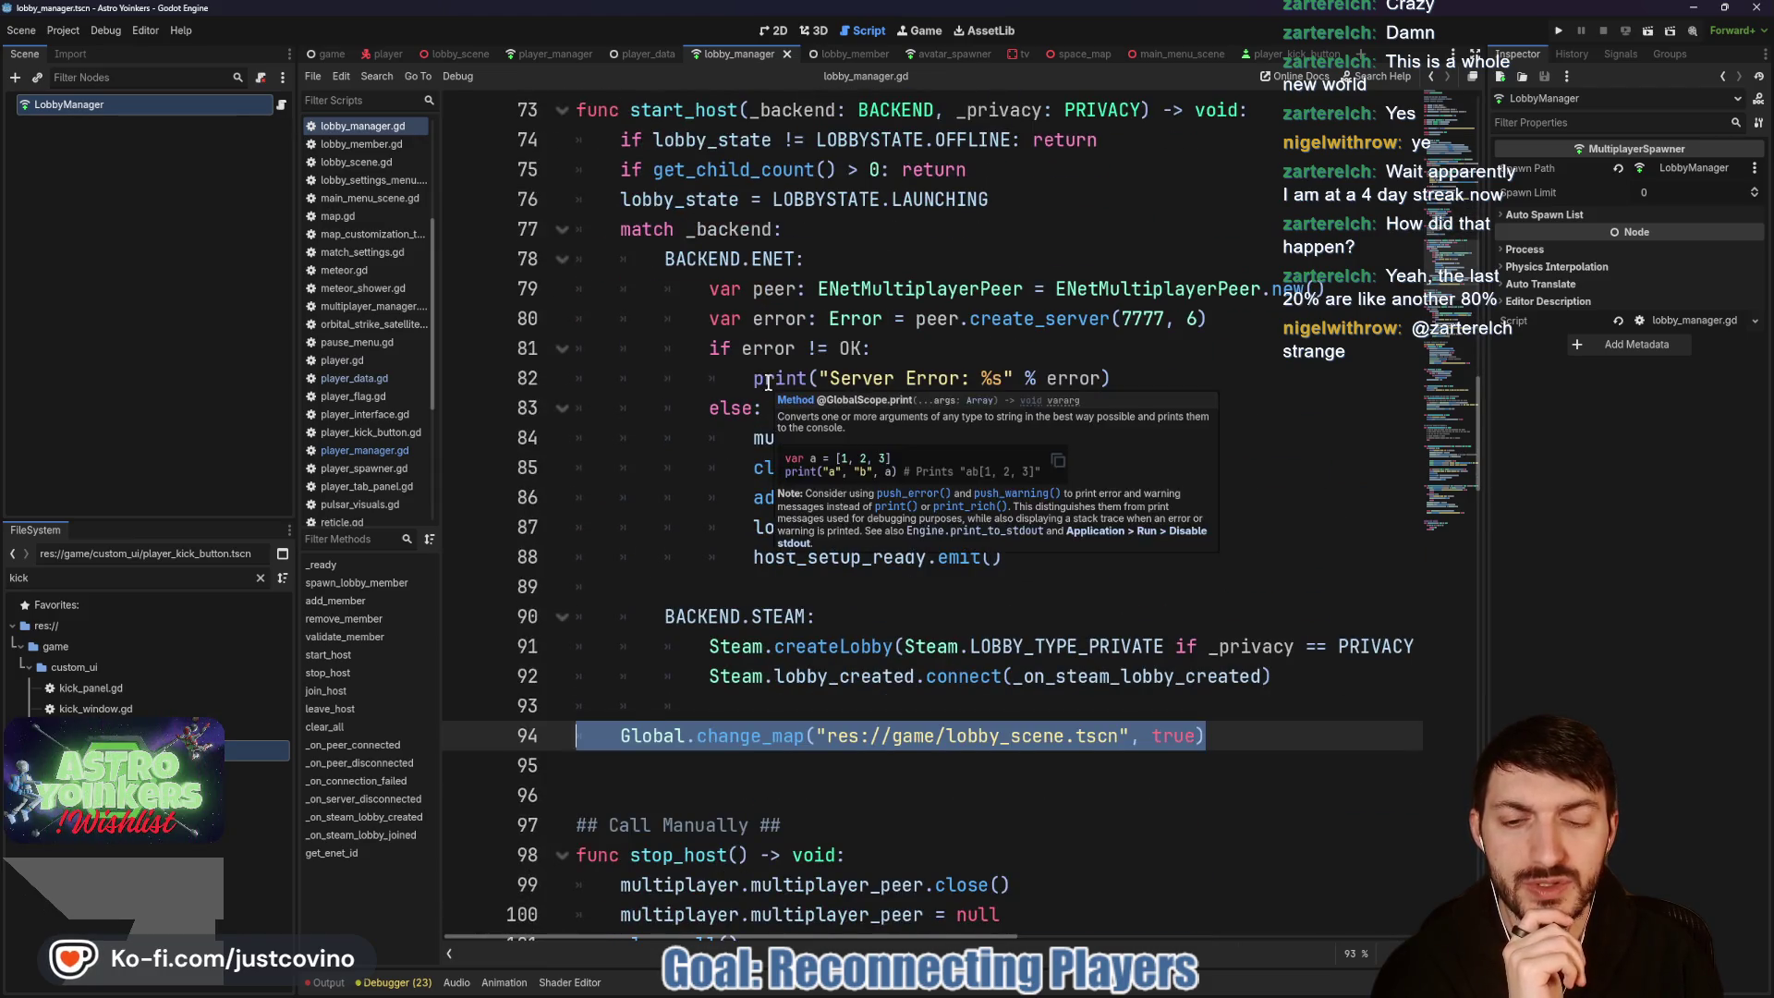
scroll(771, 397, "down", 5)
scroll(768, 382, "down", 3)
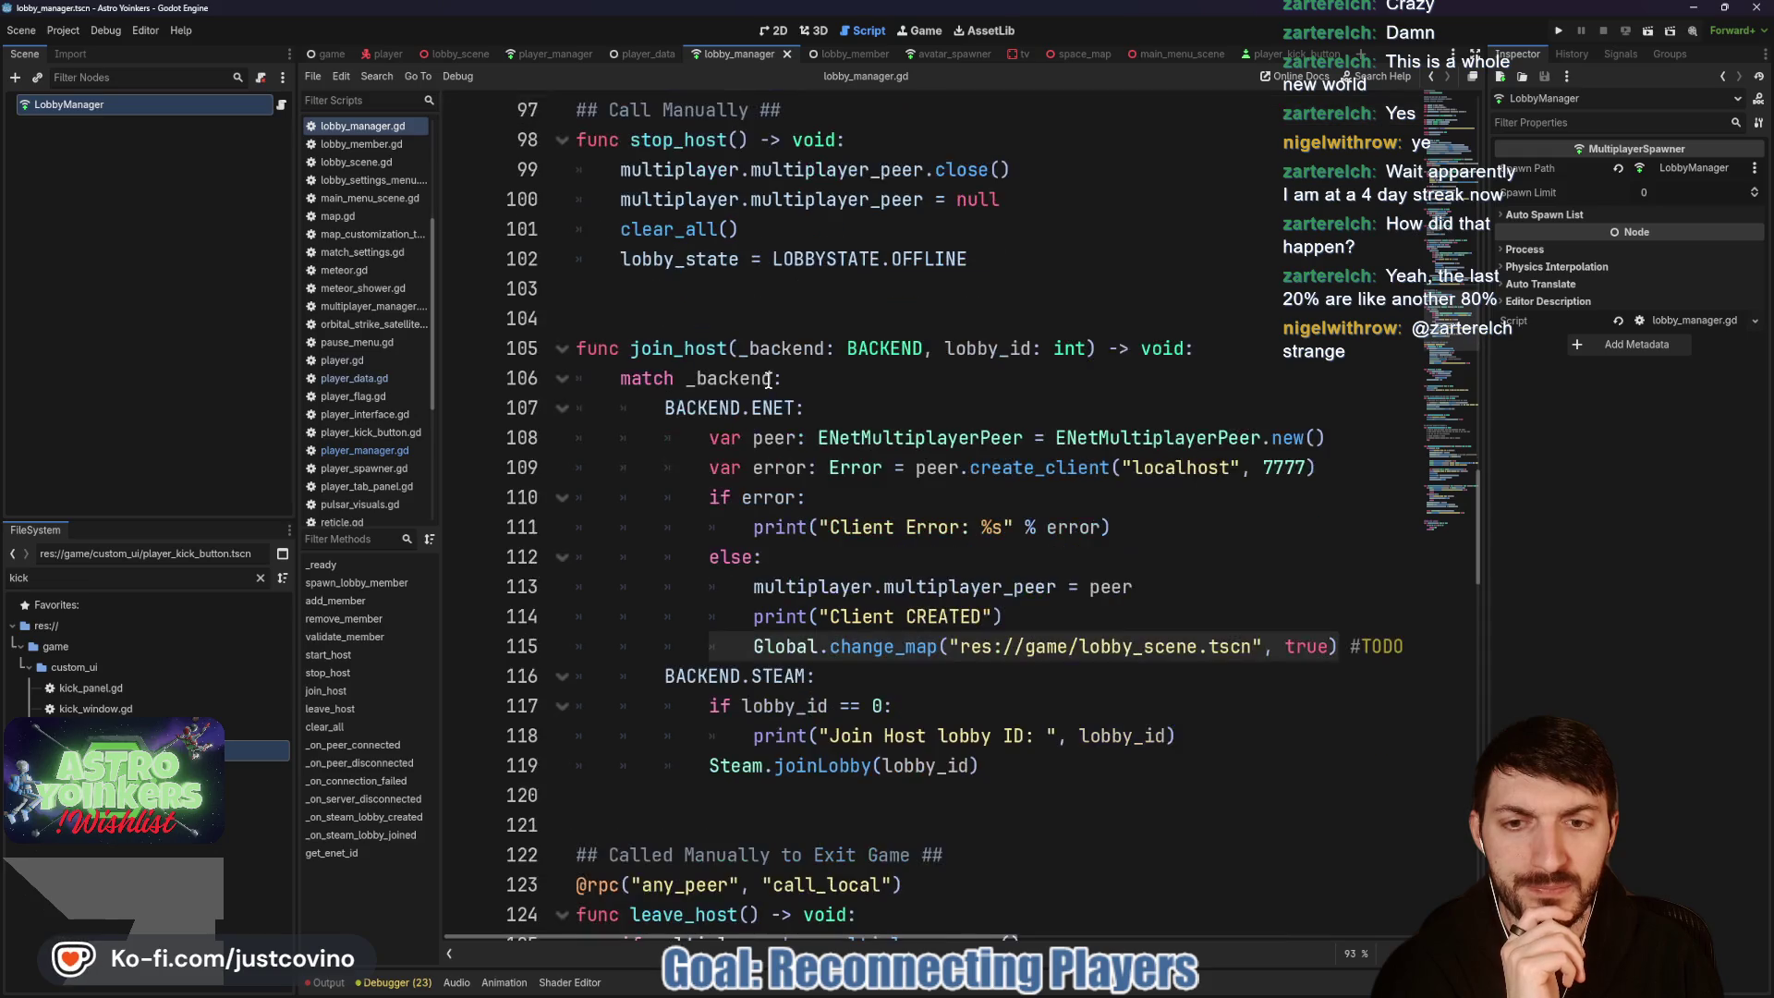
double_click(679, 349)
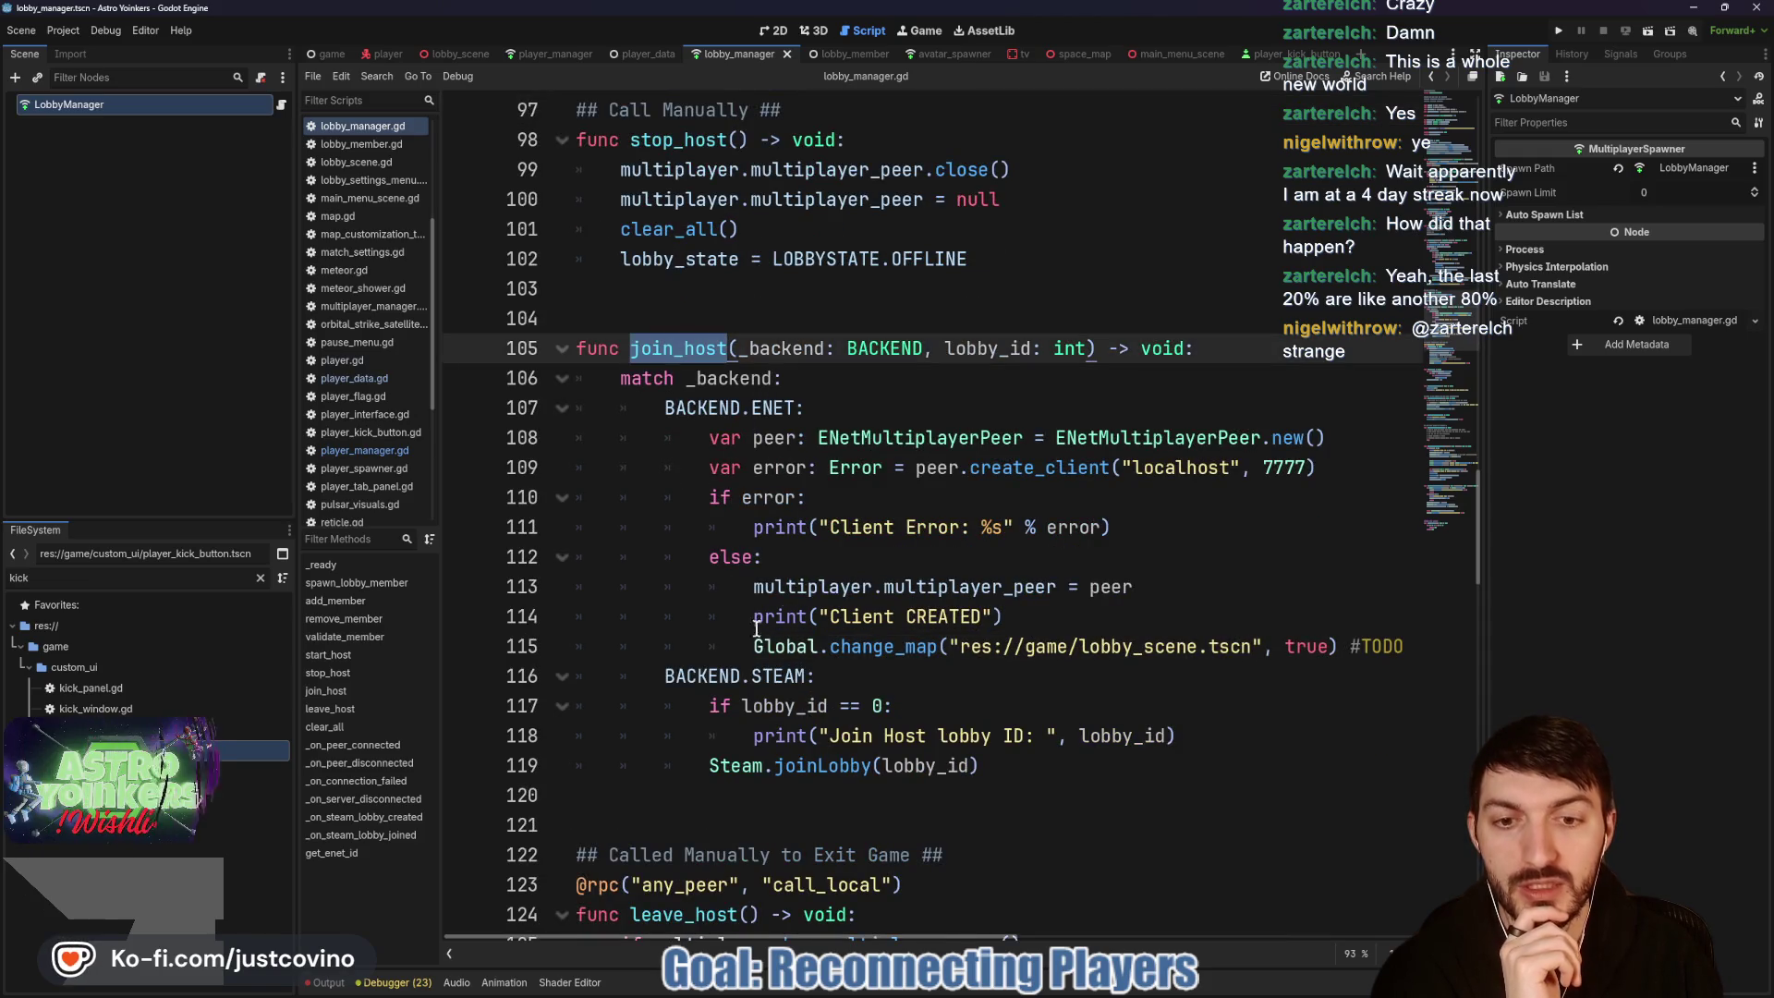
left_click(730, 650)
scroll(730, 546, "down", 2)
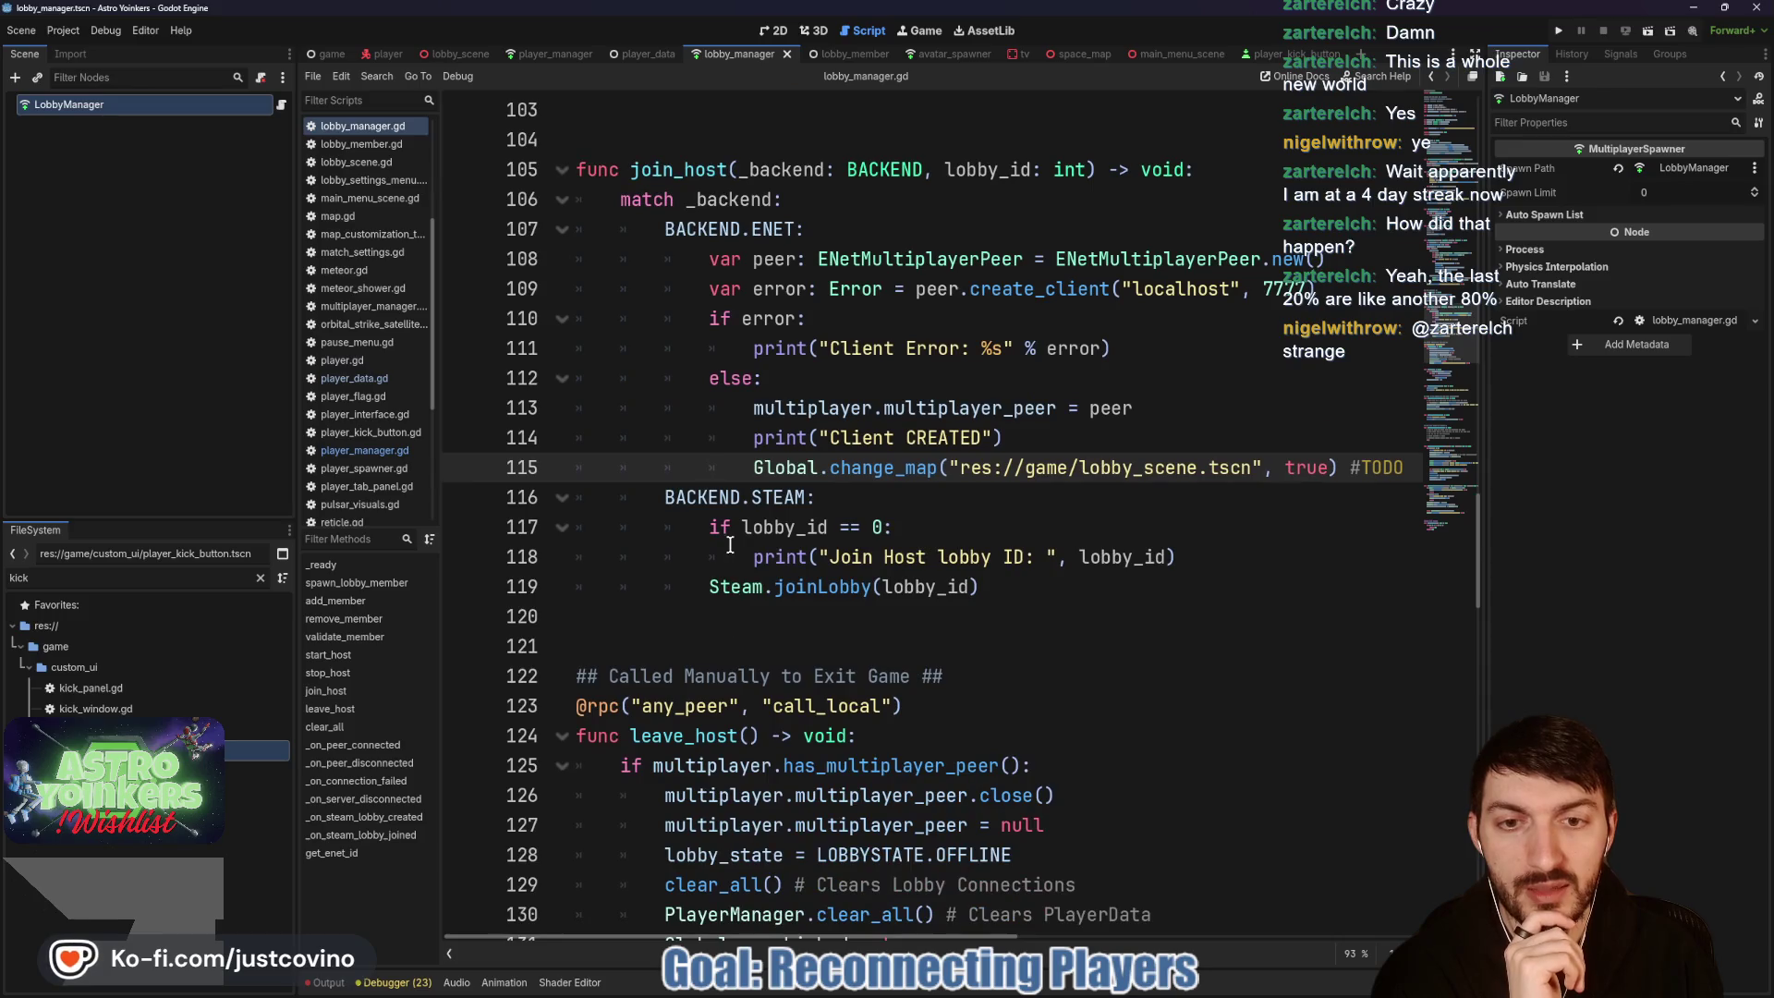
left_click_drag(753, 466, 1406, 466)
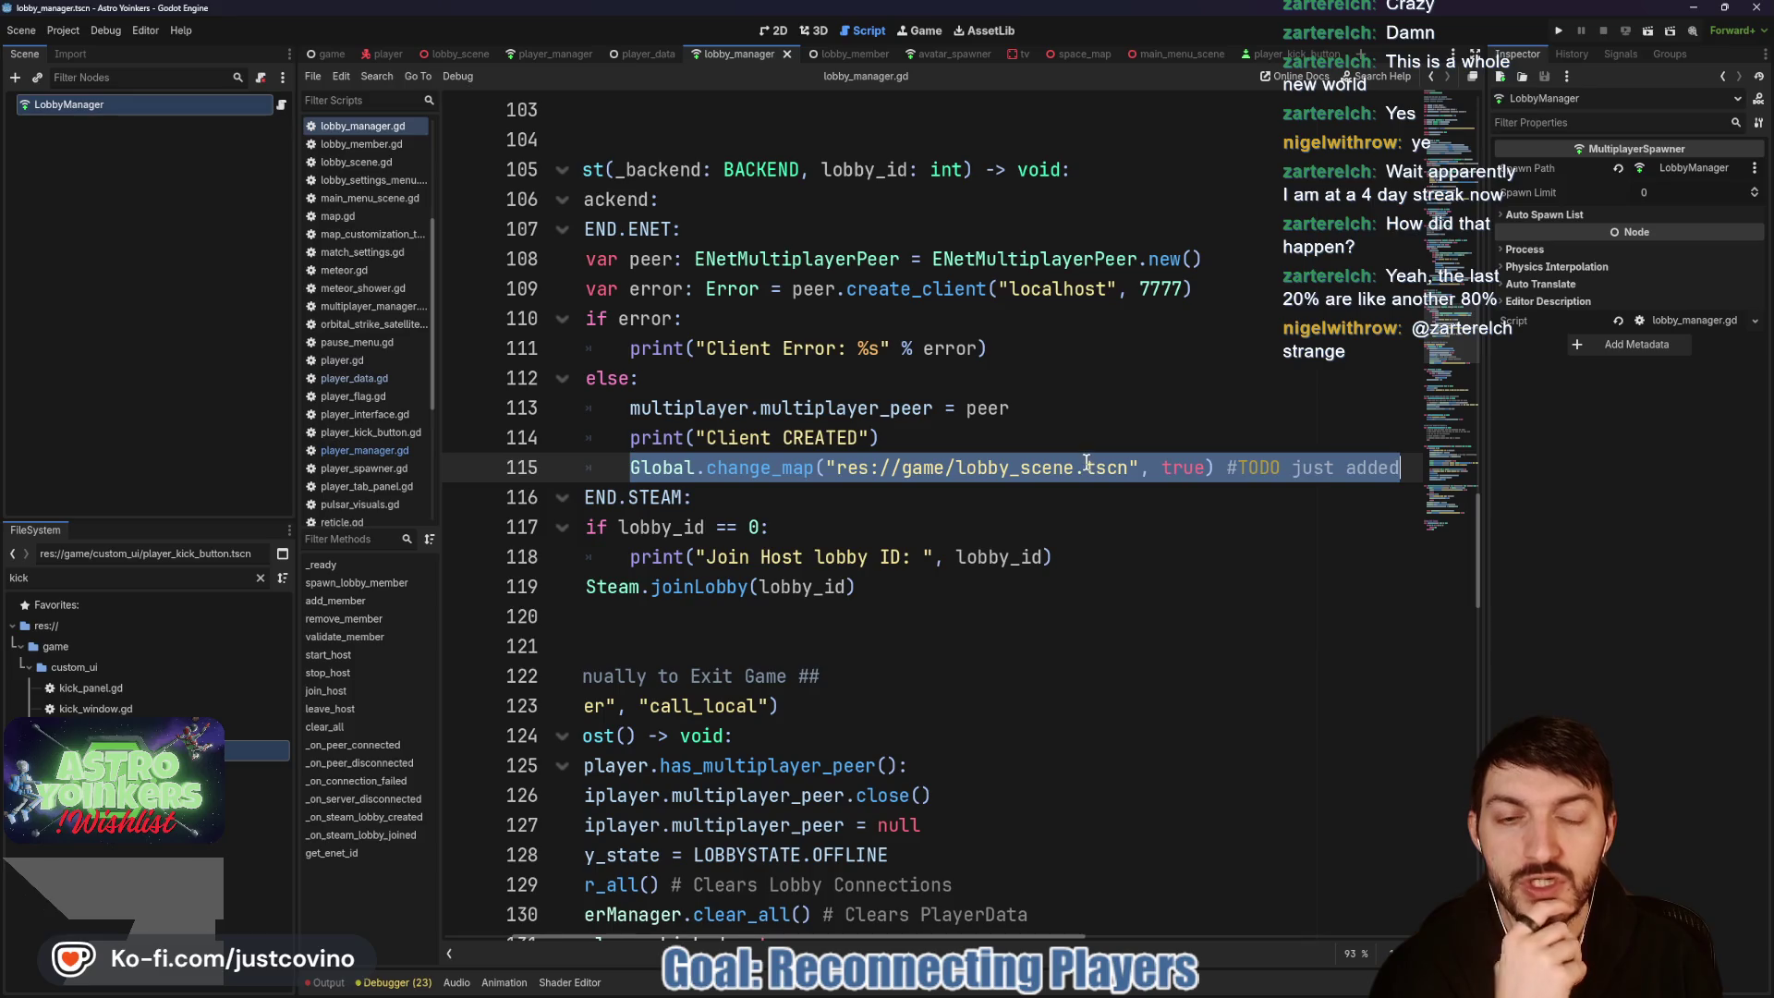
left_click(1002, 441)
scroll(1053, 440, "left", 2)
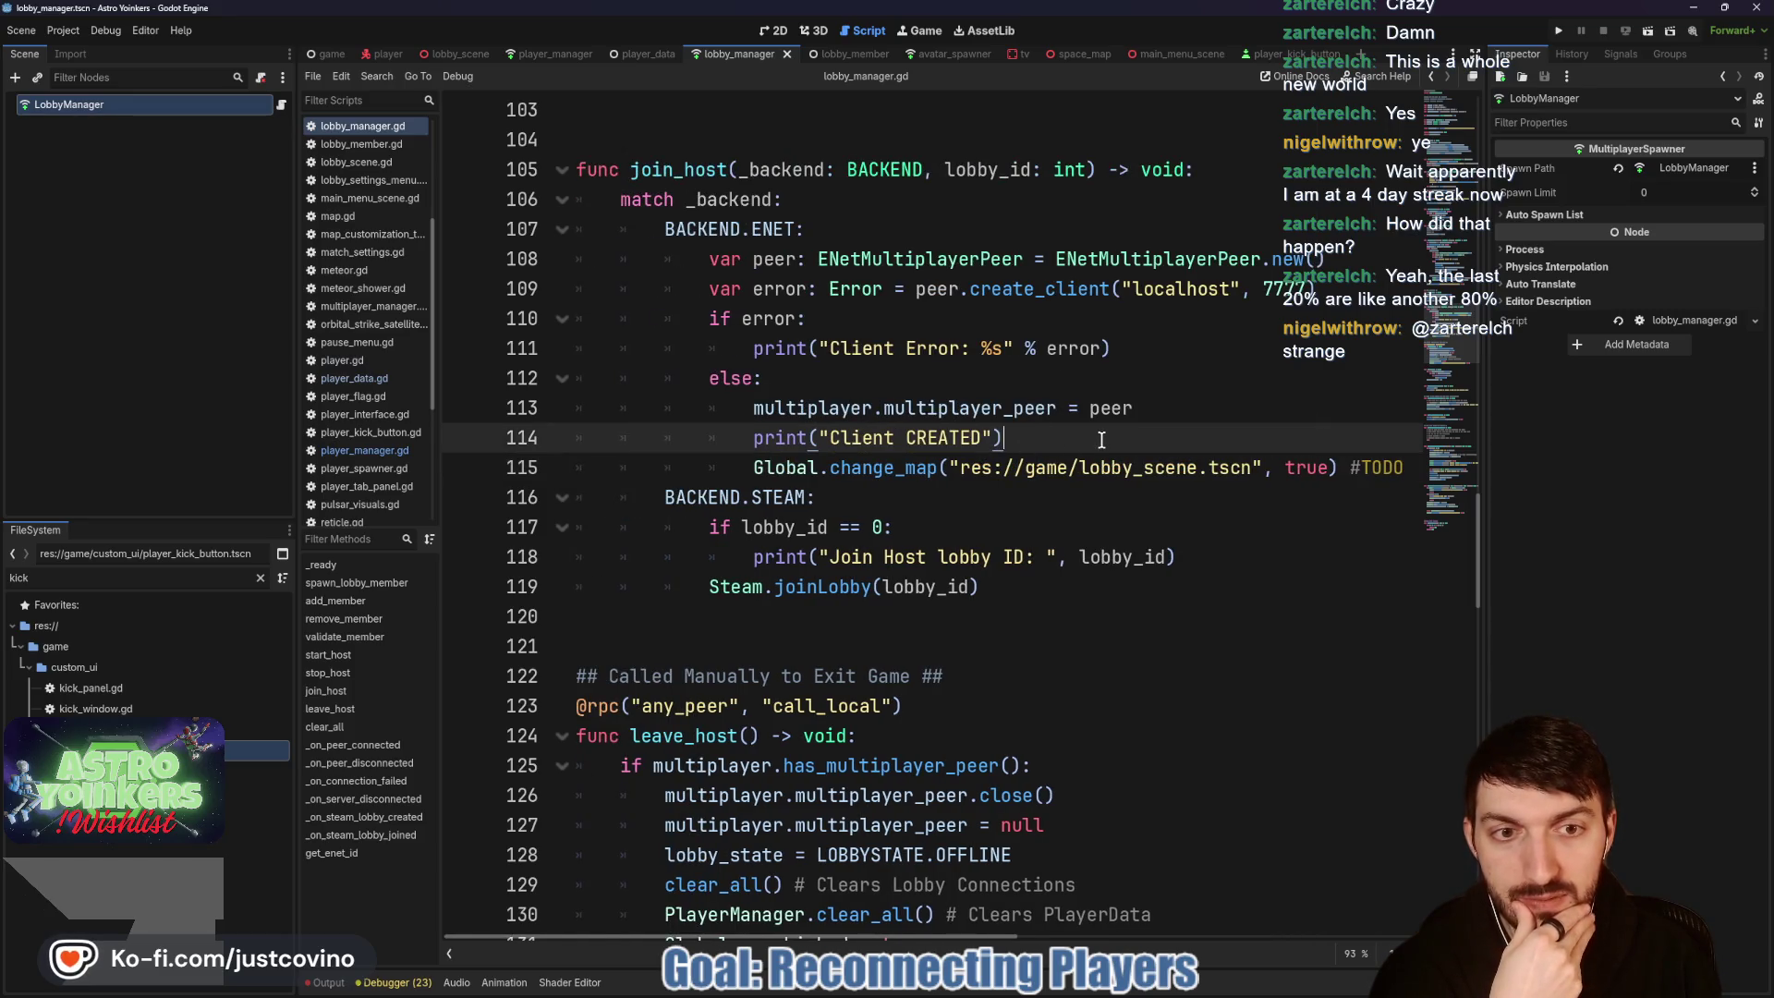
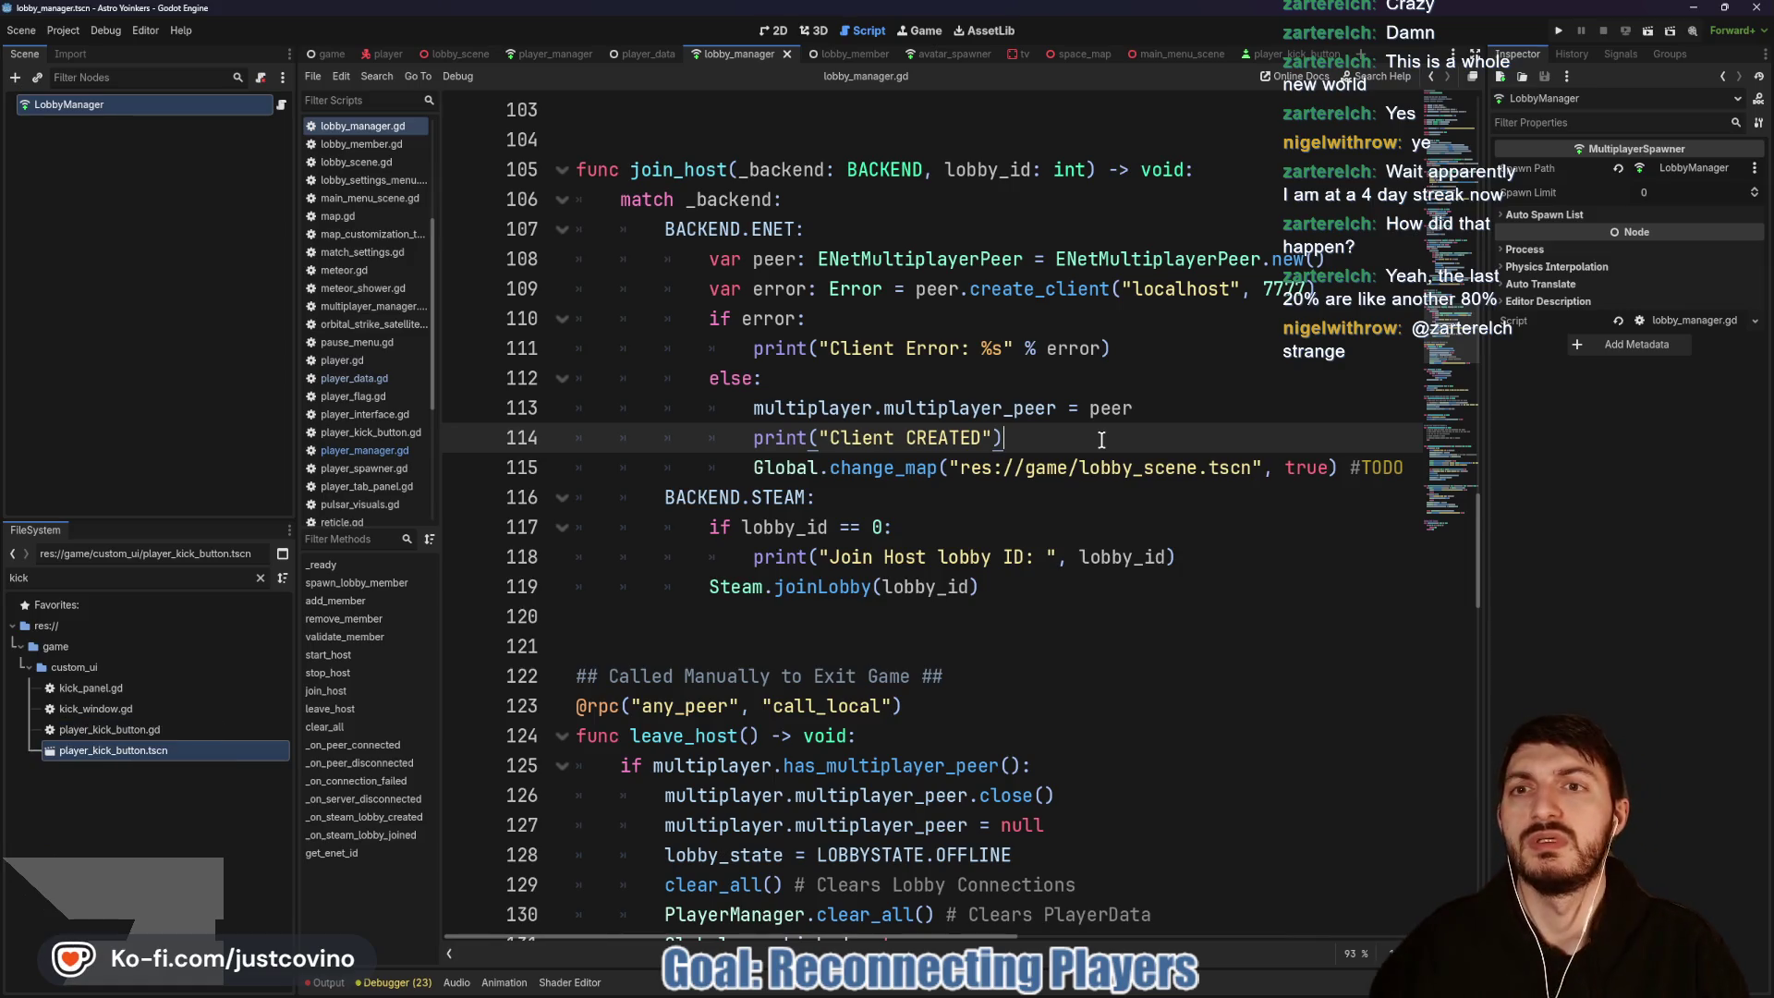
Step: Review the lobby_scene, player_manager, global.gd and lobby_manager scripts
left_click(461, 54)
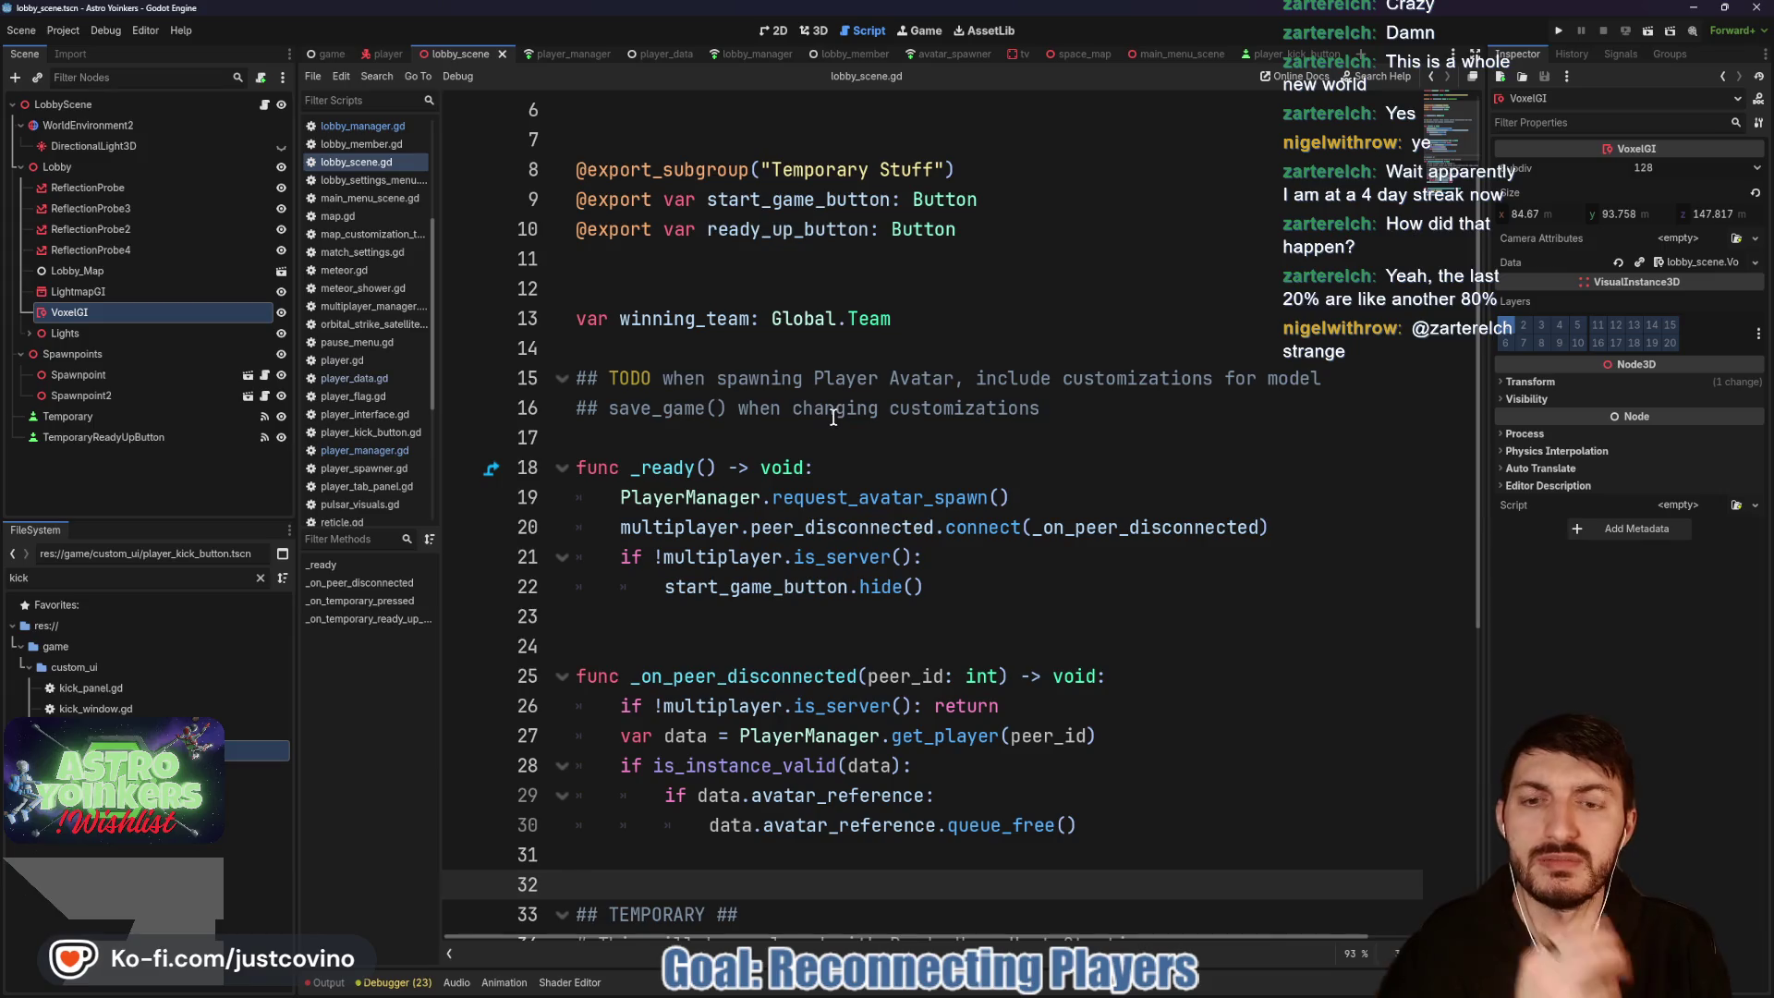
left_click(578, 53)
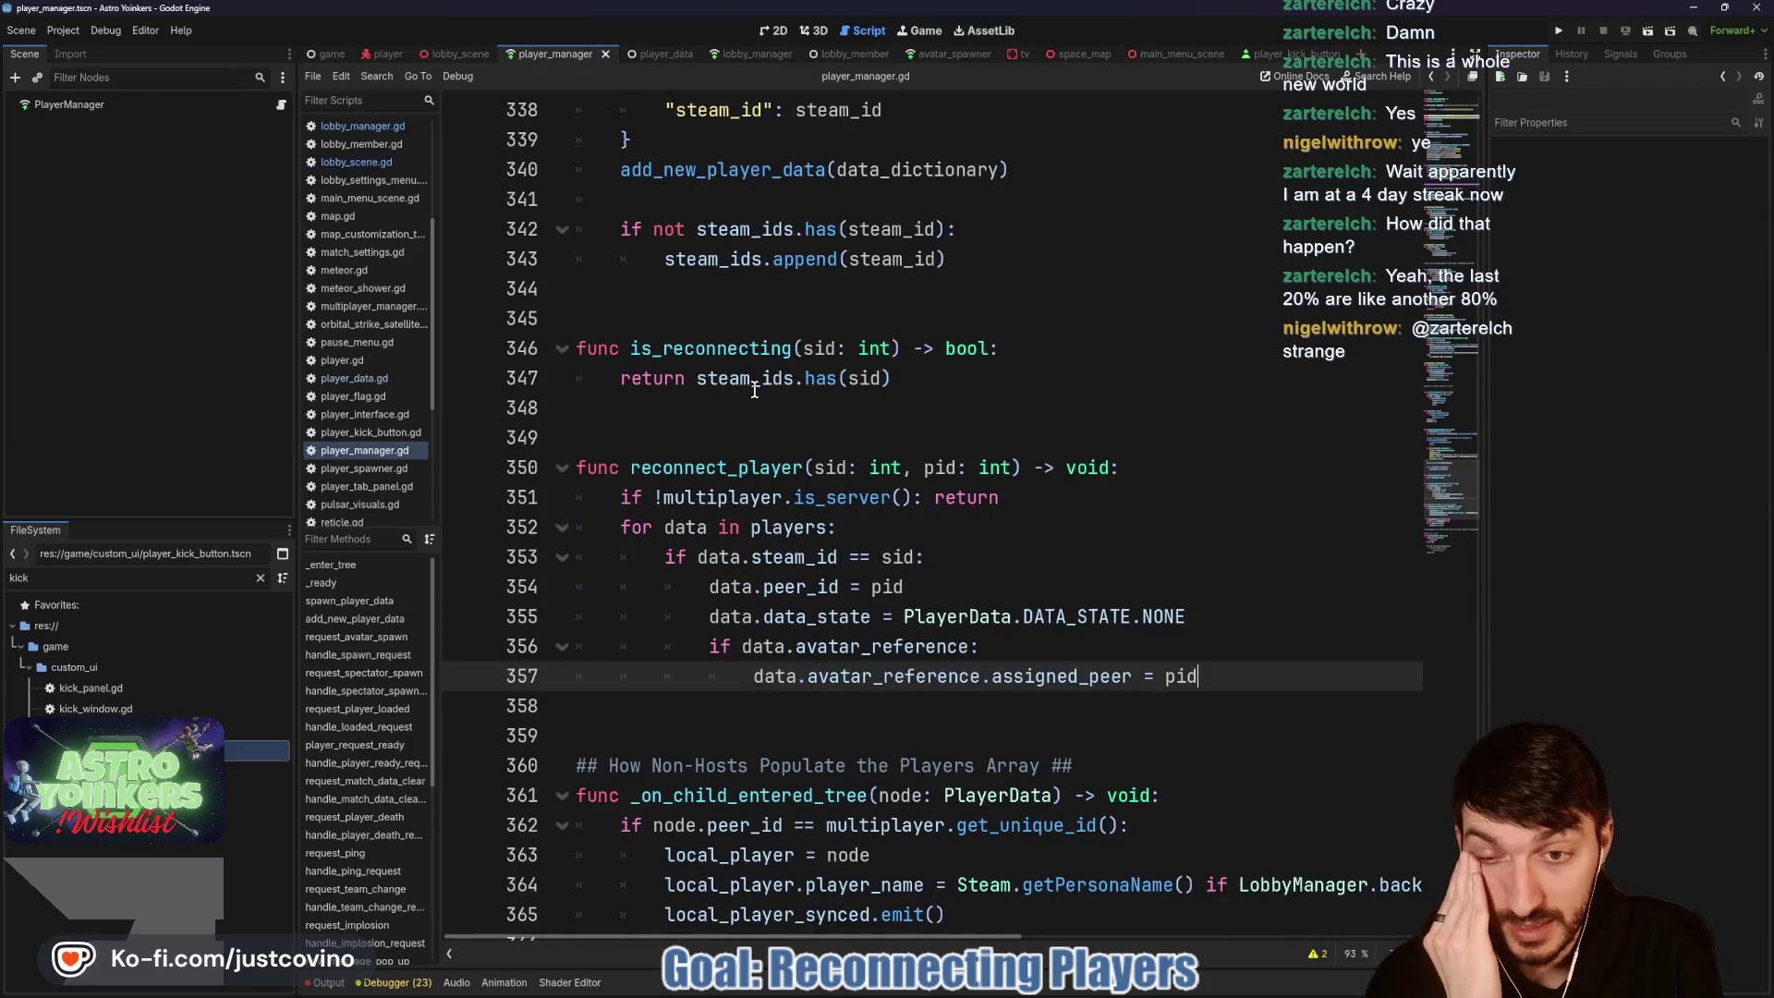
scroll(754, 388, "down", 1)
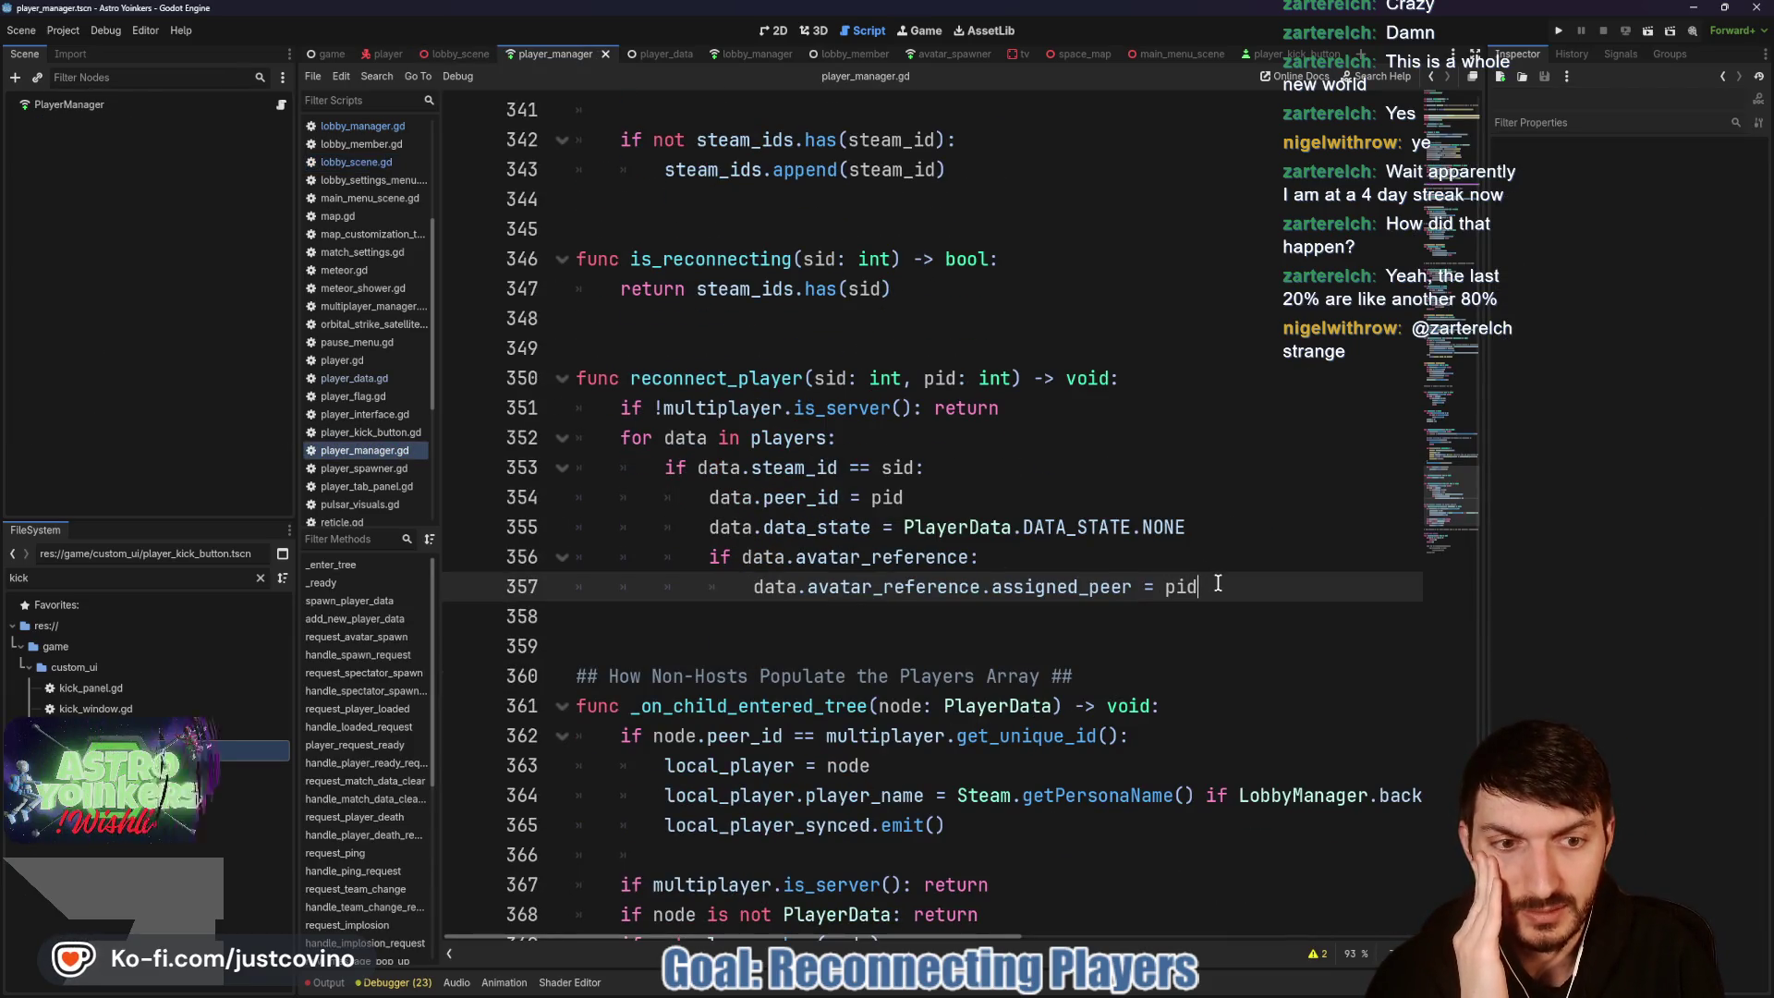
scroll(872, 496, "up", 15)
scroll(873, 497, "up", 20)
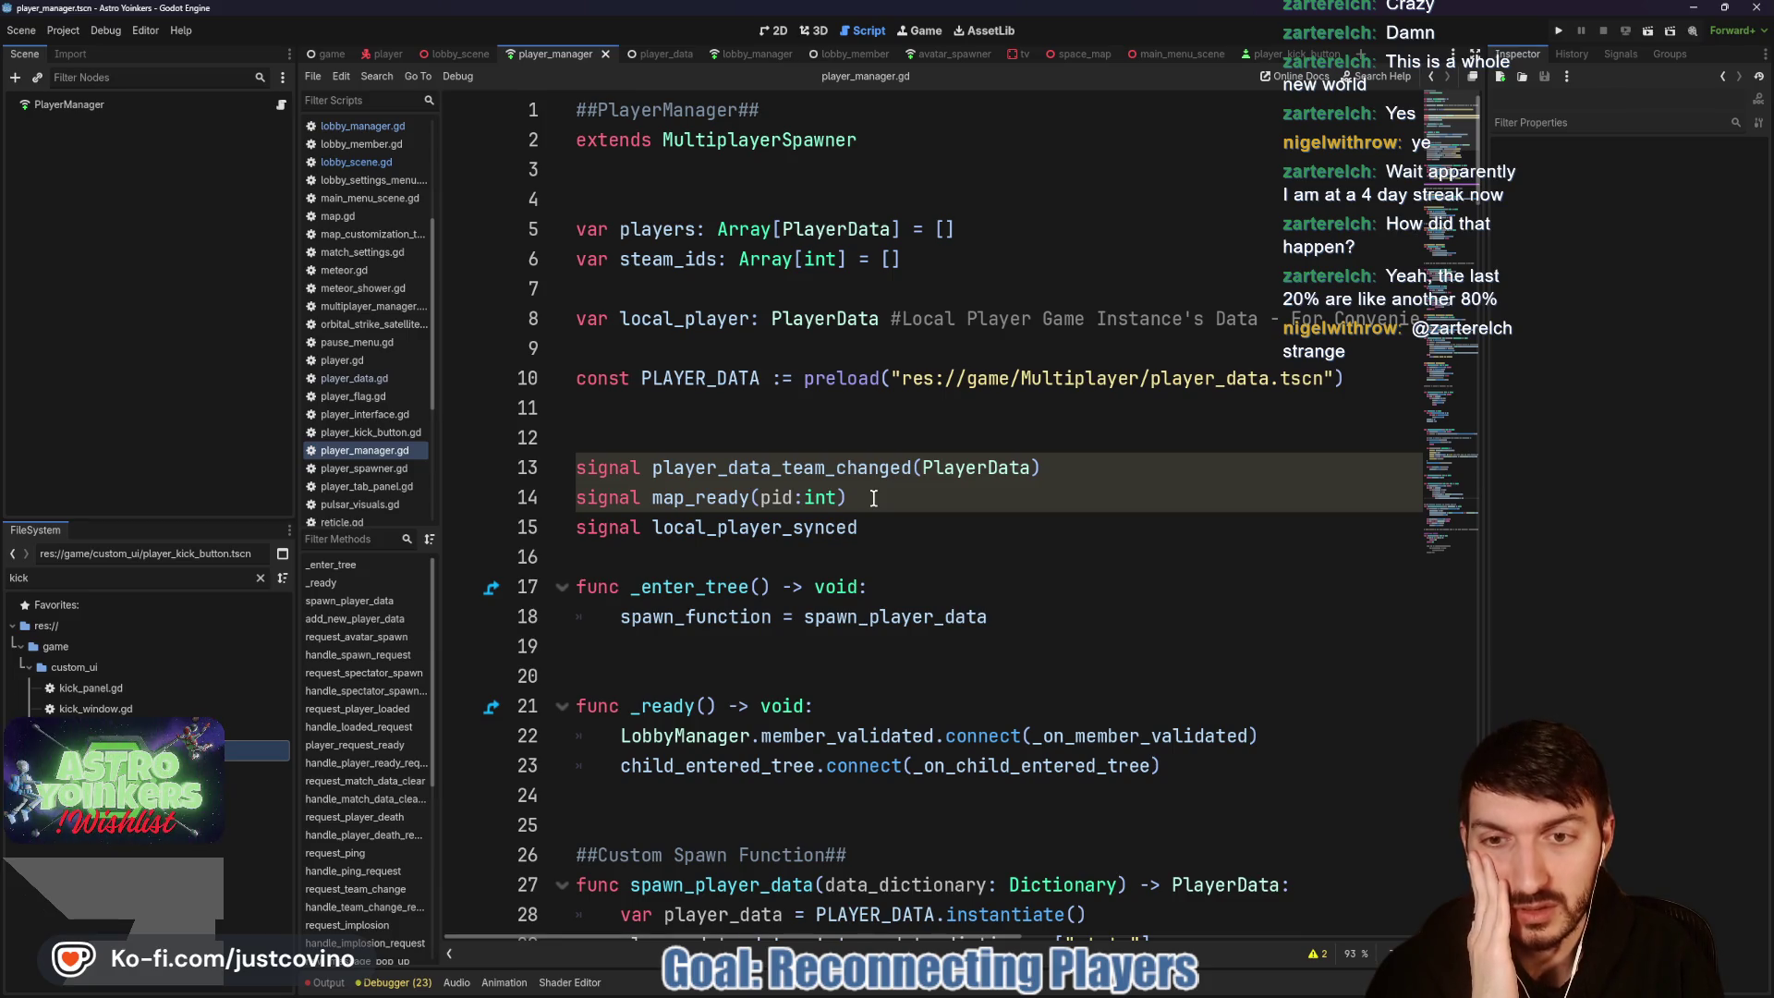
scroll(397, 419, "up", 5)
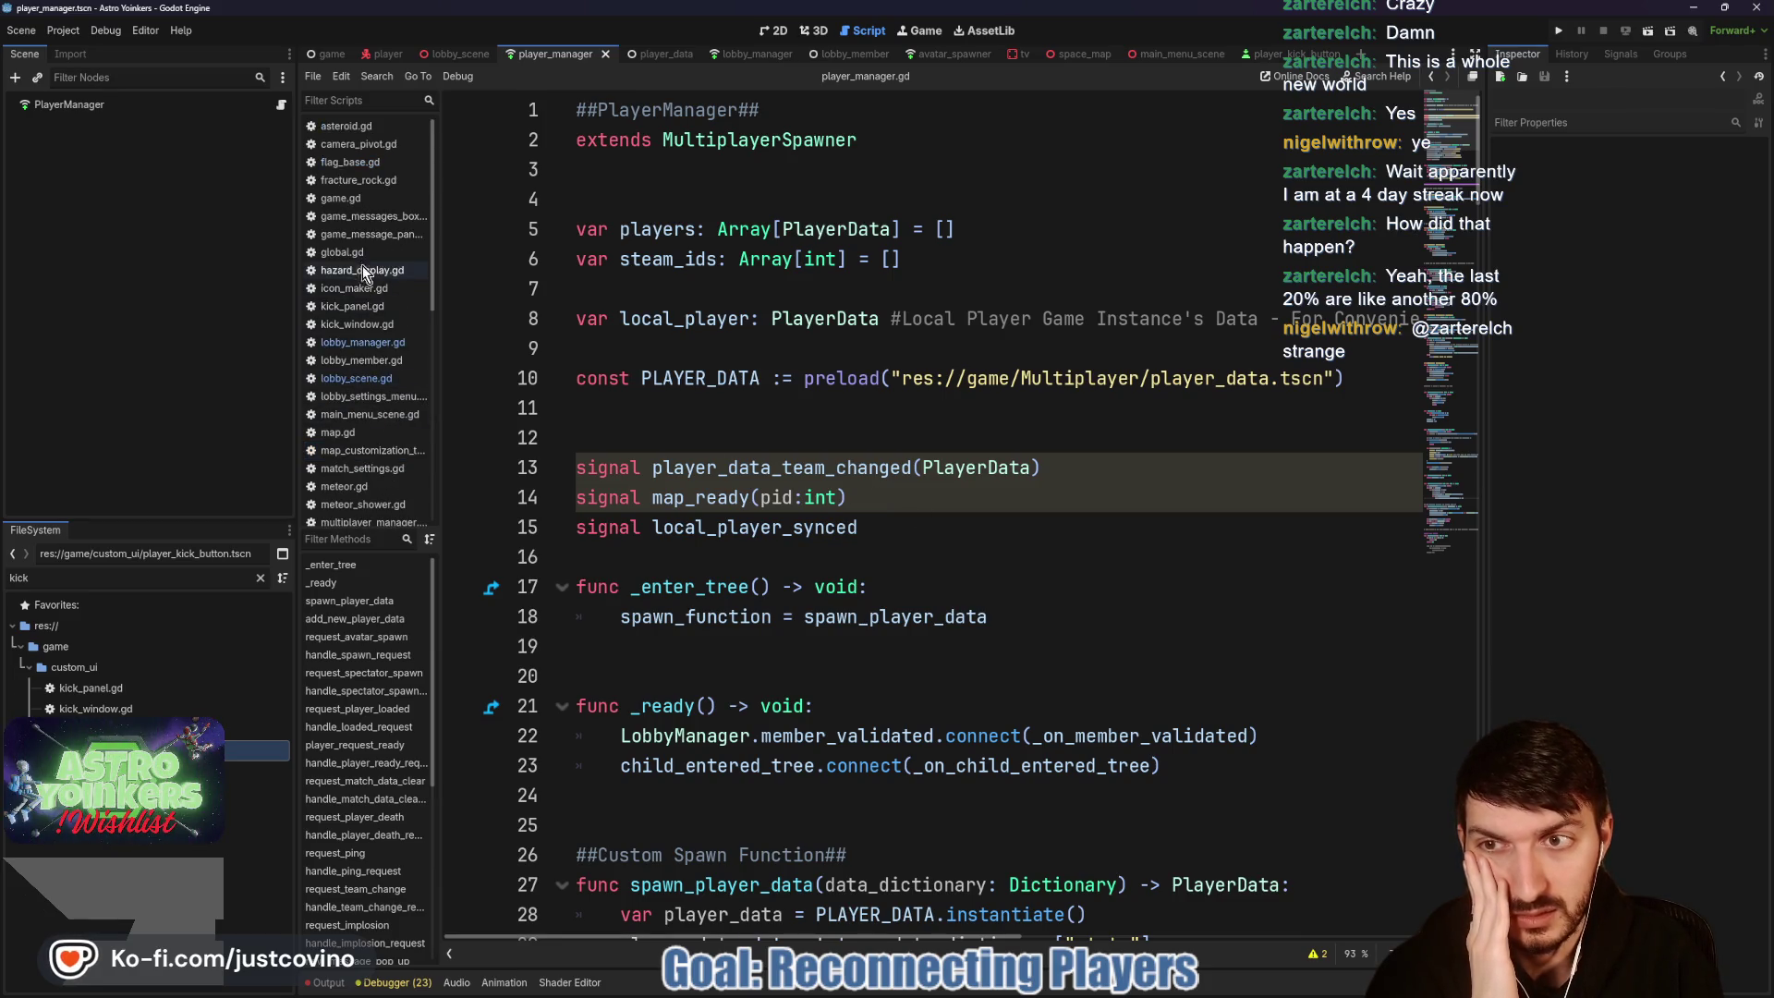
left_click(362, 254)
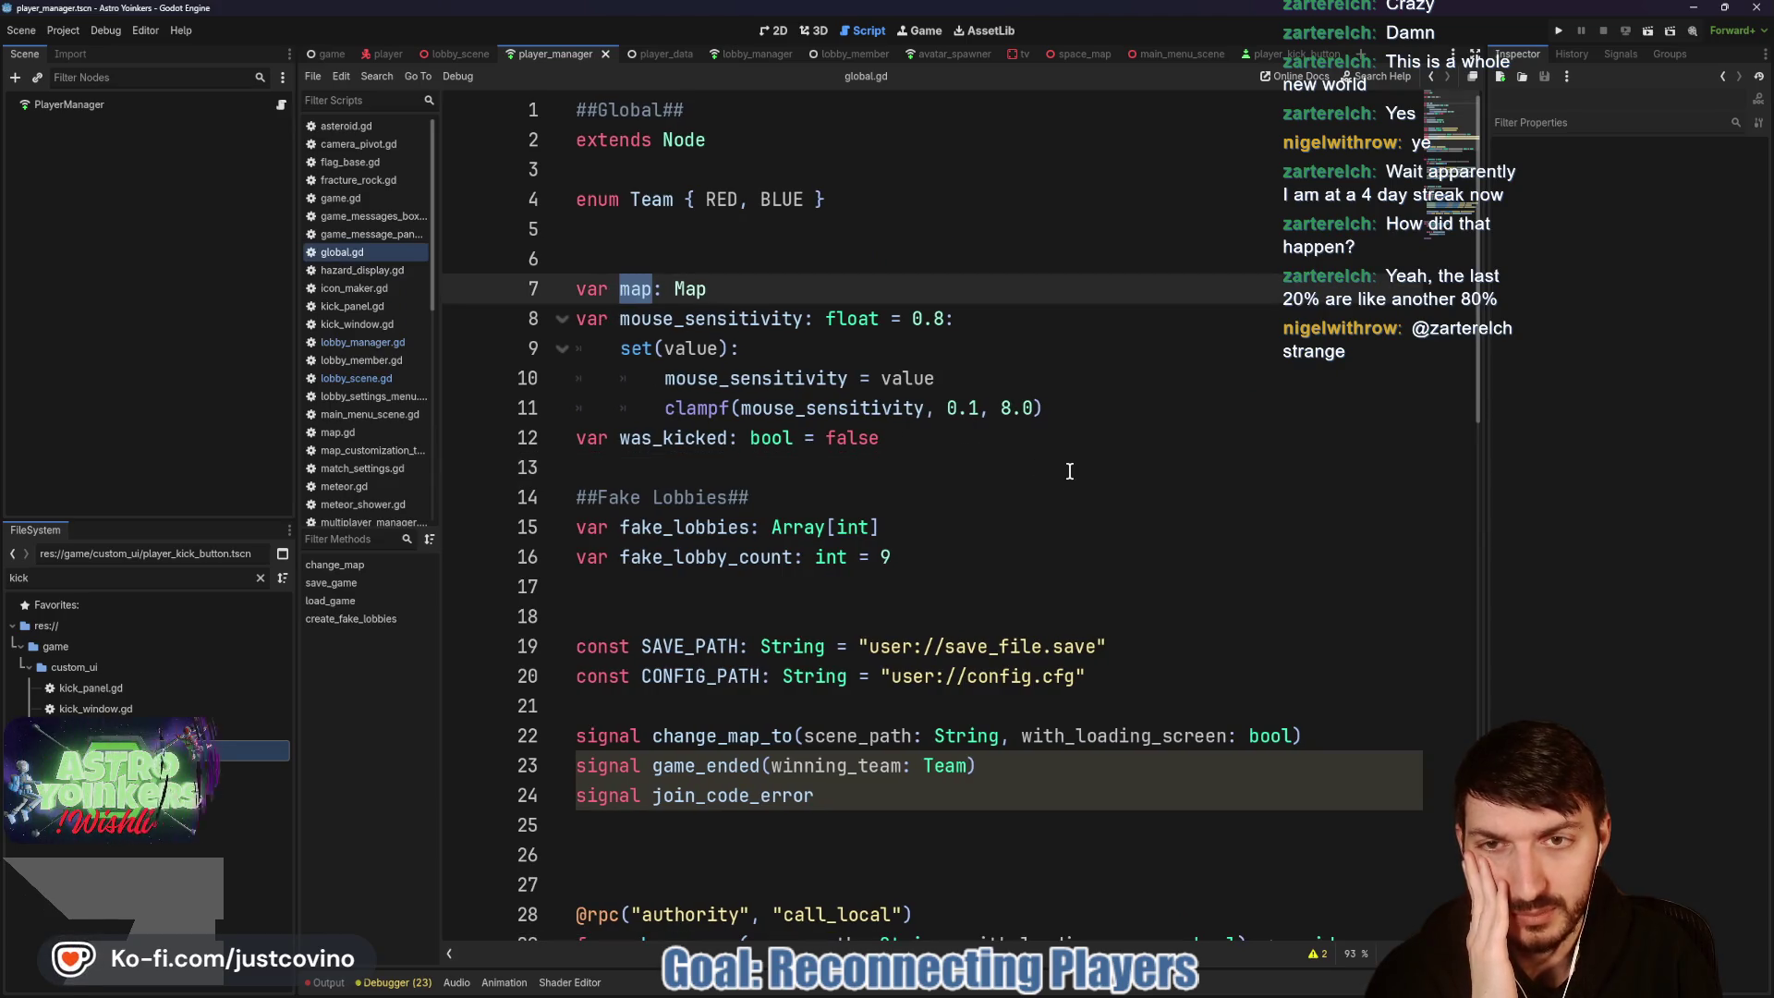
scroll(1065, 471, "down", 4)
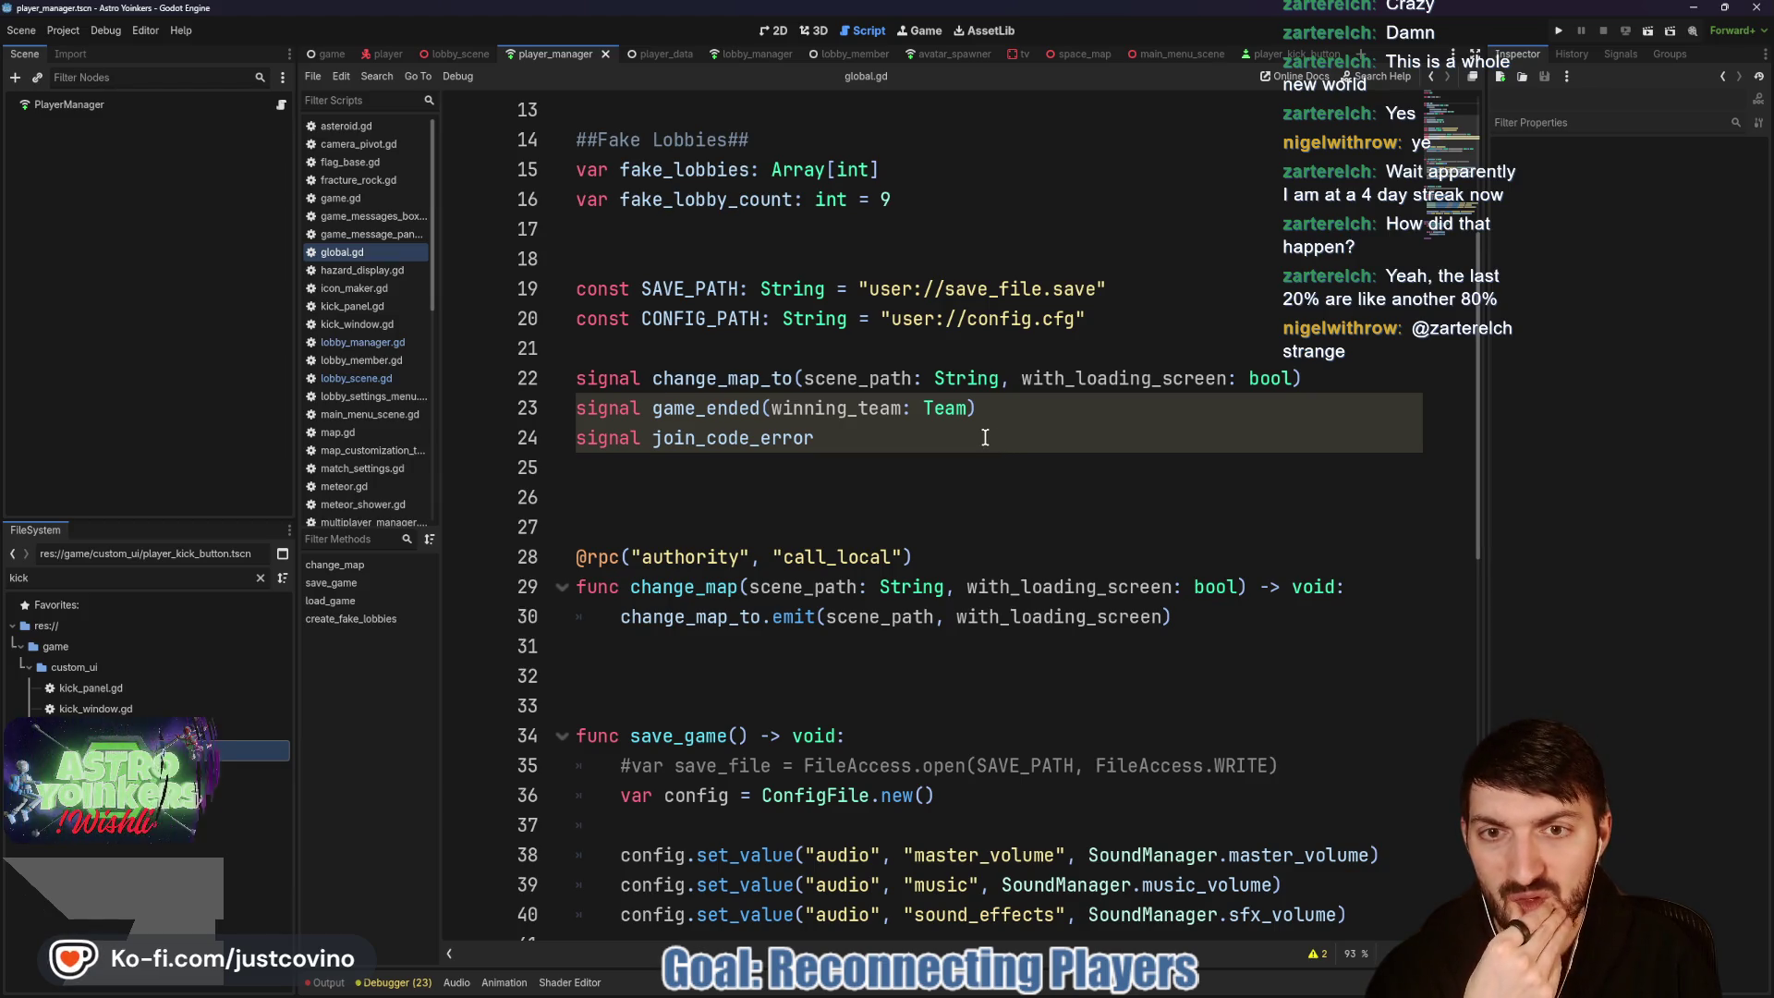
scroll(831, 416, "down", 1)
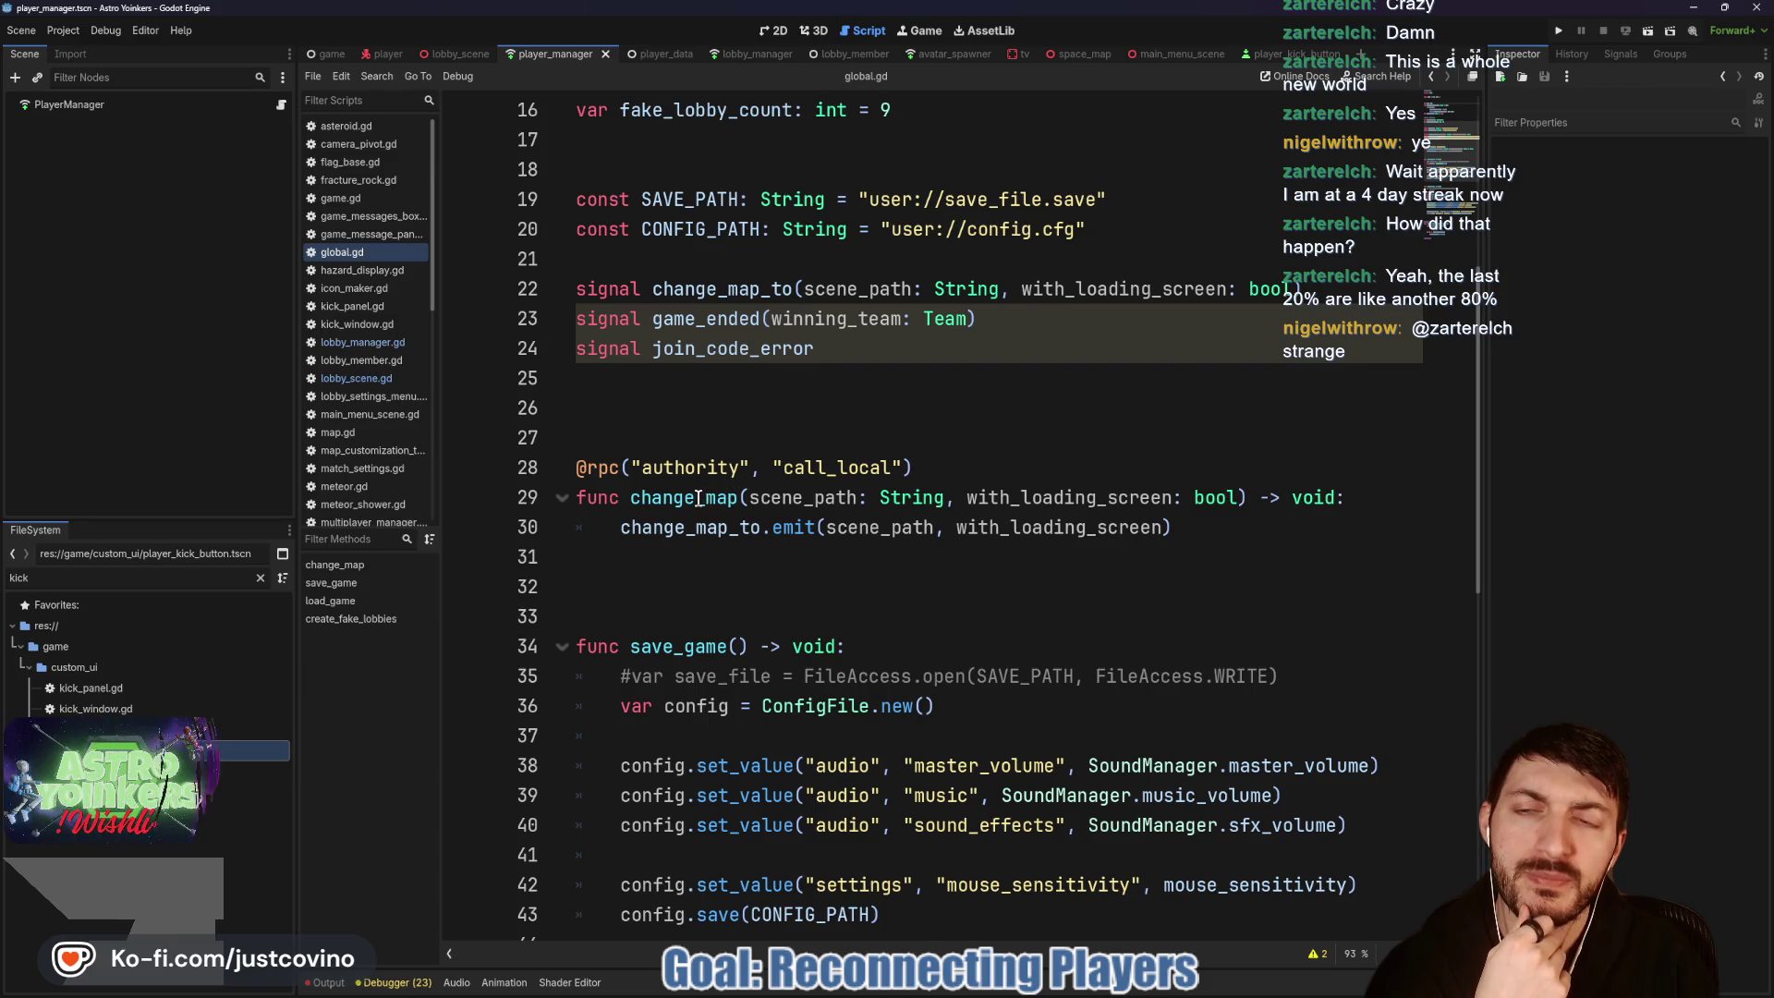
left_click(739, 54)
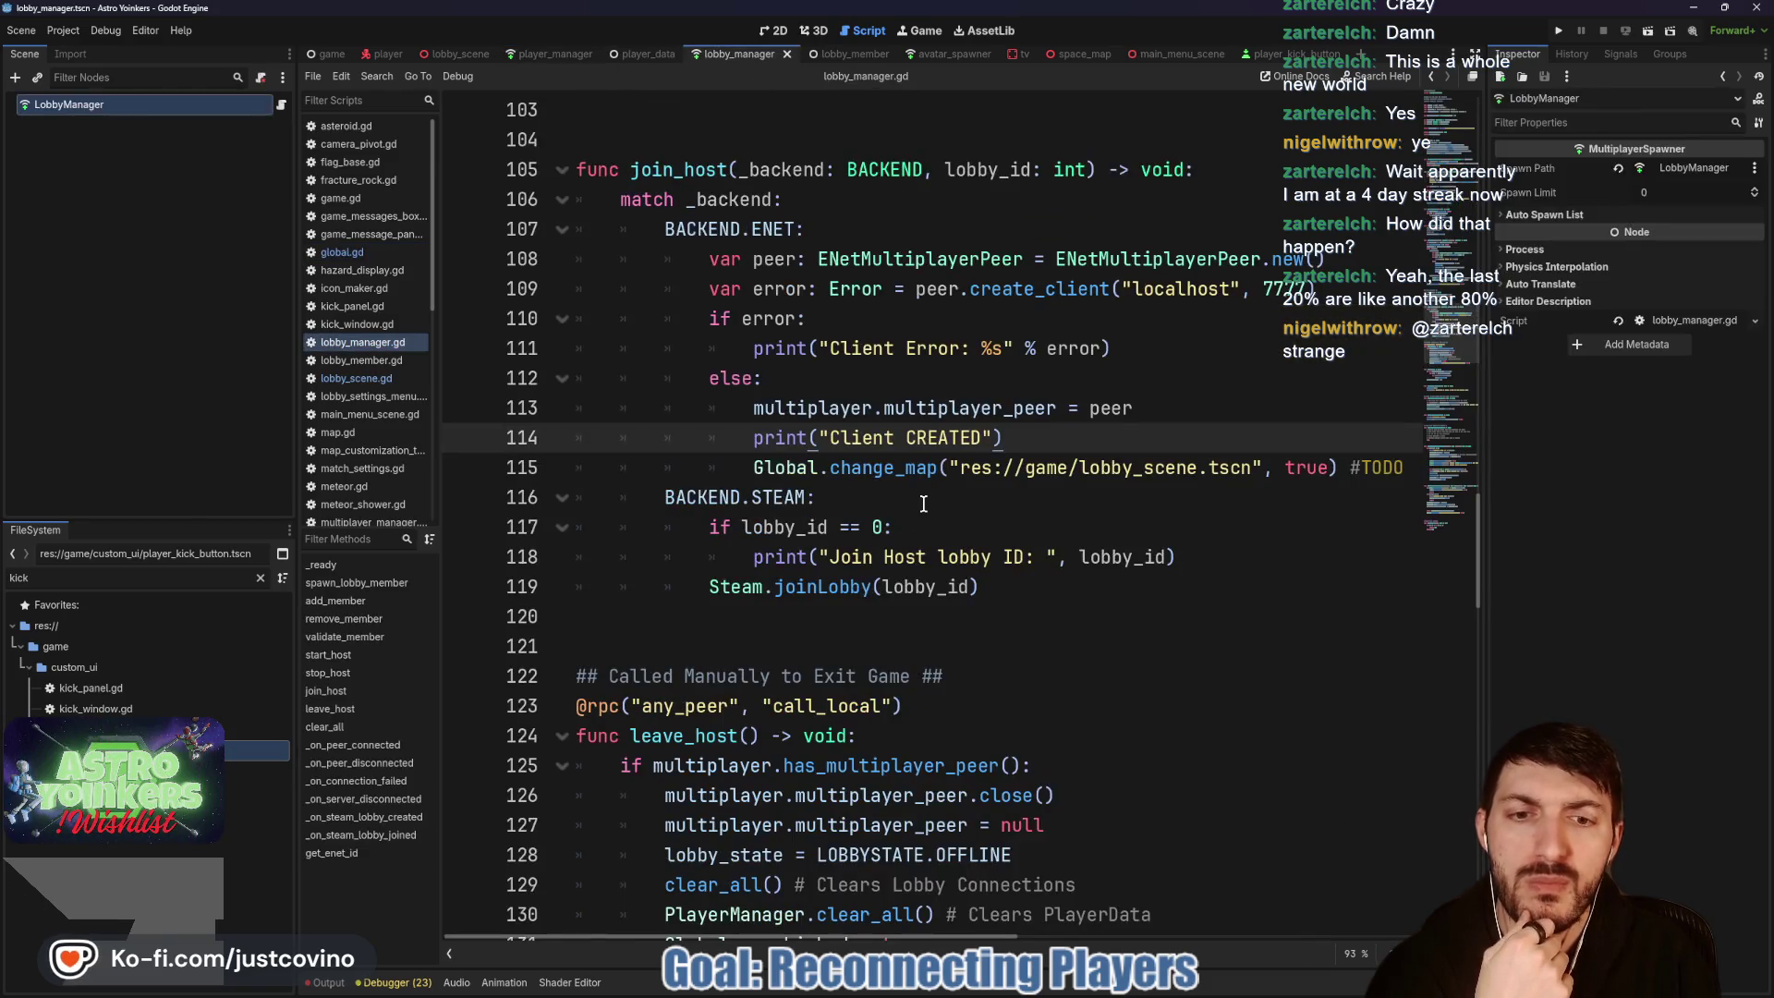
scroll(855, 488, "right", 5)
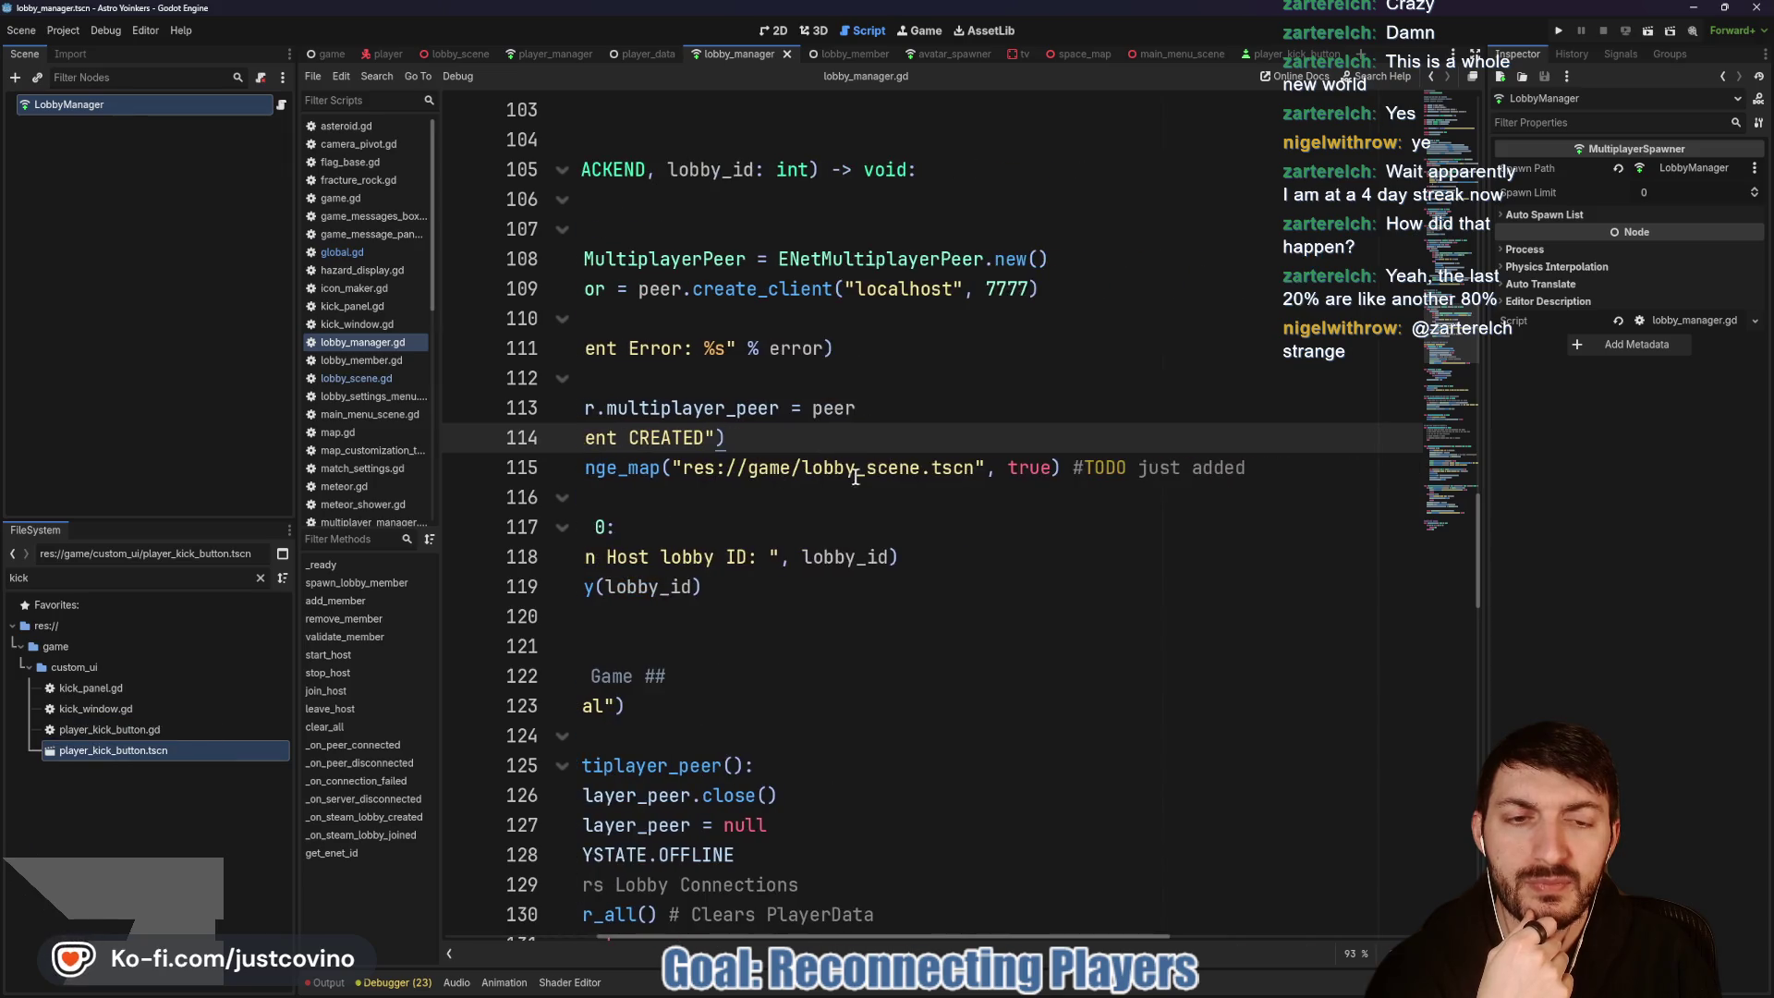
scroll(1007, 472, "left", 4)
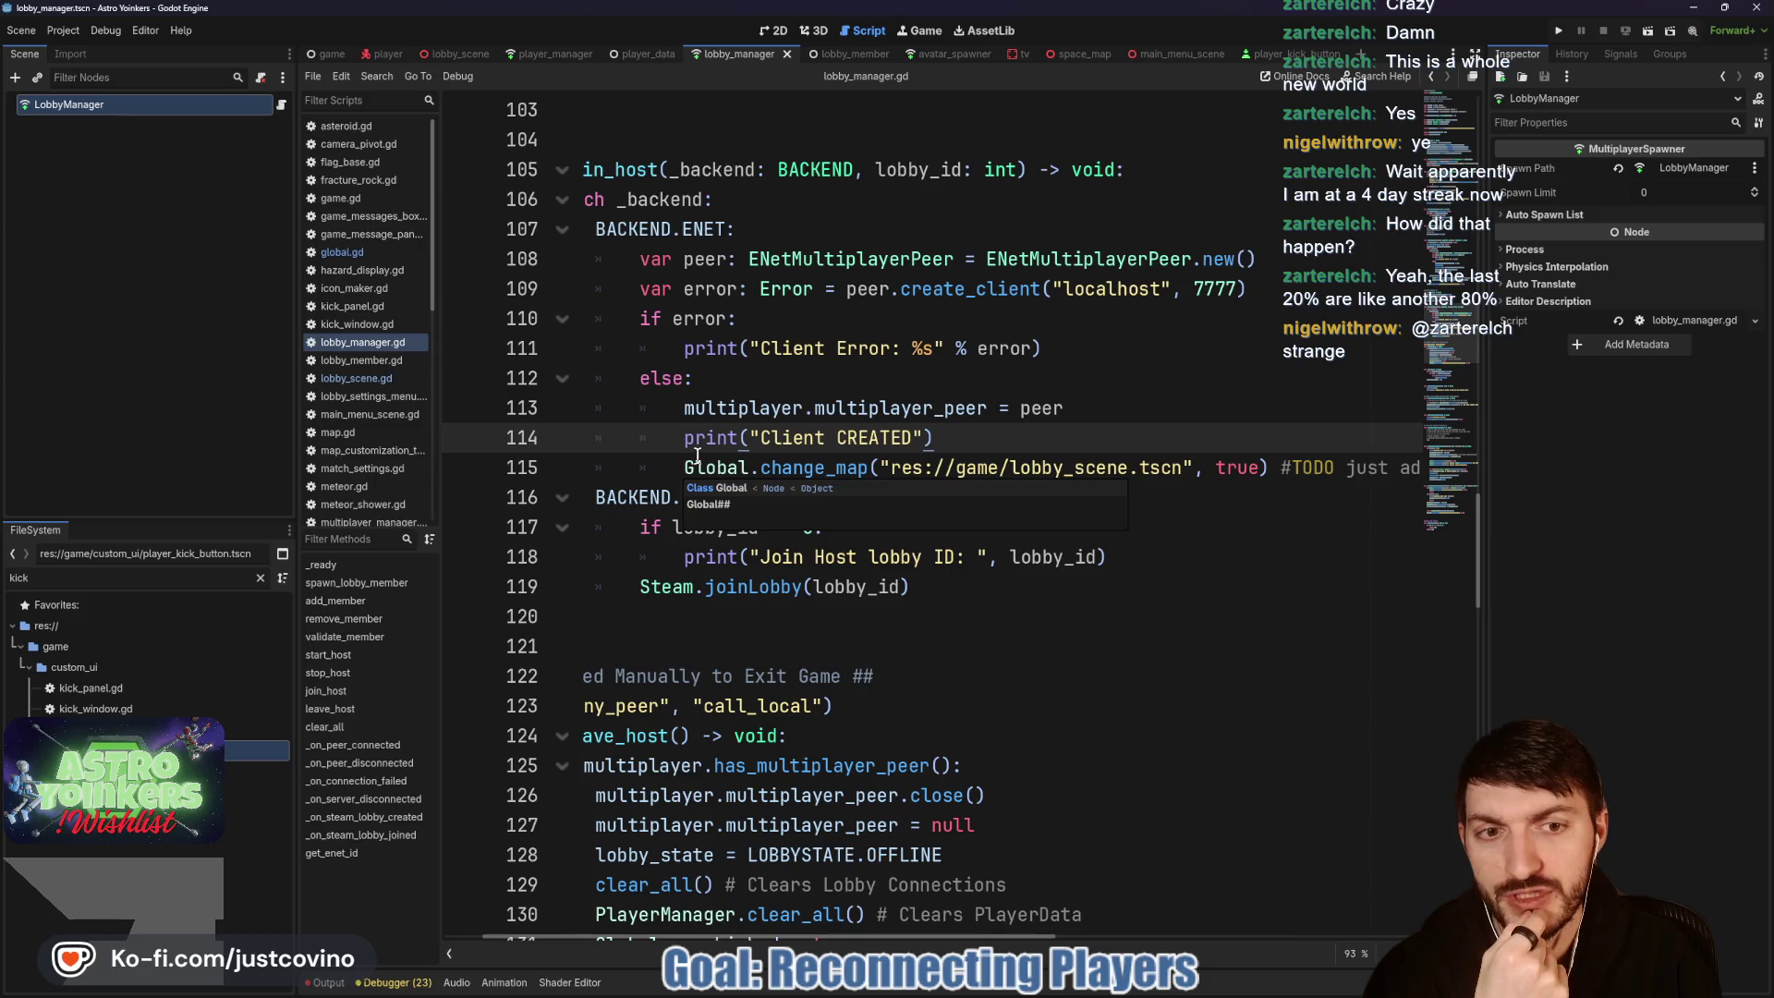
Step: In player_manager.gd, select is_reconnecting and place the caret at the end of line 357
left_click(523, 57)
scroll(813, 432, "down", 7)
scroll(813, 433, "down", 3)
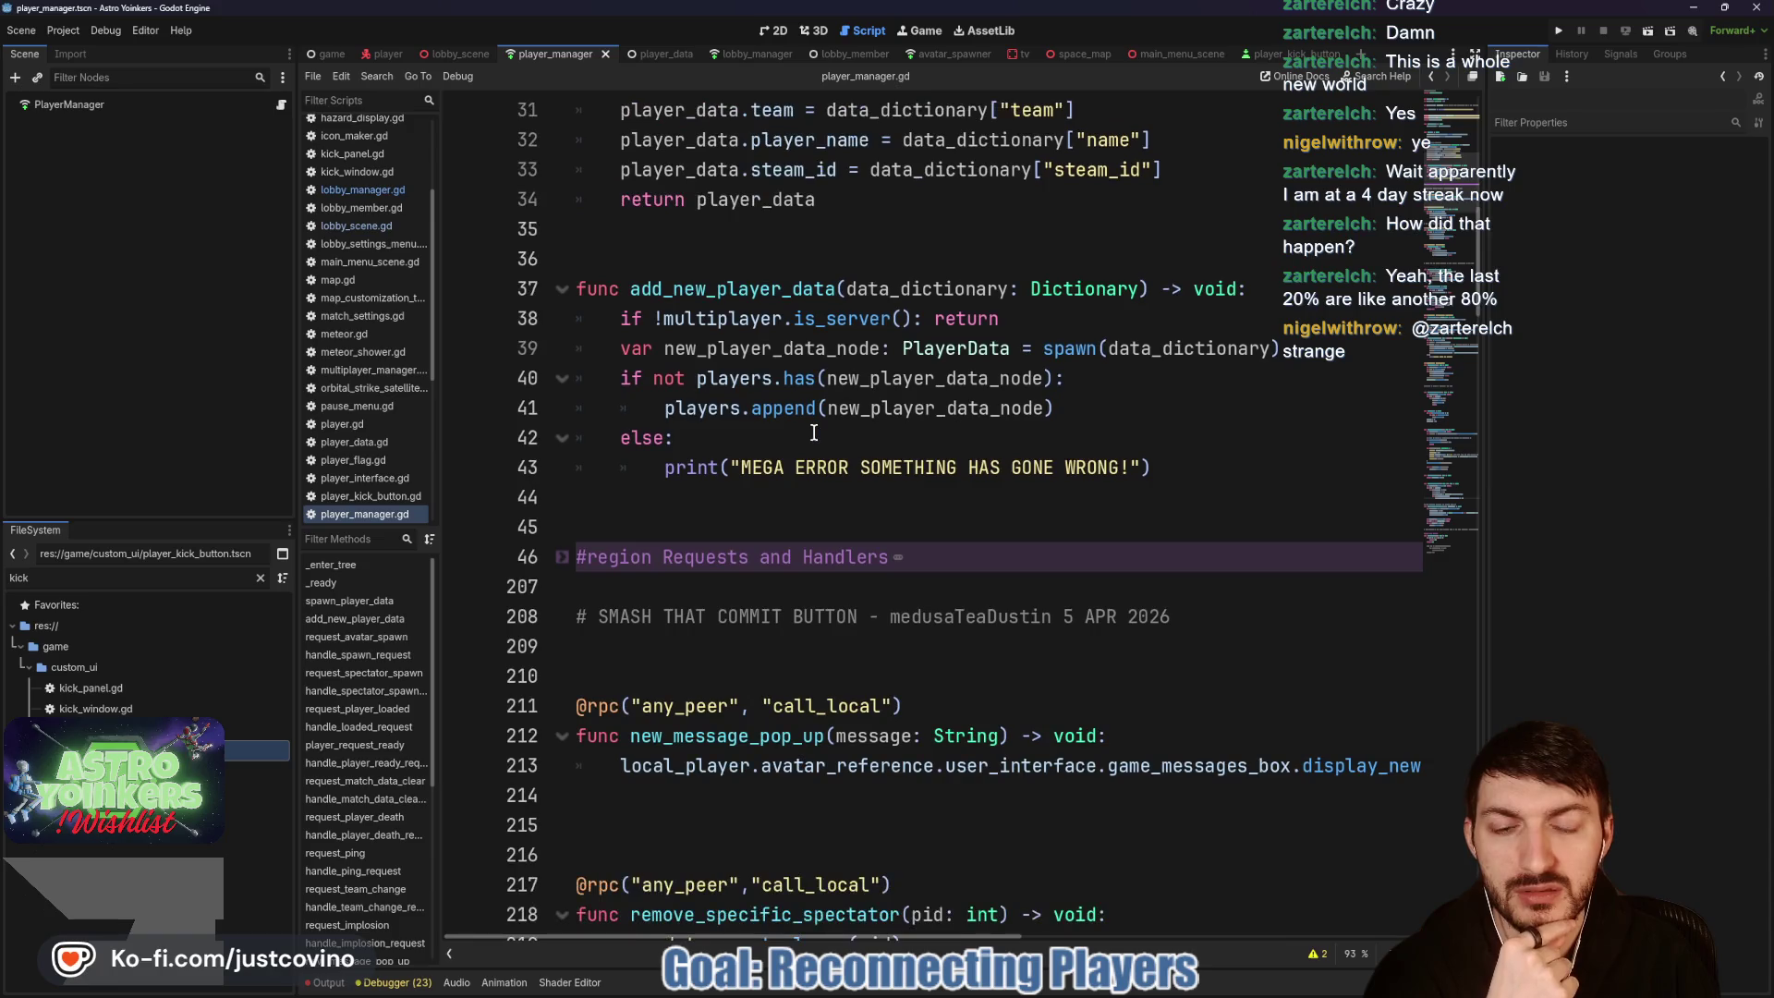
scroll(813, 433, "down", 2)
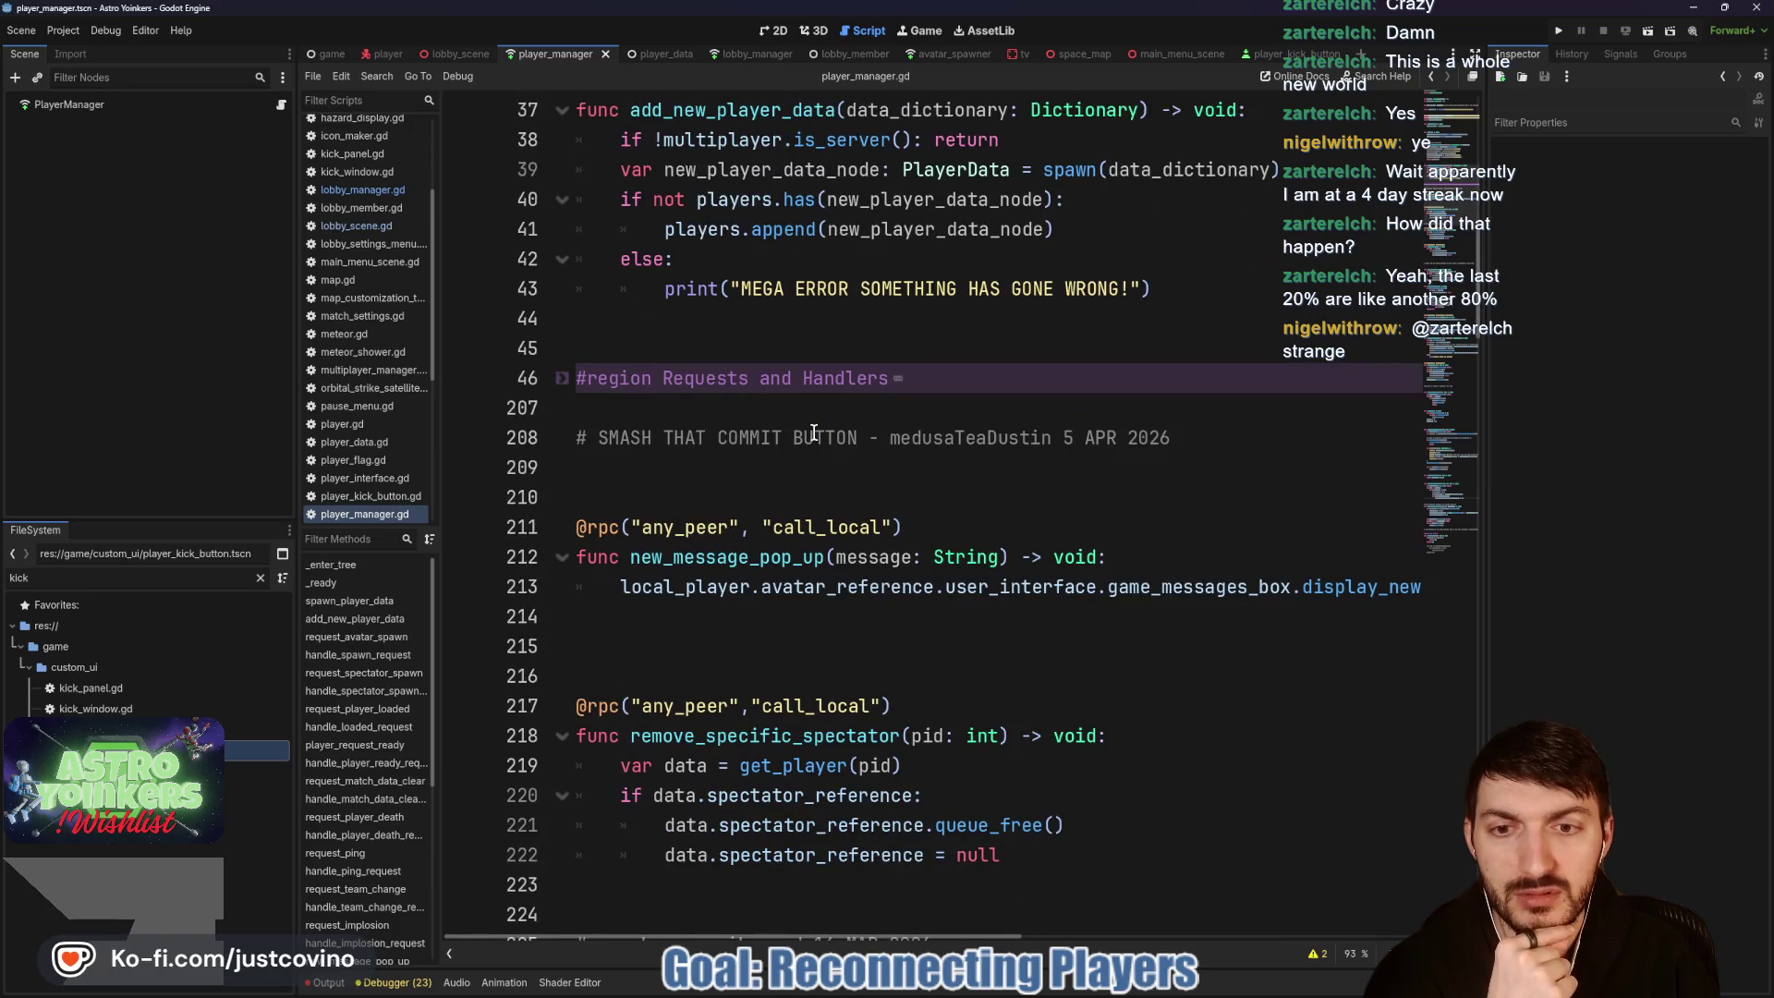
scroll(813, 433, "up", 4)
scroll(814, 433, "up", 1)
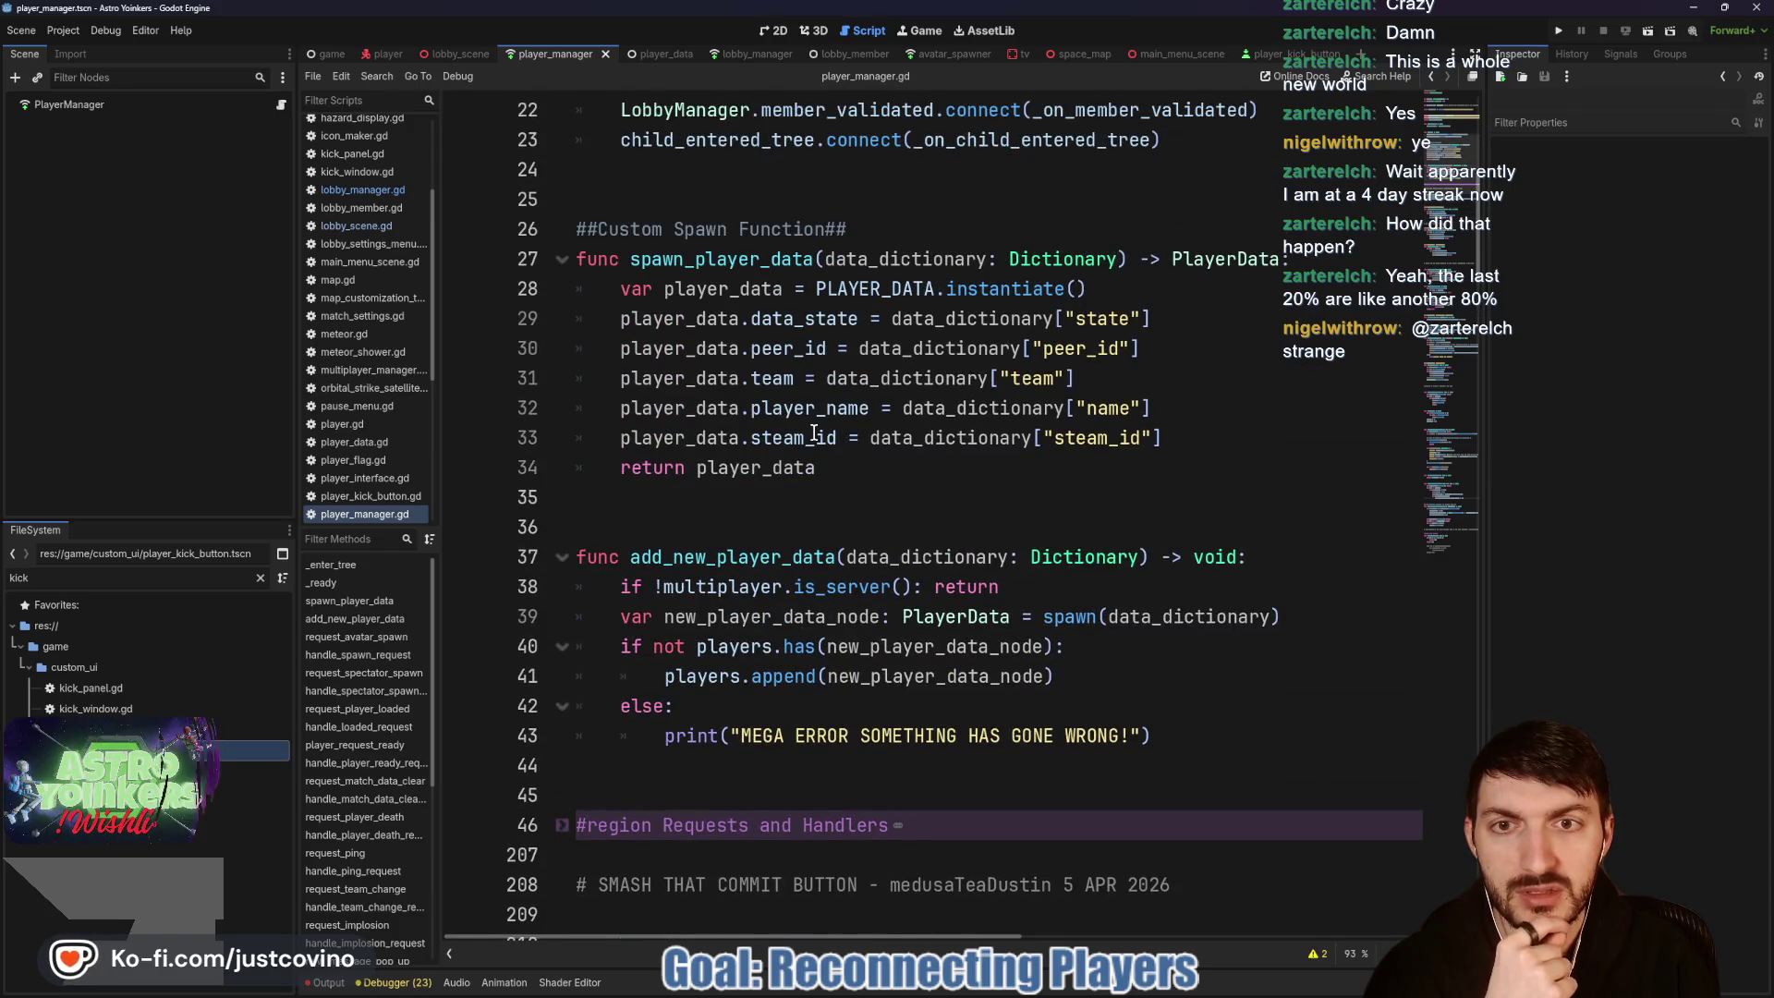
scroll(813, 432, "down", 15)
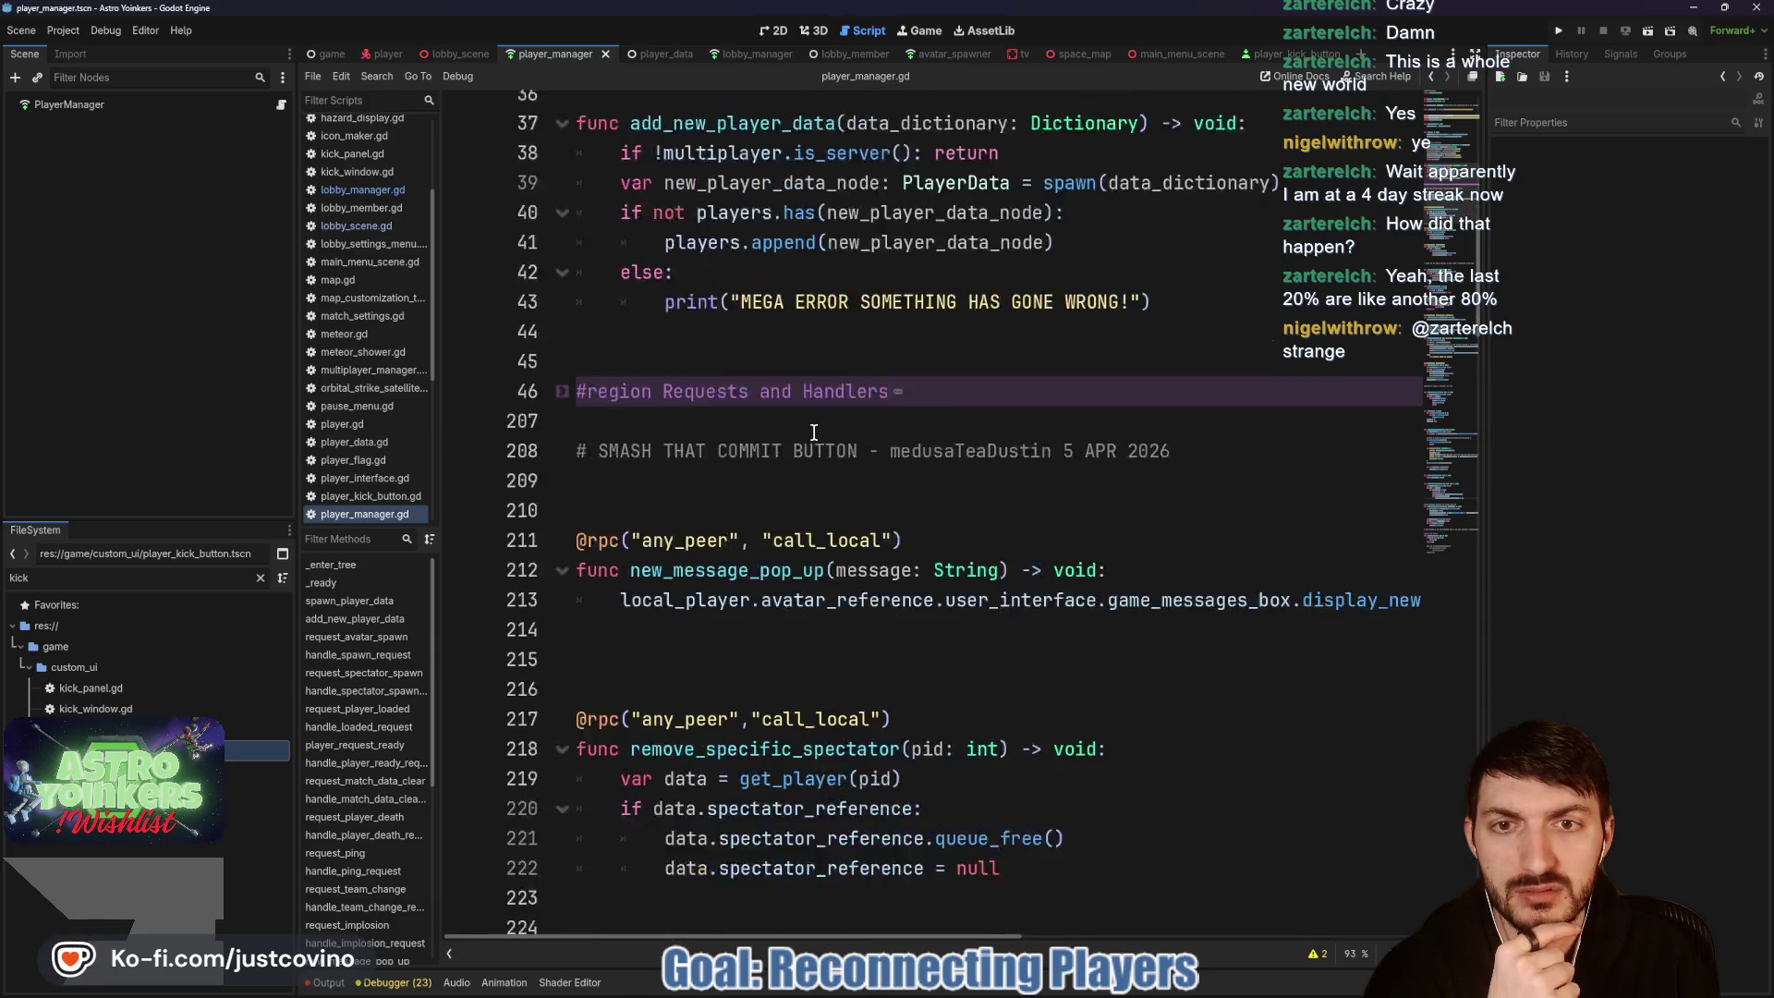
scroll(813, 433, "down", 10)
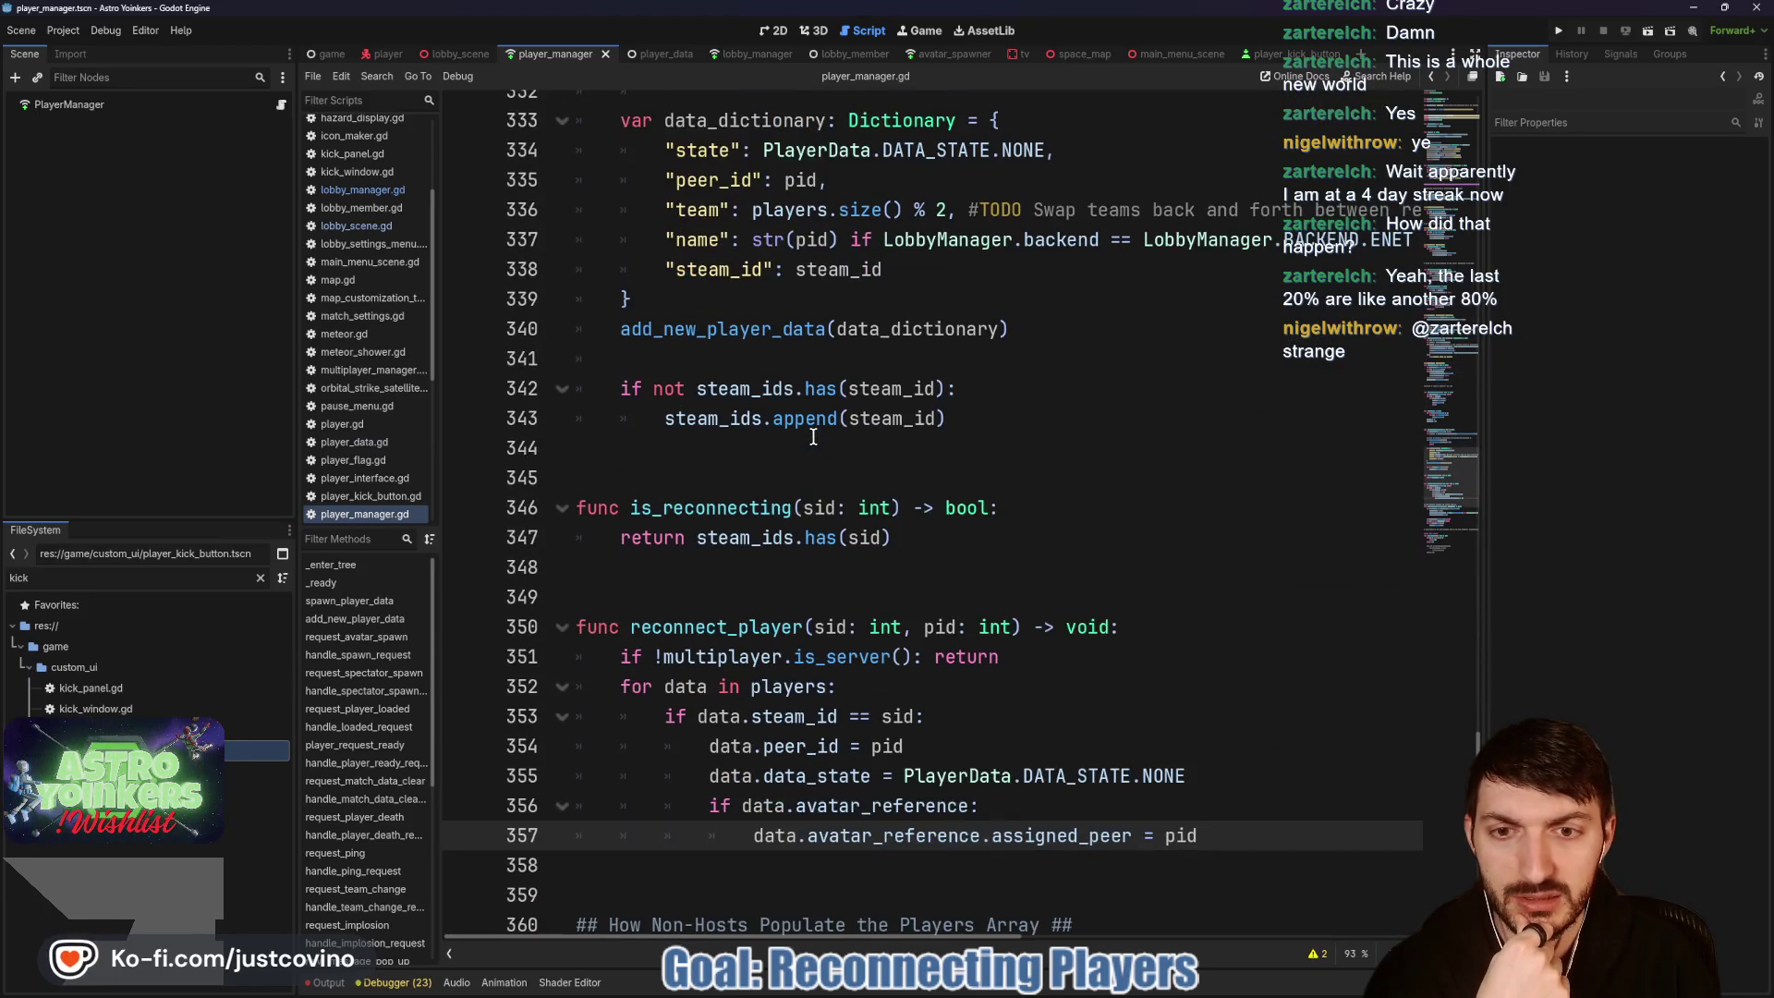
scroll(809, 453, "down", 1)
mouse_move(970, 453)
left_mouse_down()
mouse_move(697, 450)
mouse_move(577, 417)
left_mouse_up()
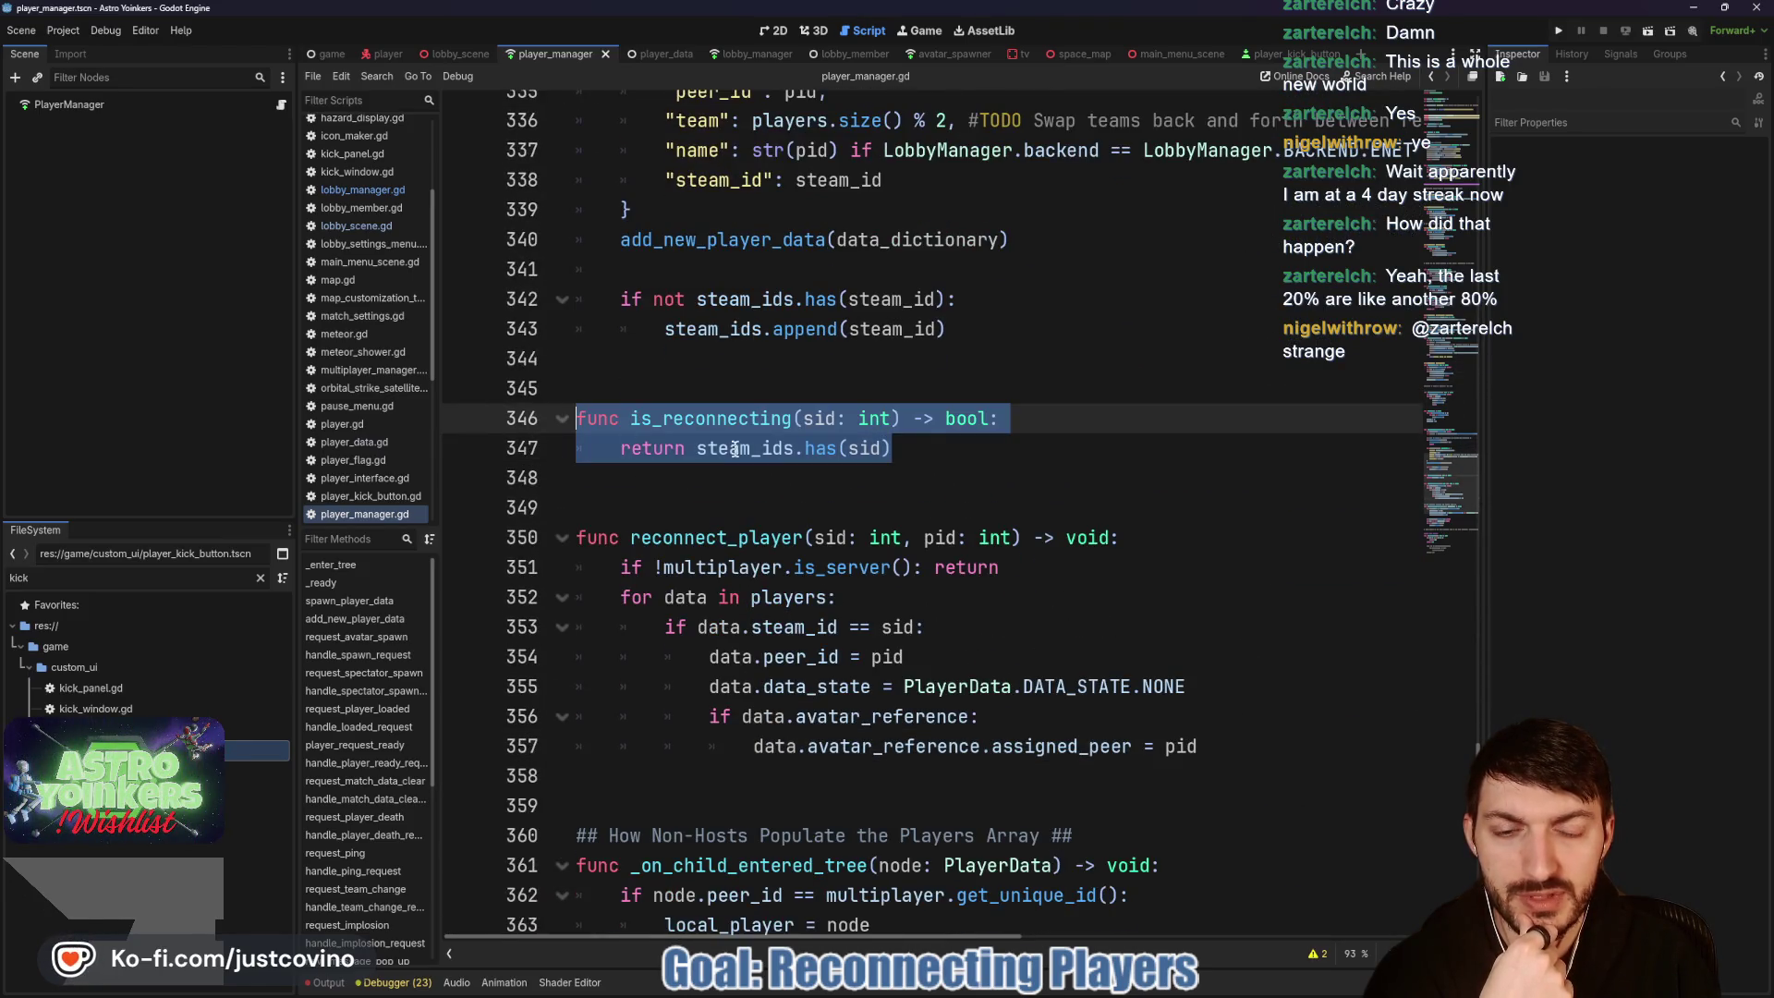
scroll(1000, 444, "down", 2)
left_click_drag(1259, 577, 577, 359)
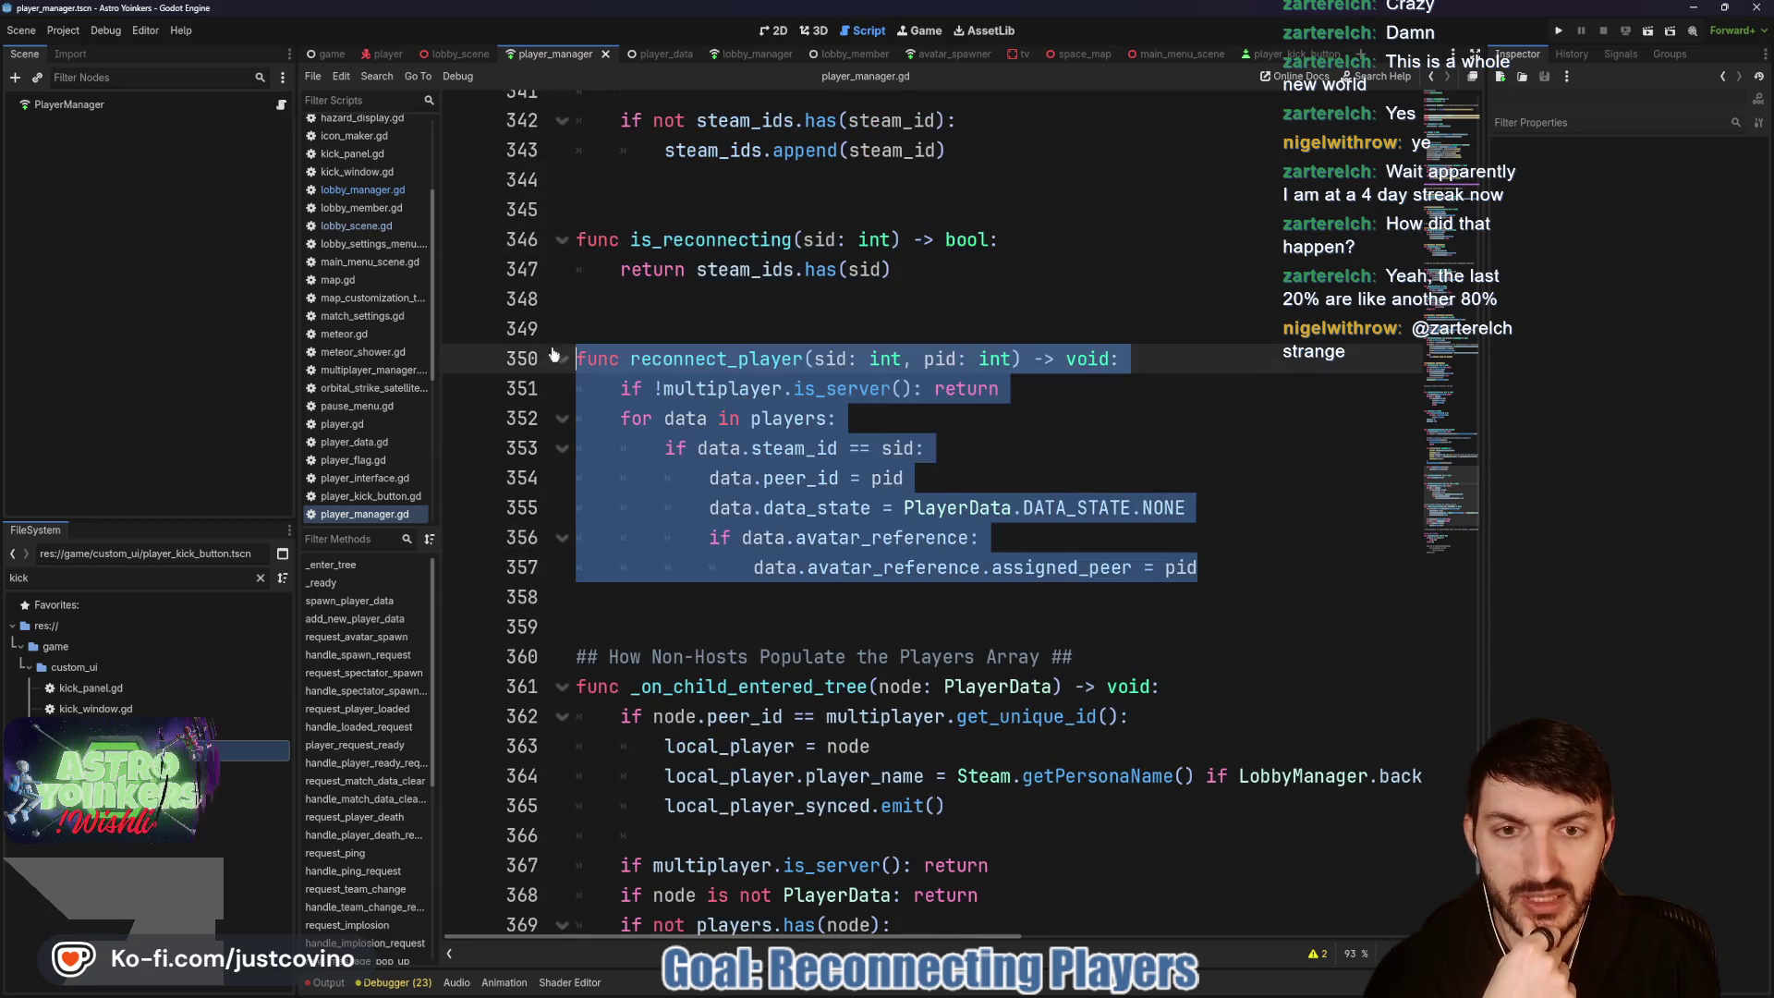
left_click(1258, 577)
Step: Add Global.change_map.rpc_id(pid, Global.map.get_path(), true) on a new line in reconnect_player
key("Return")
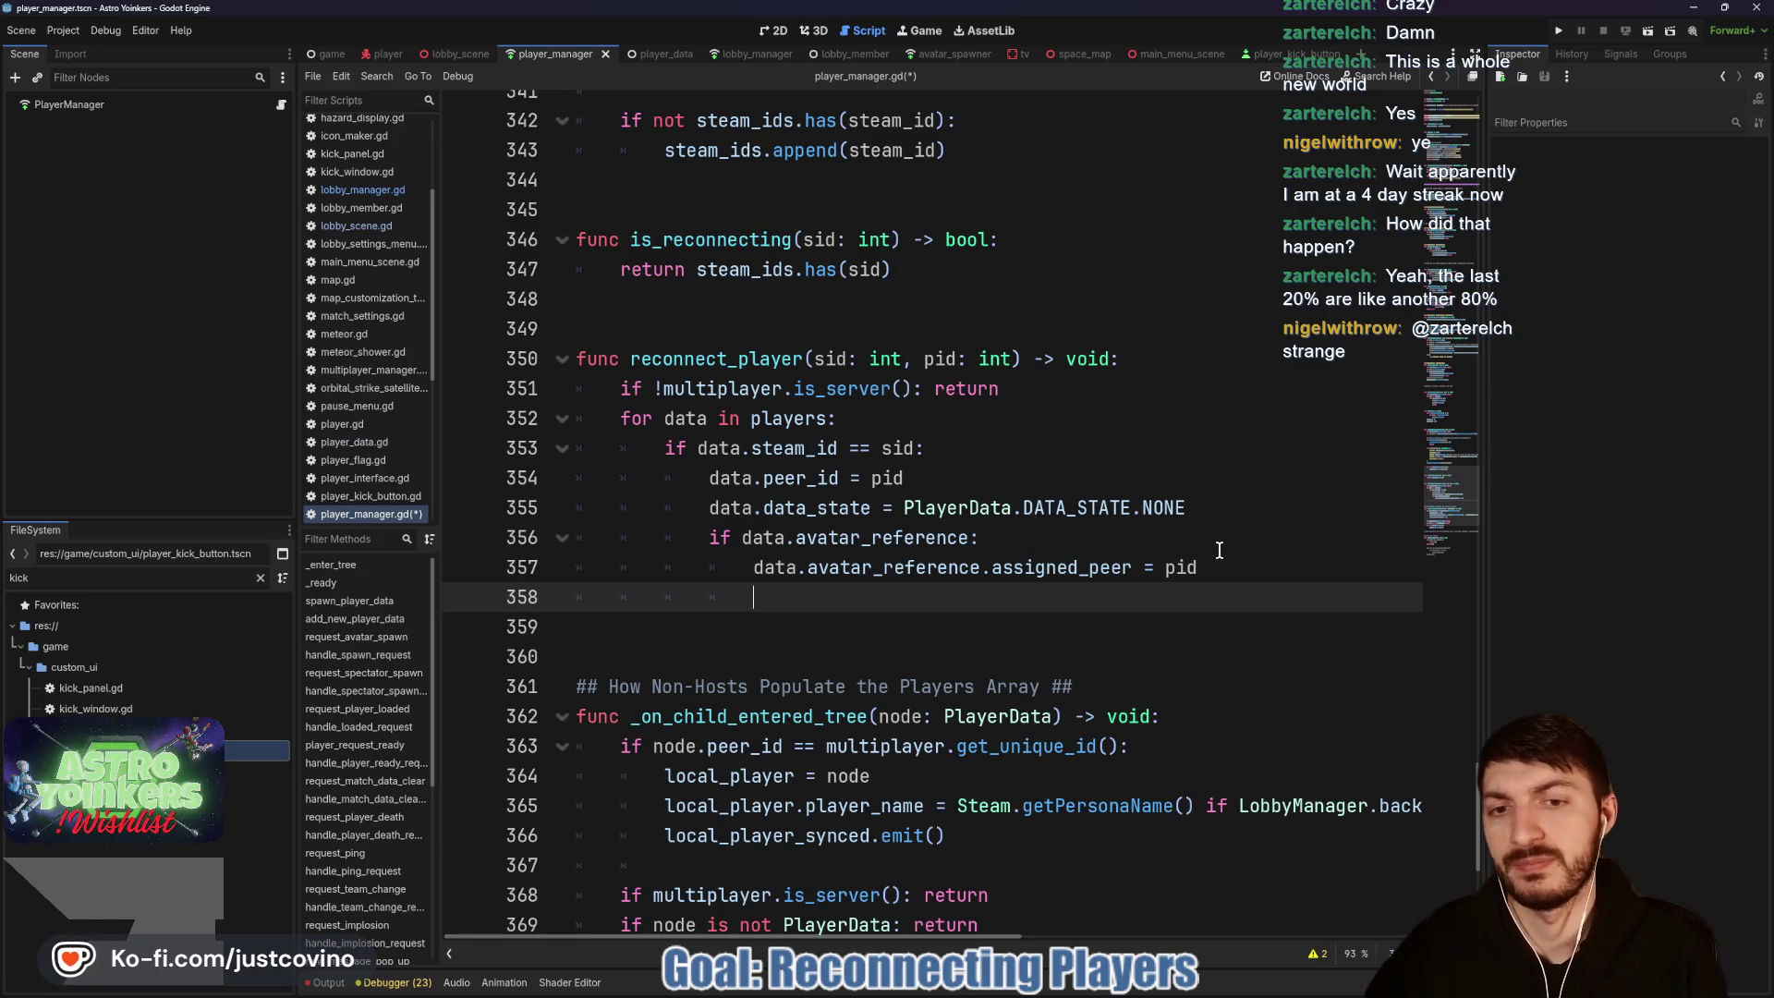
type("Globa")
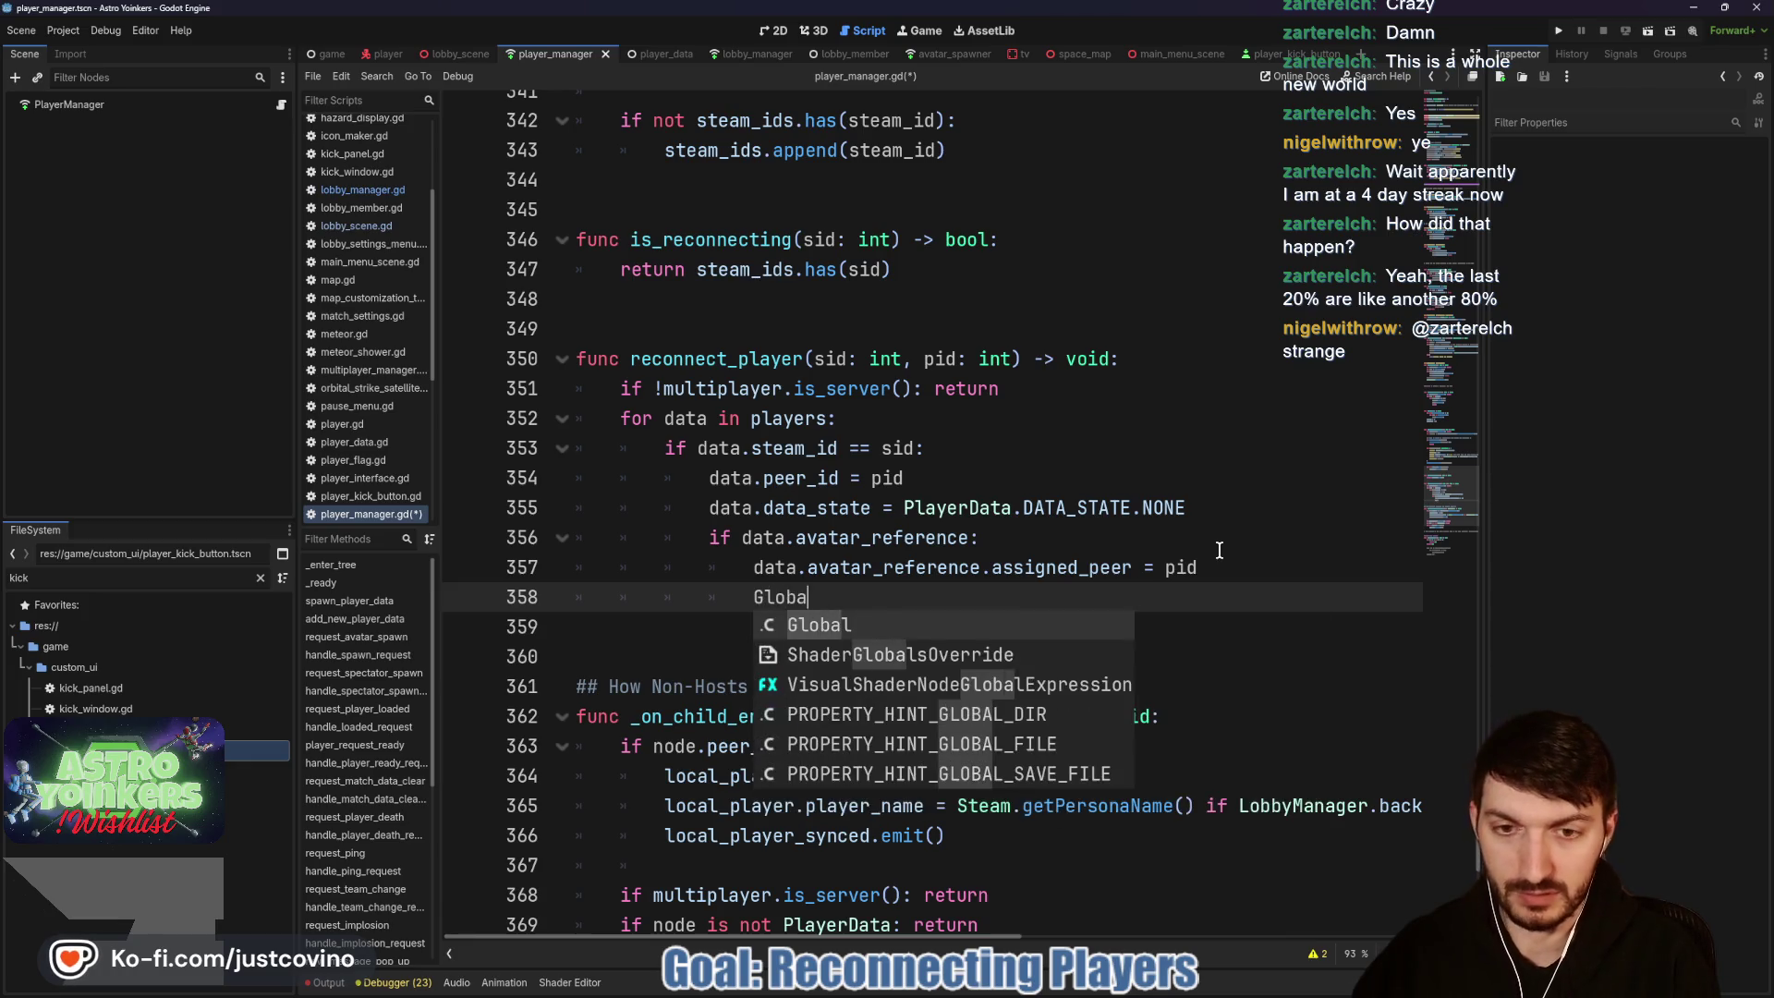
type("l.change_m")
key("BackSpace")
type("c")
key("Return")
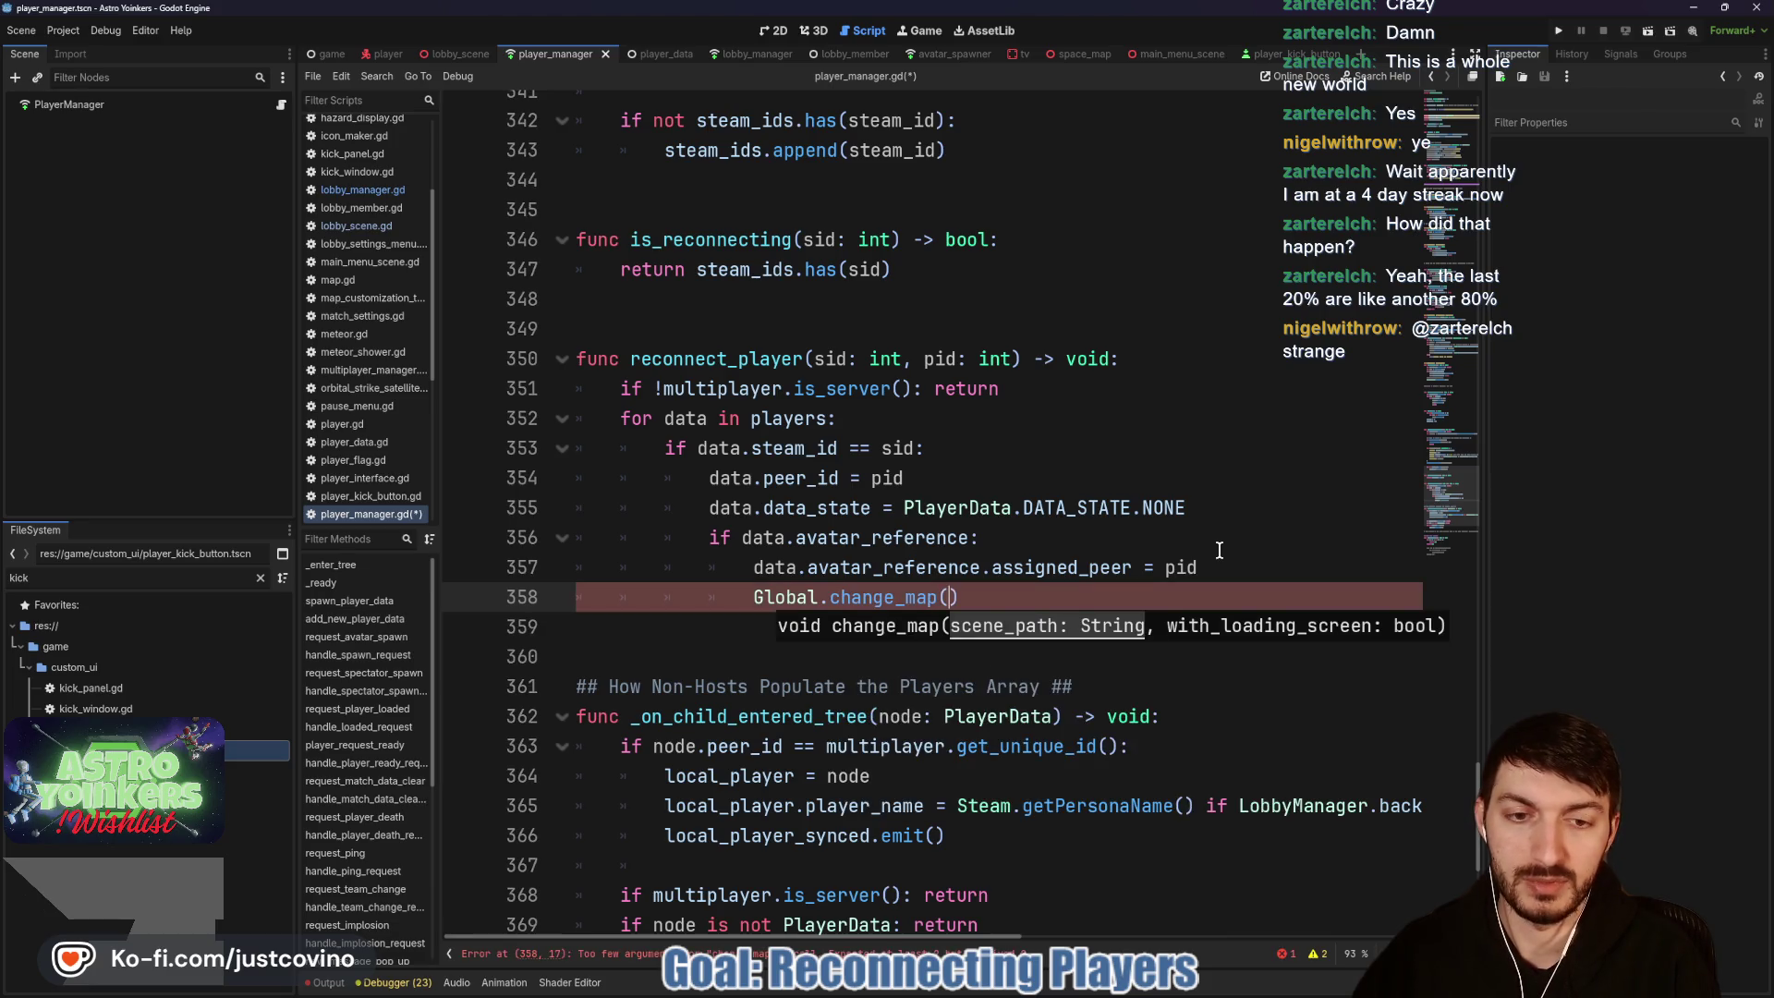
type("map.get_path()")
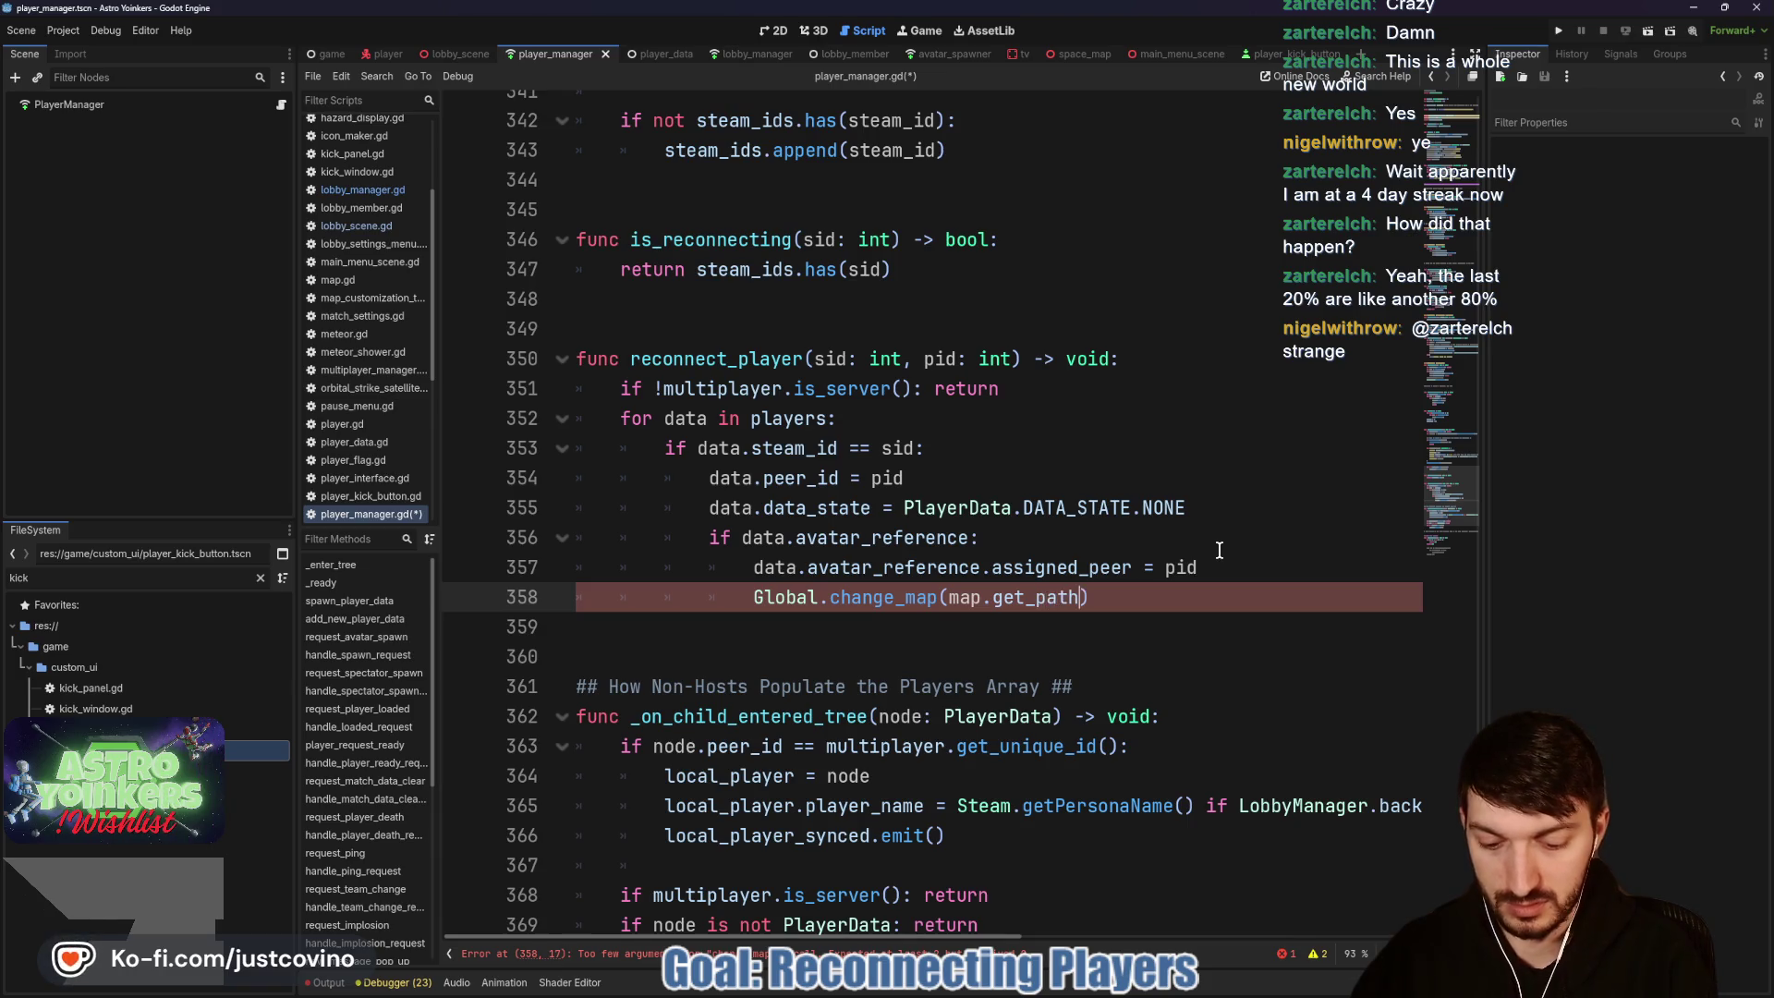
type(", ")
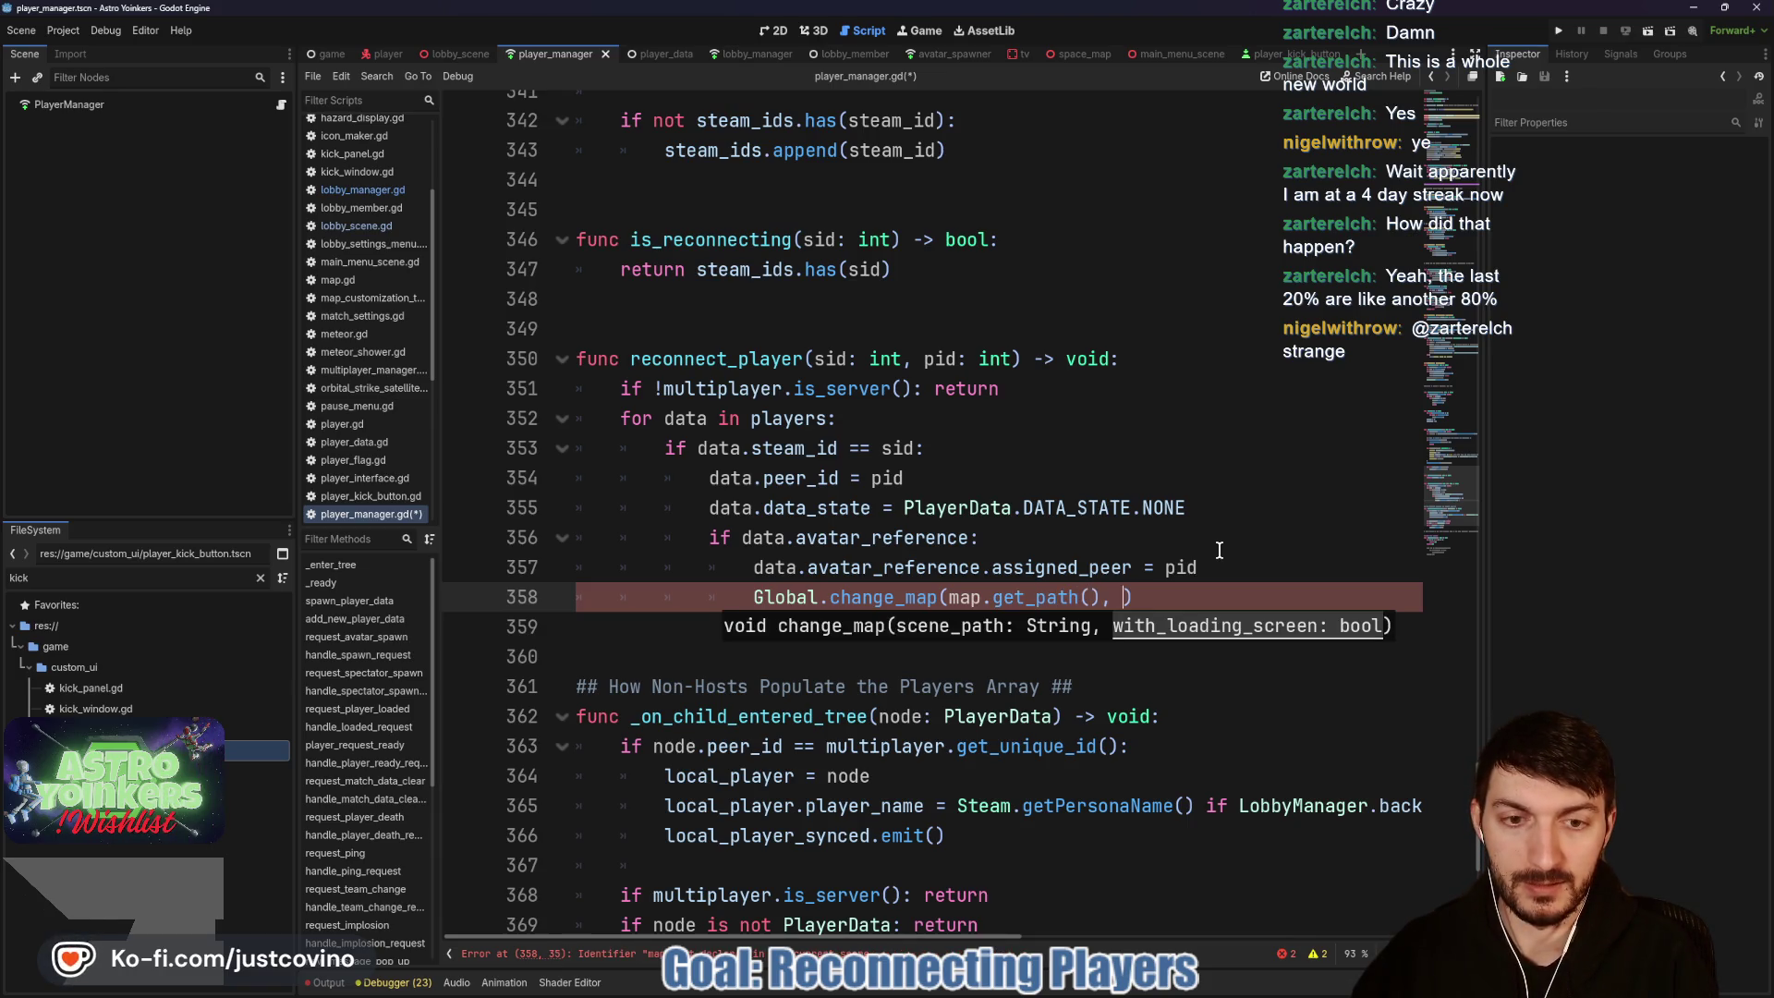
type("true")
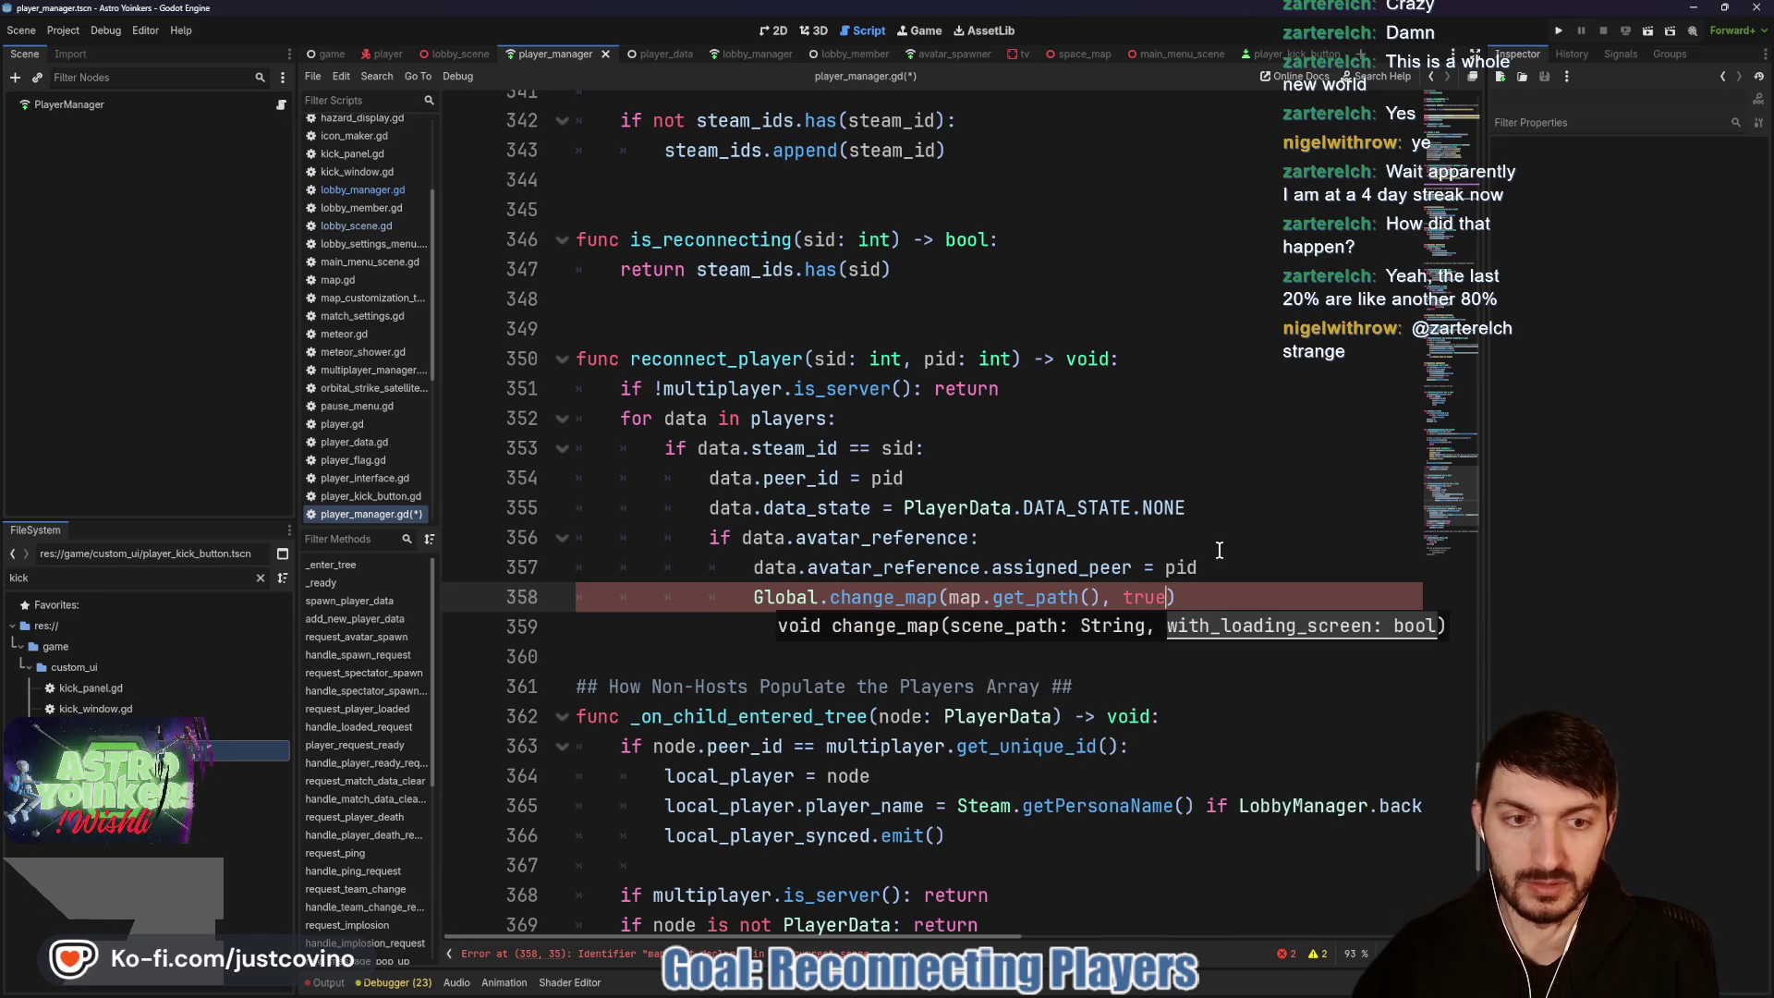
key("End")
type(".rpc_id")
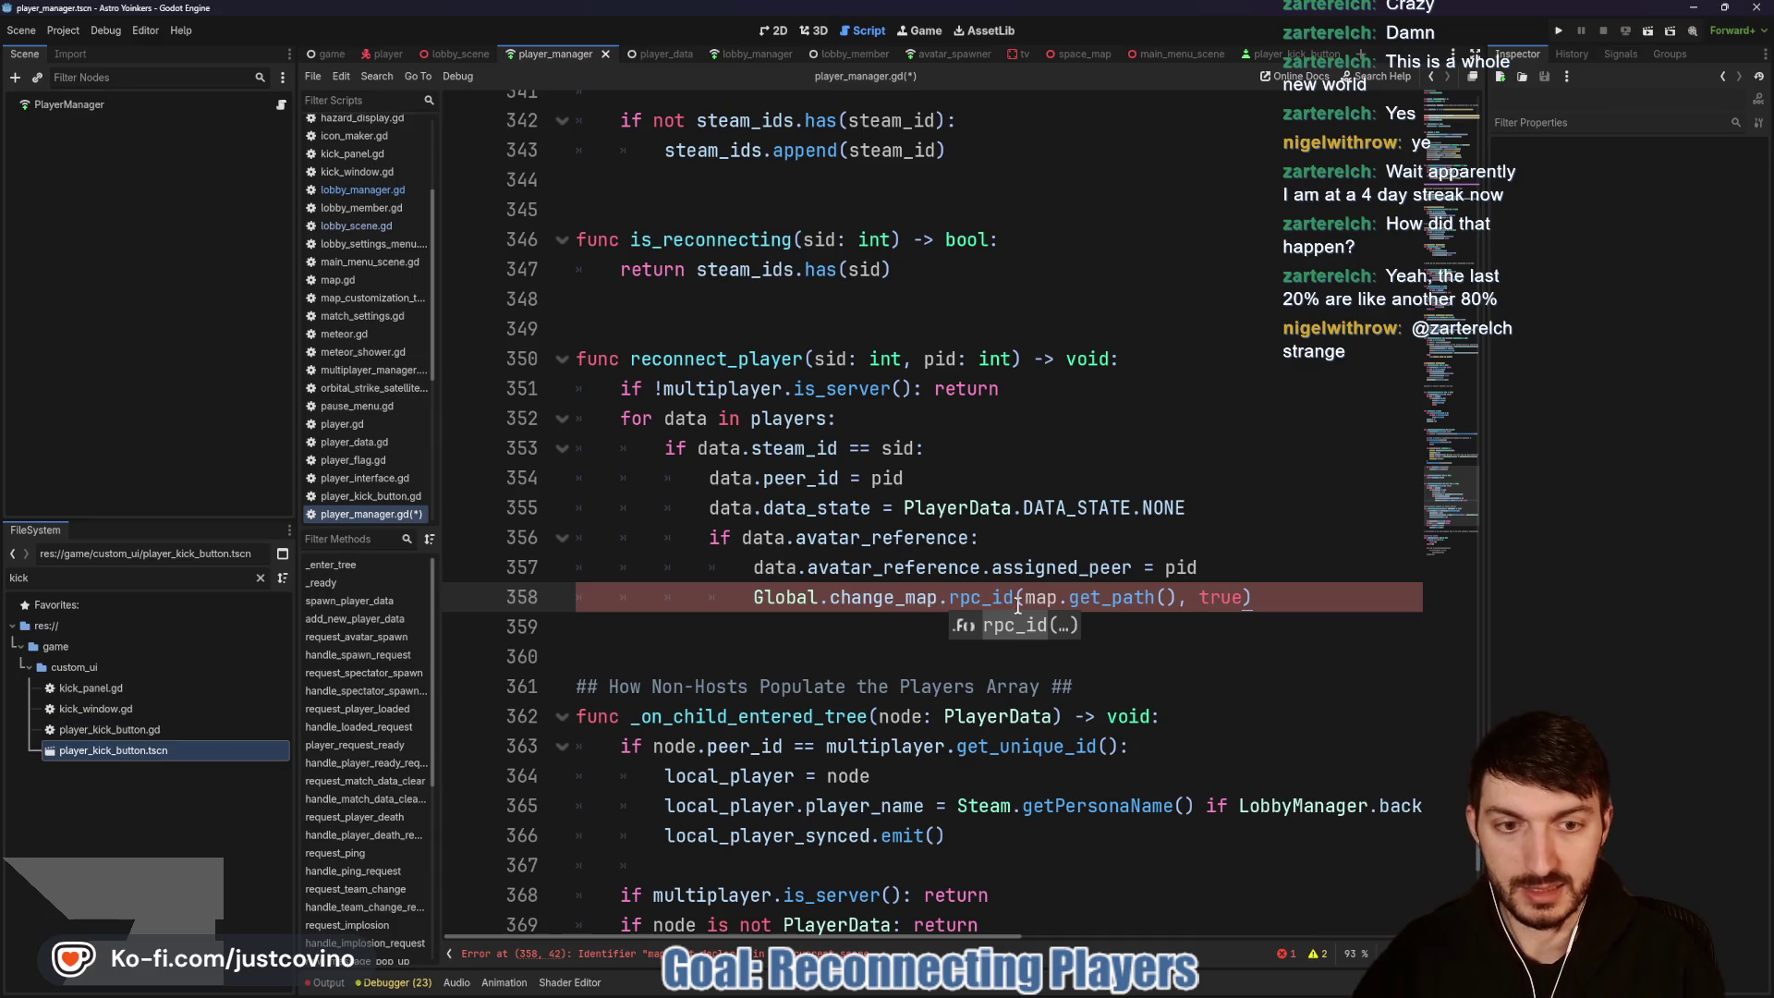
left_click(1017, 605)
type("pid,")
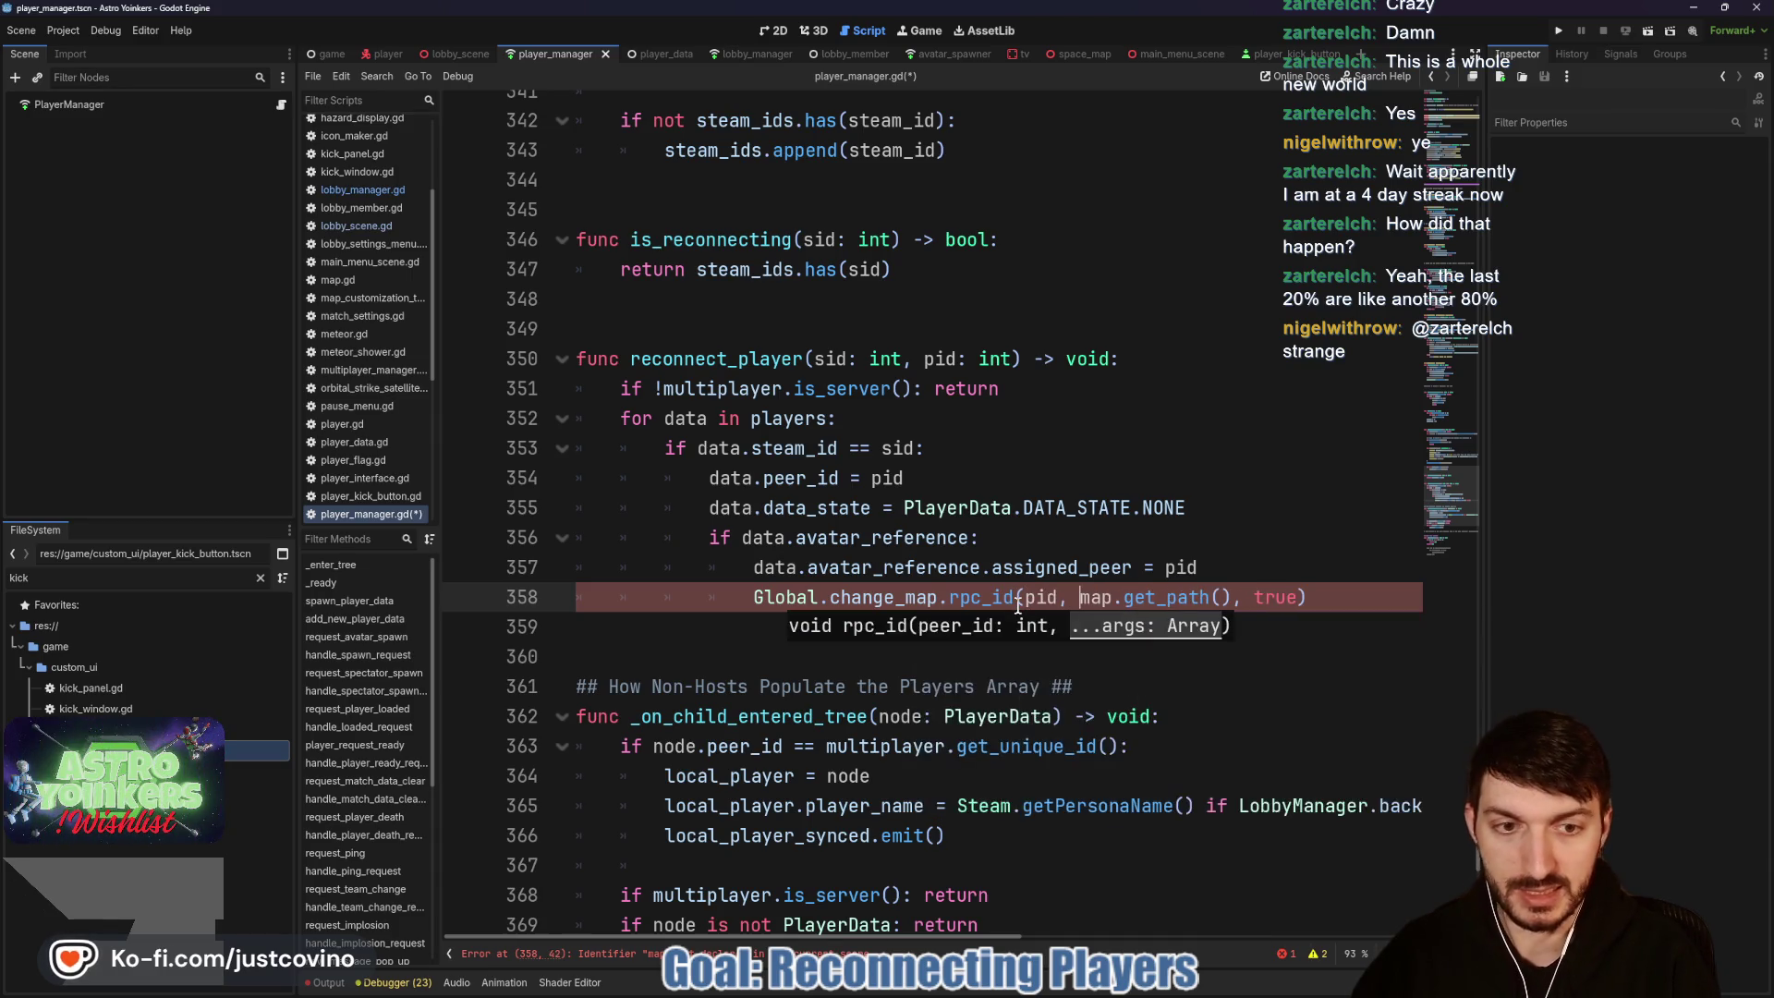
left_click(1164, 596)
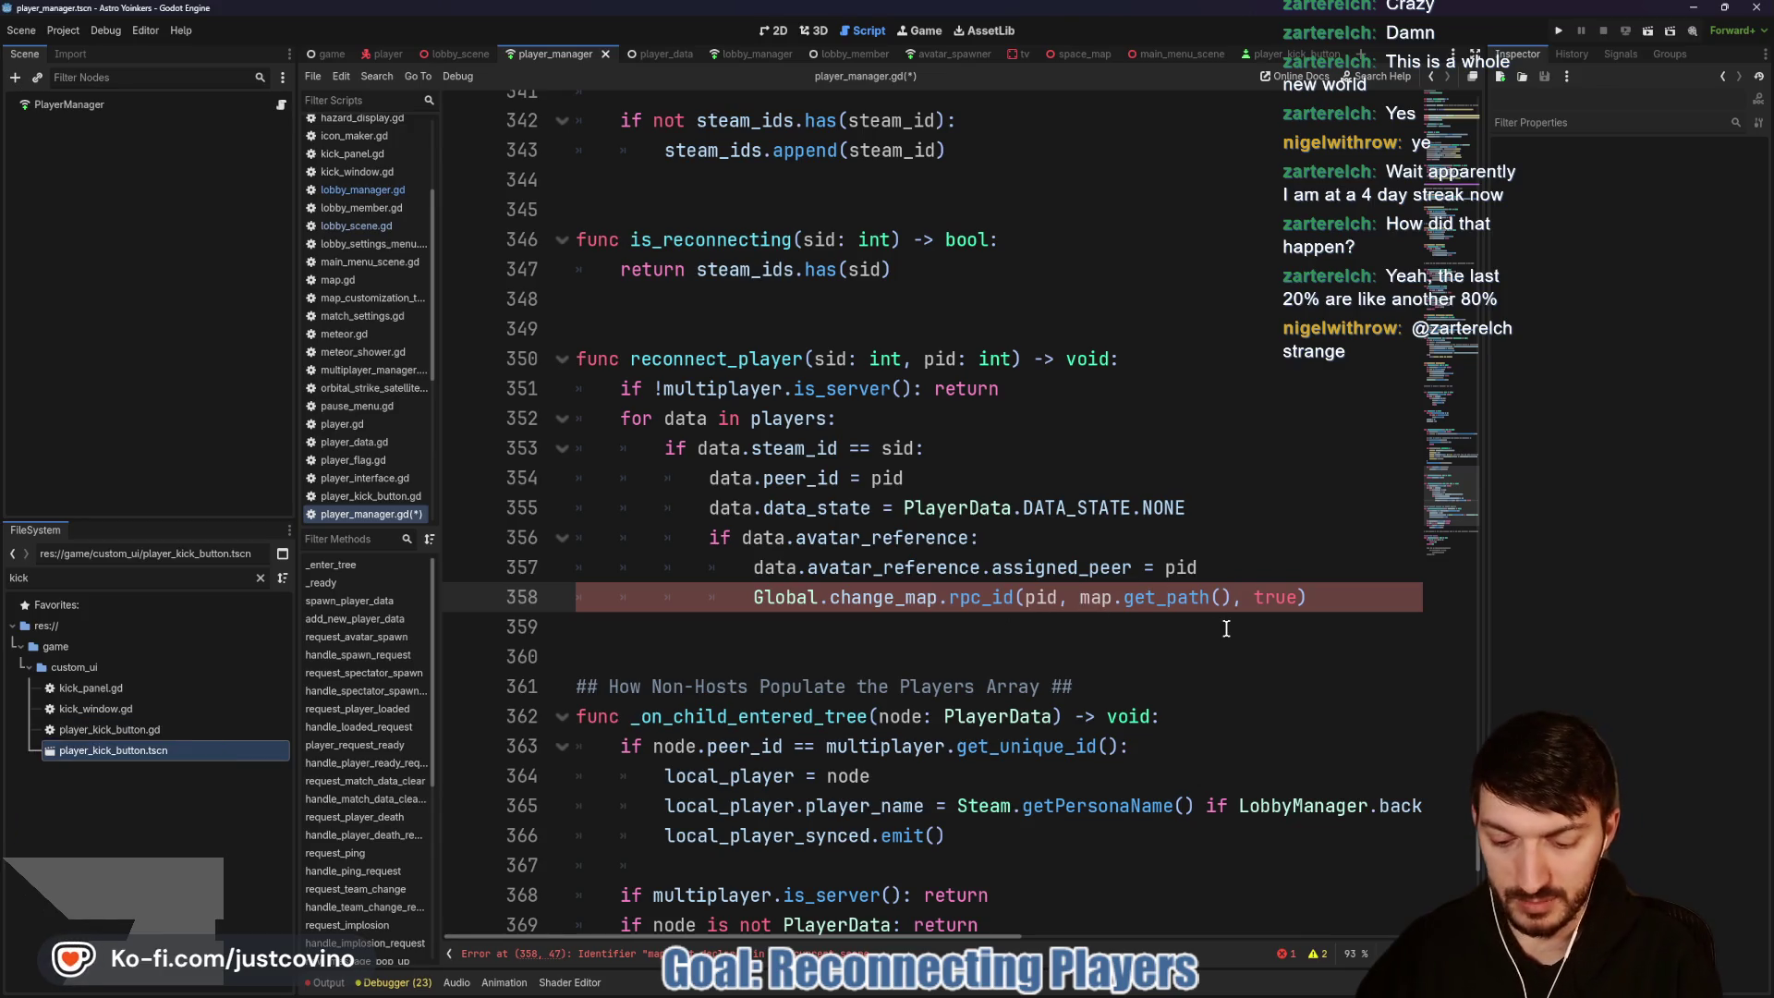
type("Global.")
Step: Save player_manager.gd and check the rpc_id documentation tooltip
key("ctrl+s")
key("Up")
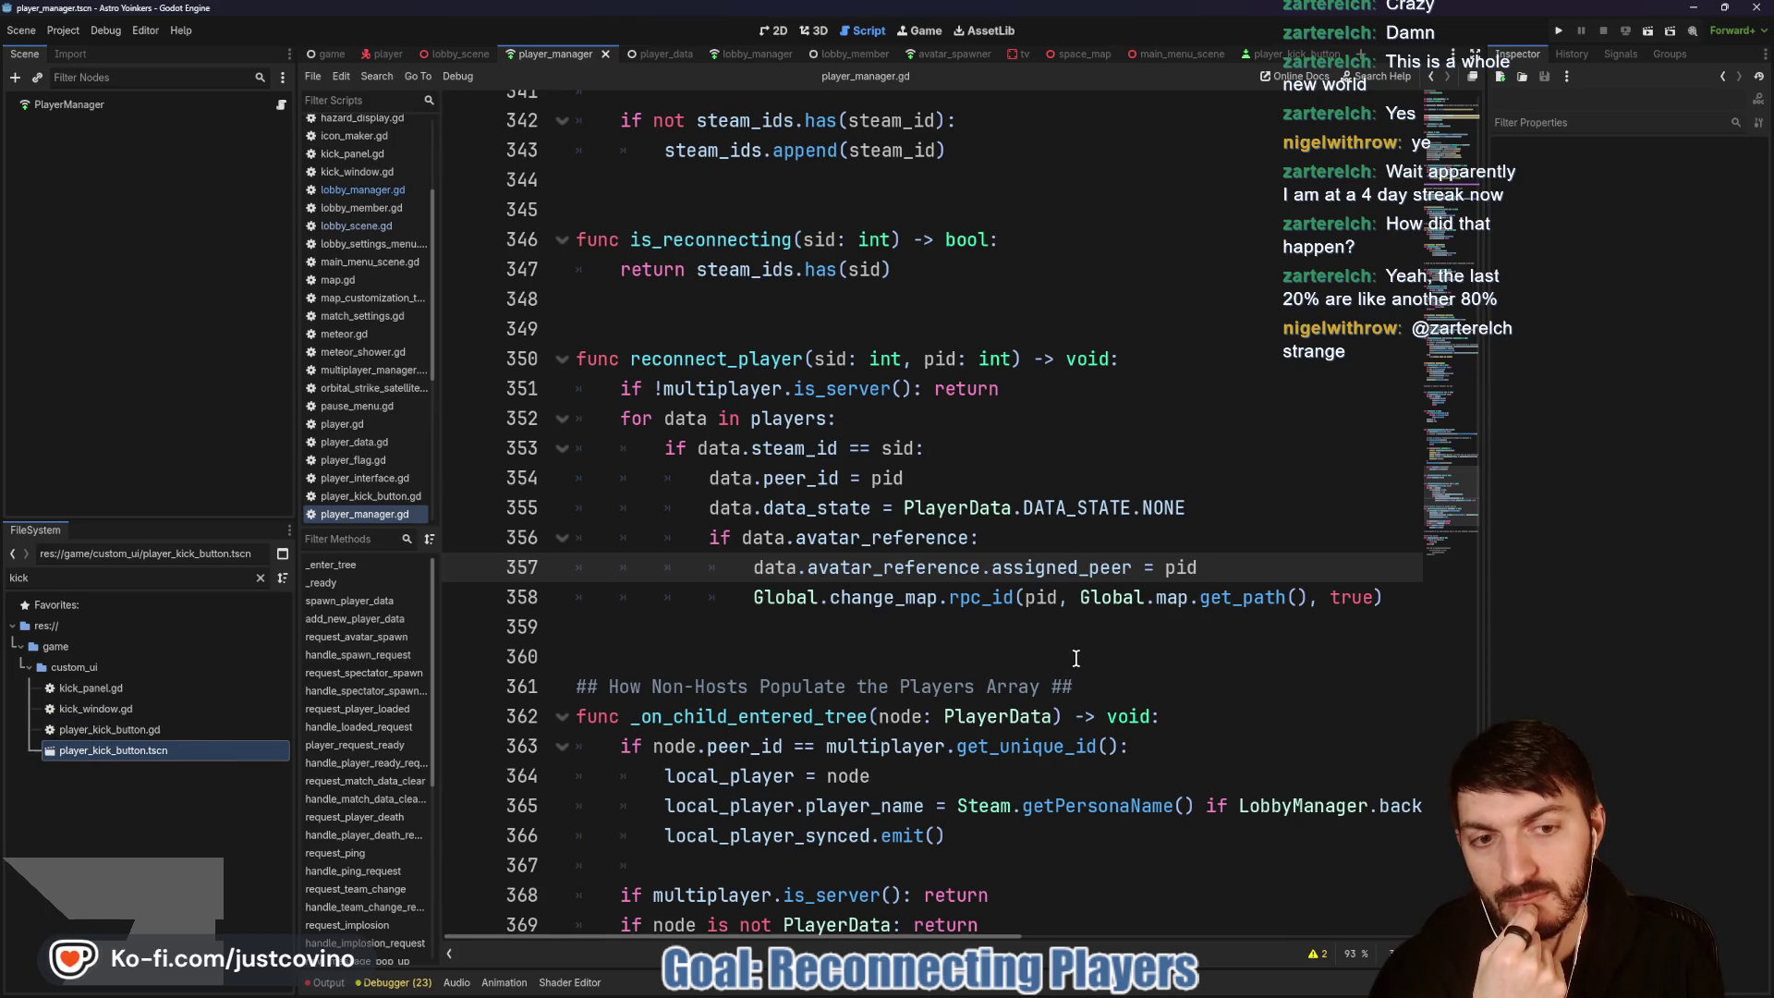
double_click(987, 601)
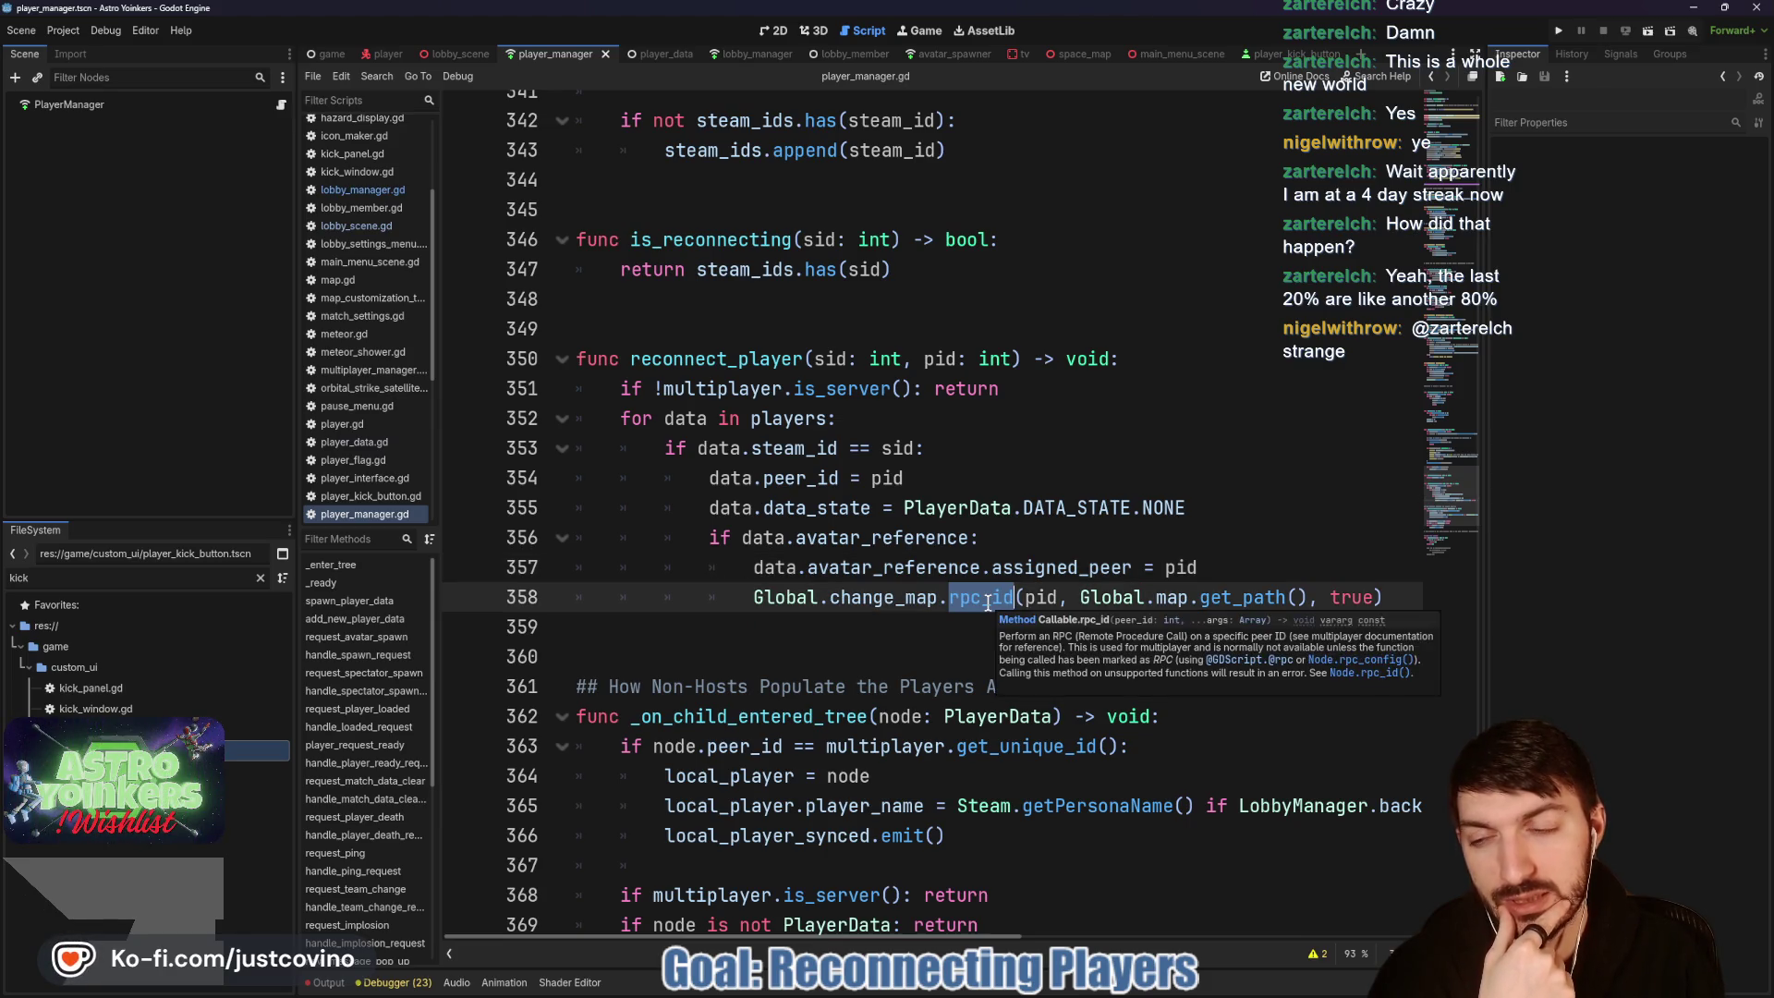
left_click(970, 623)
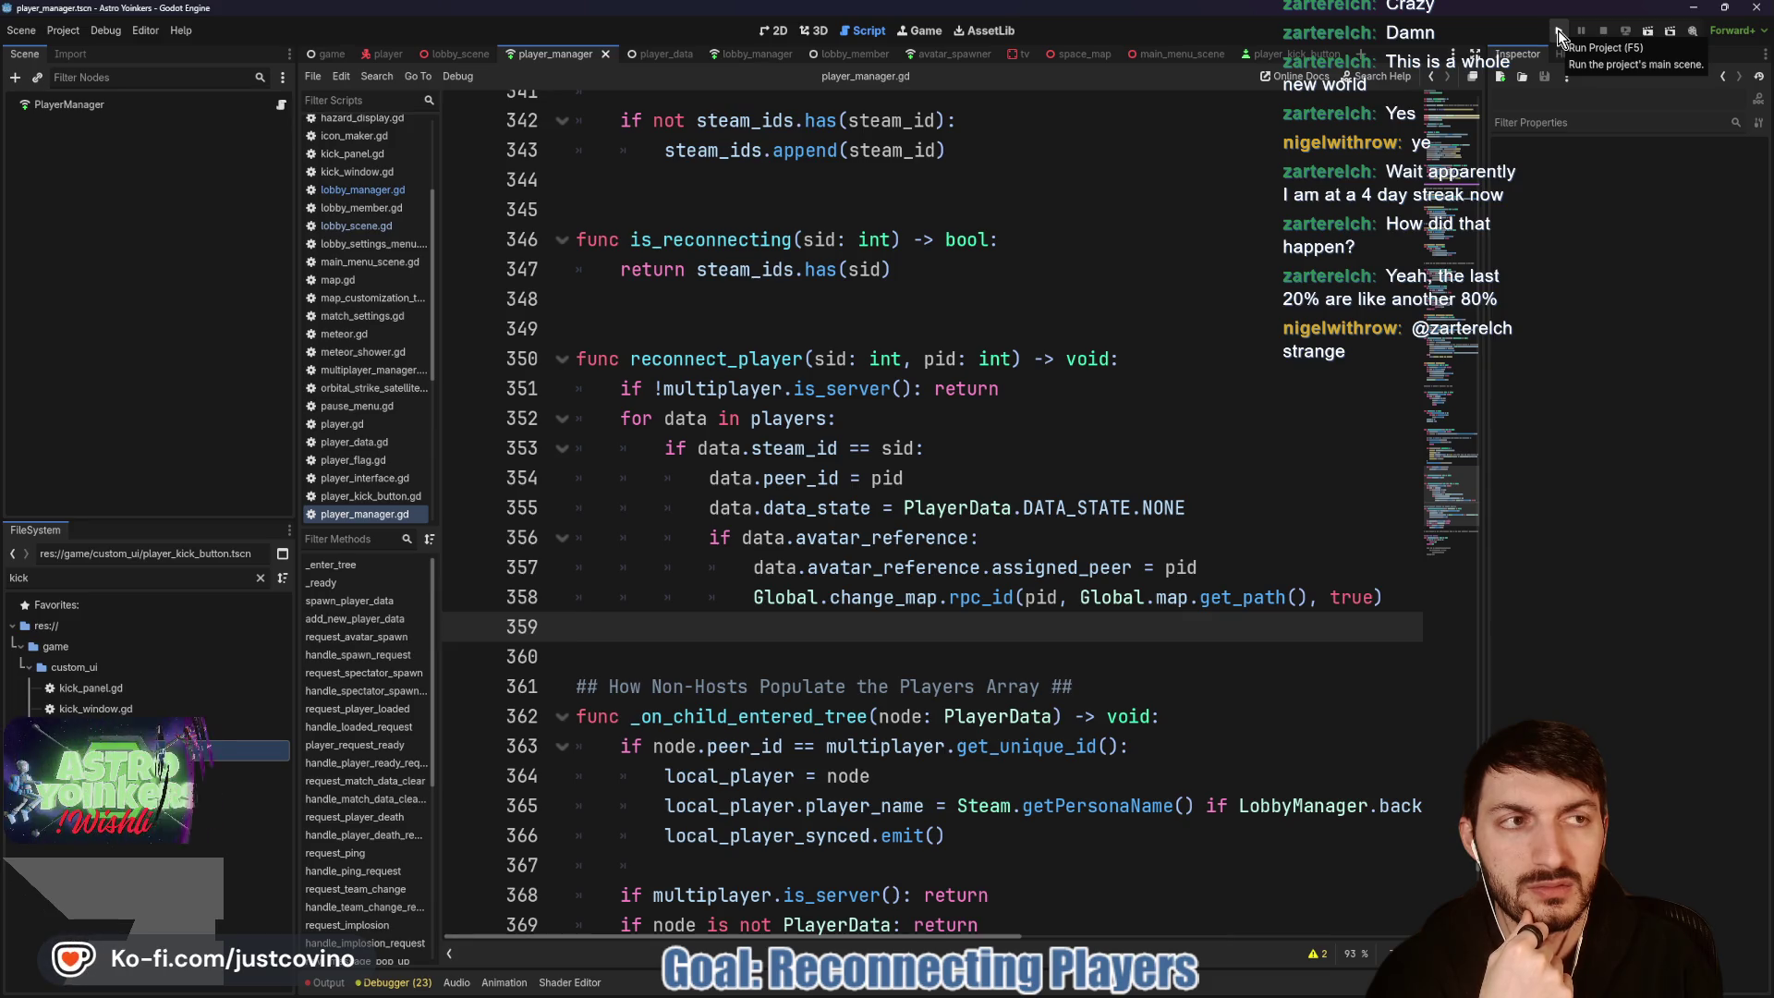
Step: Run the project and host a new lobby from the left game window
left_click(1559, 37)
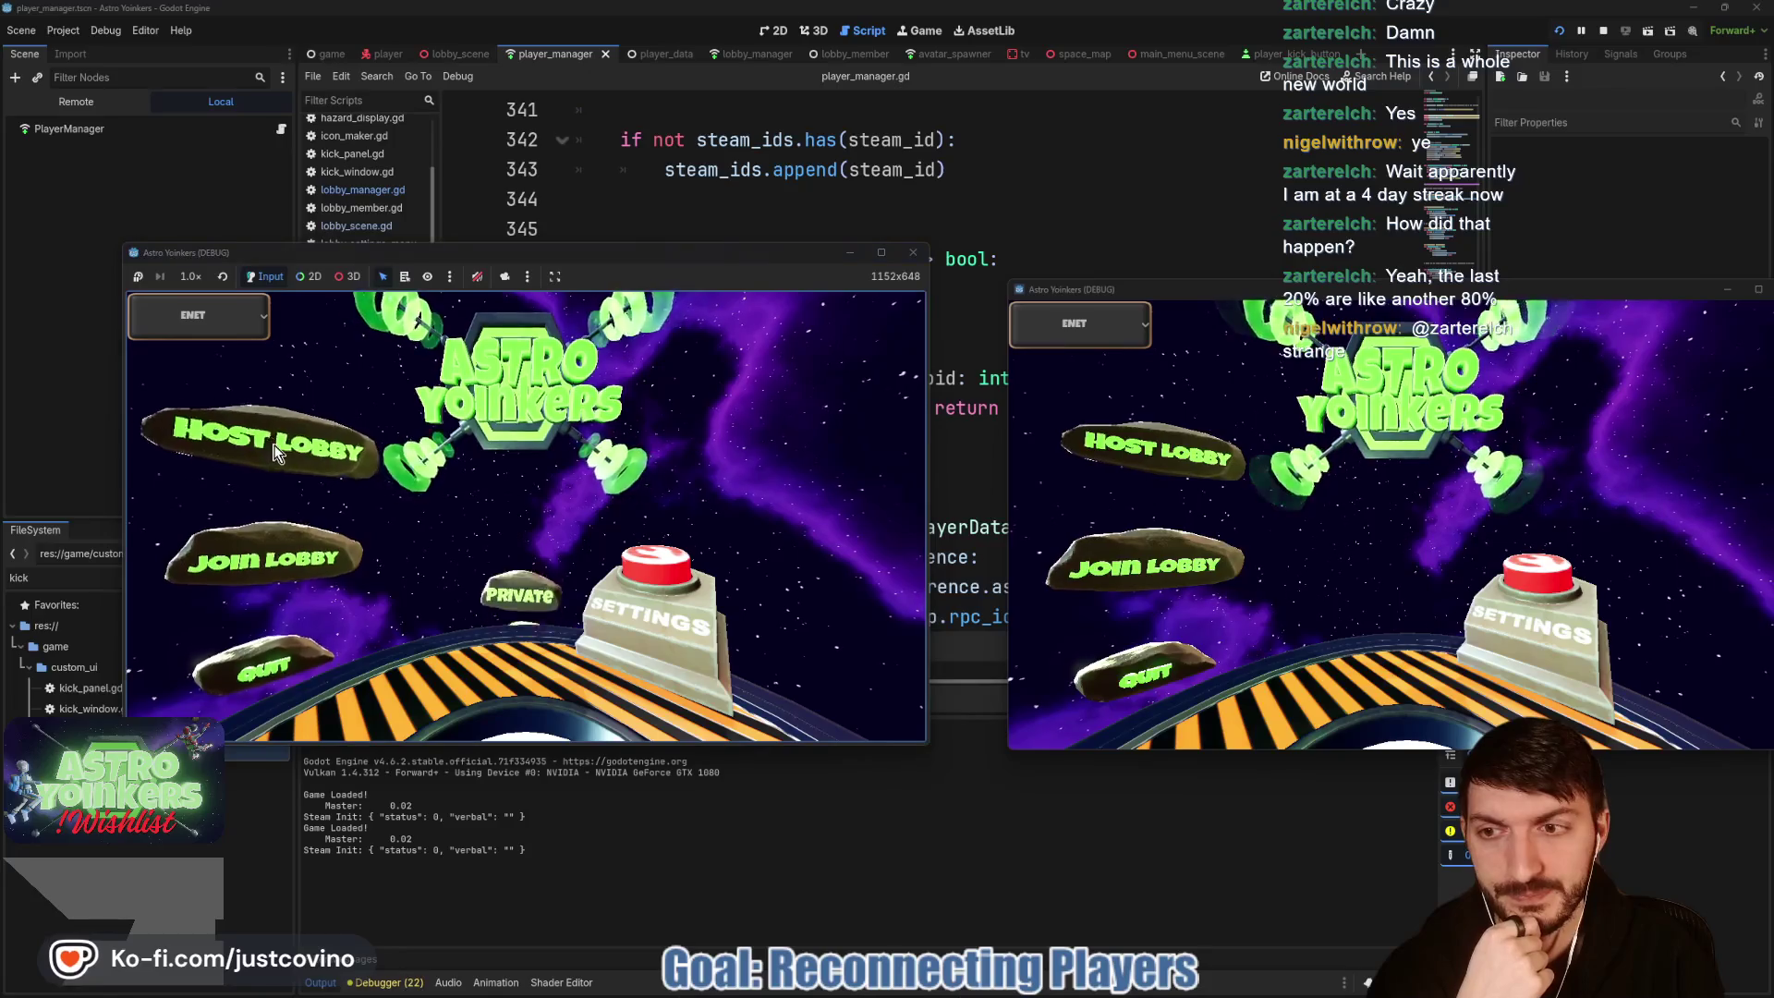
left_click(274, 451)
left_click(456, 444)
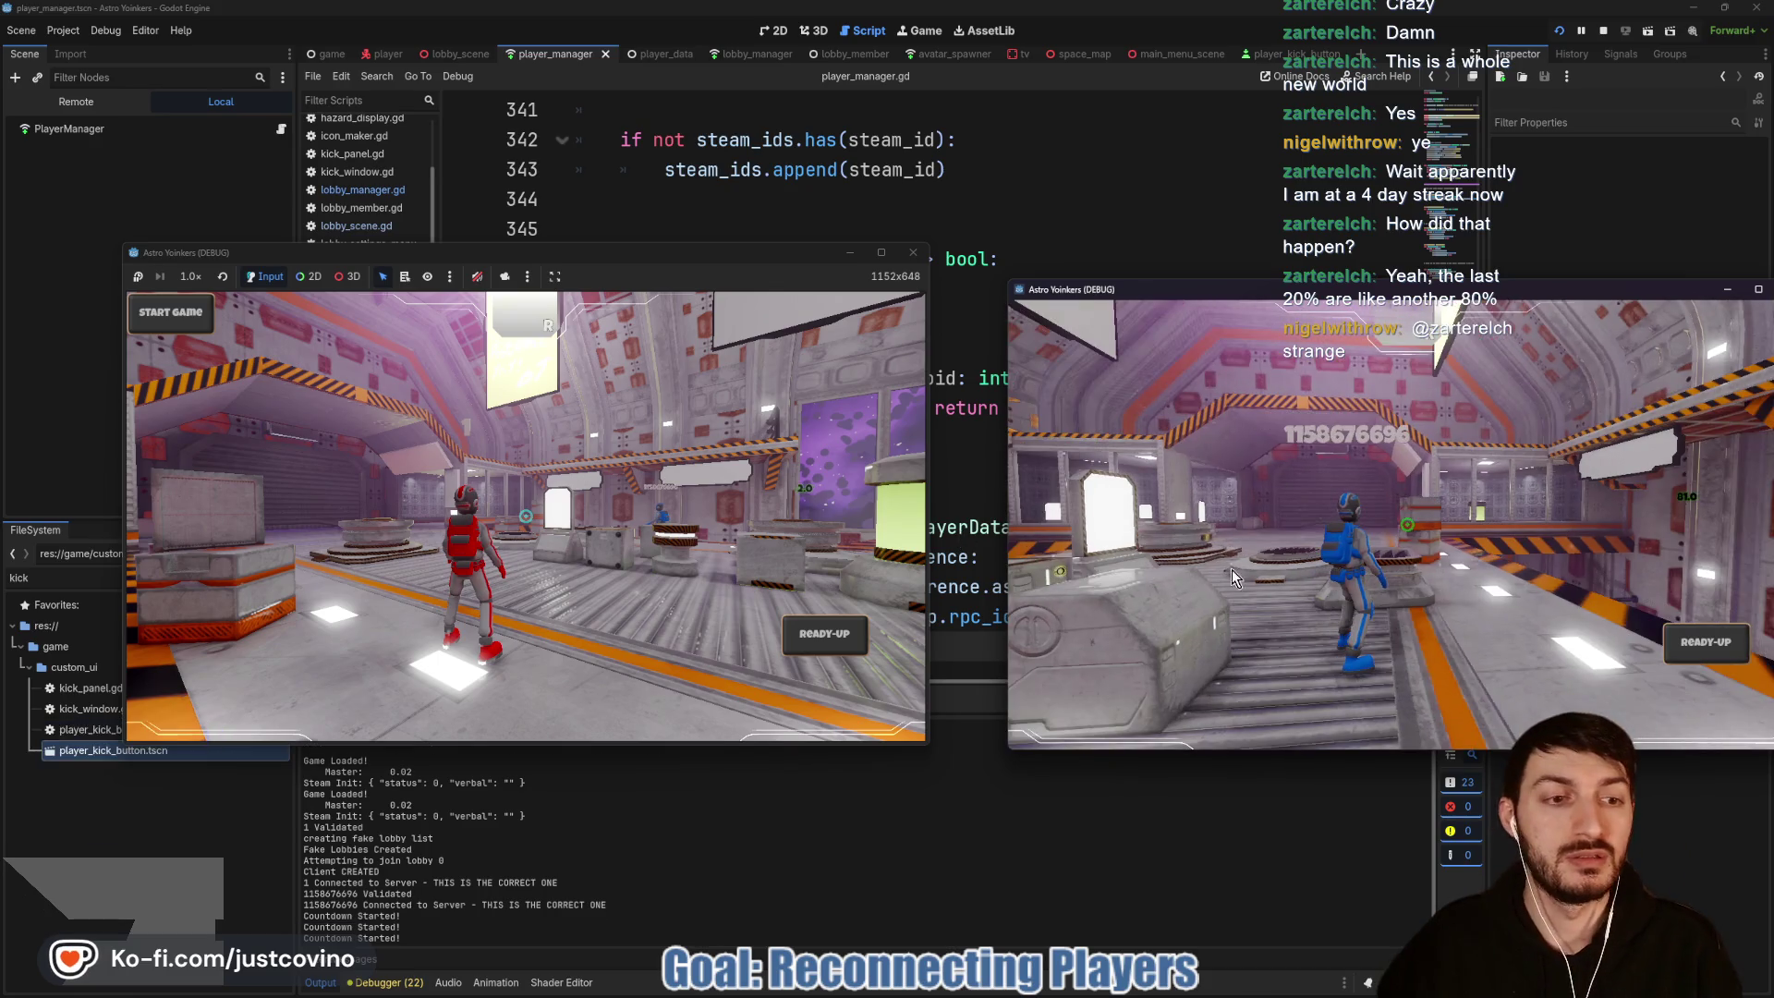
Step: Ready up both players and start the match
left_click(1693, 636)
left_click(1693, 636)
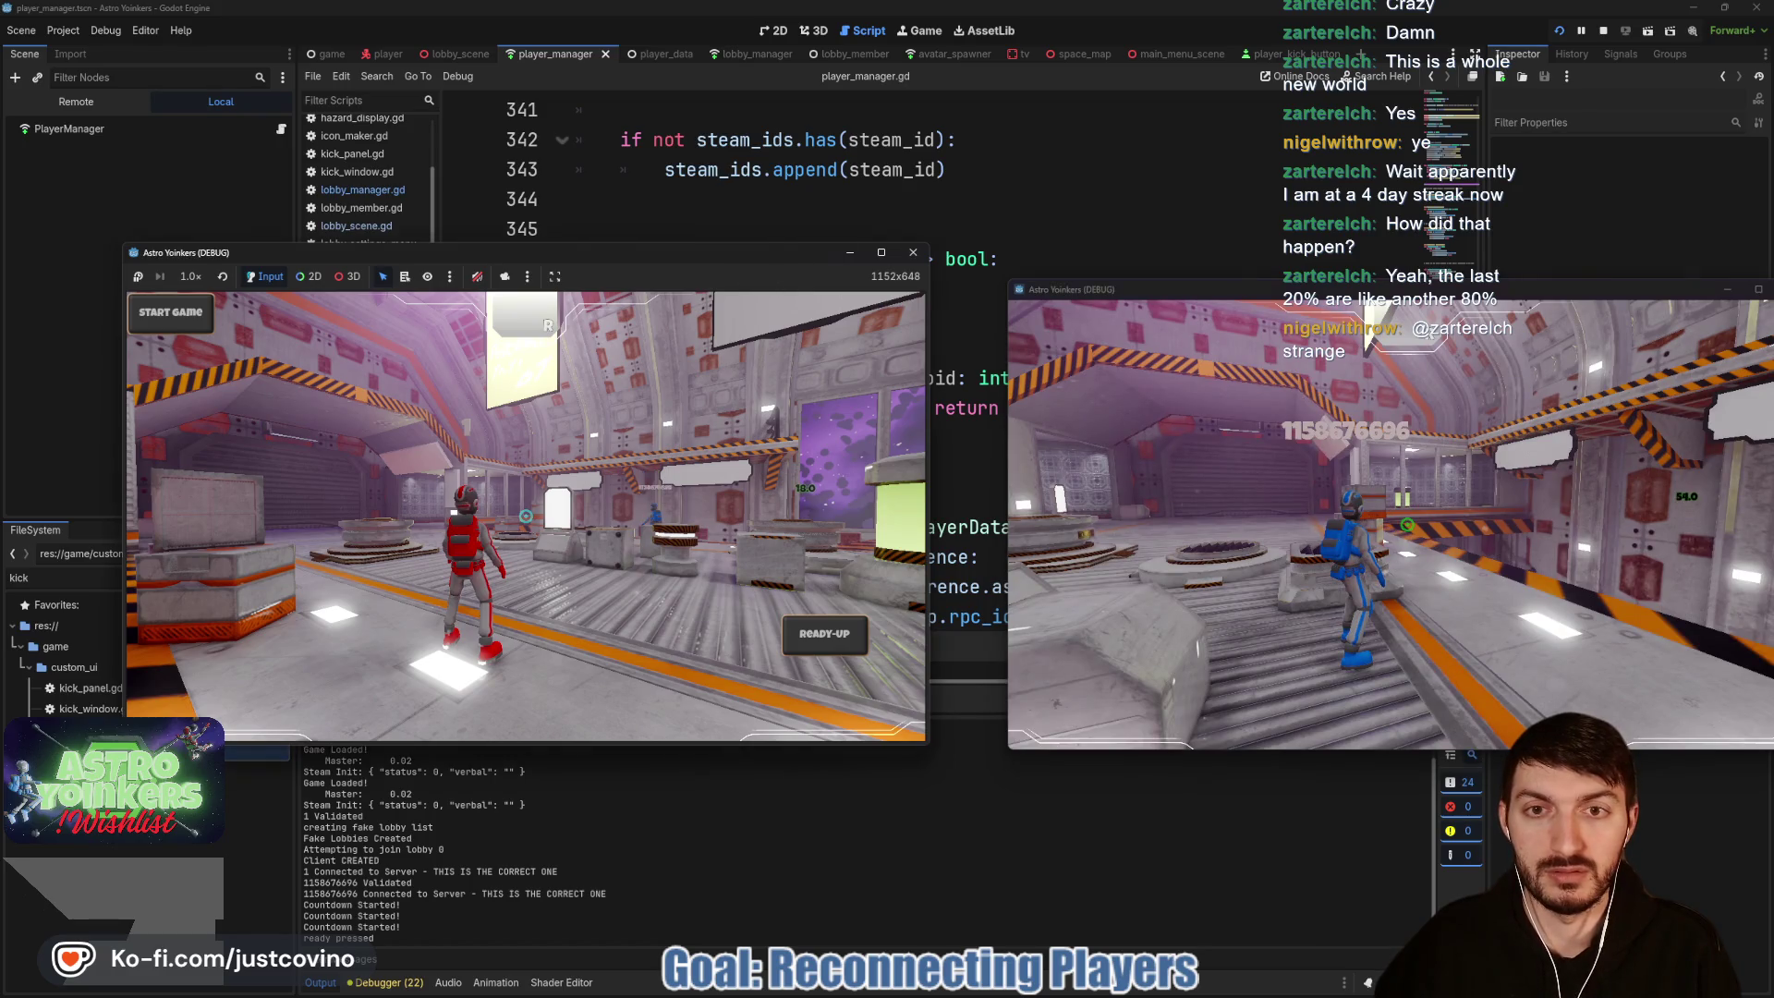
left_click(833, 638)
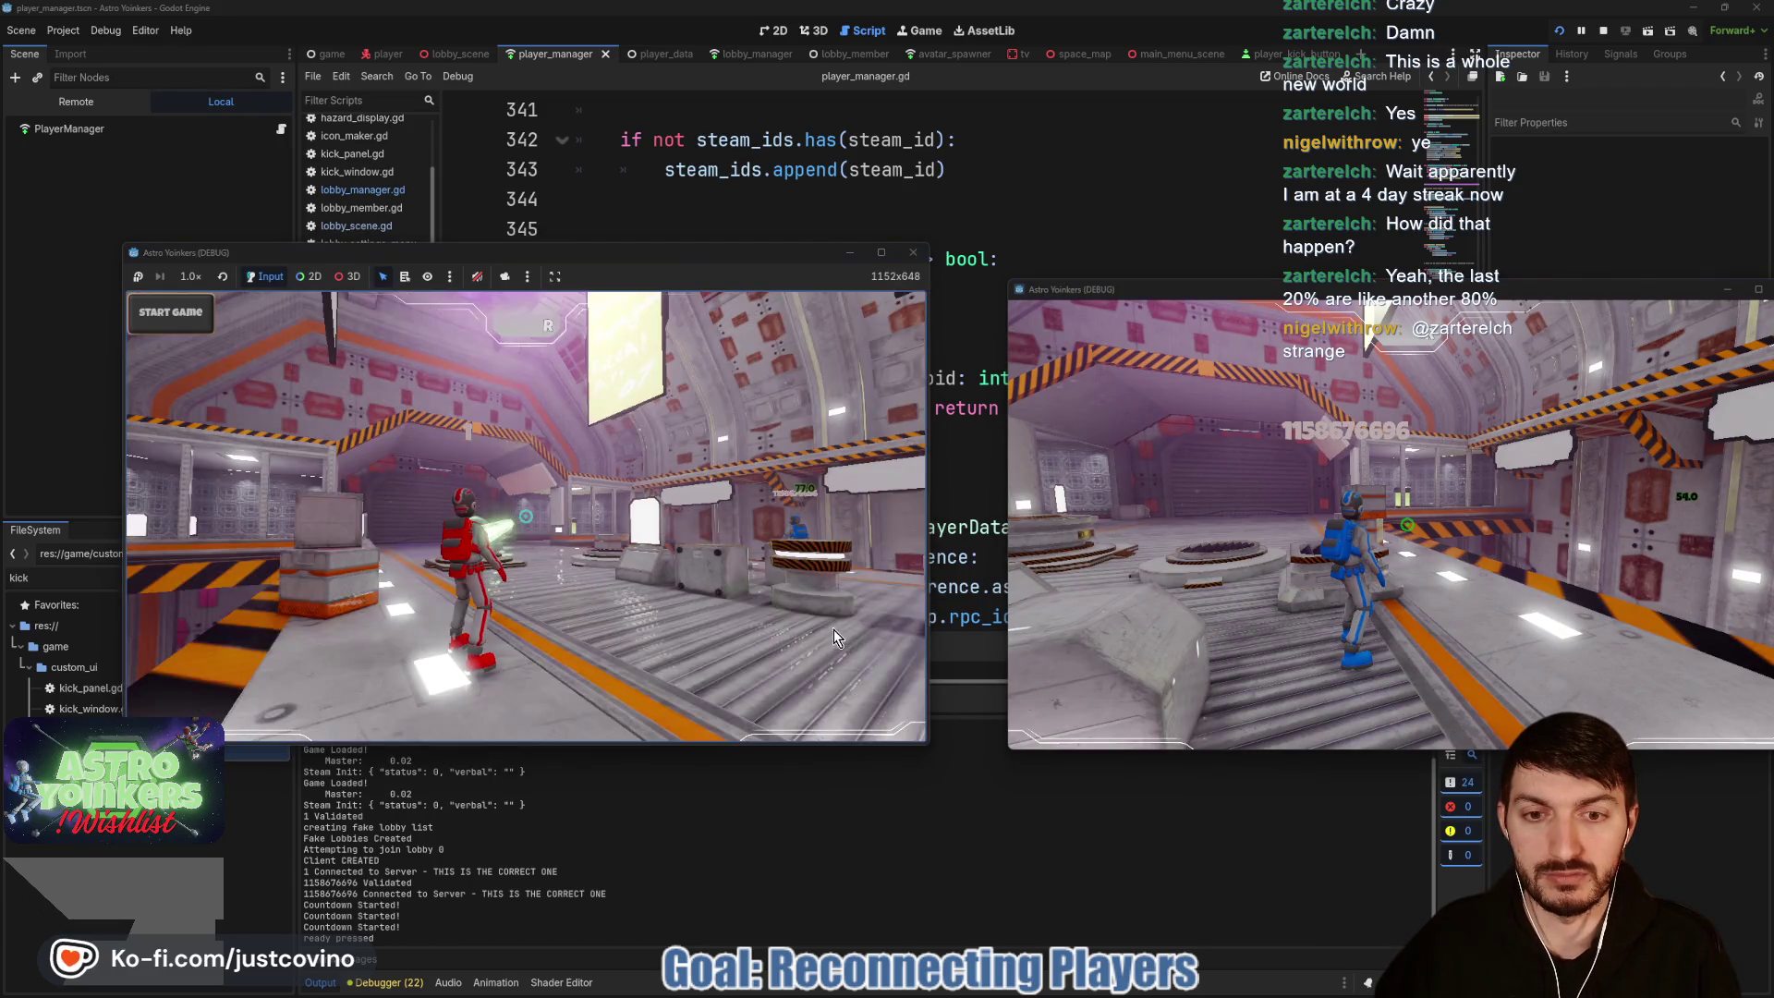
left_click(181, 314)
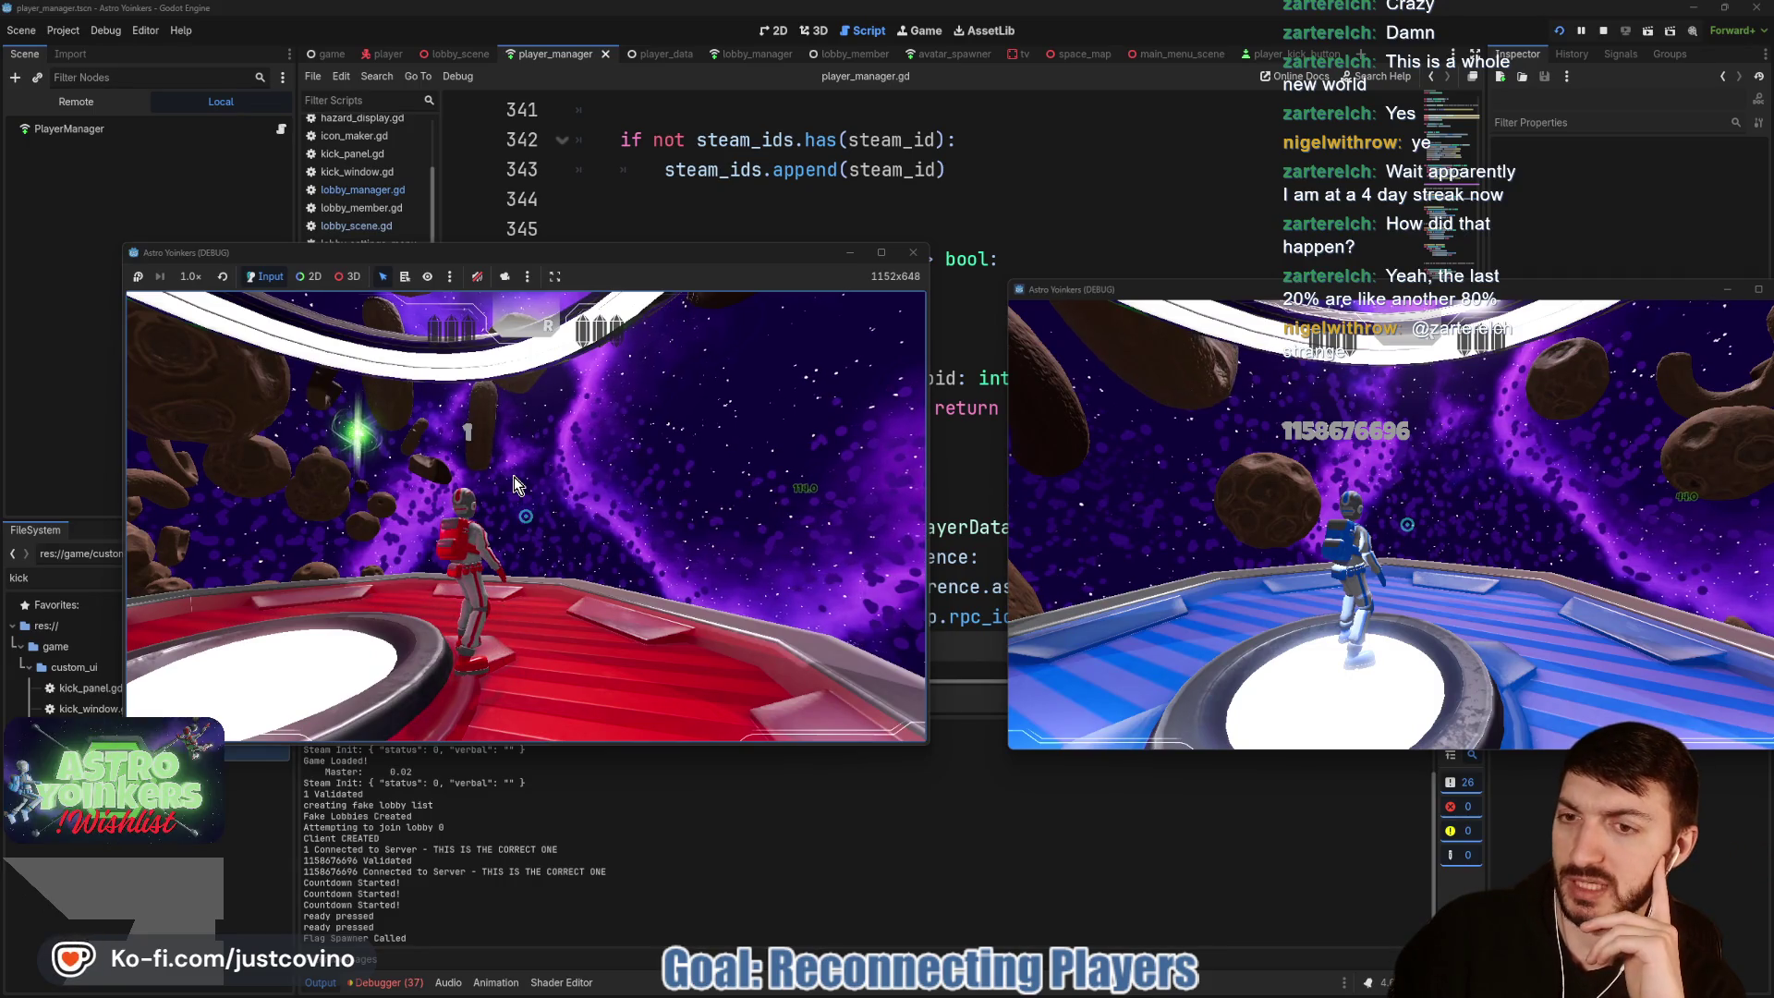
Step: Run the host's red character across the arena and bring up the team scoreboard
key("w")
left_click(514, 477)
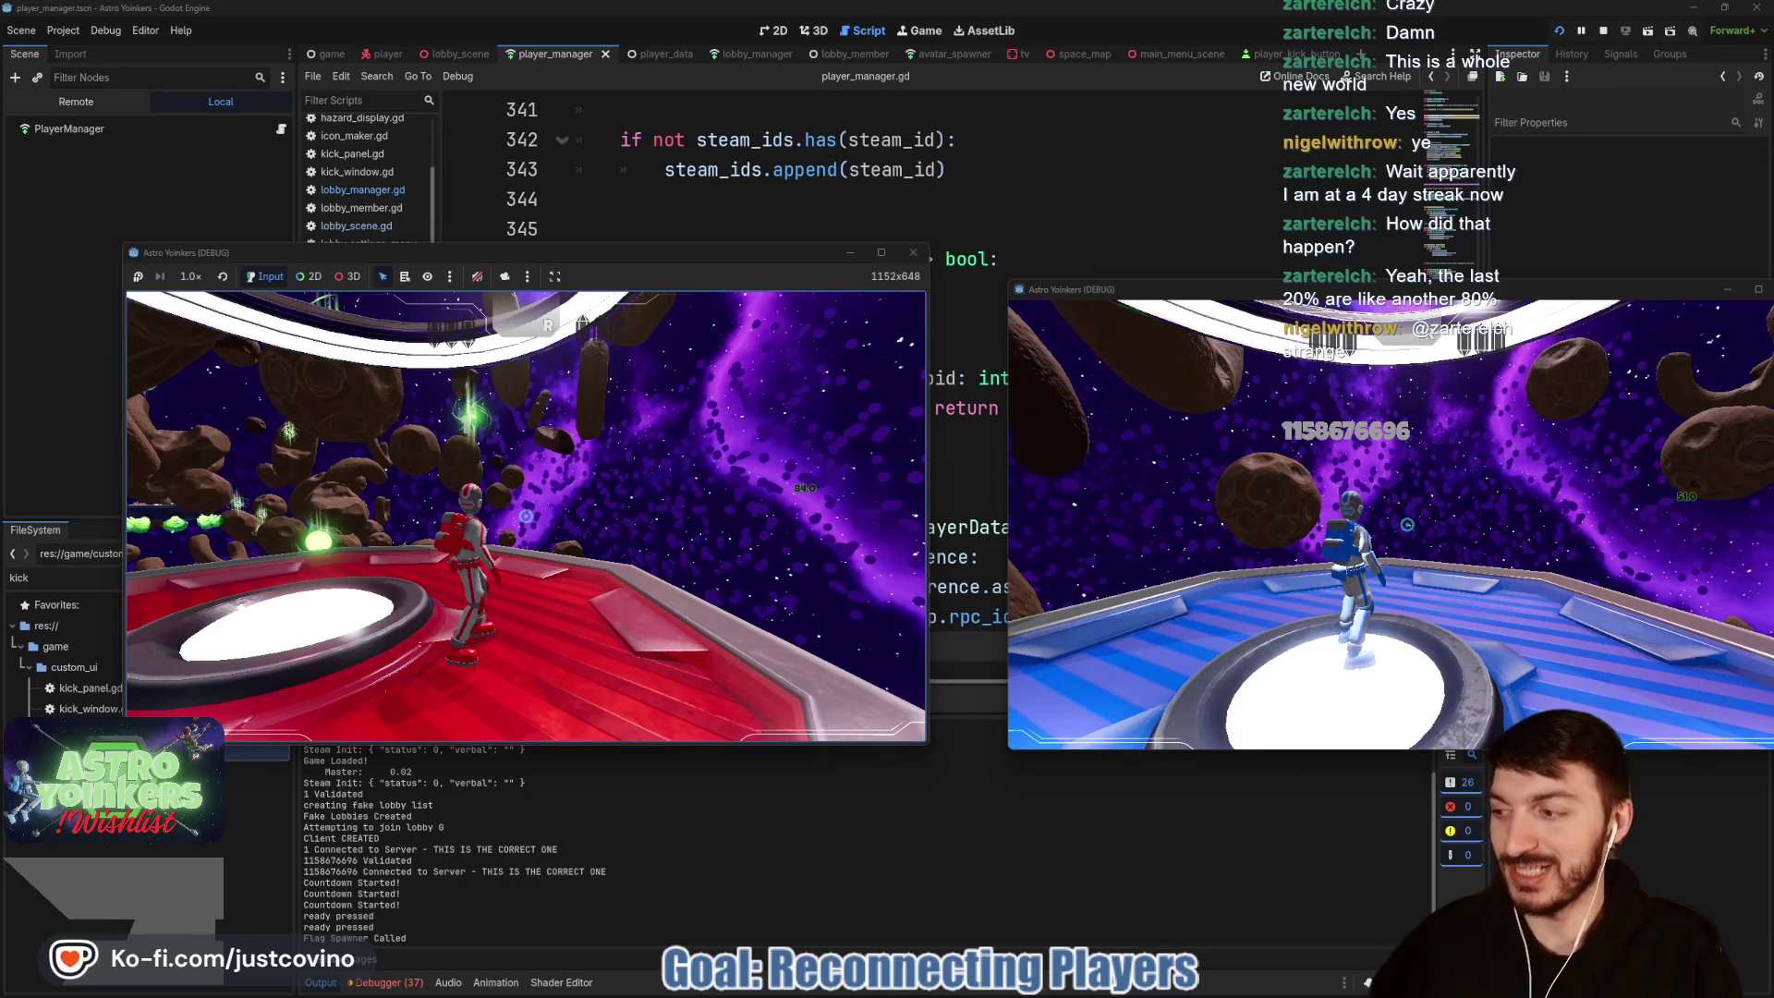
key("w")
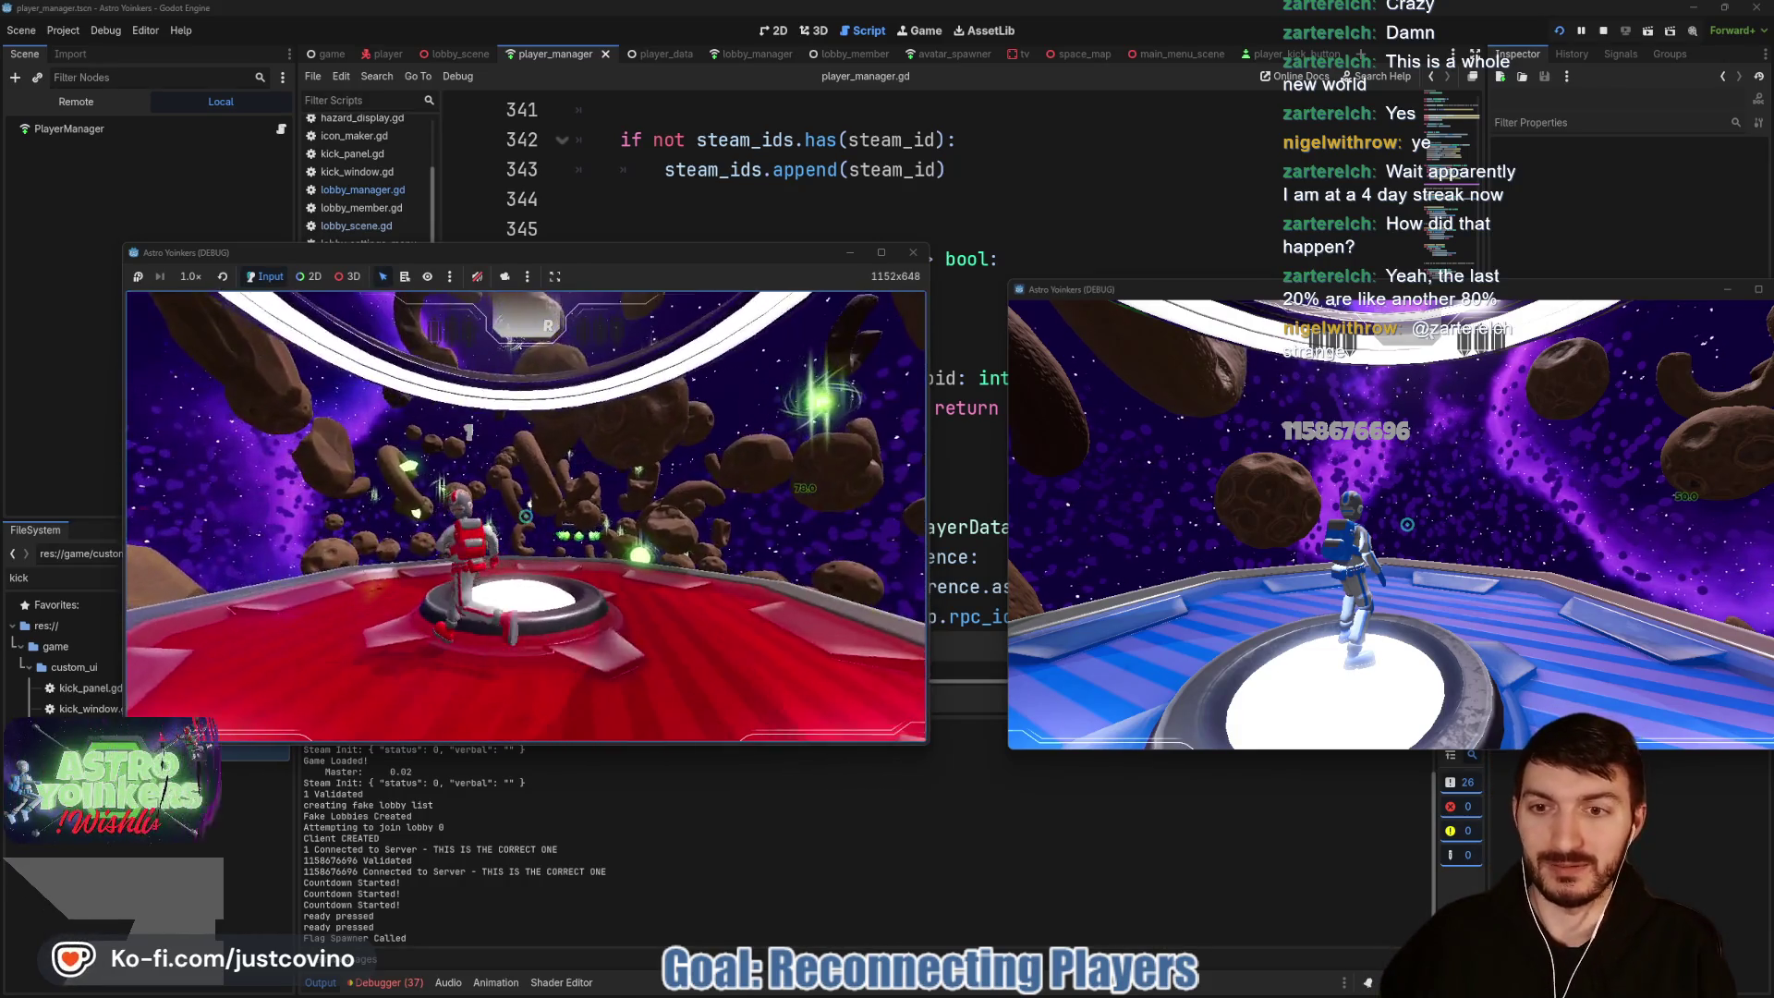
key("w")
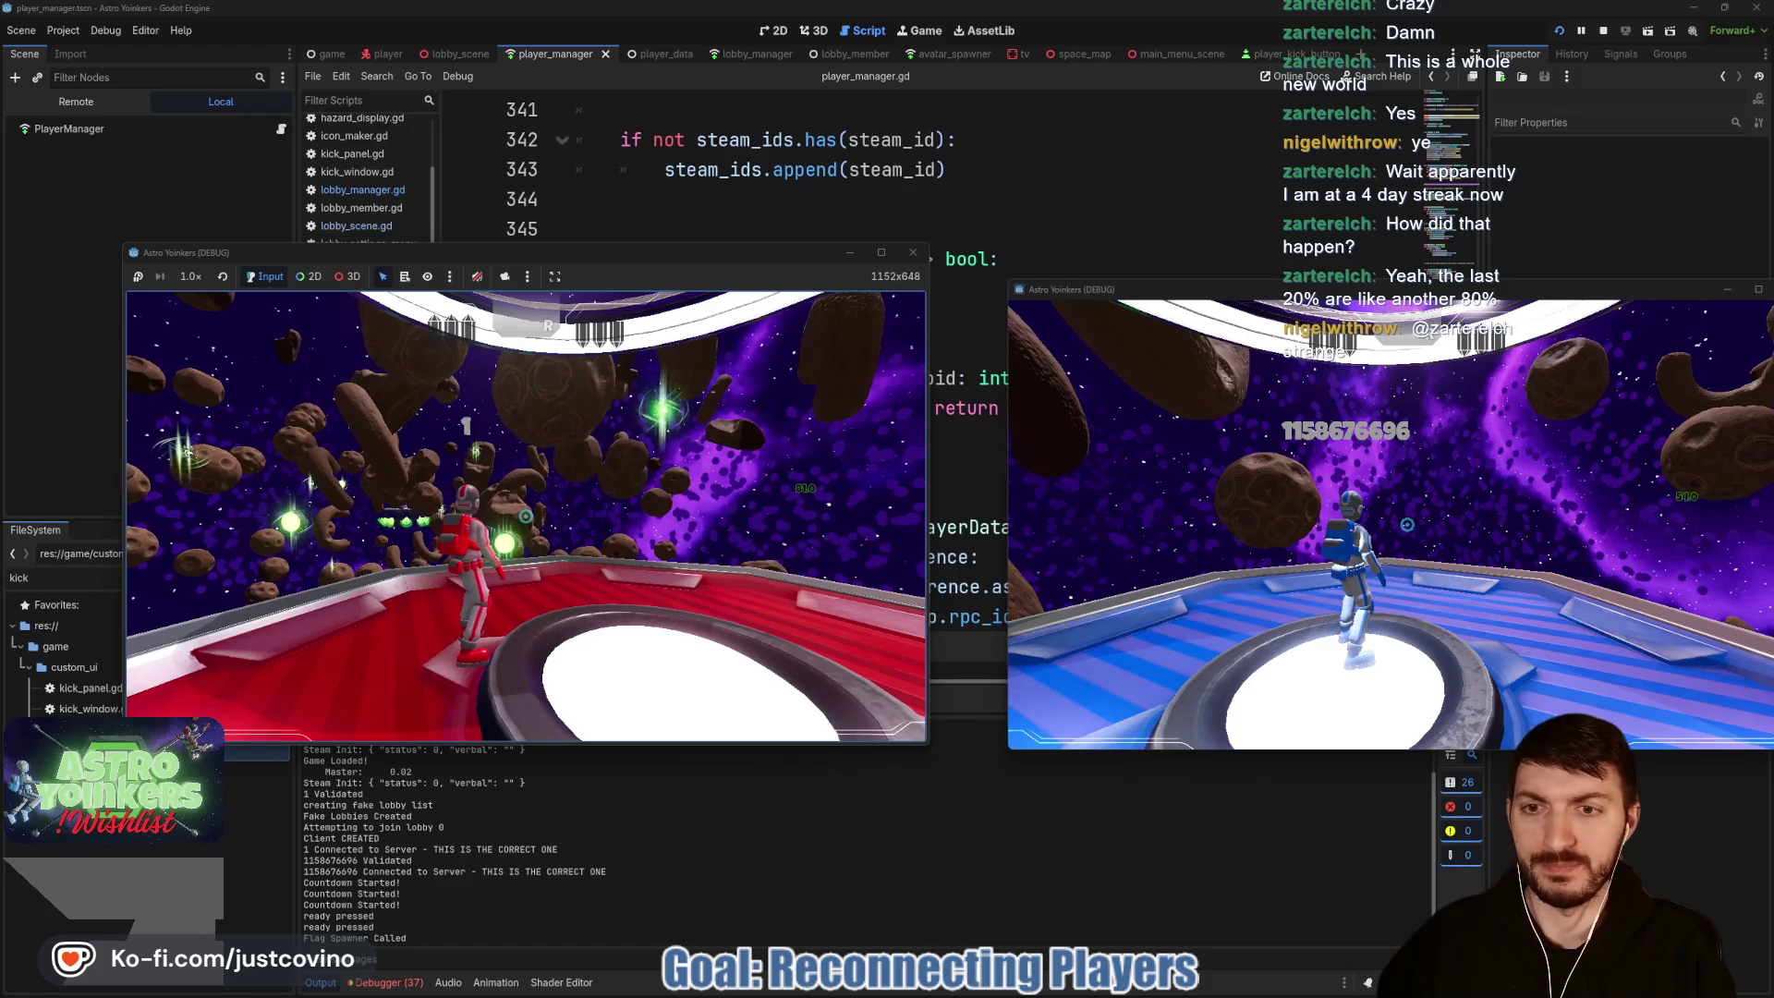
key("Tab")
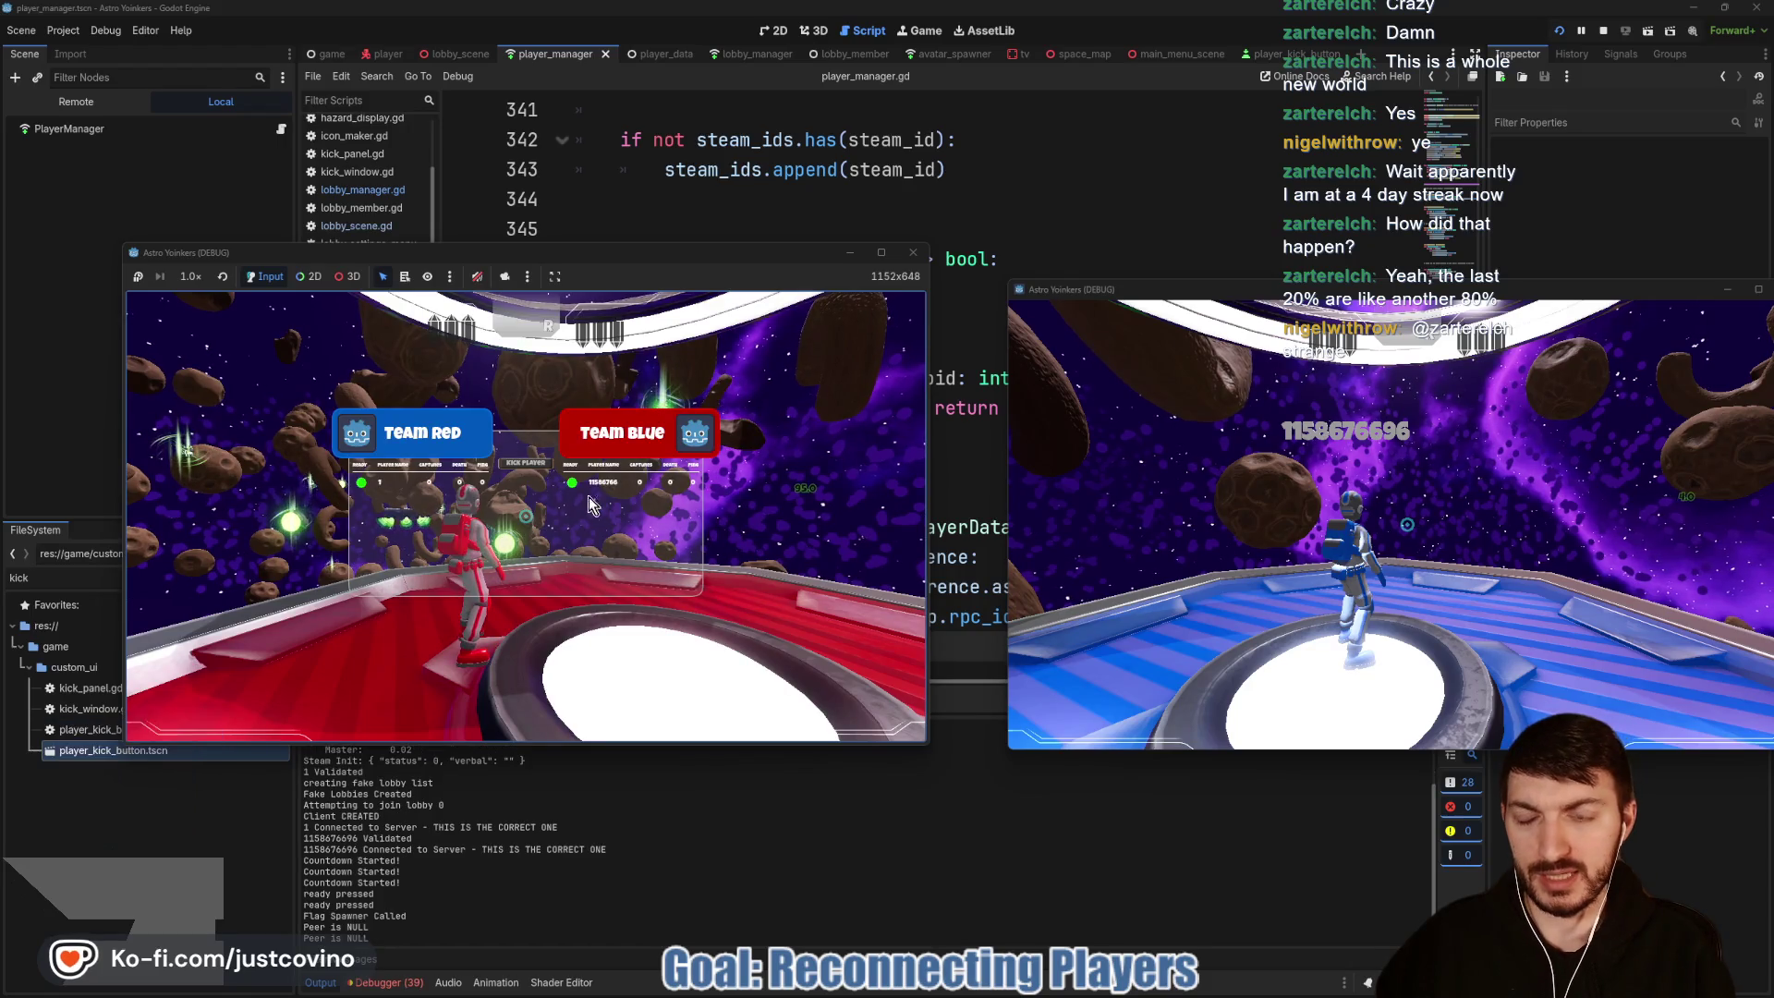
Step: Kick the second player from the host's scoreboard
key("Tab")
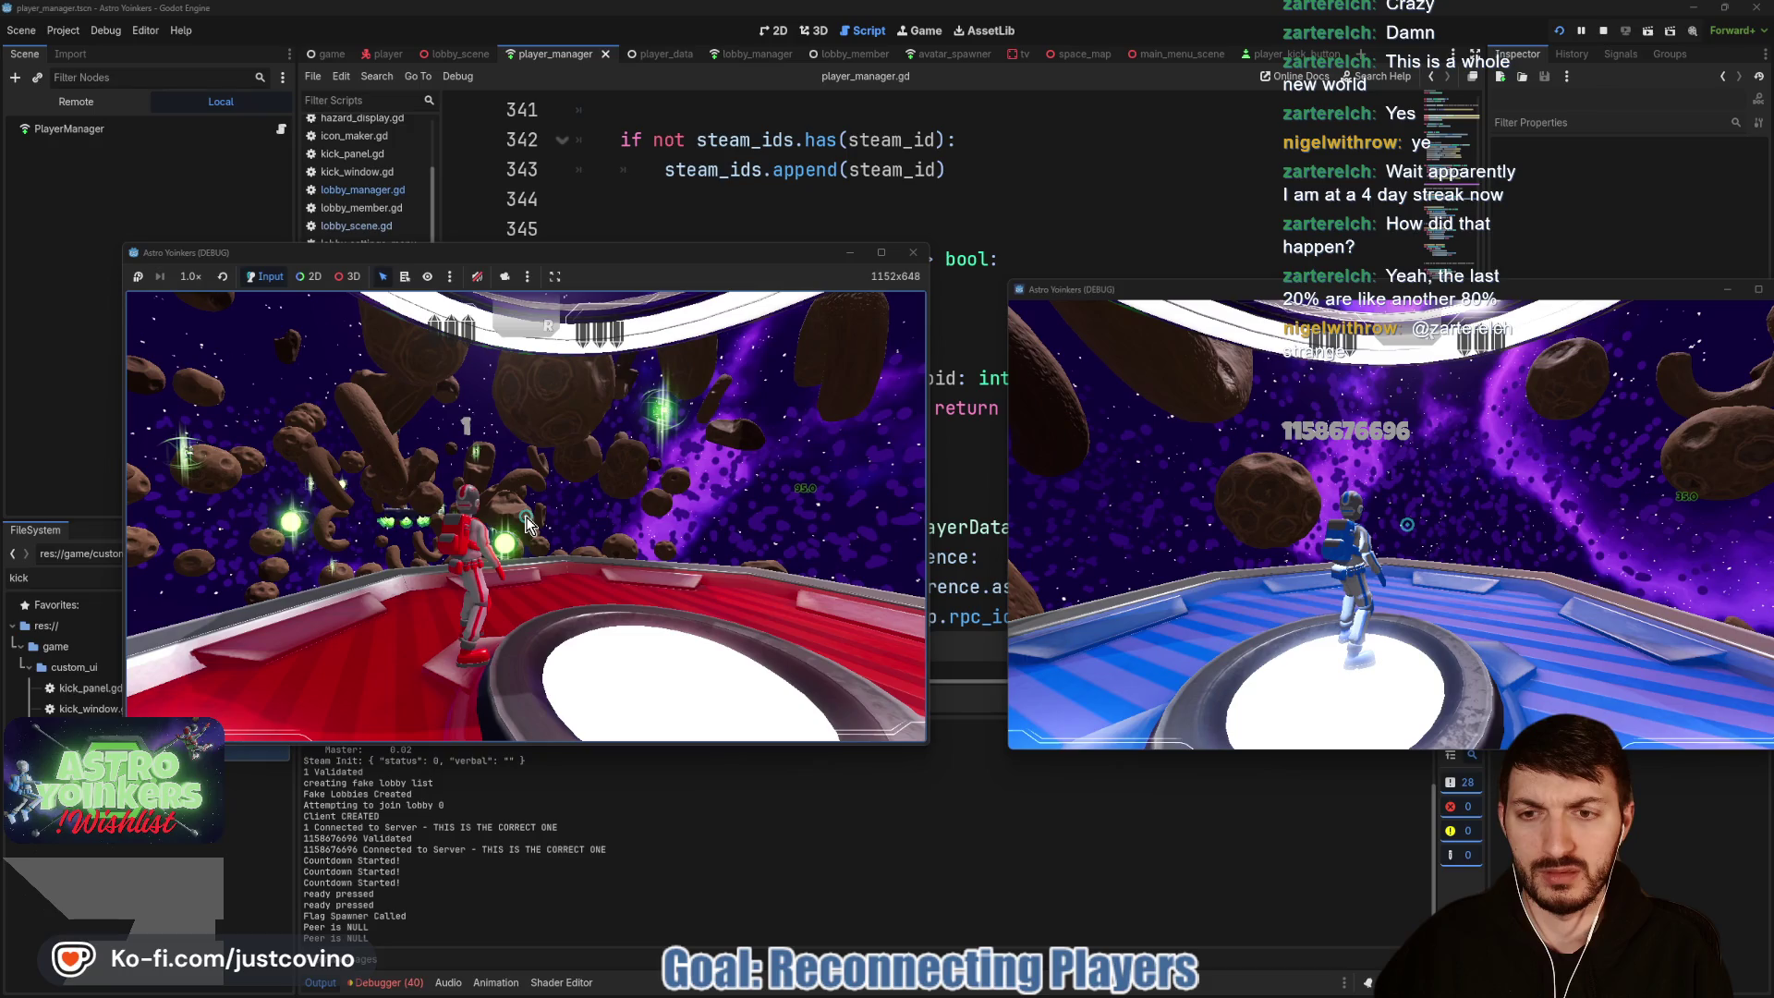
key("Tab")
mouse_move(525, 509)
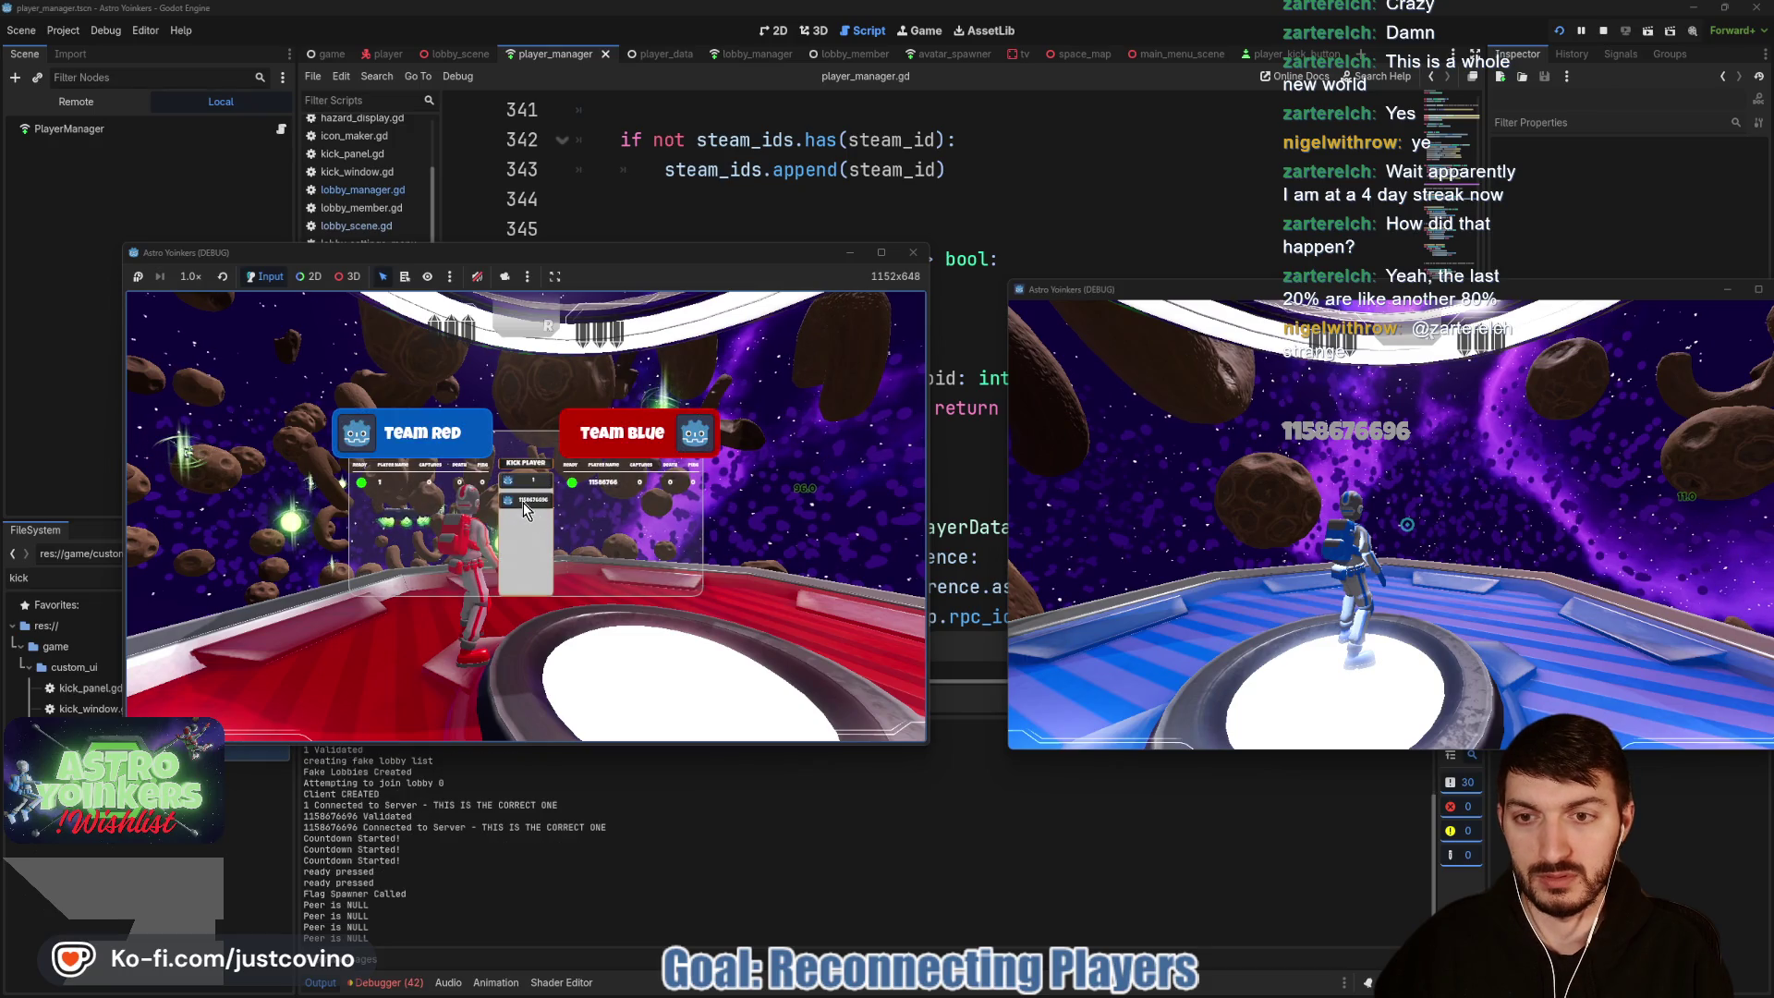
left_click(523, 501)
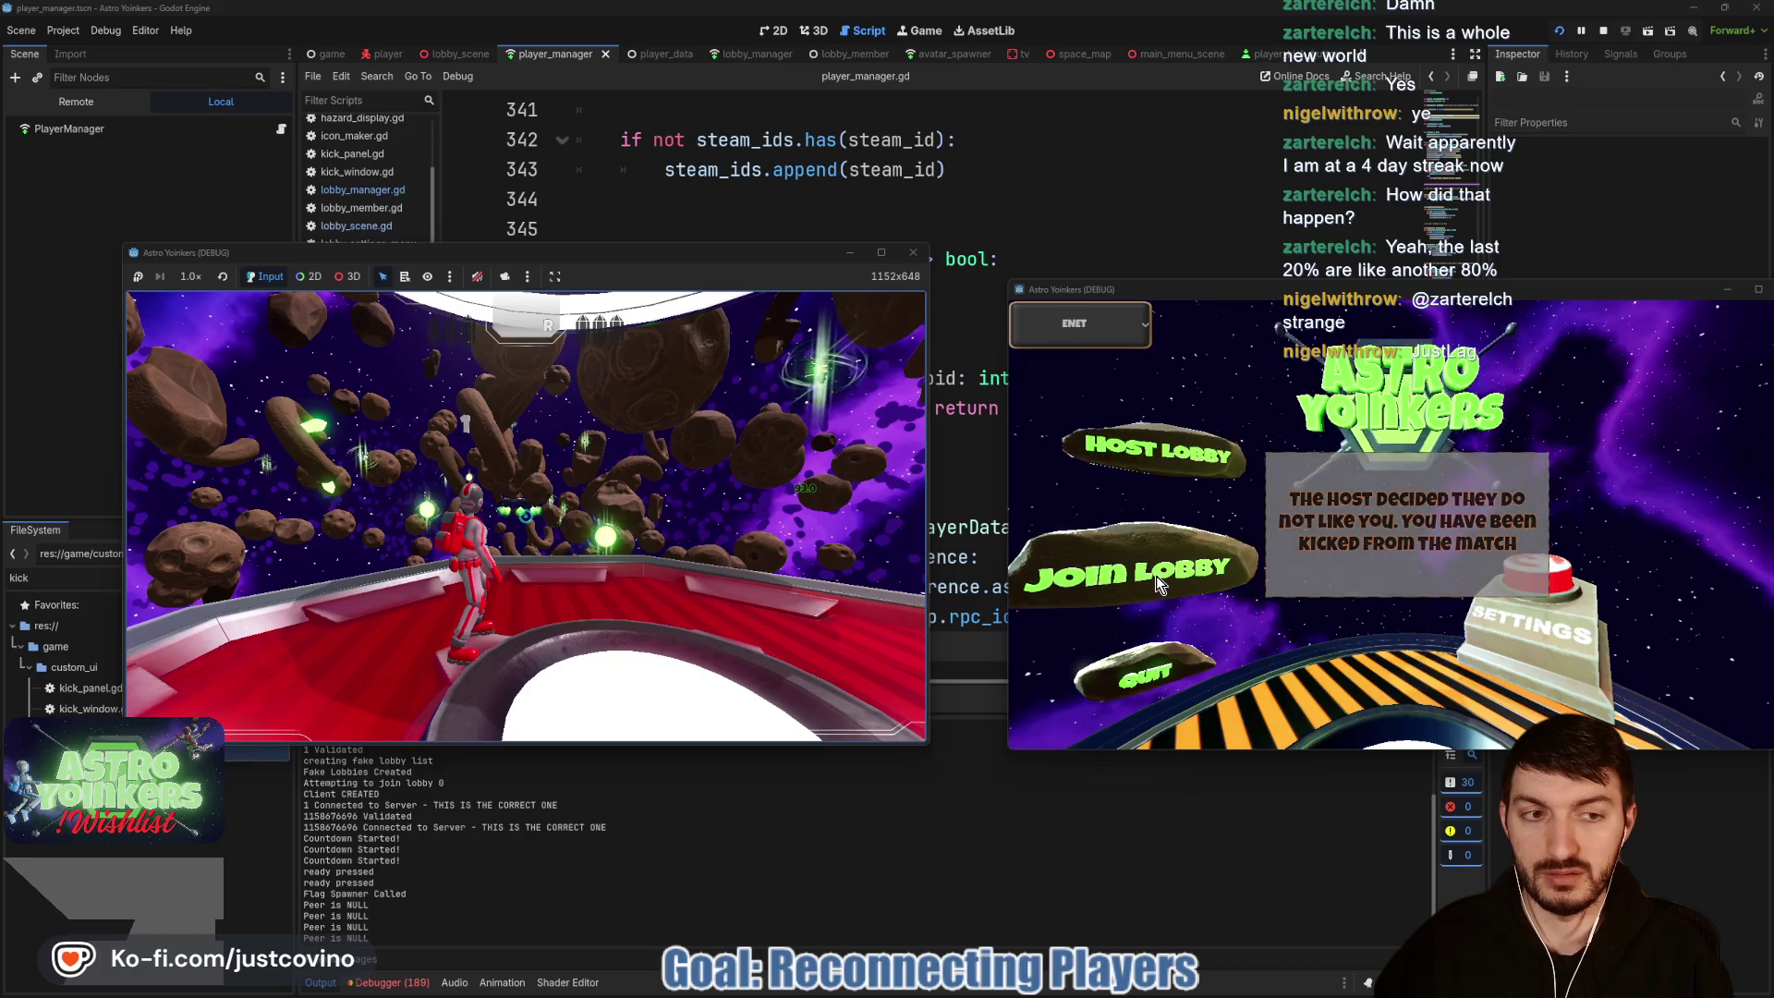
Step: Try rejoining a lobby as the kicked player, then stop the errored run
left_click(1156, 575)
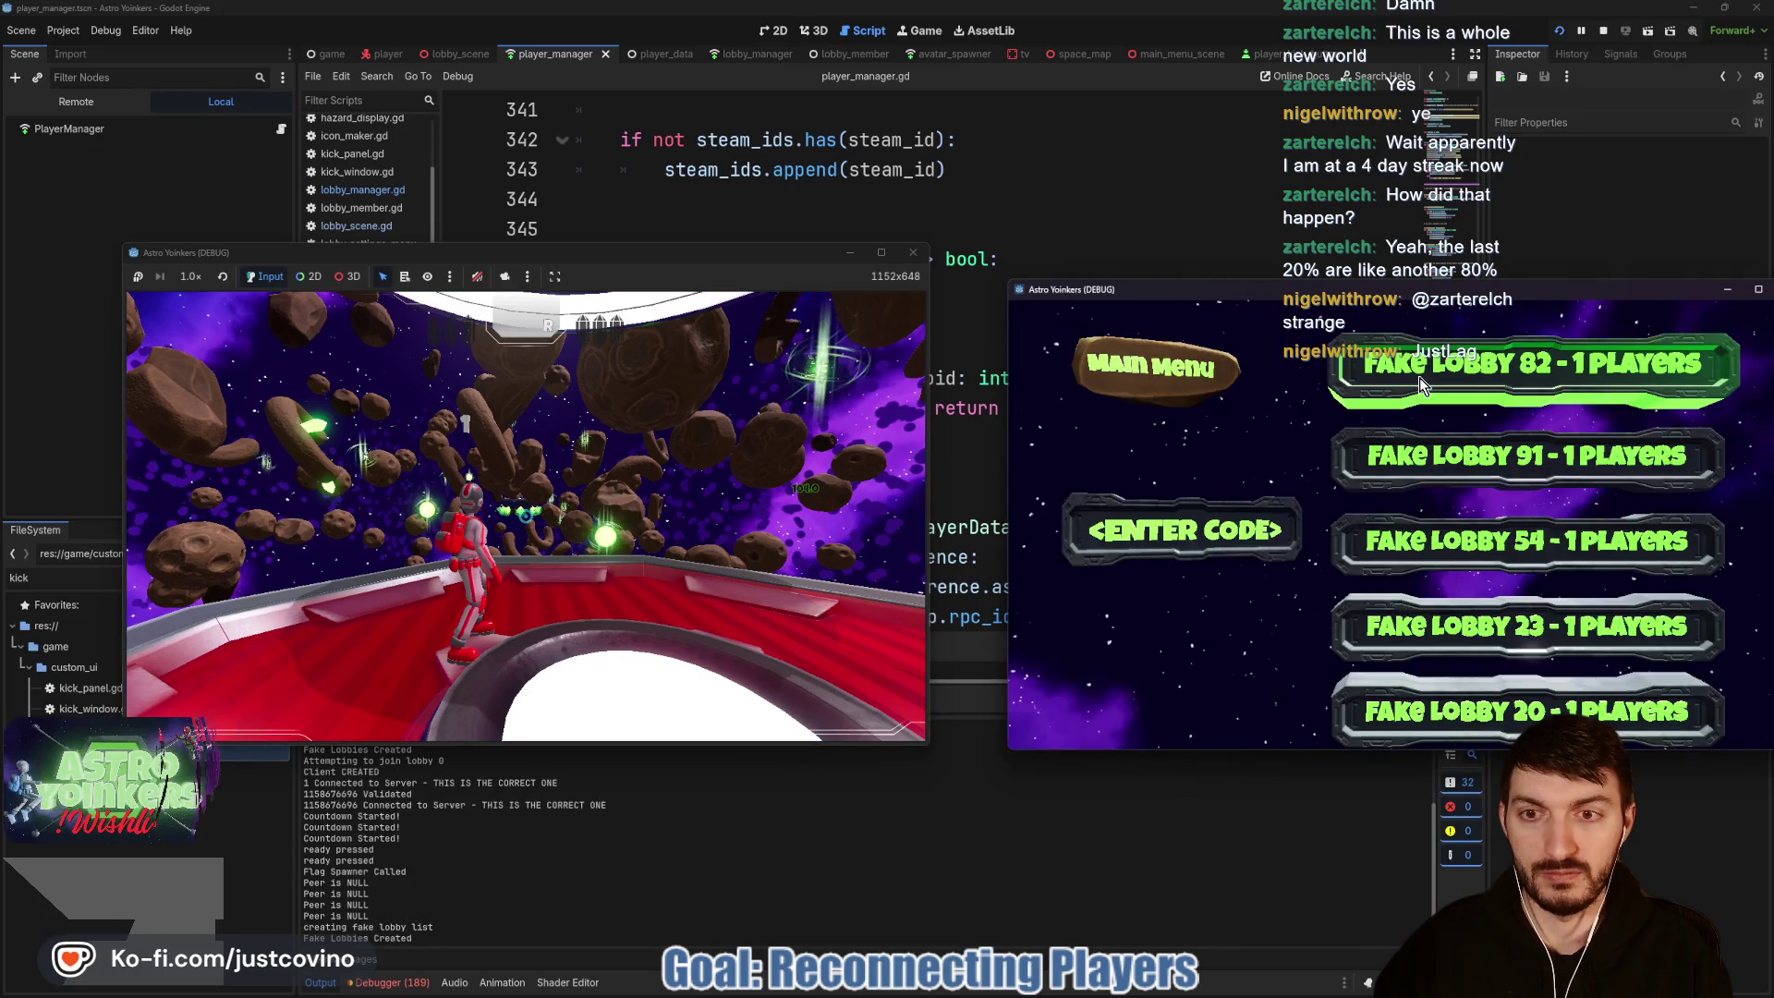
left_click(1419, 377)
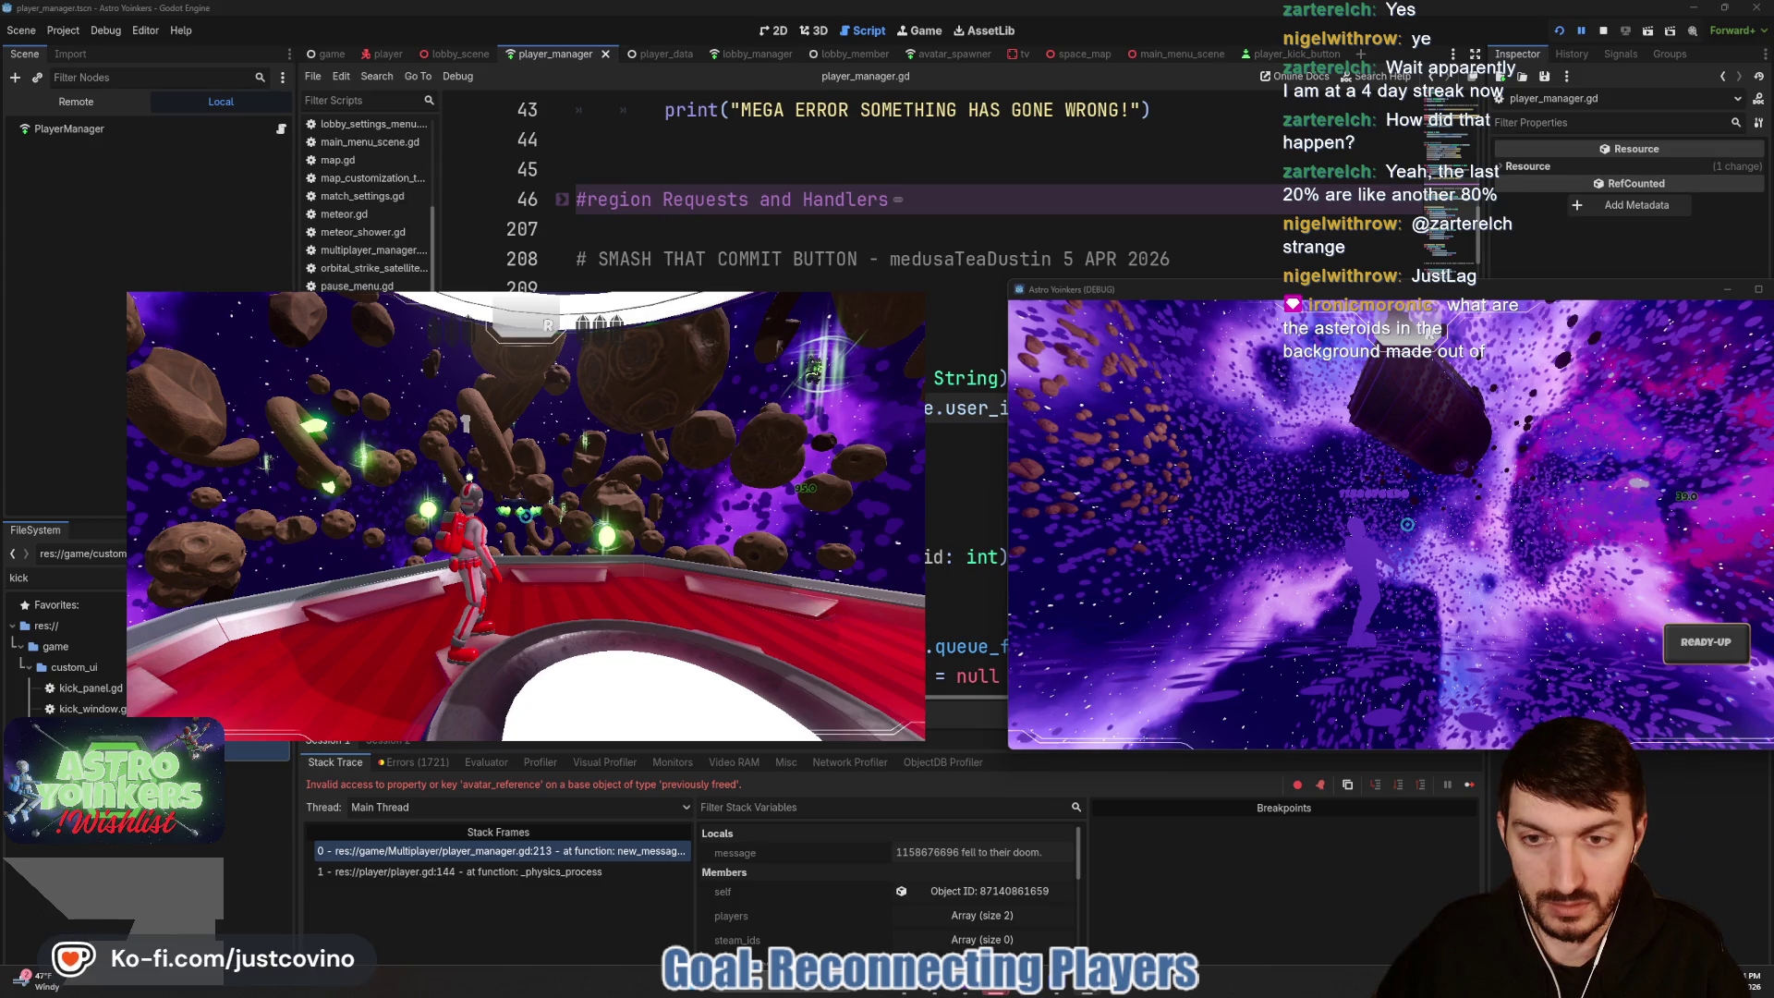
key("super")
left_click(1605, 33)
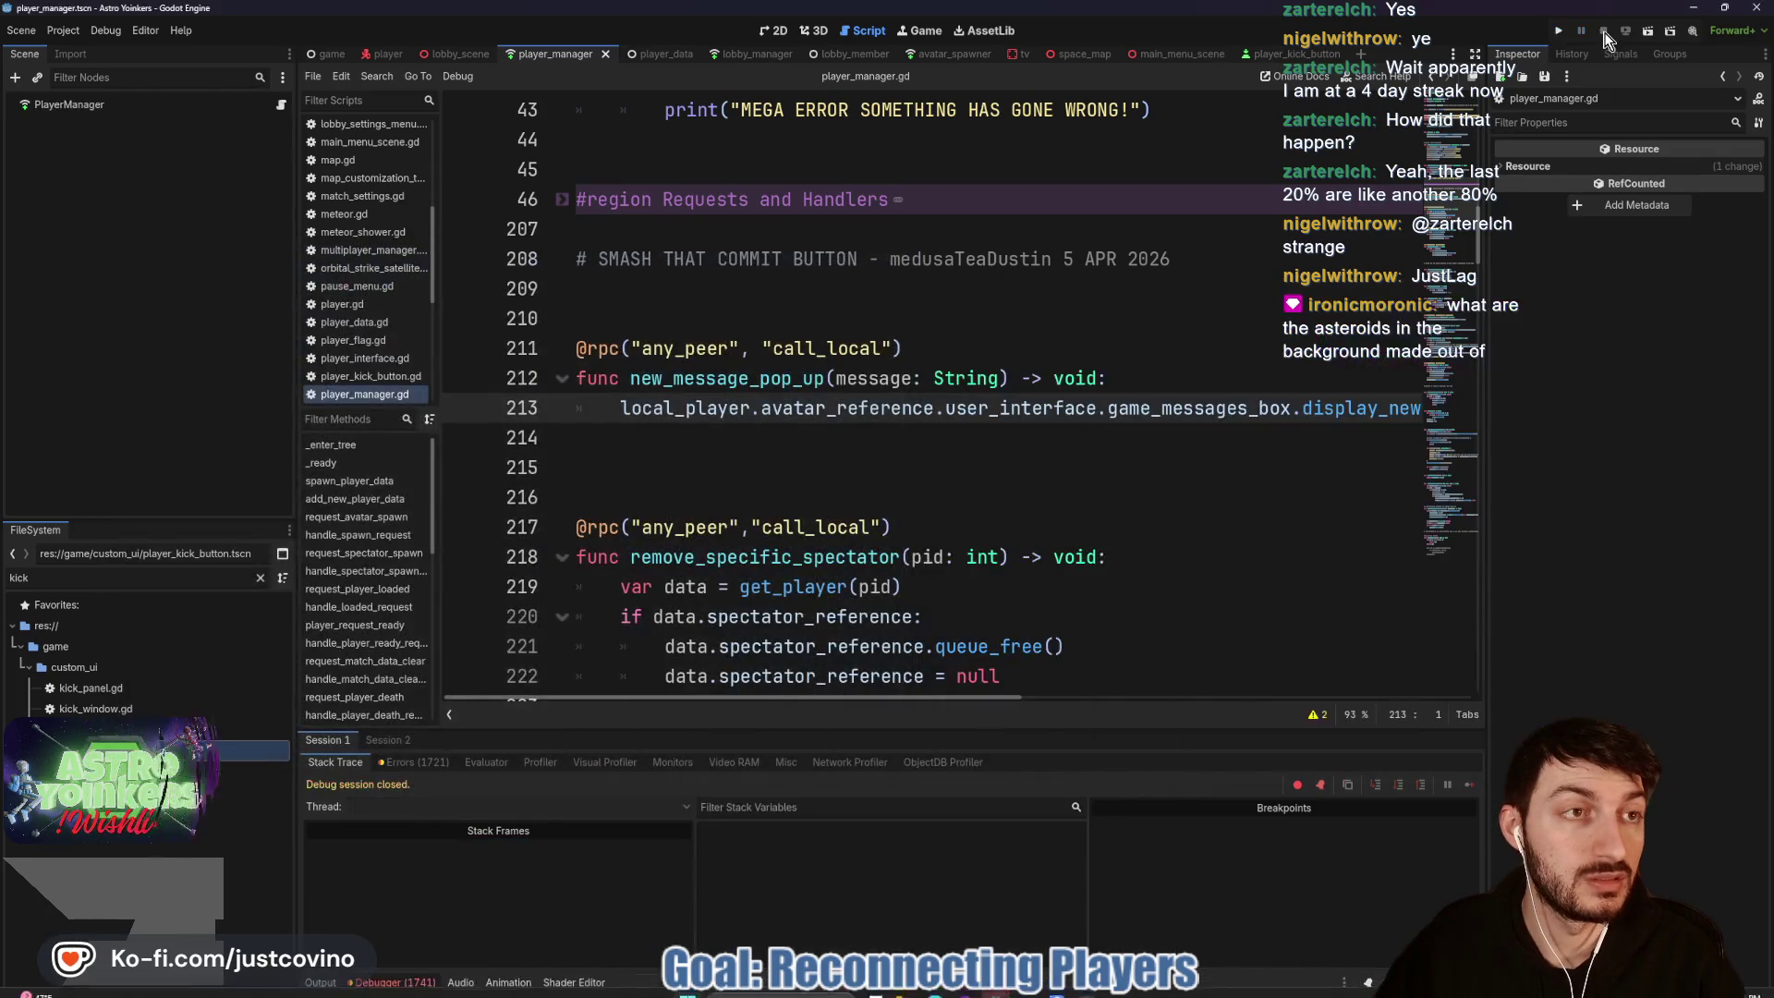
Step: Show lobby_scene in the 3D workspace and orbit around its asteroid-field backdrop
left_click(937, 431)
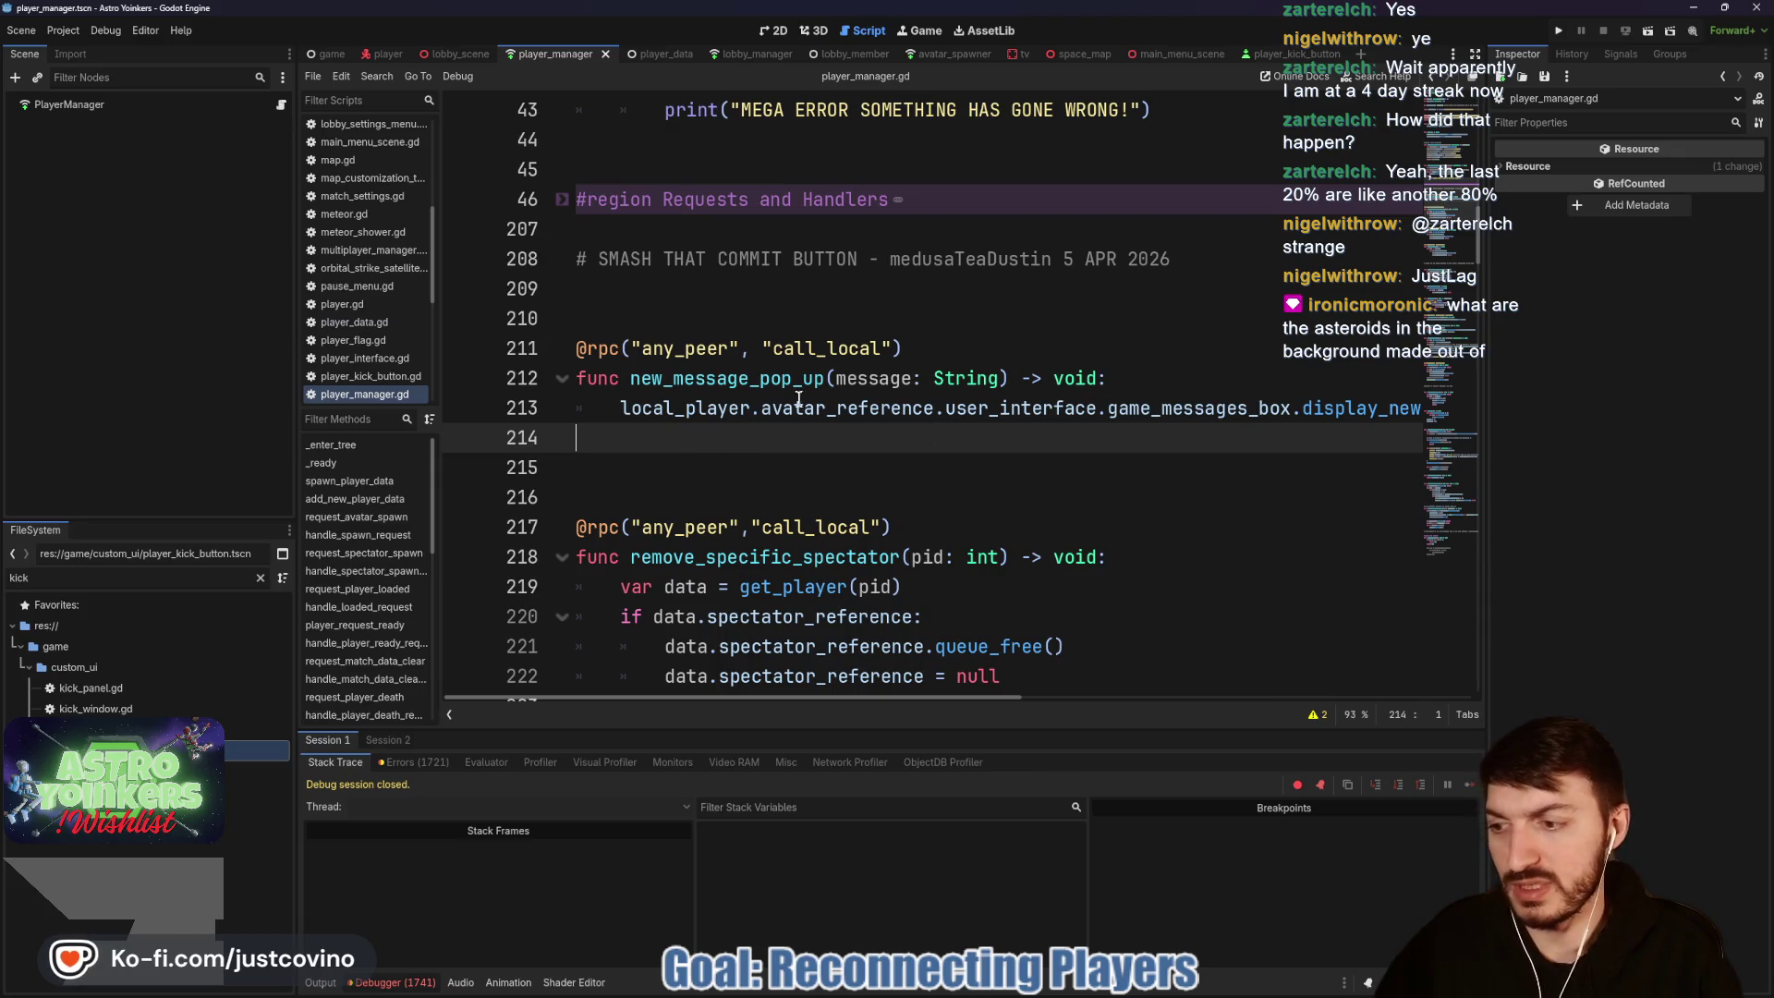
left_click(439, 56)
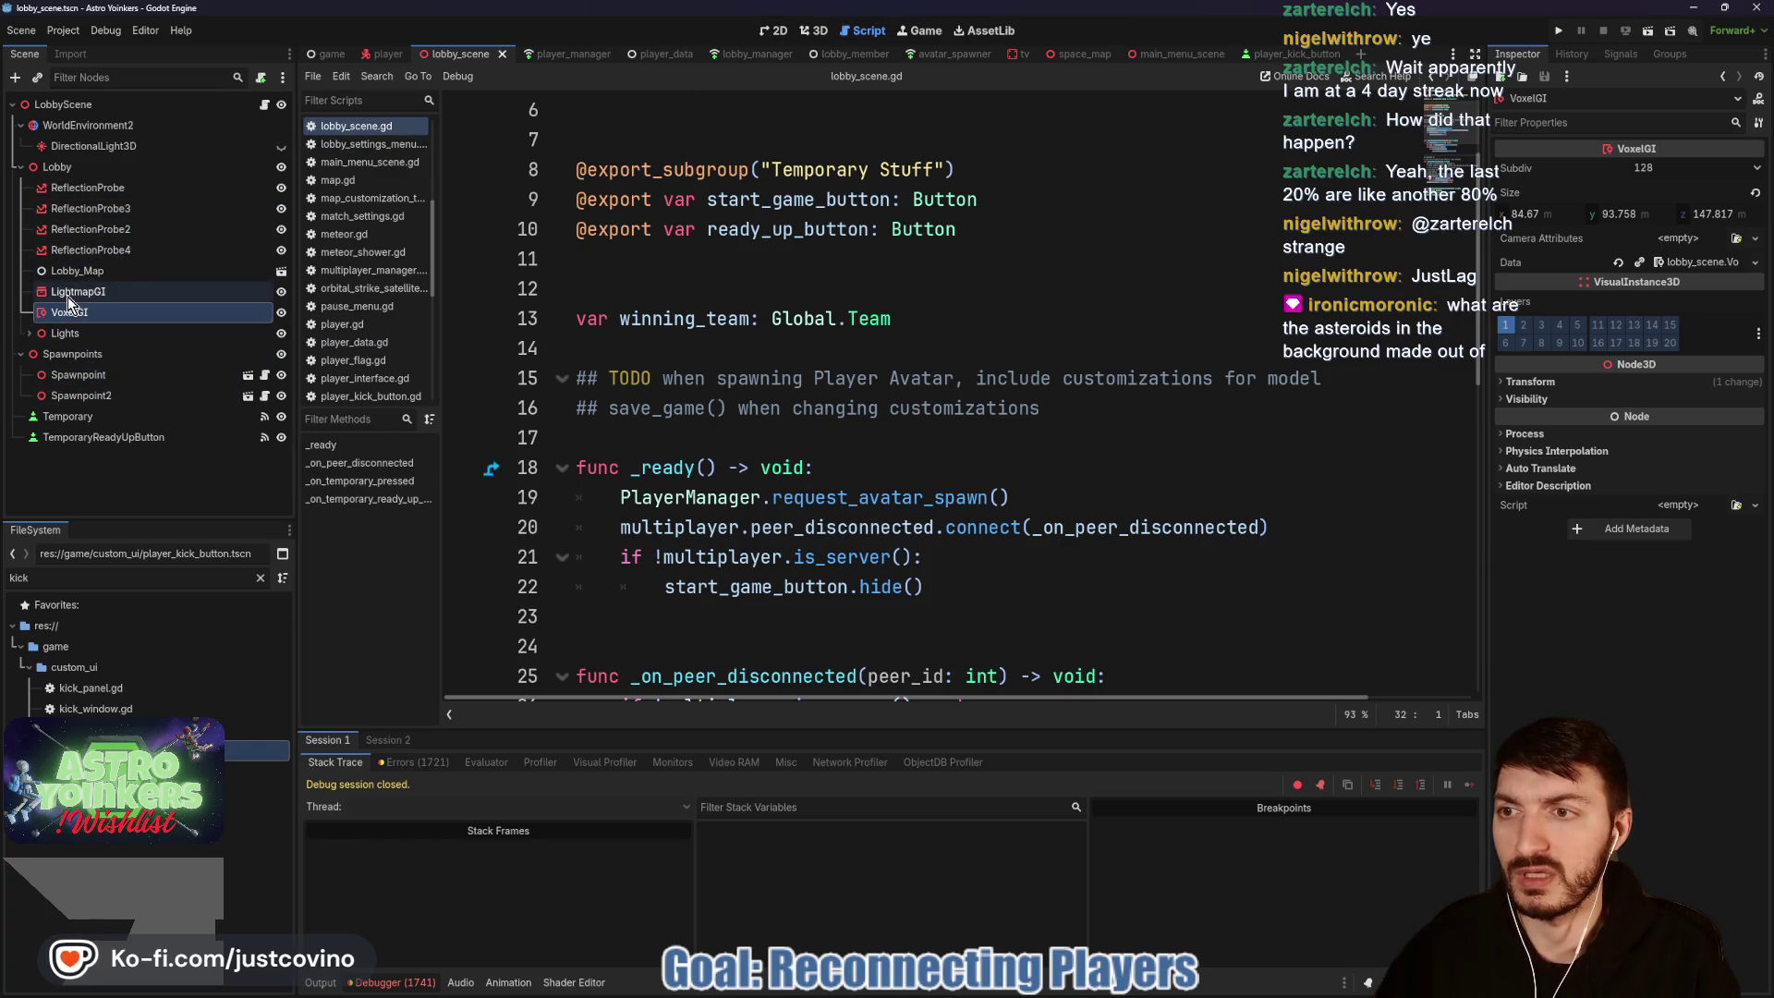
left_click(813, 30)
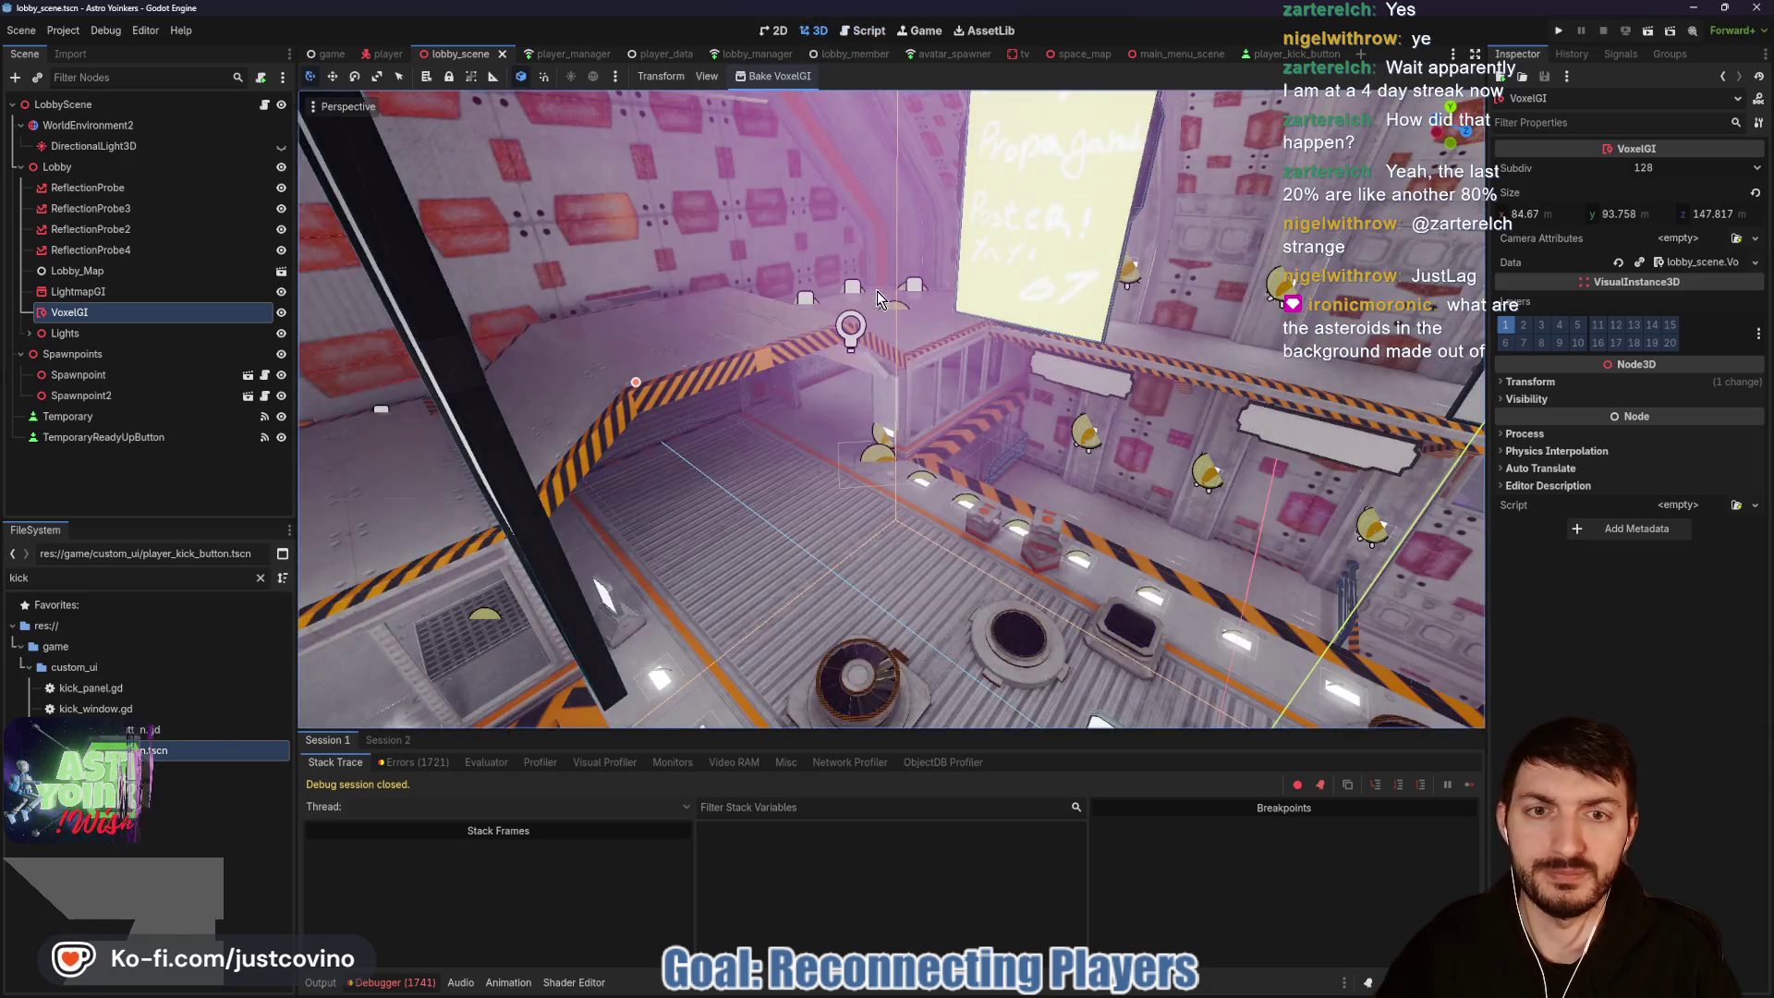
scroll(1016, 333, "down", 10)
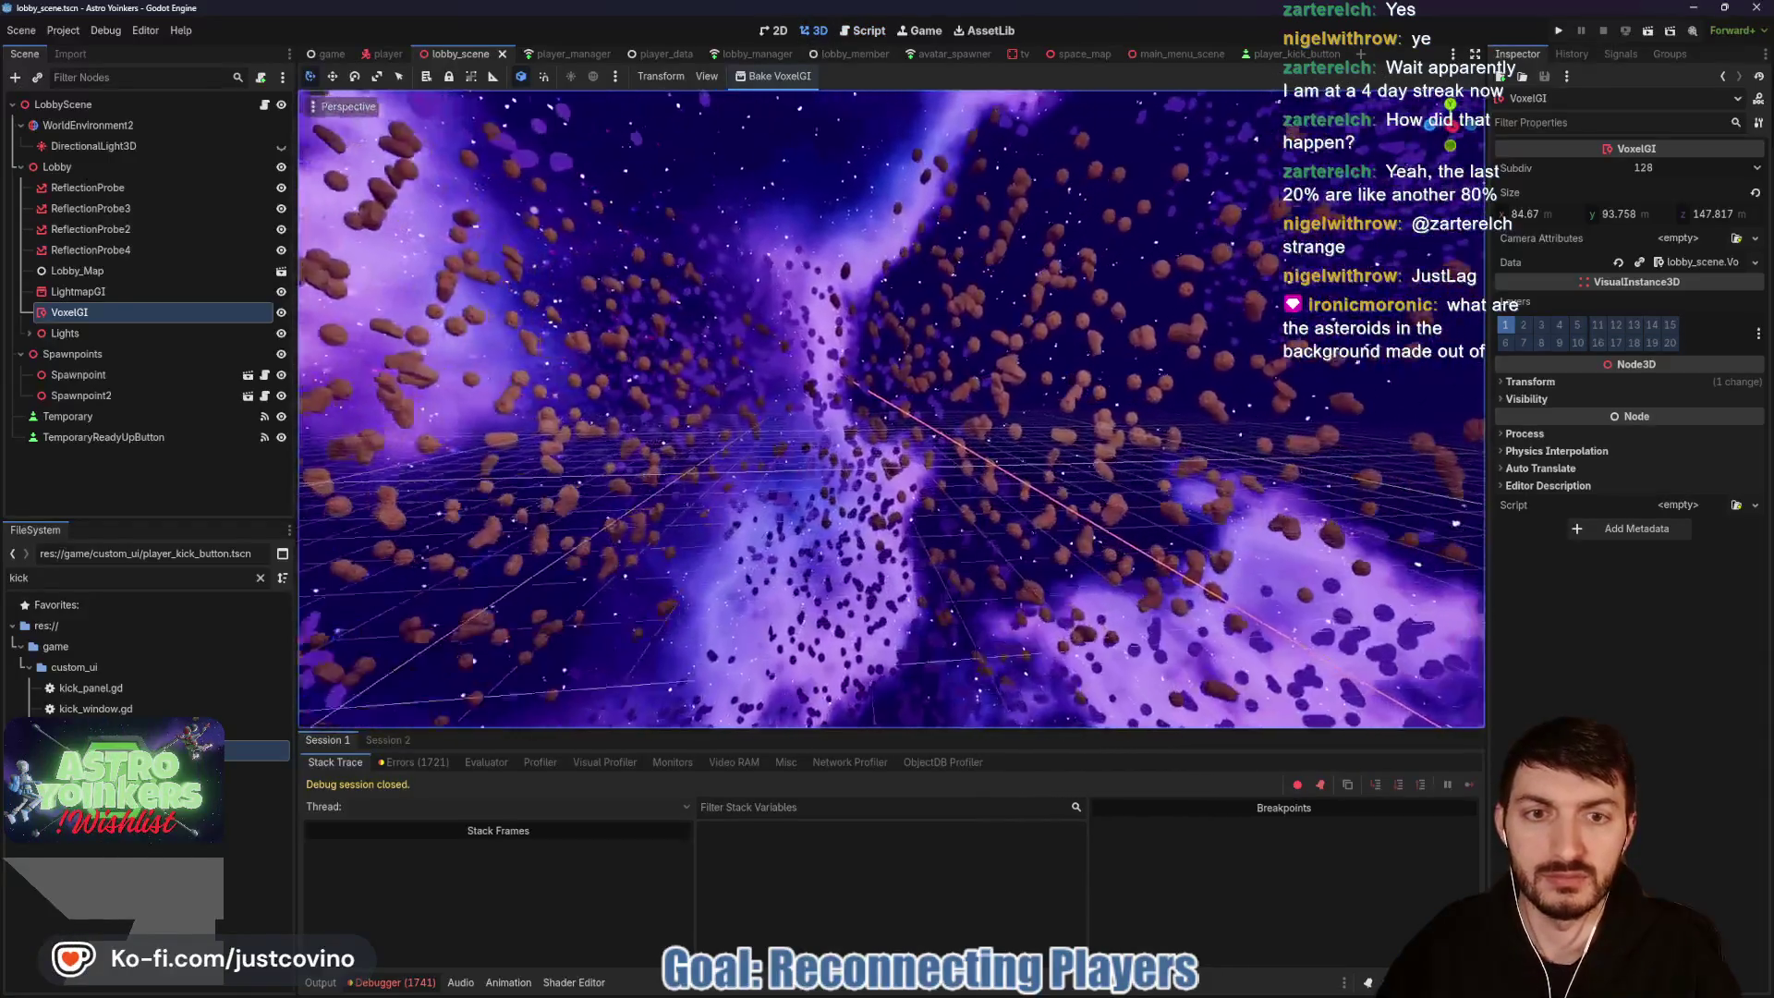
scroll(950, 347, "up", 5)
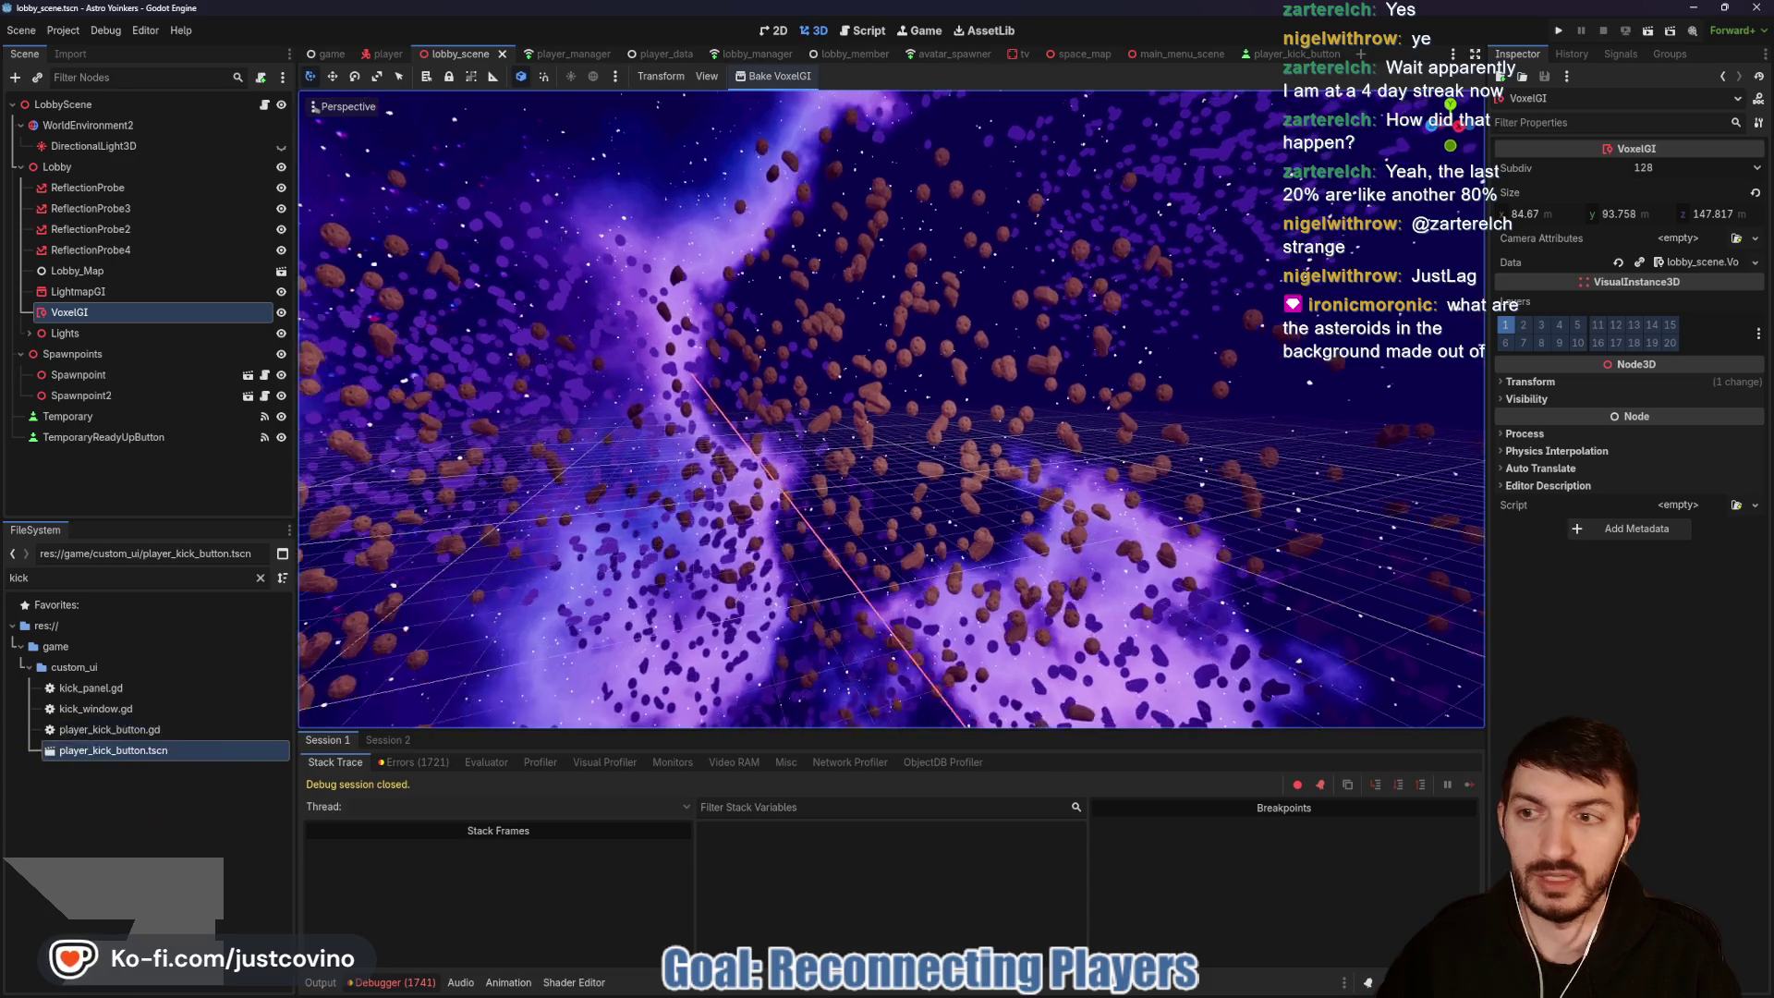
scroll(891, 411, "up", 3)
left_click_drag(887, 506, 887, 506)
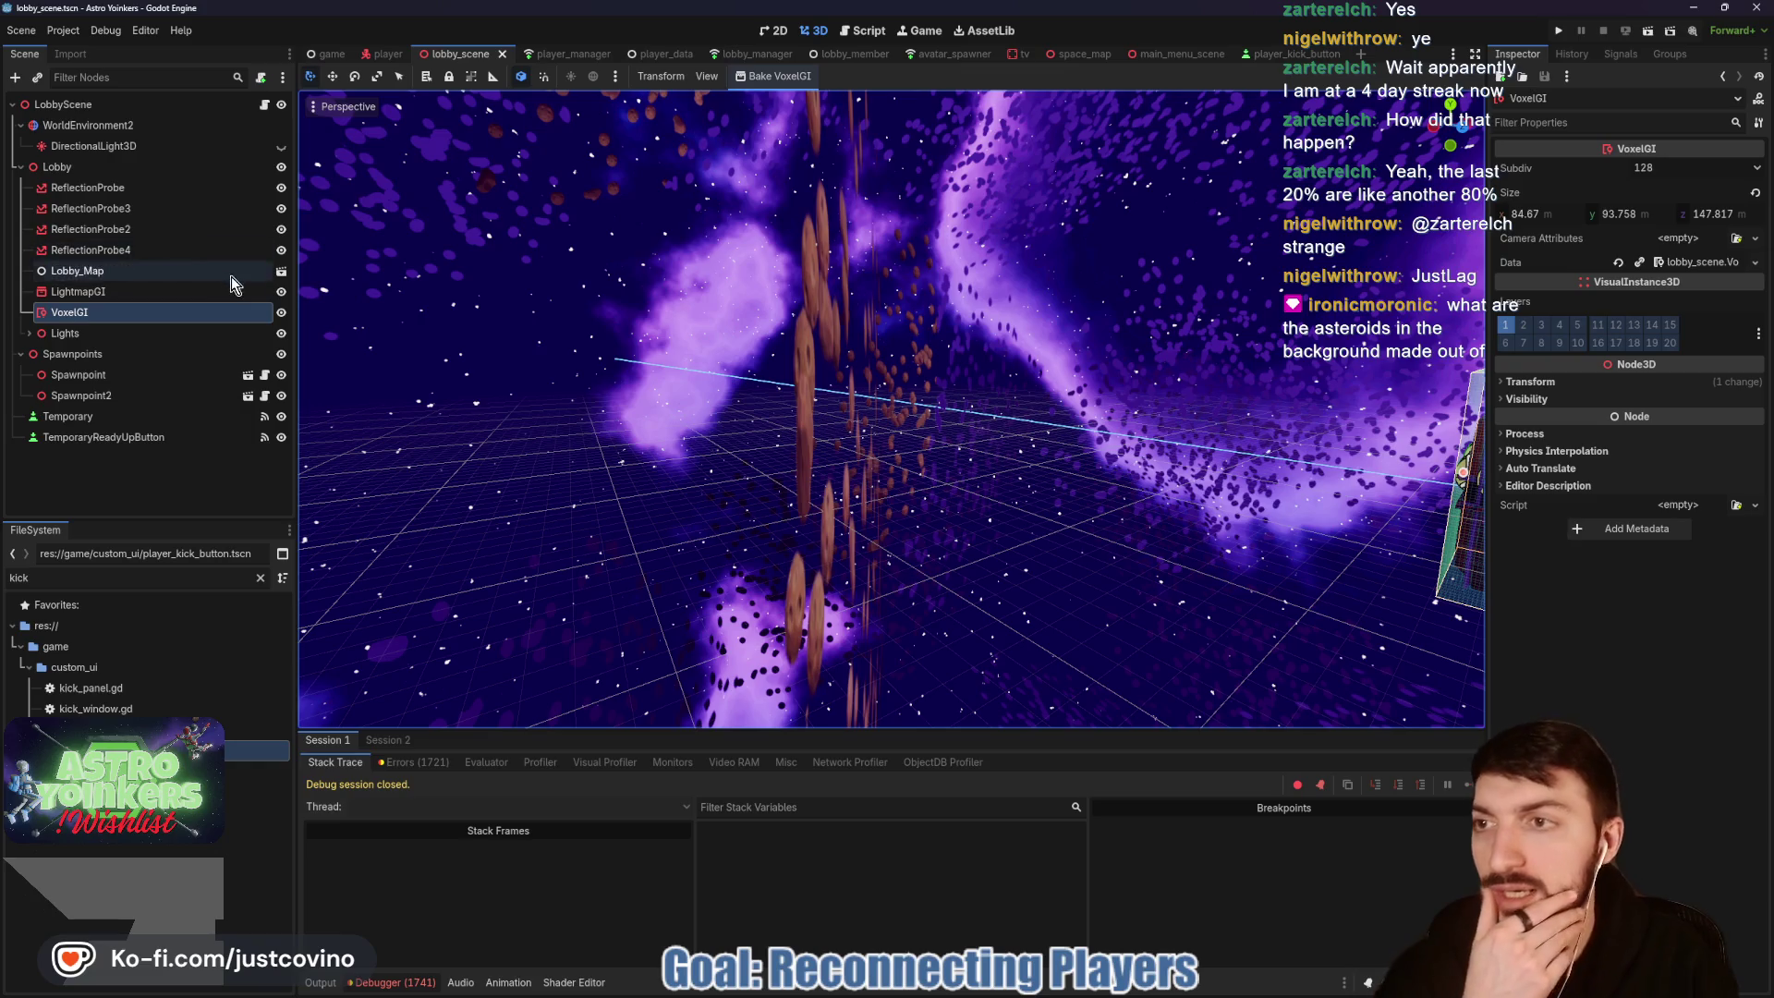
Step: Open Lobby_Map, inspect Sign_Flat5, scroll the Scene tree, and select Asteroid Meshes
left_click(282, 273)
scroll(109, 275, "down", 3)
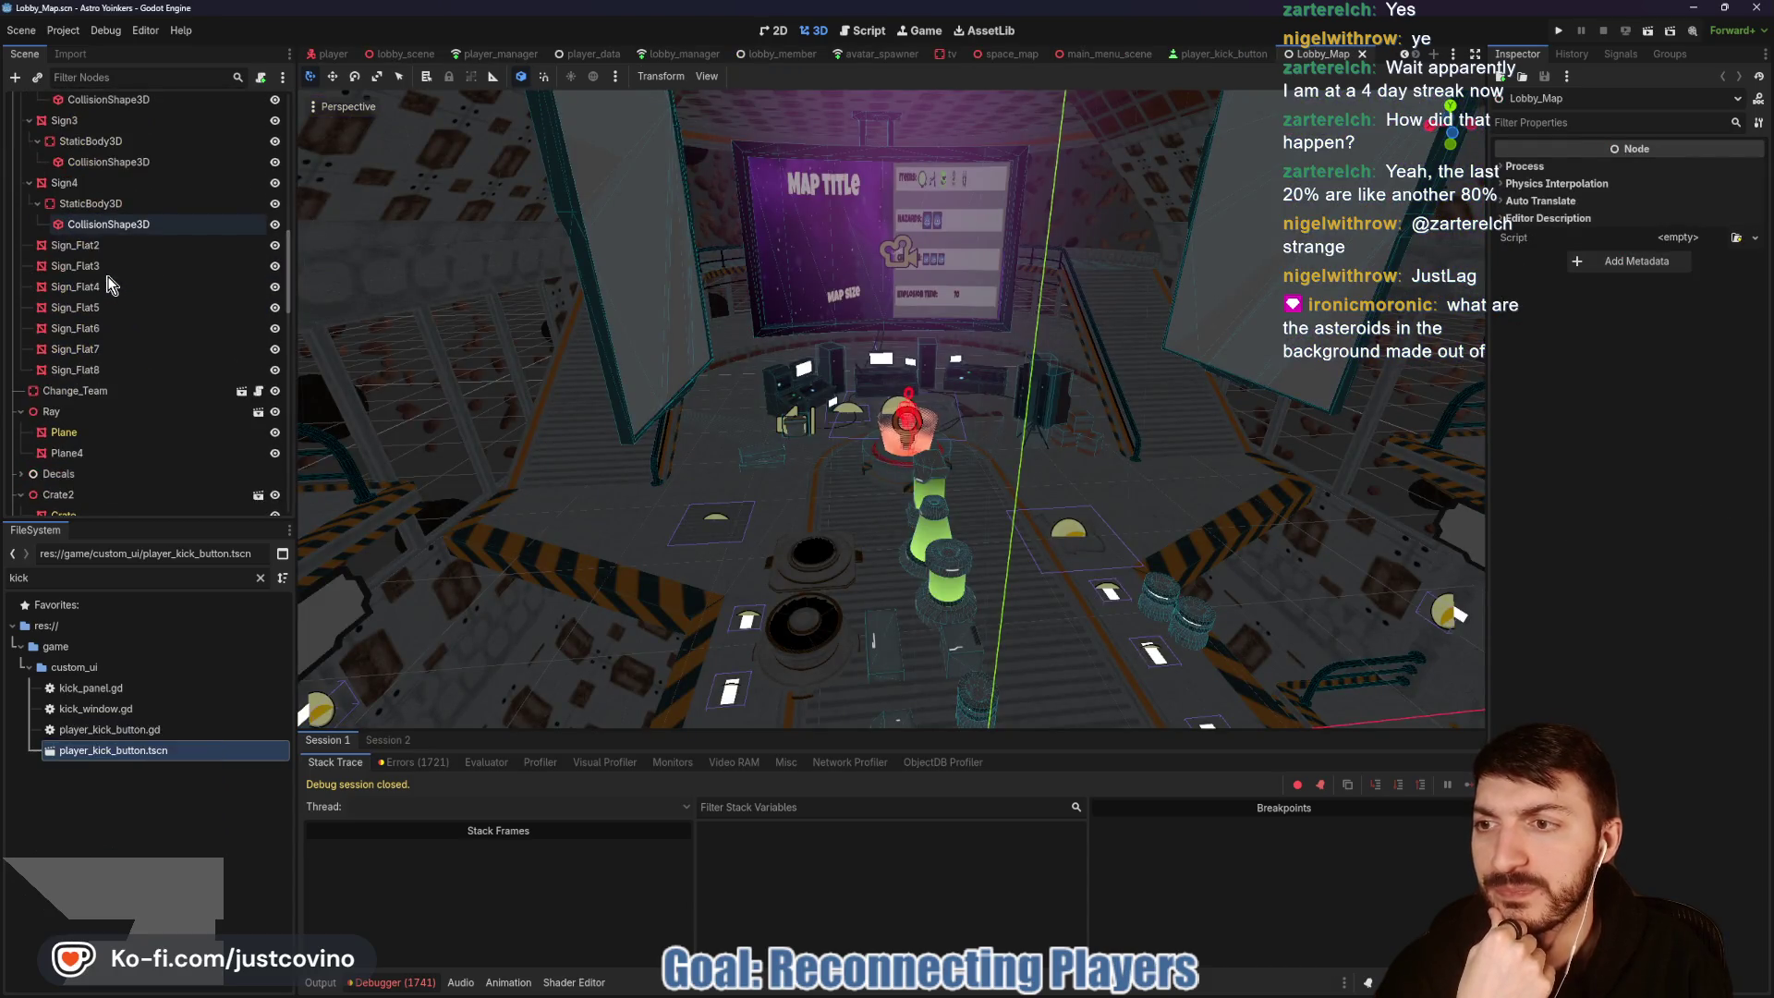
left_click(102, 308)
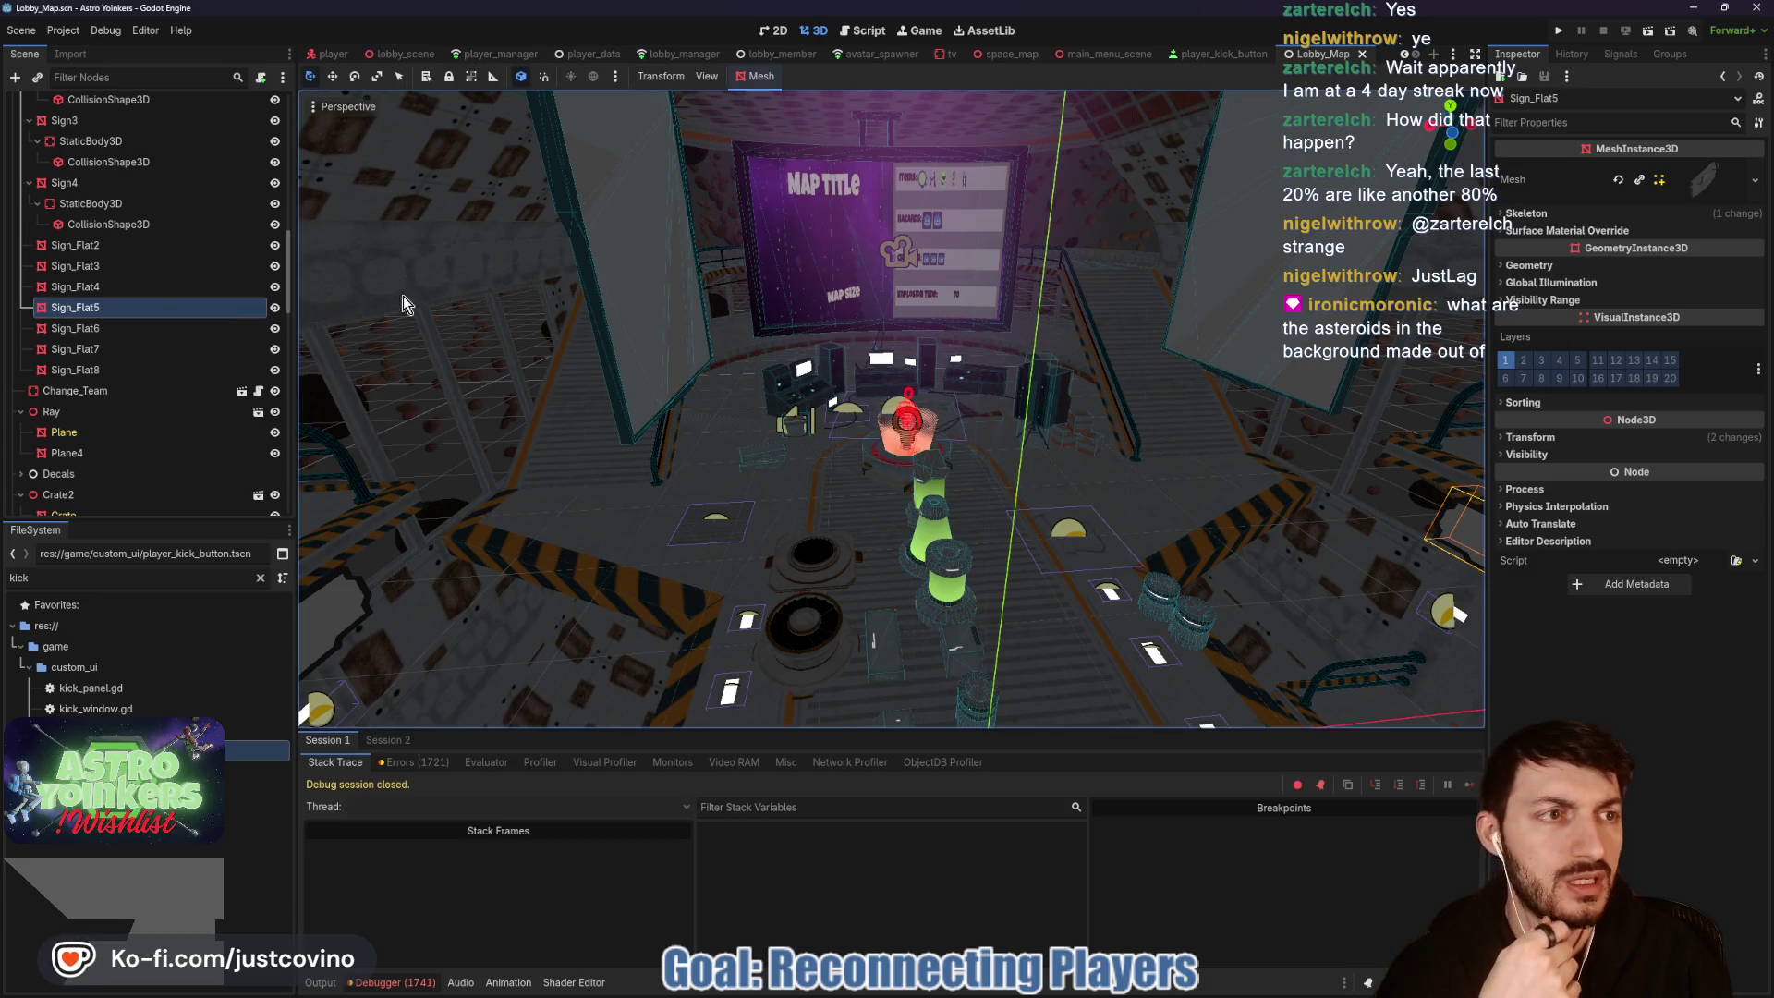
scroll(142, 339, "down", 3)
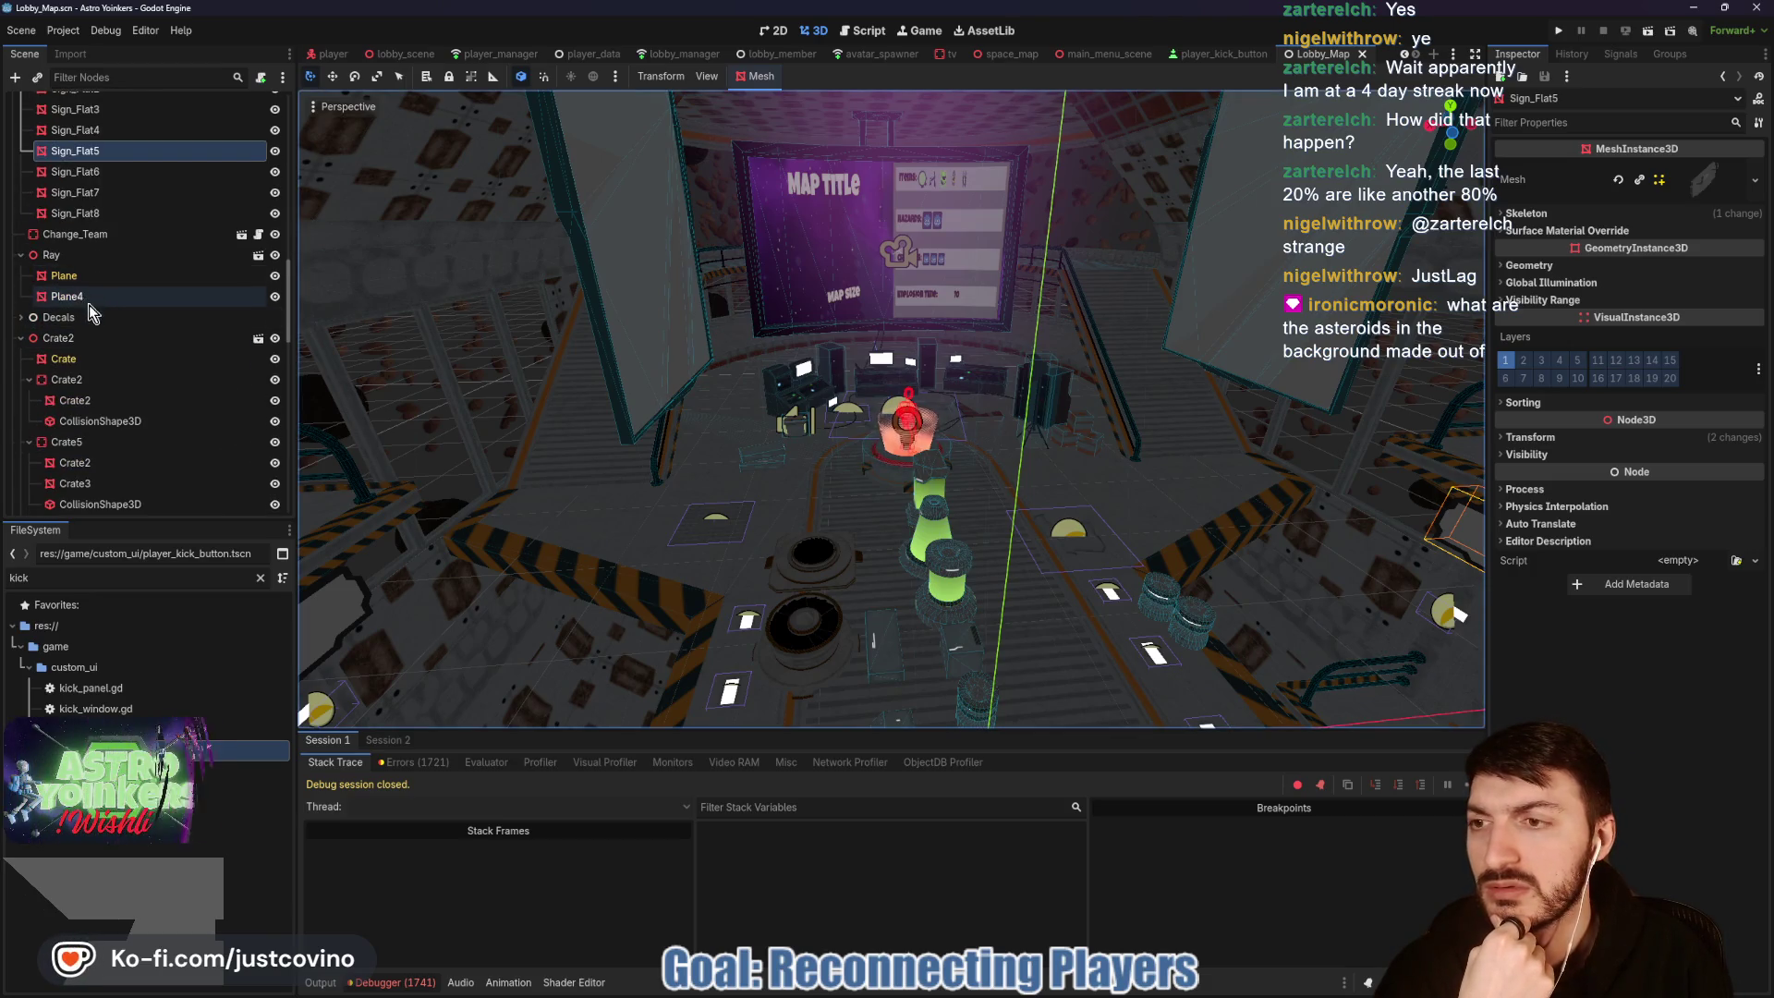
scroll(102, 351, "down", 6)
scroll(106, 373, "down", 3)
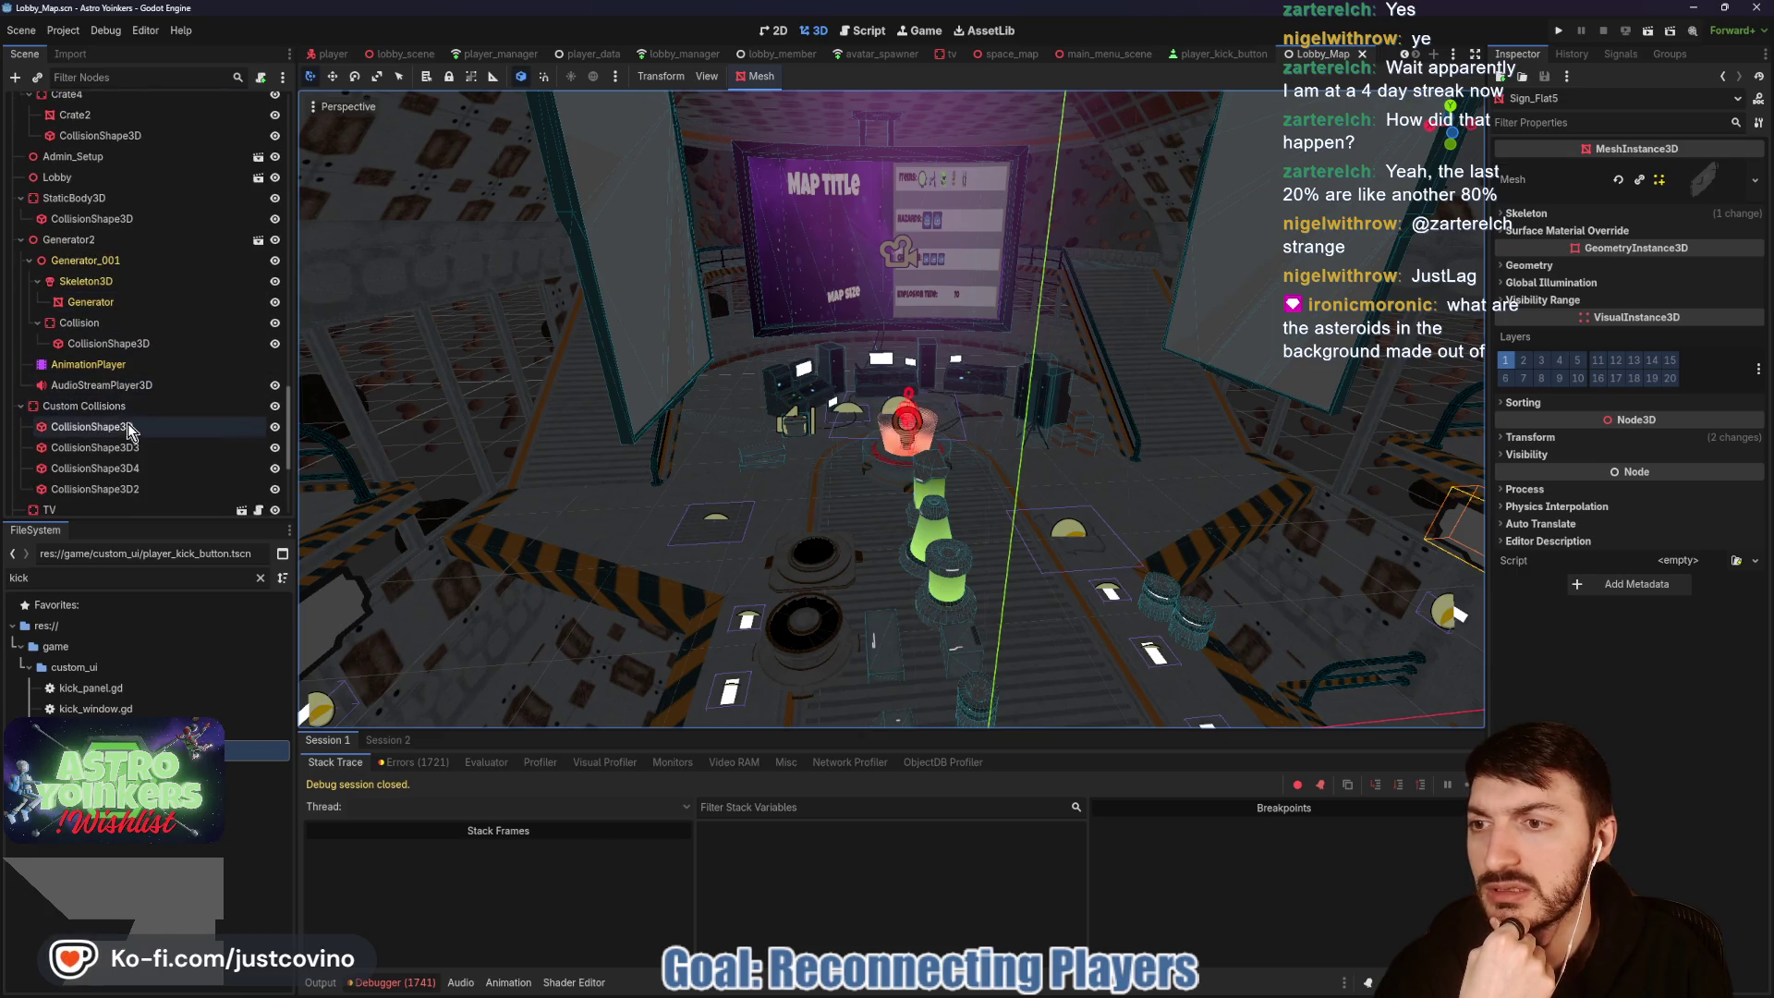
scroll(129, 424, "down", 3)
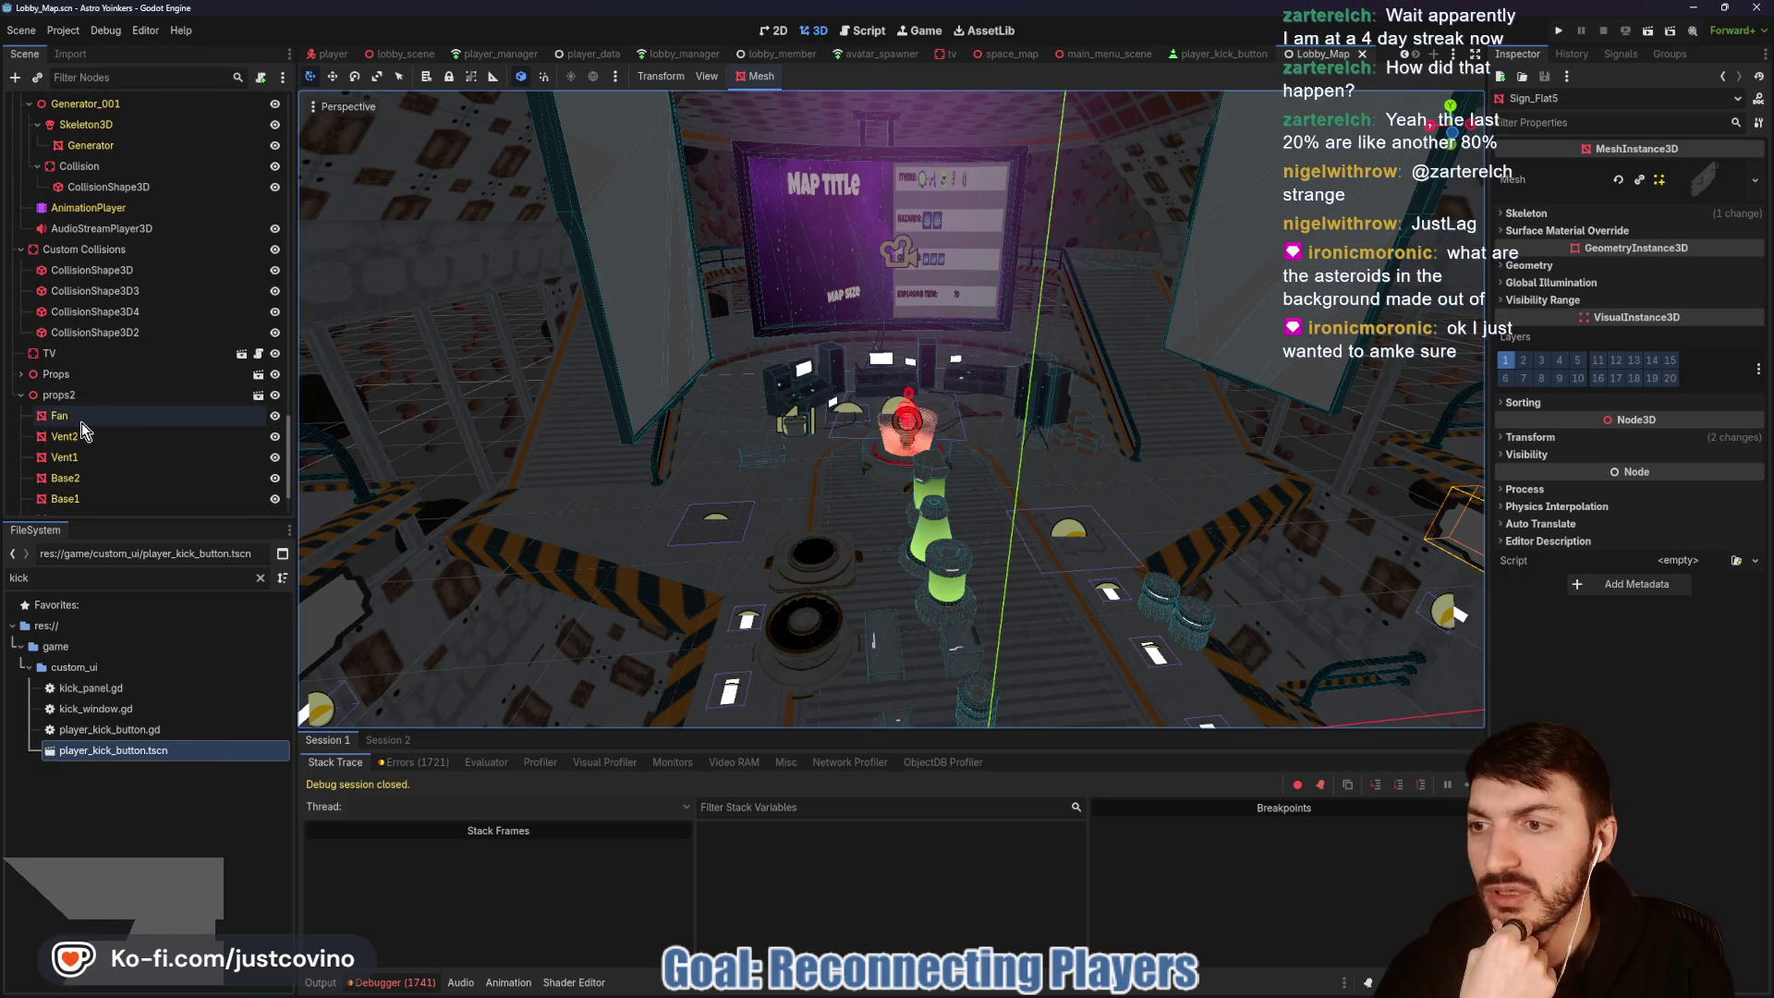
scroll(92, 430, "down", 2)
scroll(116, 444, "up", 10)
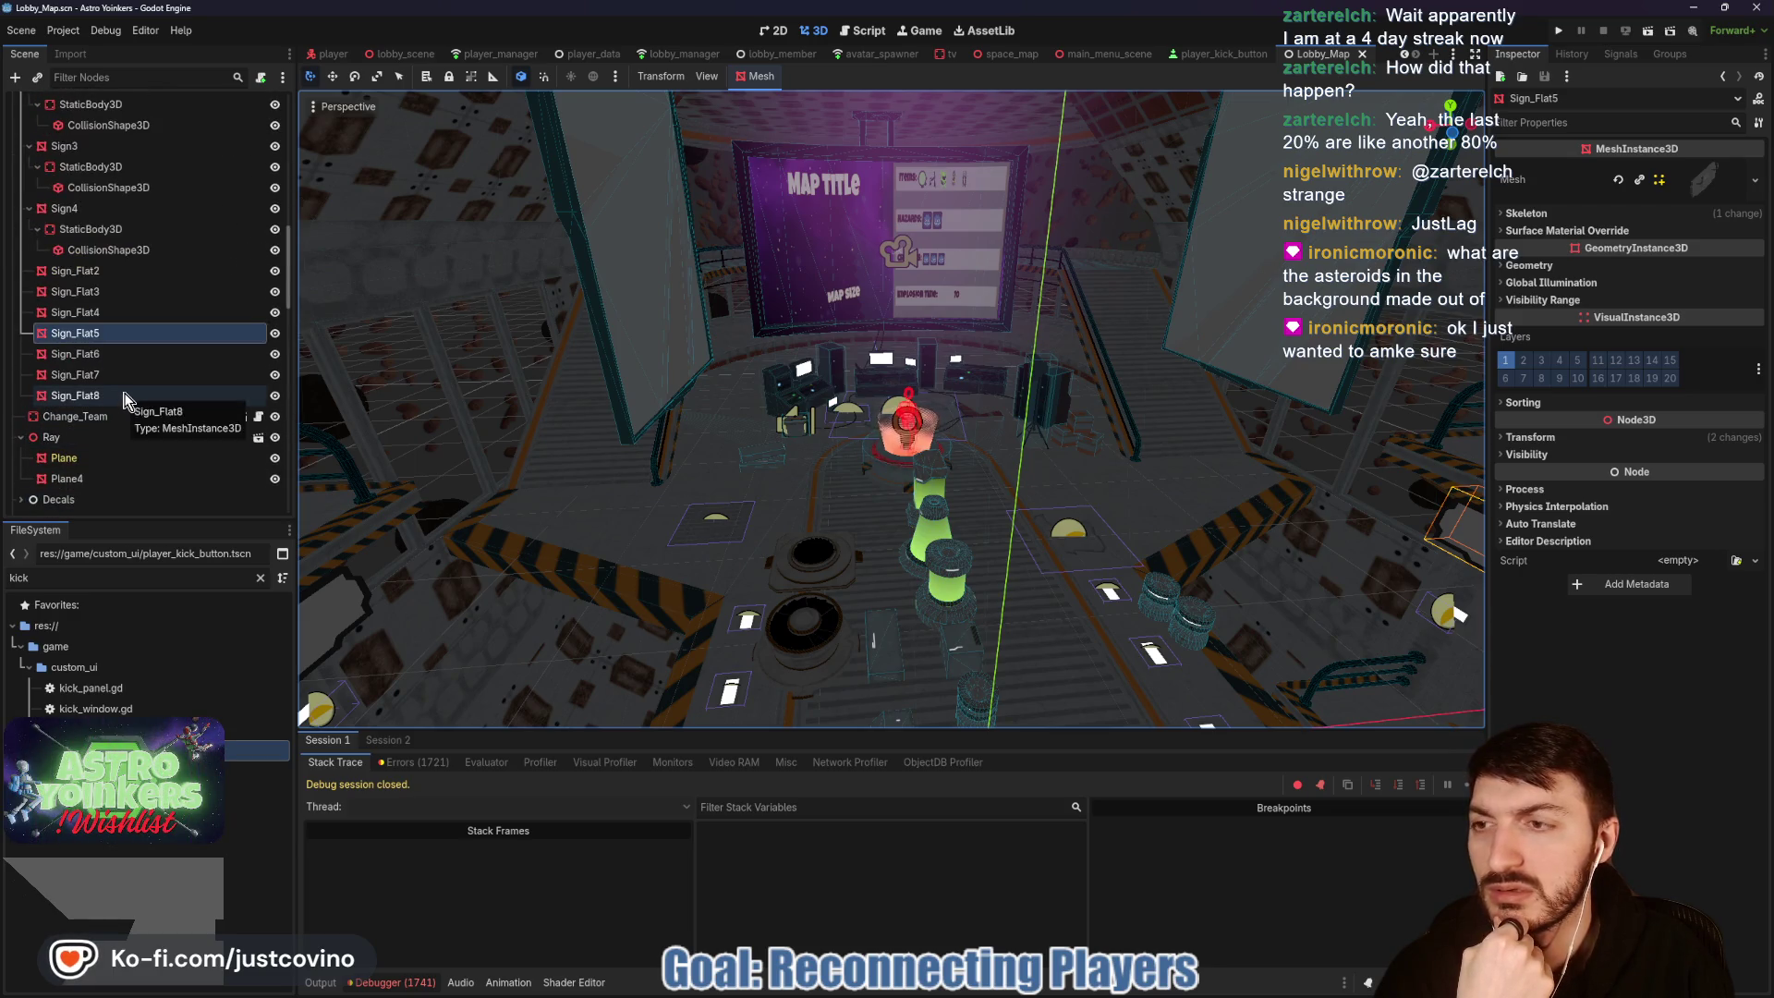
scroll(125, 407, "up", 5)
scroll(127, 397, "up", 6)
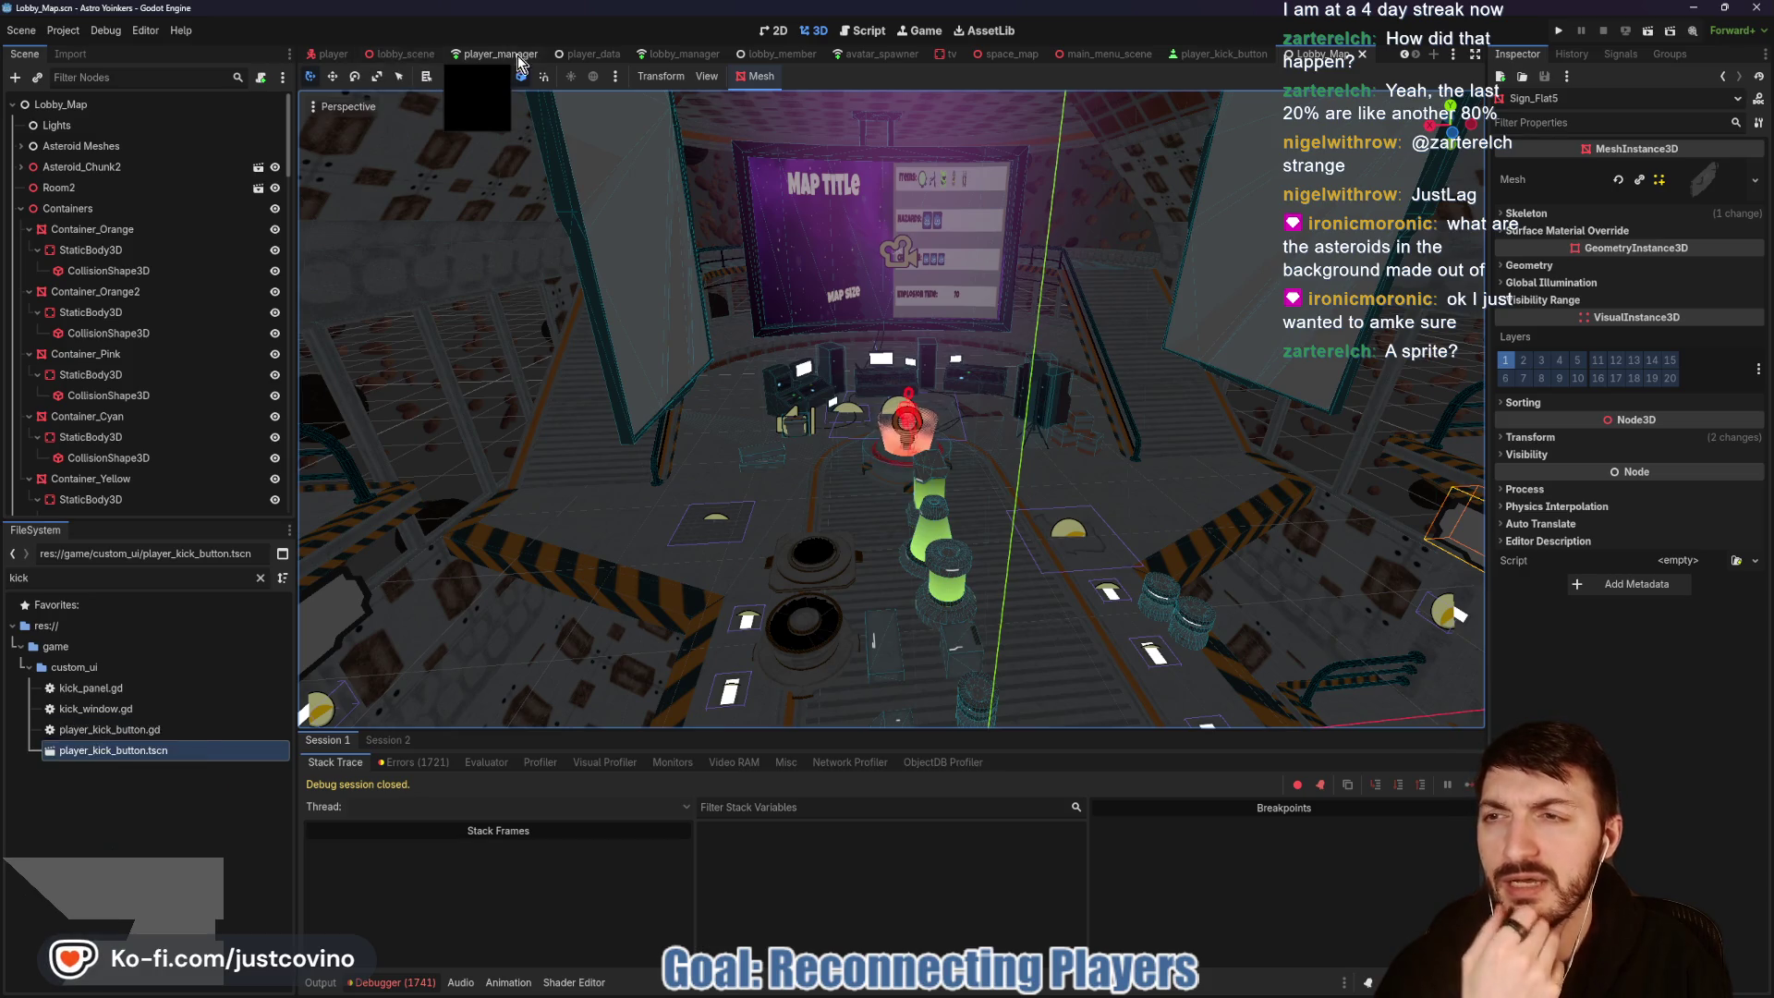
left_click(27, 148)
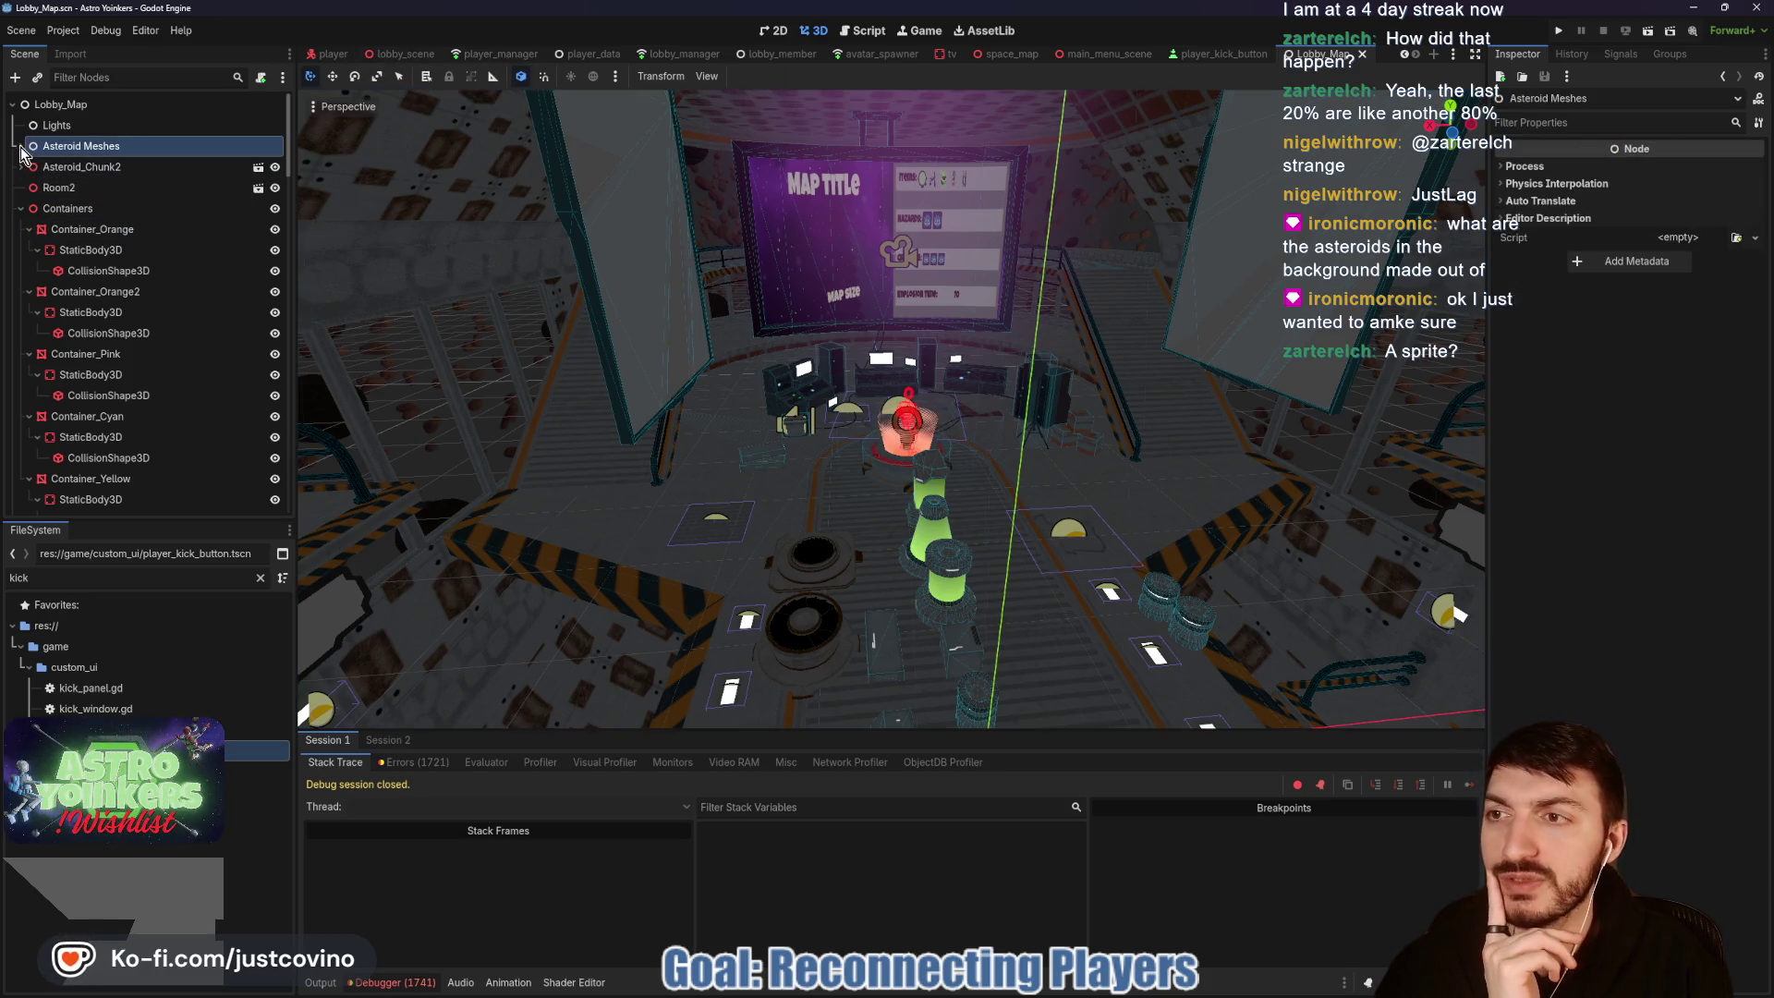
Step: Expand Asteroid Meshes and frame the Asteroid7 node in the 3D view
left_click(20, 147)
left_click(72, 229)
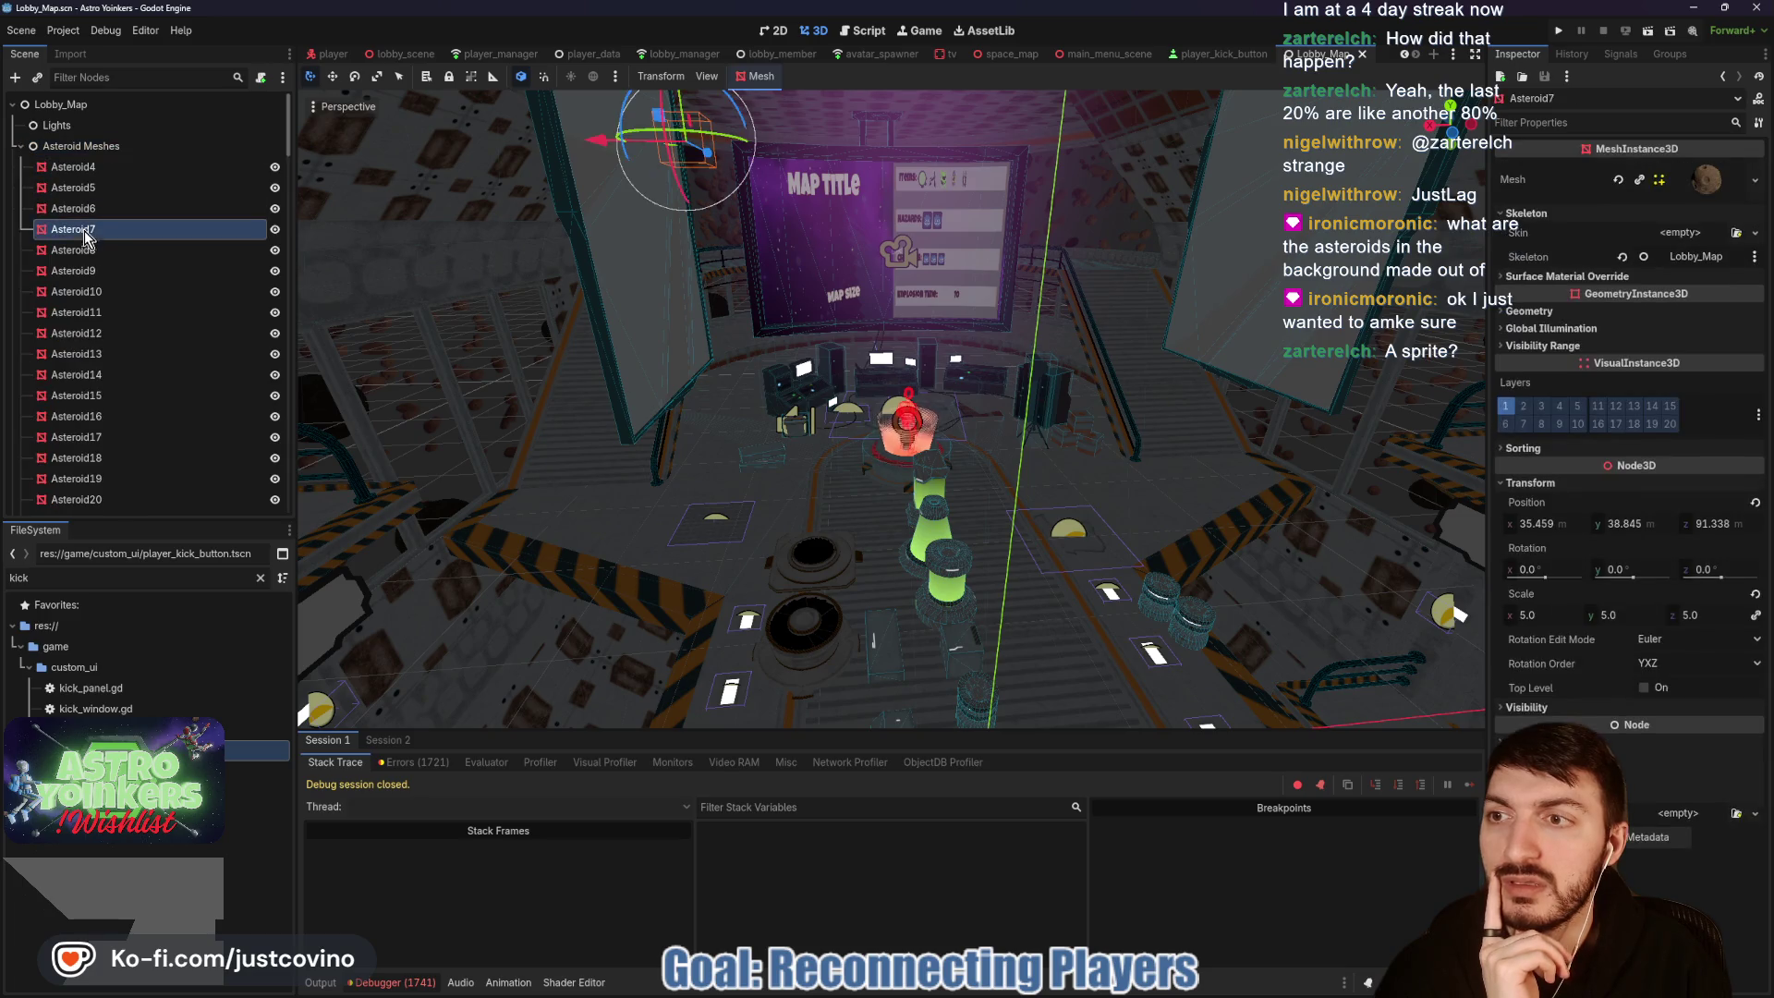
key("f")
scroll(892, 409, "down", 10)
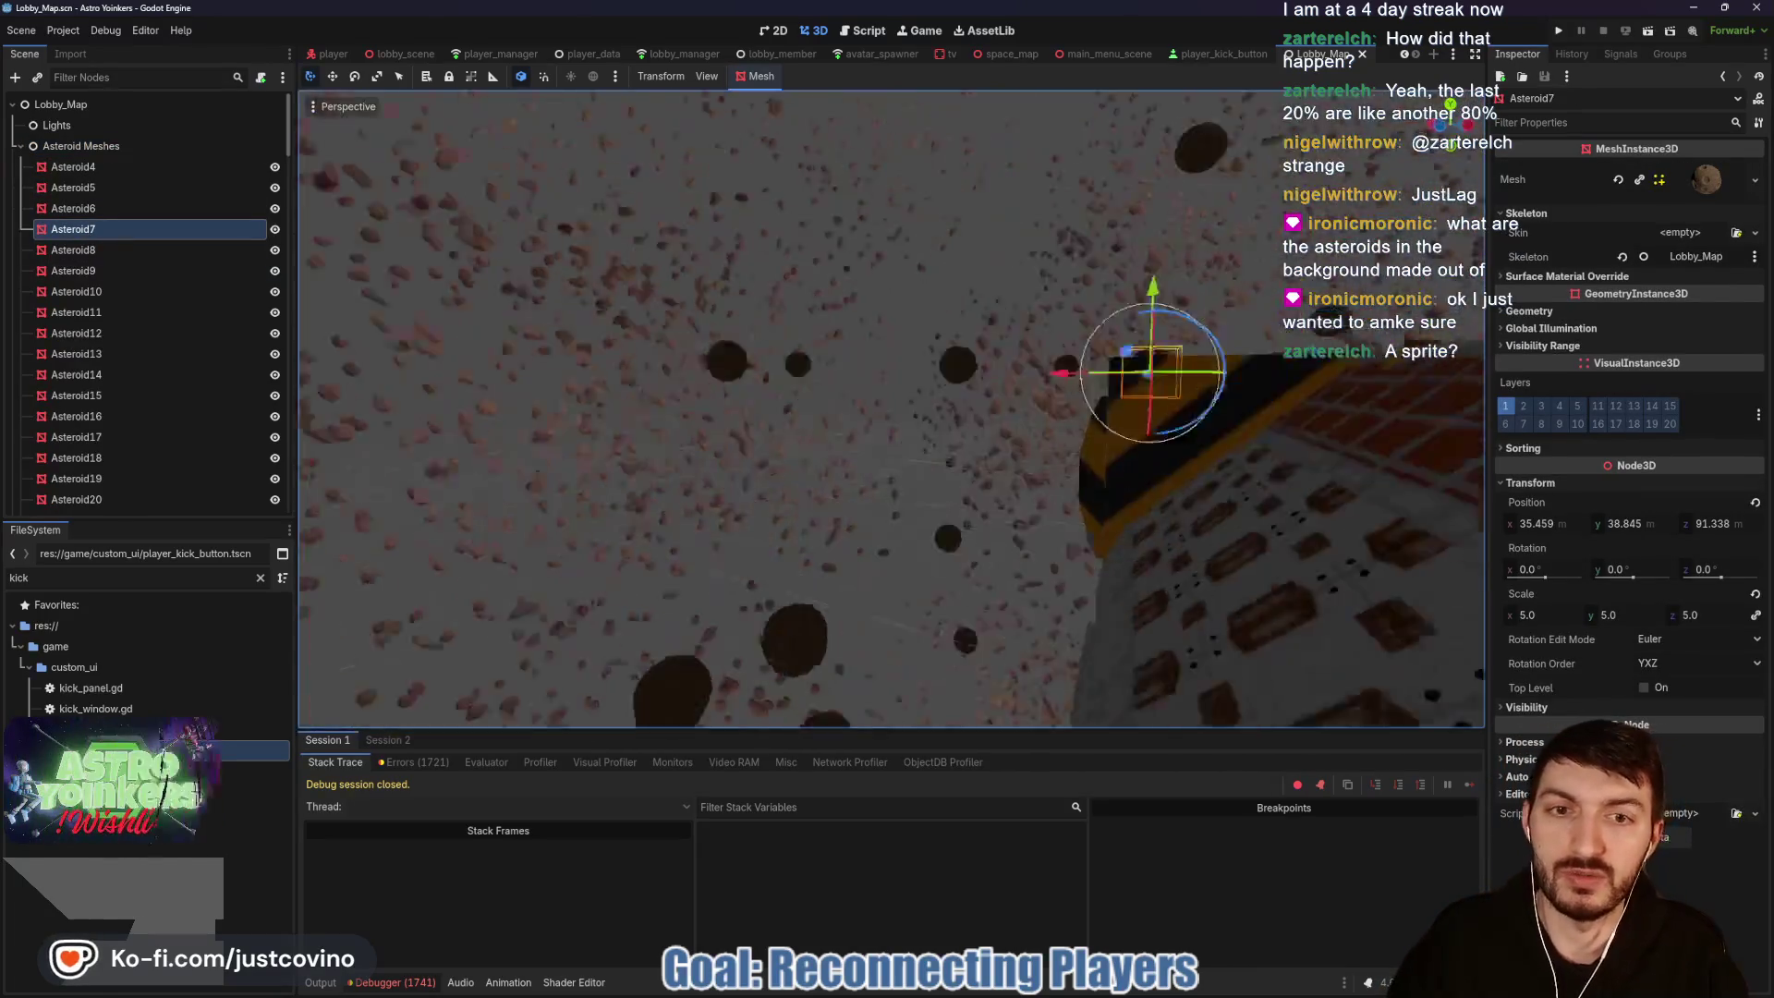
scroll(903, 337, "up", 5)
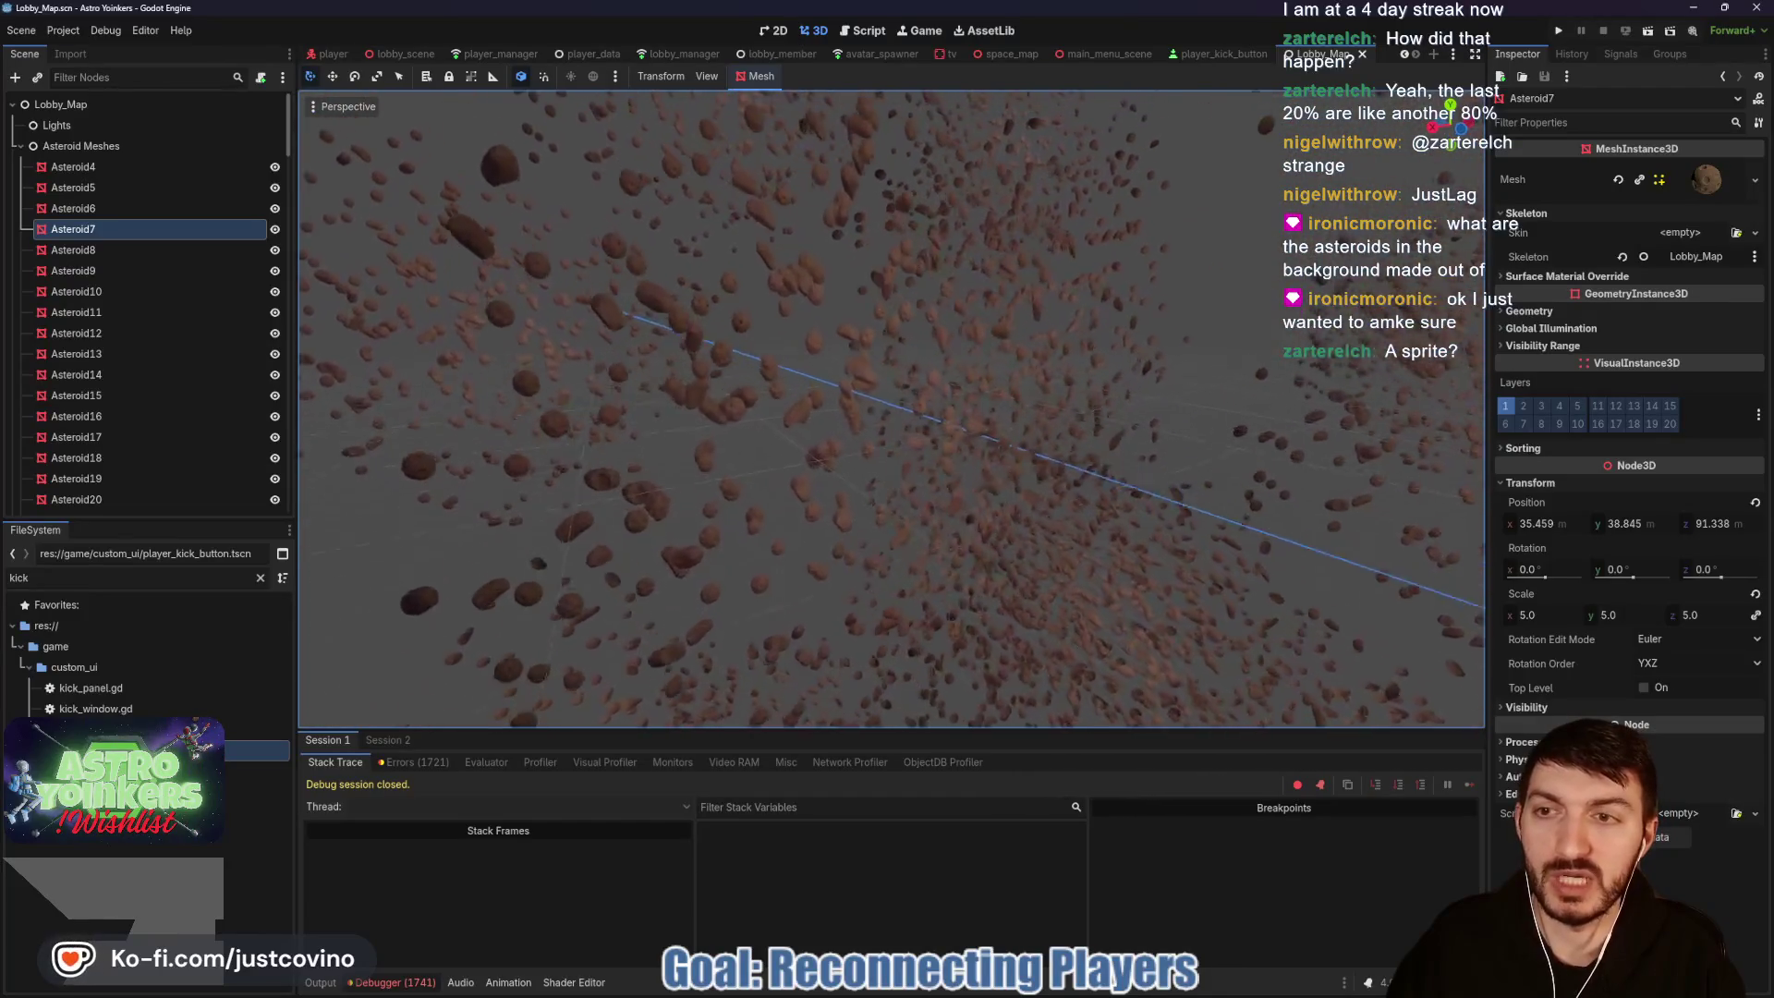
Step: Frame Asteroid_Chunk15 from the Asteroid_Chunk2 group and orbit around it
left_click(23, 147)
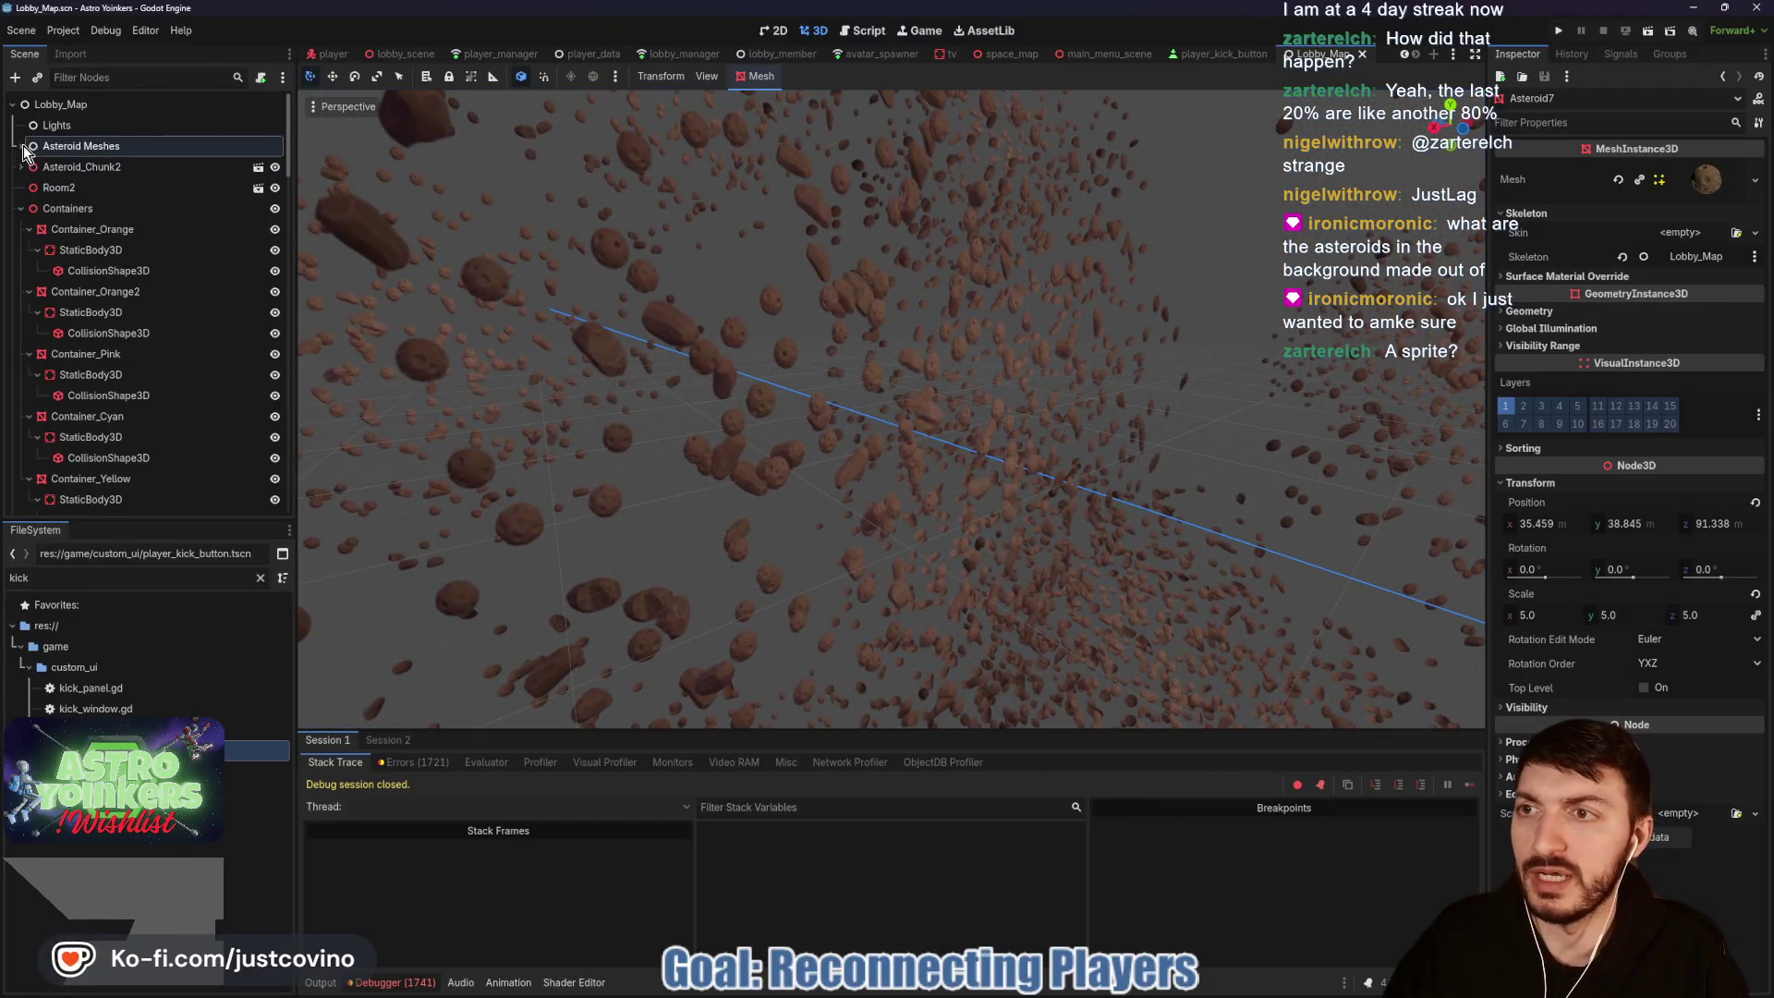
left_click(21, 166)
left_click(84, 209)
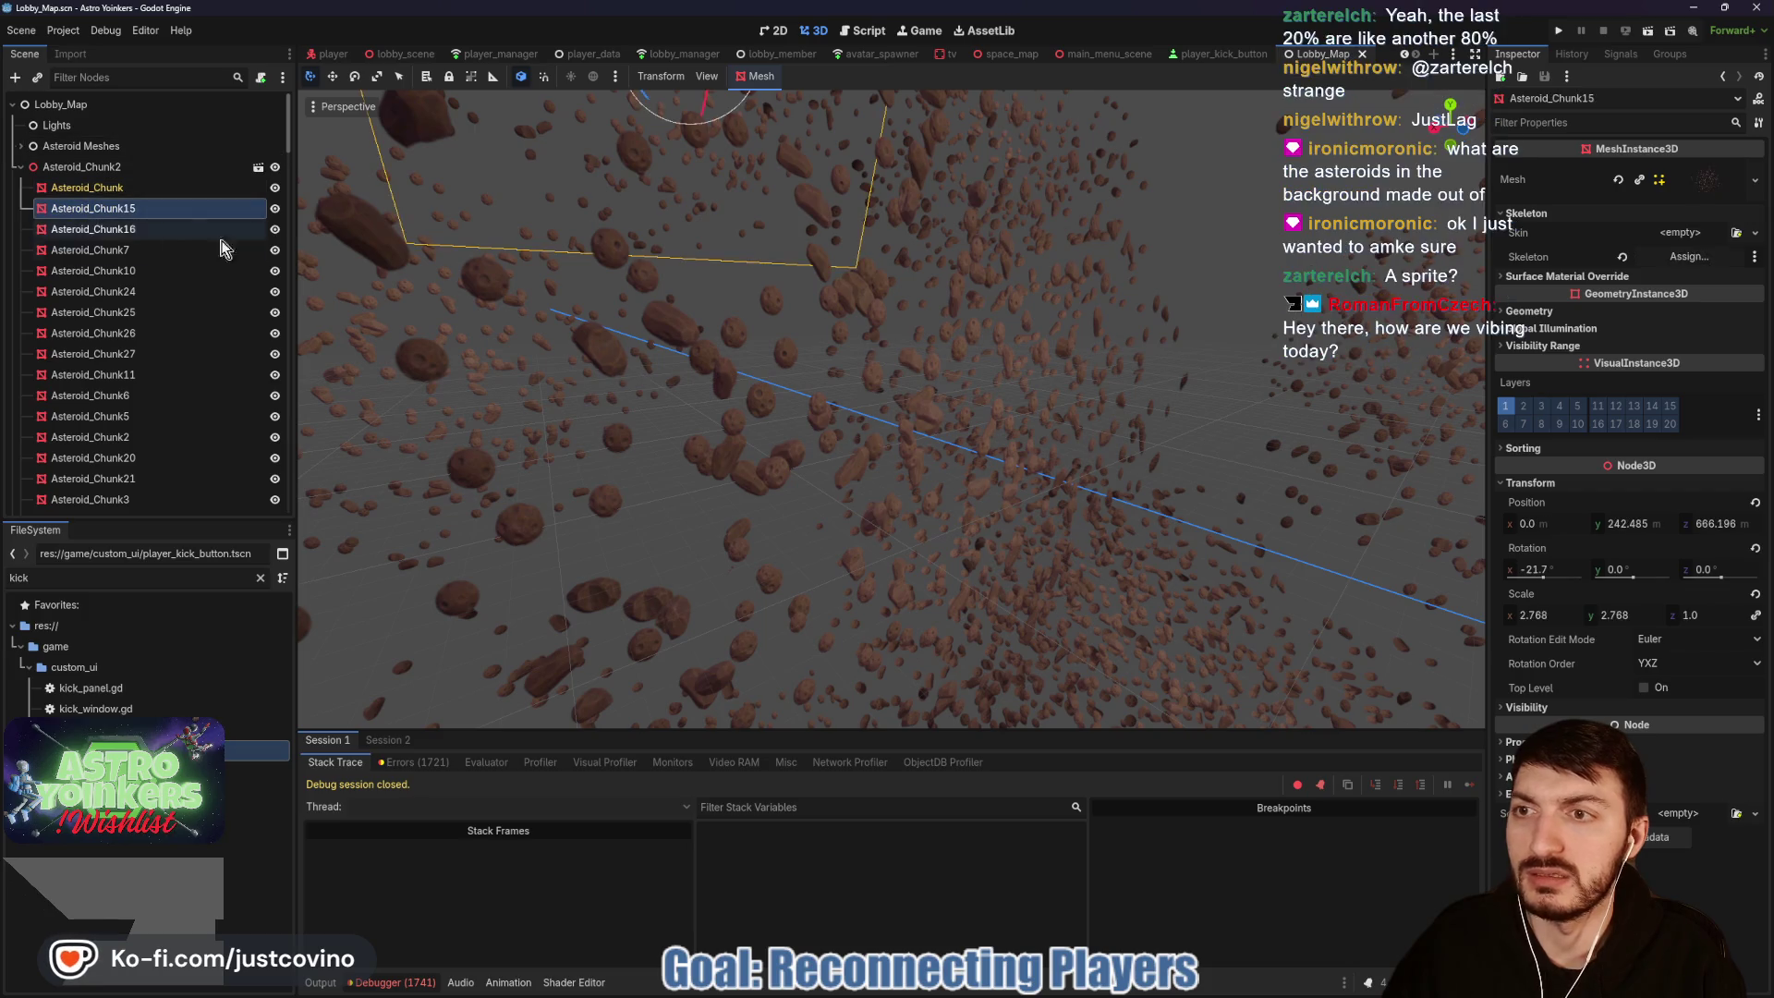
key("f")
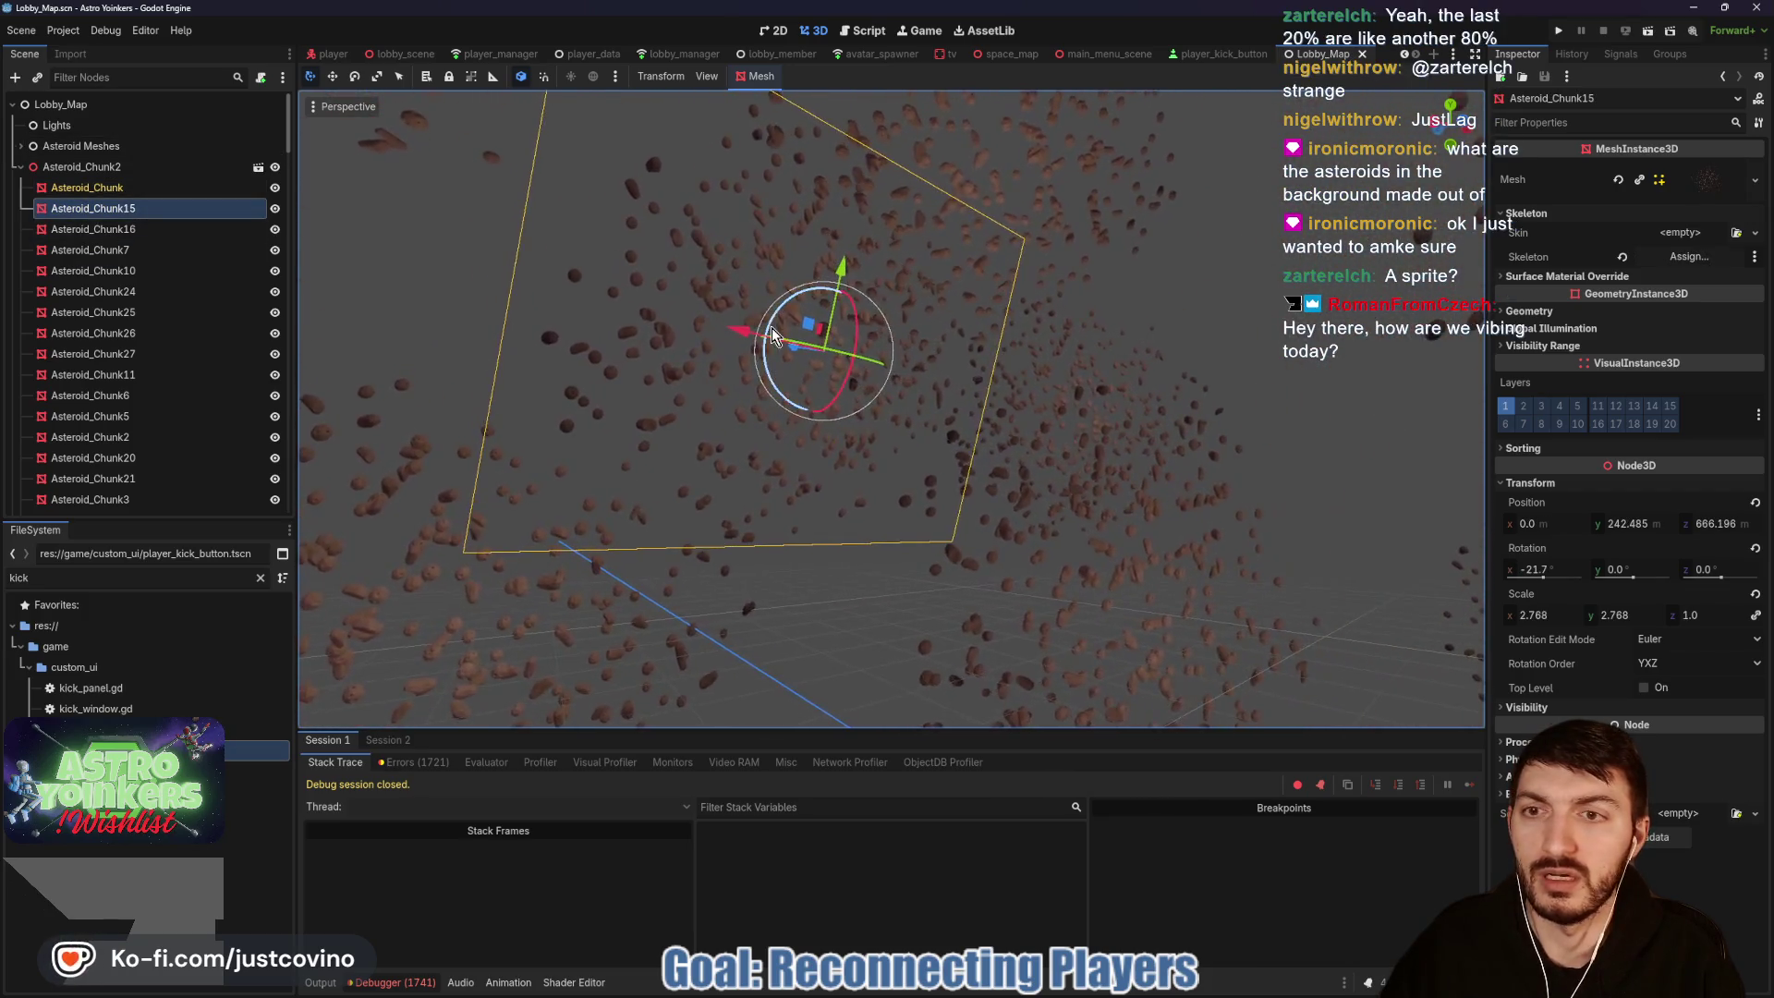
scroll(780, 330, "up", 5)
mouse_move(780, 330)
left_mouse_down()
mouse_move(647, 305)
mouse_move(129, 297)
left_mouse_up()
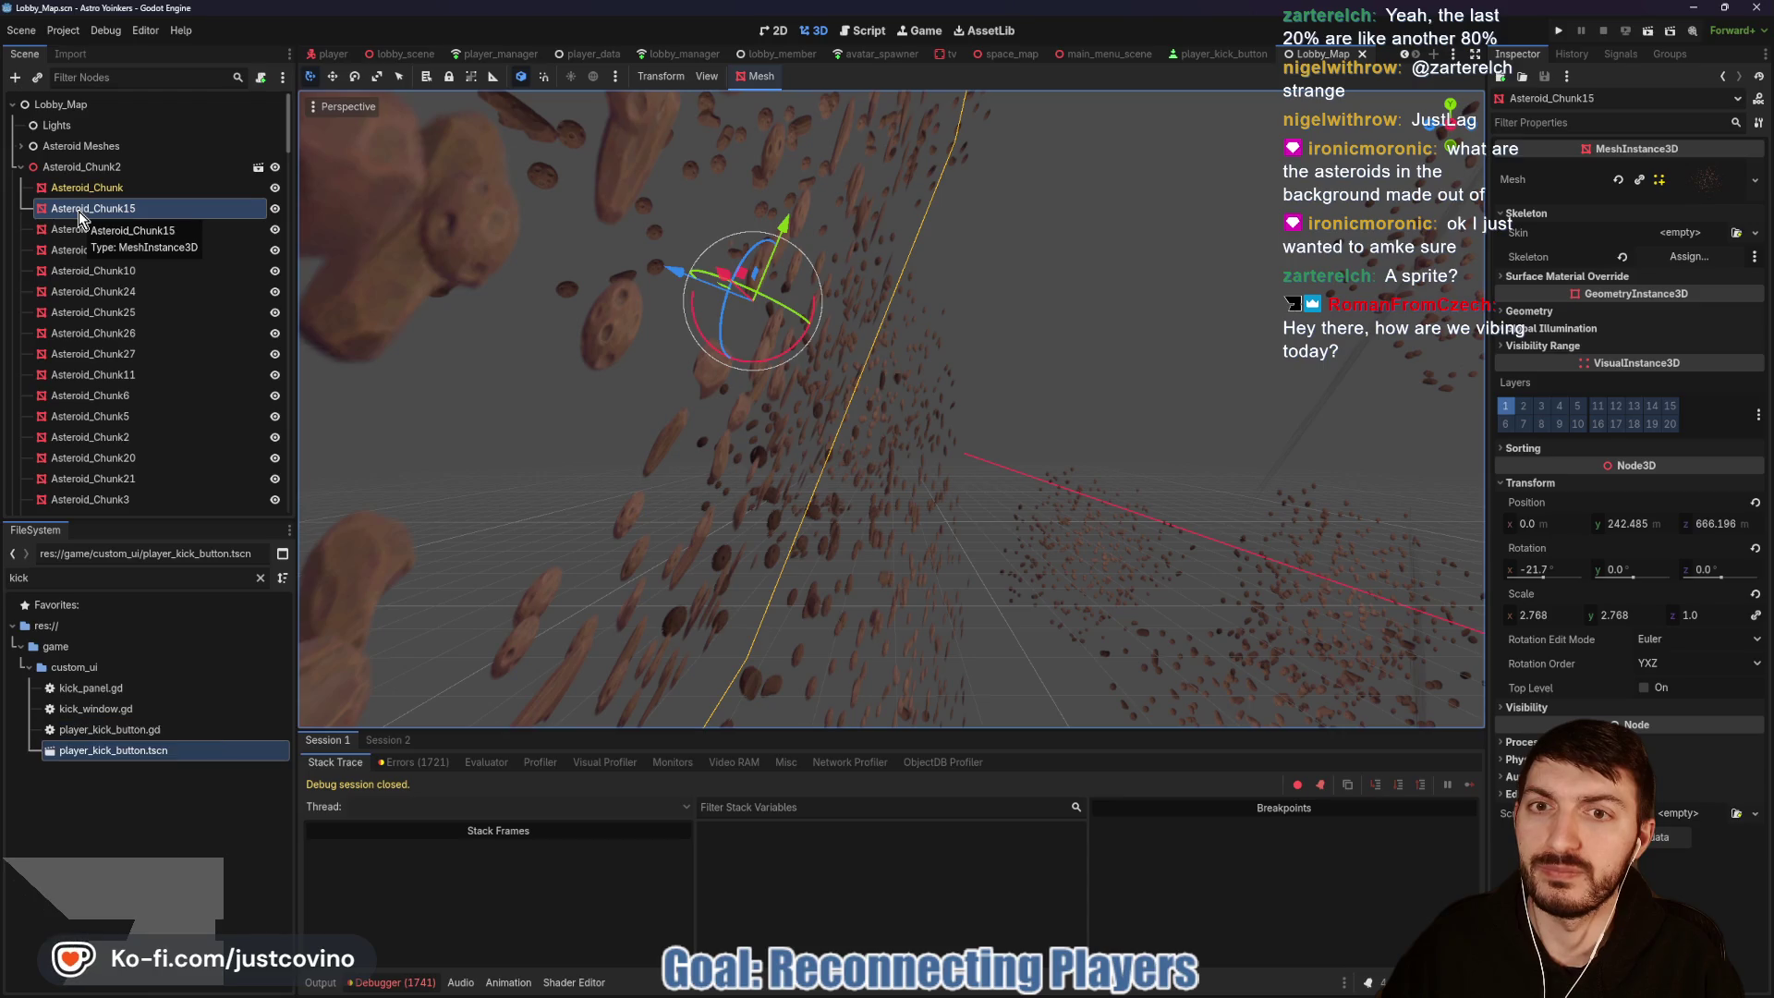
mouse_move(833, 408)
left_mouse_down()
mouse_move(739, 406)
mouse_move(859, 411)
left_mouse_up()
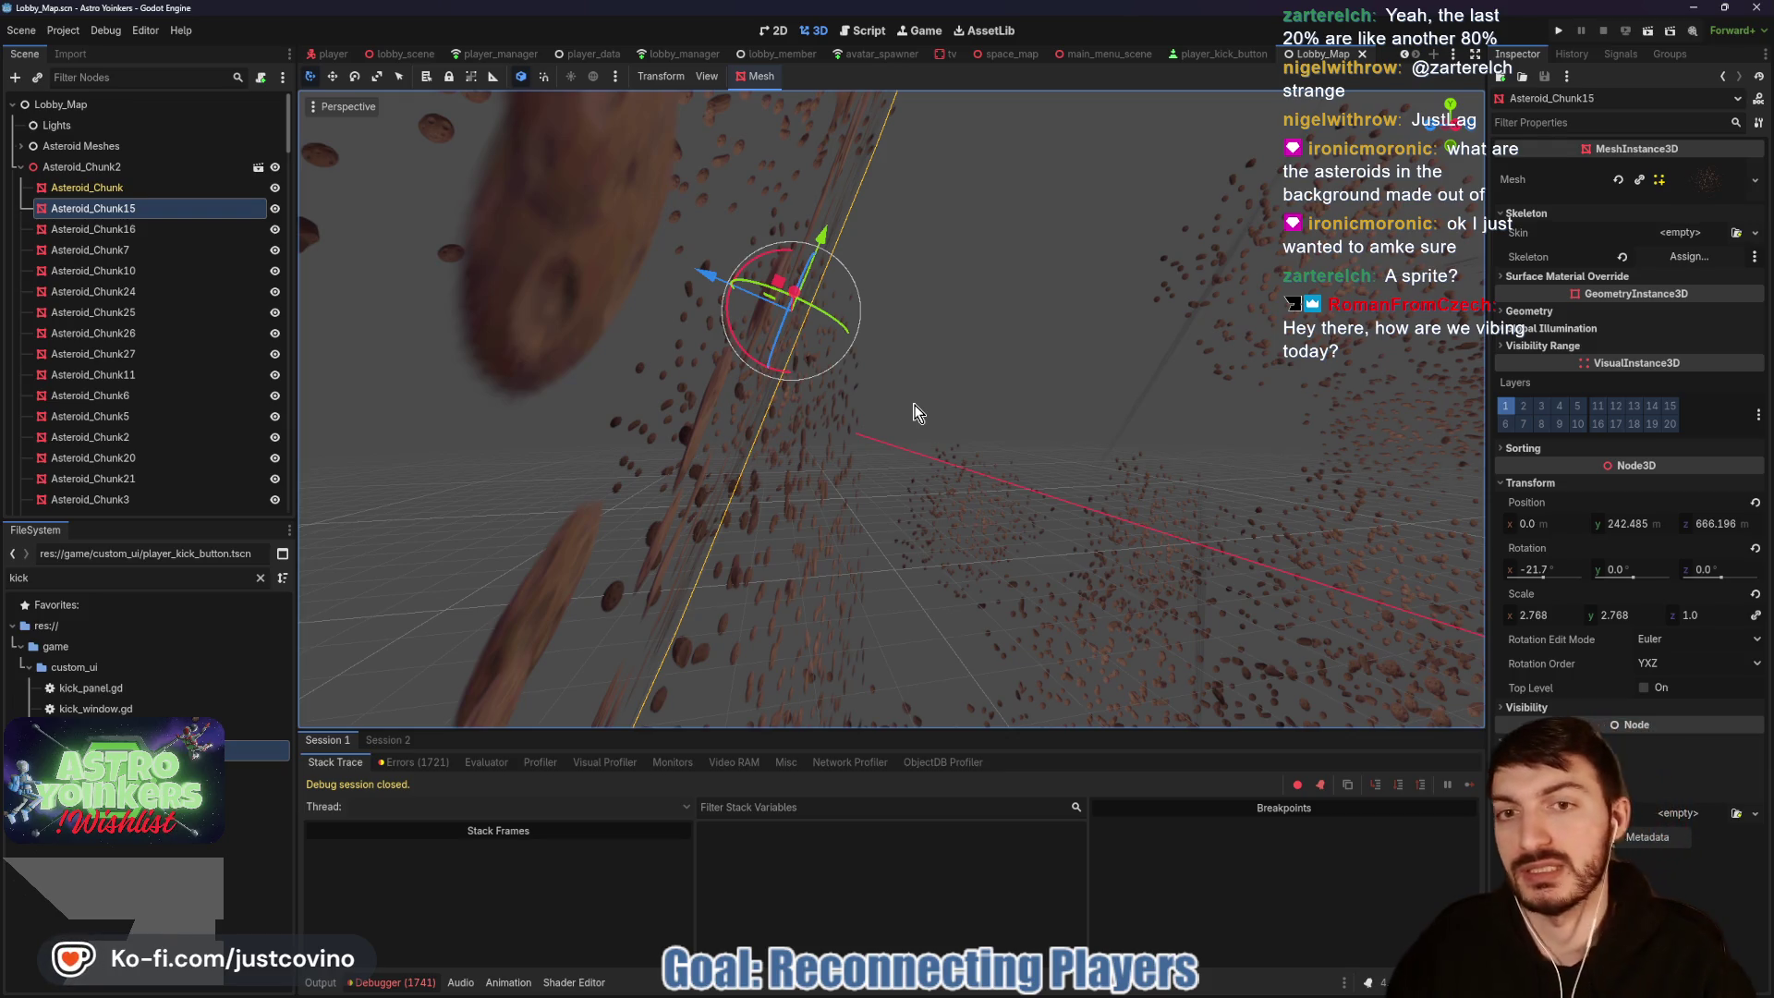
Step: Fly through the asteroids and expand Asteroid_Chunk15's Asteroid_Chunk_Plane mesh in the Inspector
key("w")
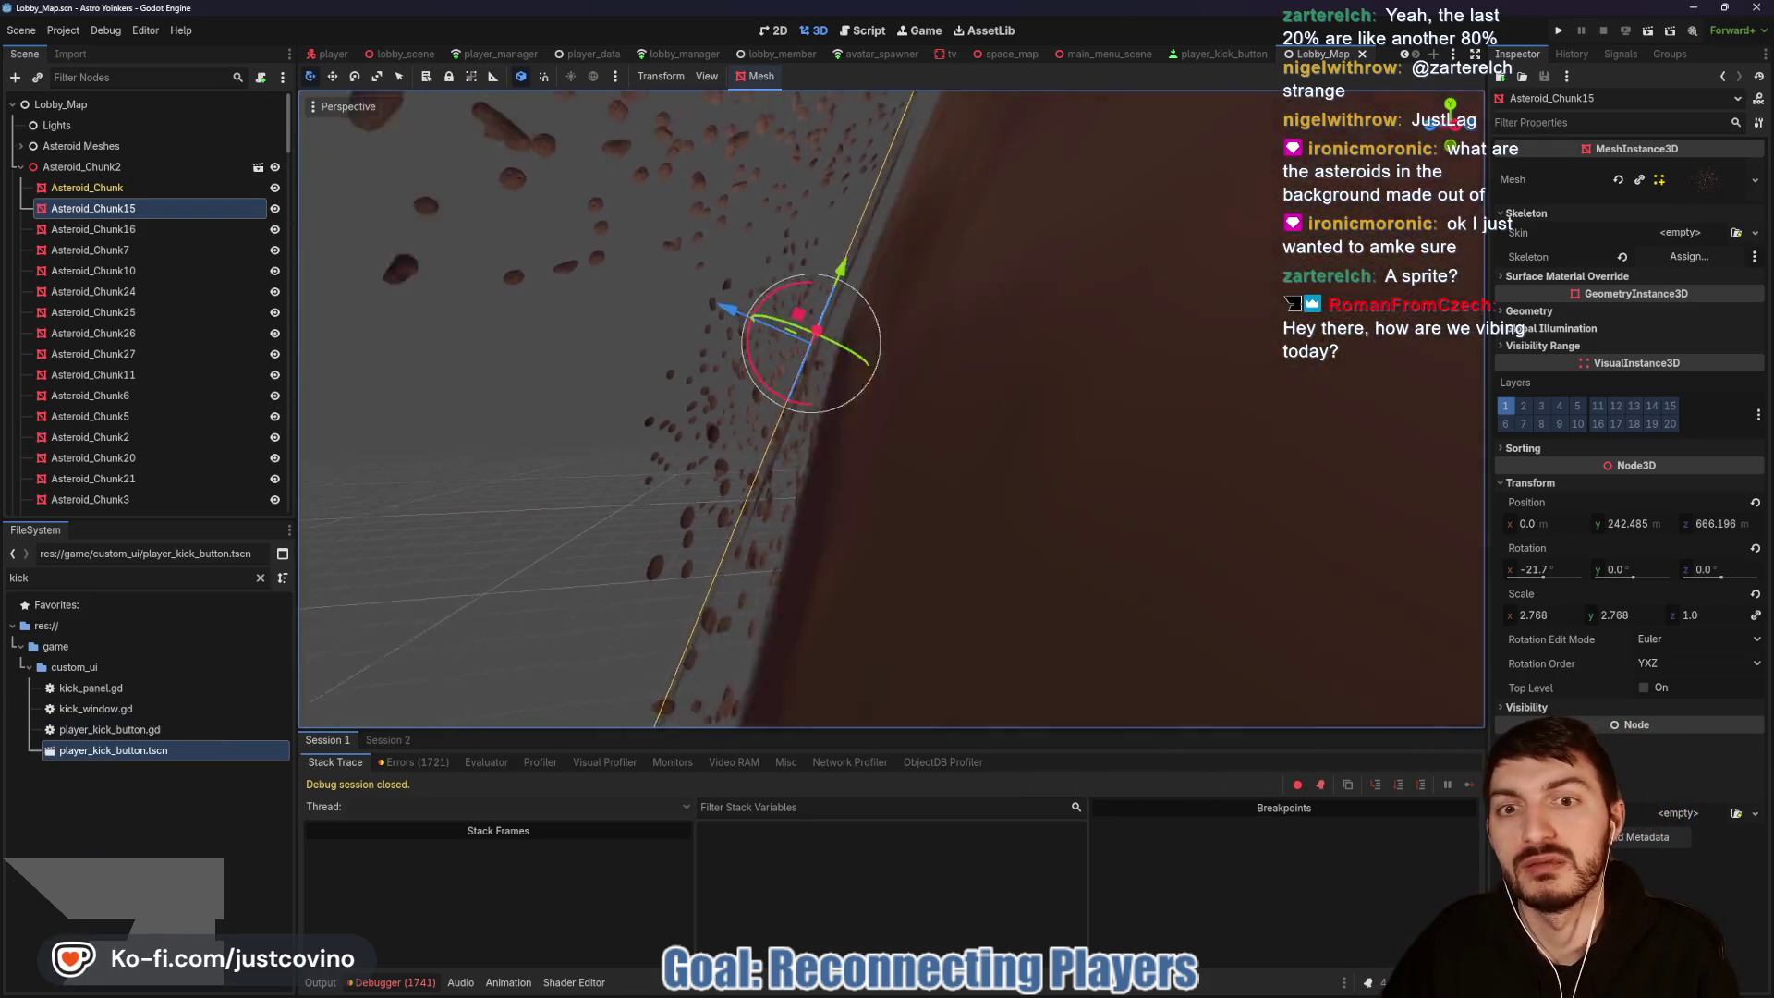
key("w")
key("d")
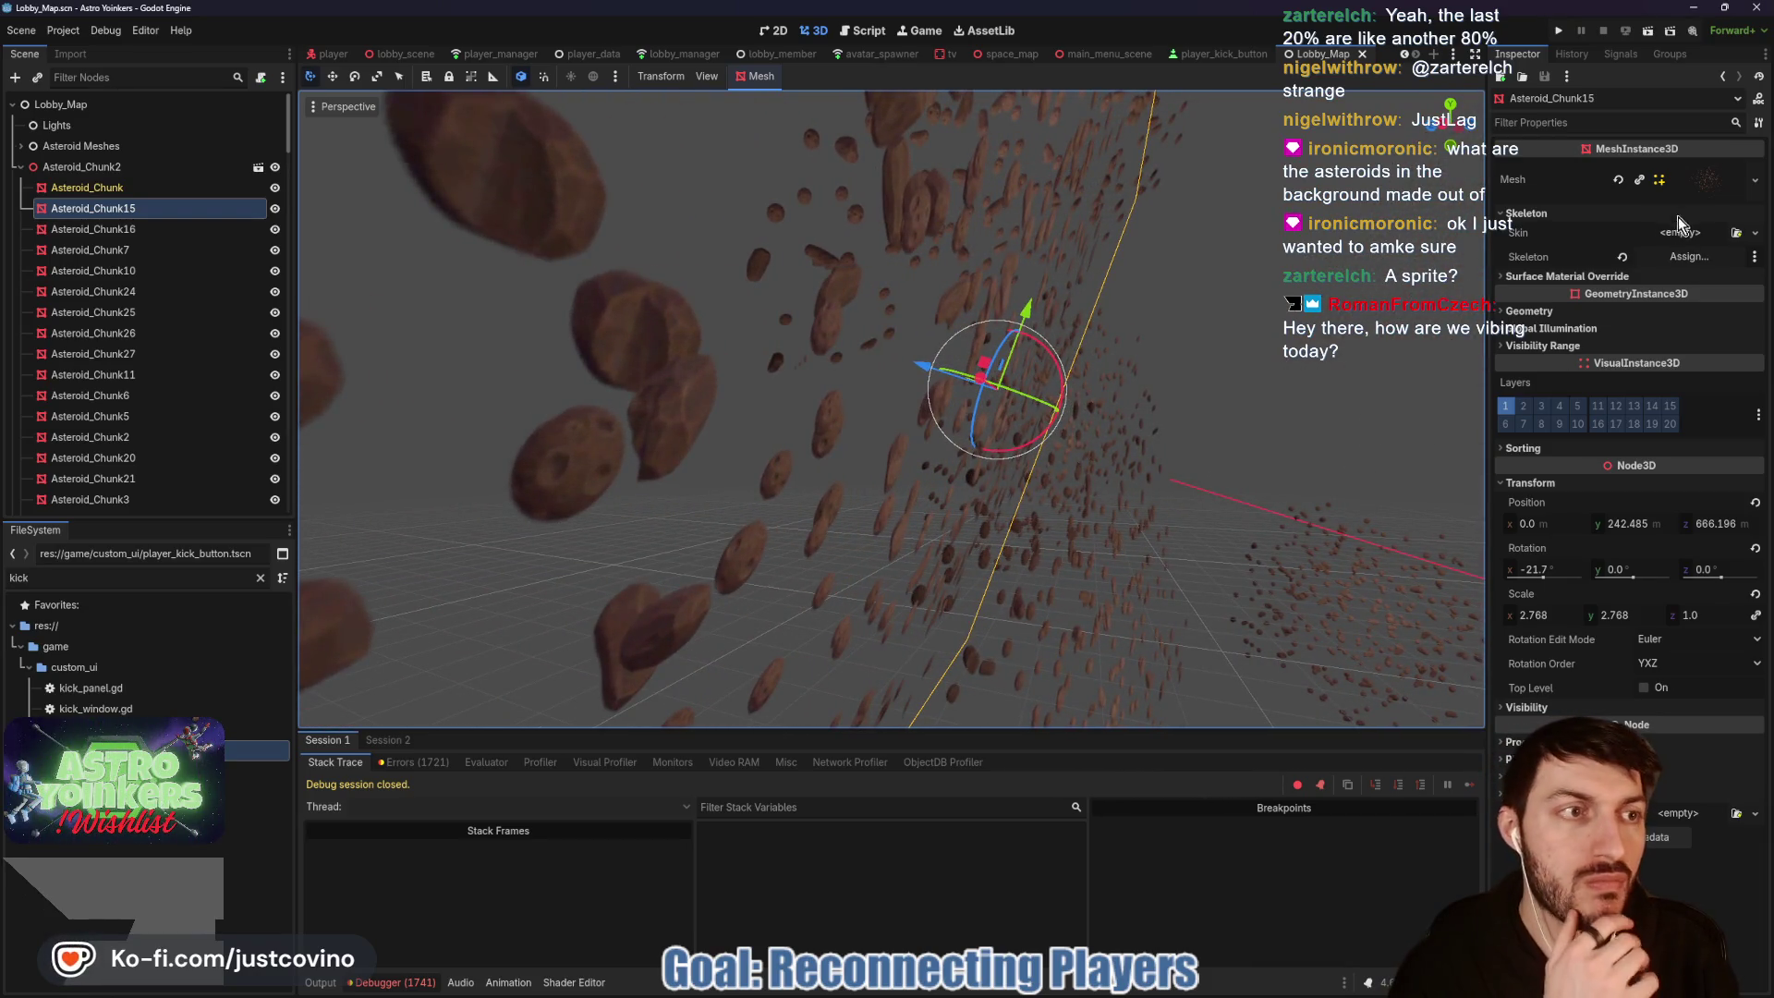
left_click(1705, 180)
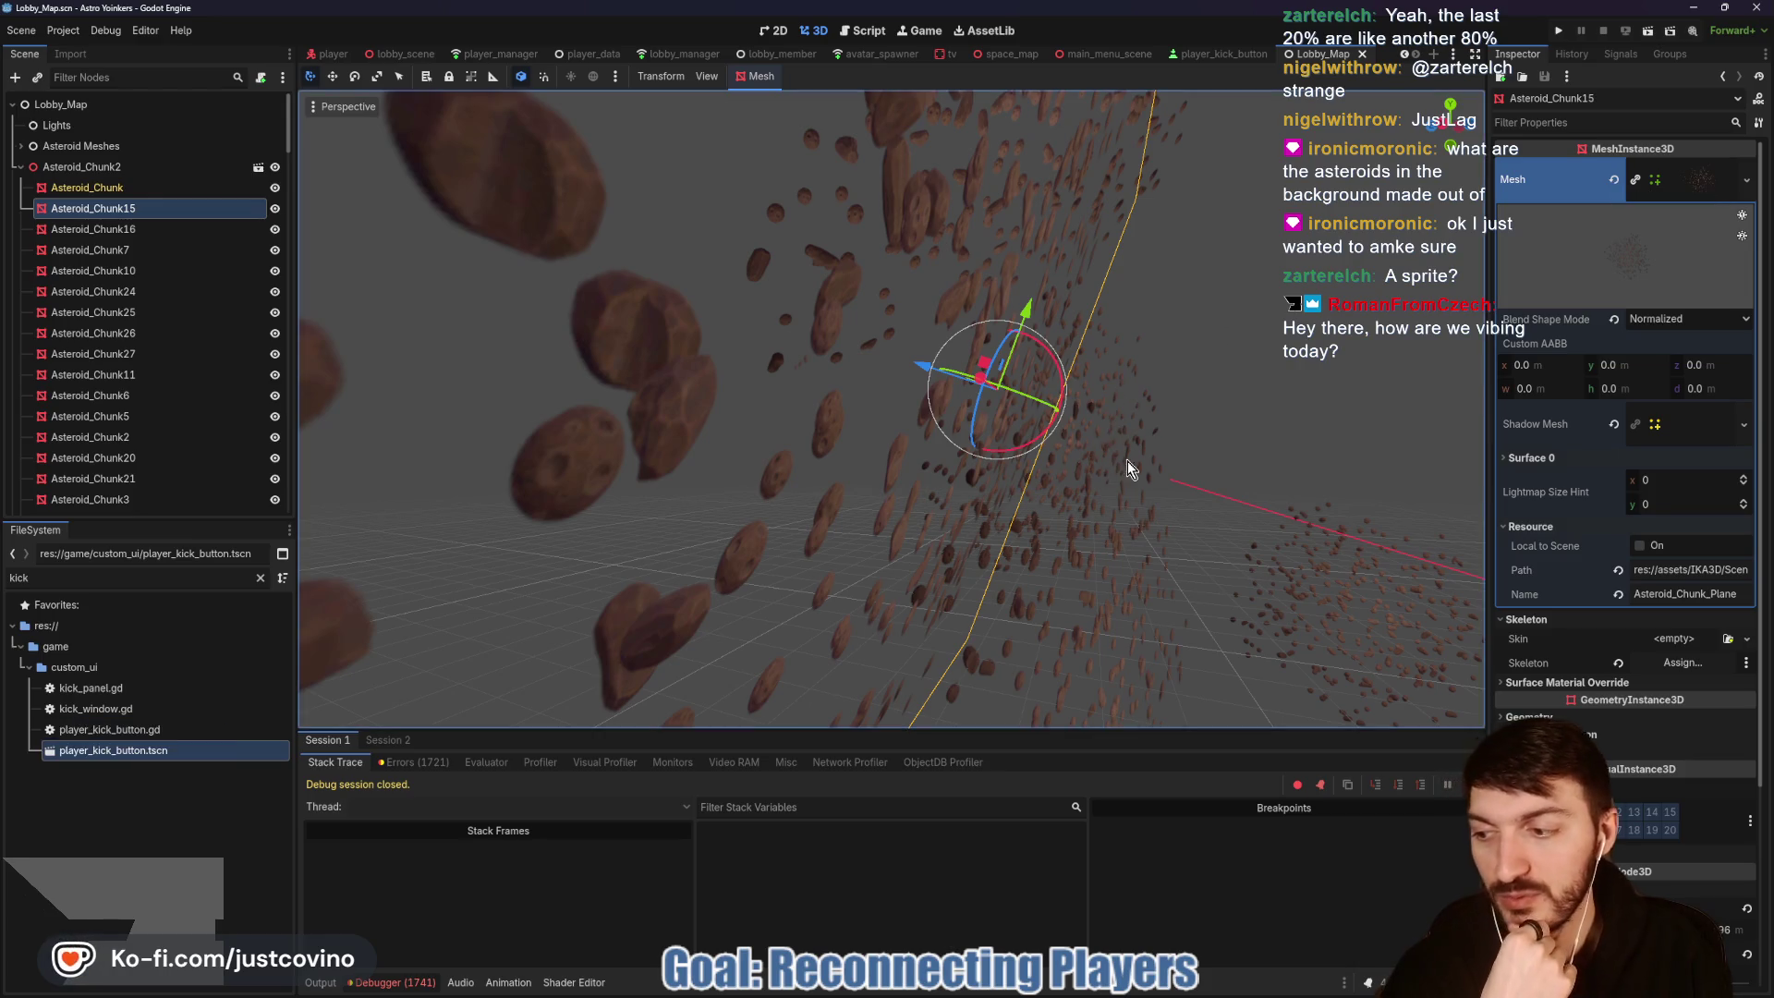
Step: Collapse Asteroid_Chunk2 and fly the view back toward the room and origin
mouse_move(1120, 458)
left_mouse_down()
mouse_move(1016, 434)
mouse_move(1067, 434)
mouse_move(1035, 462)
mouse_move(1017, 434)
left_mouse_up()
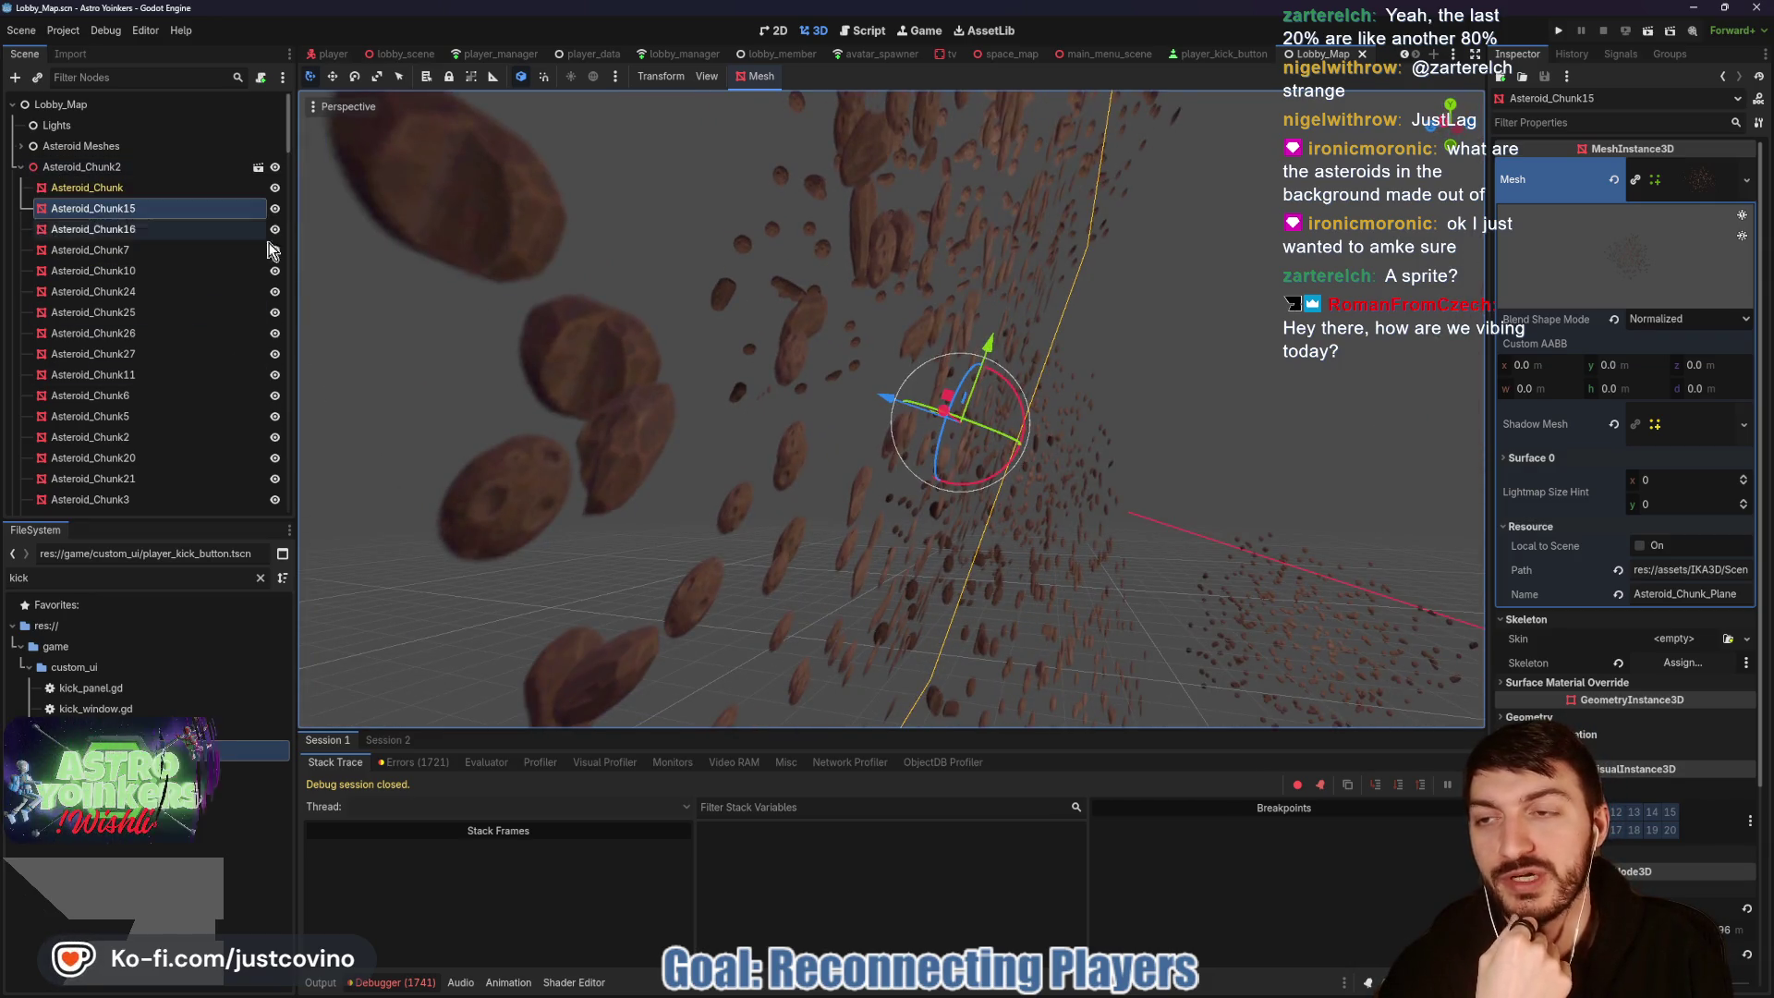
left_click(21, 166)
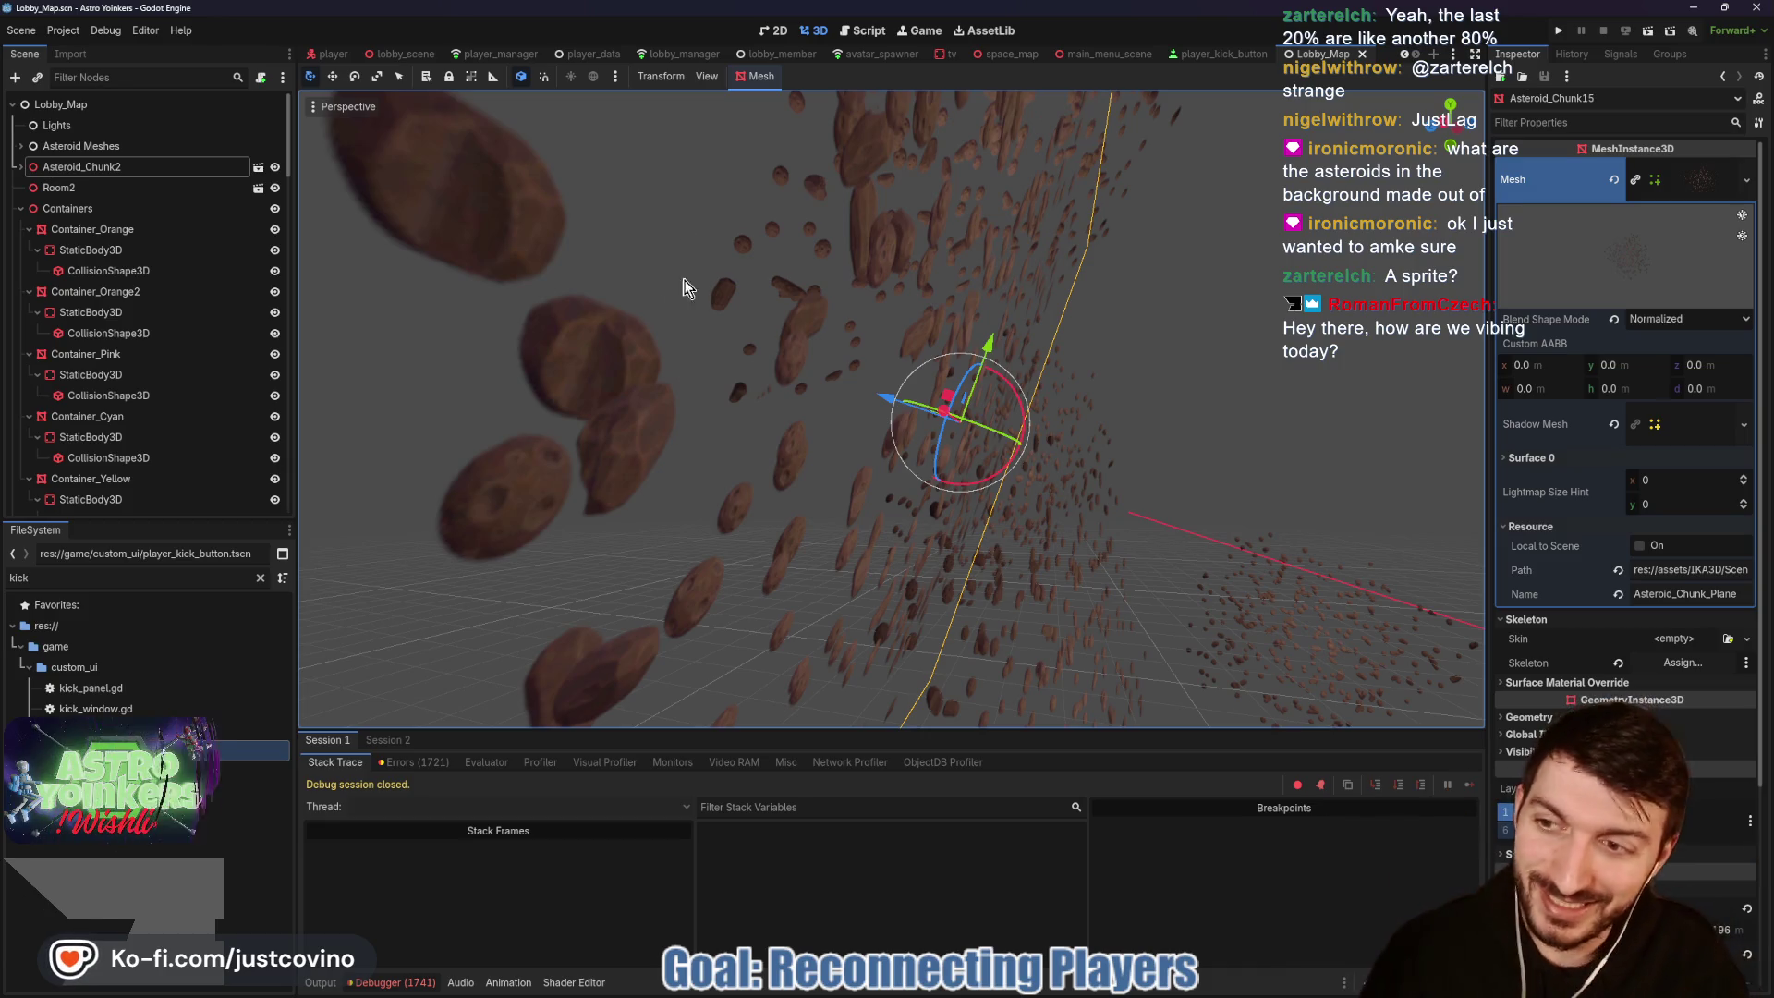
left_click_drag(797, 326, 711, 356)
key("w")
scroll(890, 410, "up", 3)
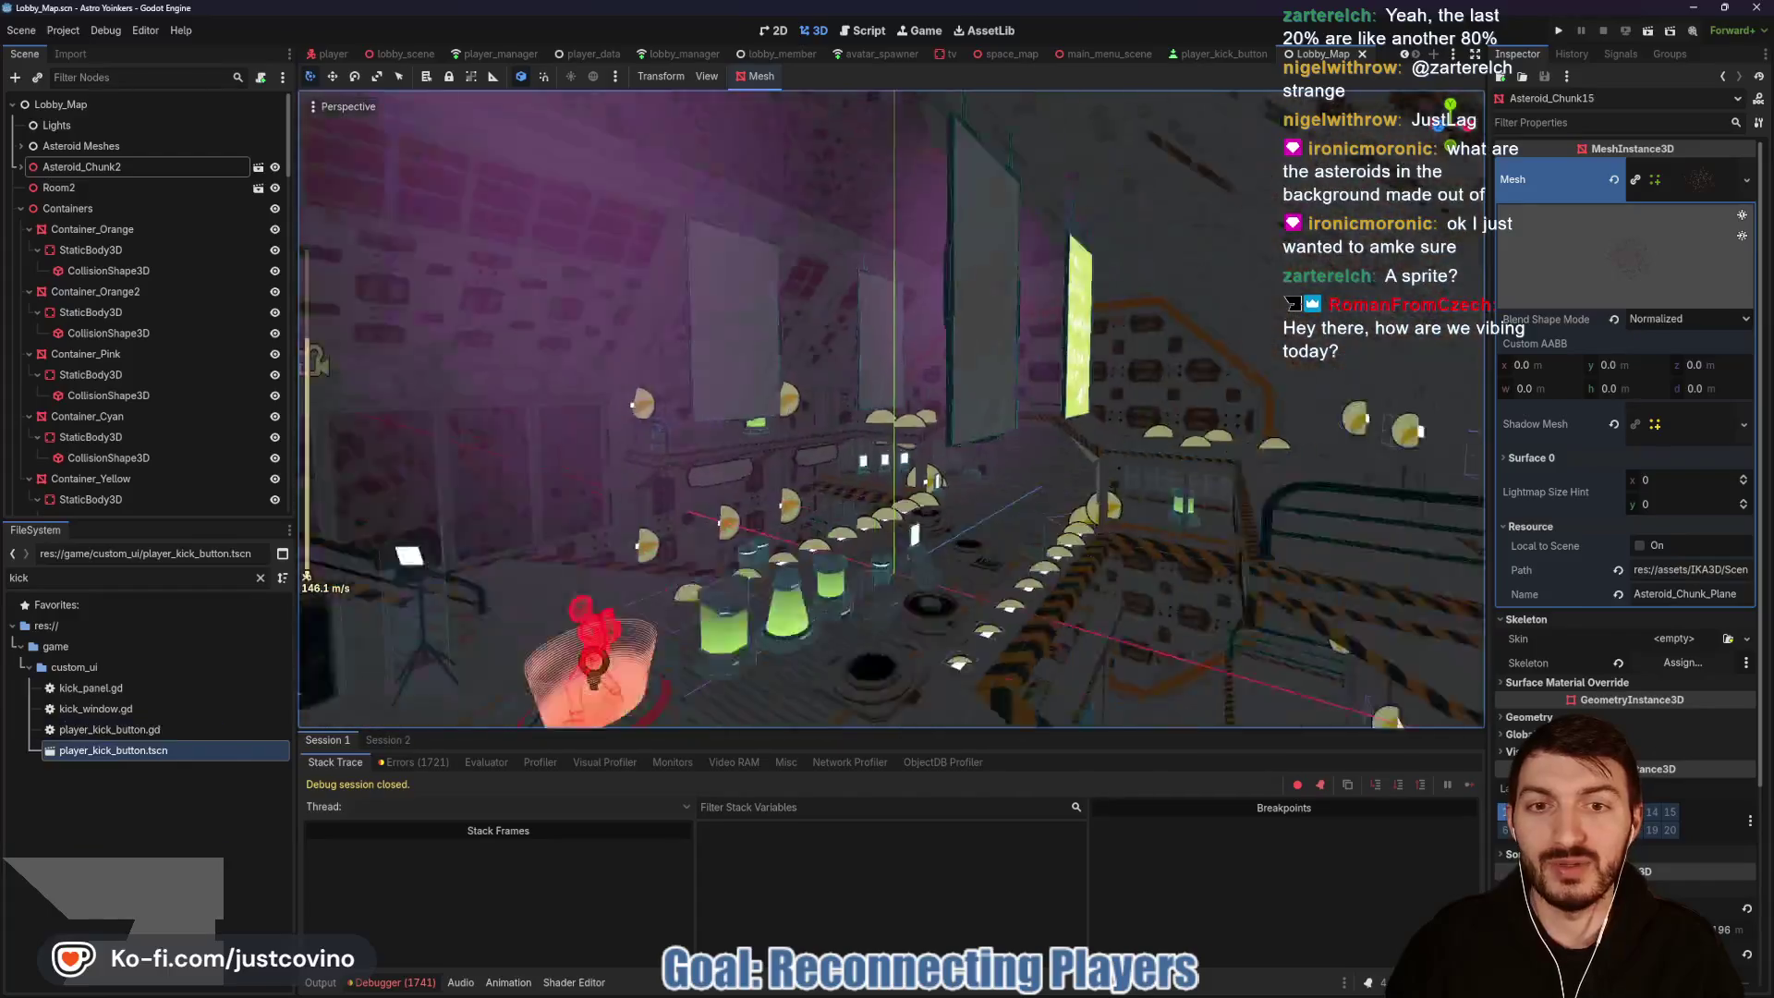
scroll(891, 410, "down", 4)
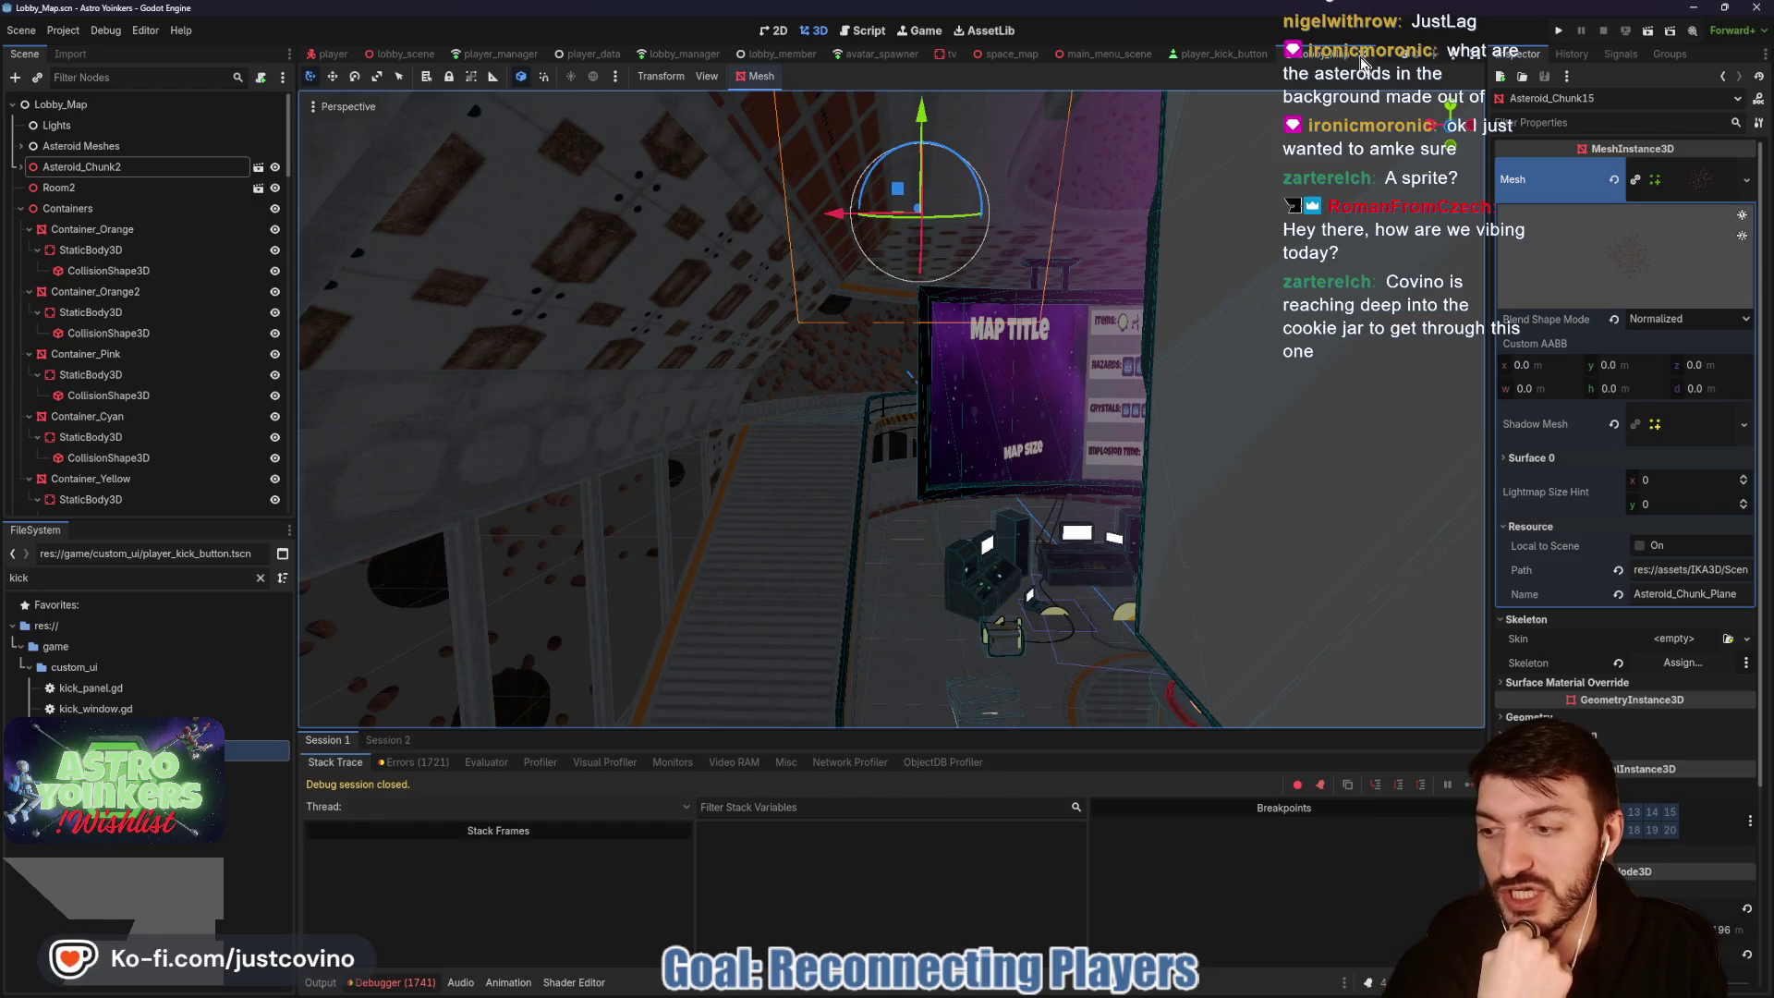
Step: Close the player_kick_button scene and open the lobby_manager.gd script
left_click(1292, 57)
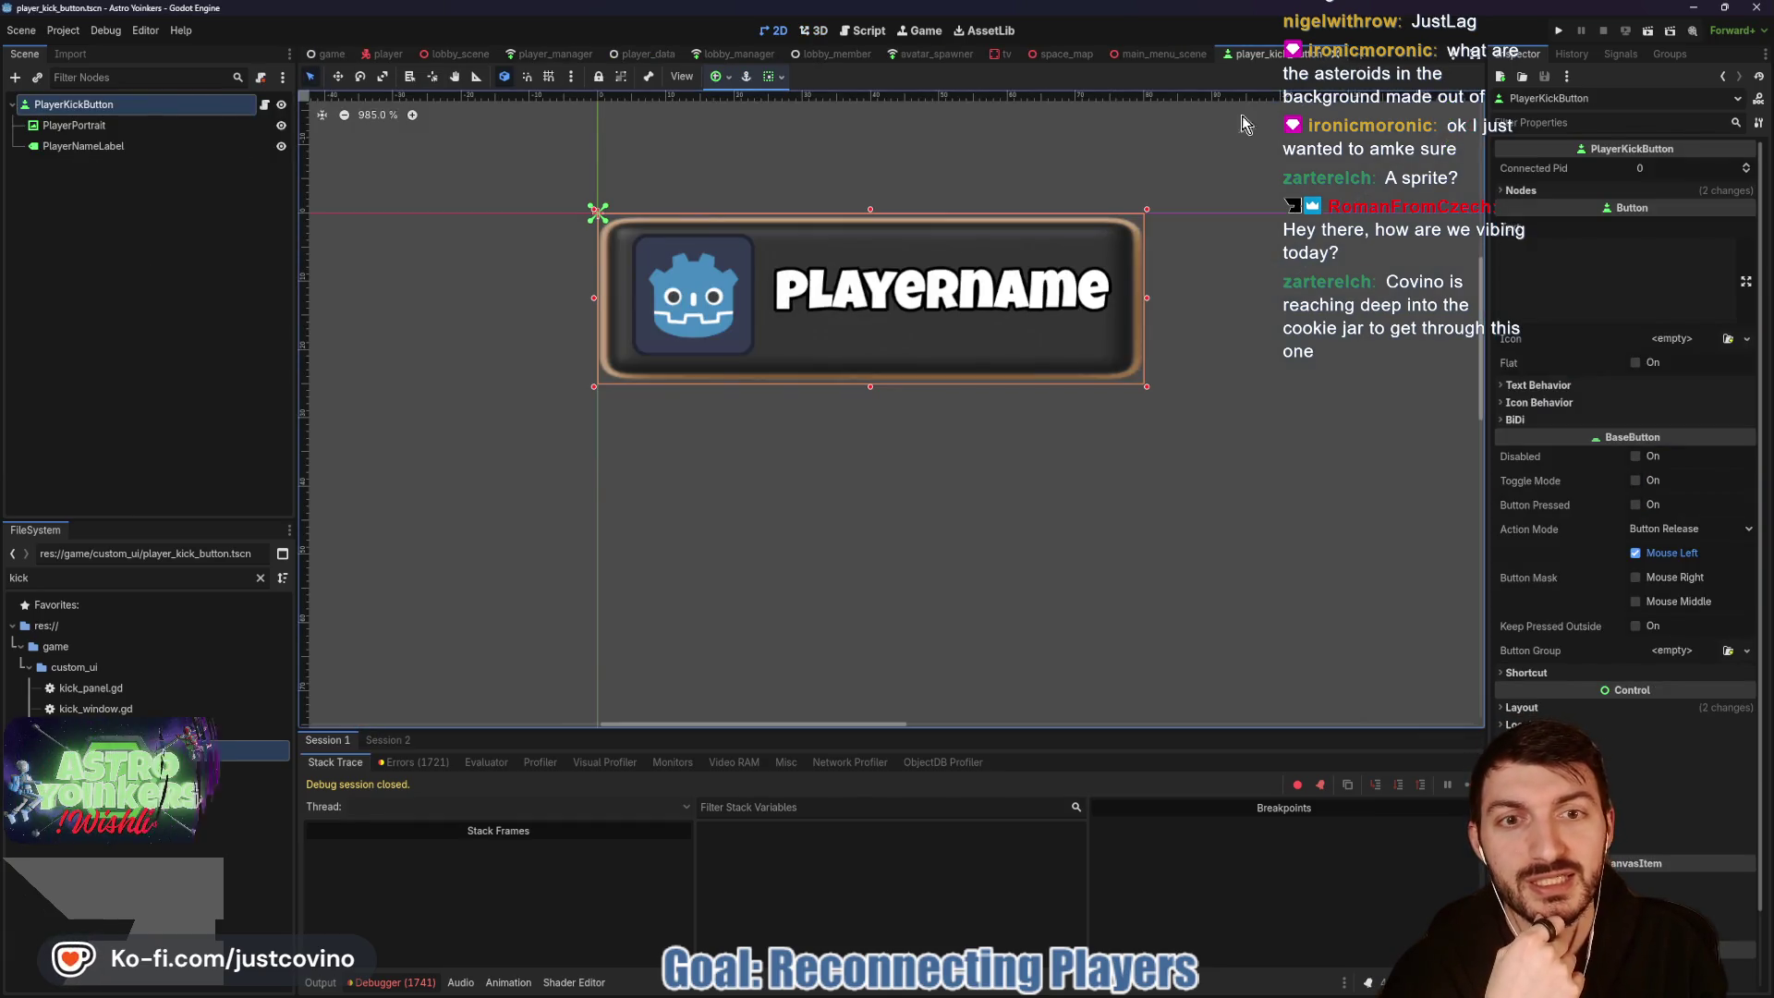
left_click(1340, 55)
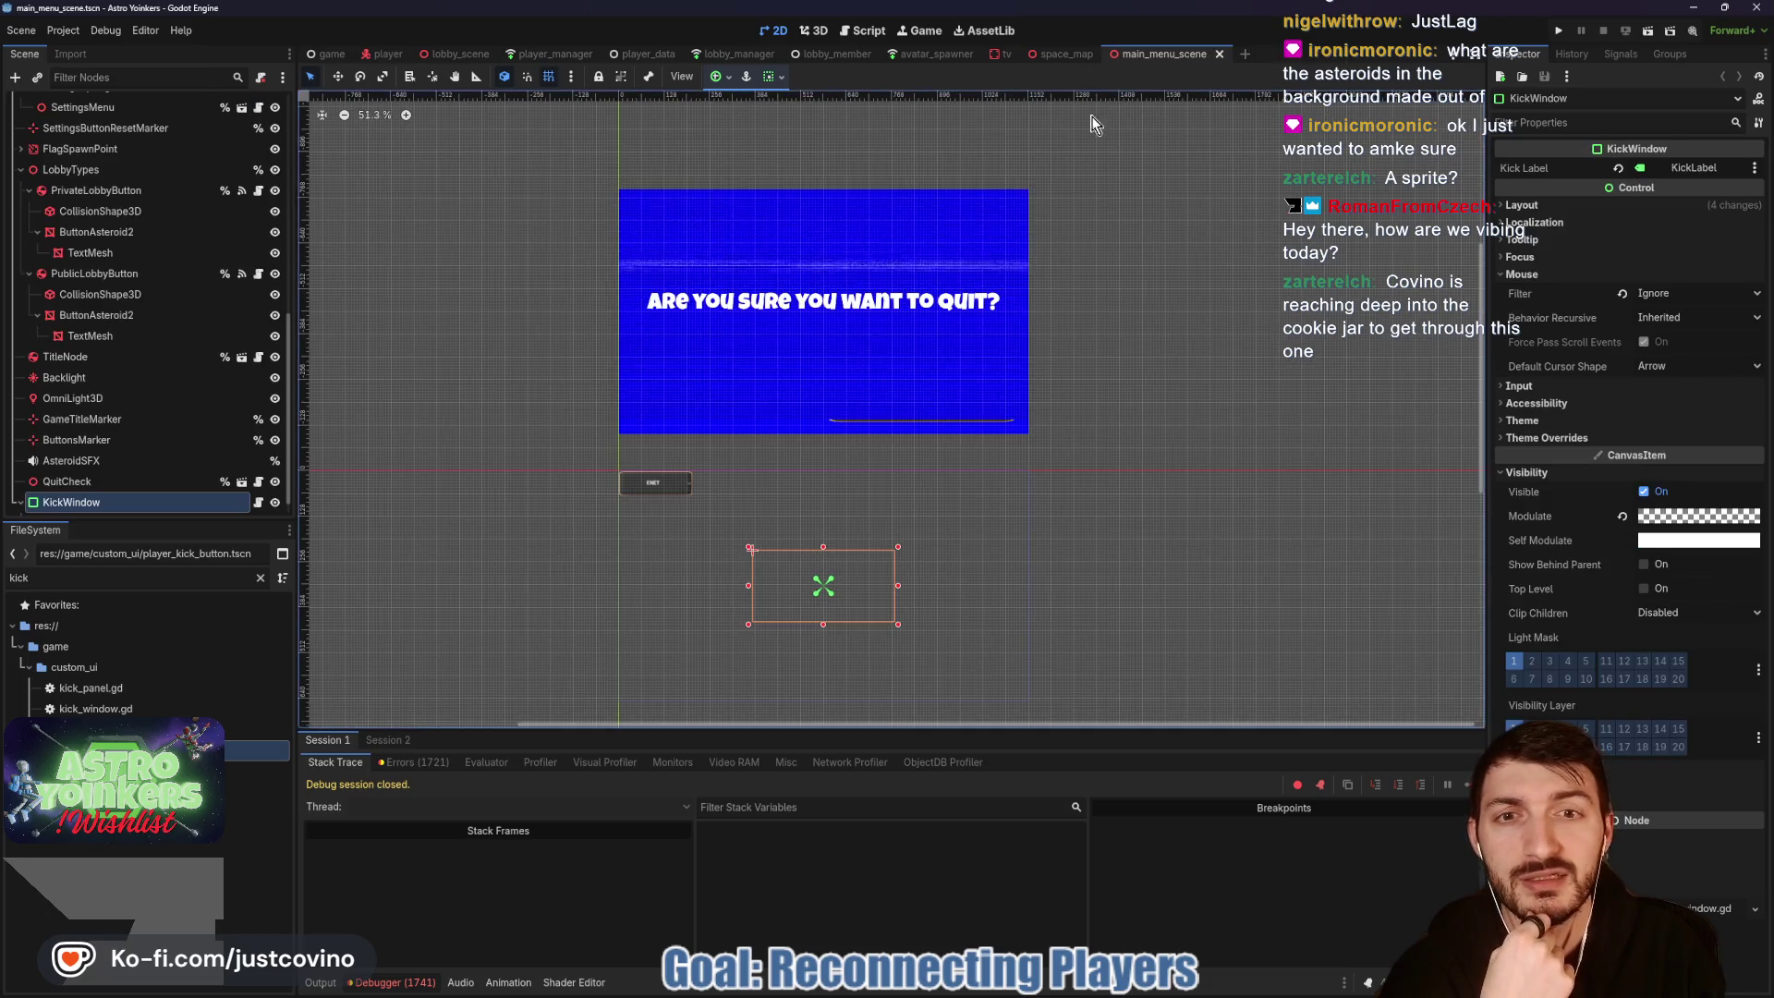
left_click(736, 54)
key("ctrl+F3")
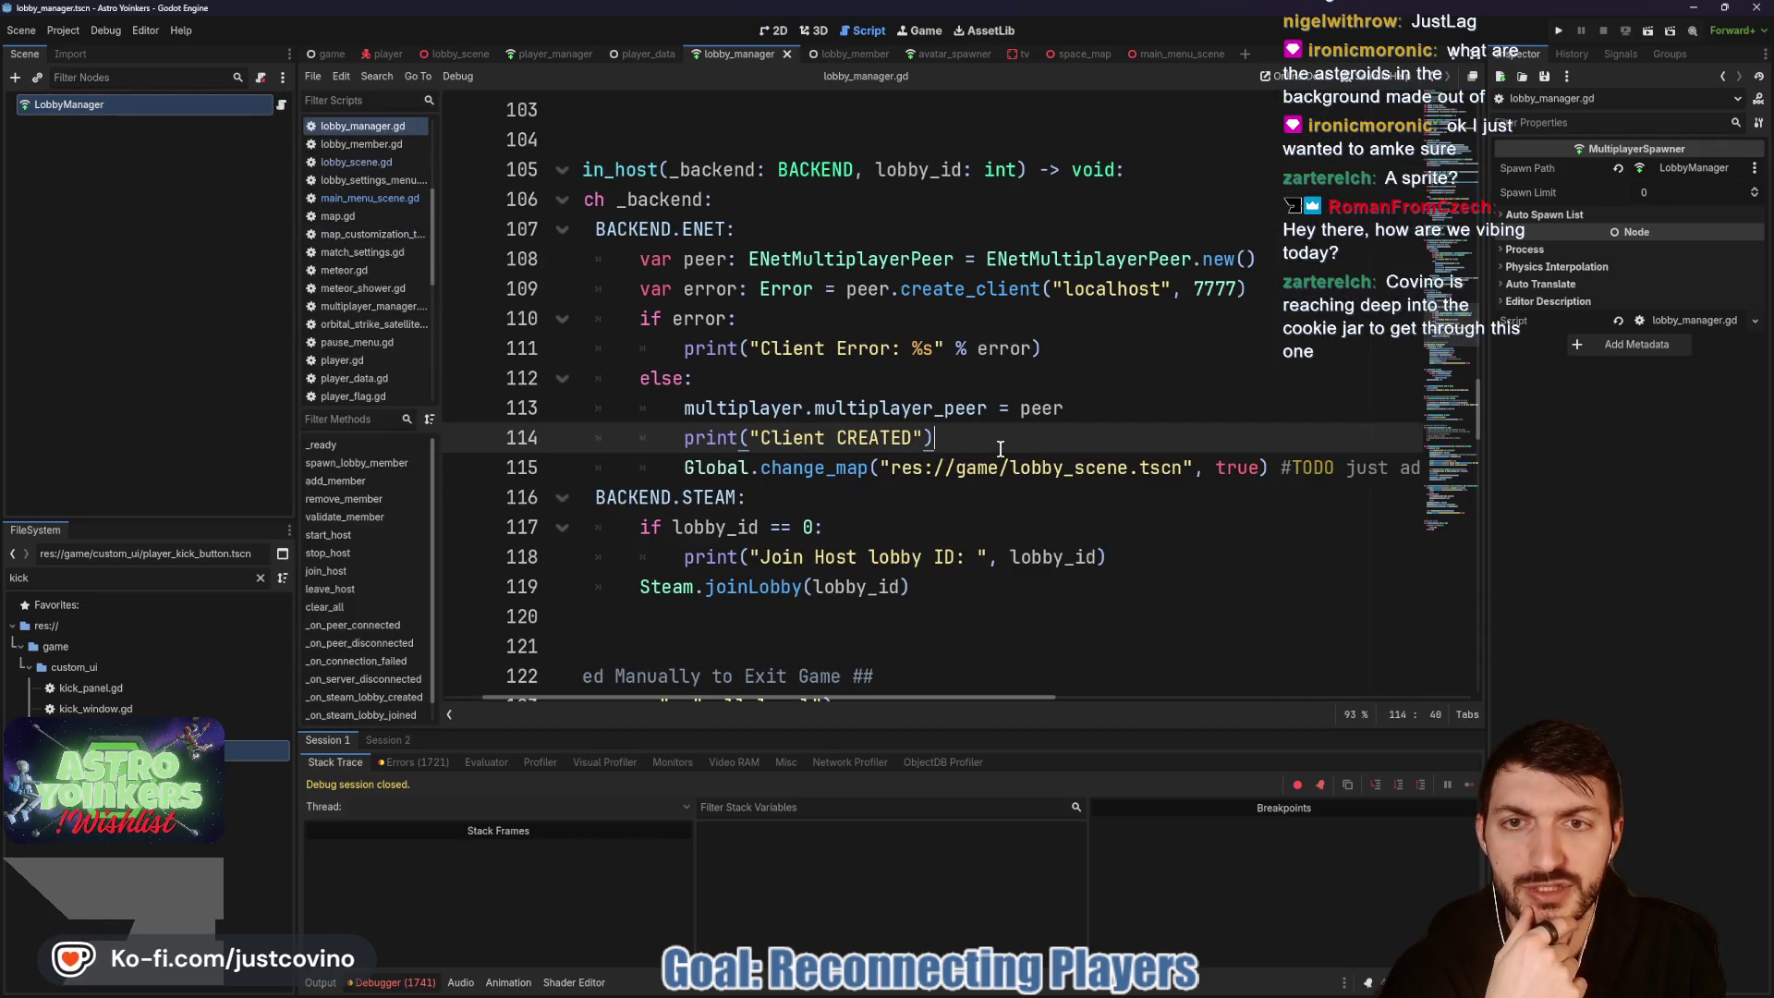
Step: Examine the change_map call on line 115 of join_host, then switch to player_manager.gd
scroll(999, 449, "left", 2)
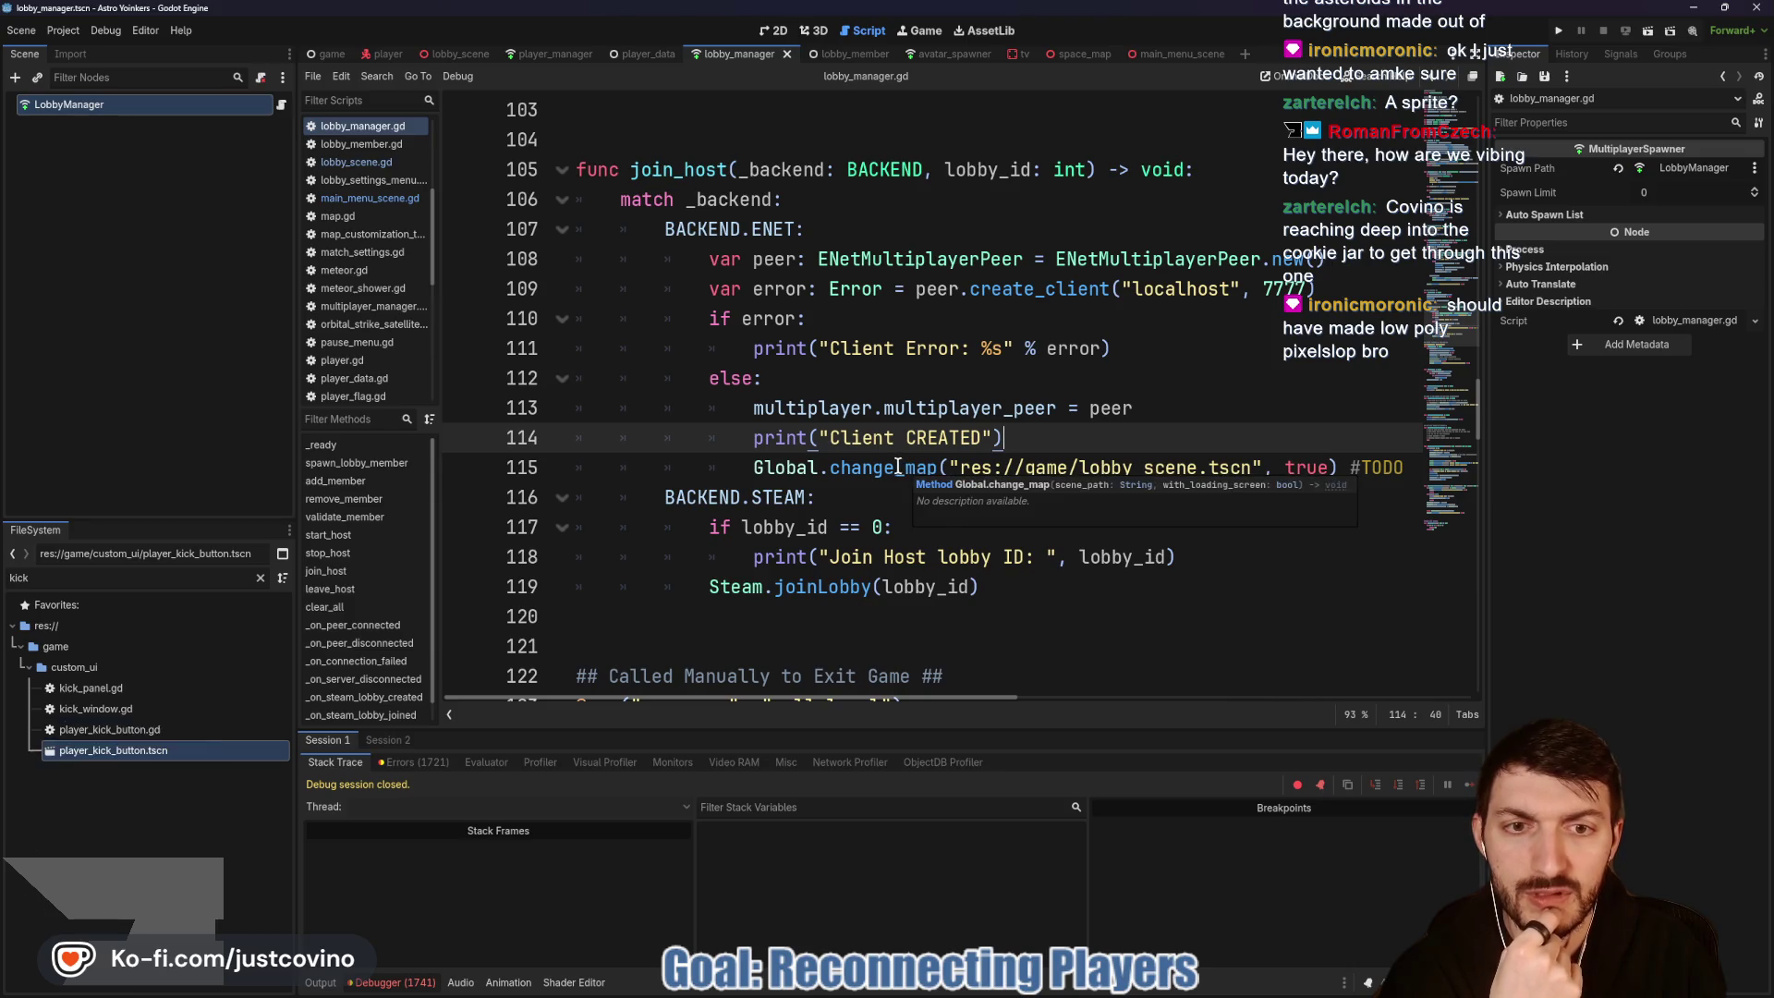
double_click(896, 467)
left_click(757, 467)
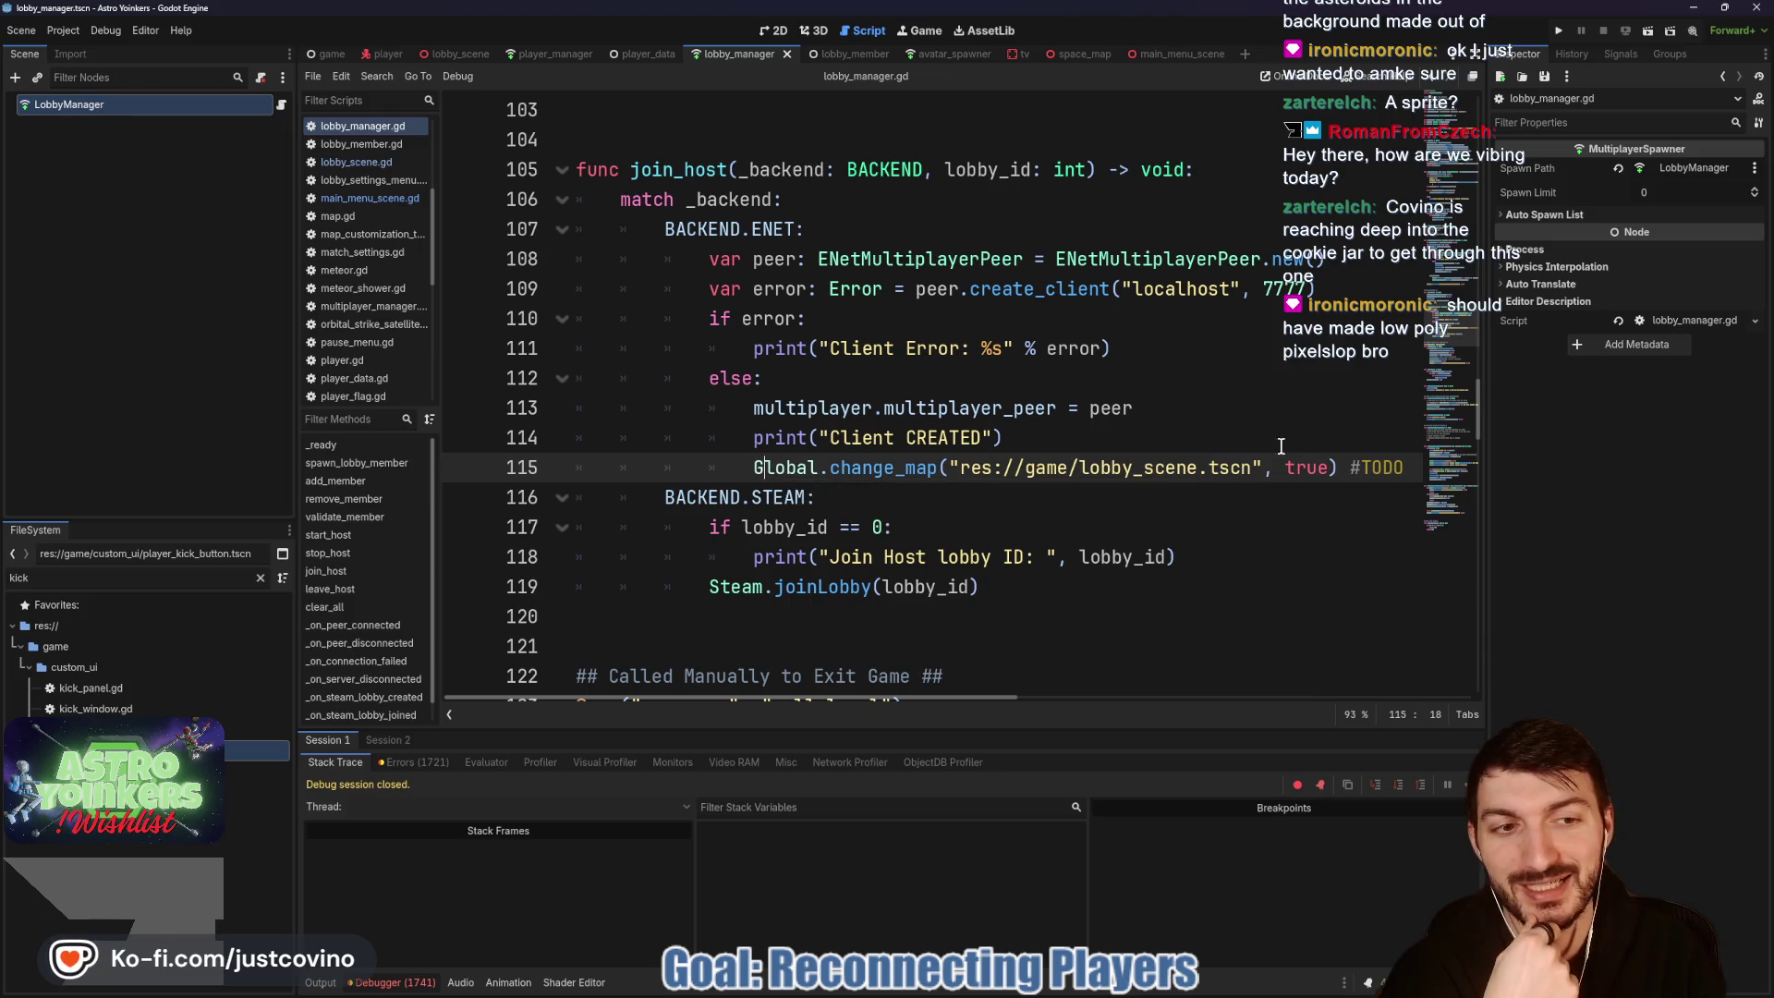
scroll(1271, 444, "right", 2)
scroll(1312, 443, "left", 2)
left_click_drag(1337, 467, 729, 467)
left_click(1138, 422)
left_click(1085, 436)
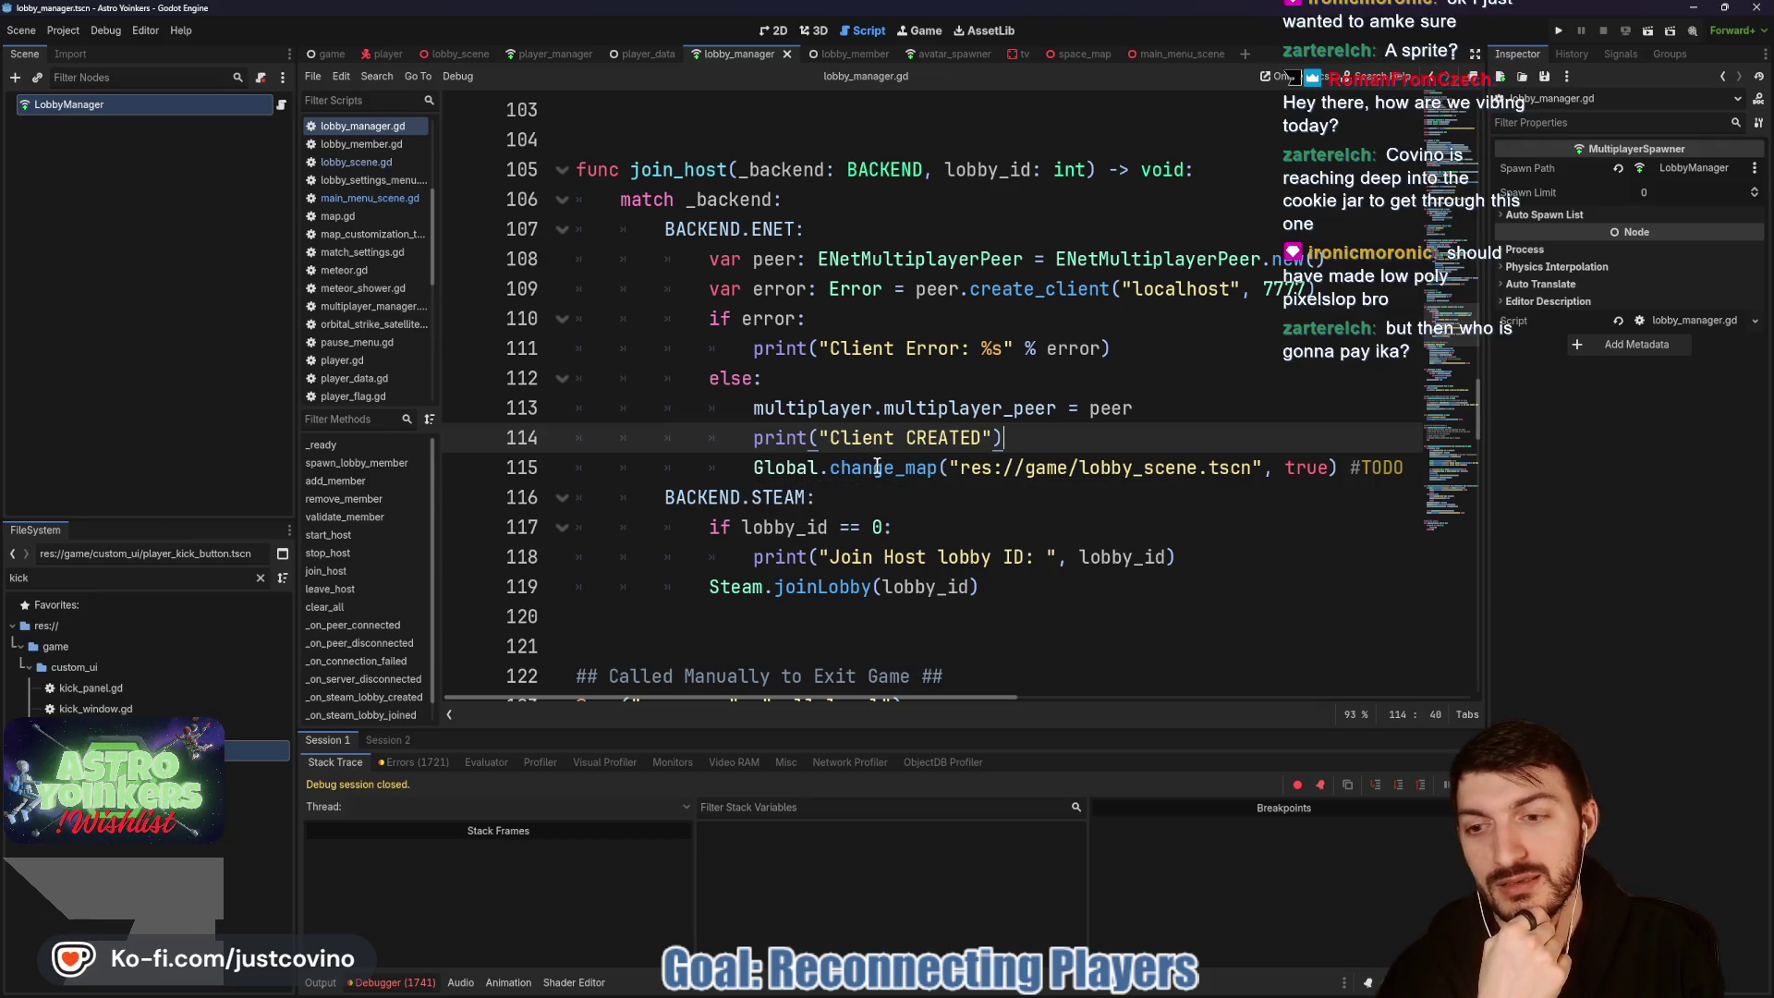
mouse_move(876, 466)
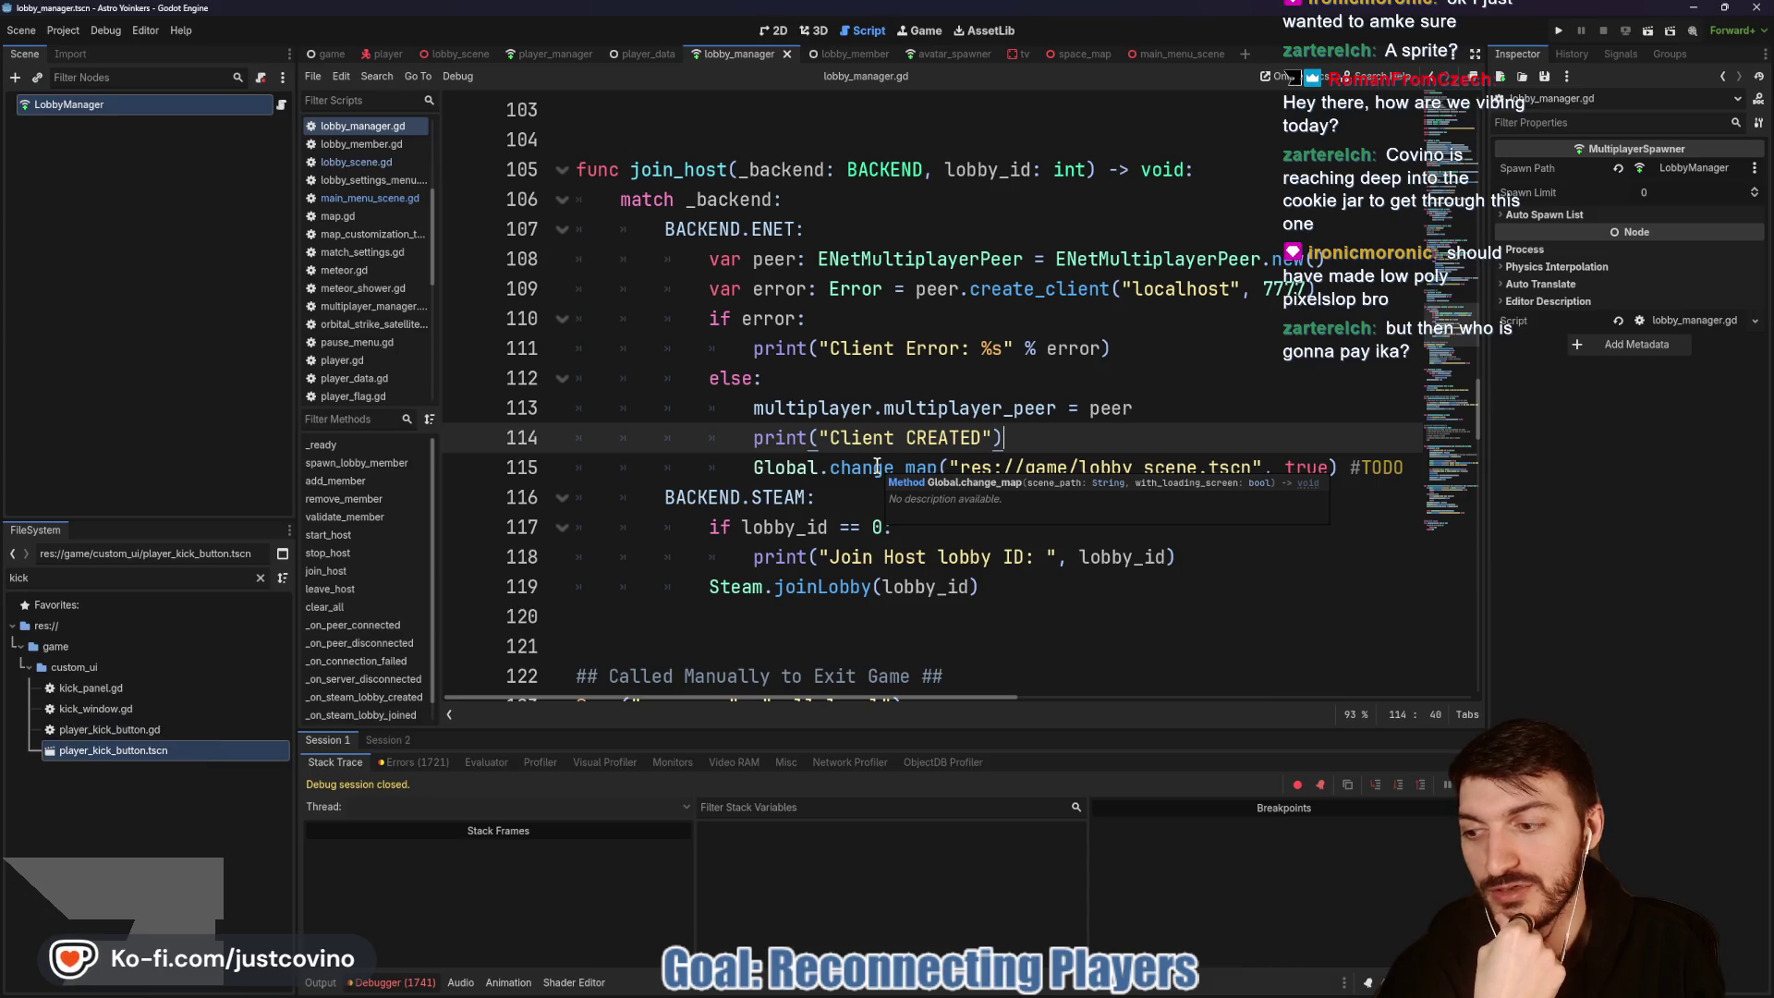
left_click(884, 467)
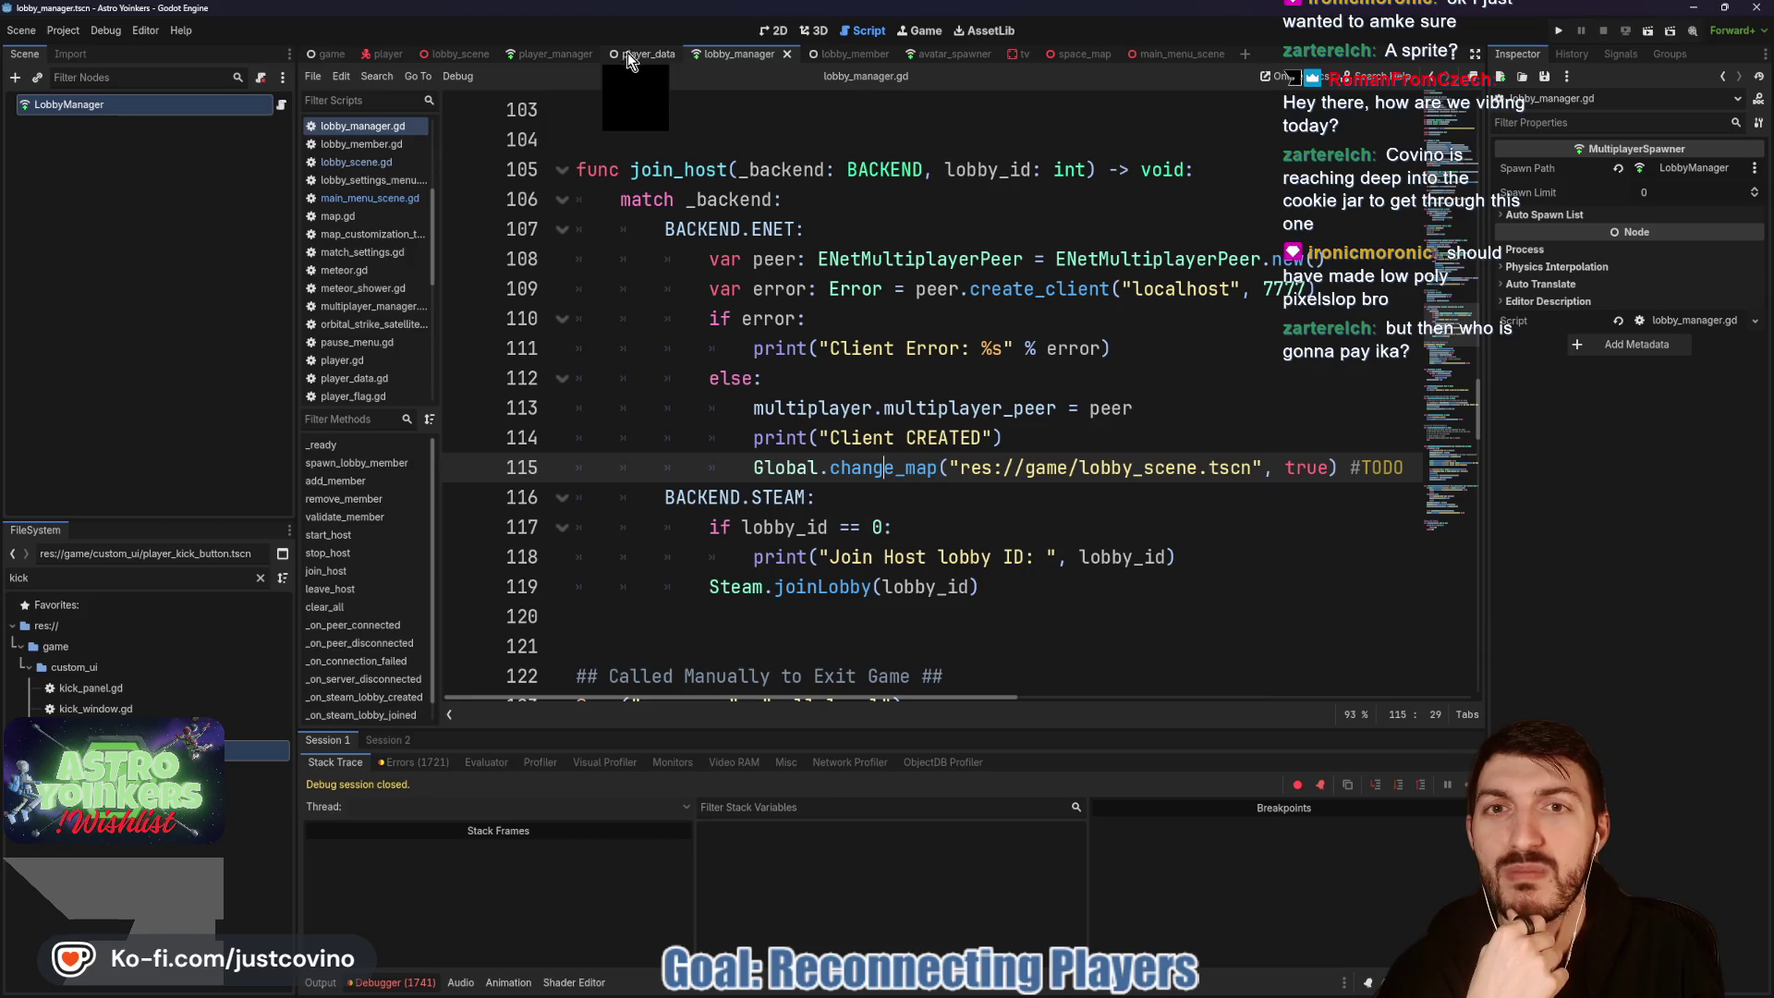
left_click(560, 55)
Step: Scroll player_manager.gd from the avatar functions up to _enter_tree and spawn_player_data
scroll(897, 377, "down", 5)
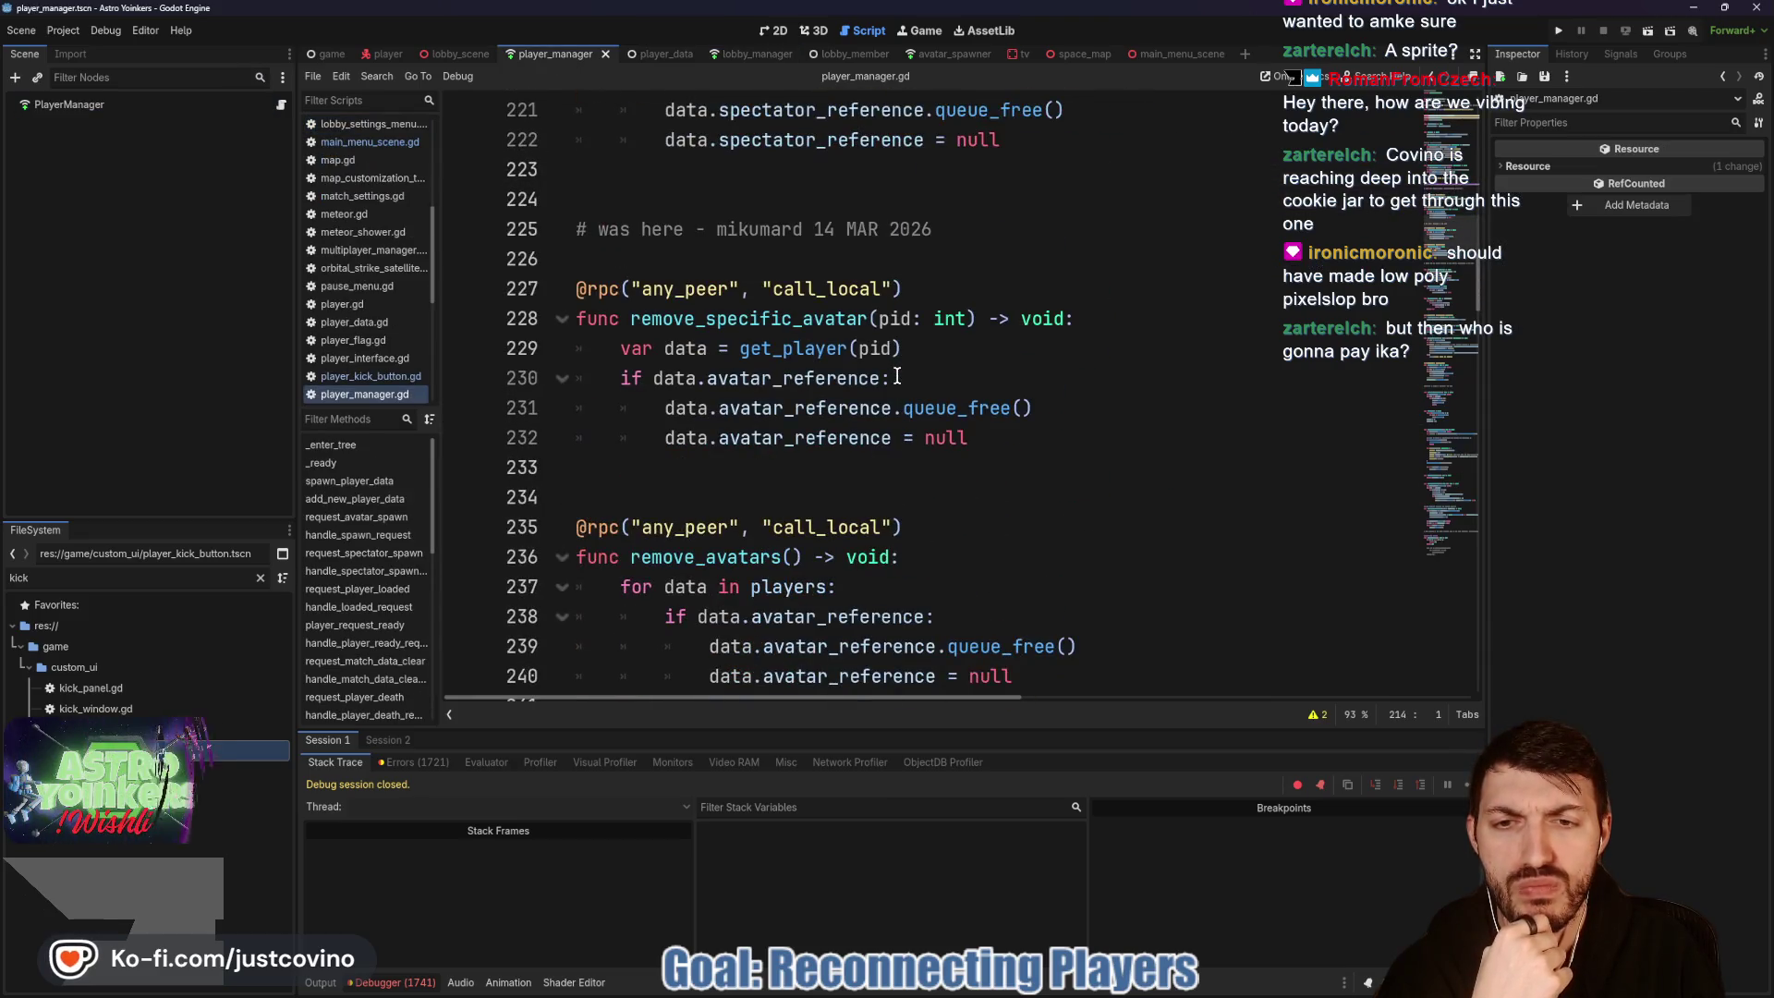
scroll(897, 377, "down", 15)
scroll(896, 377, "down", 7)
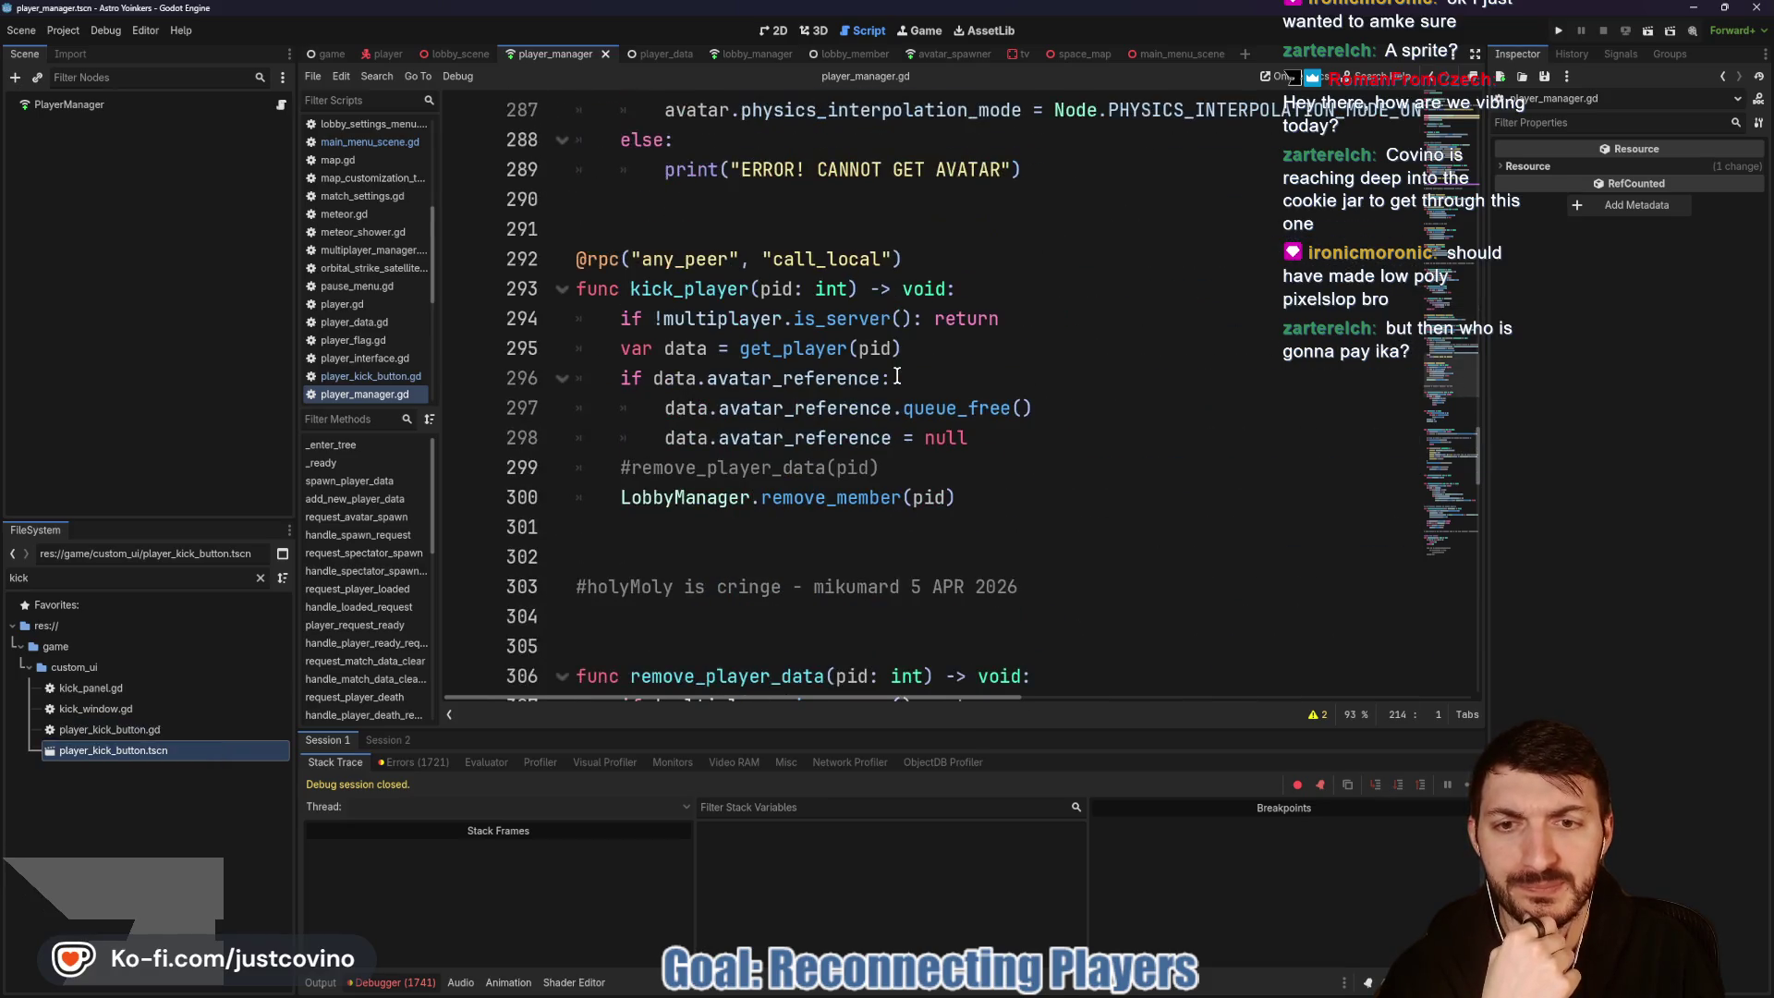
scroll(897, 377, "up", 4)
scroll(896, 377, "up", 7)
scroll(896, 377, "up", 2)
scroll(896, 377, "up", 2)
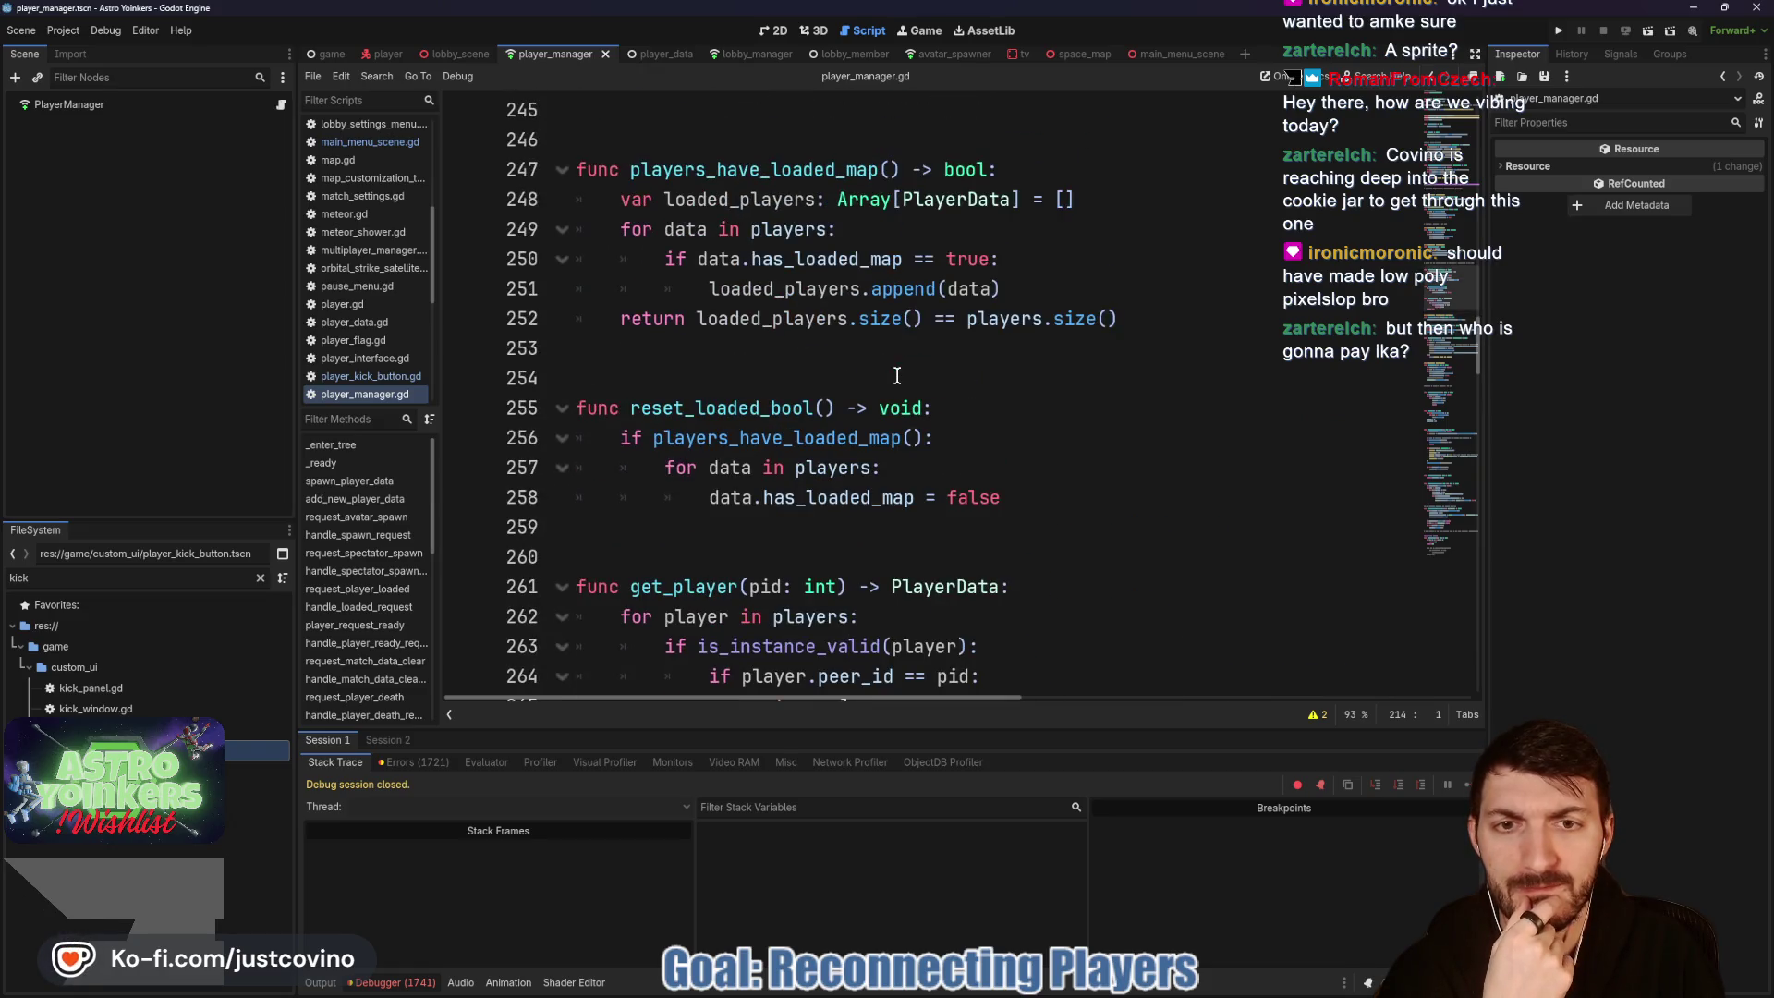
scroll(896, 377, "up", 7)
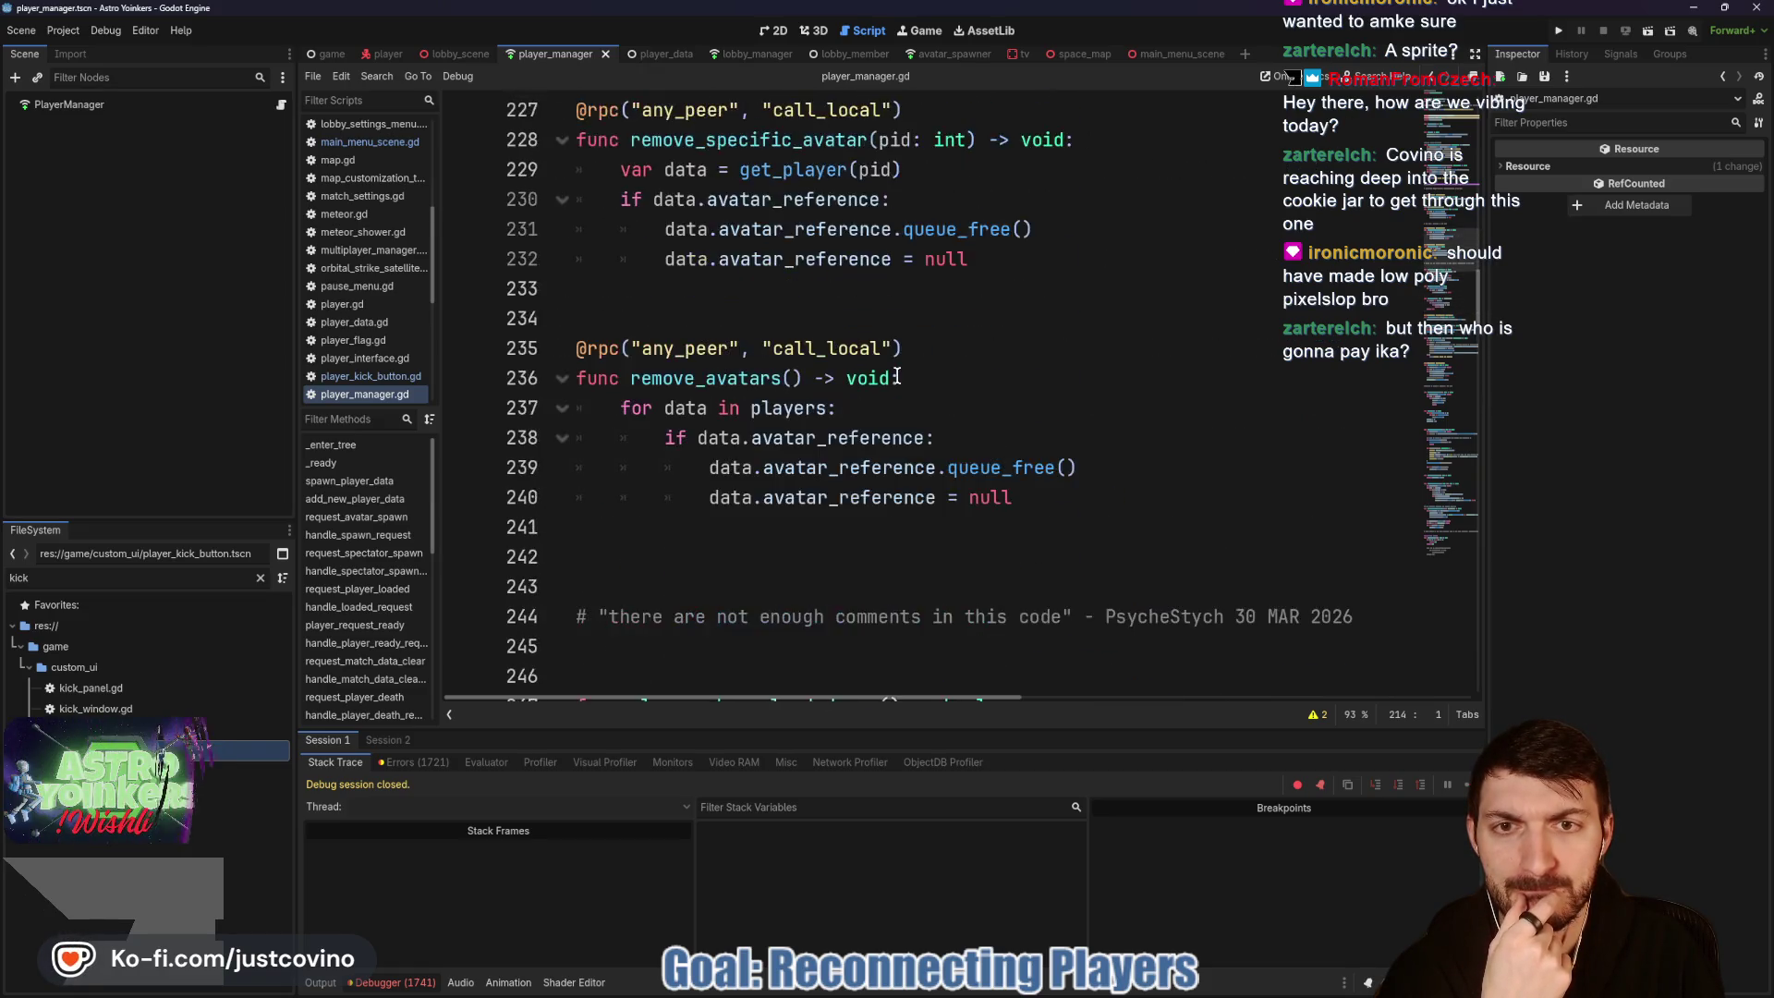
scroll(897, 377, "up", 2)
scroll(896, 377, "up", 5)
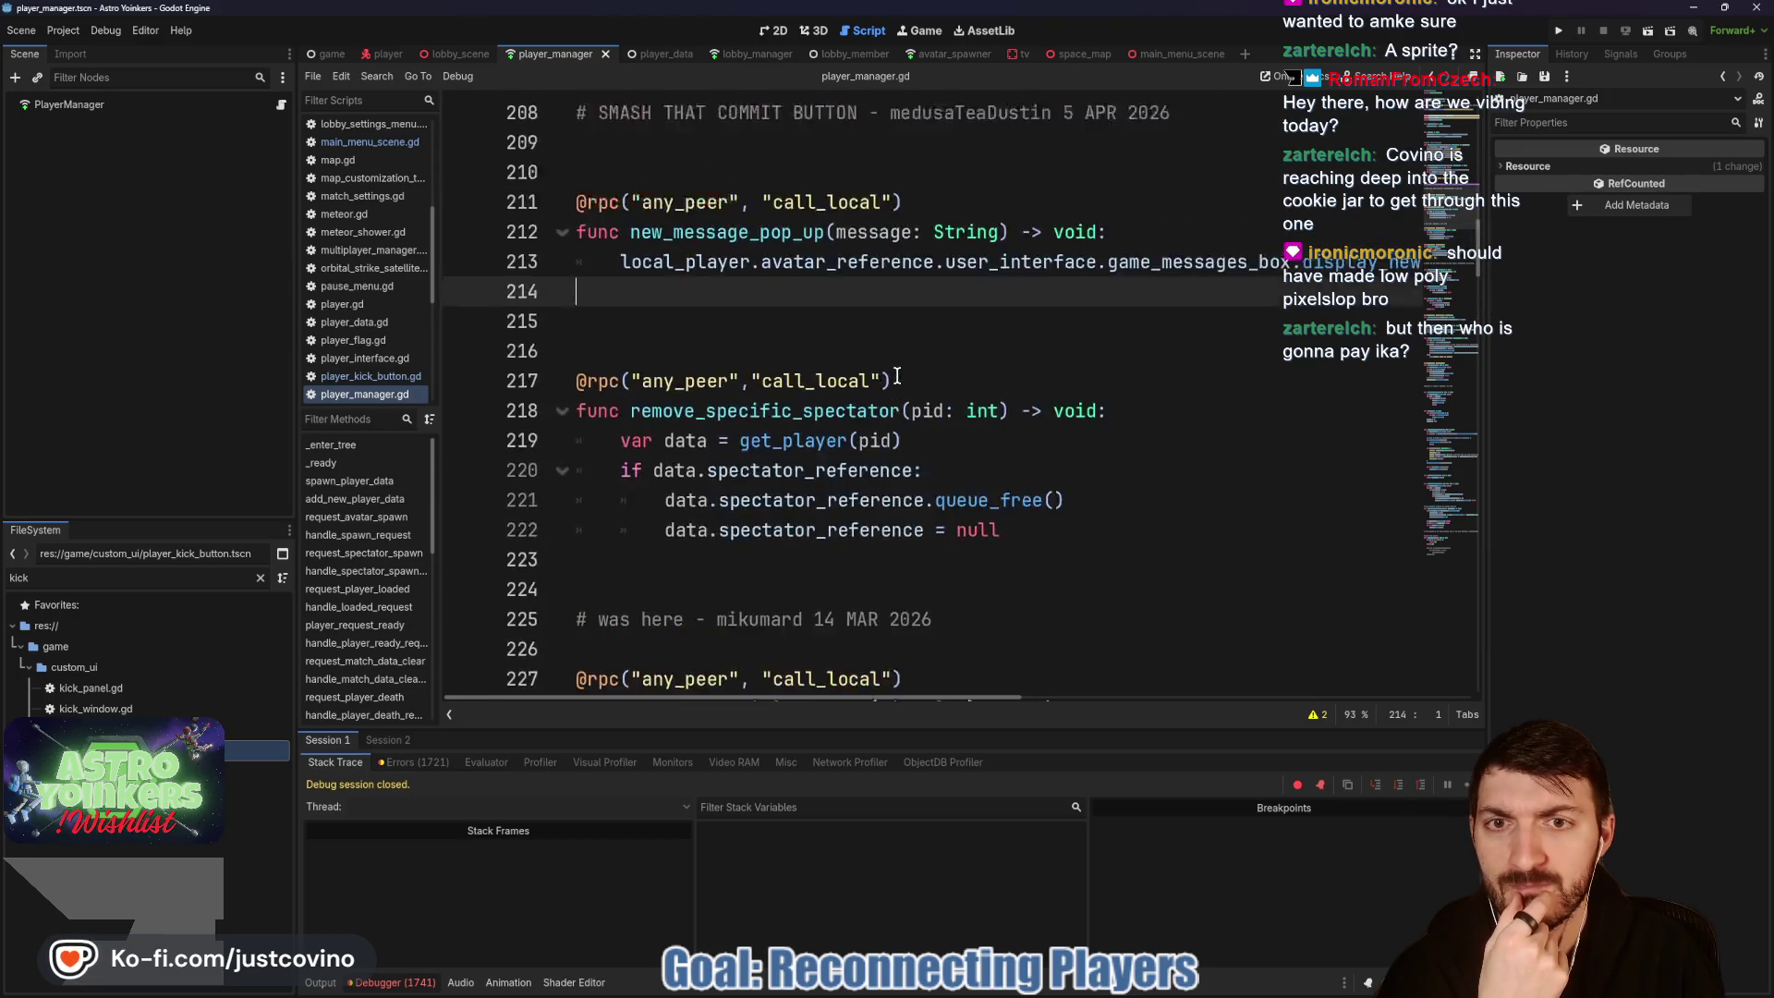
scroll(896, 377, "up", 4)
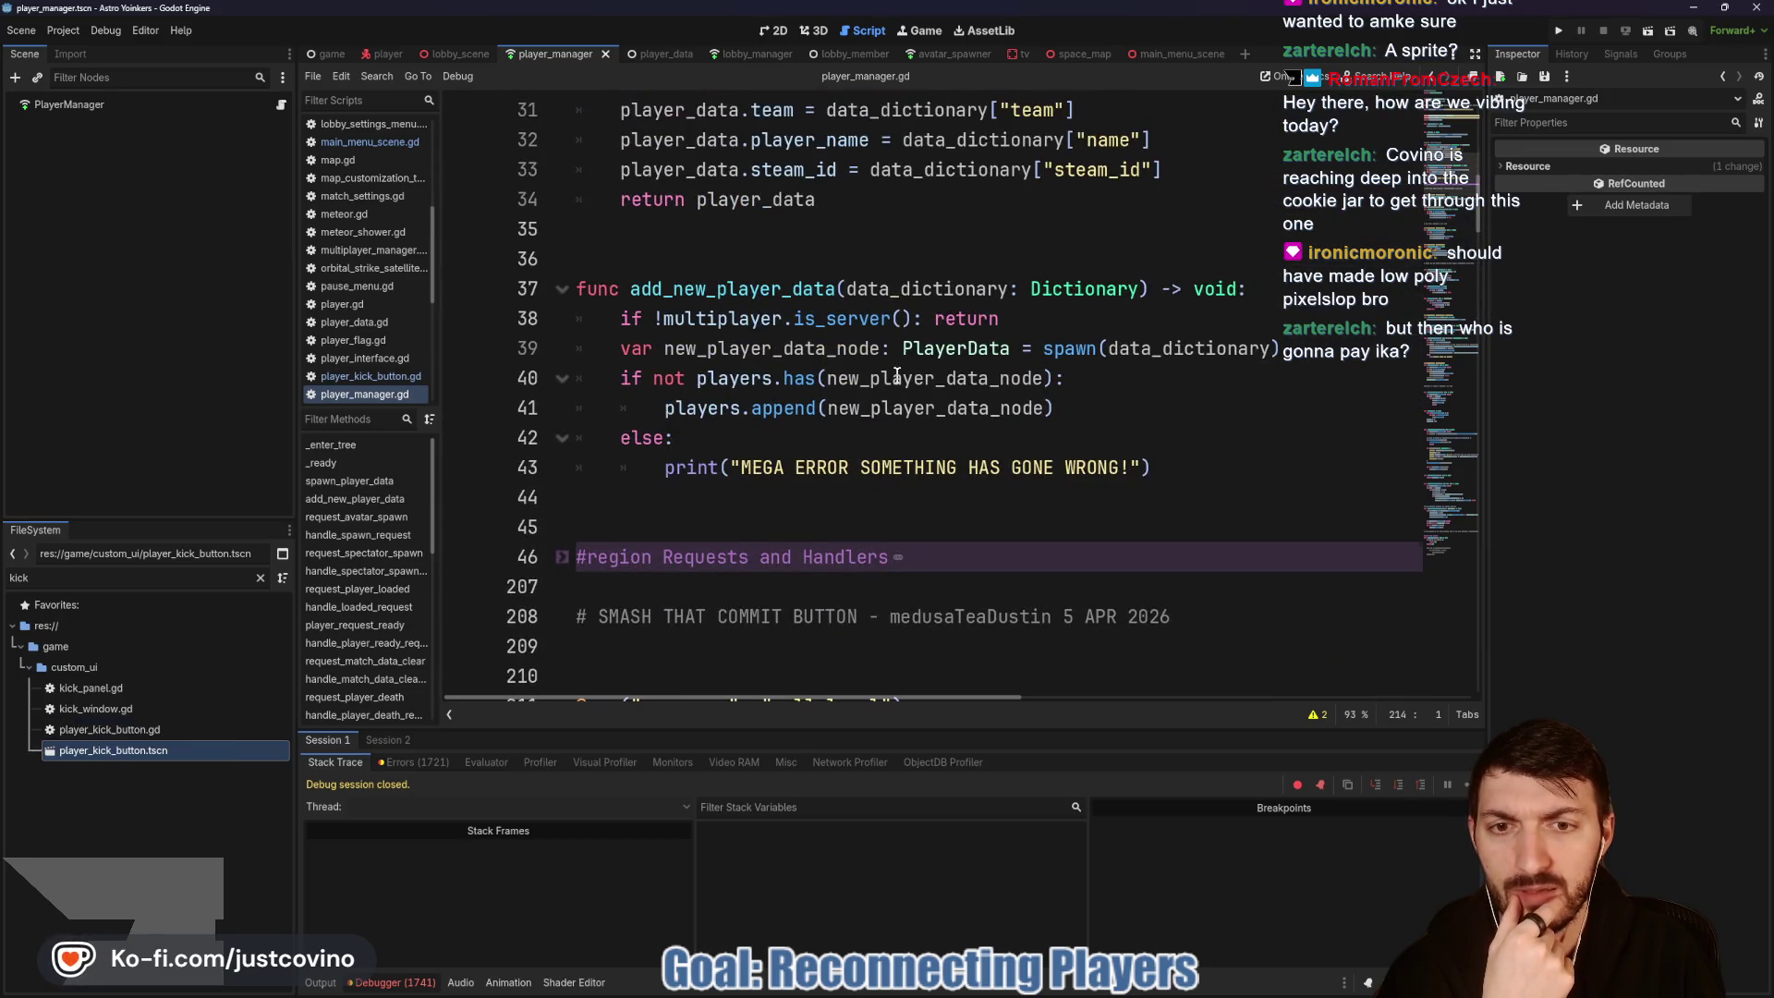
scroll(897, 377, "up", 5)
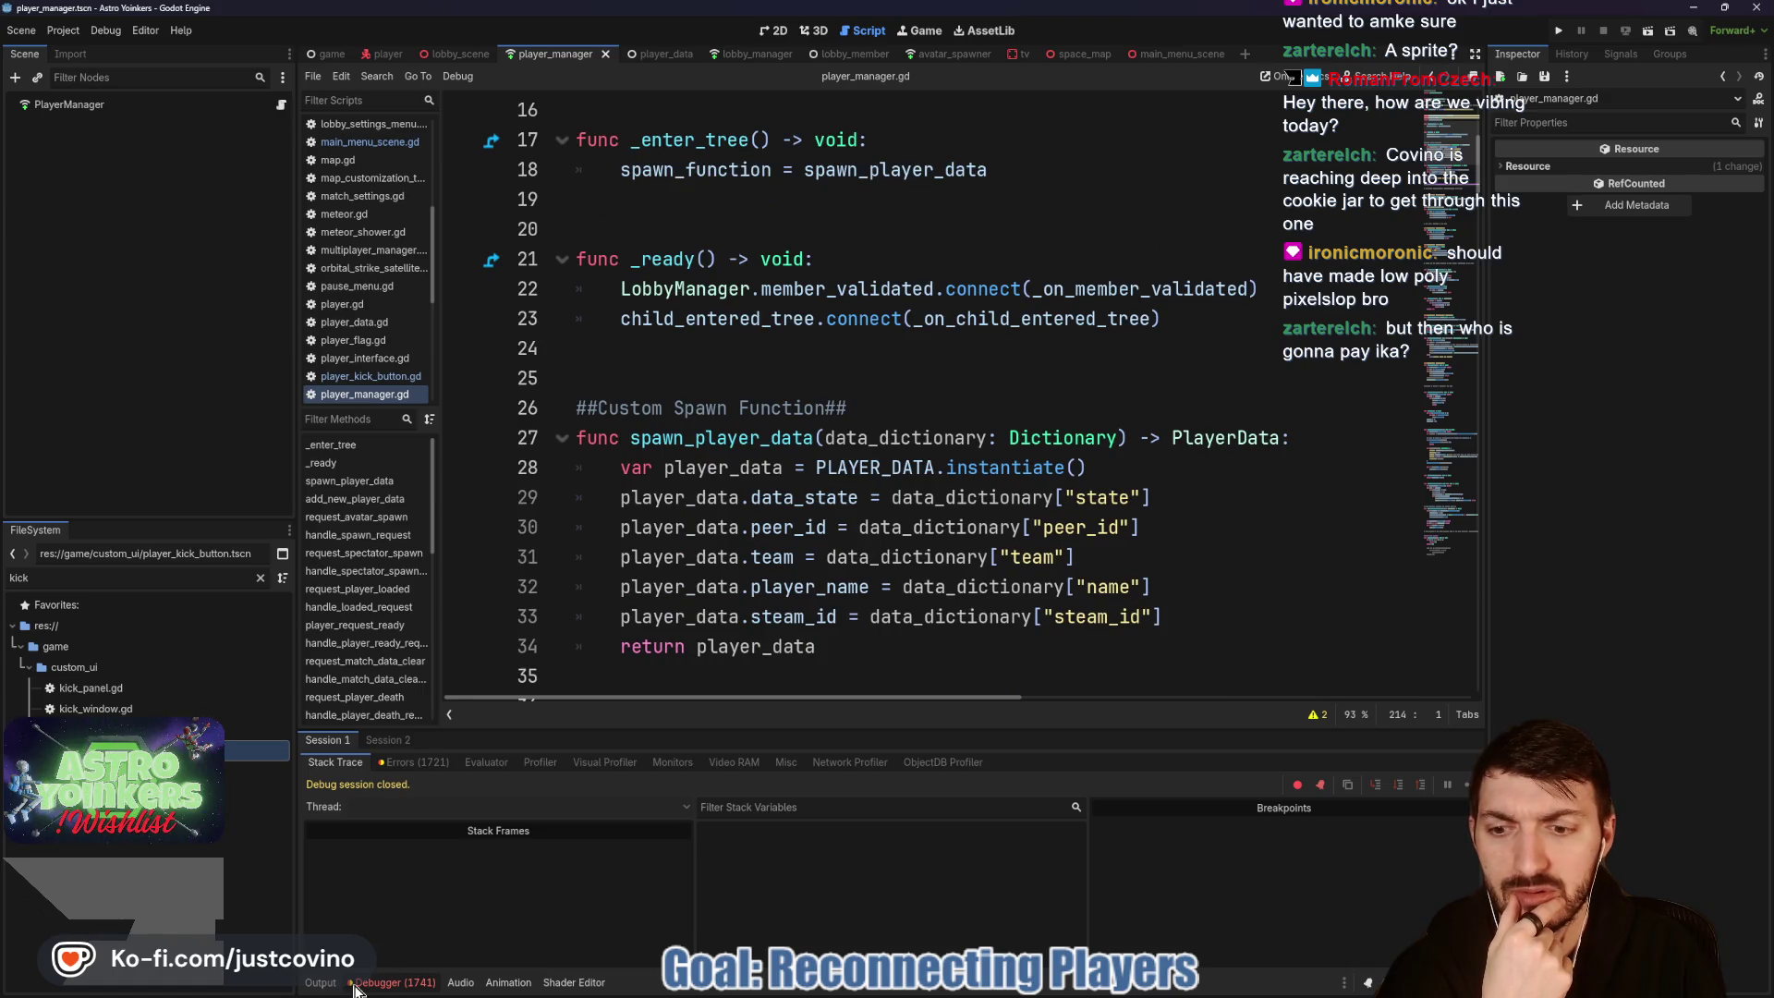
Step: Check the second debug session's errors, then switch to Output and collapse the bottom panel
left_click(403, 982)
left_click(425, 981)
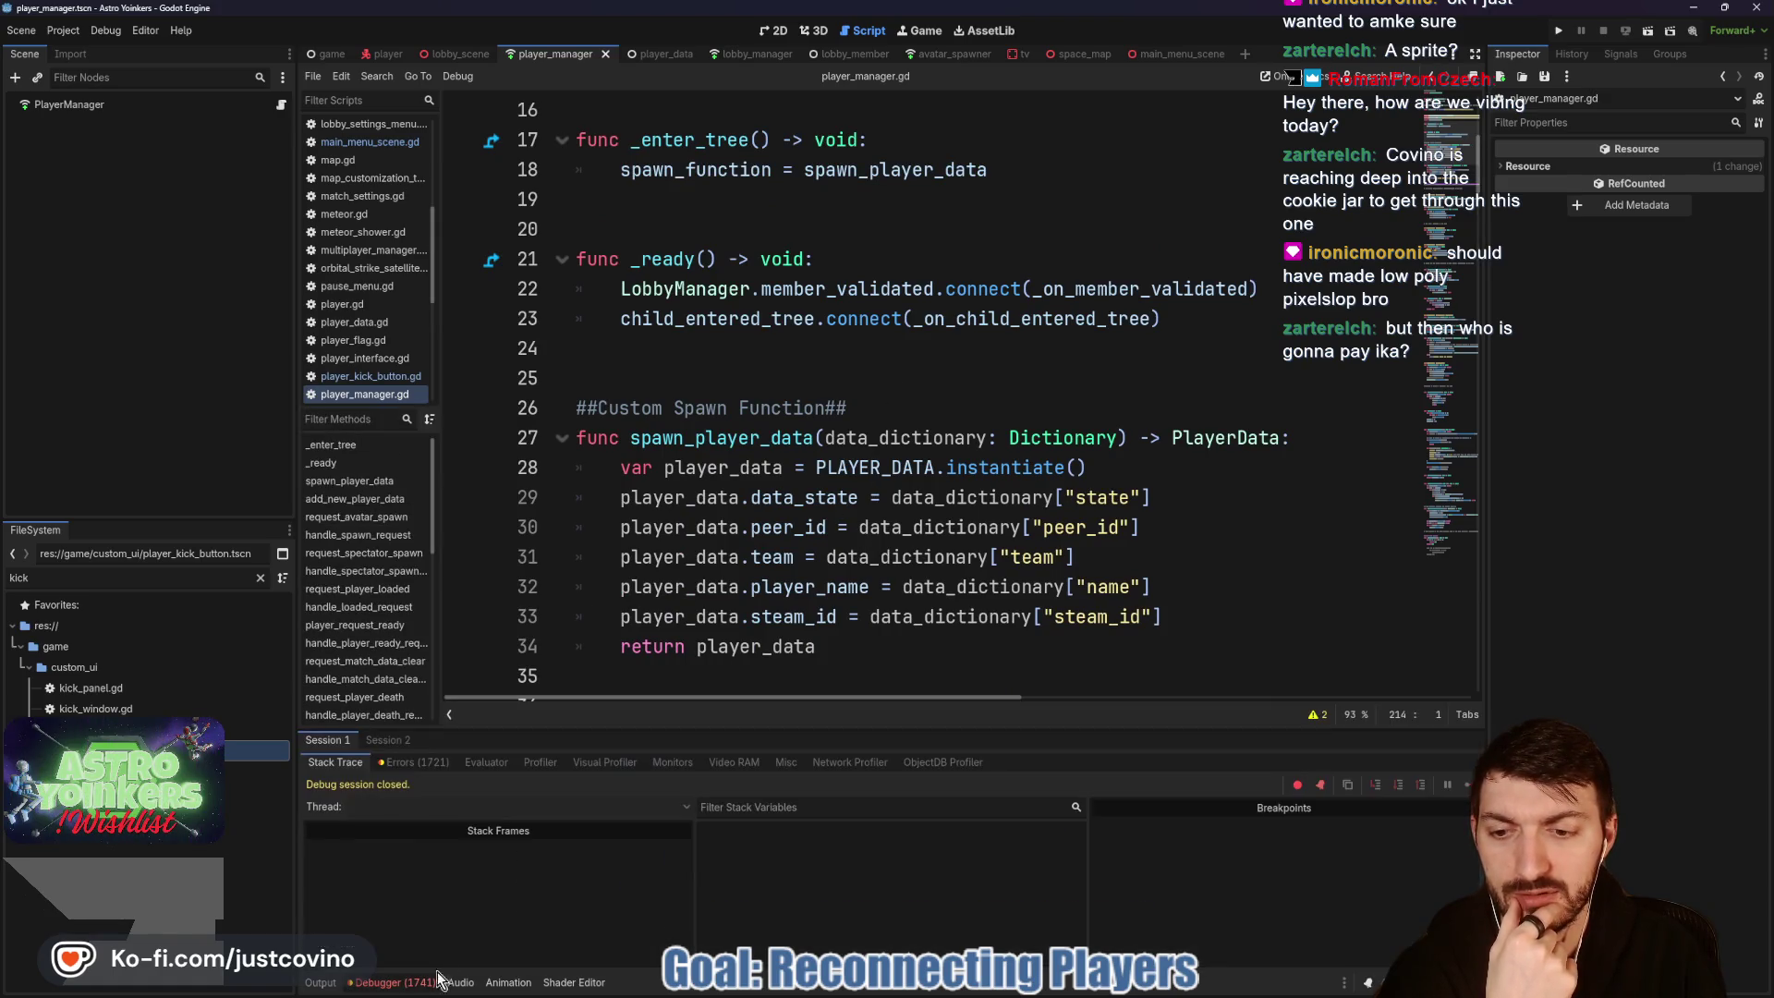
left_click(411, 767)
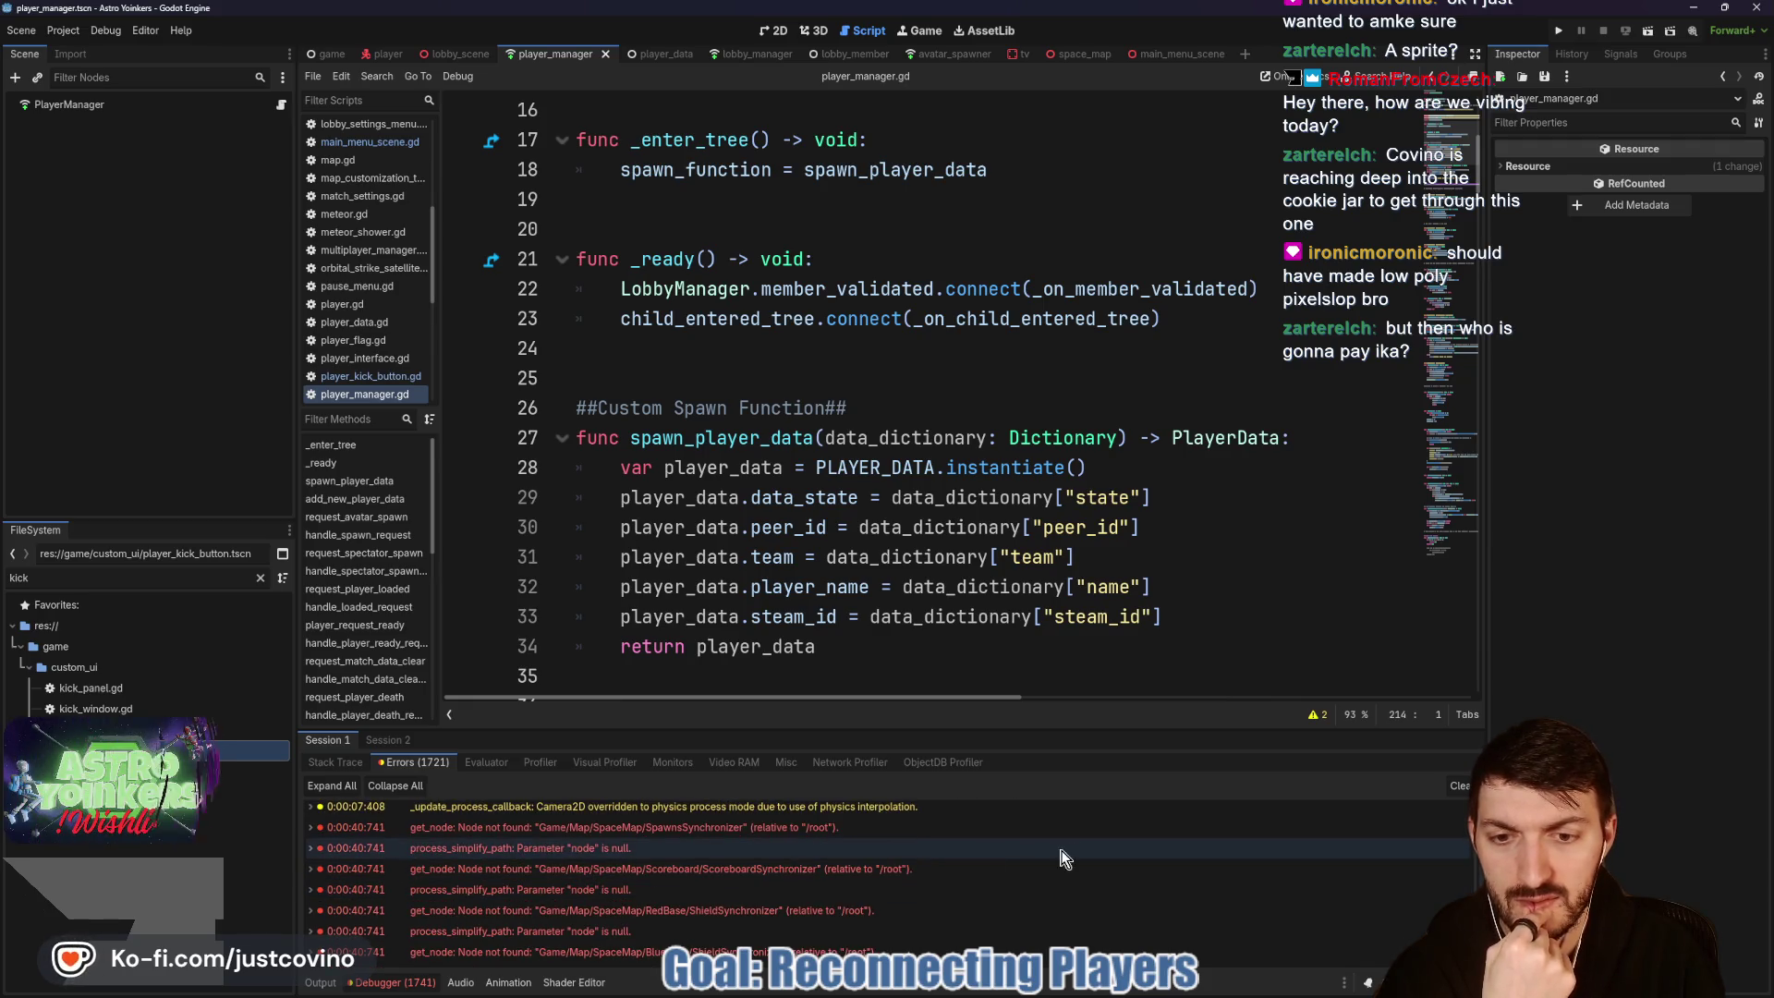
left_click(393, 739)
left_click(406, 763)
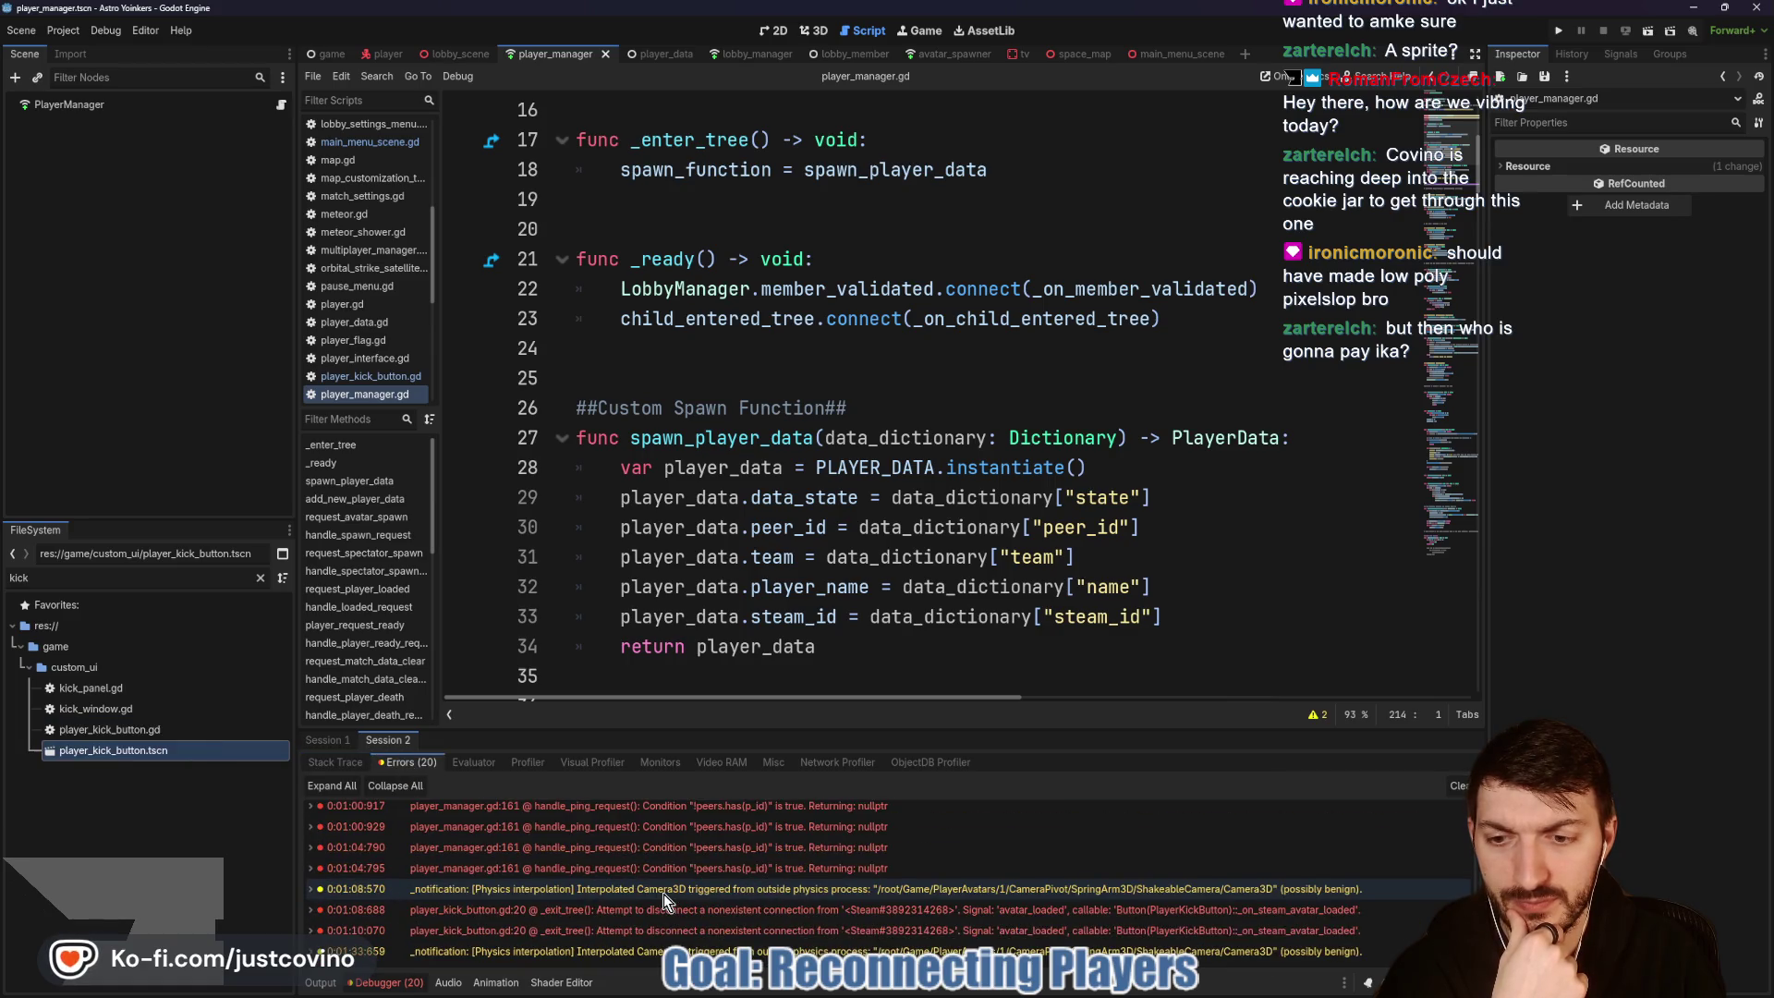
left_click(321, 984)
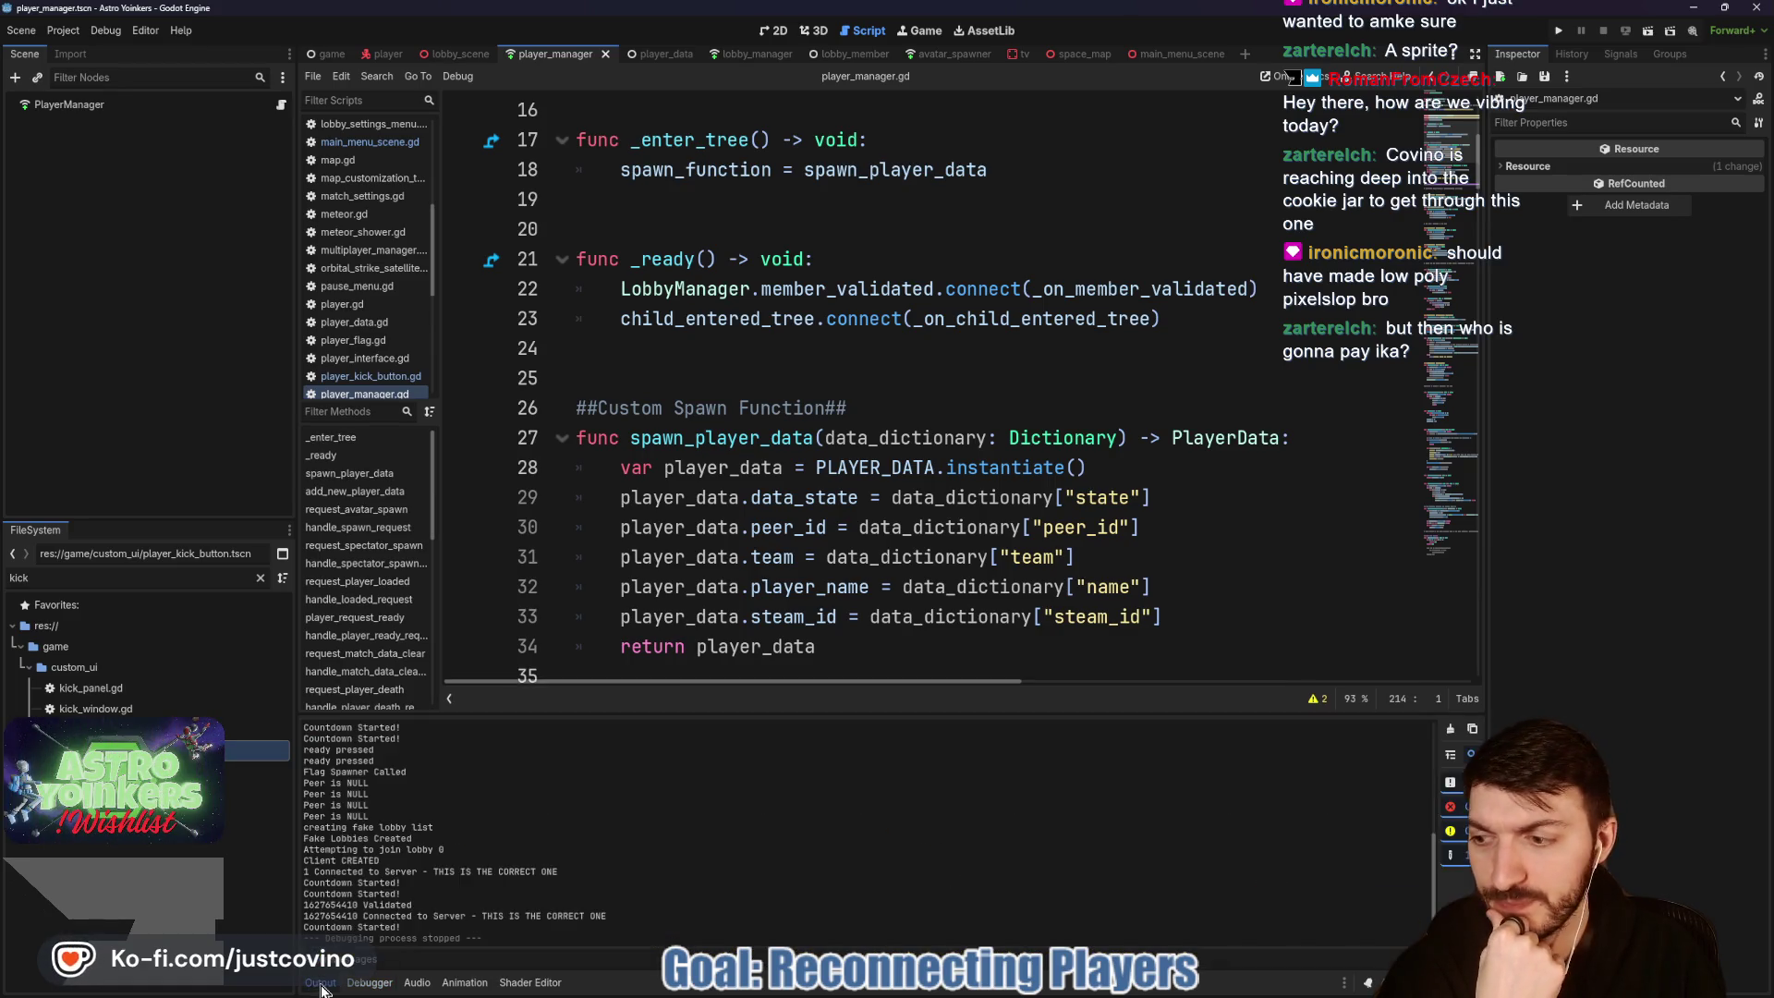
left_click(321, 984)
Step: Scroll player_manager.gd to reconnect_player, select its change_map call on line 358, then go to lobby_manager.gd
scroll(871, 742, "down", 20)
scroll(871, 739, "down", 10)
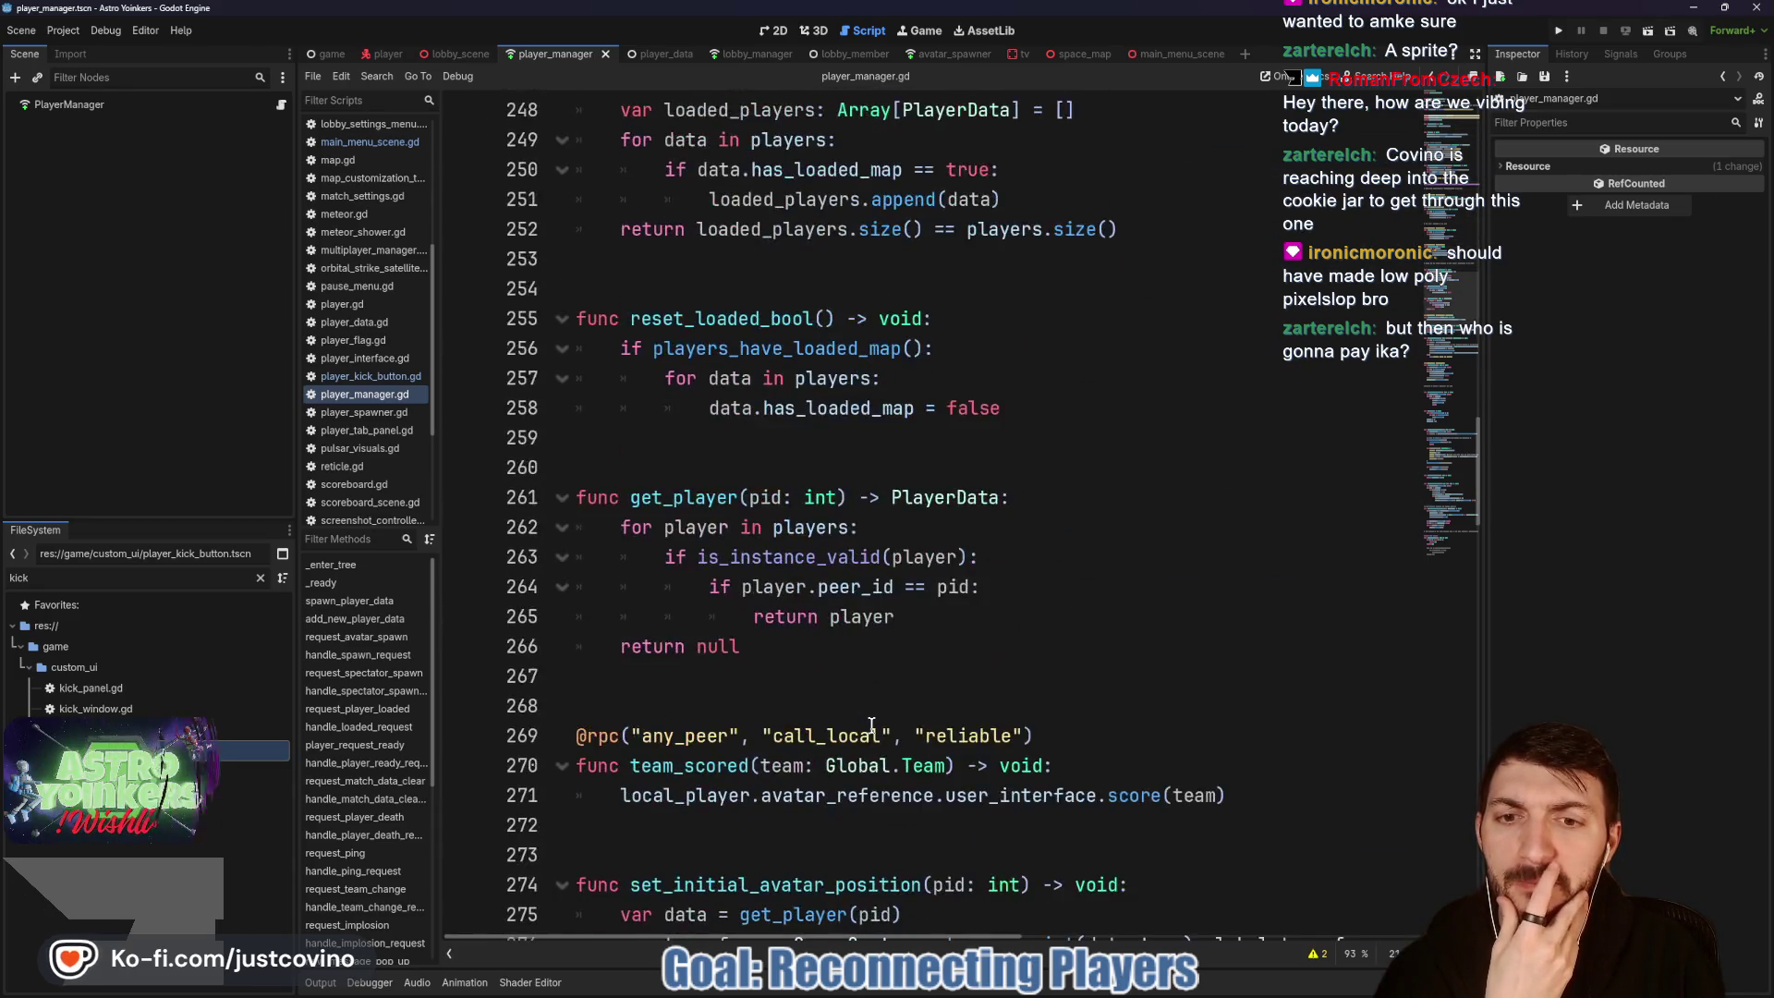
scroll(872, 725, "down", 6)
scroll(871, 725, "down", 7)
scroll(906, 614, "up", 4)
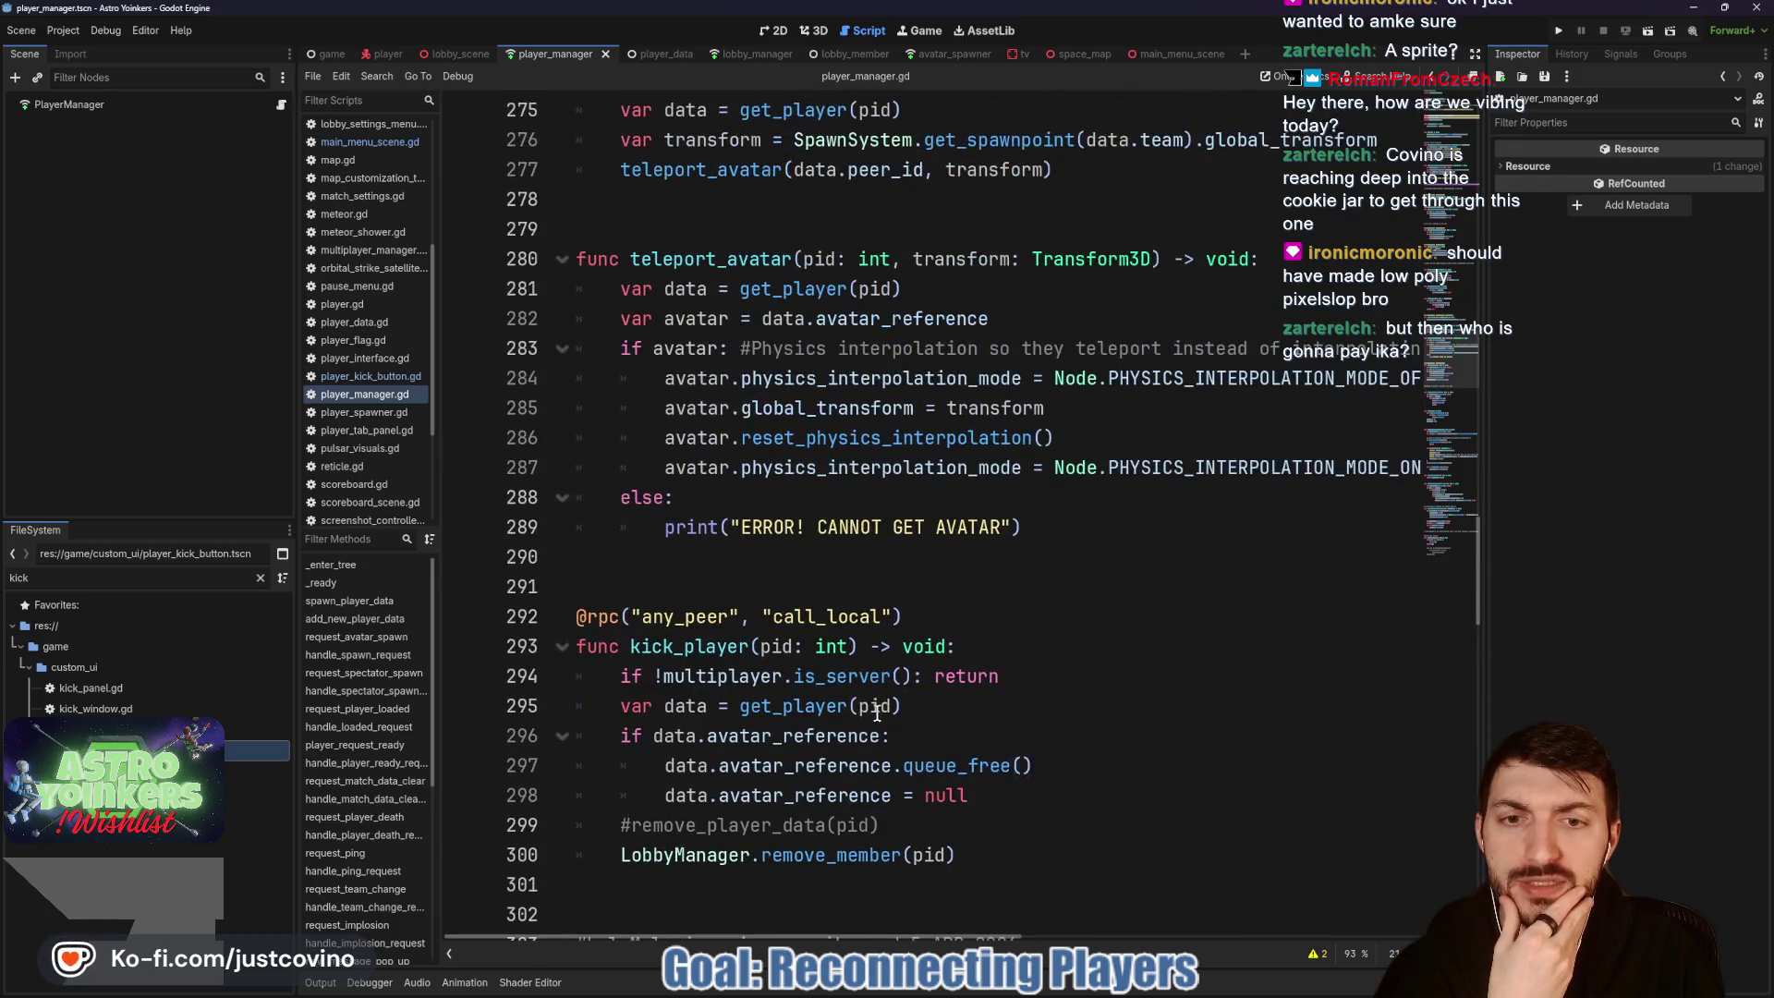
scroll(908, 605, "down", 3)
scroll(908, 605, "down", 19)
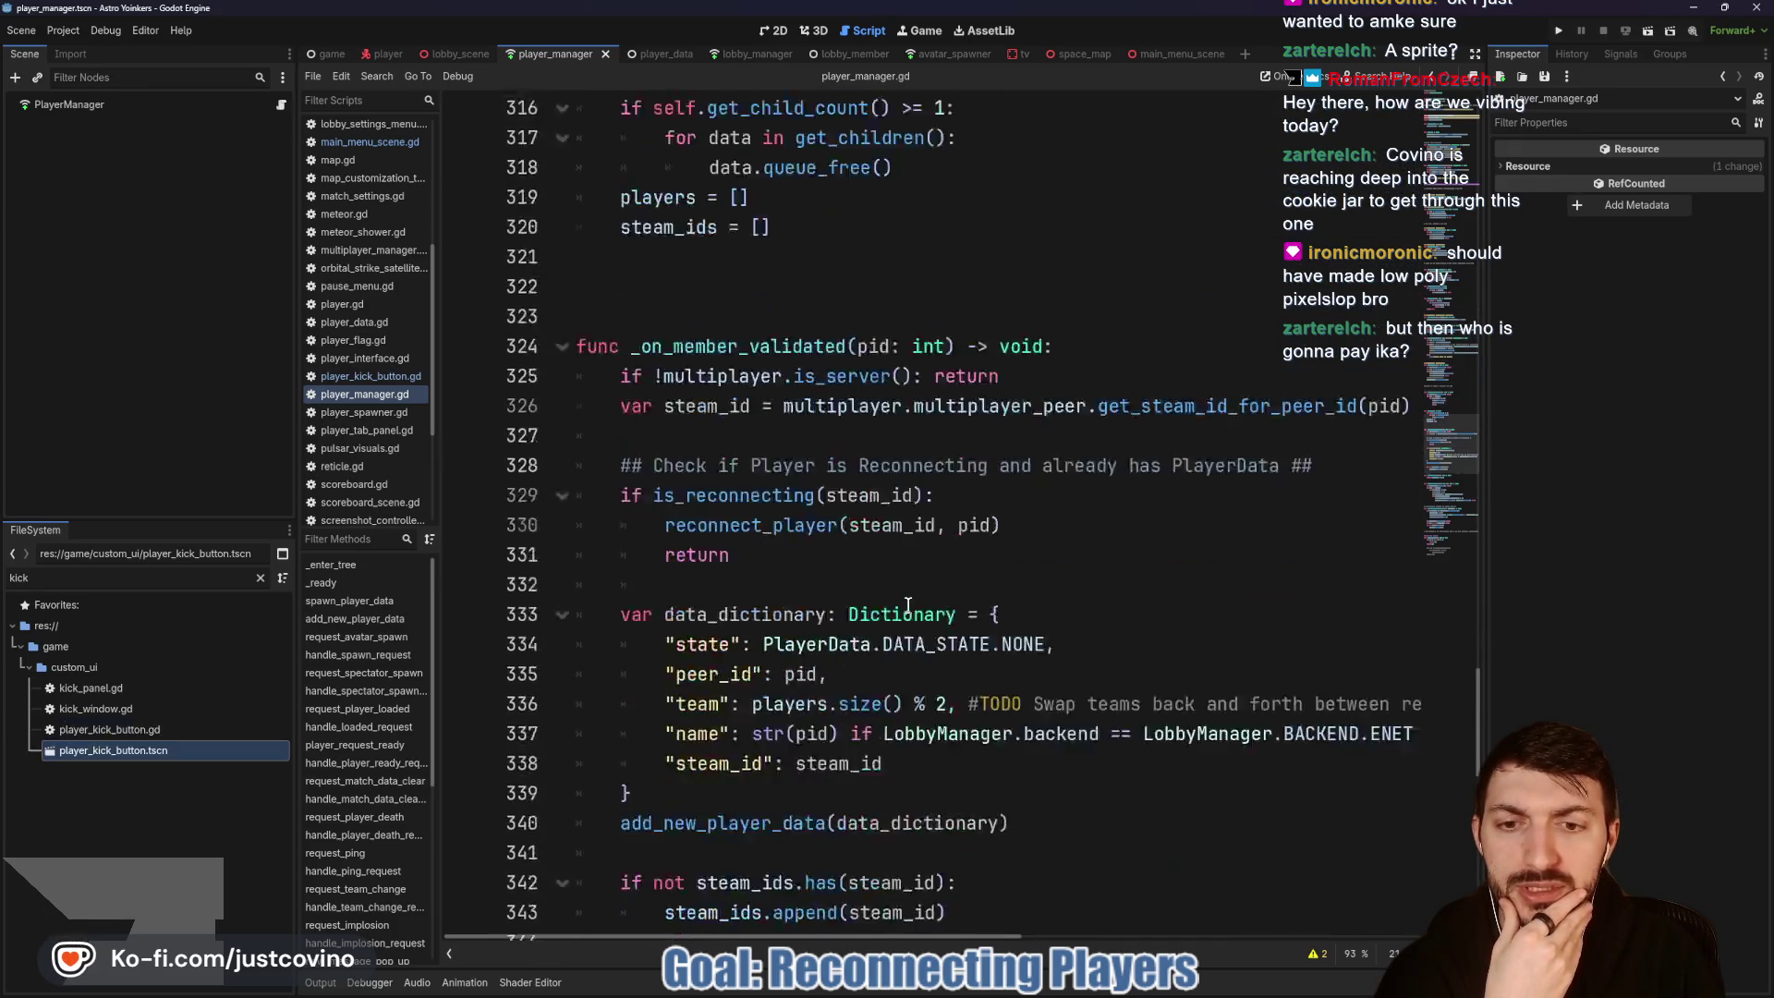
scroll(908, 605, "down", 4)
scroll(908, 605, "up", 2)
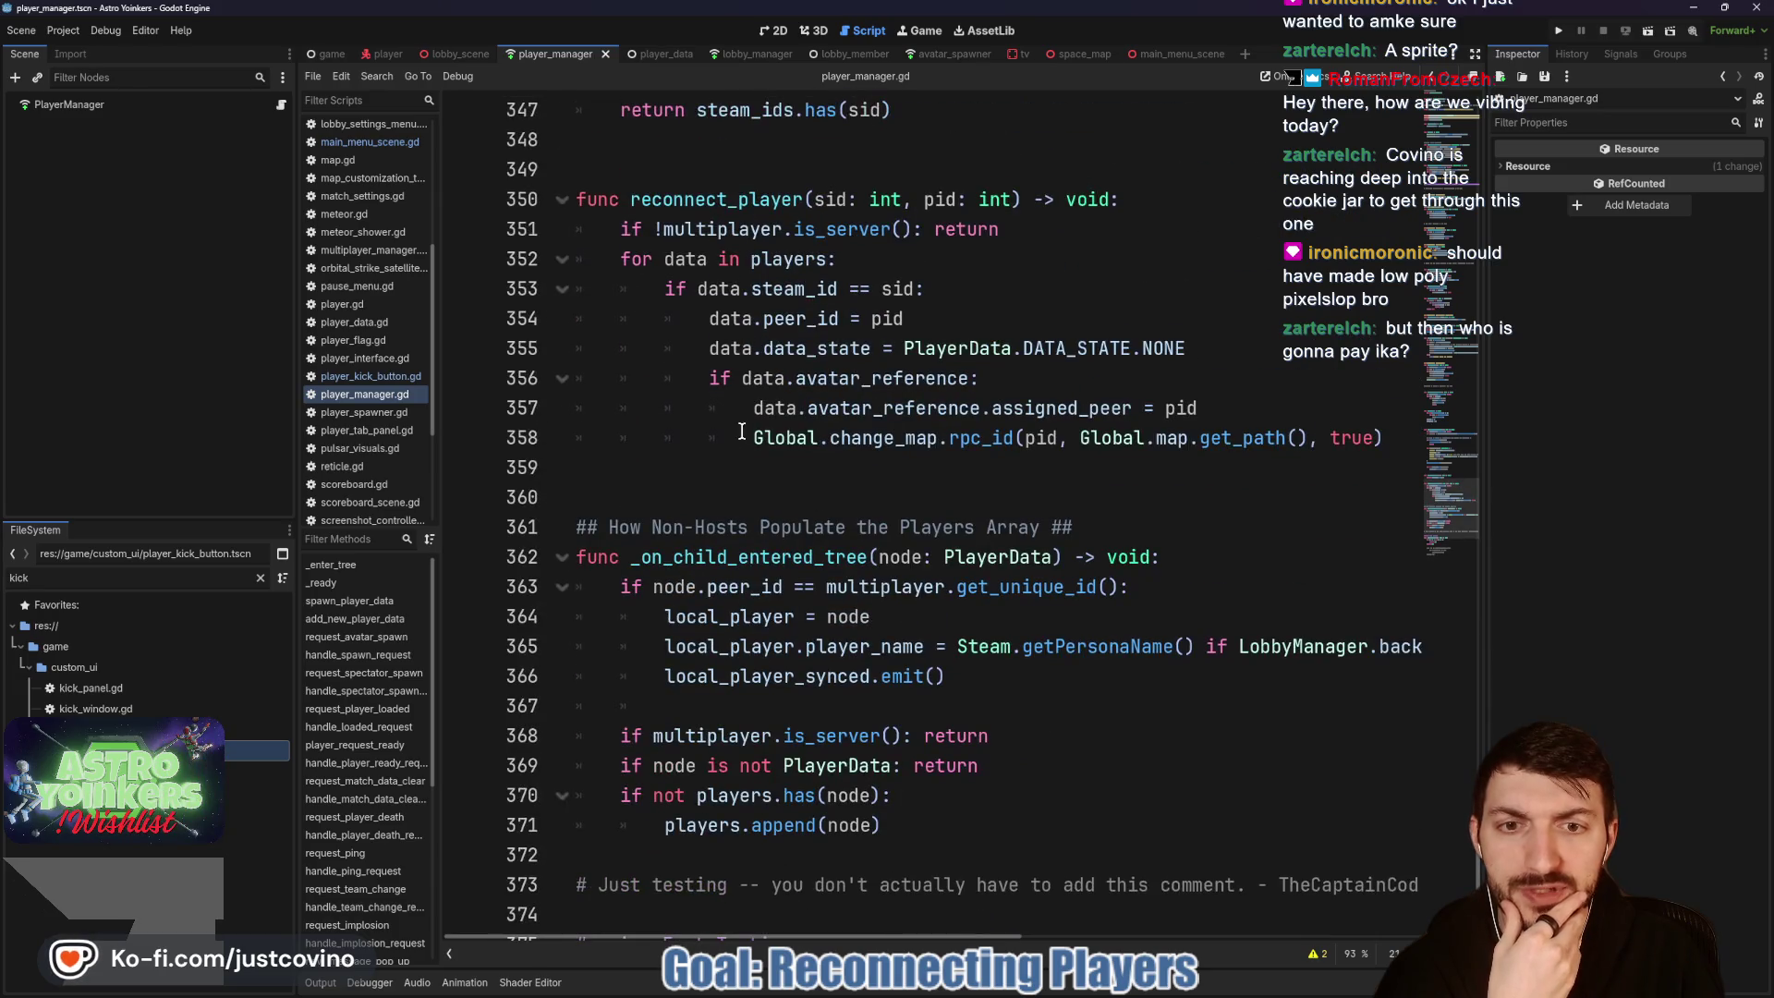
left_click_drag(753, 437, 1201, 407)
left_click_drag(1383, 437, 620, 437)
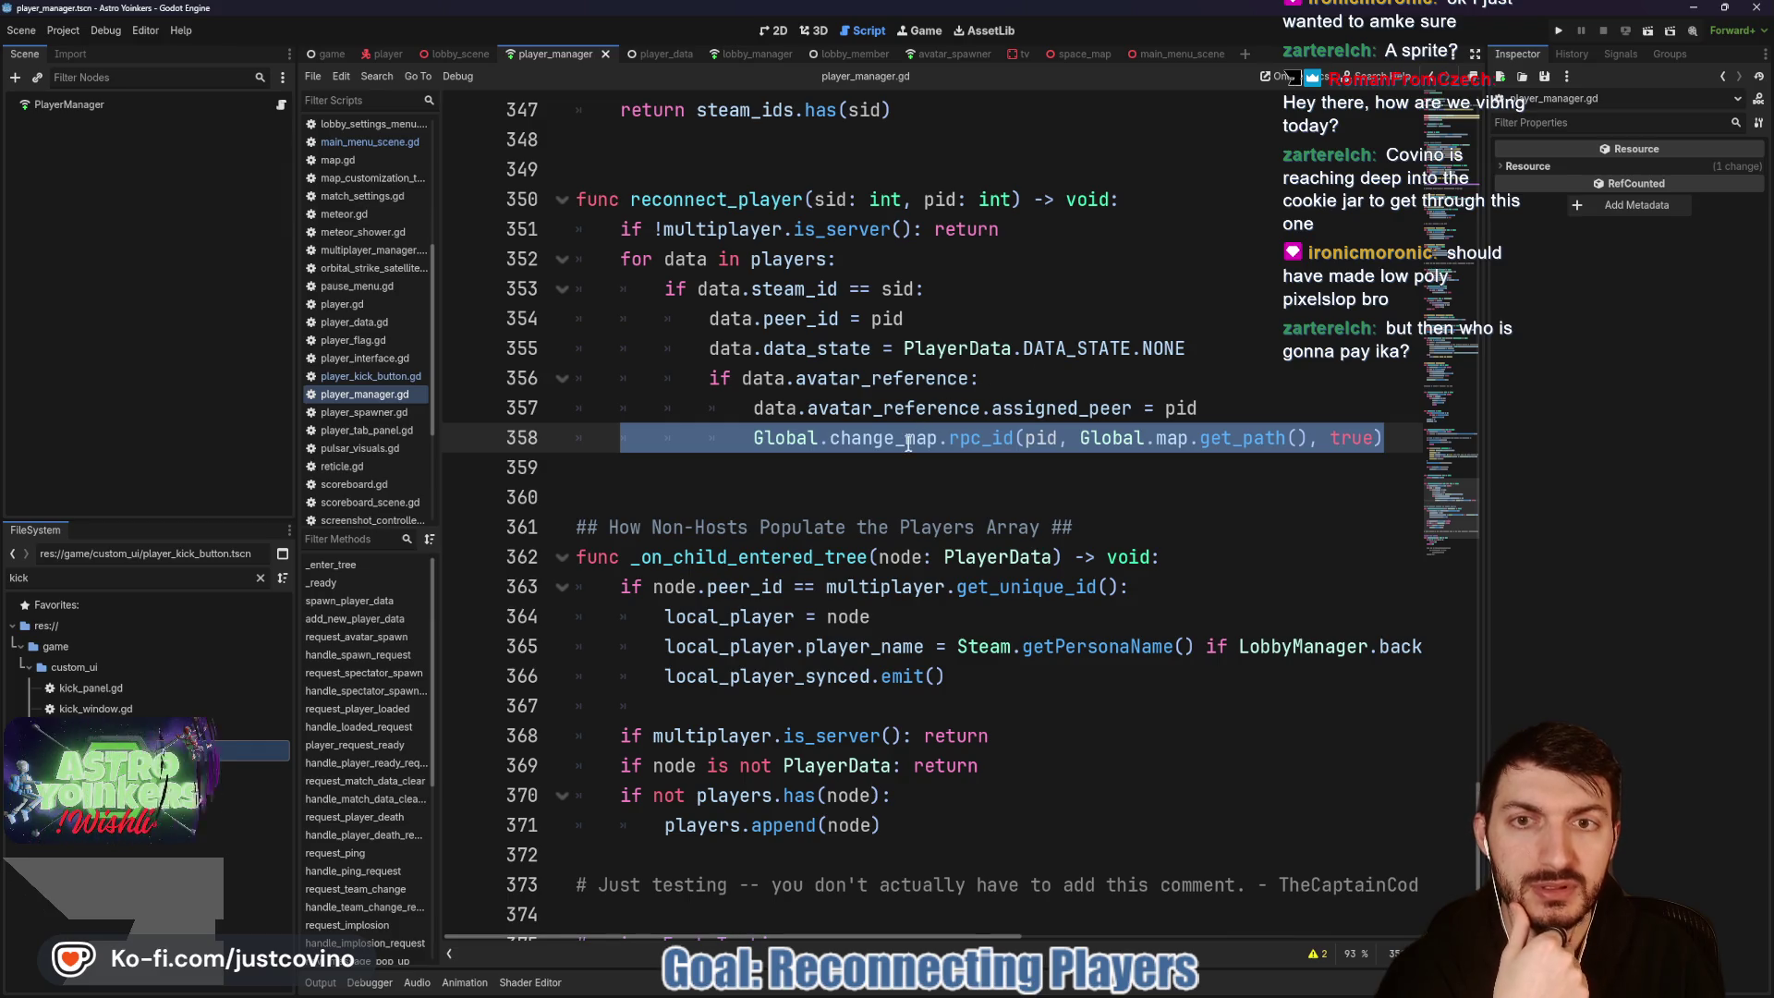
left_click(762, 56)
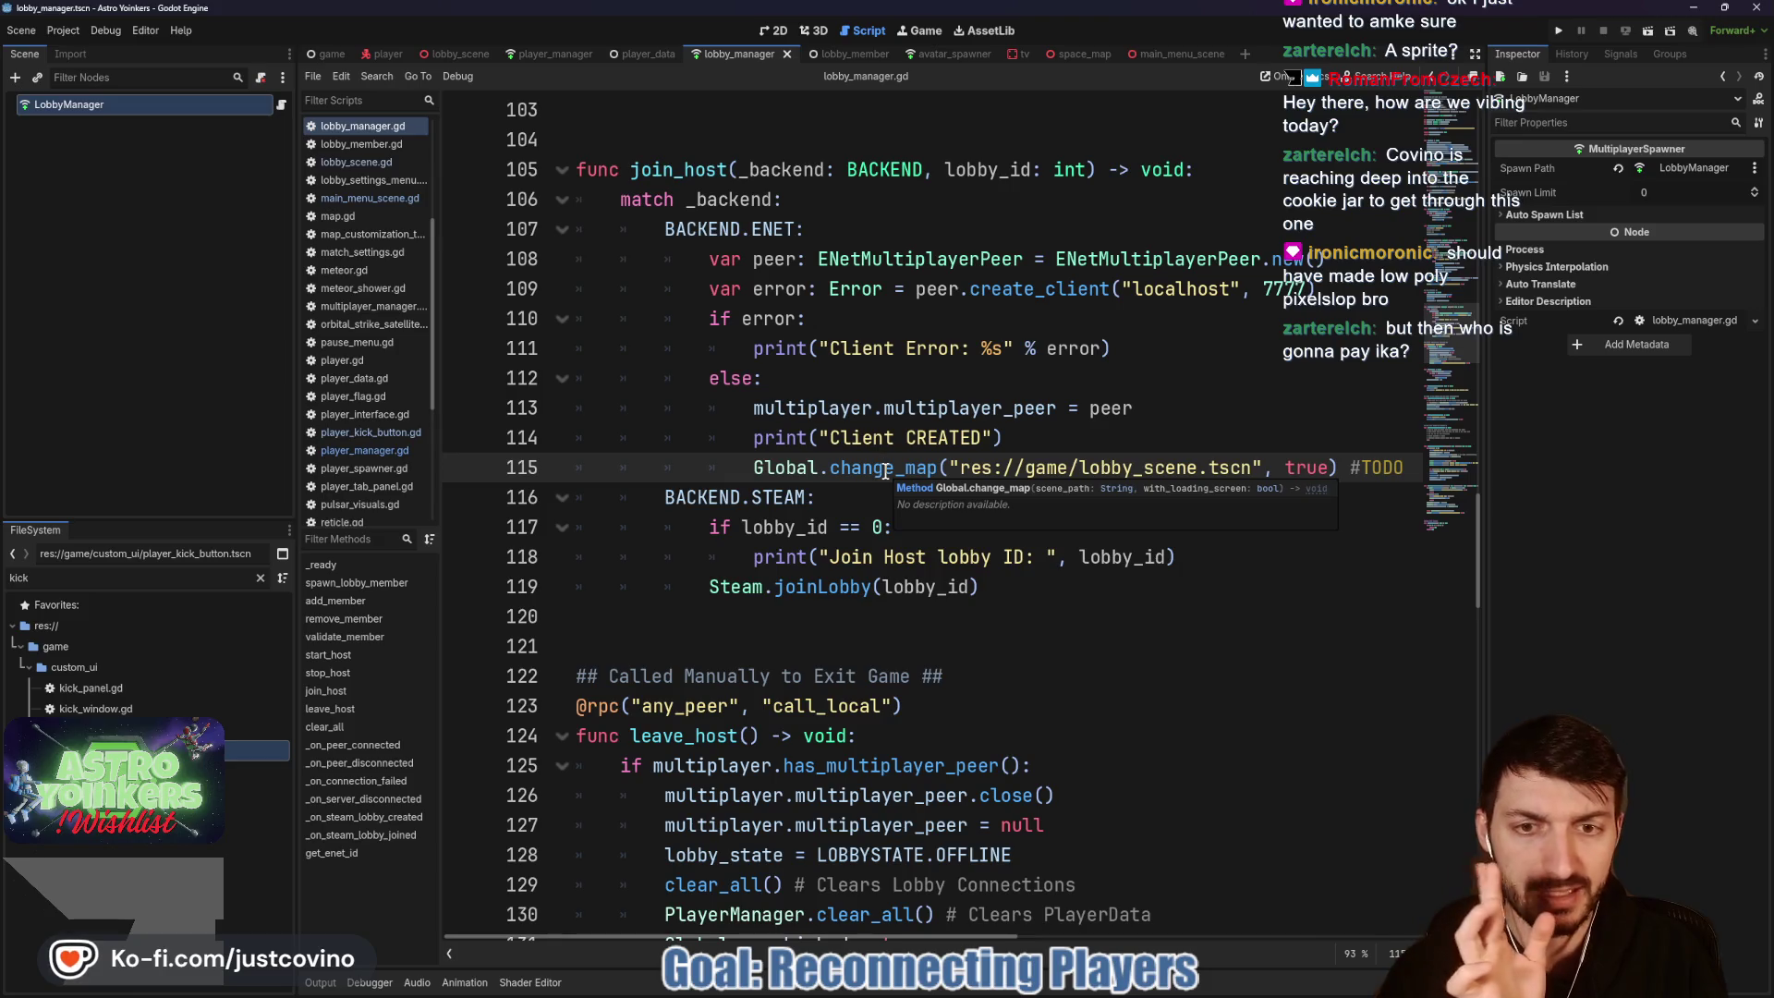
Step: Scroll through lobby_manager.gd to look over the join_host and leave_host code
scroll(899, 474, "right", 2)
scroll(961, 462, "left", 2)
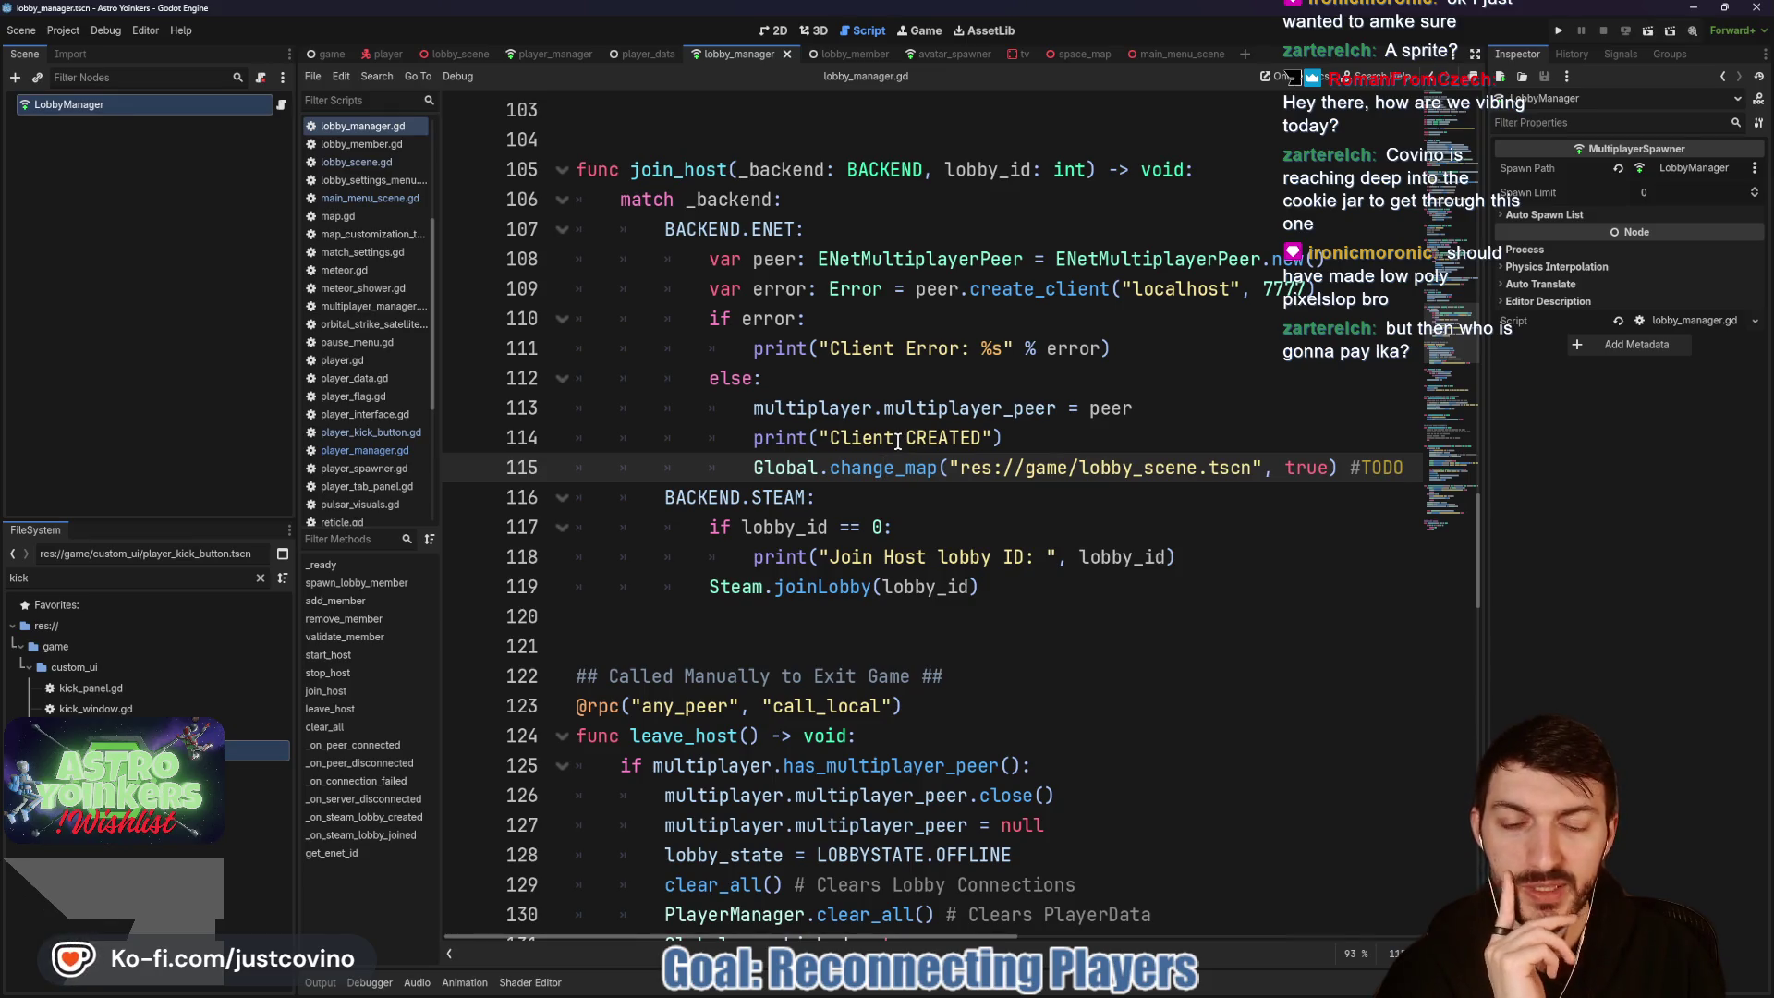
scroll(897, 442, "down", 2)
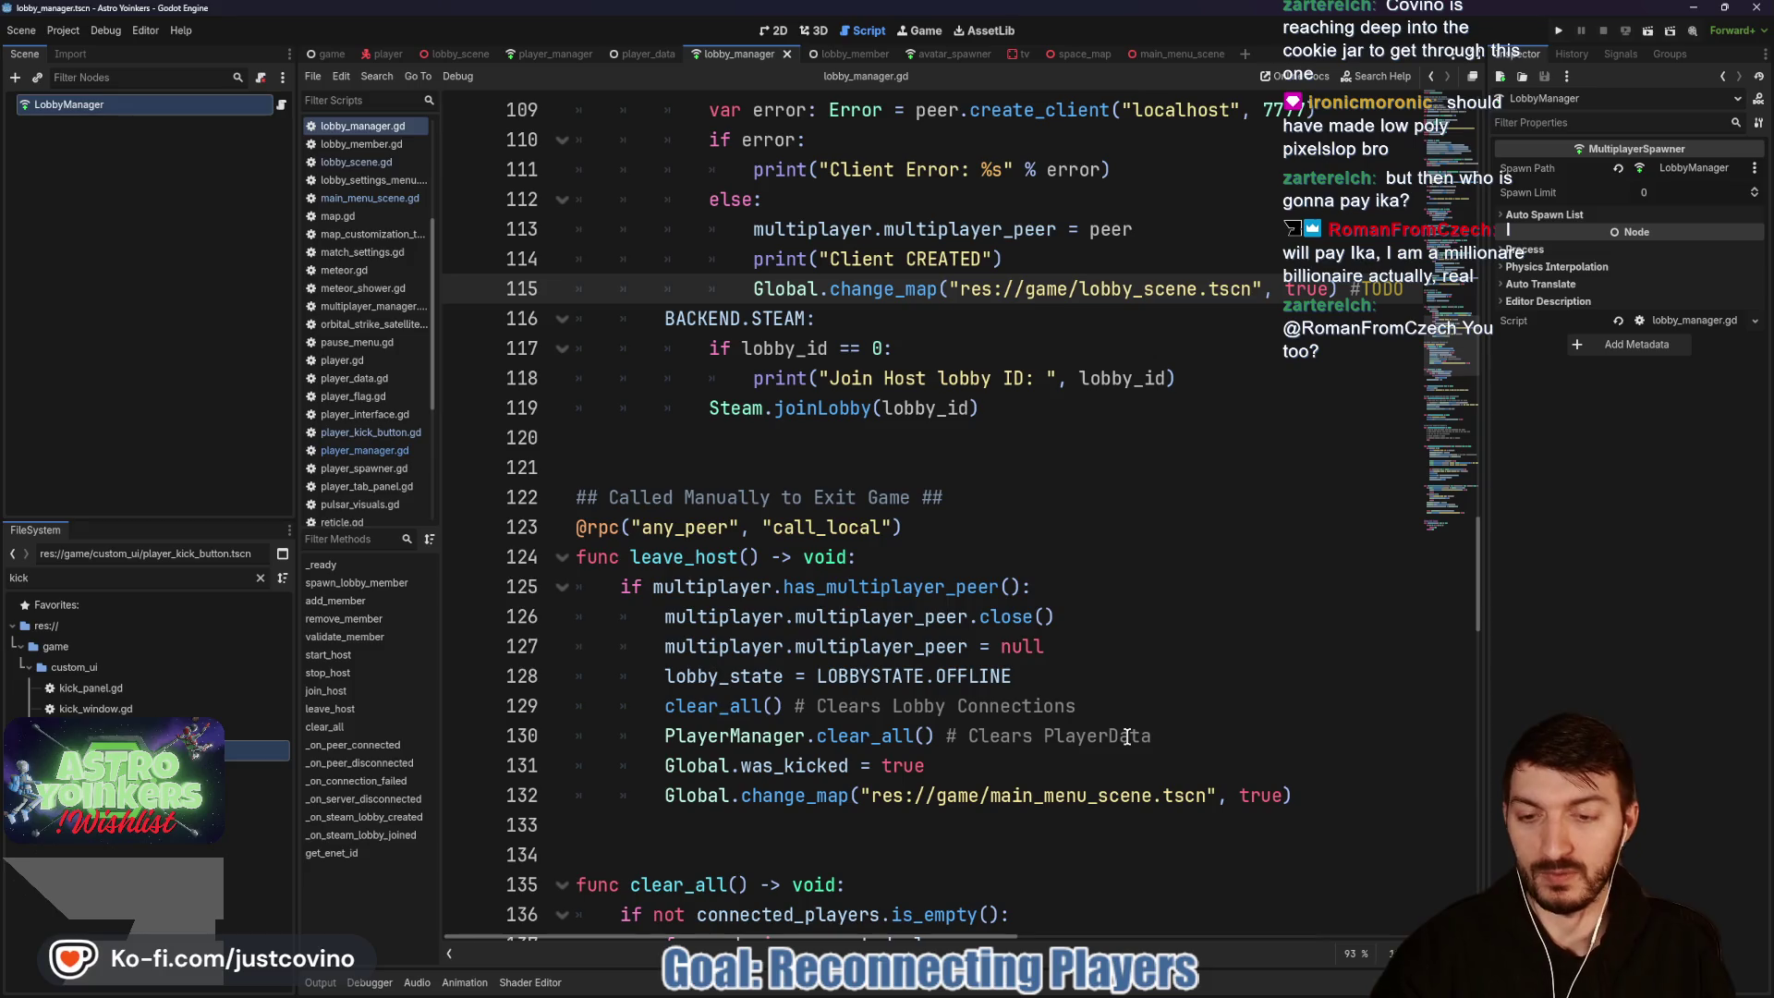
left_click(910, 317)
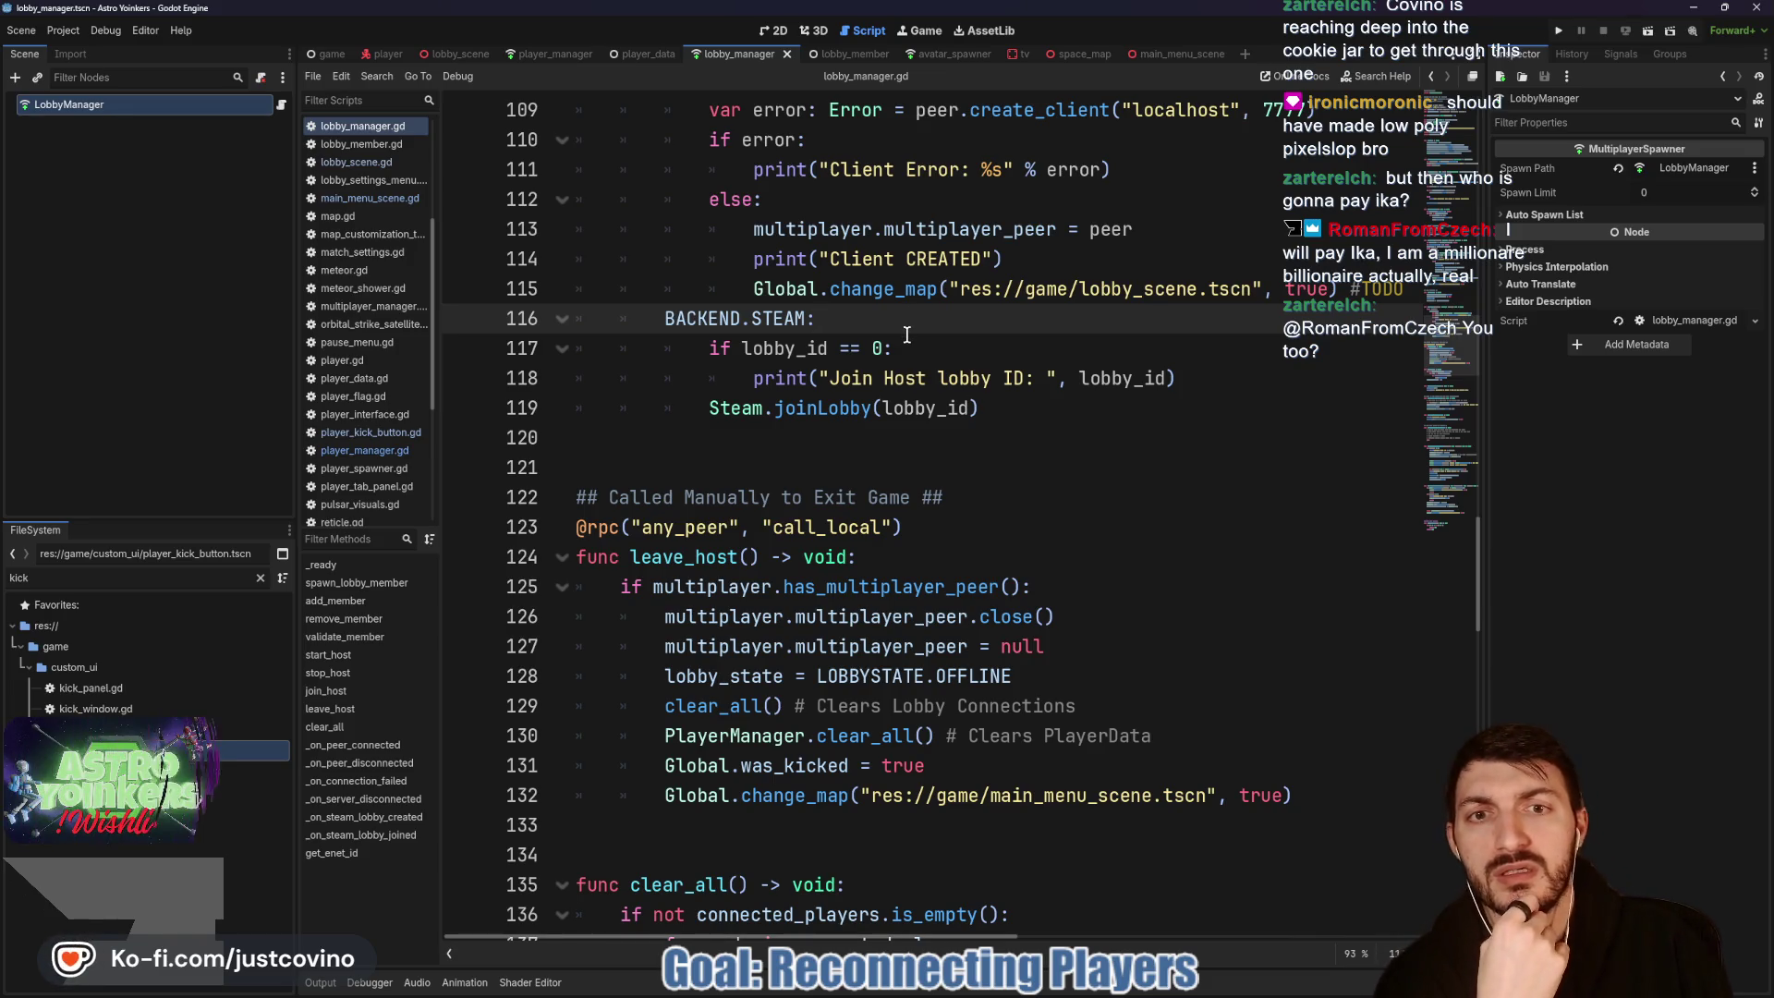
left_click(918, 350)
left_click(899, 314)
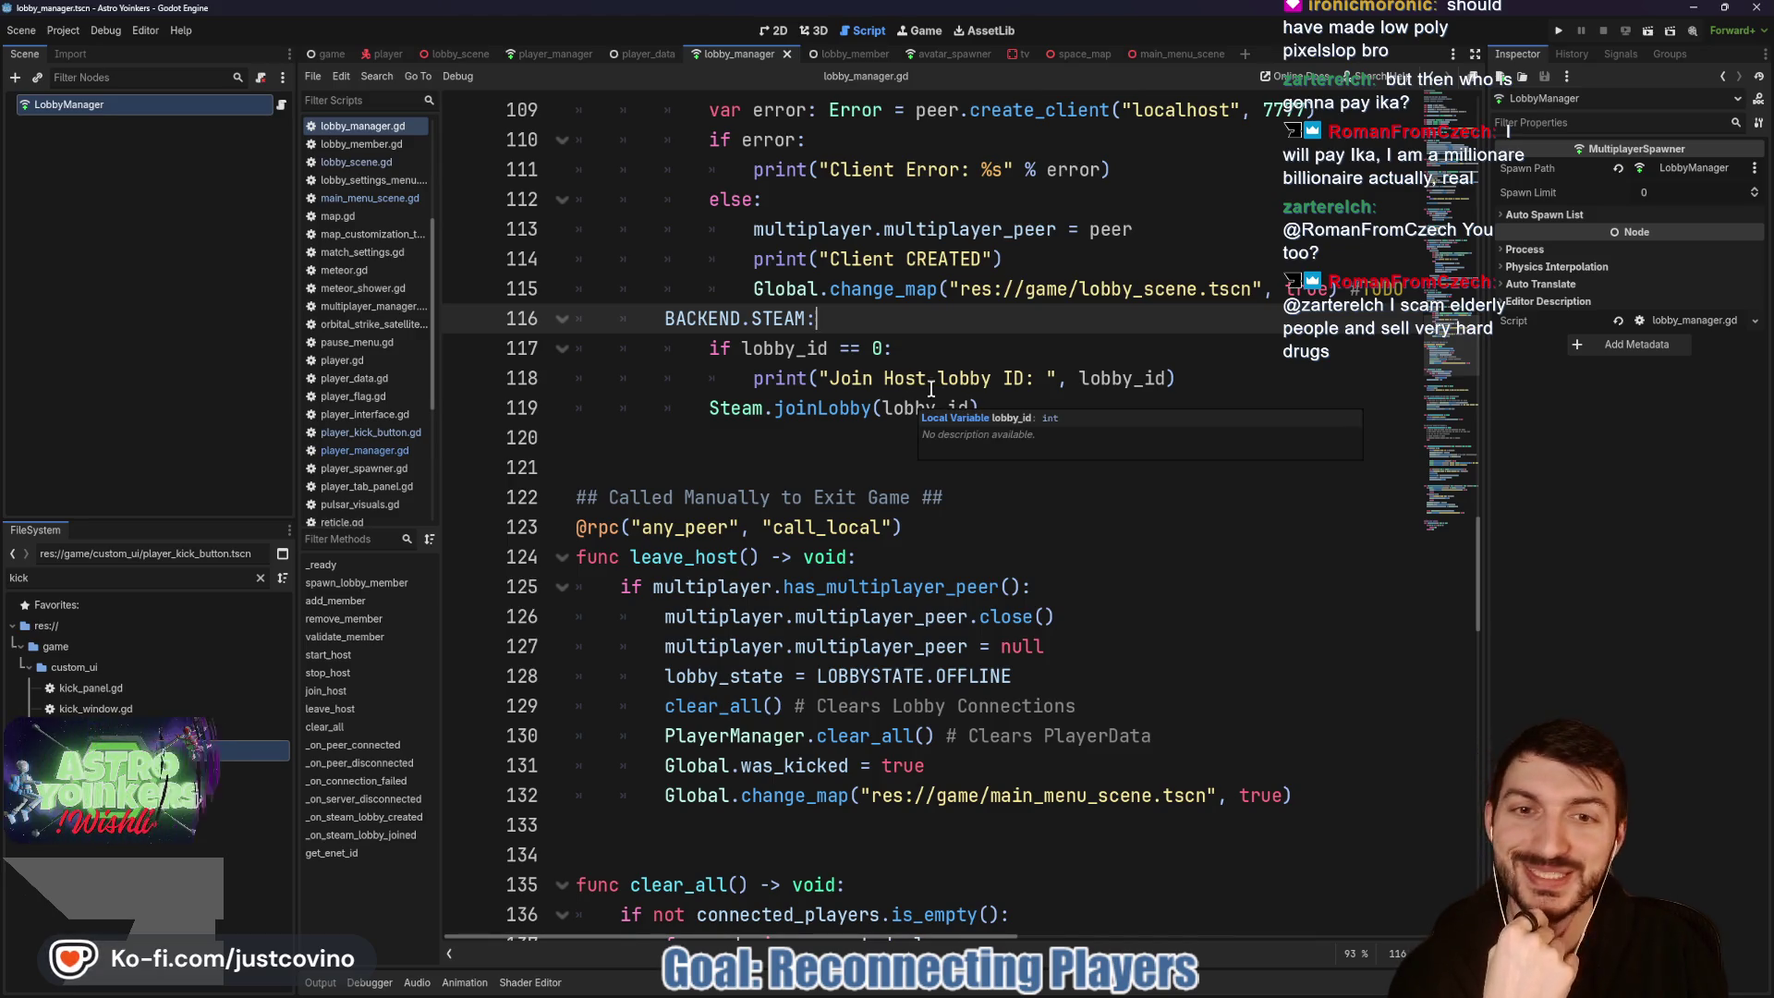
double_click(883, 288)
double_click(779, 288)
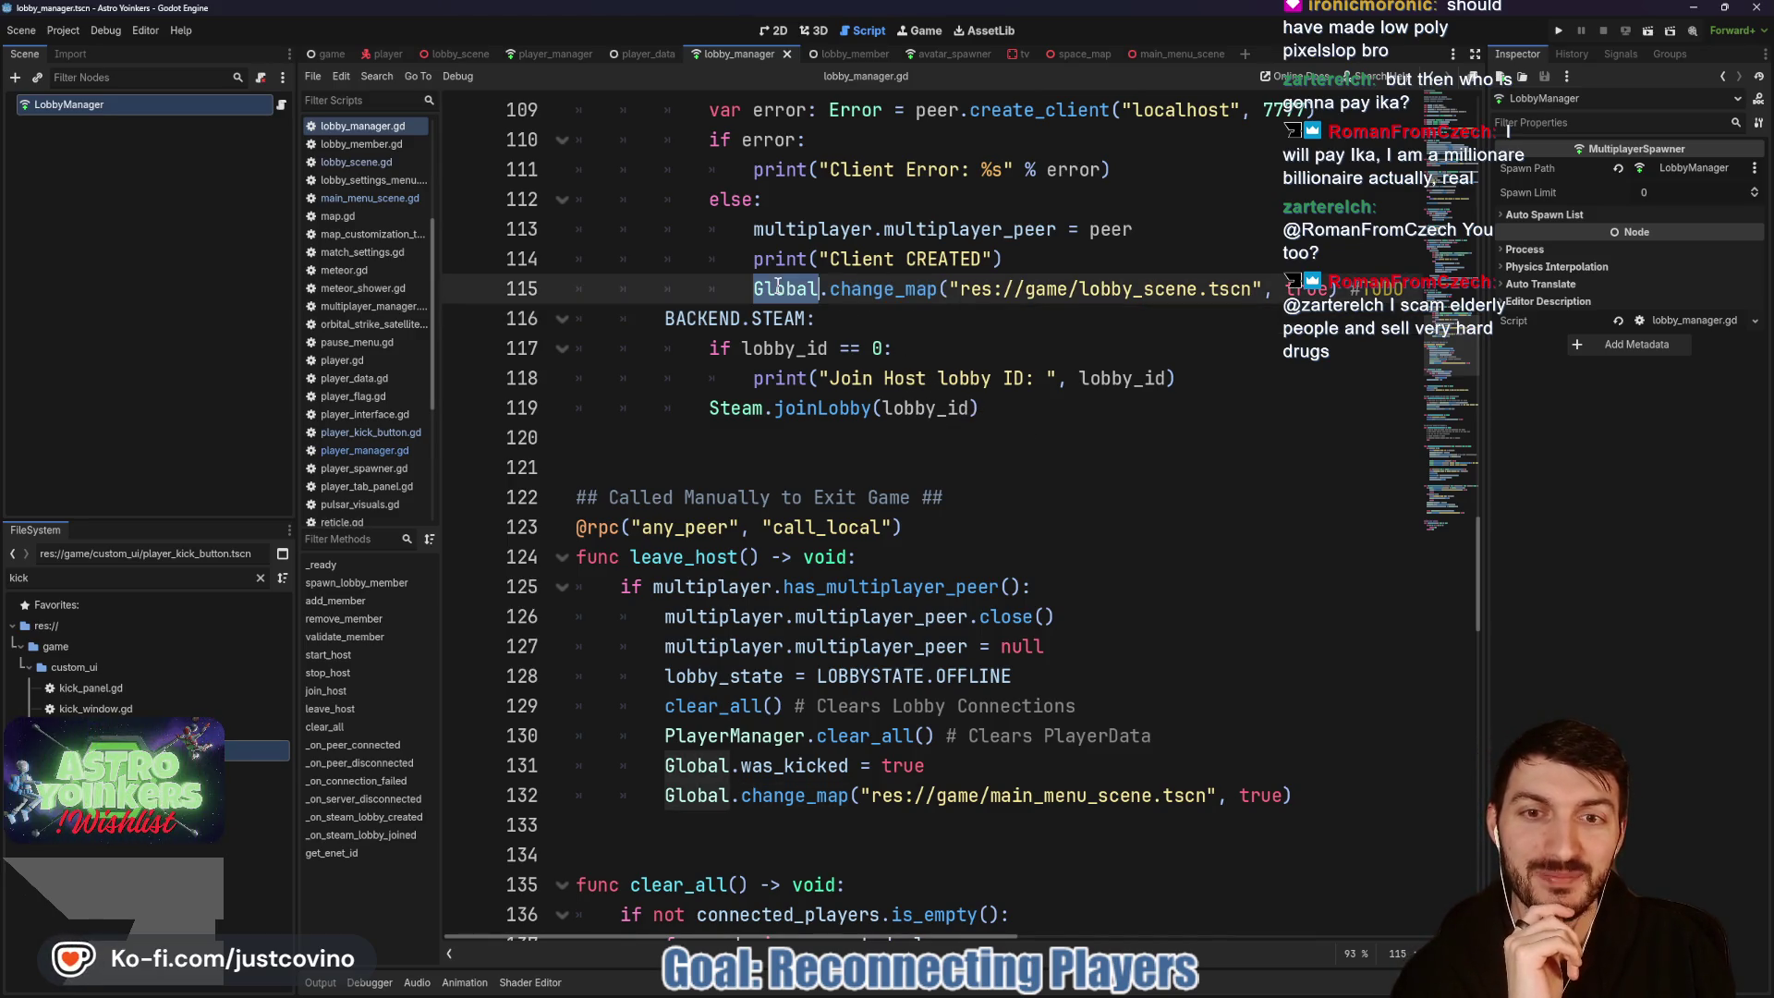
scroll(943, 308, "right", 3)
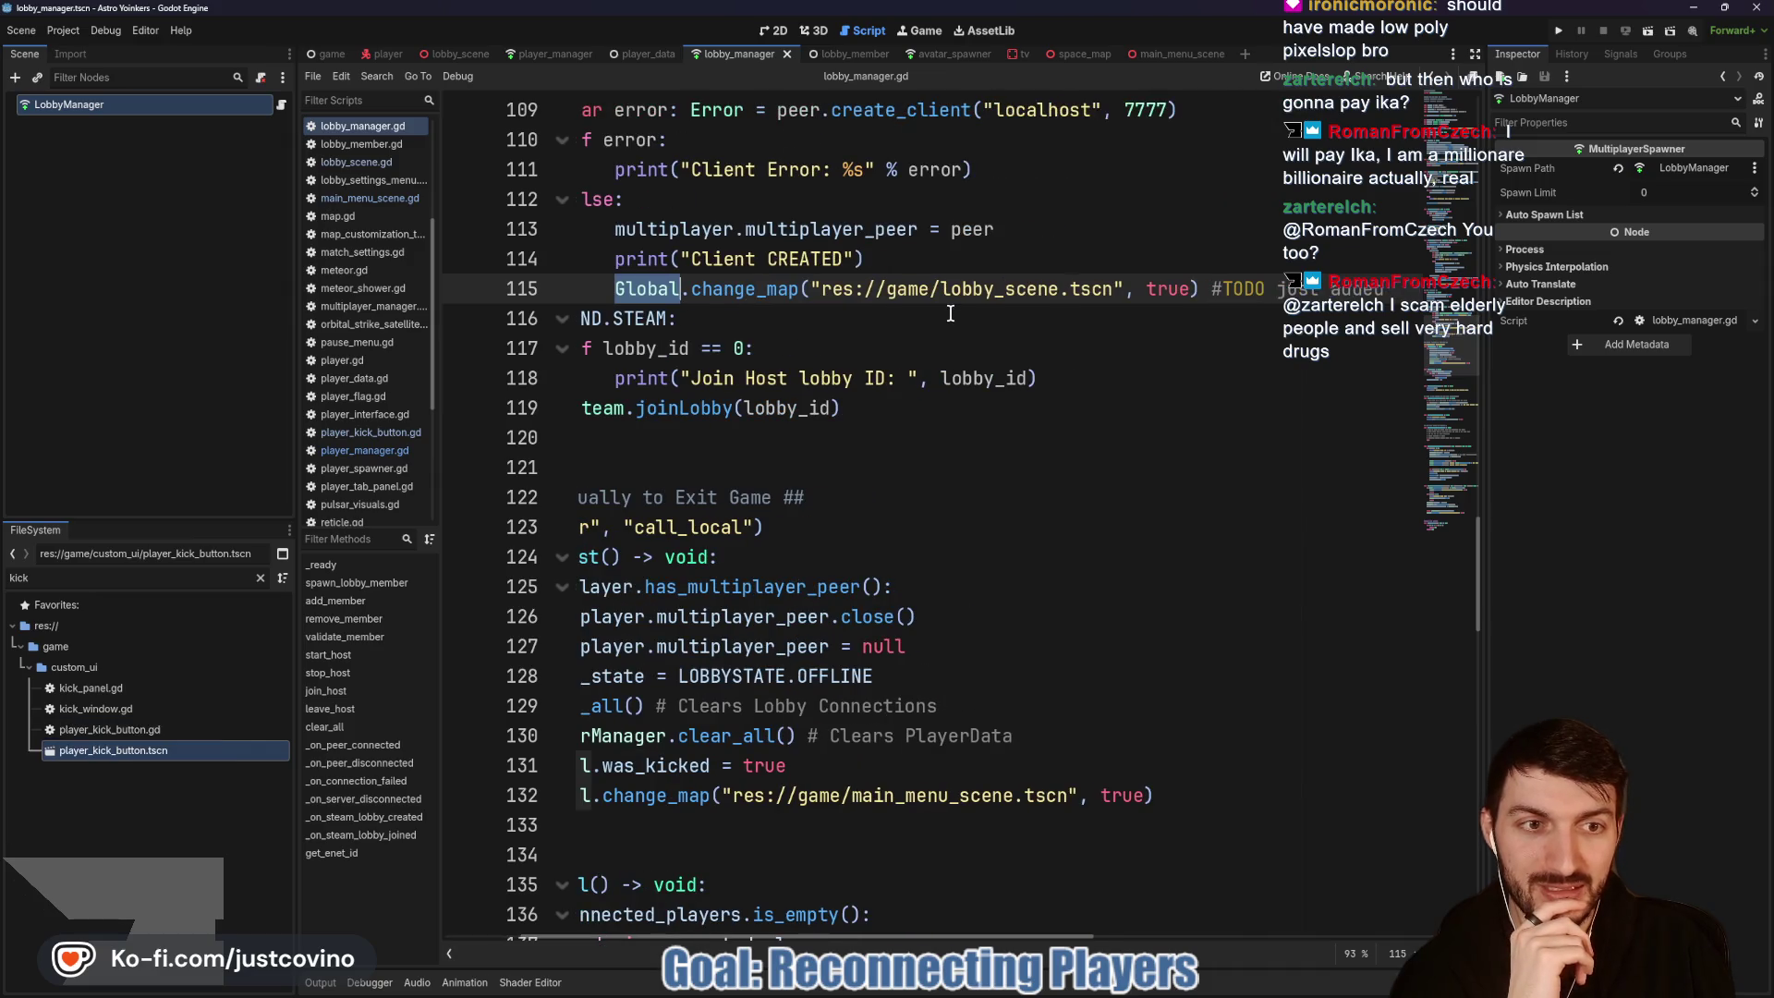
scroll(991, 358, "left", 3)
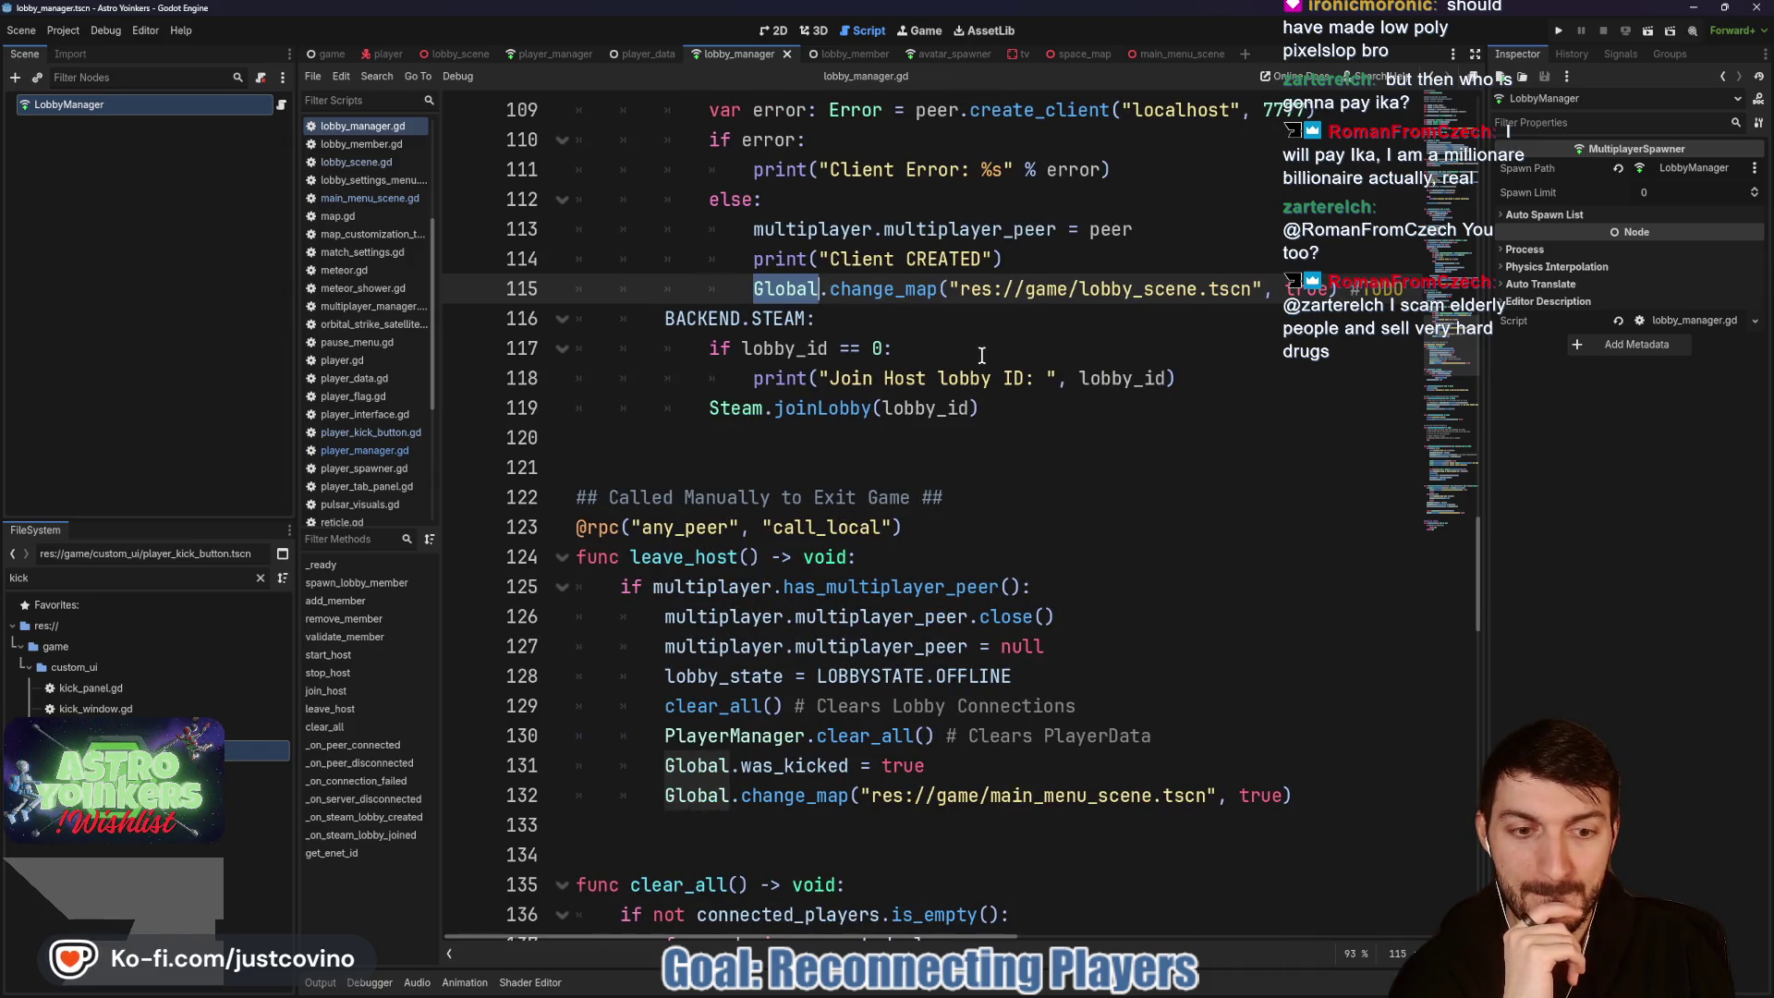
left_click_drag(1370, 800, 580, 654)
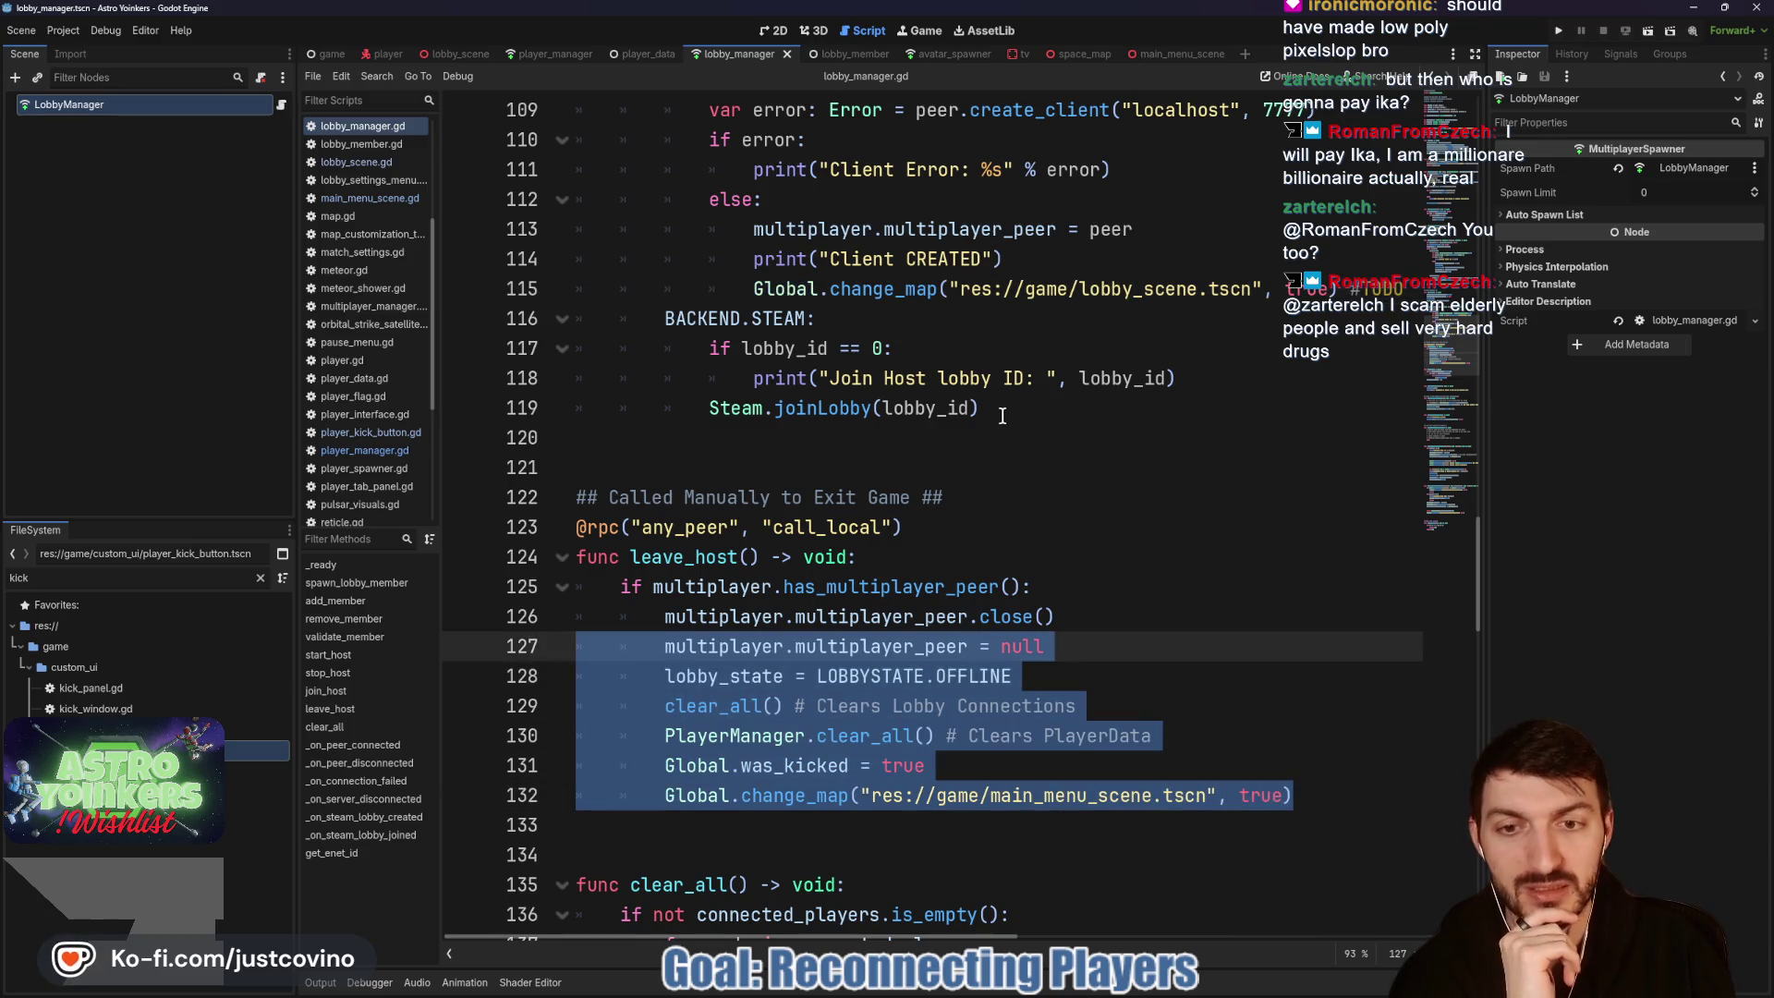
left_click(882, 325)
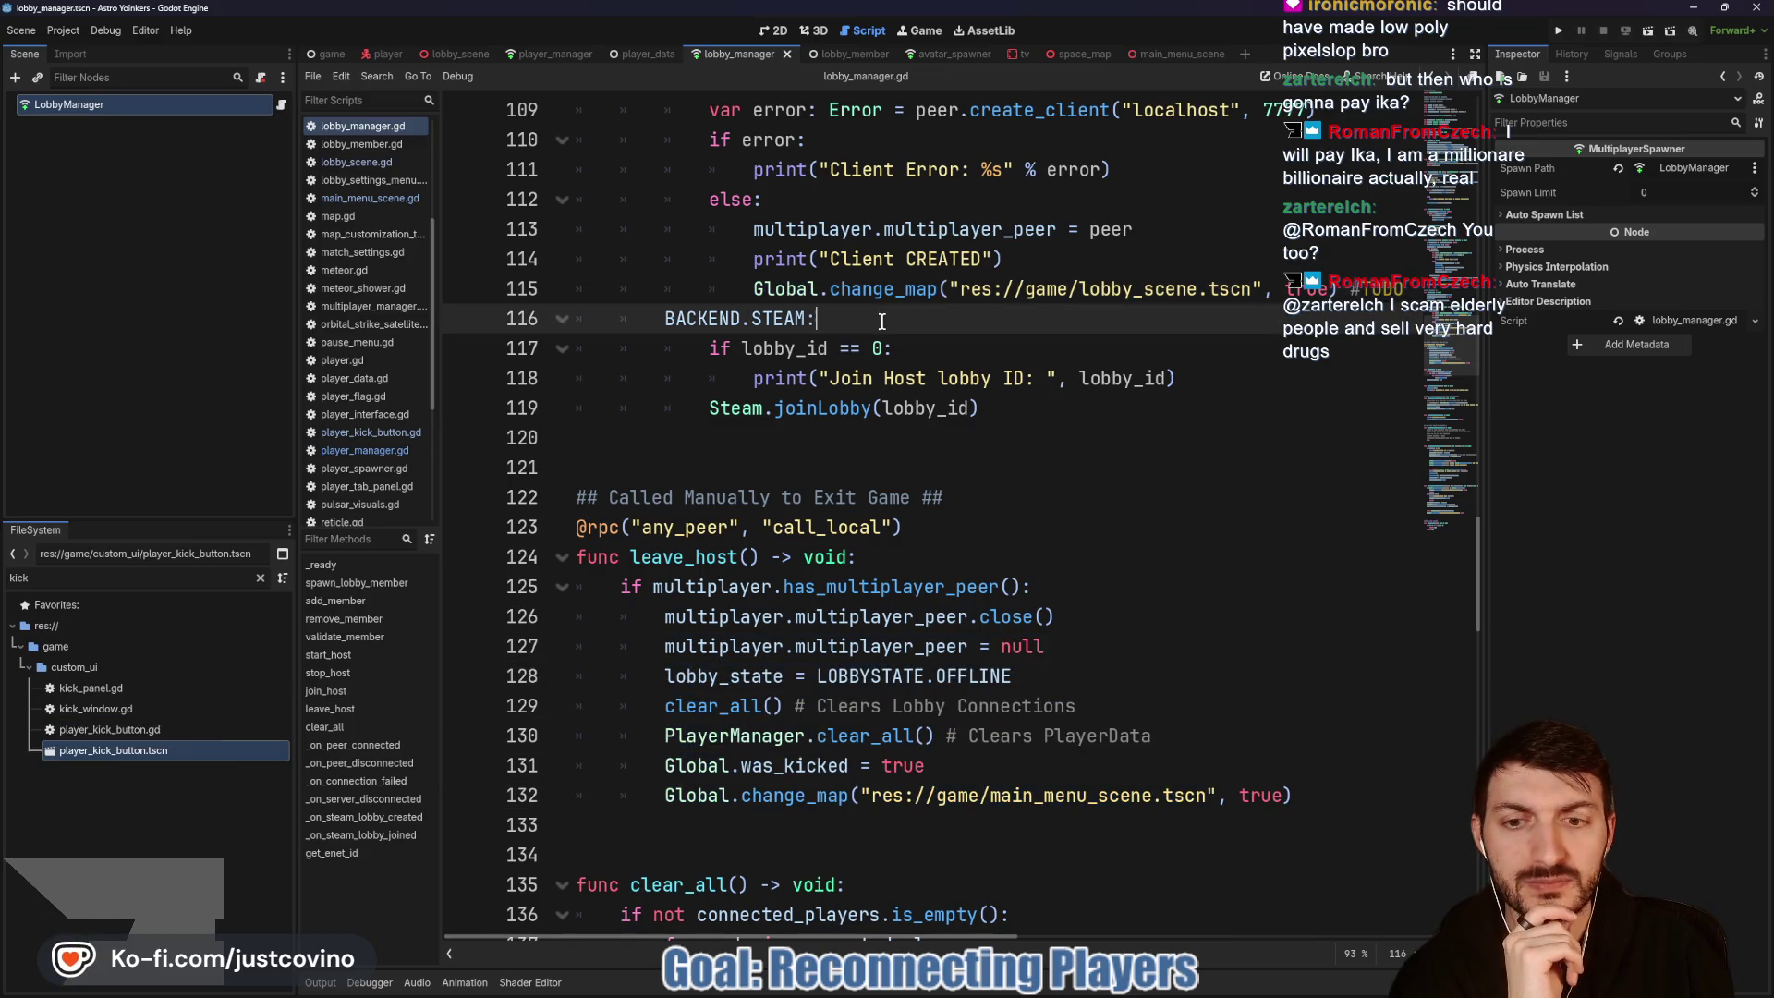
left_click(784, 736)
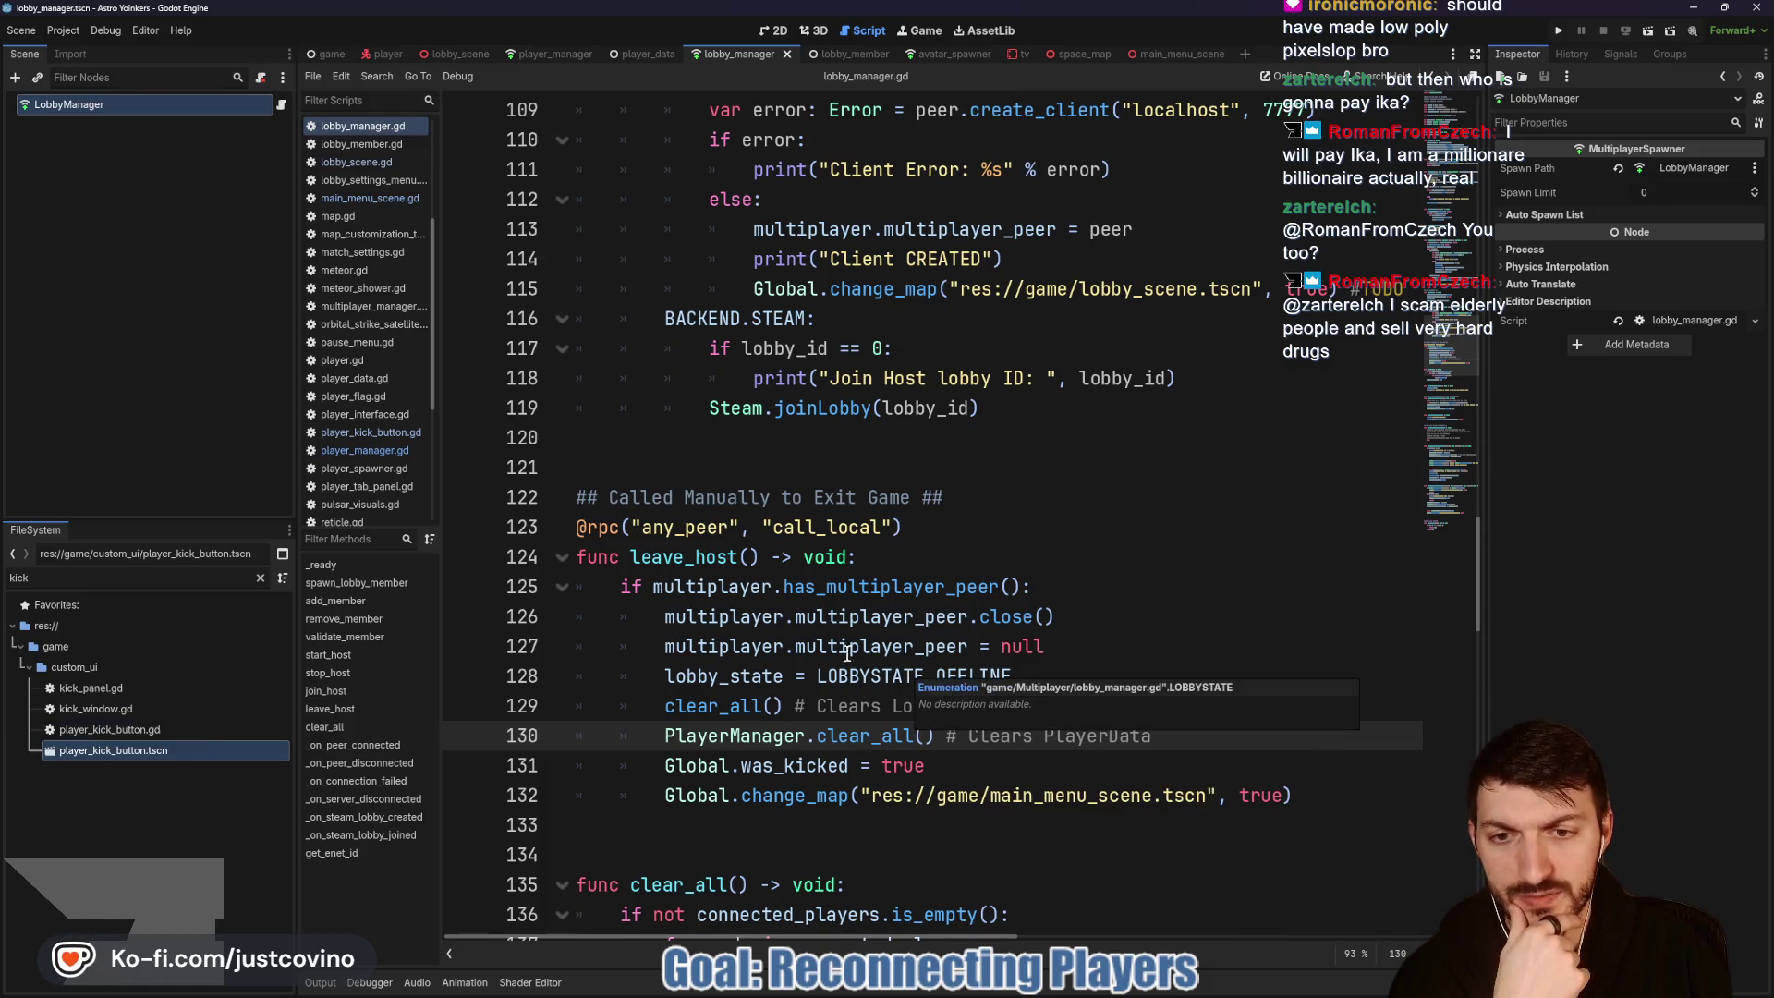
scroll(1102, 537, "up", 1)
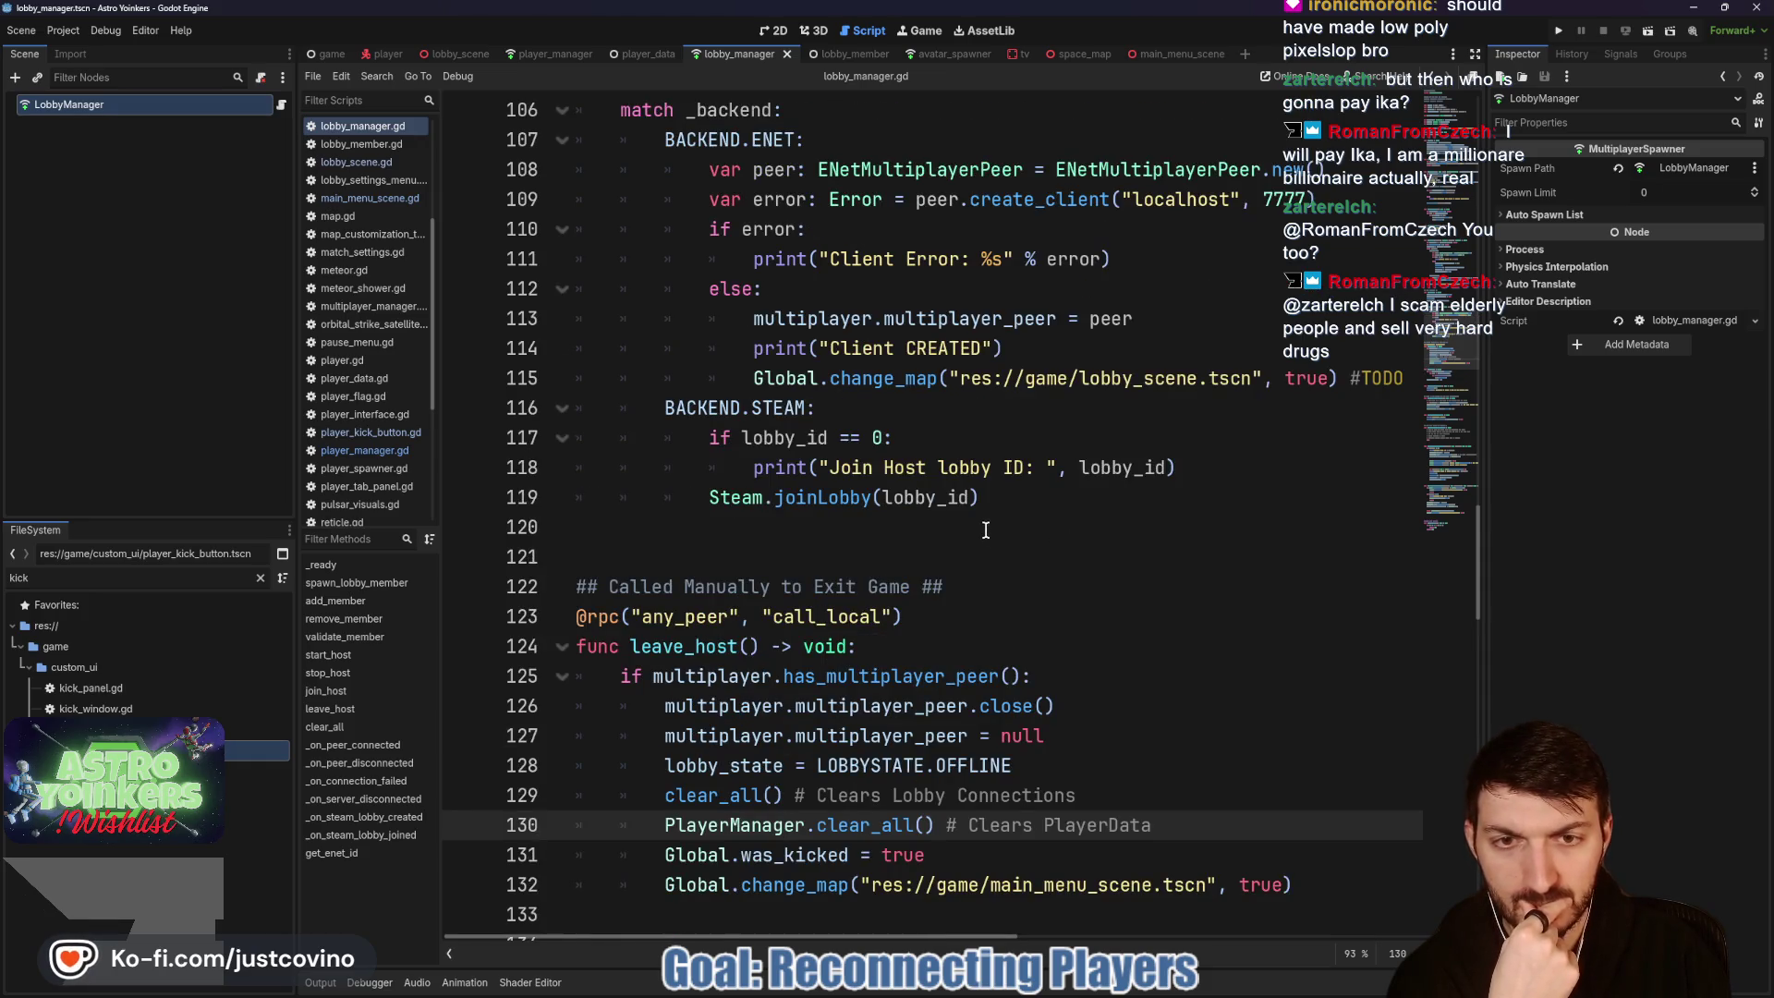
scroll(986, 529, "up", 1)
double_click(869, 468)
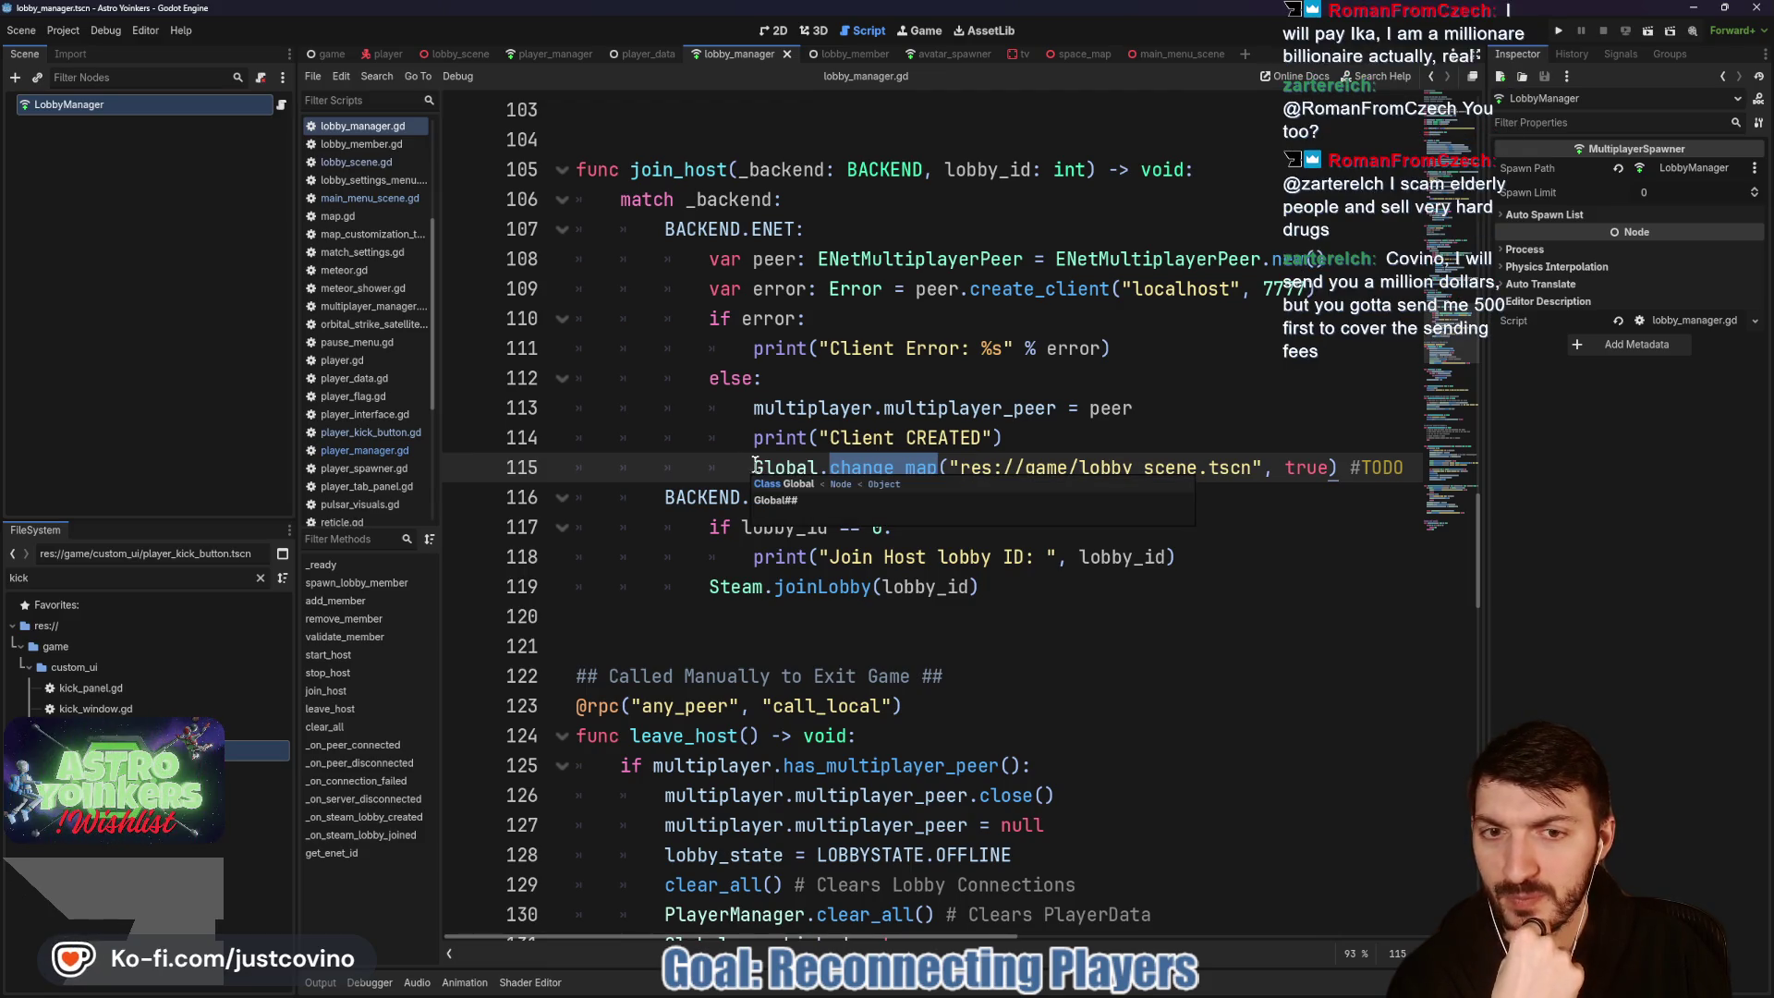
left_click(744, 464)
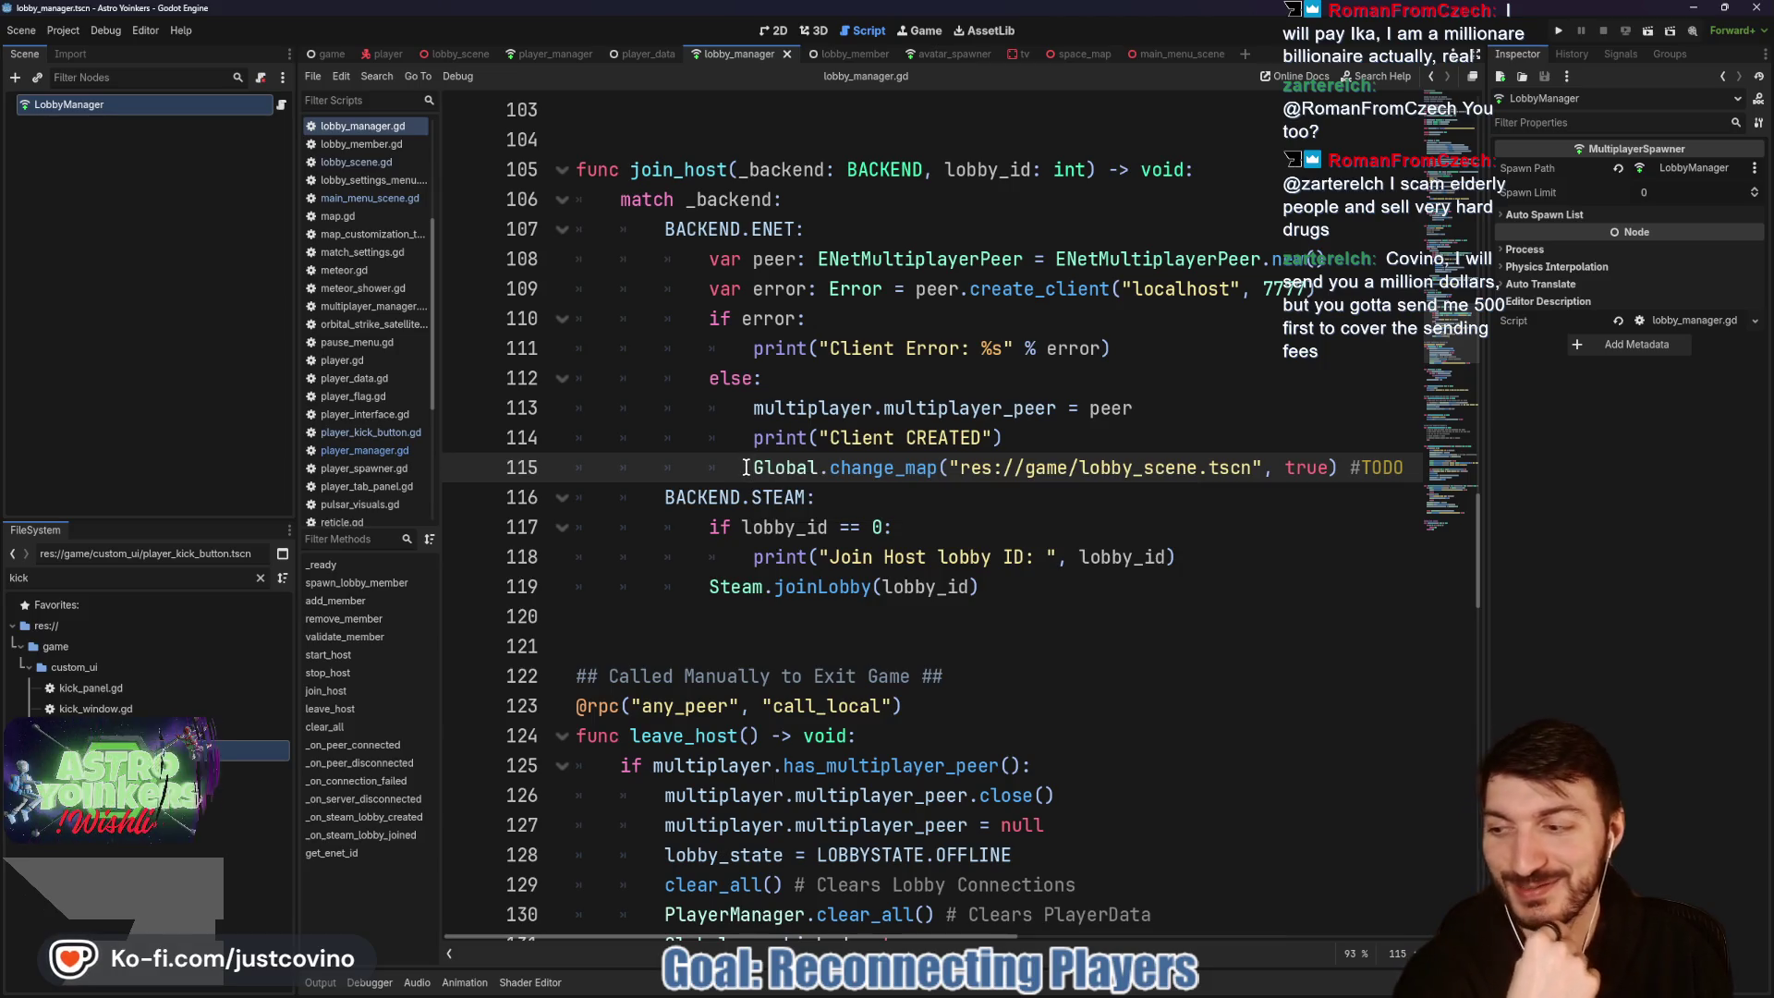
left_click(772, 440)
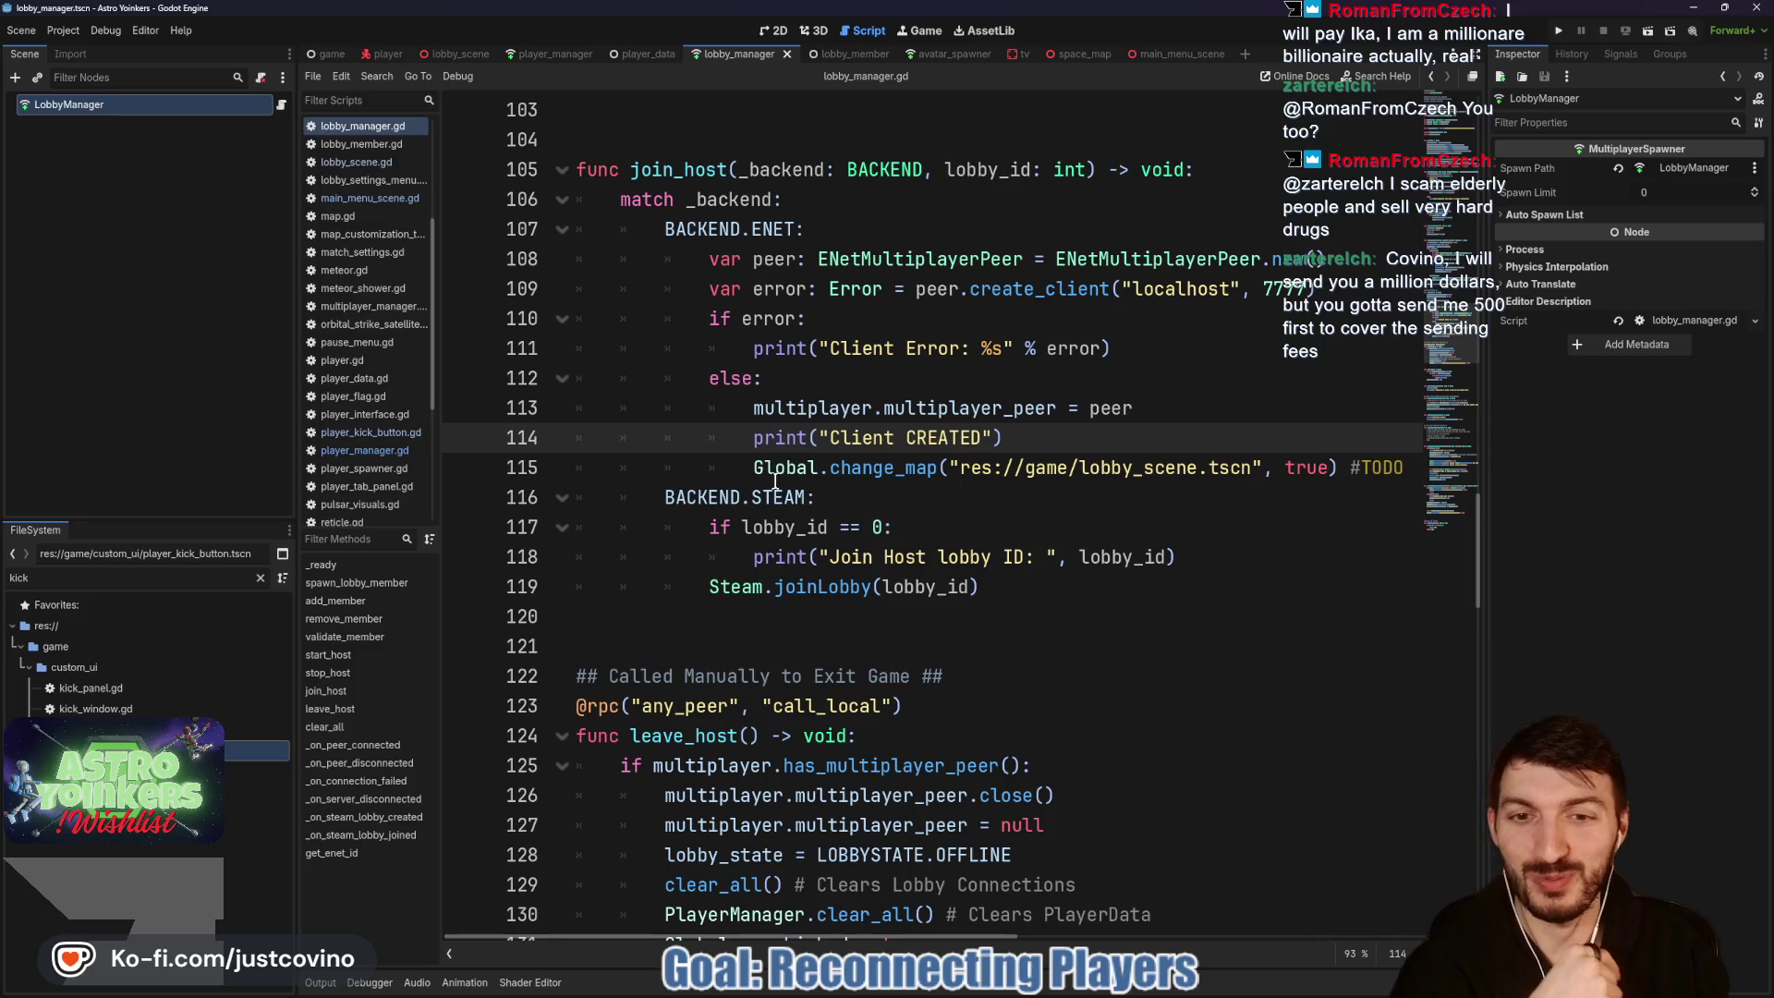
left_click(764, 469)
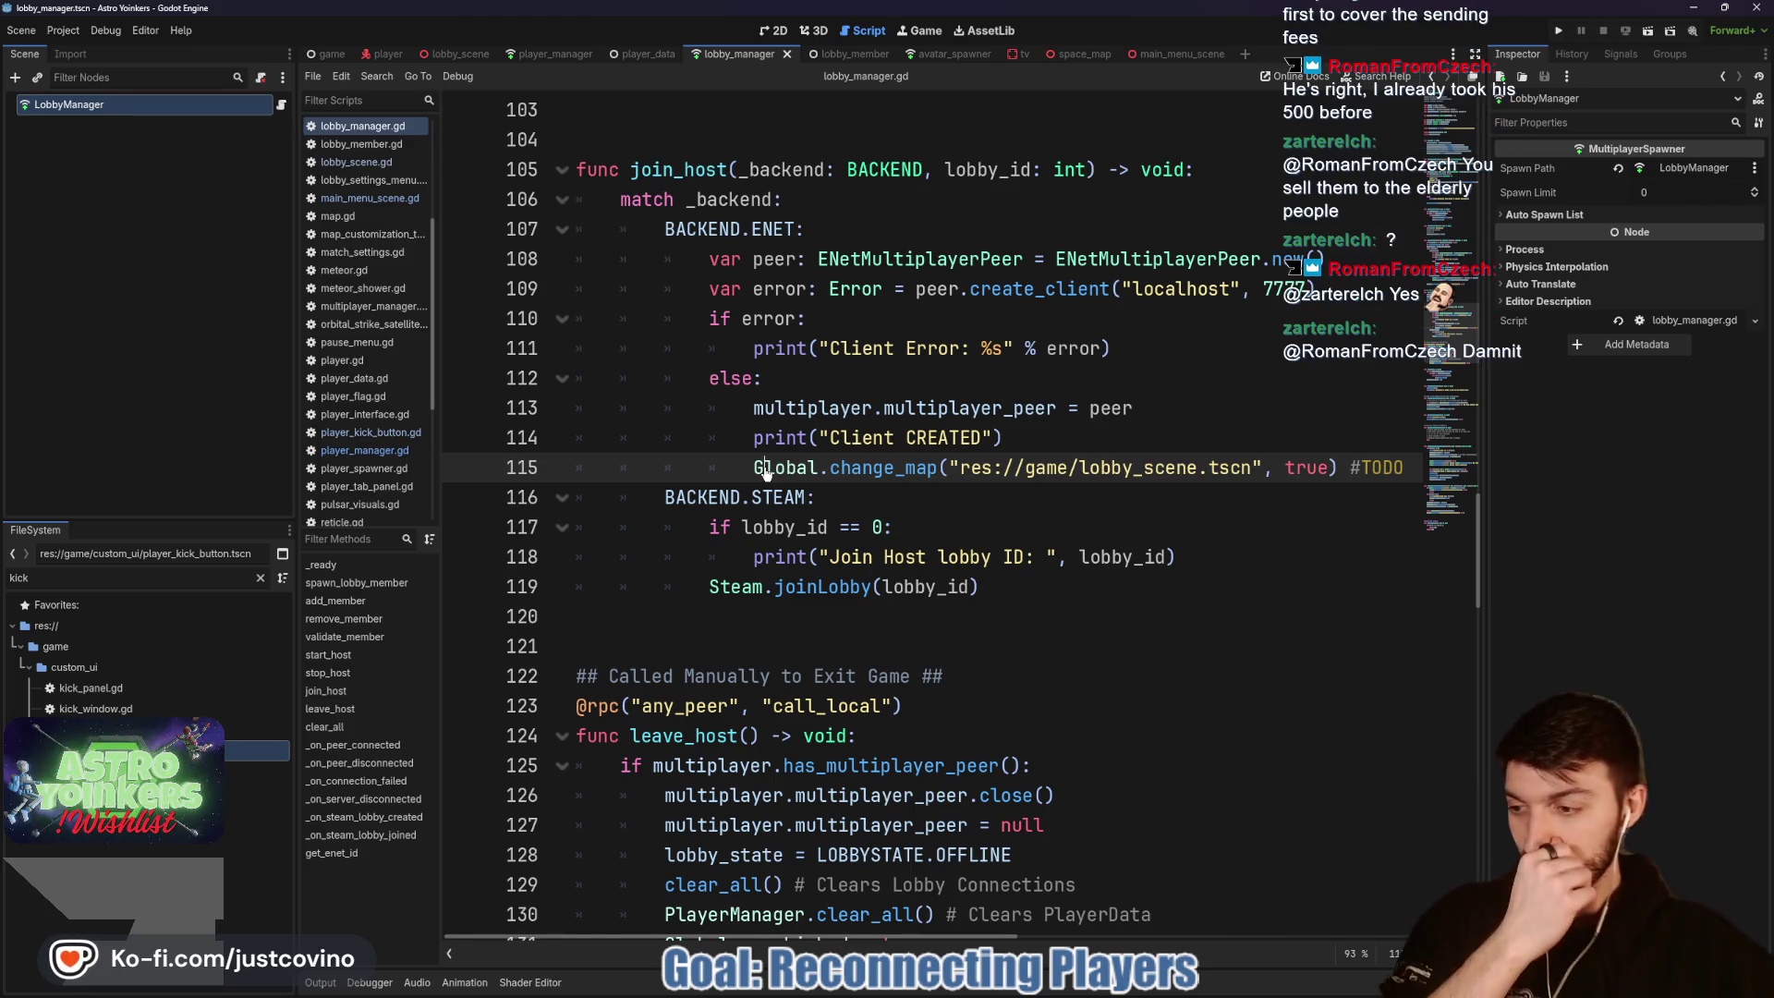
left_click(852, 492)
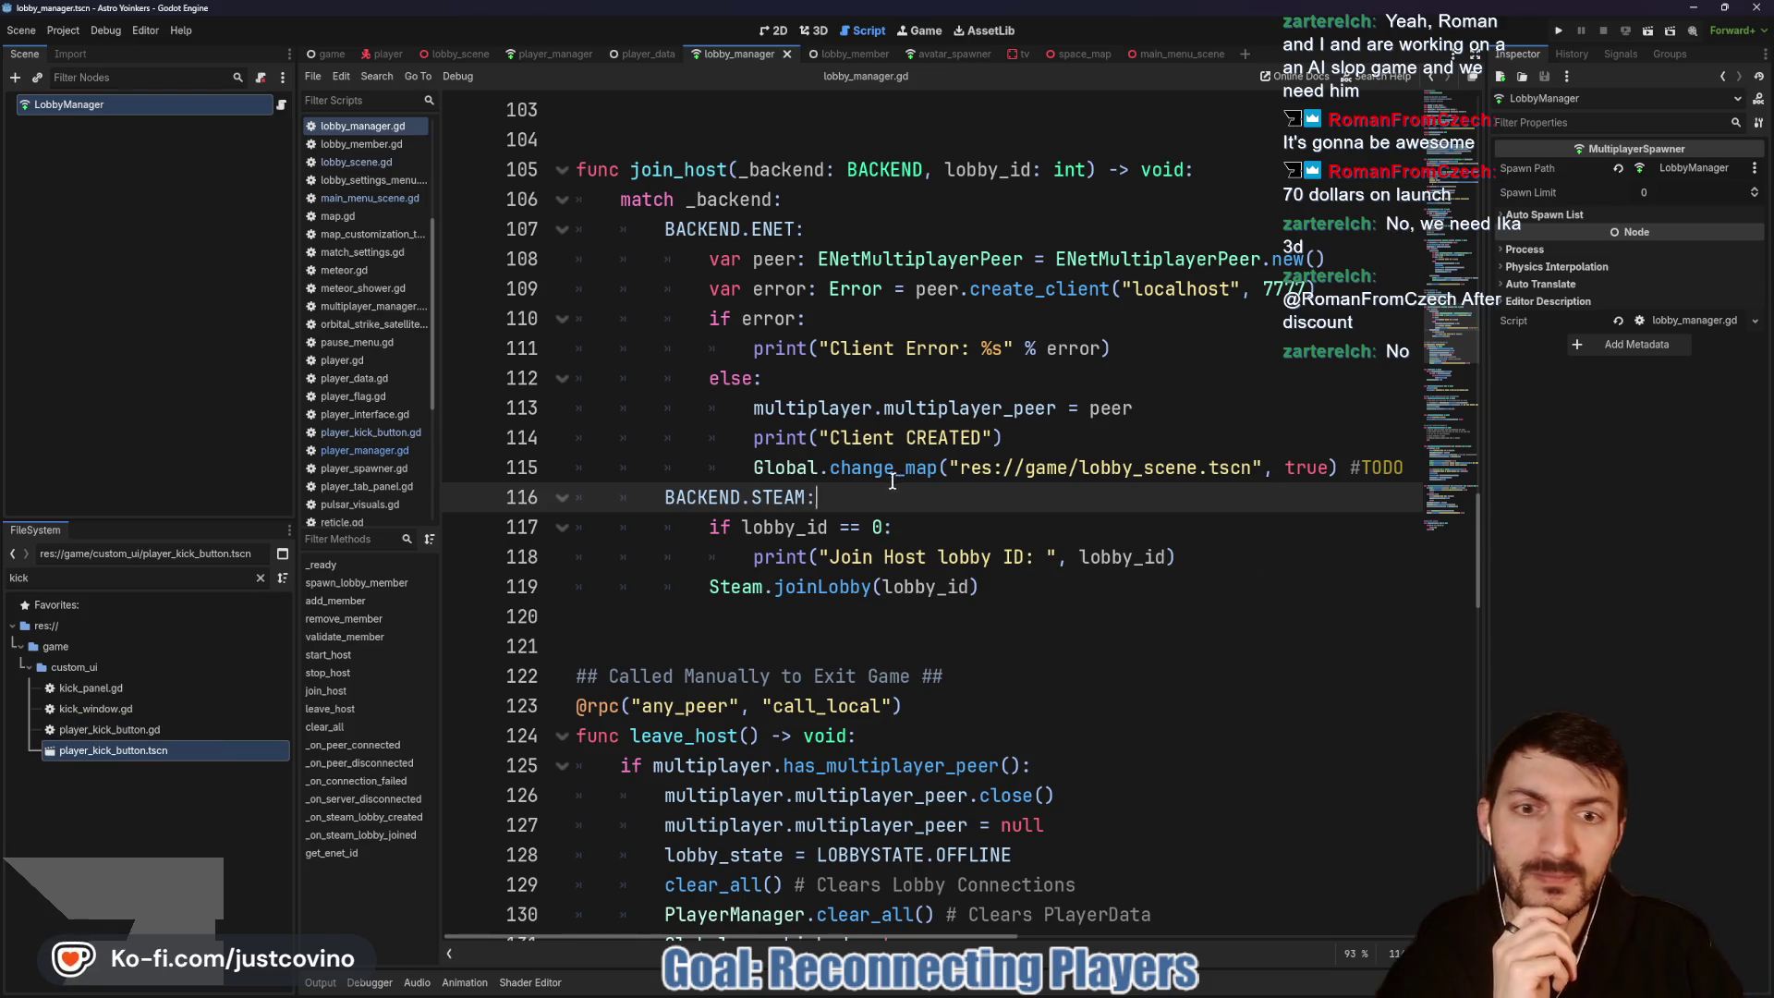
scroll(885, 488, "down", 1)
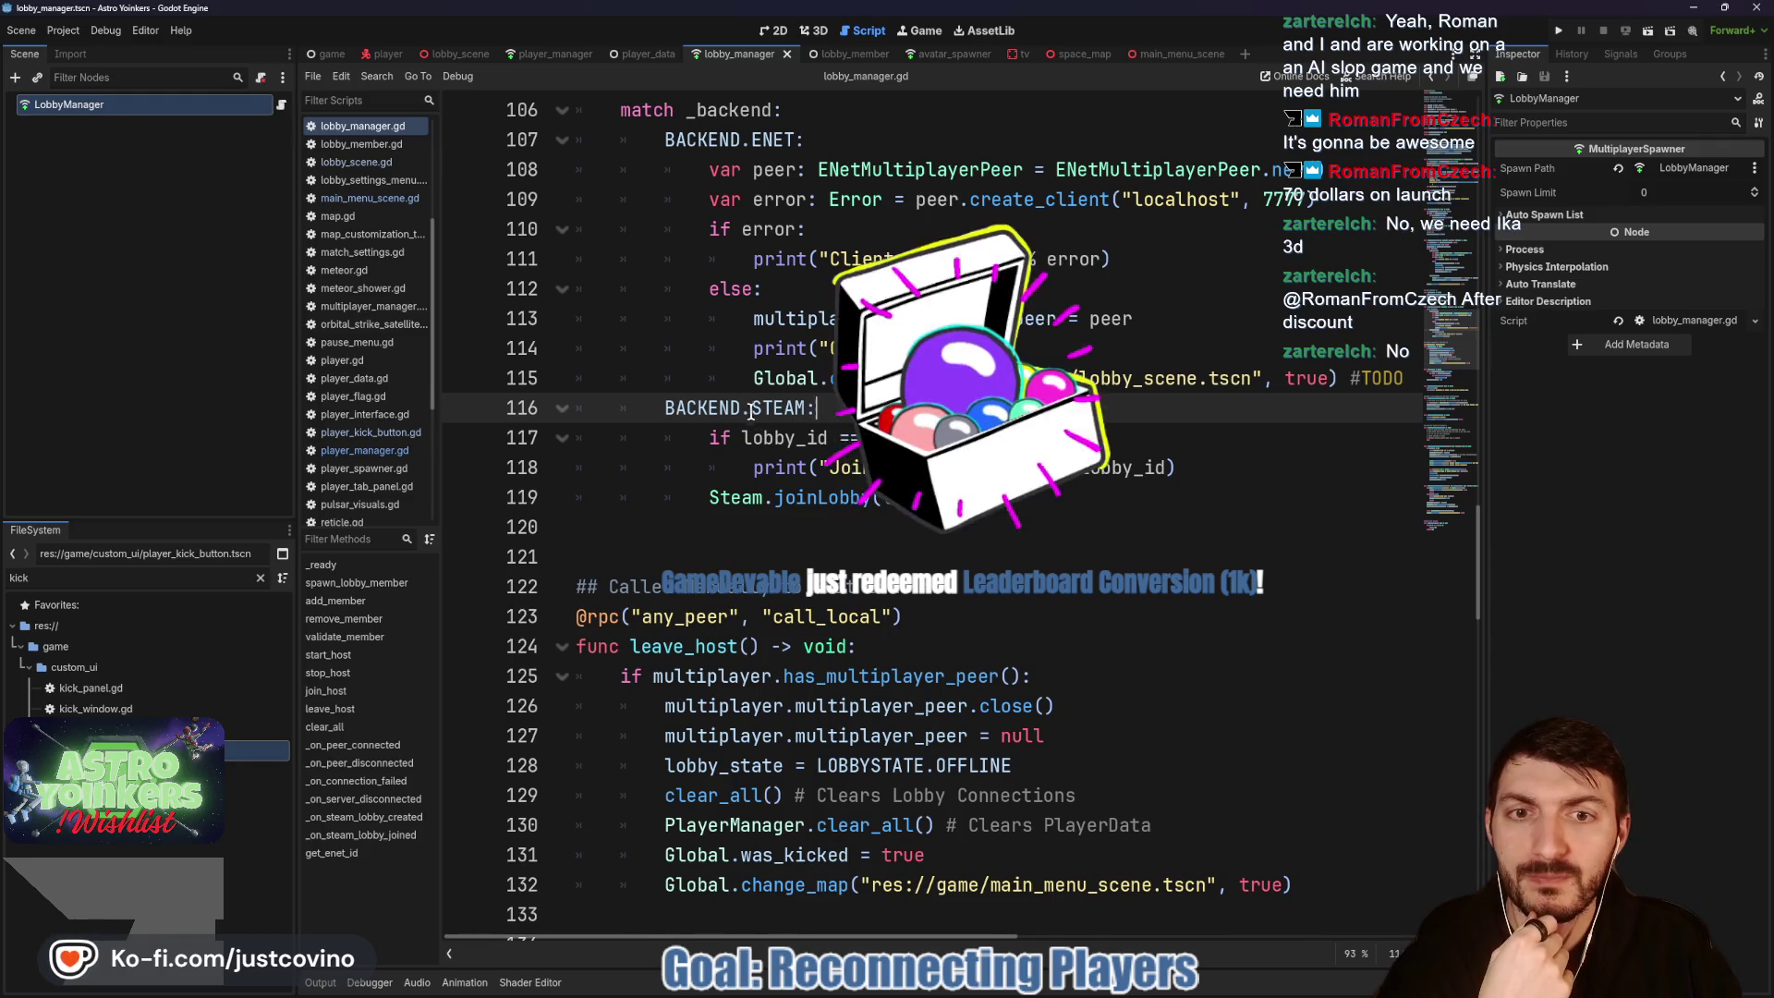
scroll(767, 407, "right", 3)
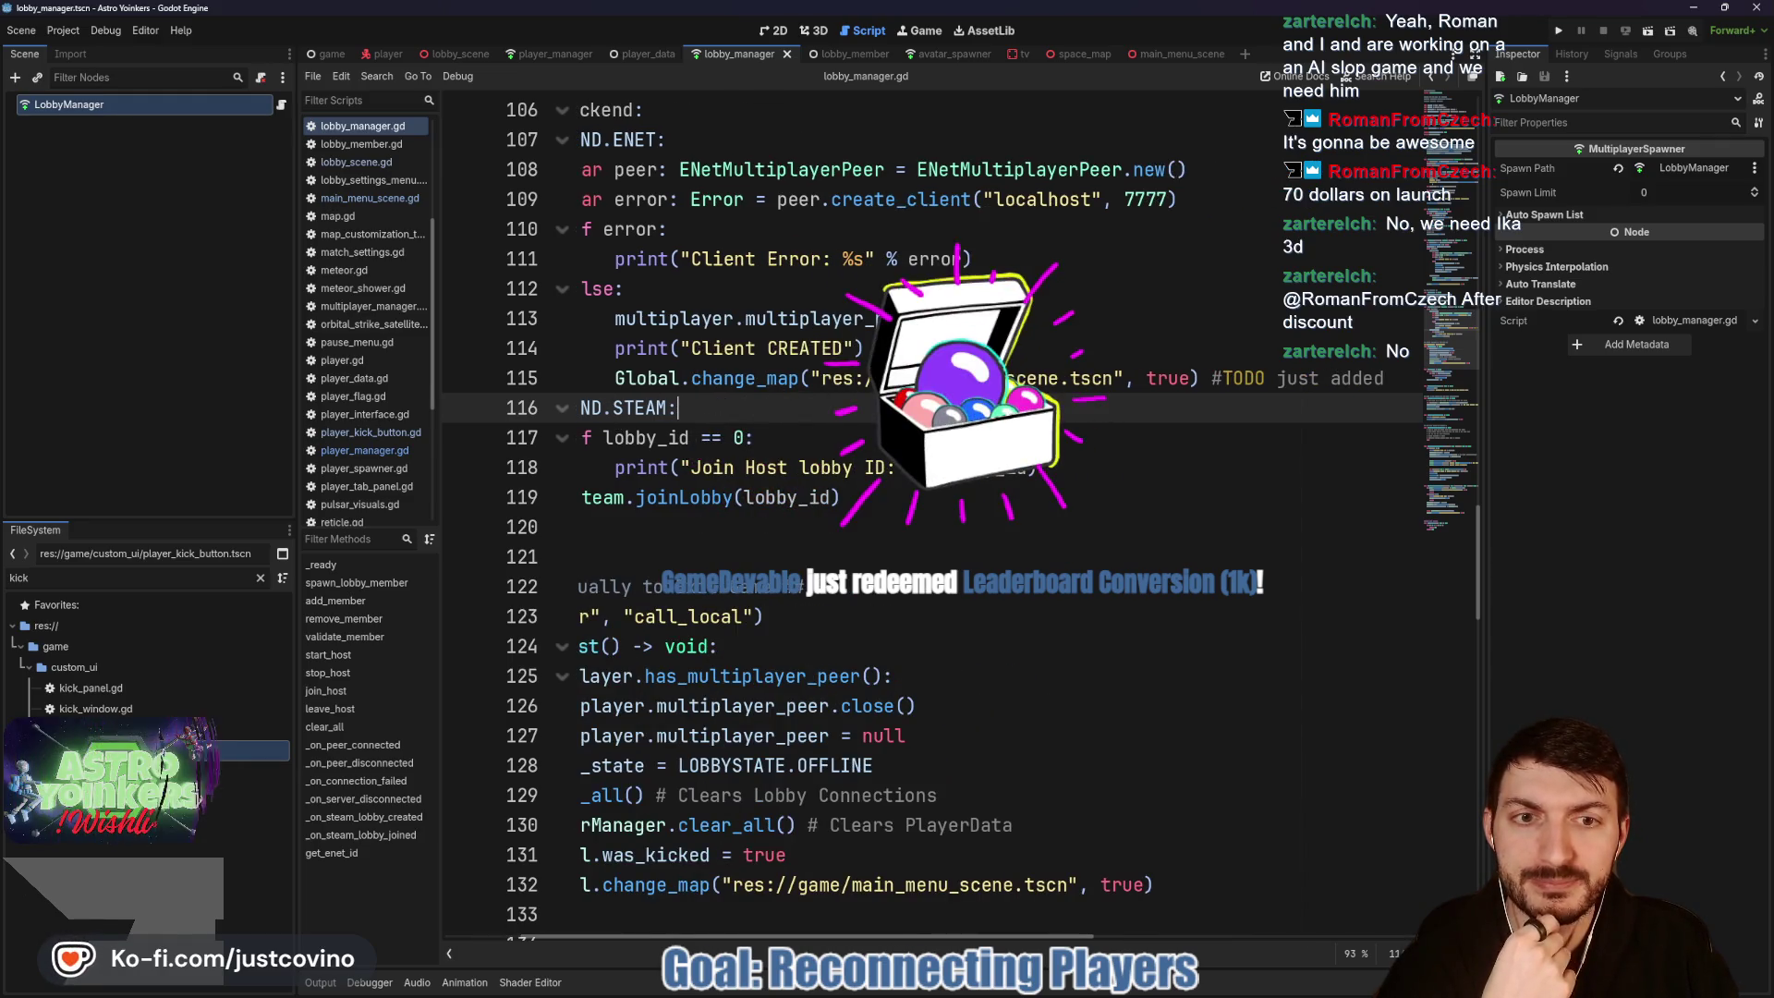
scroll(761, 411, "right", 3)
scroll(885, 517, "left", 6)
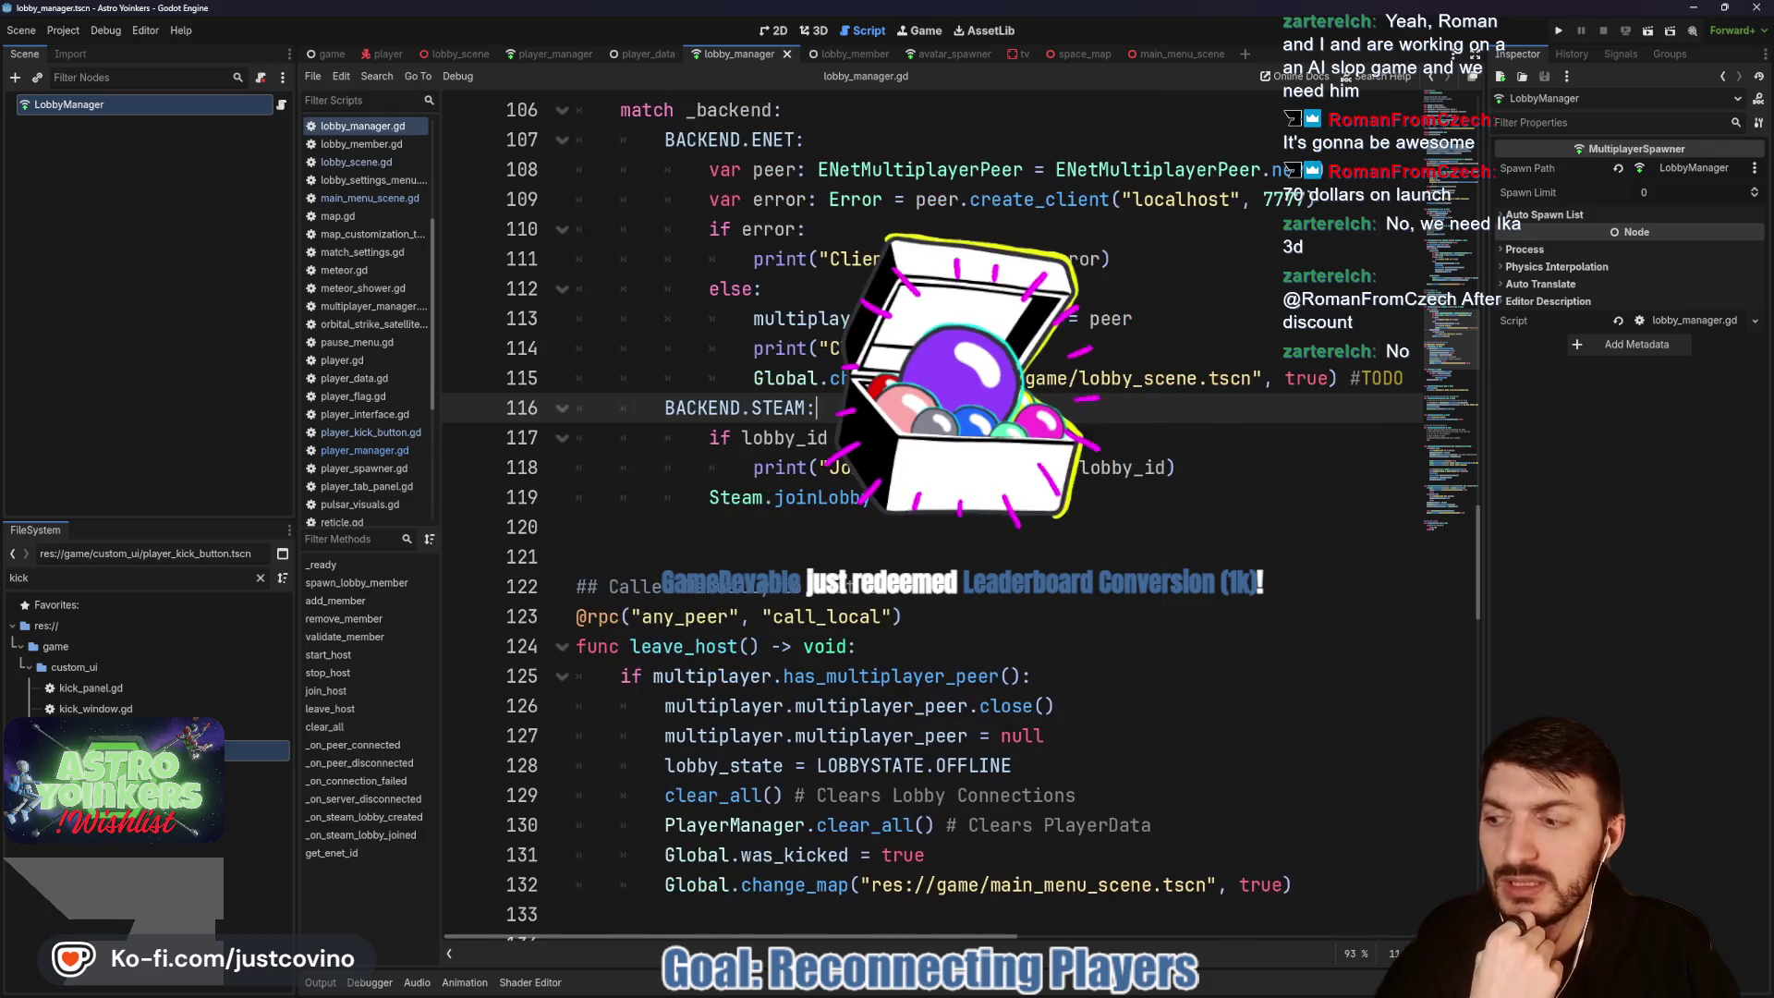
left_click(841, 381)
mouse_move(757, 381)
left_mouse_down()
mouse_move(1423, 380)
mouse_move(757, 411)
mouse_move(1423, 379)
left_mouse_up()
scroll(947, 399, "left", 3)
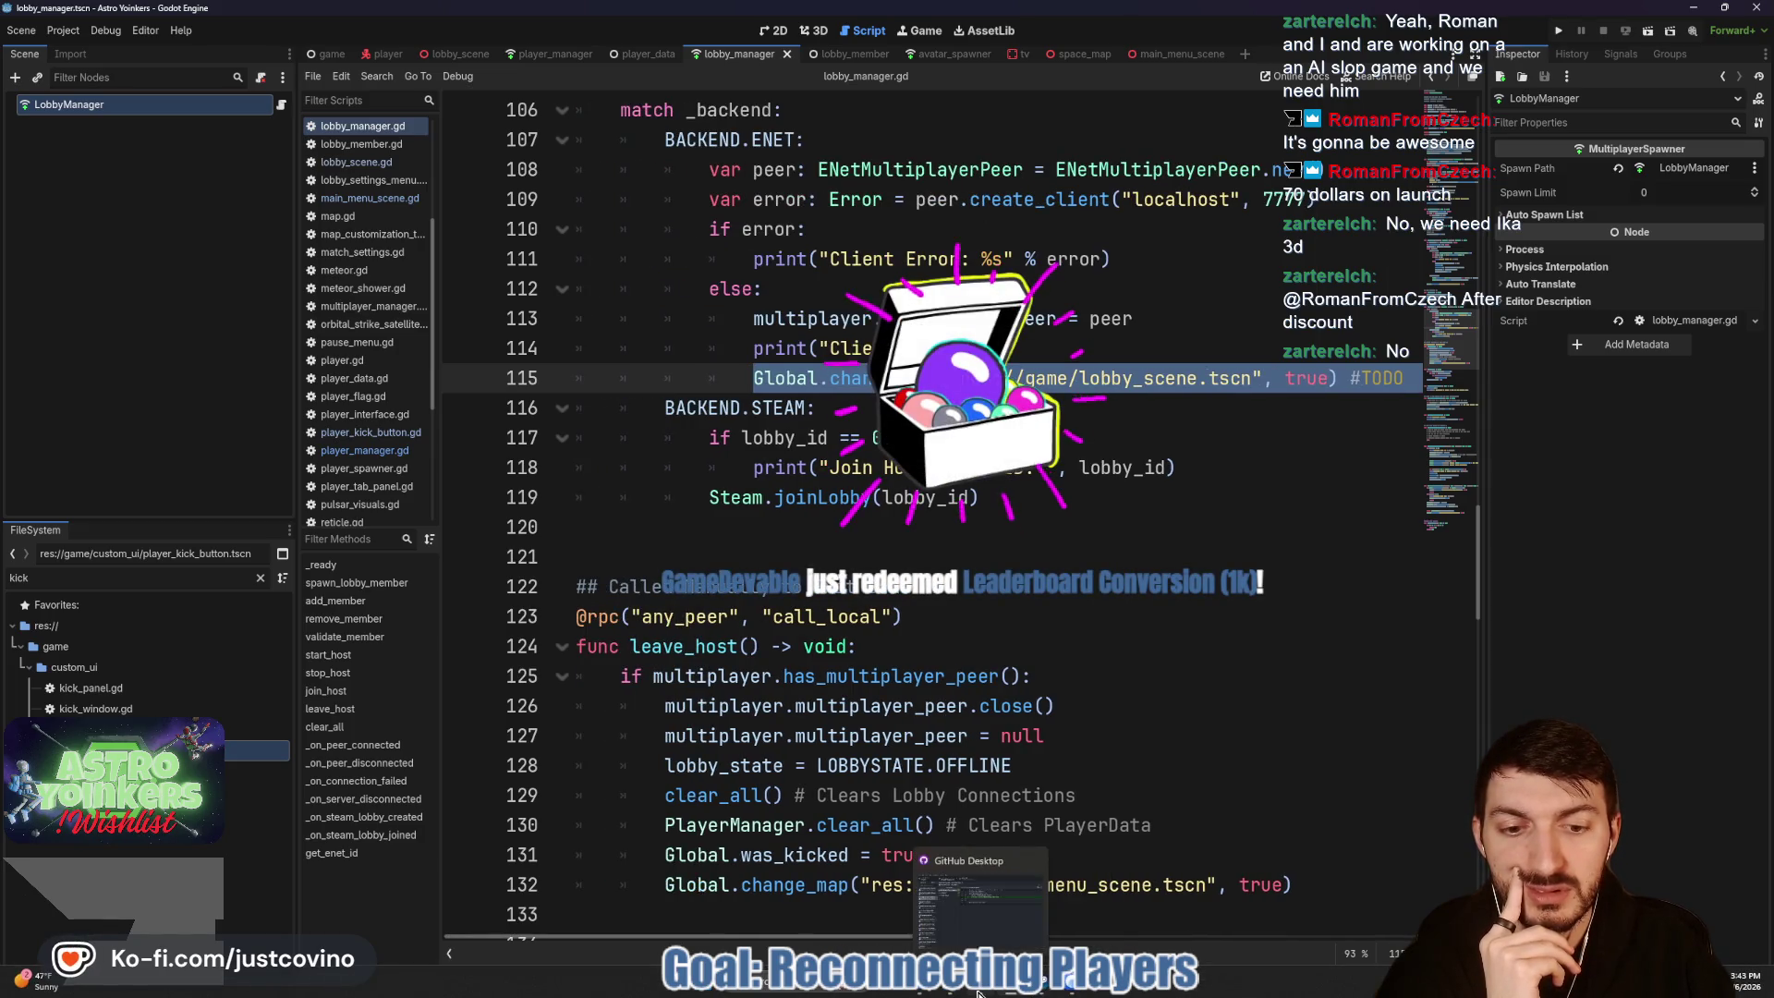
Step: Commit the 13 changed files as 'reconnection stuff started', noting a better way to change to the host's map is needed
left_click(1044, 989)
left_click(427, 235)
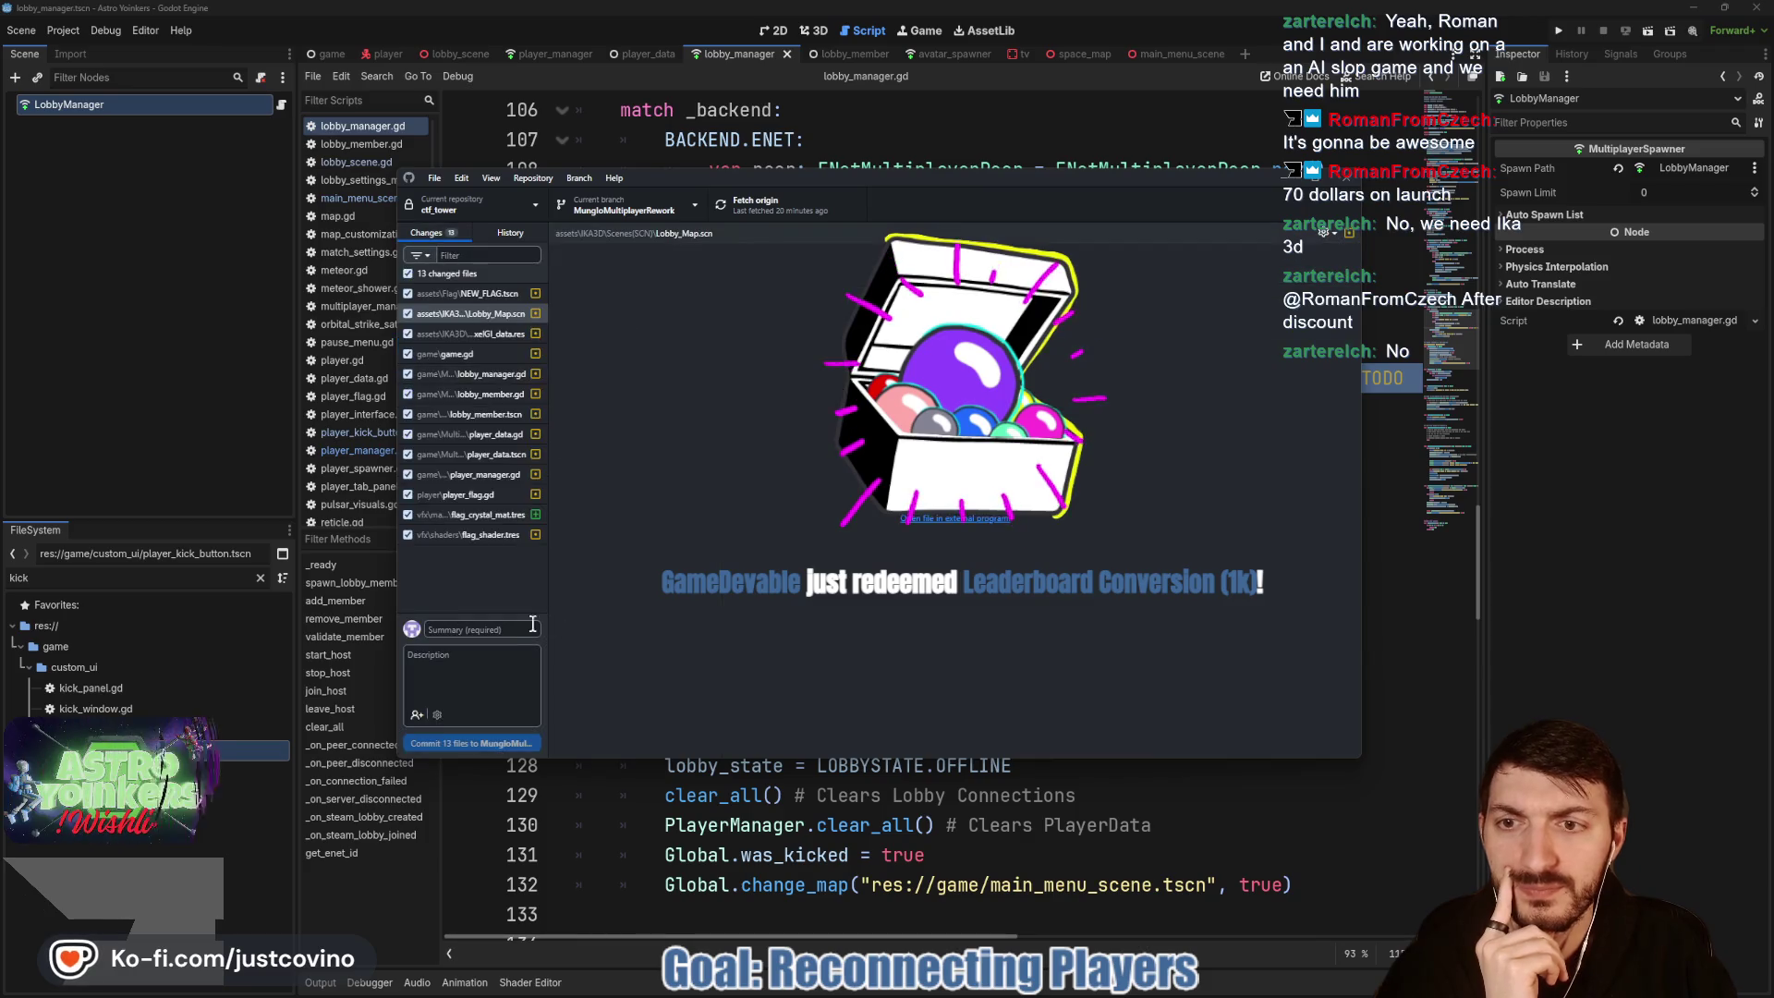
type("reconnection")
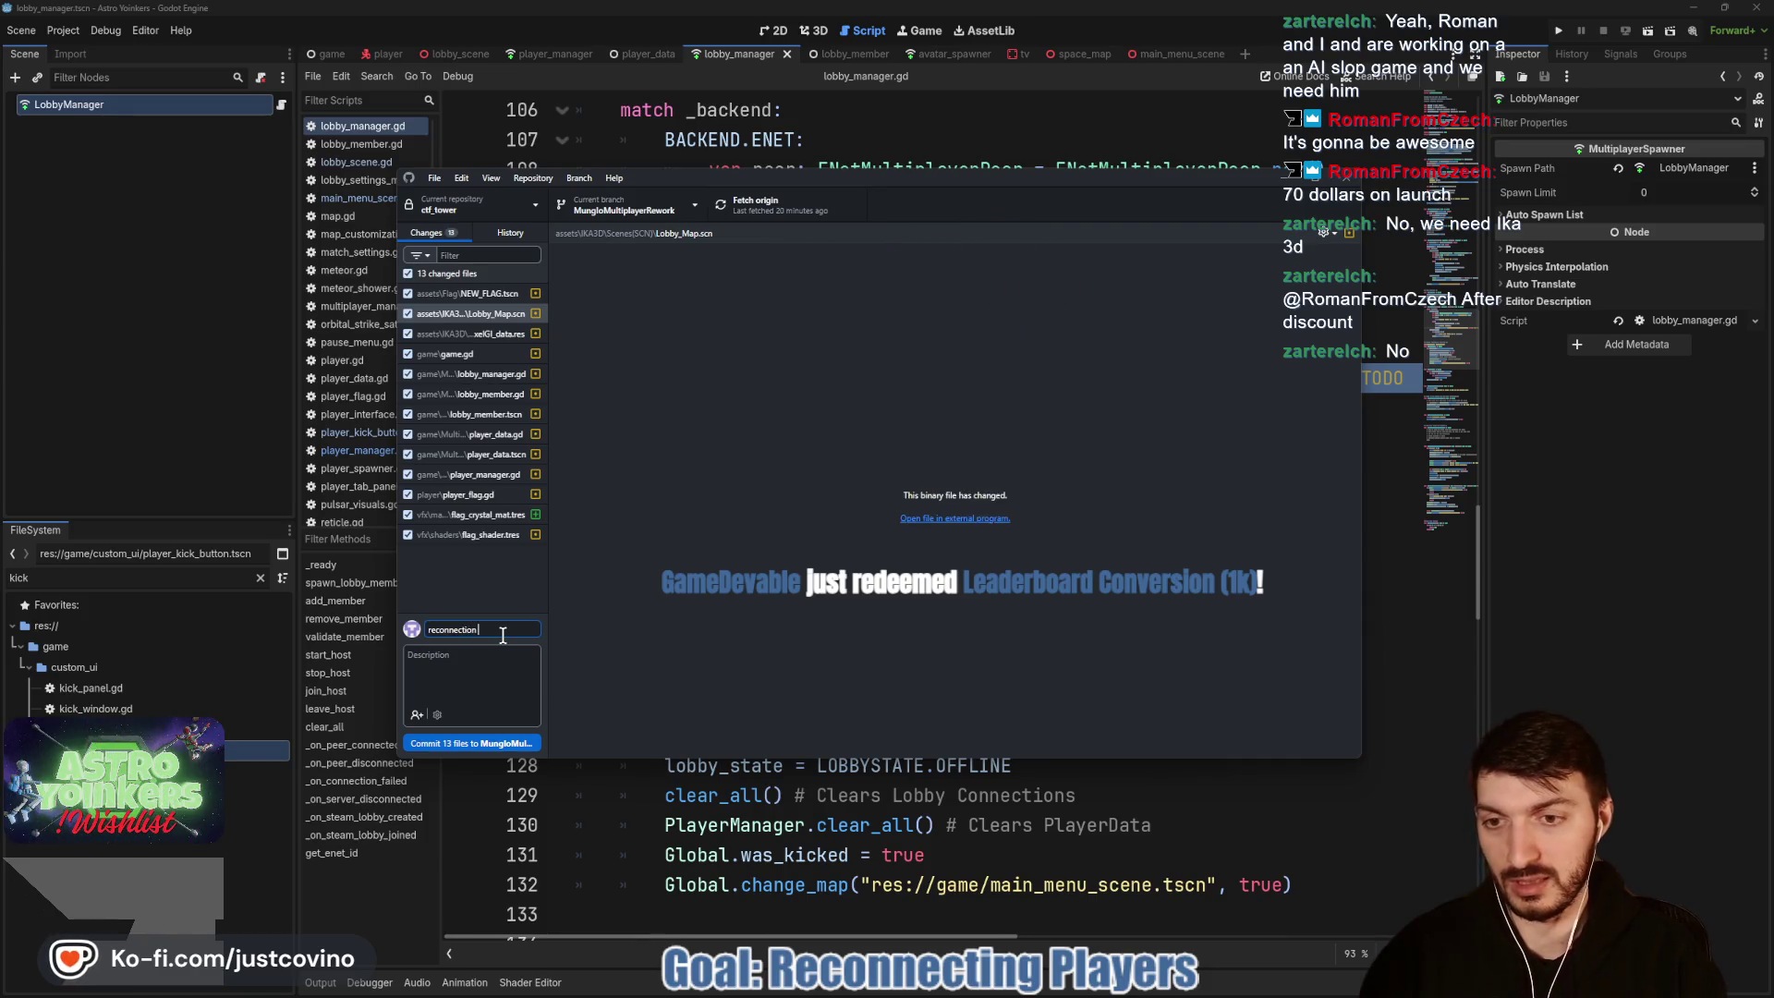
type("stuff started")
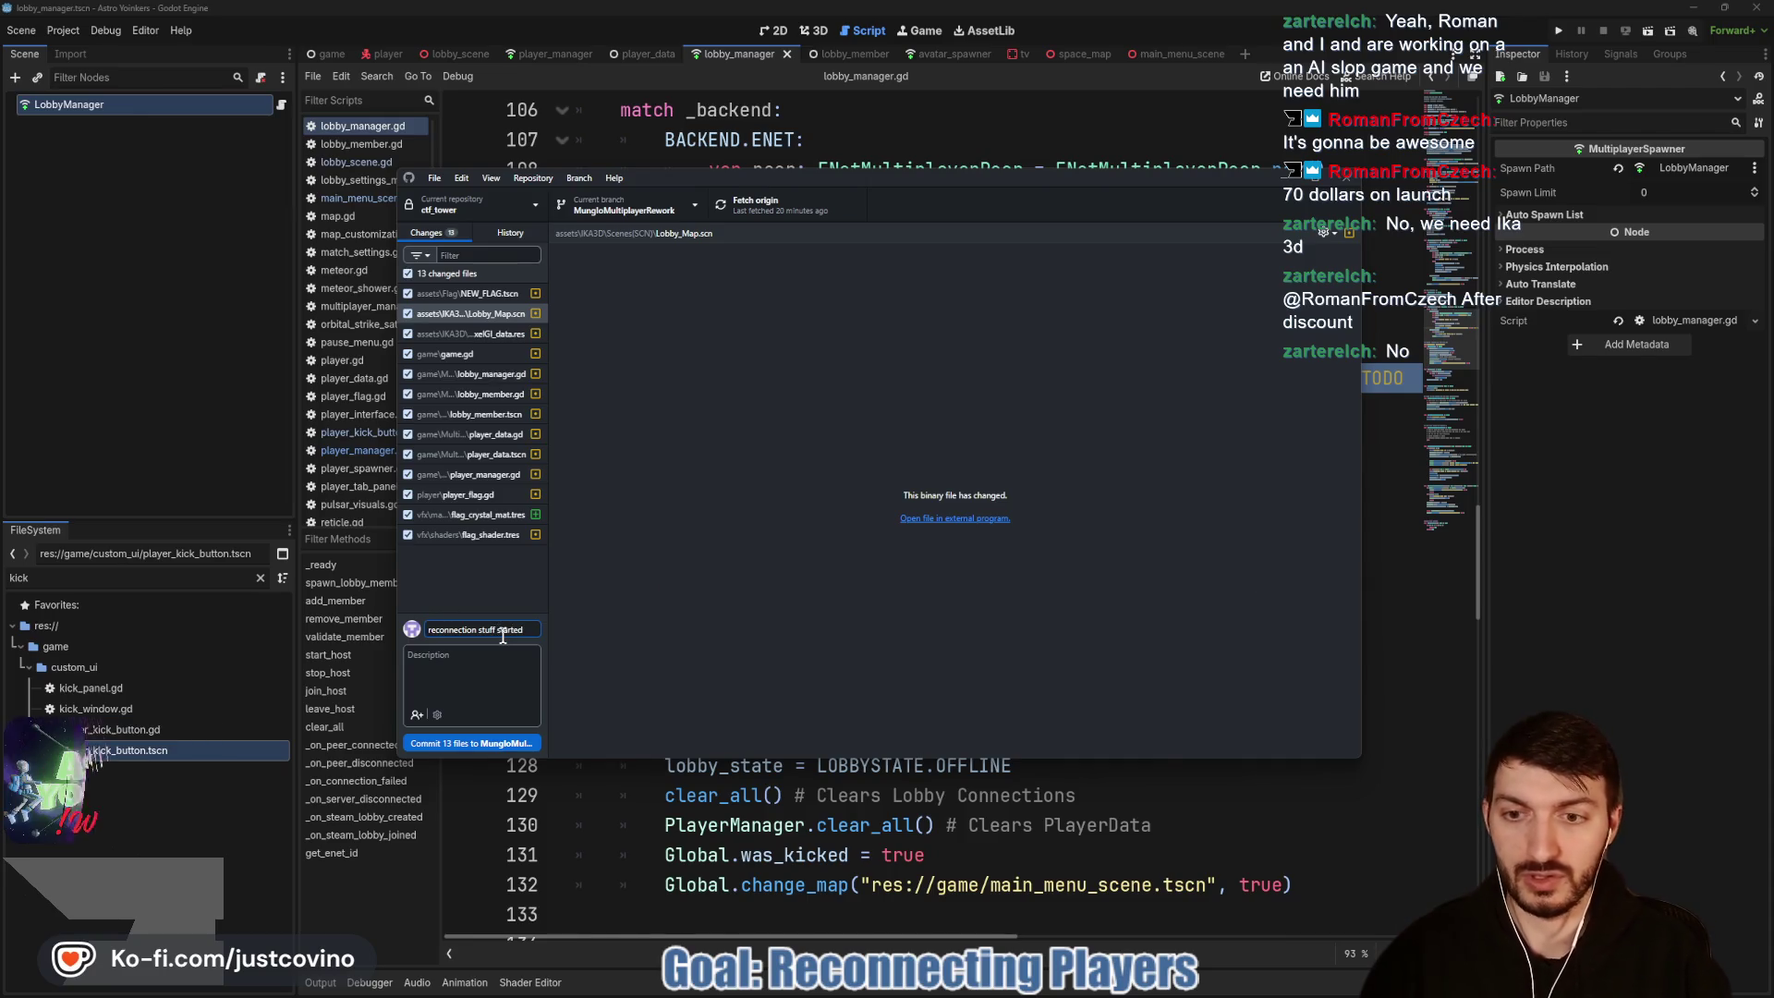
left_click(492, 664)
type("Need to f")
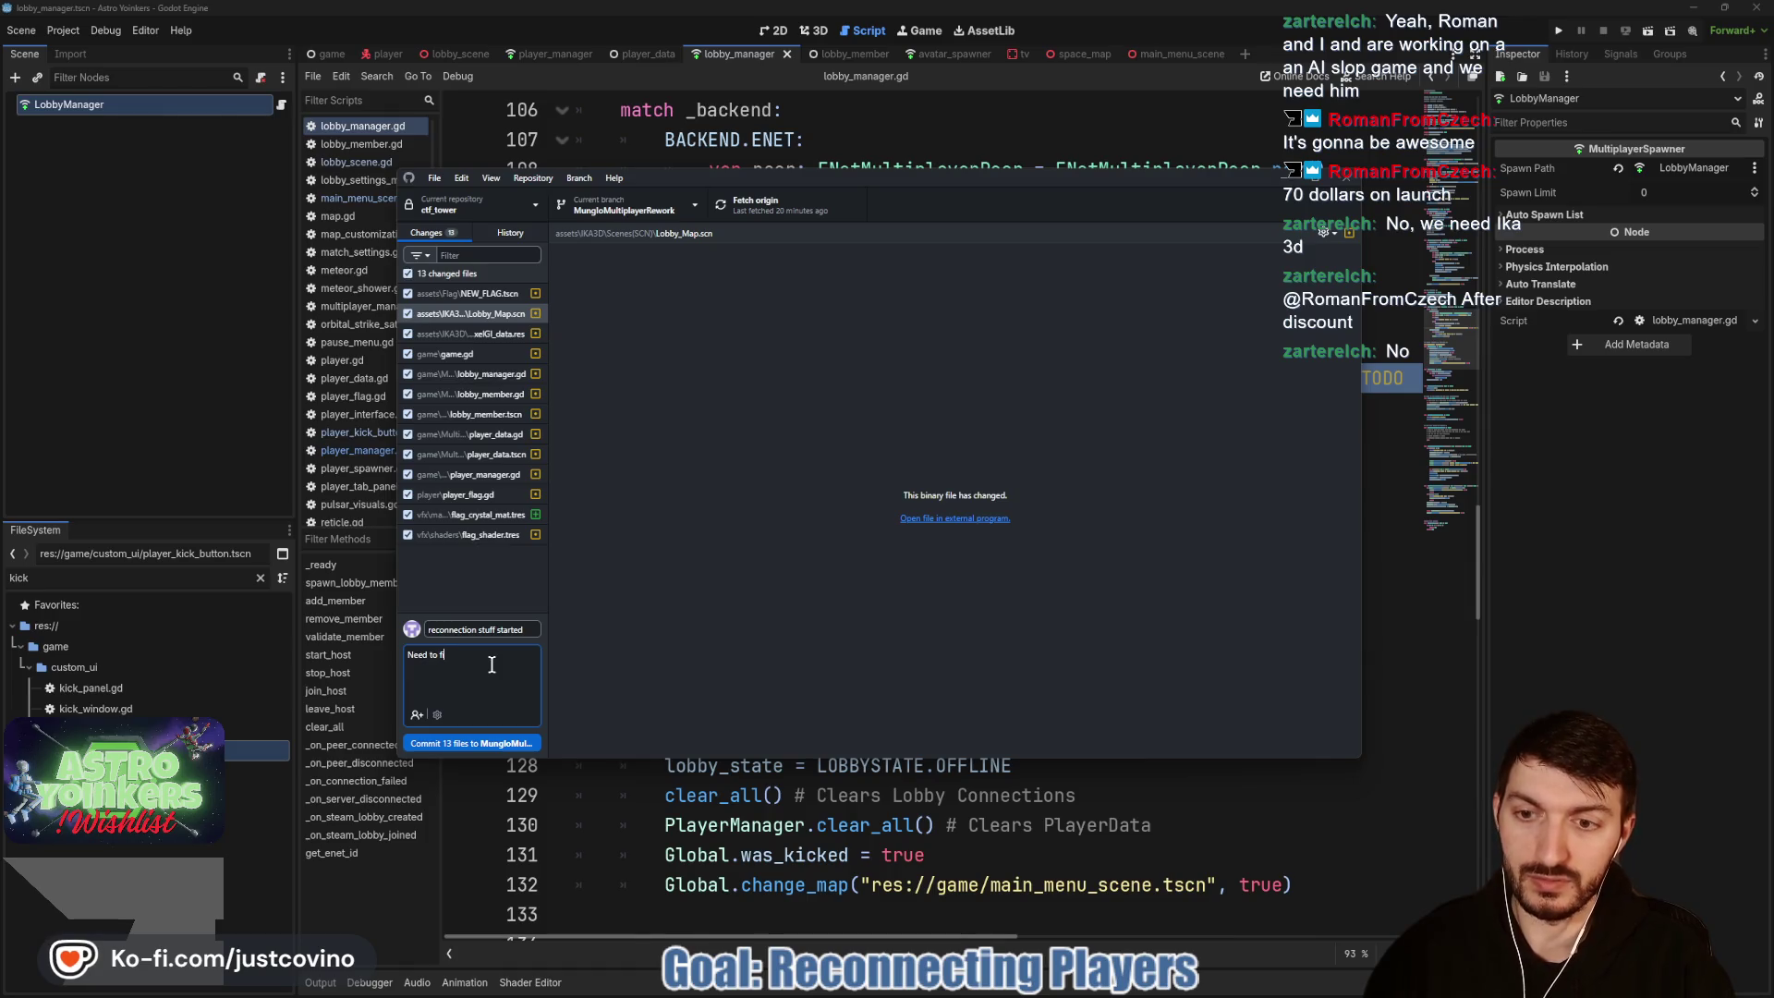
type("igure out better way to ")
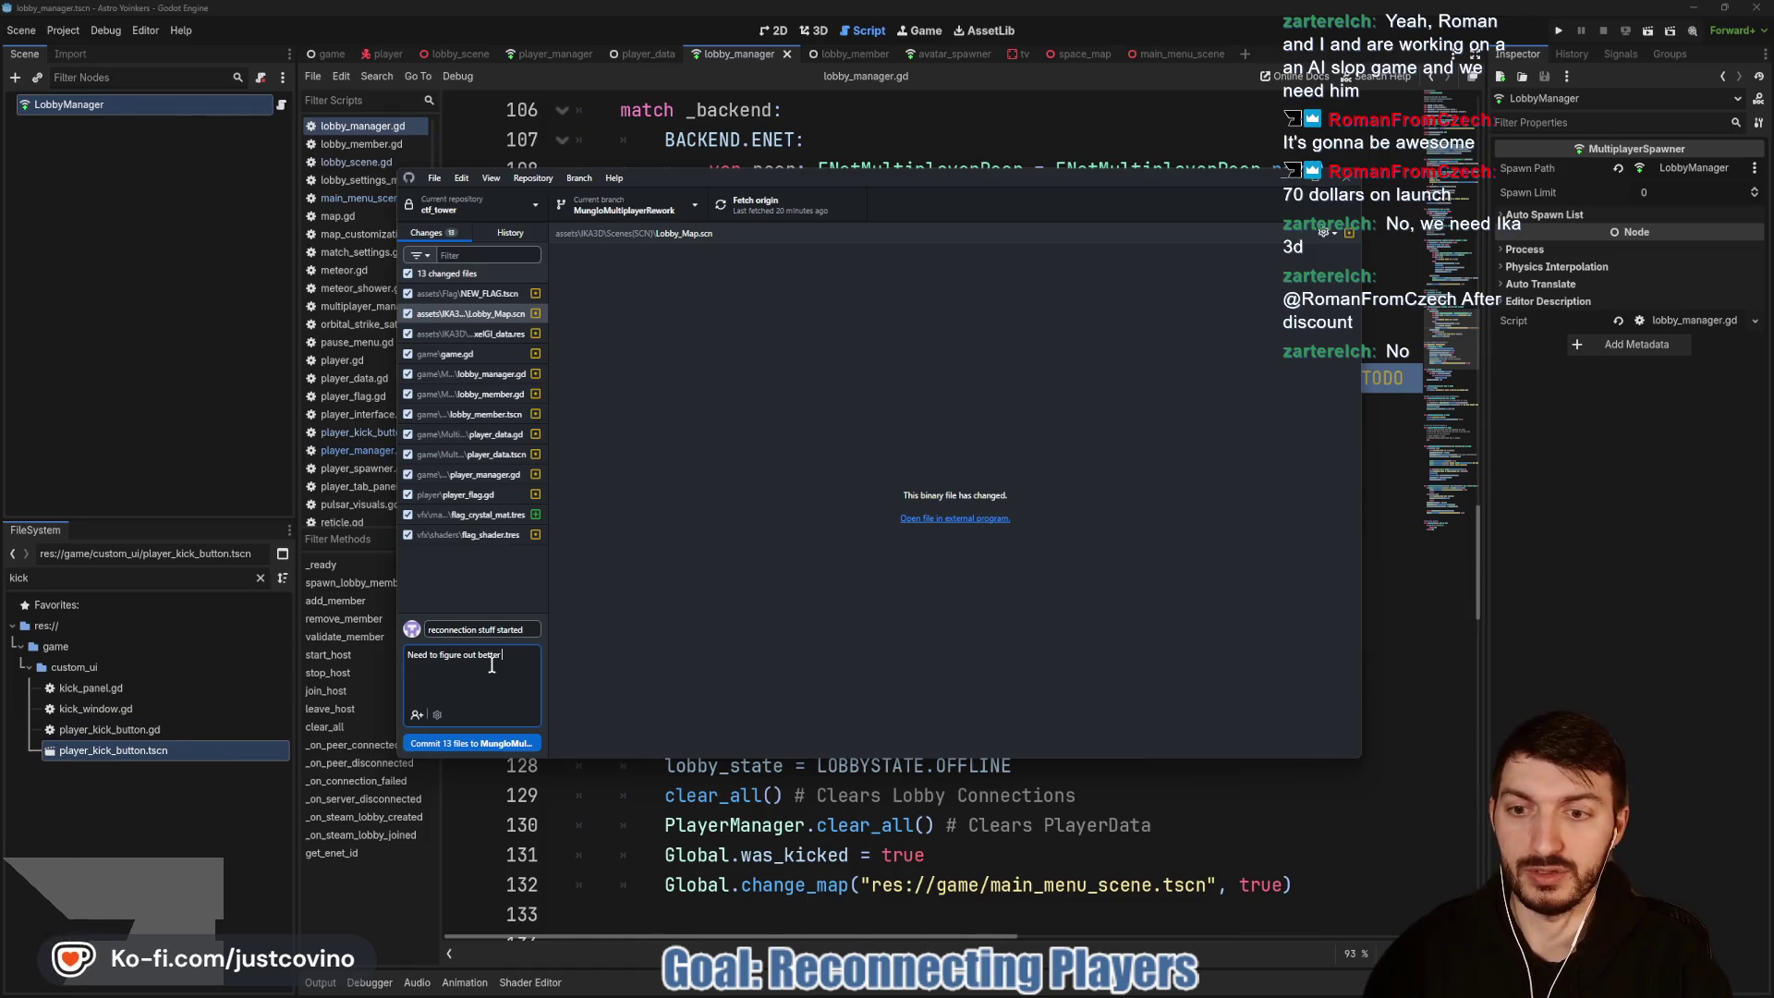
type("change m")
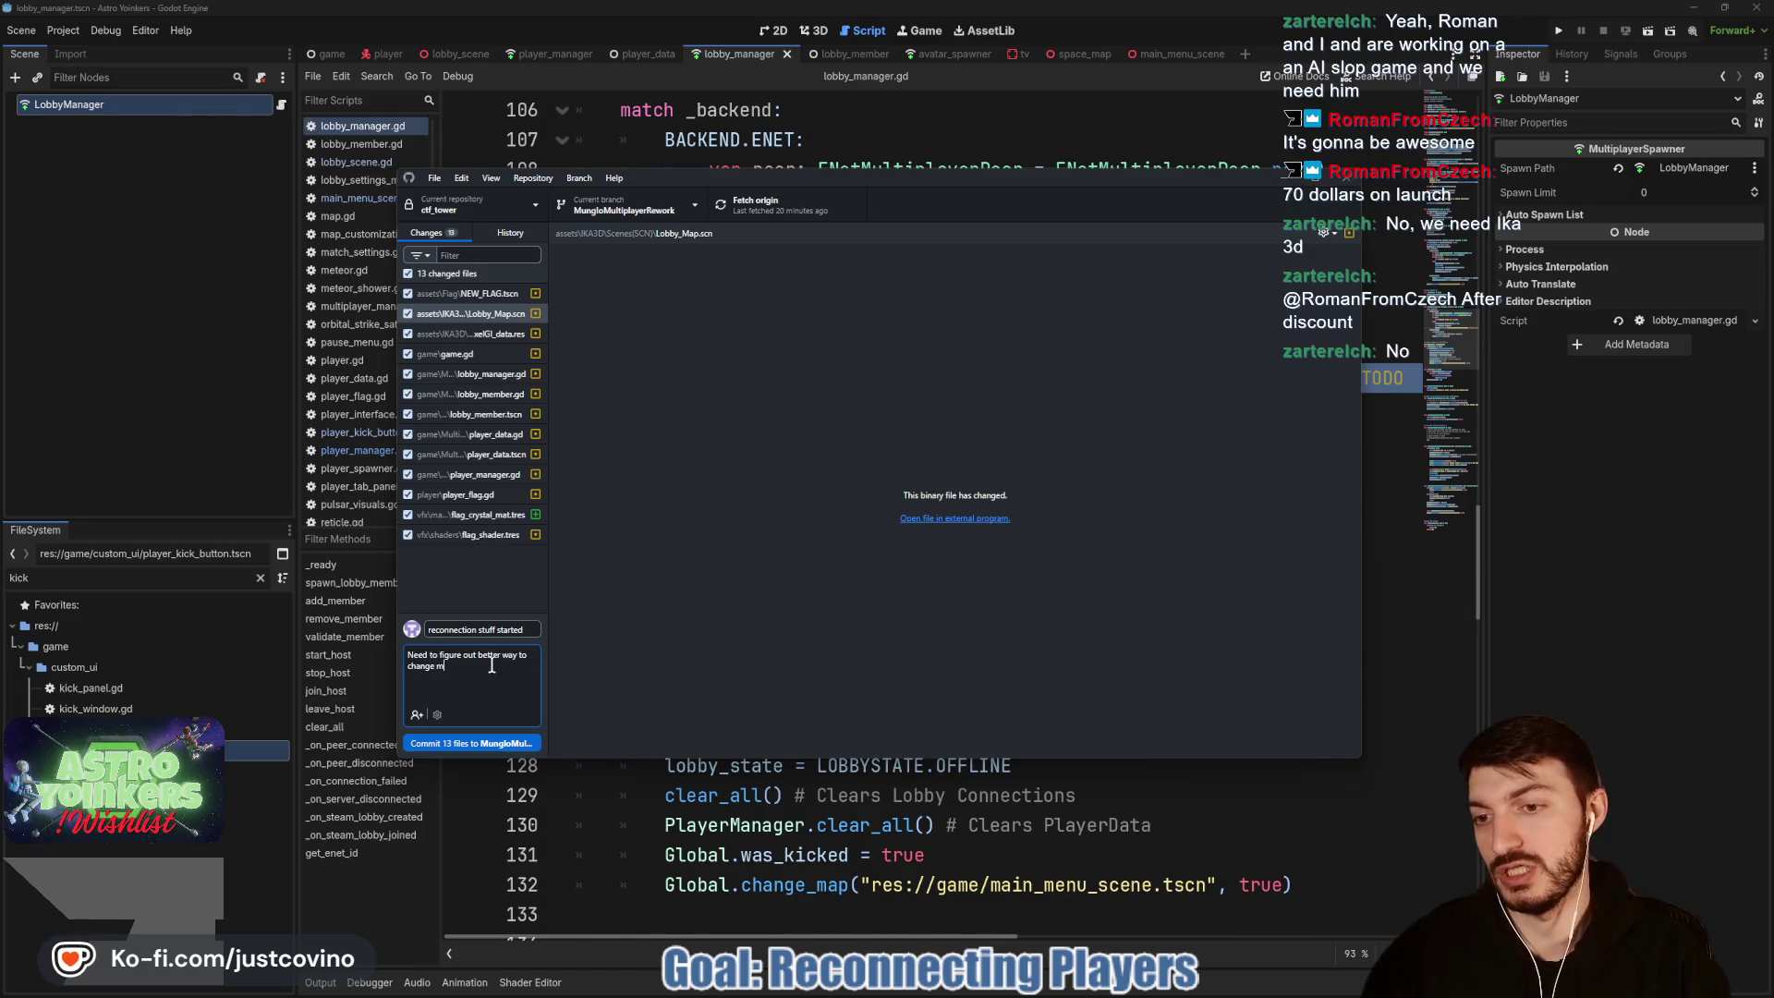
type("ap to the prope")
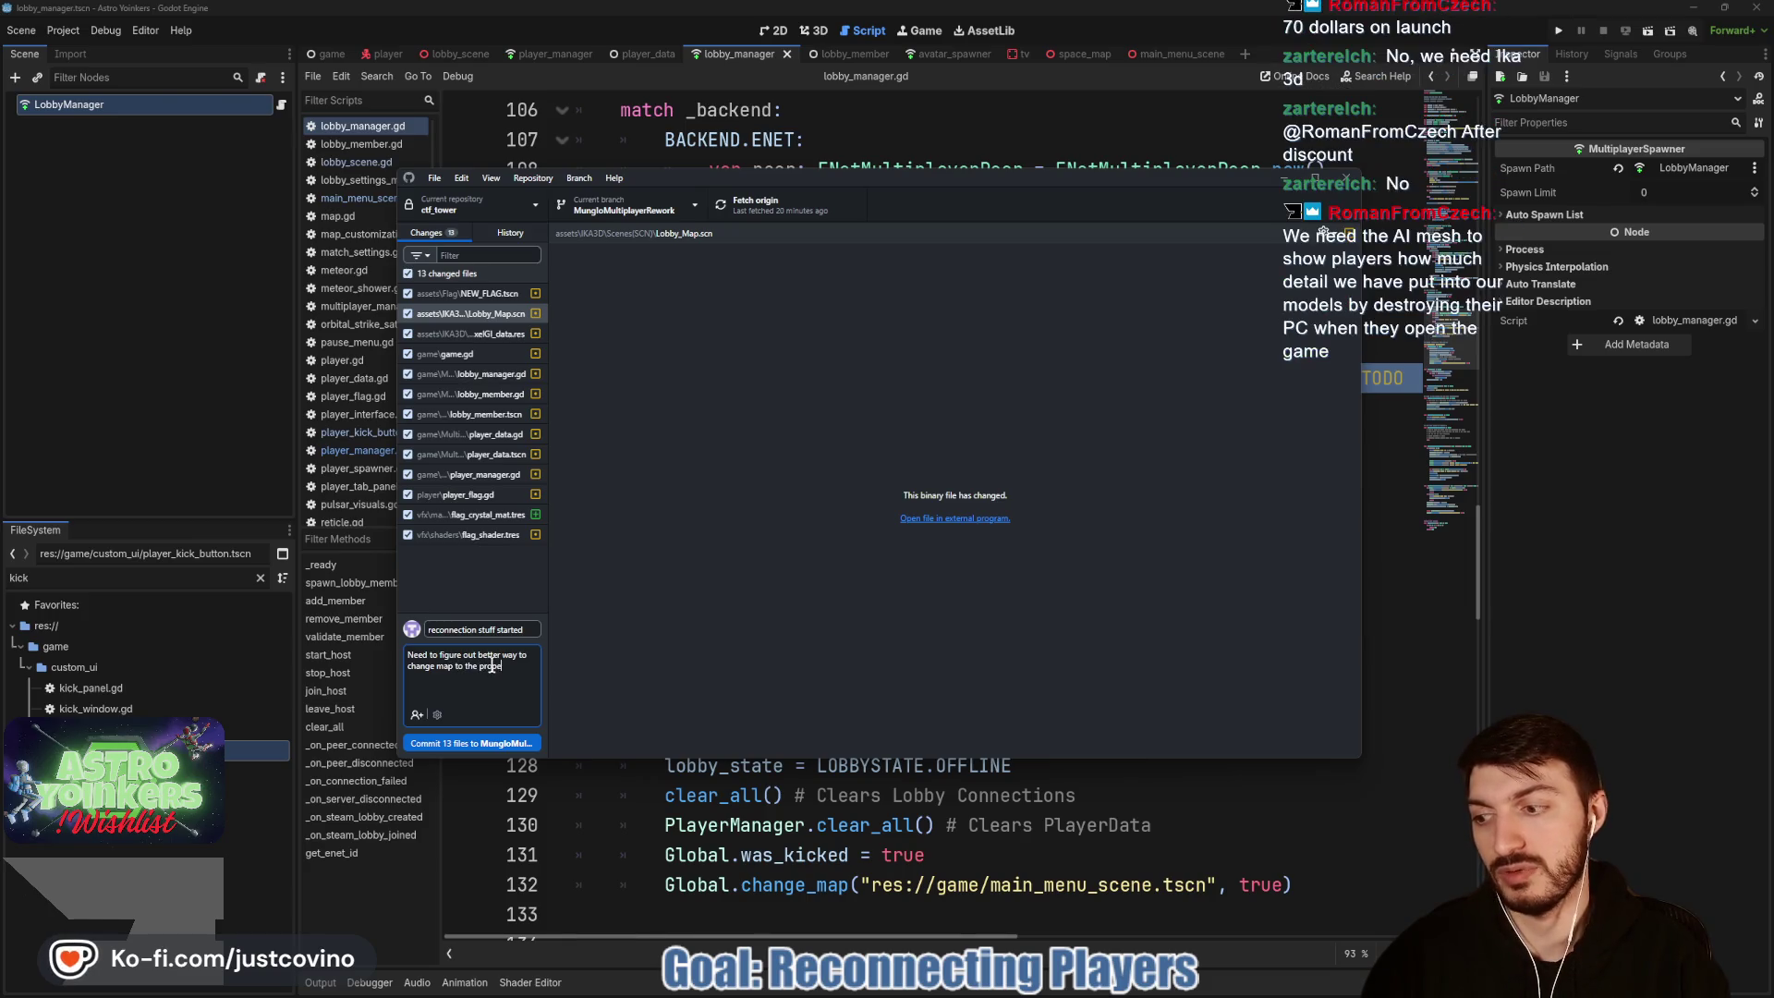
type("r map that the host is on")
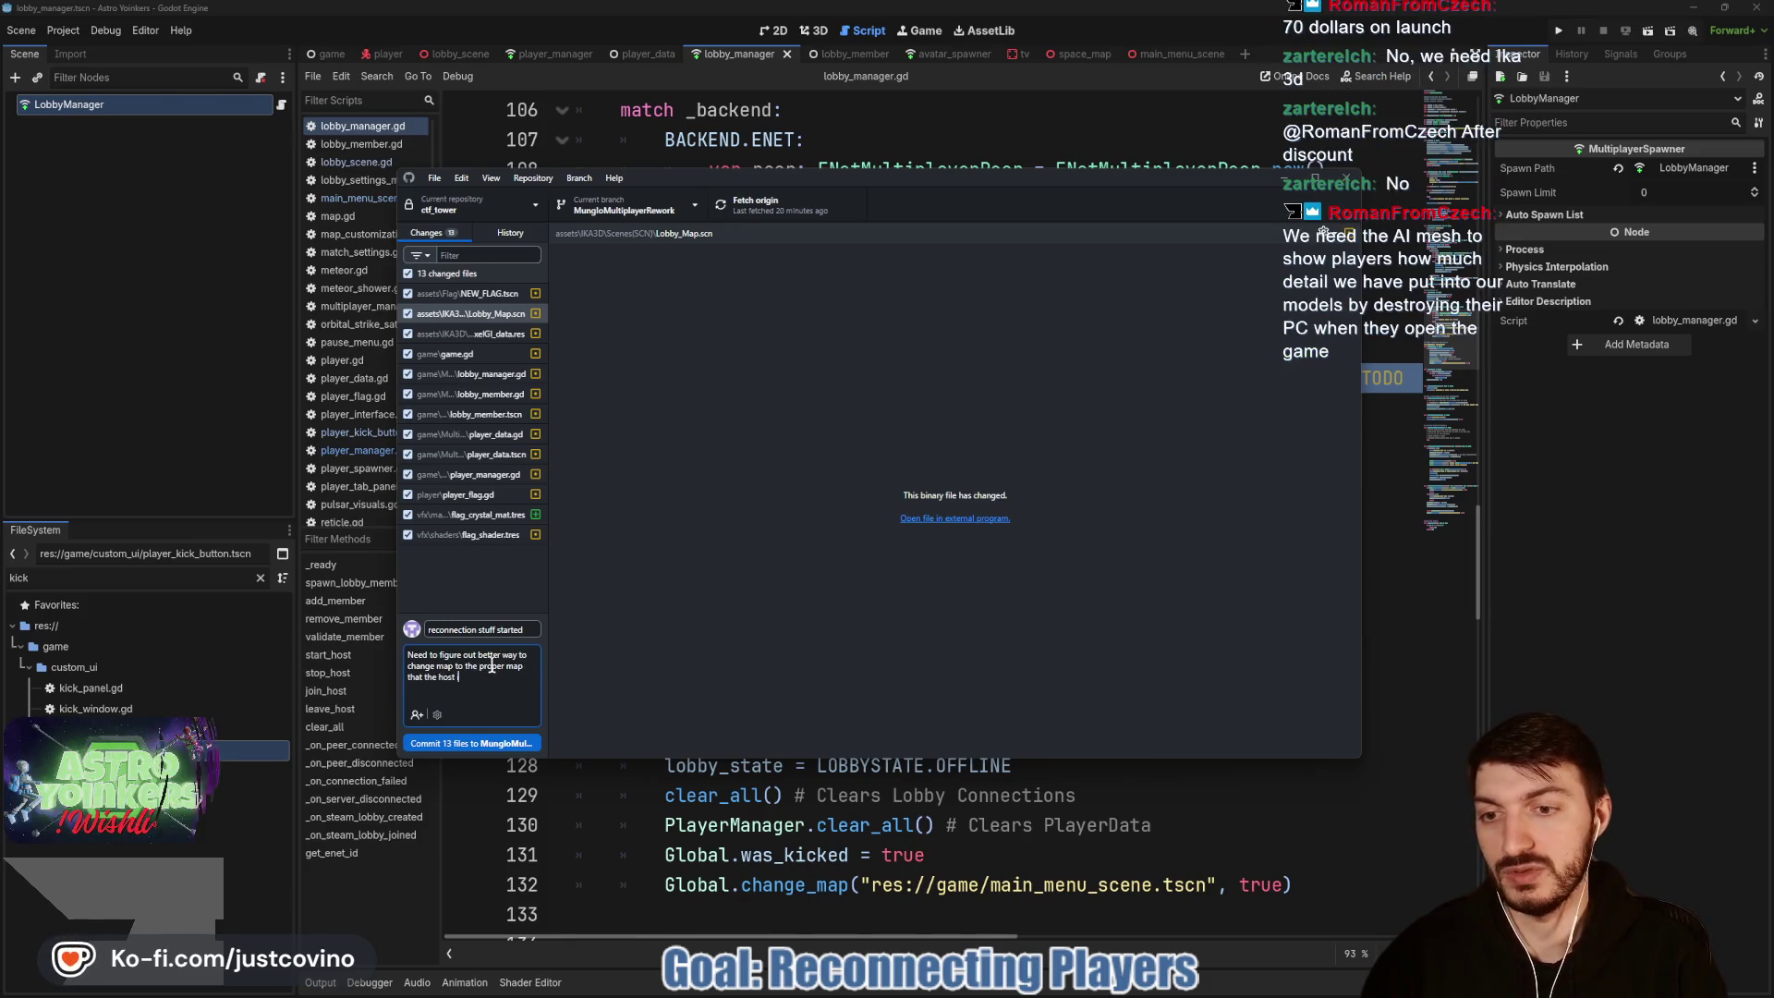
left_click(503, 741)
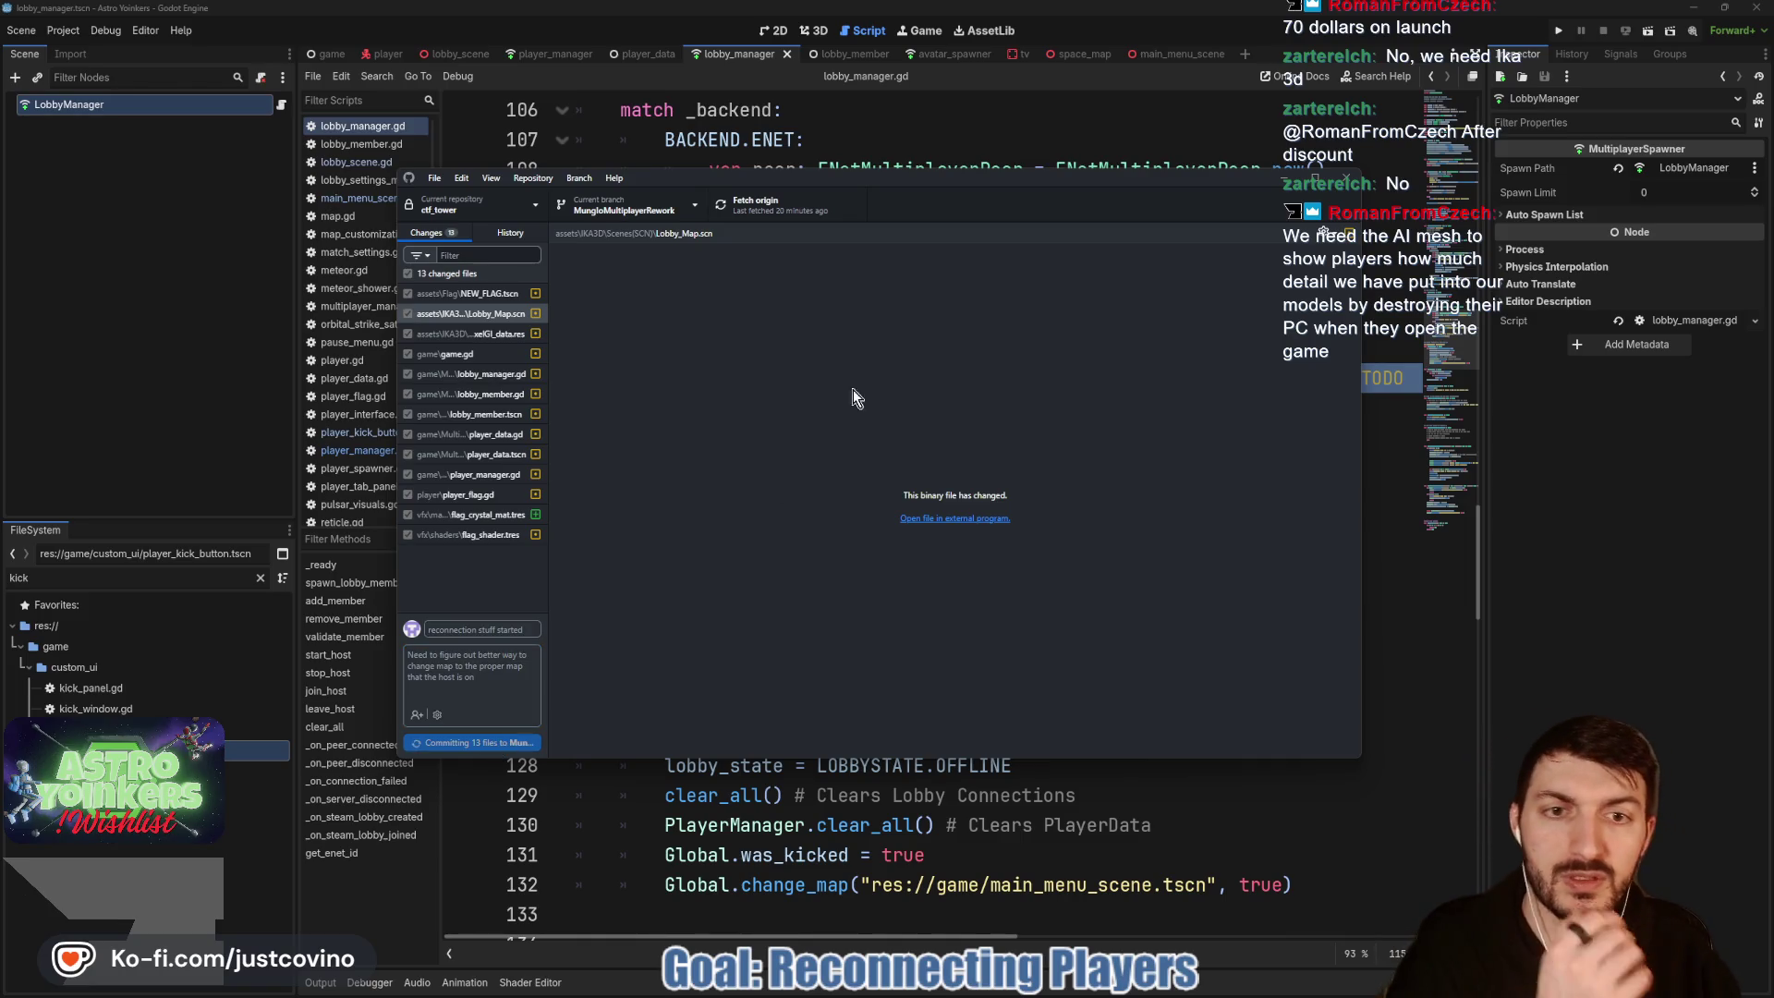
Step: Push the commit to origin and return to lobby_manager.gd below join_host
left_click(1114, 360)
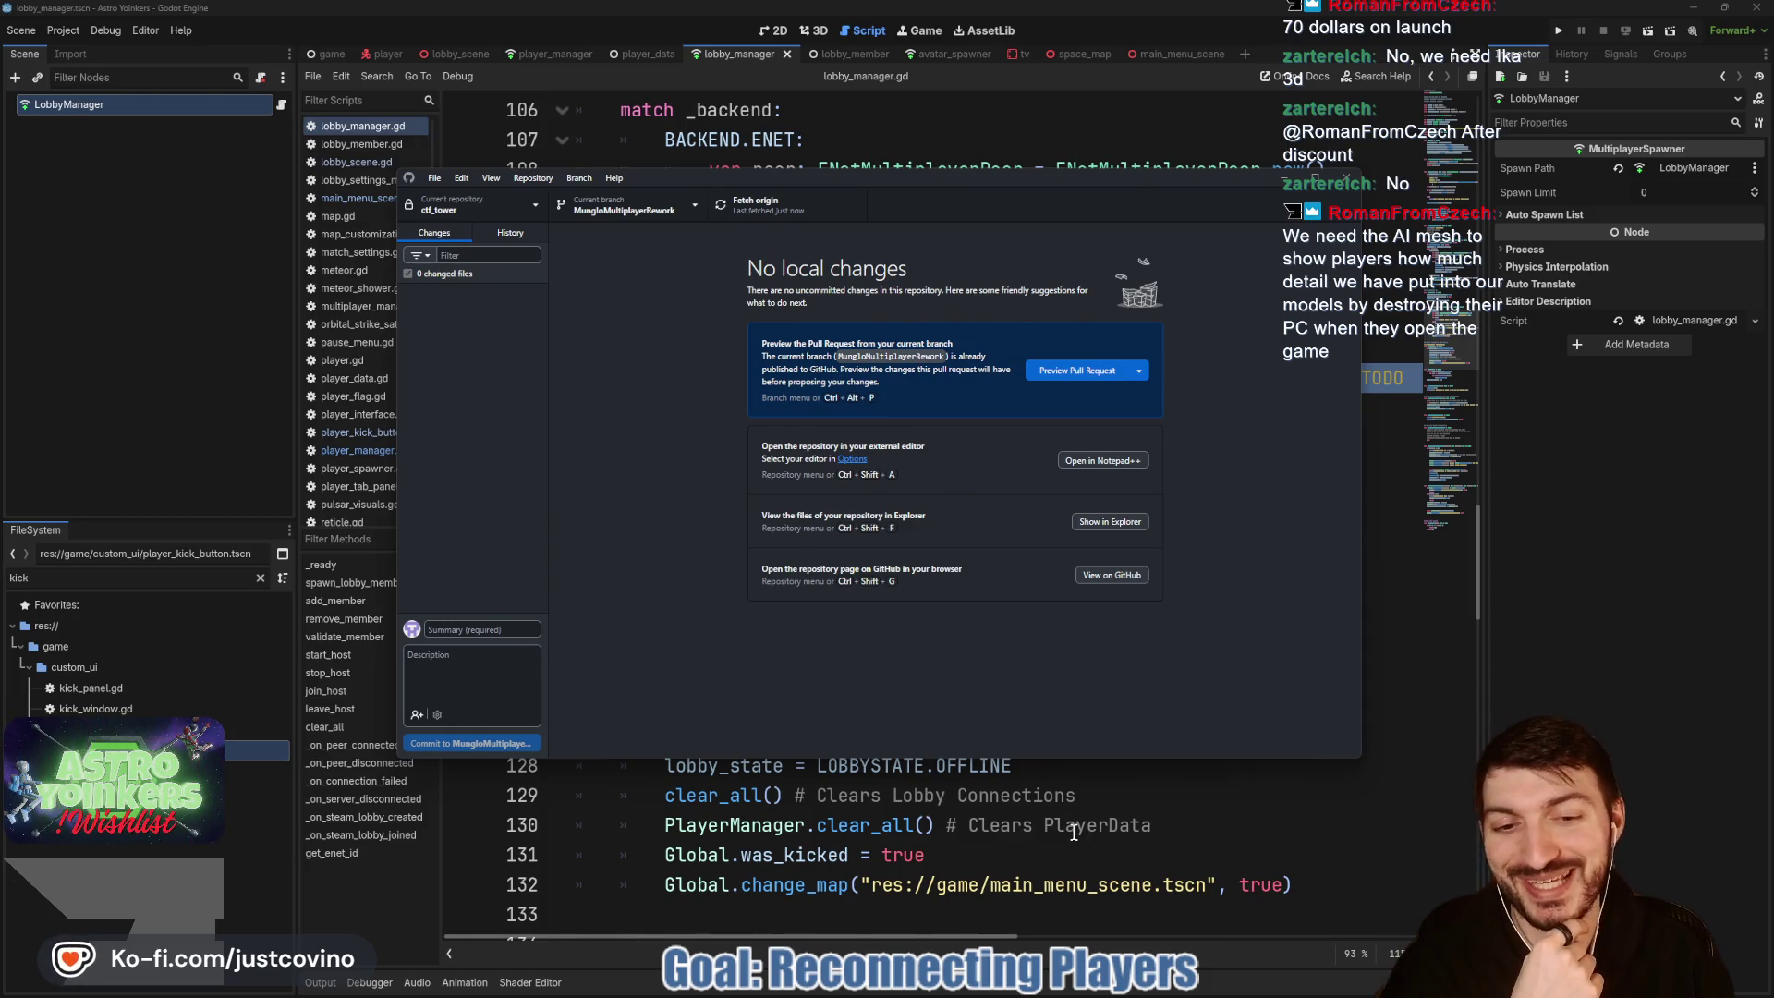
left_click(1073, 832)
left_click(888, 545)
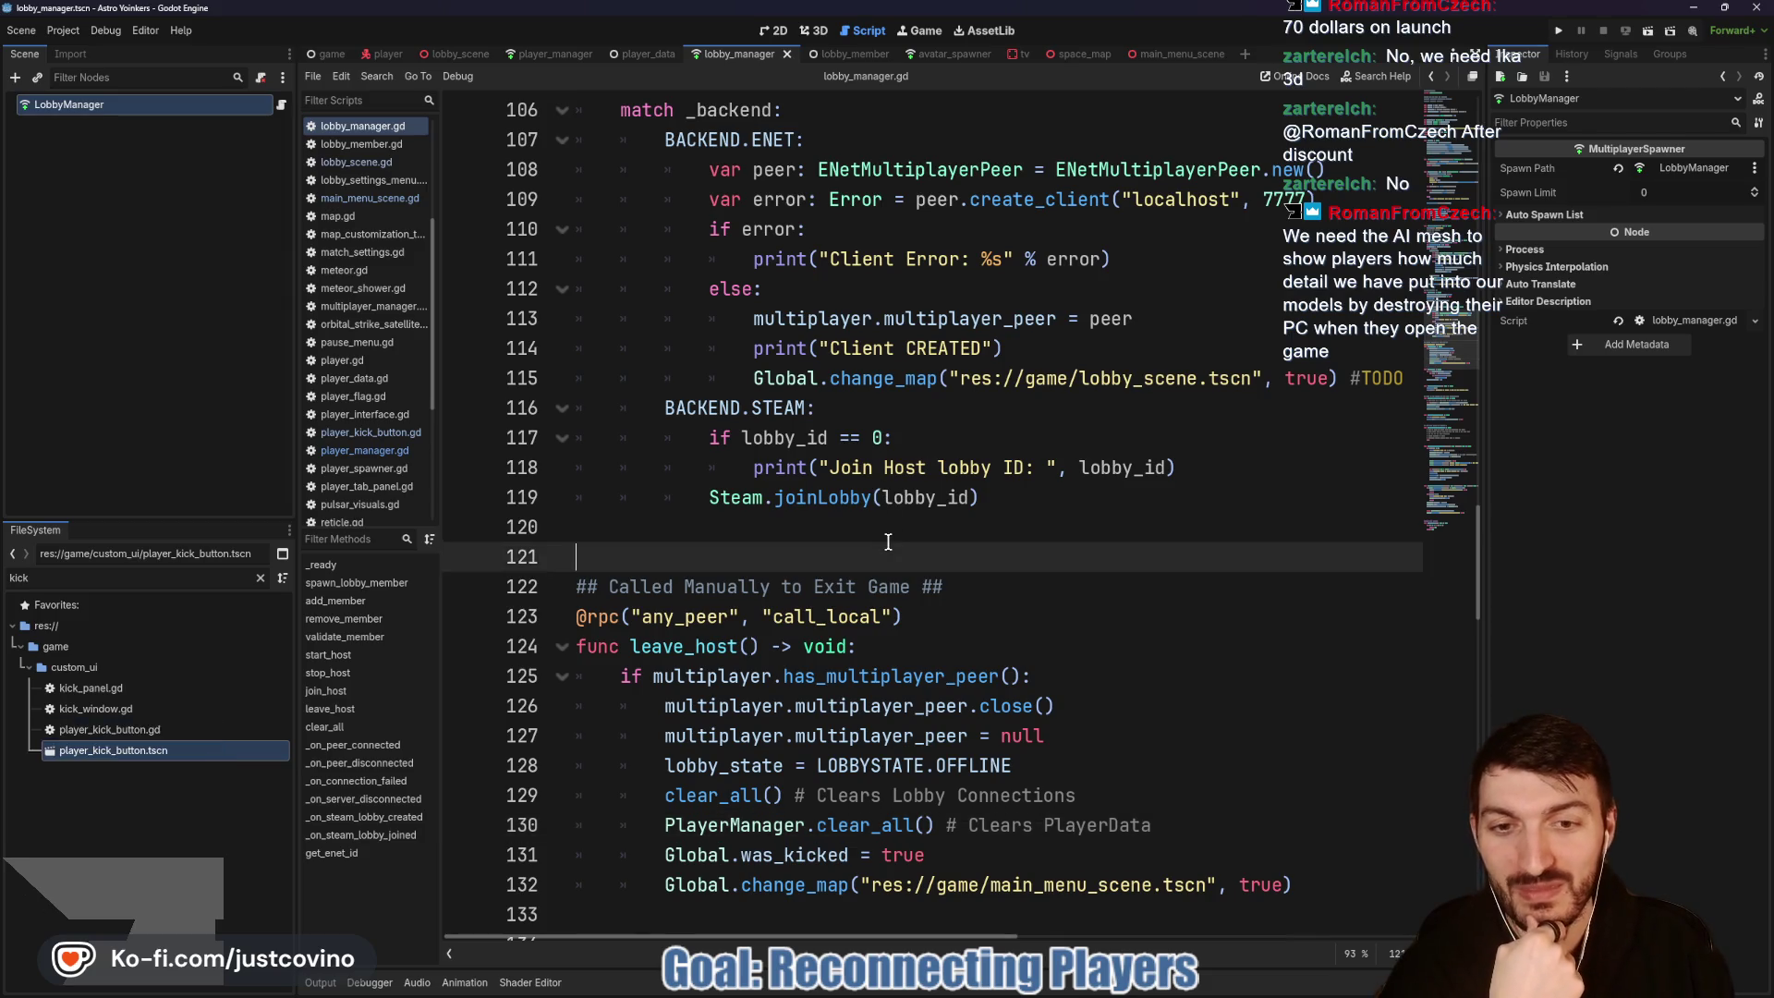
scroll(1099, 589, "up", 2)
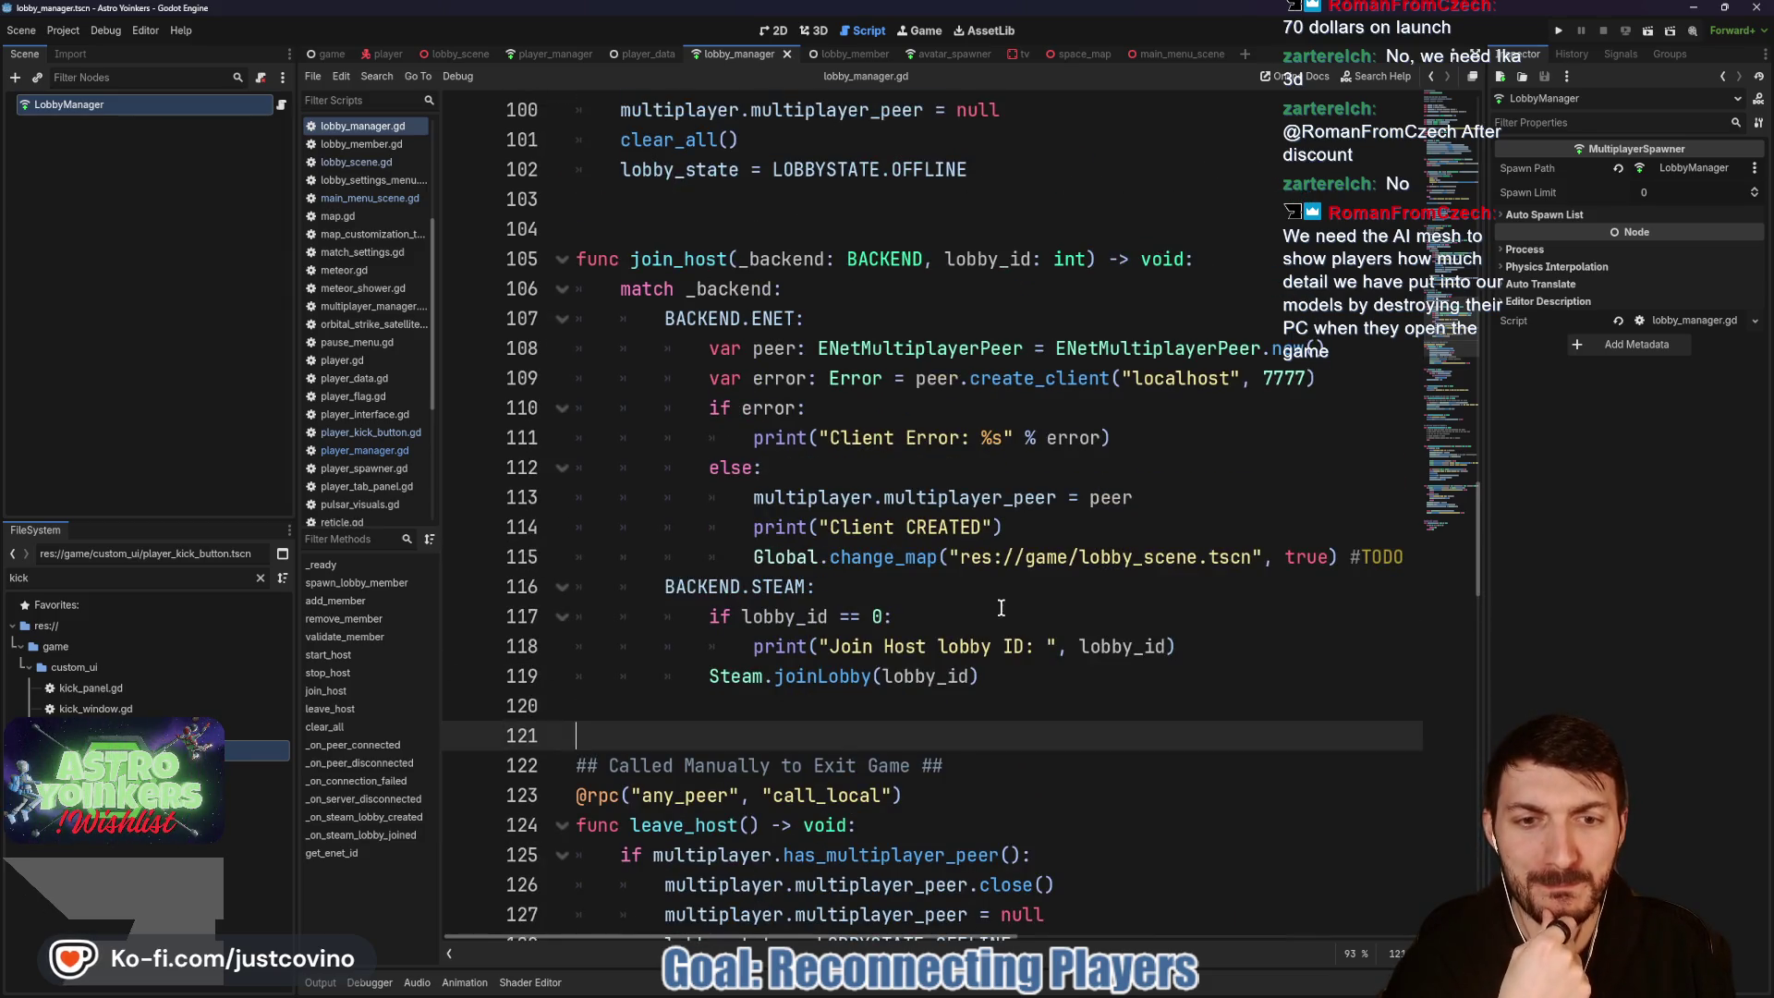
double_click(922, 557)
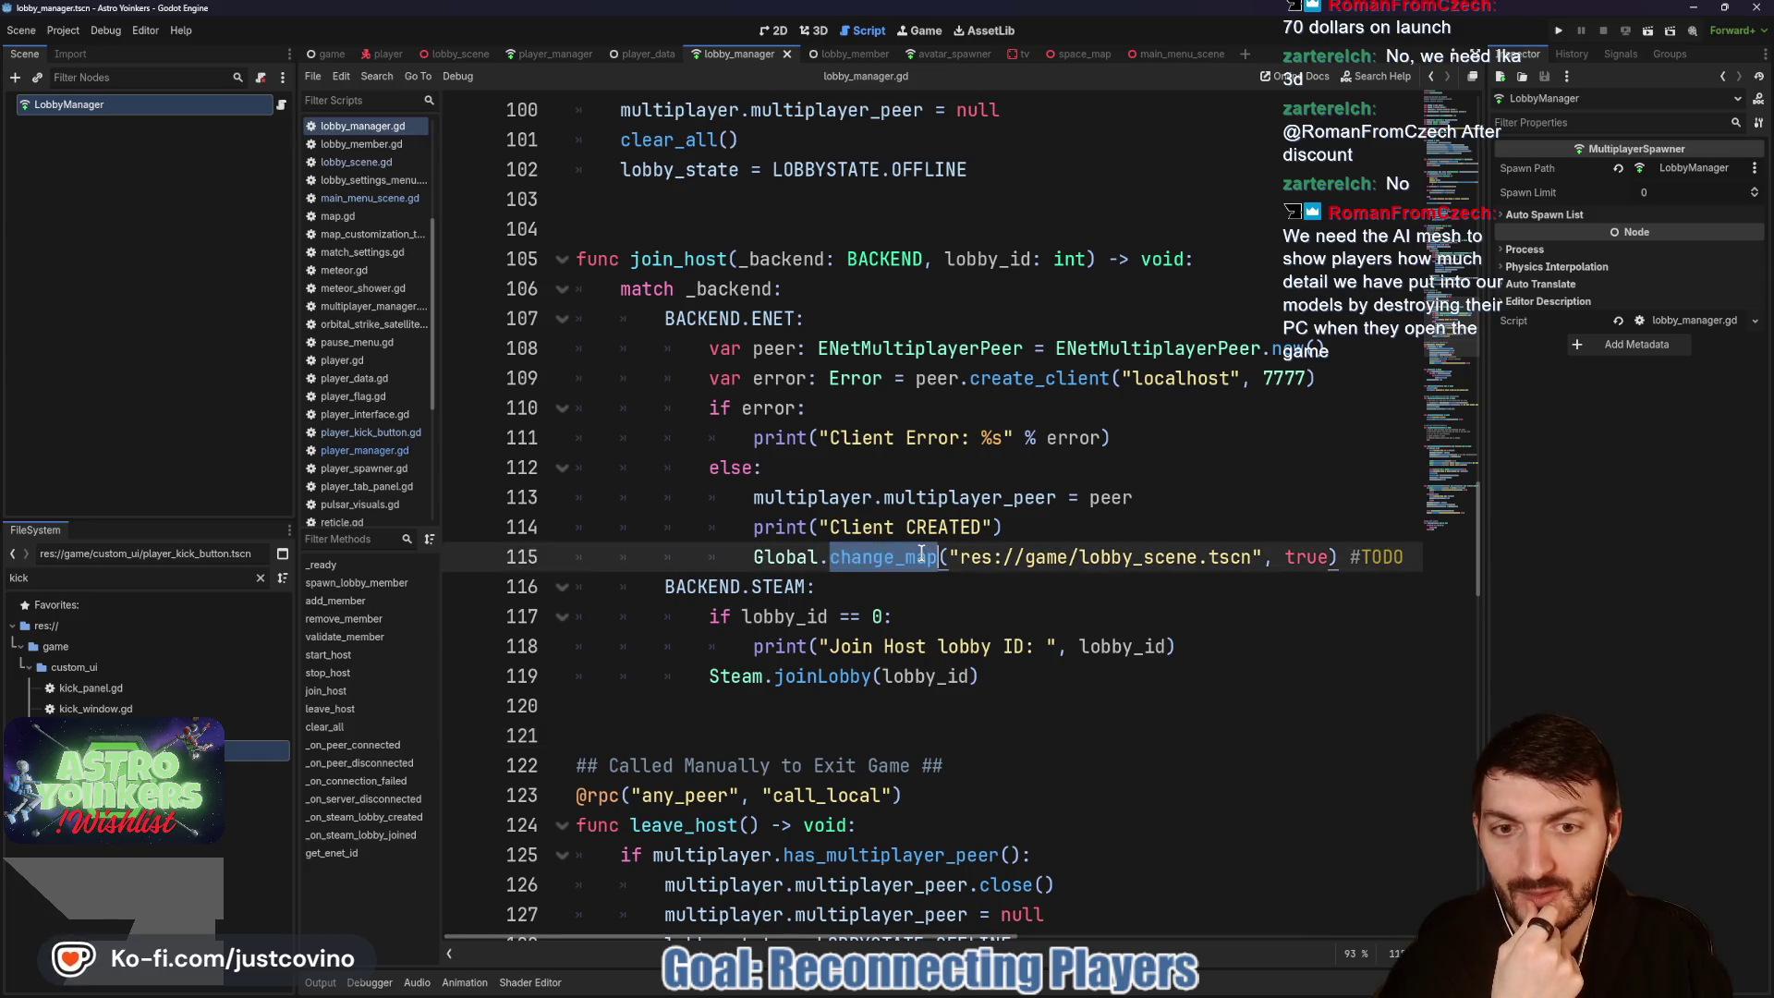
mouse_move(921, 552)
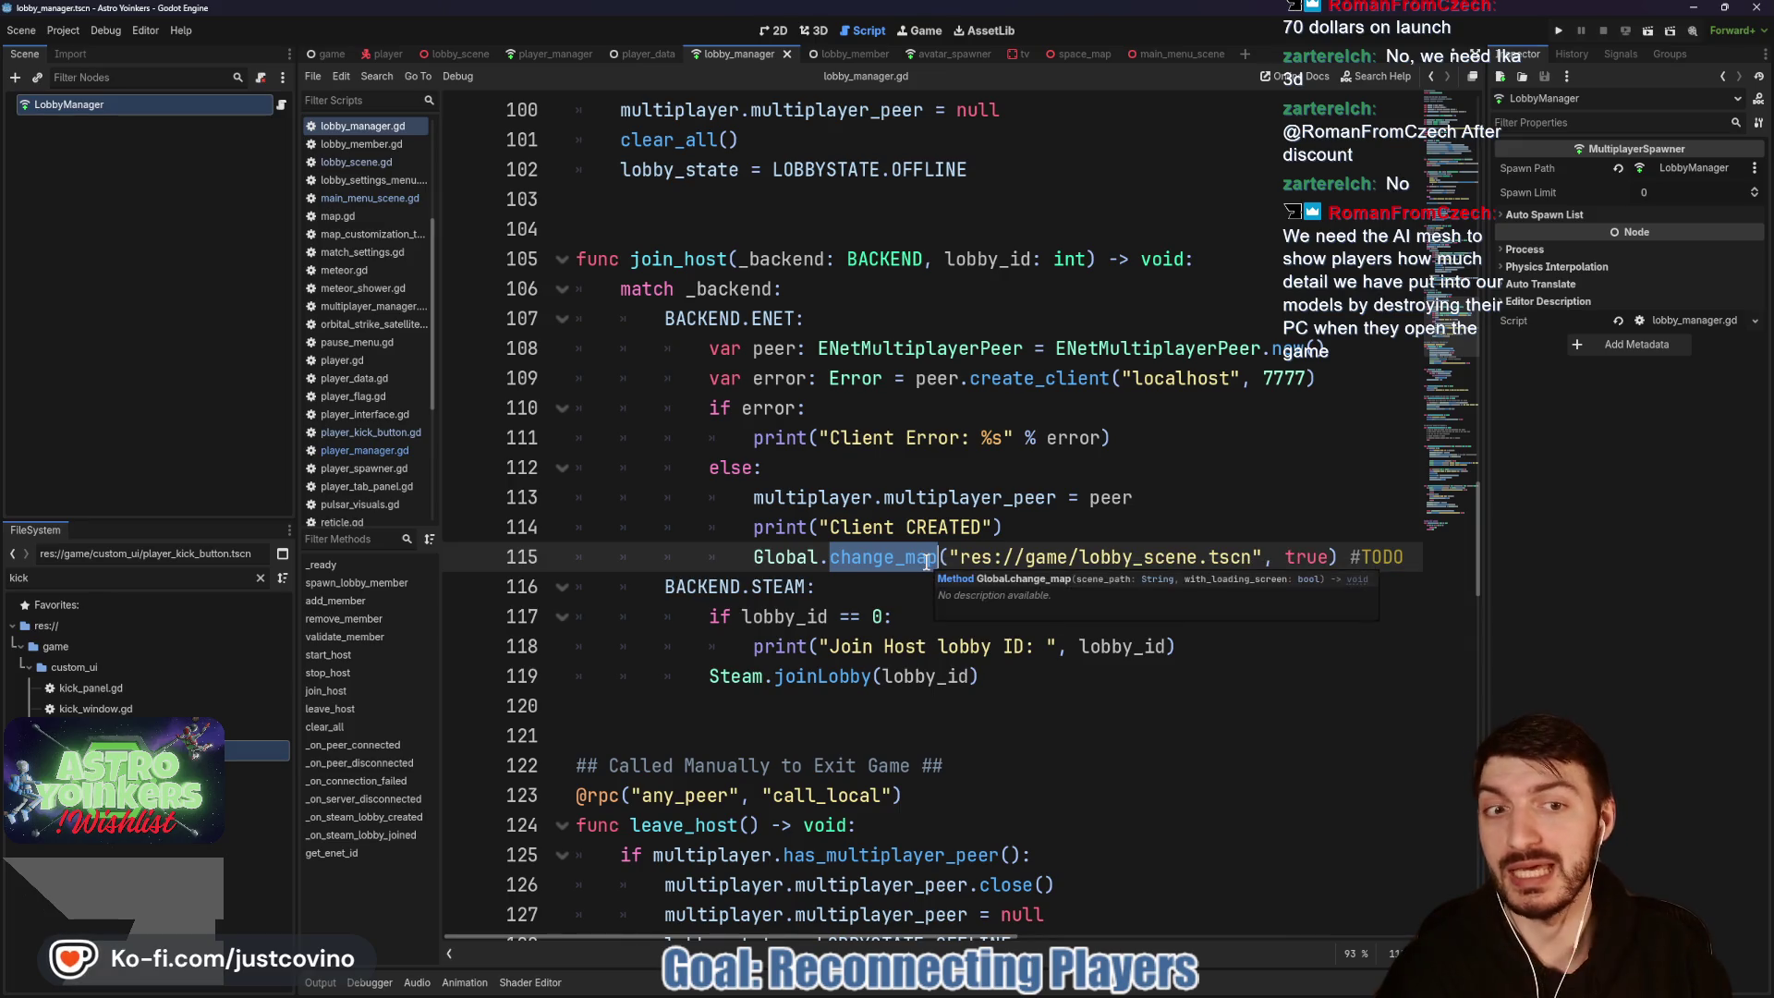
left_click(822, 557)
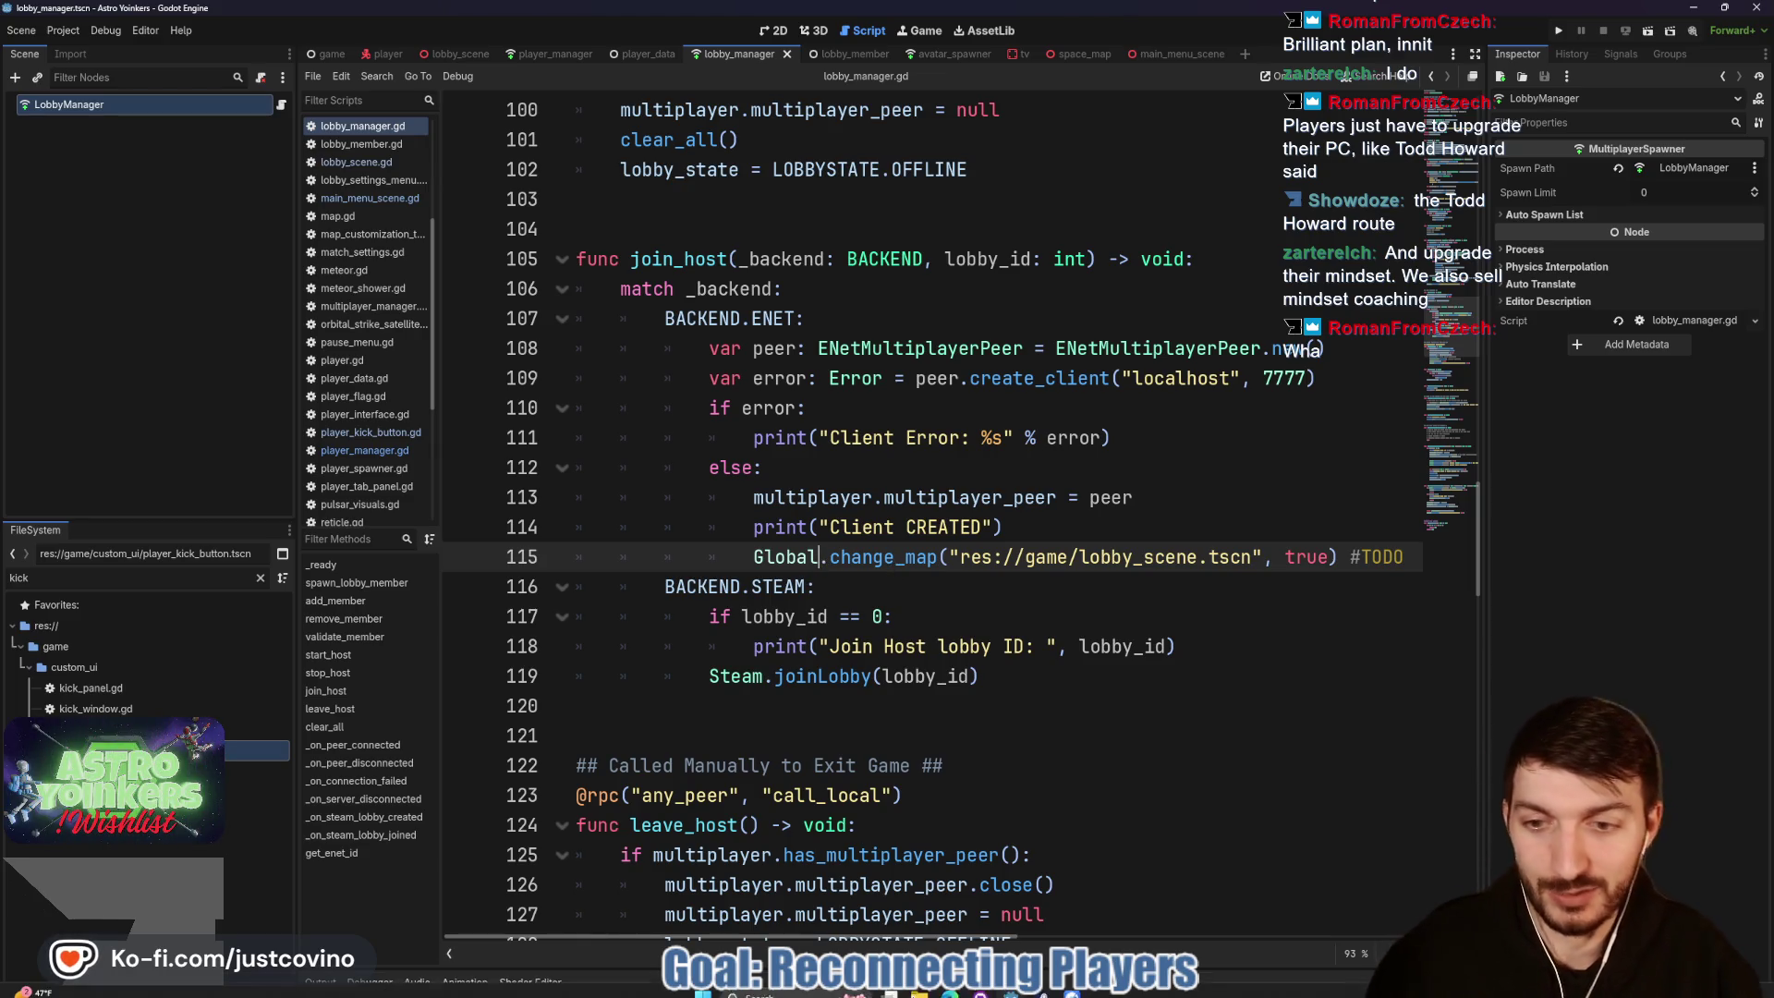
left_click(915, 987)
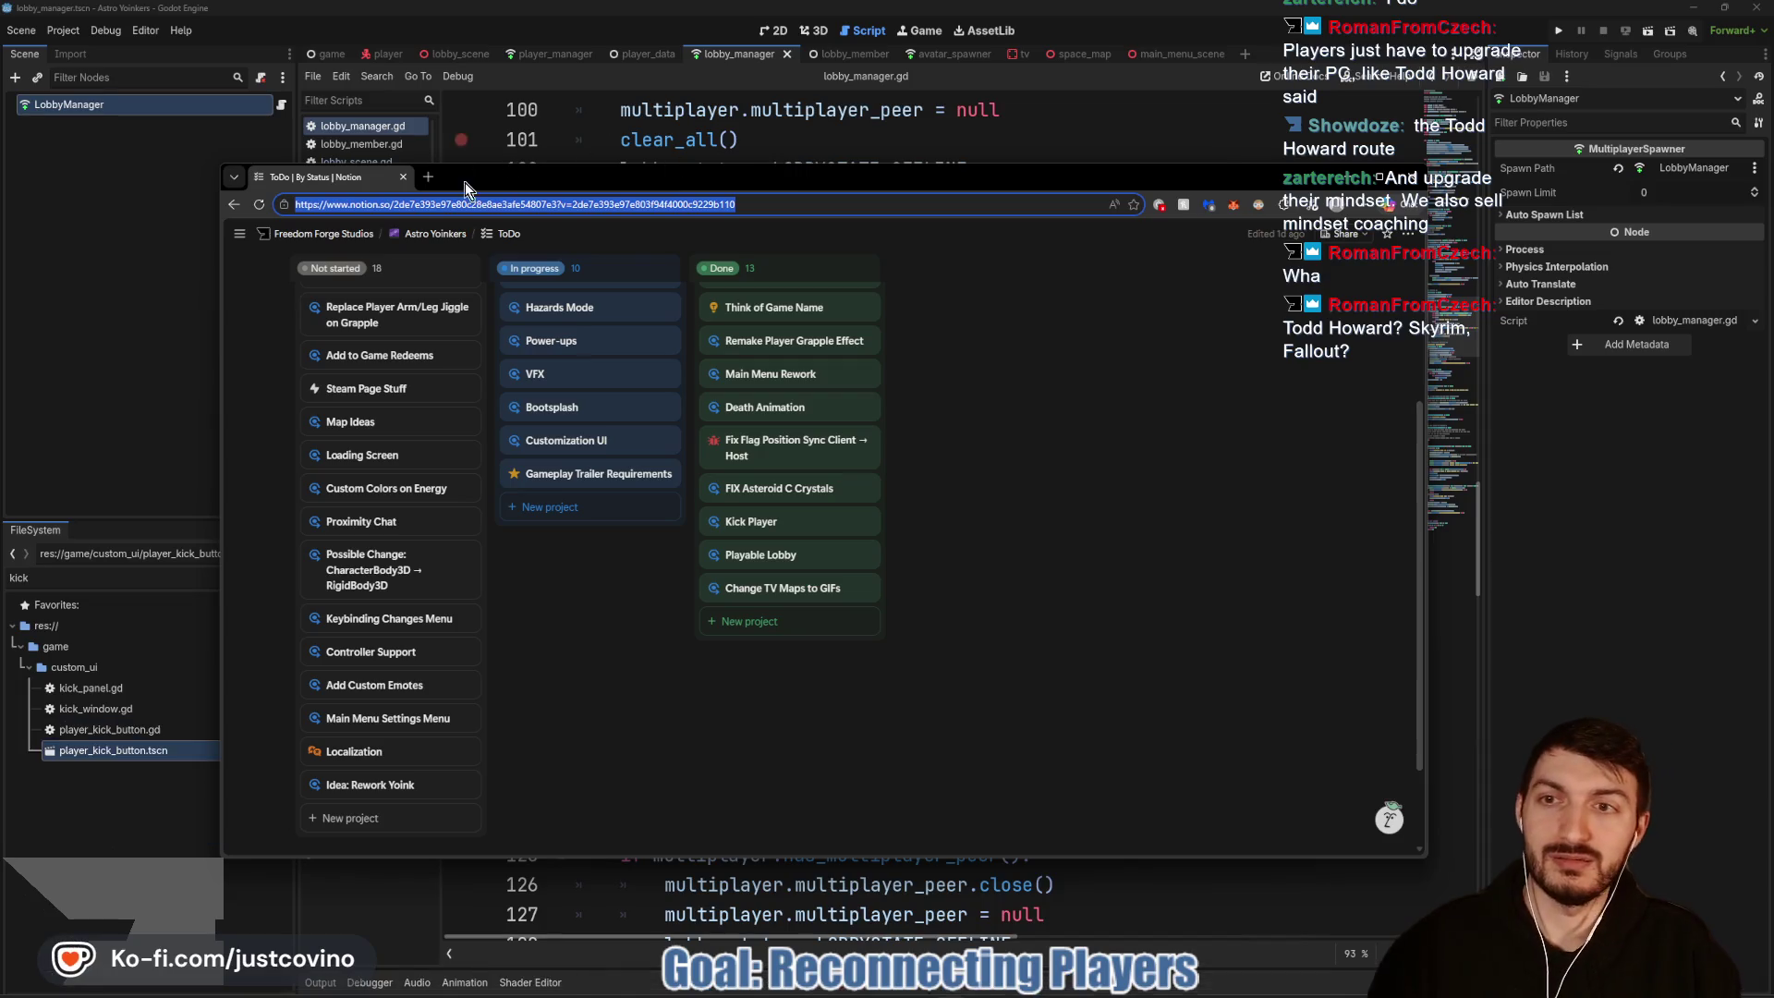
left_click(428, 176)
type("todd Howard")
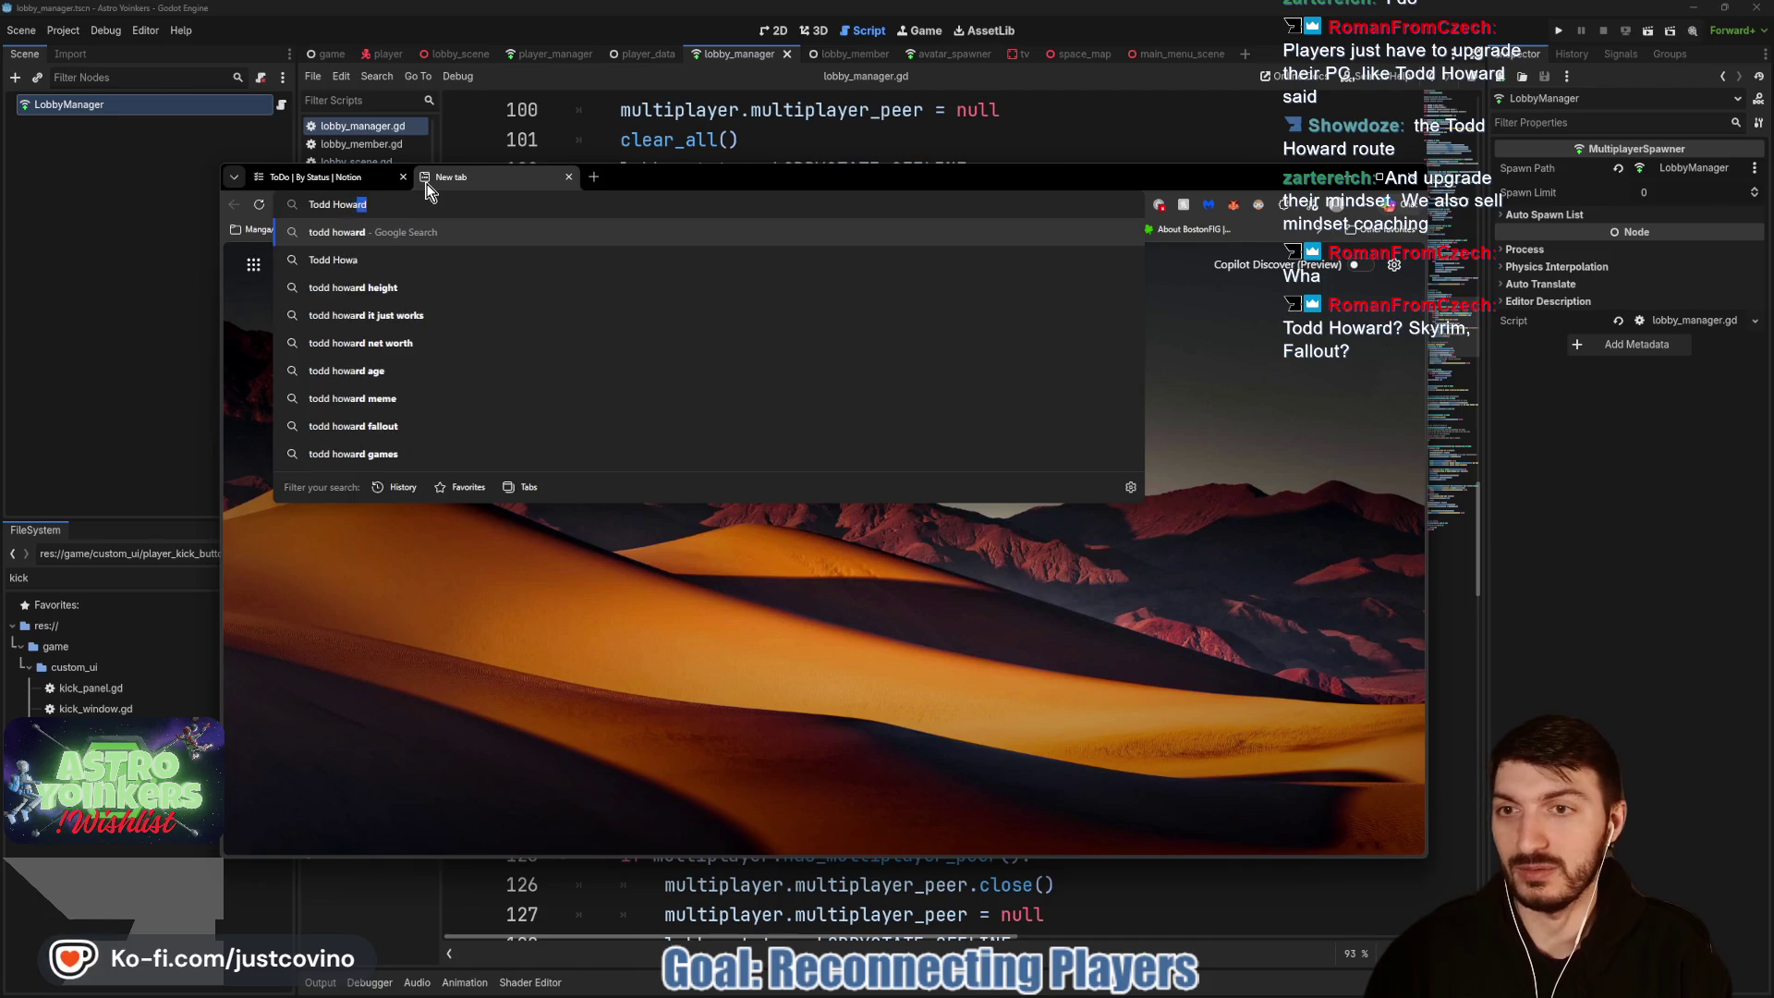
key("Return")
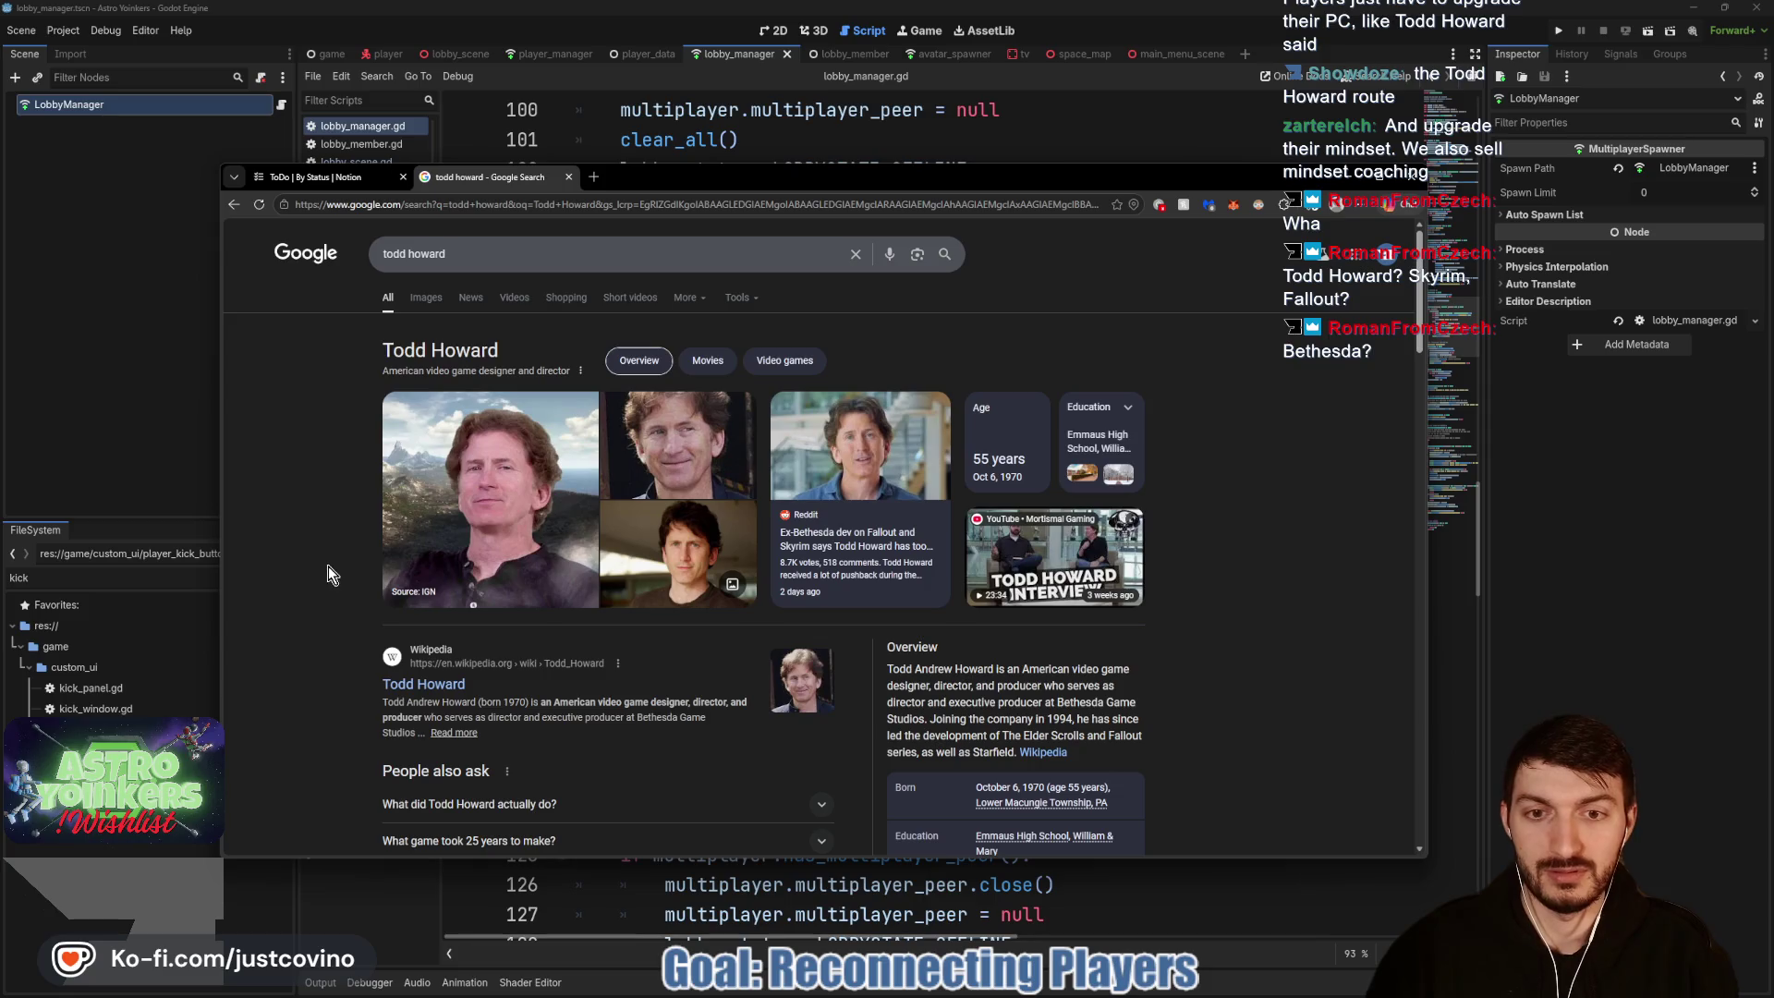
scroll(227, 559, "down", 2)
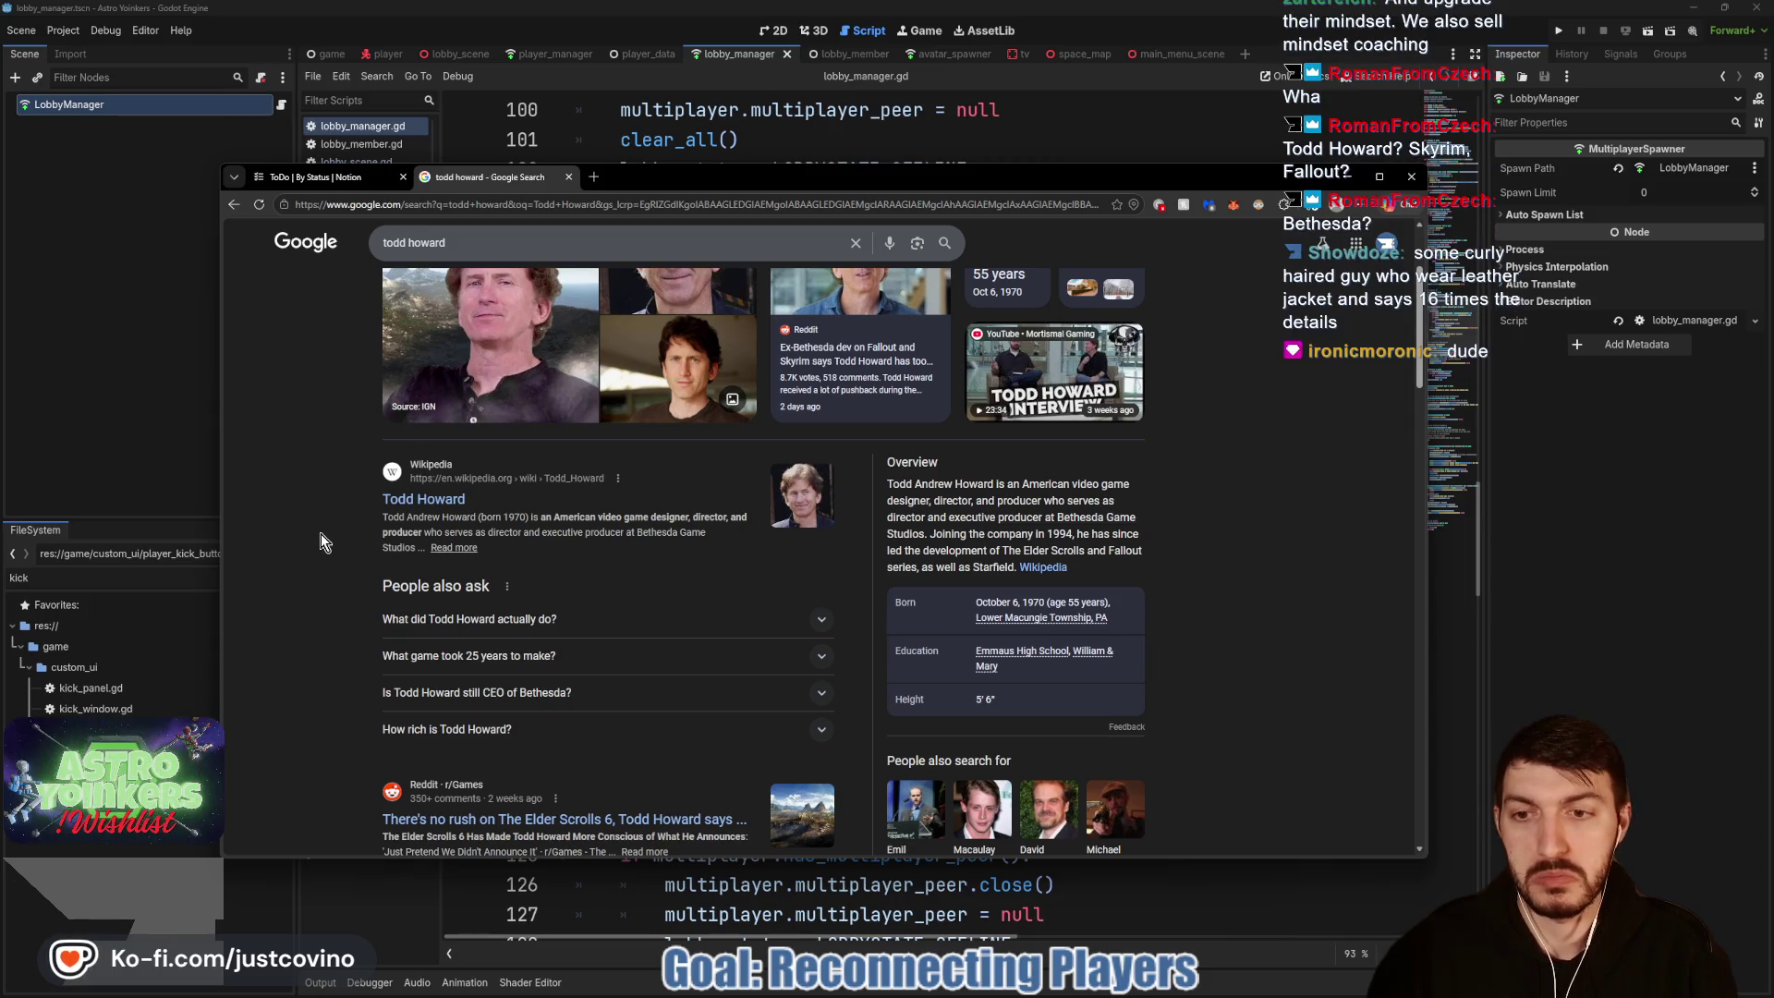
scroll(323, 536, "up", 1)
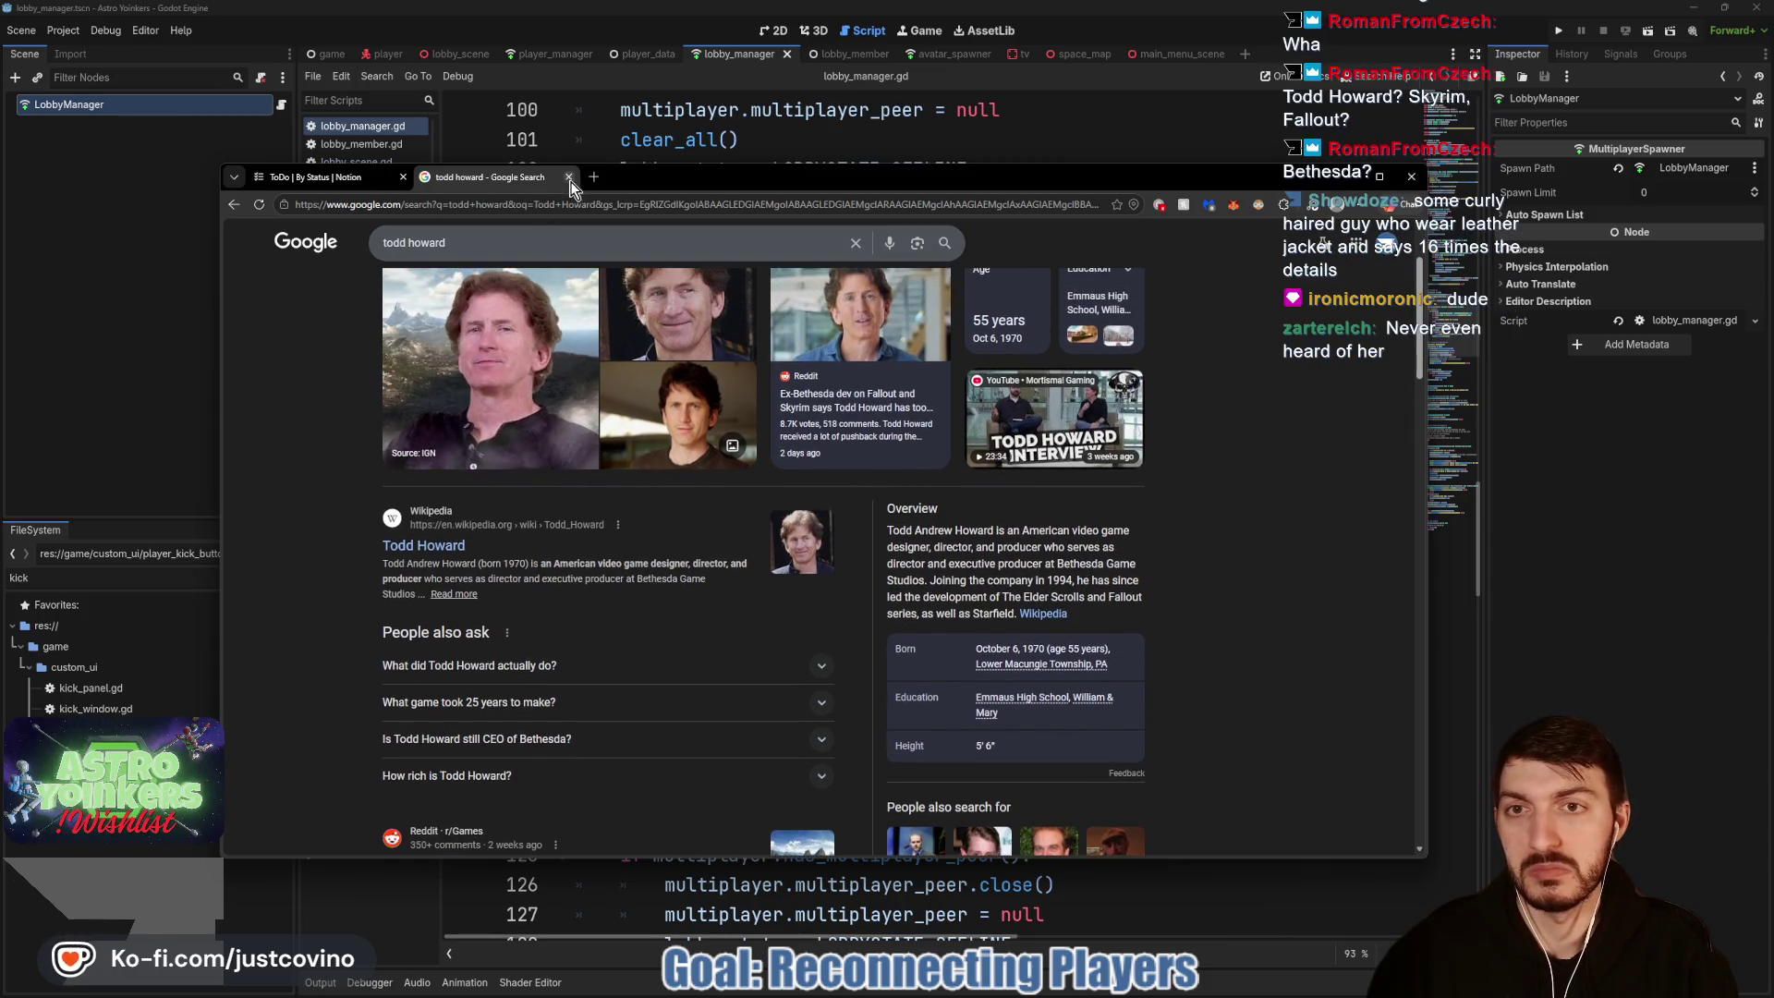
left_click(568, 177)
left_click(103, 352)
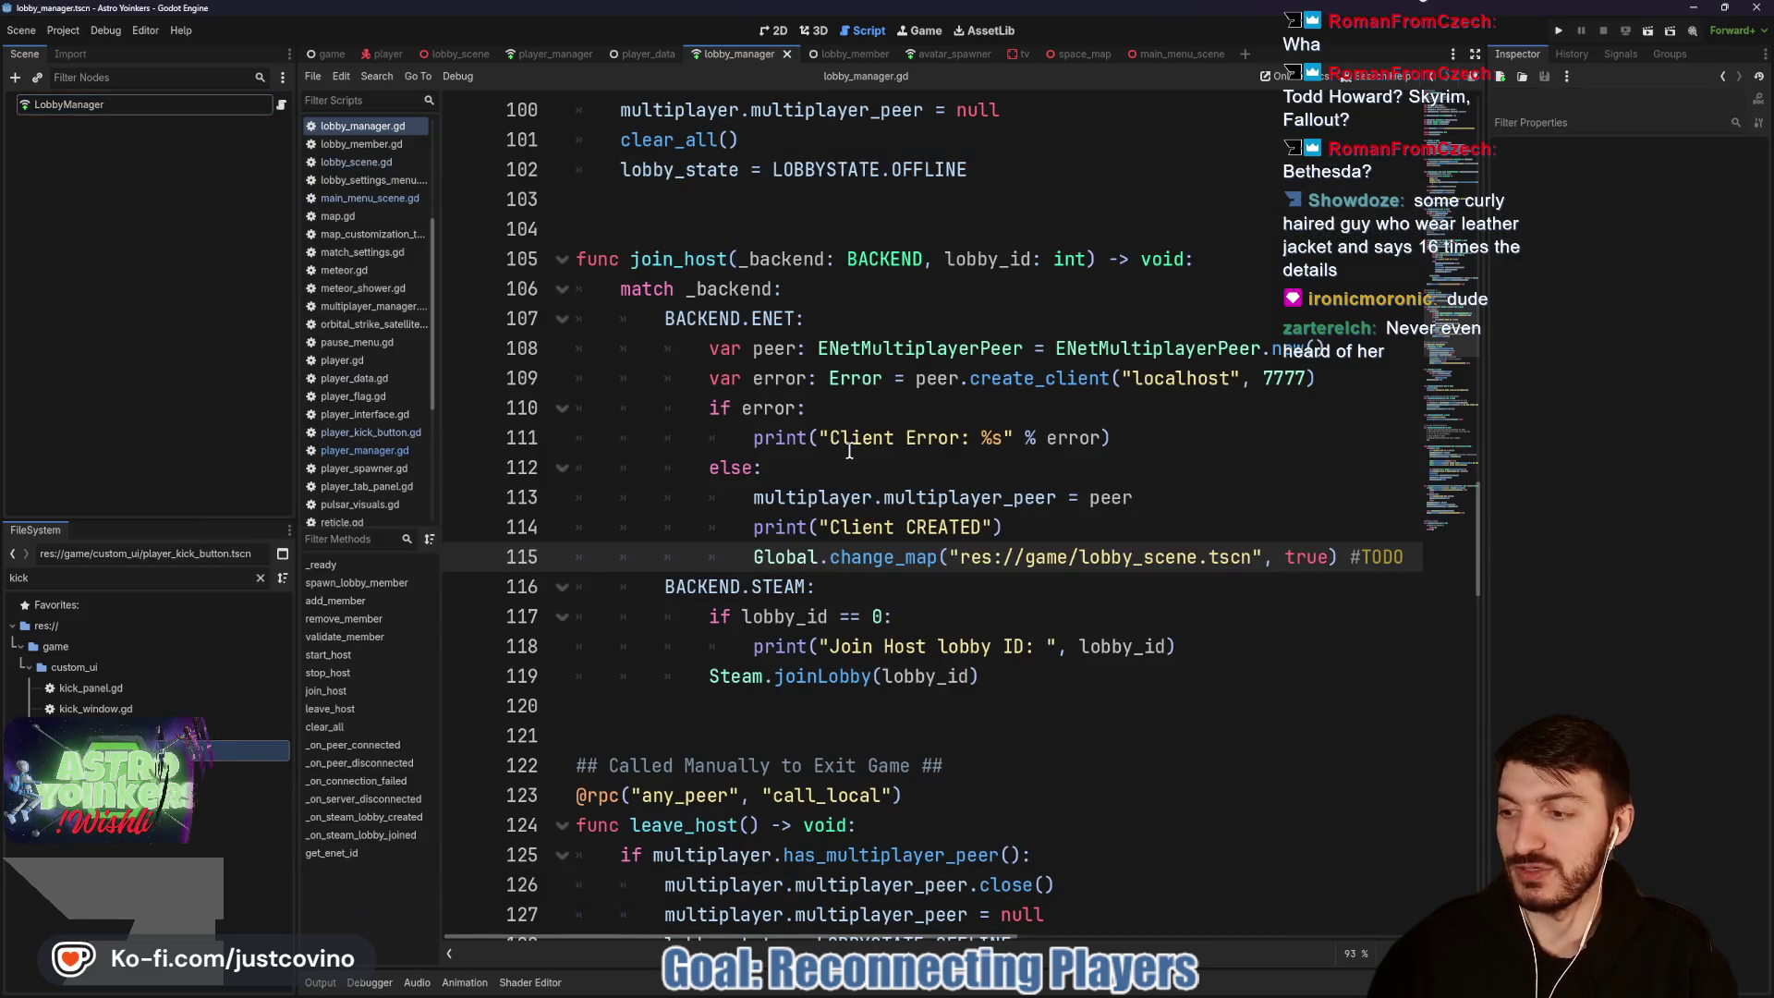
left_click(849, 449)
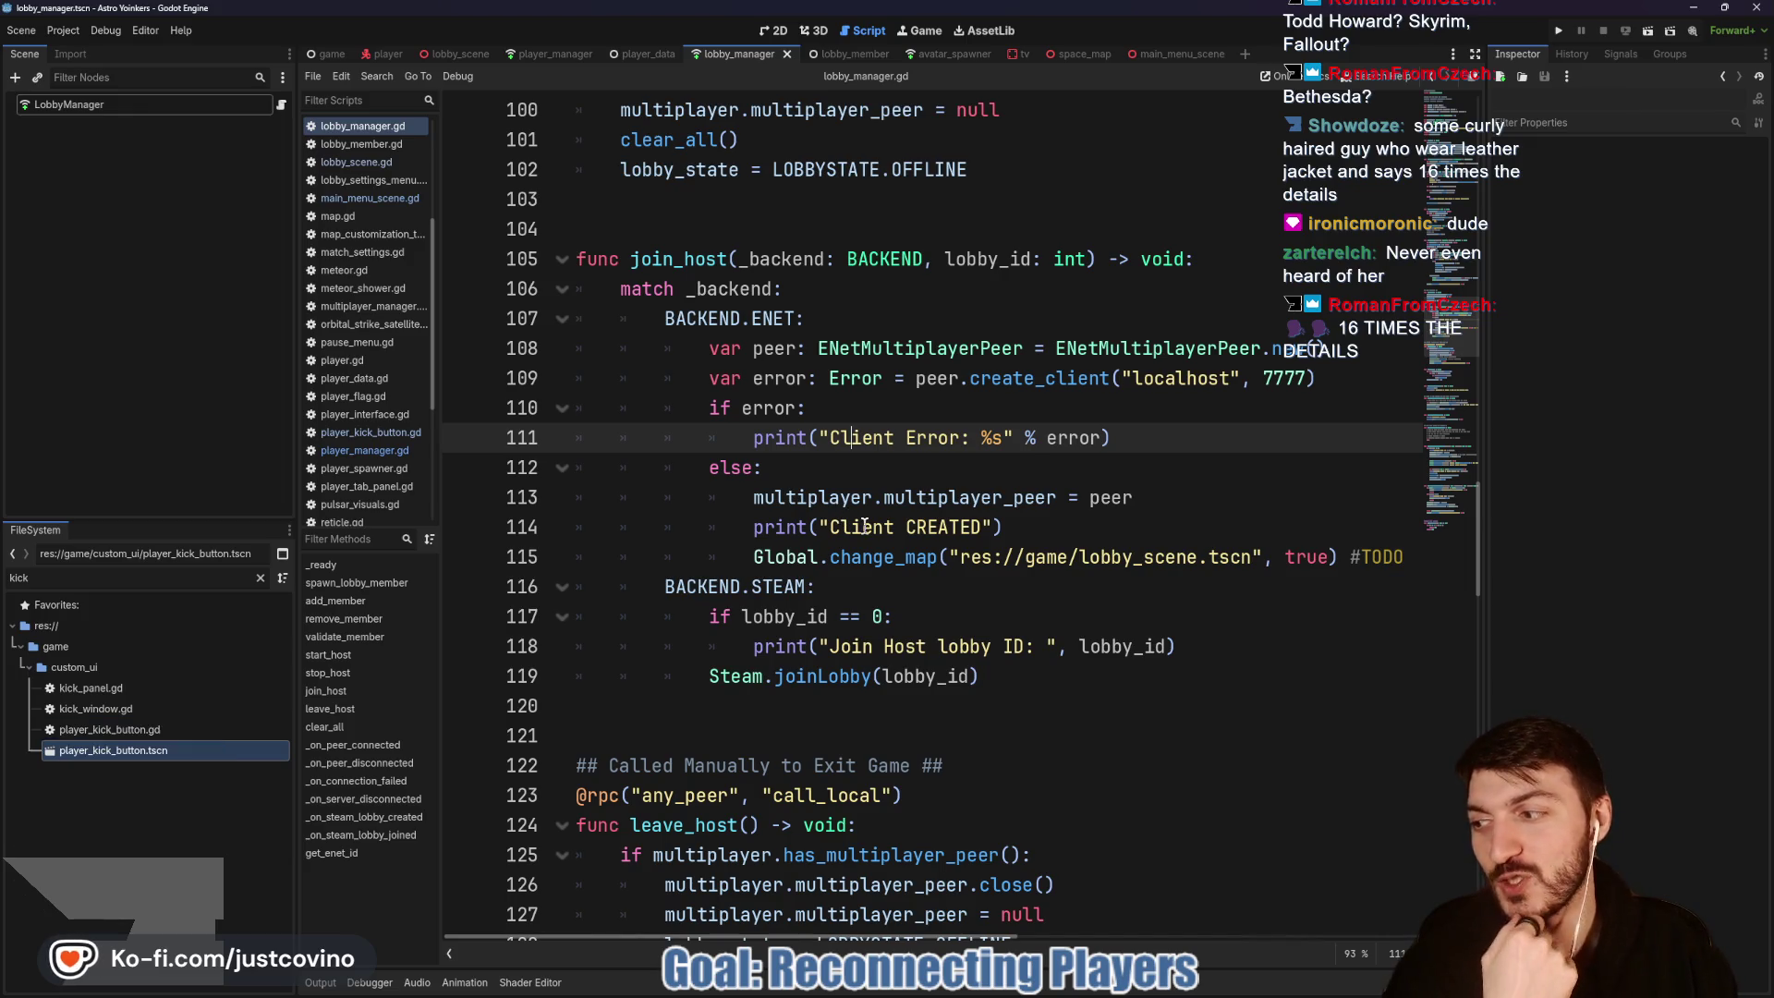
left_click(1107, 479)
scroll(1107, 480, "down", 2)
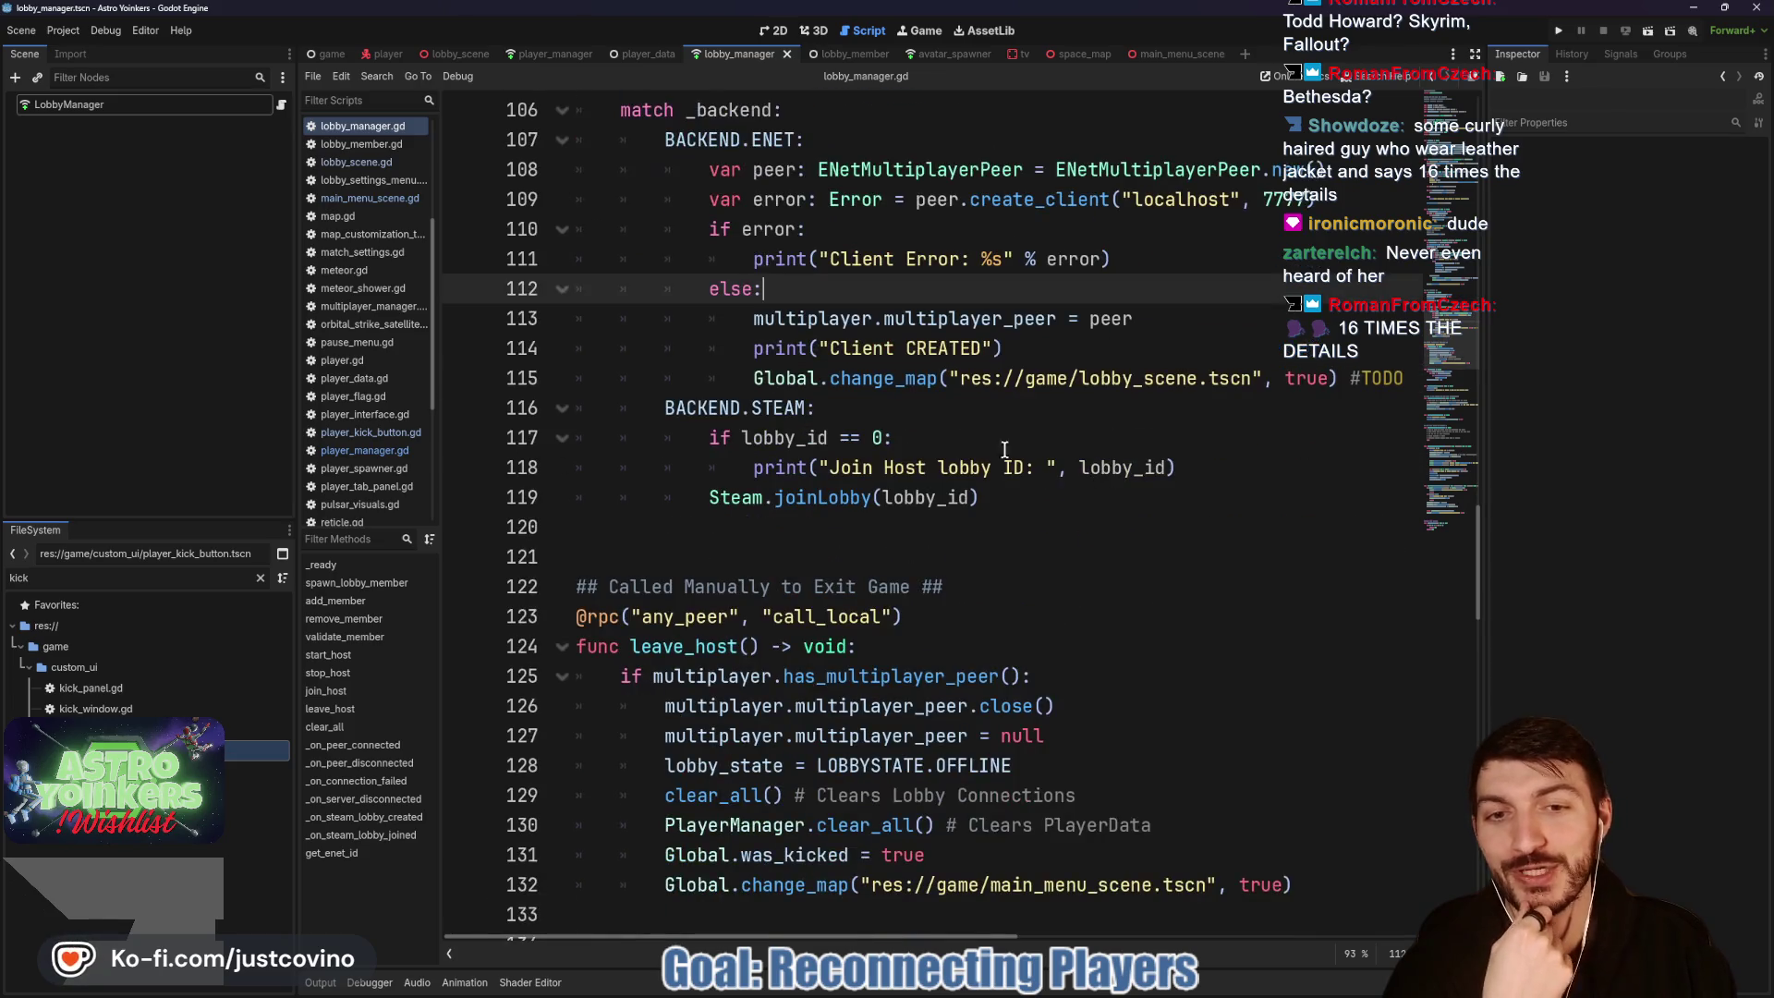
left_click(914, 412)
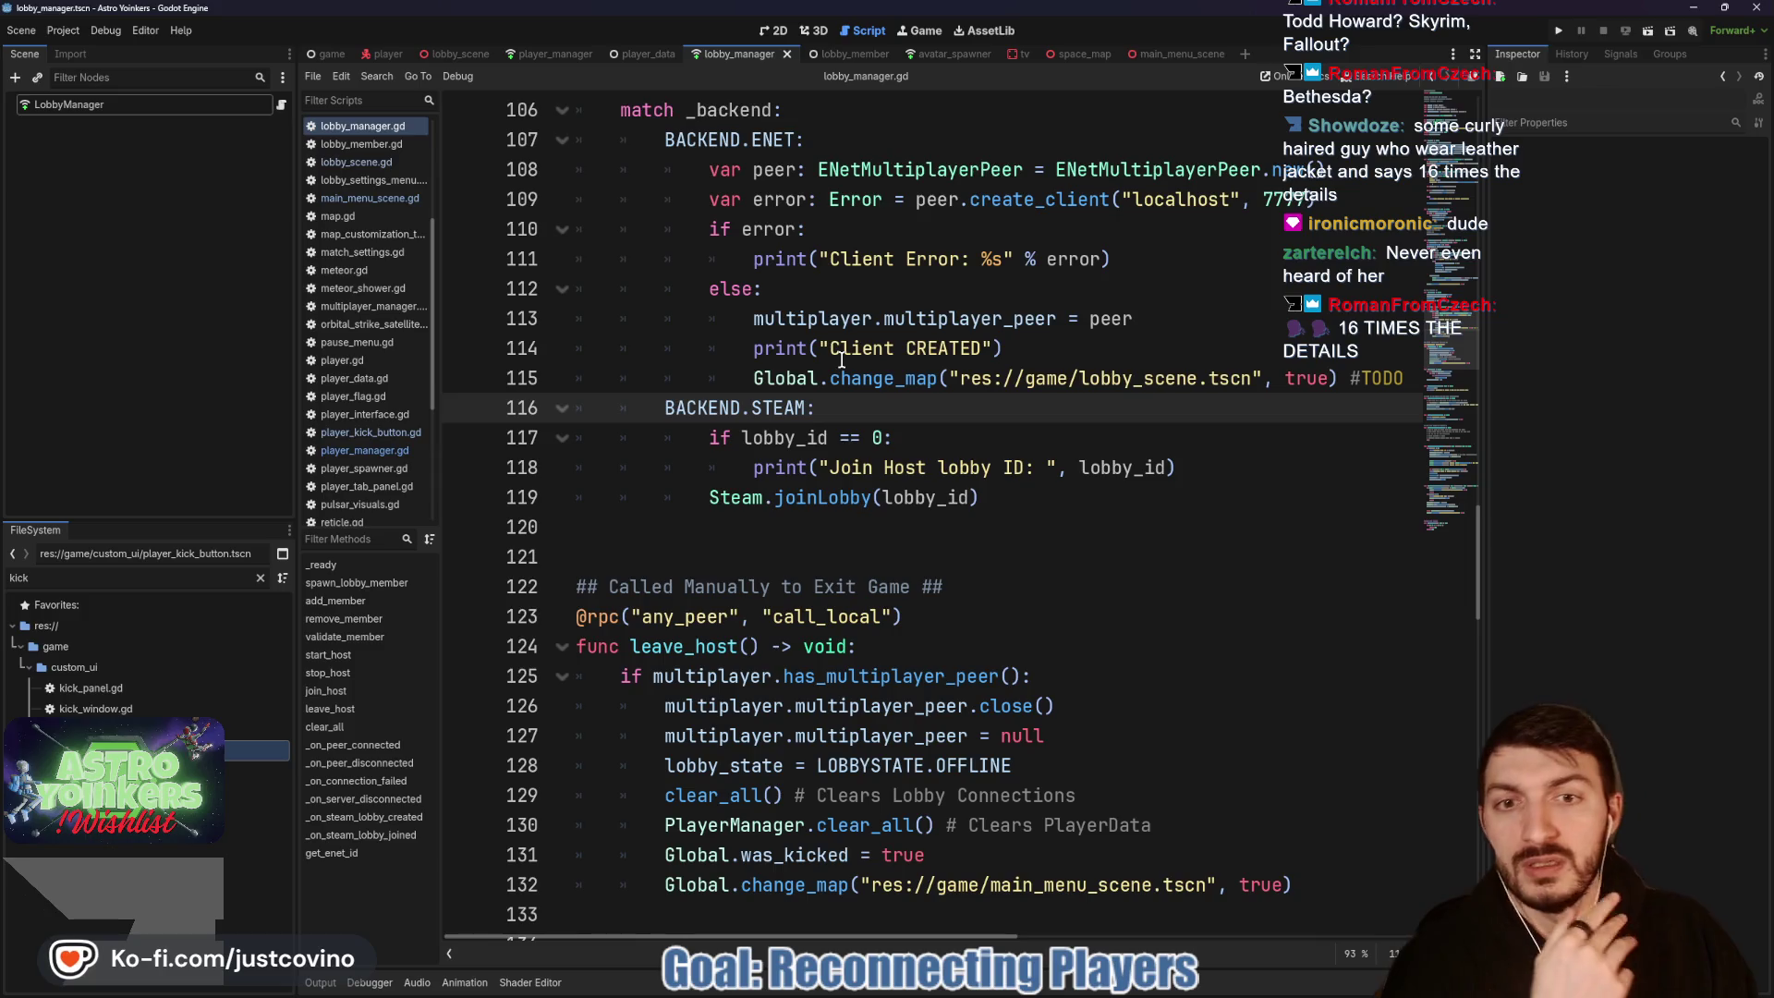
double_click(878, 379)
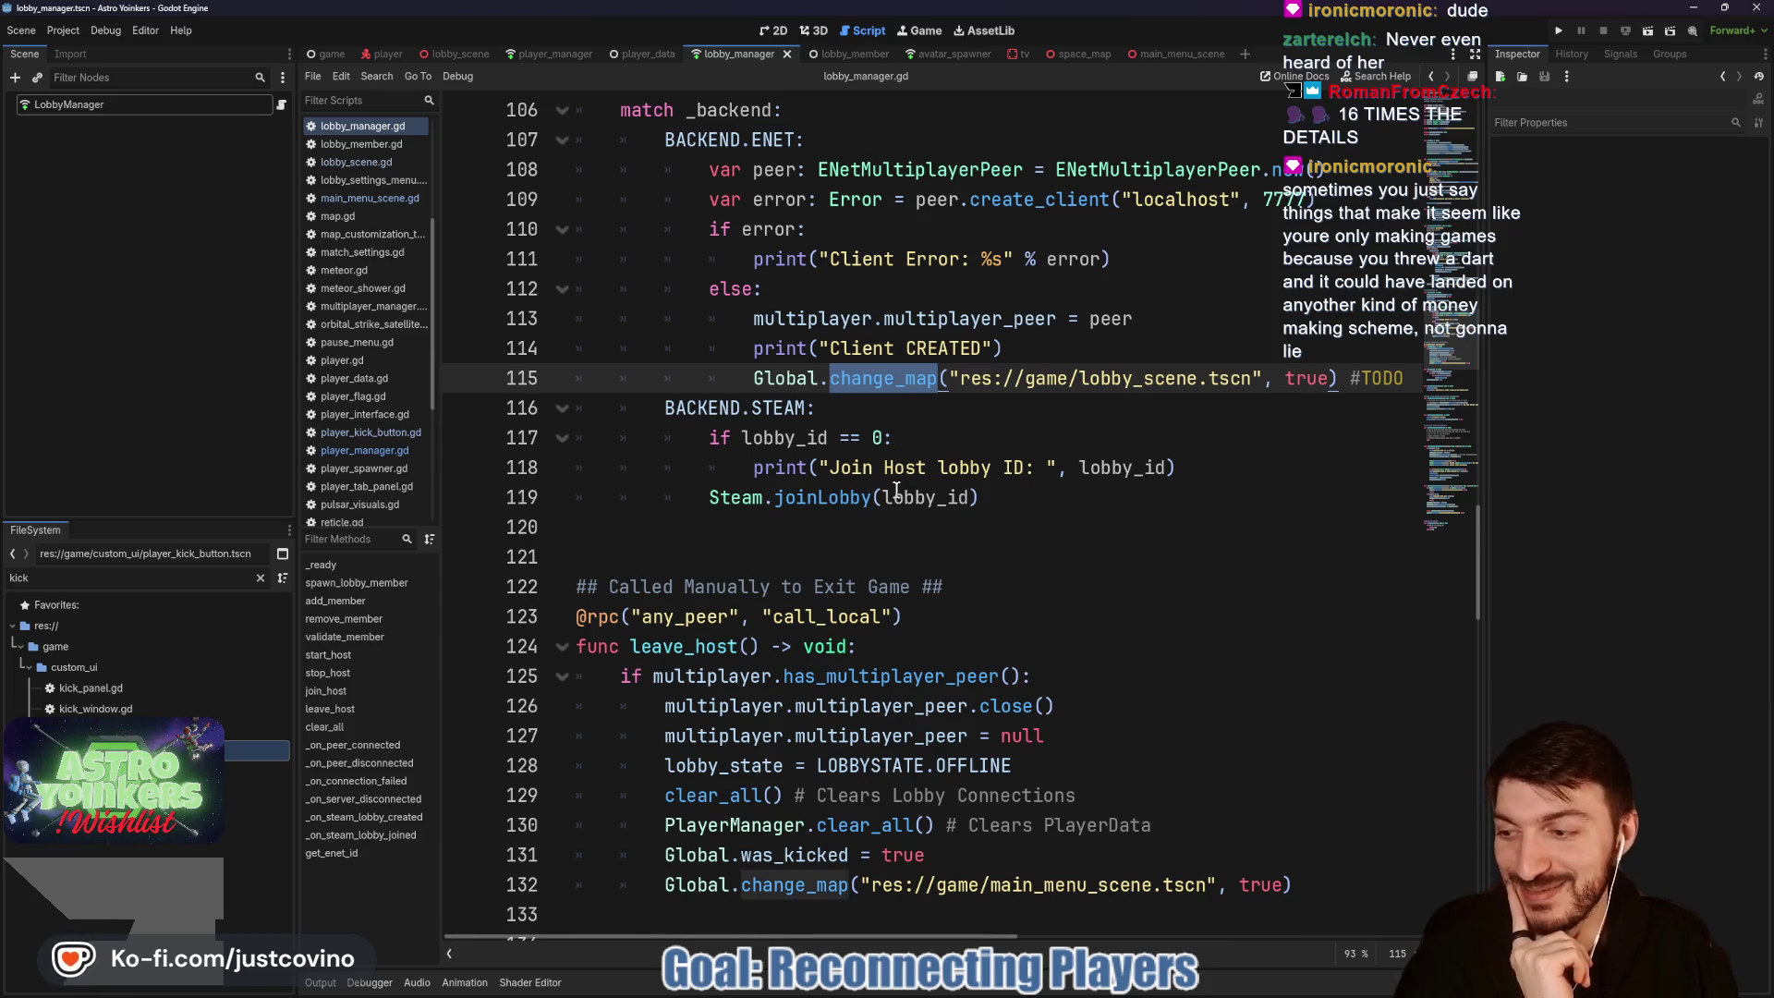
left_click(878, 415)
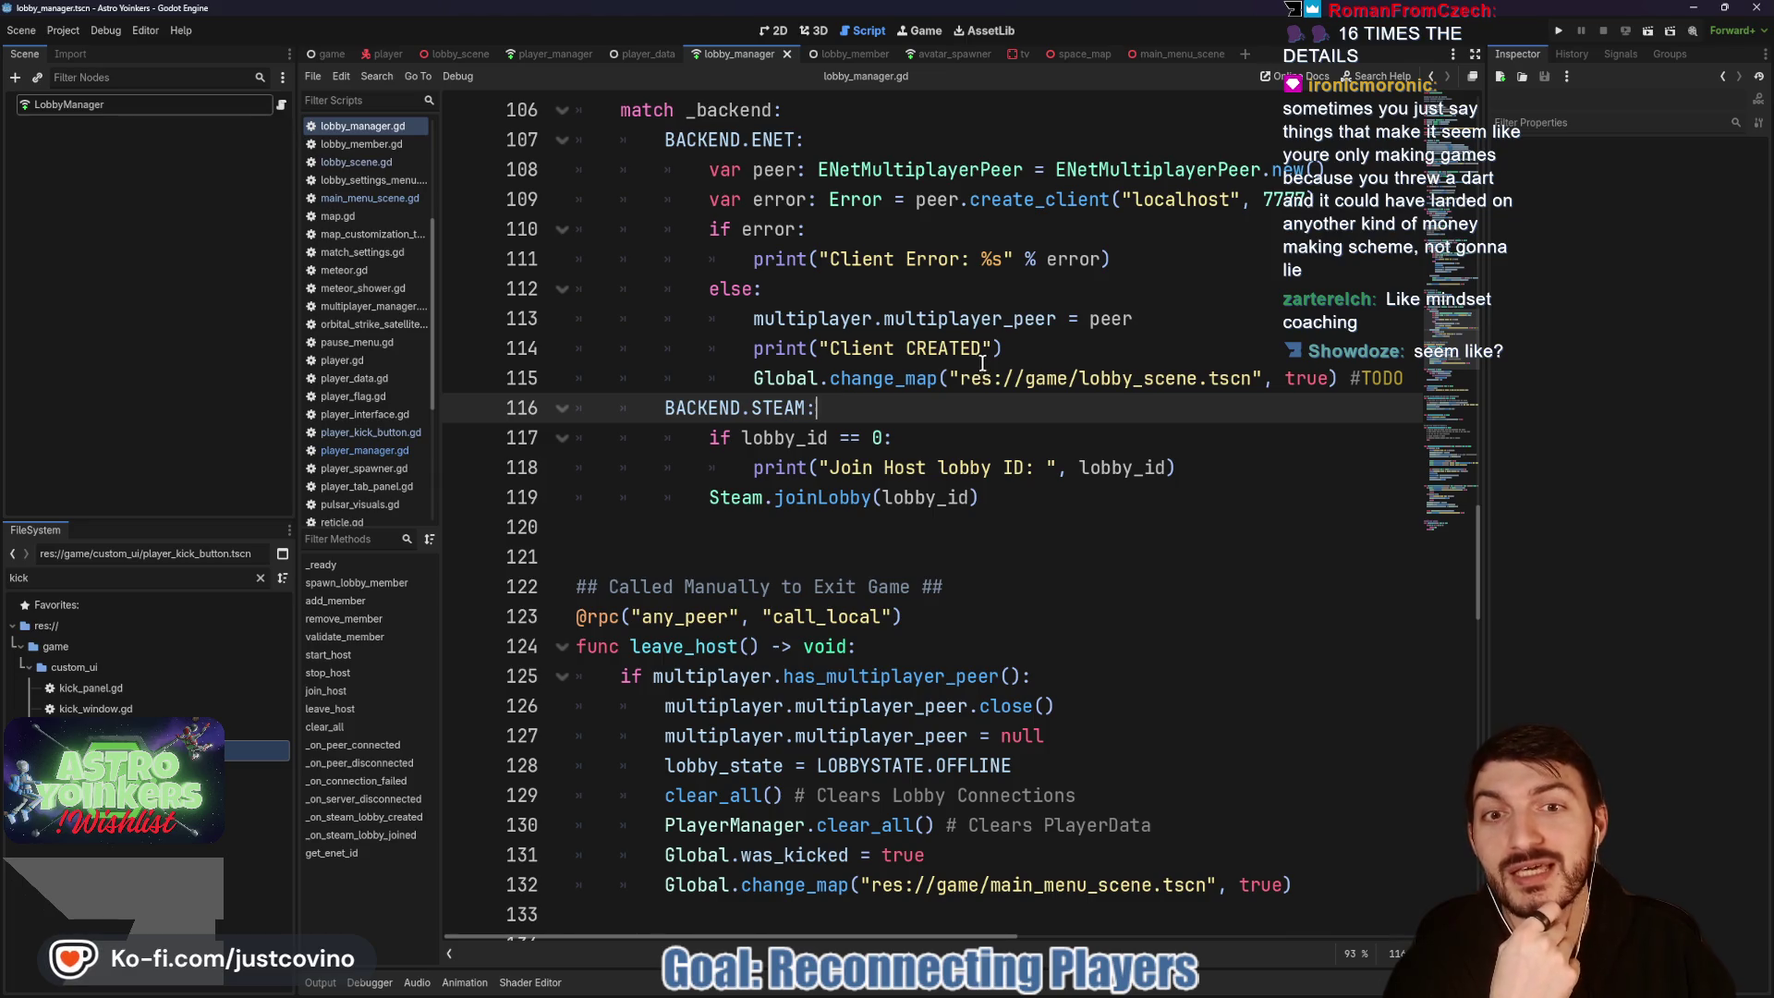
scroll(871, 406, "up", 1)
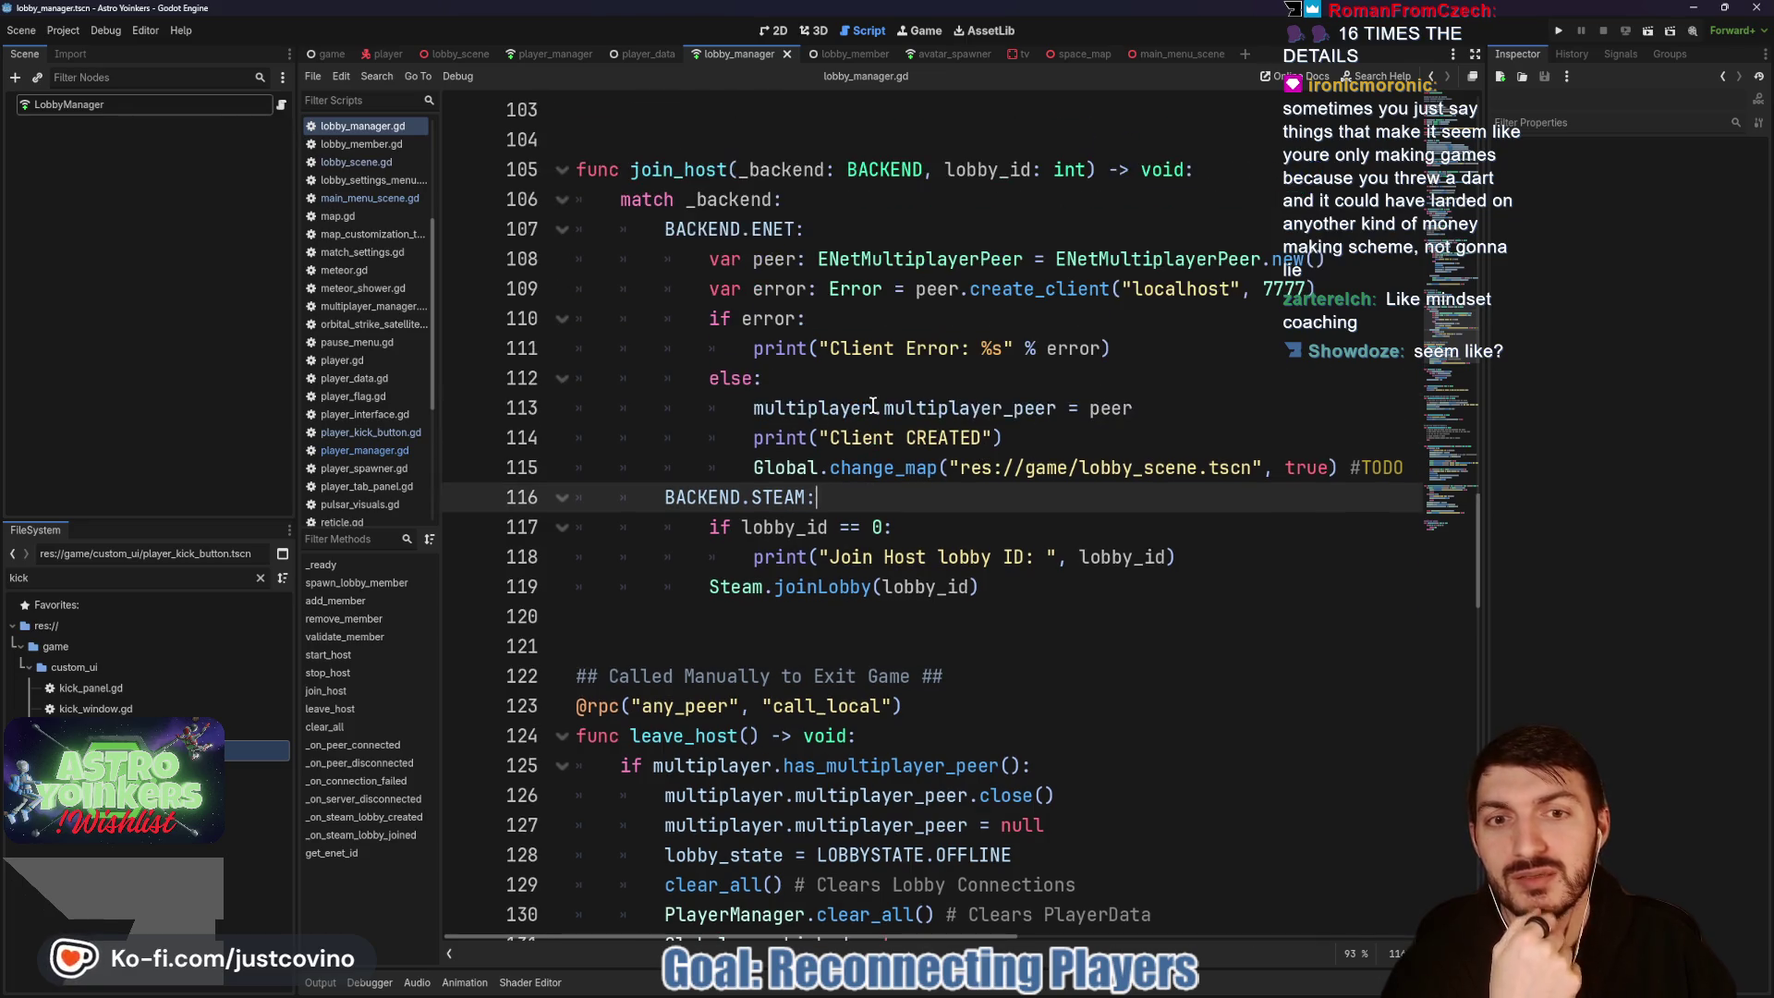
left_click(1052, 438)
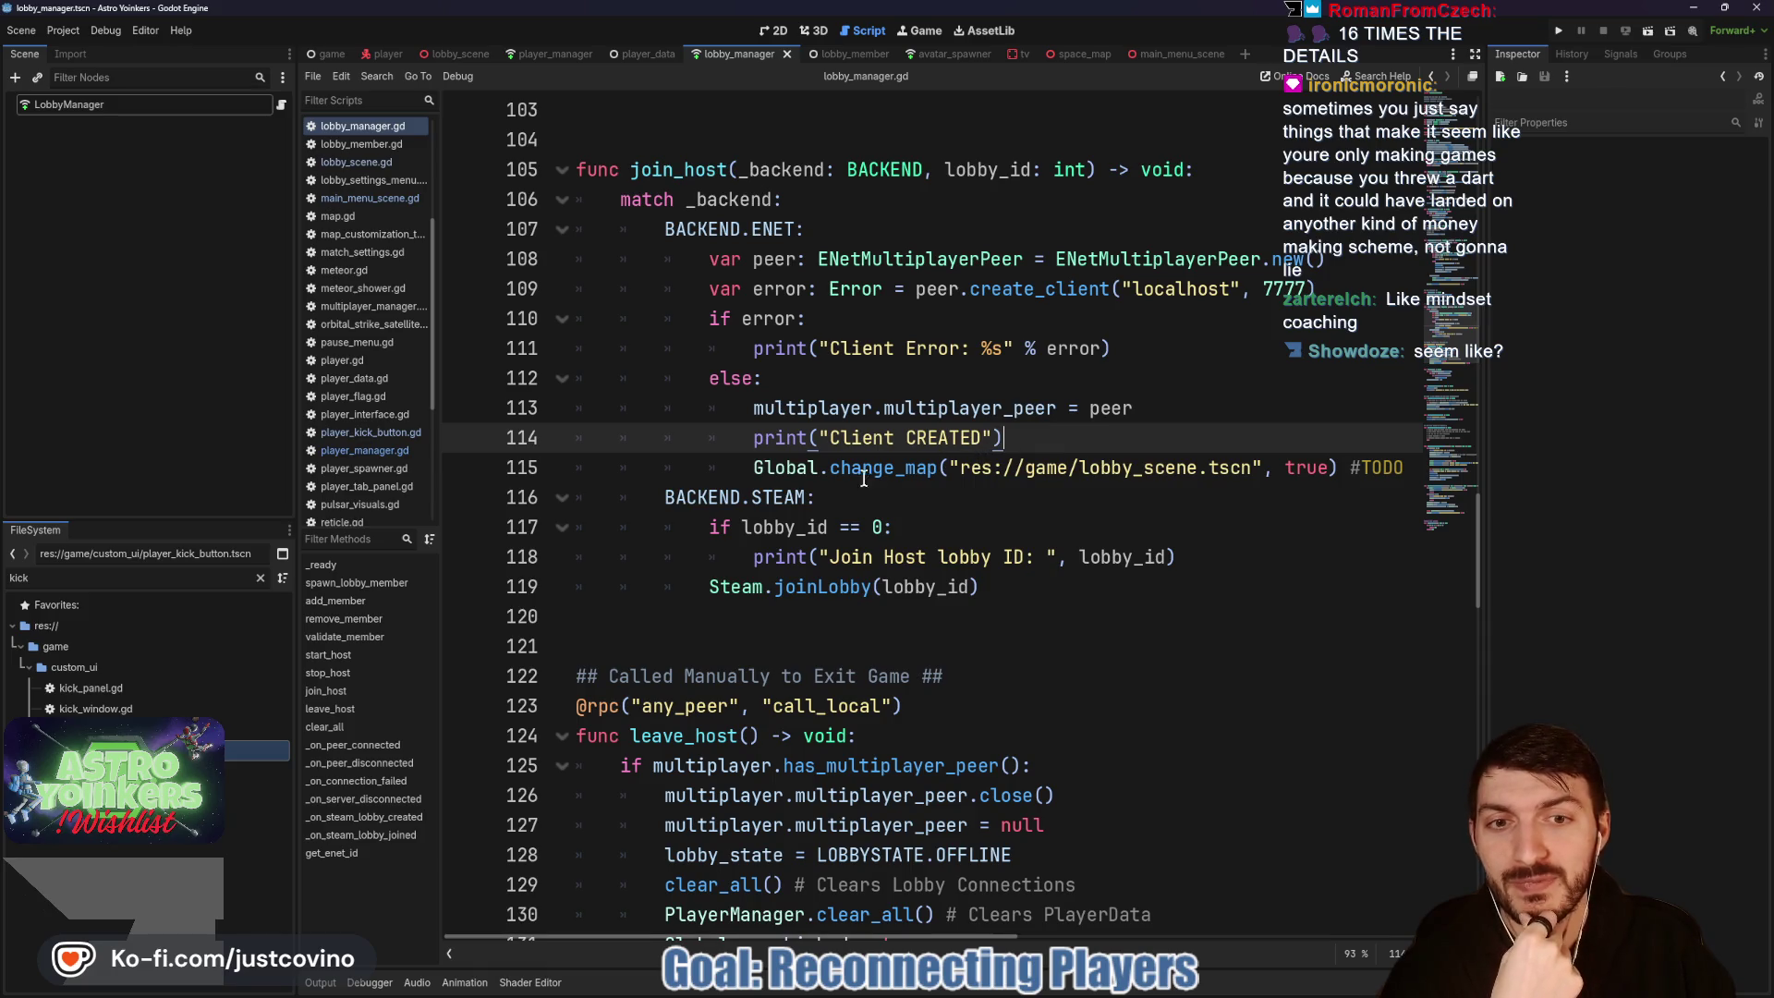
left_click(827, 490)
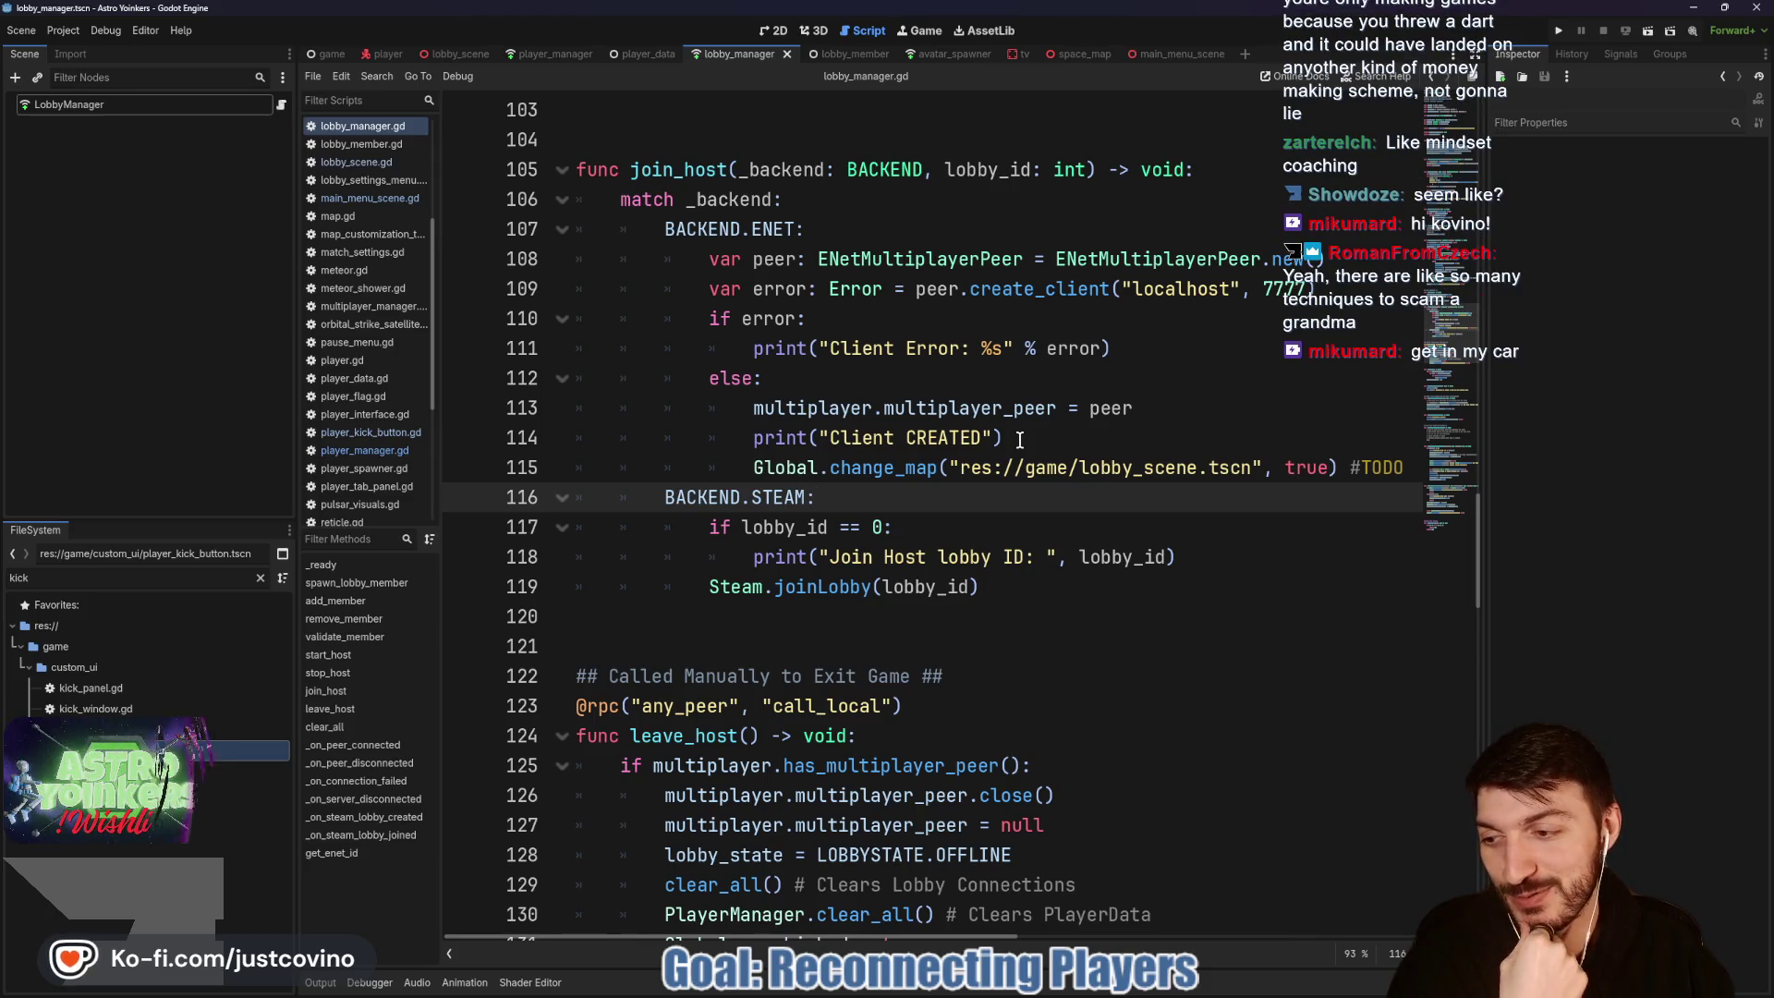
left_click(1108, 440)
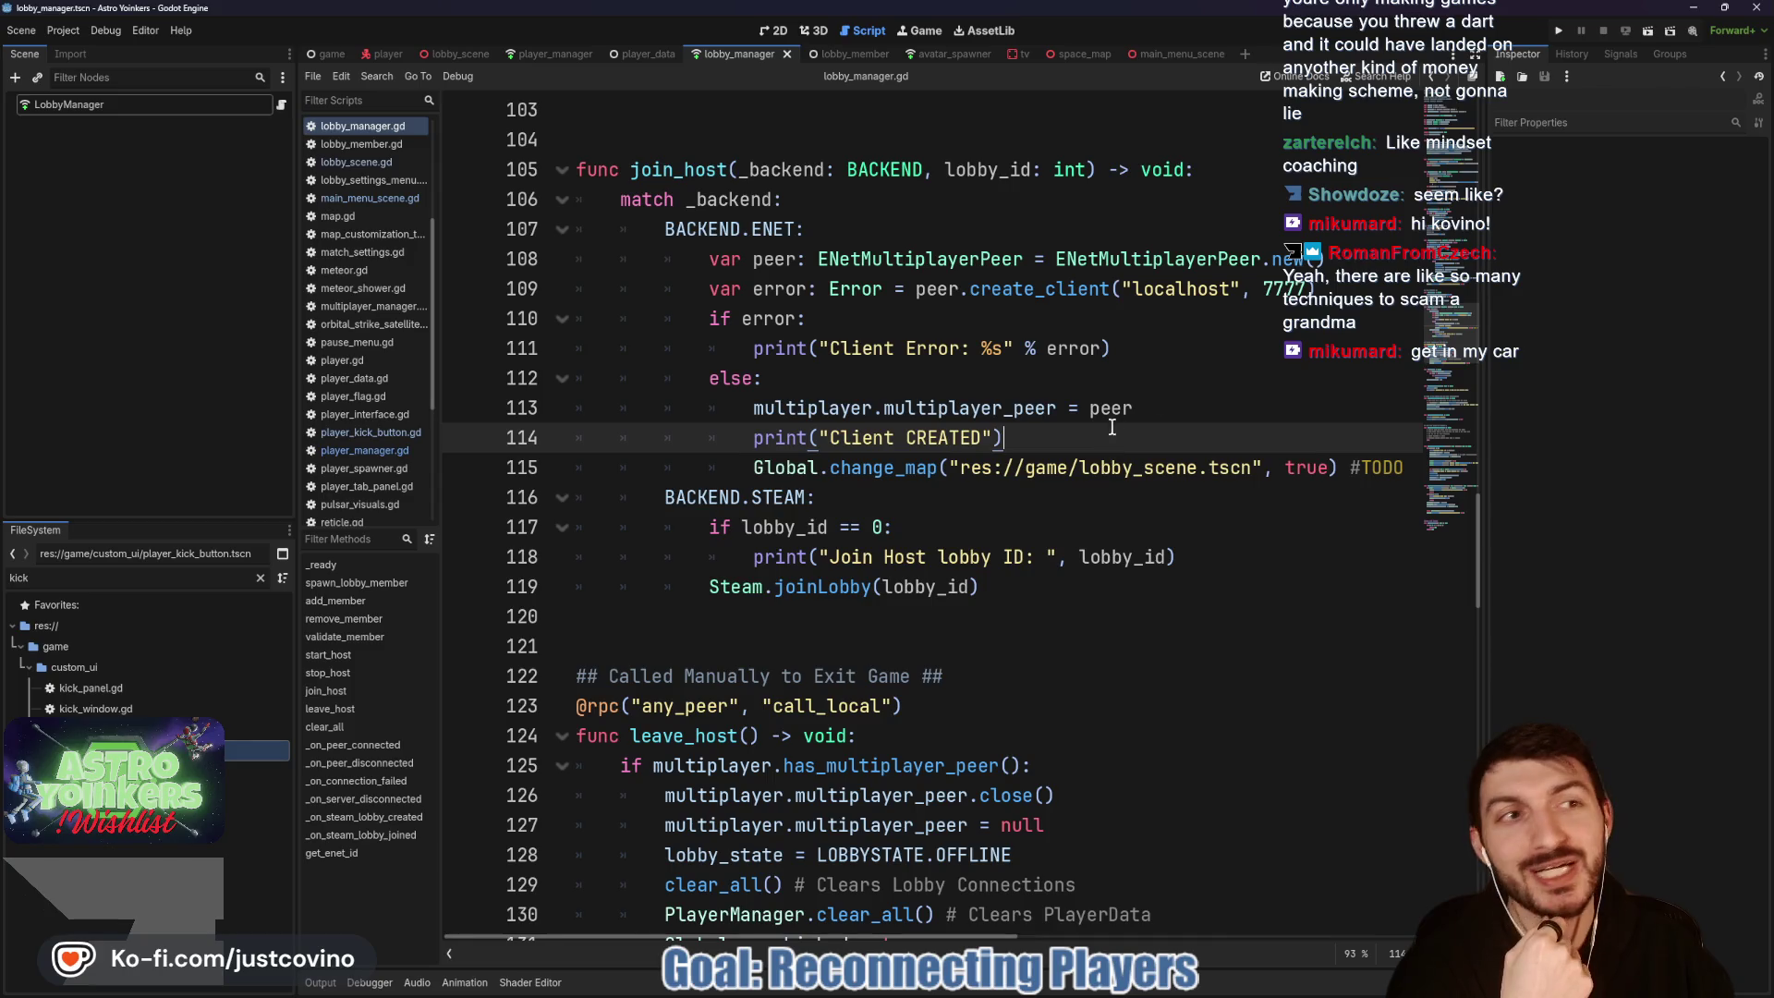
left_click(1559, 31)
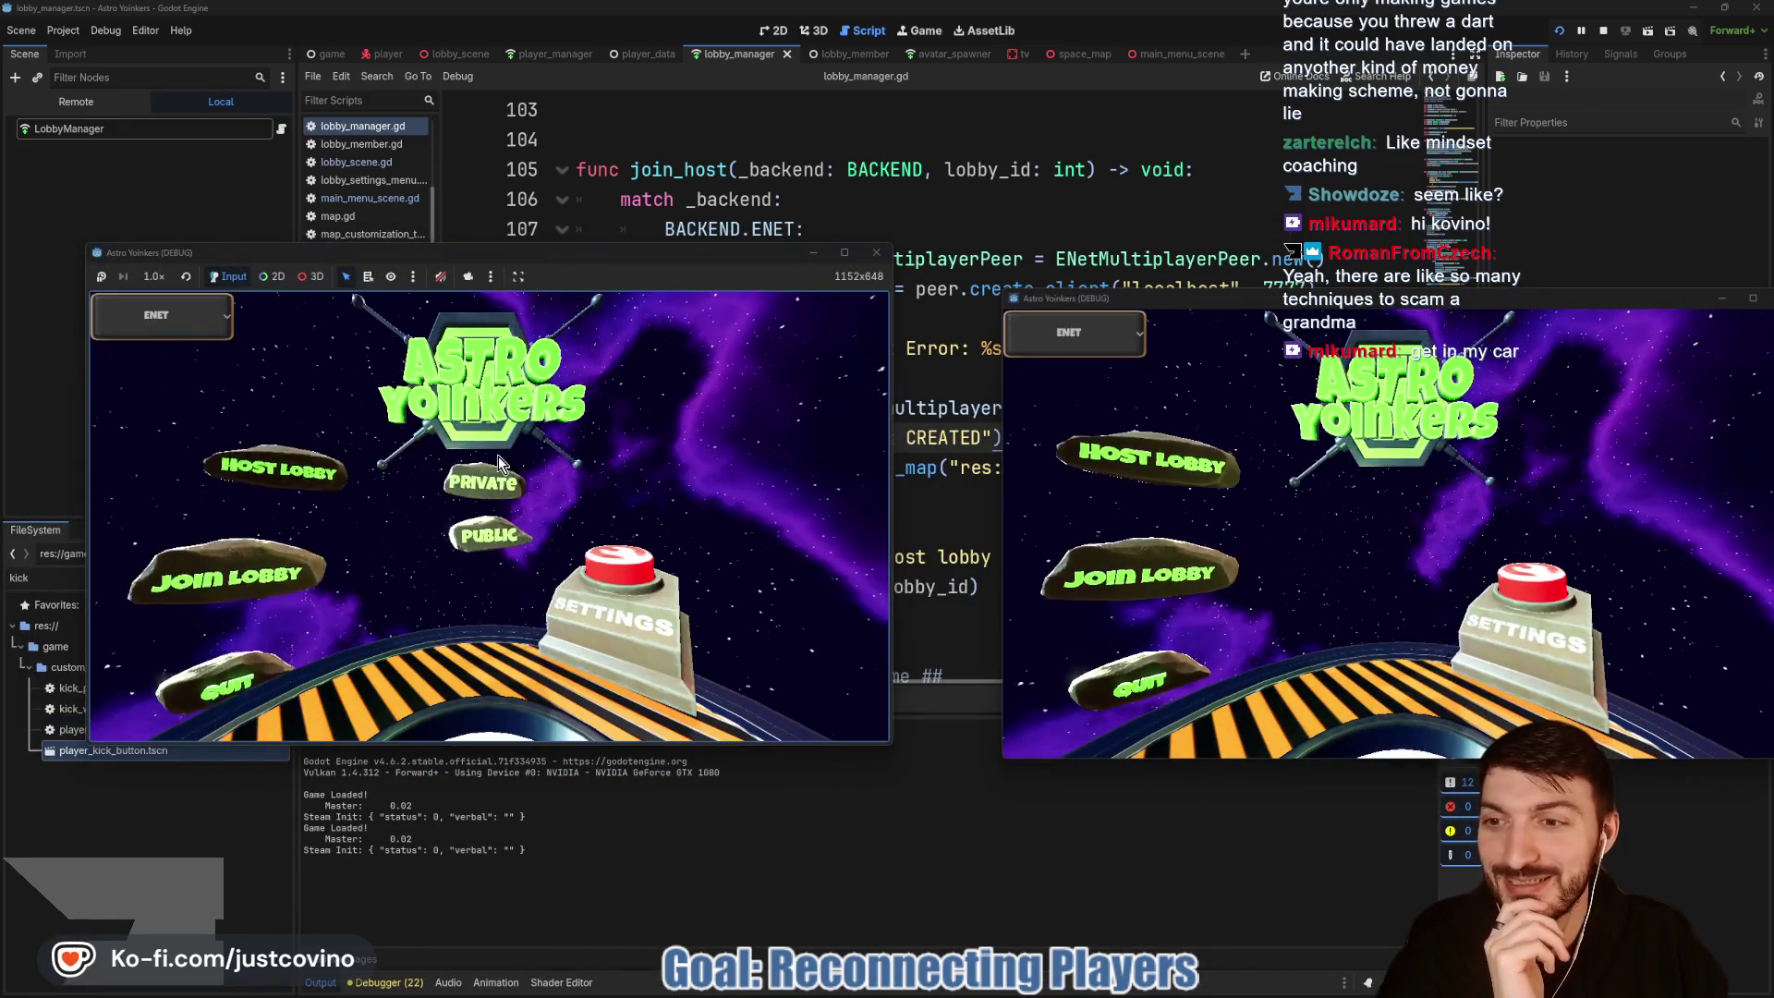
Step: Host a private lobby and have the second client join Fake Lobby 48
left_click(499, 467)
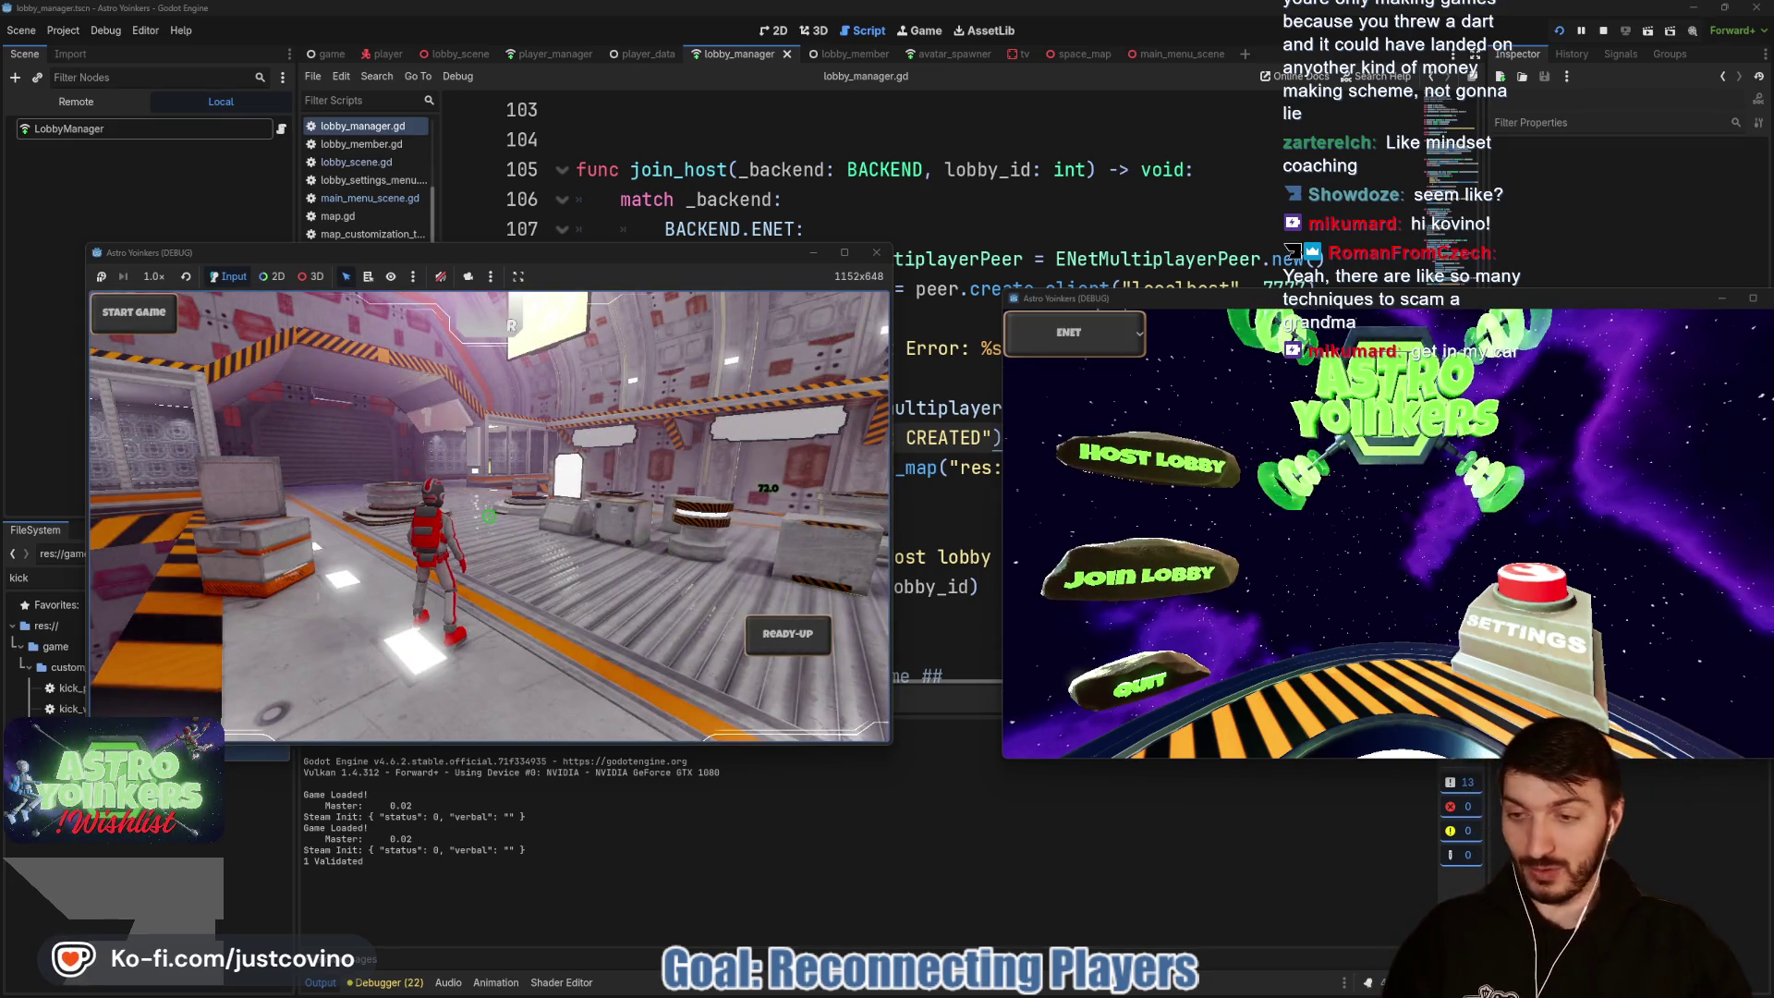
left_click(1161, 577)
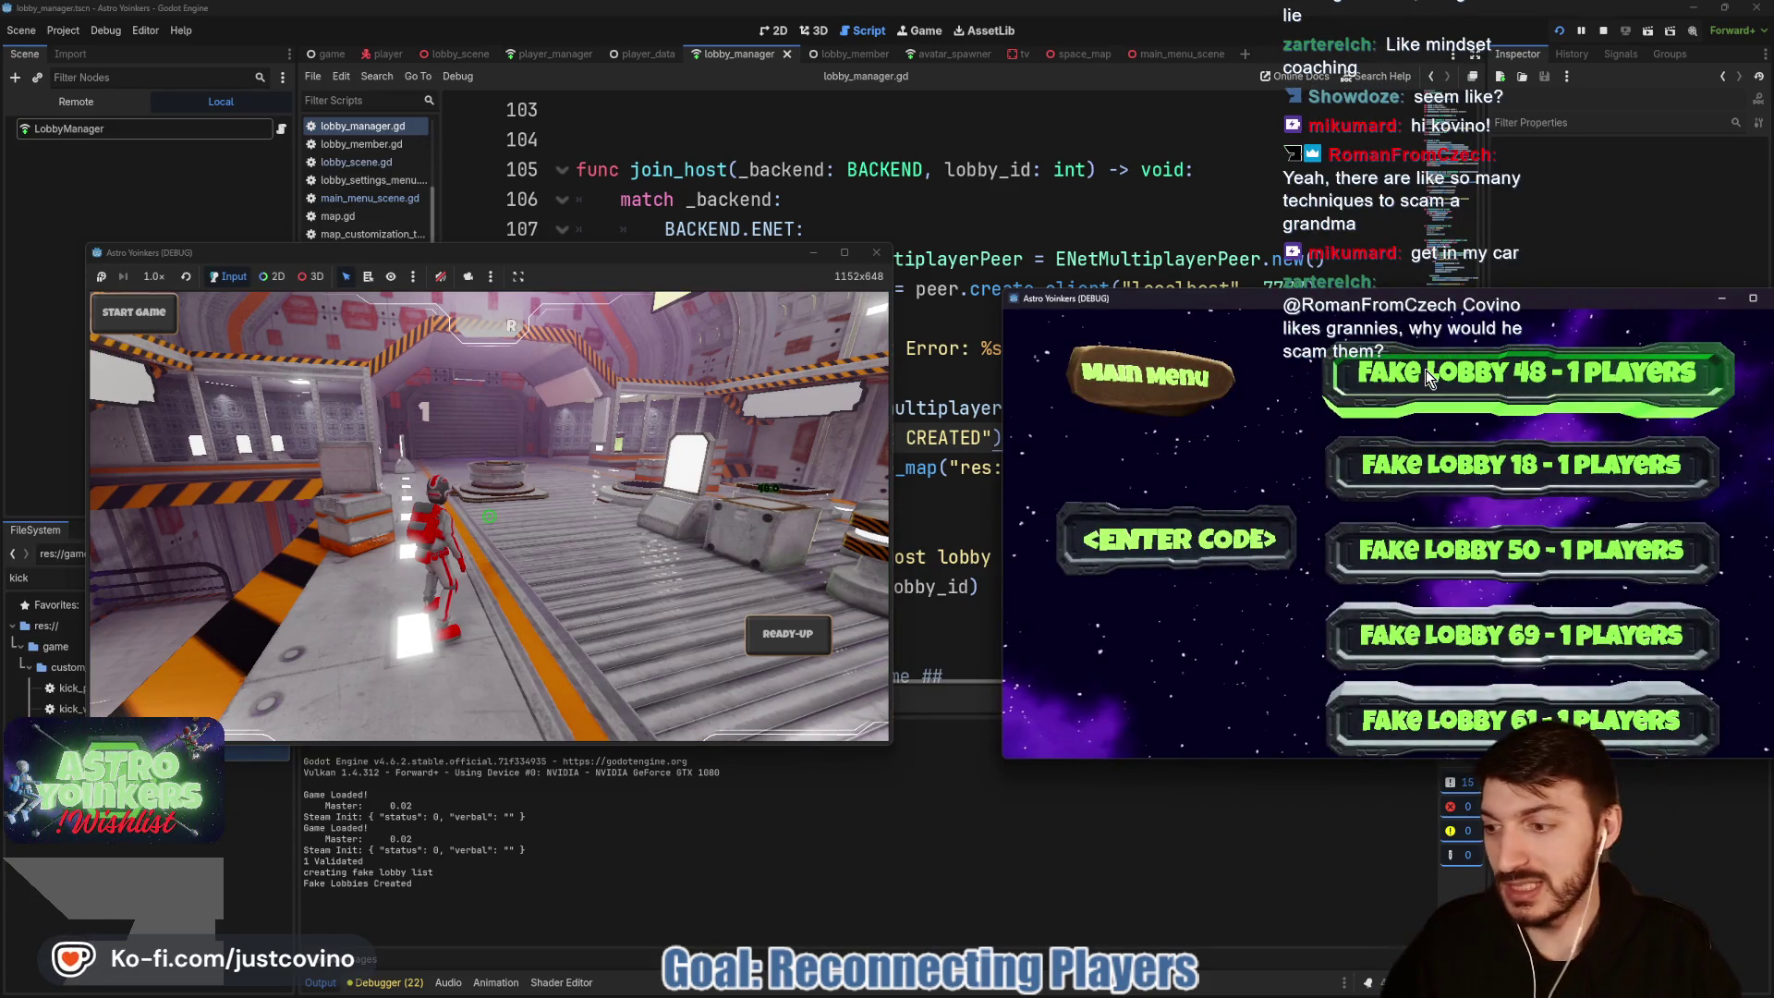
left_click(1427, 370)
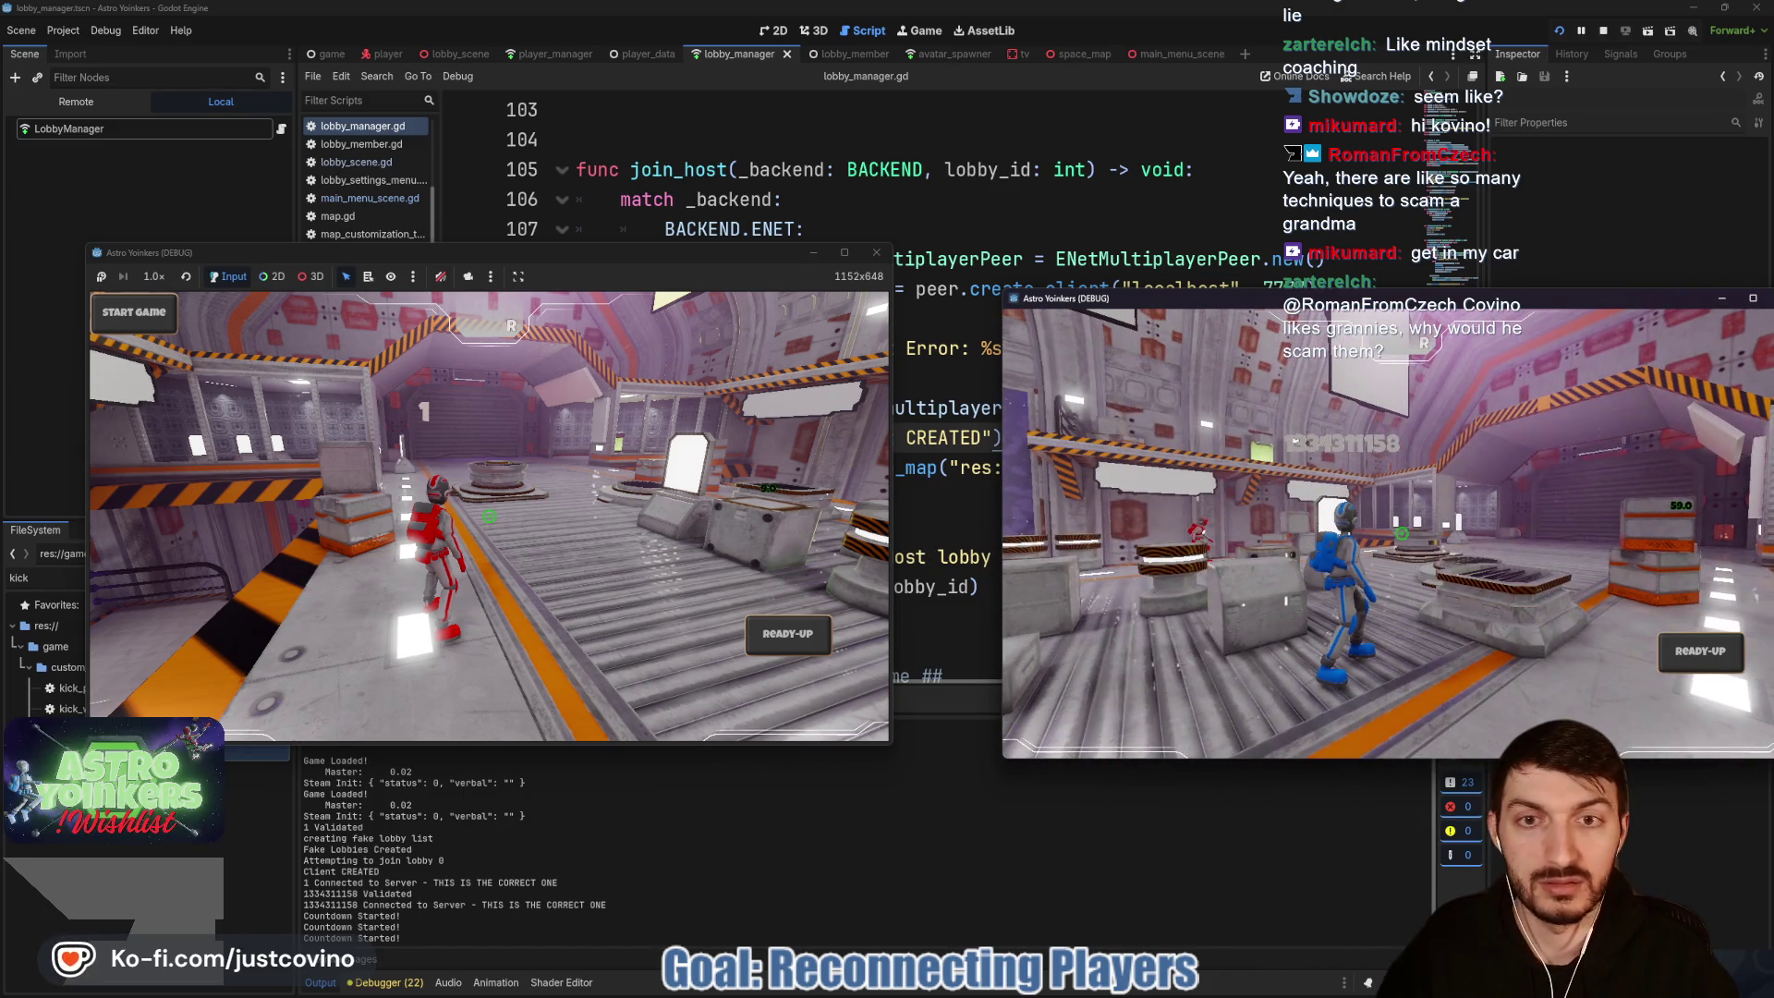
Step: In the host's window, open the team scoreboard and kick the second client's player
left_click(596, 257)
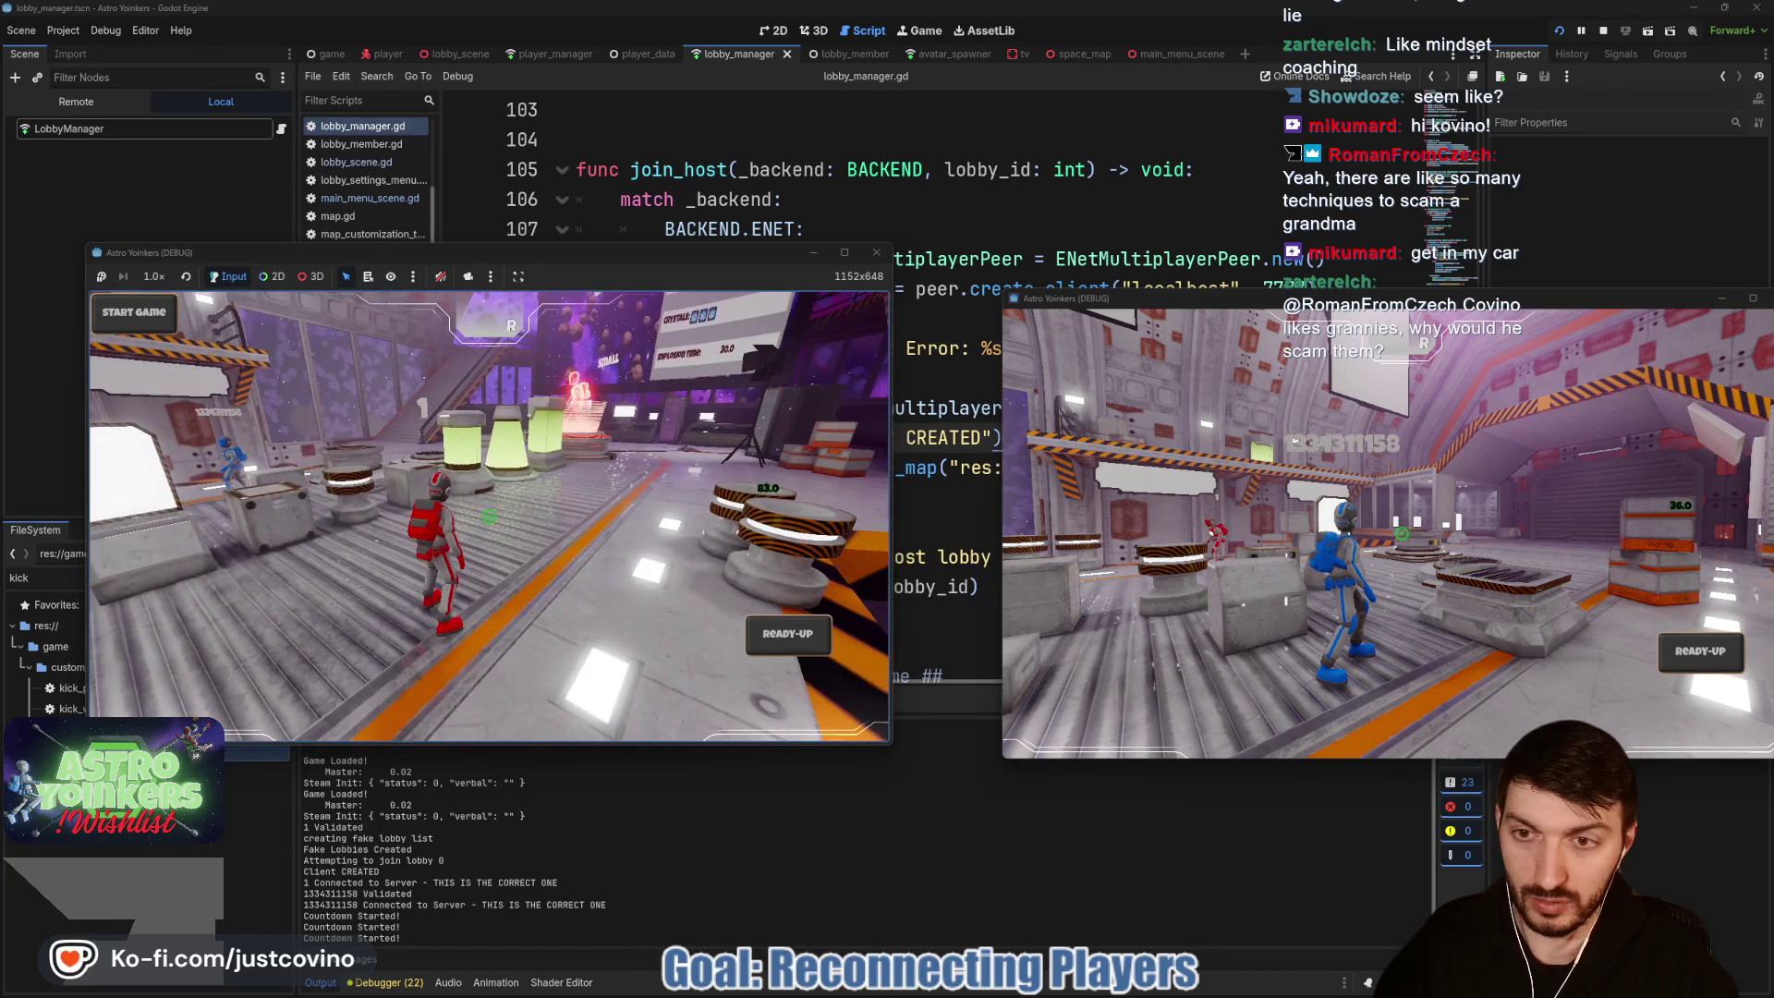
key("Escape")
key("Escape")
key("Tab")
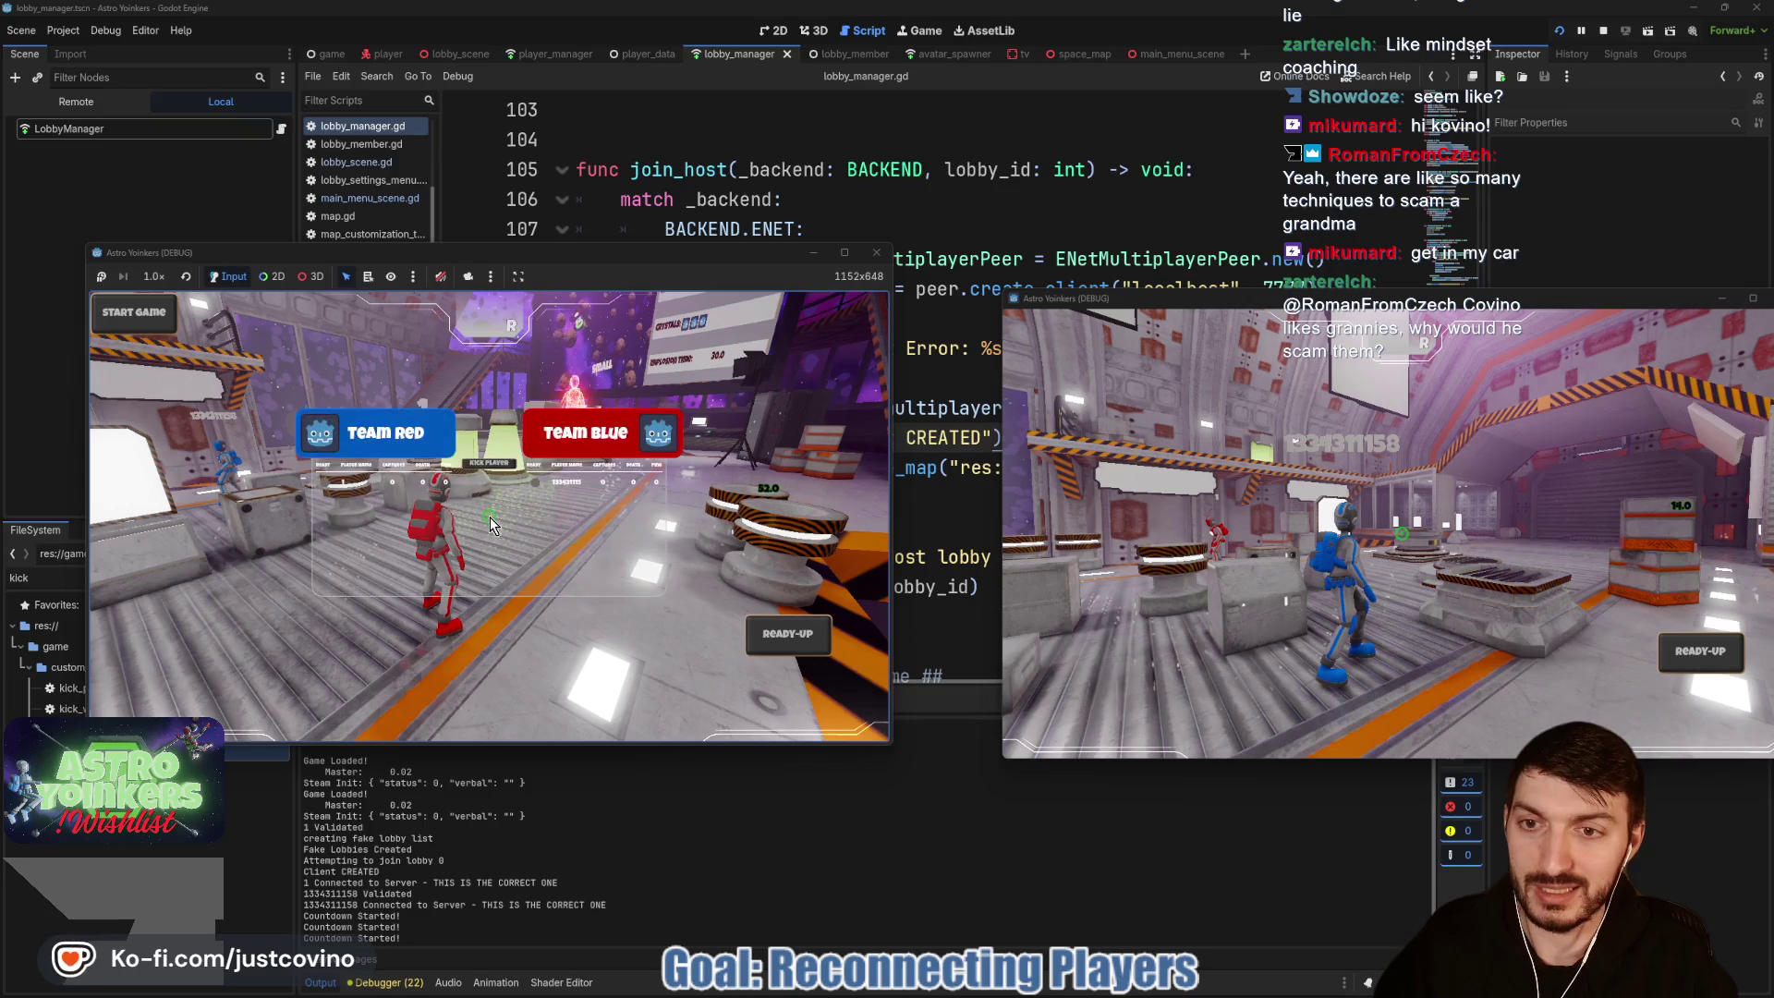
left_click(486, 464)
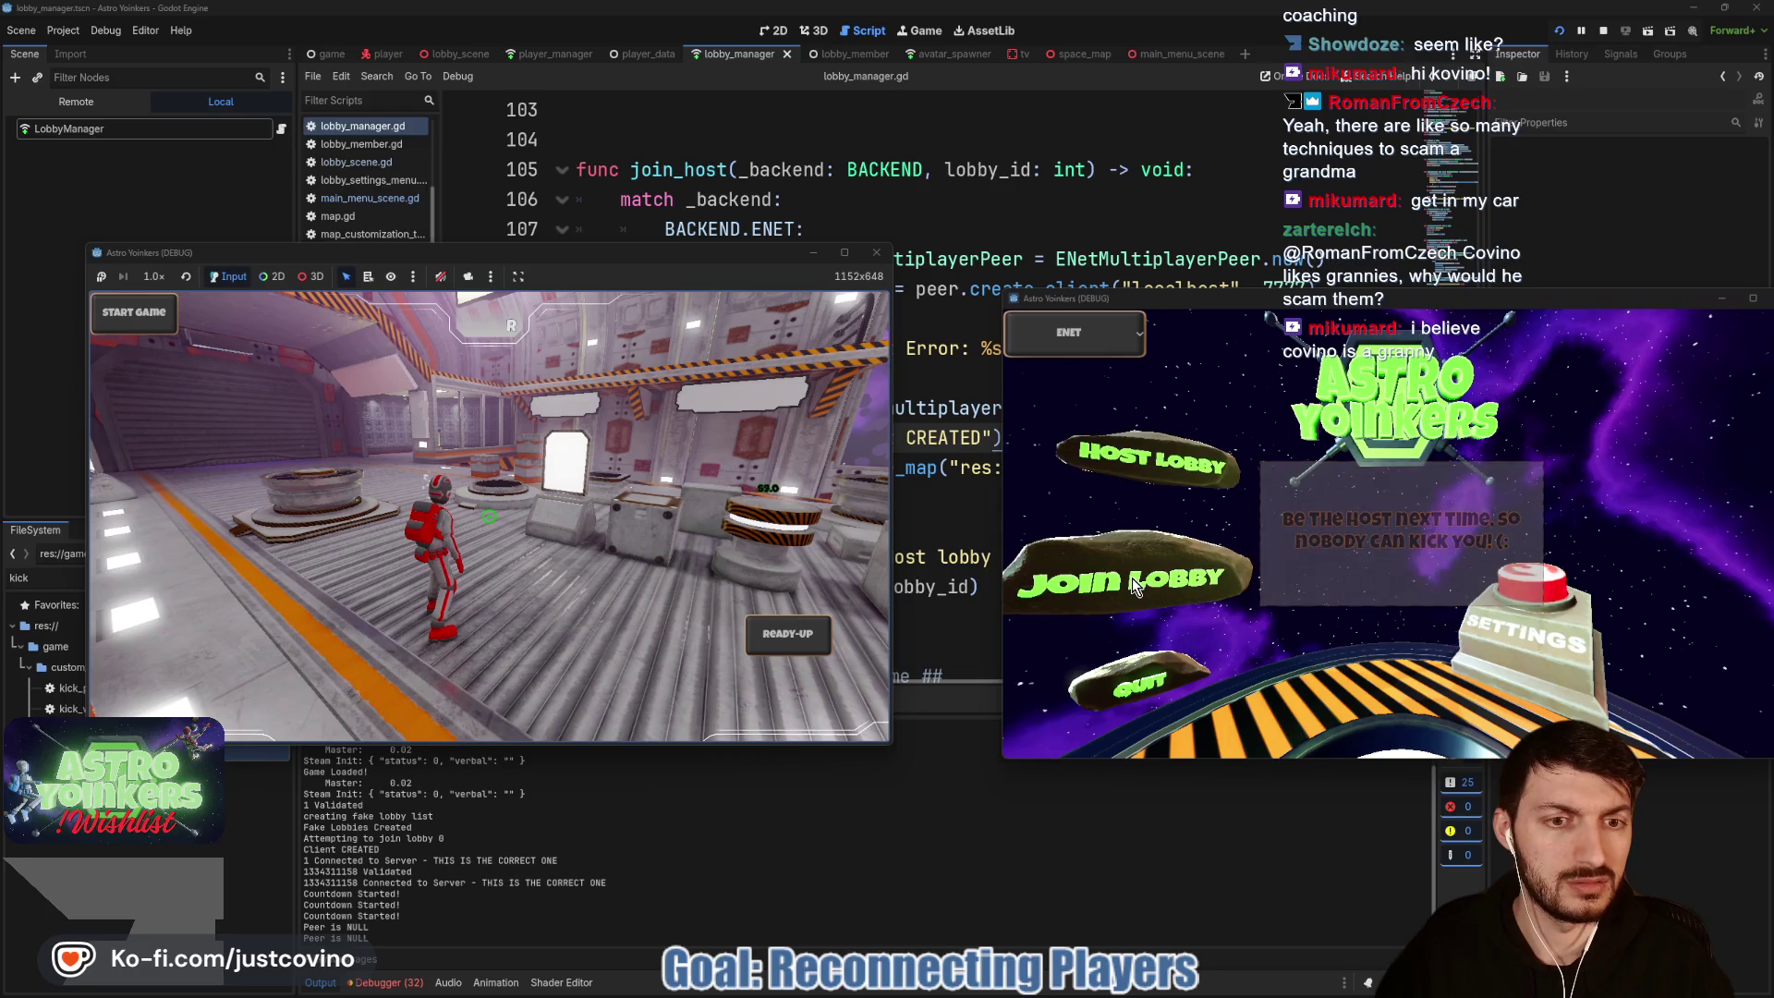
Step: Rejoin a fake lobby from the kicked client, close its window with Alt+F4, and stop the game
left_click(1133, 578)
left_click(1411, 397)
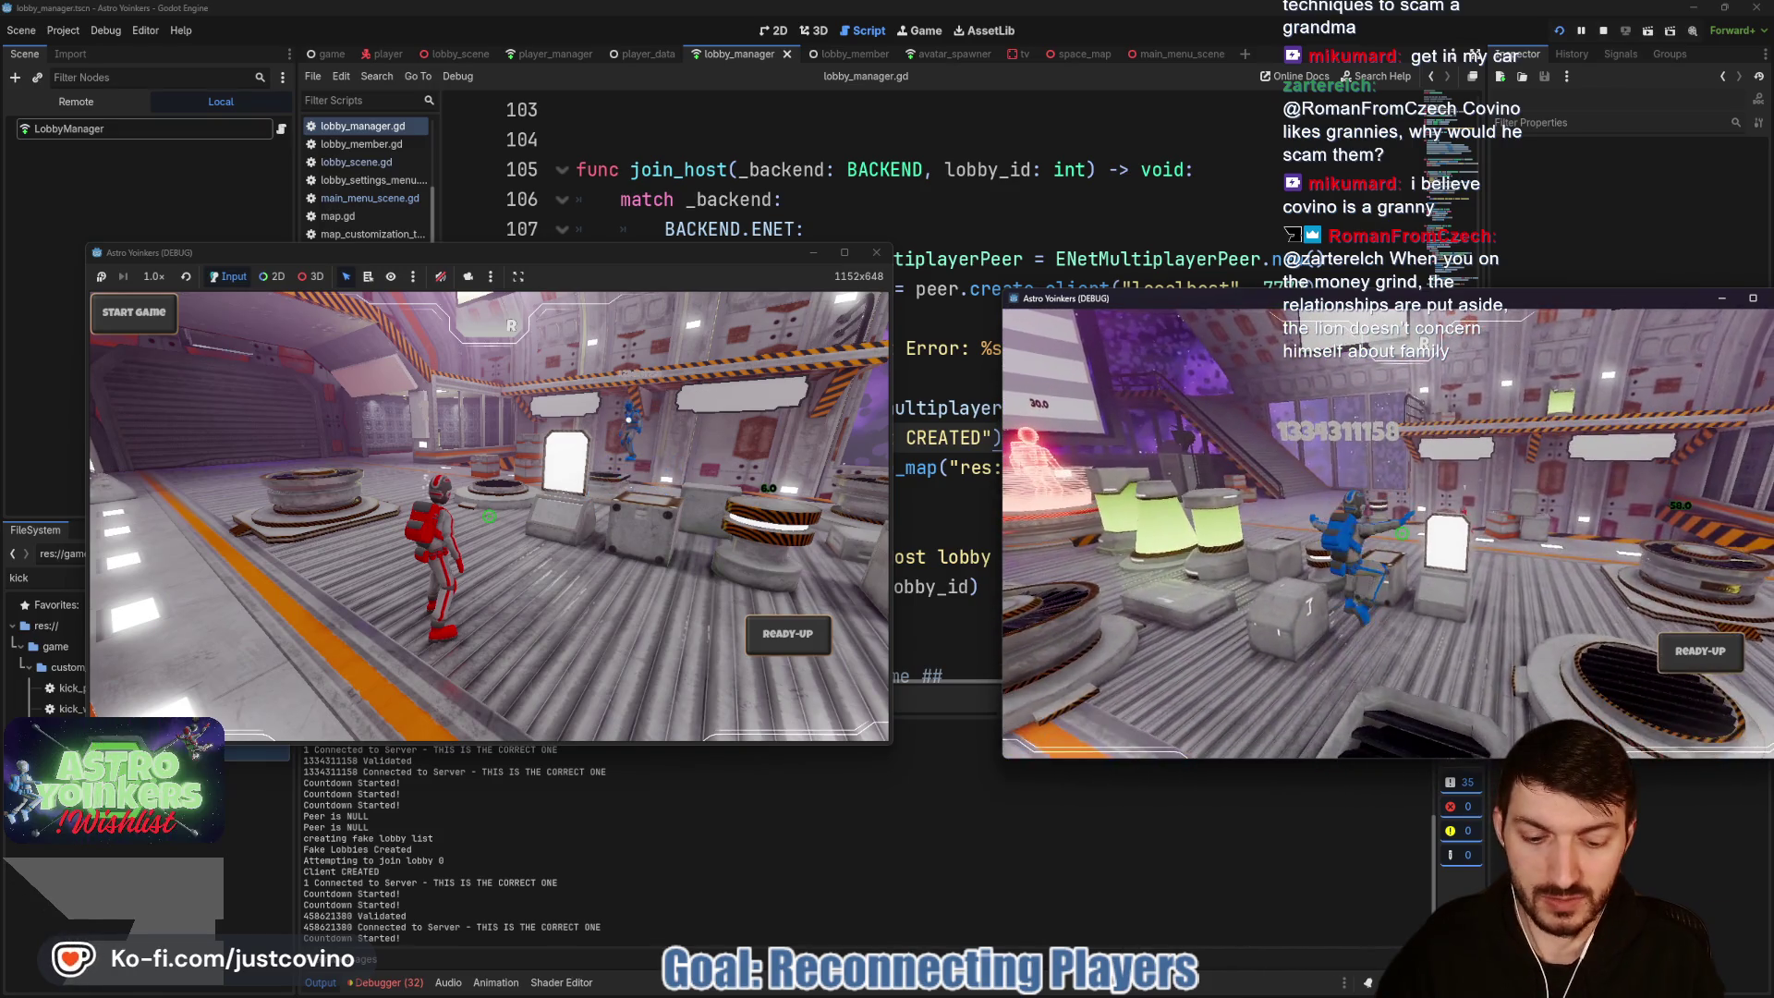
key("alt+F4")
key("alt+F4")
left_click(968, 438)
key("ctrl+s")
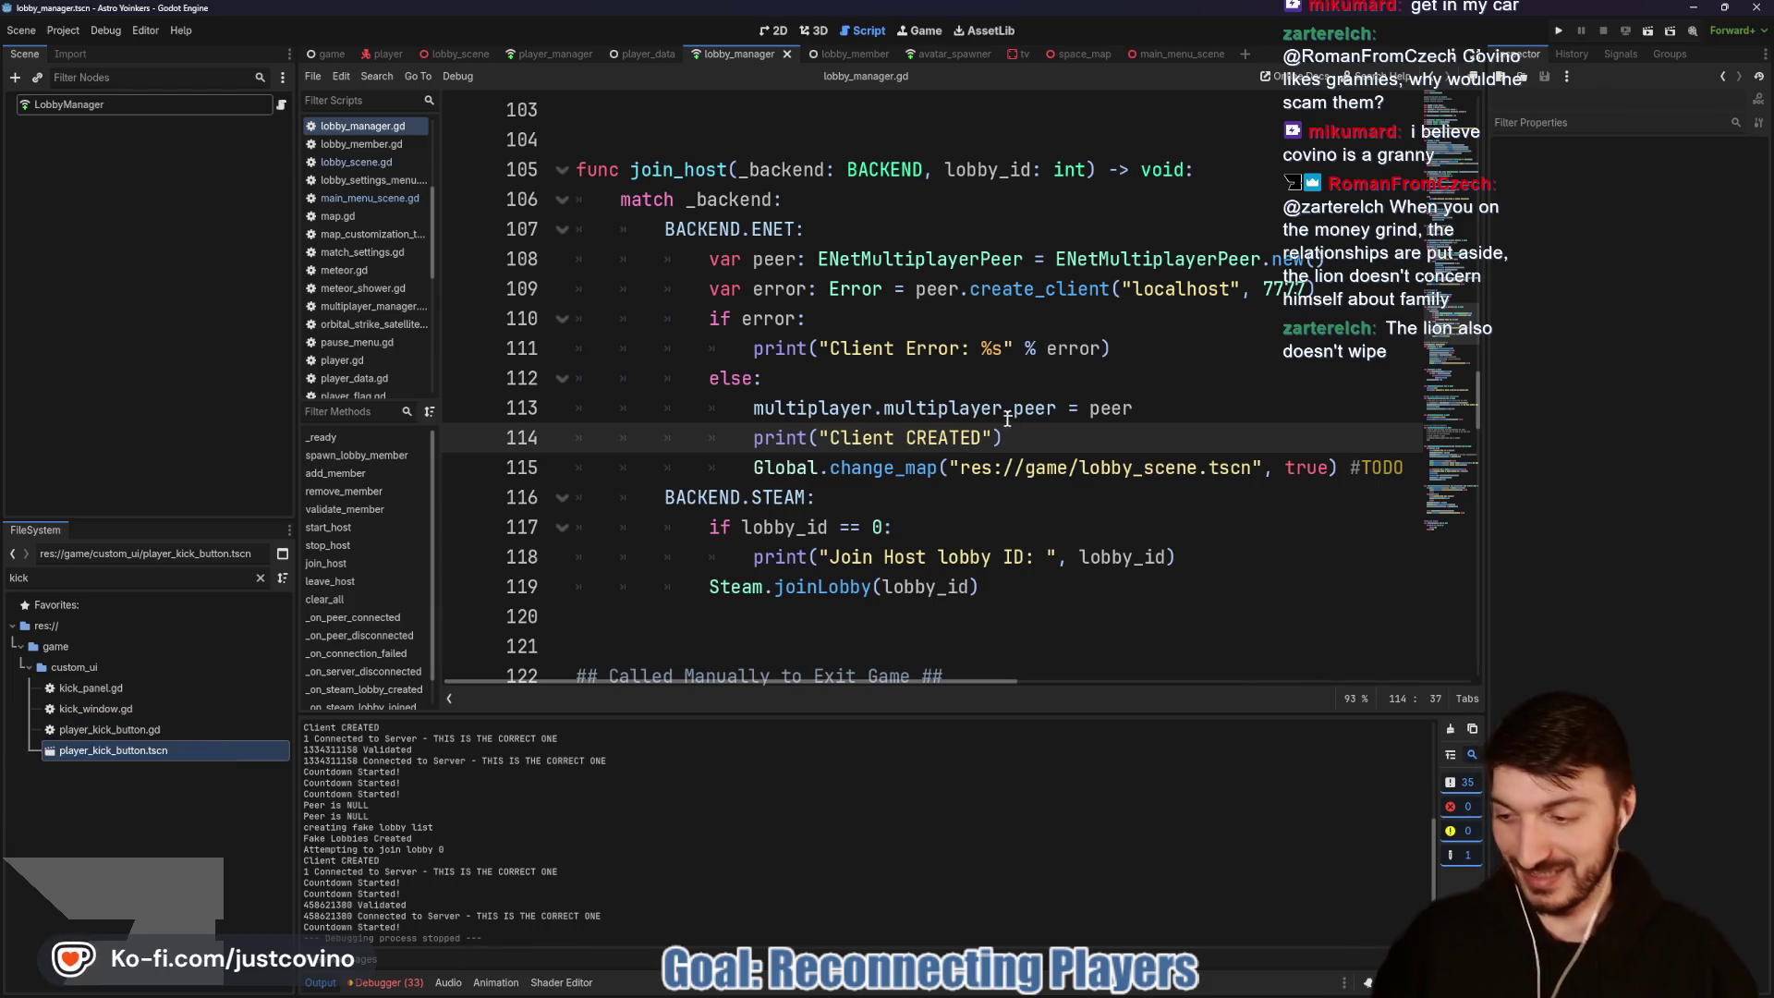
Step: Clear the first session's debugger error list and collapse the bottom panel
left_click(1010, 434)
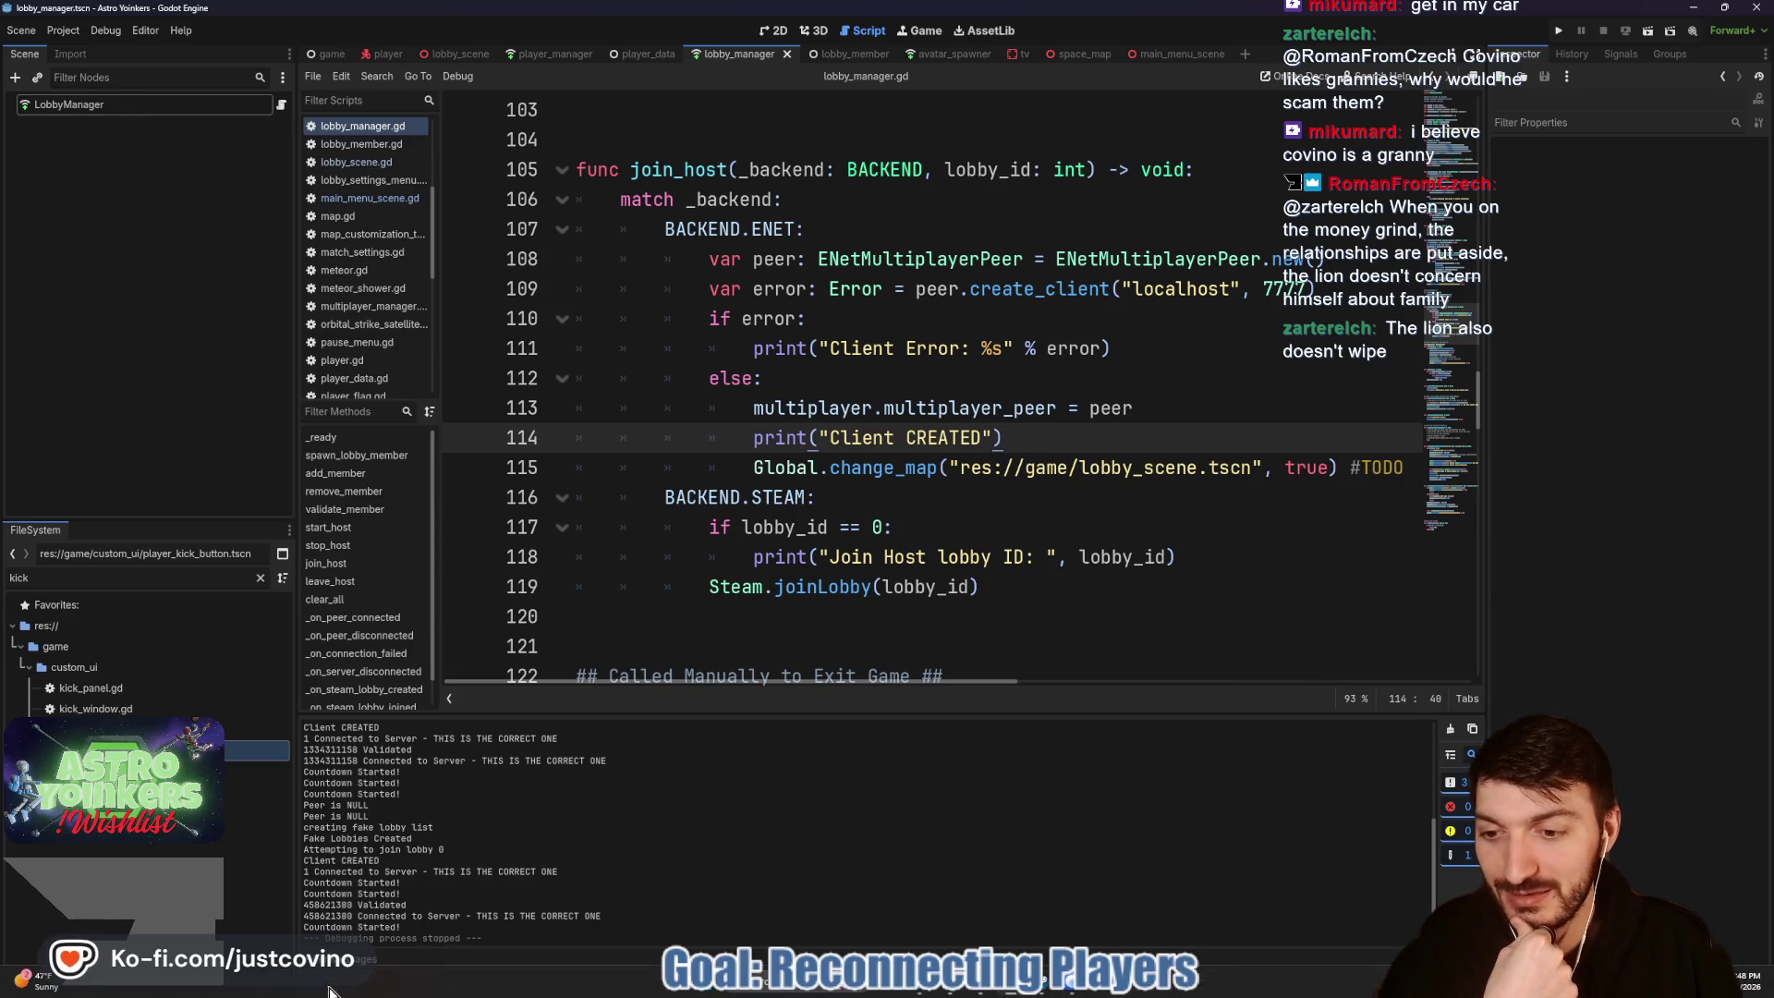
left_click(379, 983)
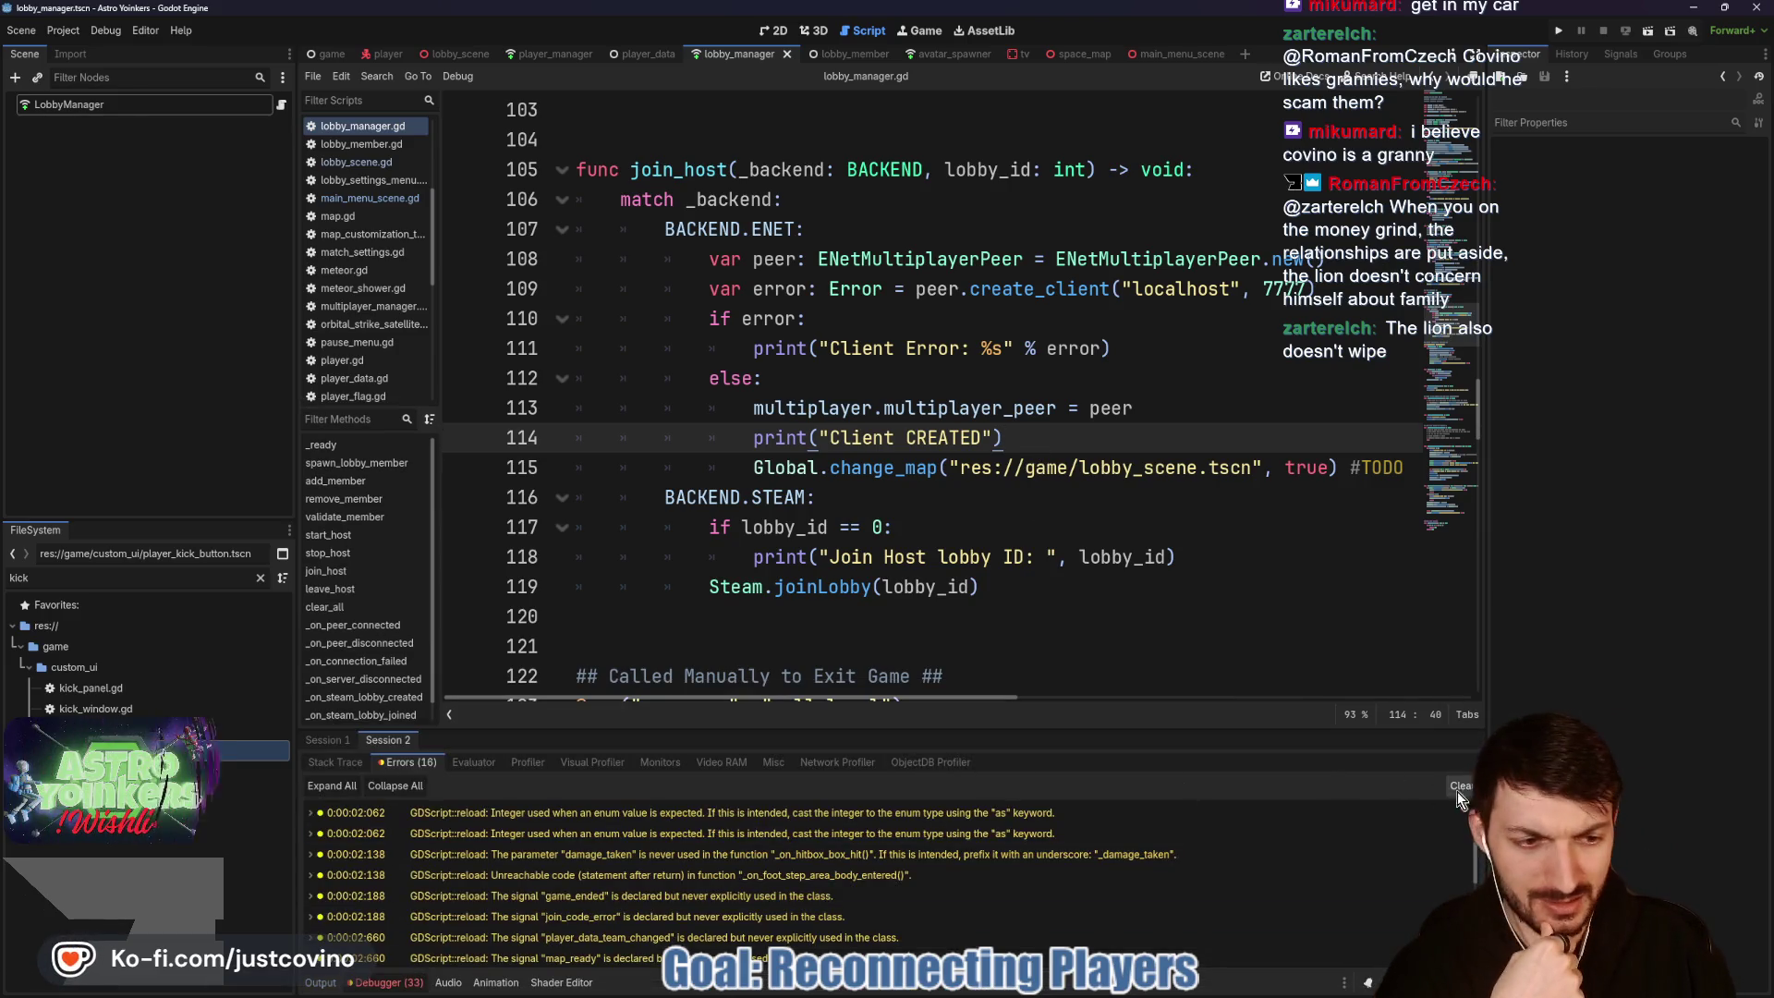
left_click(328, 740)
left_click(1458, 785)
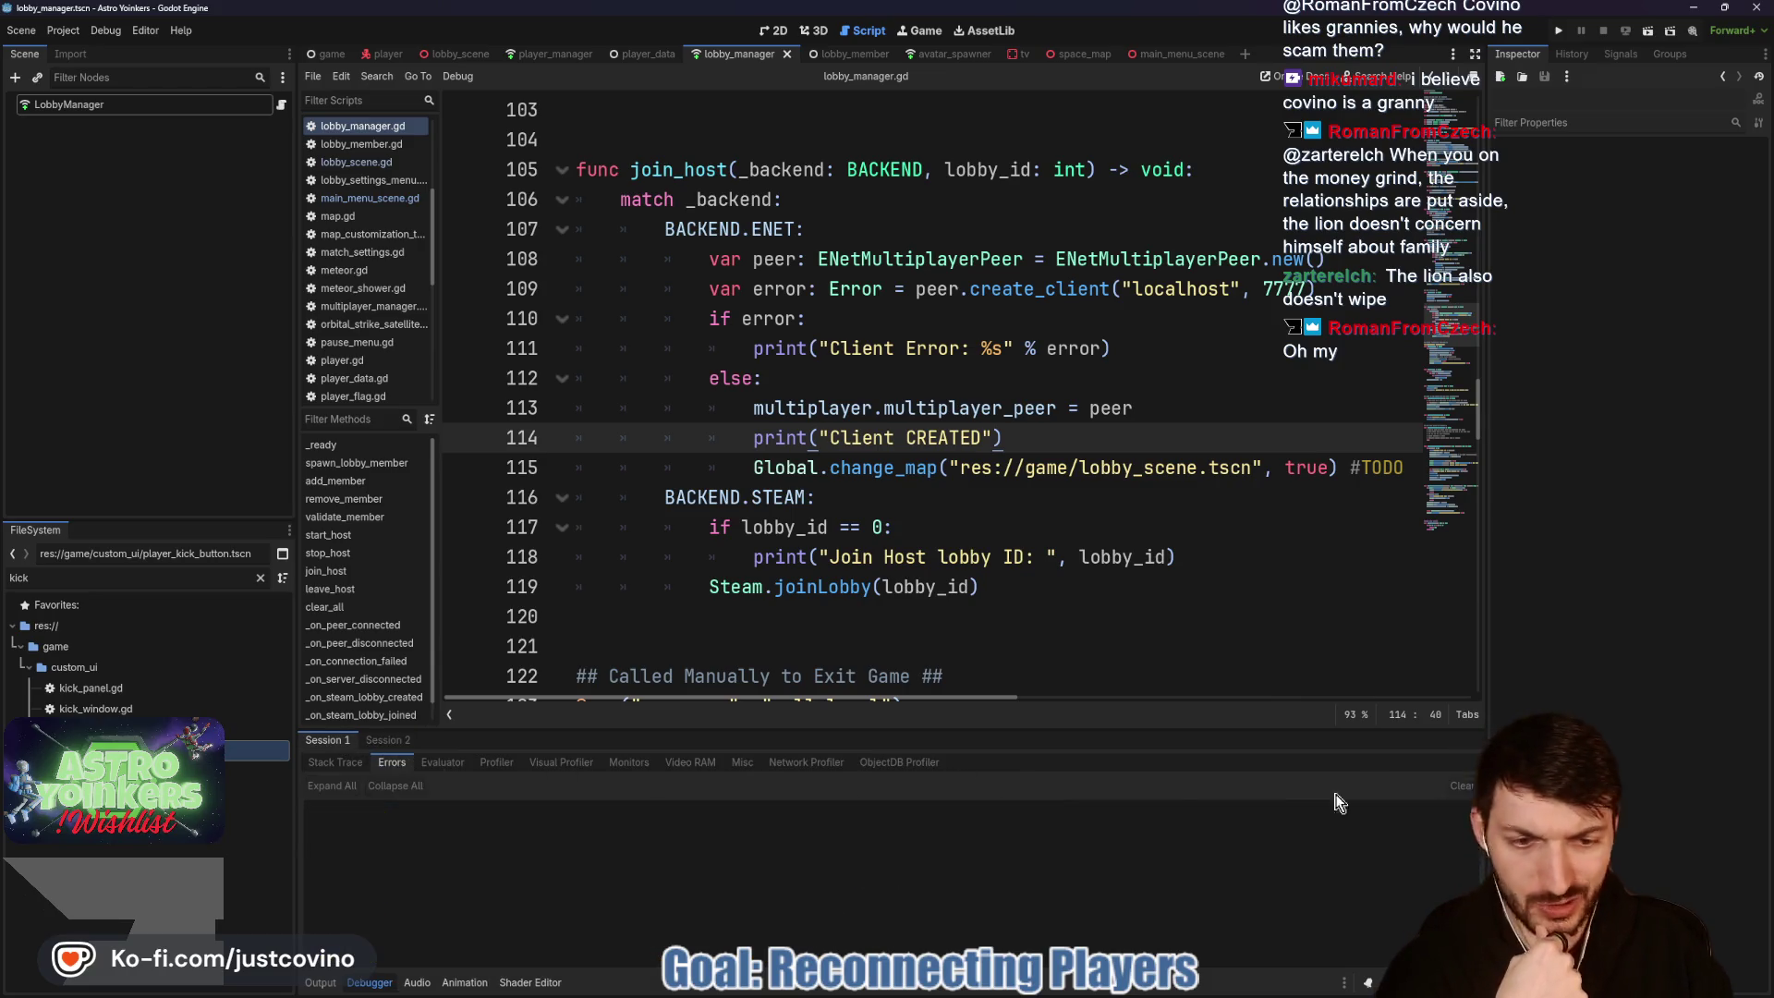
left_click(370, 983)
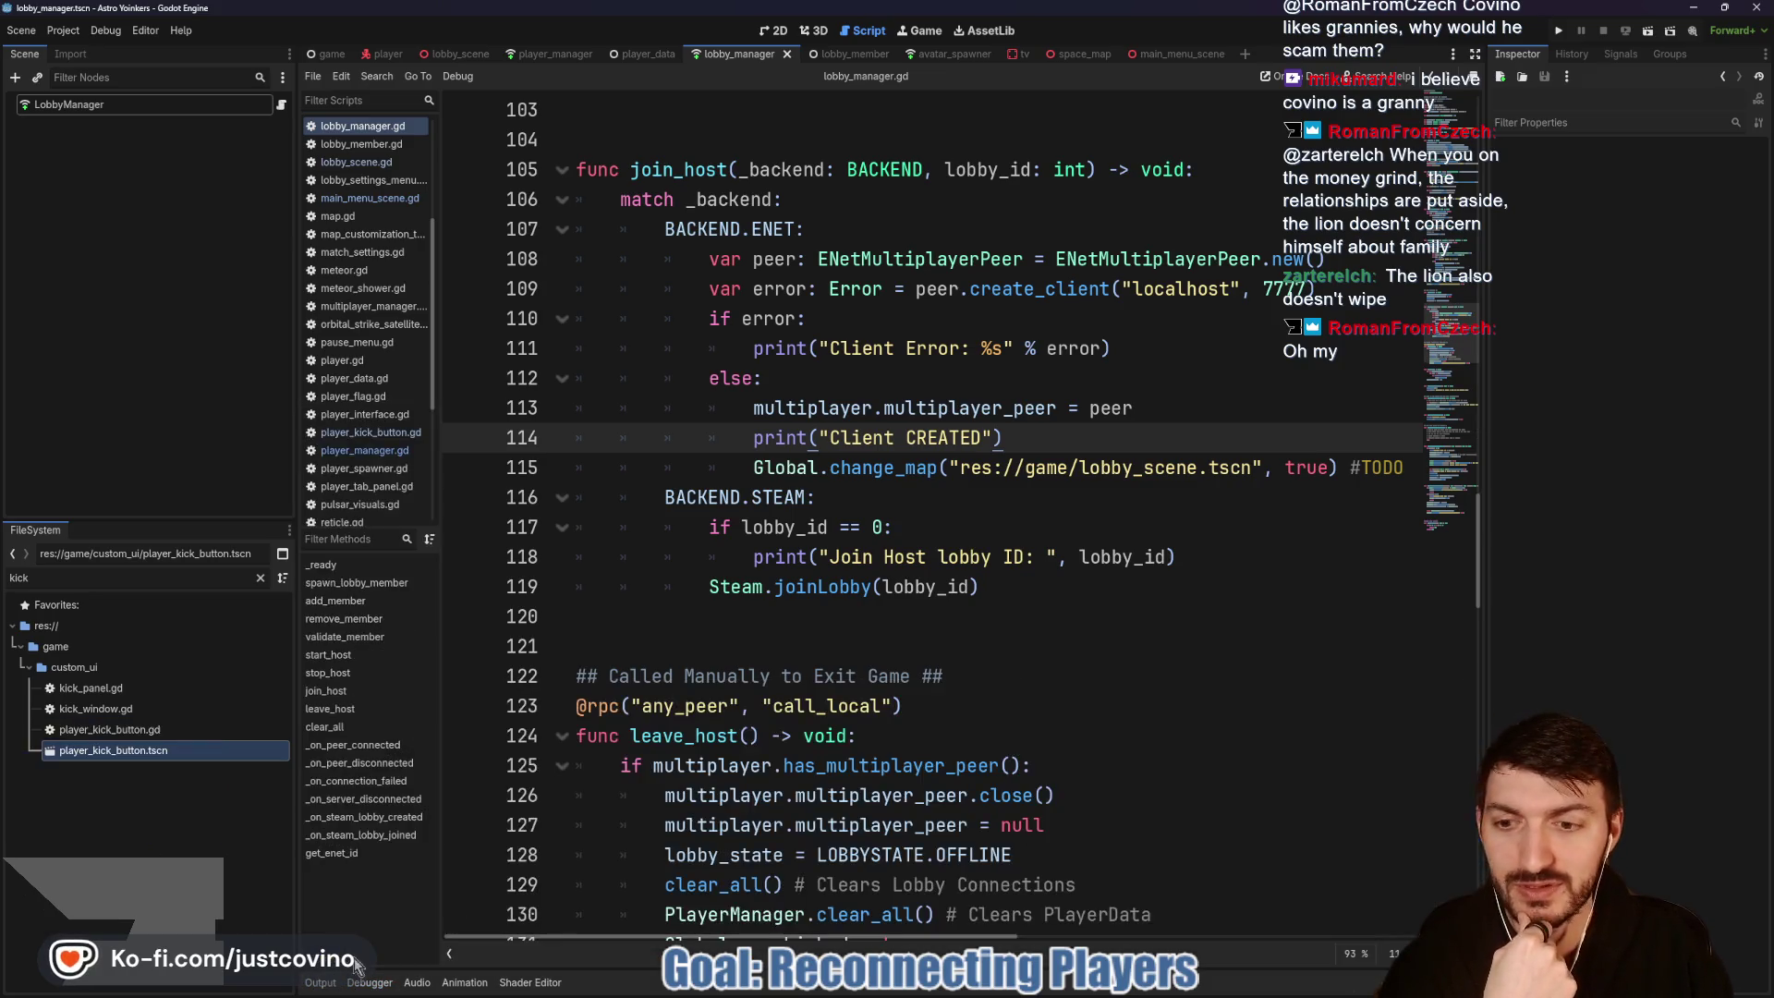
left_click(823, 509)
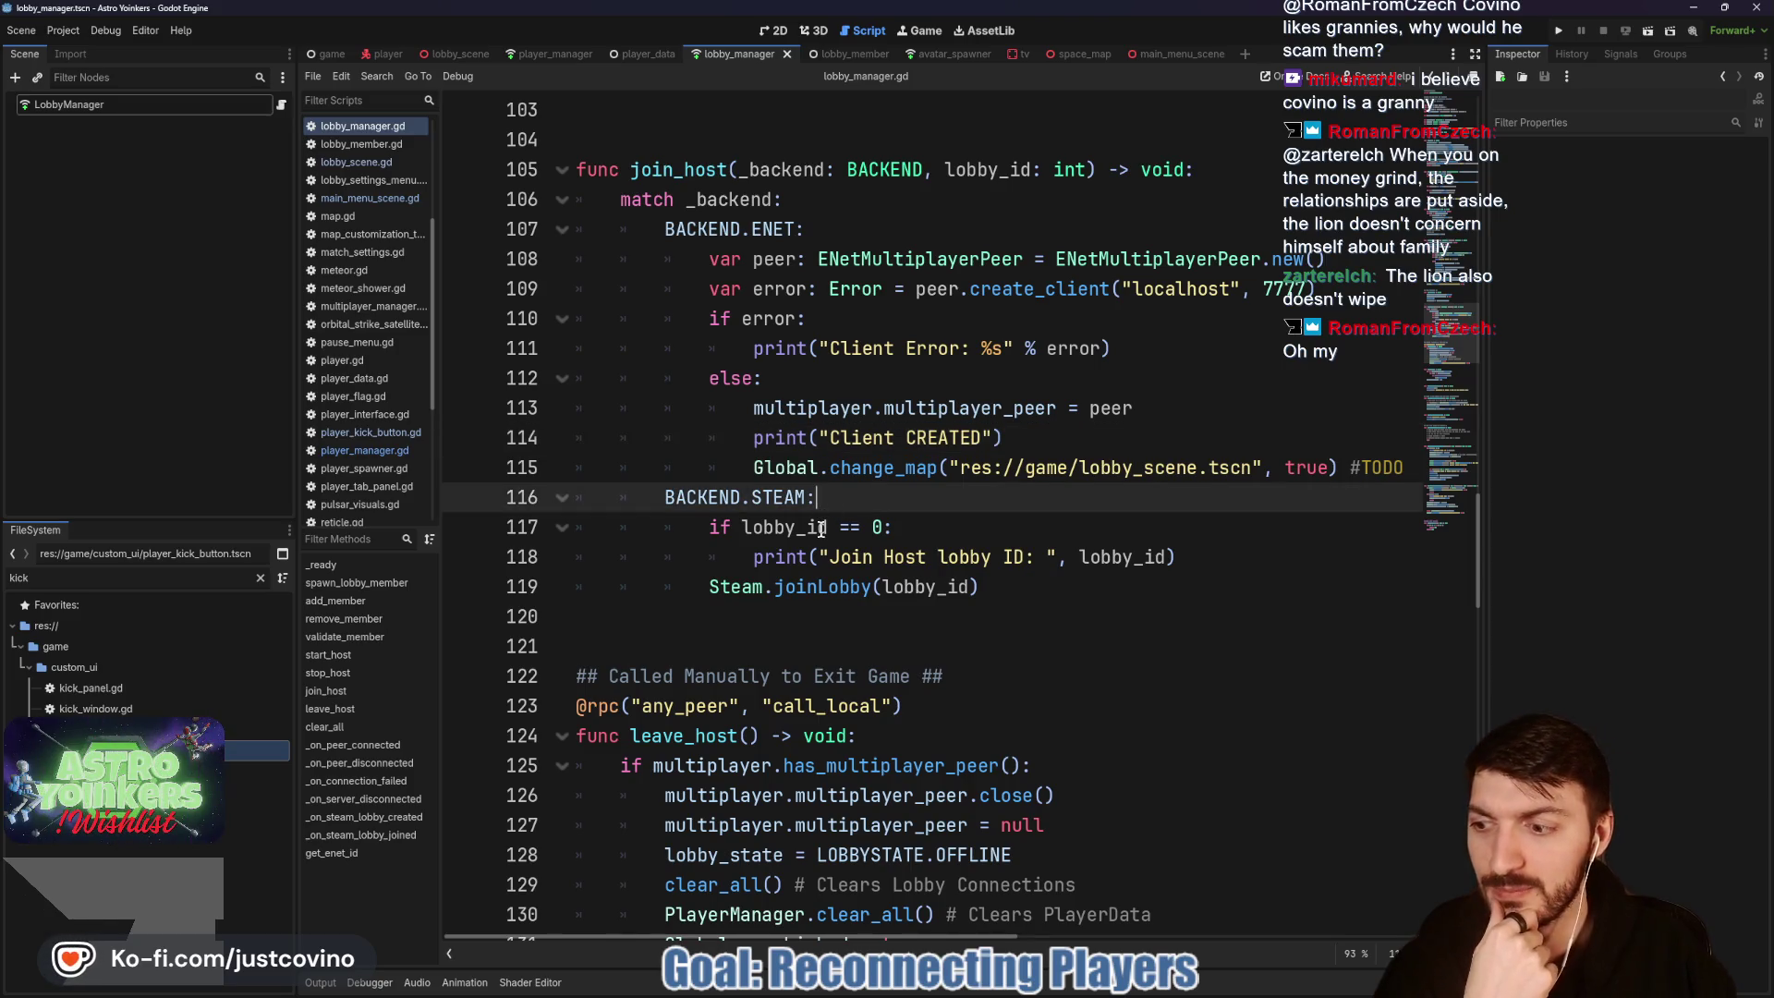
Step: Review join_host's change_map call on line 115 and leave_host, then switch to player_manager.gd
scroll(889, 528, "up", 1)
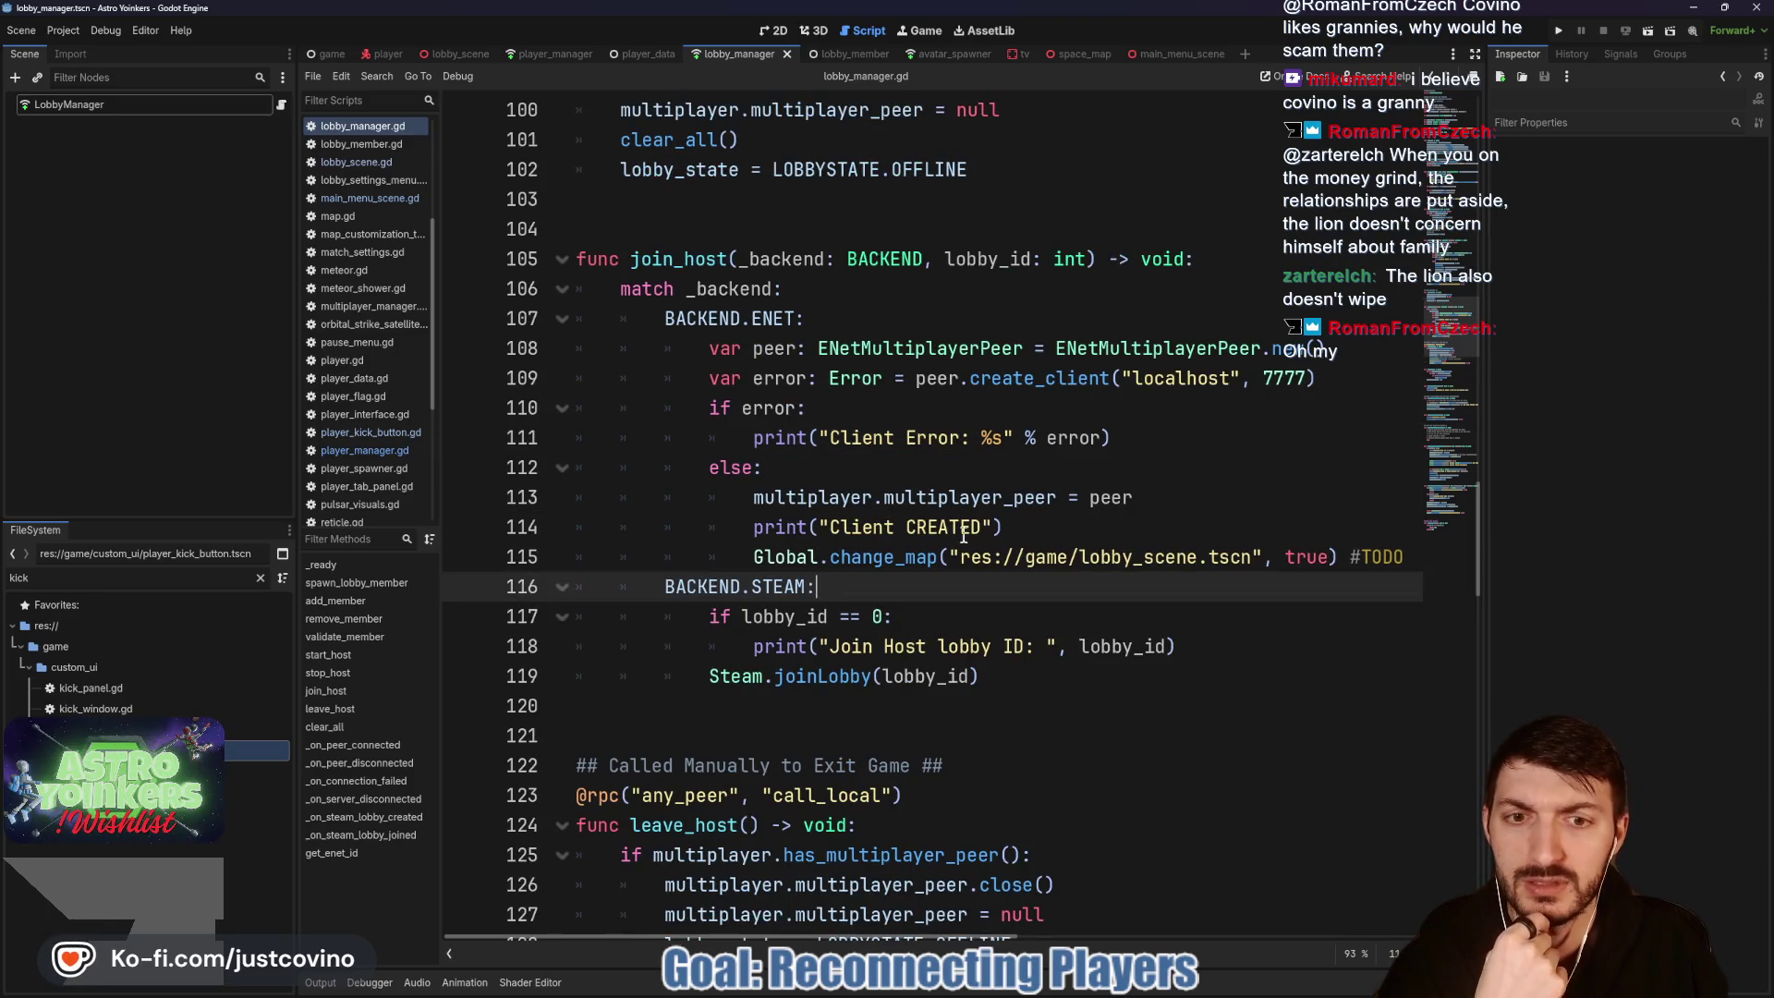
left_click_drag(753, 557, 1253, 557)
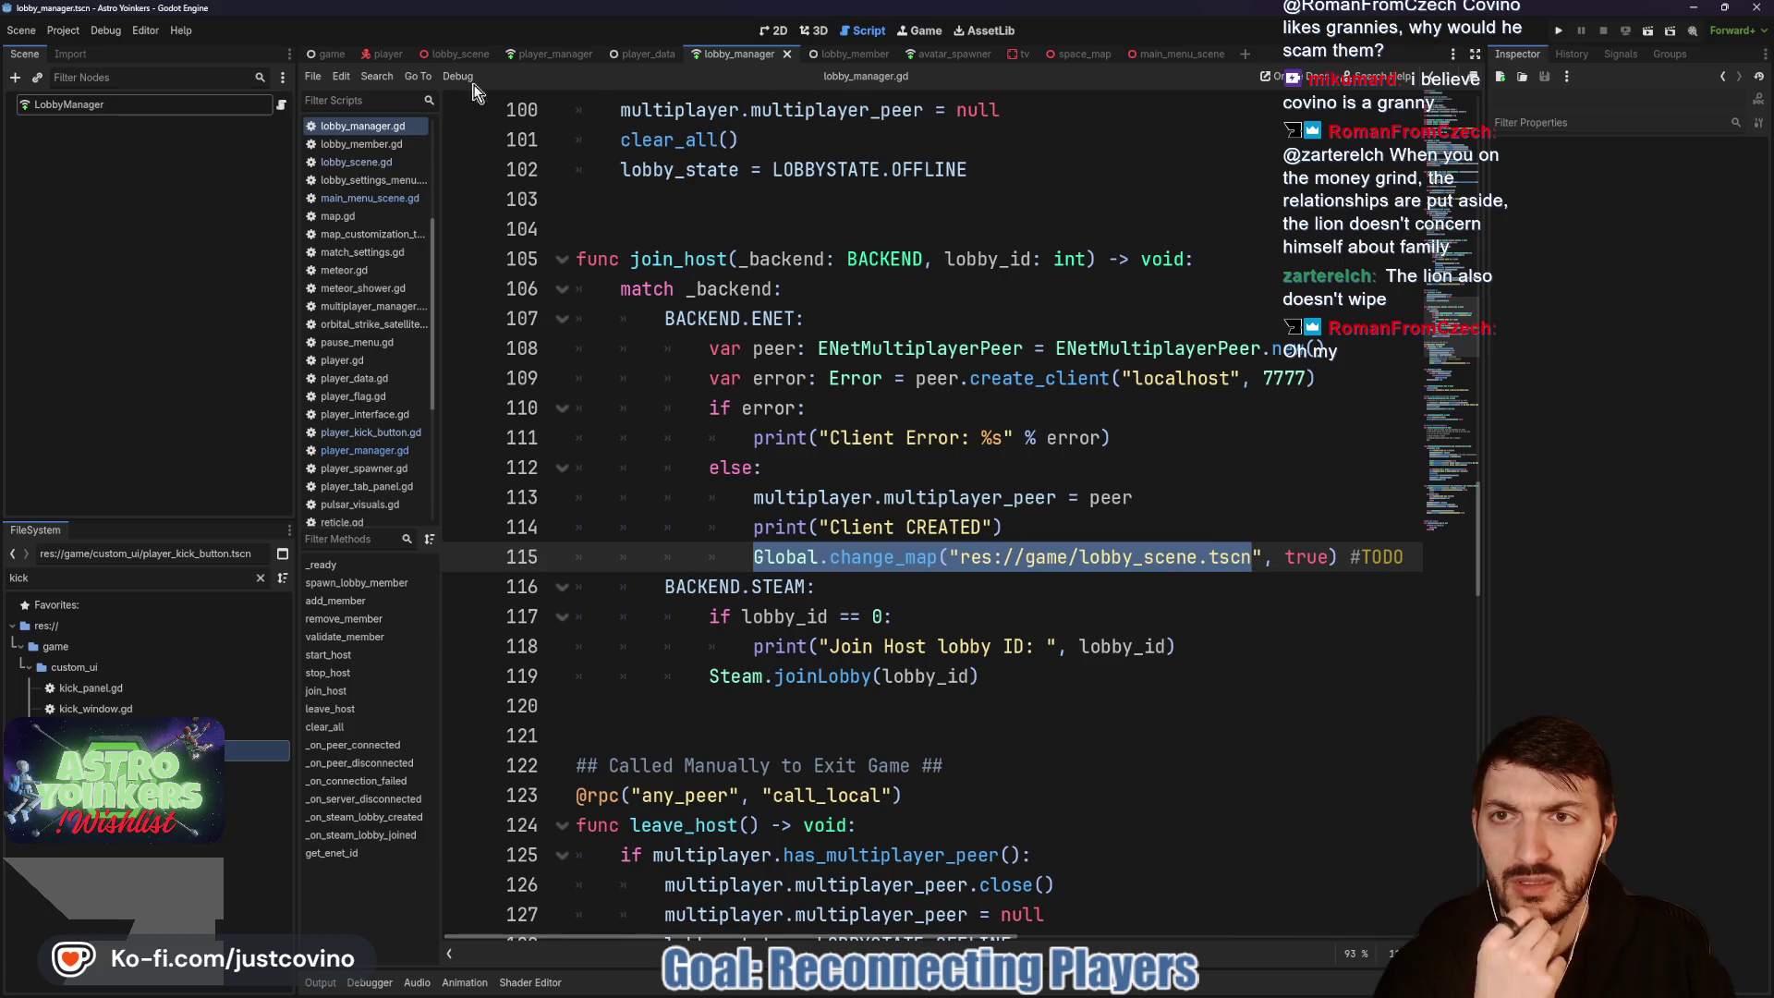
scroll(774, 485, "down", 4)
double_click(703, 468)
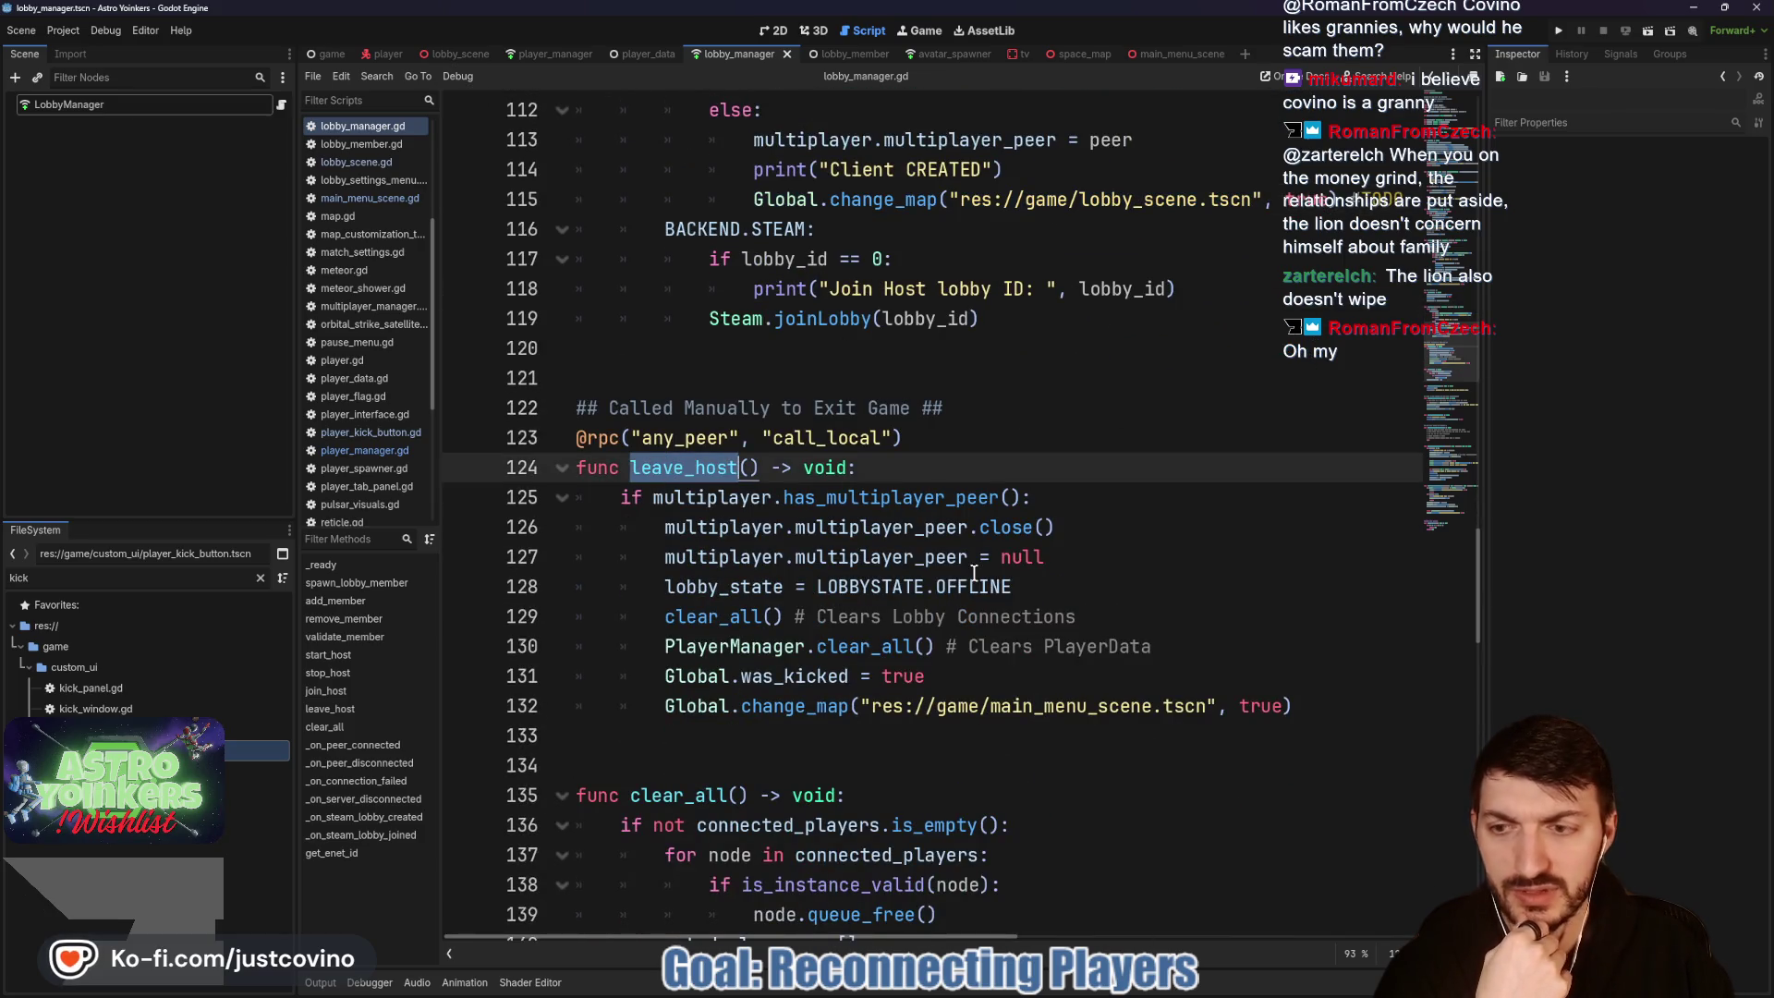
scroll(946, 602, "down", 1)
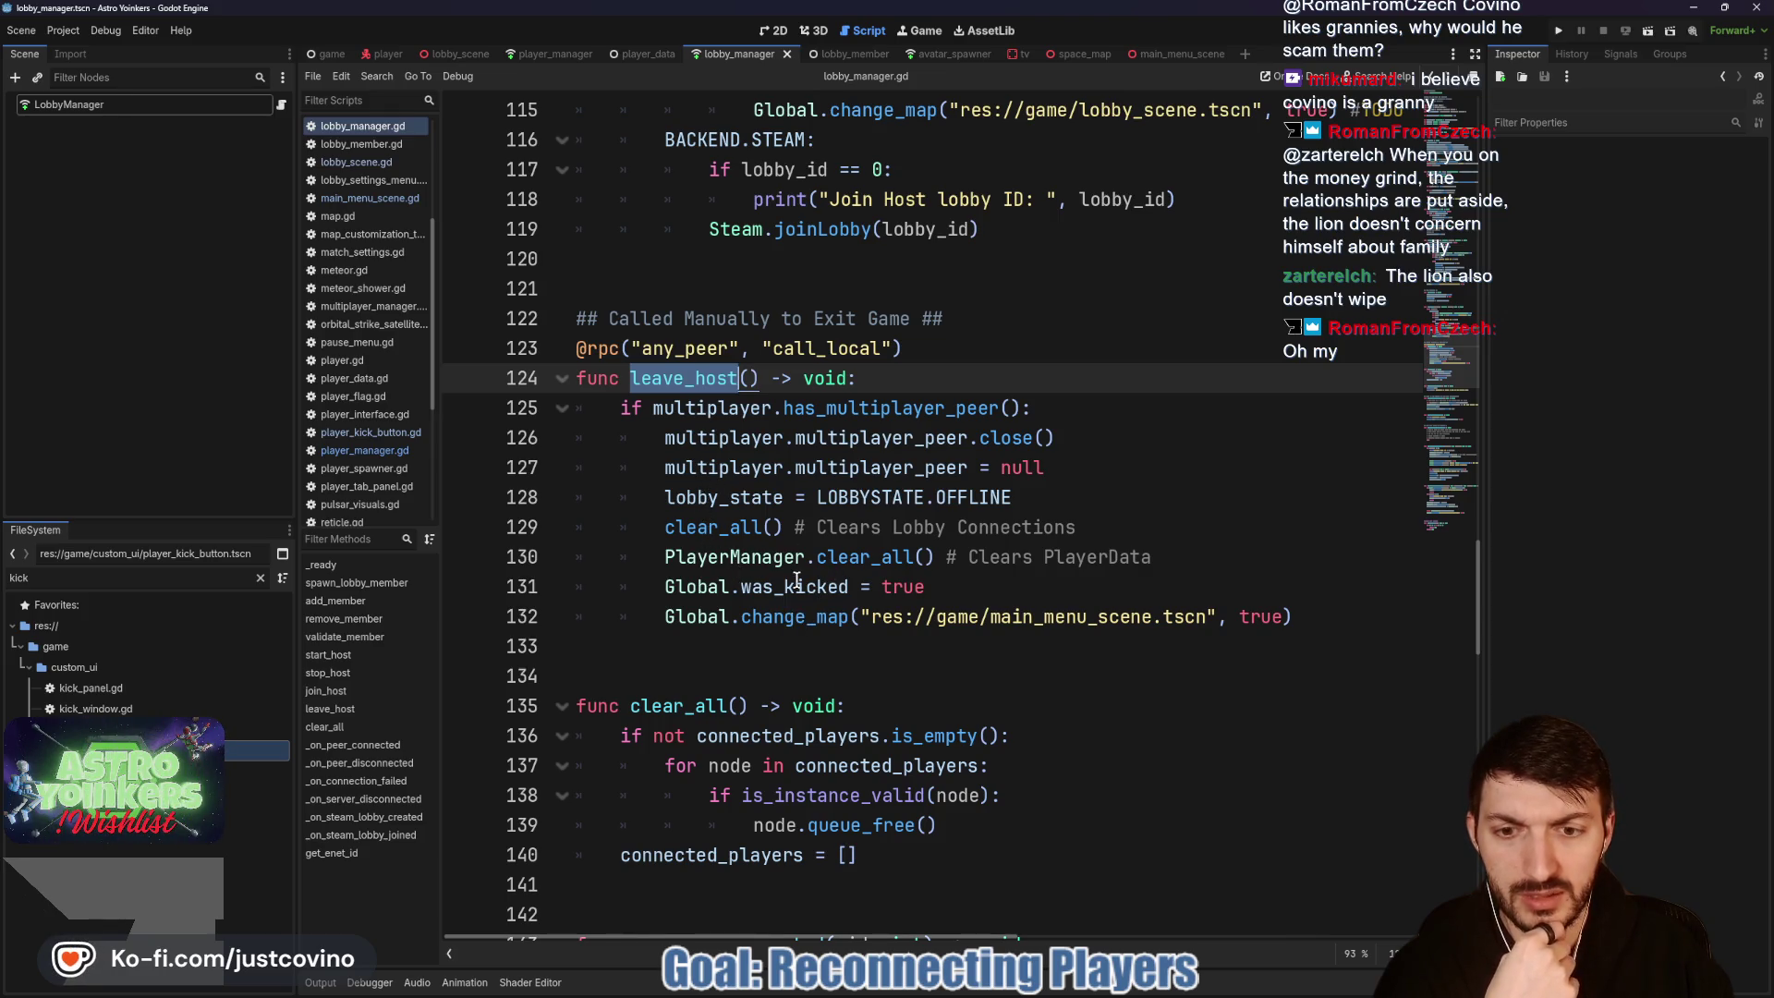
left_click(554, 54)
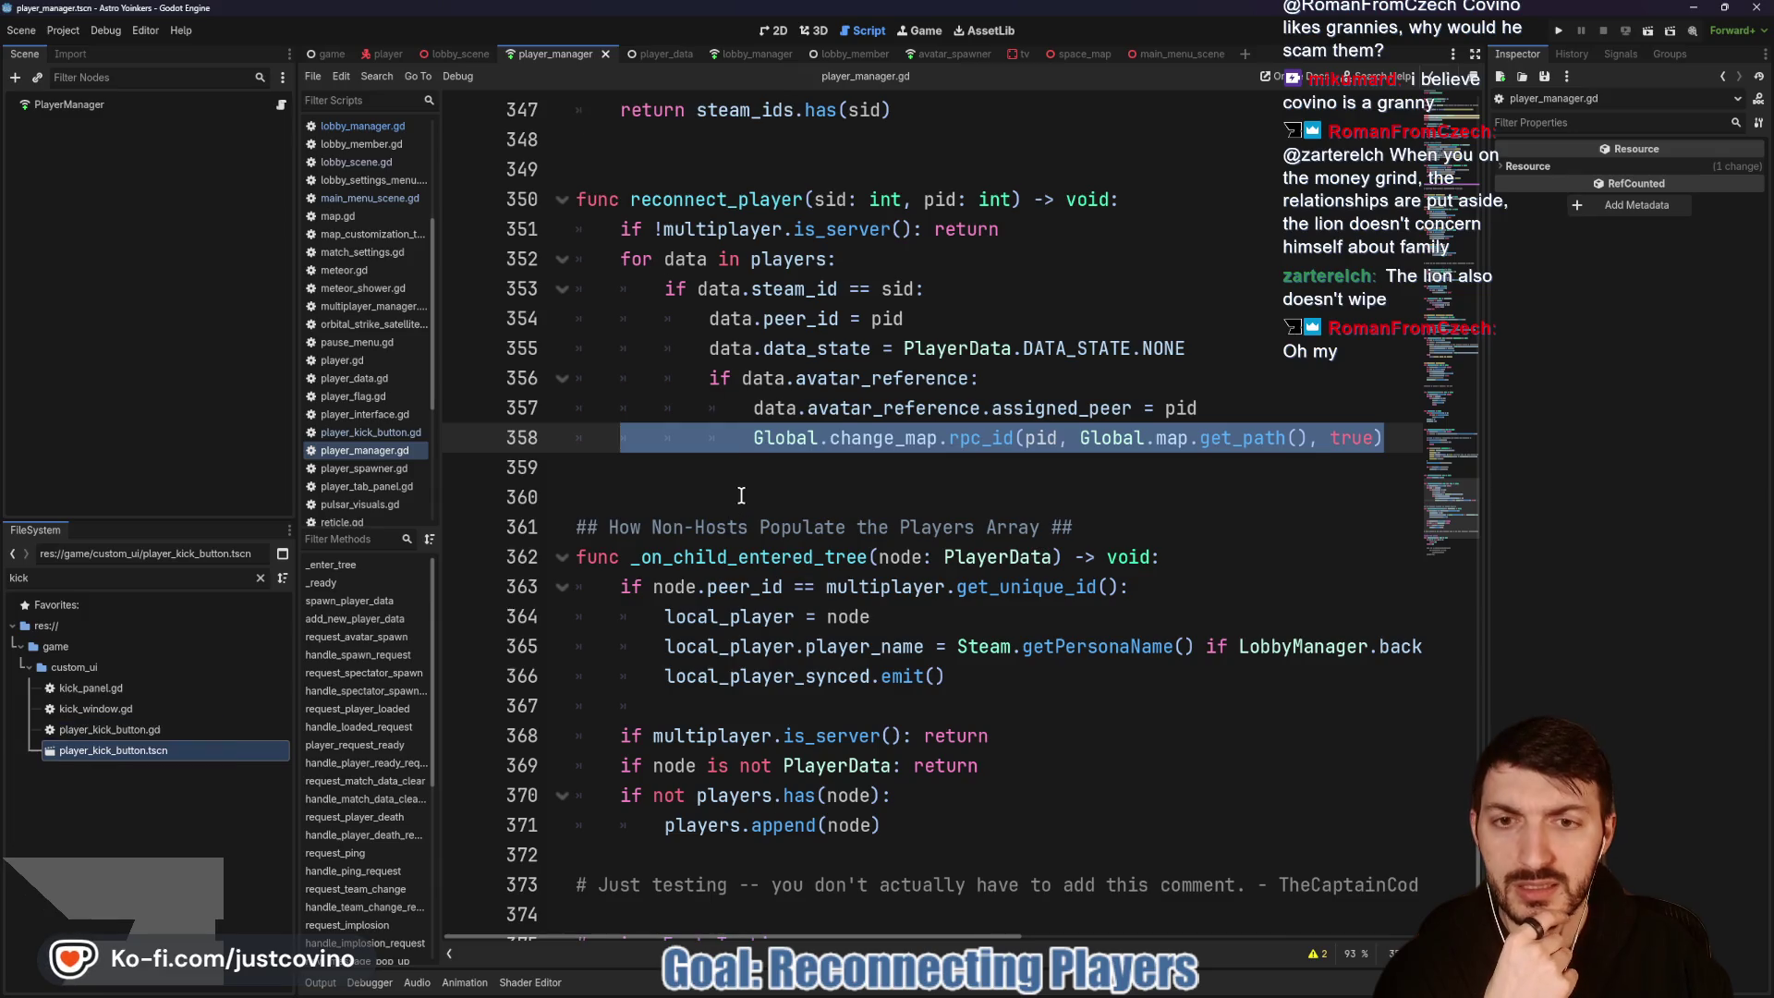
Step: In reconnect_player, select avatar_reference on line 356 and the whole change_map line 358
left_click(862, 478)
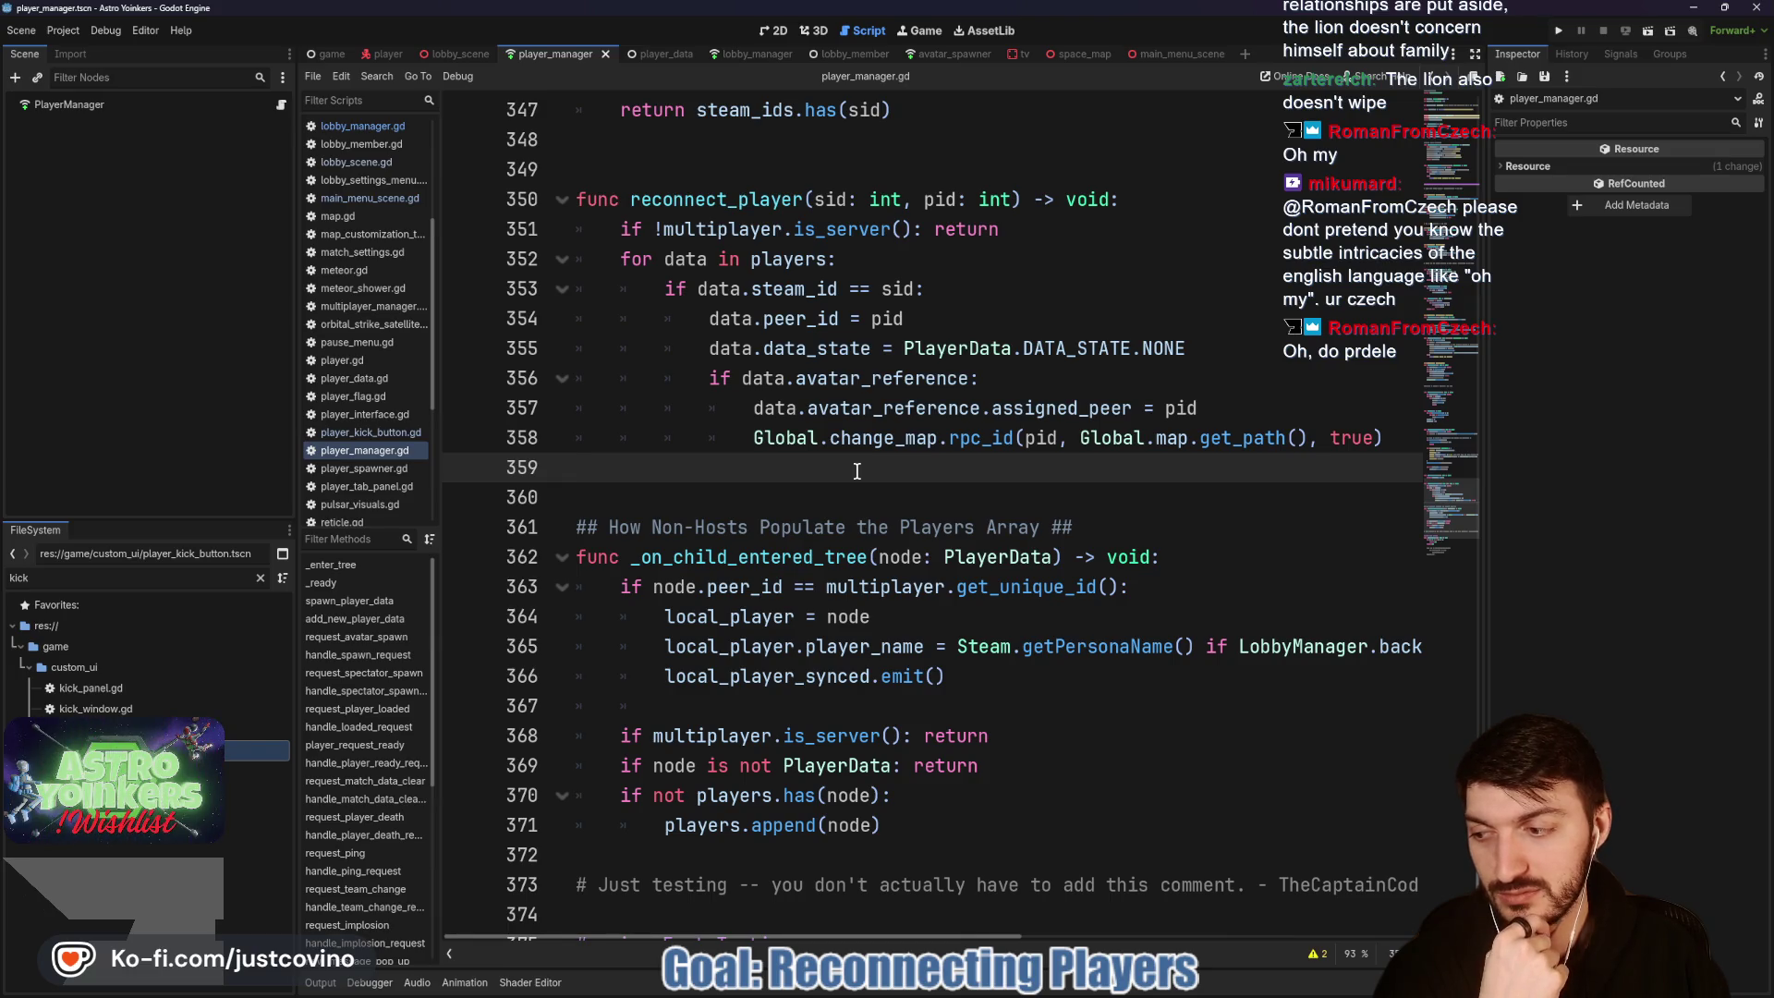
left_click(959, 488)
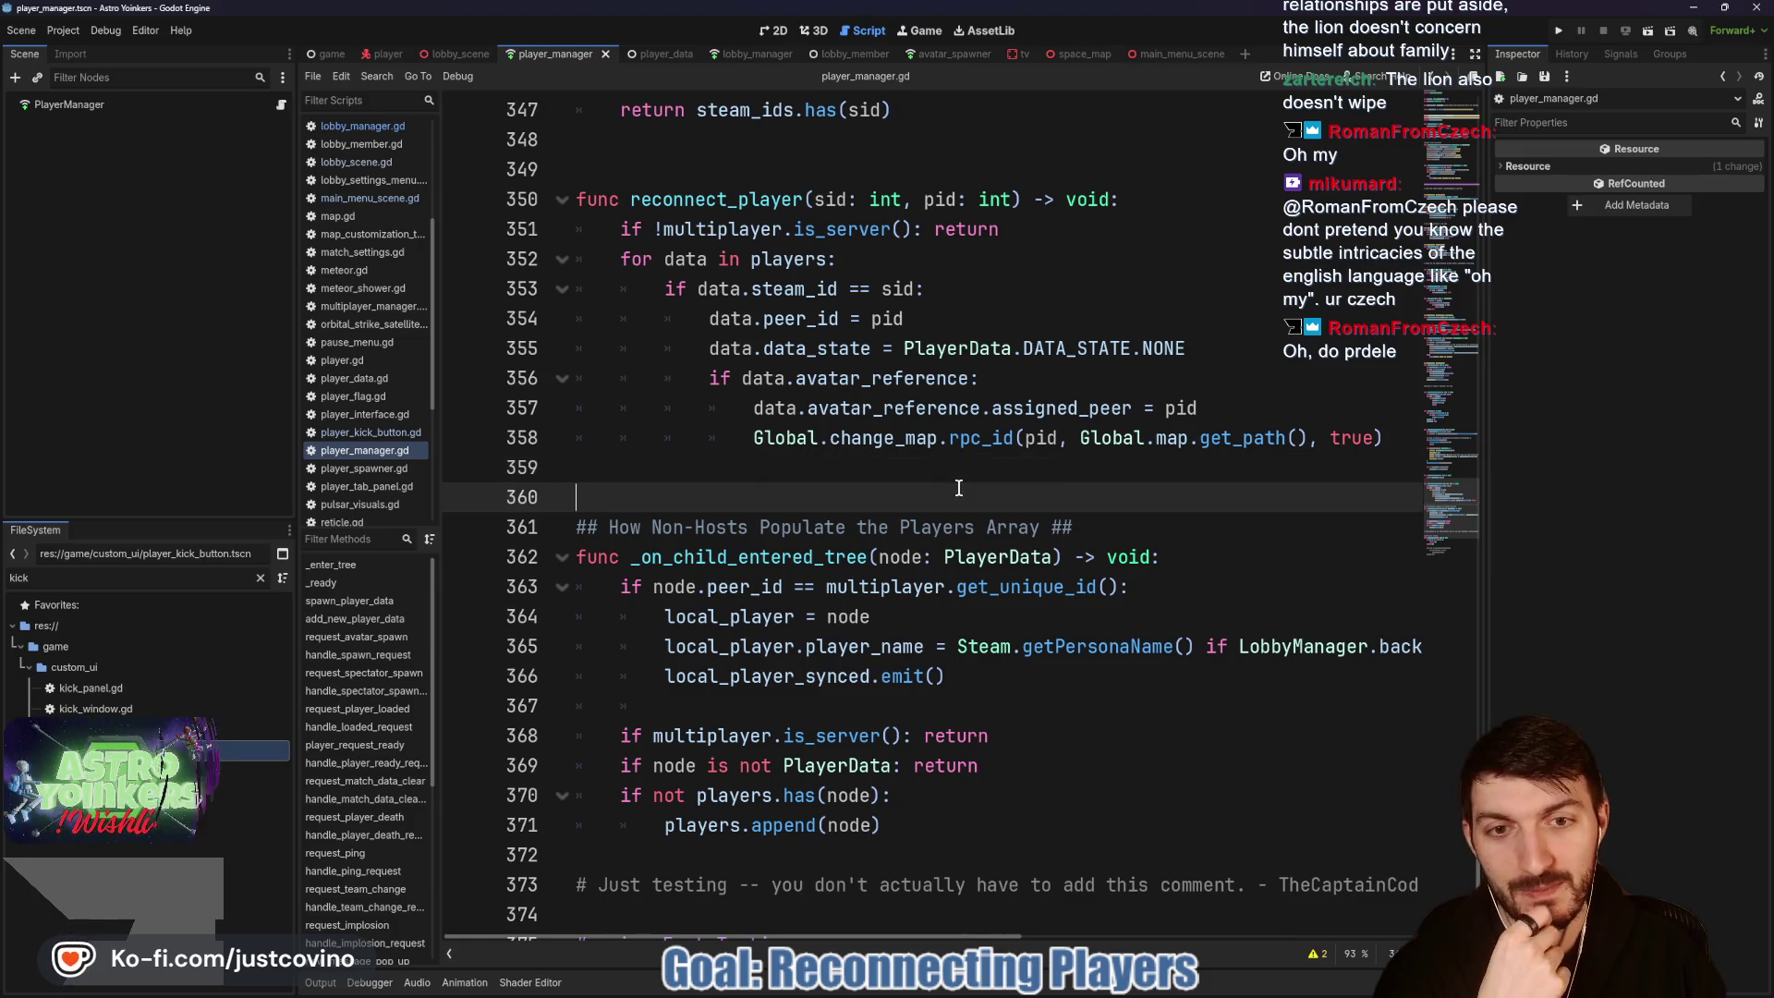
scroll(959, 488, "down", 1)
scroll(959, 488, "up", 2)
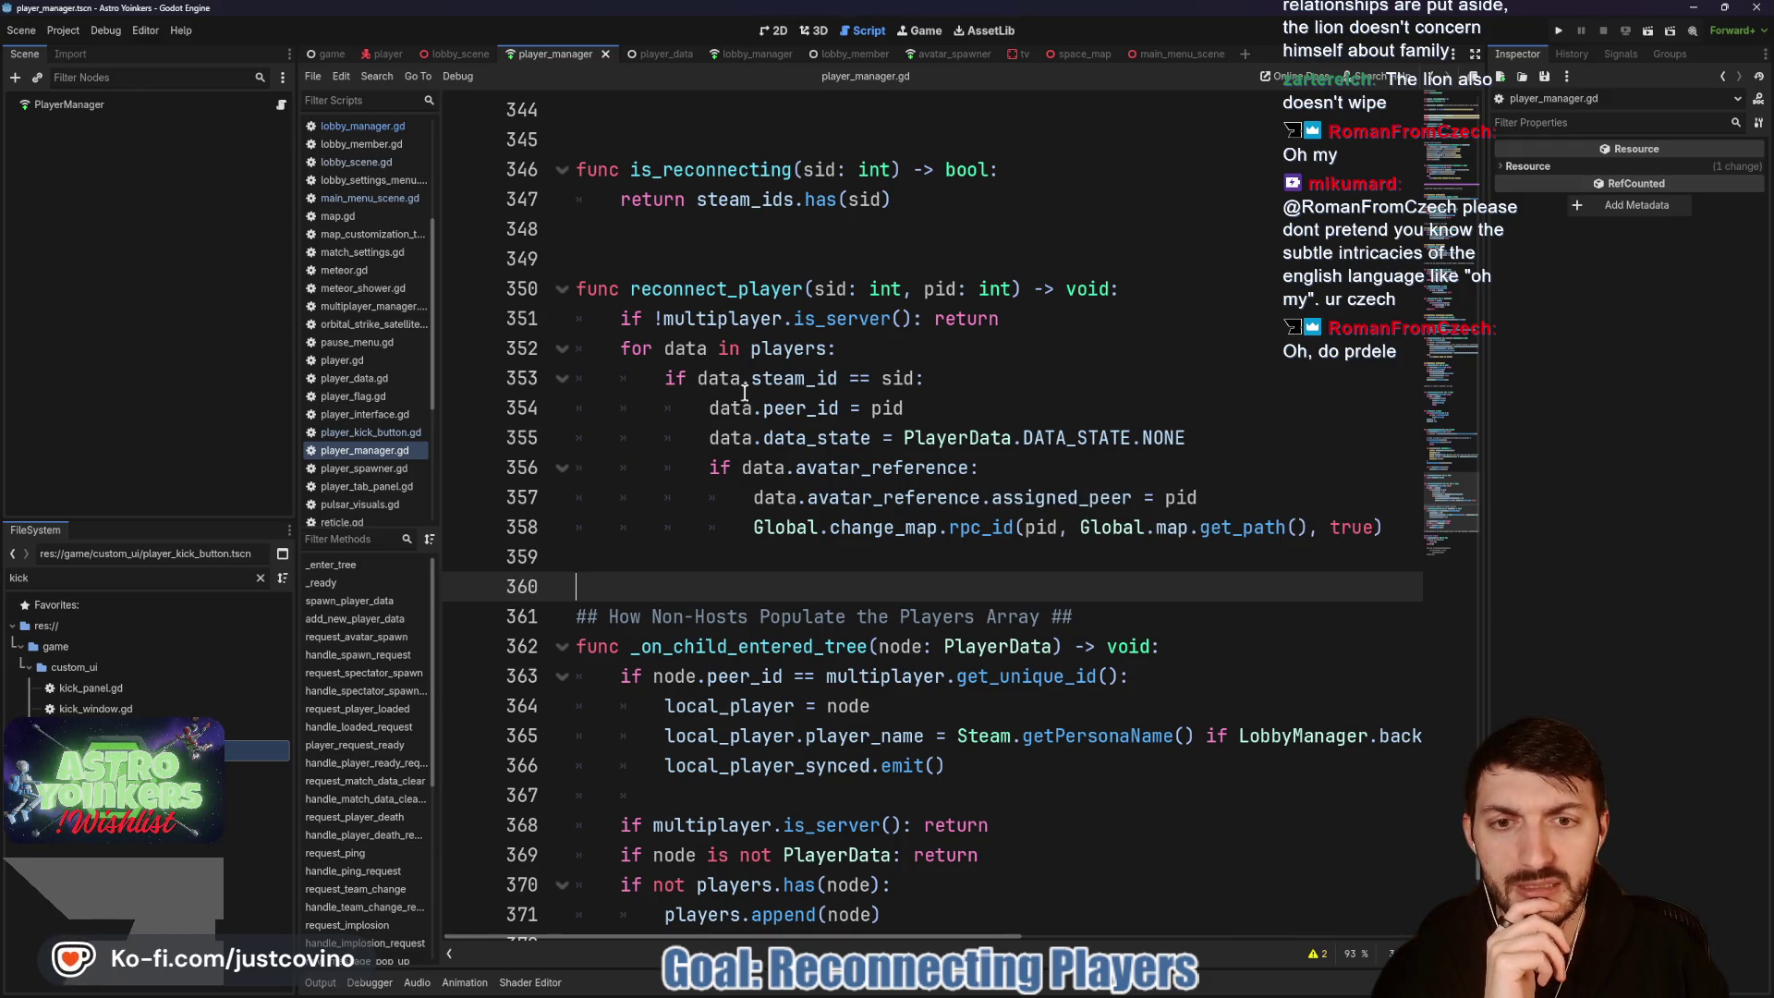
double_click(869, 478)
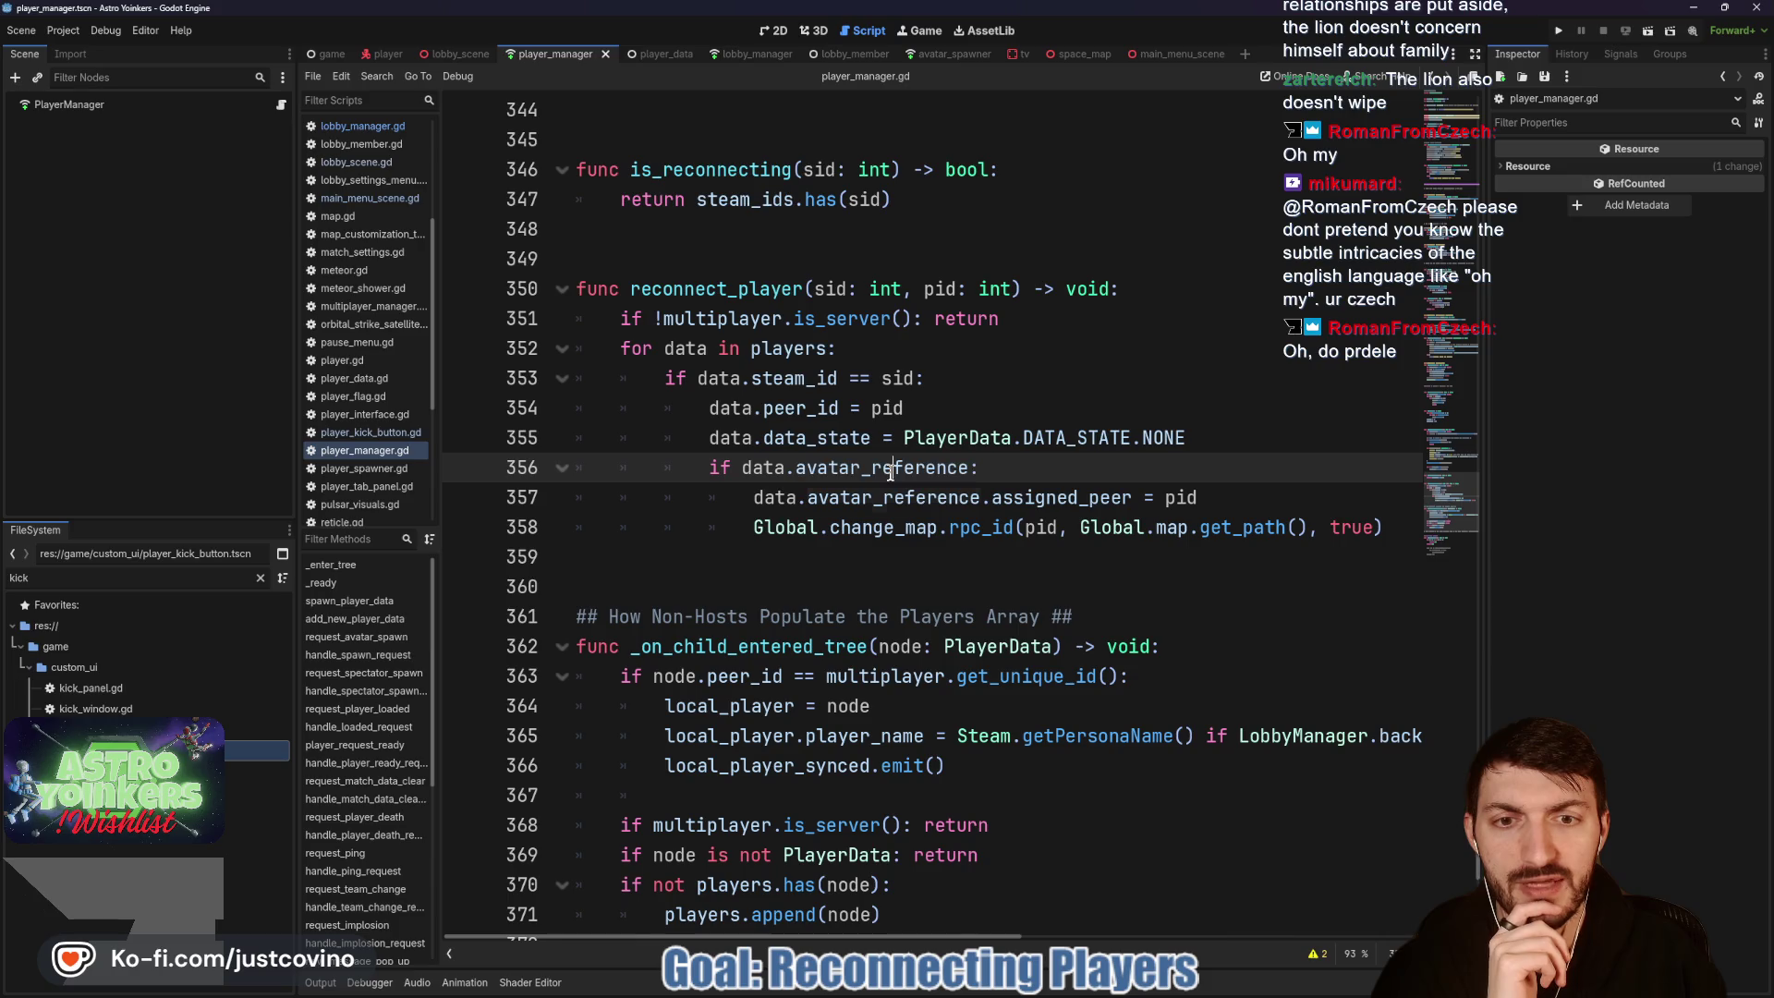
left_click(855, 538)
key("Home")
key("shift+End")
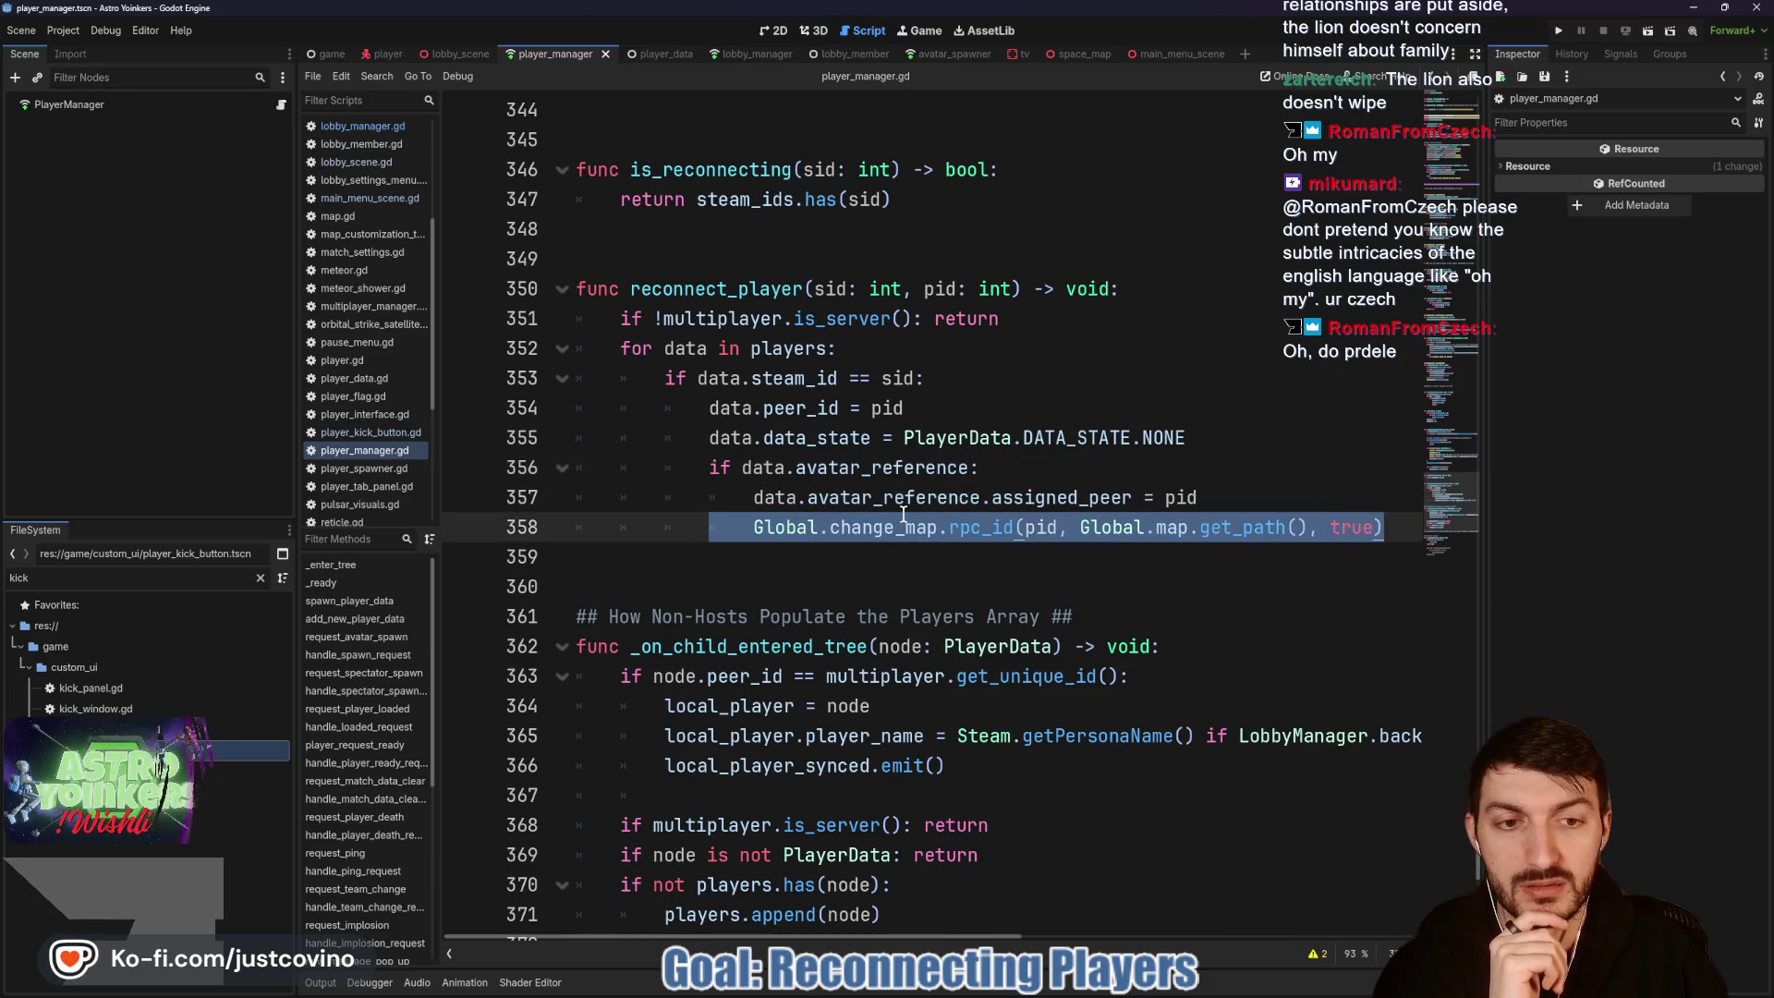
Step: Comment out kick_player's avatar cleanup lines with Ctrl+K, save player_manager.gd, and run the project
scroll(906, 509, "up", 2)
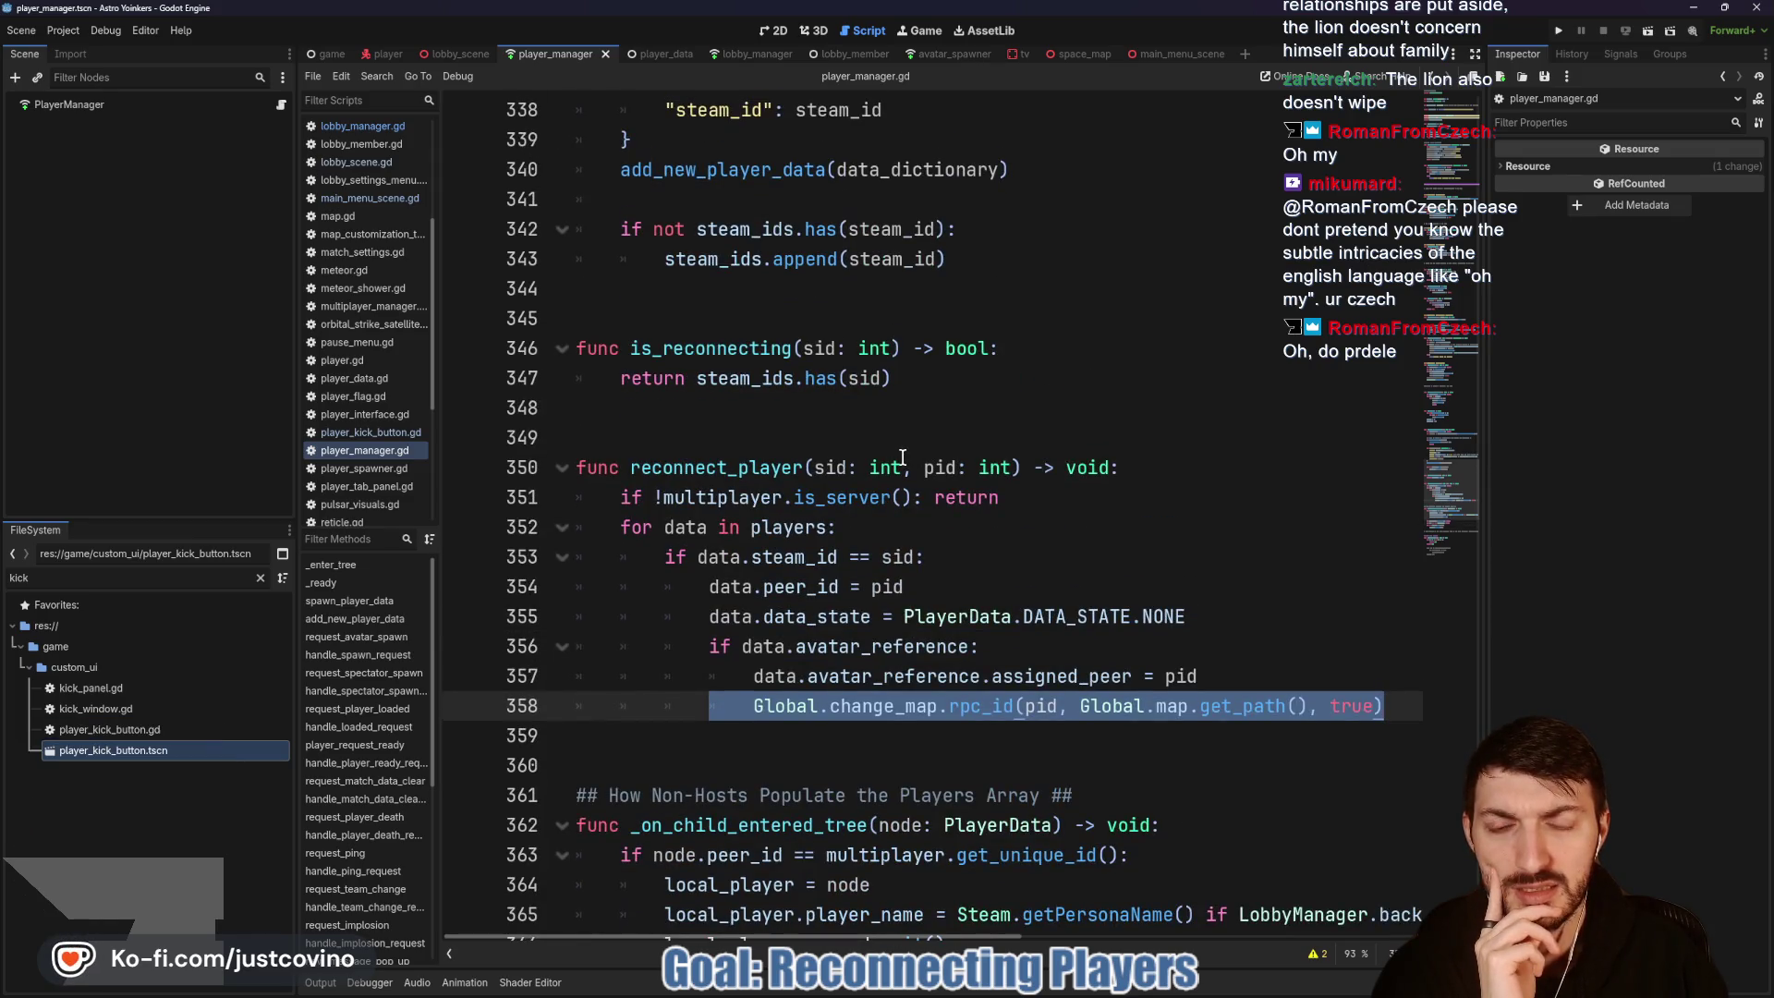
scroll(906, 459, "up", 6)
scroll(903, 459, "up", 2)
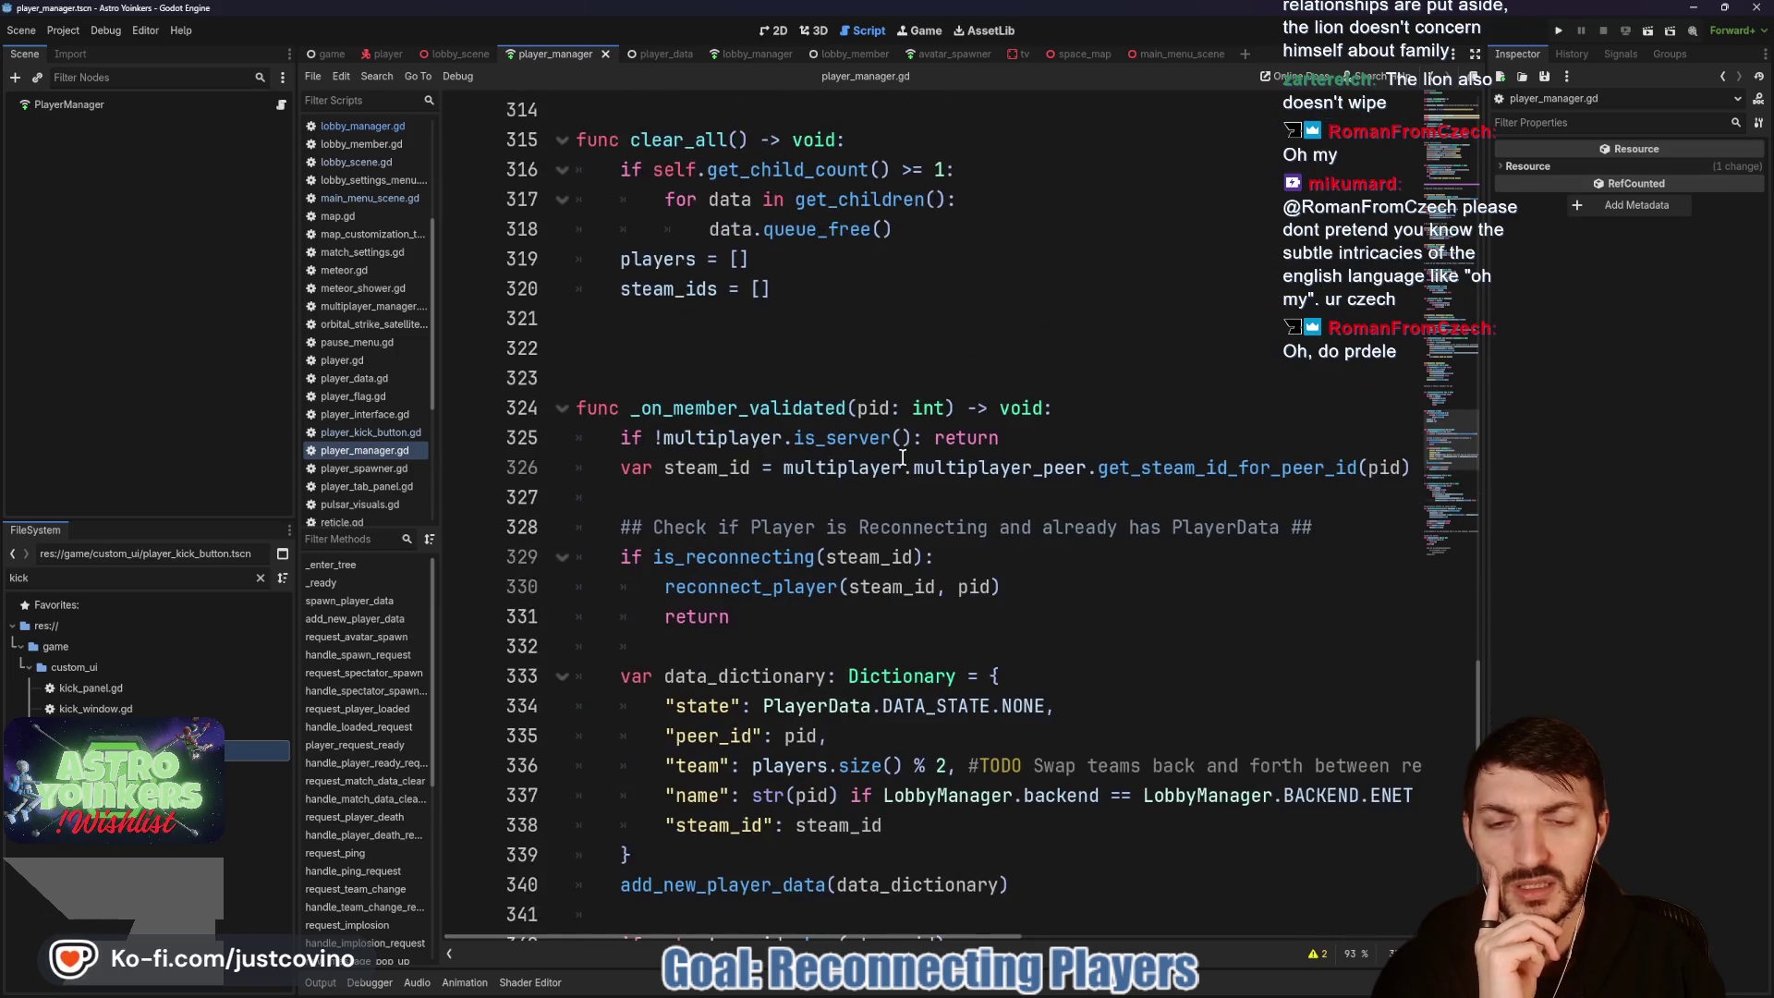
scroll(864, 503, "up", 5)
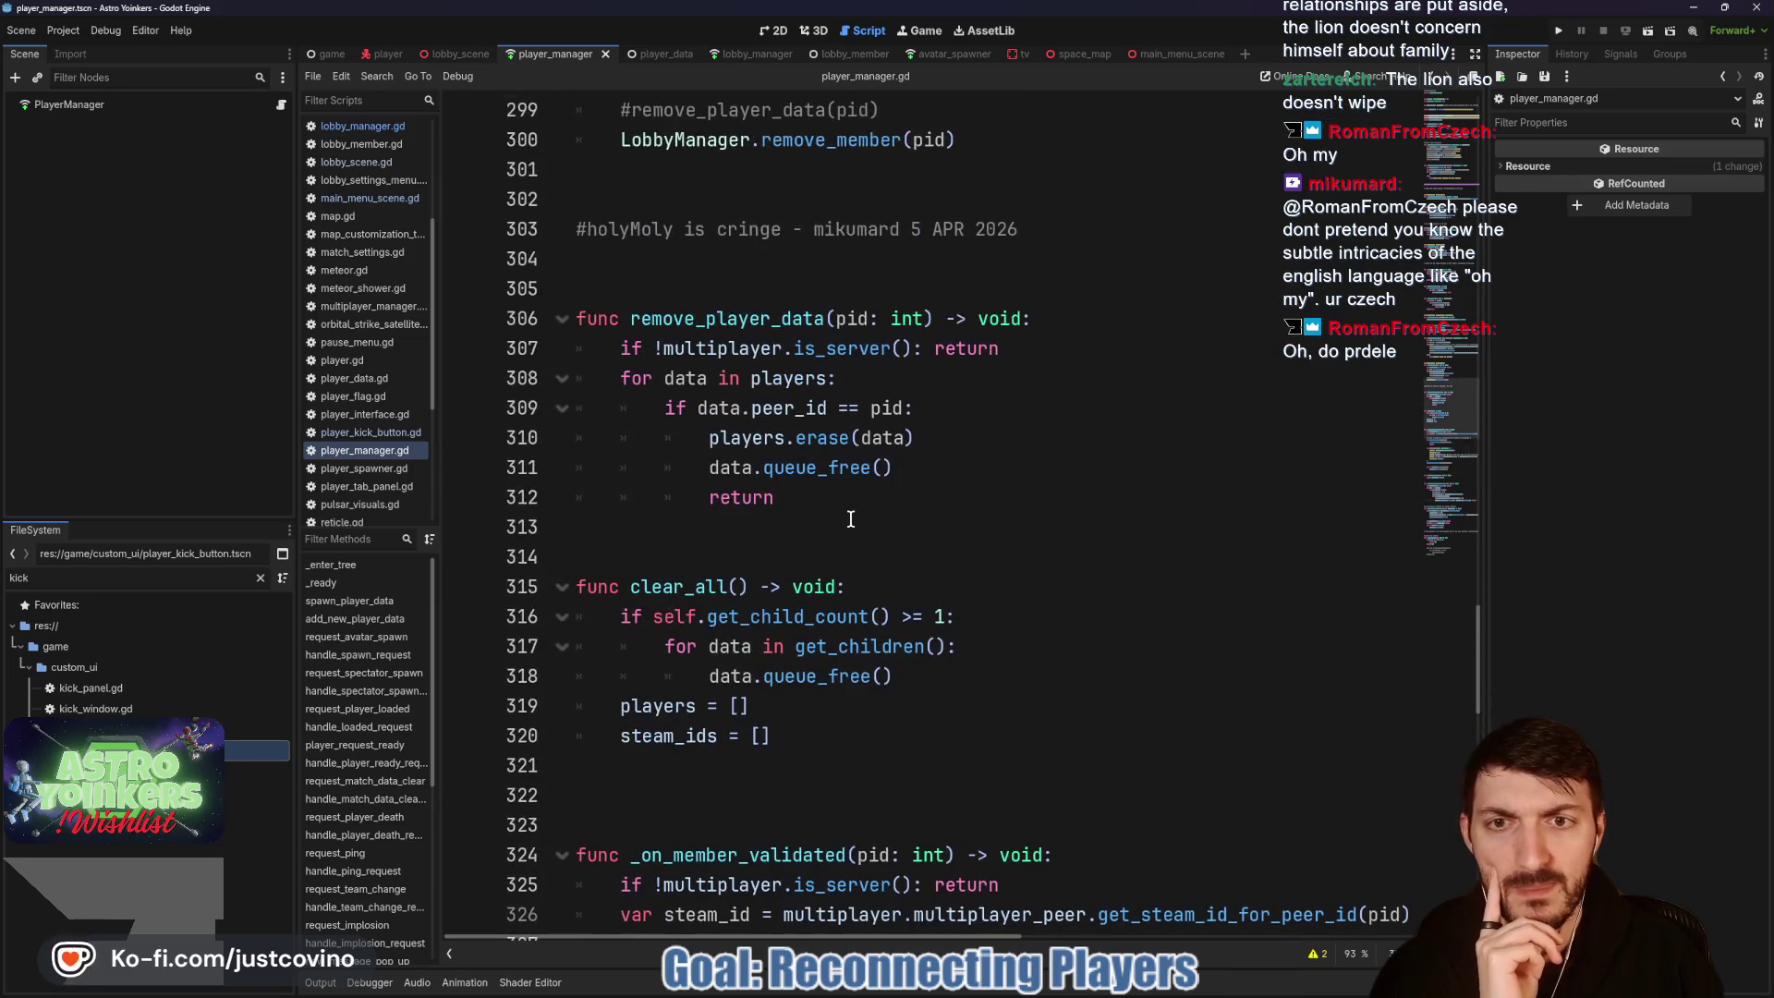
scroll(851, 515, "up", 5)
left_click_drag(621, 467, 1069, 527)
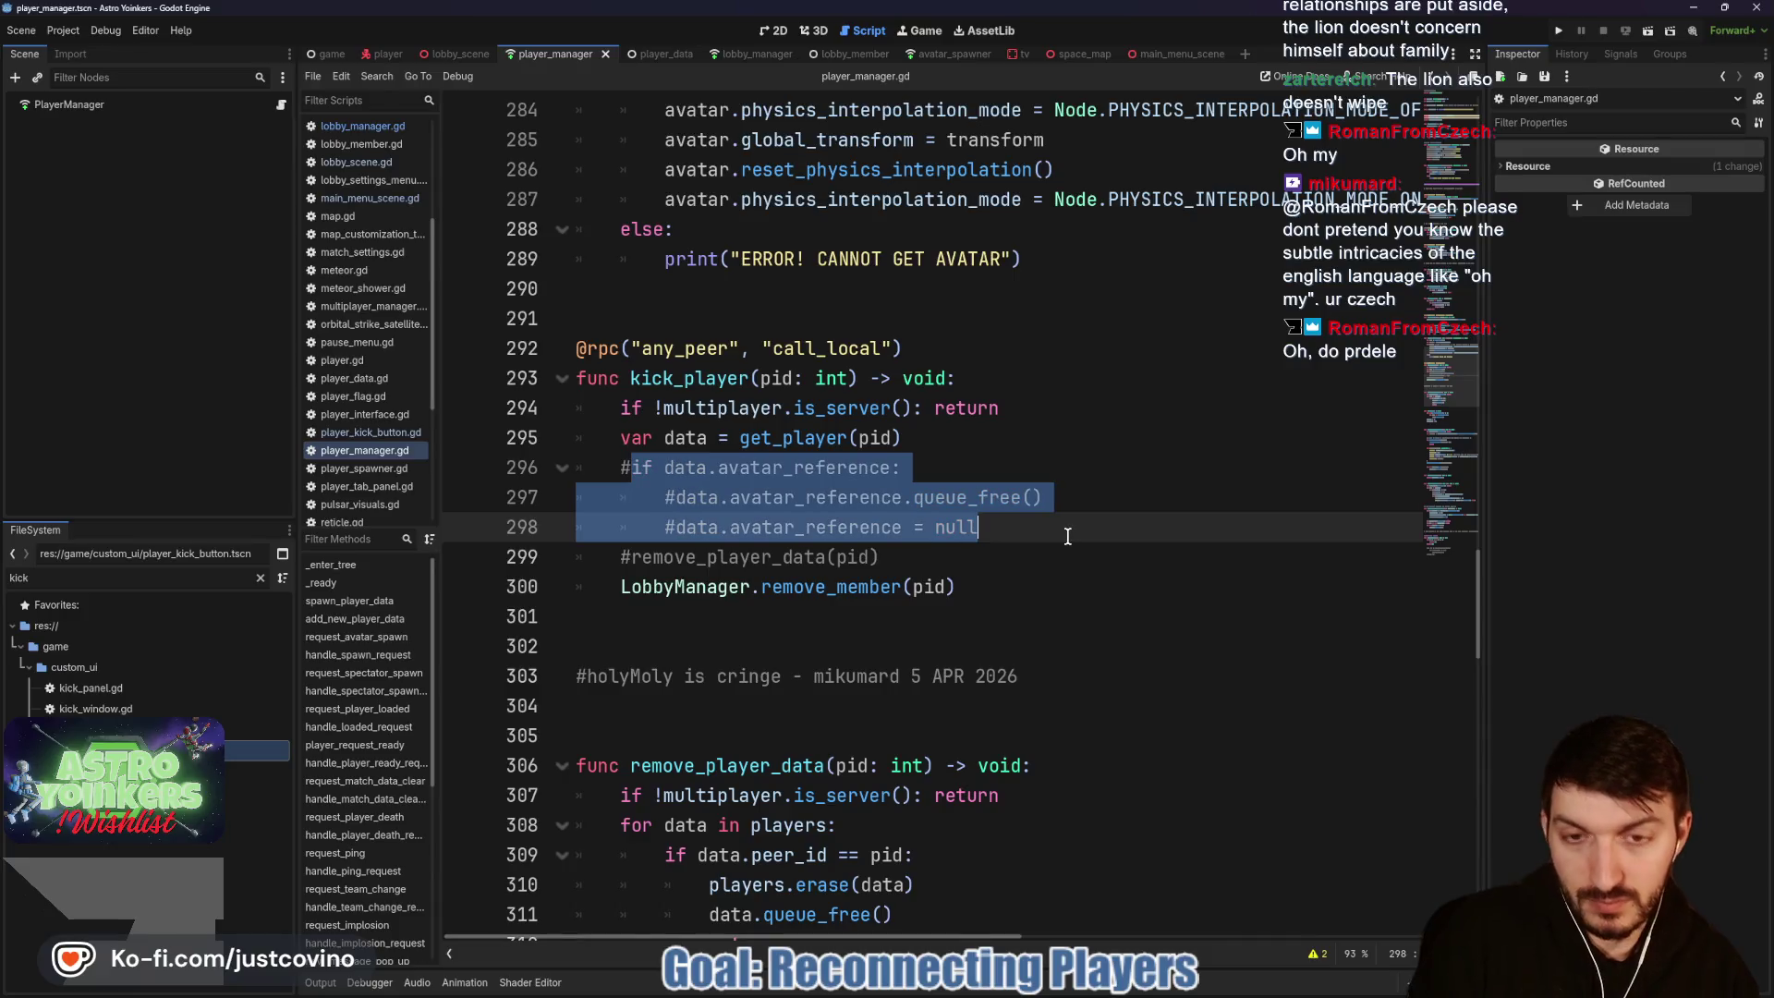
key("ctrl+k")
left_click(1052, 529)
key("ctrl+s")
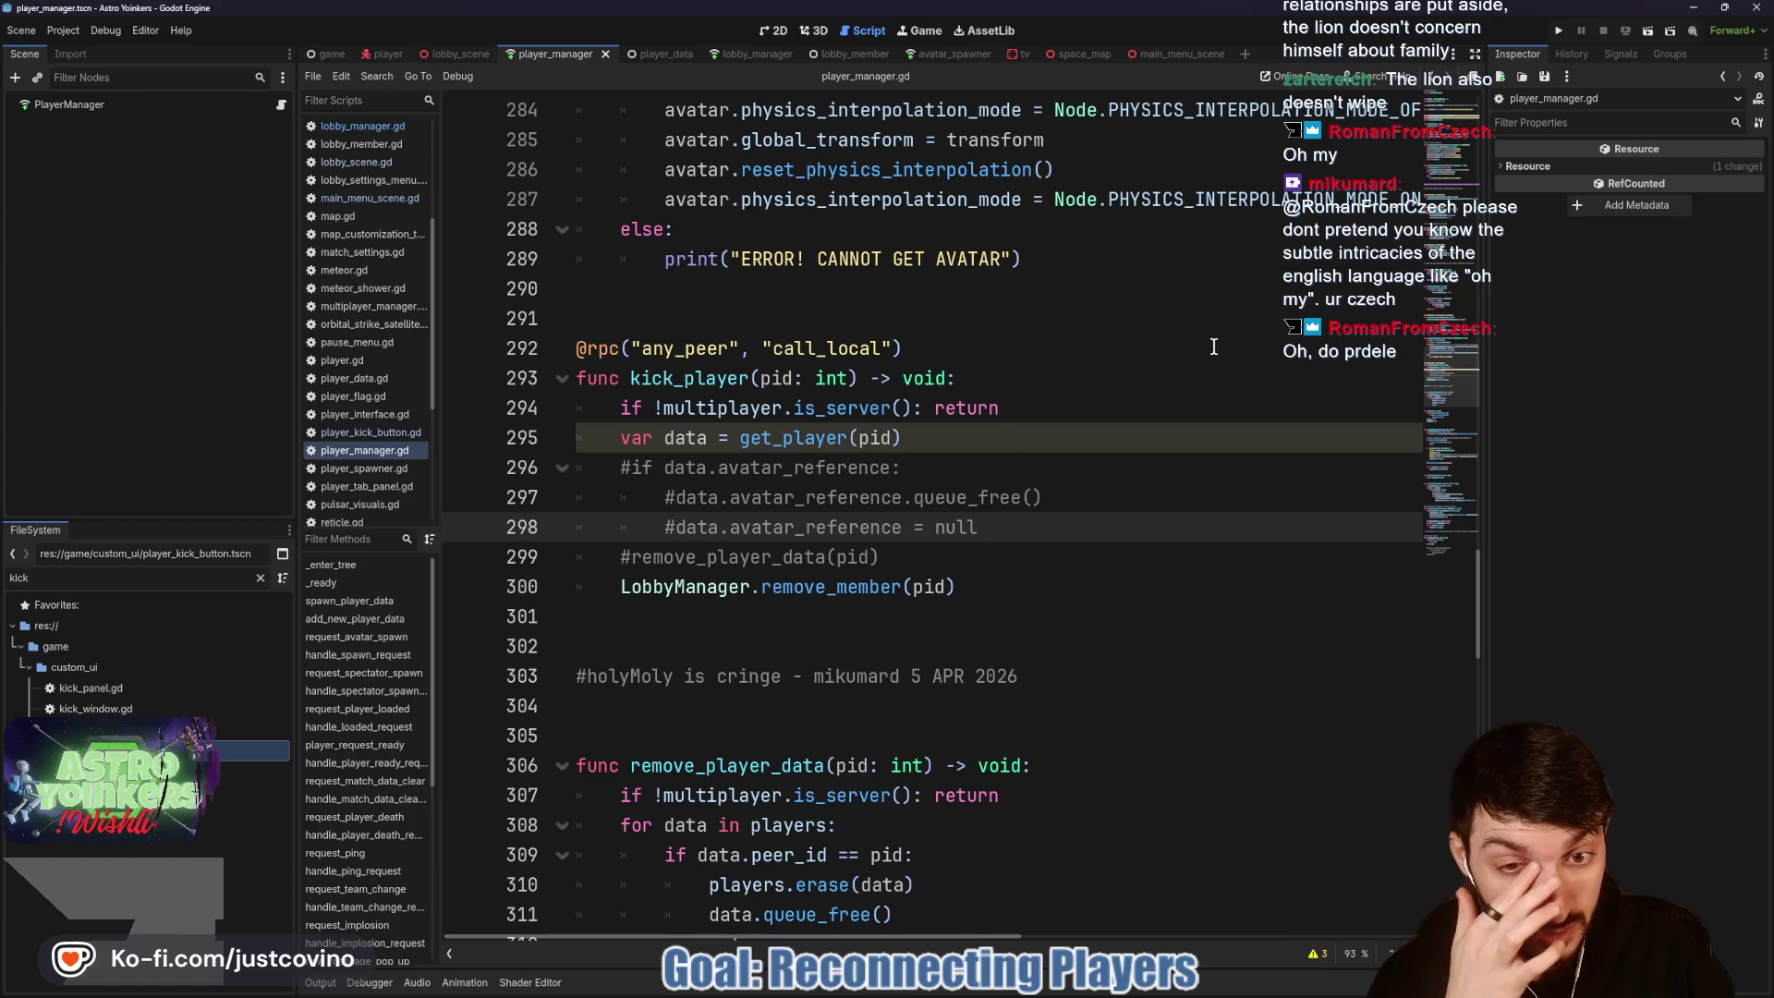
left_click(1556, 31)
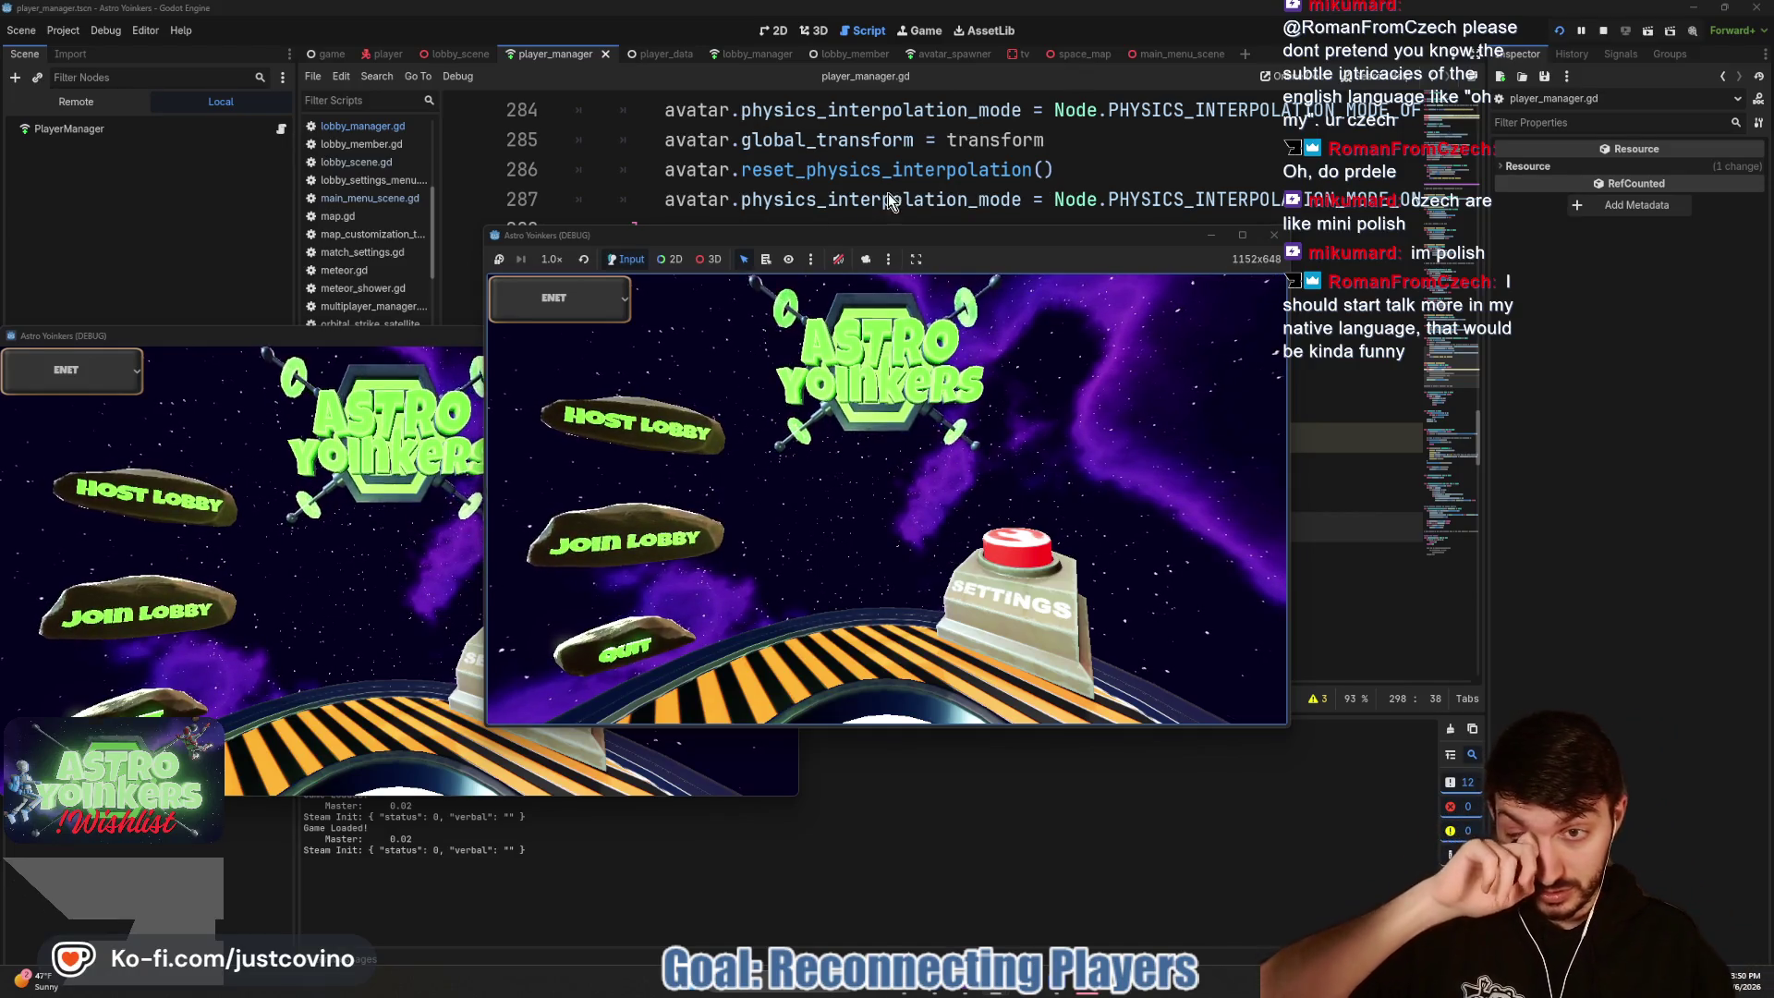
Step: Place the two game windows side by side, host a lobby in one and join it from the other
left_click(361, 347)
left_click_drag(360, 347, 1266, 308)
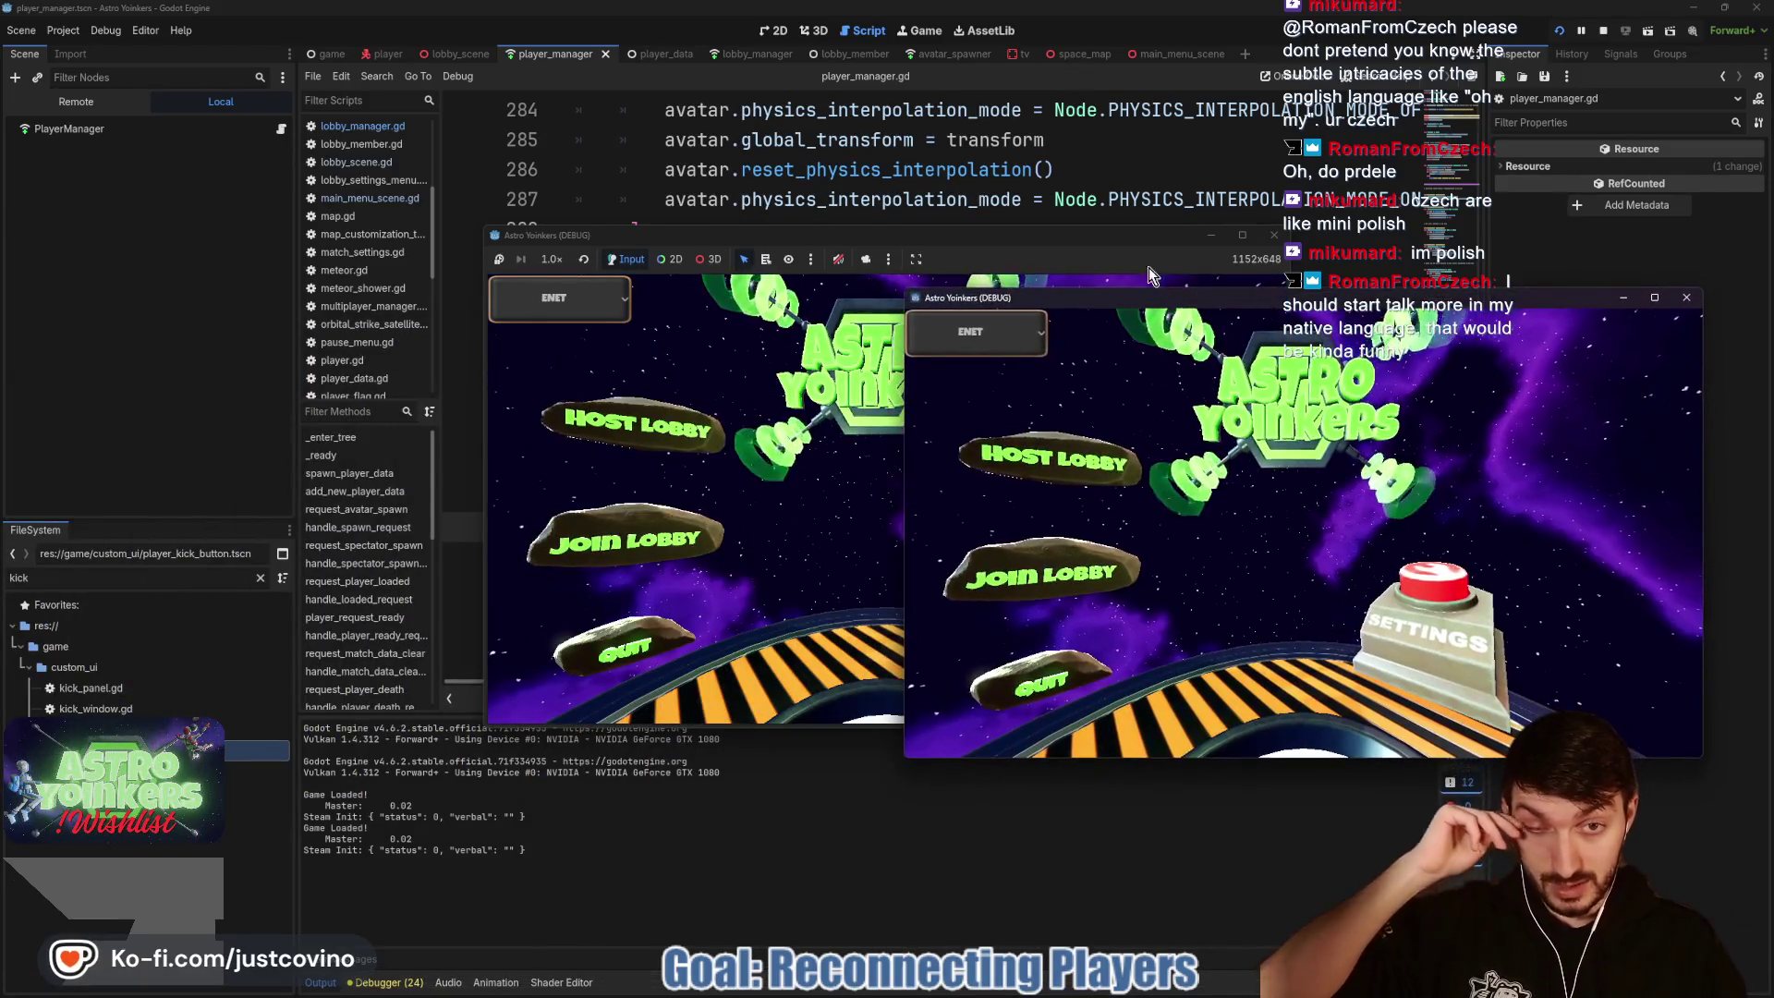
left_click_drag(742, 229, 742, 250)
mouse_move(990, 255)
left_mouse_down()
mouse_move(610, 288)
mouse_move(532, 274)
left_mouse_up()
left_click(238, 464)
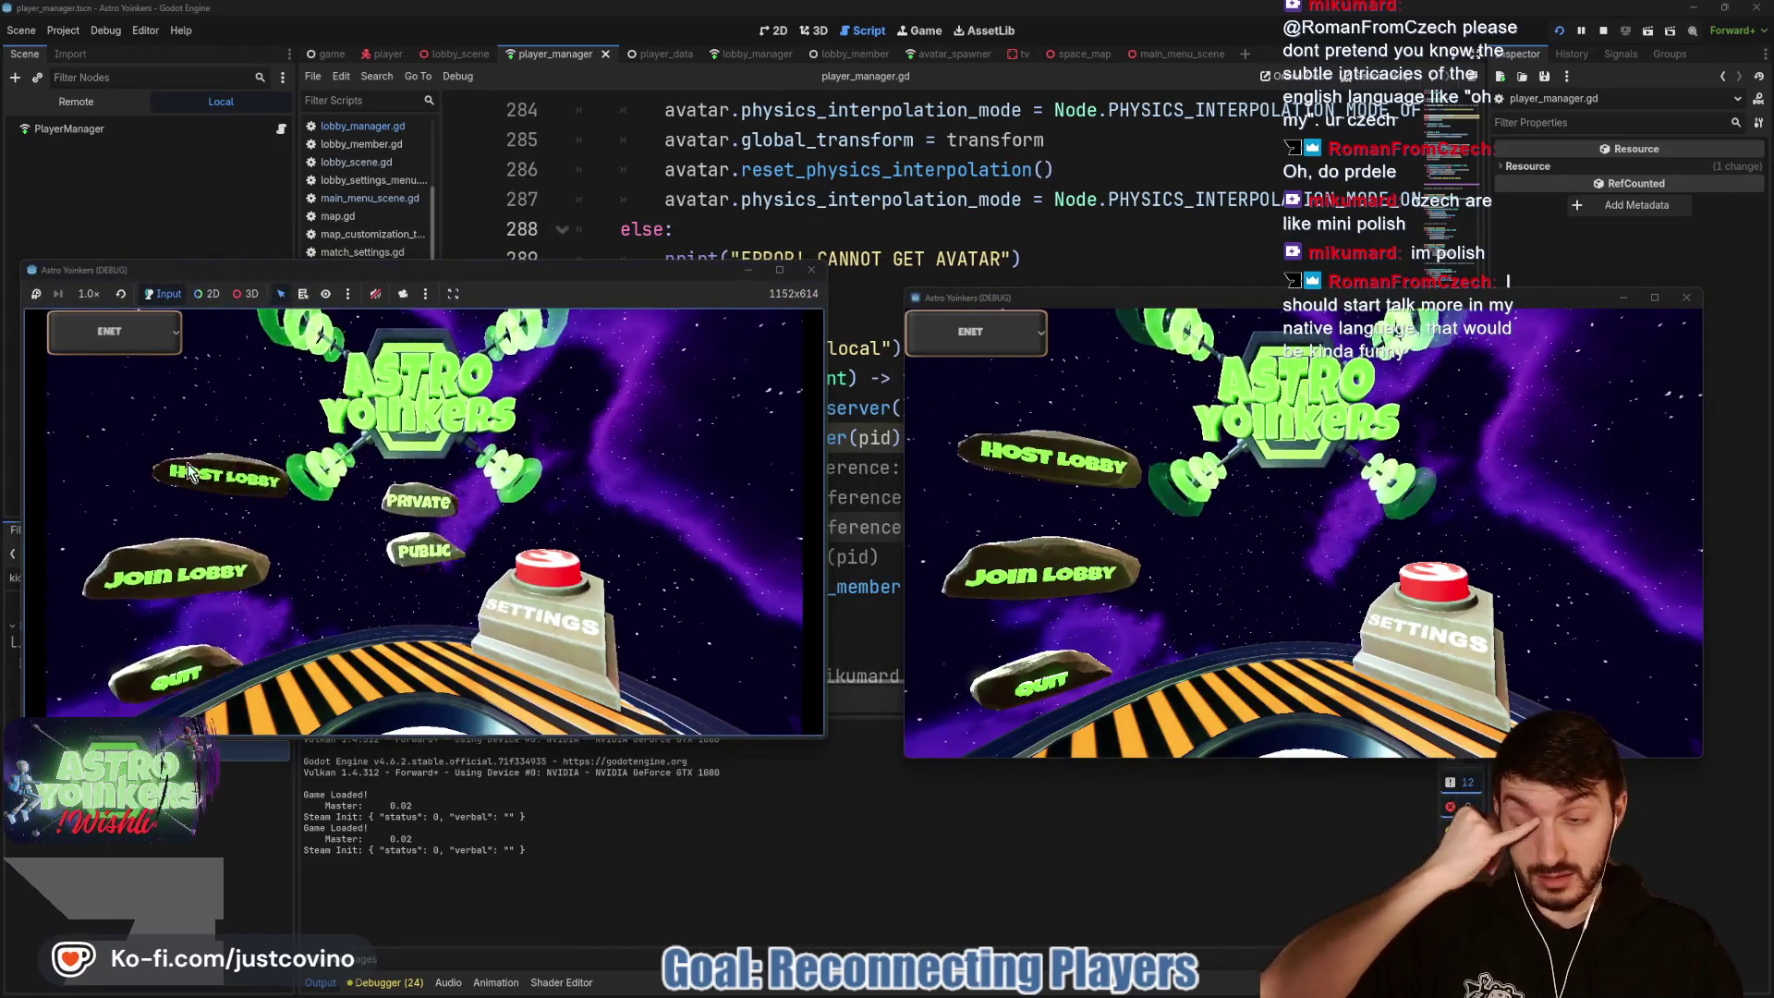
left_click(416, 516)
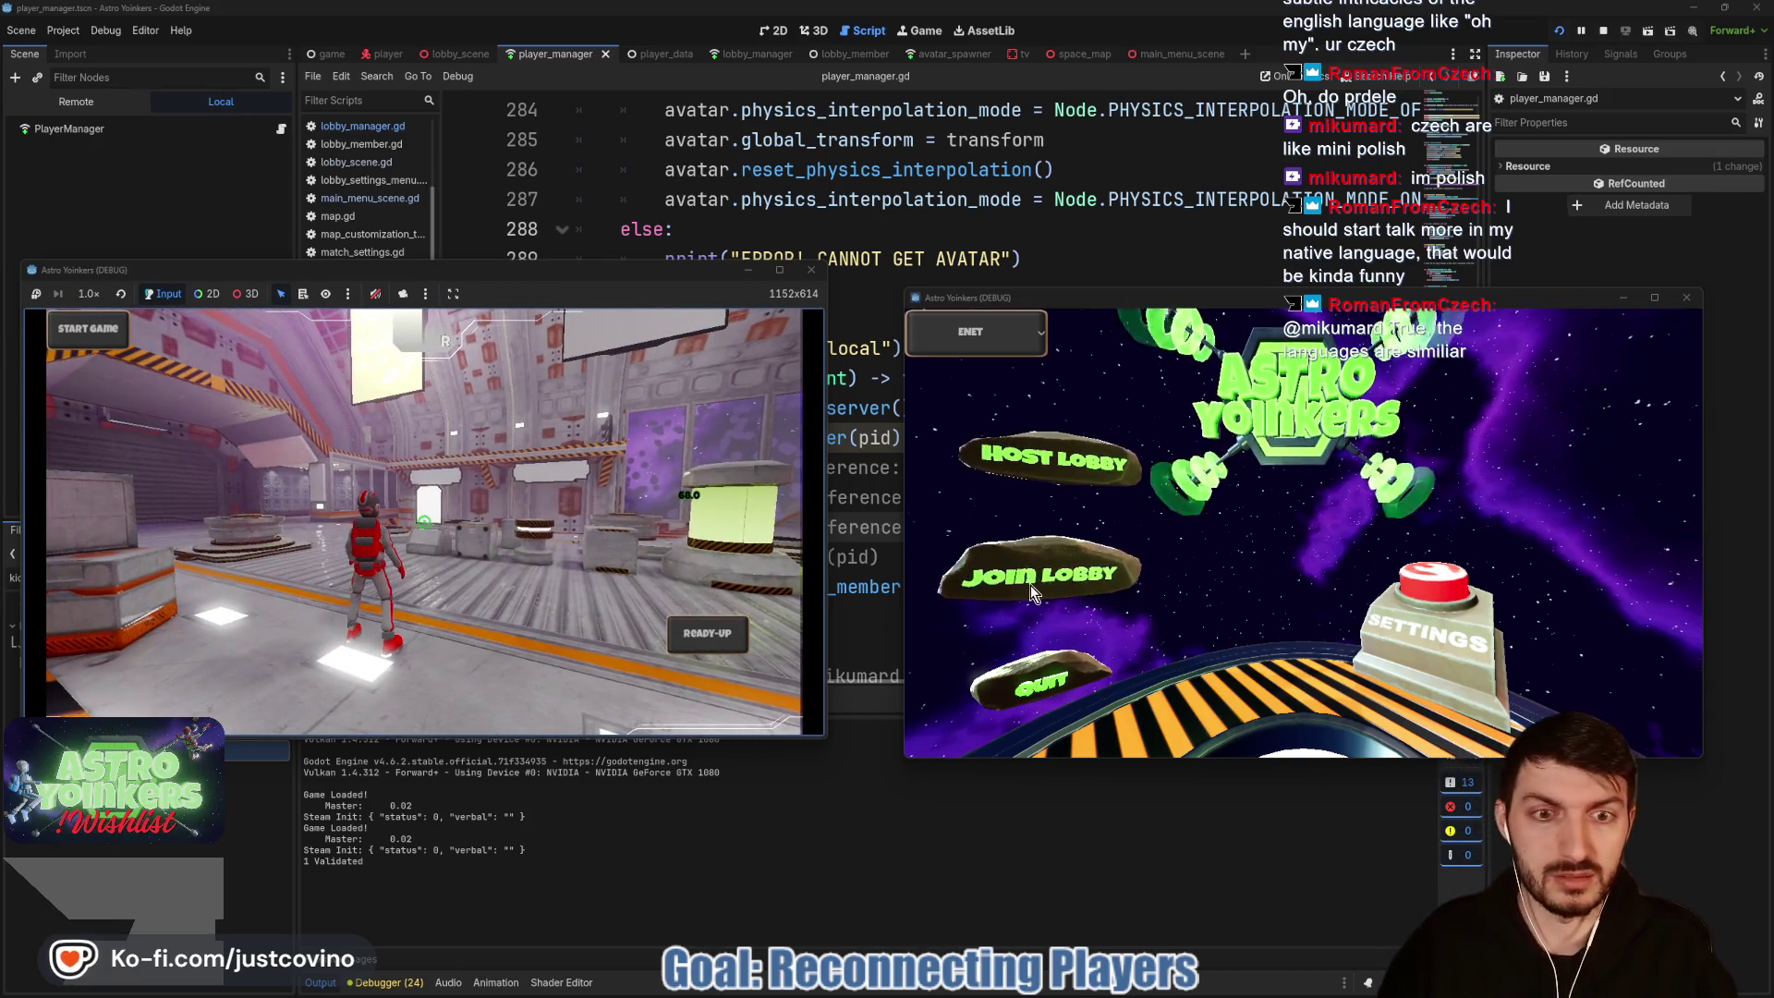
left_click(1029, 585)
left_click(1354, 379)
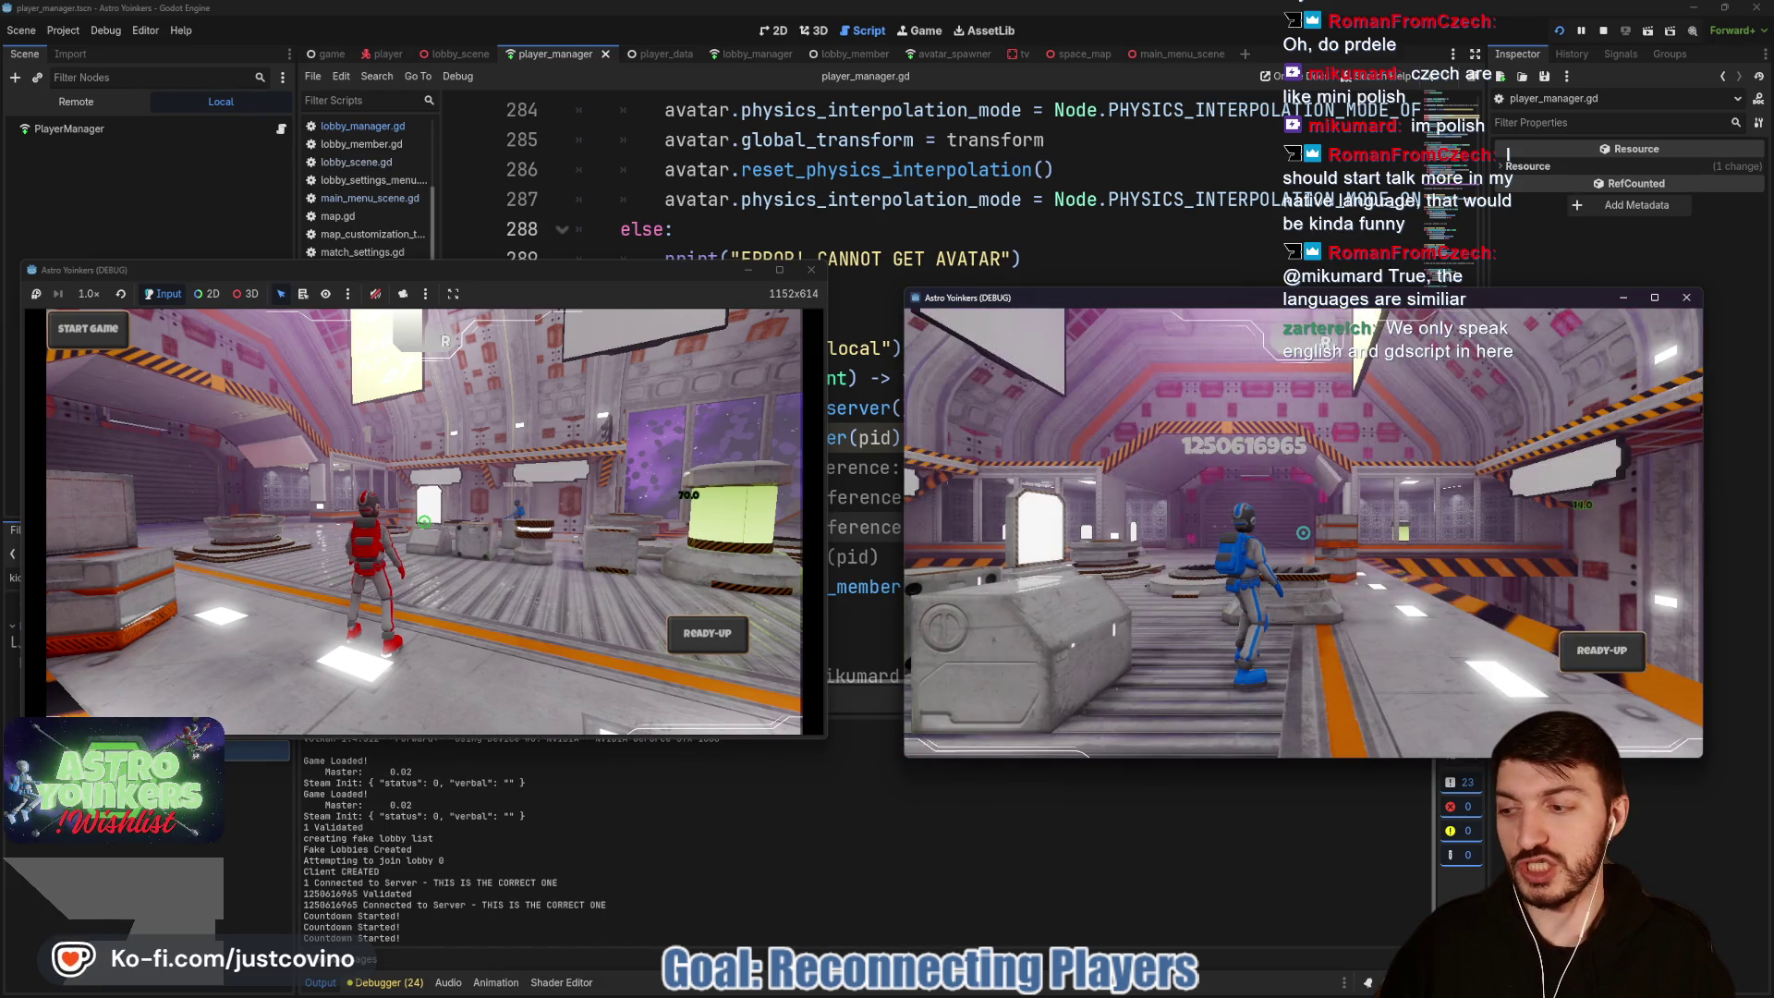
Step: Kick the joined player from the host's scoreboard, walk the host around, then stop with F8
left_click(559, 302)
key("Tab")
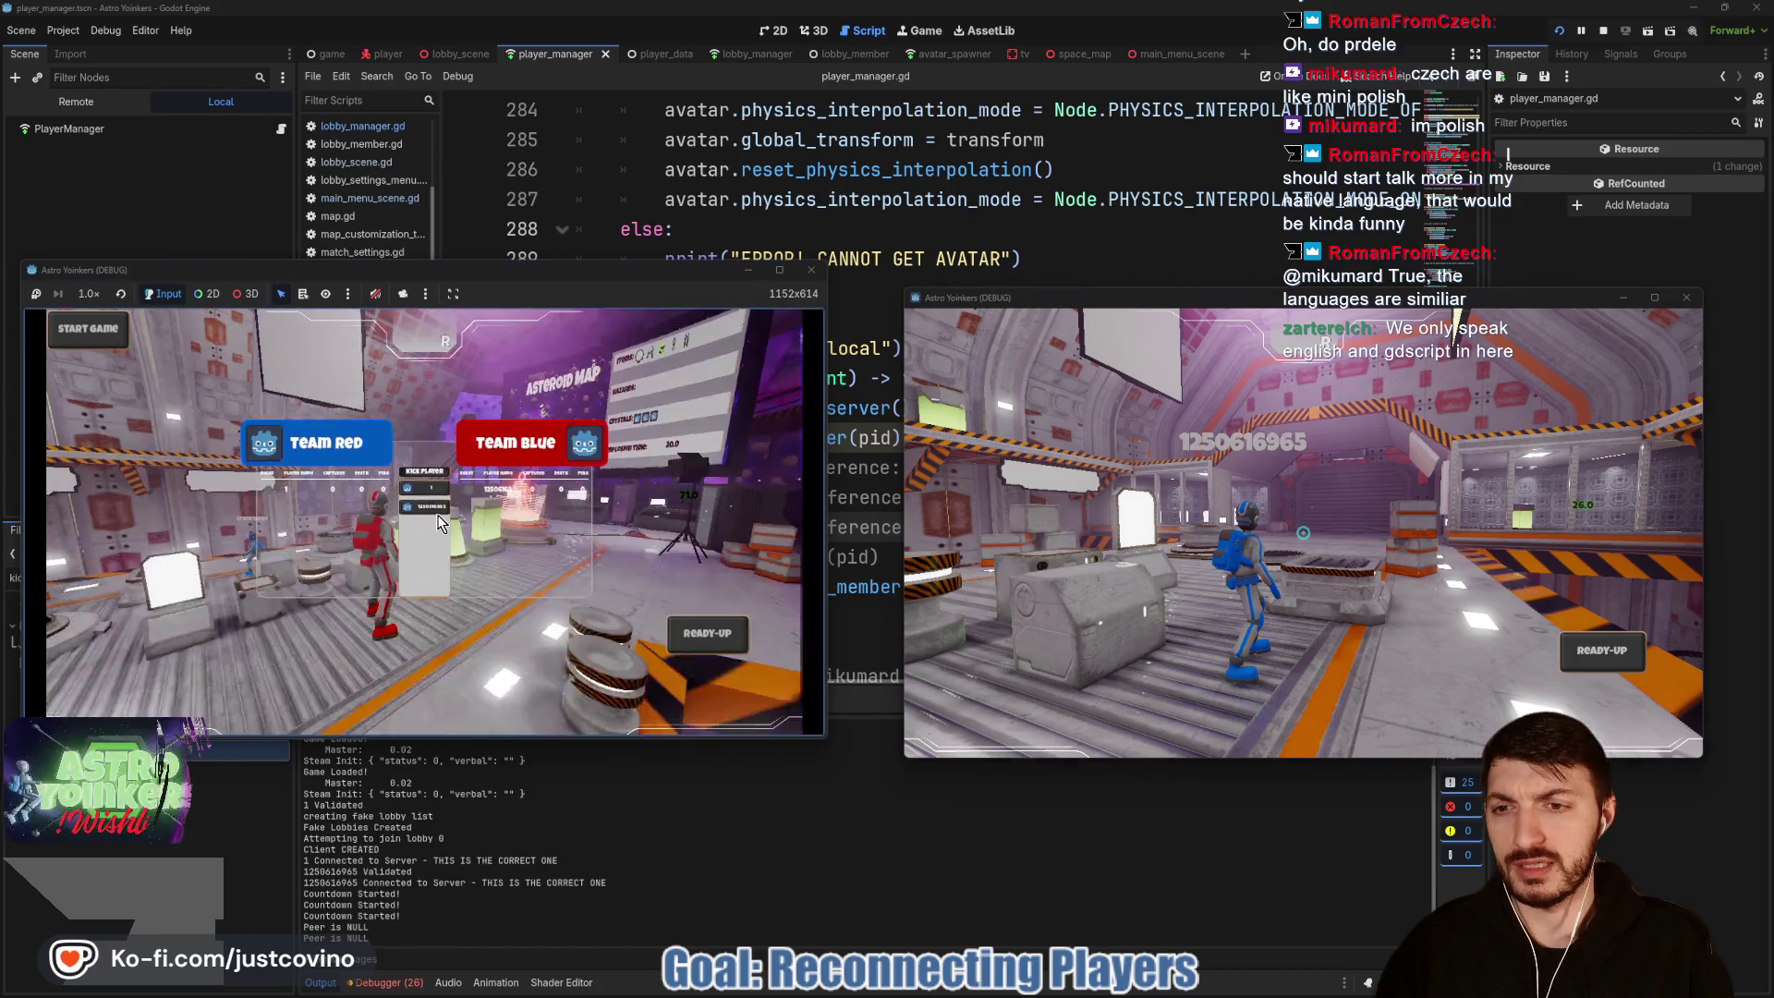
left_click(419, 507)
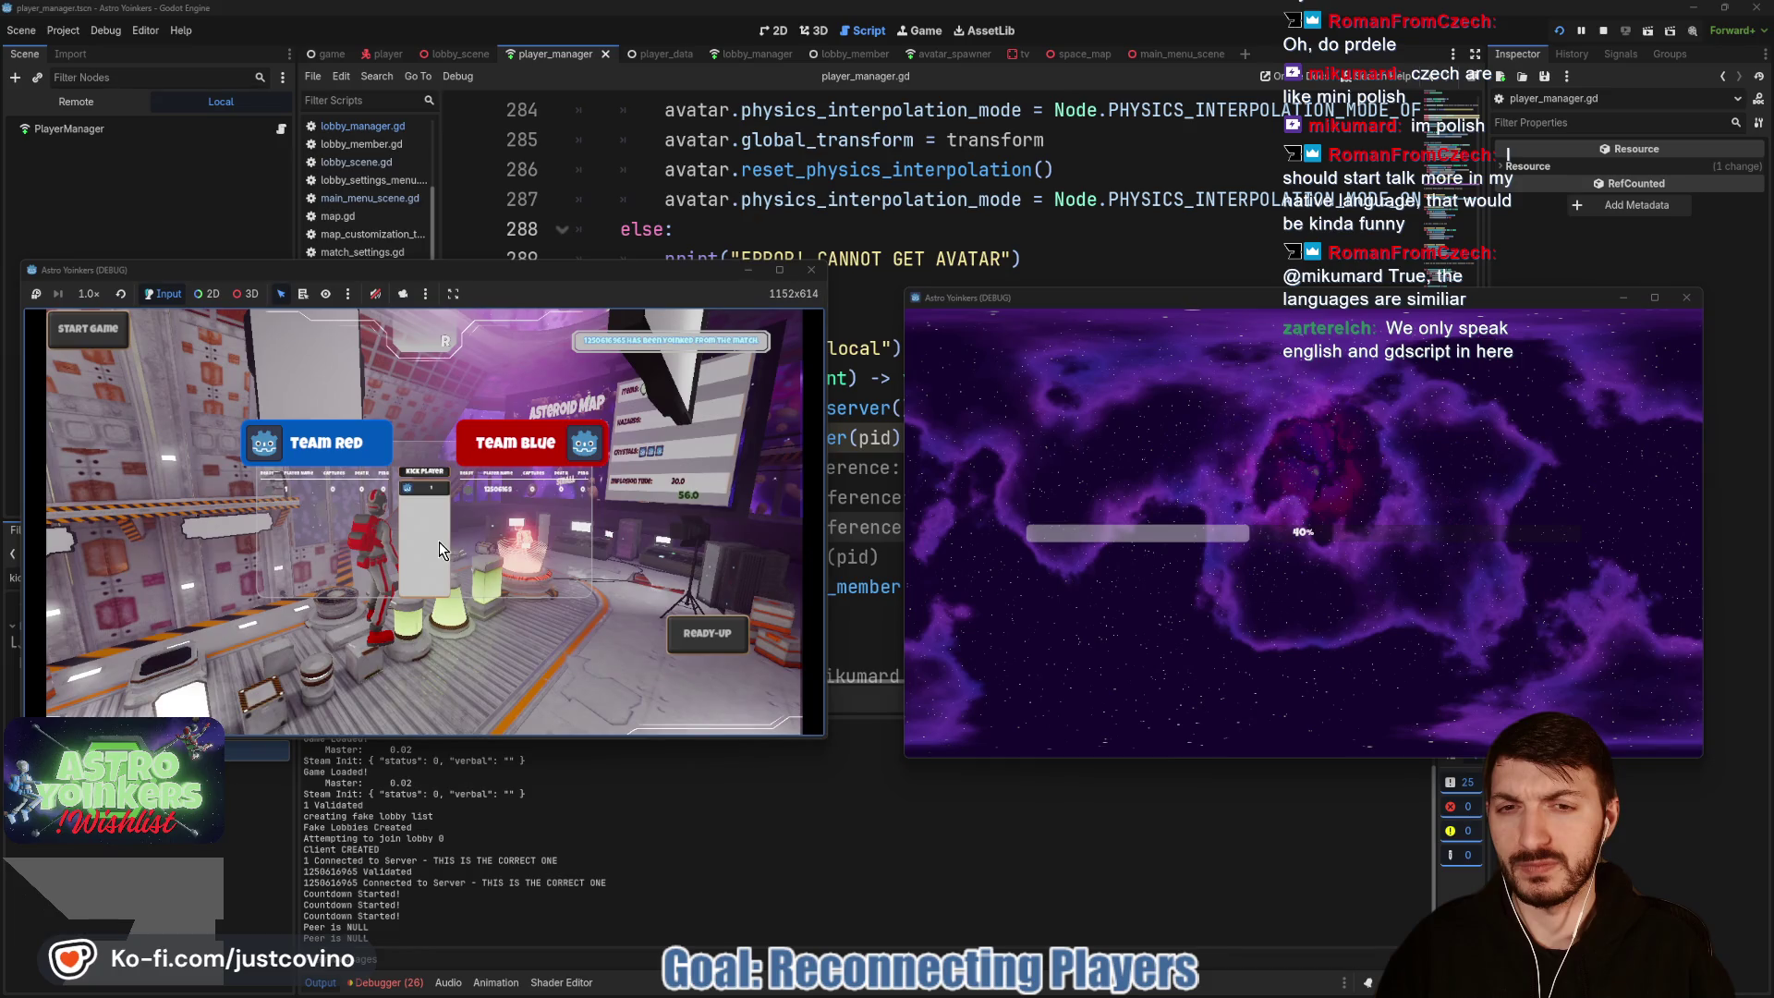
key("Tab")
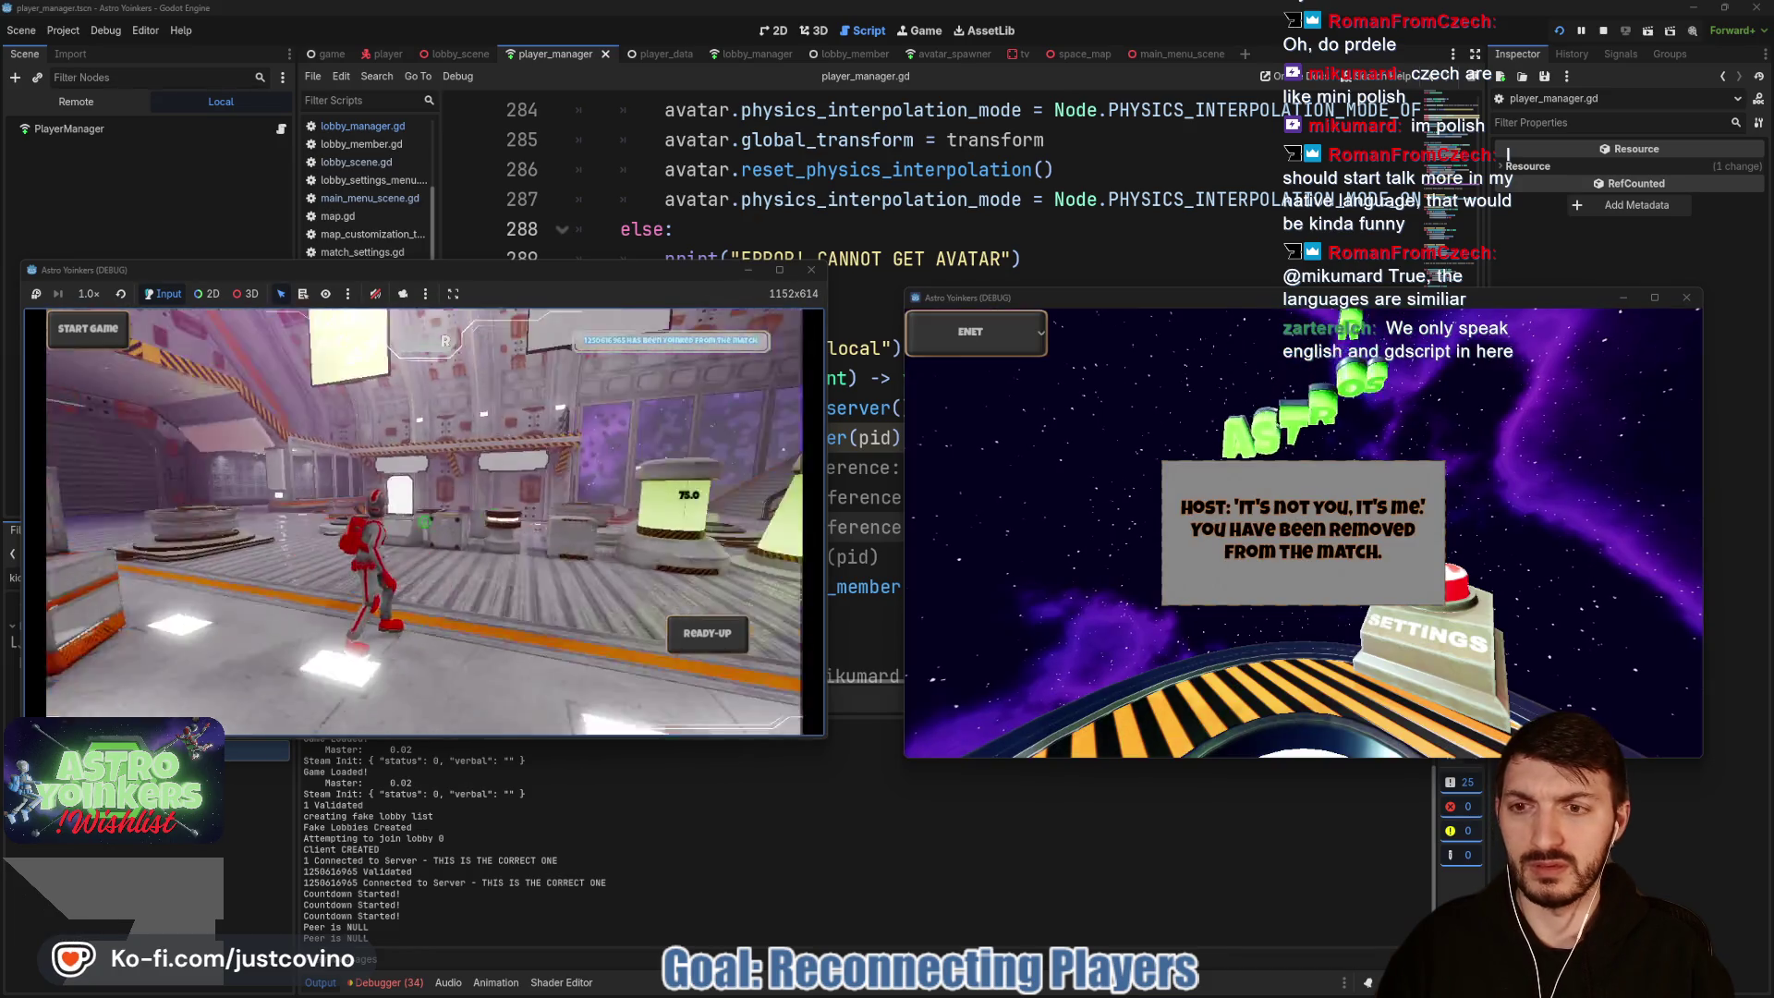
key("w")
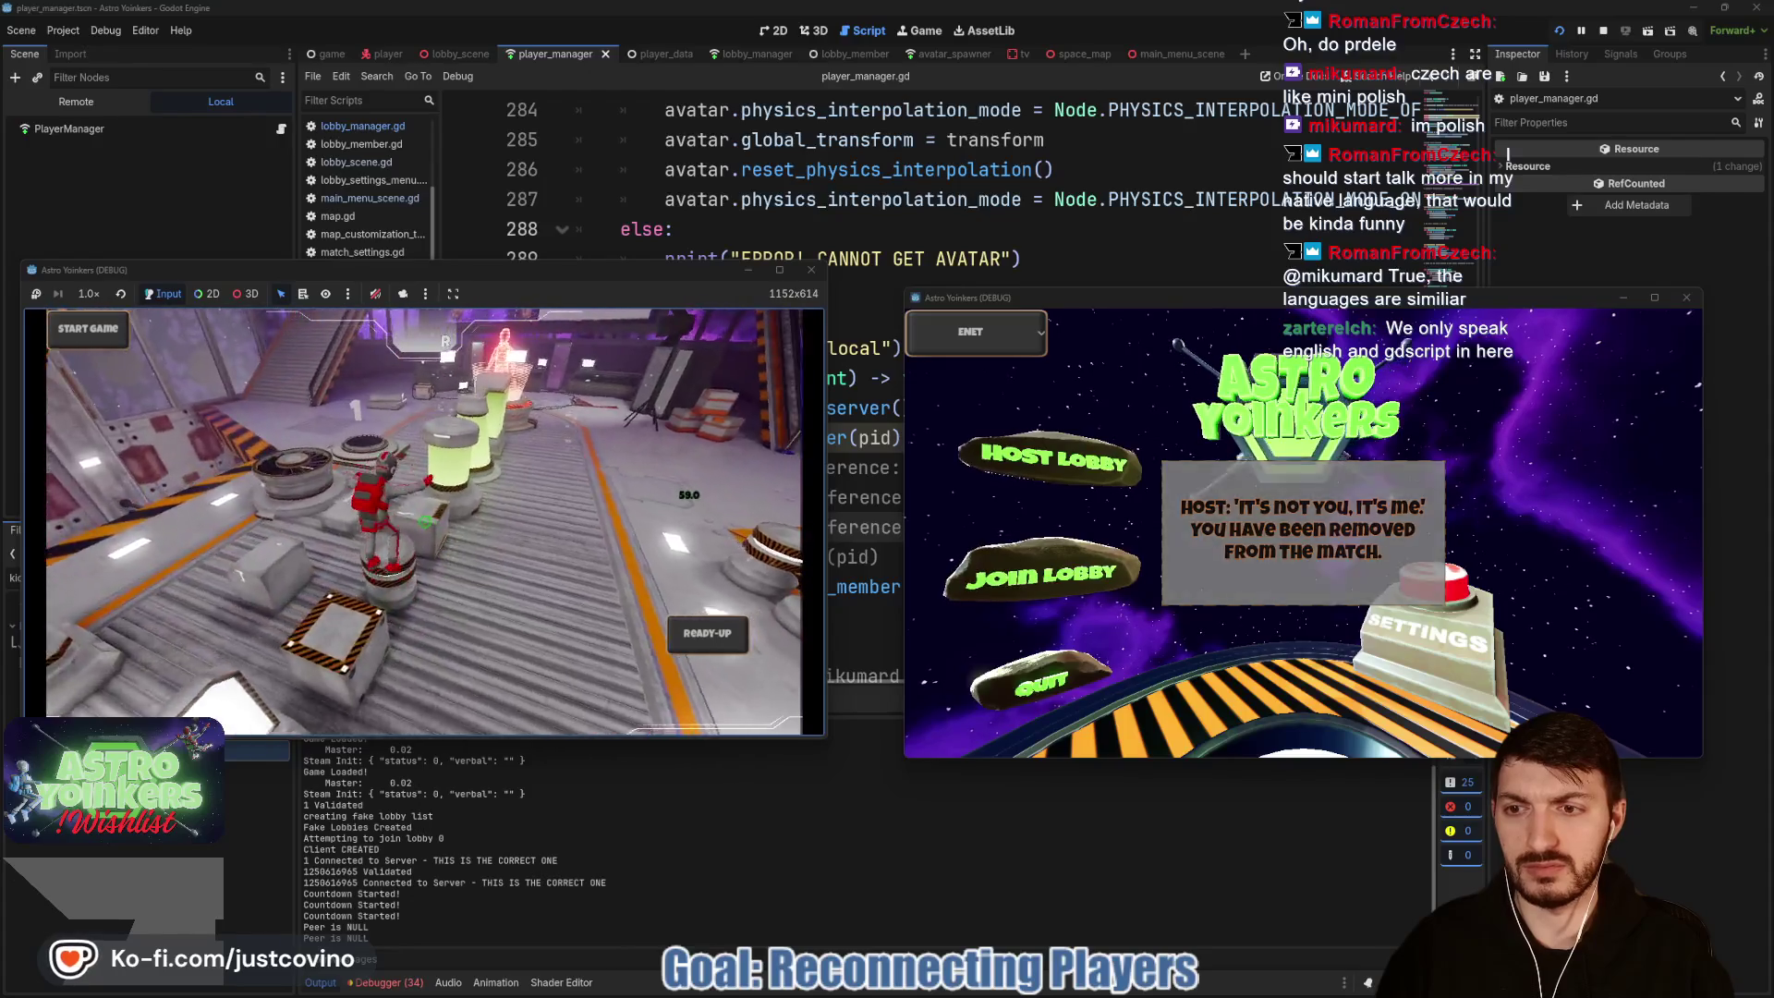
key("w")
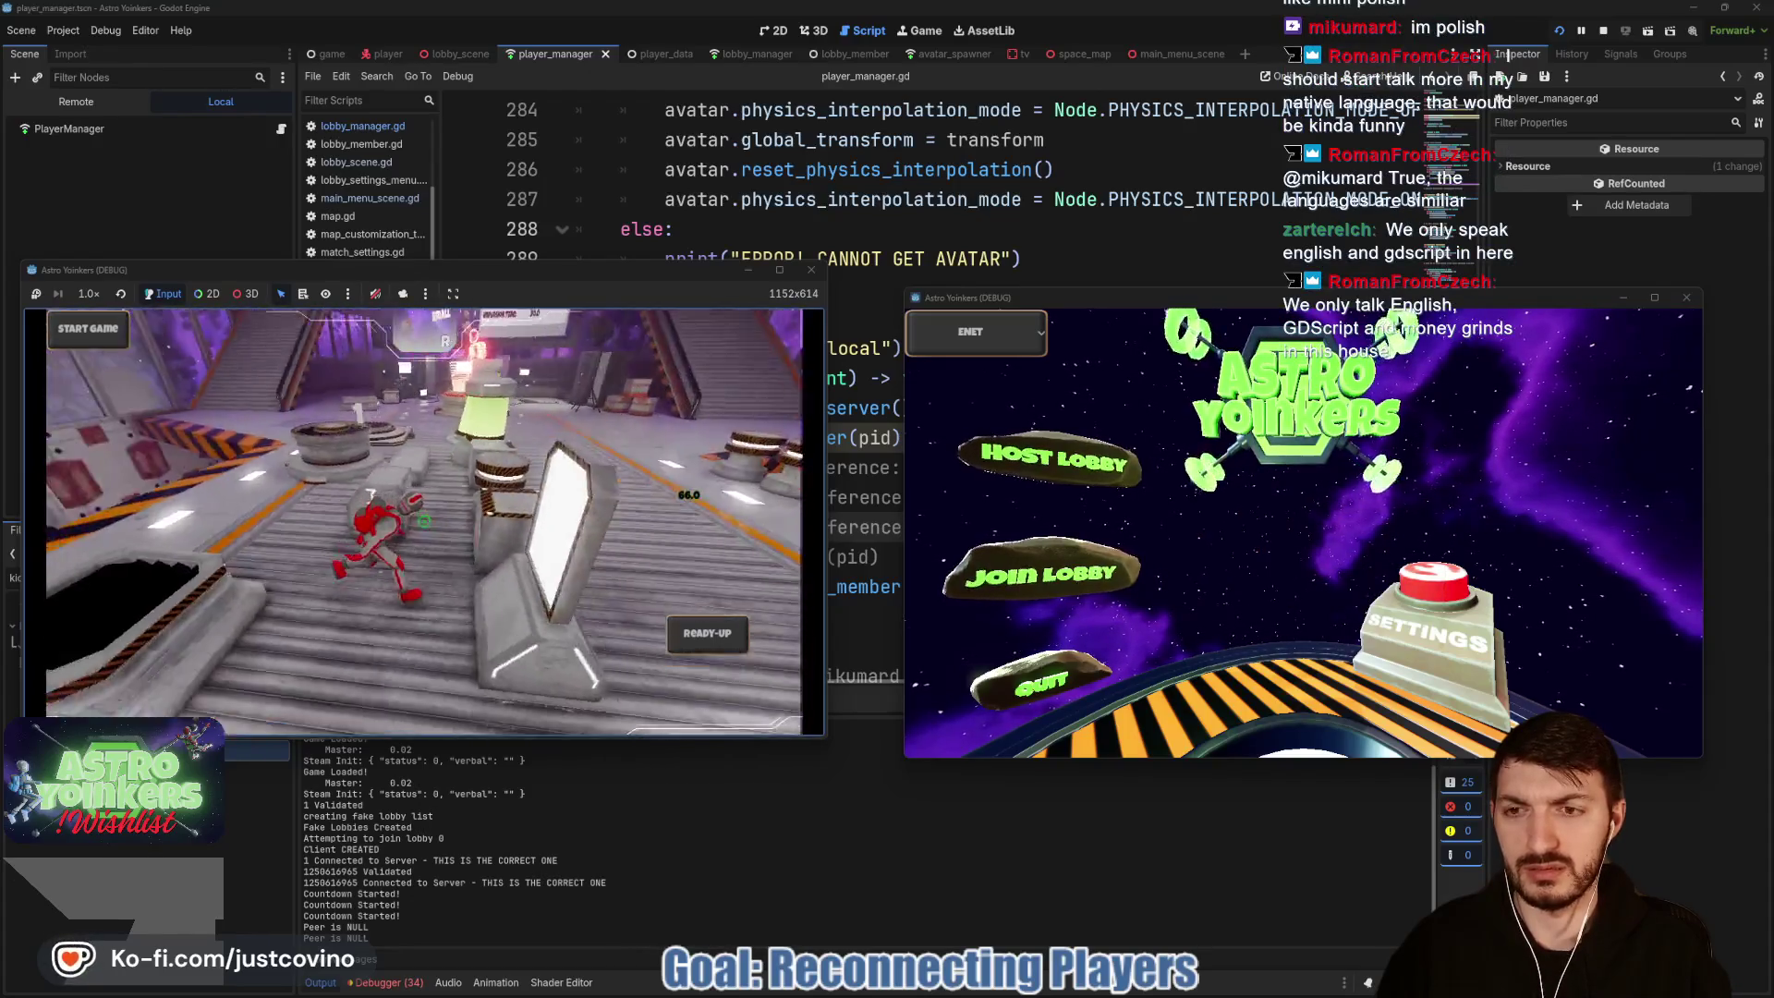
key("w")
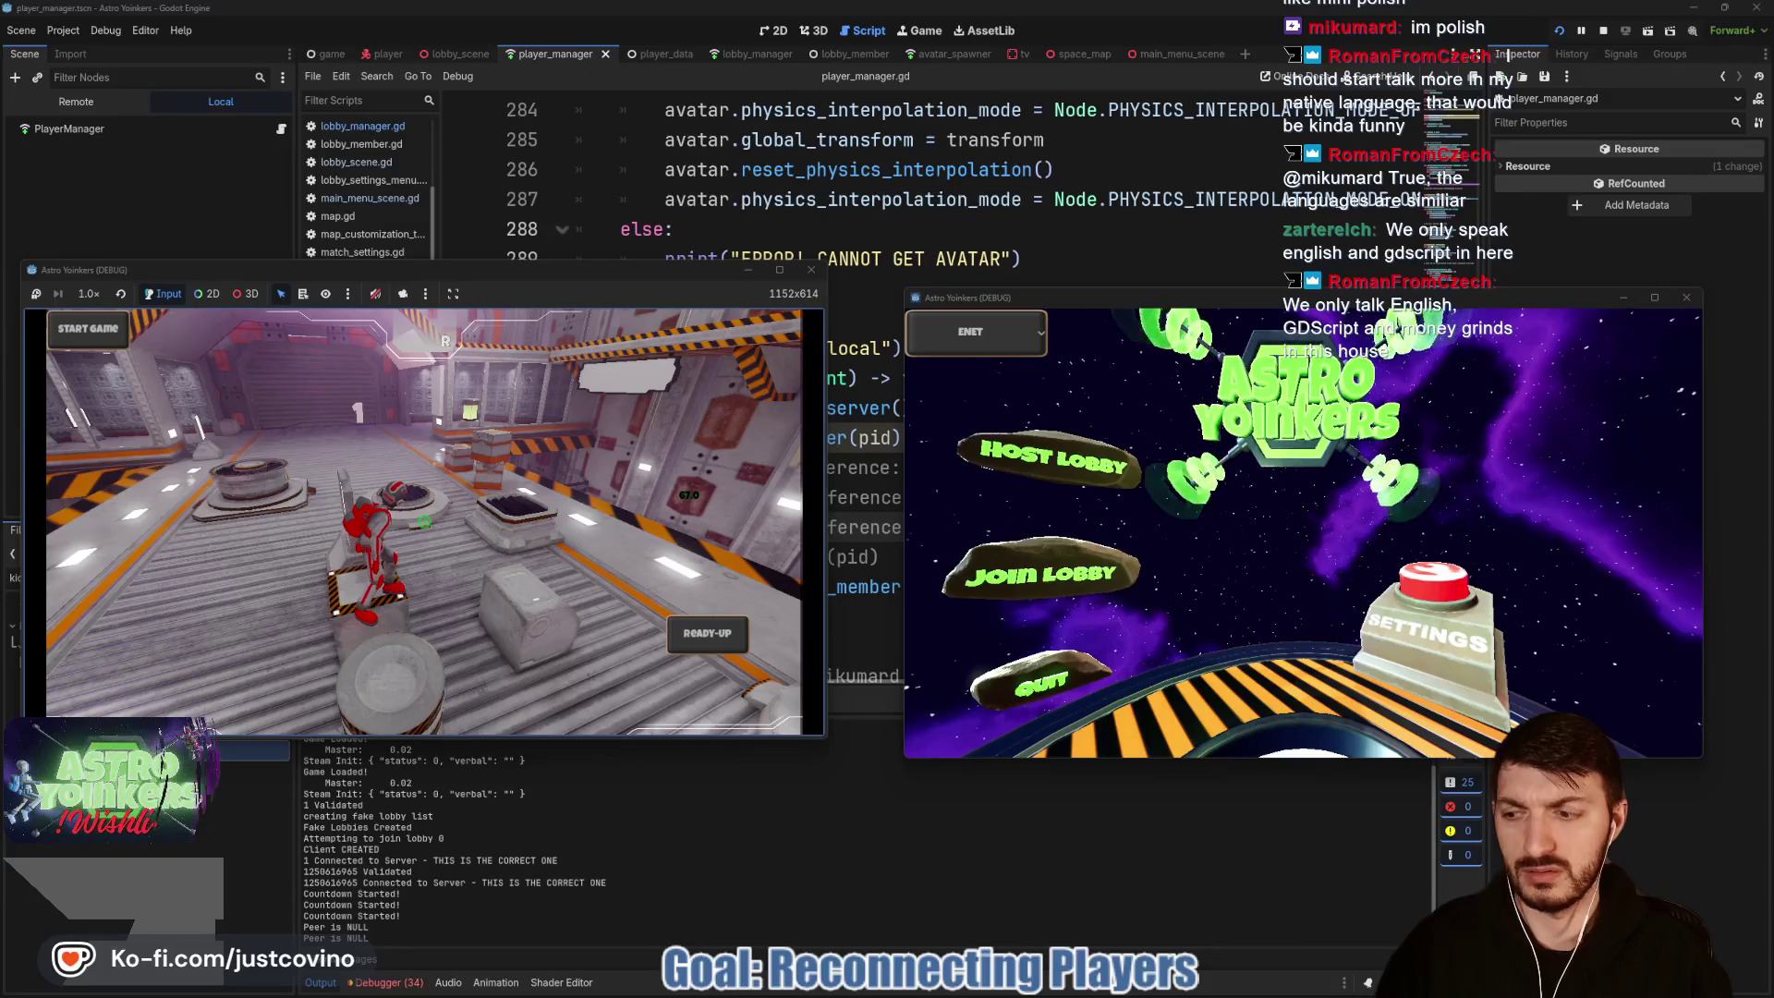
key("F8")
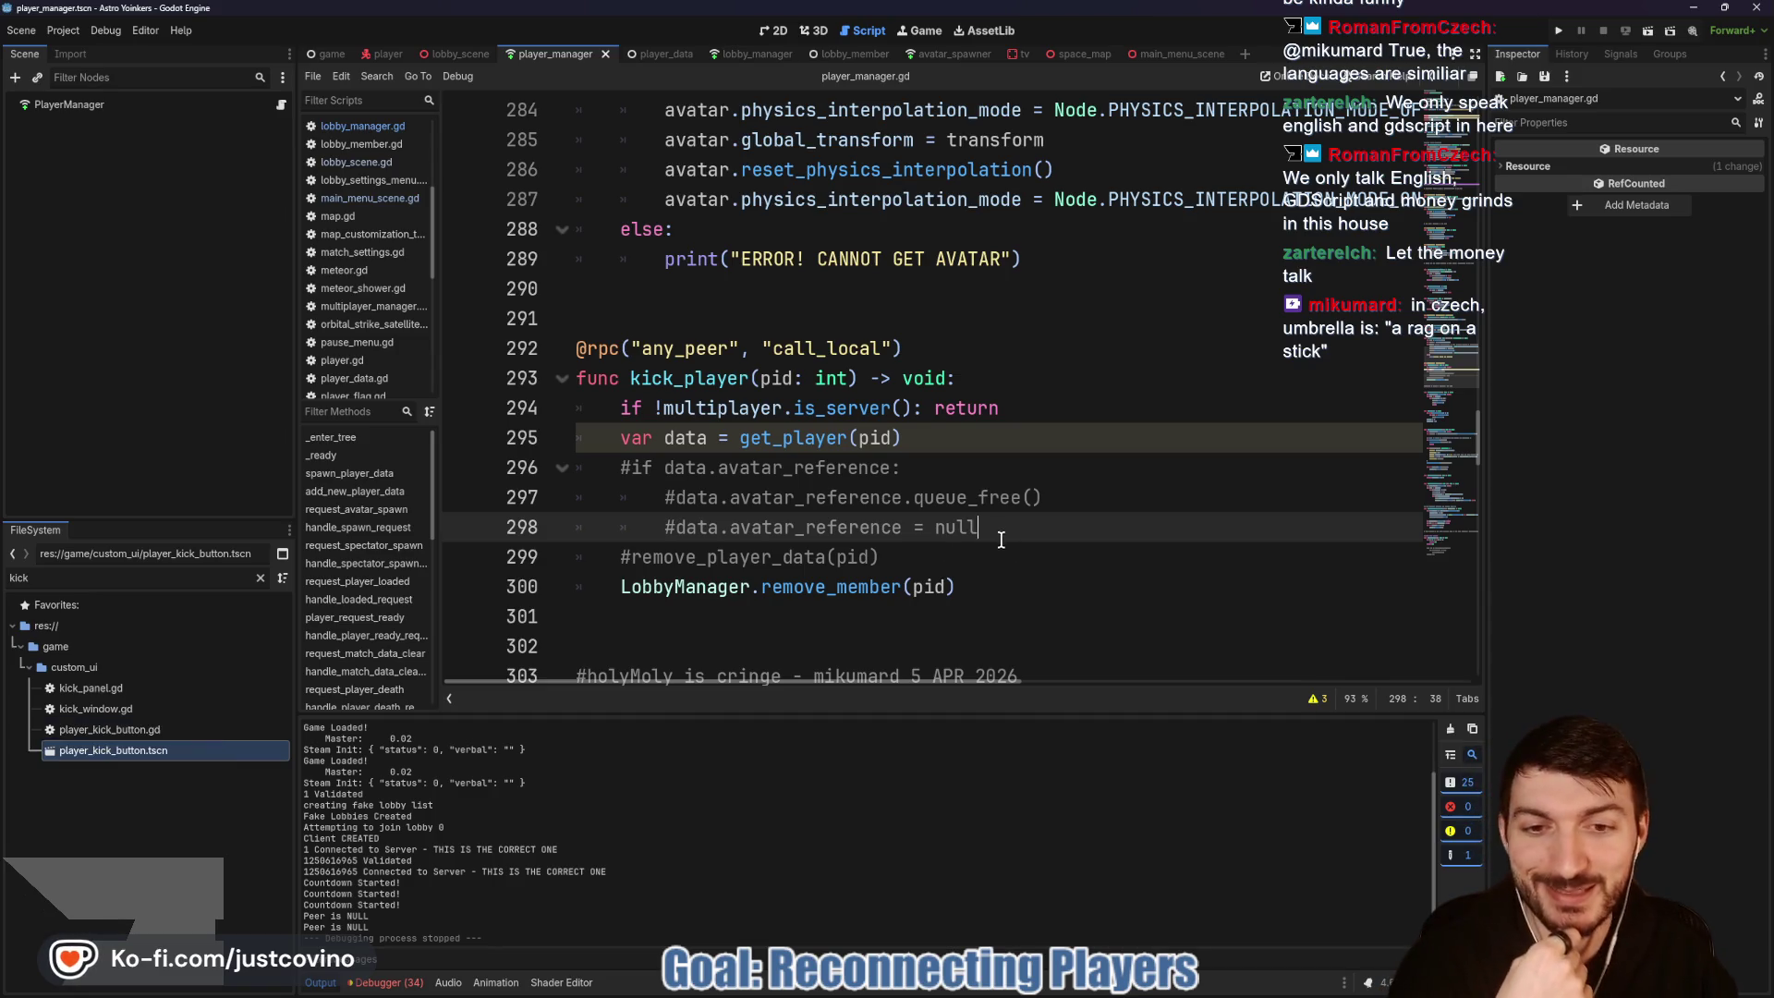
Step: Inspect kick_player's commented-out remove_player_data and remove_member lines, then switch to lobby_manager.gd at leave_host
scroll(977, 554, "down", 1)
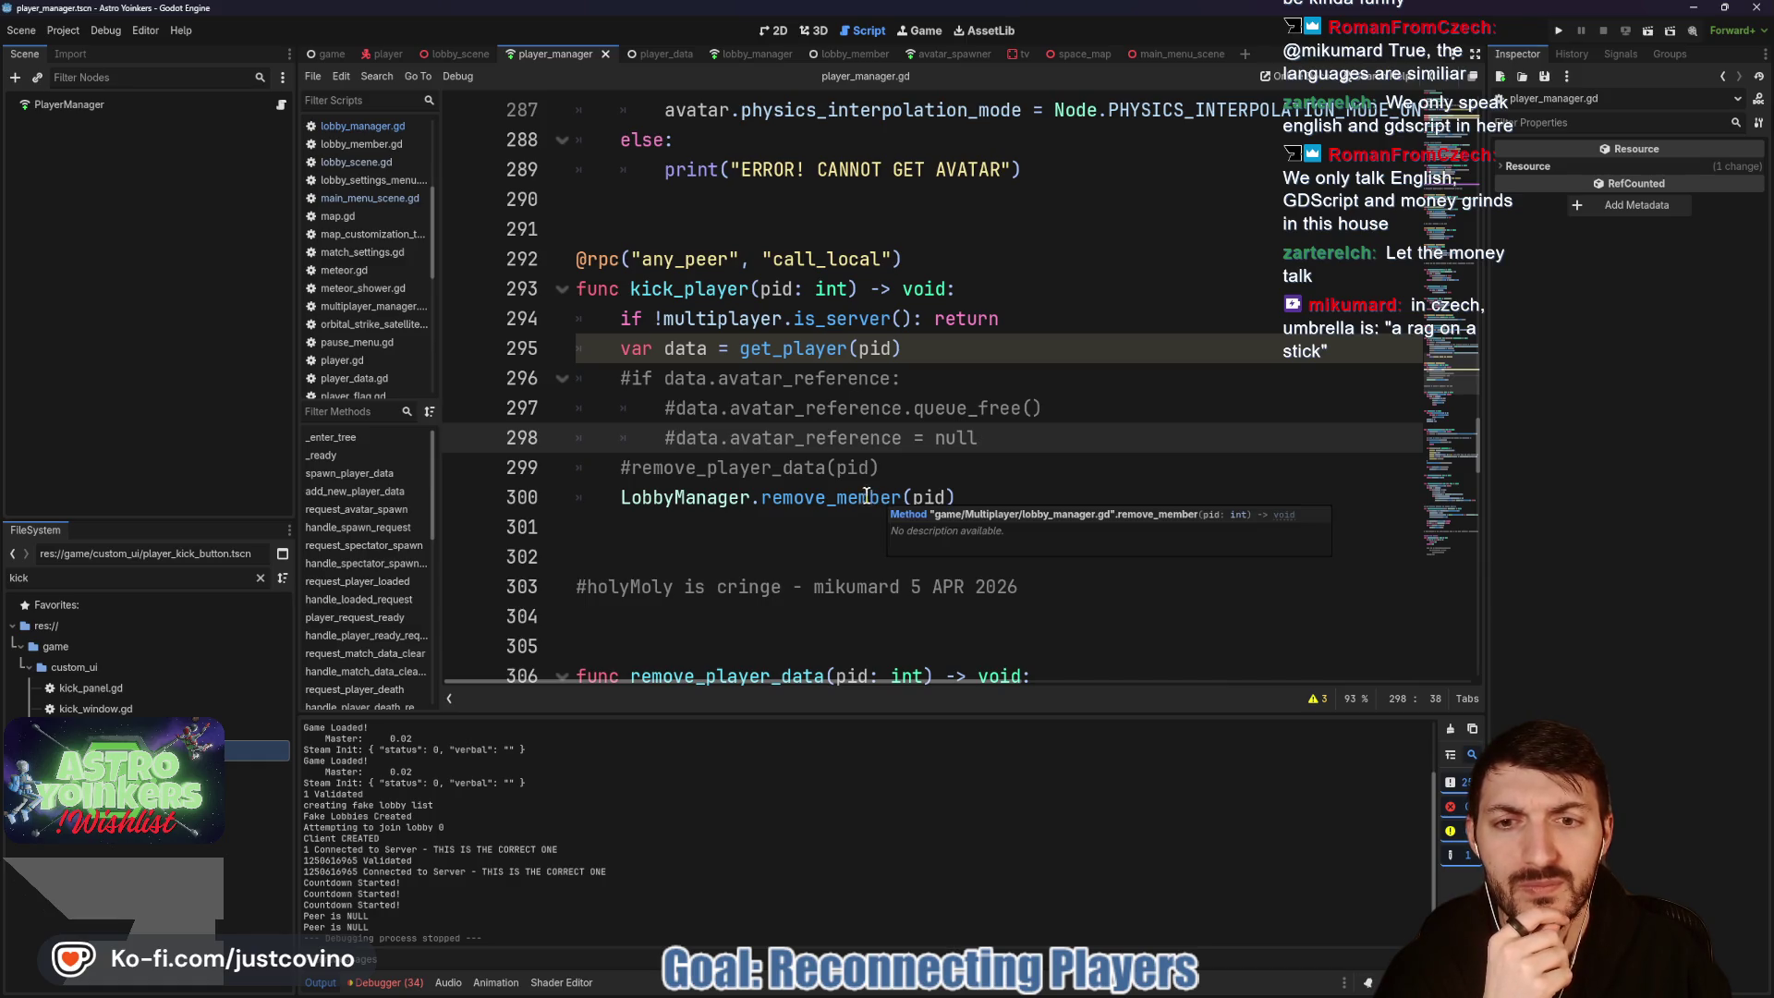
double_click(679, 291)
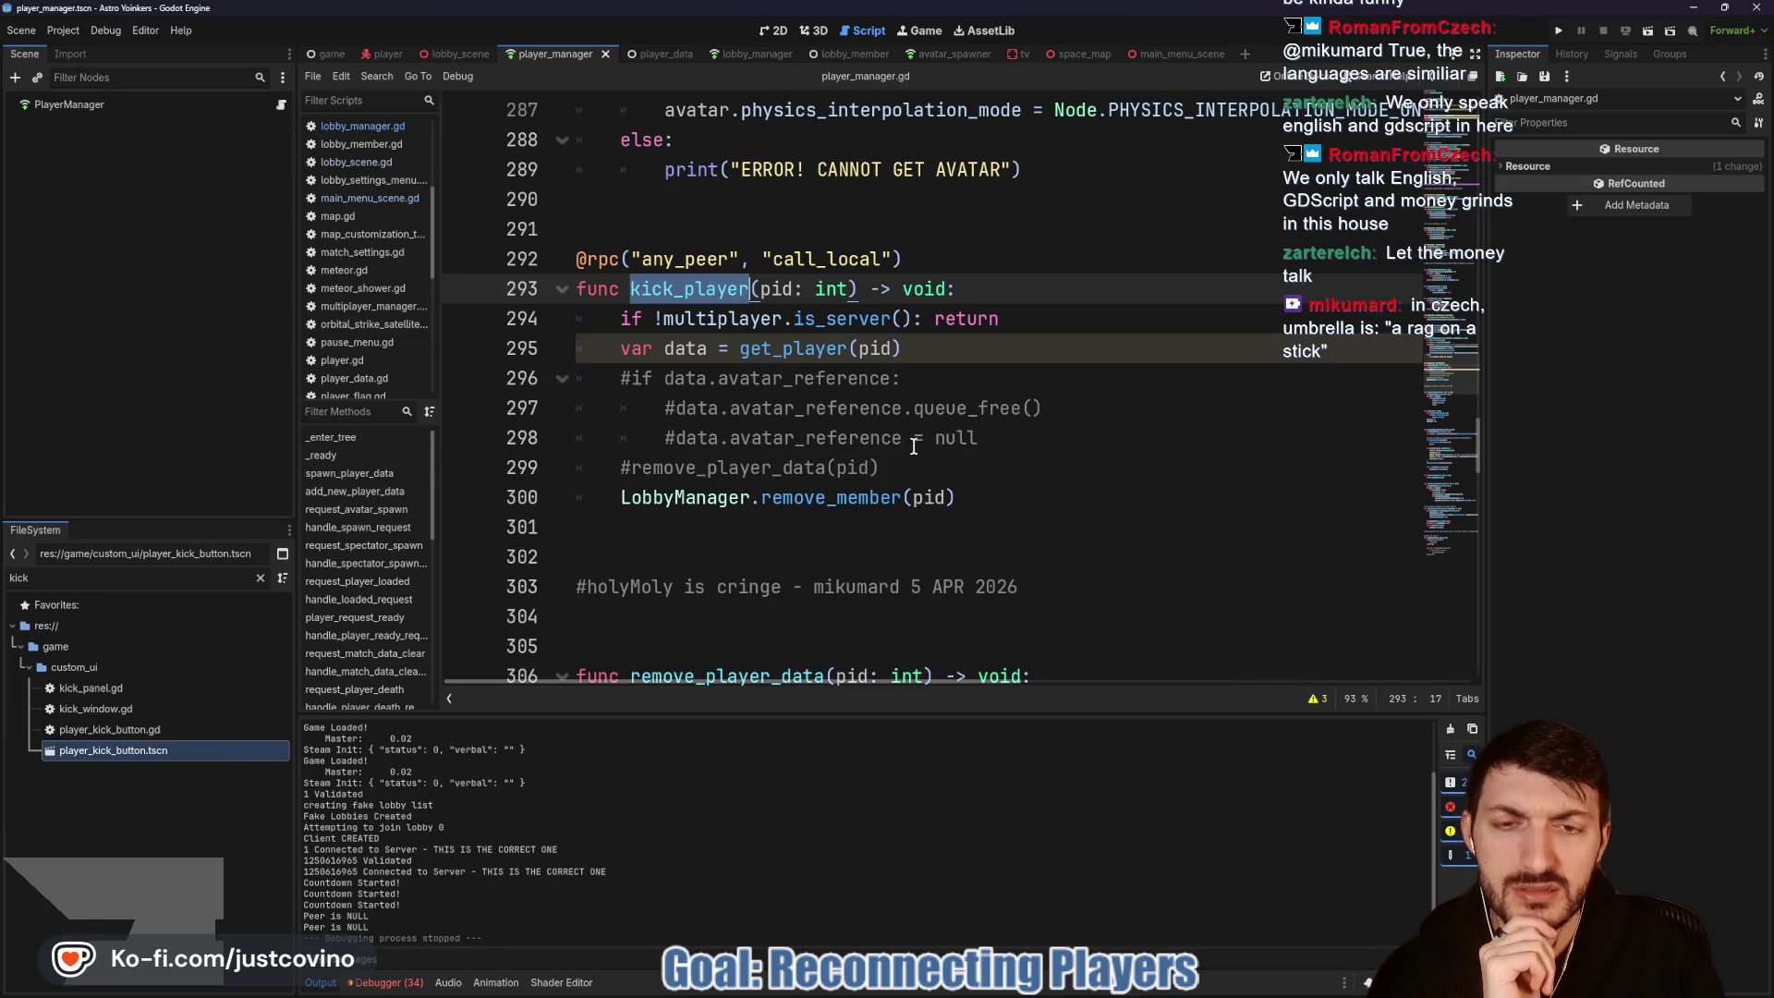
left_click(920, 462)
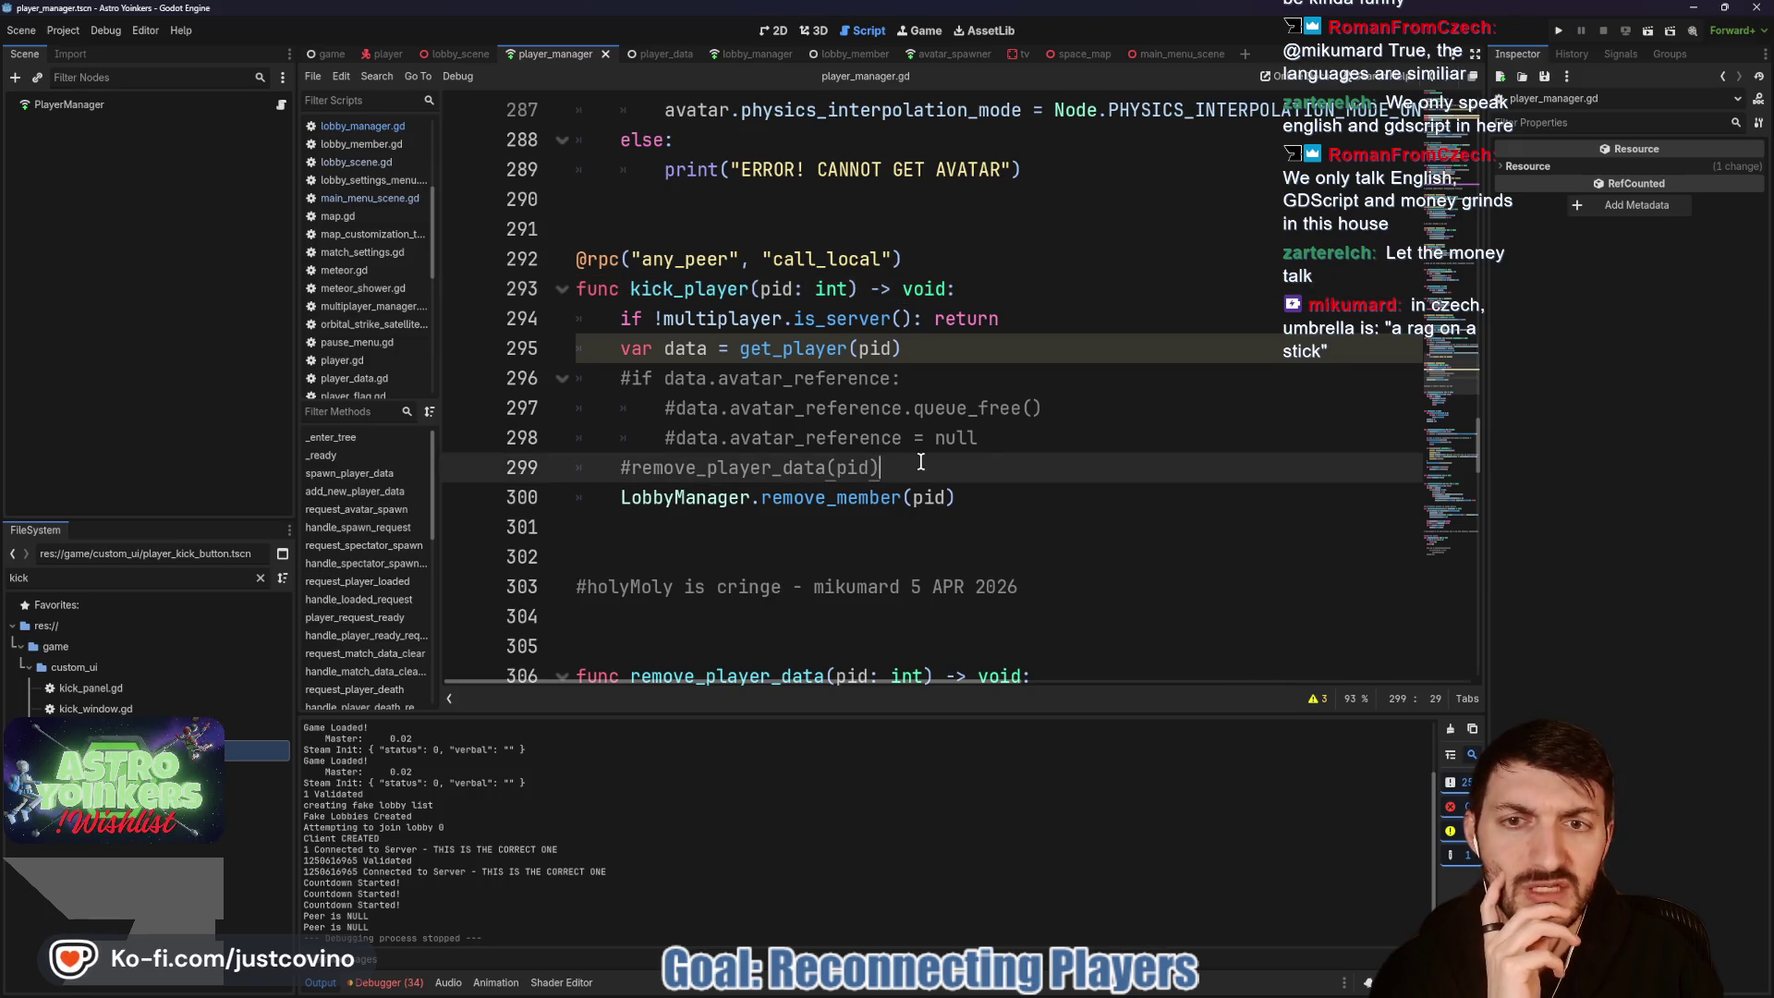
left_click_drag(985, 490, 867, 497)
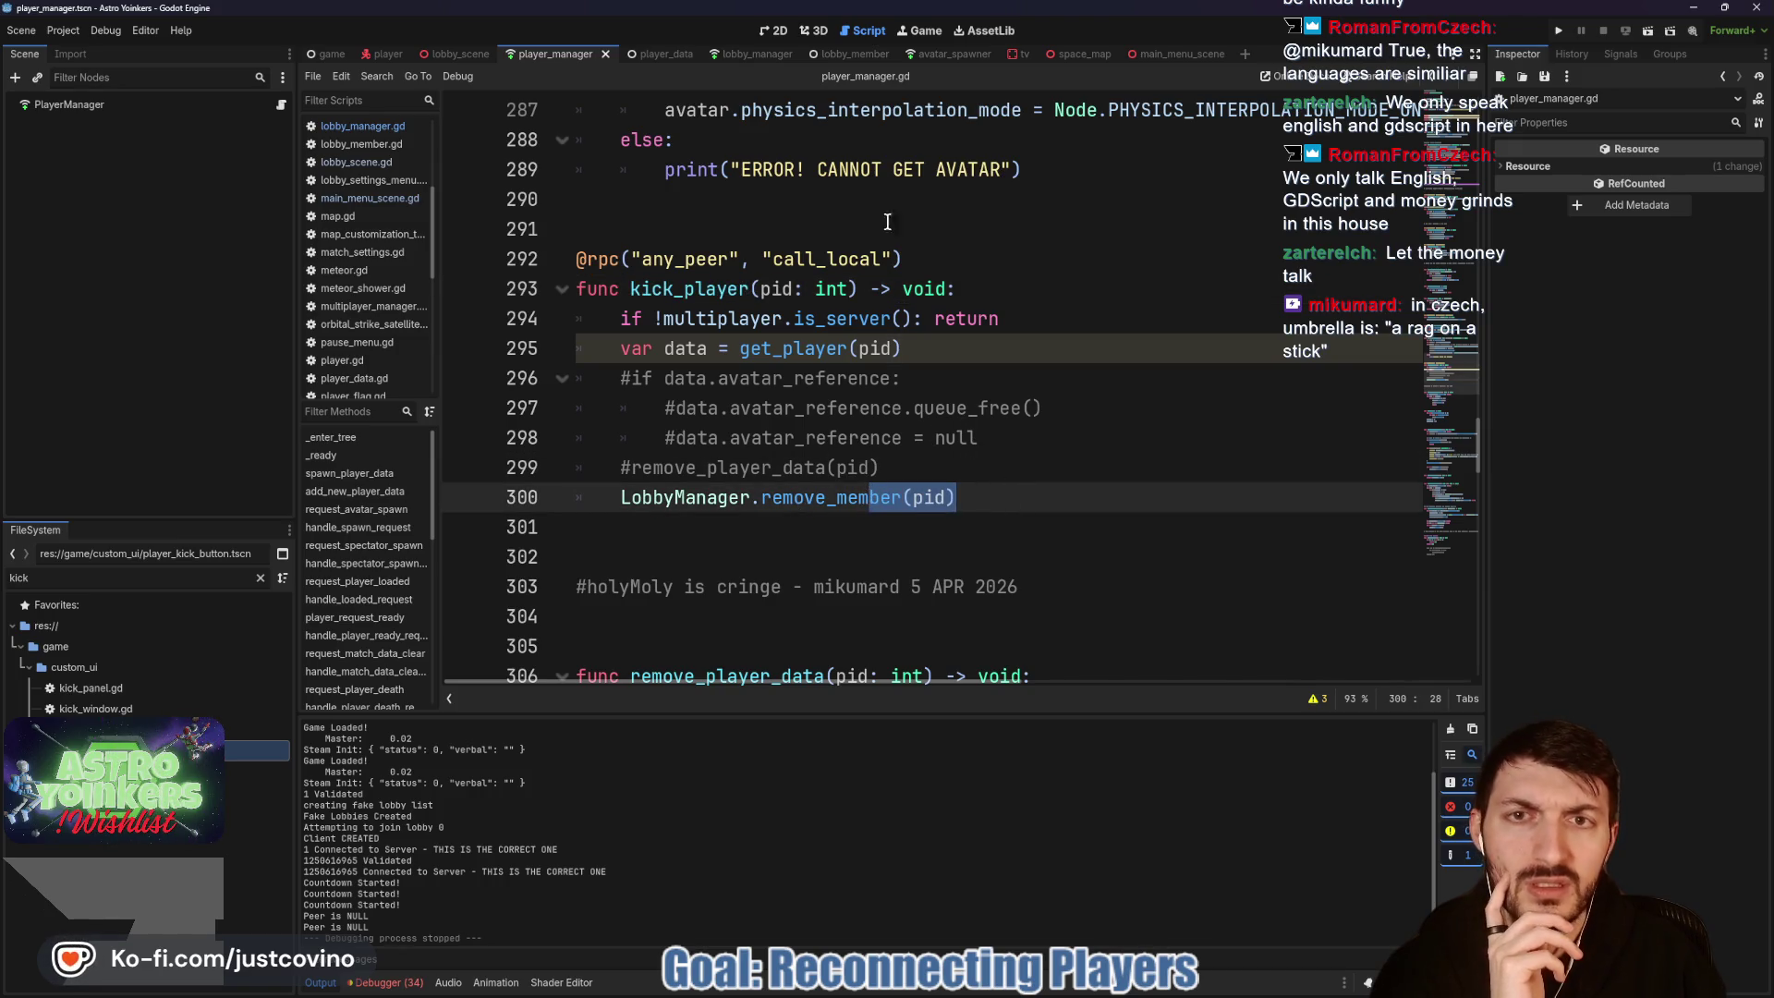
left_click(753, 53)
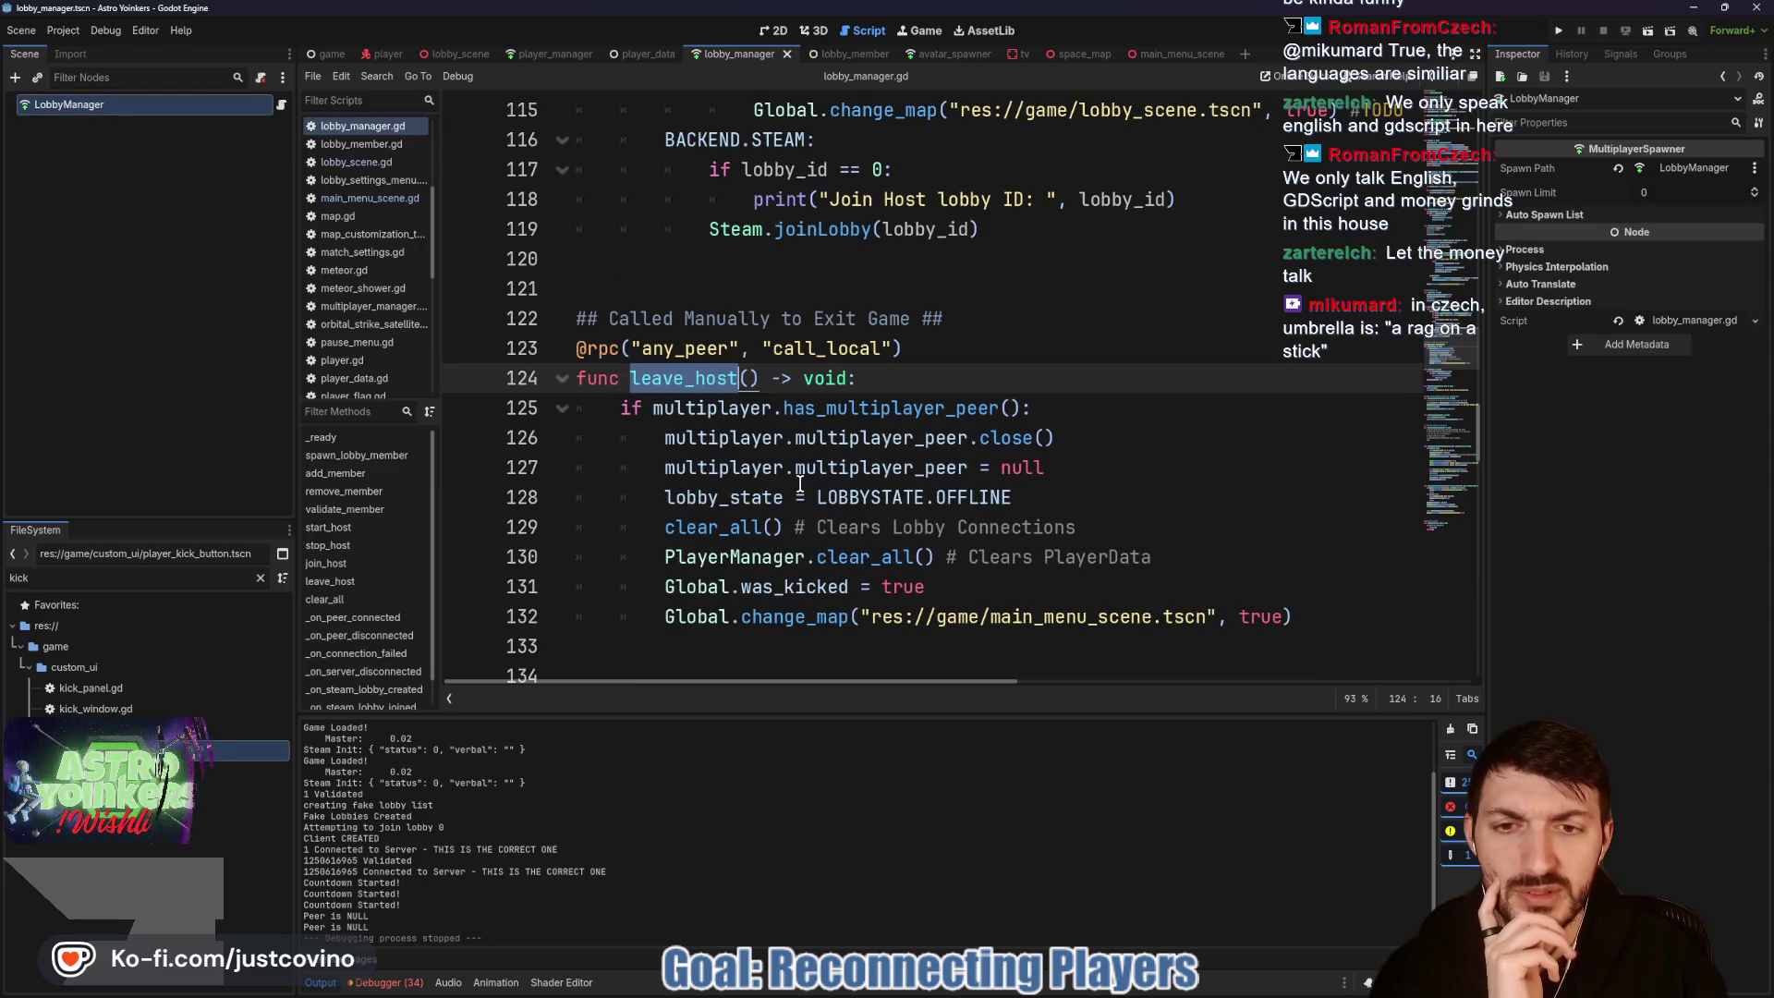
double_click(767, 557)
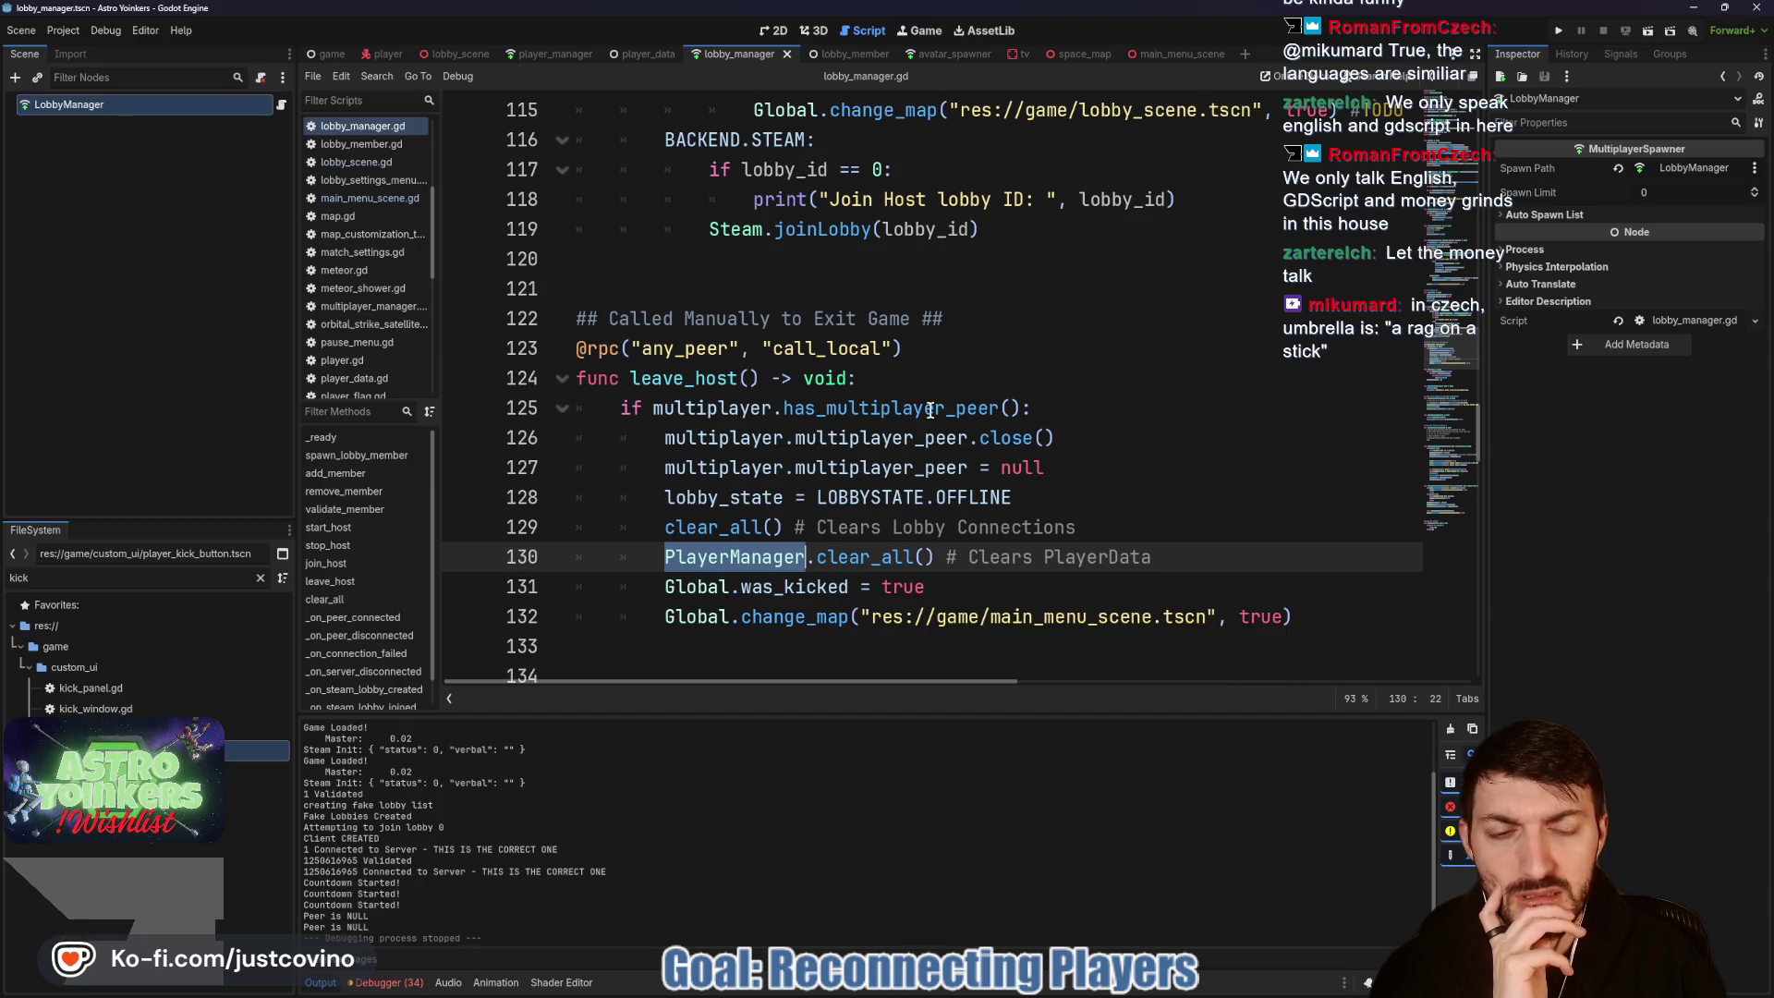
left_click(849, 559)
left_click_drag(1035, 596, 578, 557)
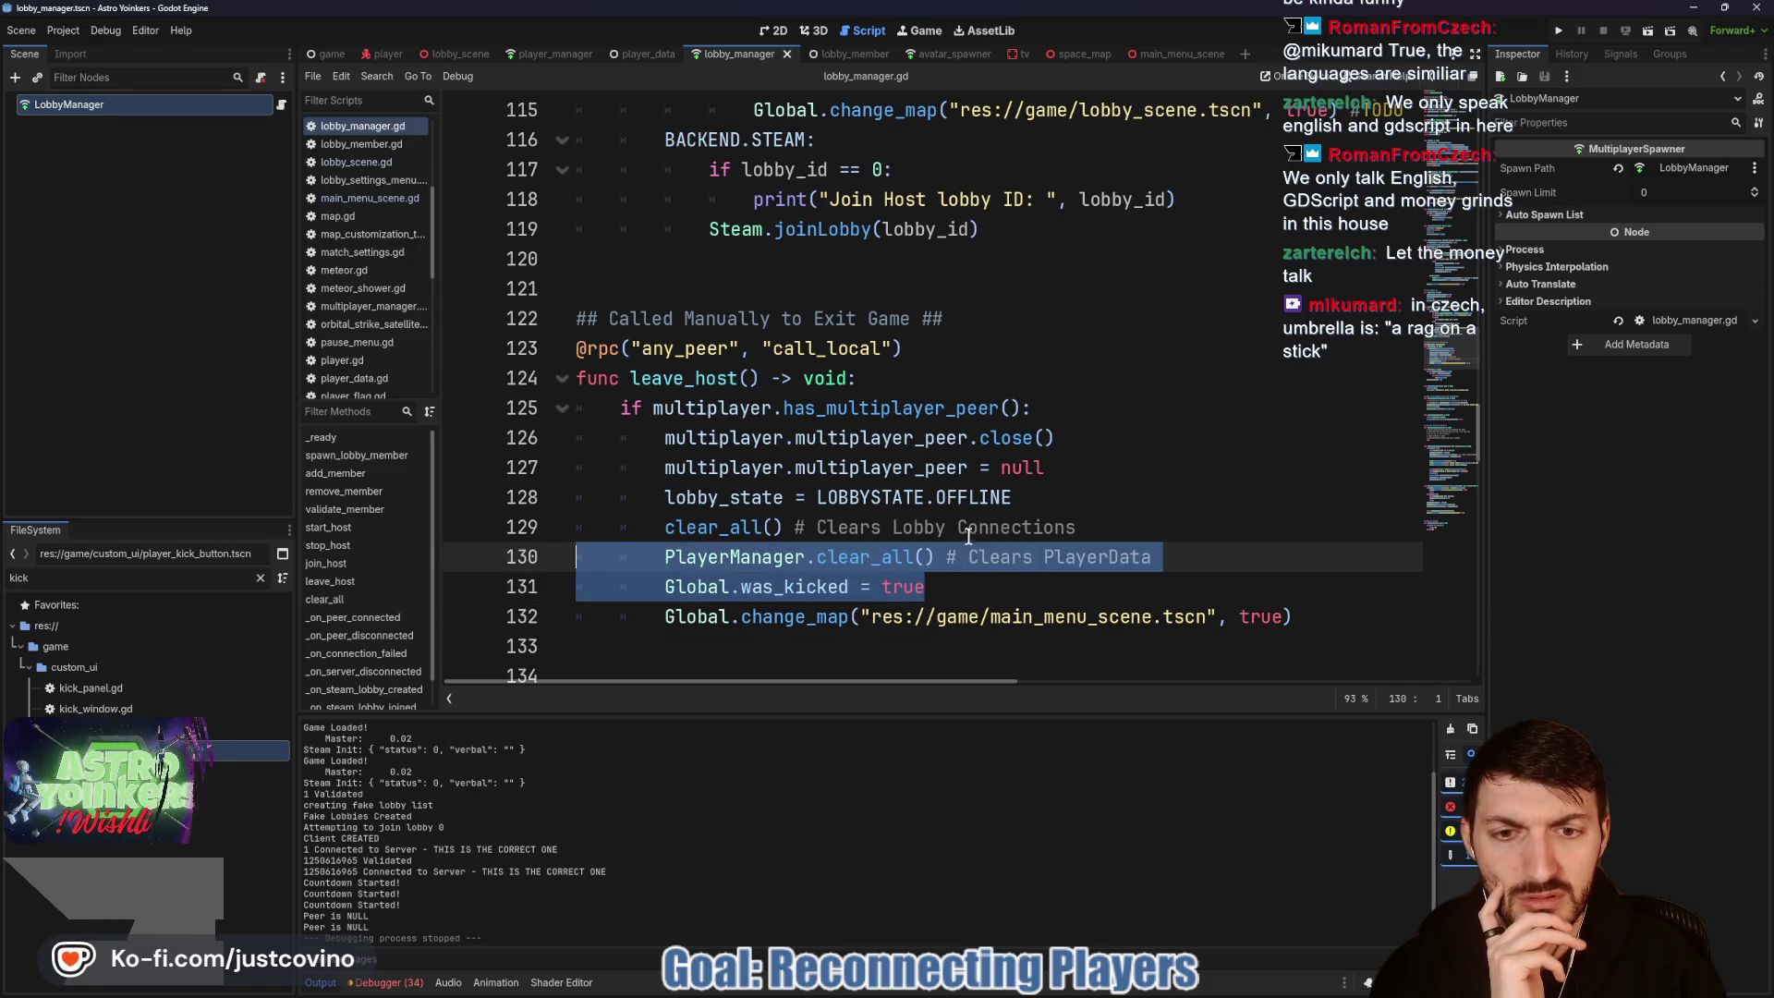
left_click(855, 559)
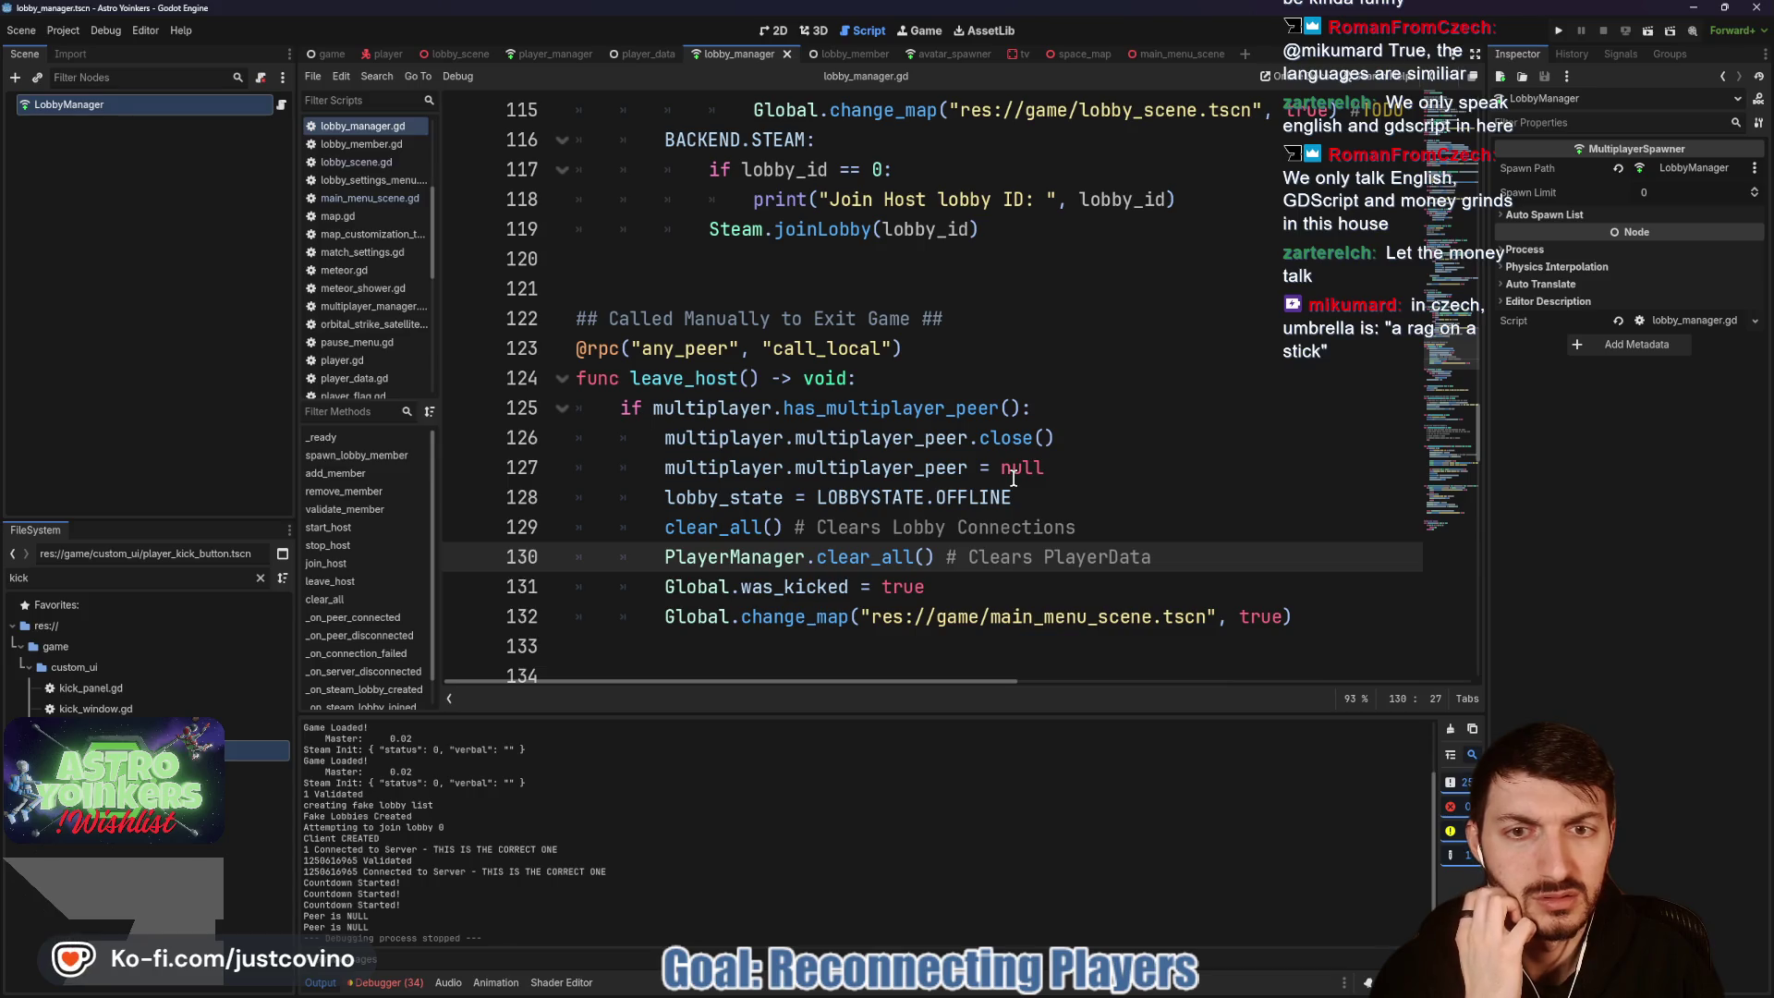
scroll(1005, 467, "up", 3)
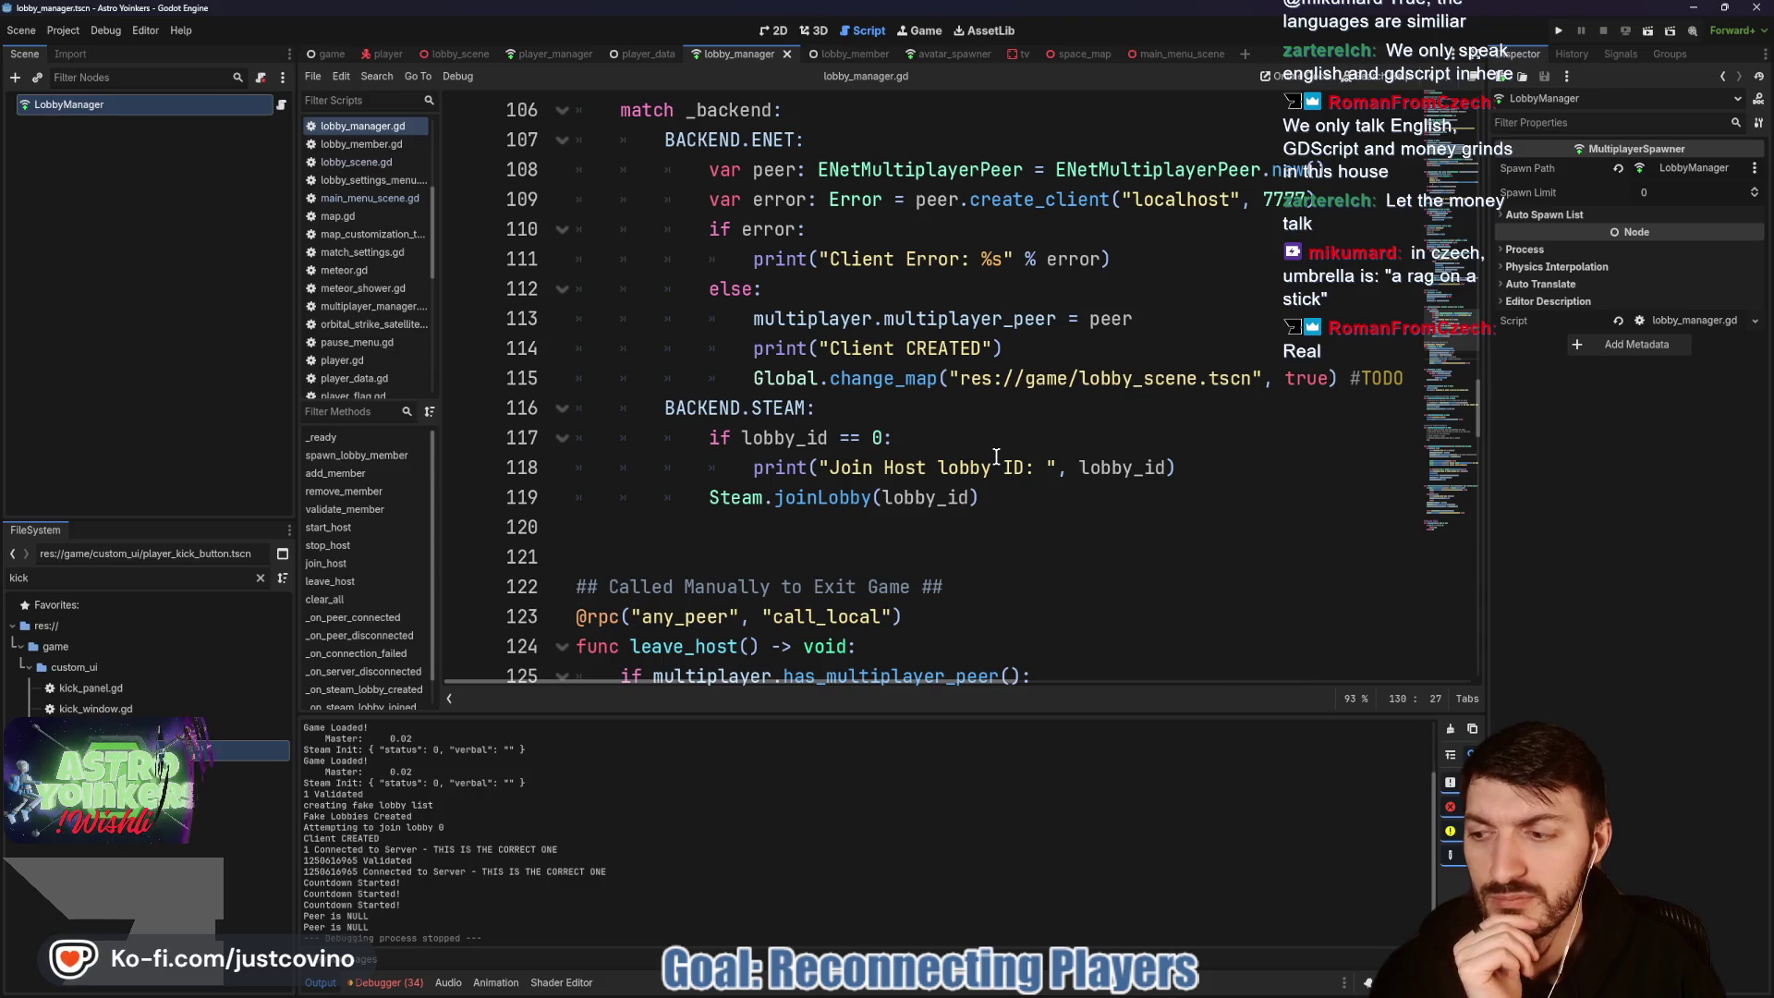
scroll(985, 451, "up", 6)
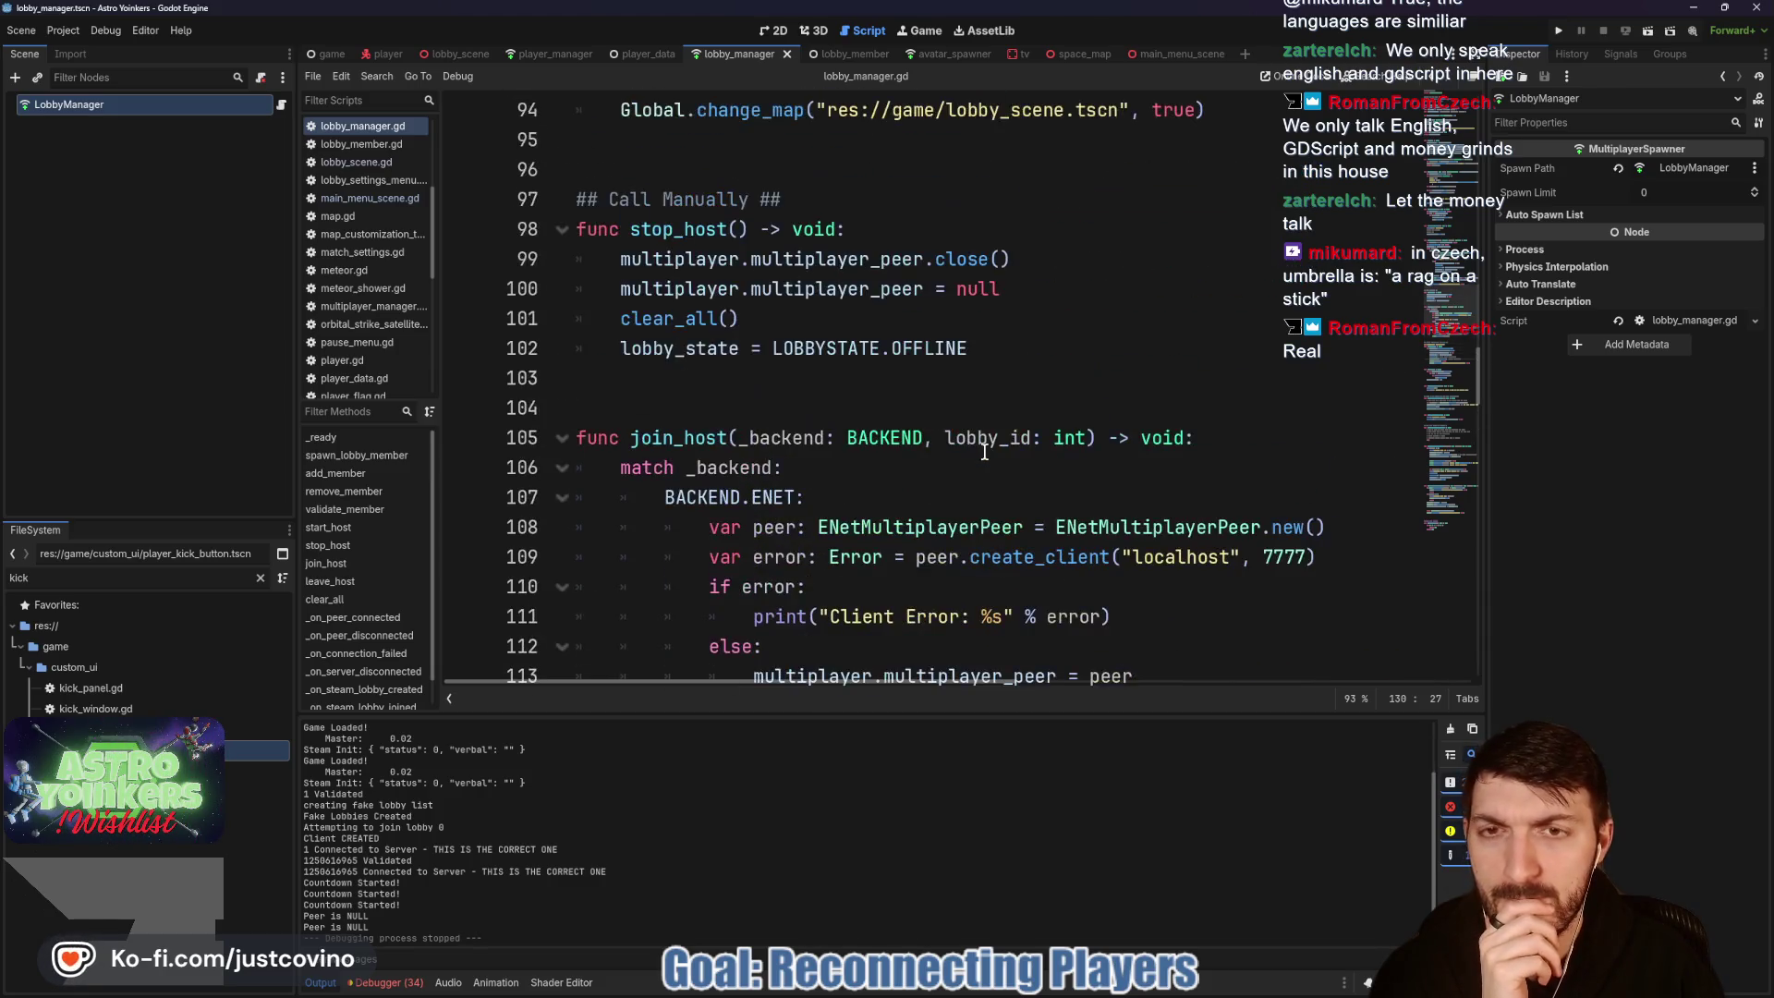
scroll(976, 450, "up", 6)
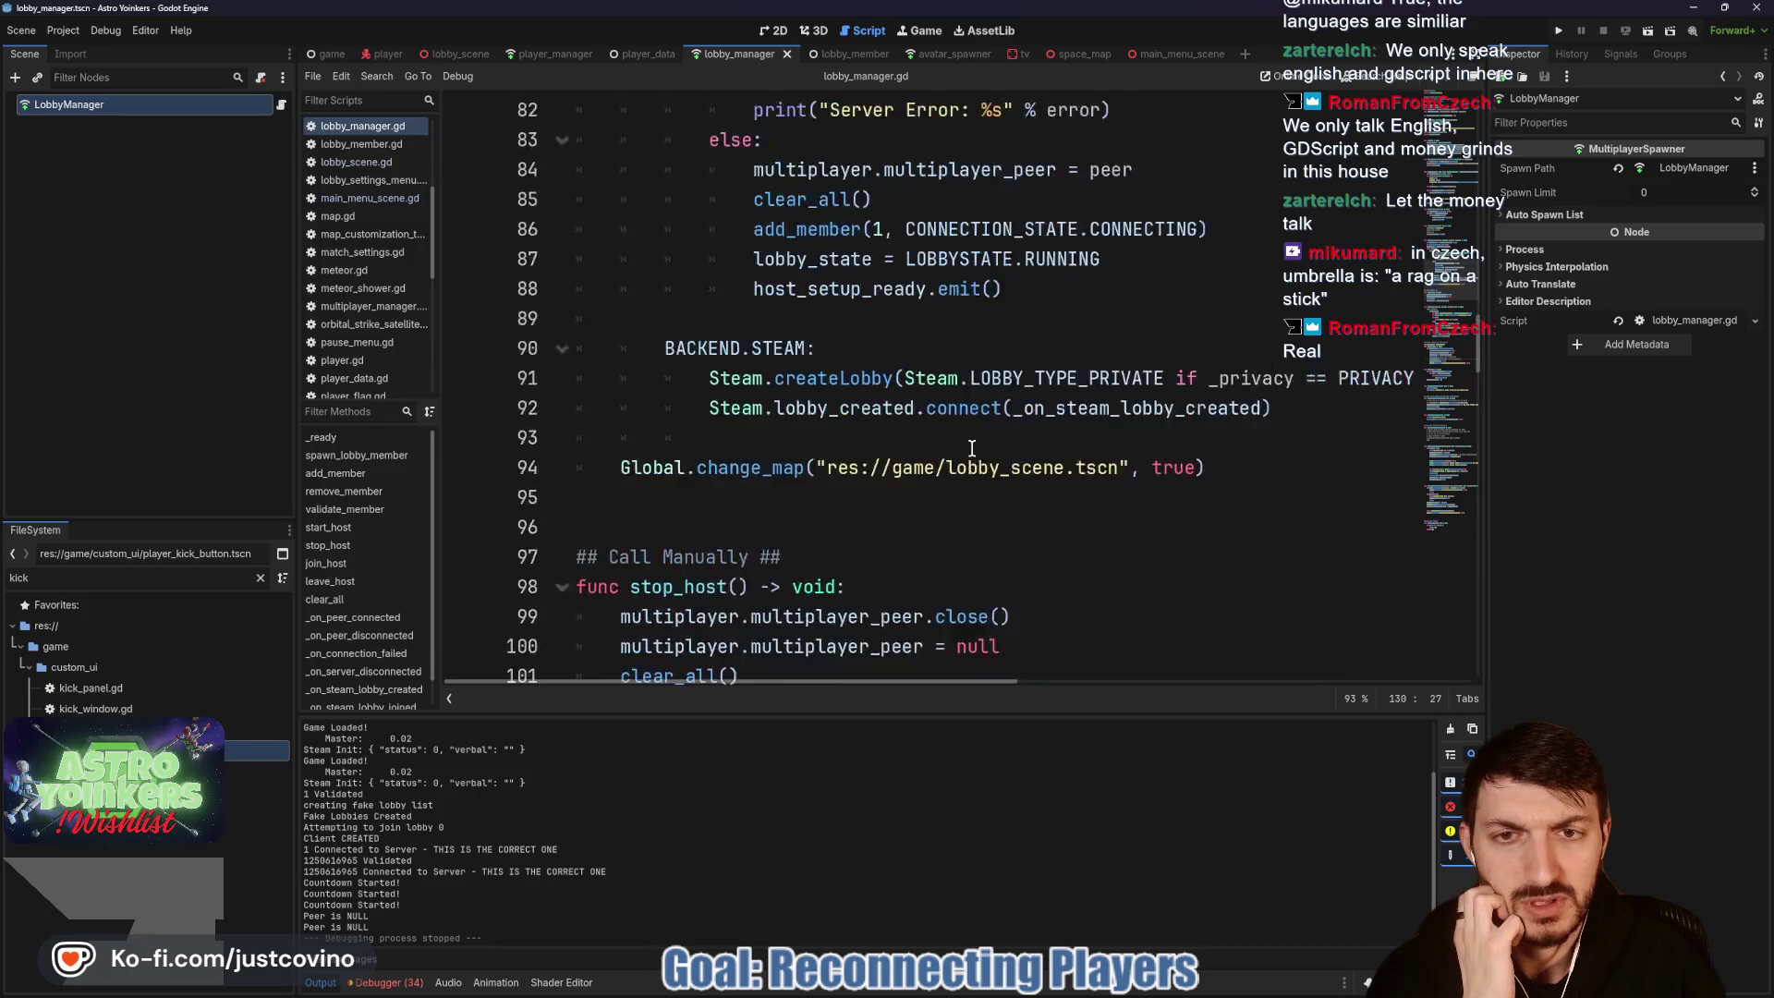
scroll(972, 448, "down", 20)
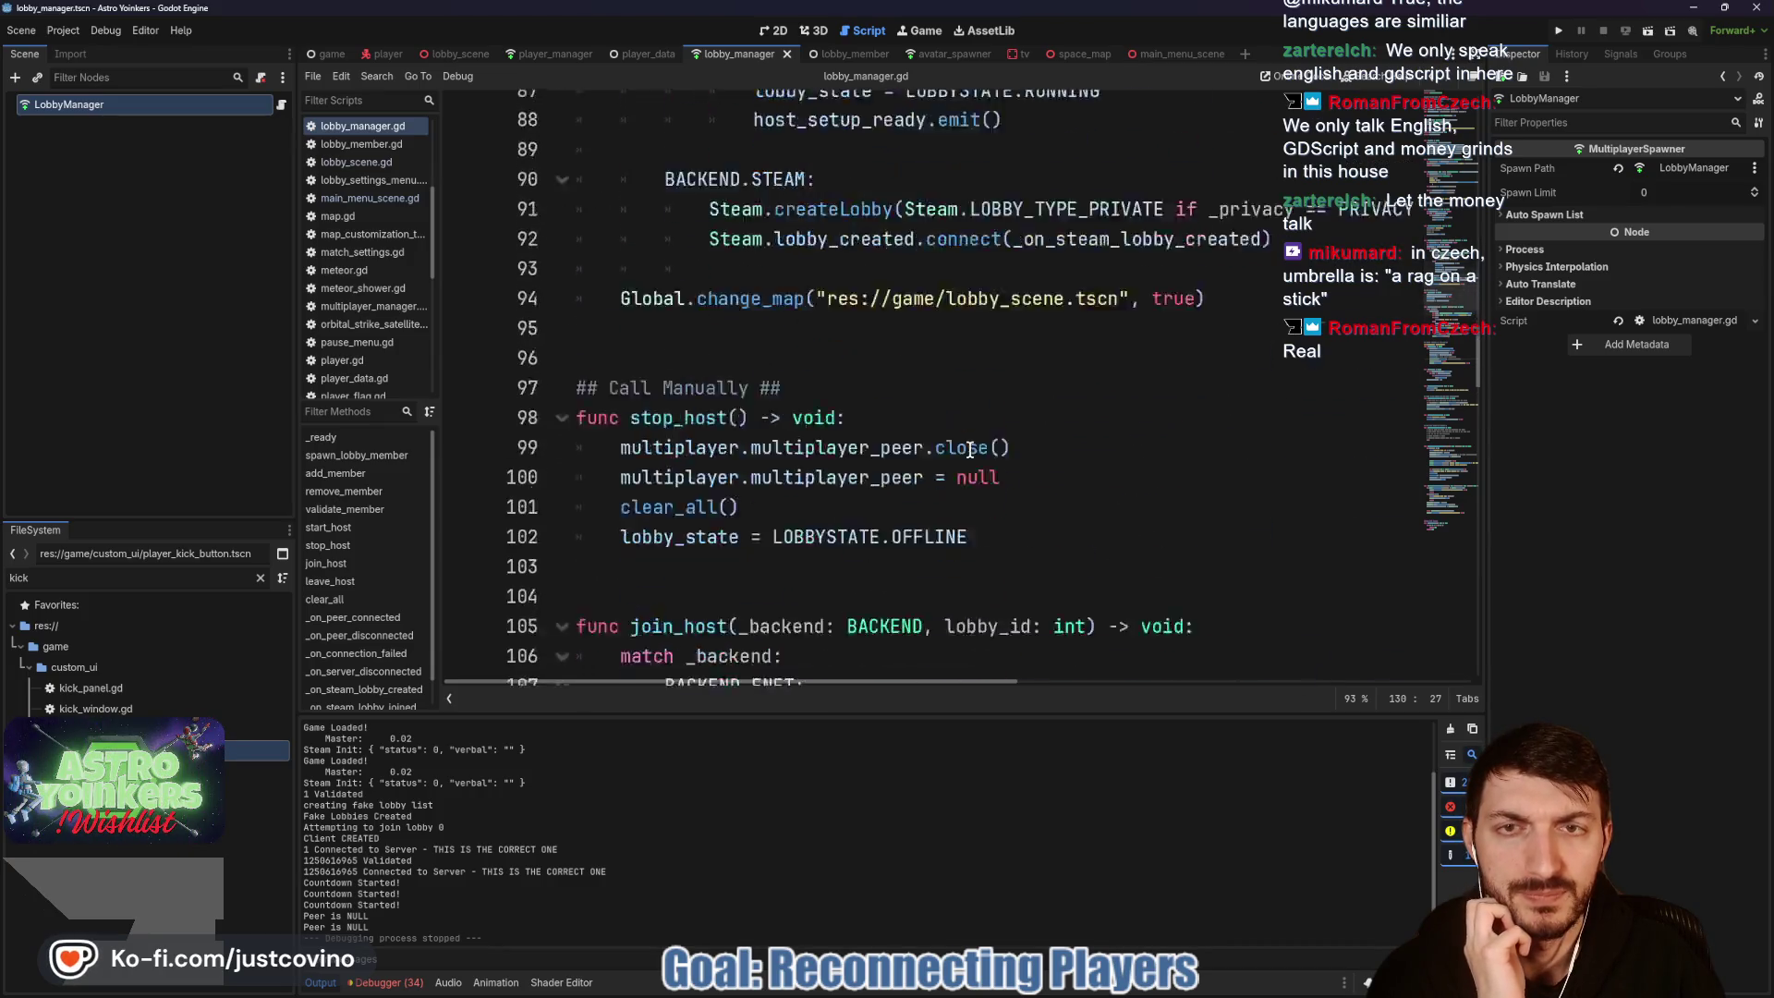
scroll(971, 450, "down", 1)
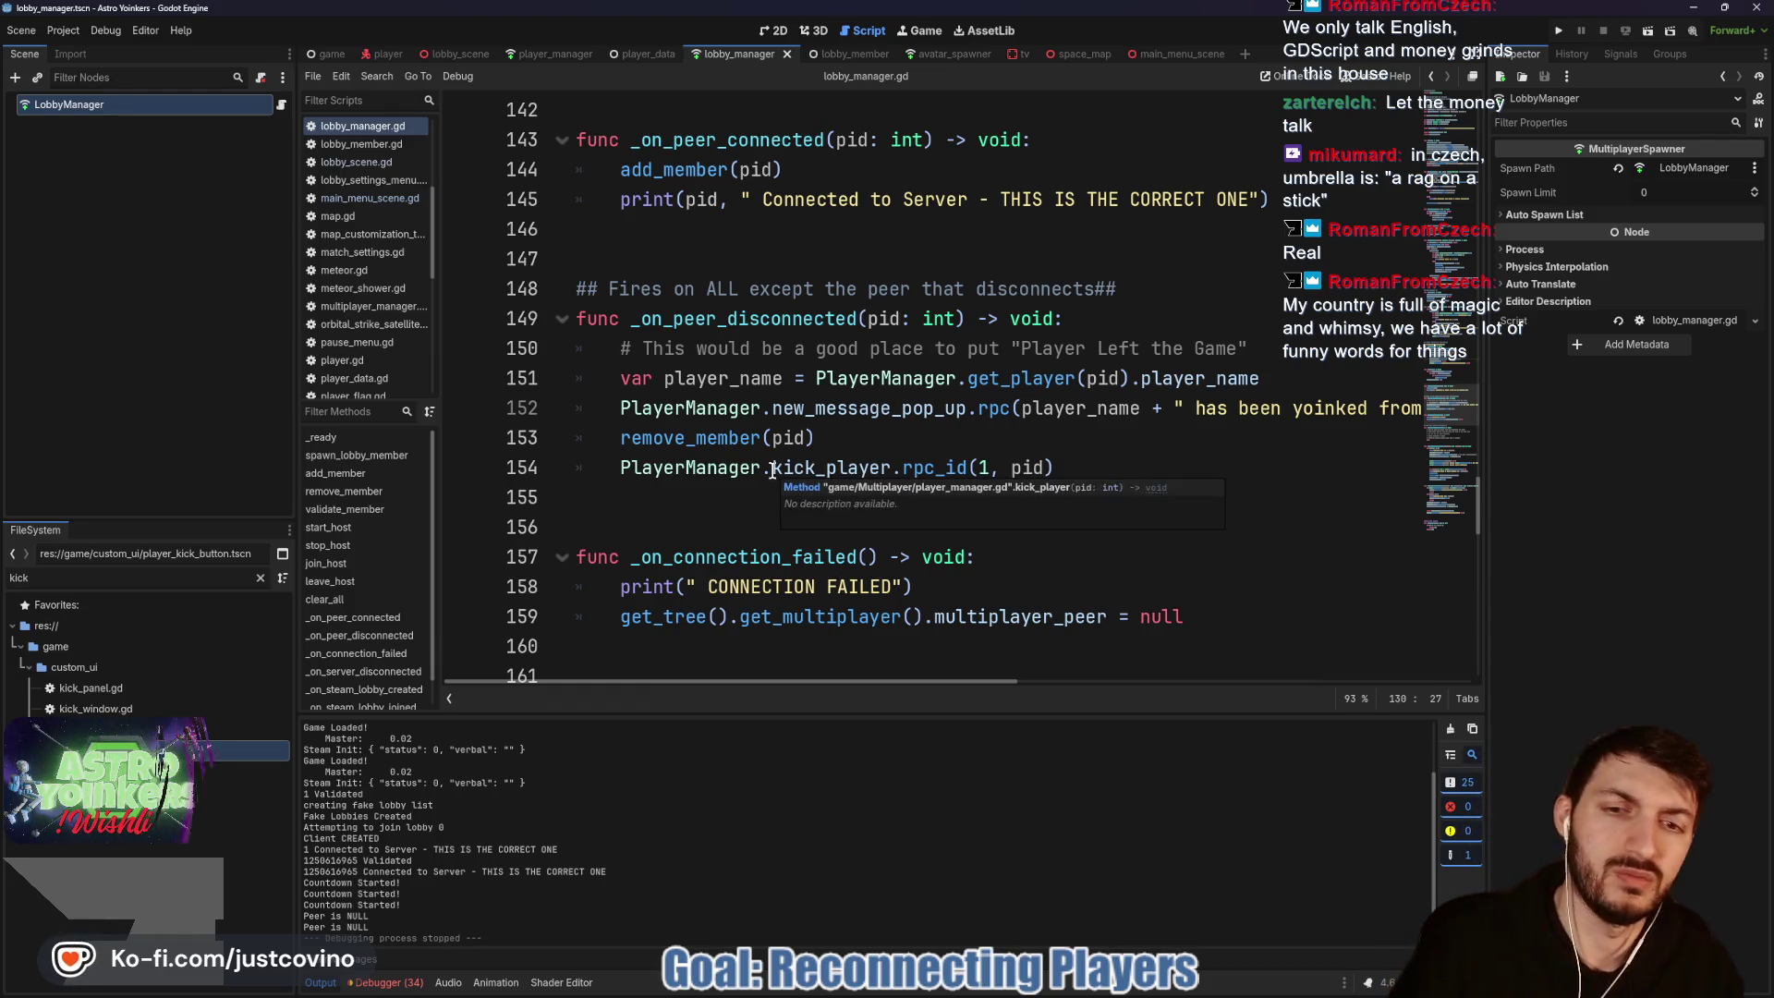
Step: Ctrl+click PlayerManager on line 154 in _on_peer_disconnected to open player_manager.gd
key("ctrl")
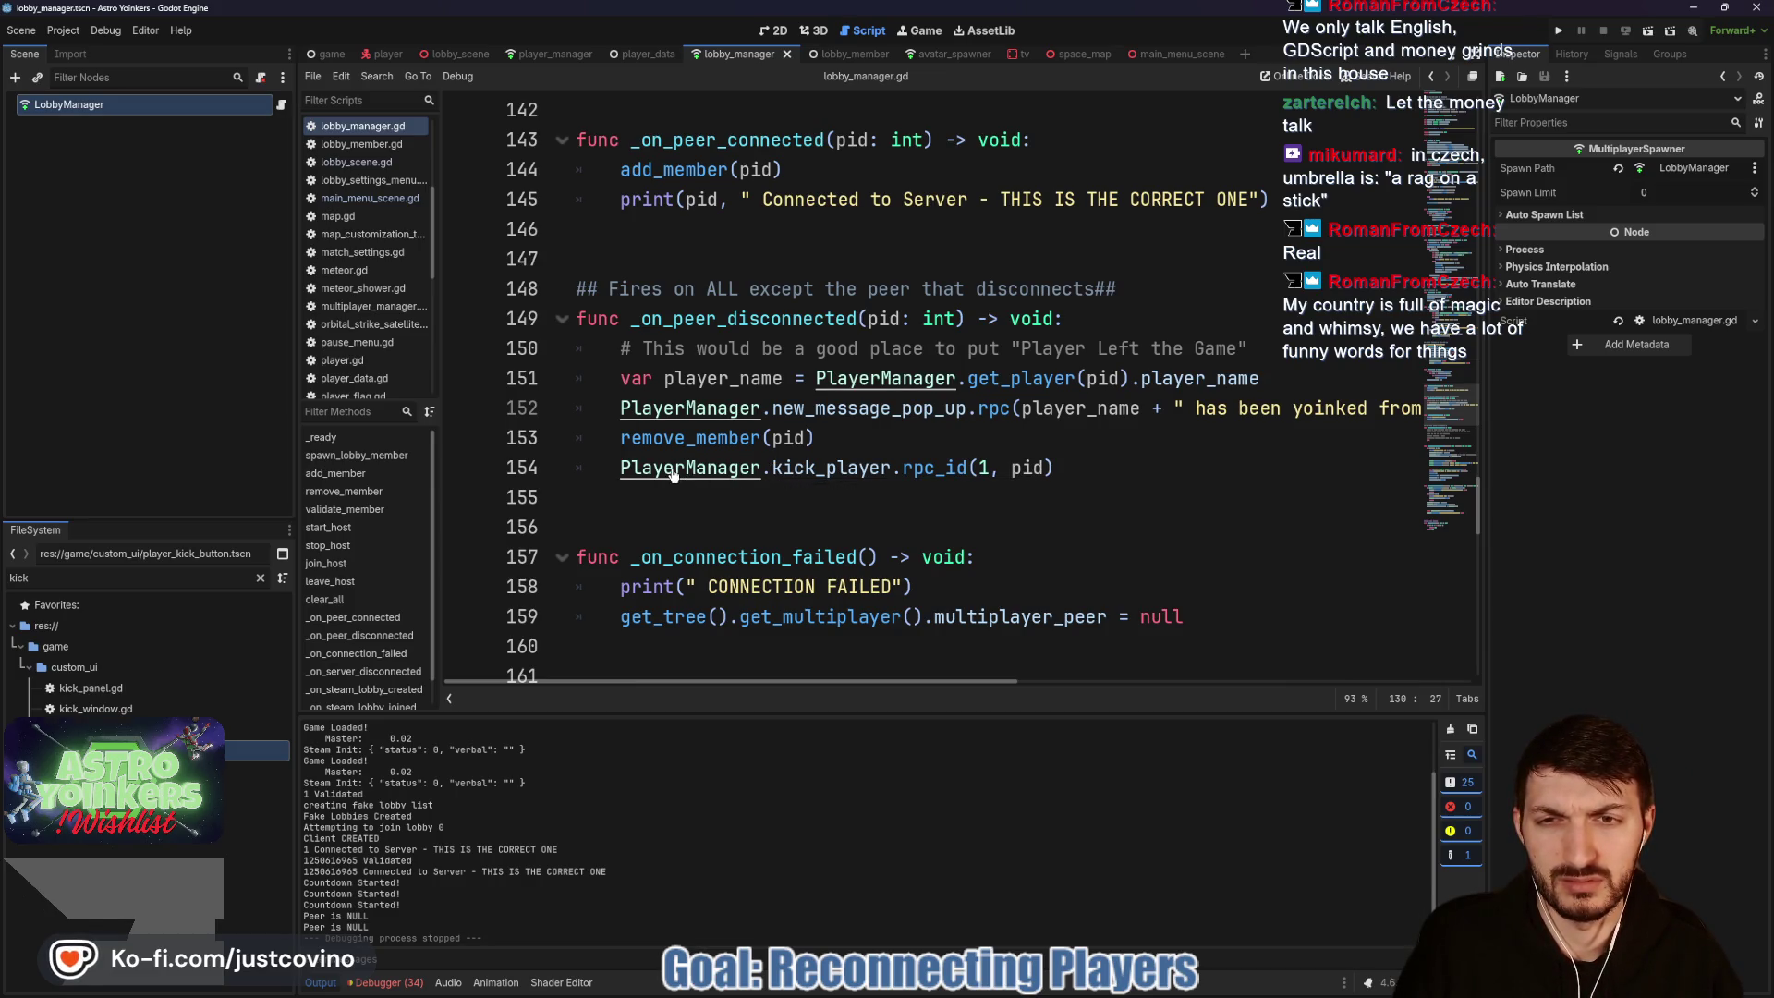
left_click(674, 471, "ctrl")
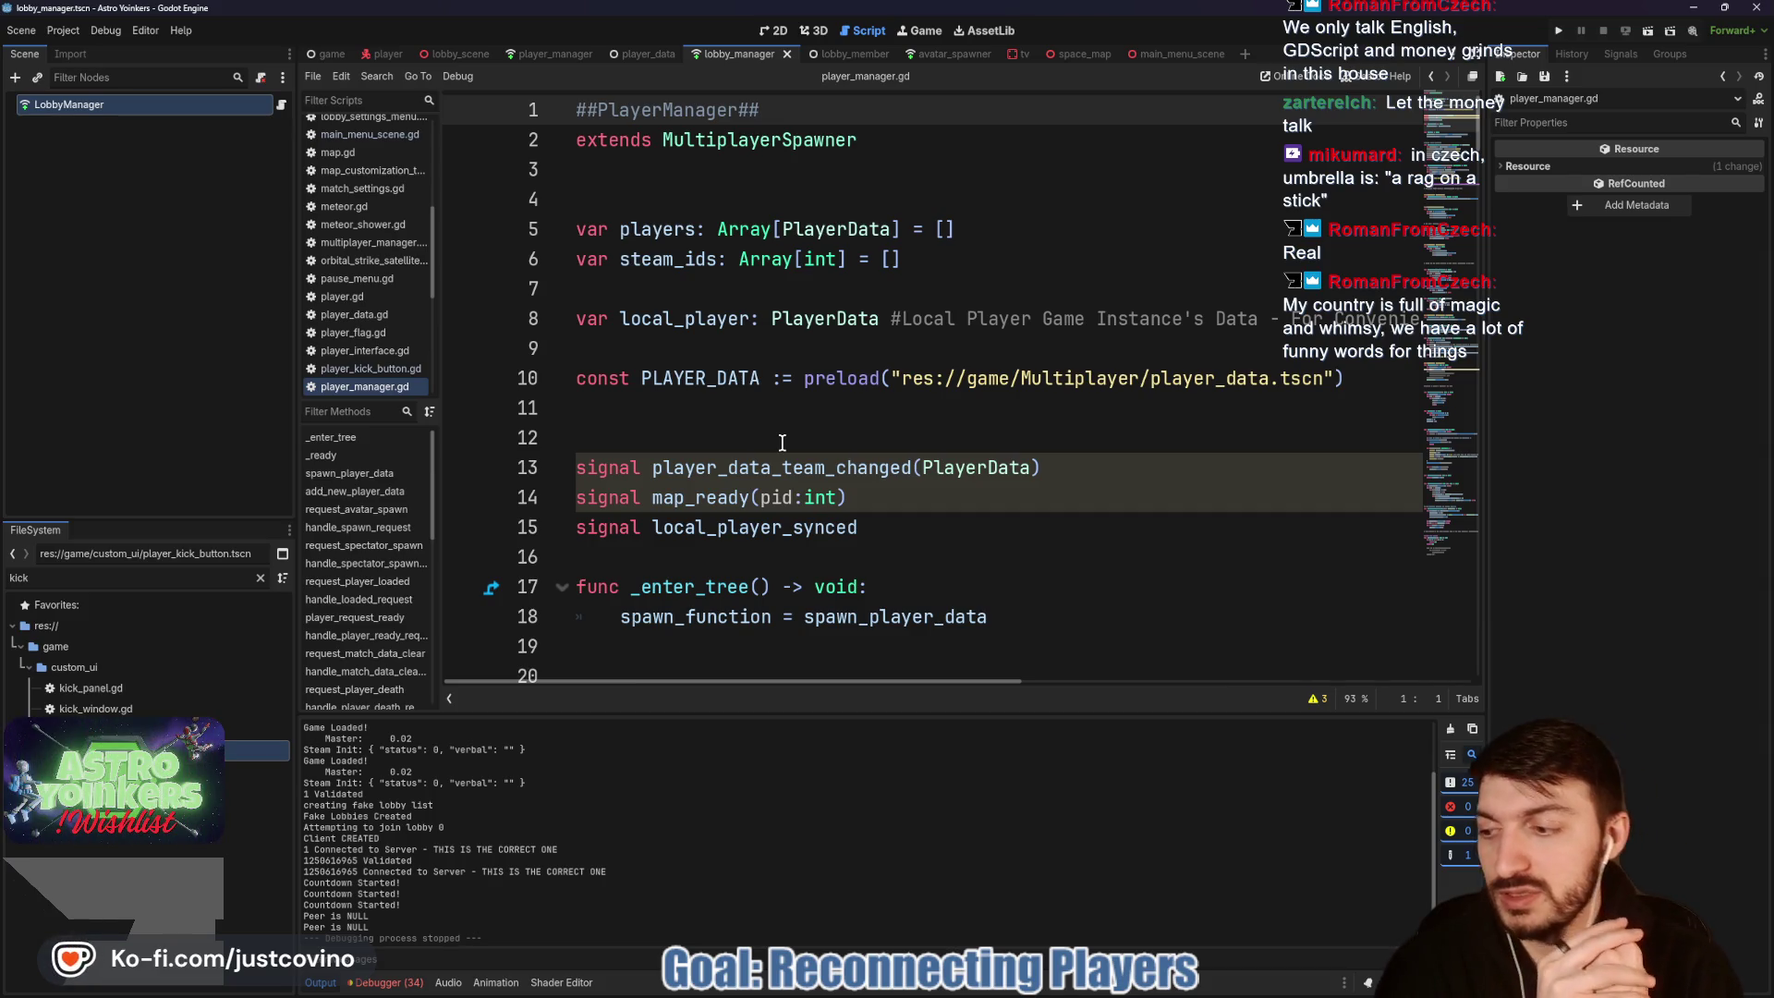
Step: Read through player_manager.gd from the avatar-removal functions down past reconnect_player
scroll(781, 443, "down", 6)
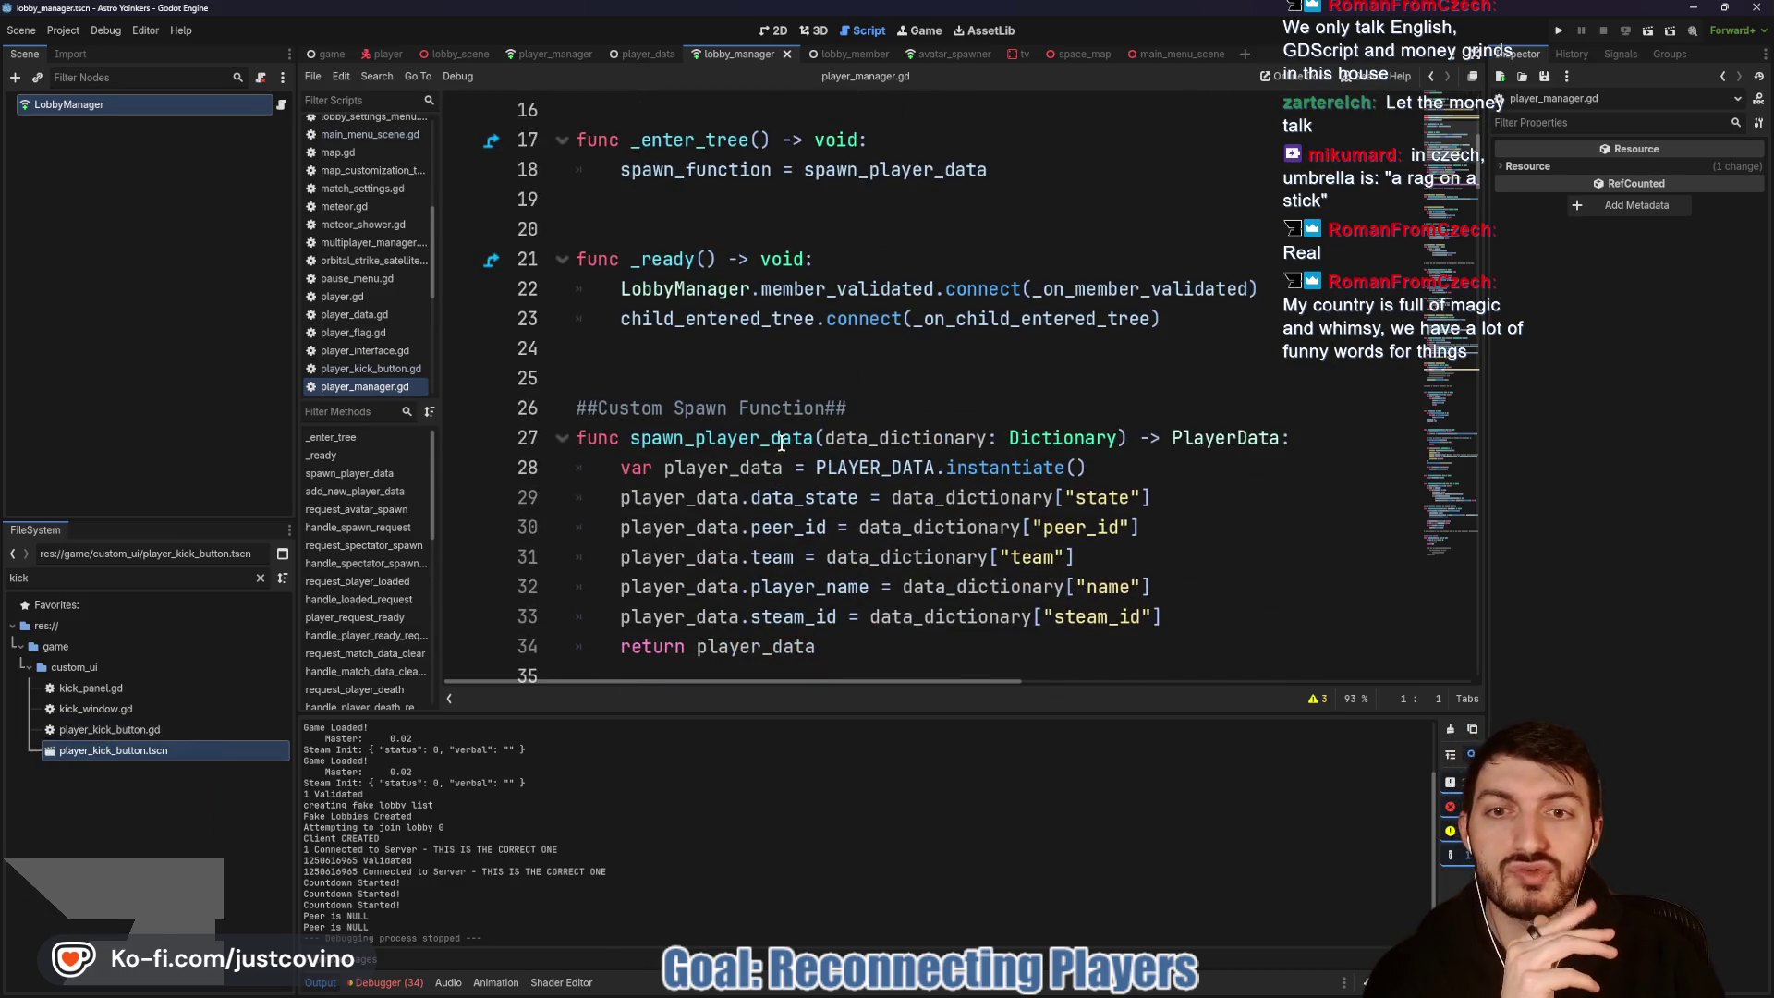
scroll(781, 443, "up", 2)
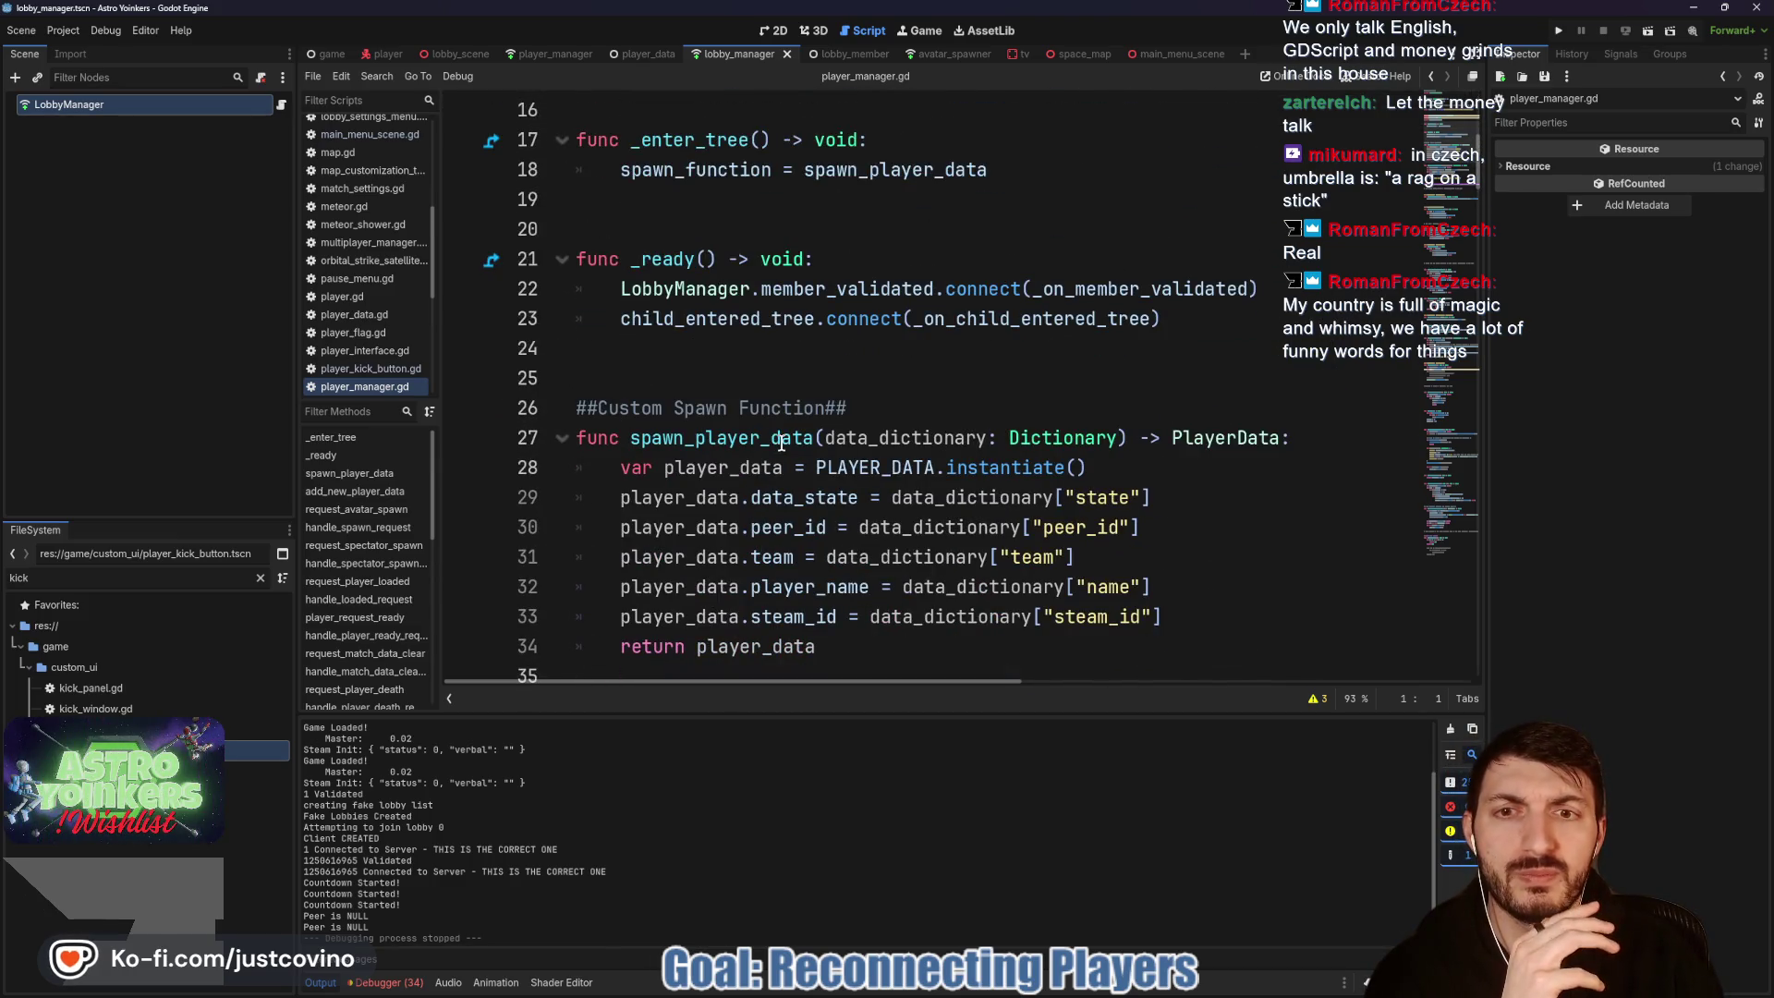
scroll(781, 442, "down", 4)
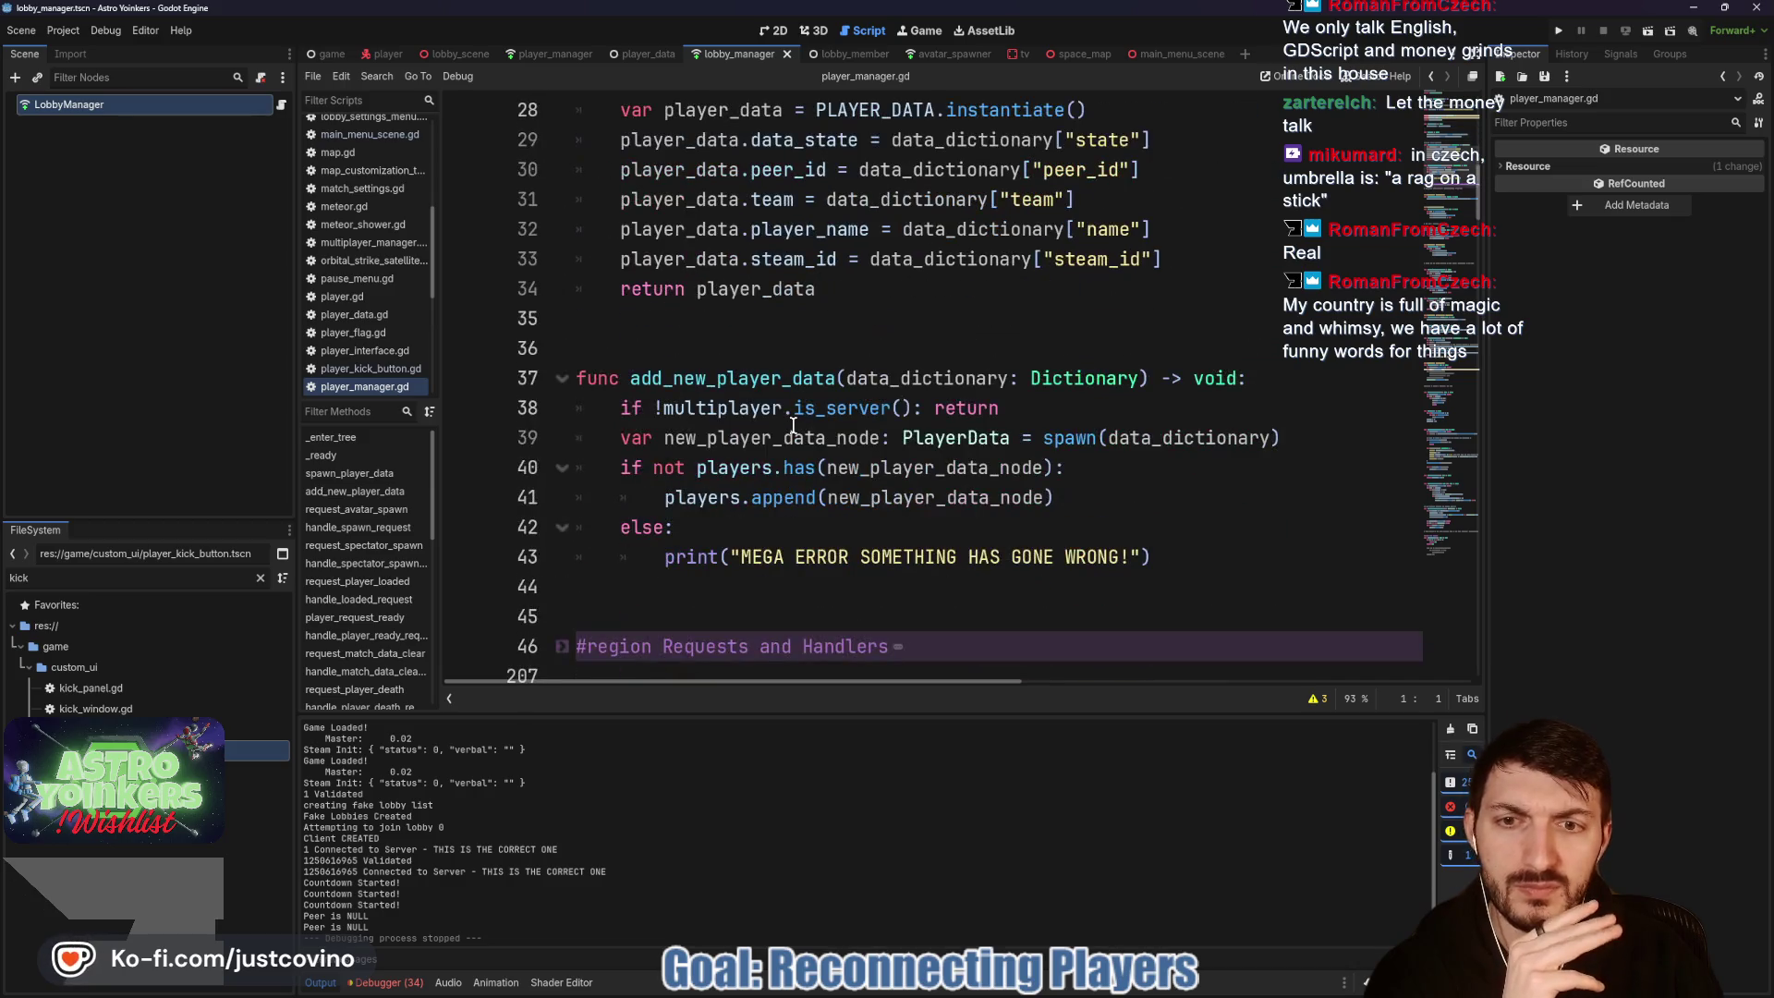
scroll(790, 418, "down", 5)
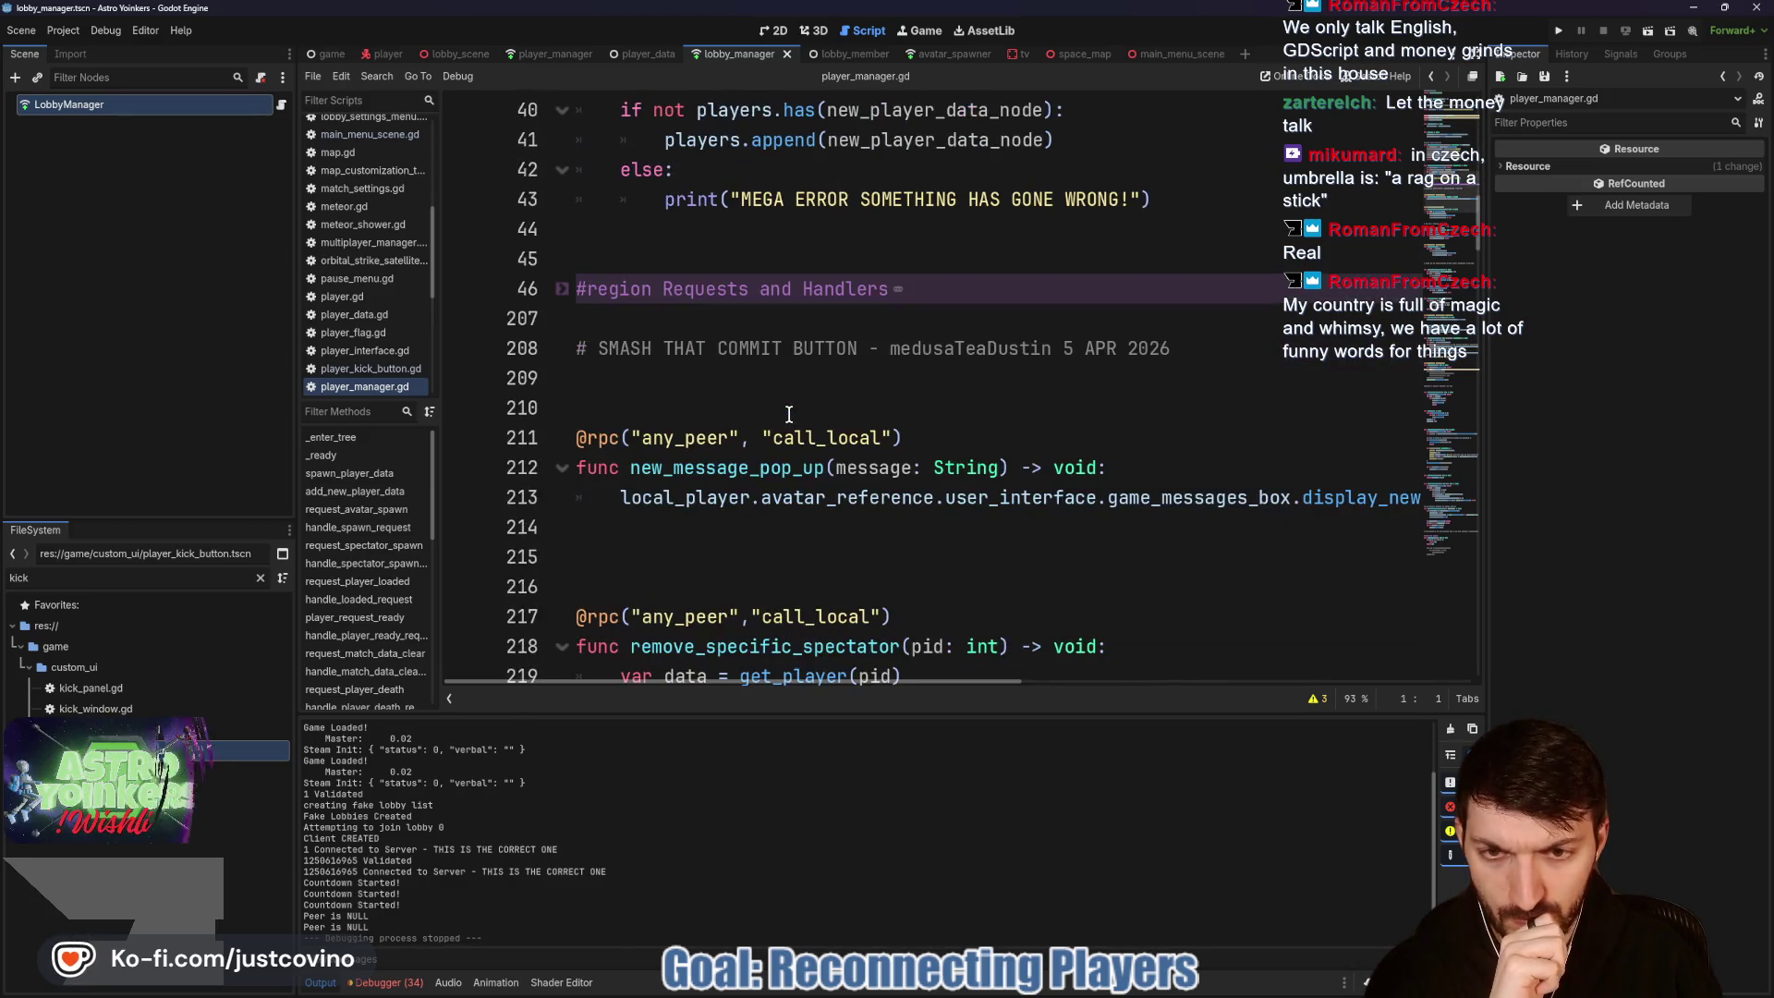
scroll(789, 416, "down", 2)
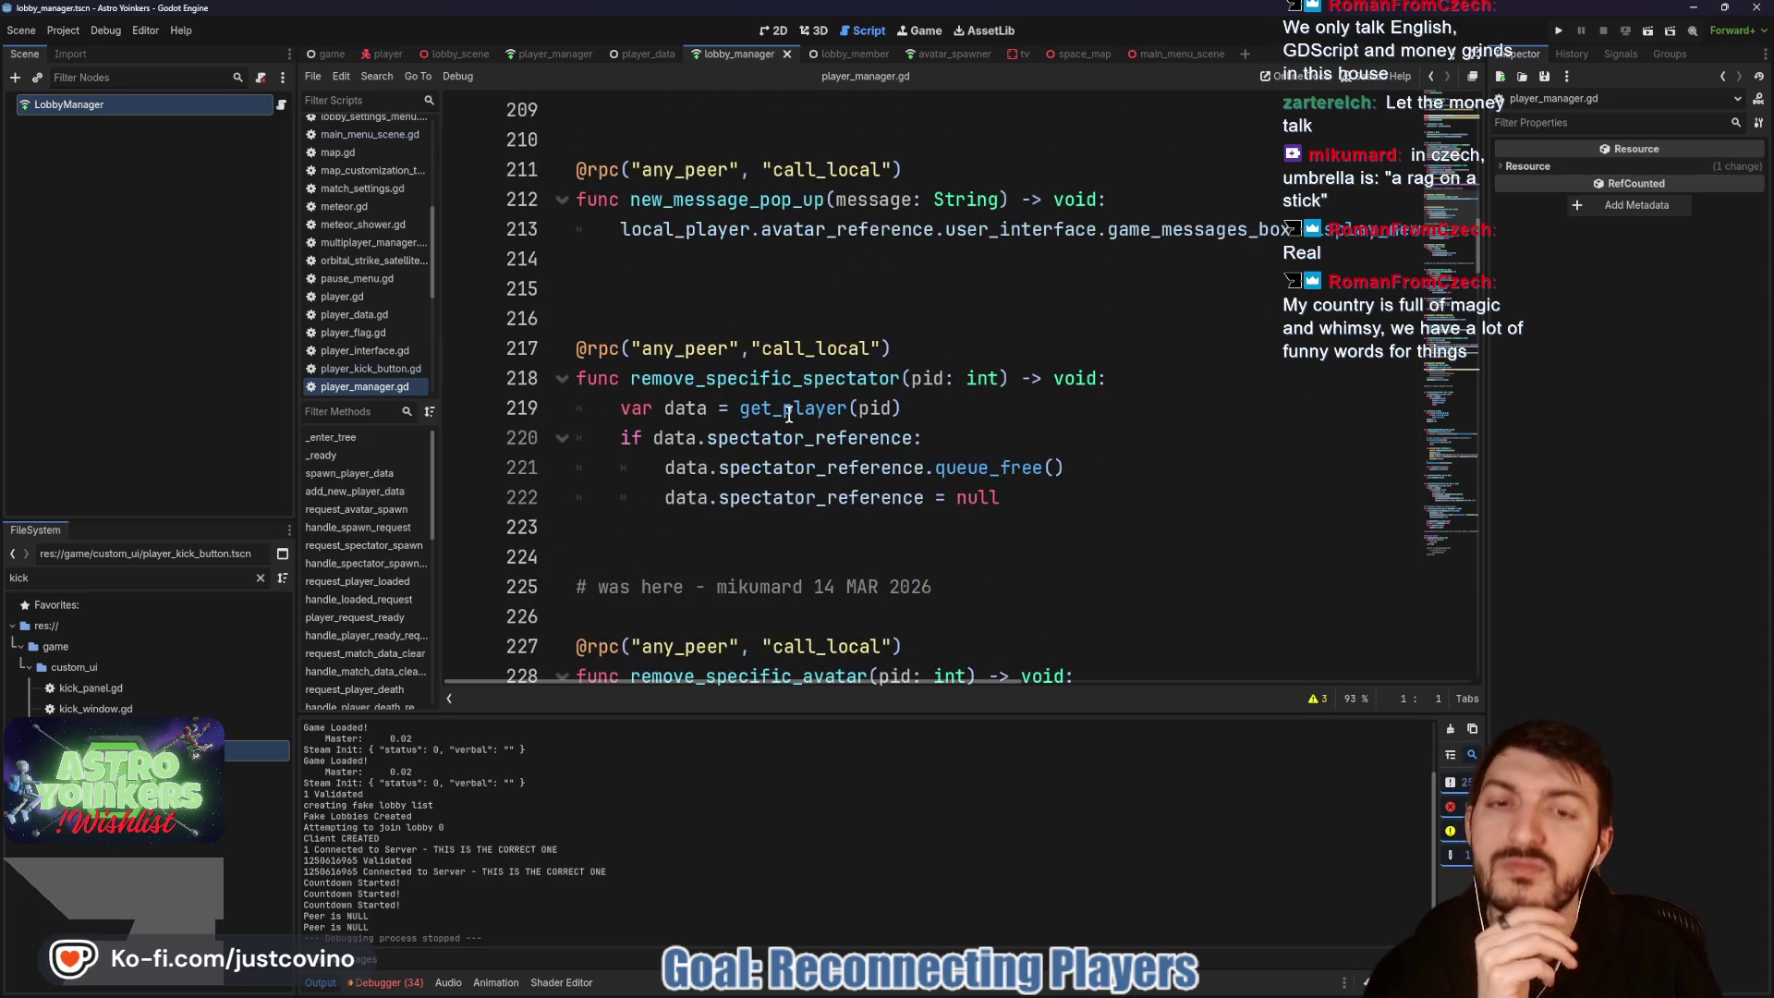
scroll(789, 416, "down", 8)
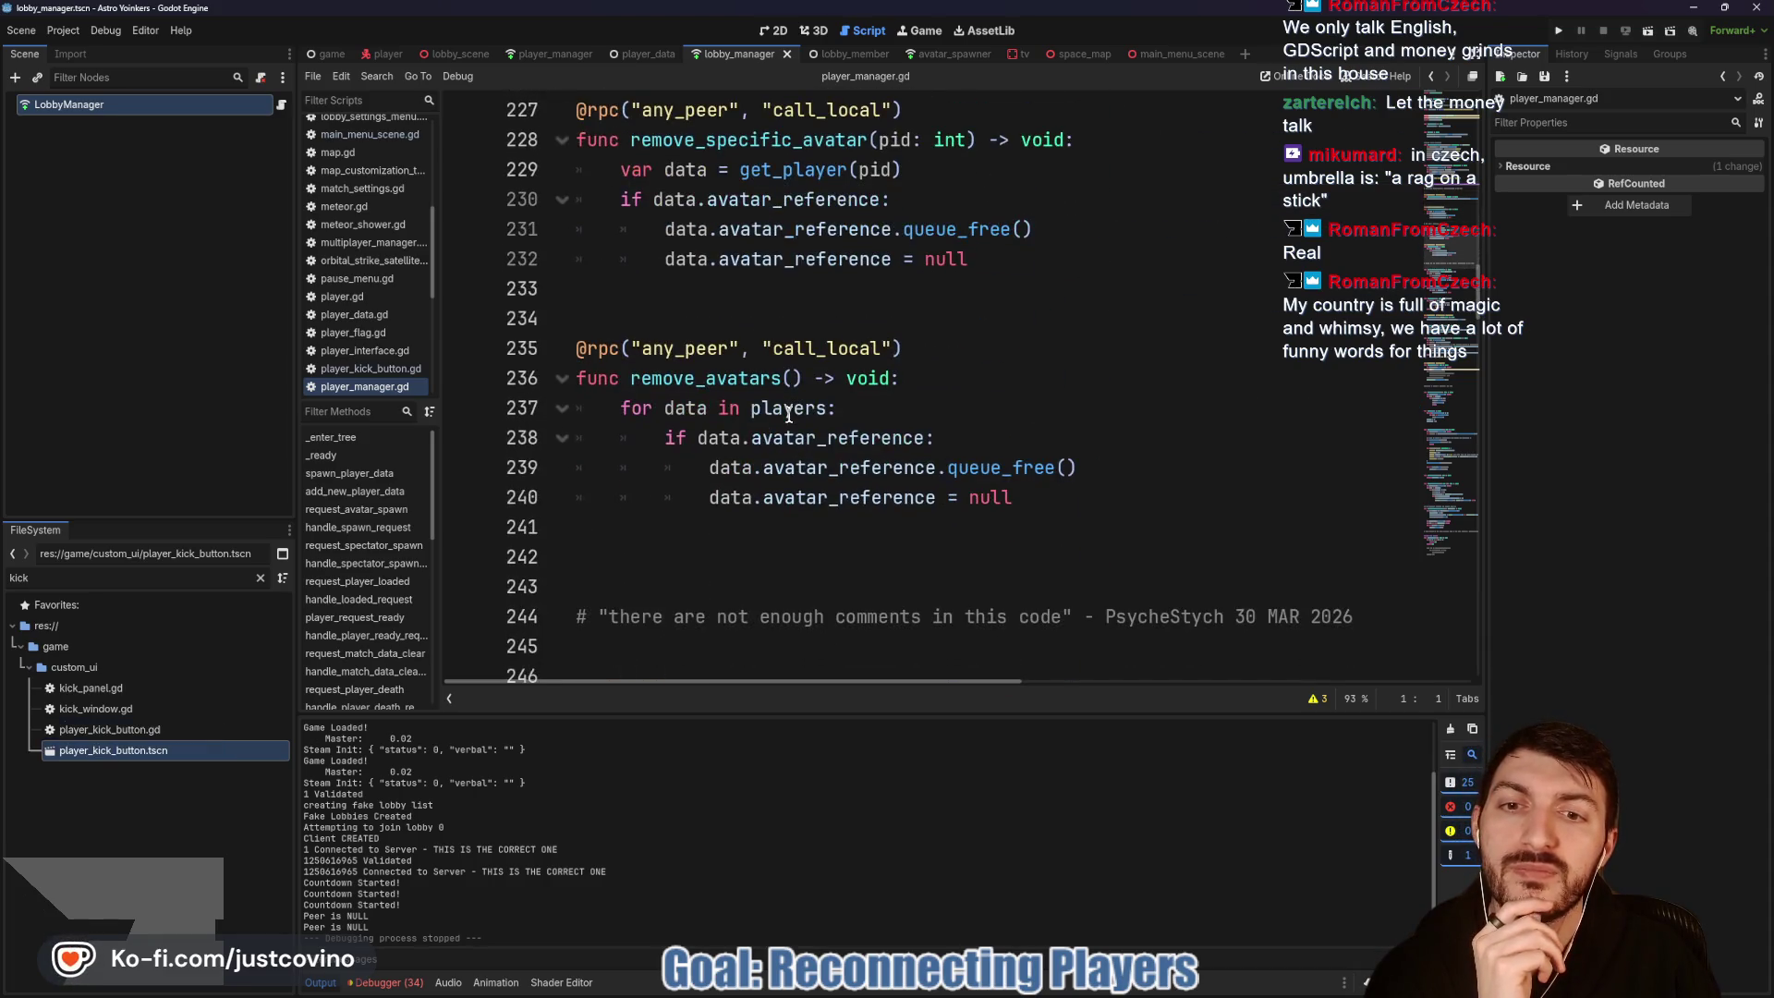
scroll(789, 414, "down", 2)
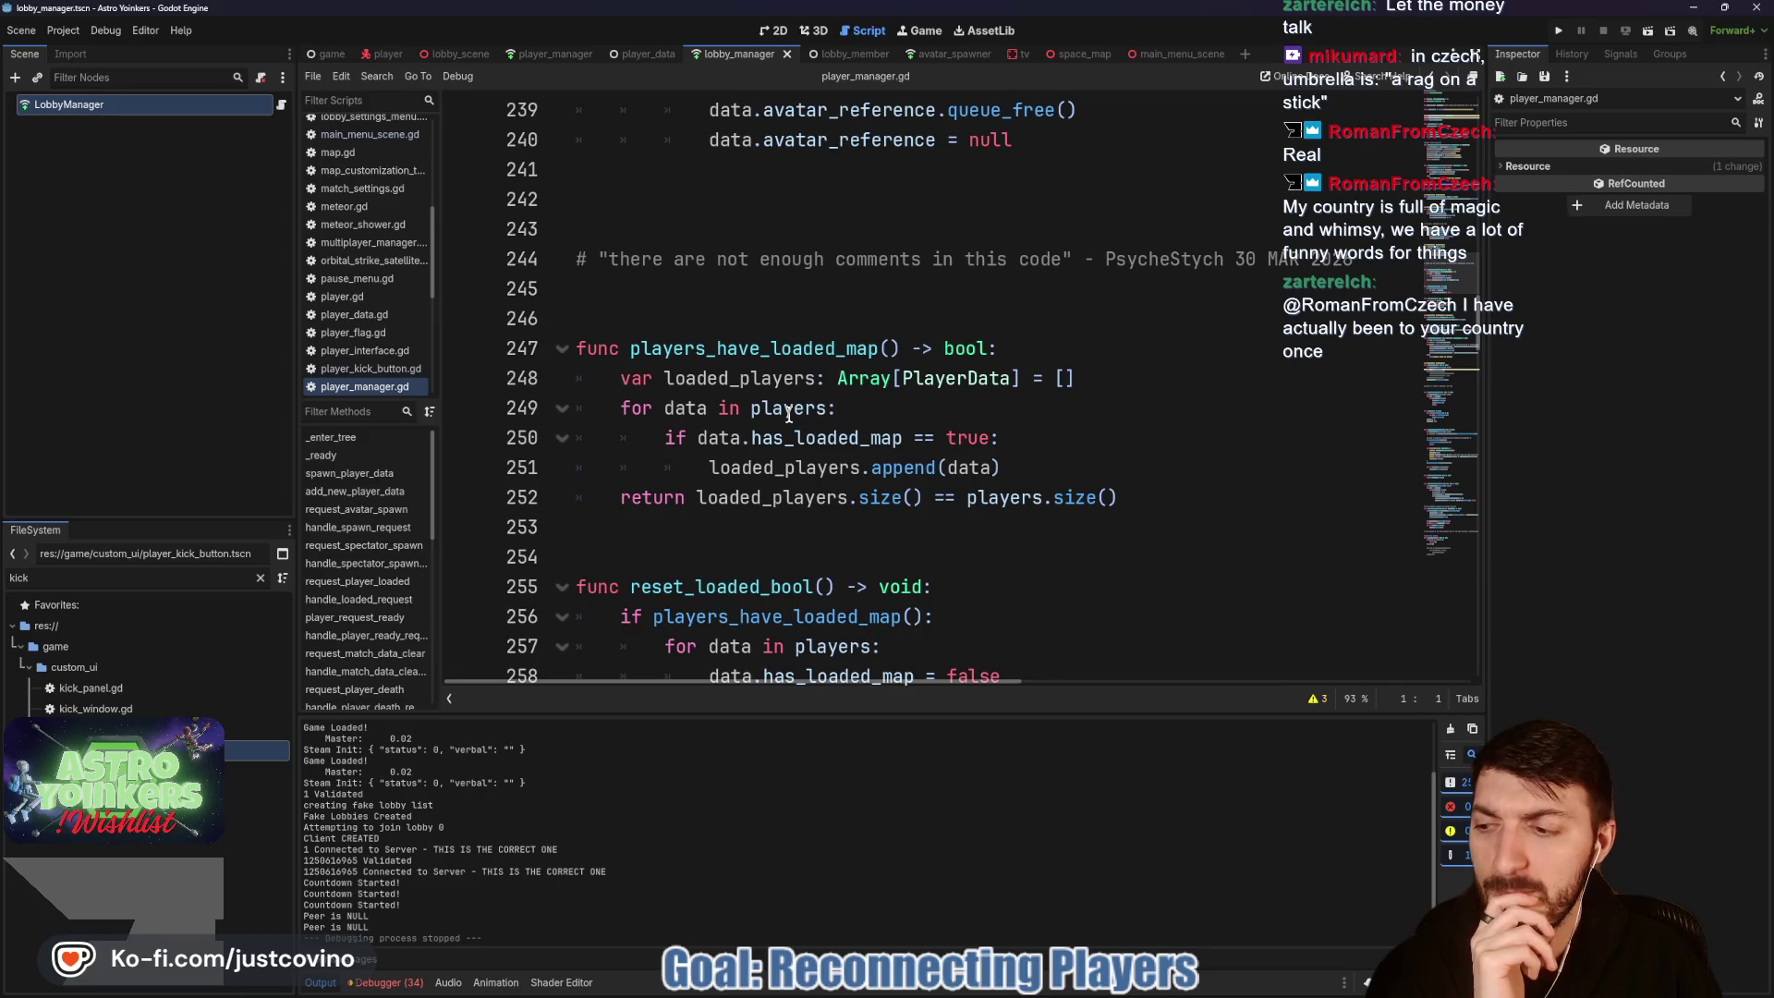
scroll(789, 415, "down", 4)
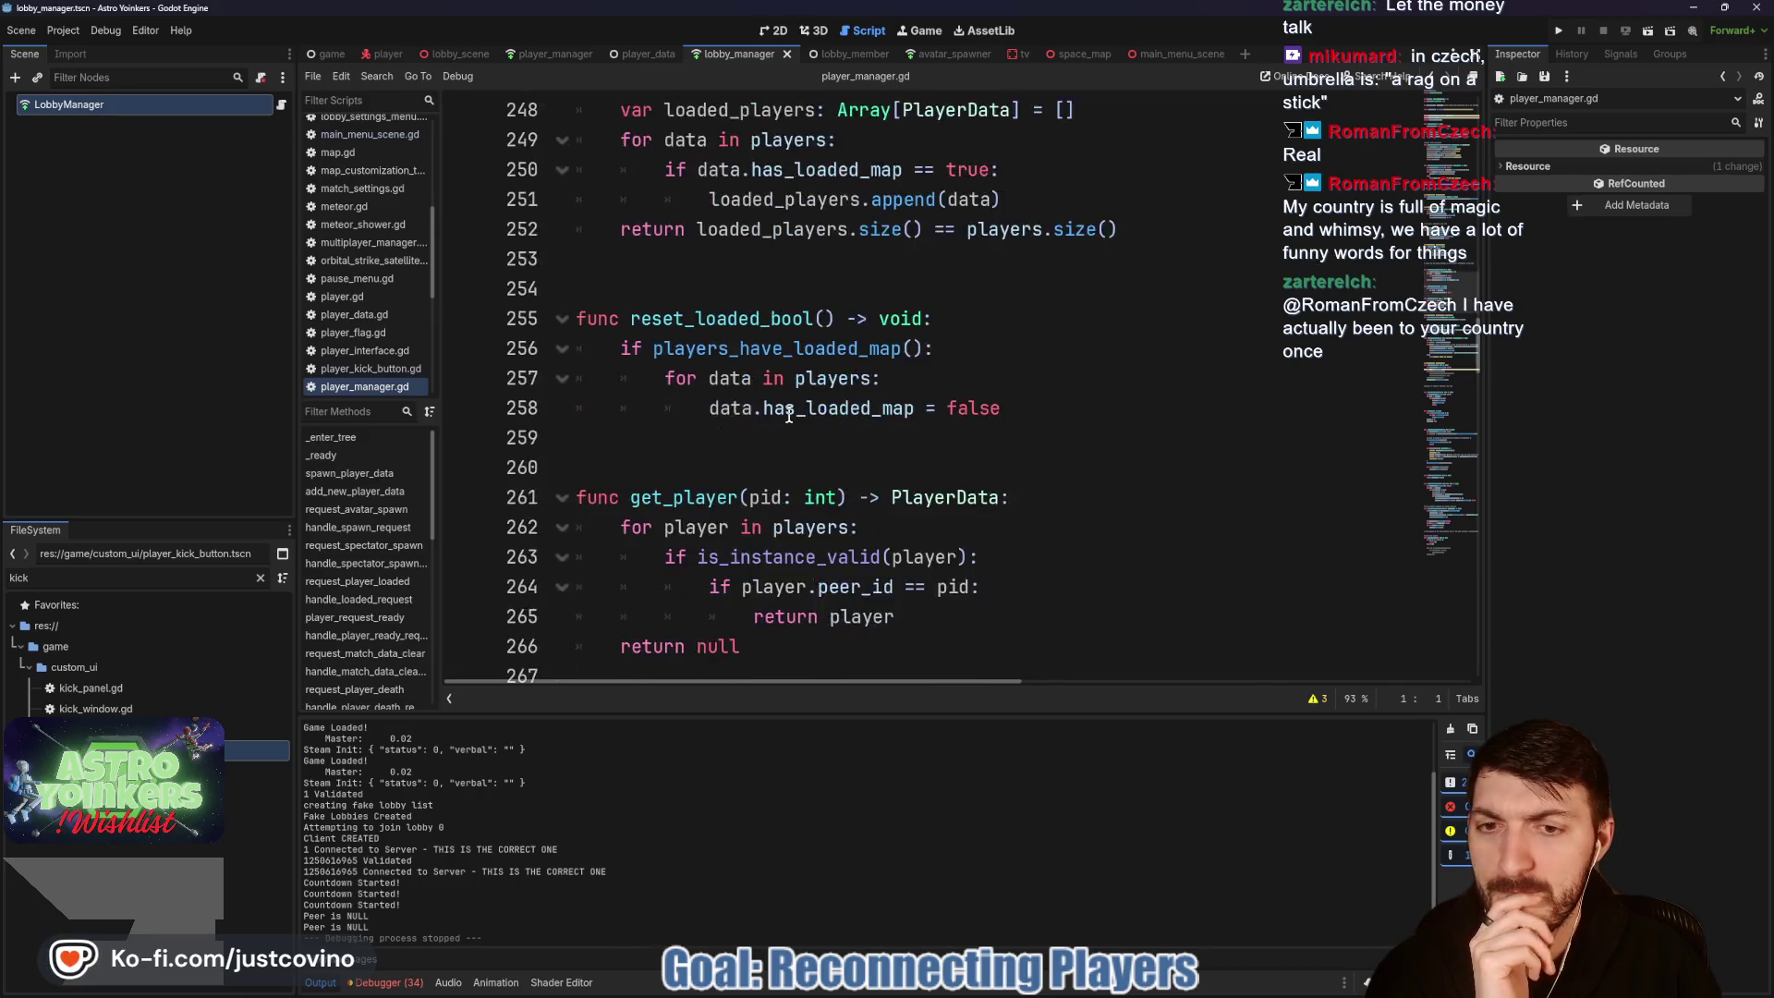
scroll(789, 413, "down", 4)
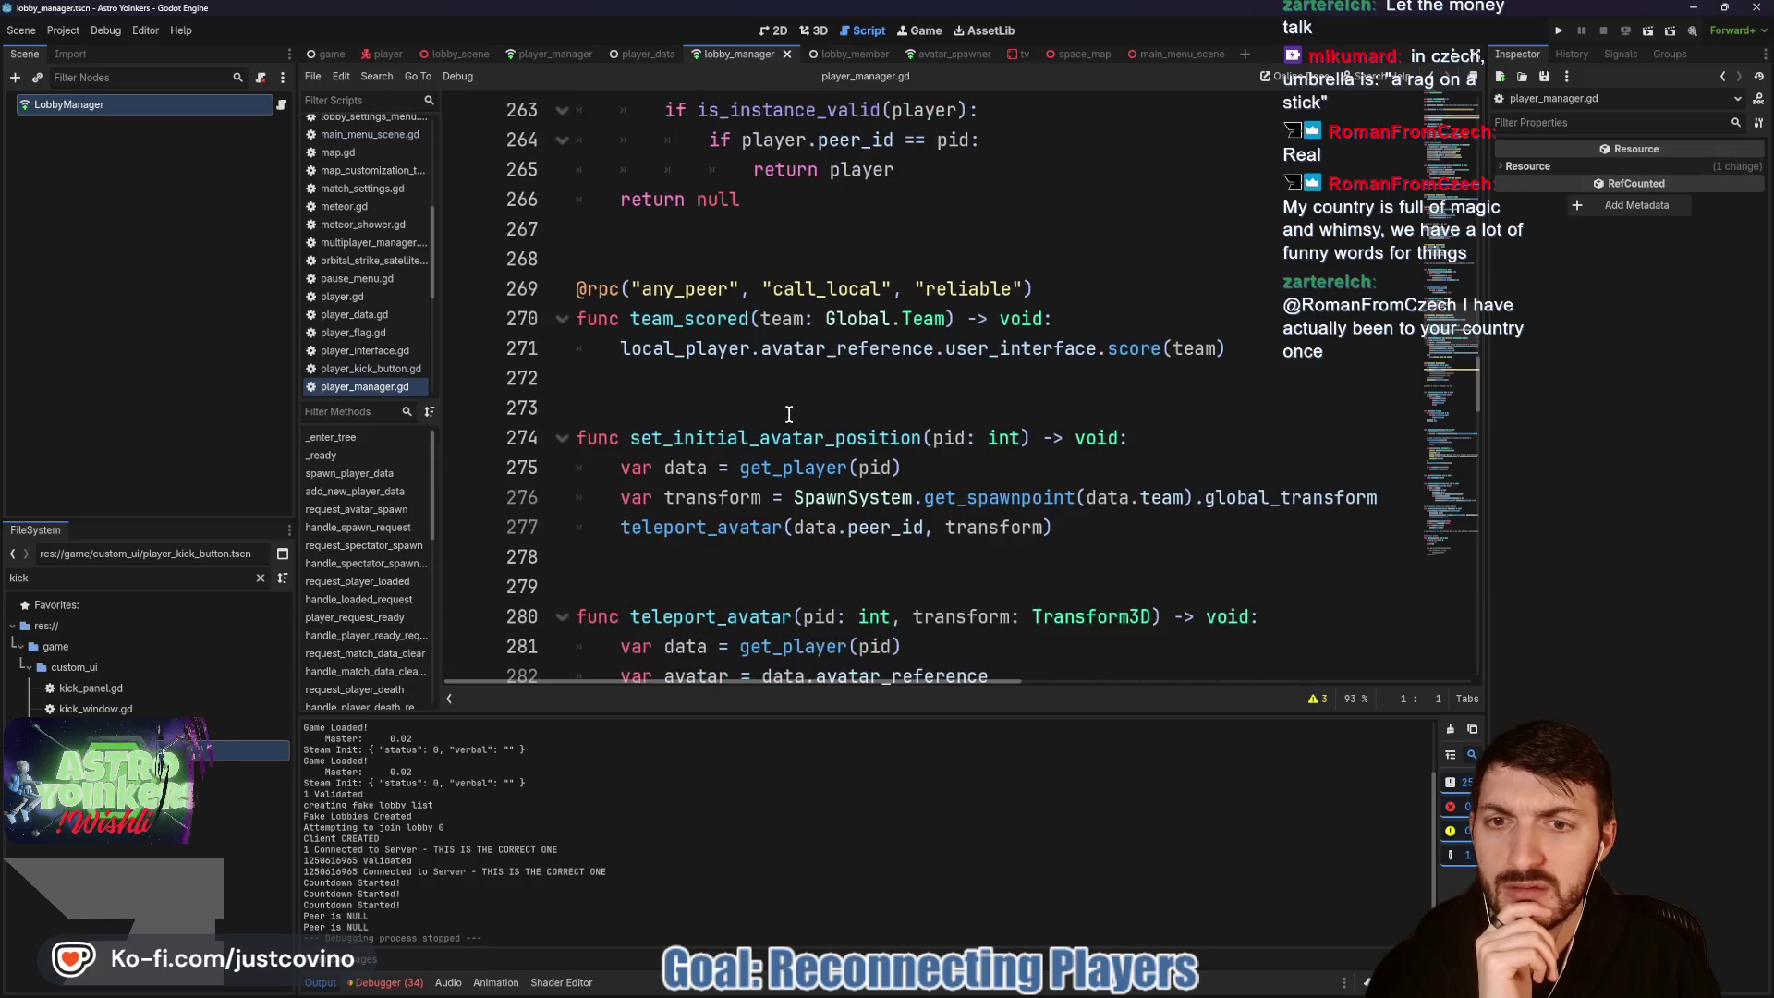
scroll(790, 414, "down", 3)
scroll(789, 414, "down", 6)
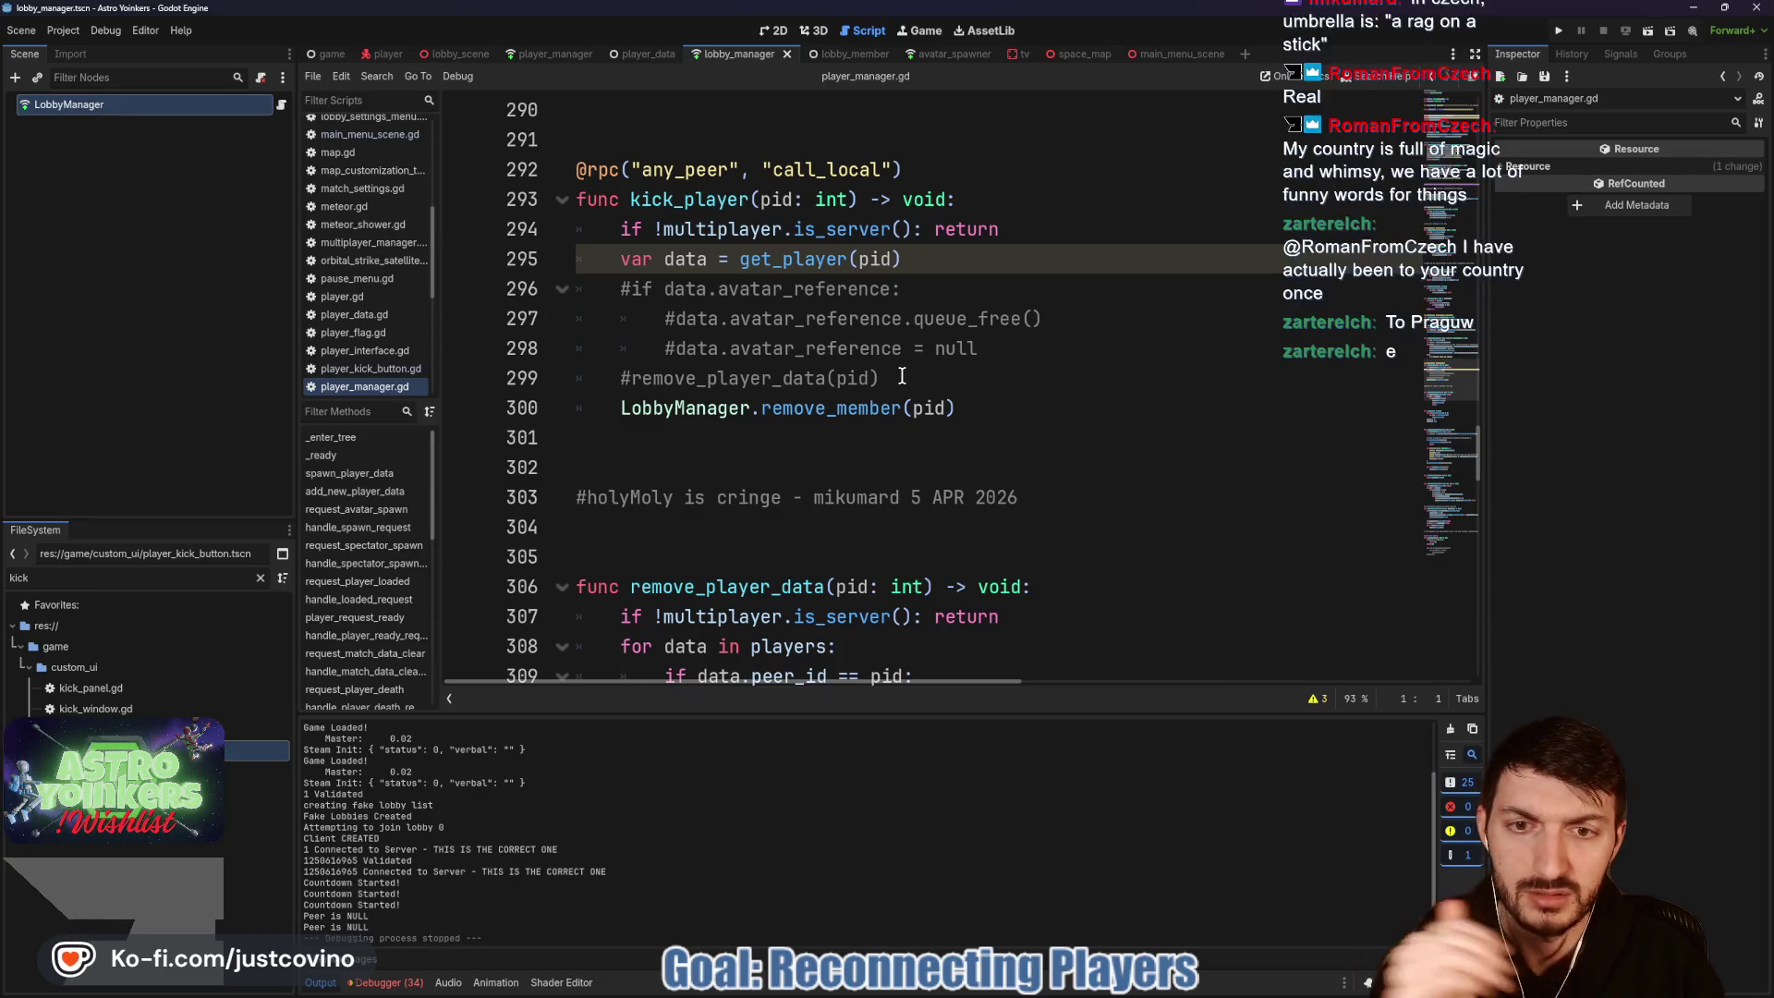
scroll(900, 376, "down", 4)
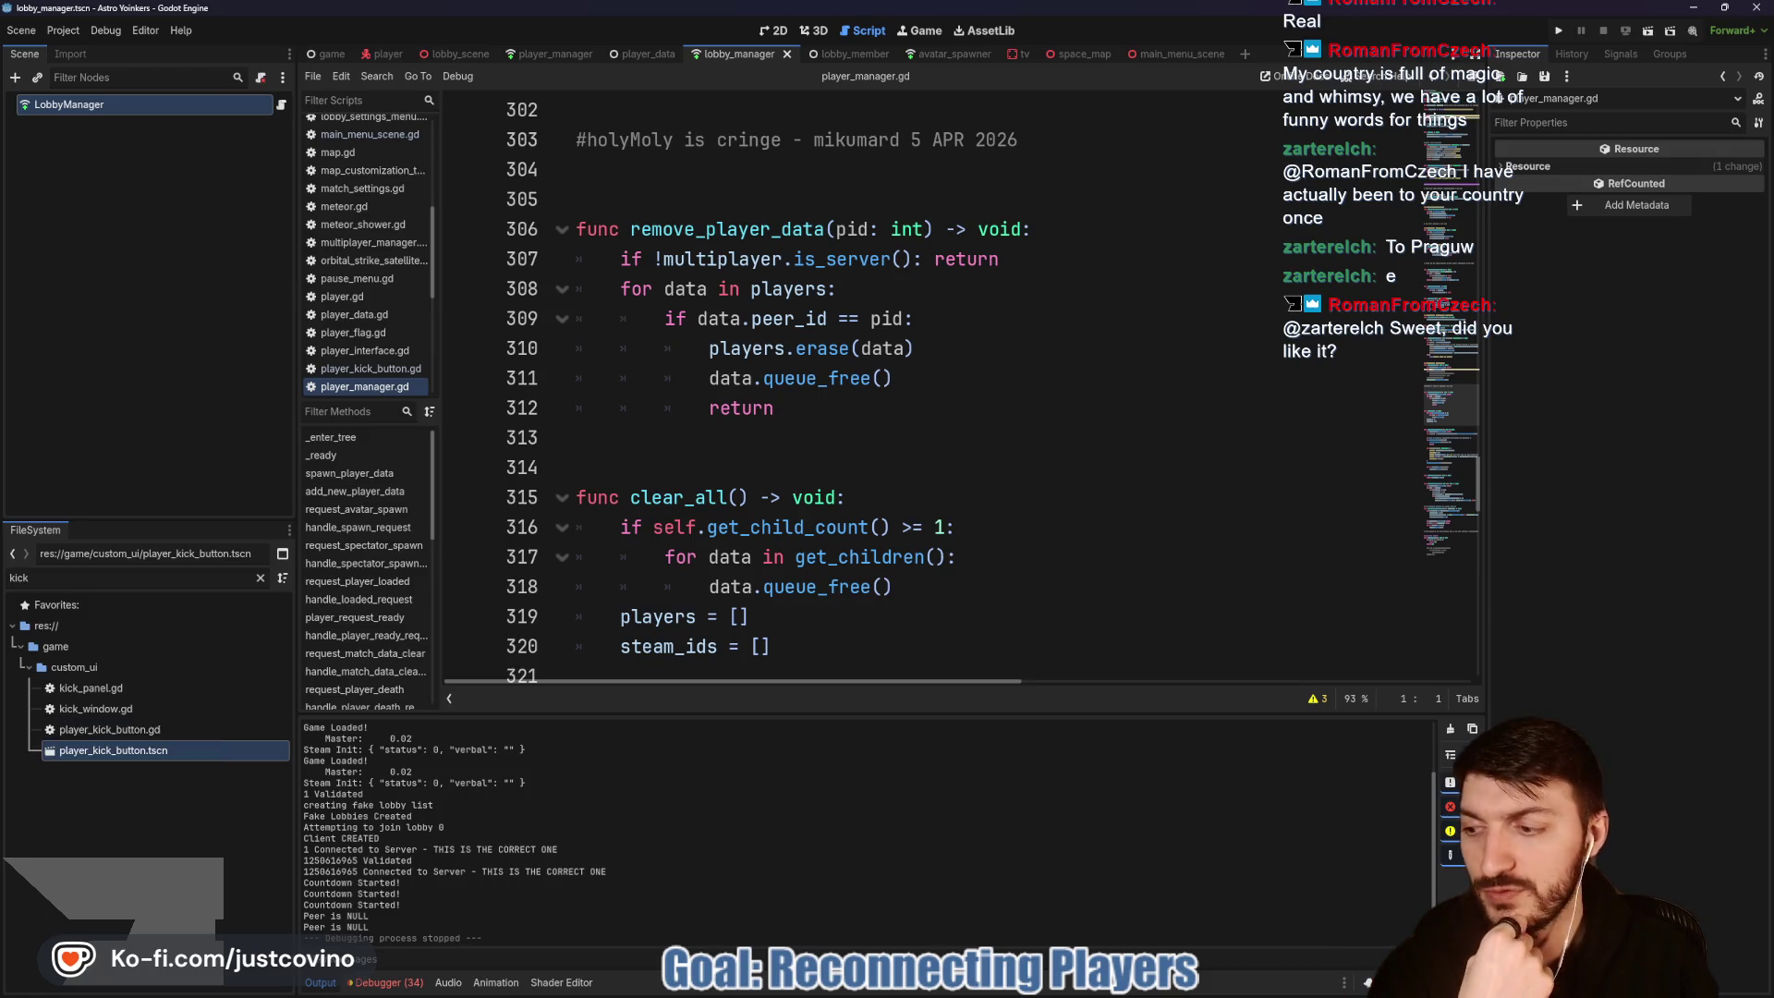
scroll(852, 451, "down", 2)
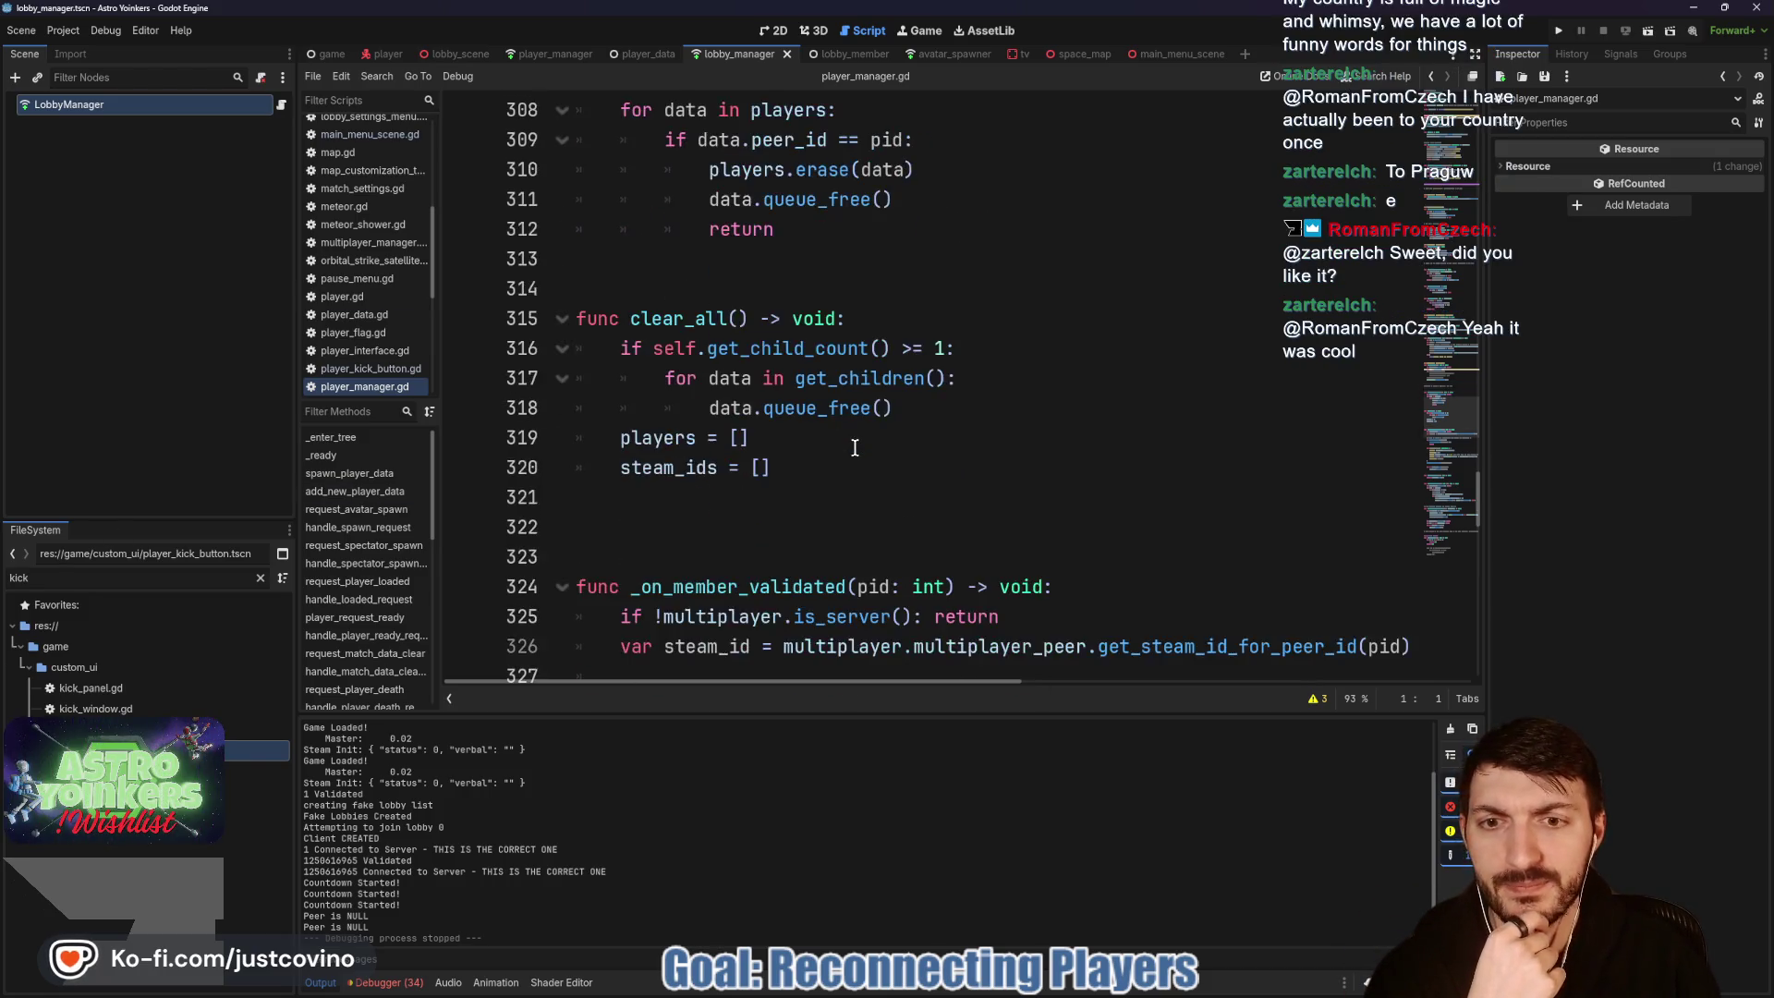
scroll(854, 447, "down", 3)
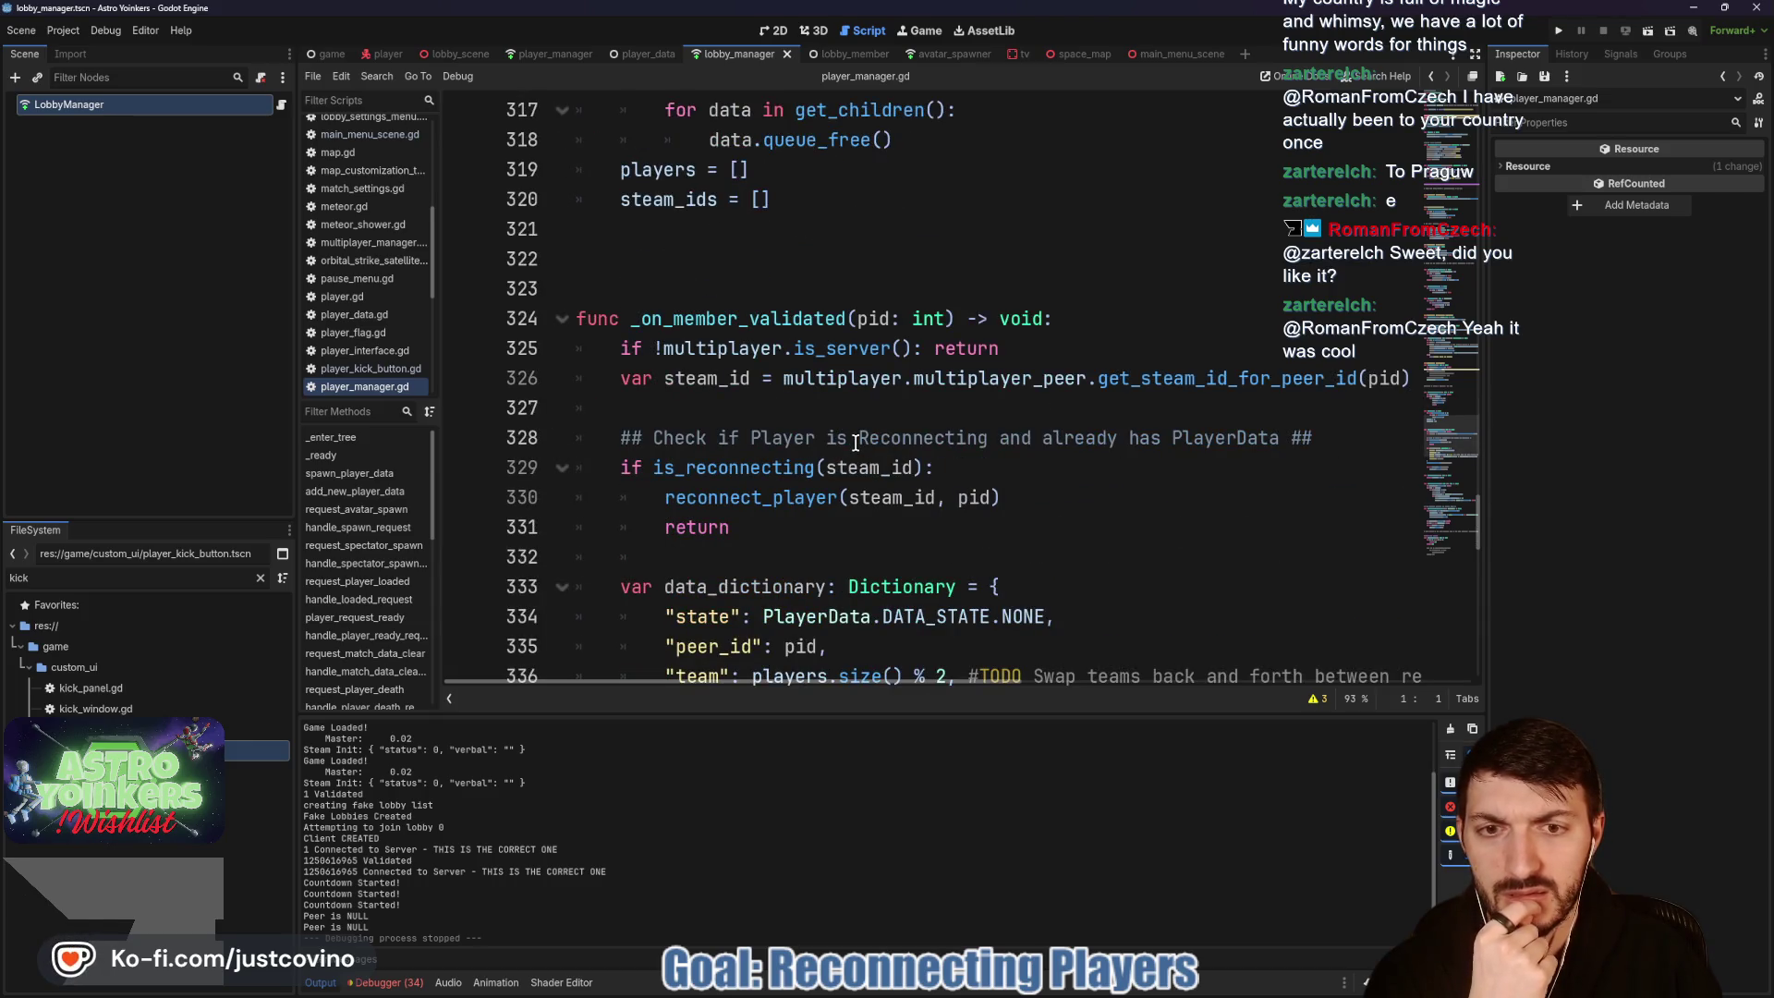
scroll(855, 443, "down", 1)
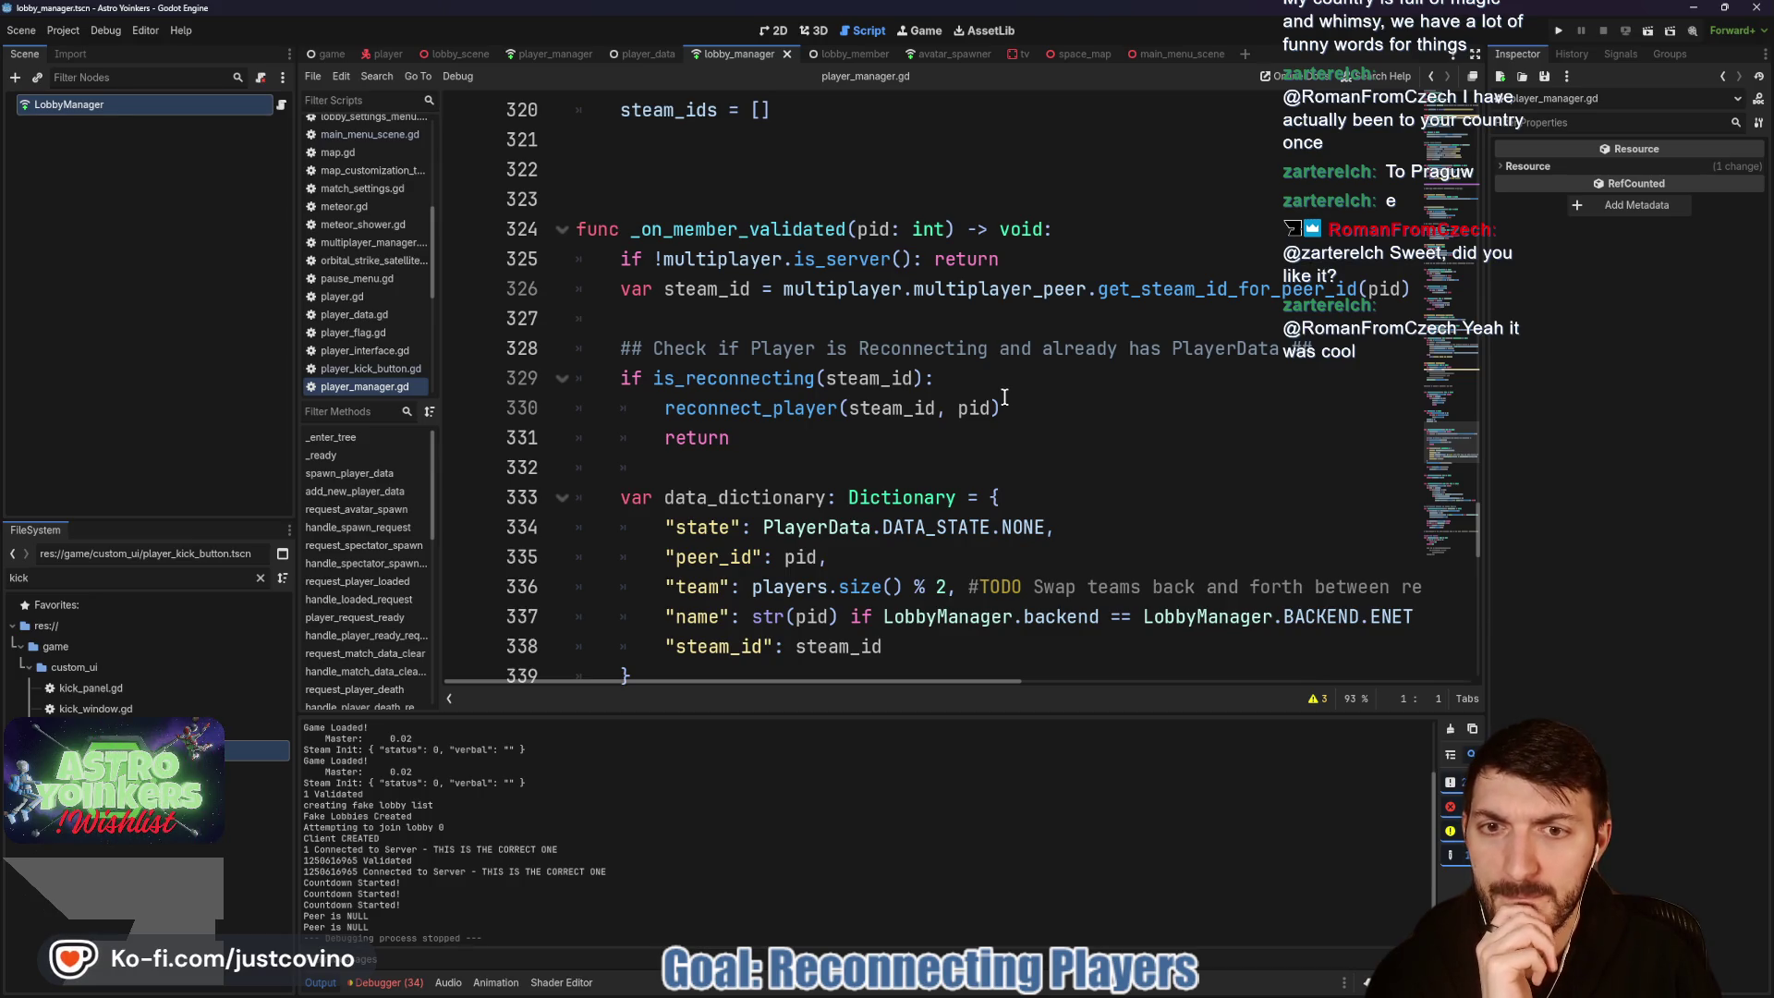
scroll(993, 398, "down", 4)
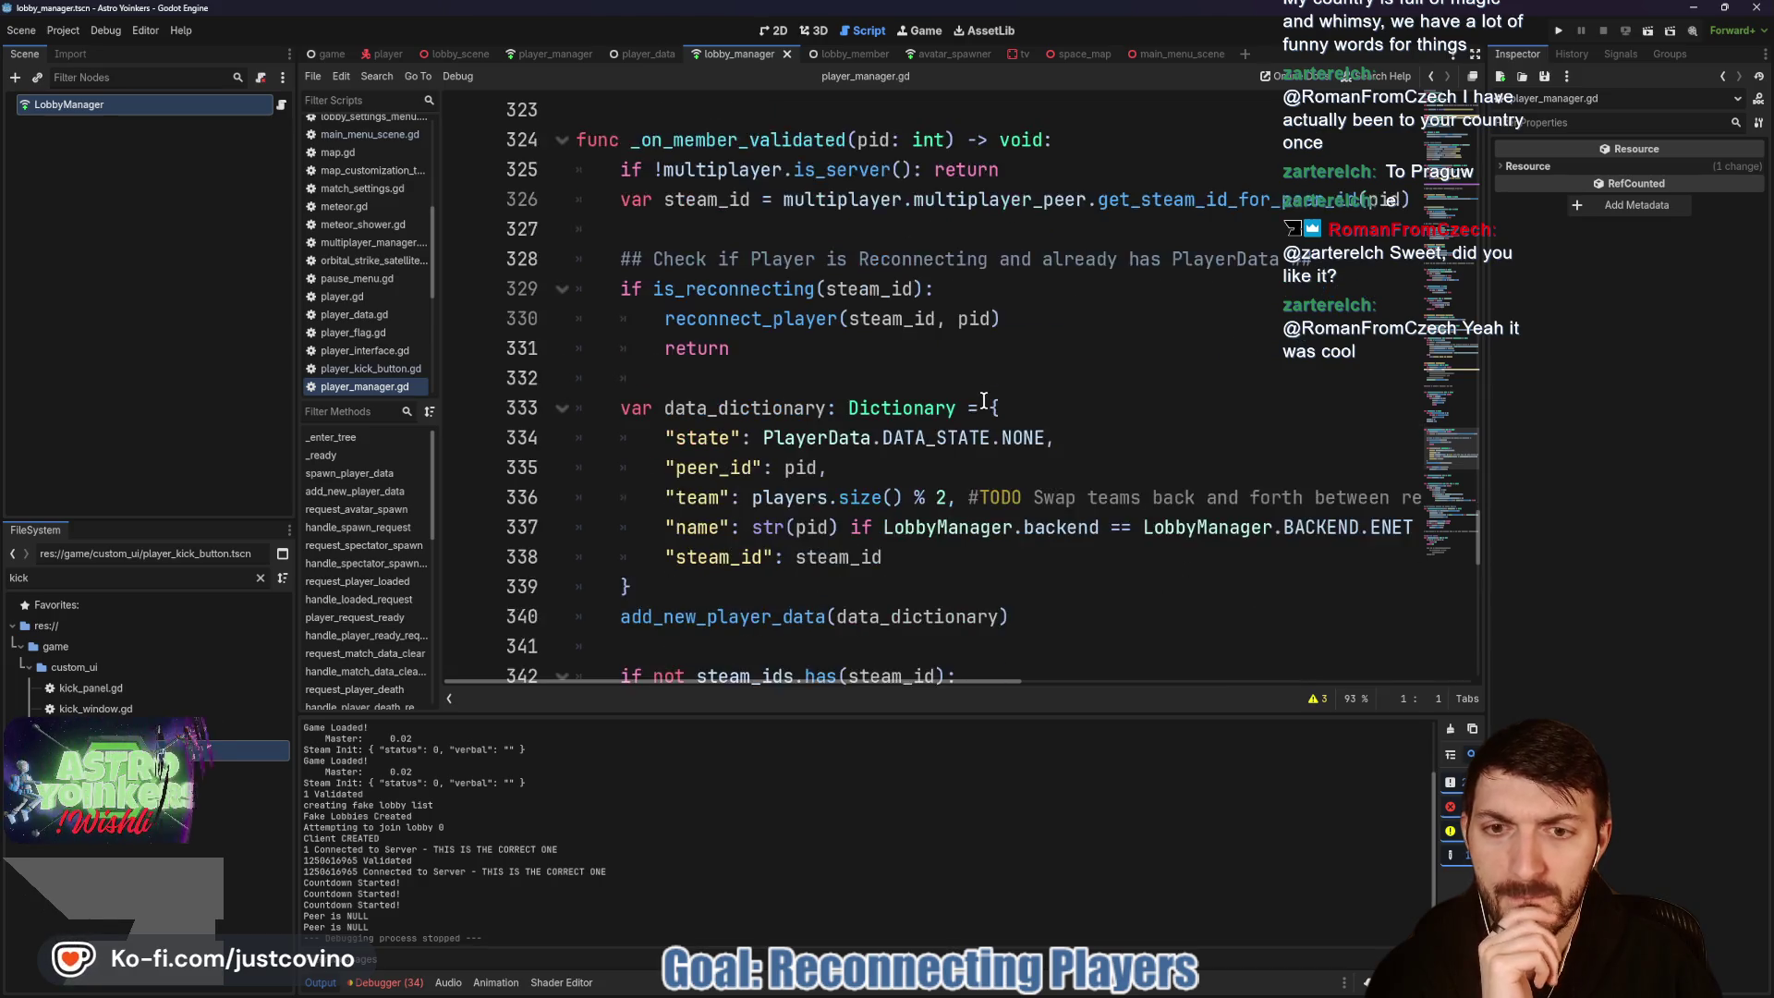
scroll(984, 401, "down", 5)
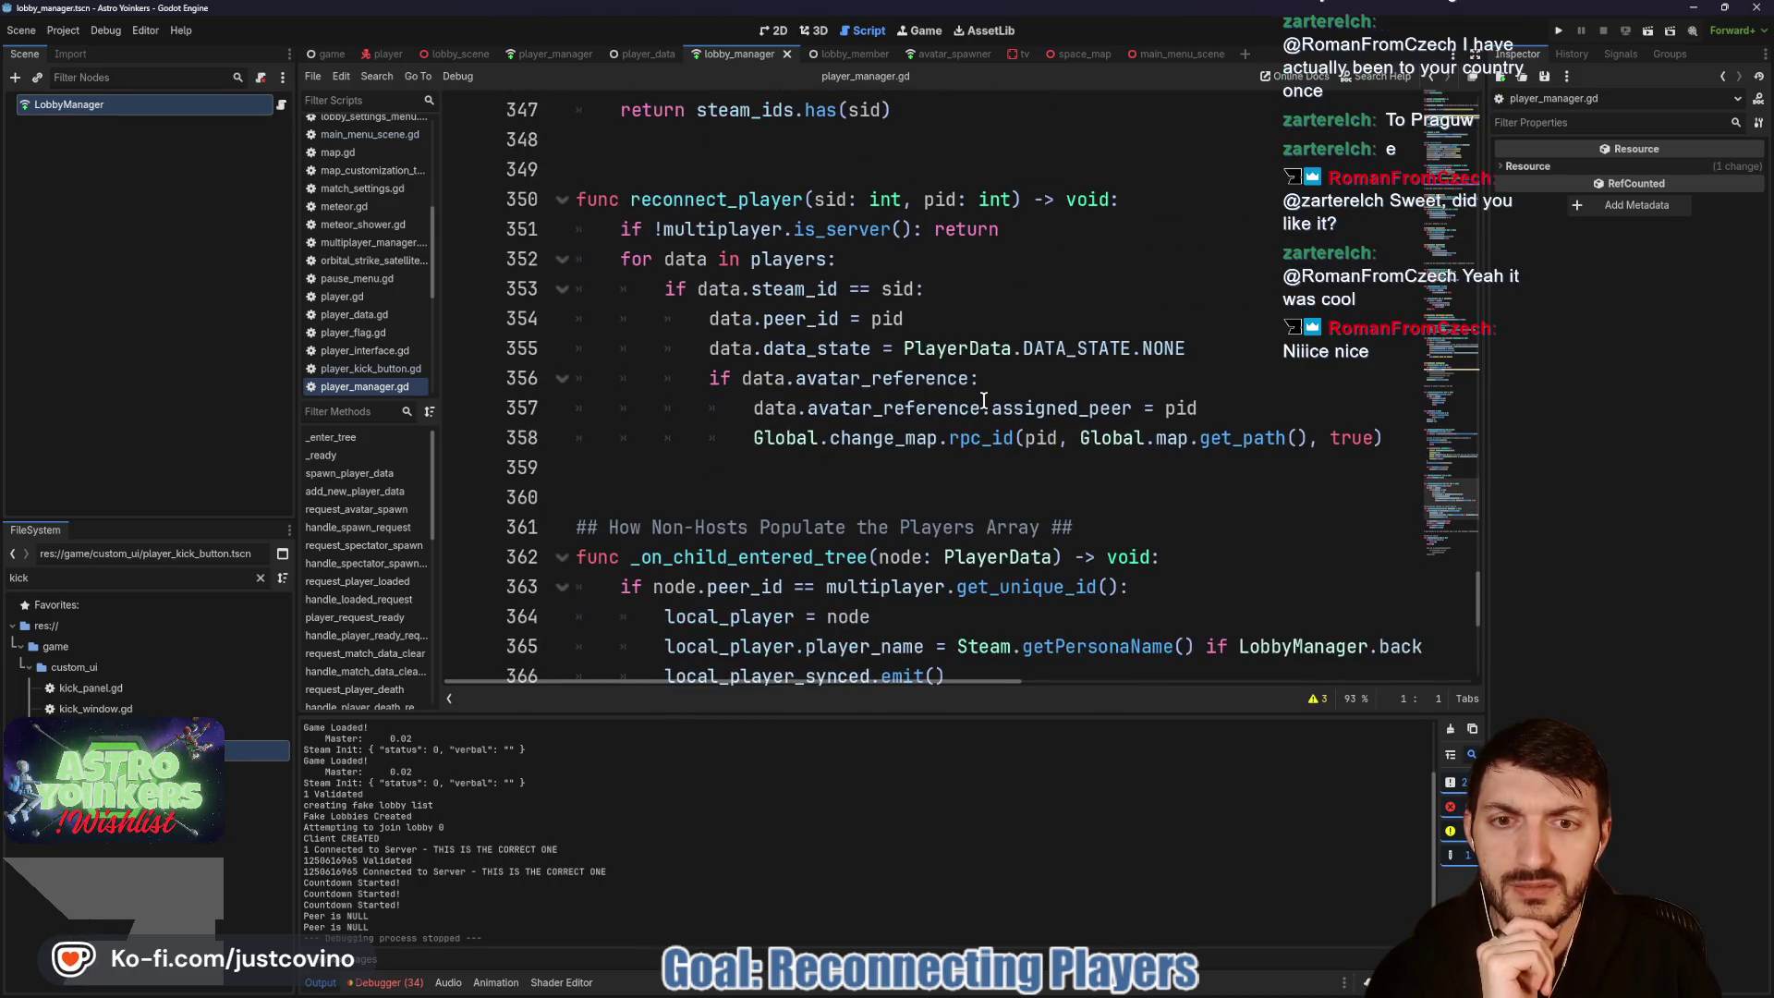
scroll(984, 400, "down", 3)
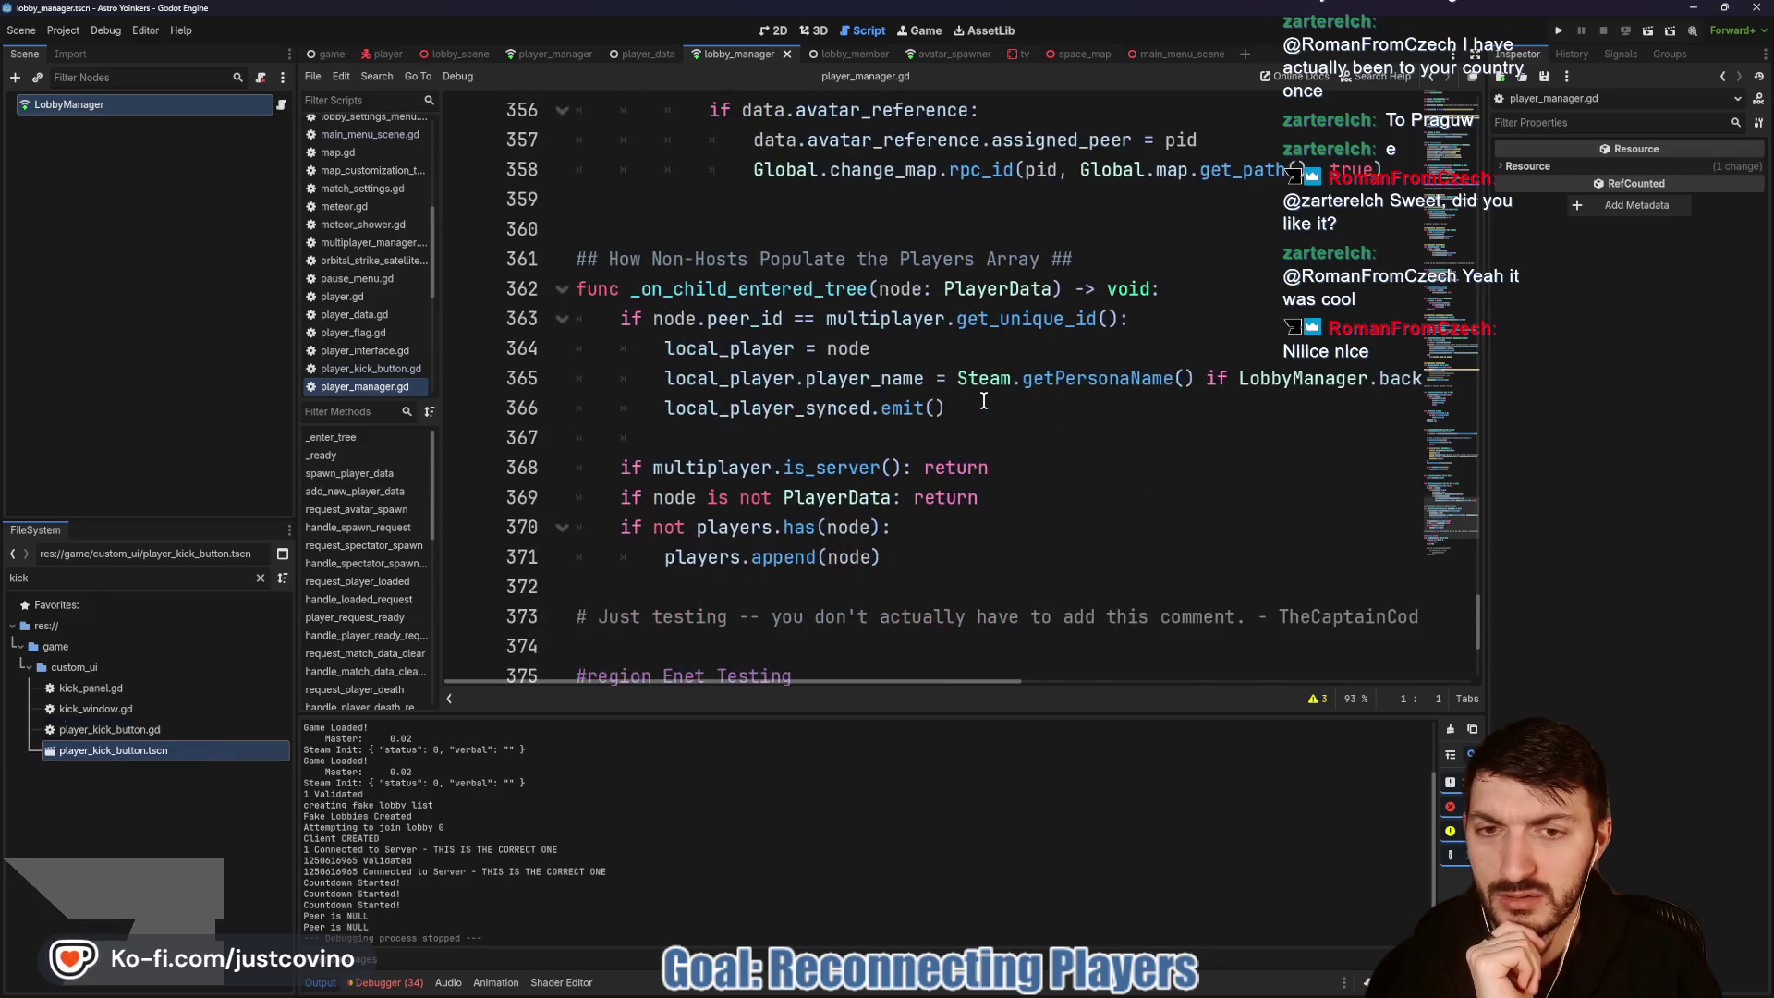
scroll(974, 399, "down", 4)
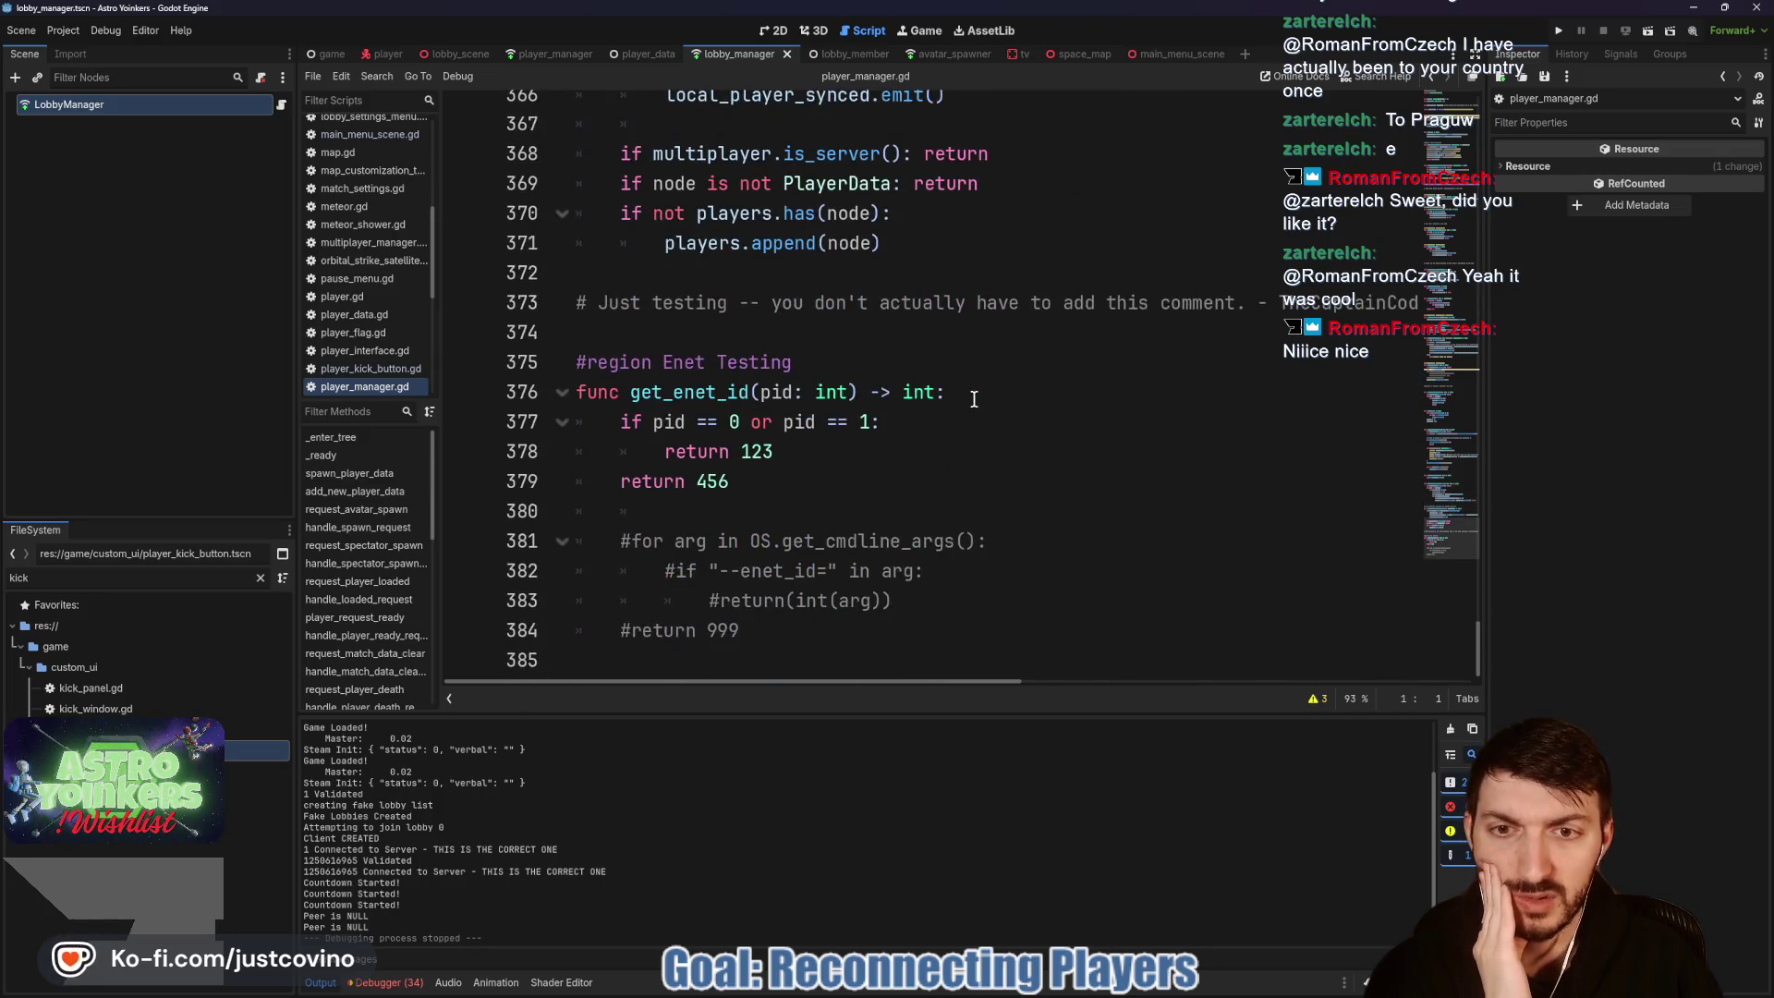
Step: Scroll back up a little, then switch to lobby_manager.gd via the LobbyManager node's script icon
scroll(974, 399, "up", 4)
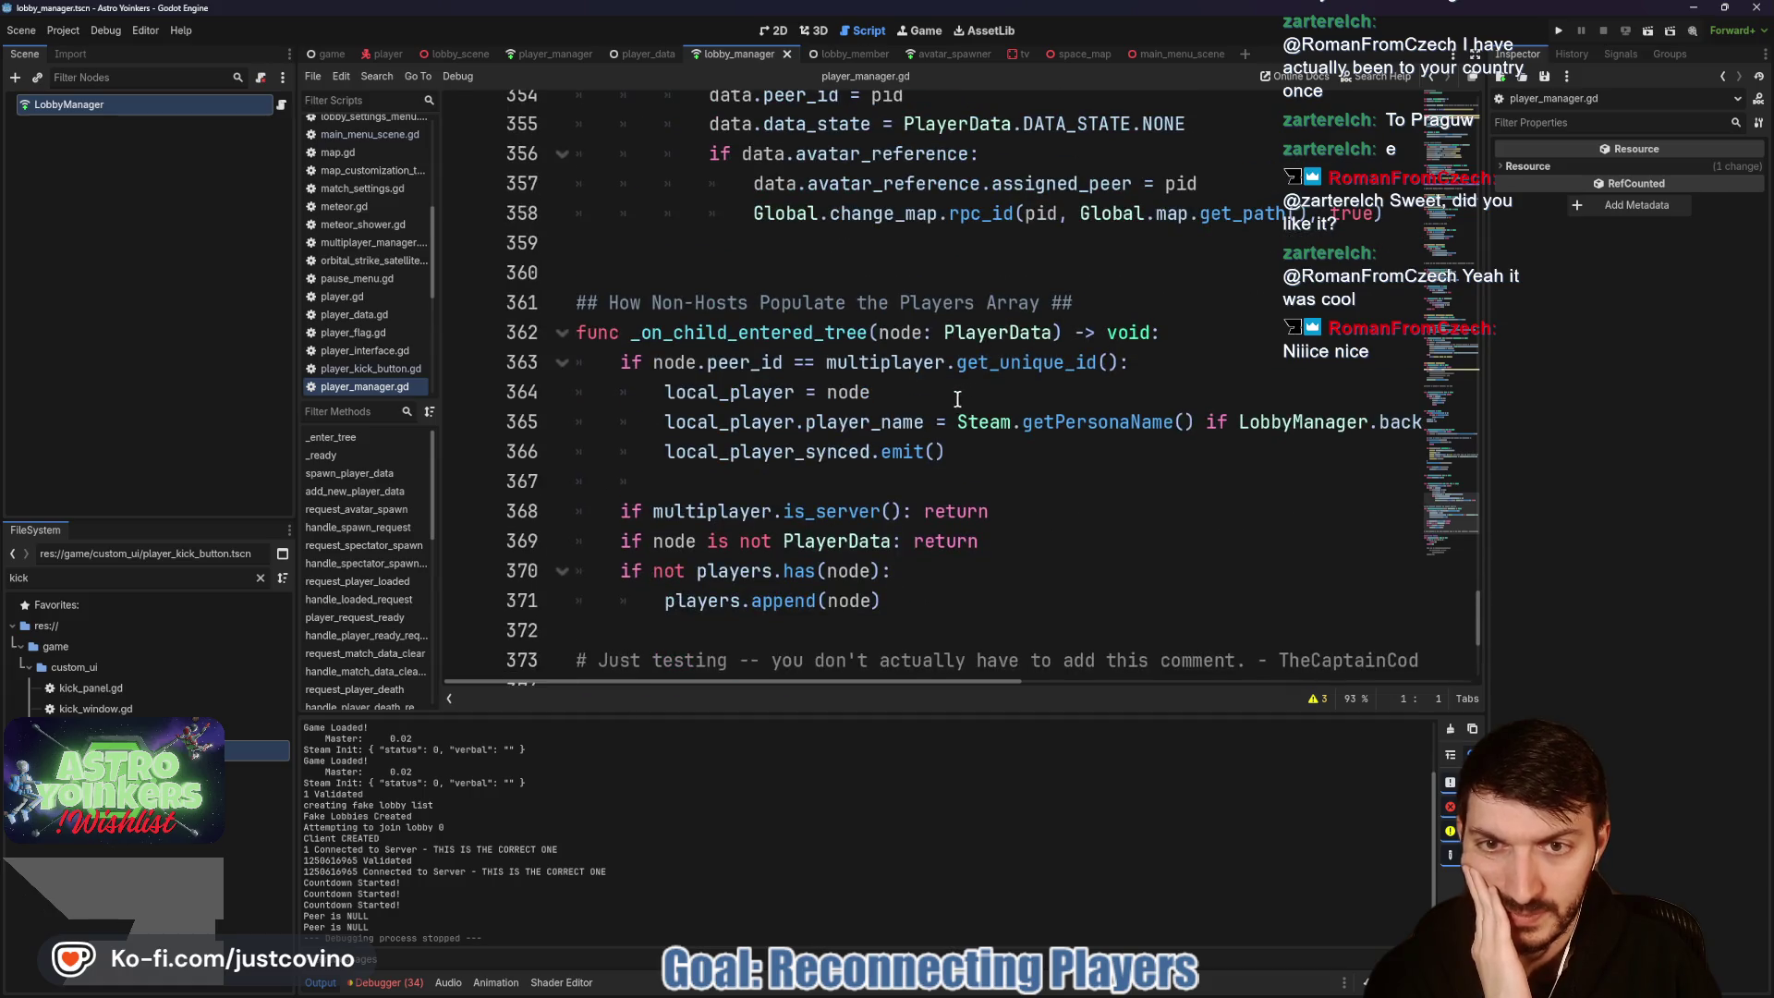
scroll(958, 398, "up", 15)
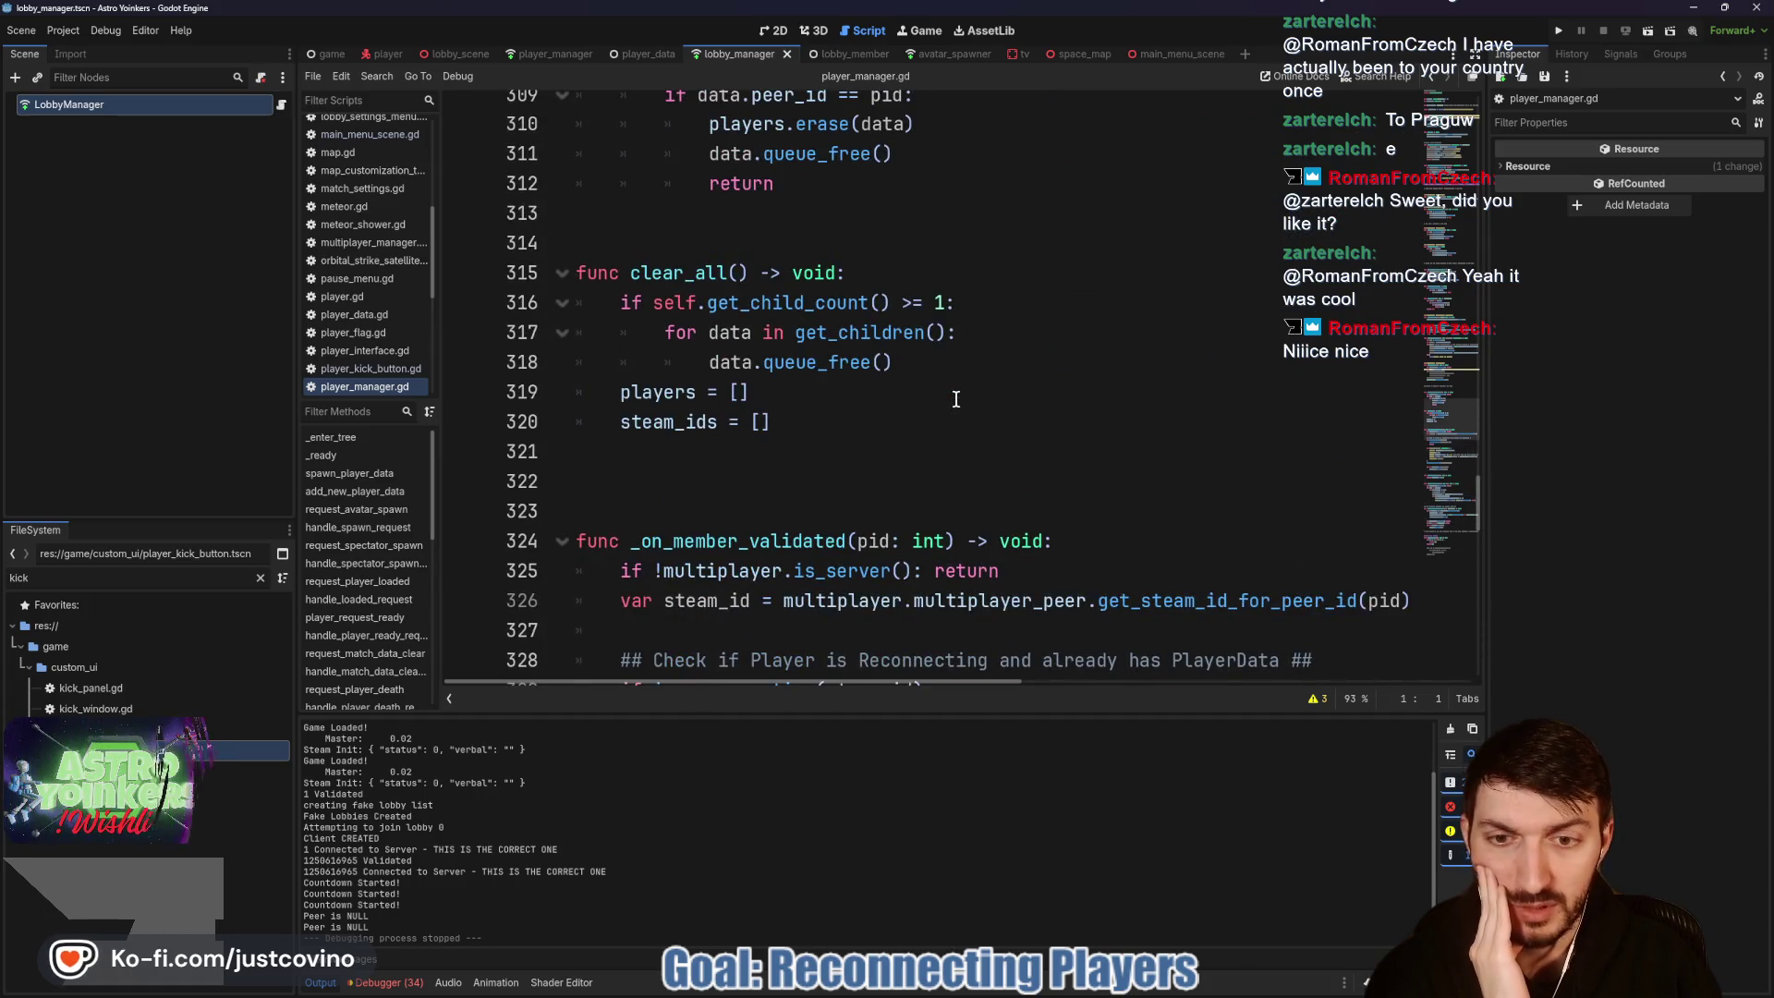
scroll(956, 399, "up", 10)
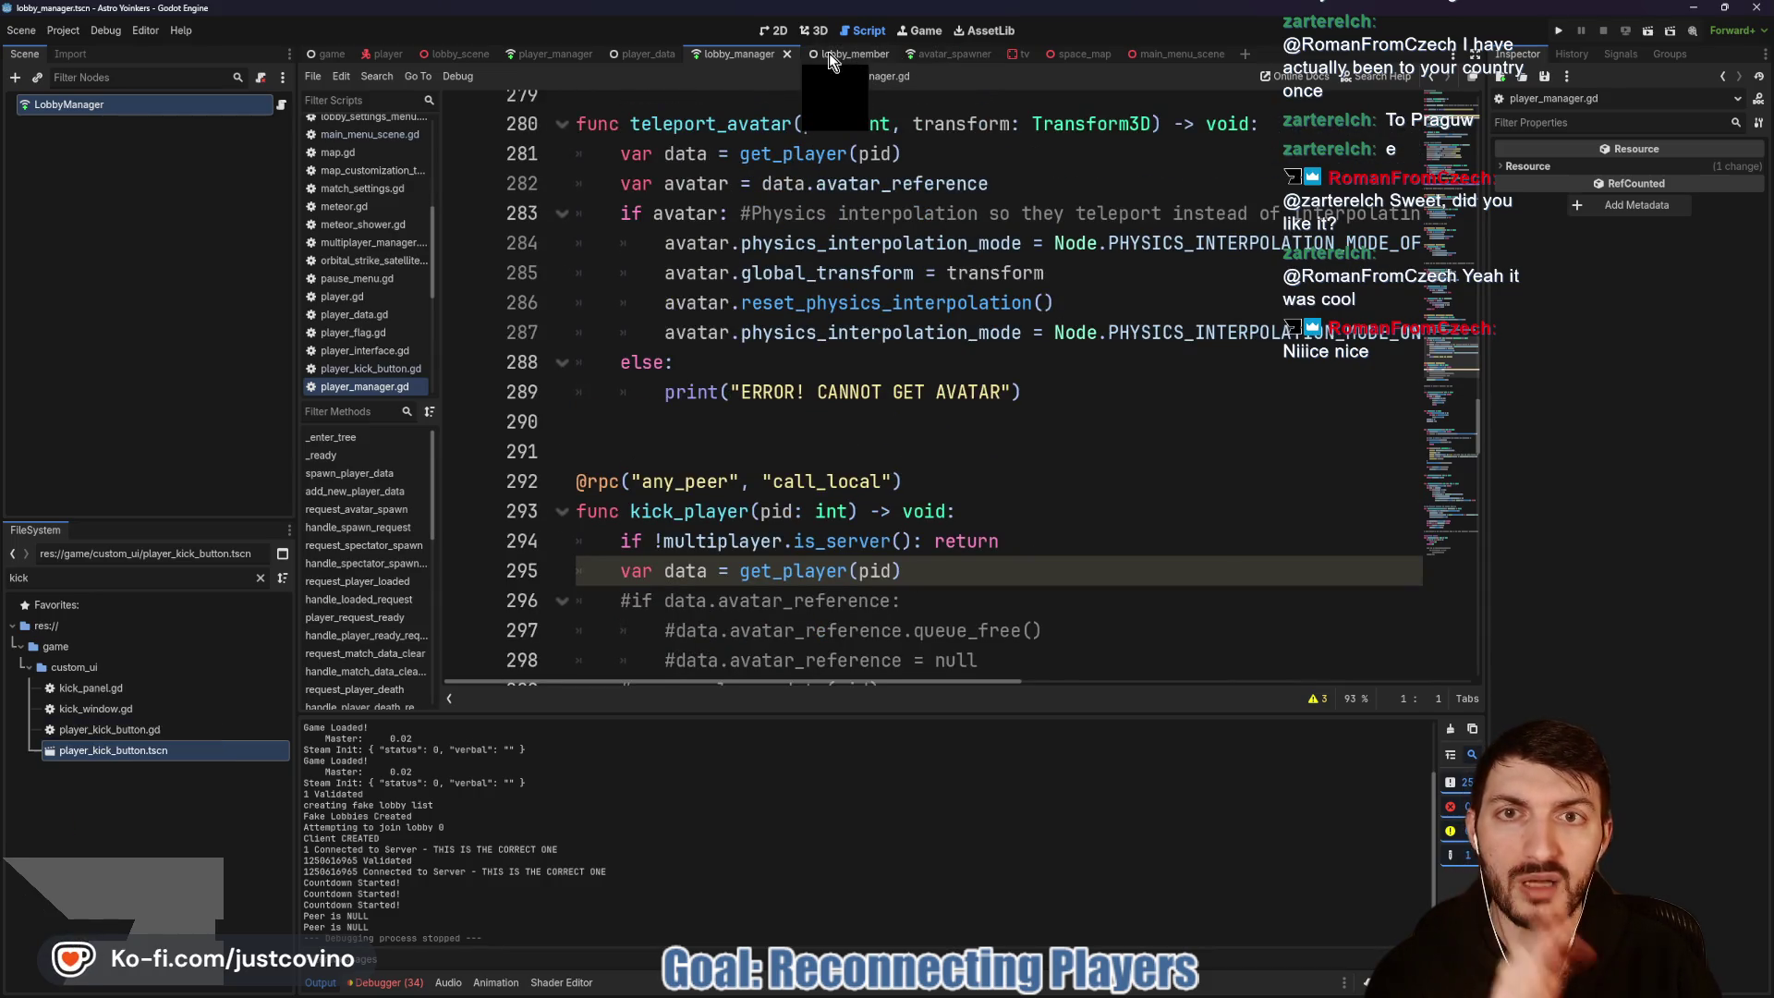
left_click(281, 104)
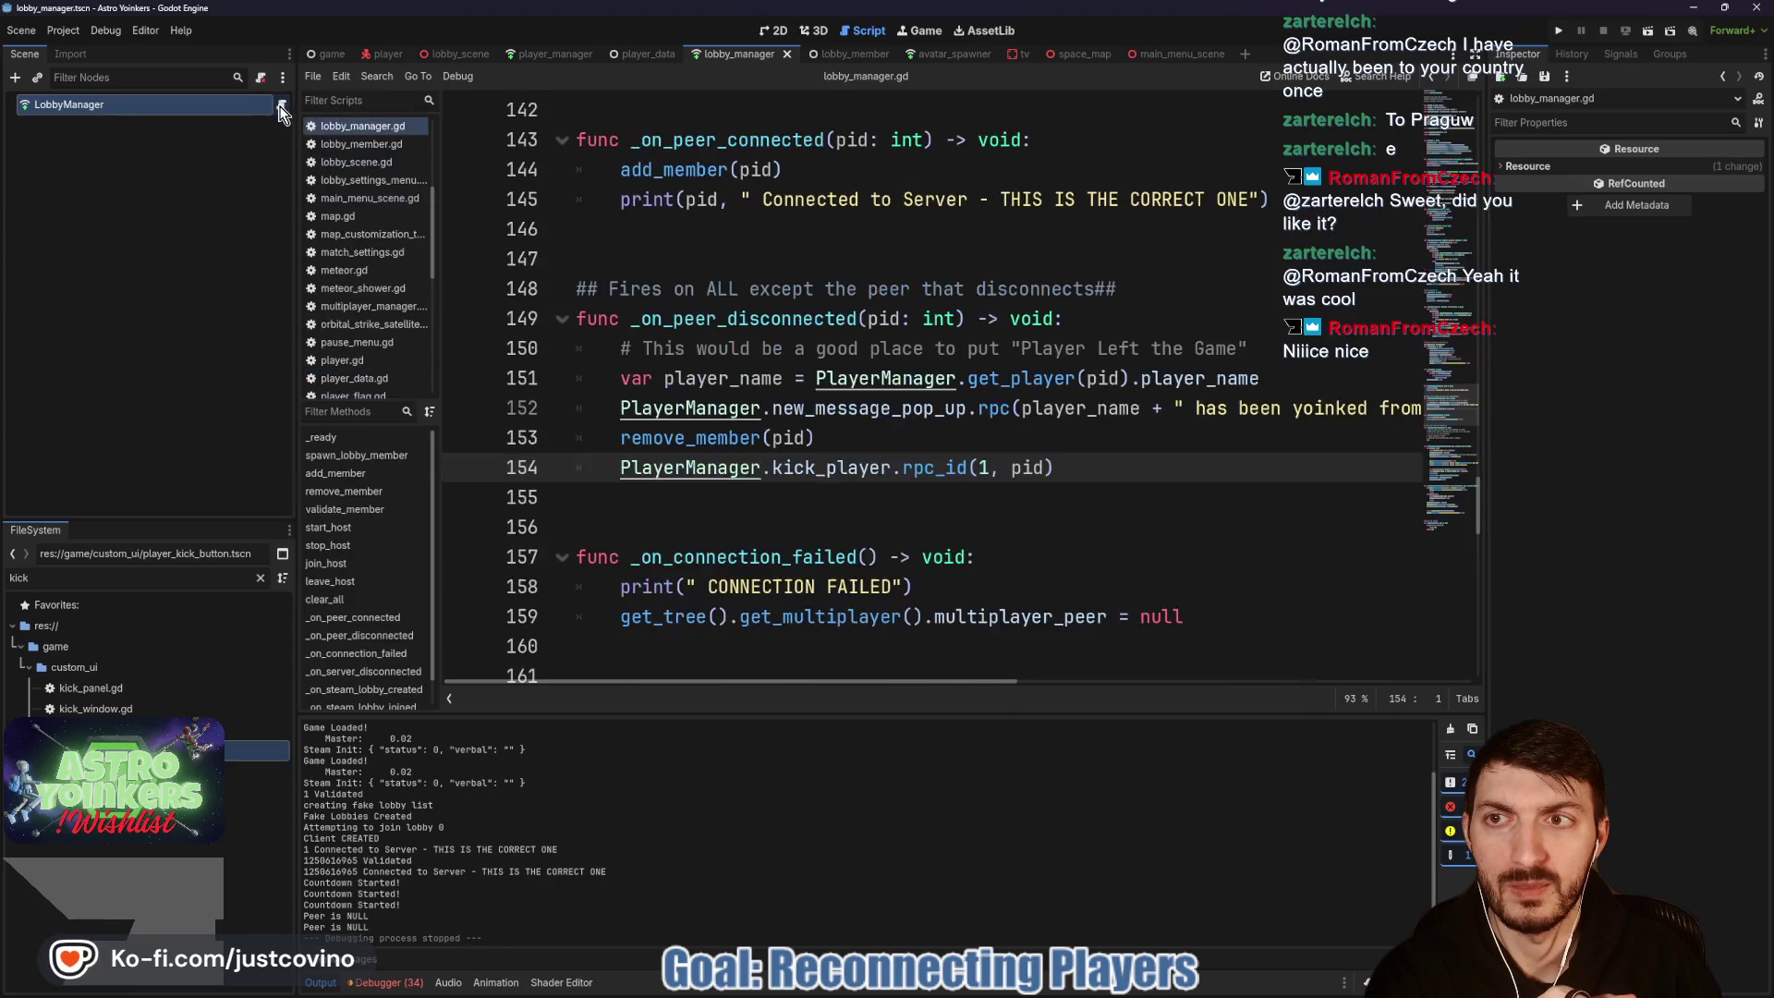
Step: Inspect lobby_manager.gd's _on_peer_disconnected and _on_connection_failed handlers, selecting each function name
scroll(946, 367, "up", 5)
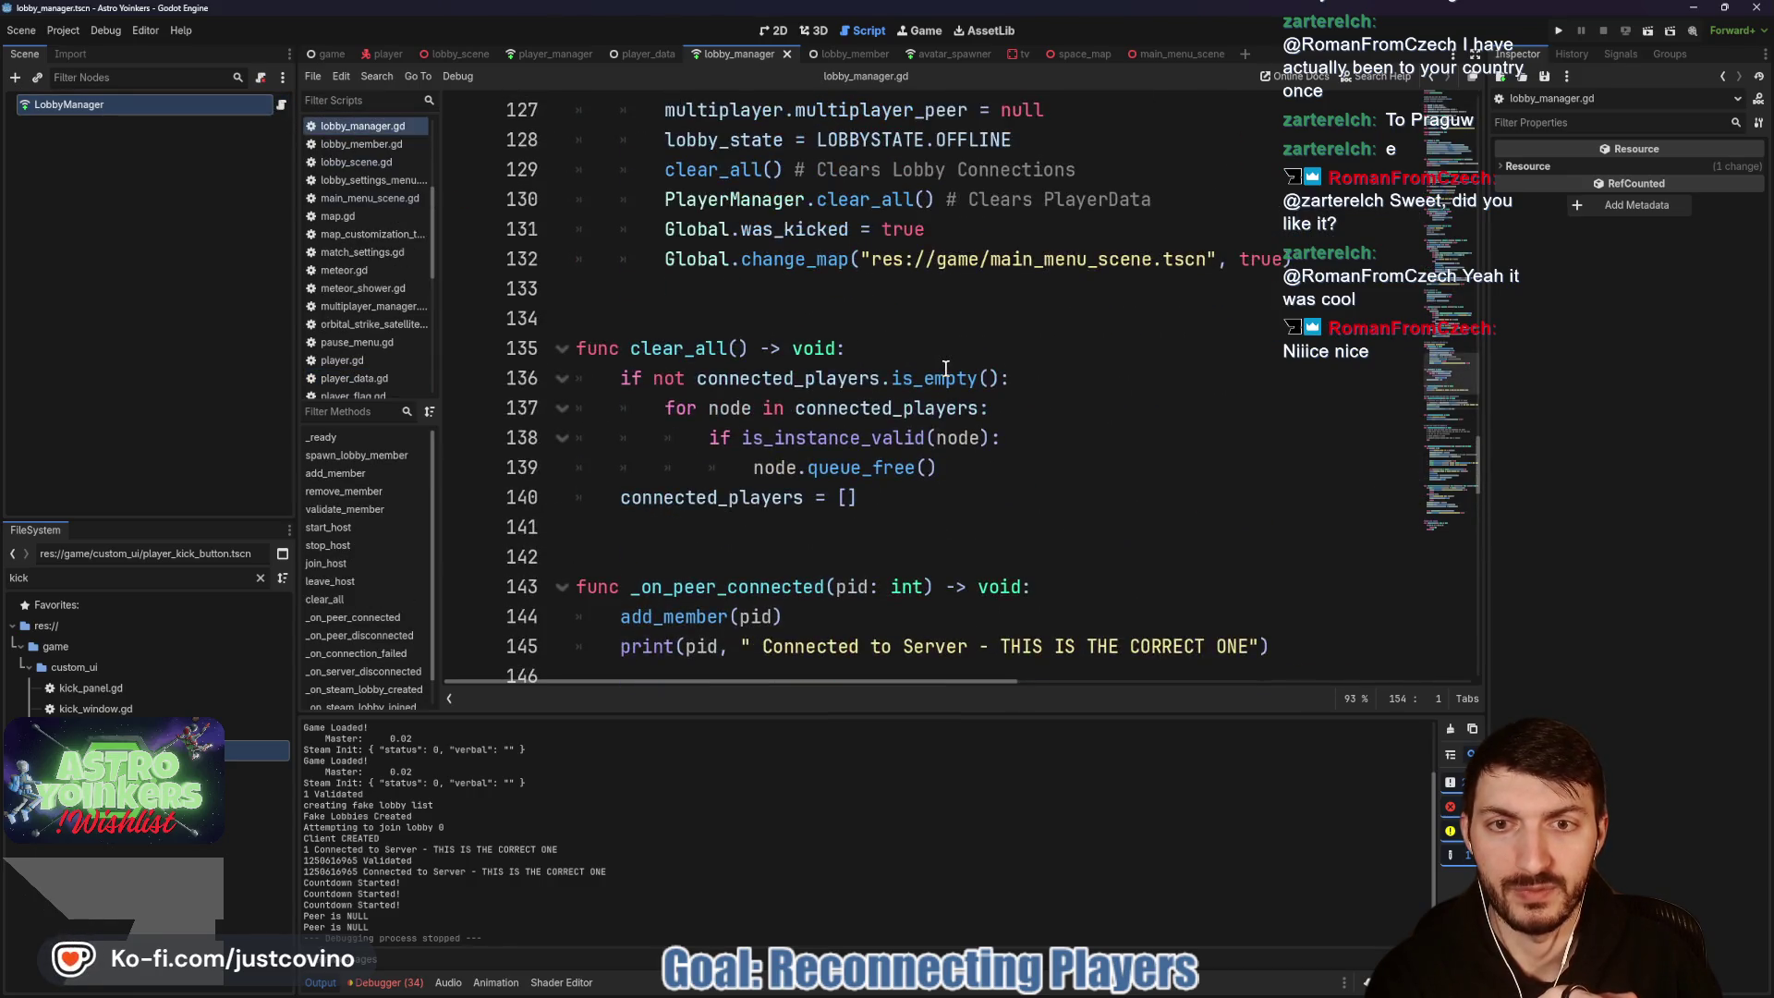
scroll(946, 368, "down", 4)
scroll(945, 368, "up", 3)
scroll(945, 368, "down", 2)
scroll(945, 368, "down", 4)
scroll(945, 368, "up", 2)
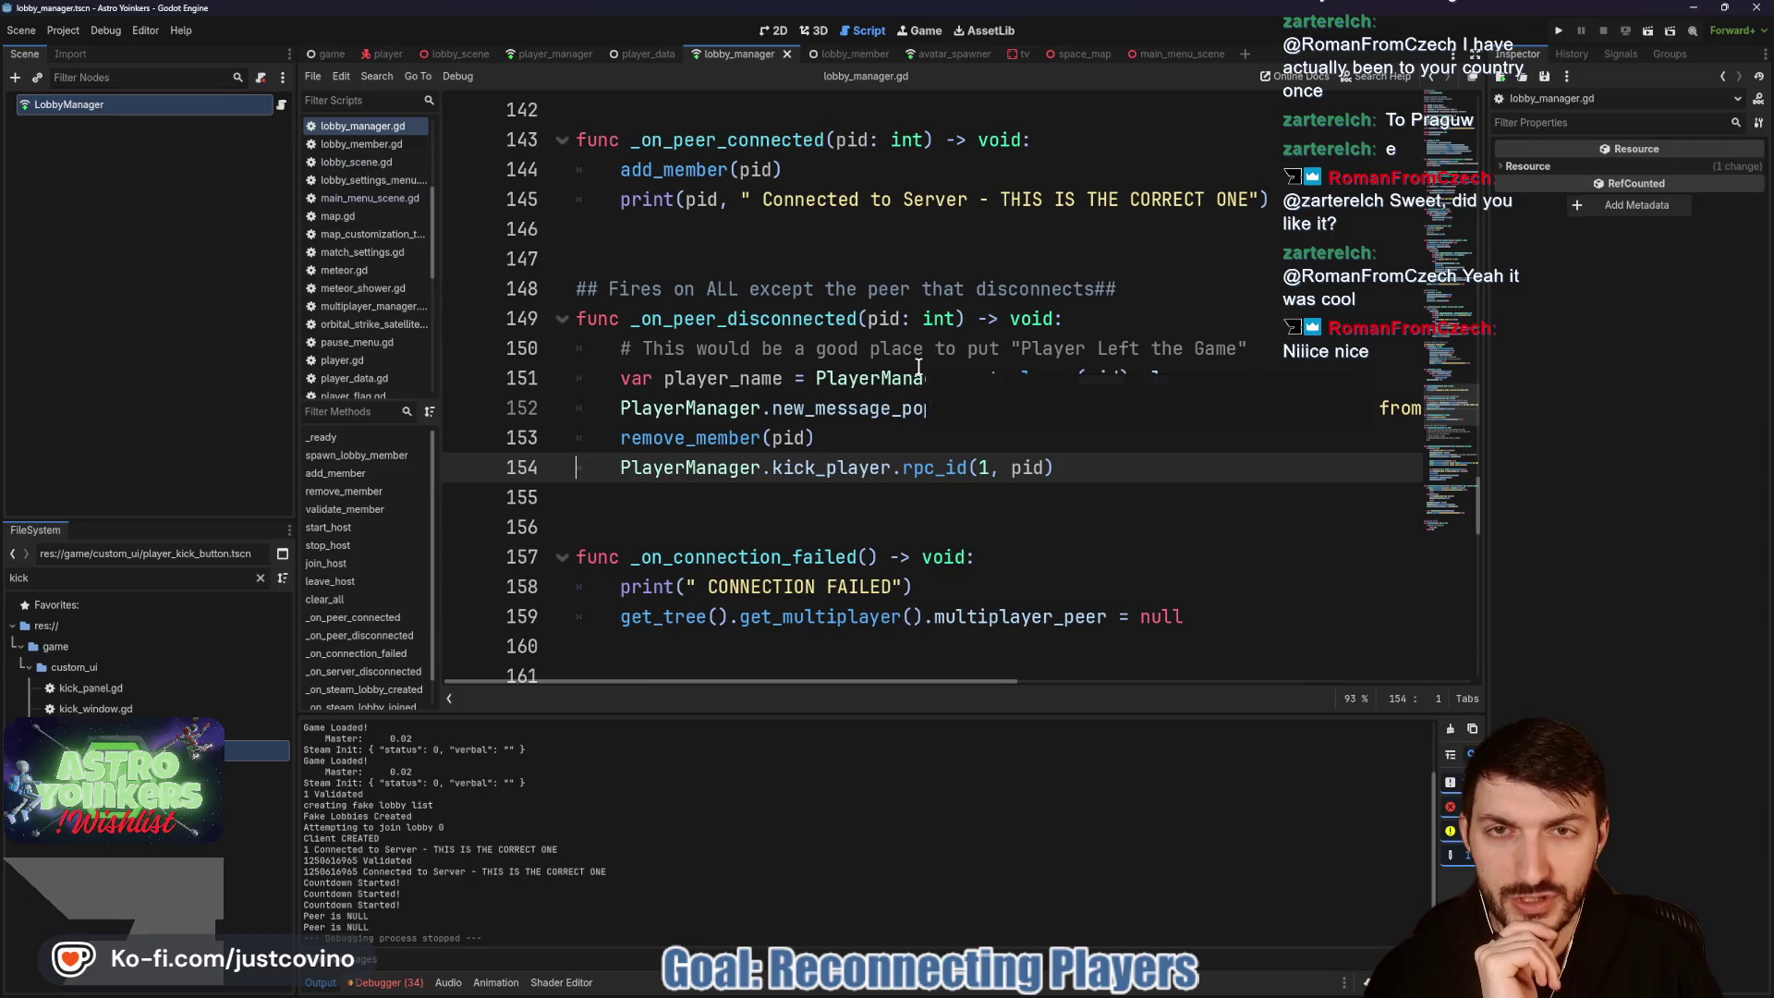
double_click(811, 319)
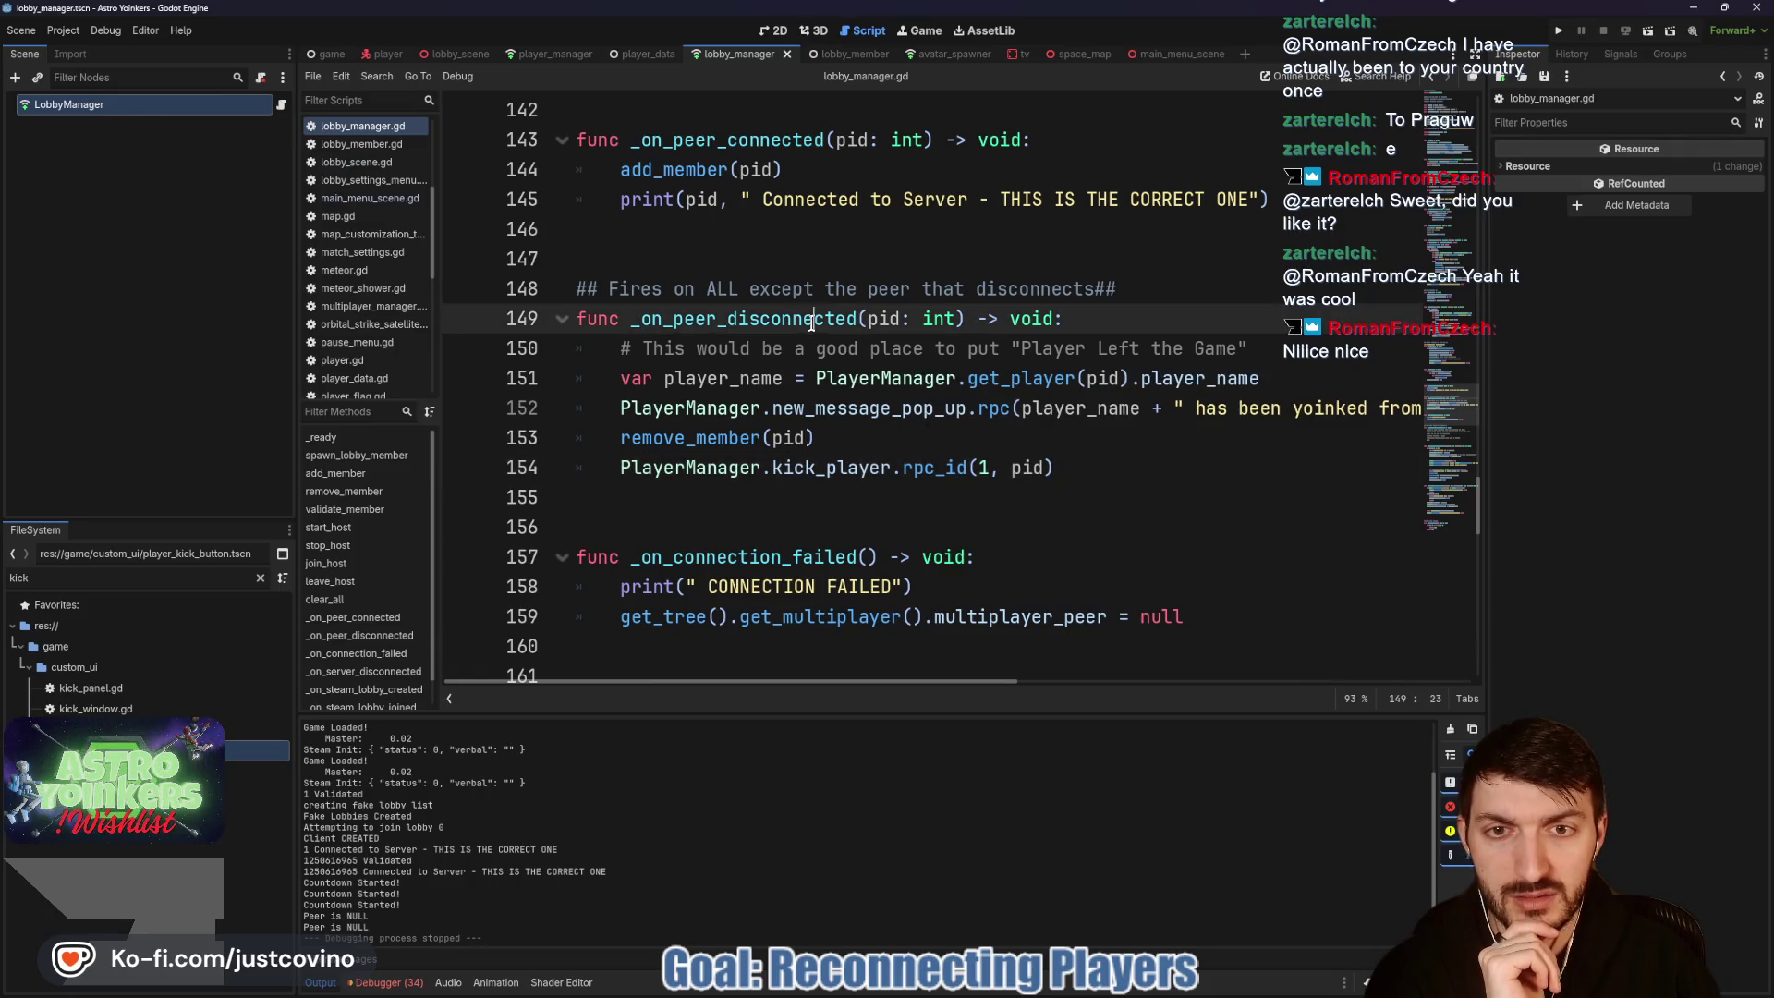
scroll(887, 374, "down", 5)
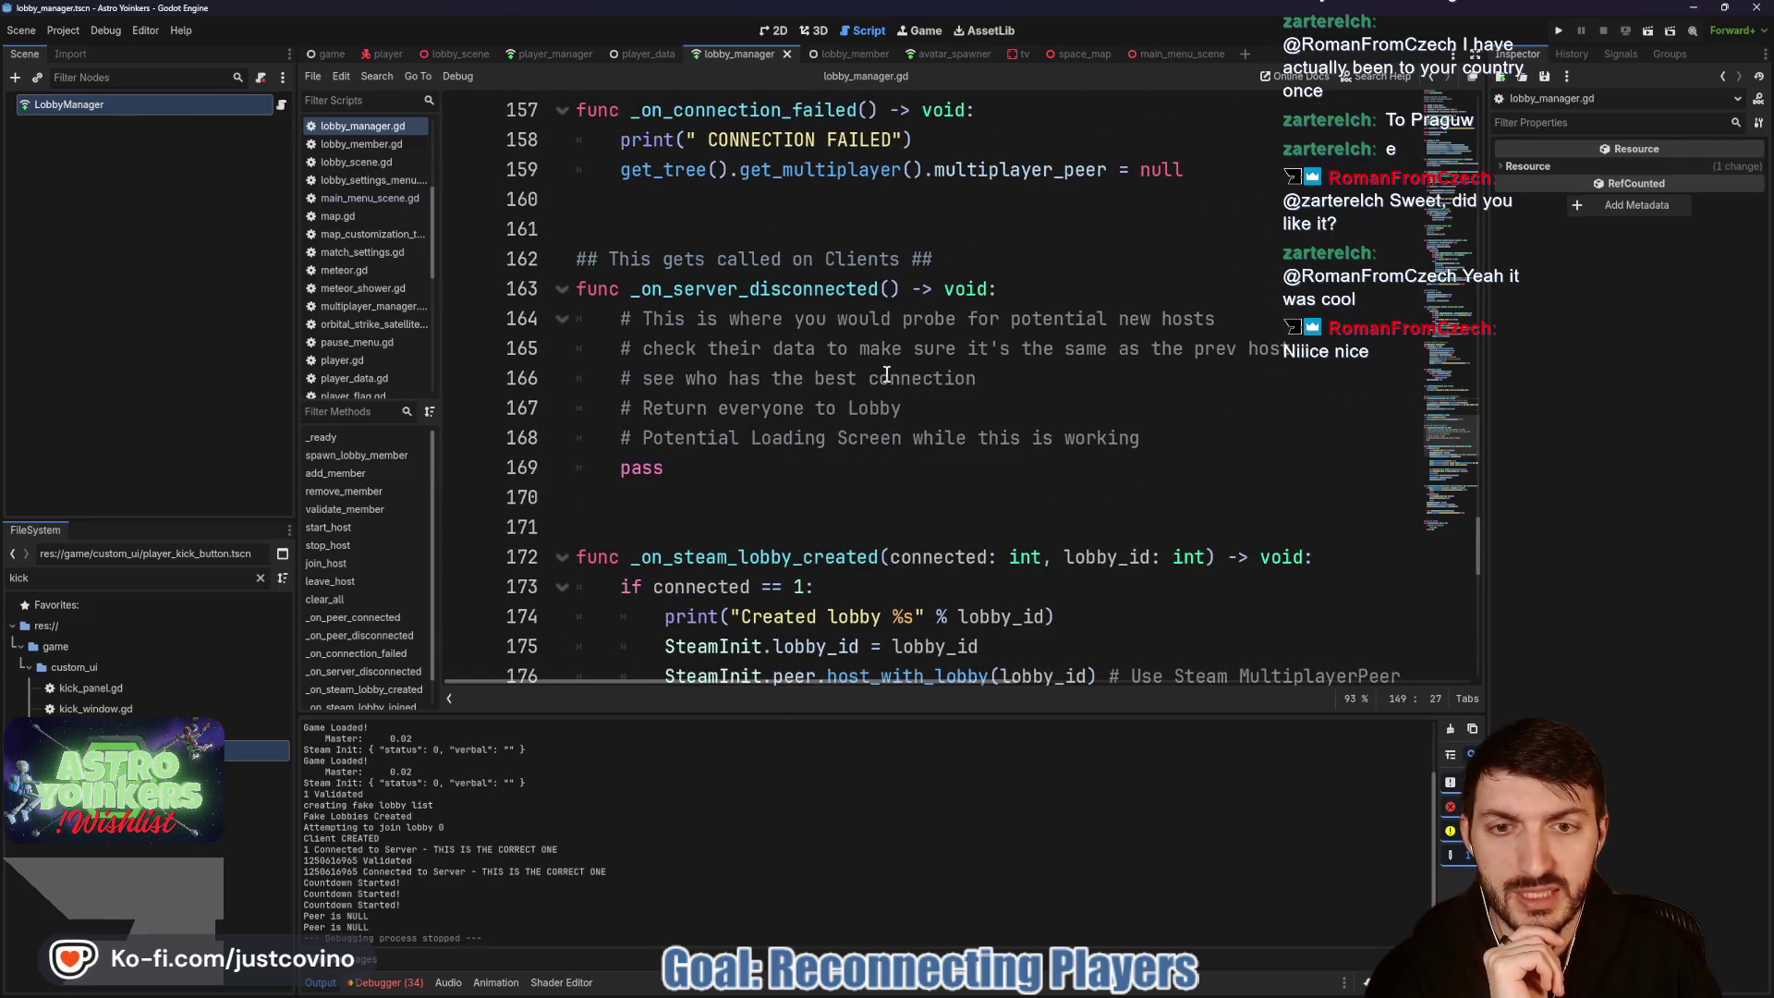
scroll(887, 374, "up", 2)
double_click(729, 289)
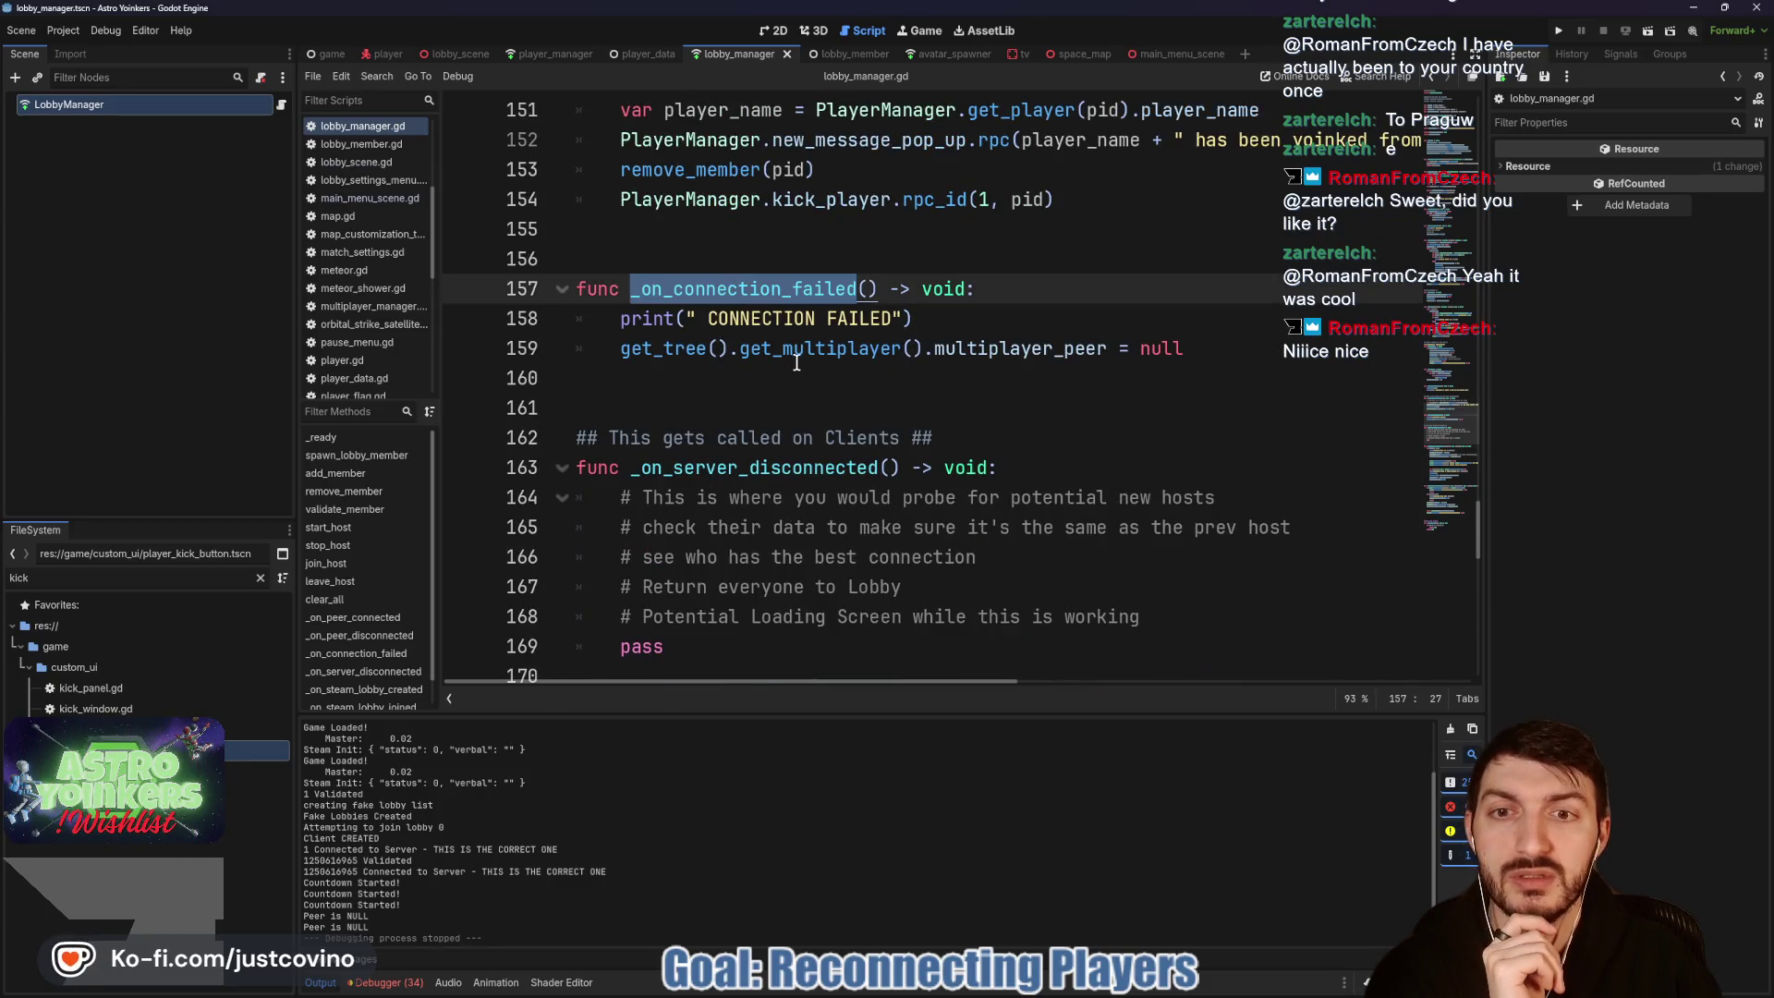
Step: Look over the Steam lobby handlers, then go back up and select the leave_host function name
scroll(793, 367, "down", 4)
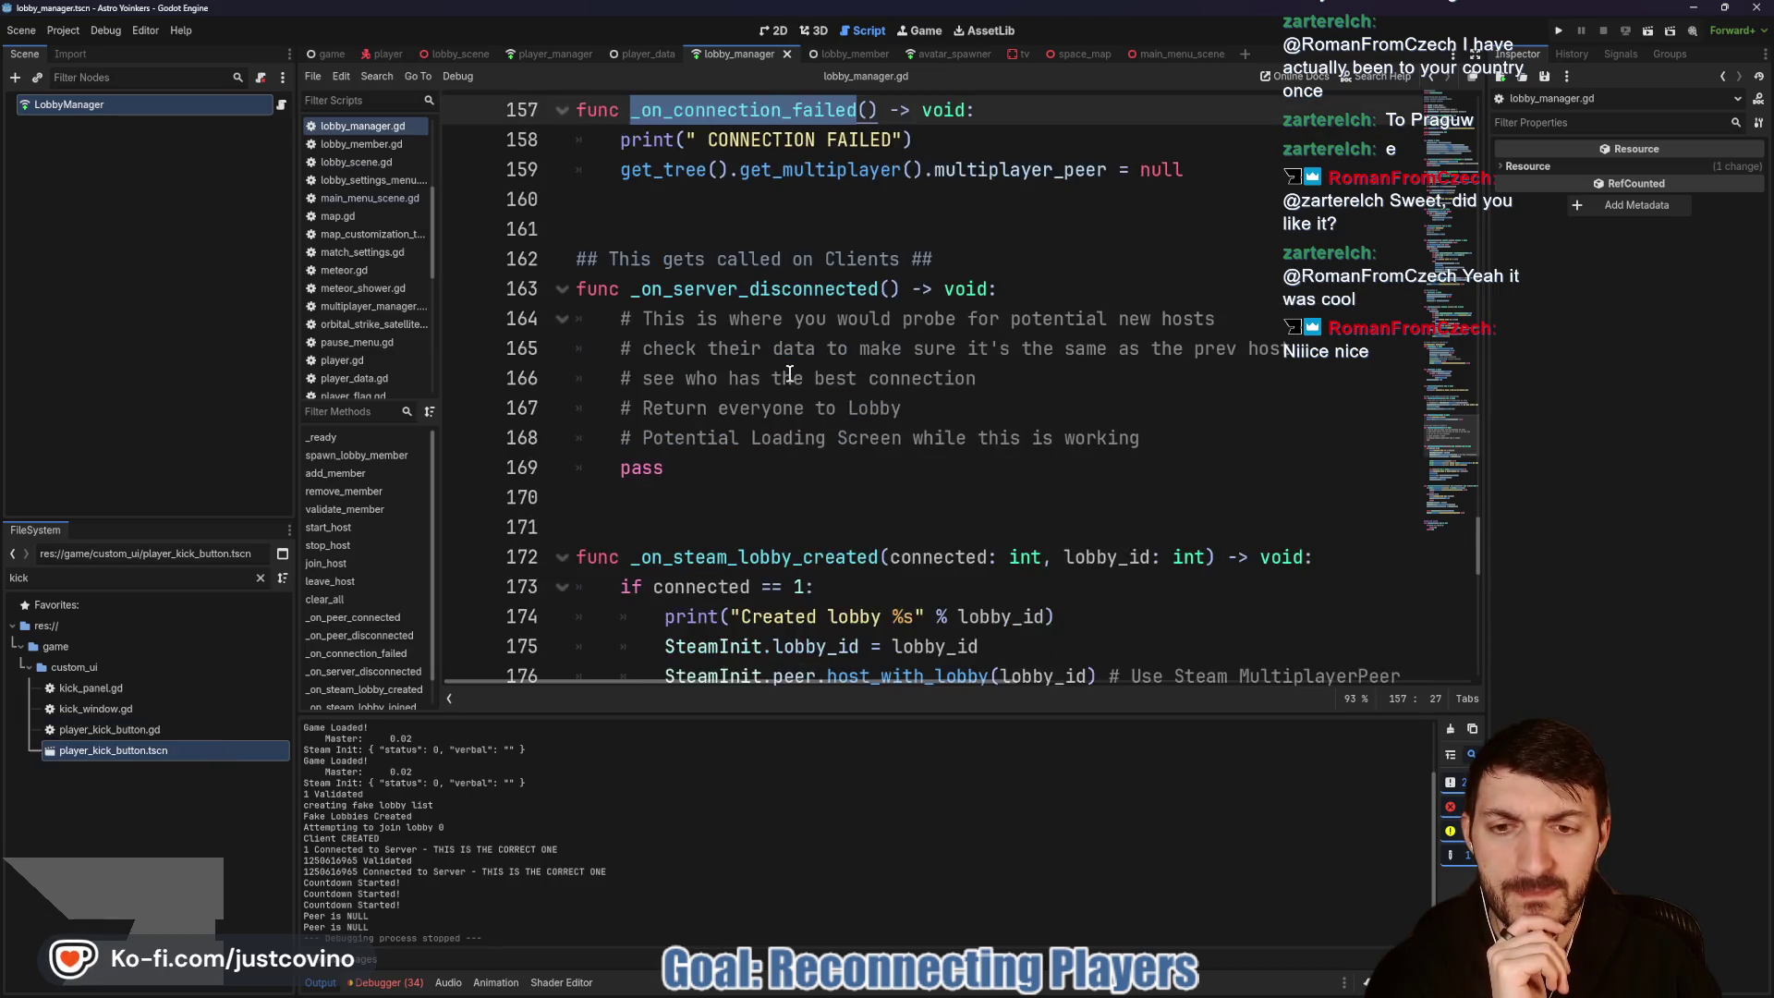
scroll(790, 373, "down", 1)
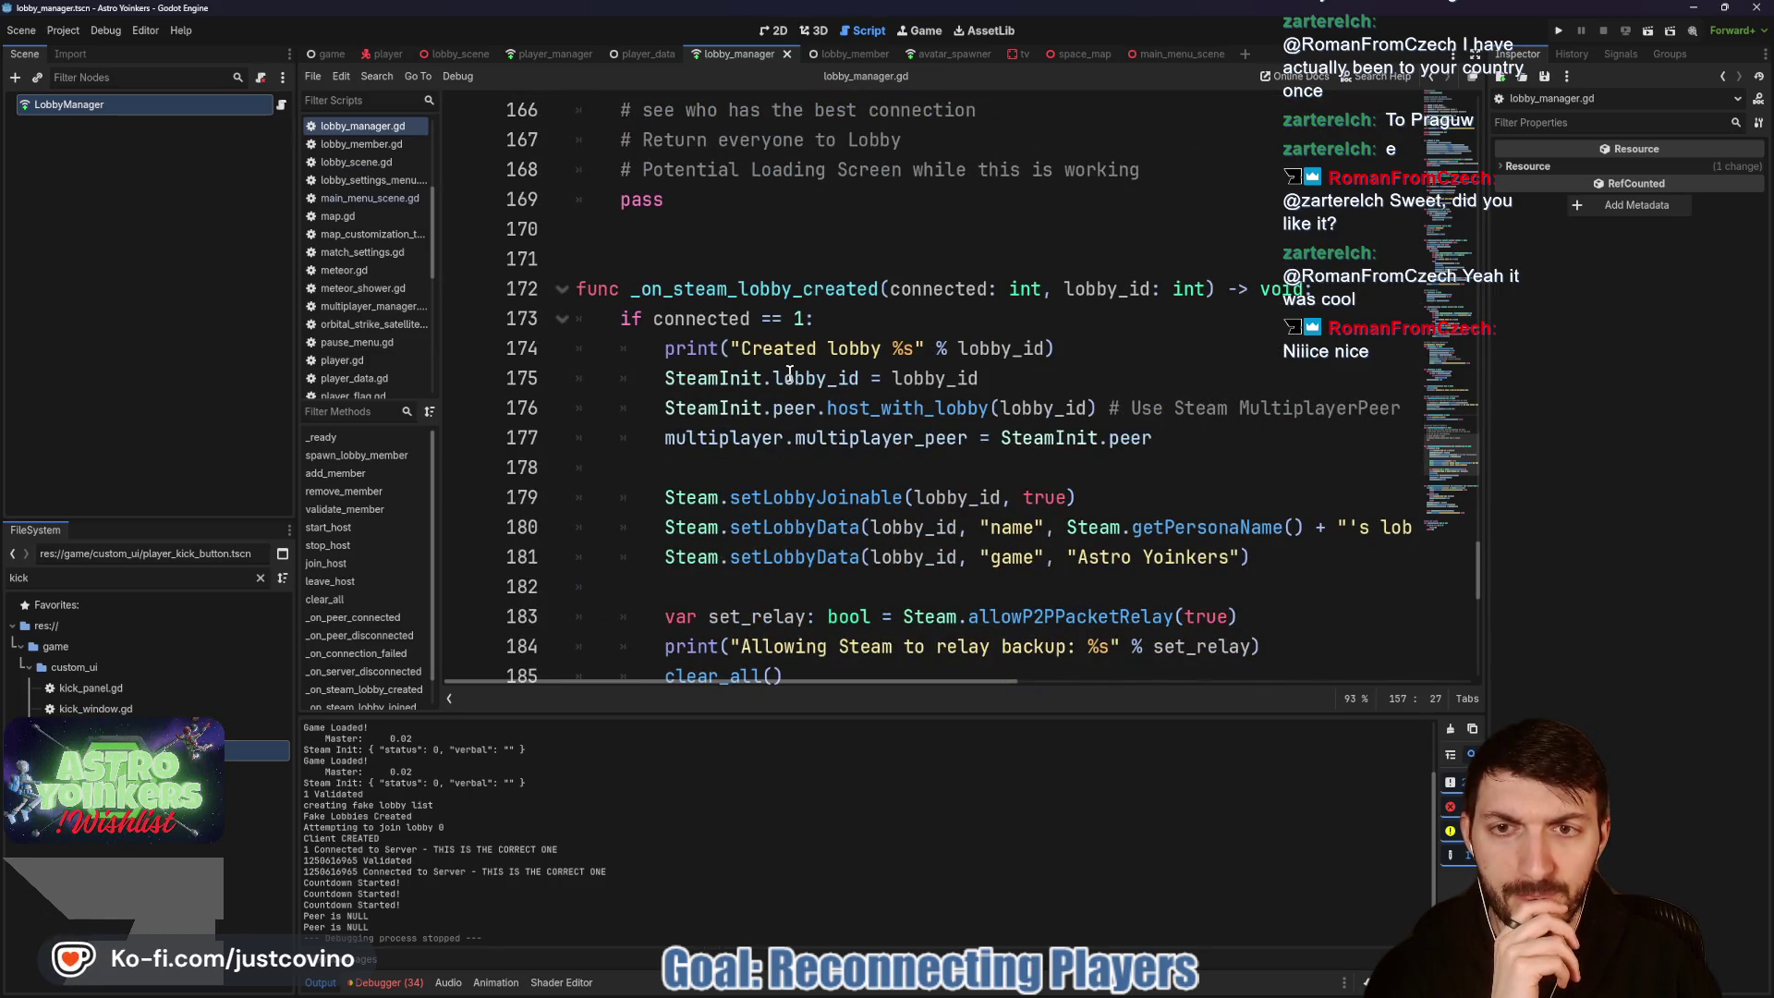
scroll(790, 372, "down", 9)
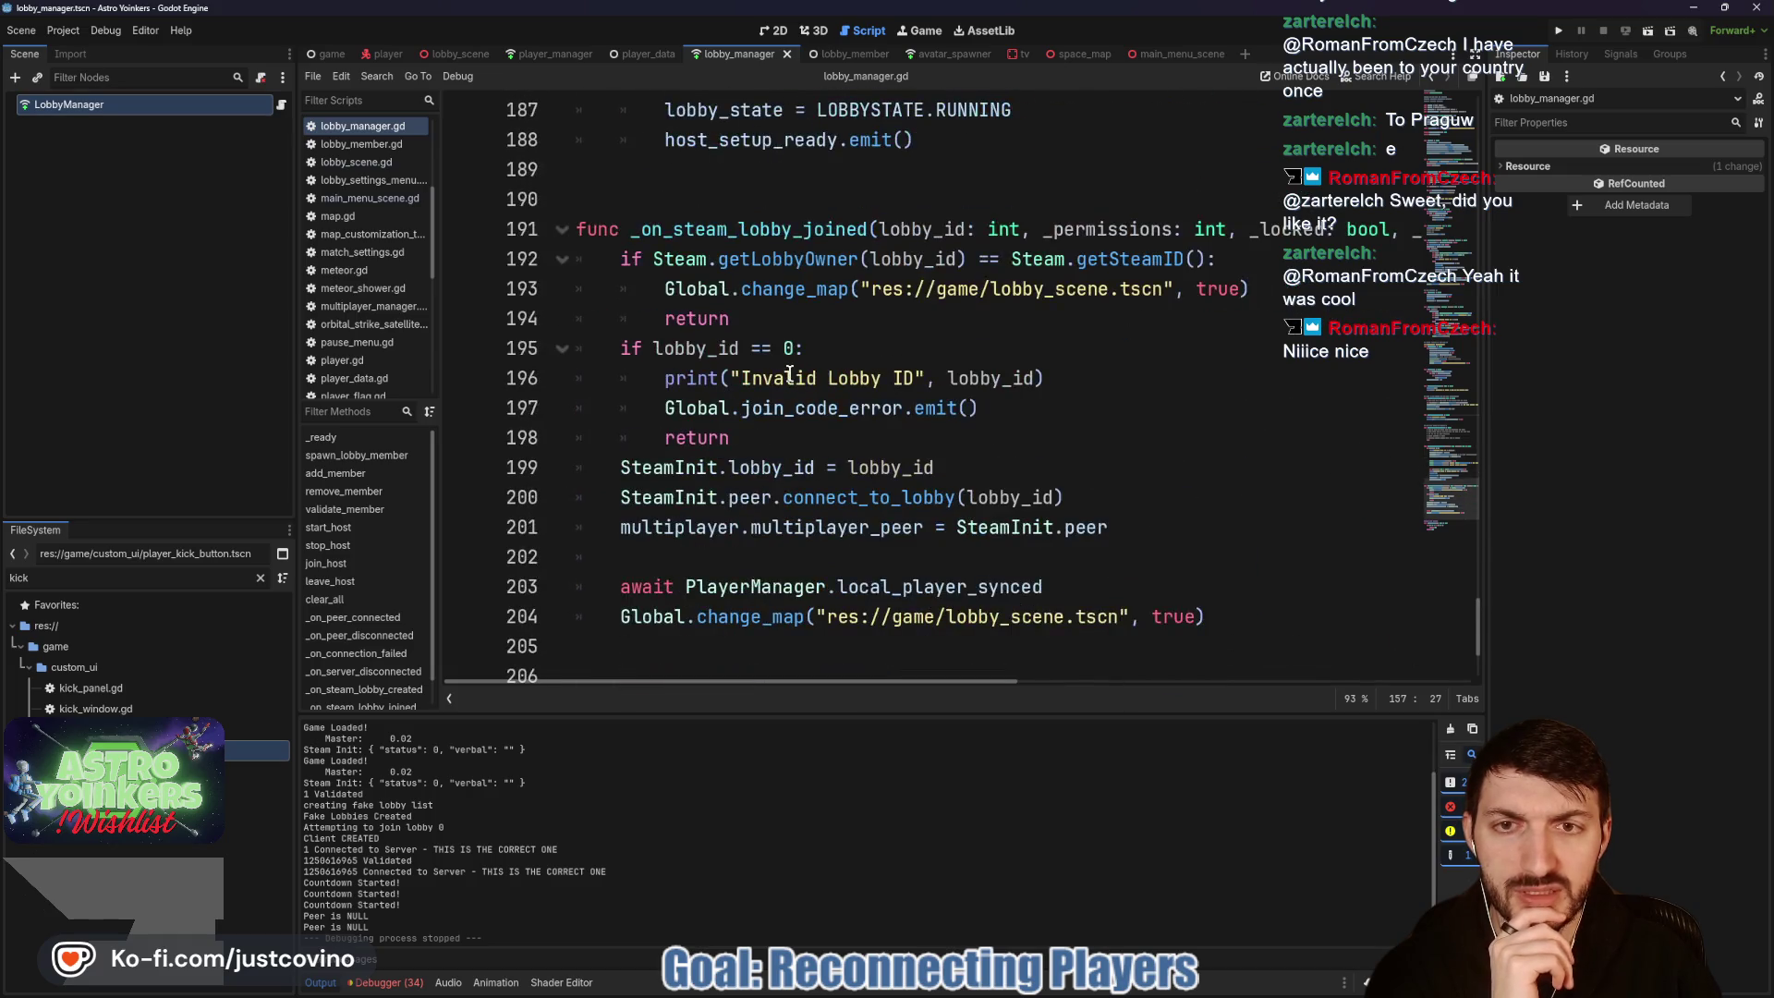
scroll(790, 373, "up", 16)
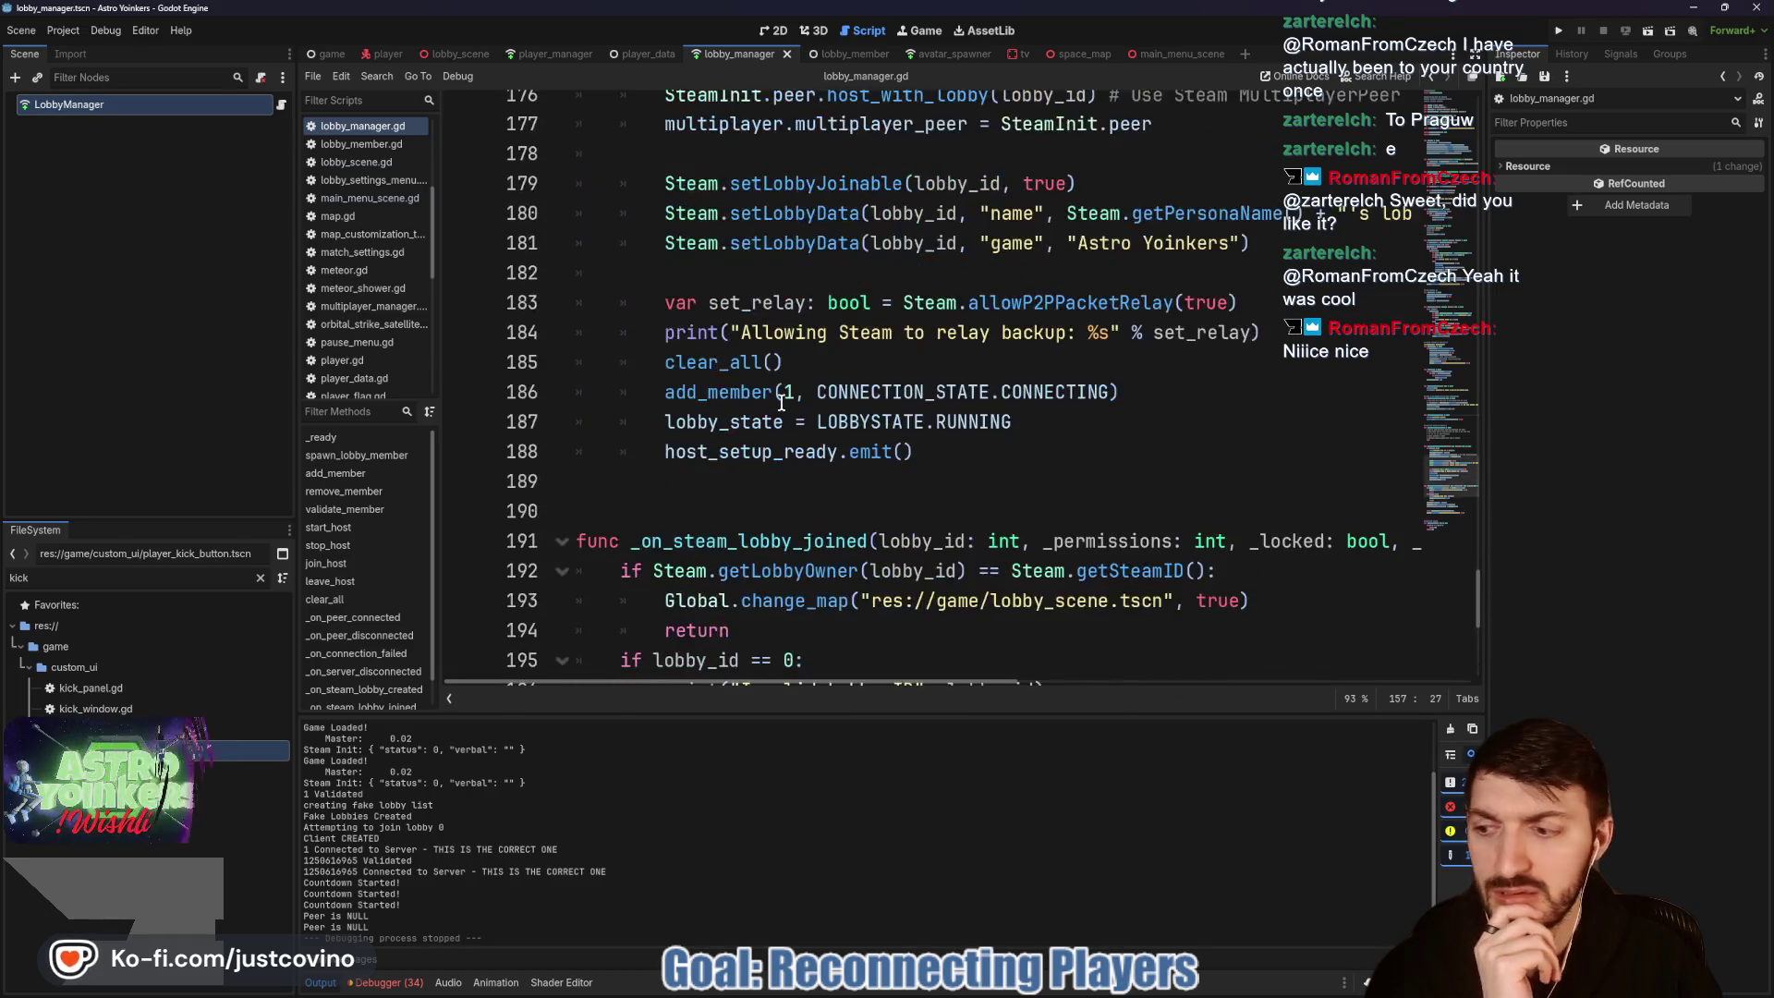
scroll(781, 402, "up", 10)
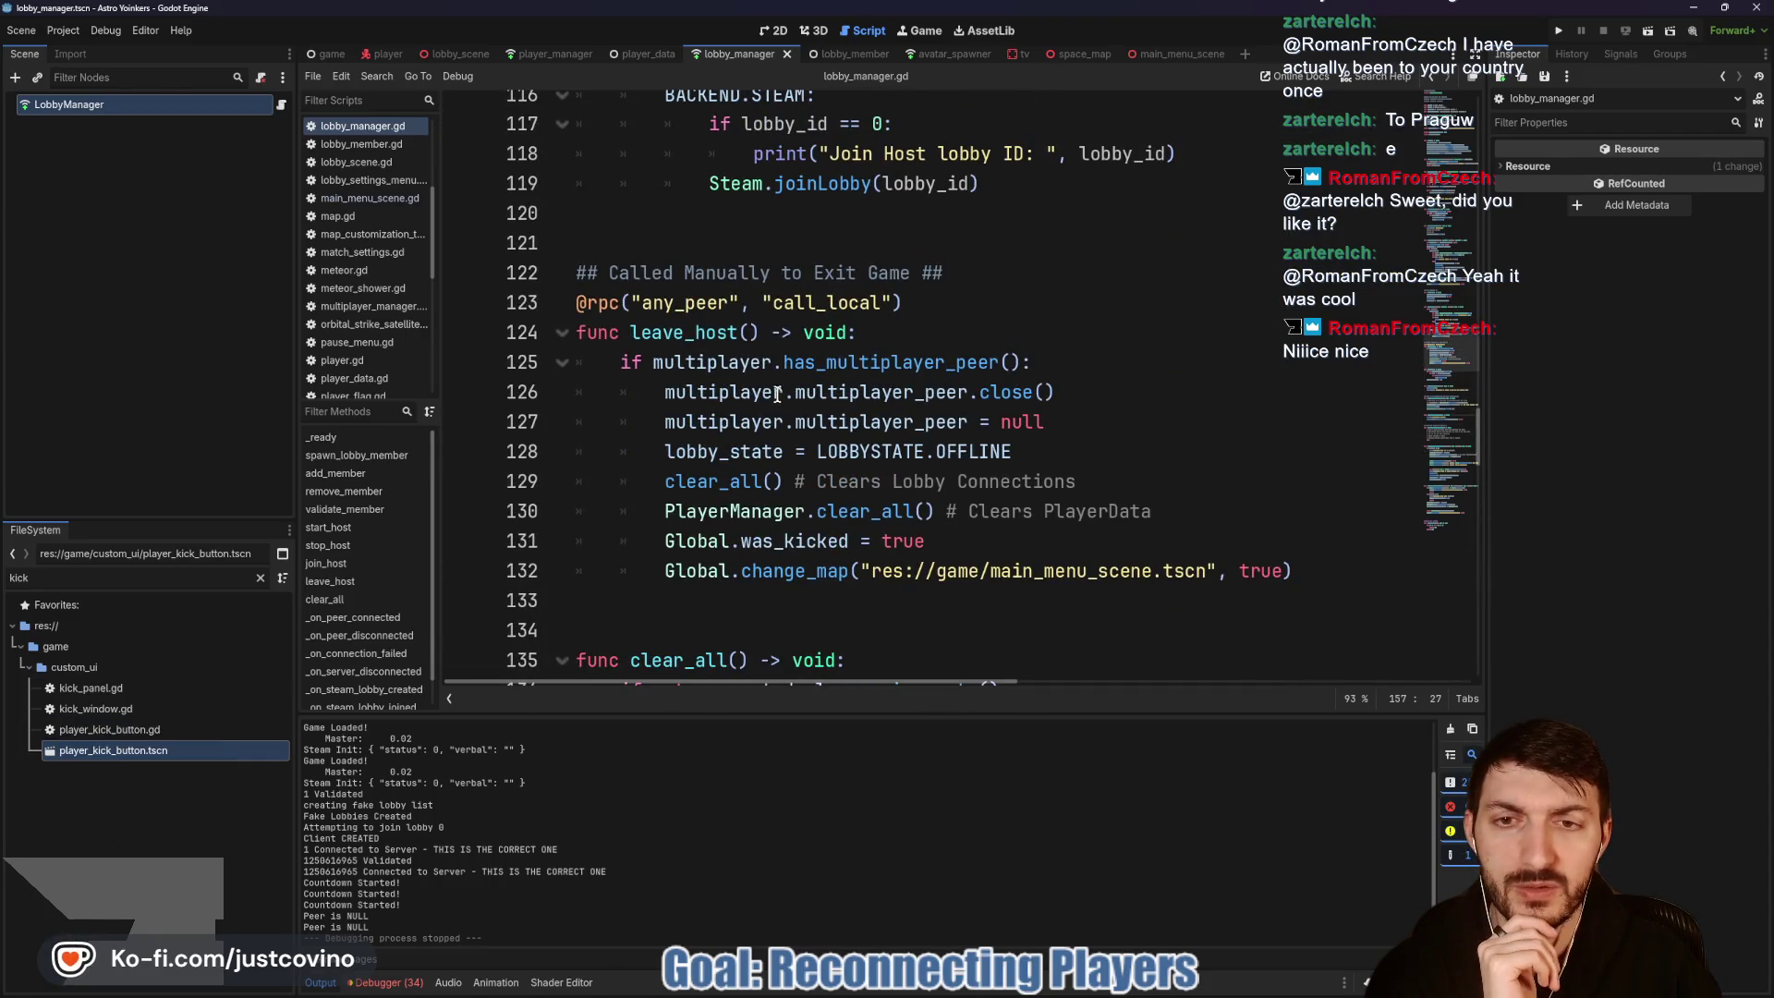
double_click(714, 334)
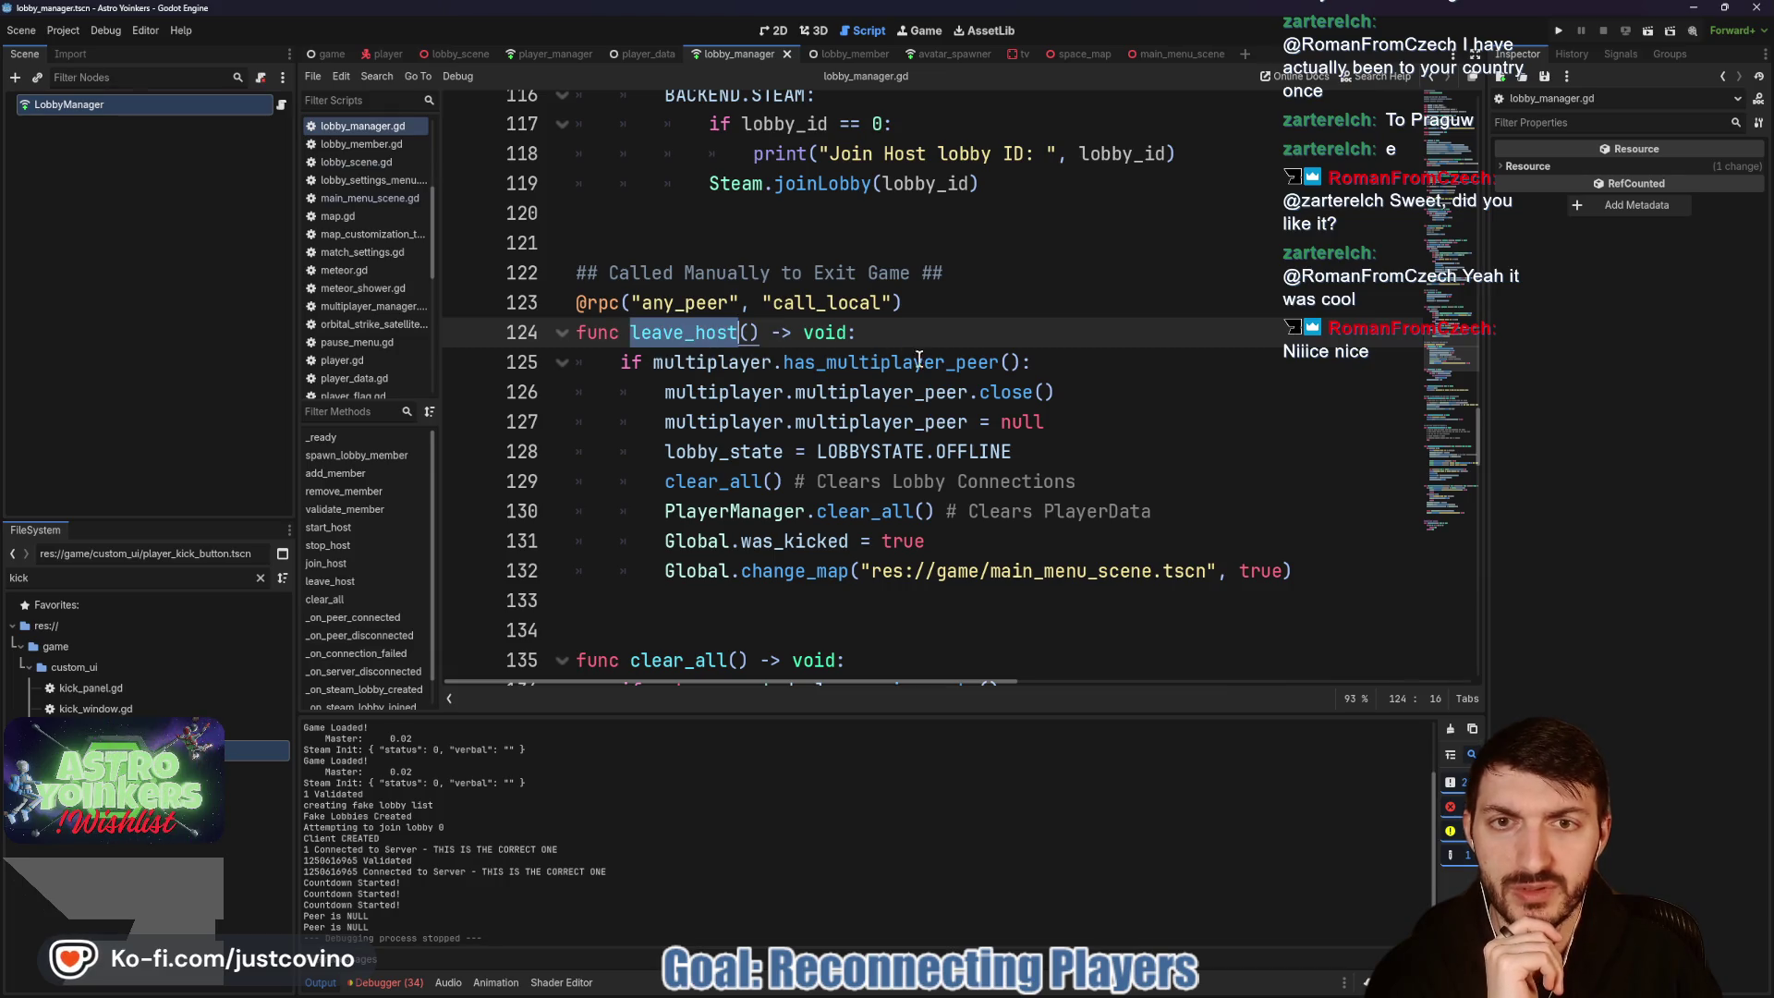
scroll(972, 338, "up", 1)
scroll(968, 340, "down", 1)
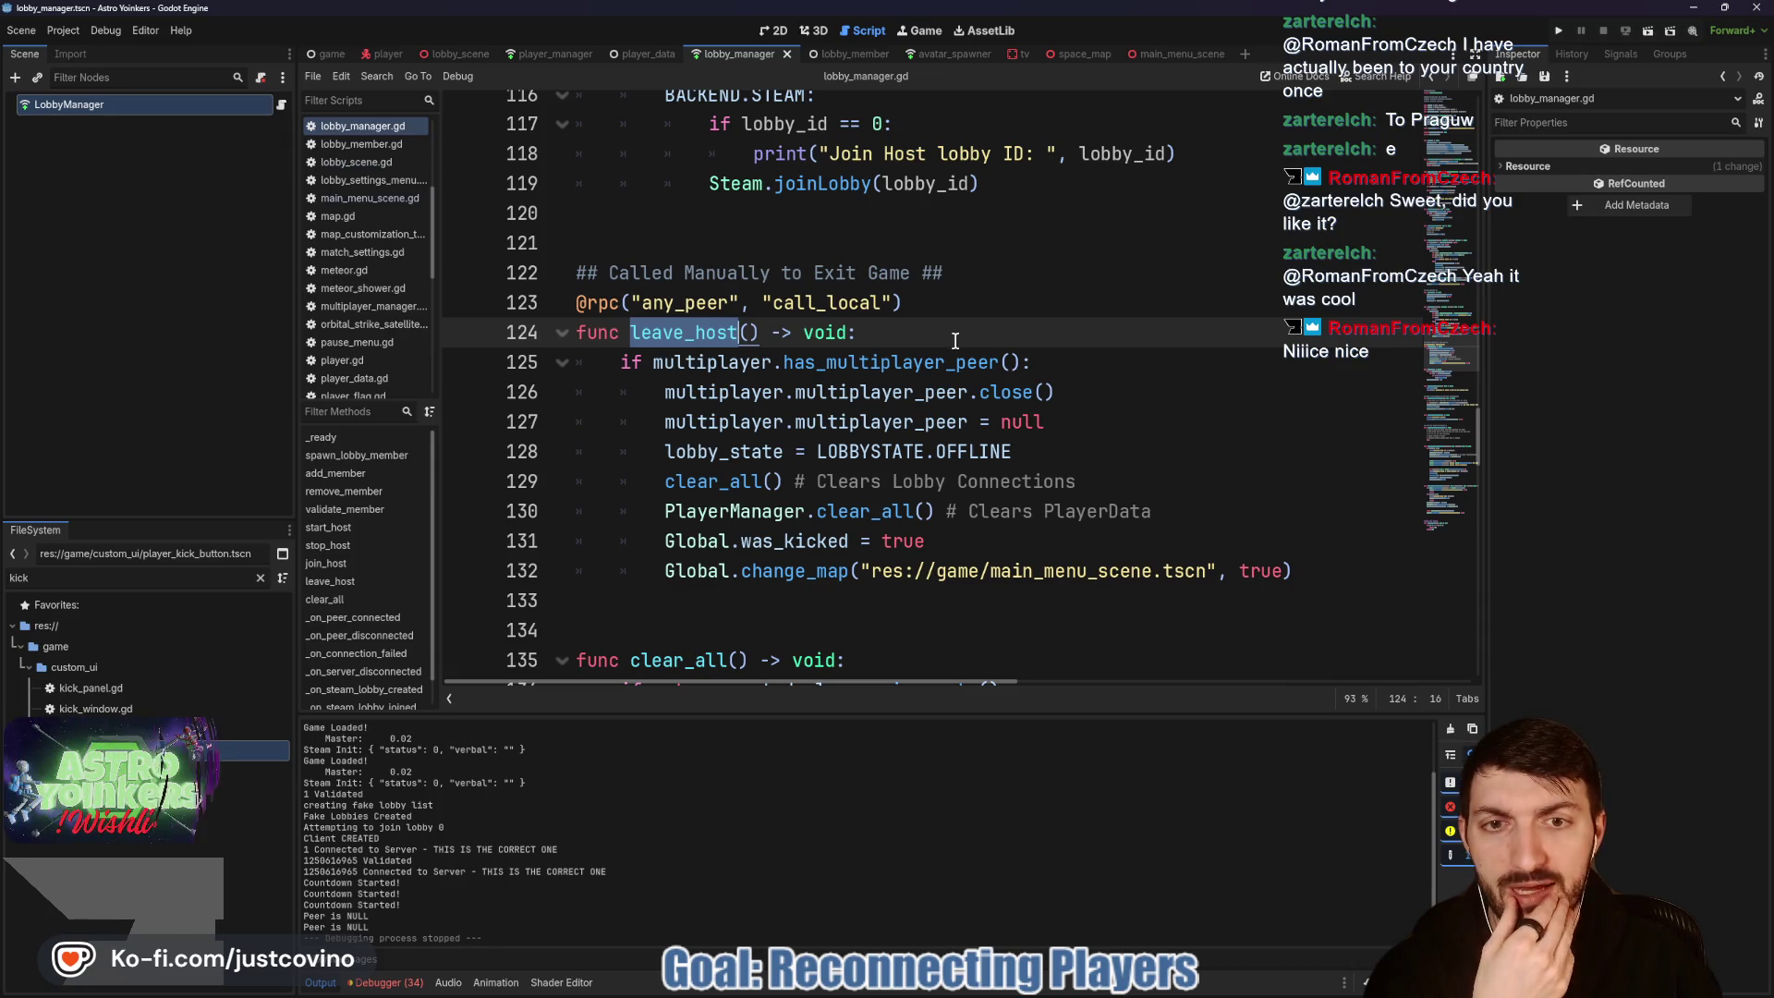
left_click_drag(1012, 452, 925, 449)
left_click(585, 423, "shift")
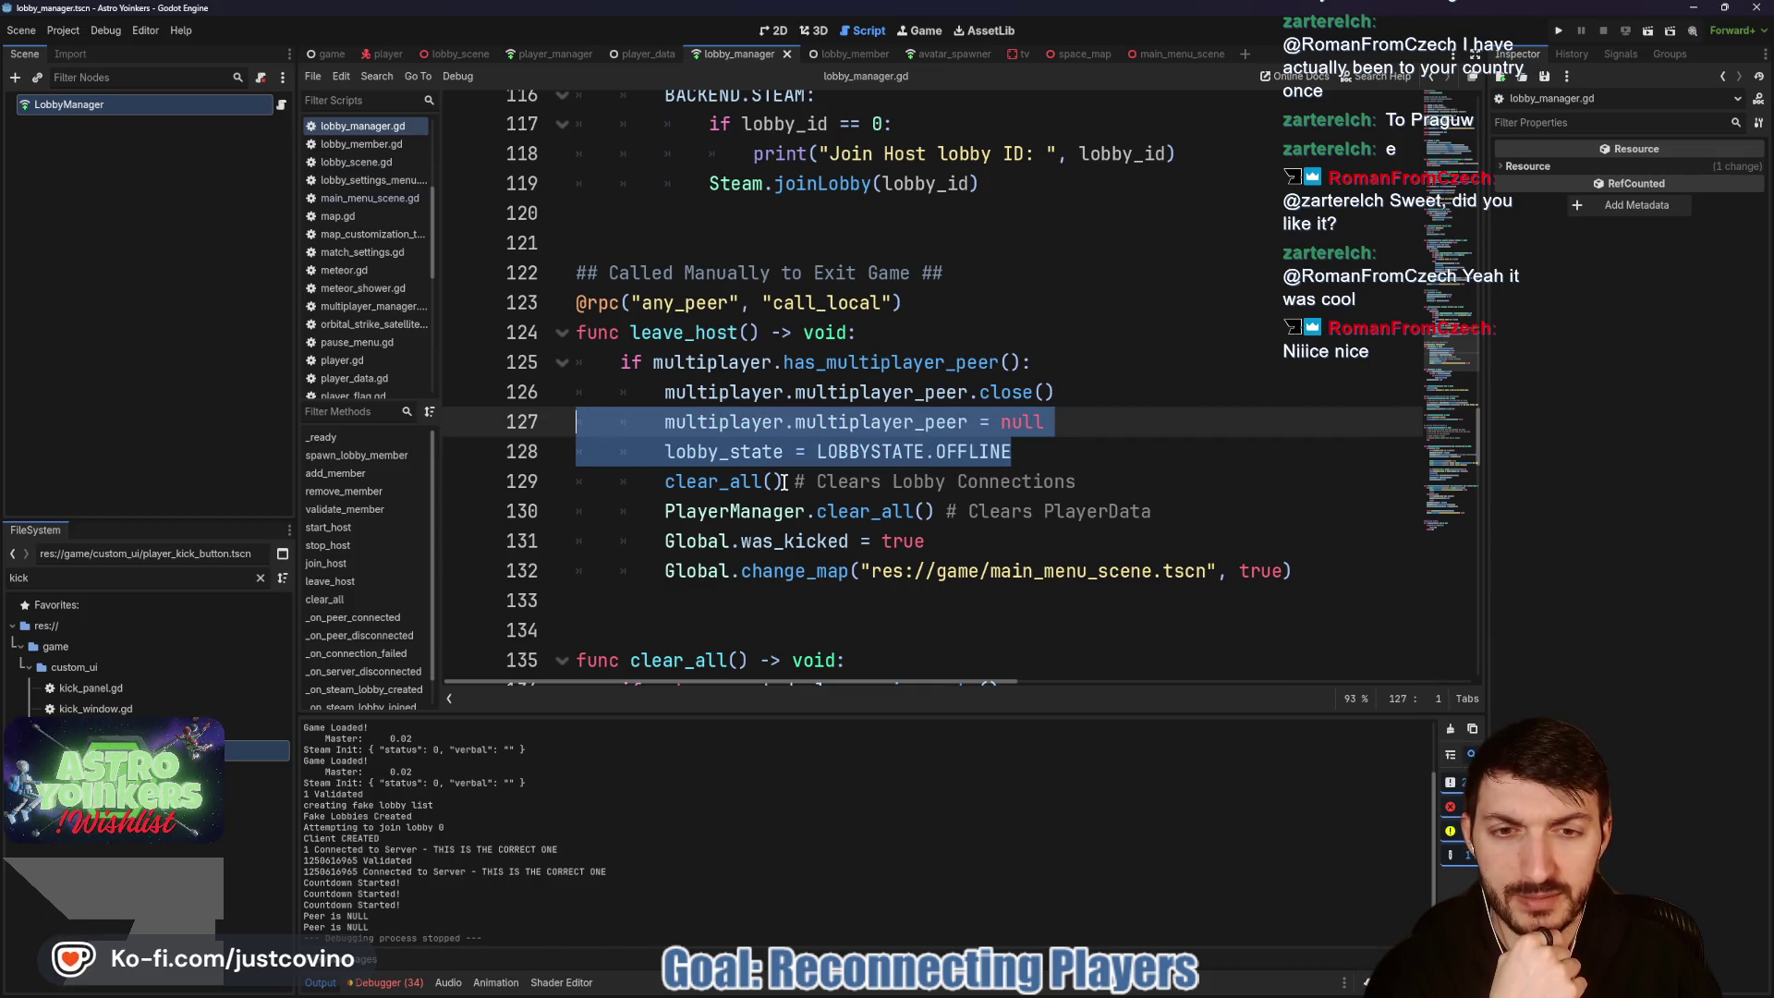
double_click(739, 482)
scroll(958, 432, "down", 2)
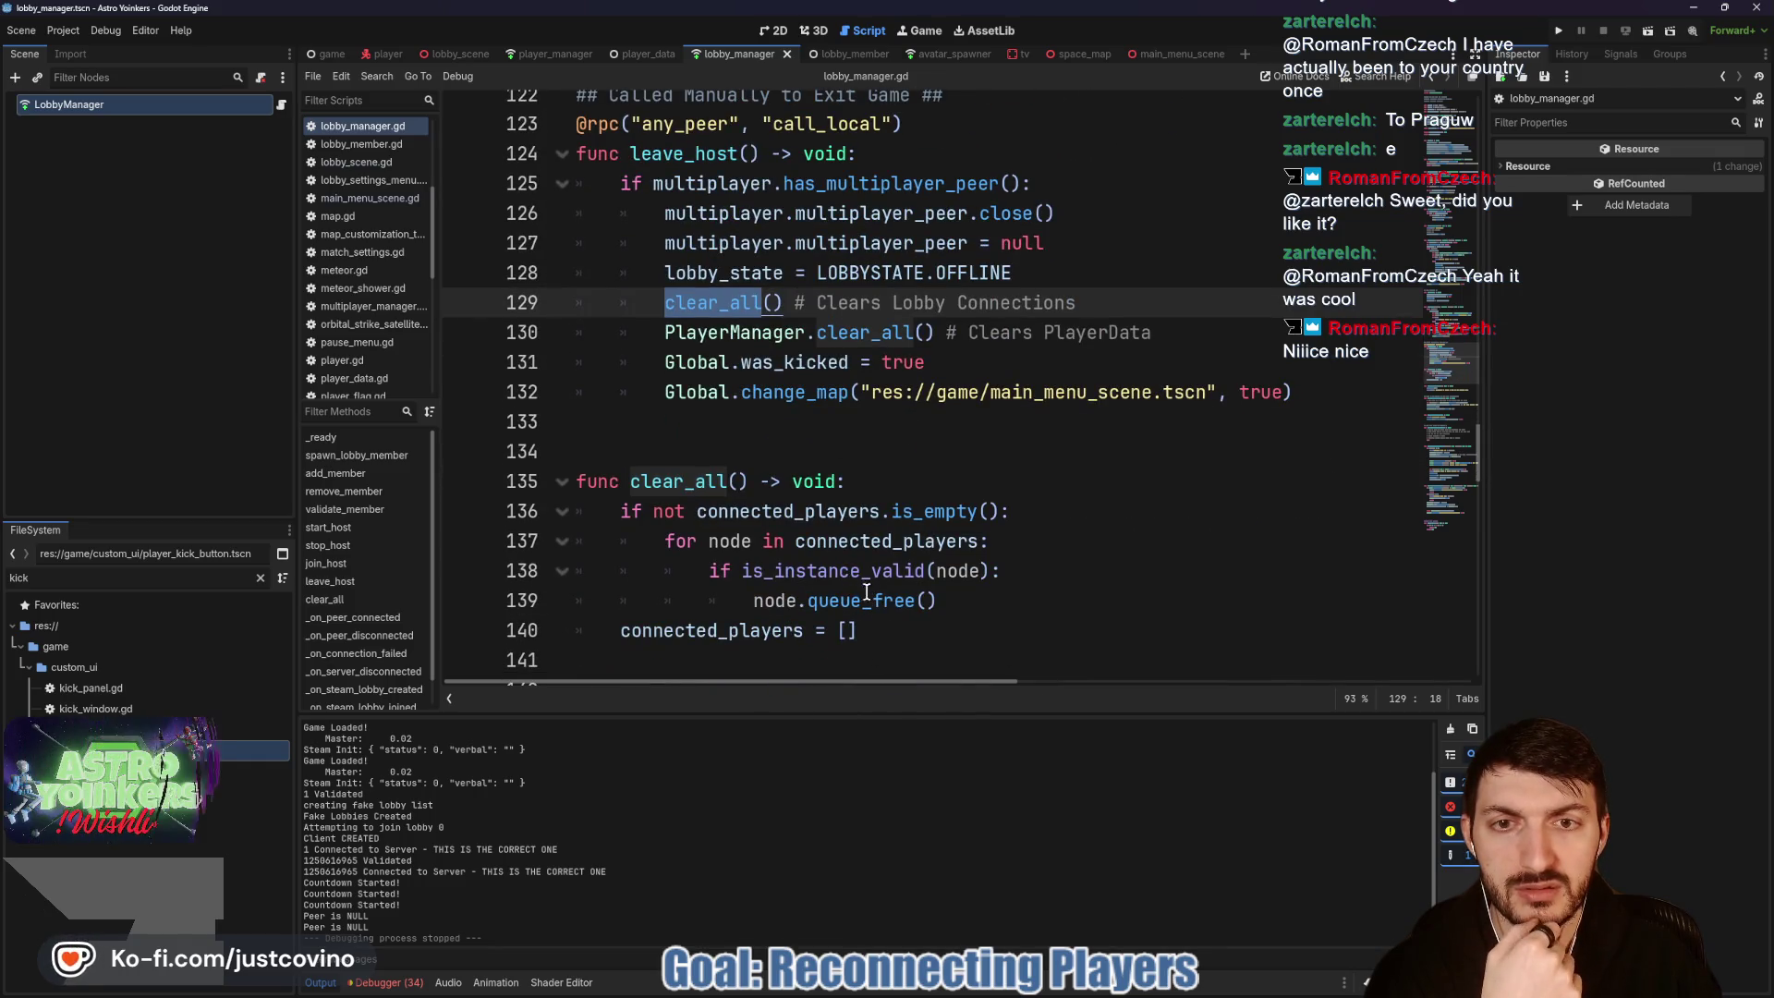
double_click(759, 329)
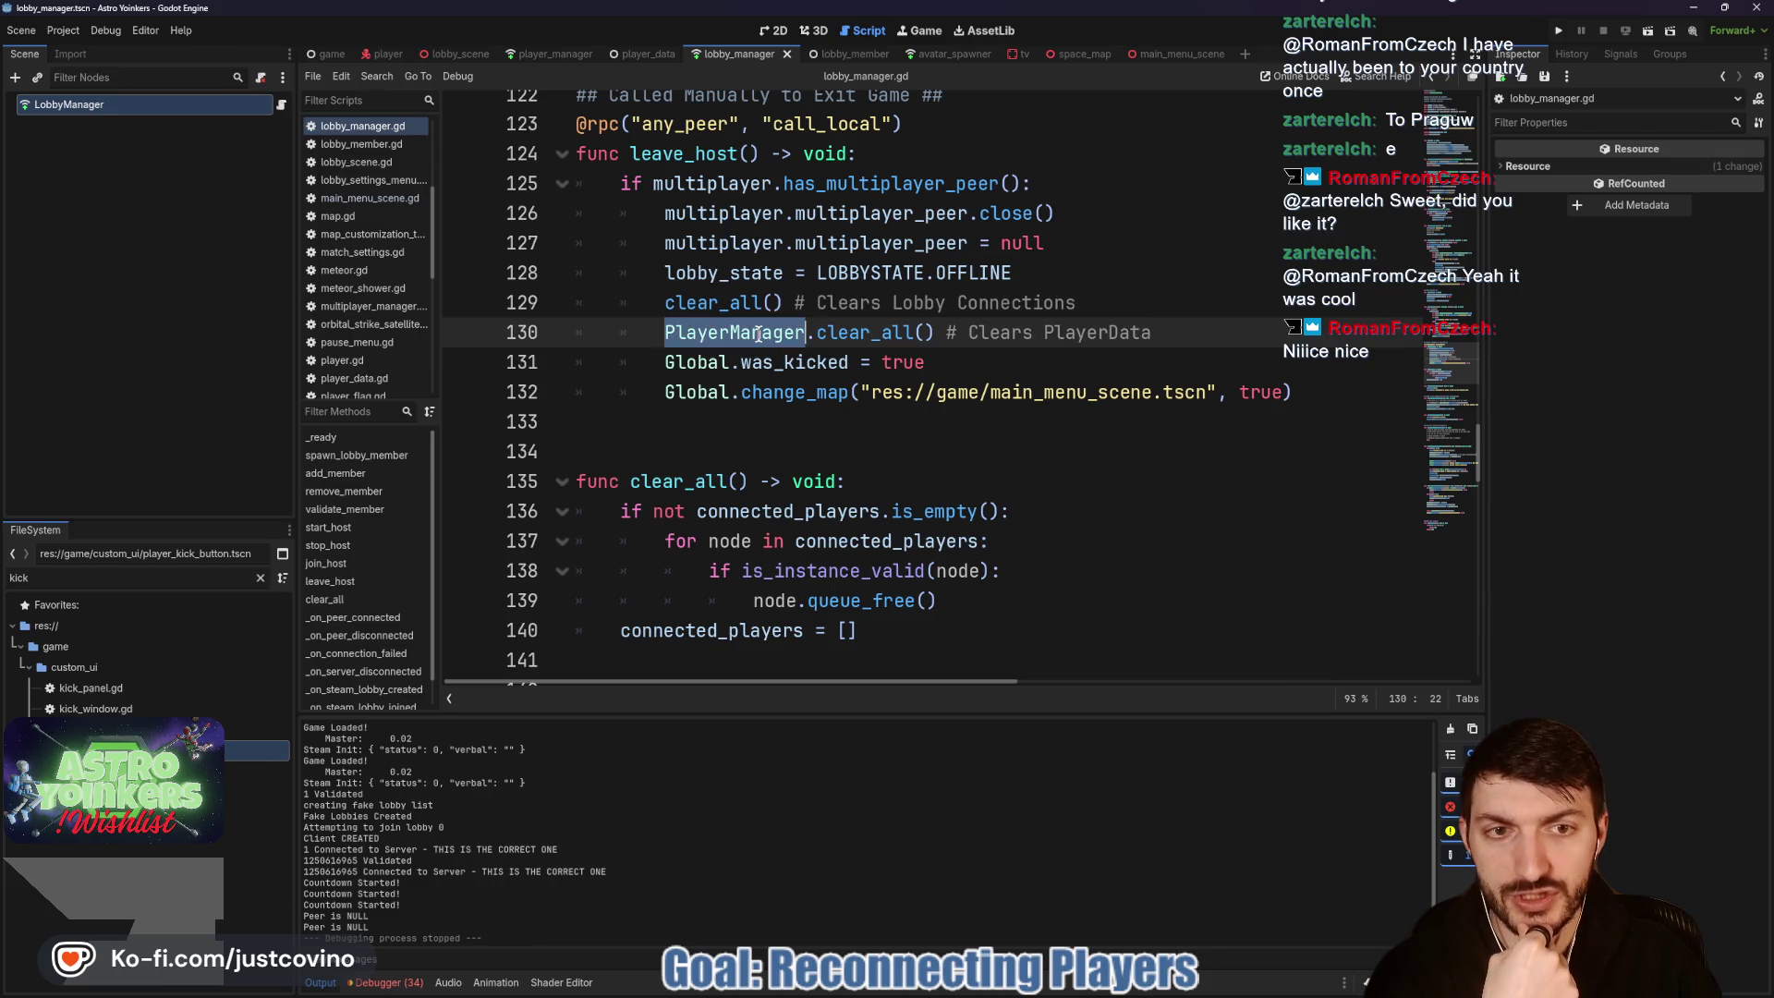
left_click(890, 333)
left_click_drag(934, 333, 648, 339)
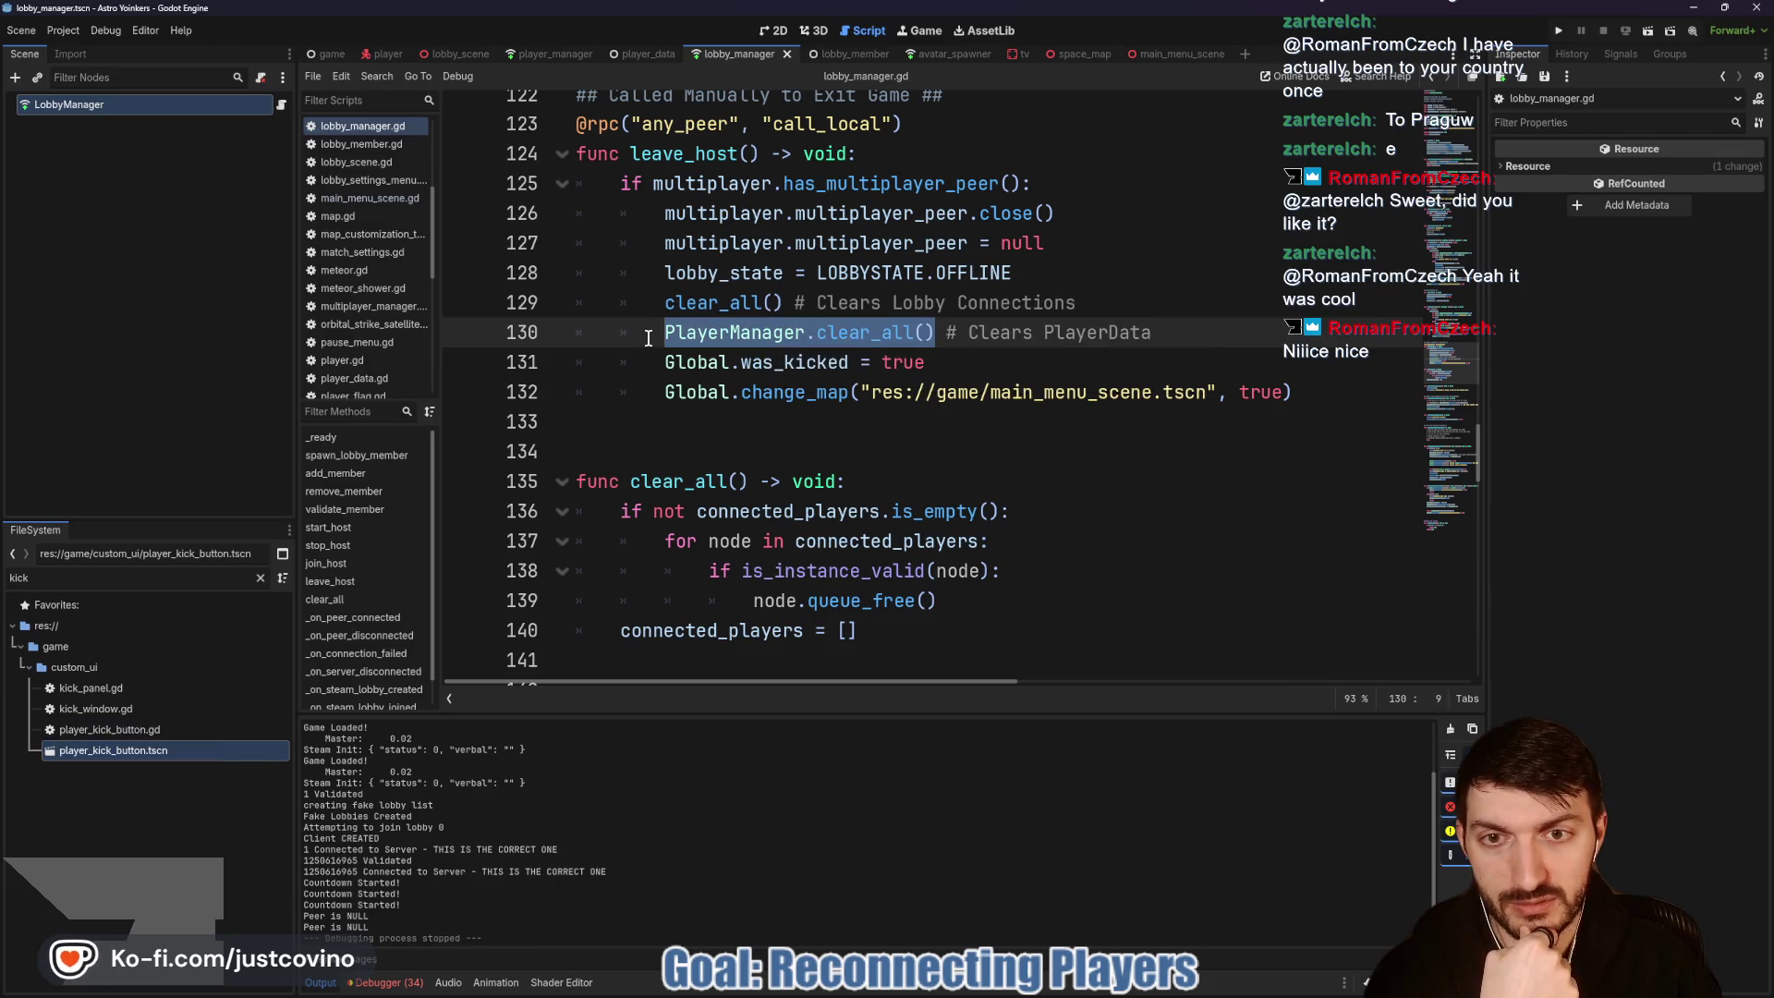
left_click(944, 334)
mouse_move(927, 363)
left_mouse_down()
mouse_move(589, 376)
mouse_move(1013, 366)
left_mouse_up()
left_click(1011, 372)
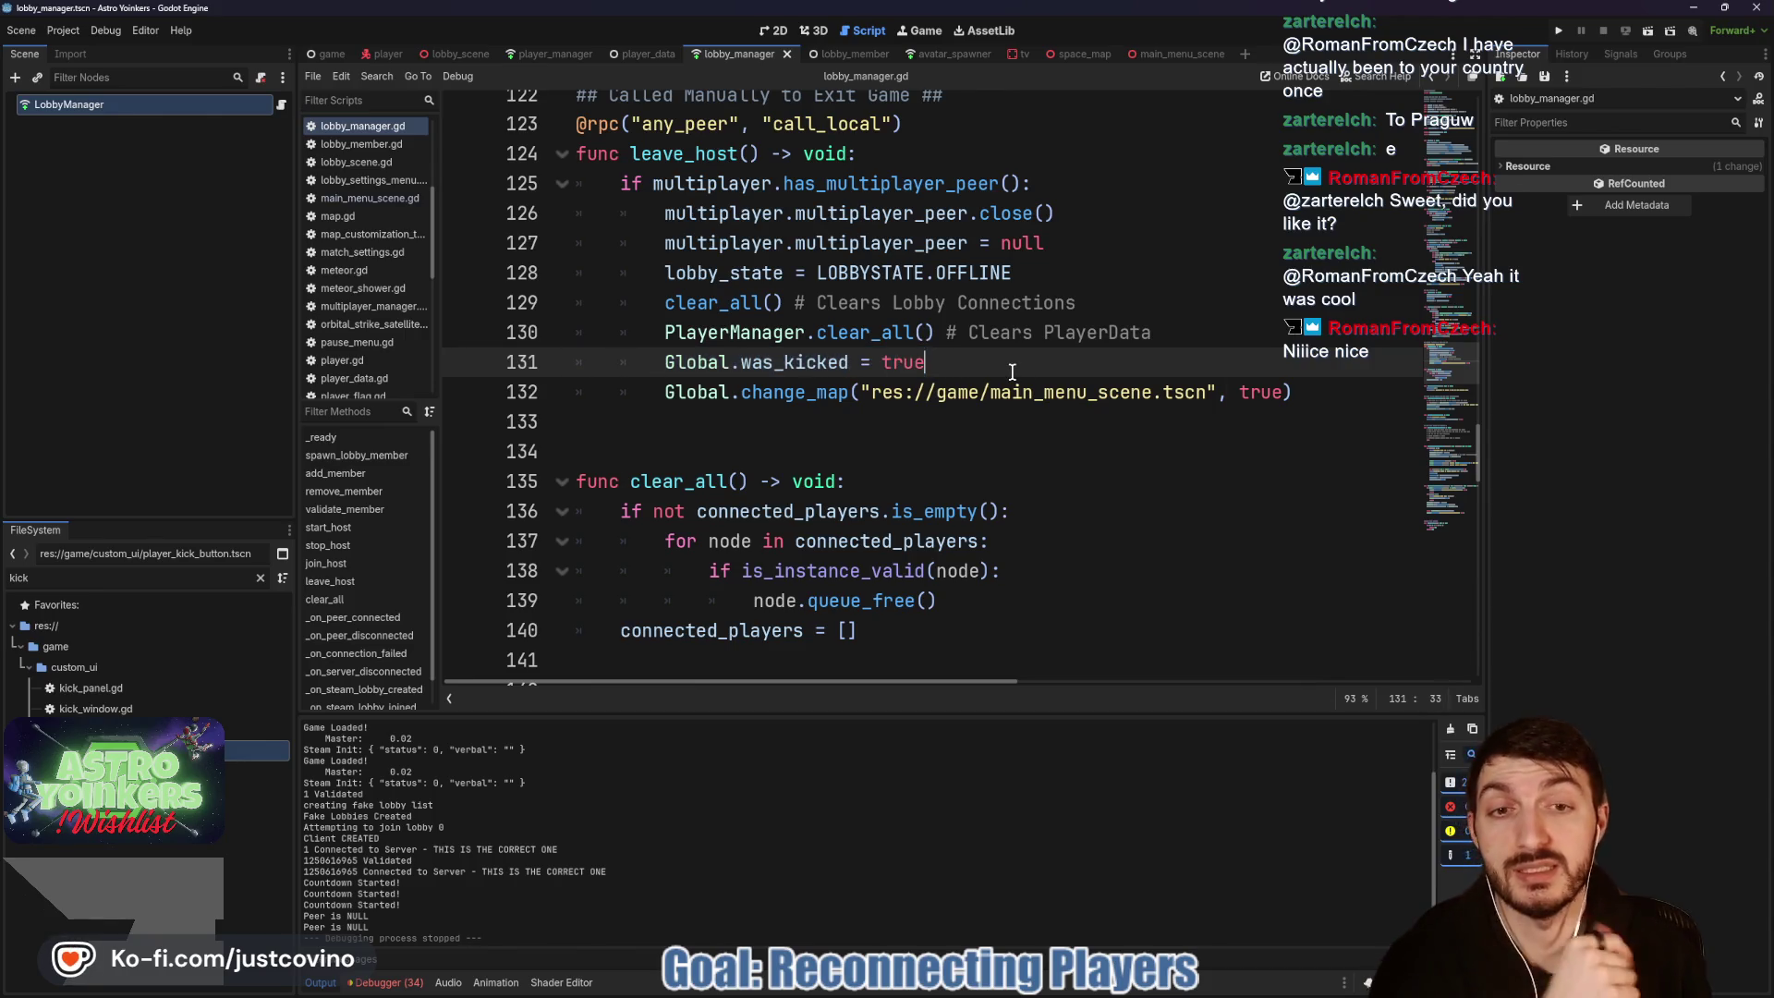
Step: Append '## TODO putere else or have an argument for it' to line 131, save, then select change_map
type(" ## ")
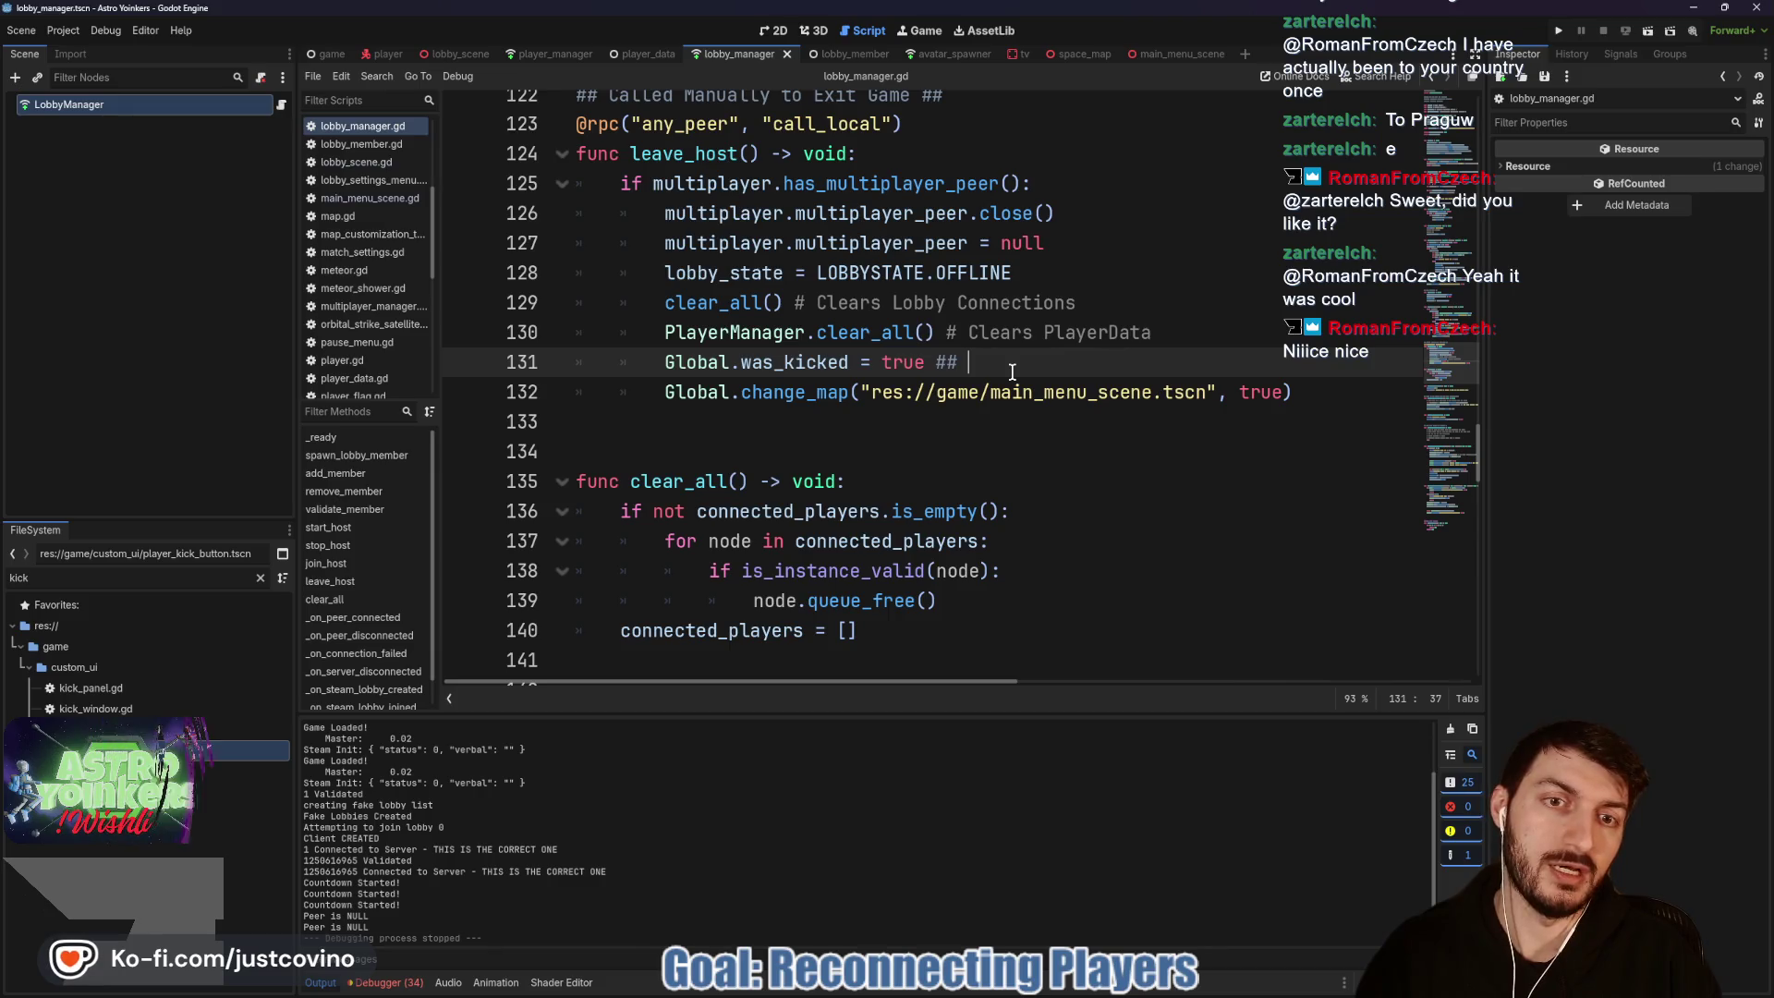
type("TODO put")
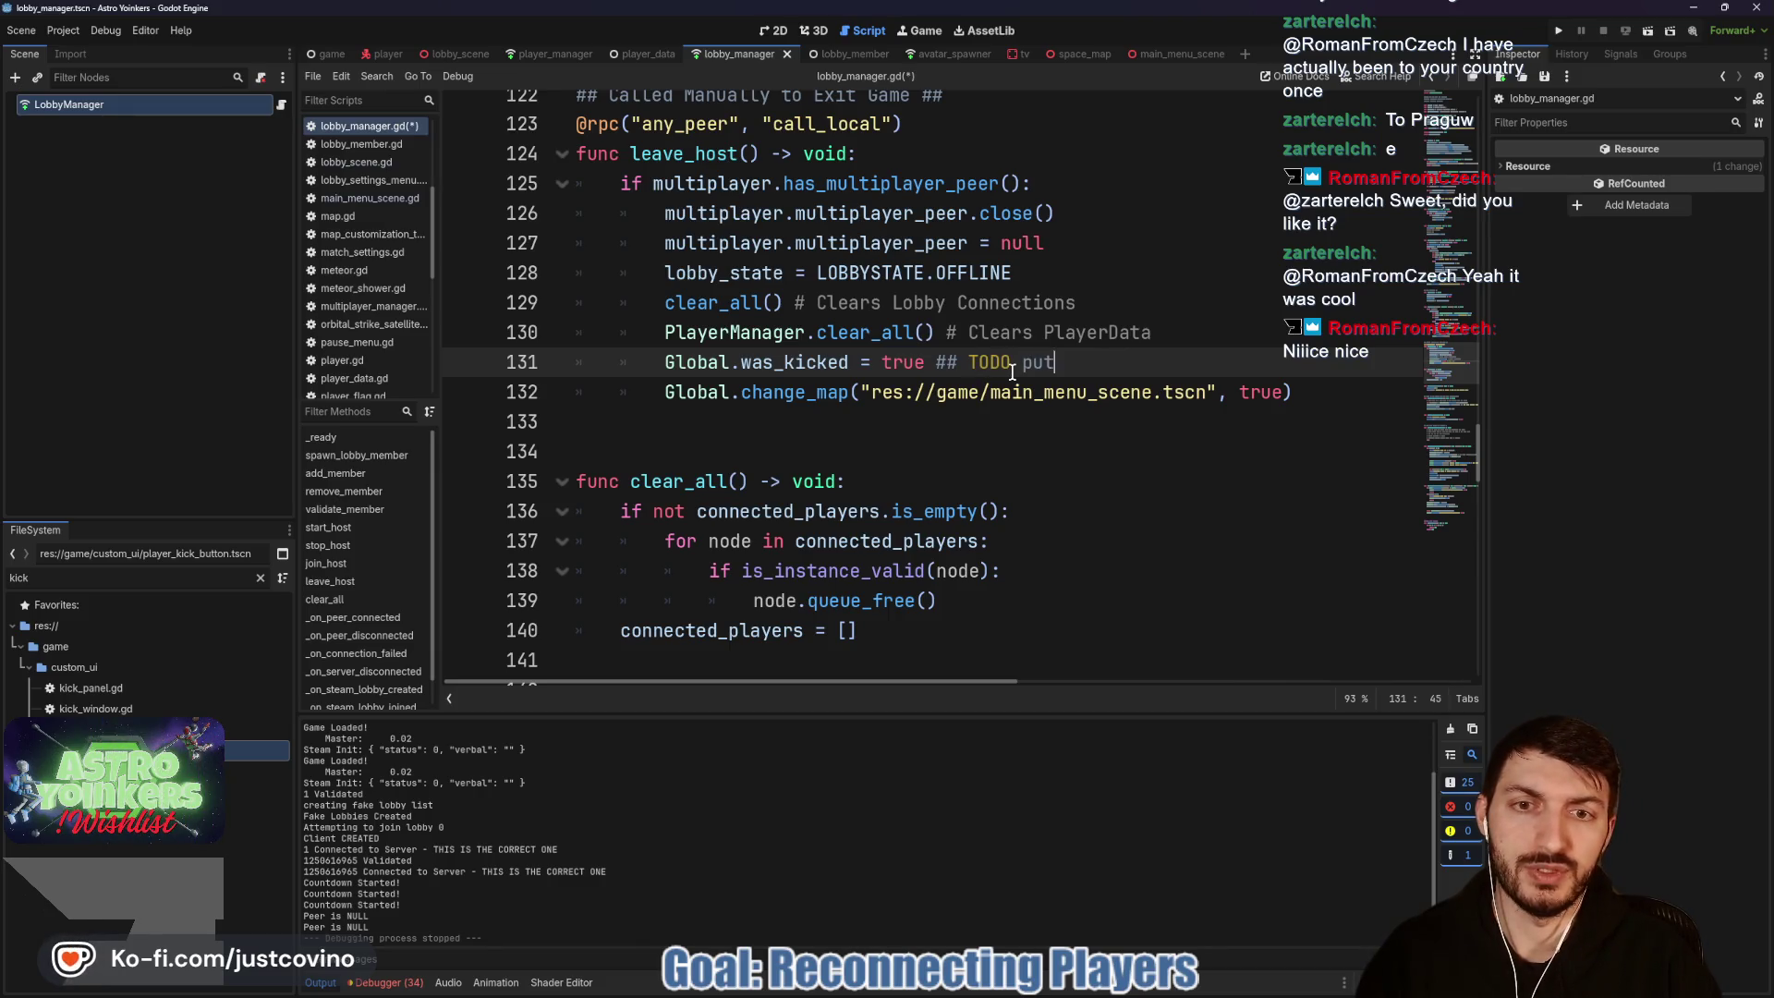
type("ere else or have")
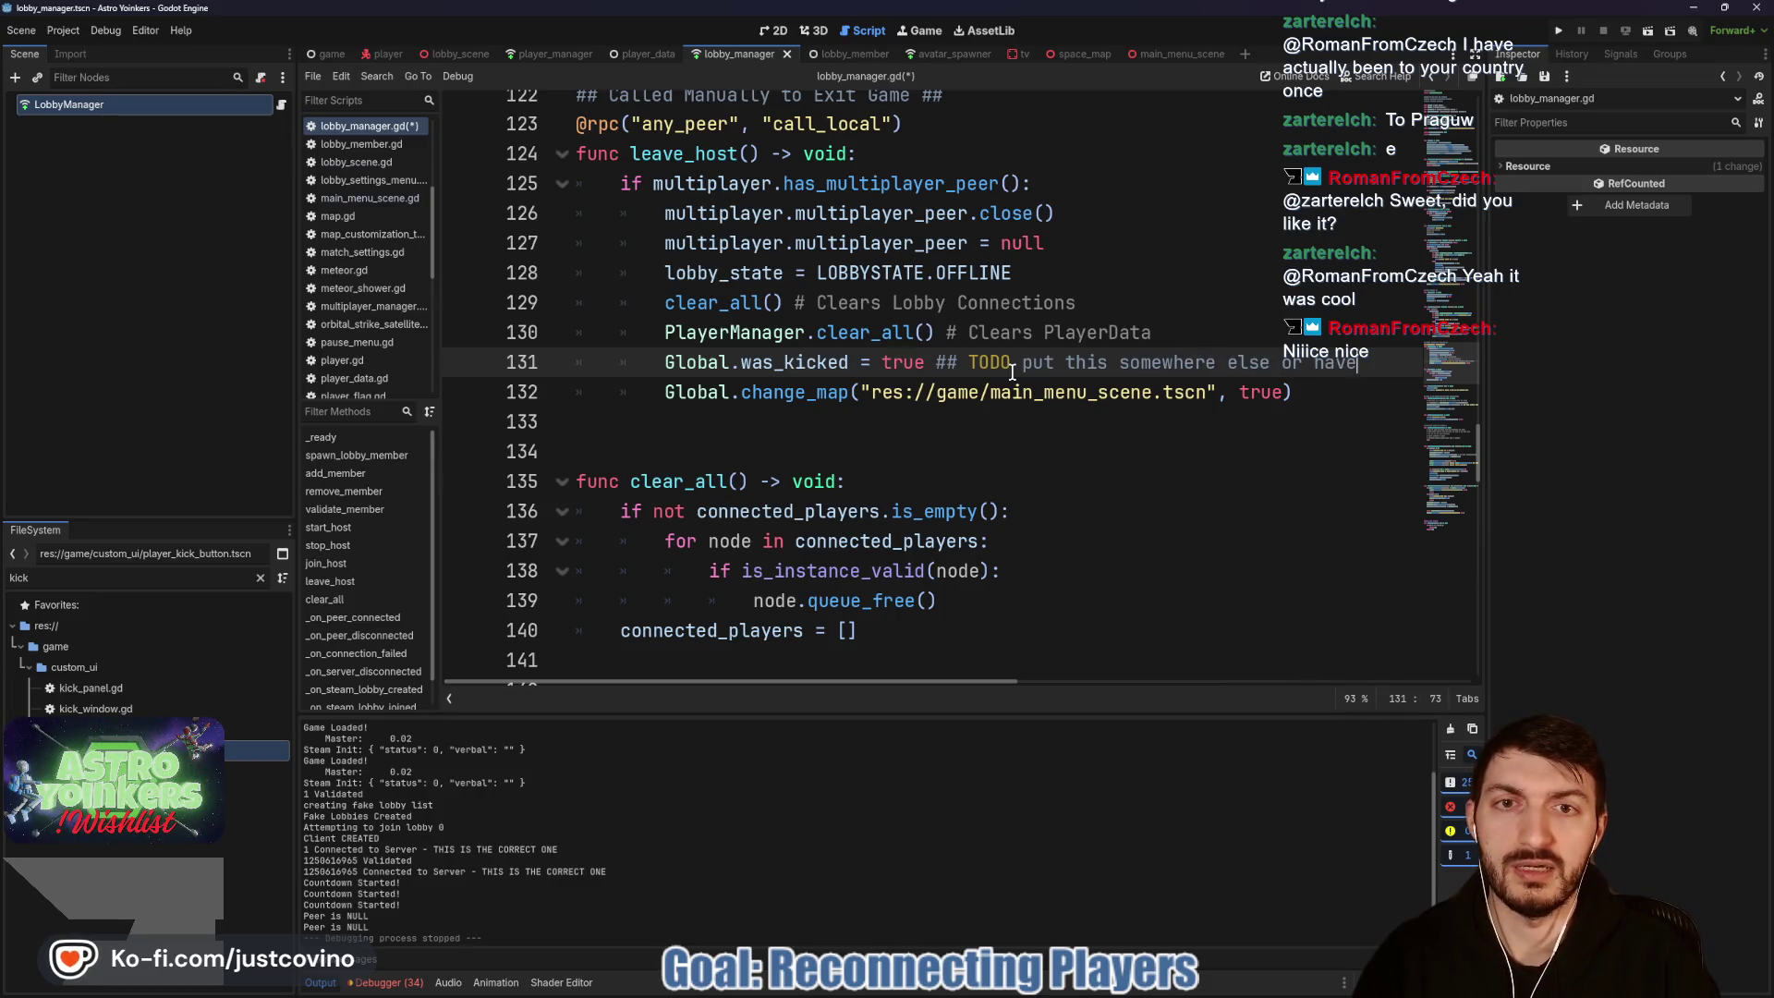
type(" an argument for it")
key("ctrl+s")
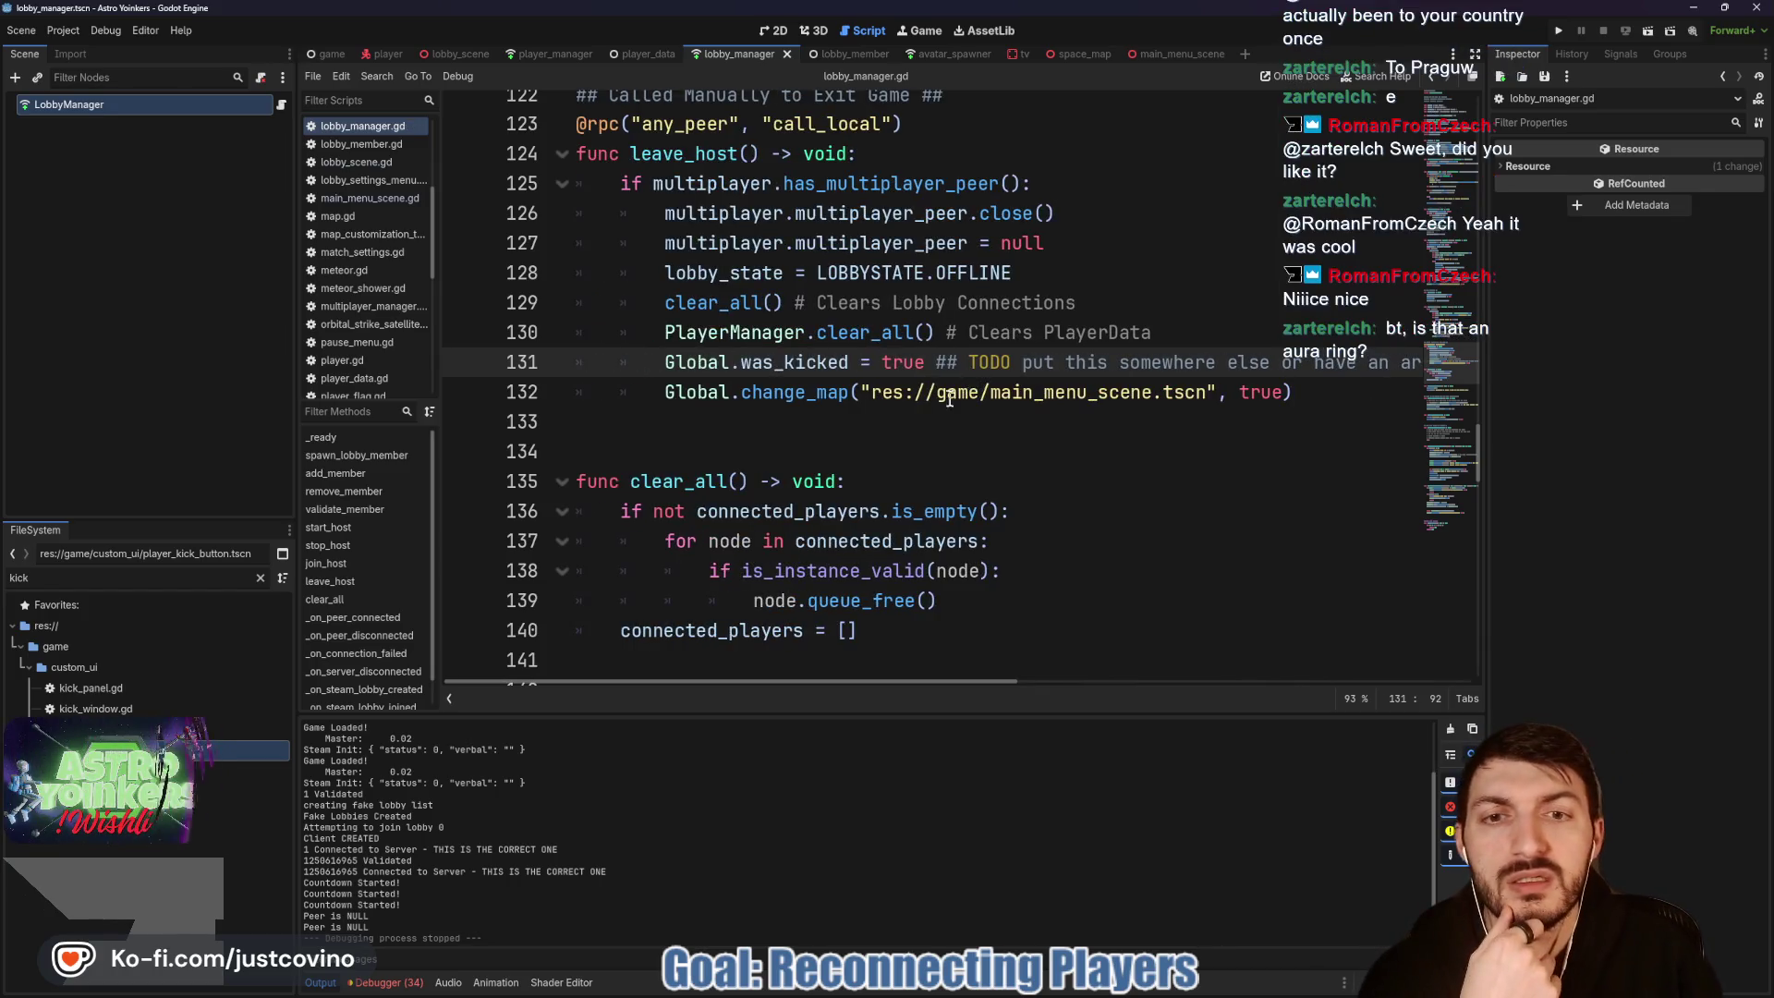
double_click(776, 401)
mouse_move(776, 401)
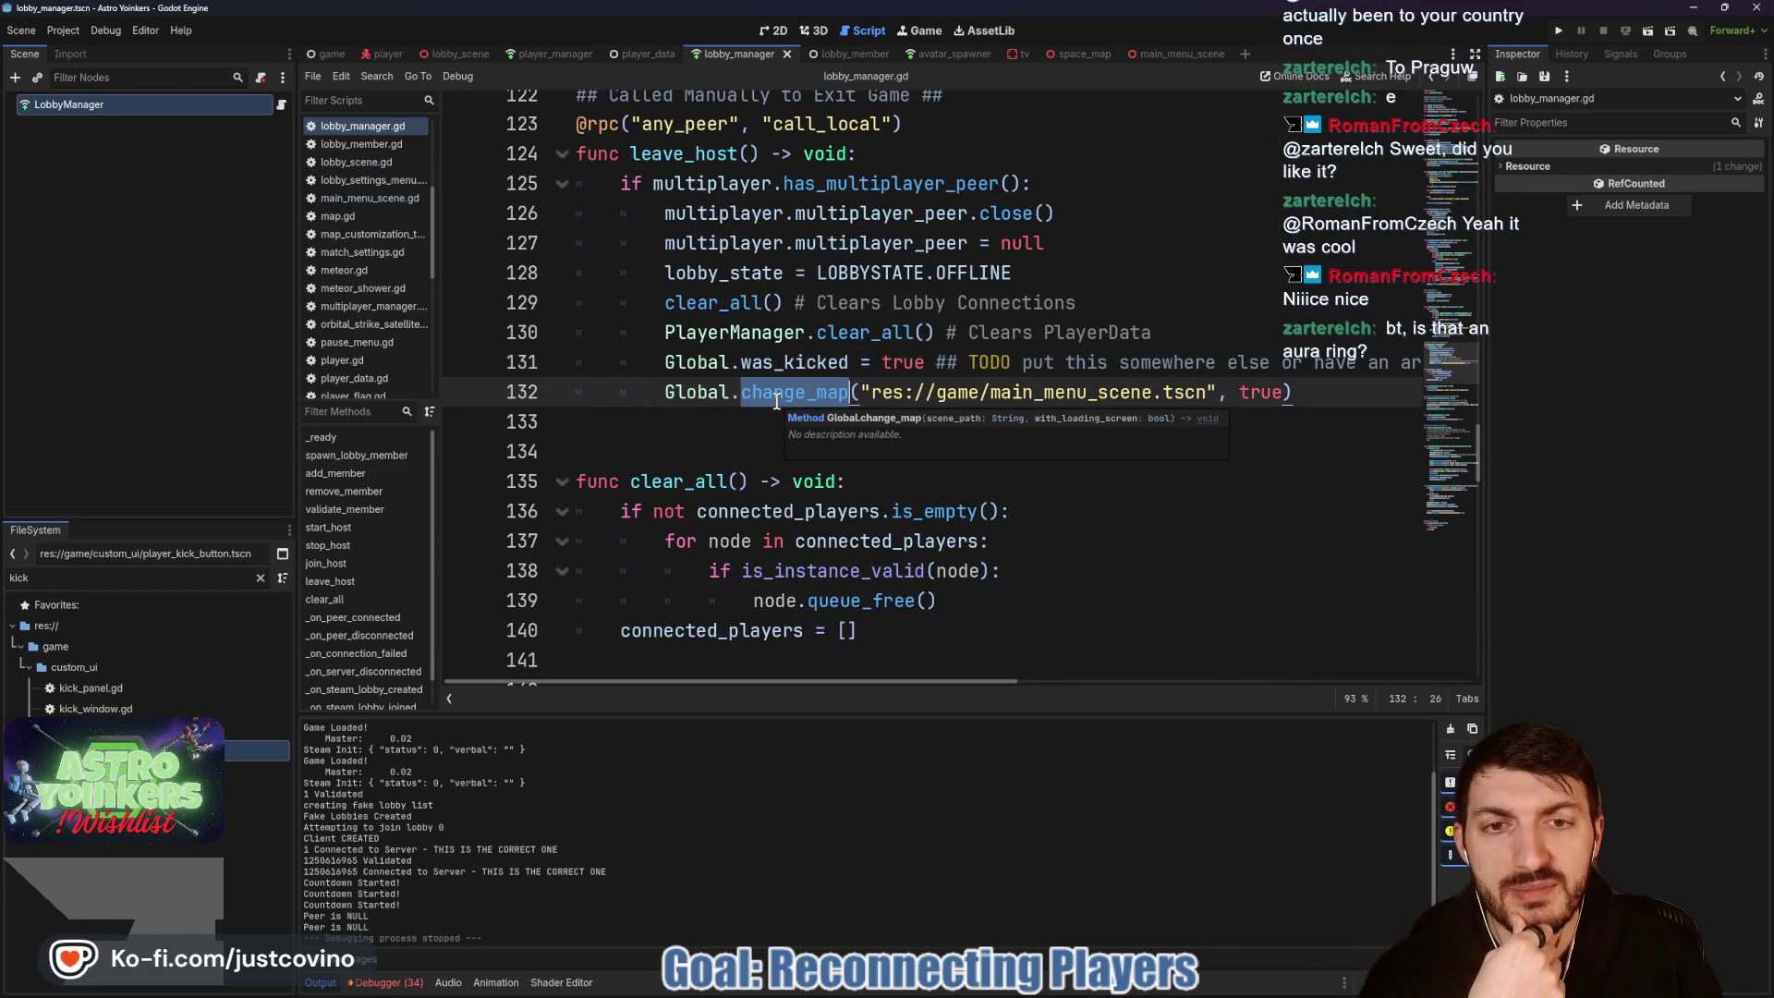
left_click(702, 444)
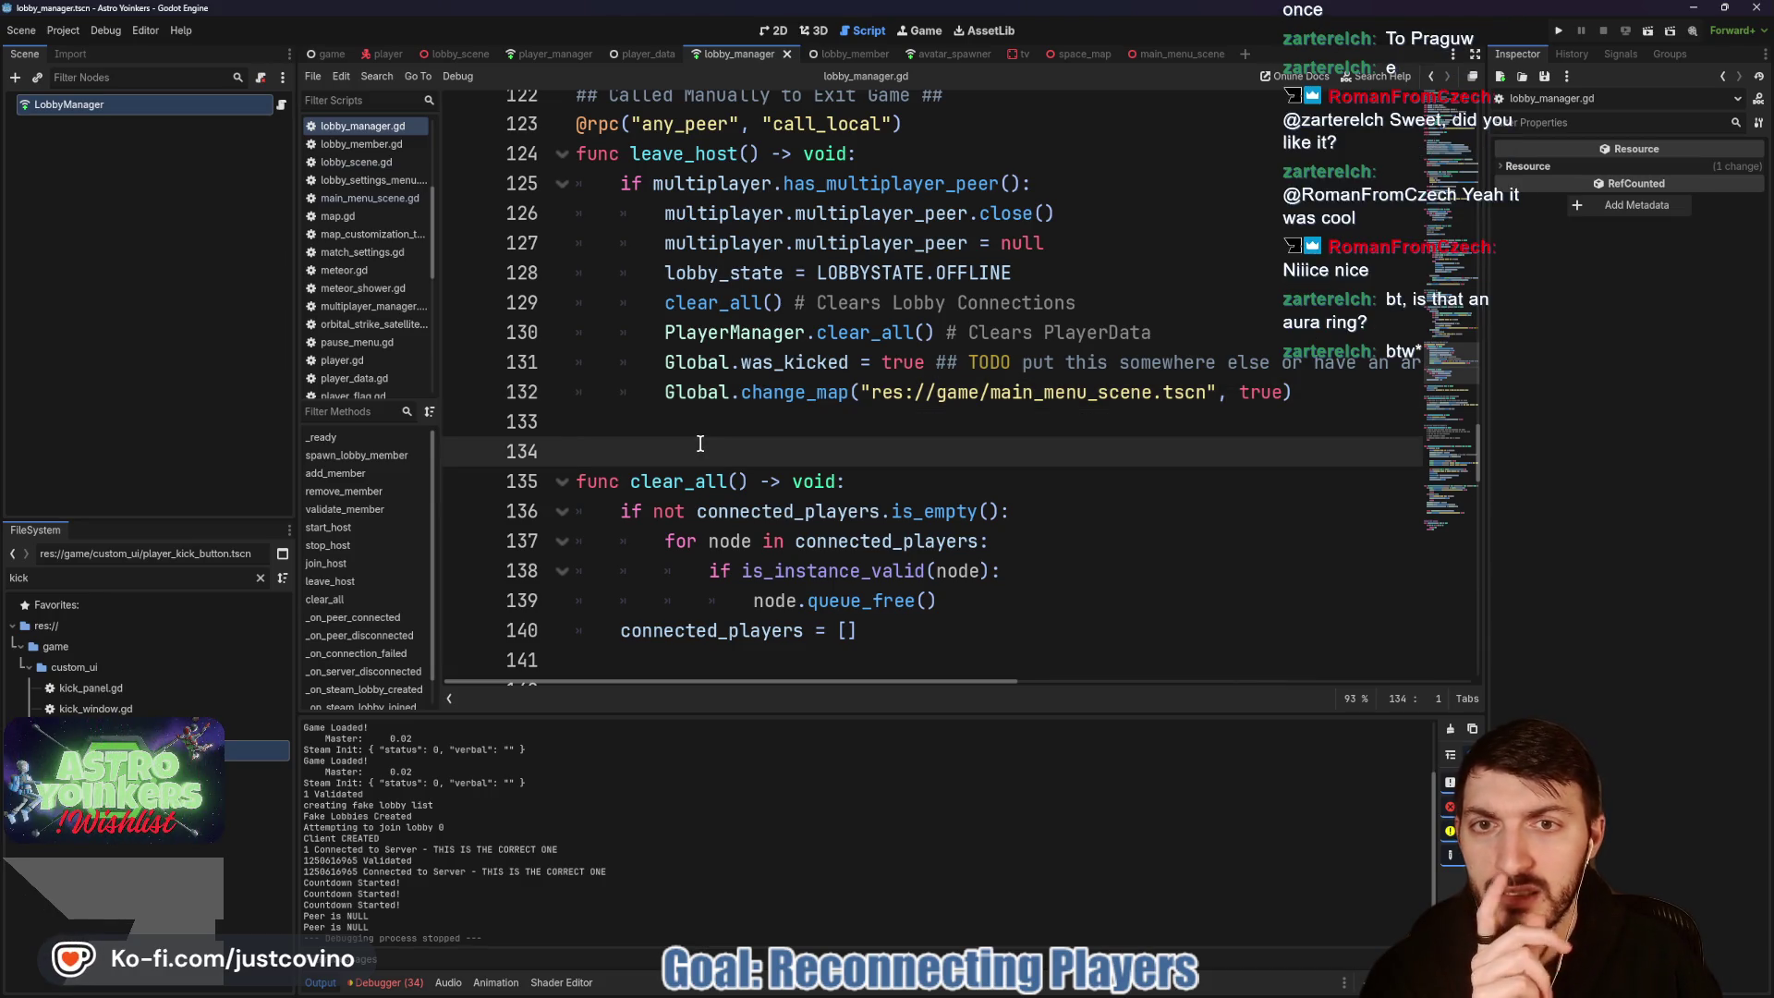
scroll(700, 444, "up", 4)
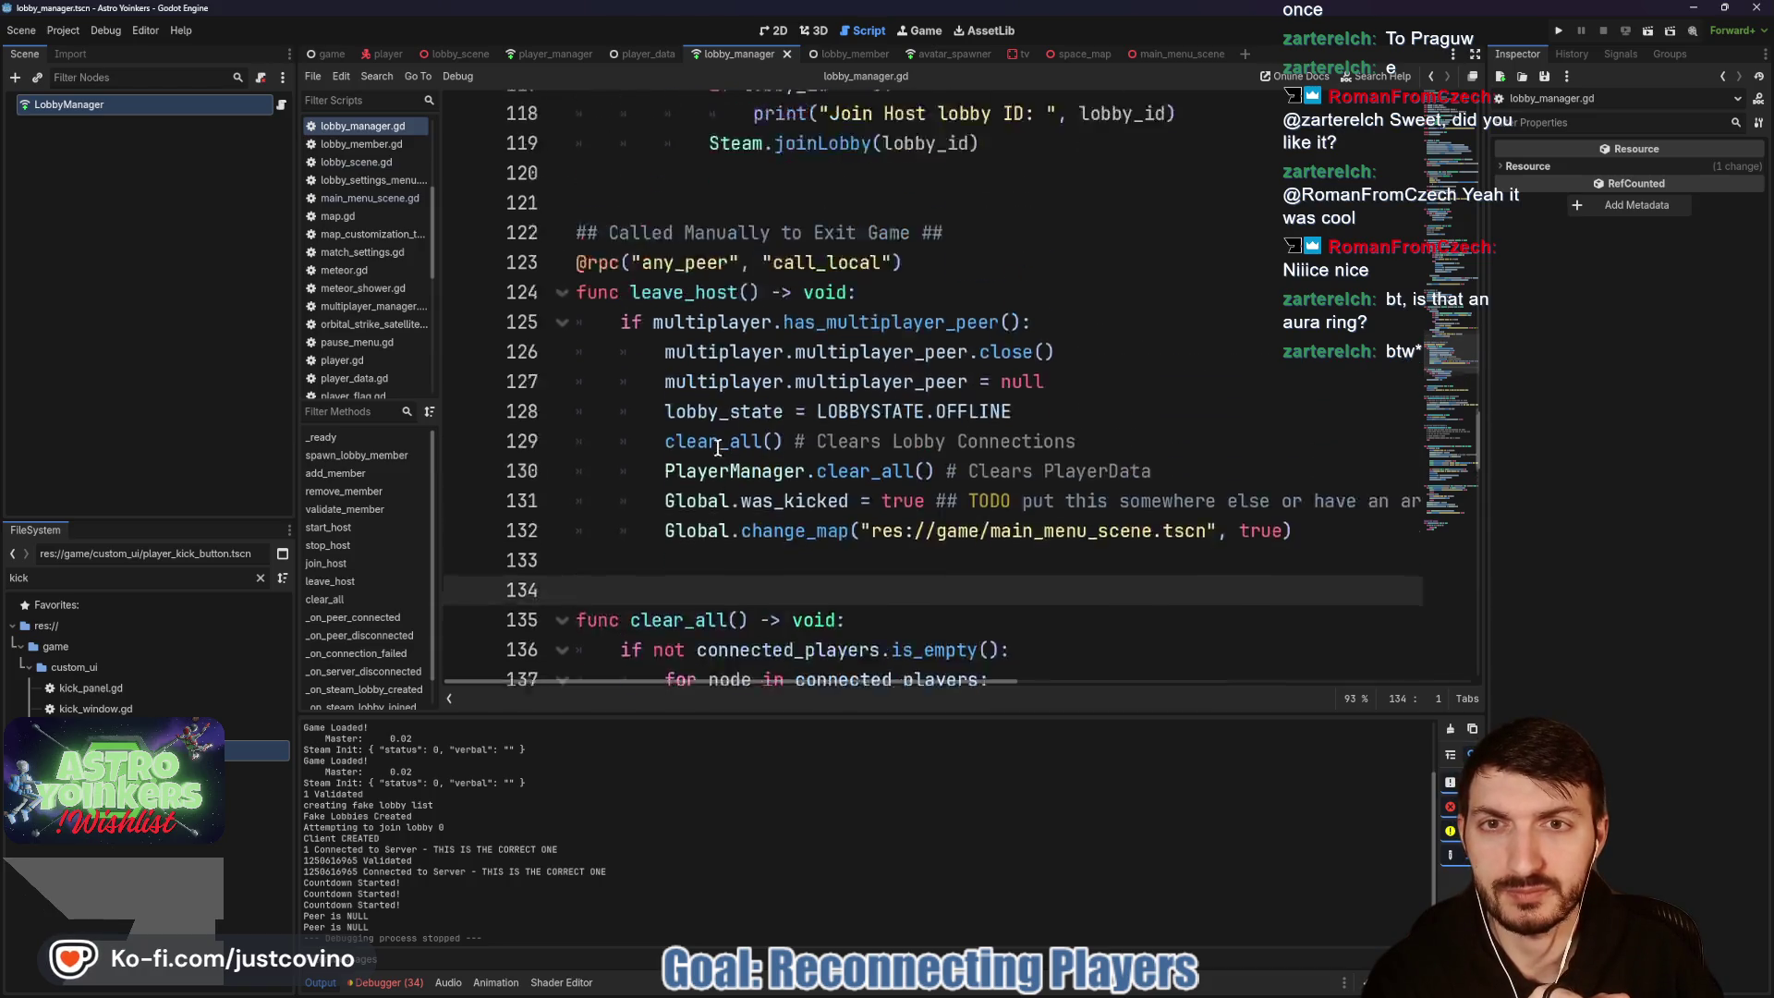
scroll(719, 448, "up", 5)
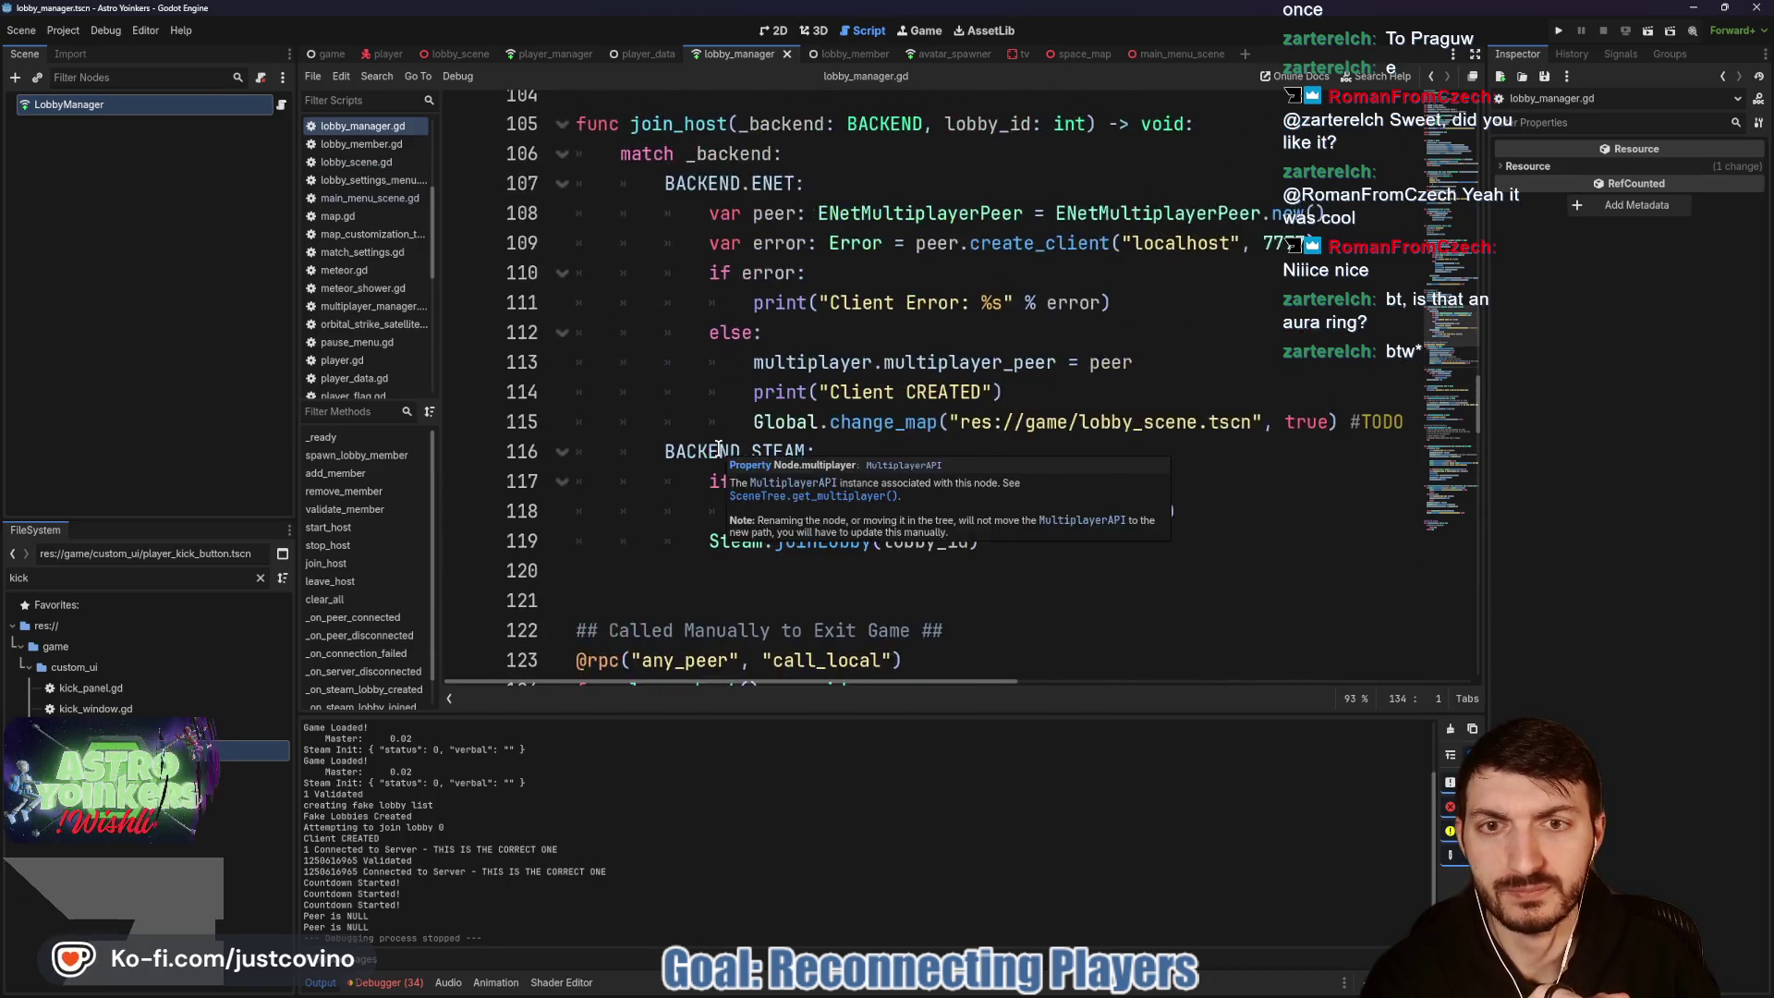
scroll(748, 402, "down", 1)
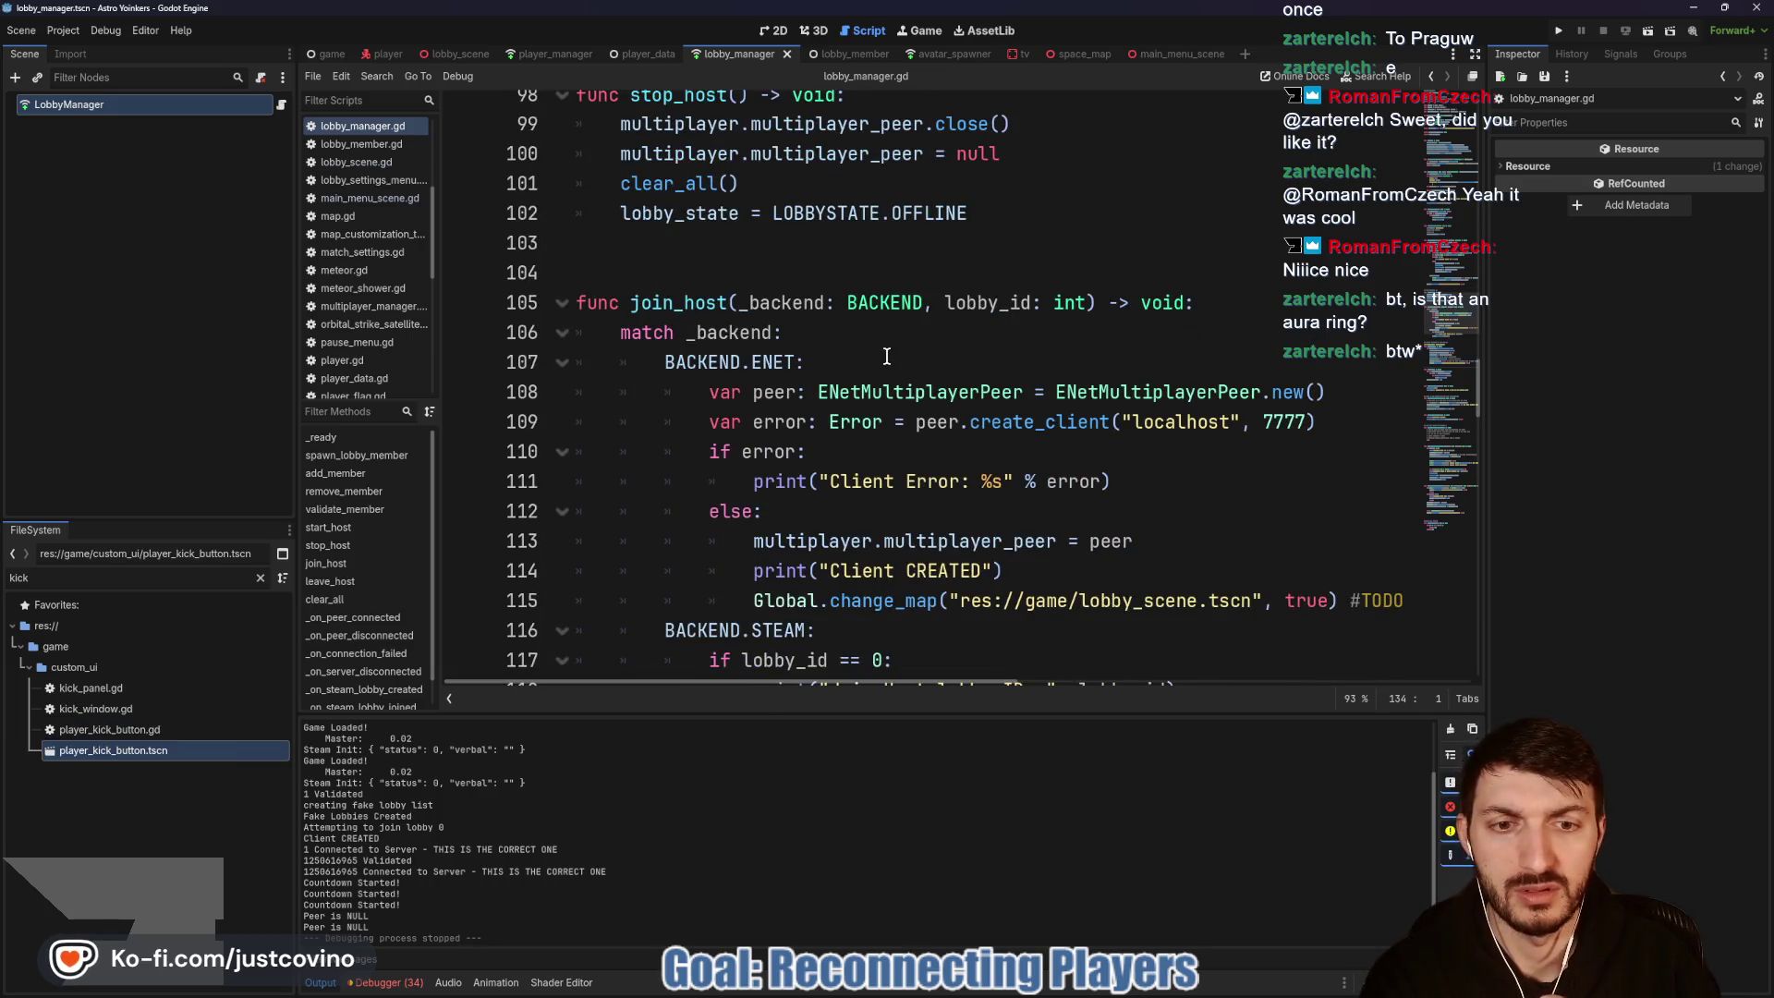
scroll(886, 356, "down", 1)
scroll(945, 448, "down", 1)
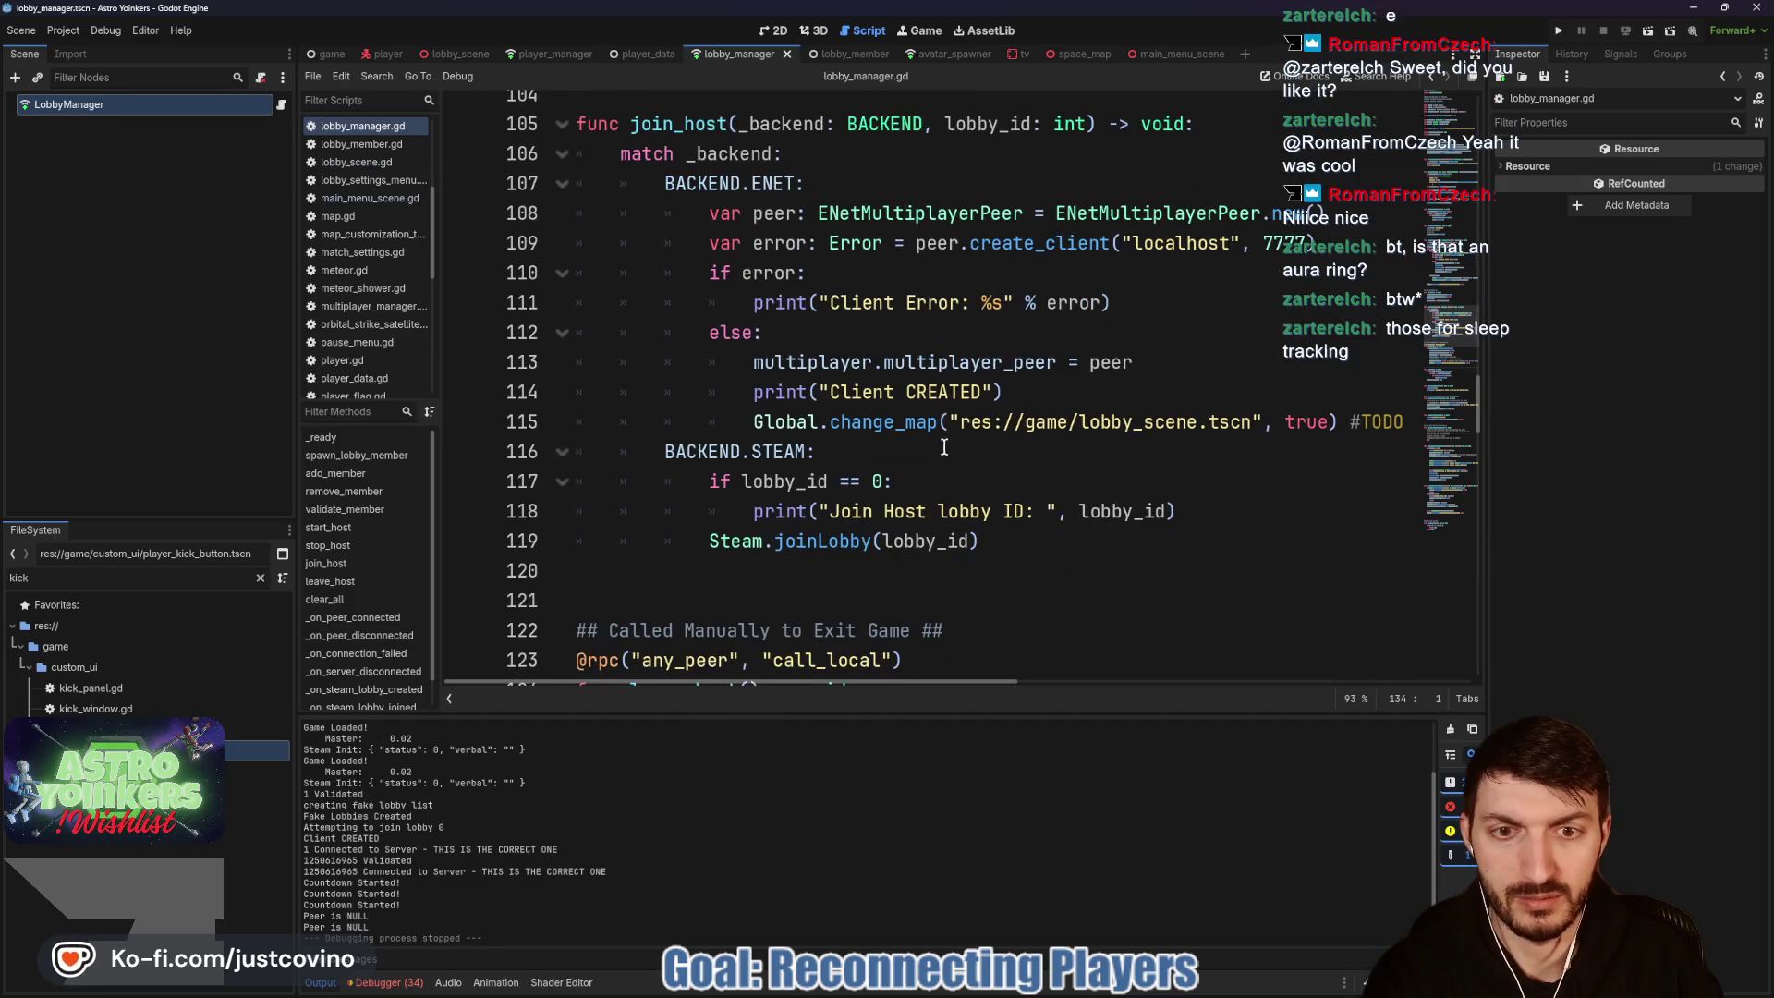
left_click(917, 426)
left_click_drag(949, 423, 1339, 423)
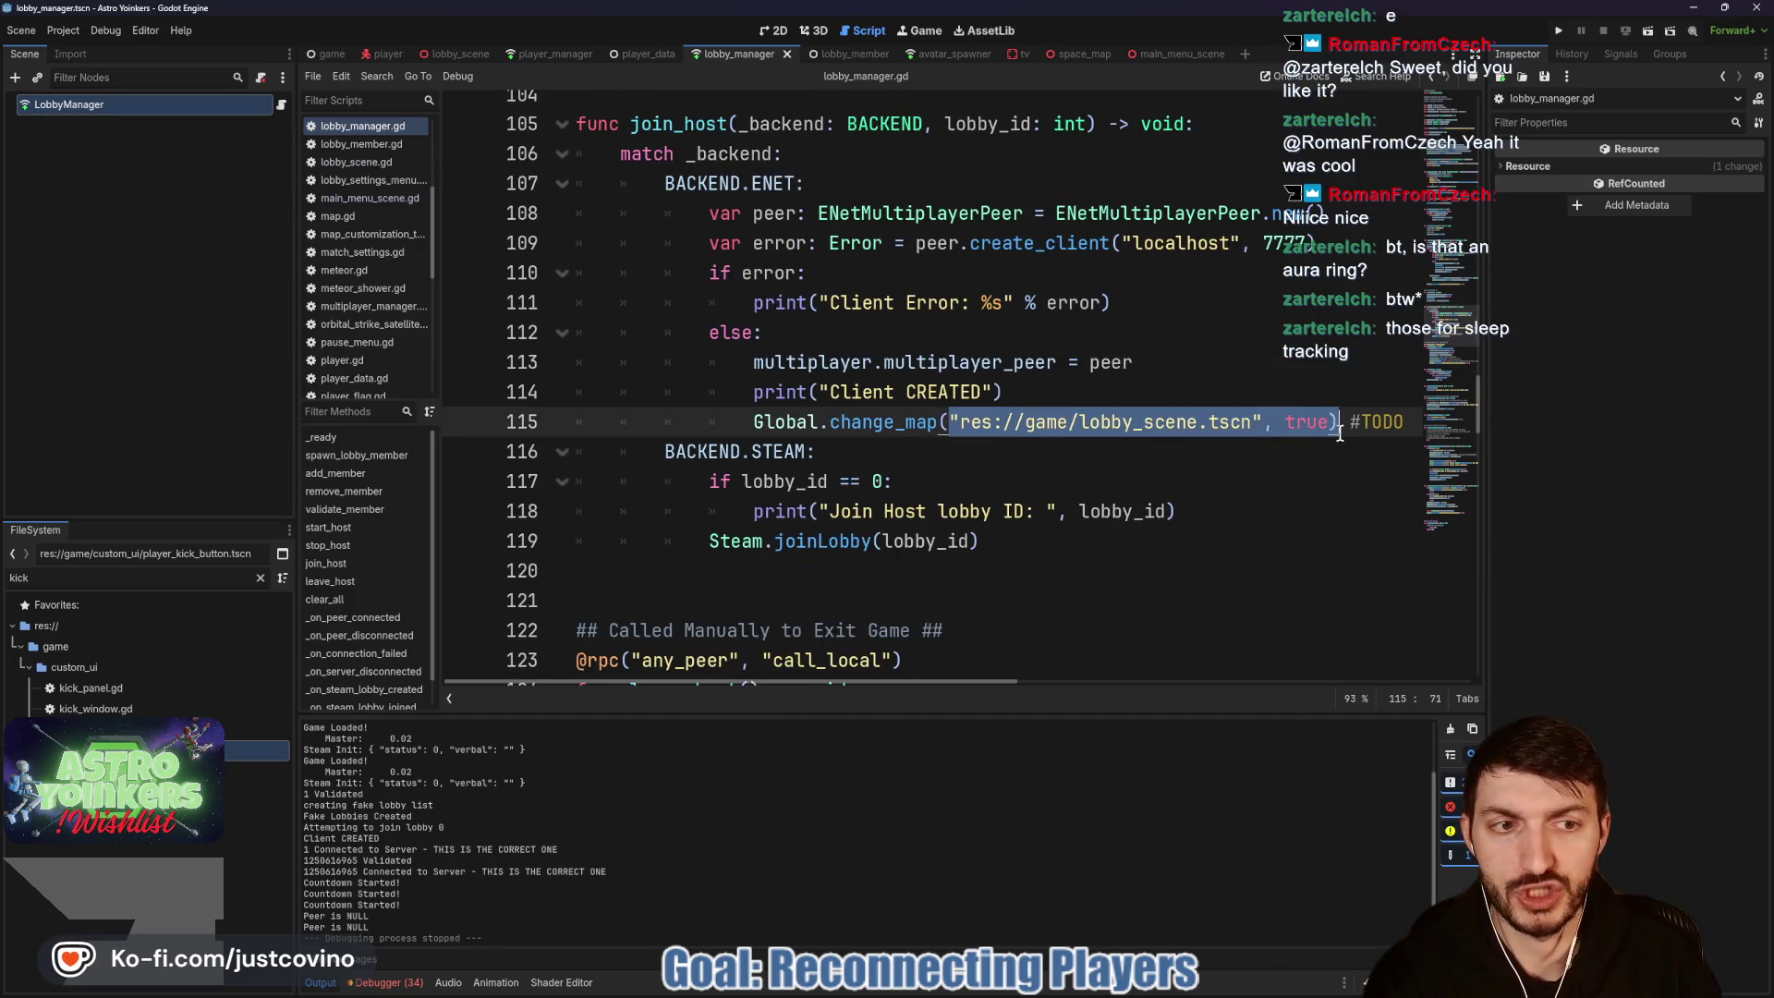
mouse_move(1116, 418)
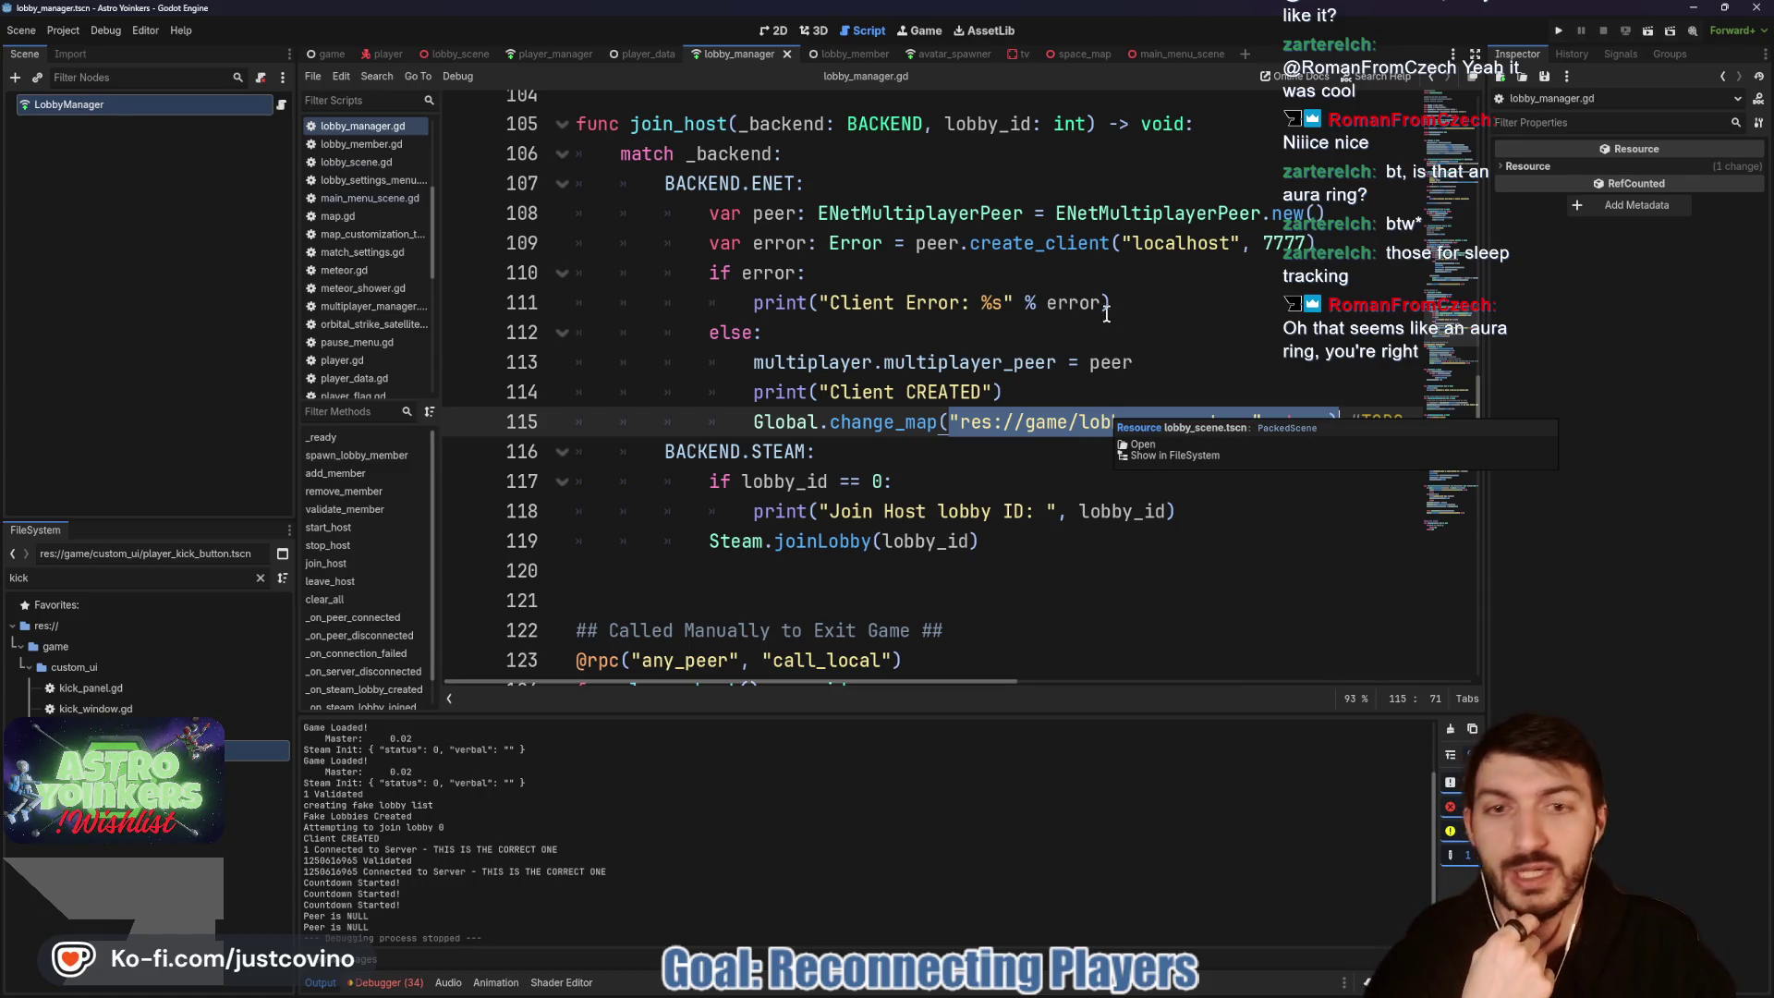
left_click(870, 344)
mouse_move(875, 346)
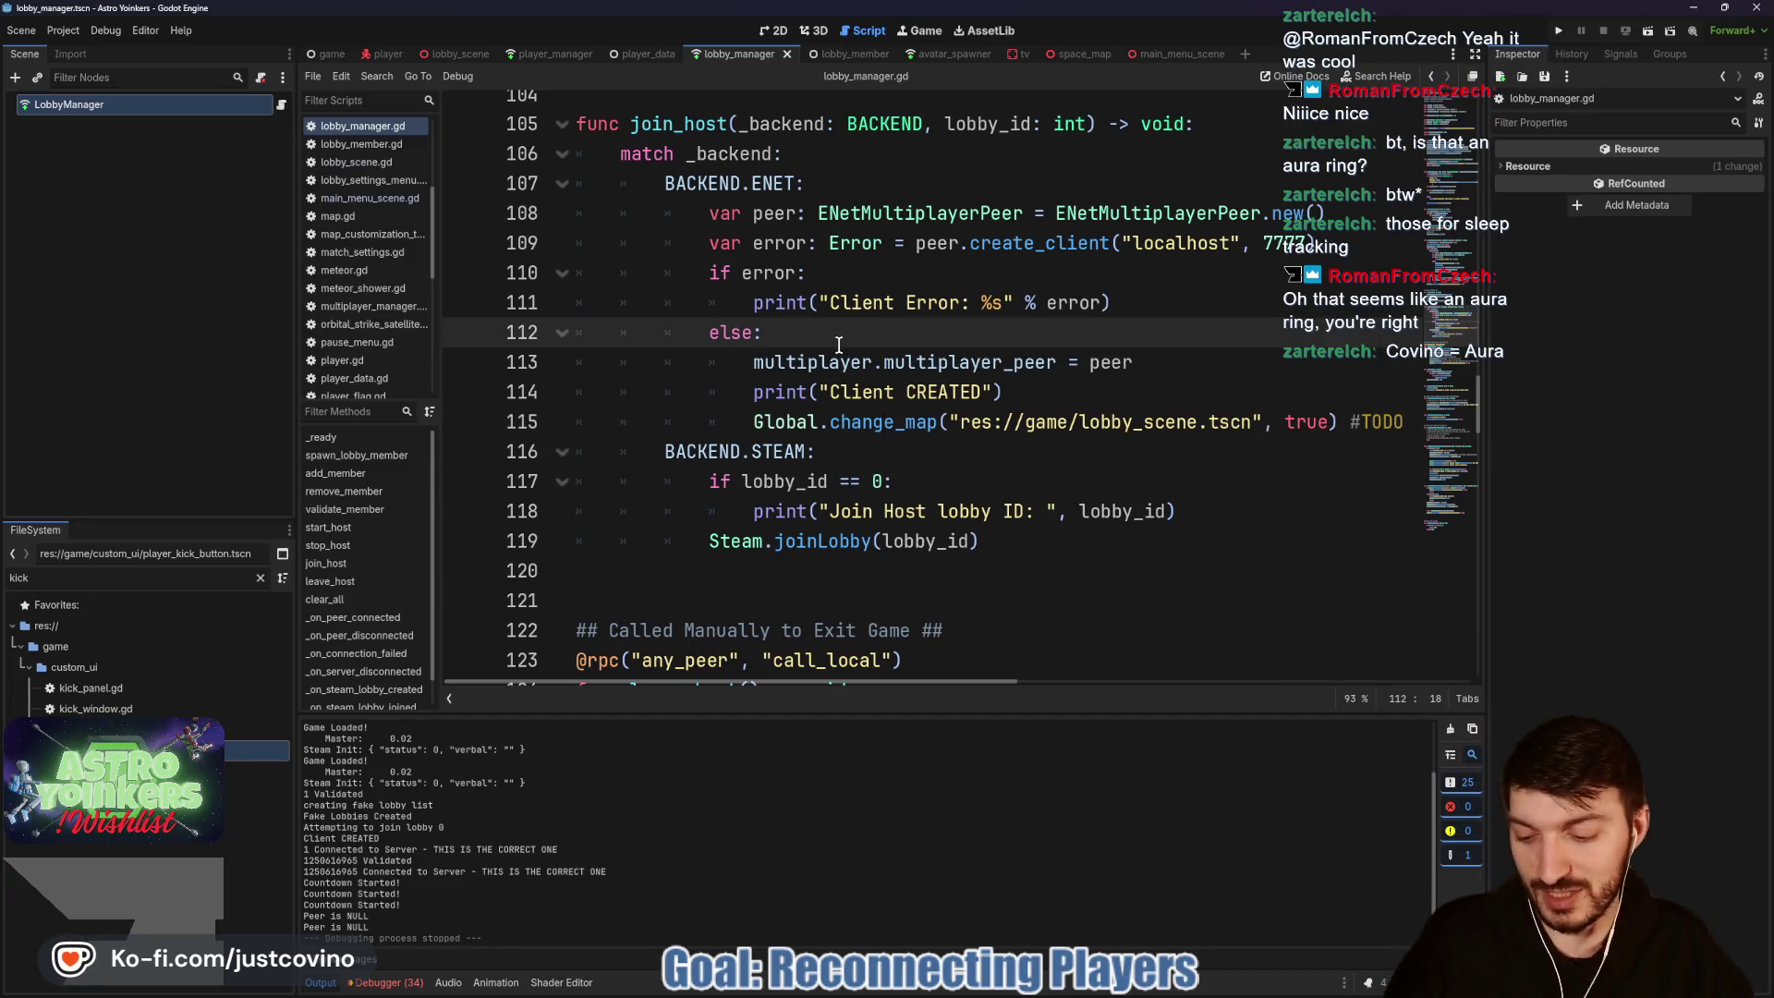
mouse_move(554, 325)
left_mouse_down()
mouse_move(444, 407)
mouse_move(610, 319)
left_mouse_up()
mouse_move(689, 379)
left_mouse_down()
mouse_move(730, 444)
mouse_move(758, 434)
left_mouse_up()
mouse_move(743, 443)
left_mouse_down()
mouse_move(794, 383)
mouse_move(892, 457)
left_mouse_up()
mouse_move(1054, 231)
left_mouse_down()
mouse_move(443, 314)
mouse_move(1016, 319)
mouse_move(845, 291)
left_mouse_up()
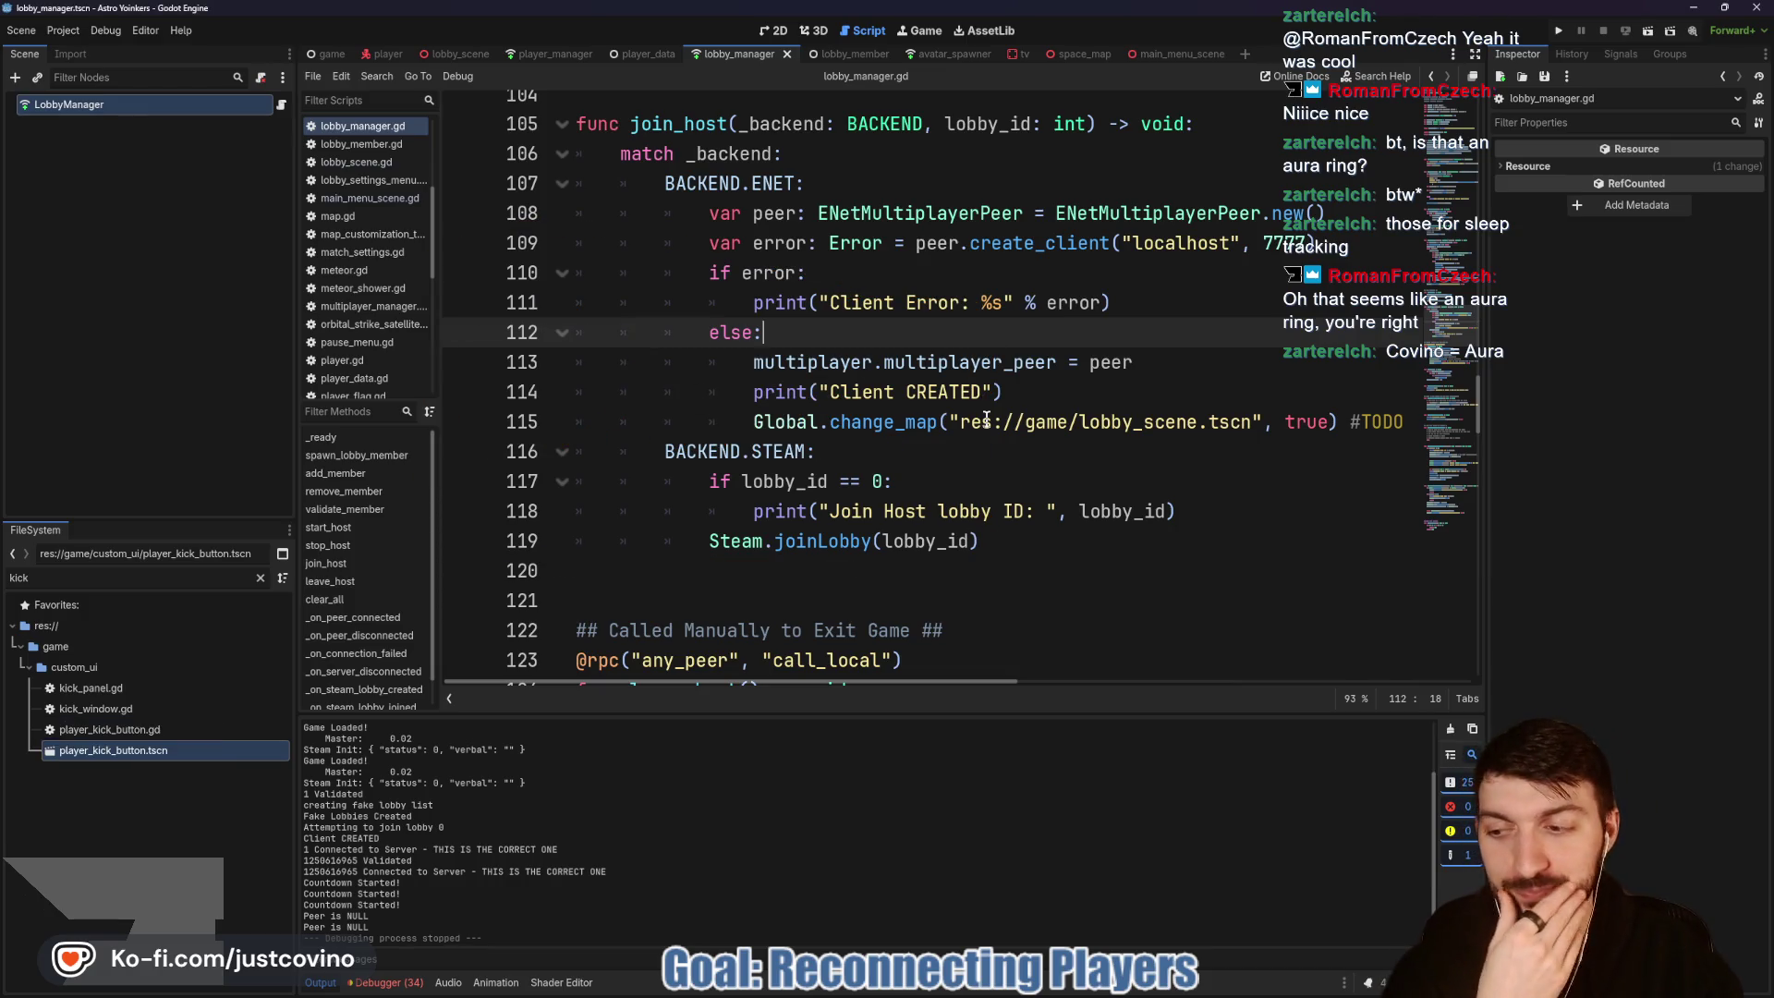
mouse_move(984, 418)
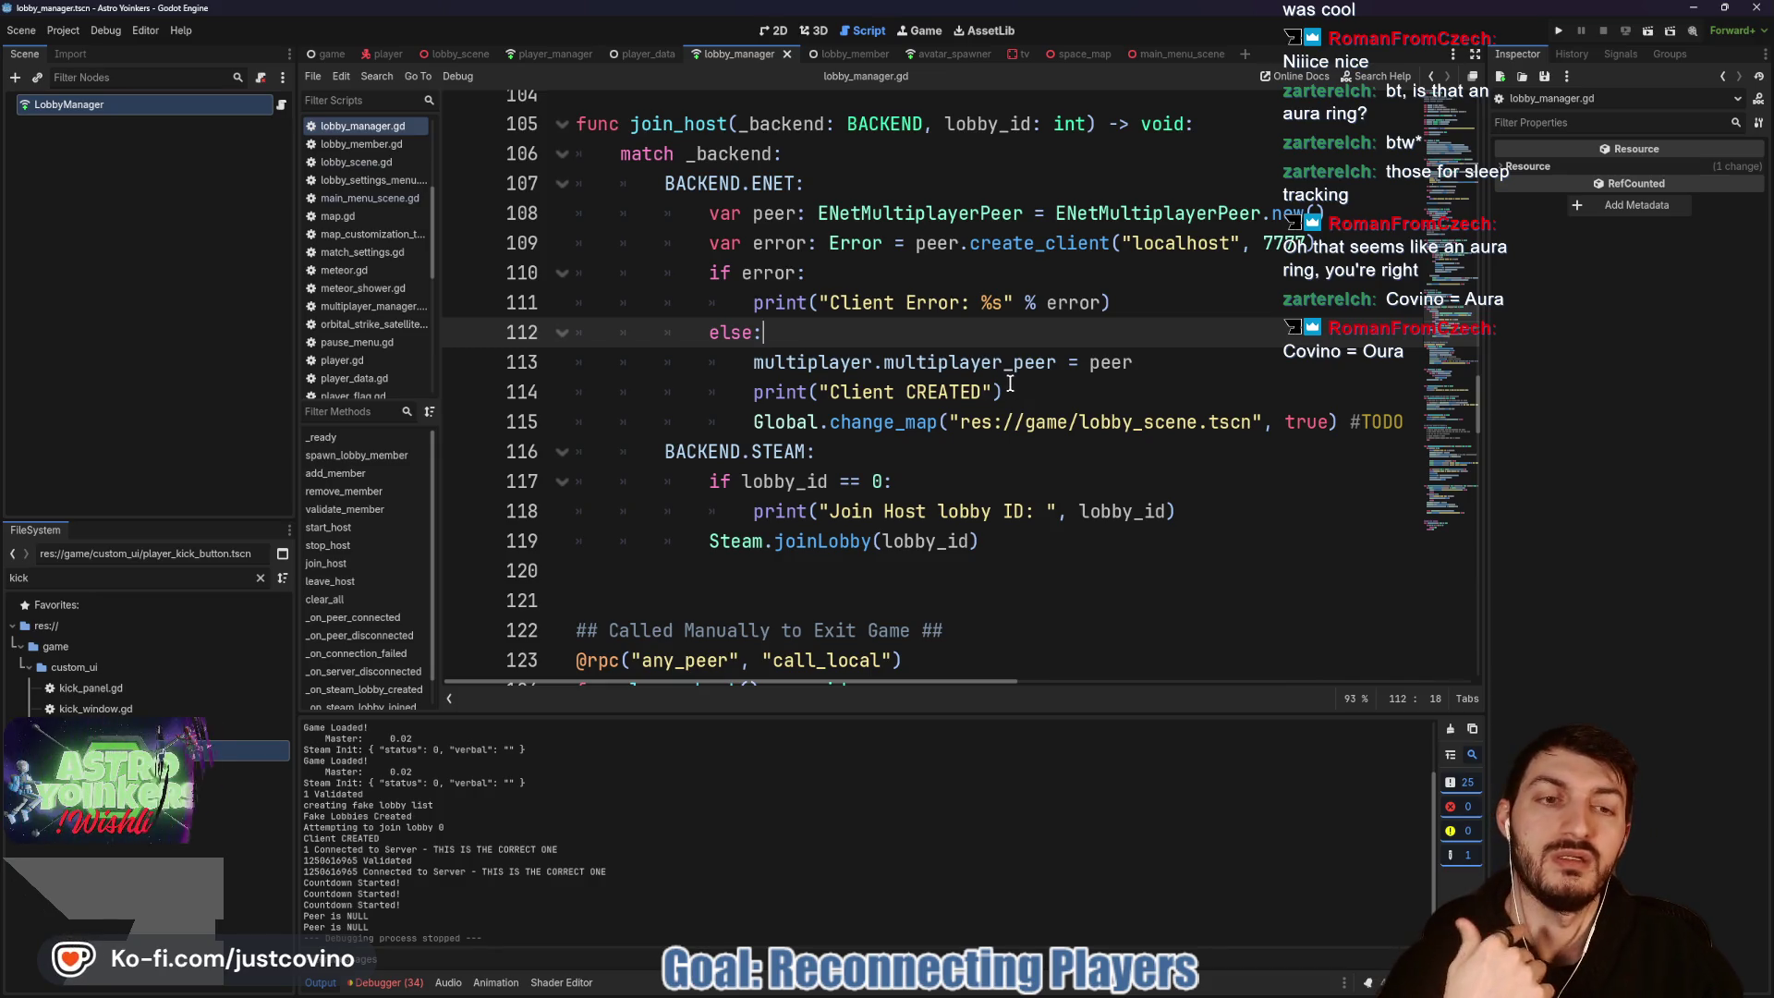
left_click(1046, 395)
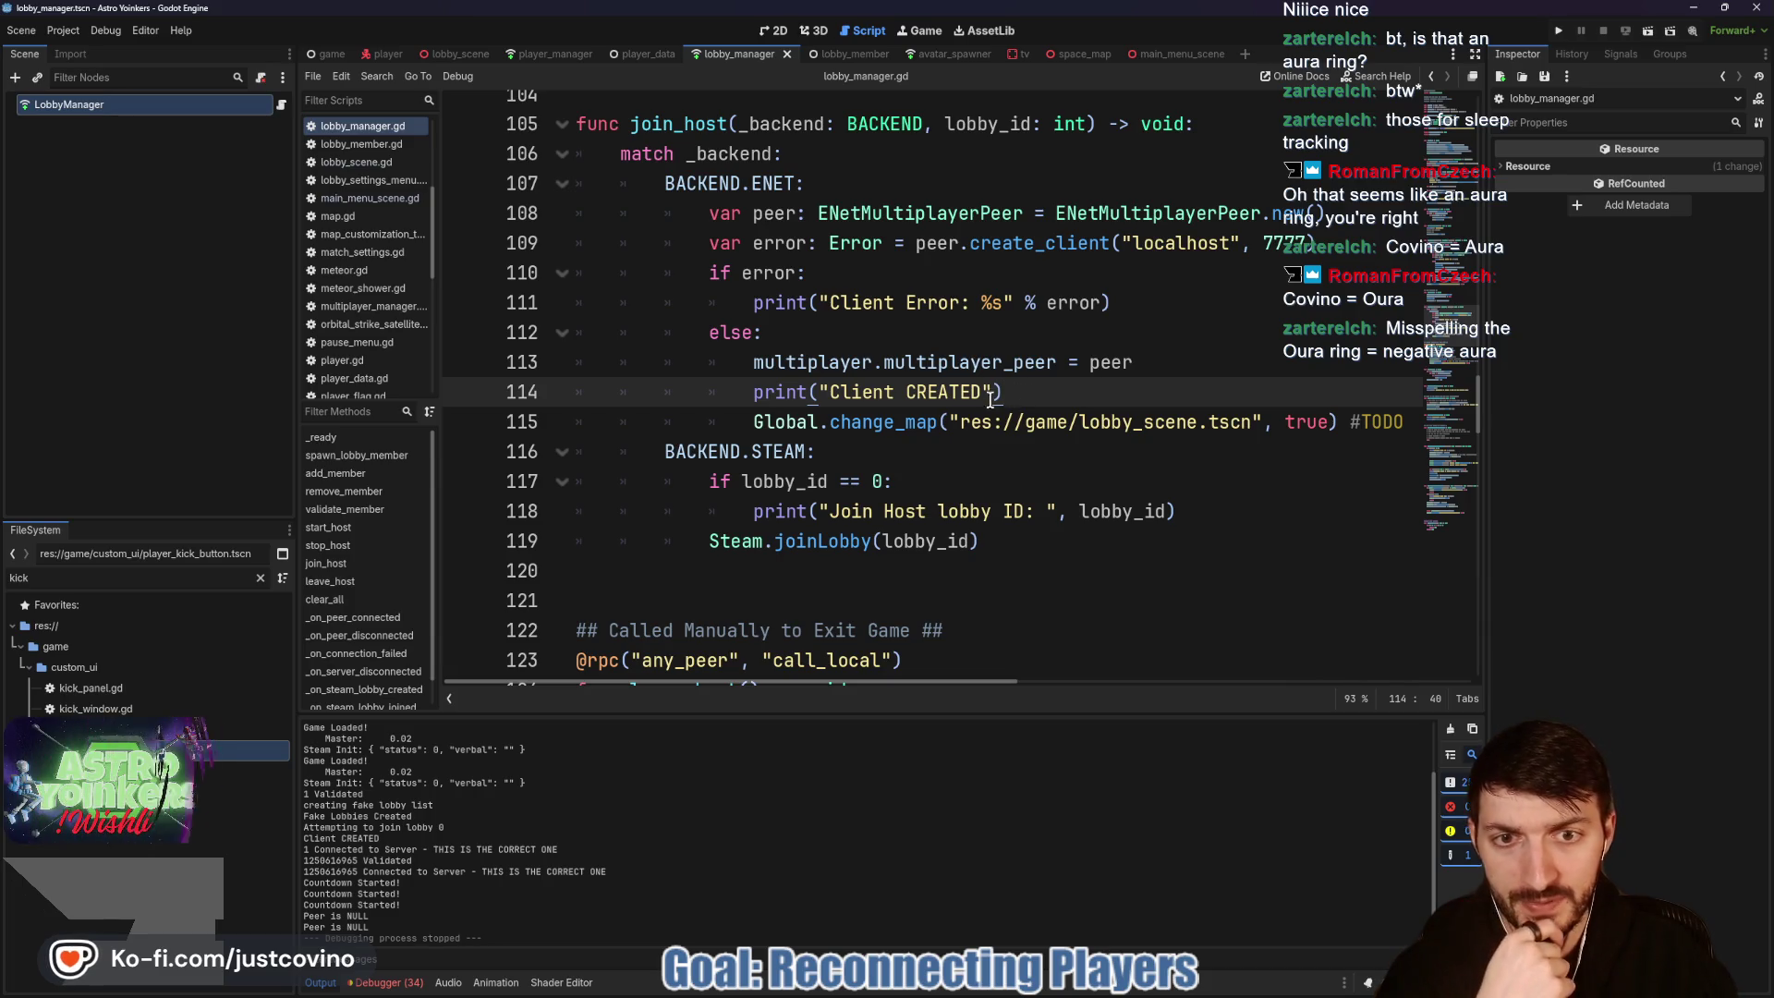
left_click_drag(742, 406, 832, 421)
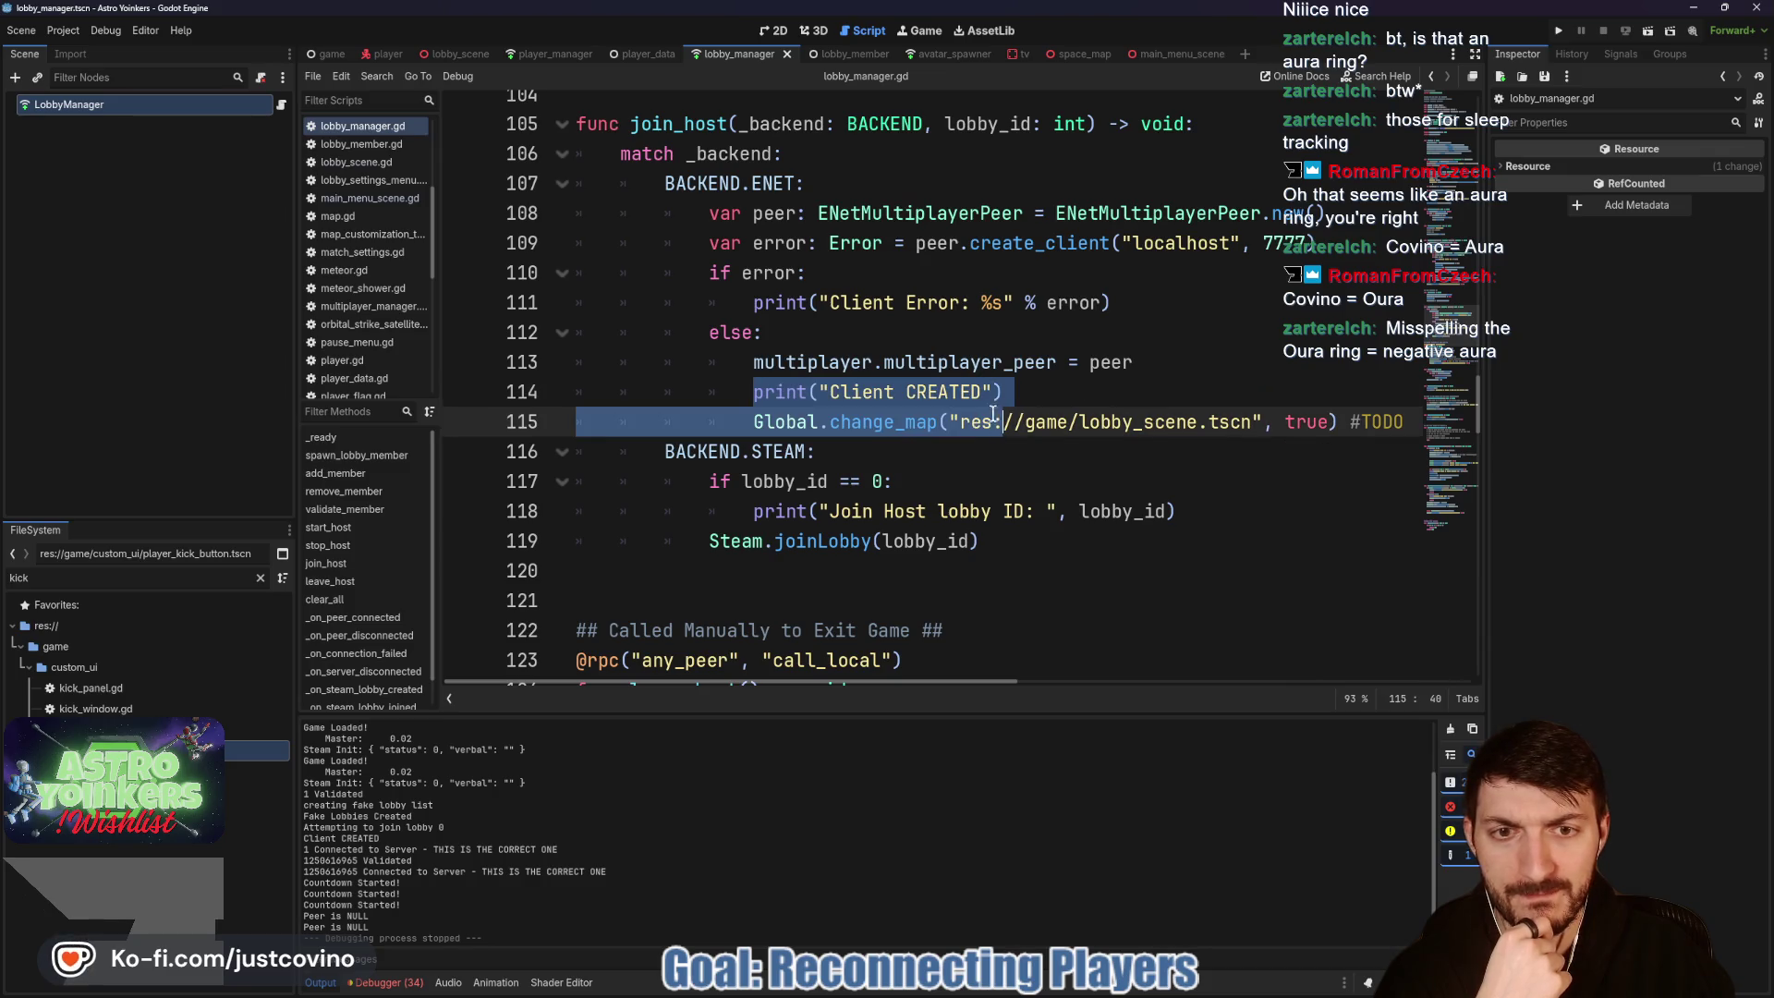
left_click(891, 421)
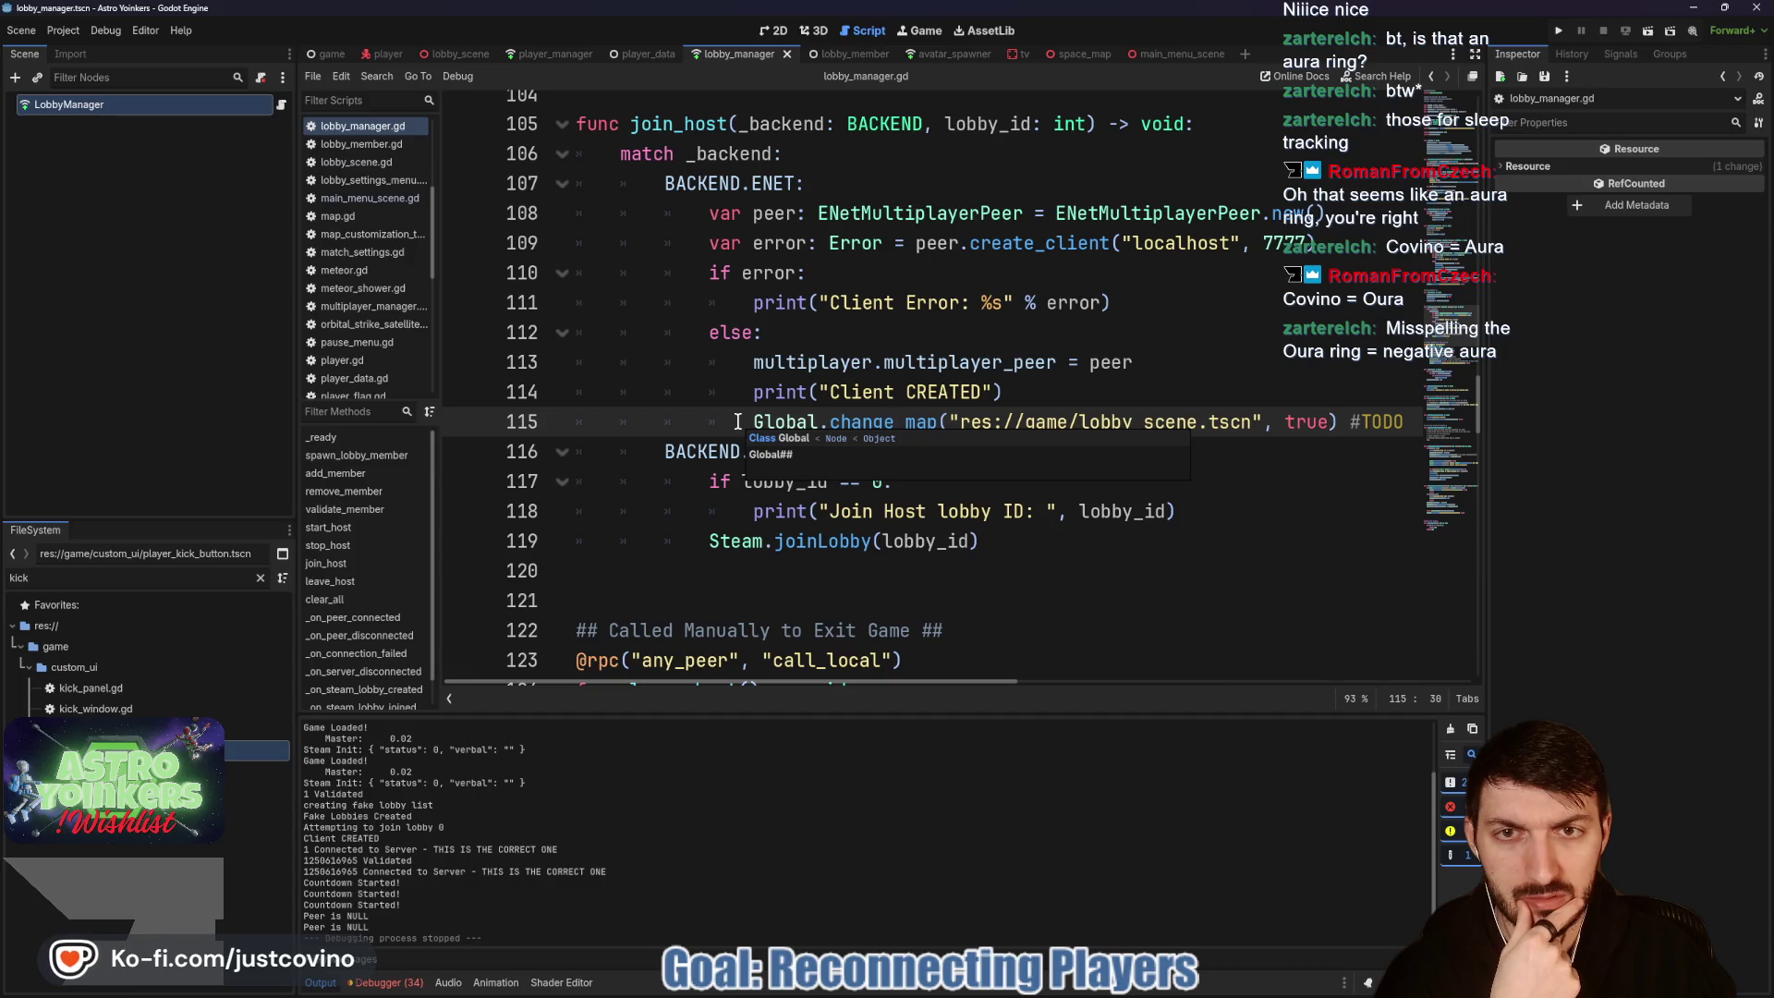
left_click_drag(752, 421, 1423, 424)
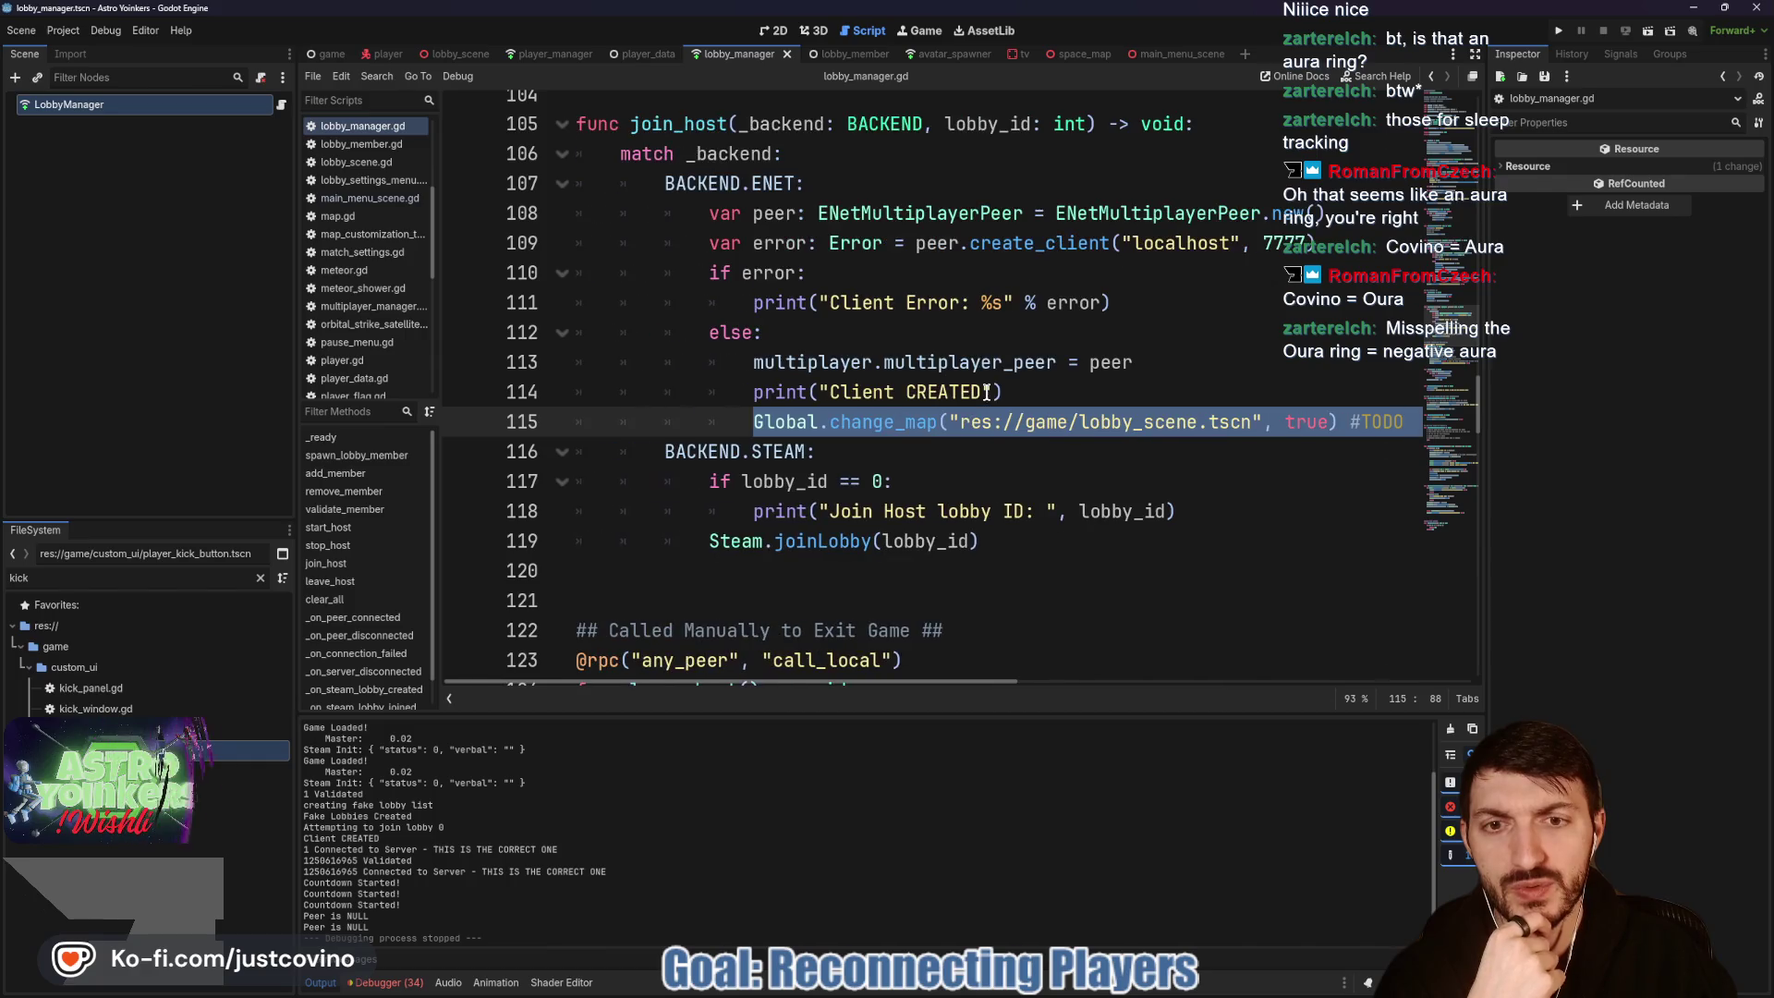
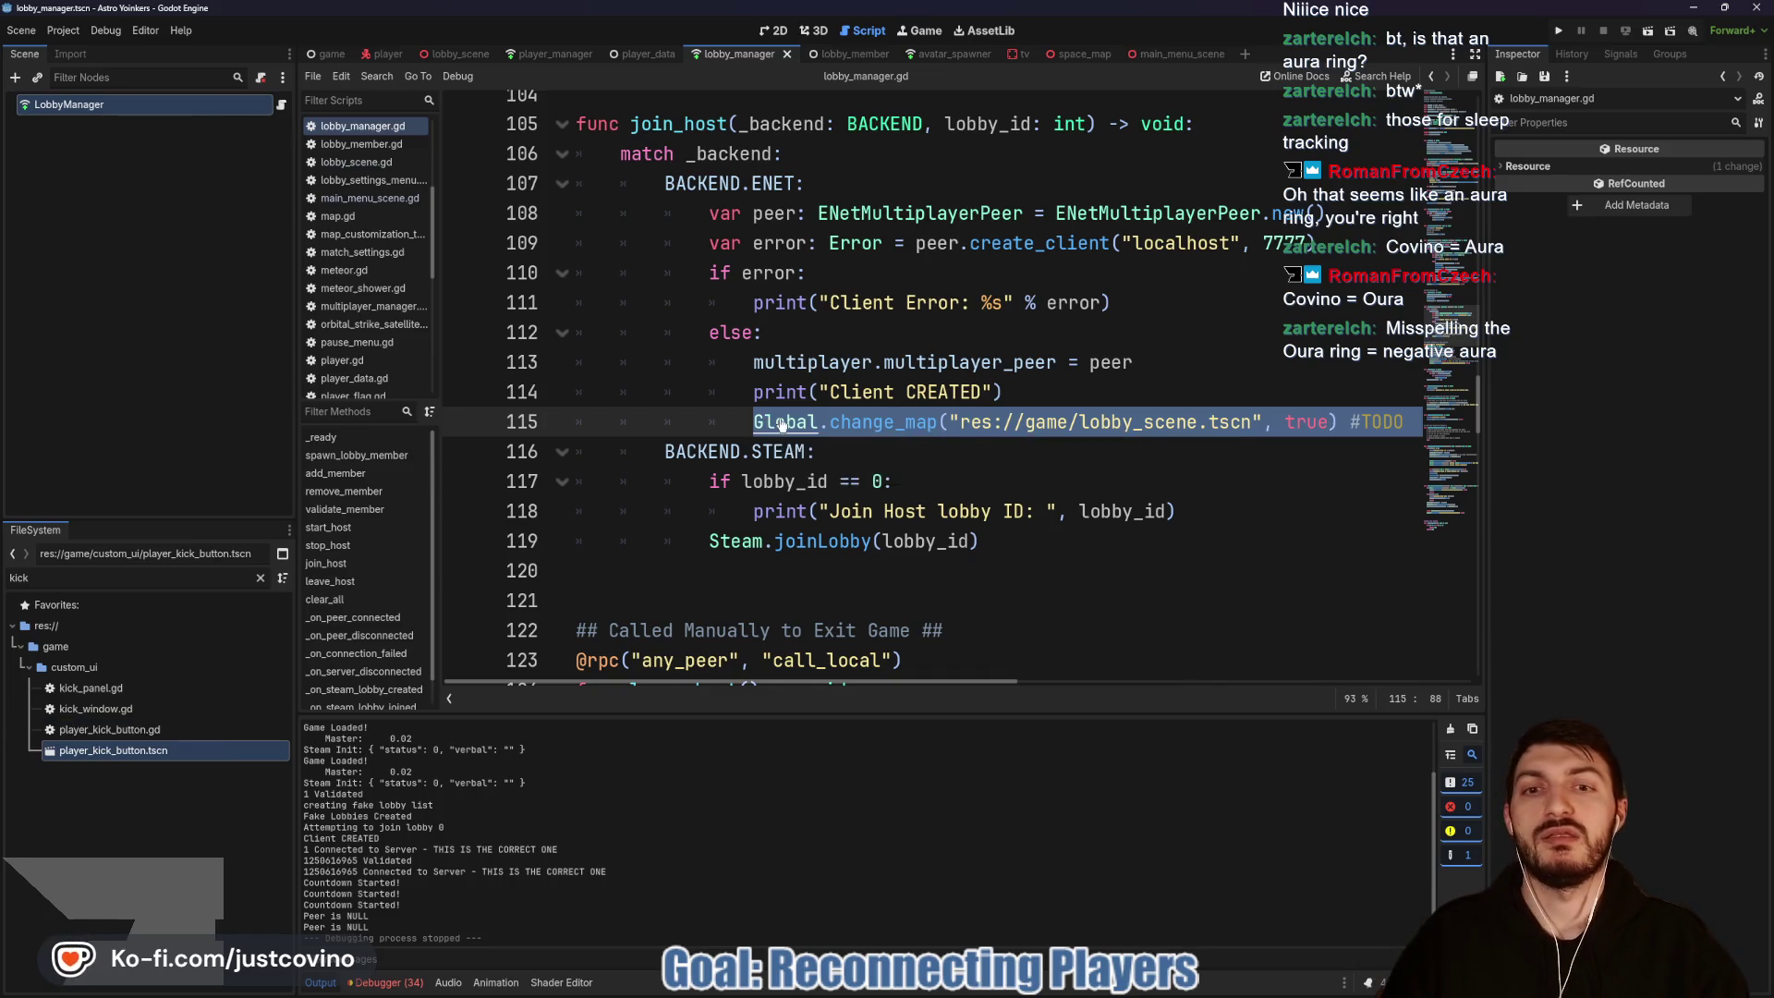
Step: Open global.gd from Global and review the map variable and change_map's with_loading_screen parameter
left_click(767, 423, "ctrl")
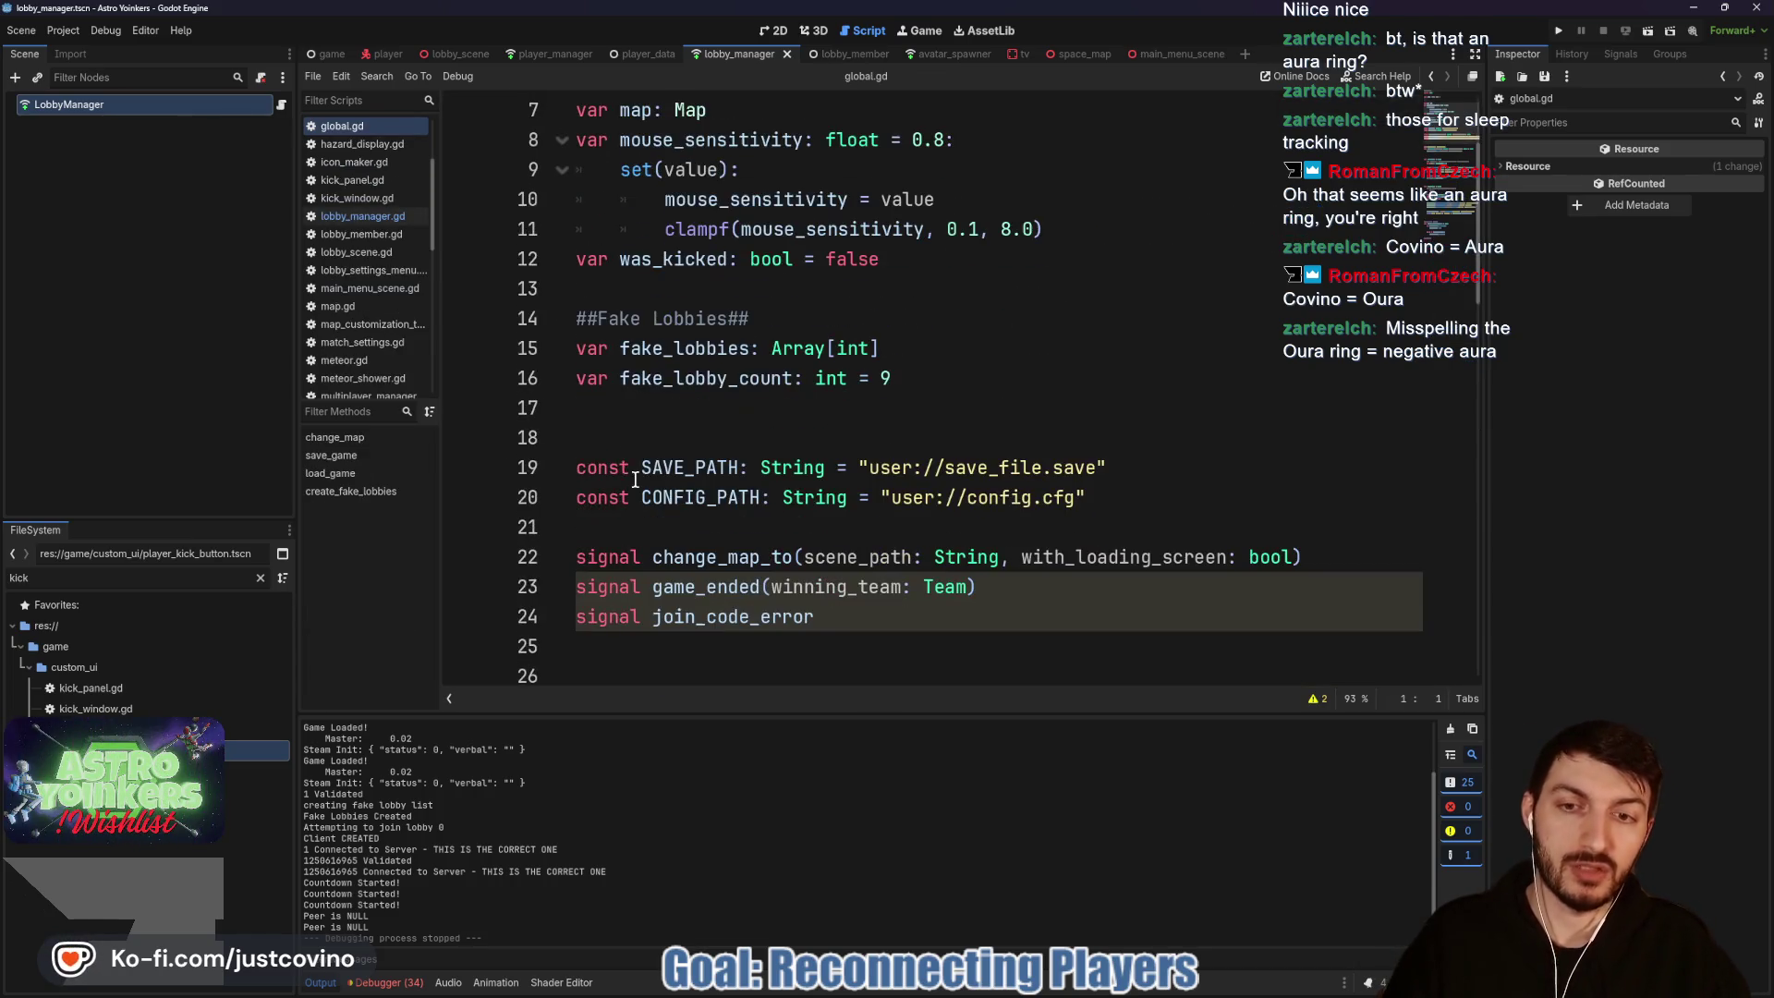
scroll(637, 443, "up", 1)
double_click(634, 200)
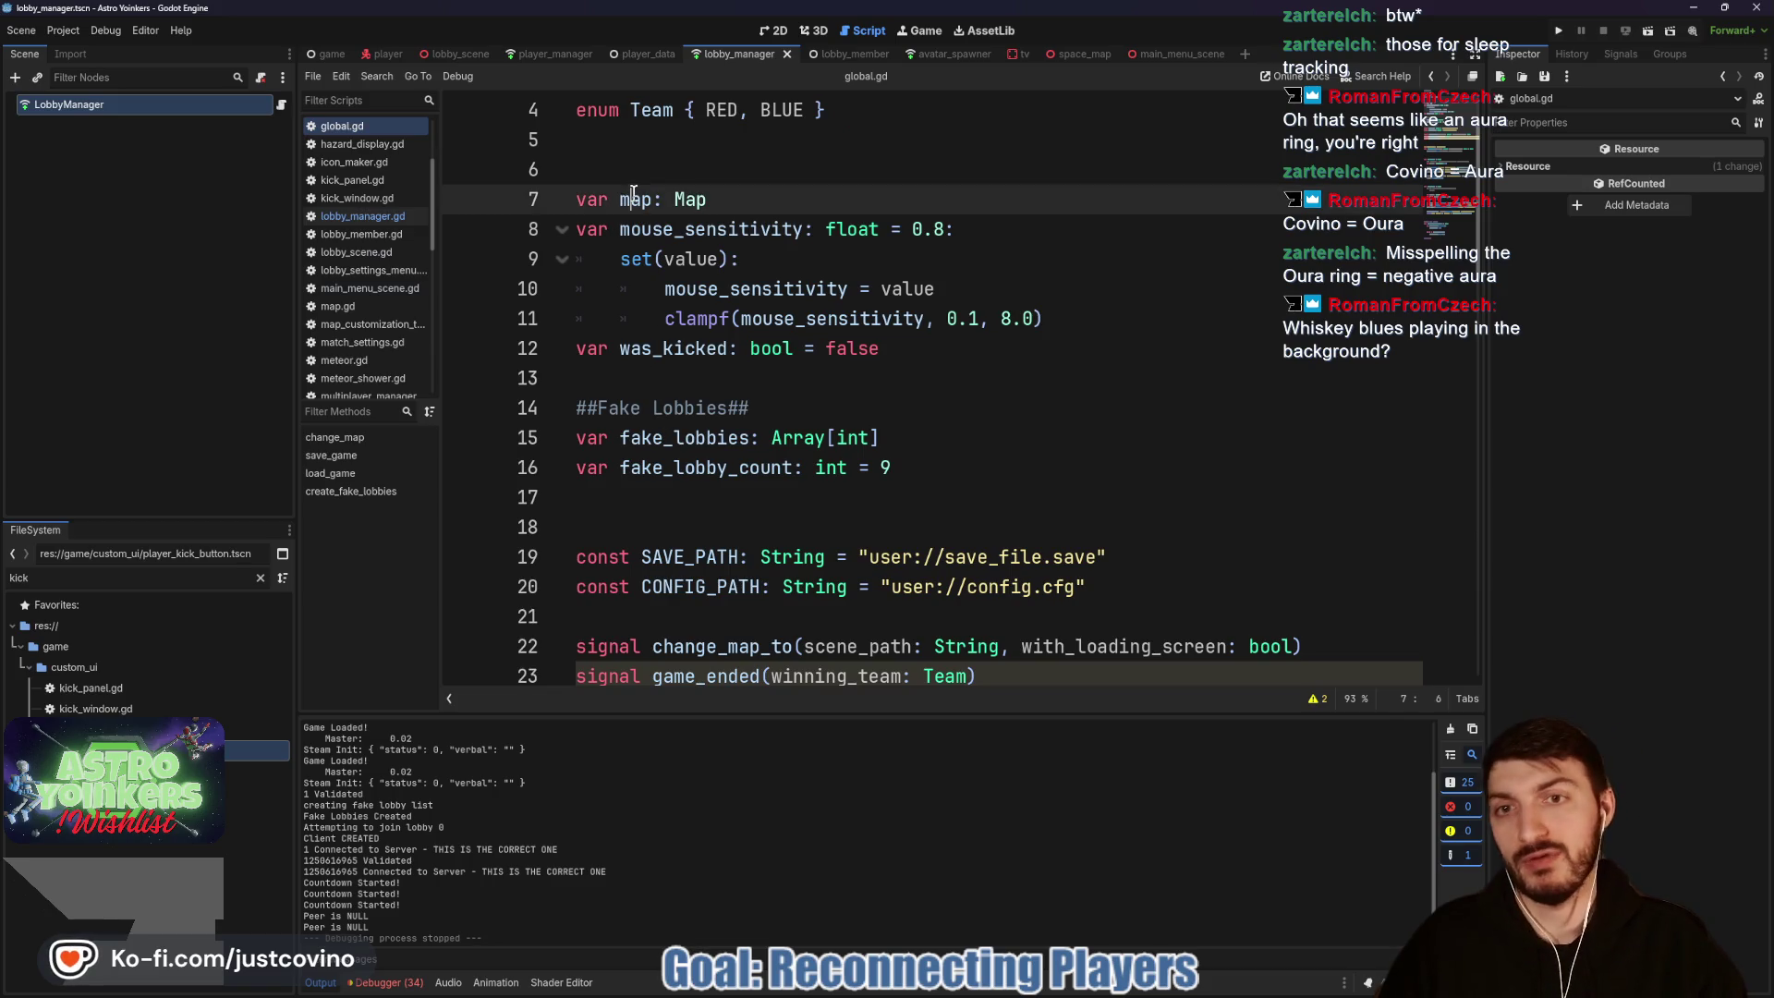
scroll(822, 303, "down", 6)
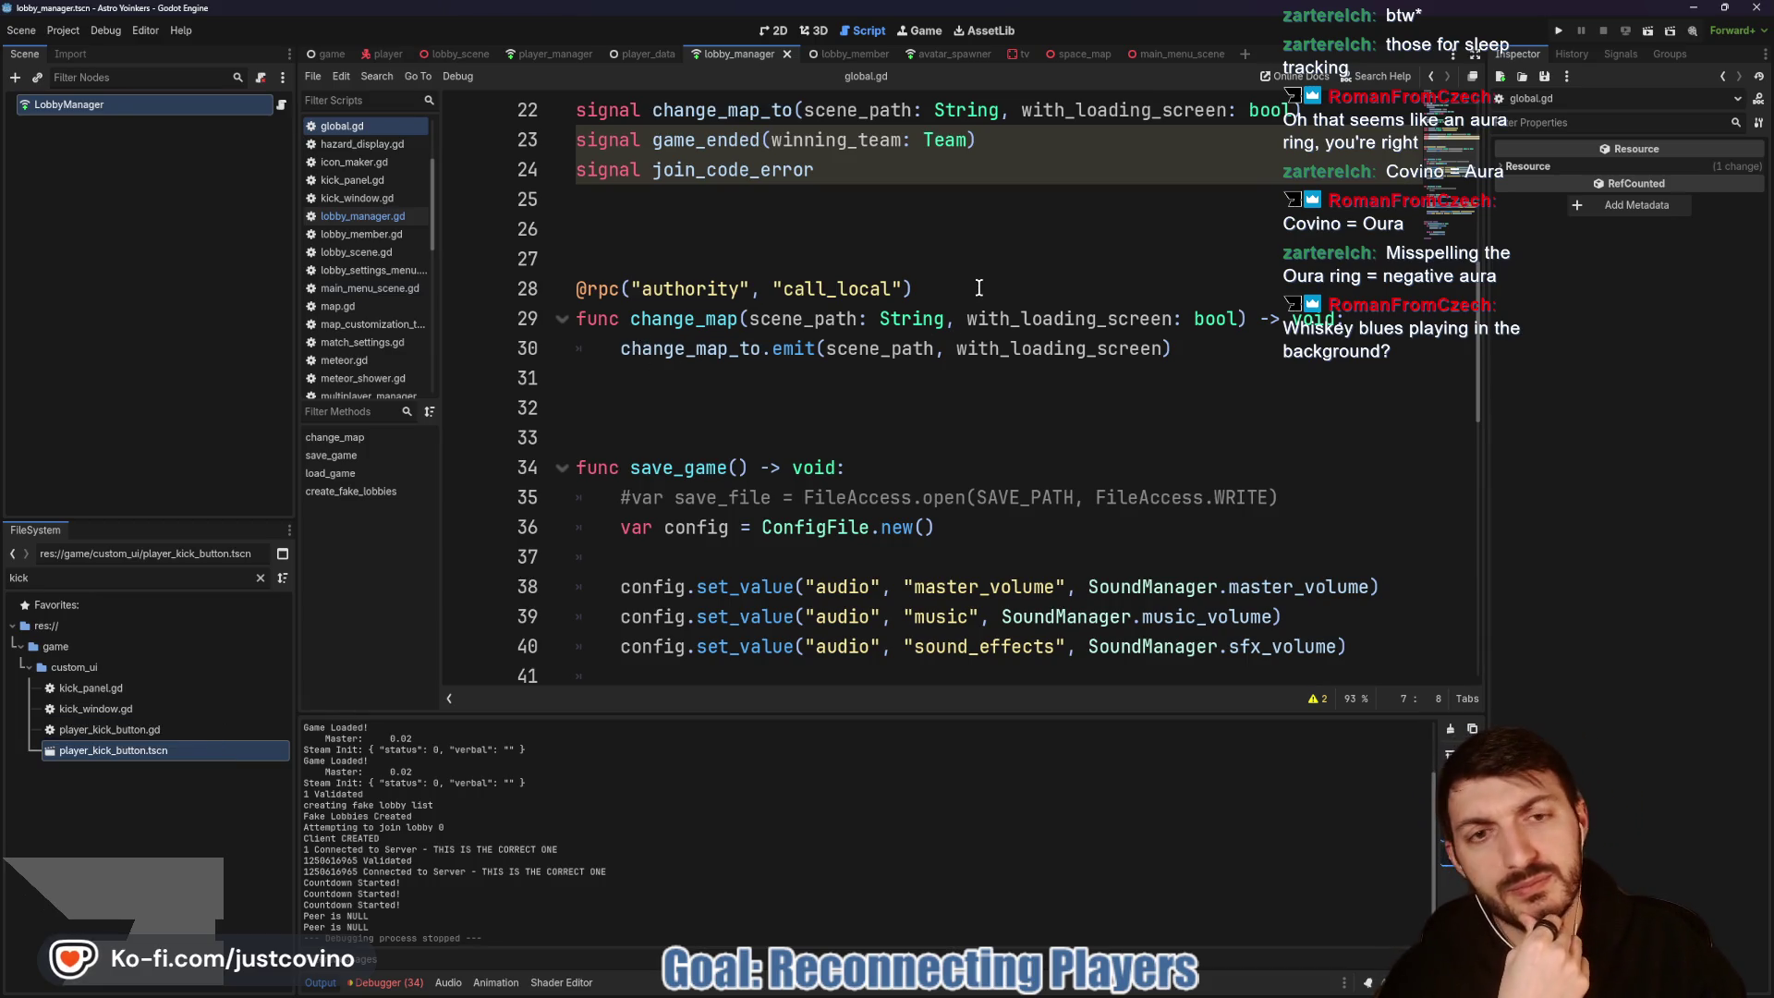
double_click(1051, 319)
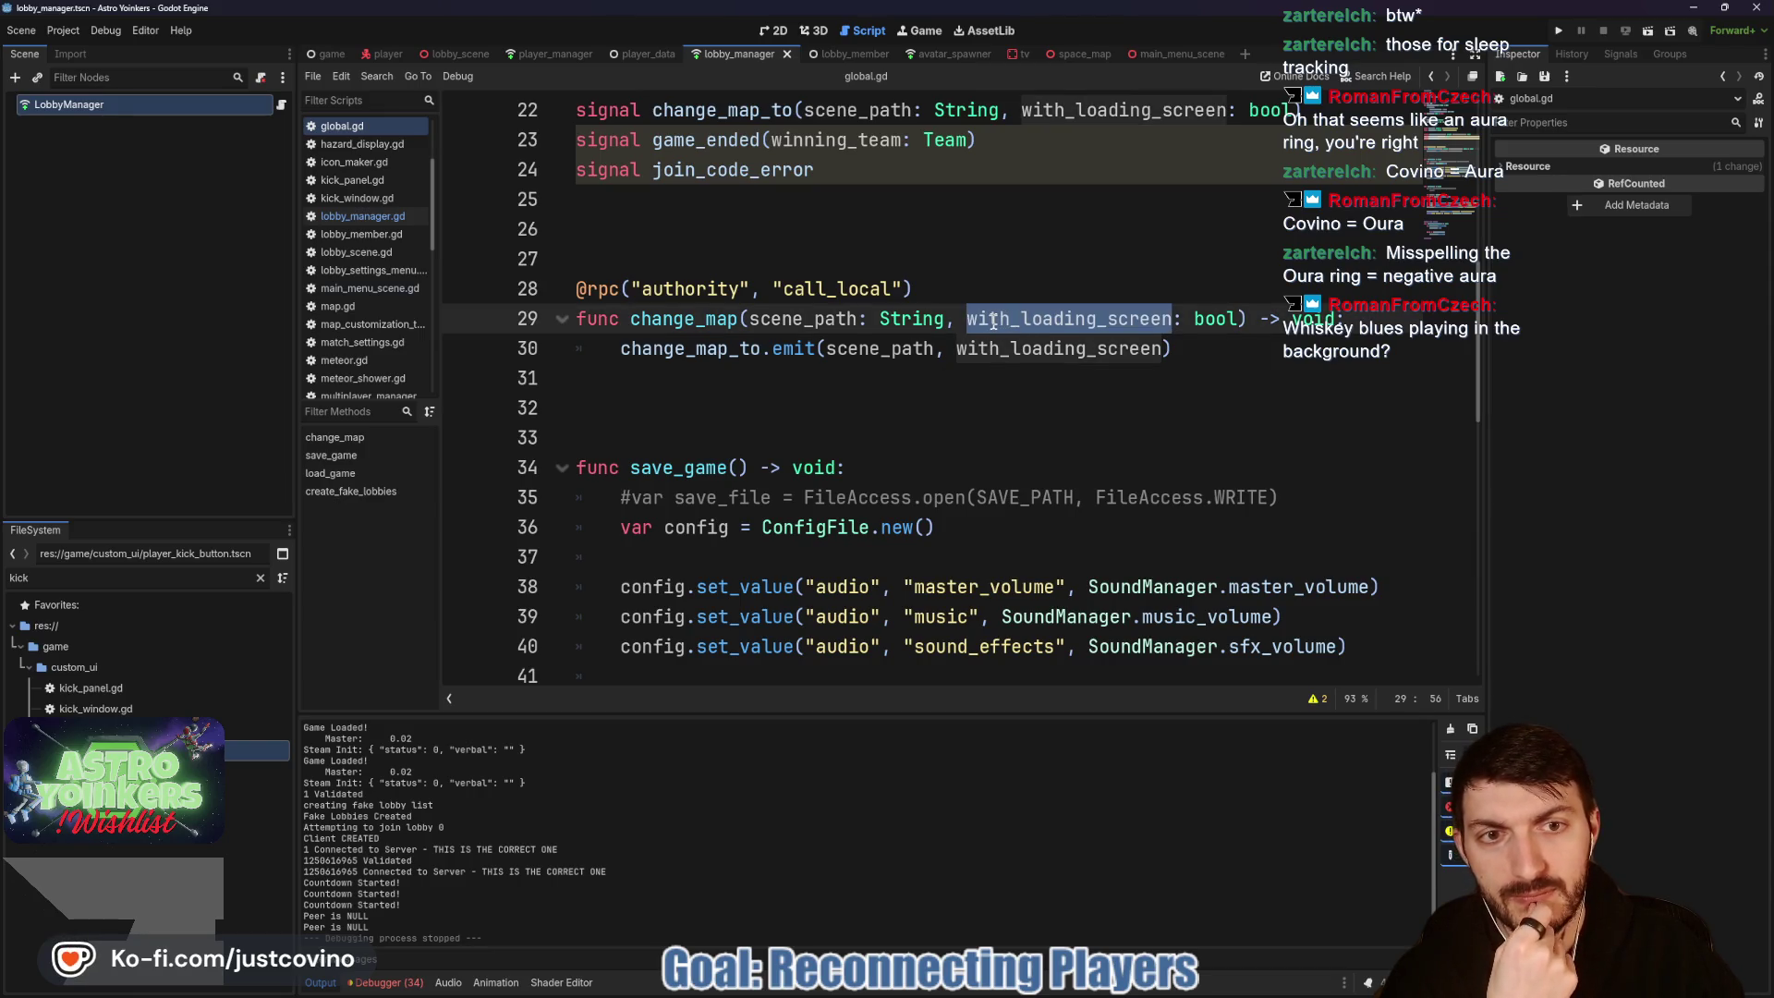
Step: Filter the FileSystem by 'load' and open the loading_screen scene with its script
double_click(20, 577)
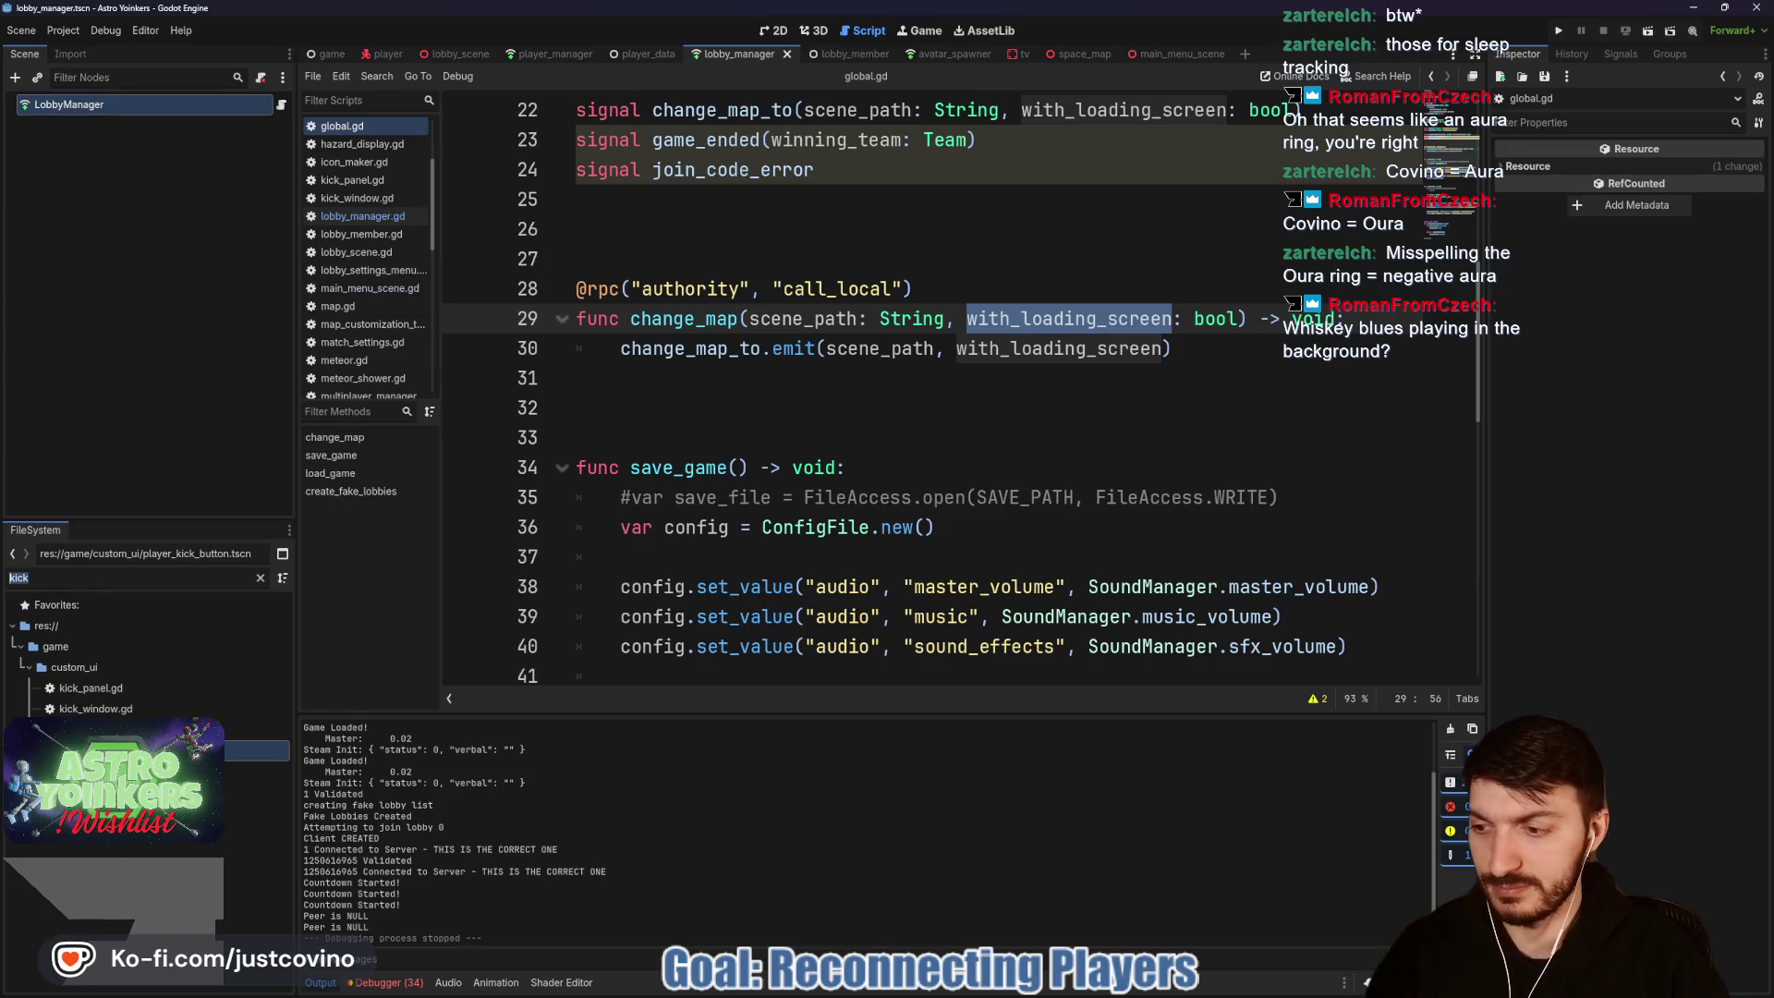
type("loadin")
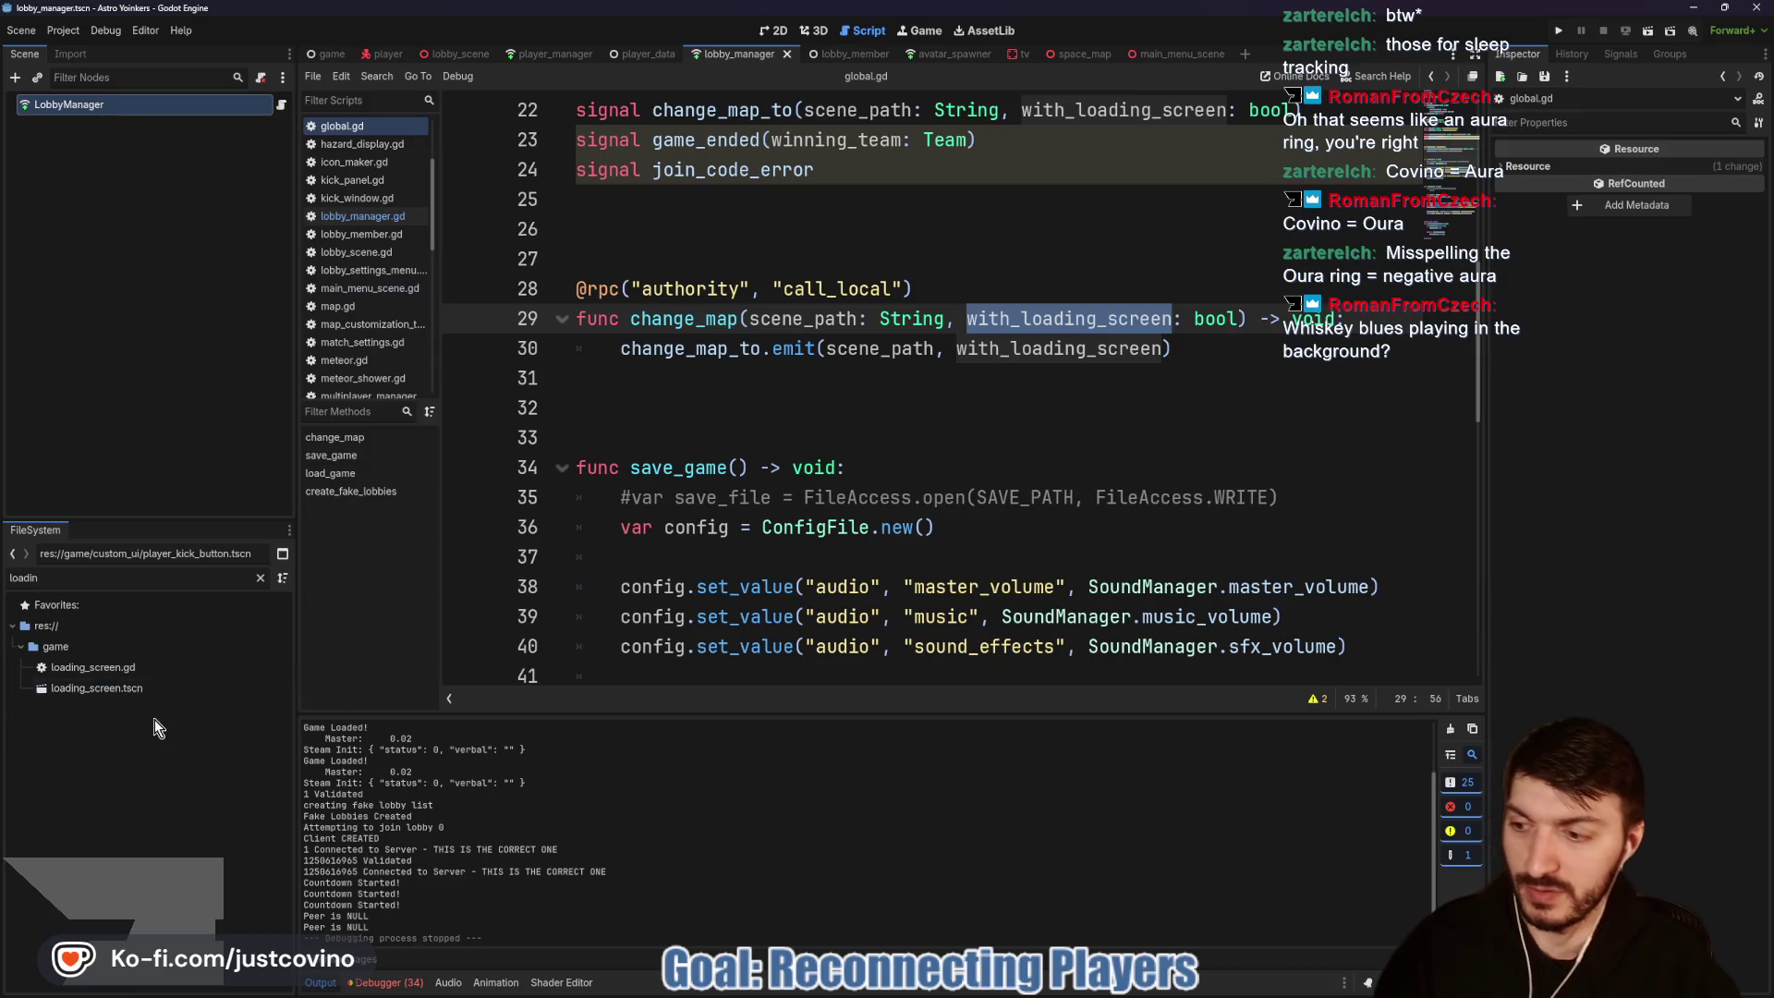
double_click(159, 688)
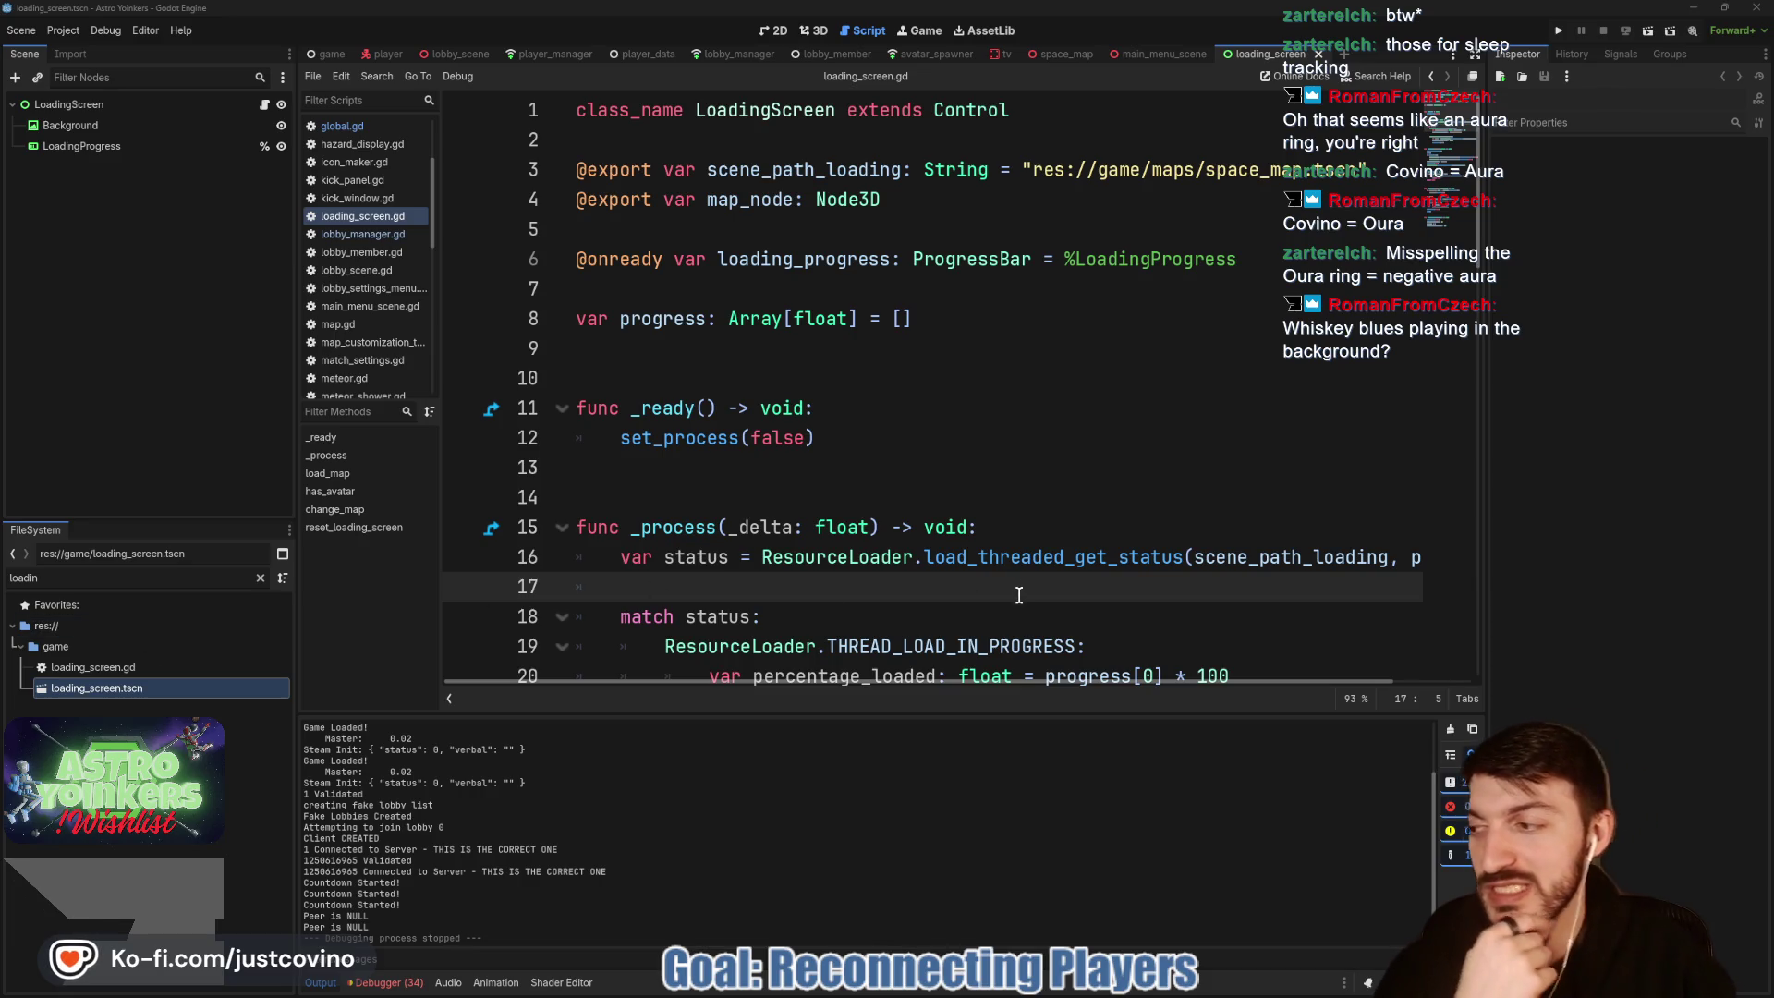
Step: Delete the commented-out set_map_size line from loading_screen.gd and save
left_click(892, 497)
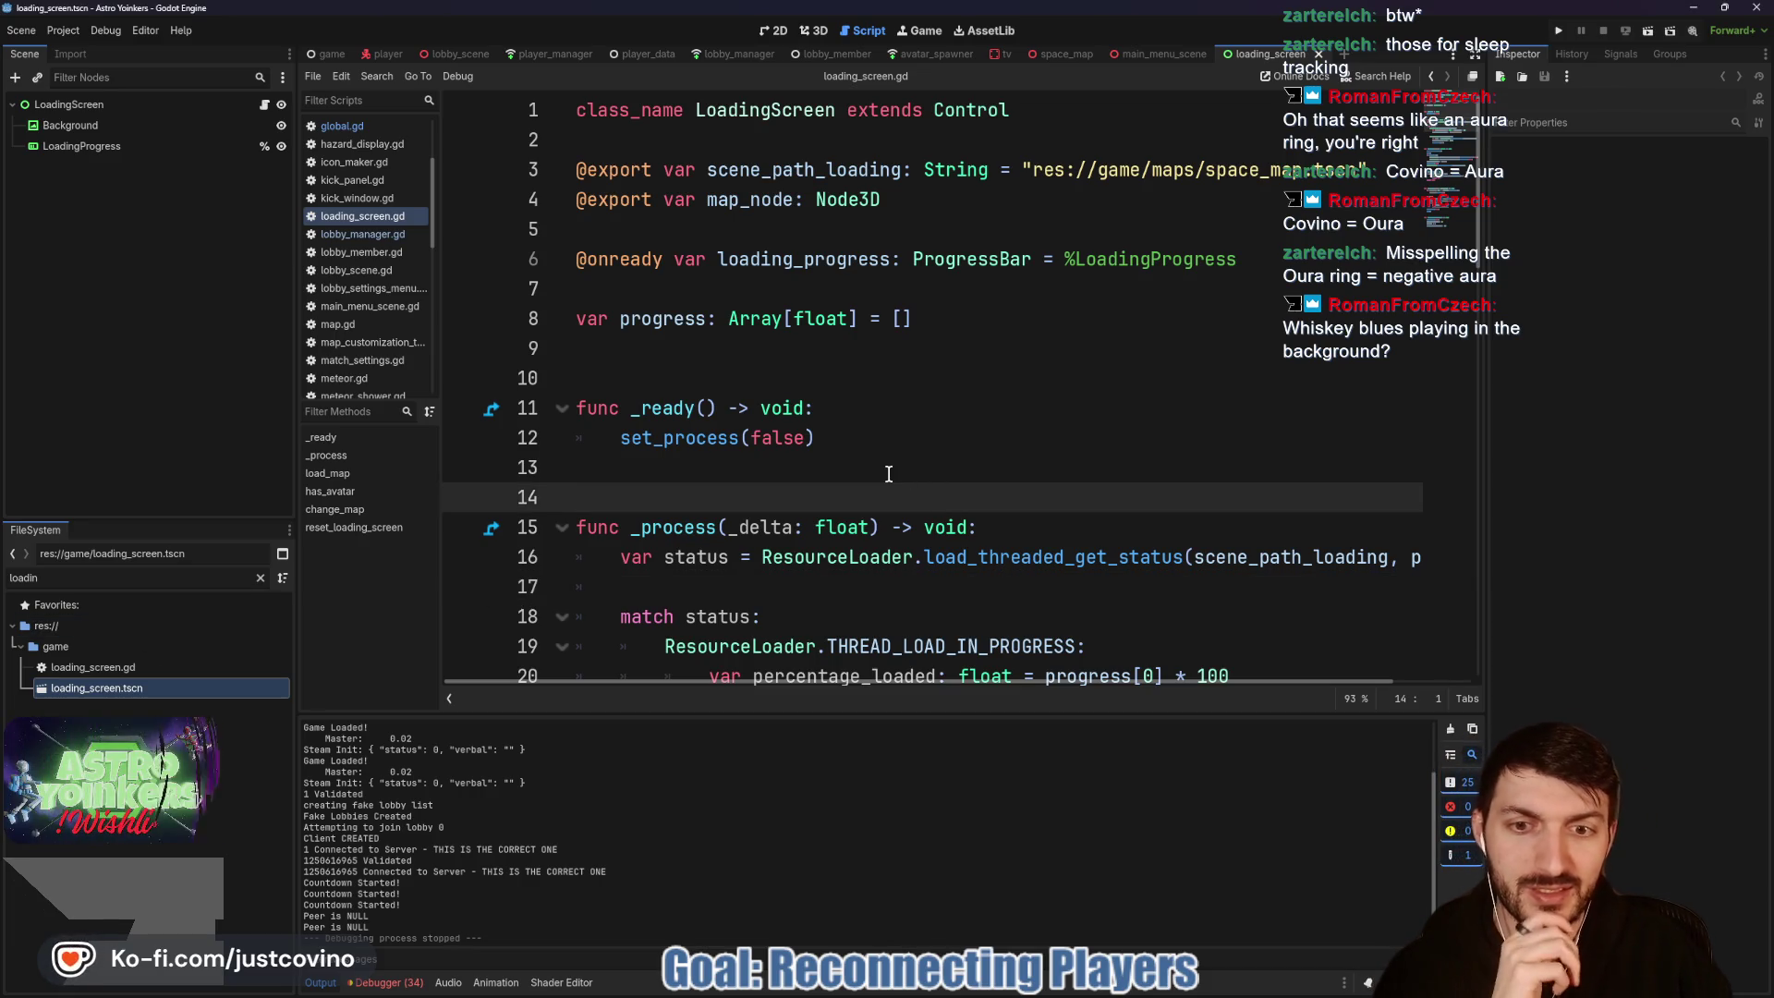
scroll(888, 474, "down", 1)
scroll(889, 474, "down", 3)
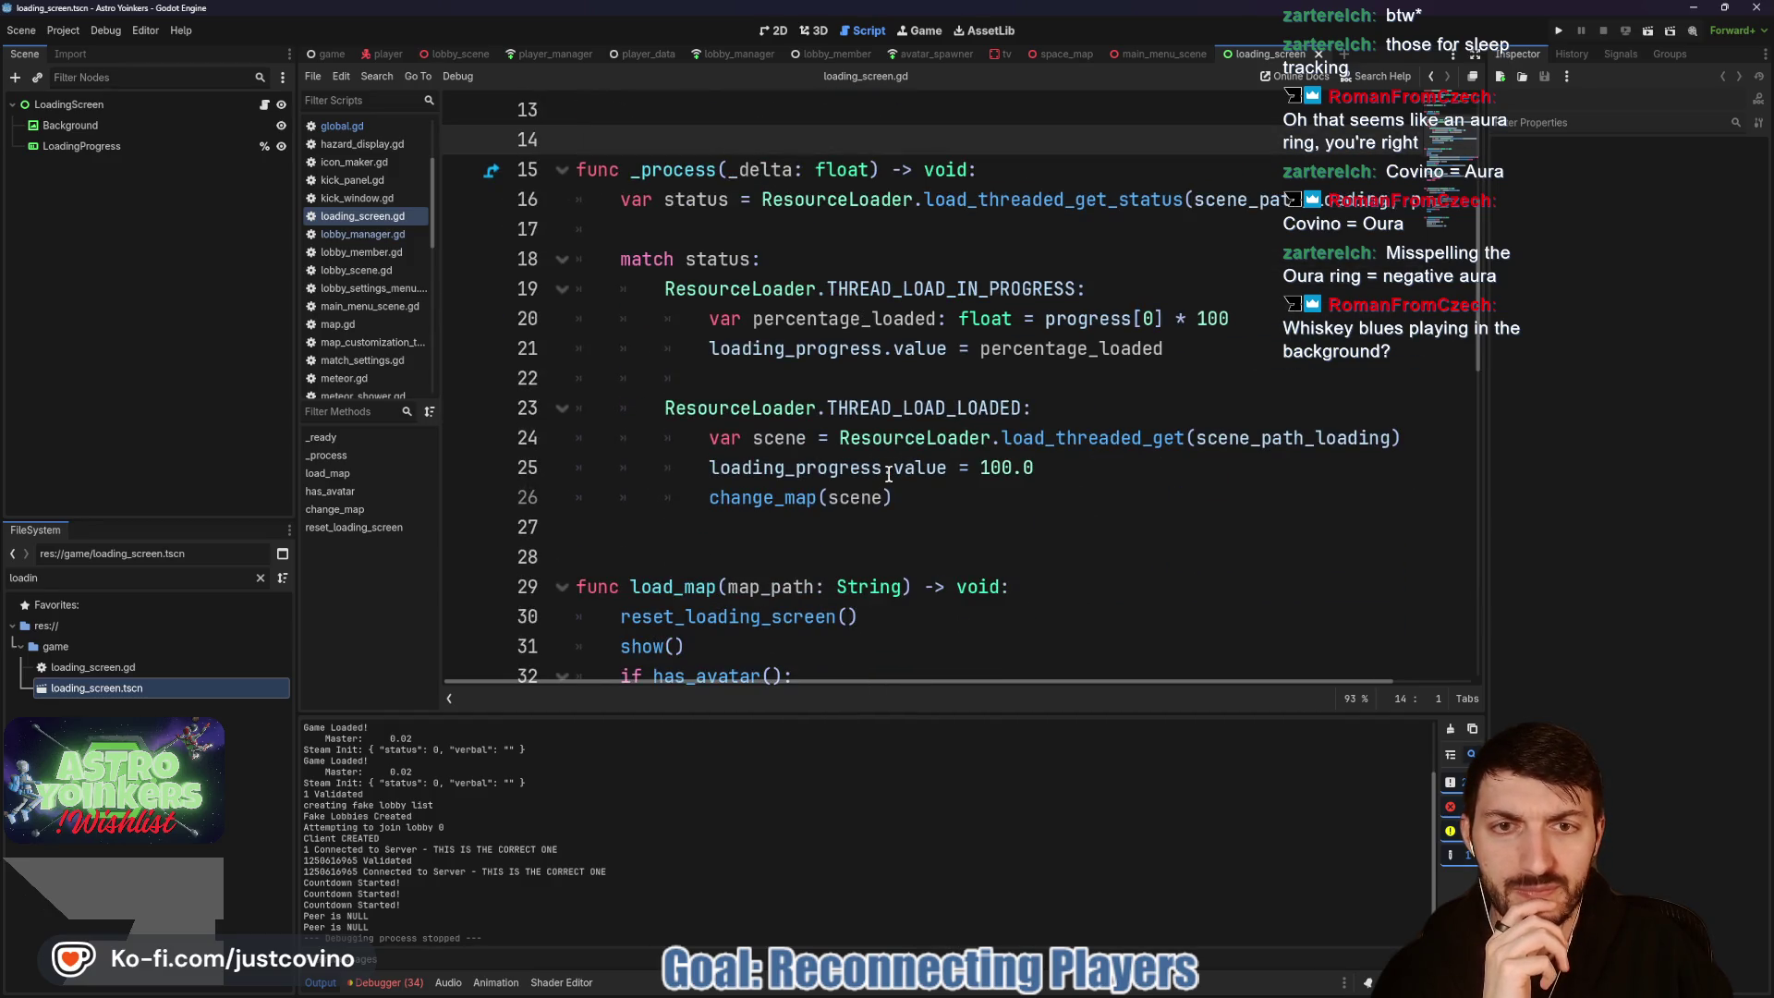
scroll(885, 471, "down", 6)
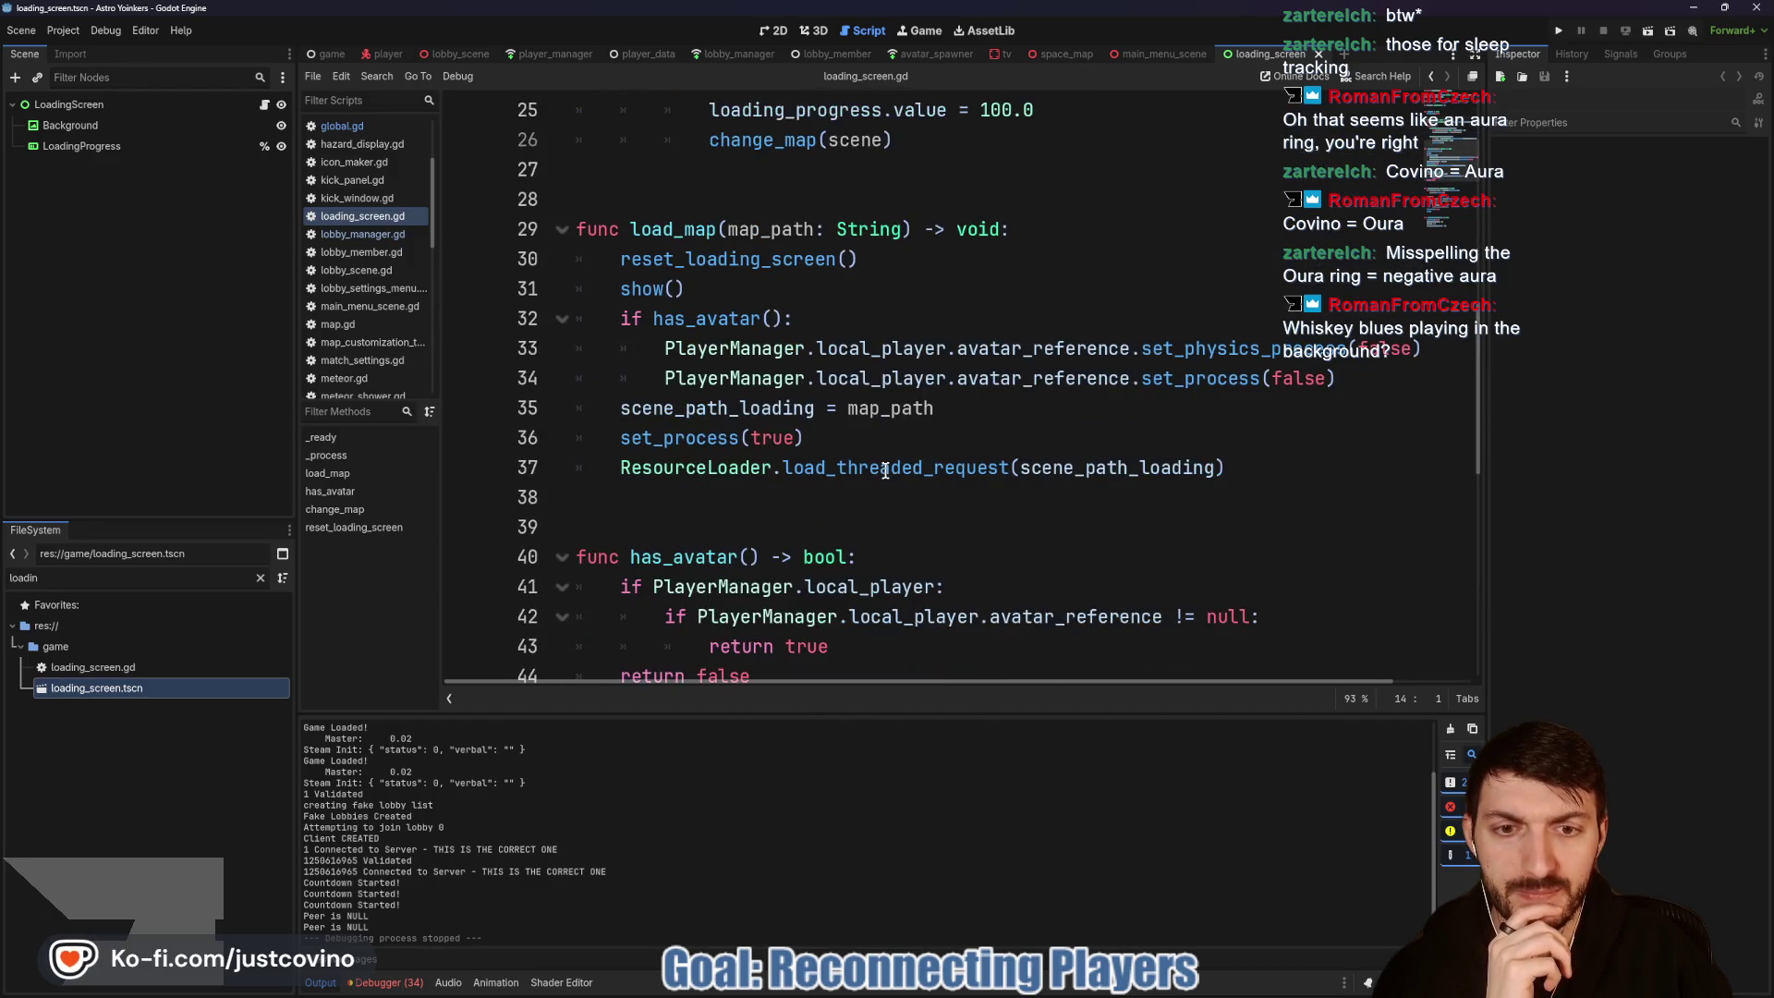
scroll(885, 471, "down", 3)
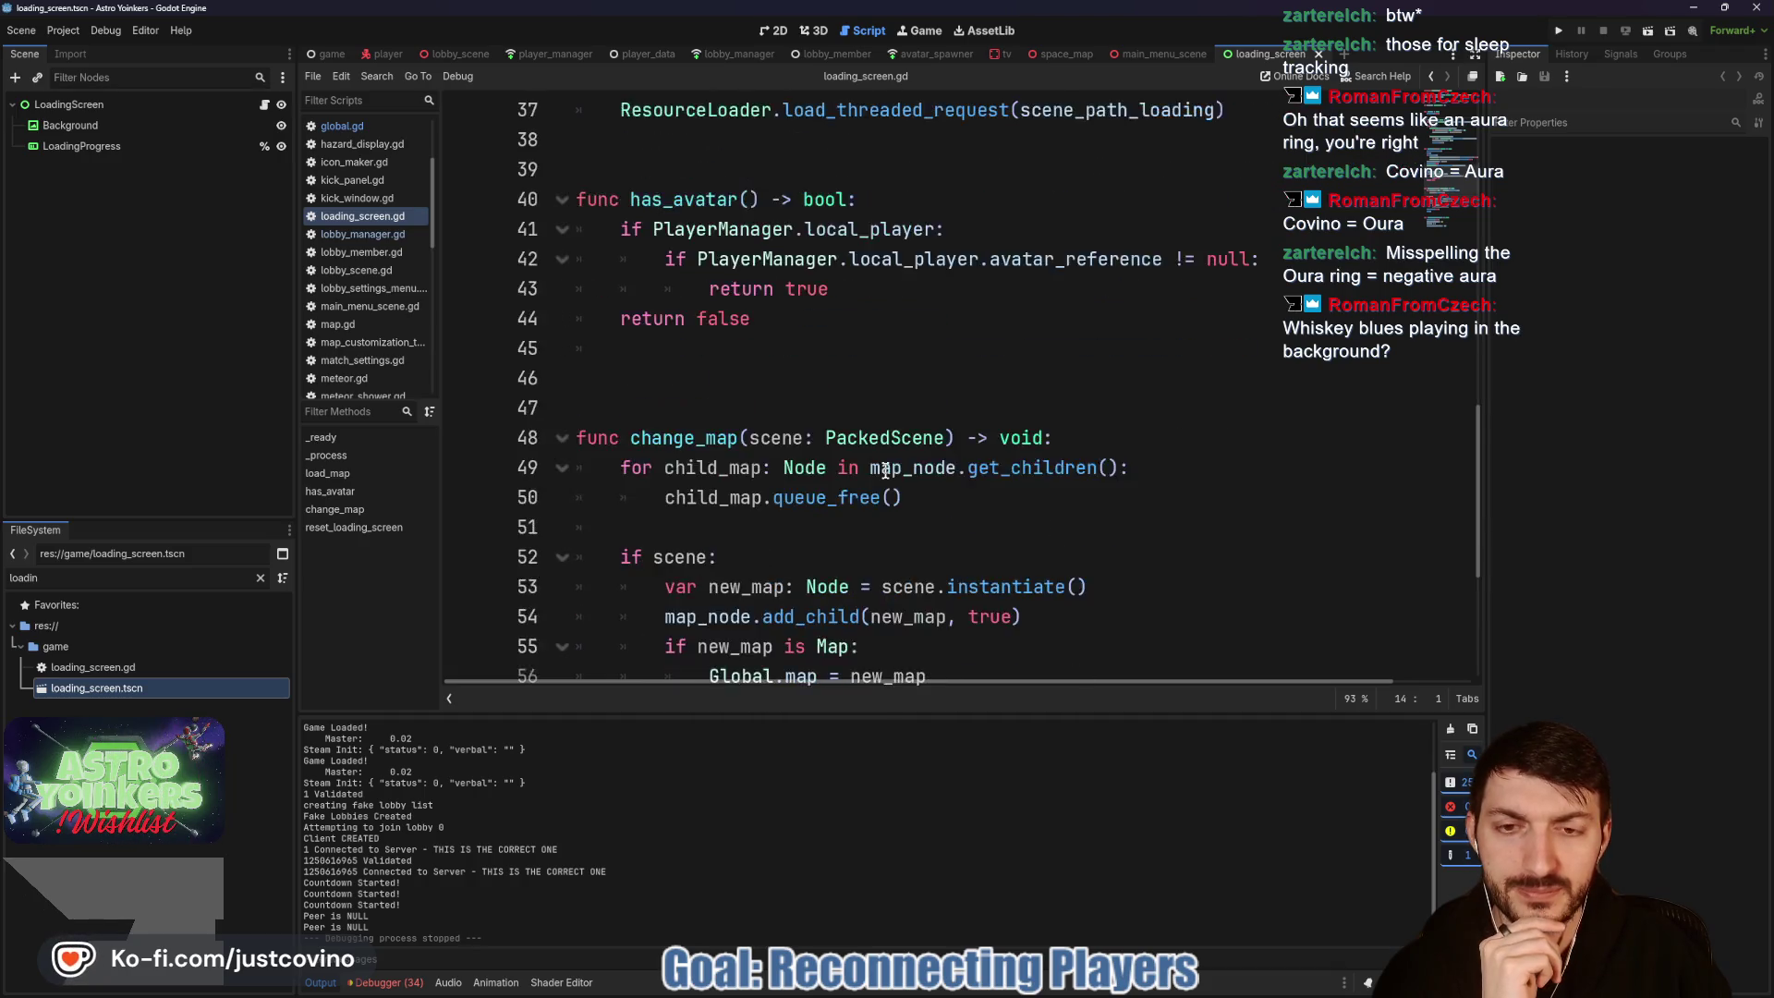
scroll(885, 471, "down", 2)
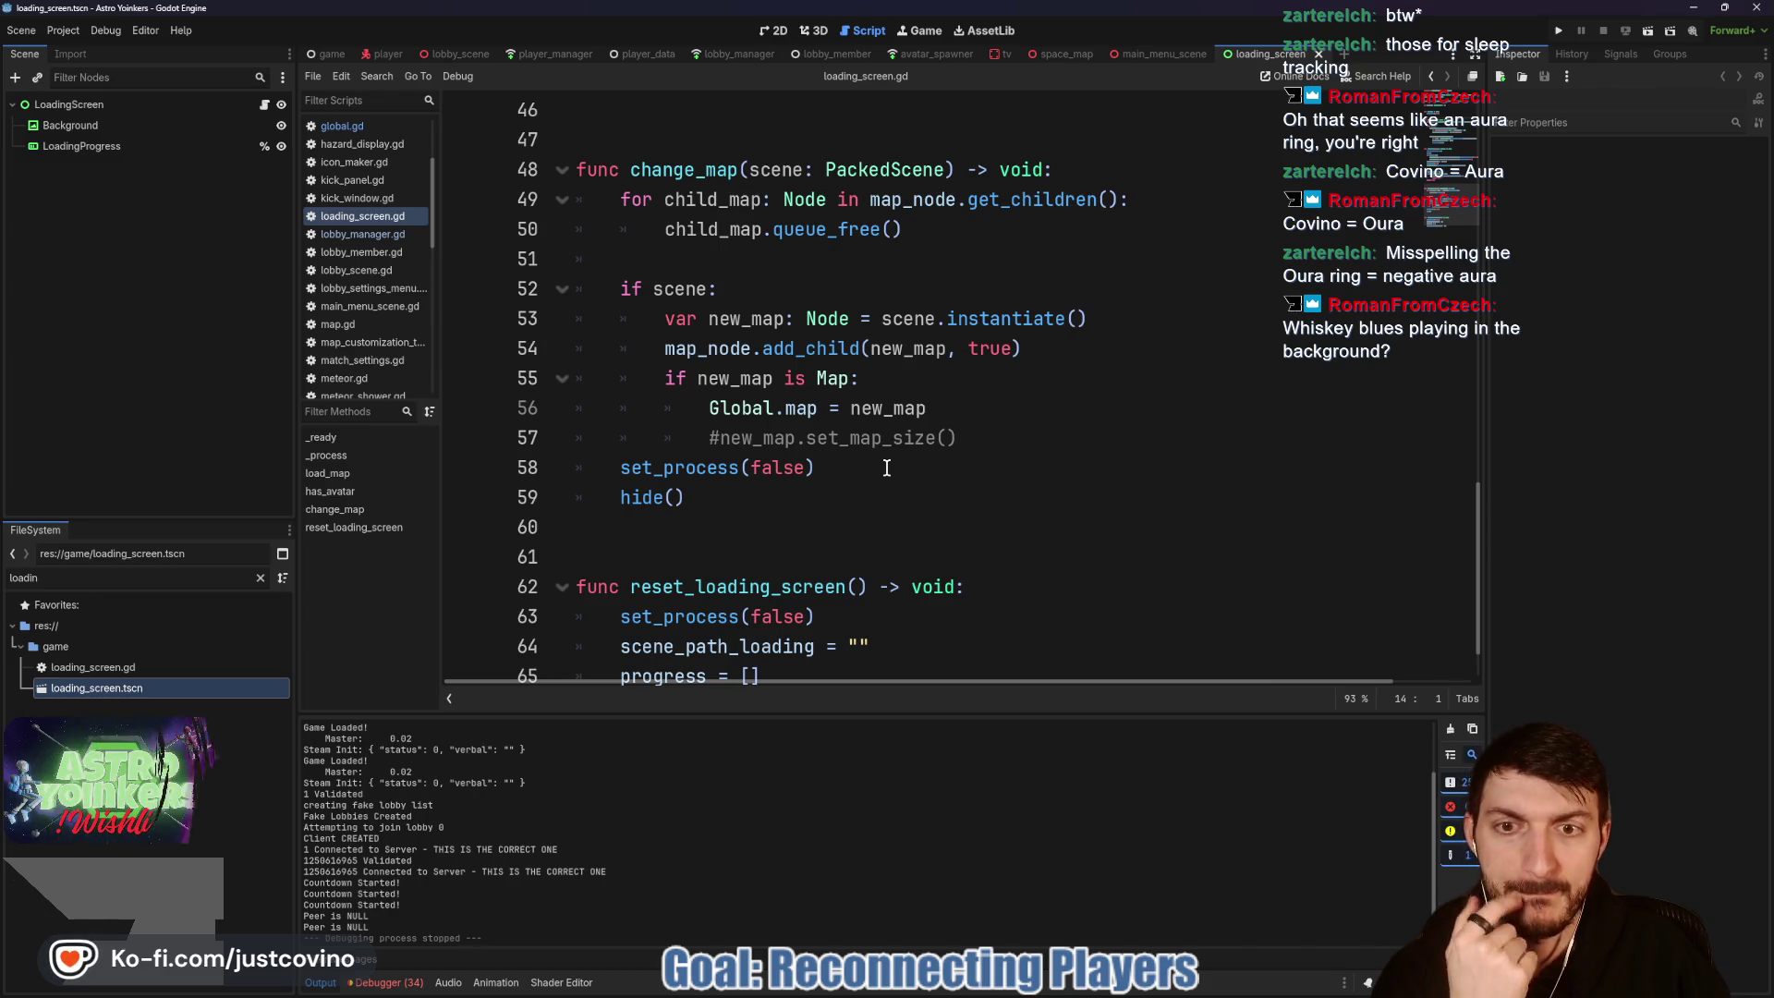
scroll(886, 468, "down", 1)
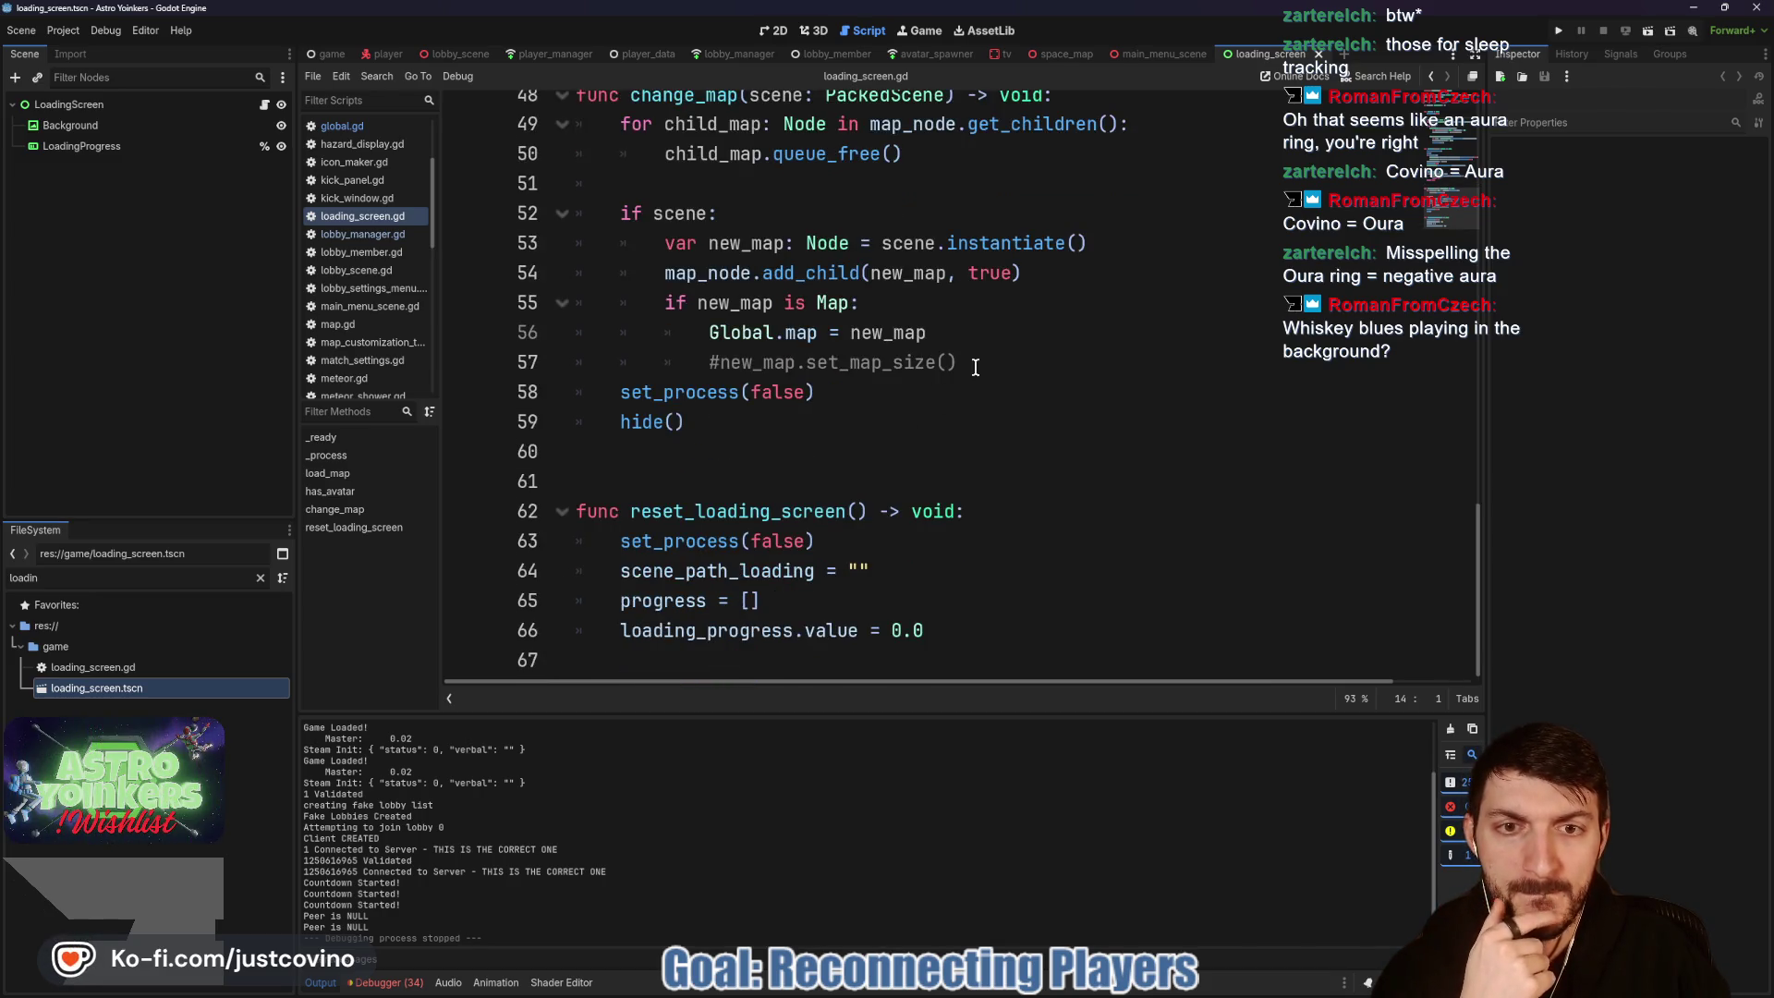
left_click_drag(962, 375, 533, 365)
key("BackSpace")
key("BackSpace")
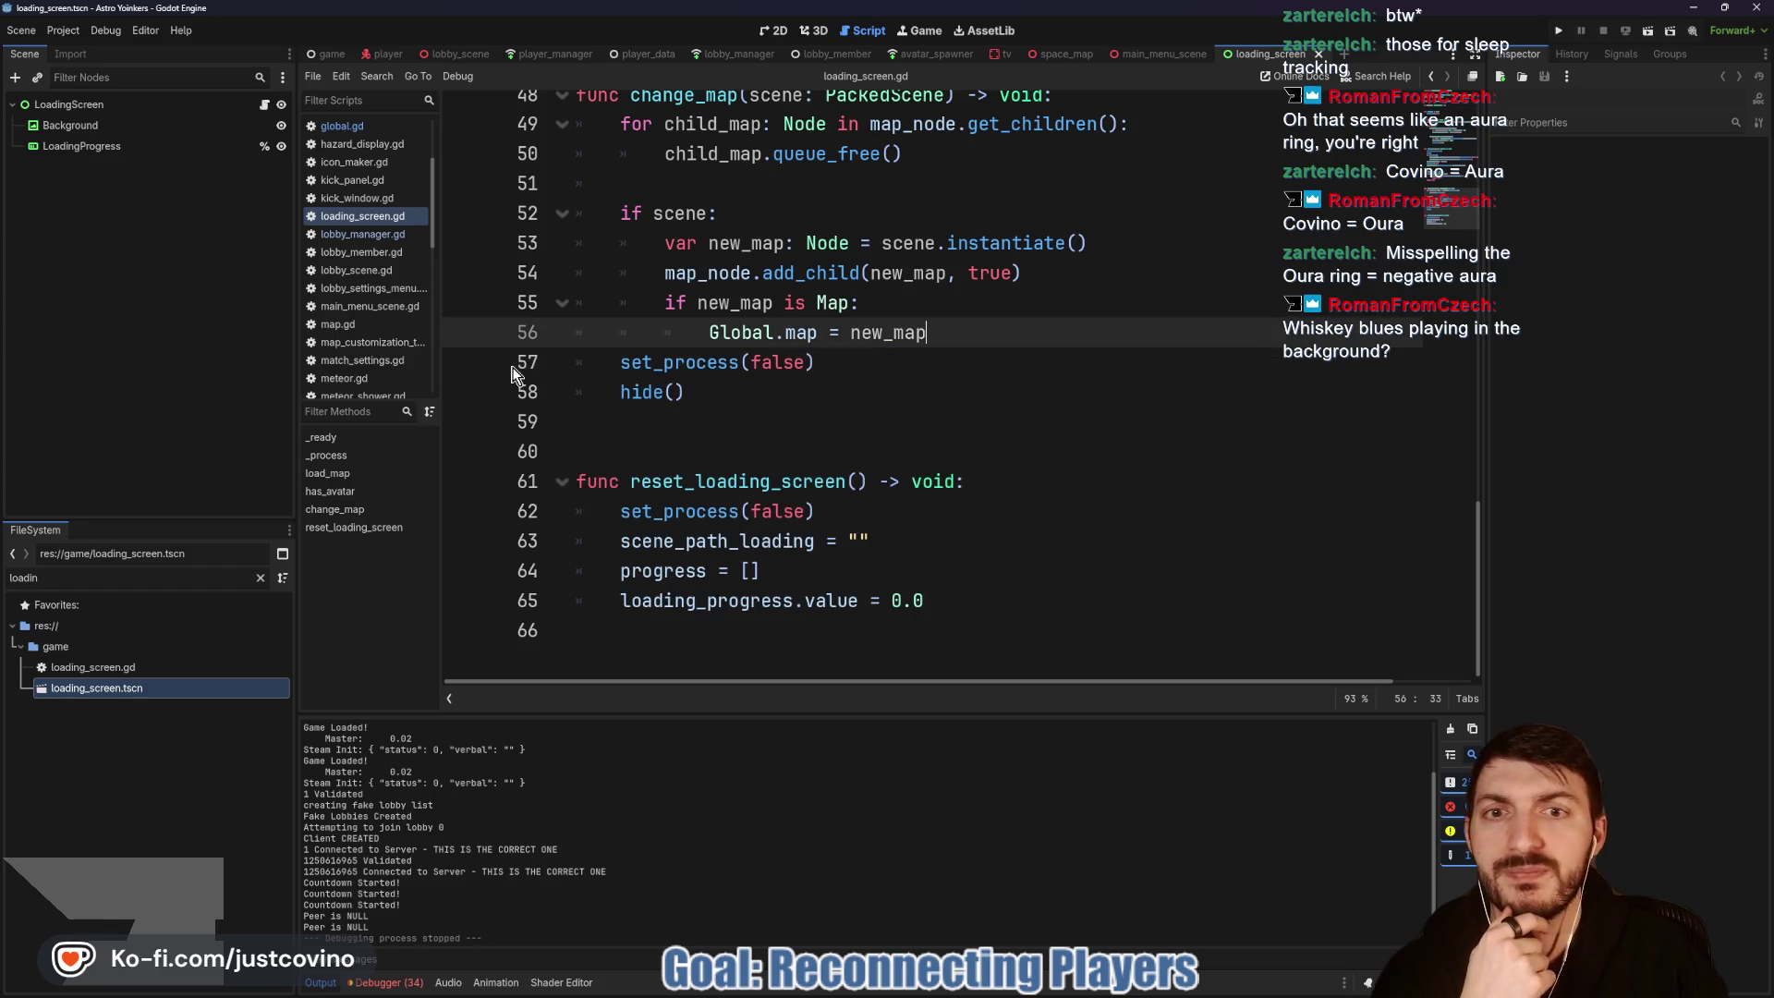
scroll(903, 432, "up", 3)
left_click(846, 348)
key("ctrl+s")
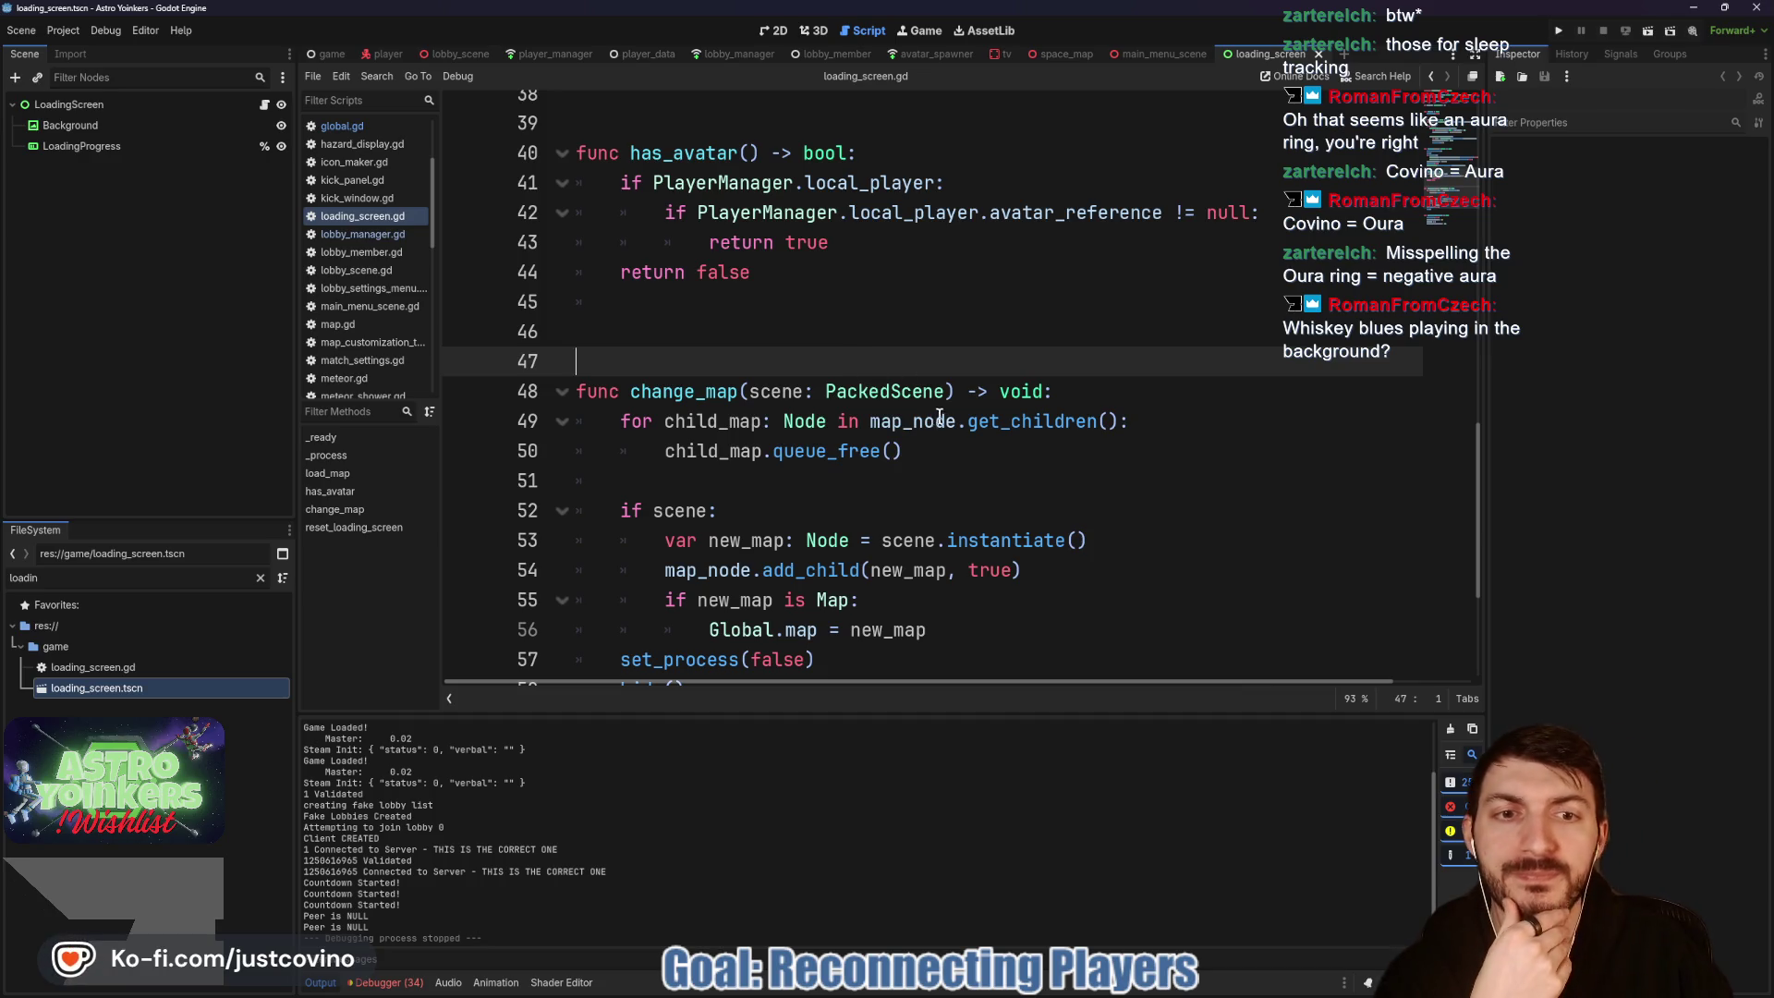
Step: Remove the extra blank line after has_avatar in loading_screen.gd and save
scroll(940, 420, "up", 4)
scroll(943, 425, "up", 4)
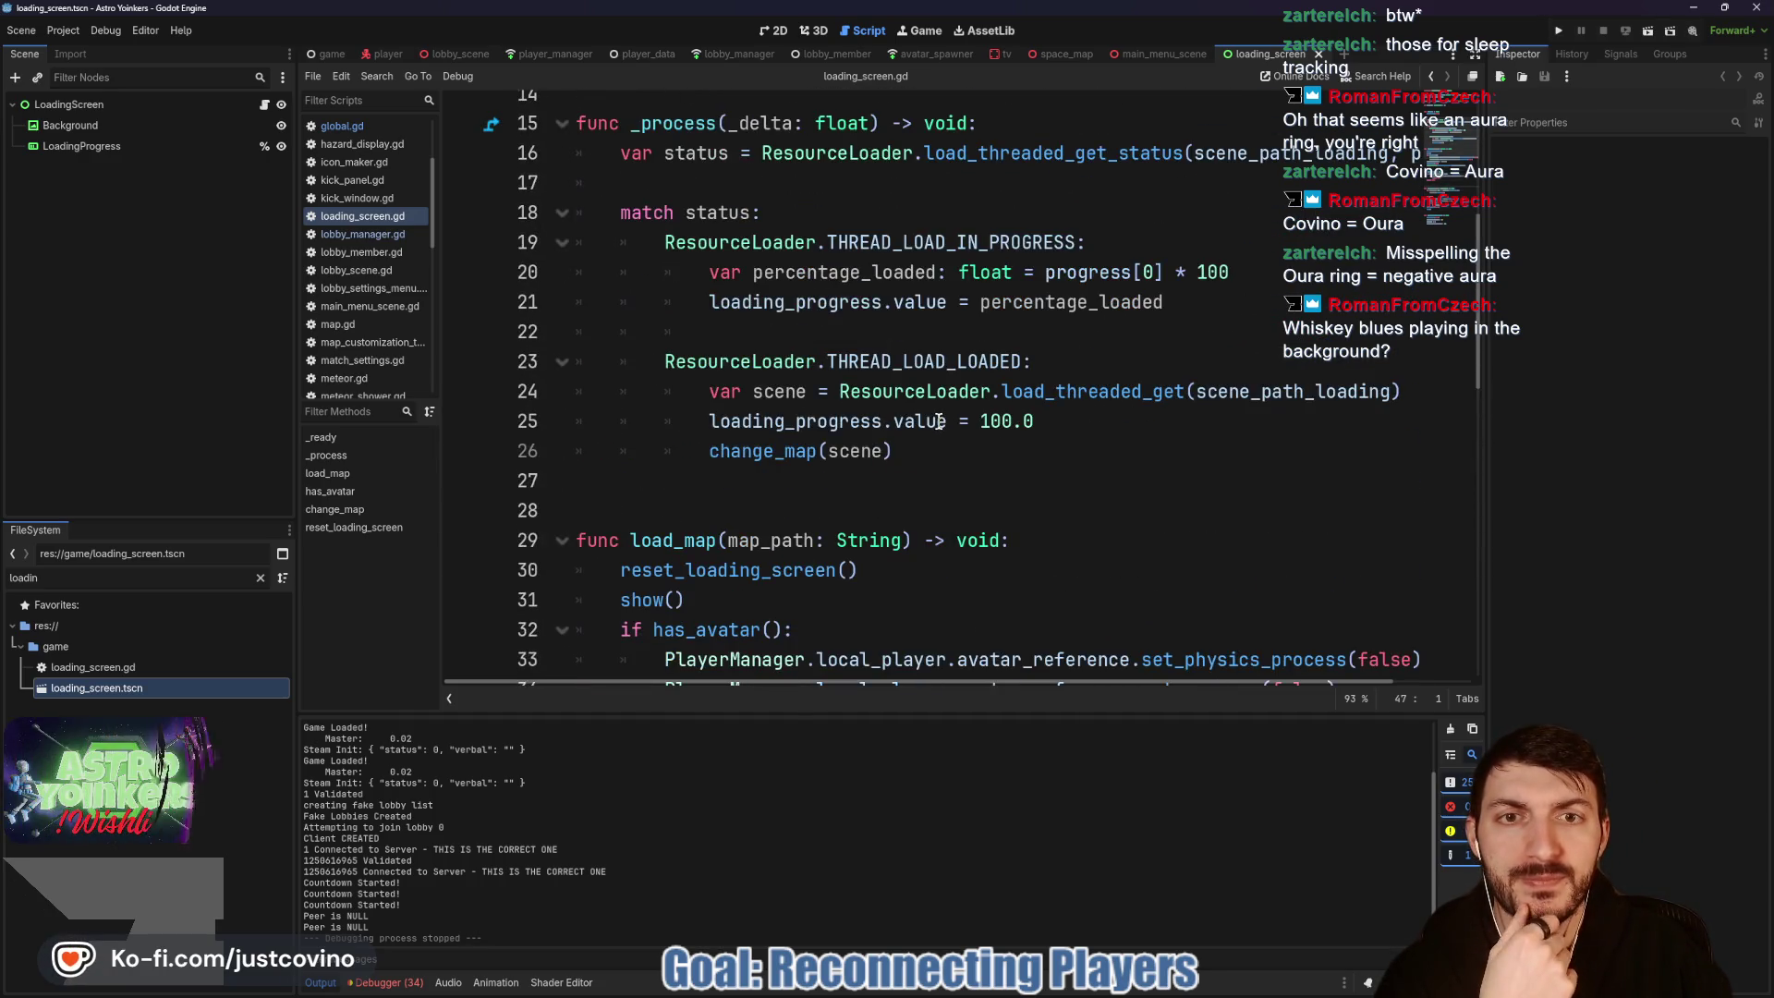
scroll(938, 420, "up", 3)
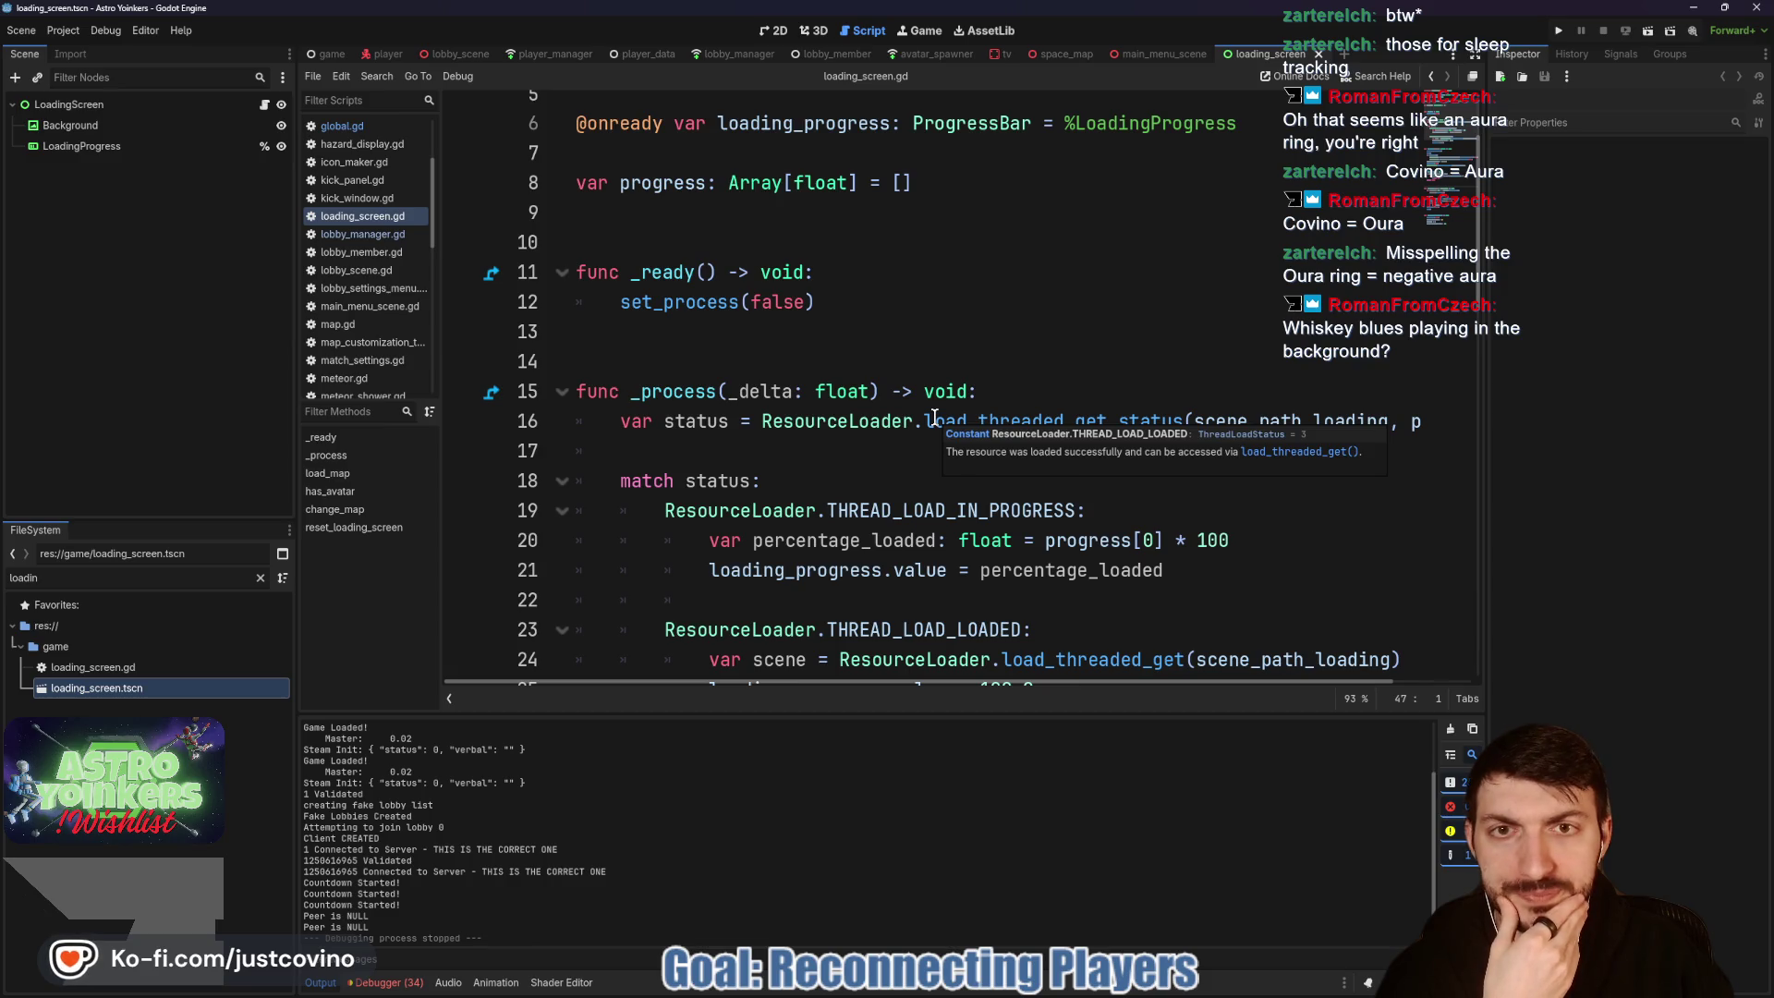
scroll(921, 404, "down", 7)
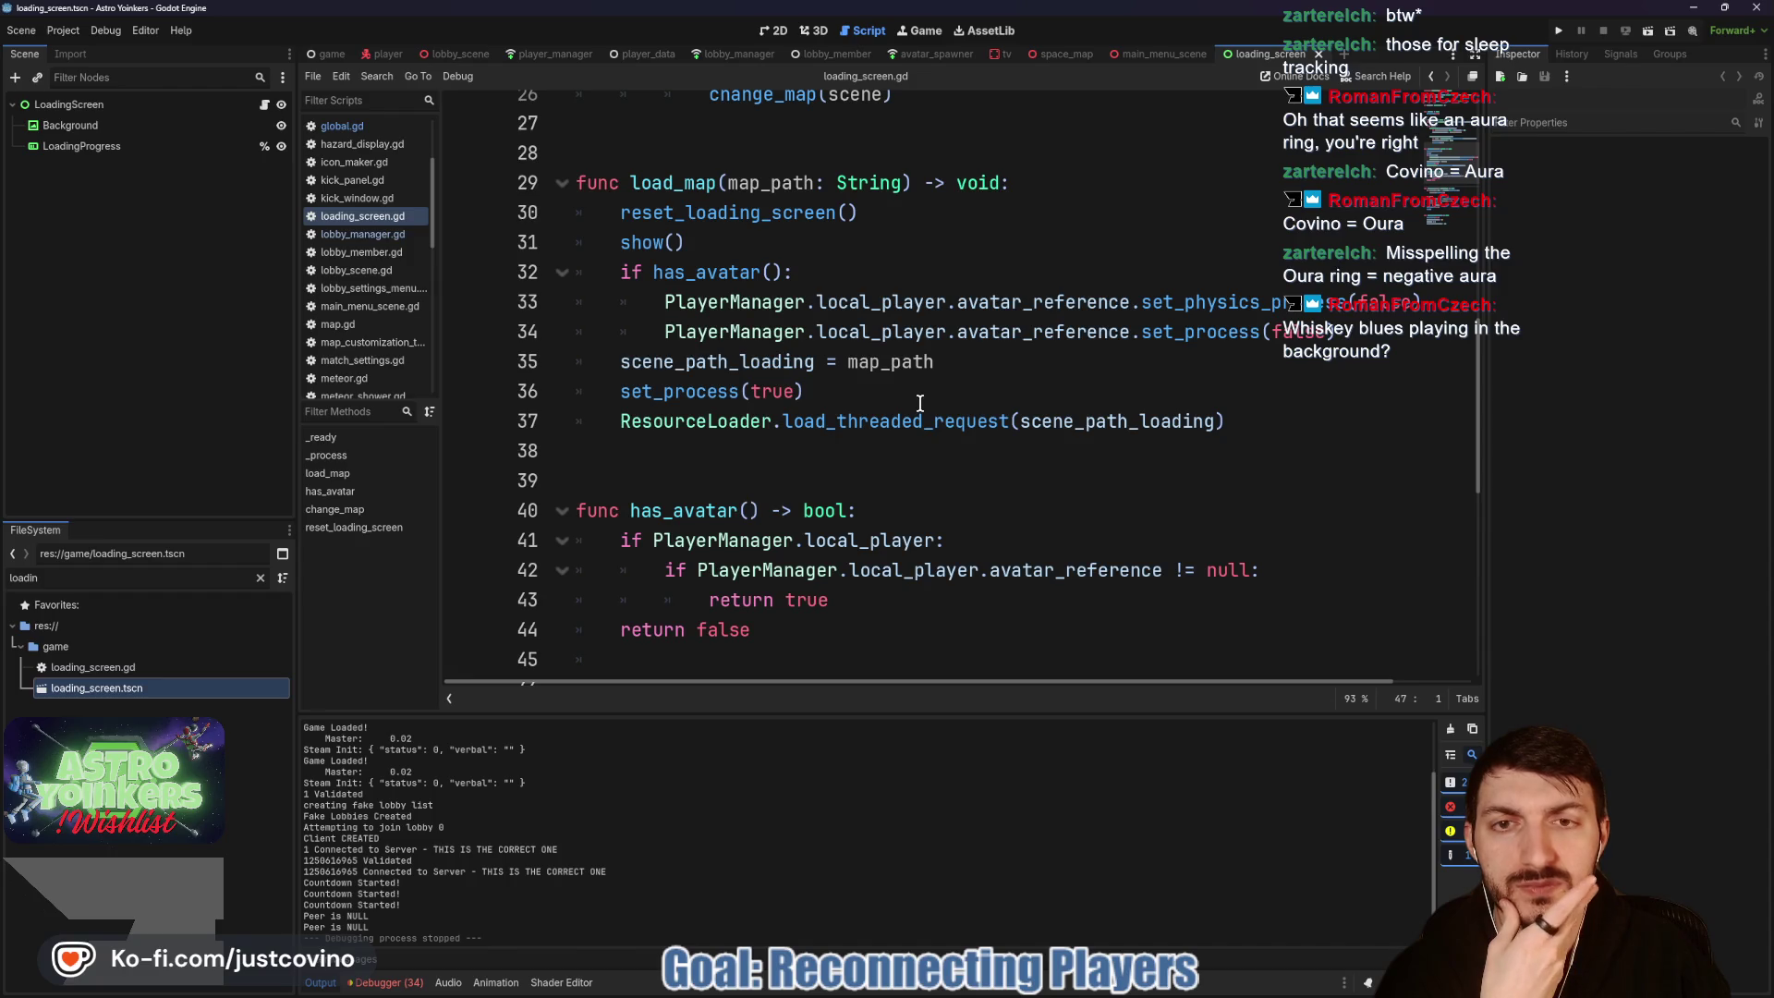
scroll(918, 404, "down", 2)
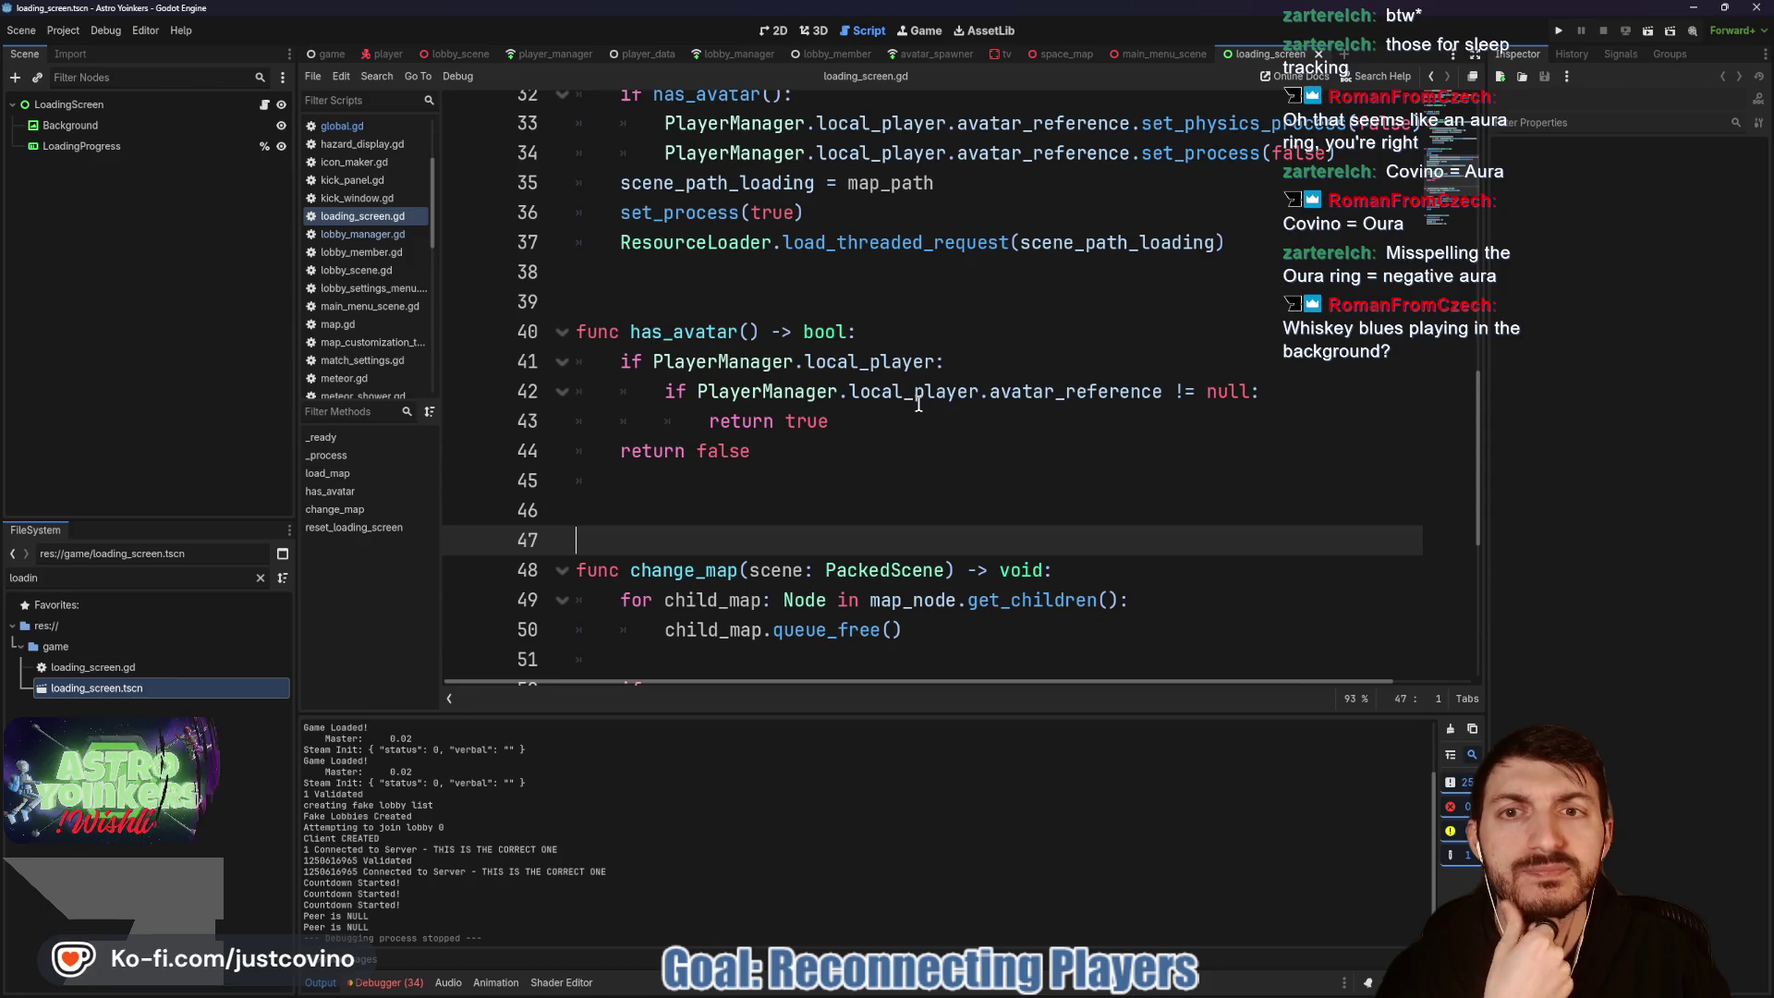
scroll(918, 403, "up", 2)
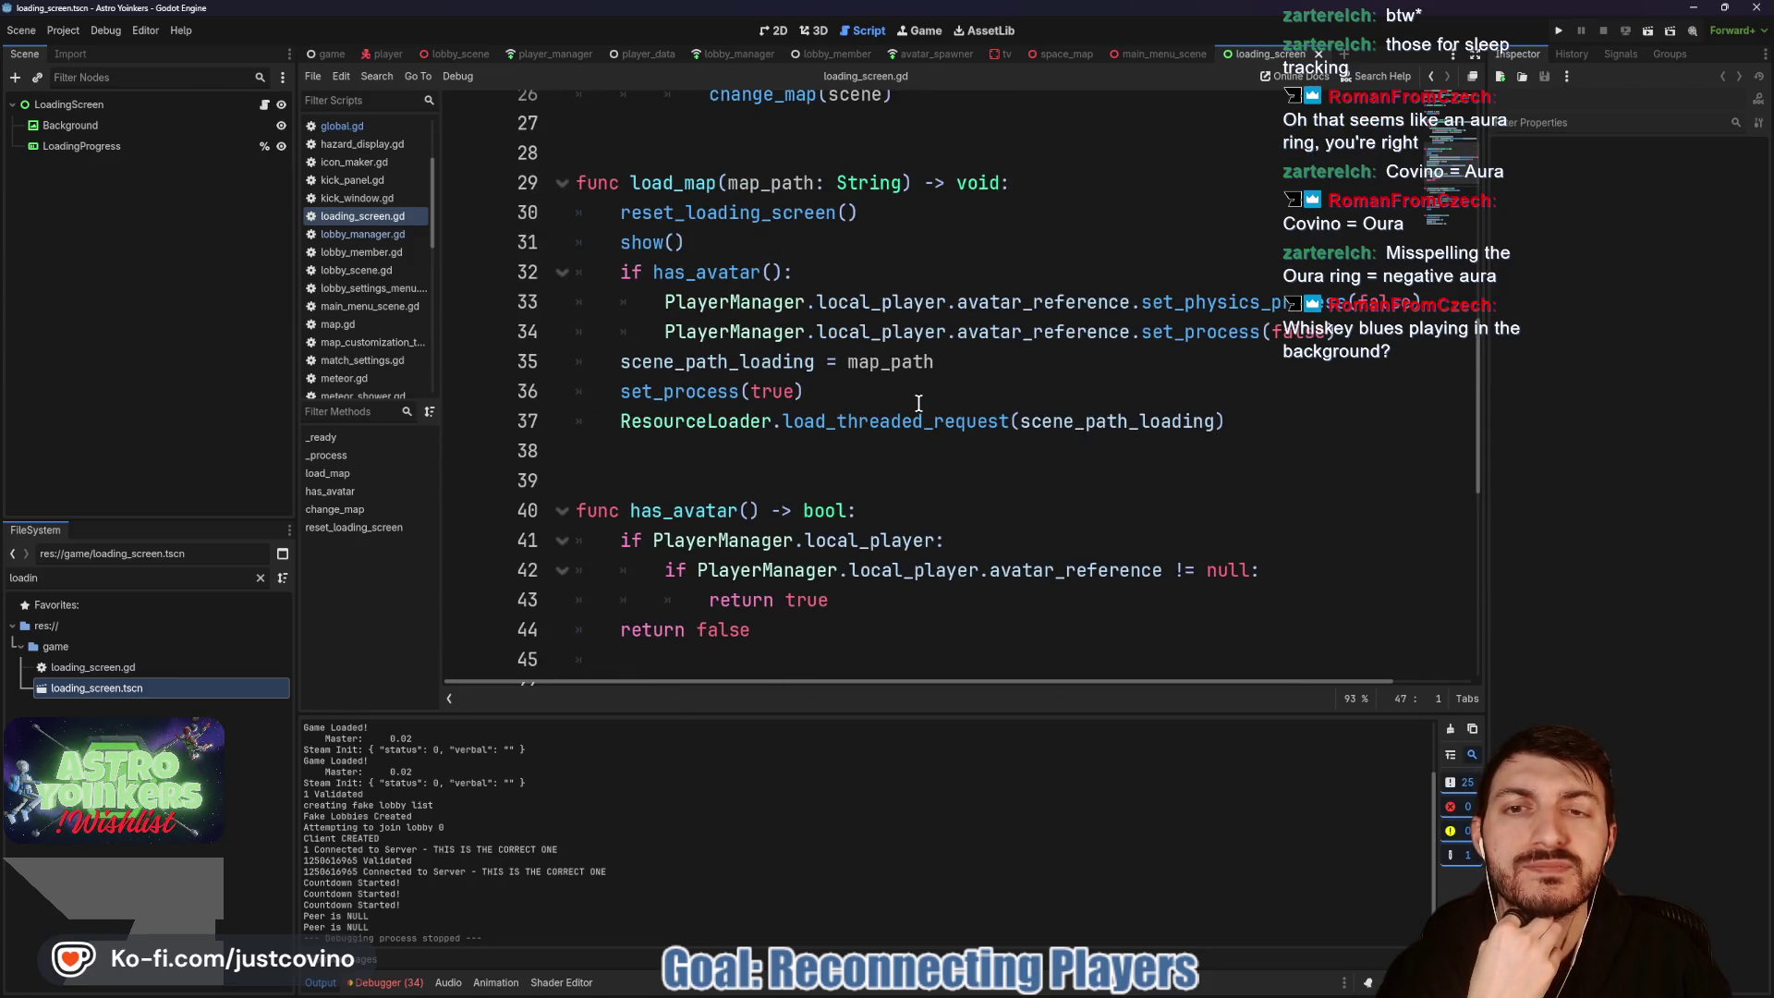
scroll(918, 403, "down", 3)
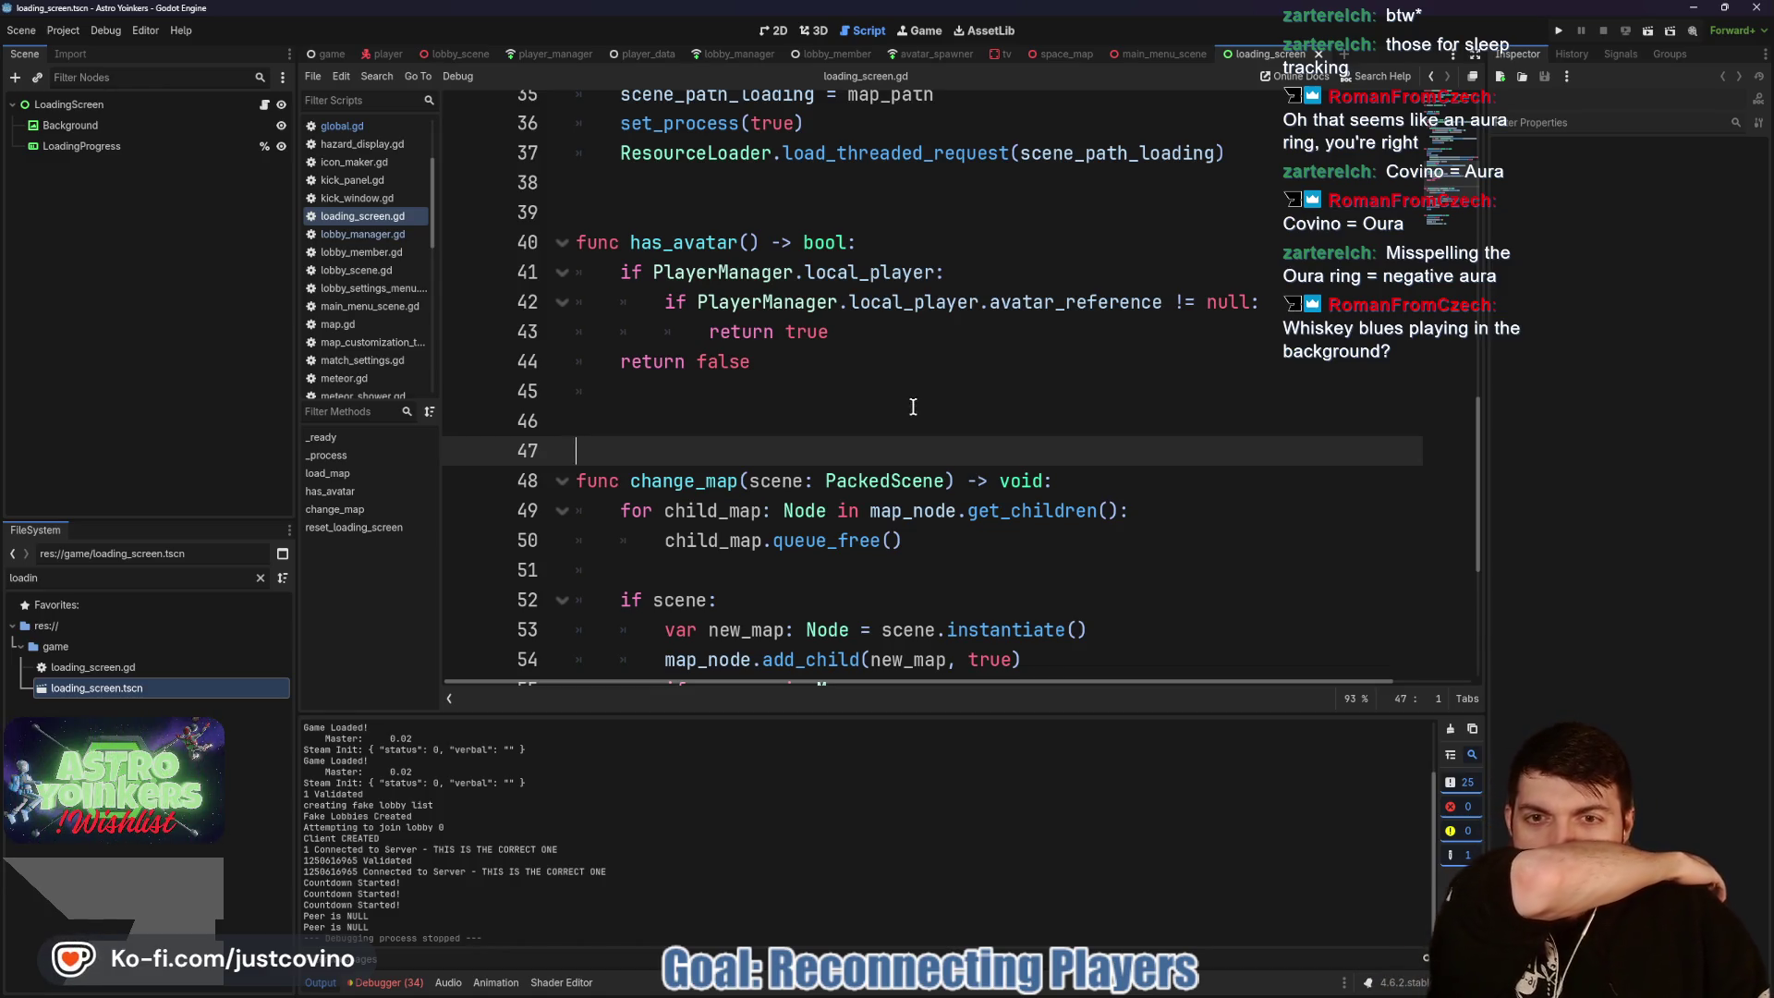
left_click(614, 391)
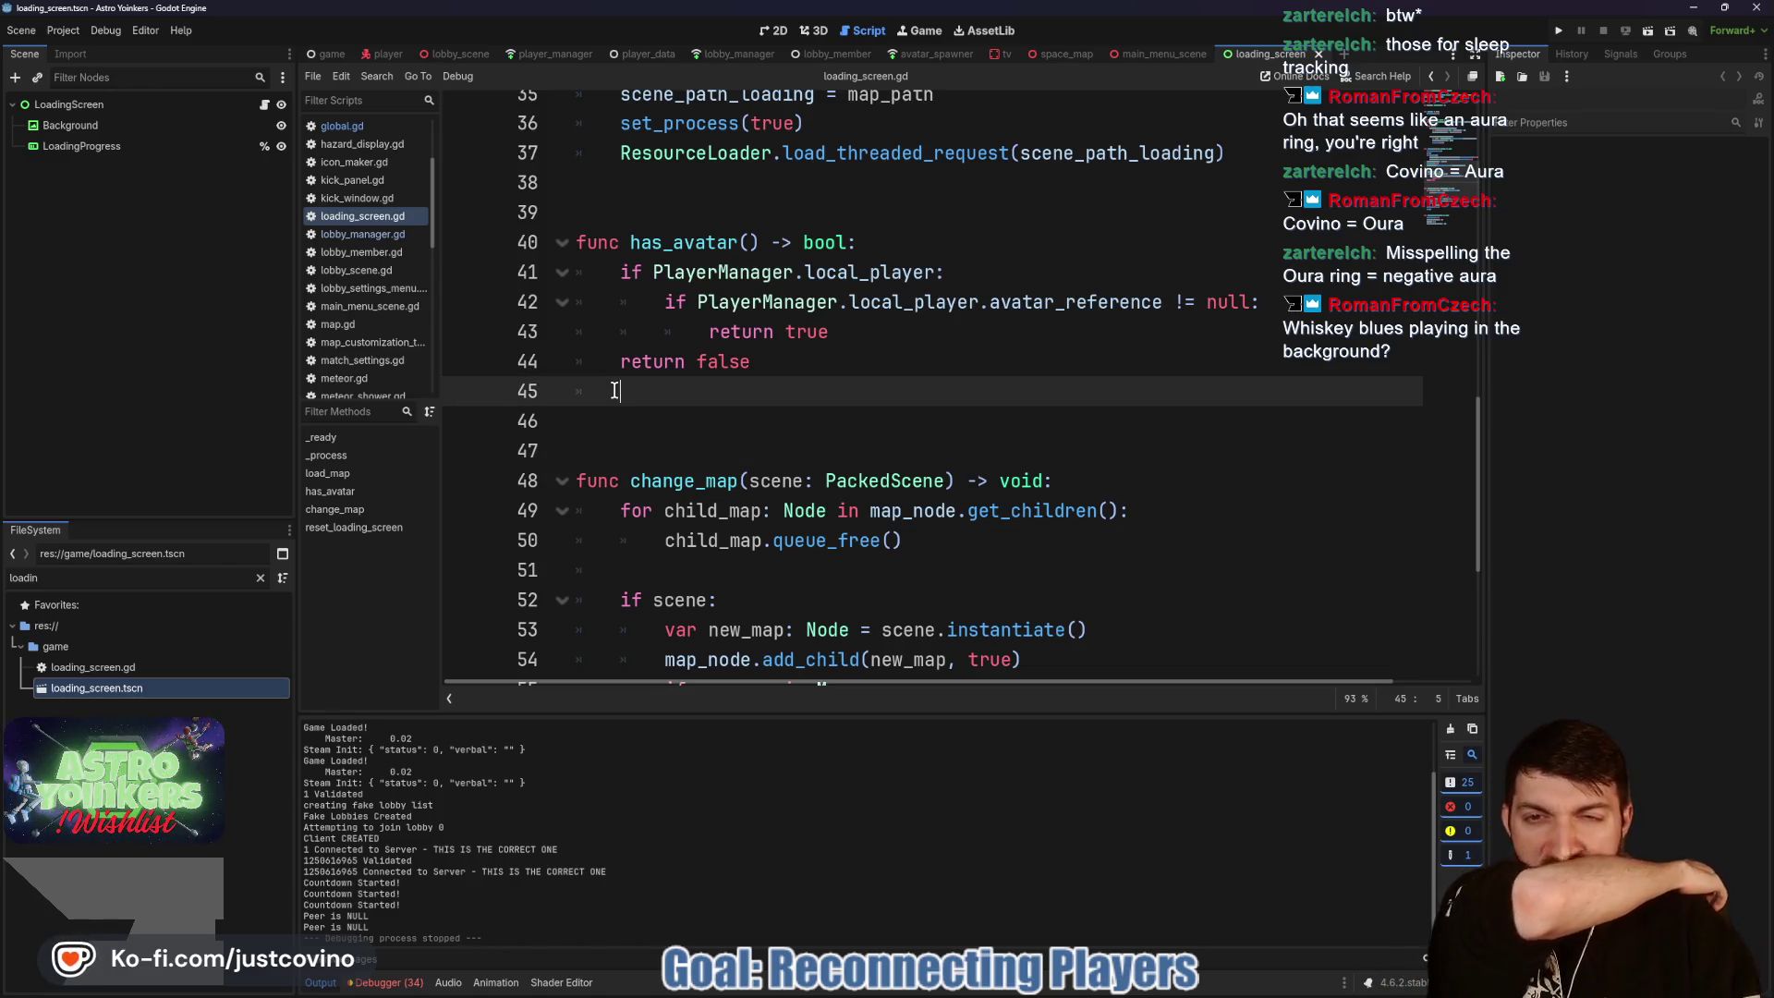
key("BackSpace")
key("BackSpace")
key("ctrl+s")
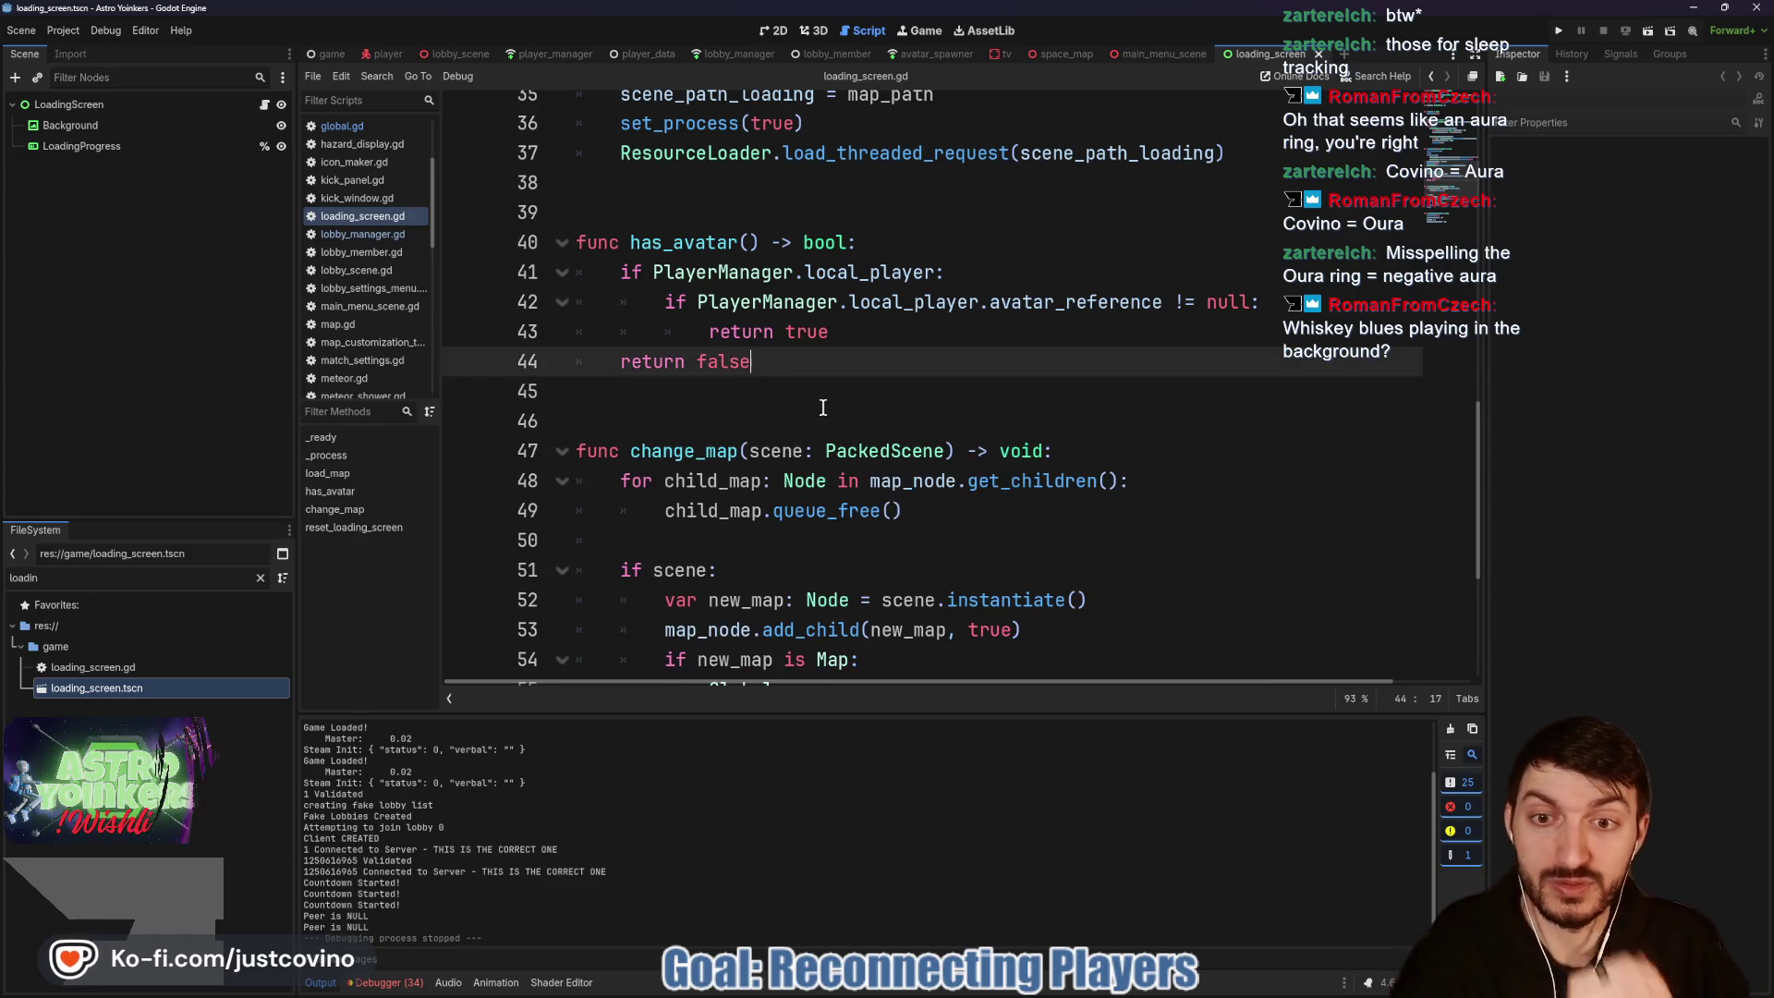
Step: Review load_map's map_path parameter, then switch to the lobby_scene script
scroll(813, 406, "down", 4)
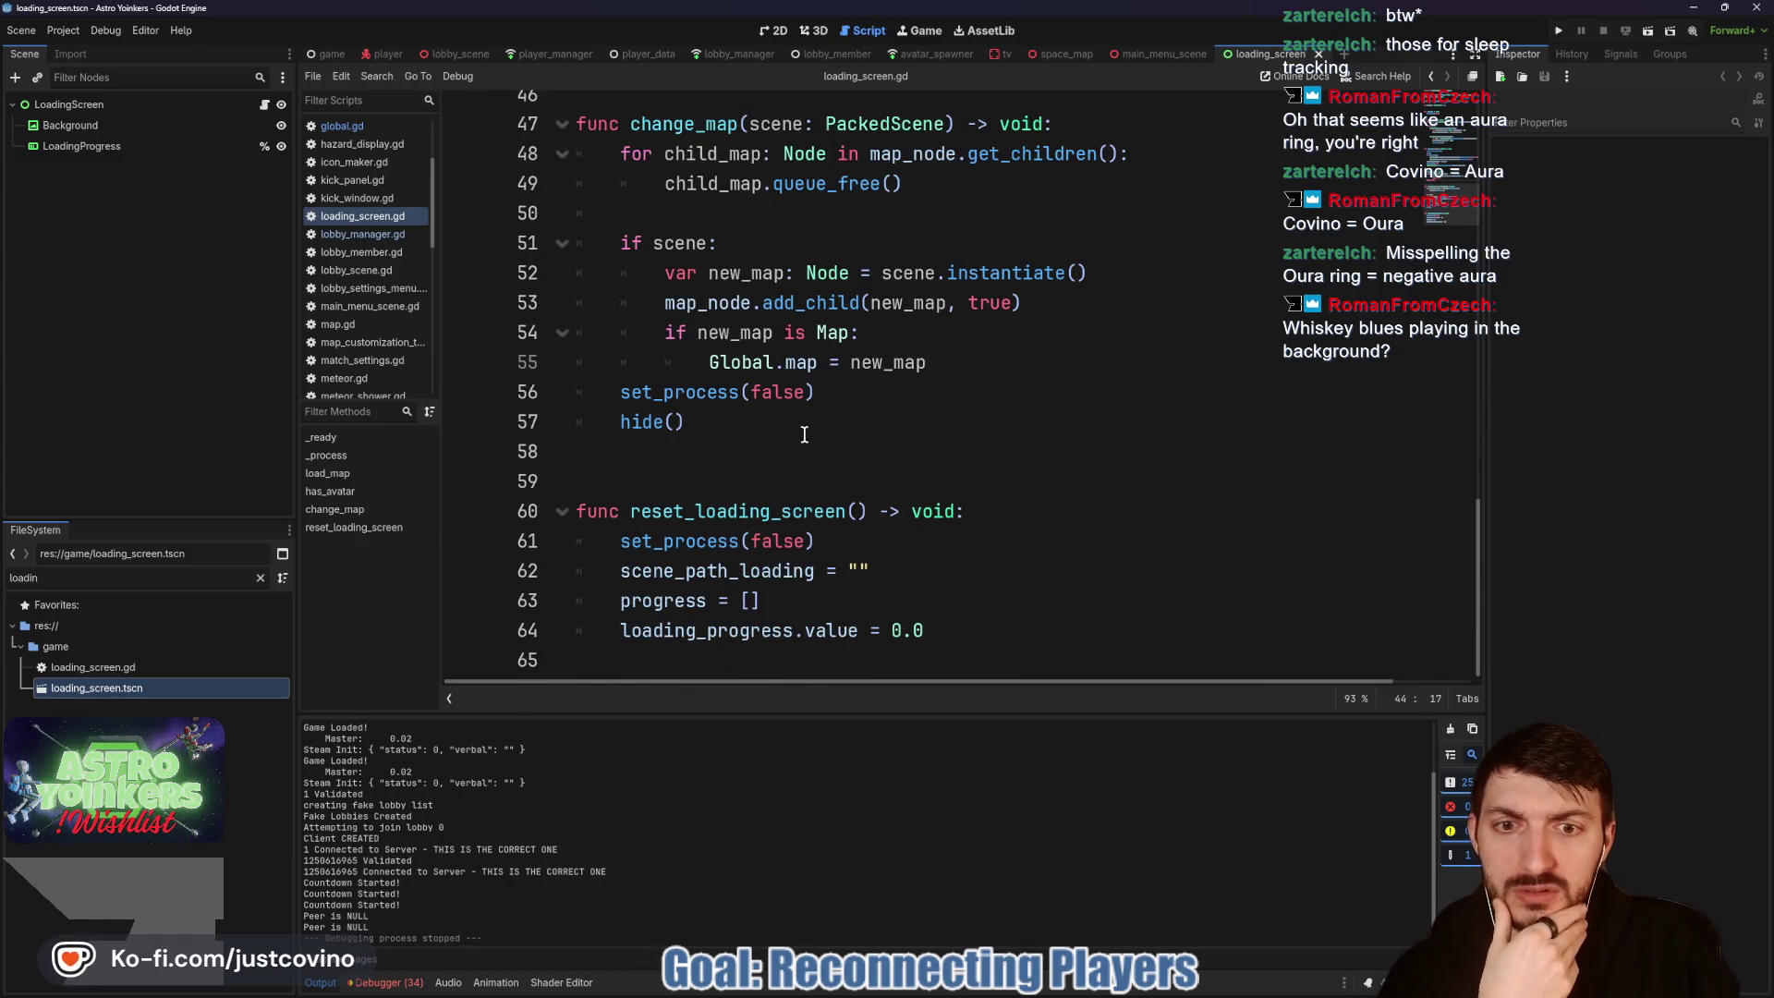
scroll(775, 444, "up", 5)
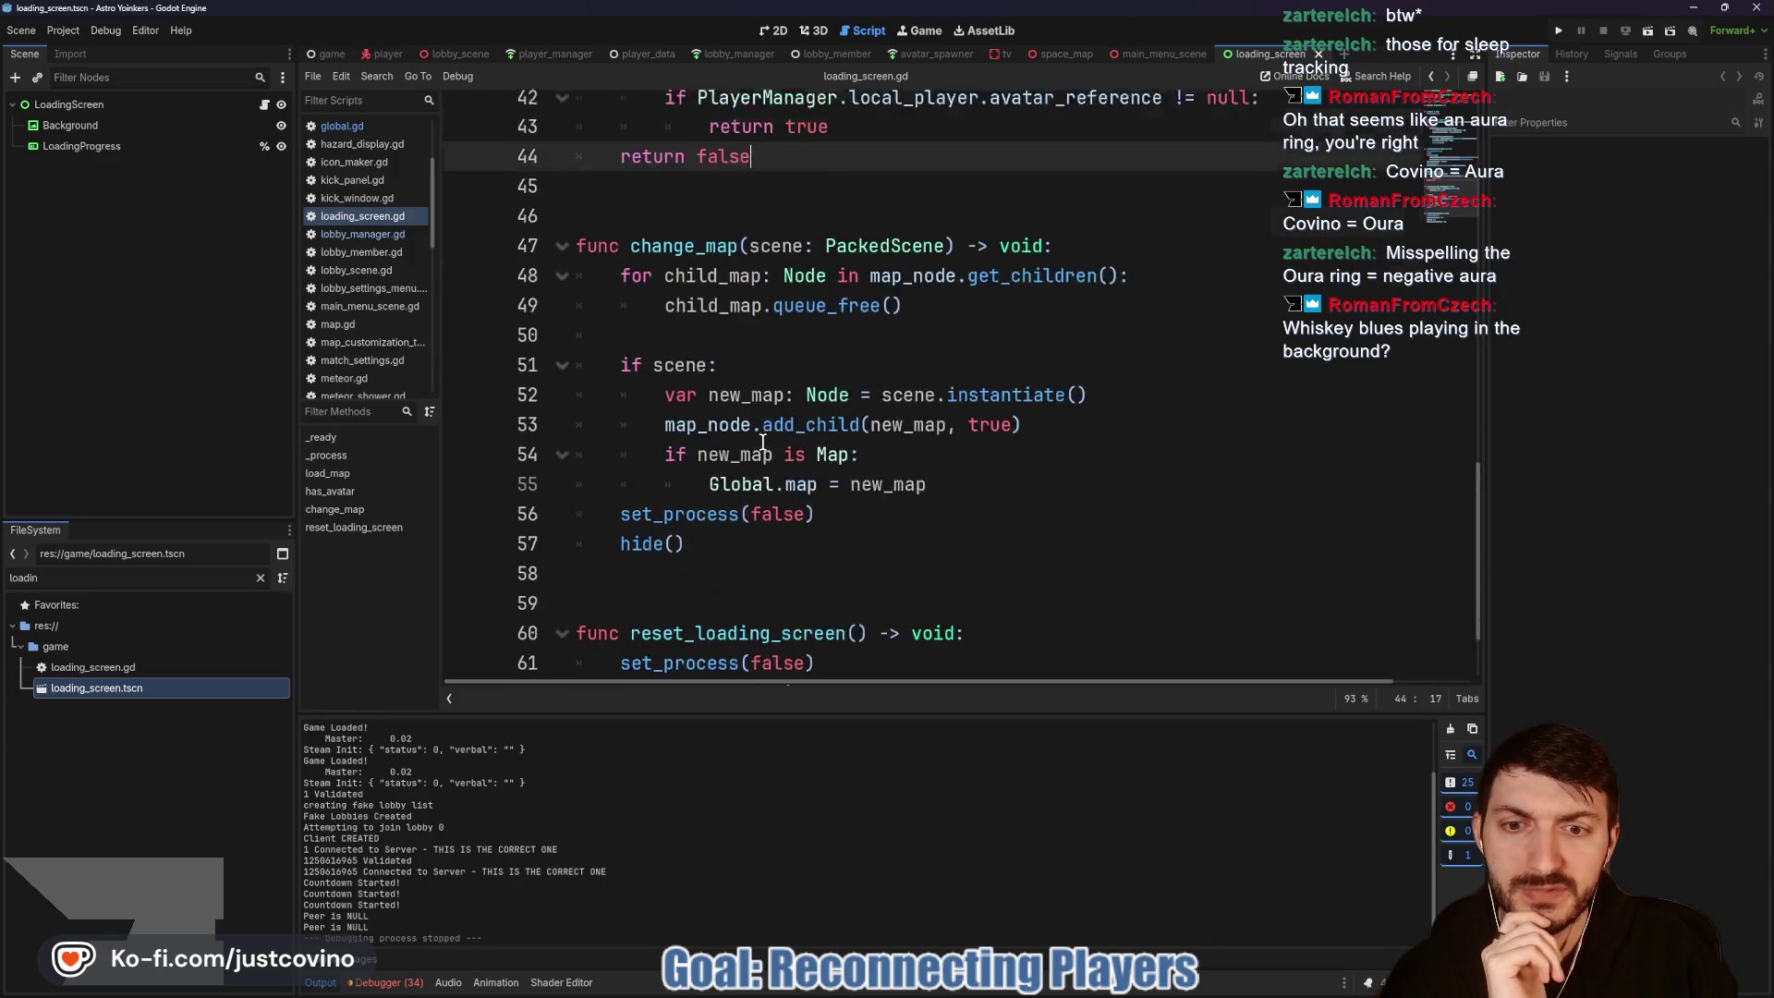
scroll(800, 405, "up", 4)
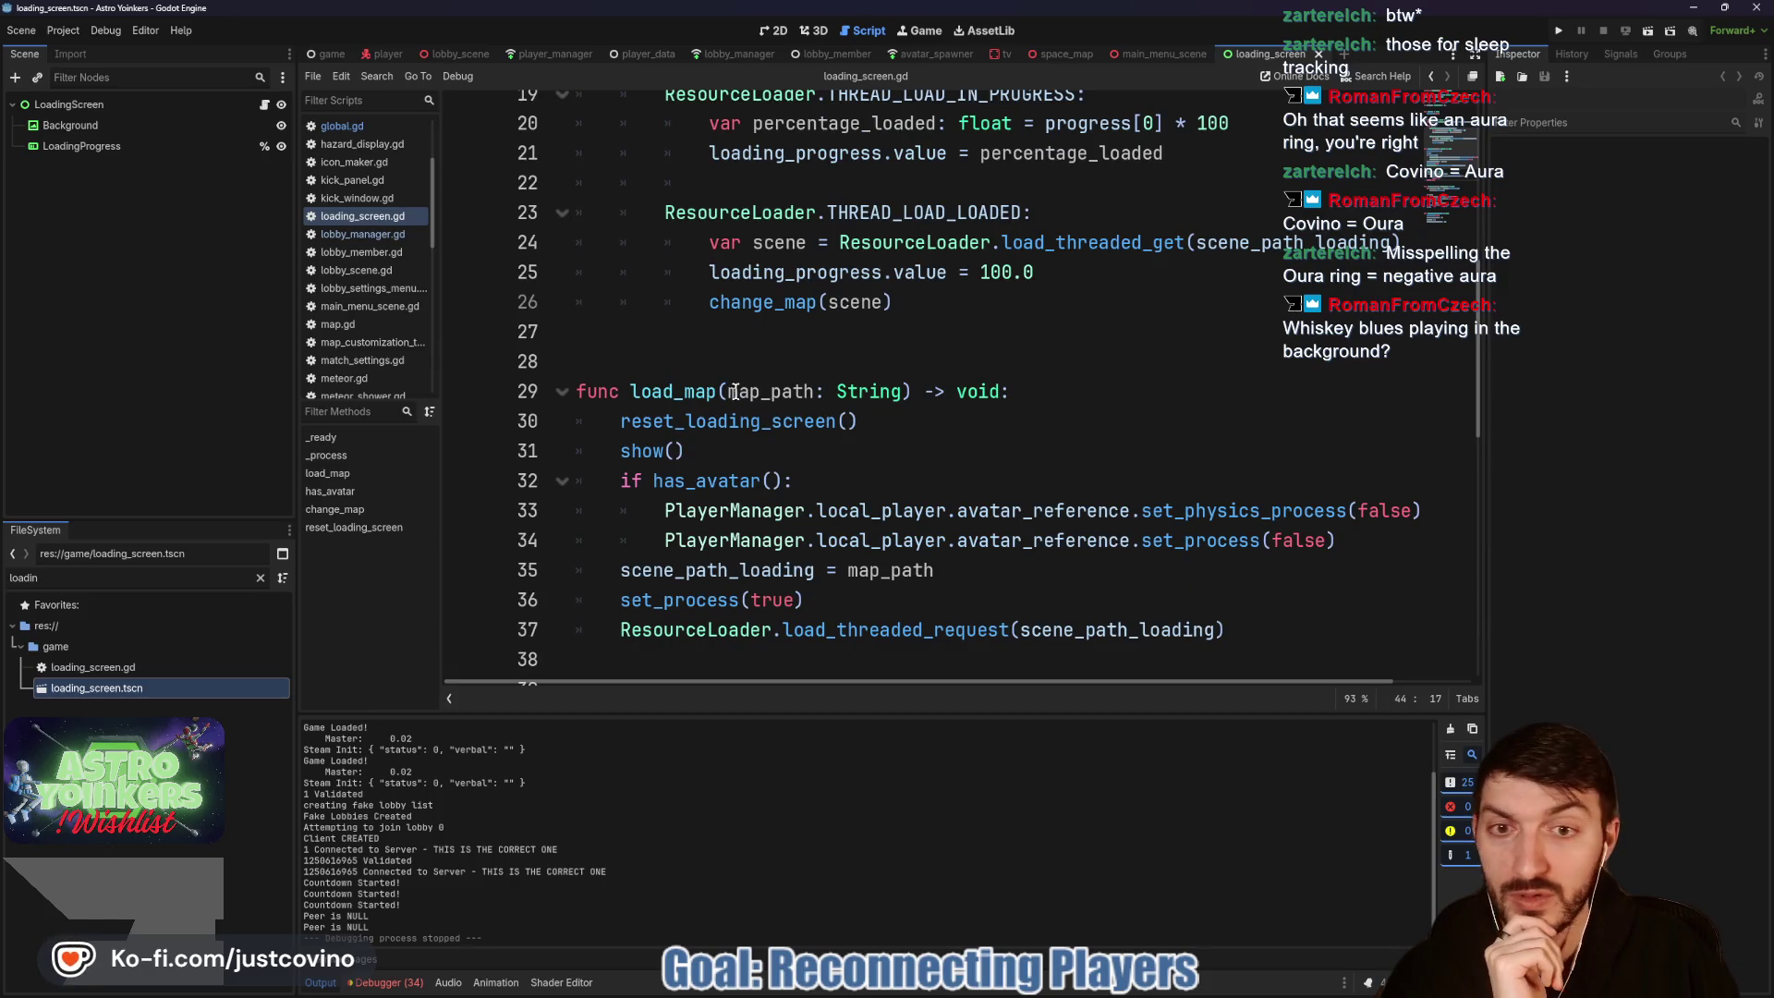
double_click(733, 393)
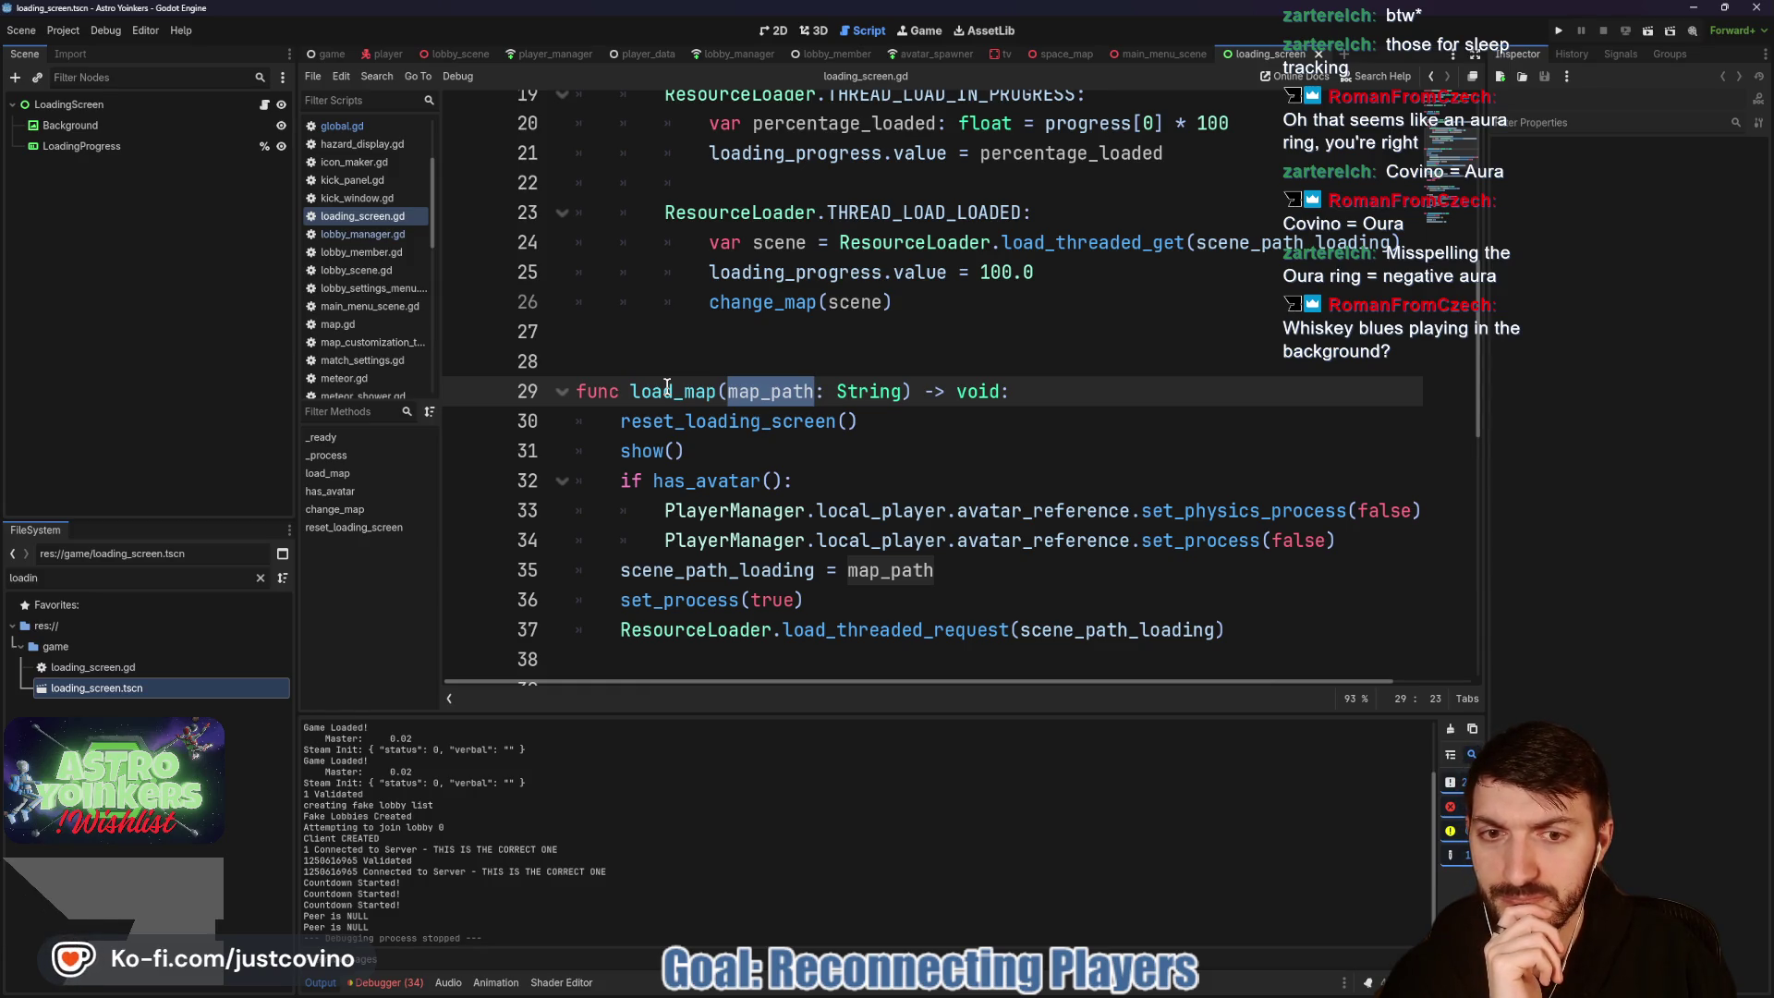
left_click(467, 55)
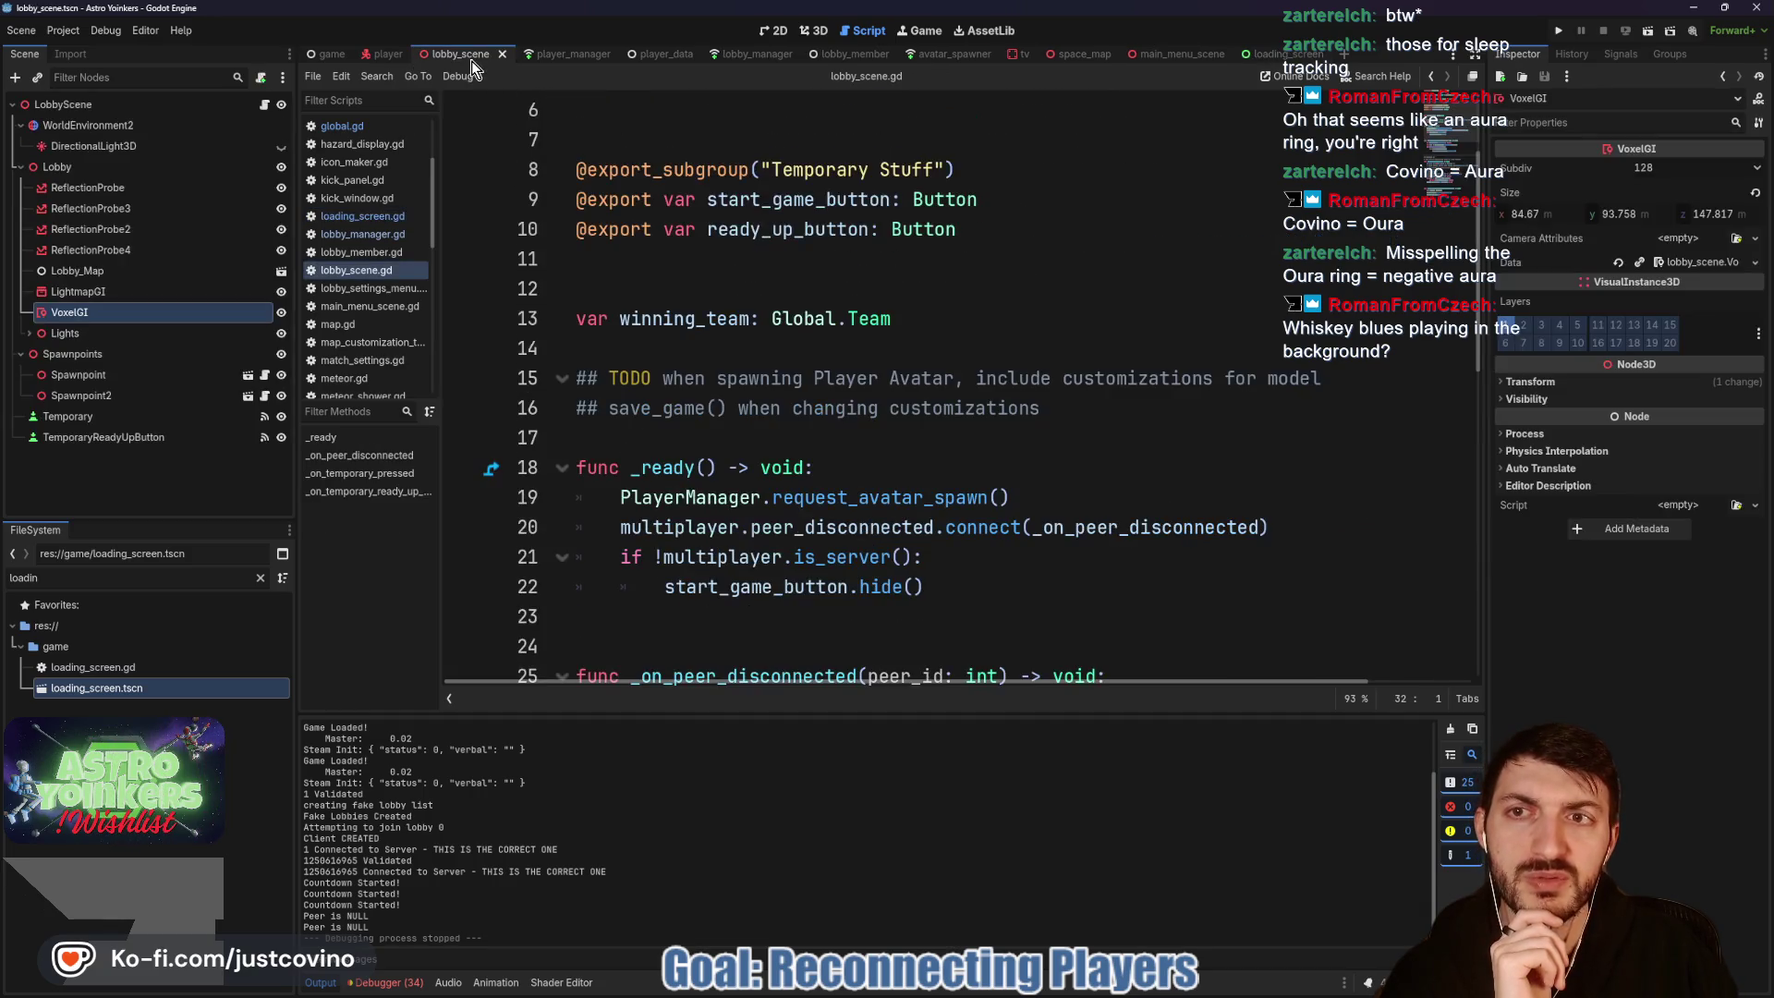
Step: In player_manager.gd, add a new function get_map_path() -> String below clear_all
left_click(554, 54)
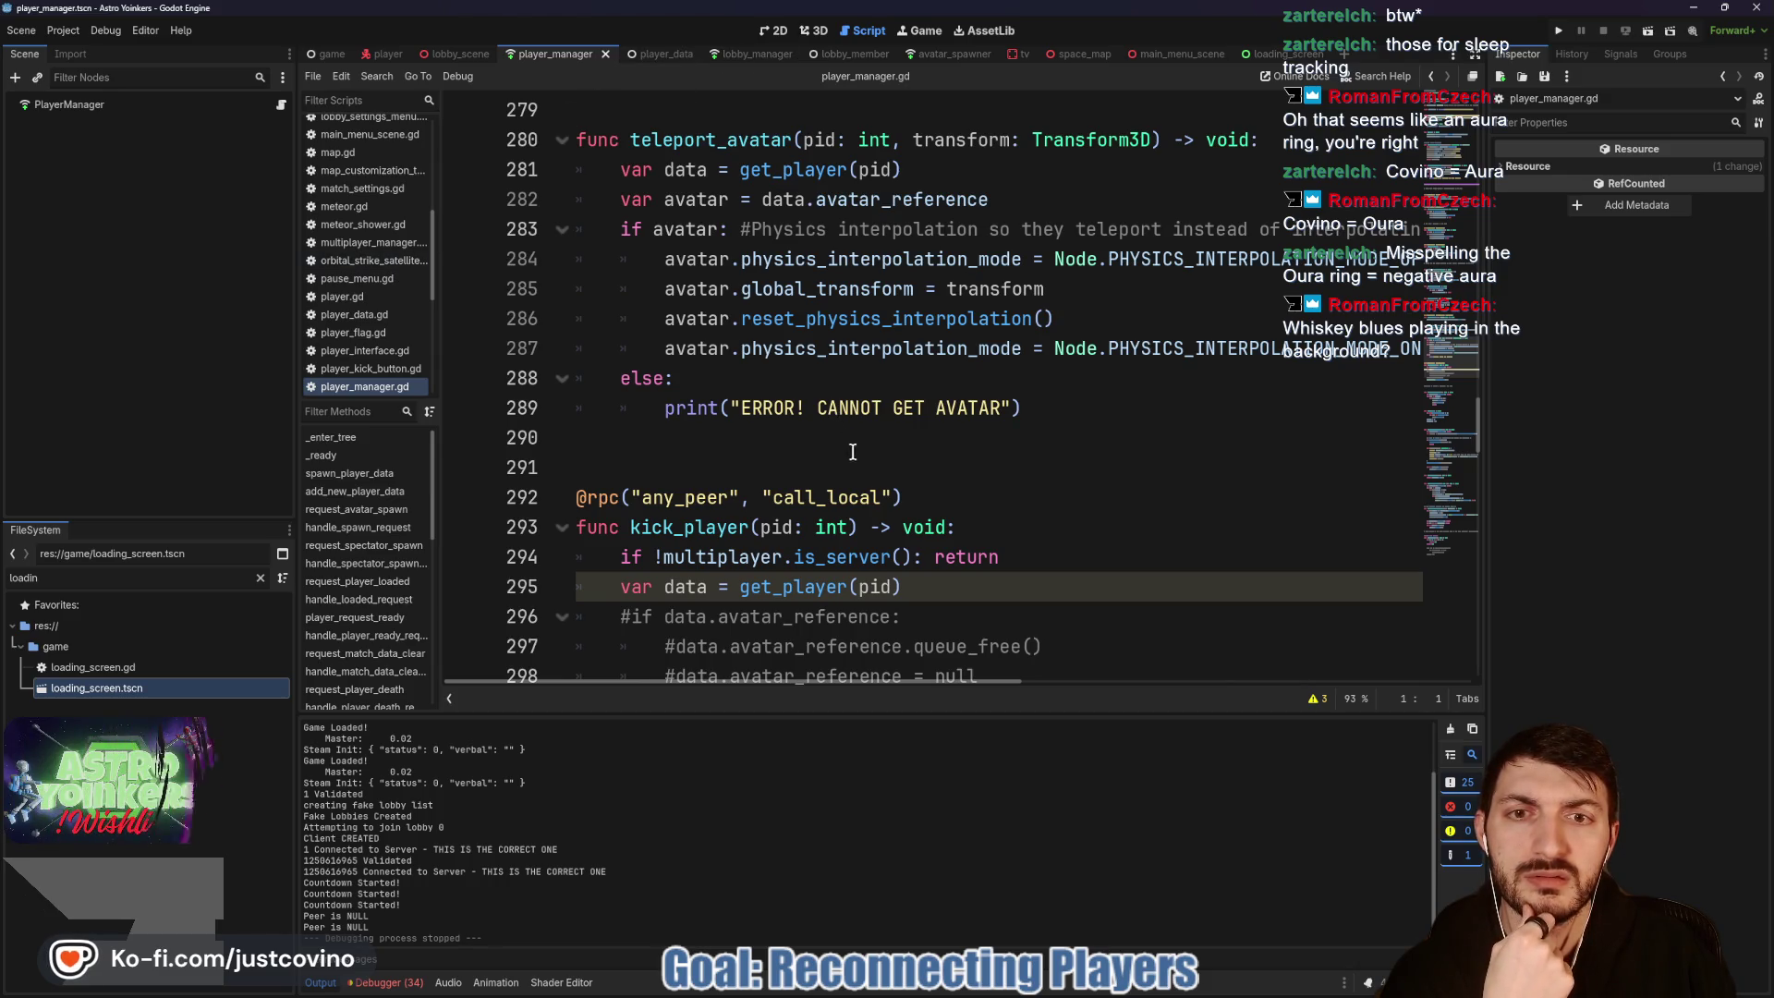
scroll(857, 457, "up", 3)
scroll(857, 457, "down", 7)
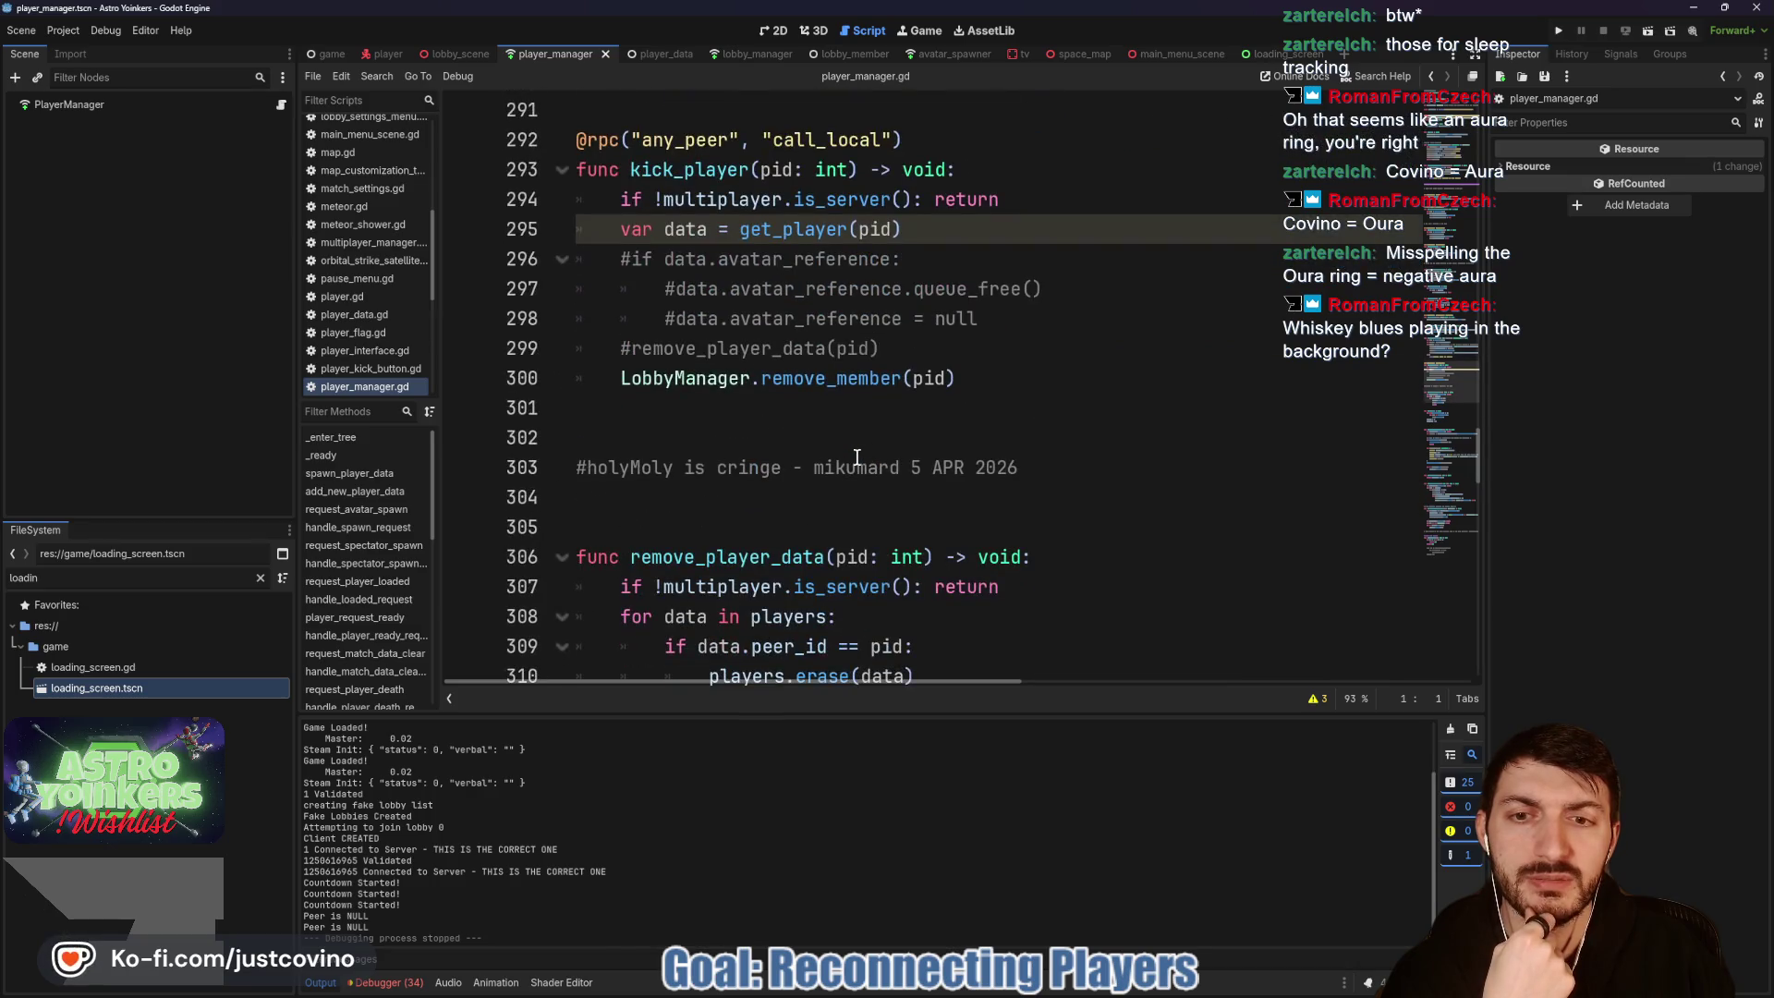
scroll(856, 457, "down", 5)
scroll(857, 457, "down", 3)
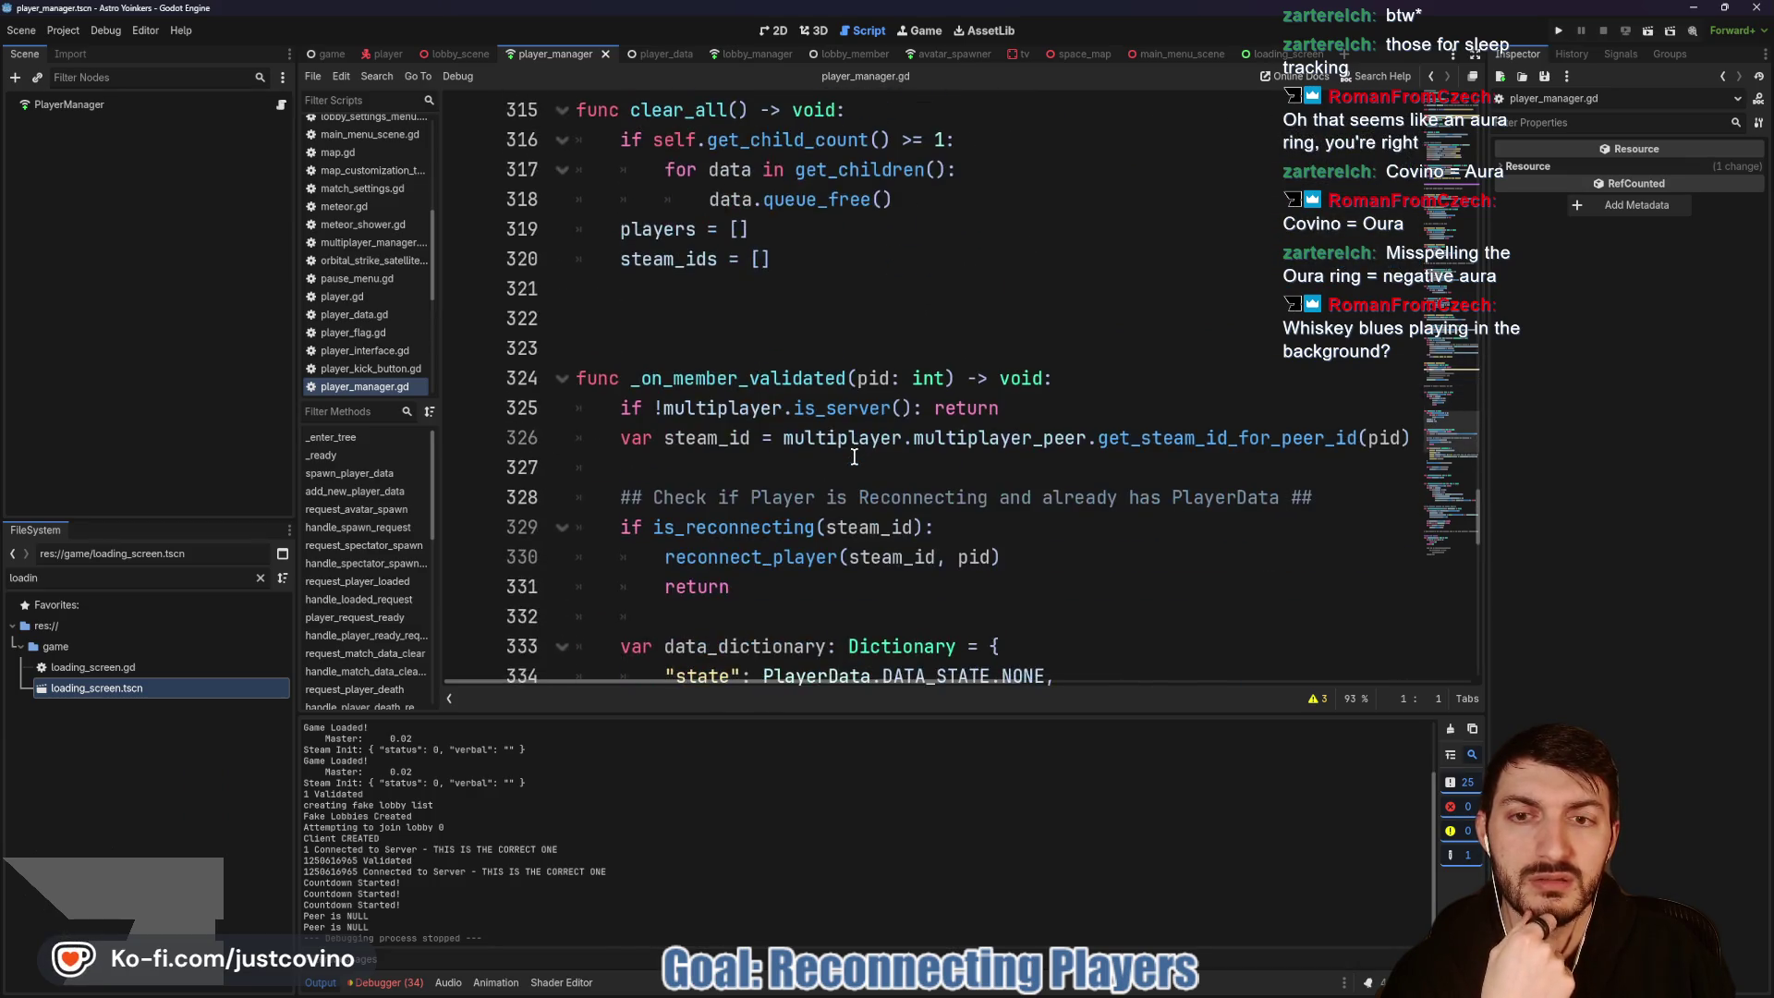
scroll(853, 456, "up", 2)
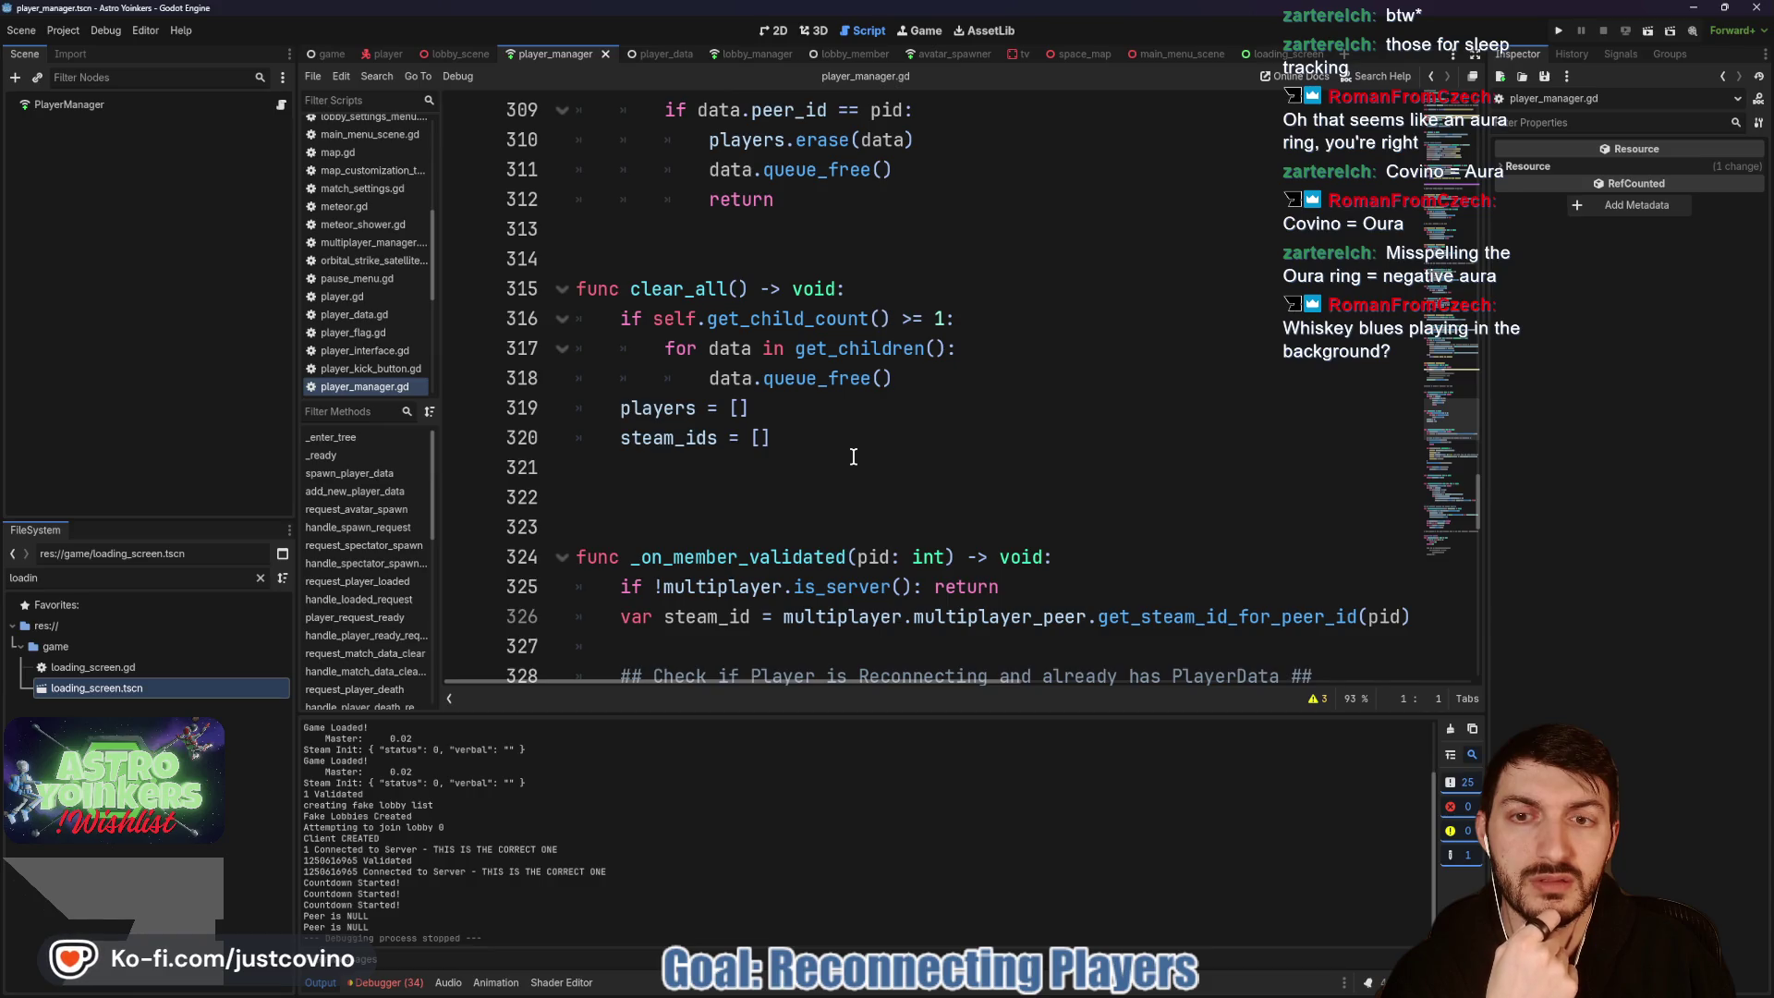
scroll(853, 457, "up", 3)
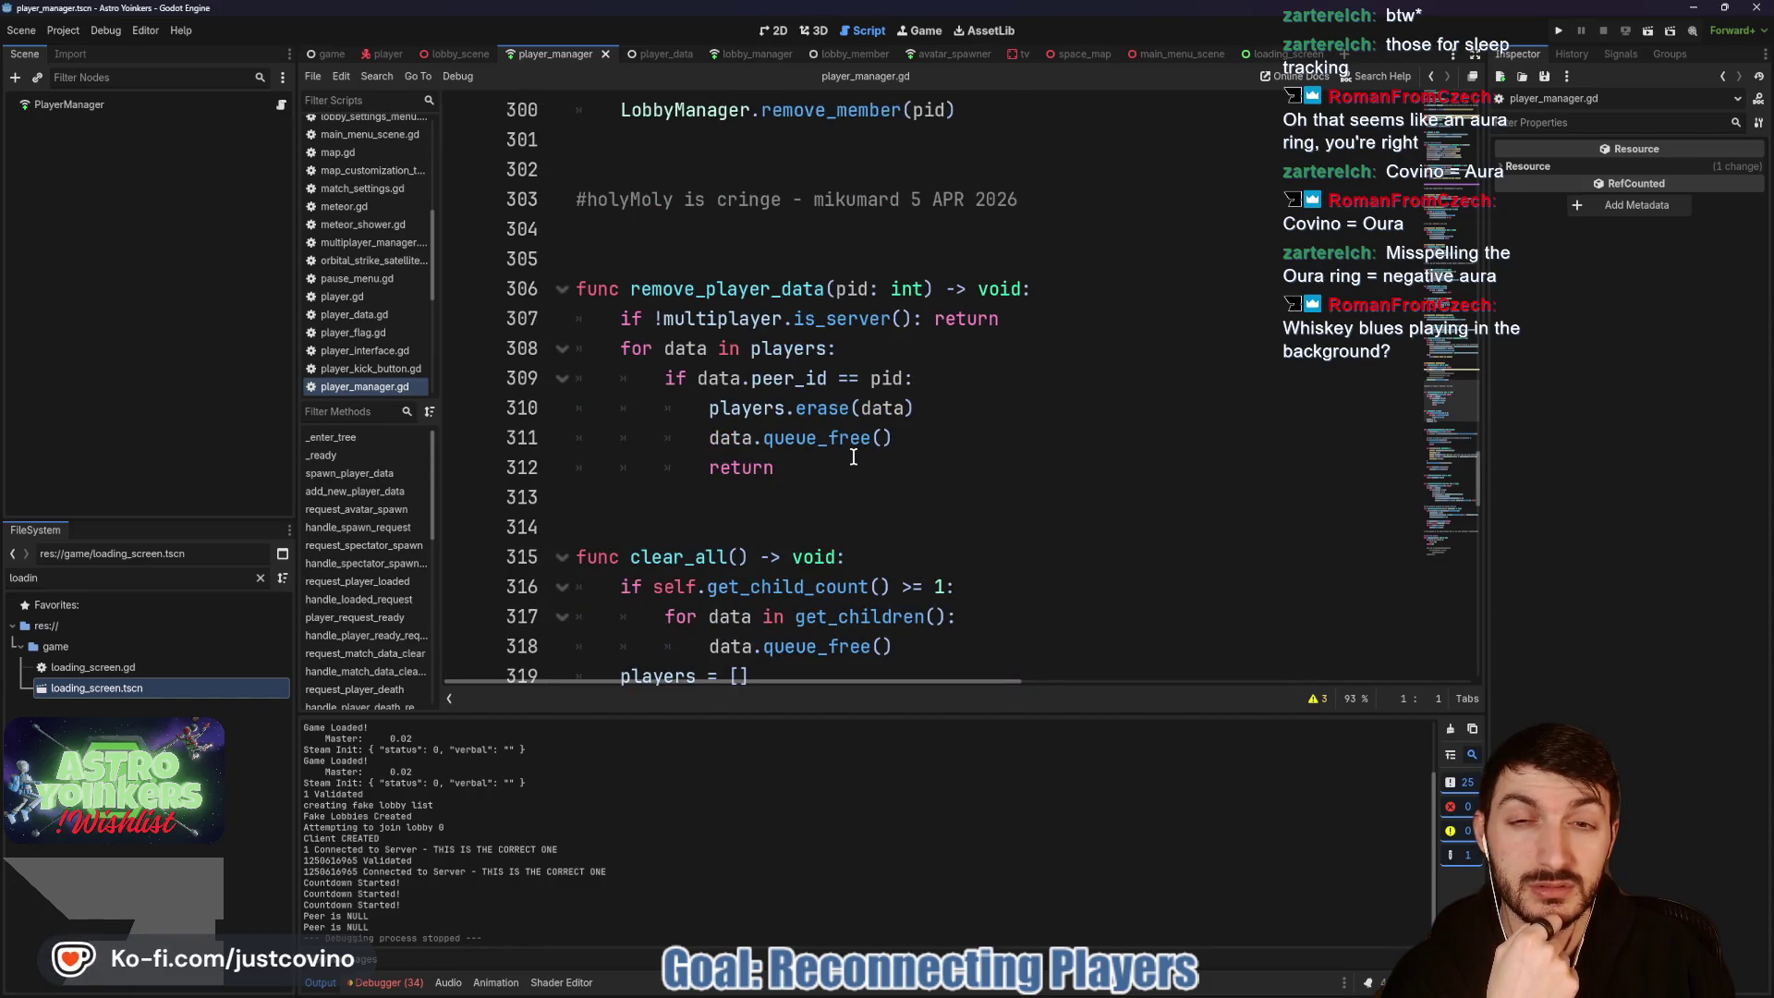
scroll(853, 457, "down", 10)
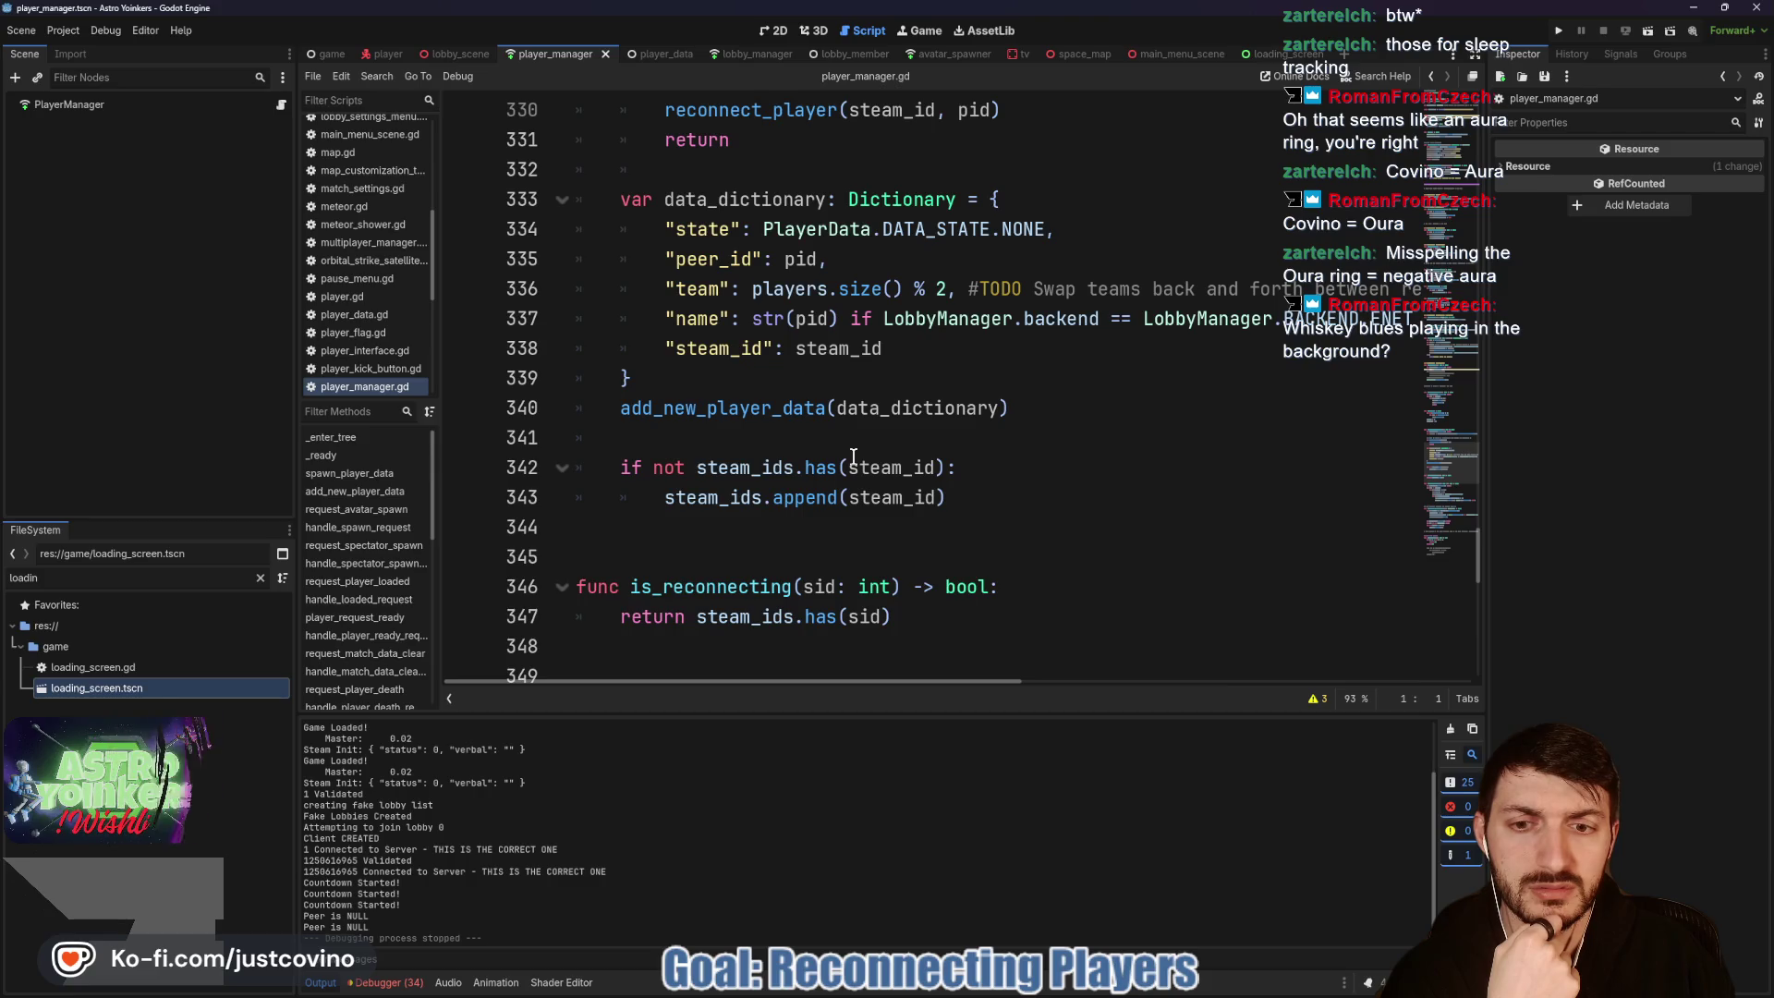
scroll(853, 456, "up", 7)
left_click(680, 487)
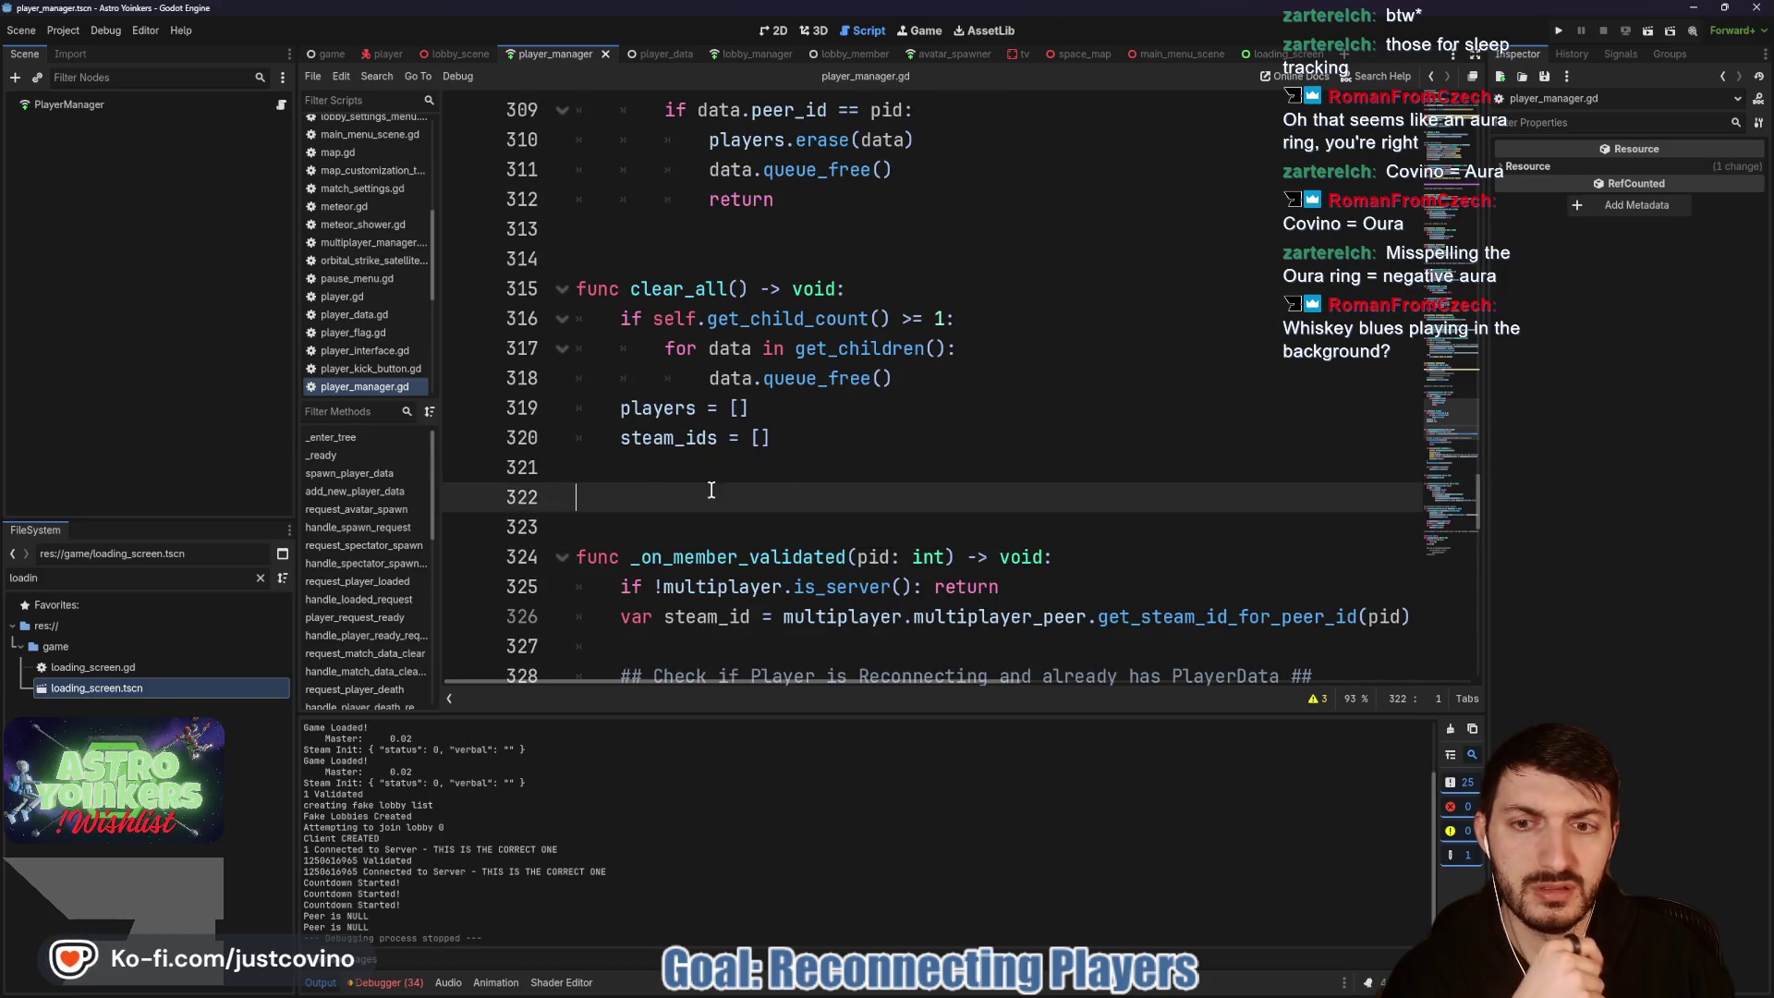
key("Return")
key("Return")
key("Return")
key("Up")
key("Up")
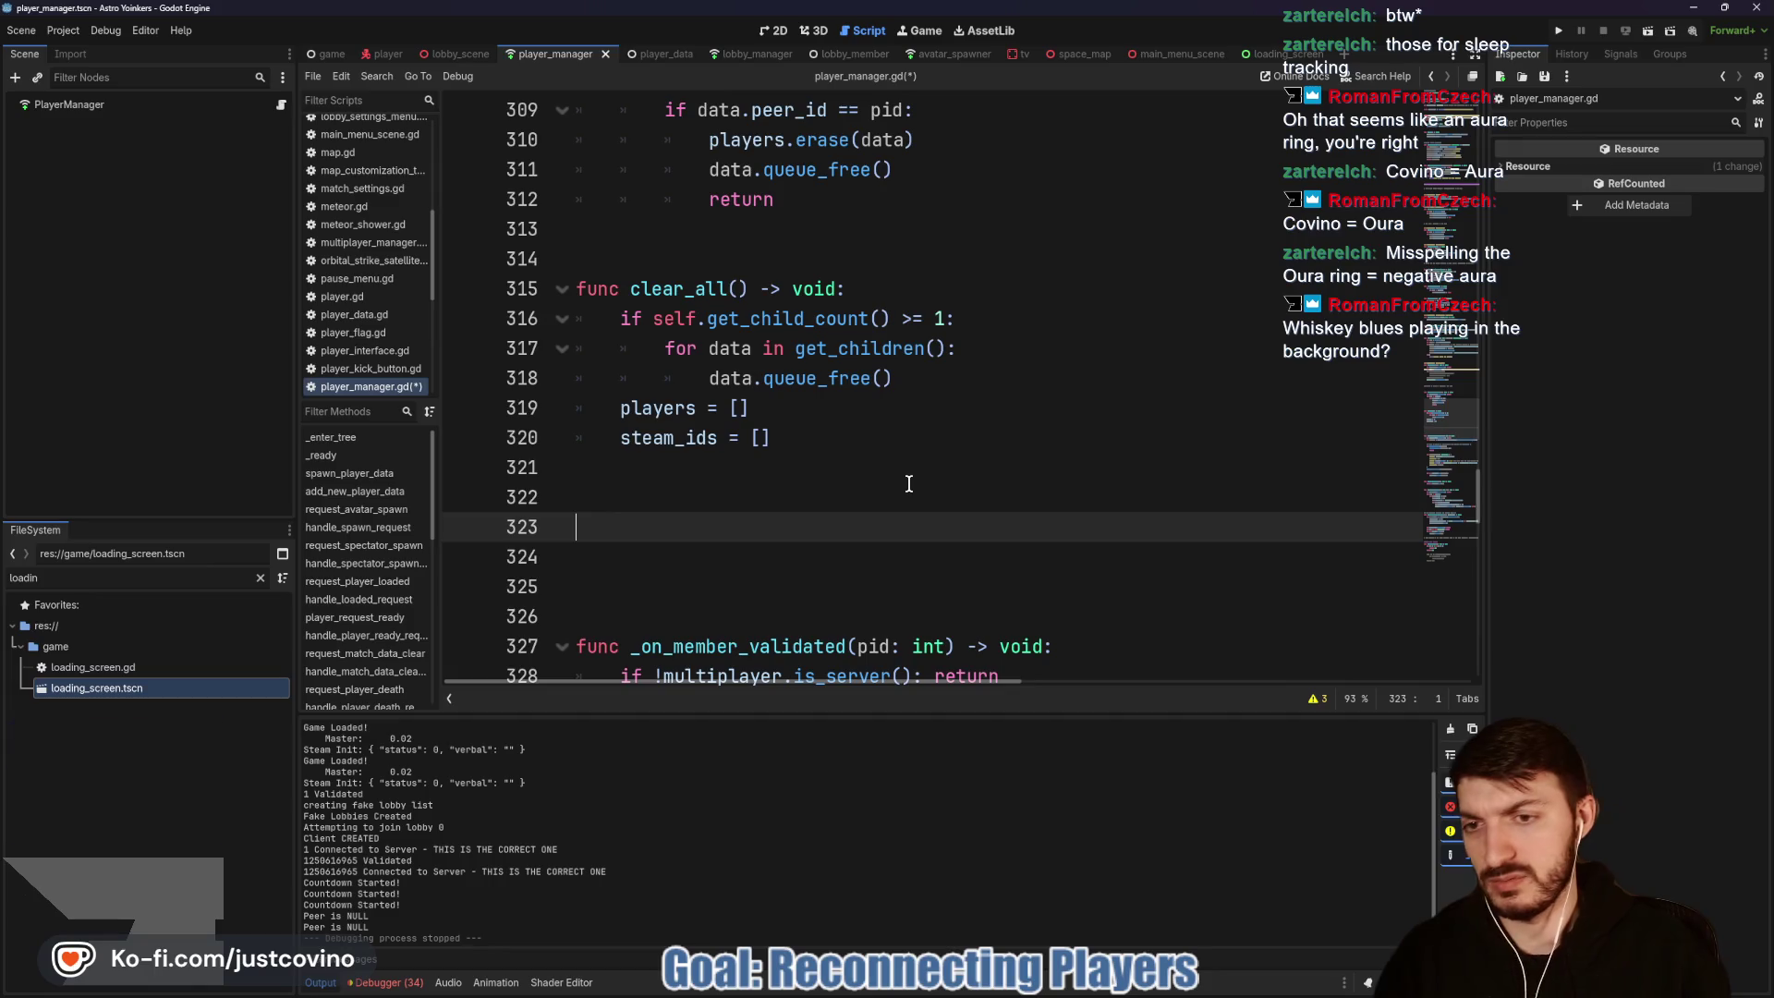
type("fyu")
key("Escape")
type("c")
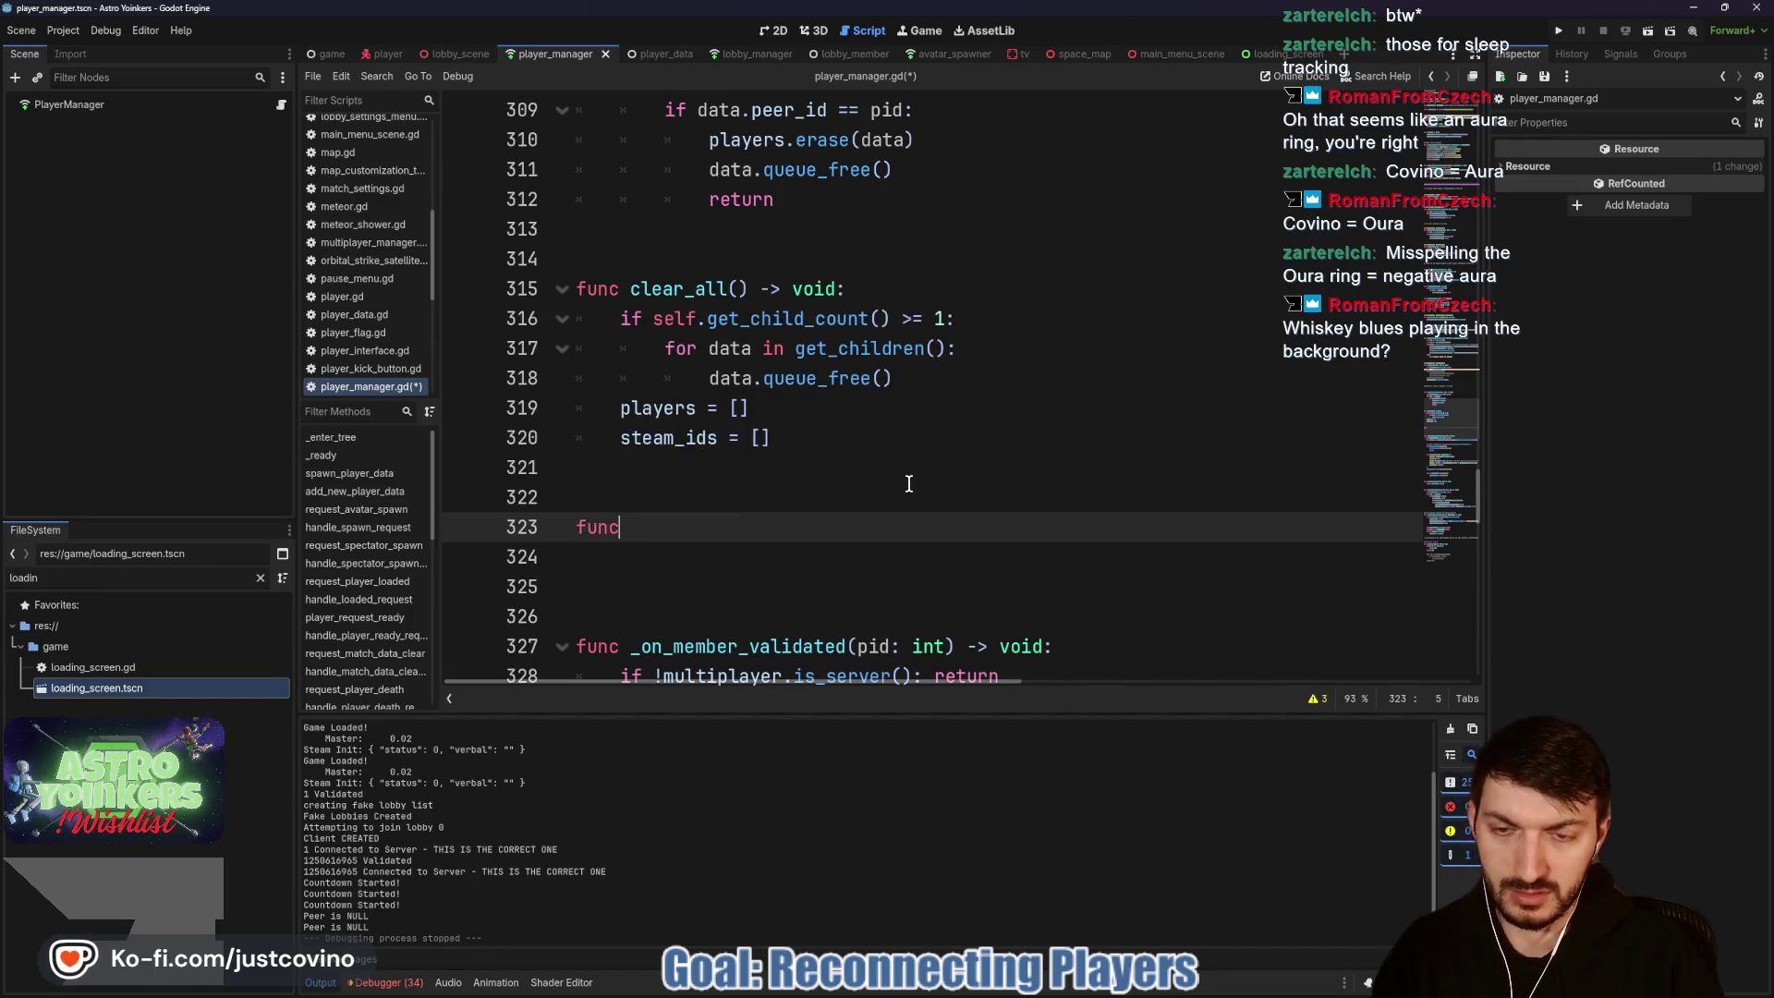
type(" get_map_path() -")
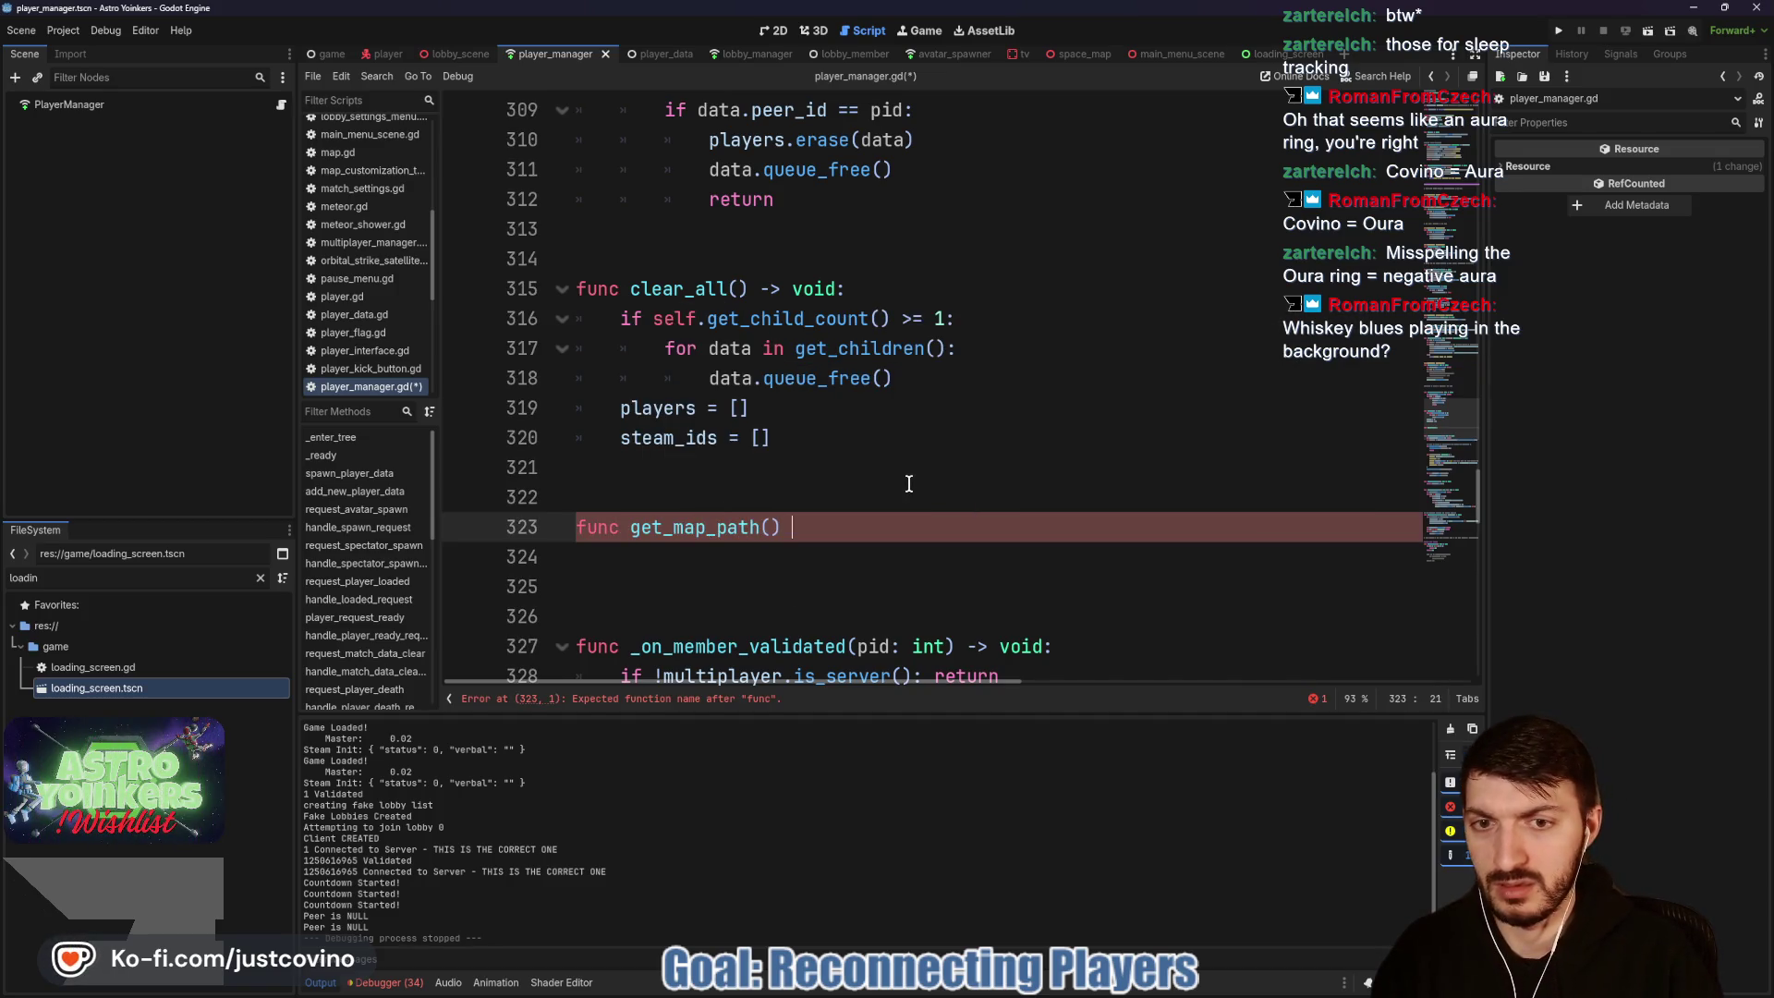
type("> String:")
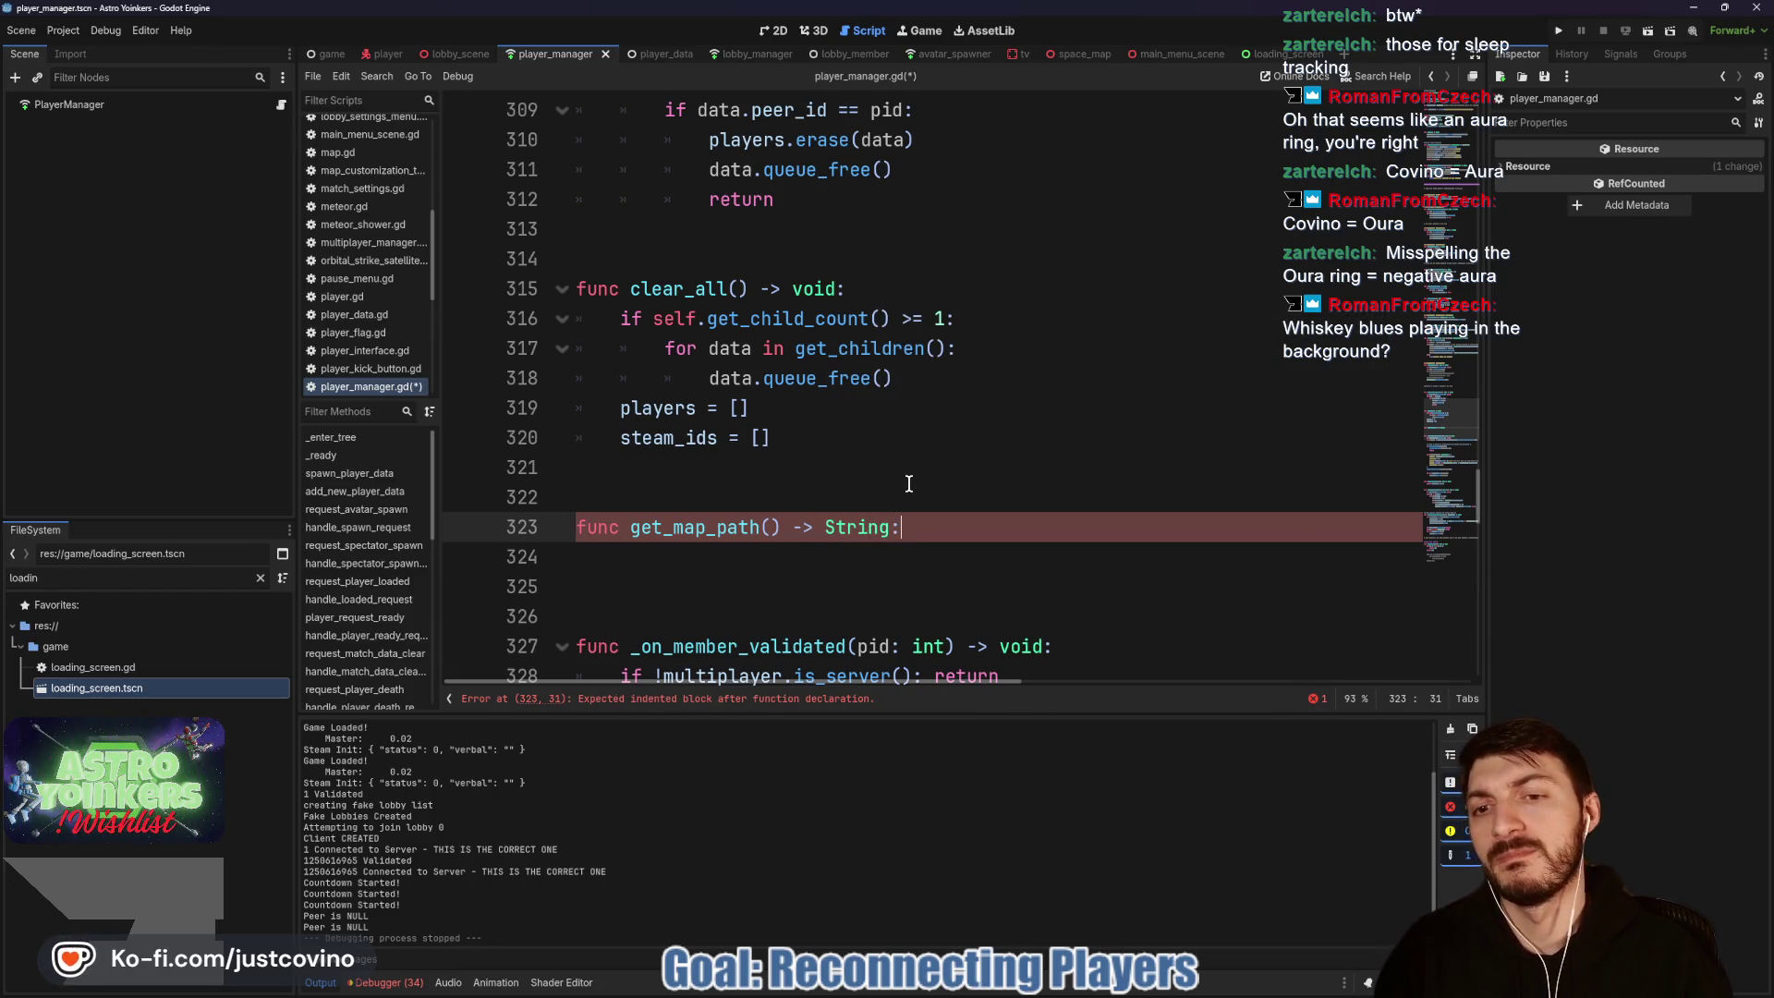
left_click(752, 486)
key("Return")
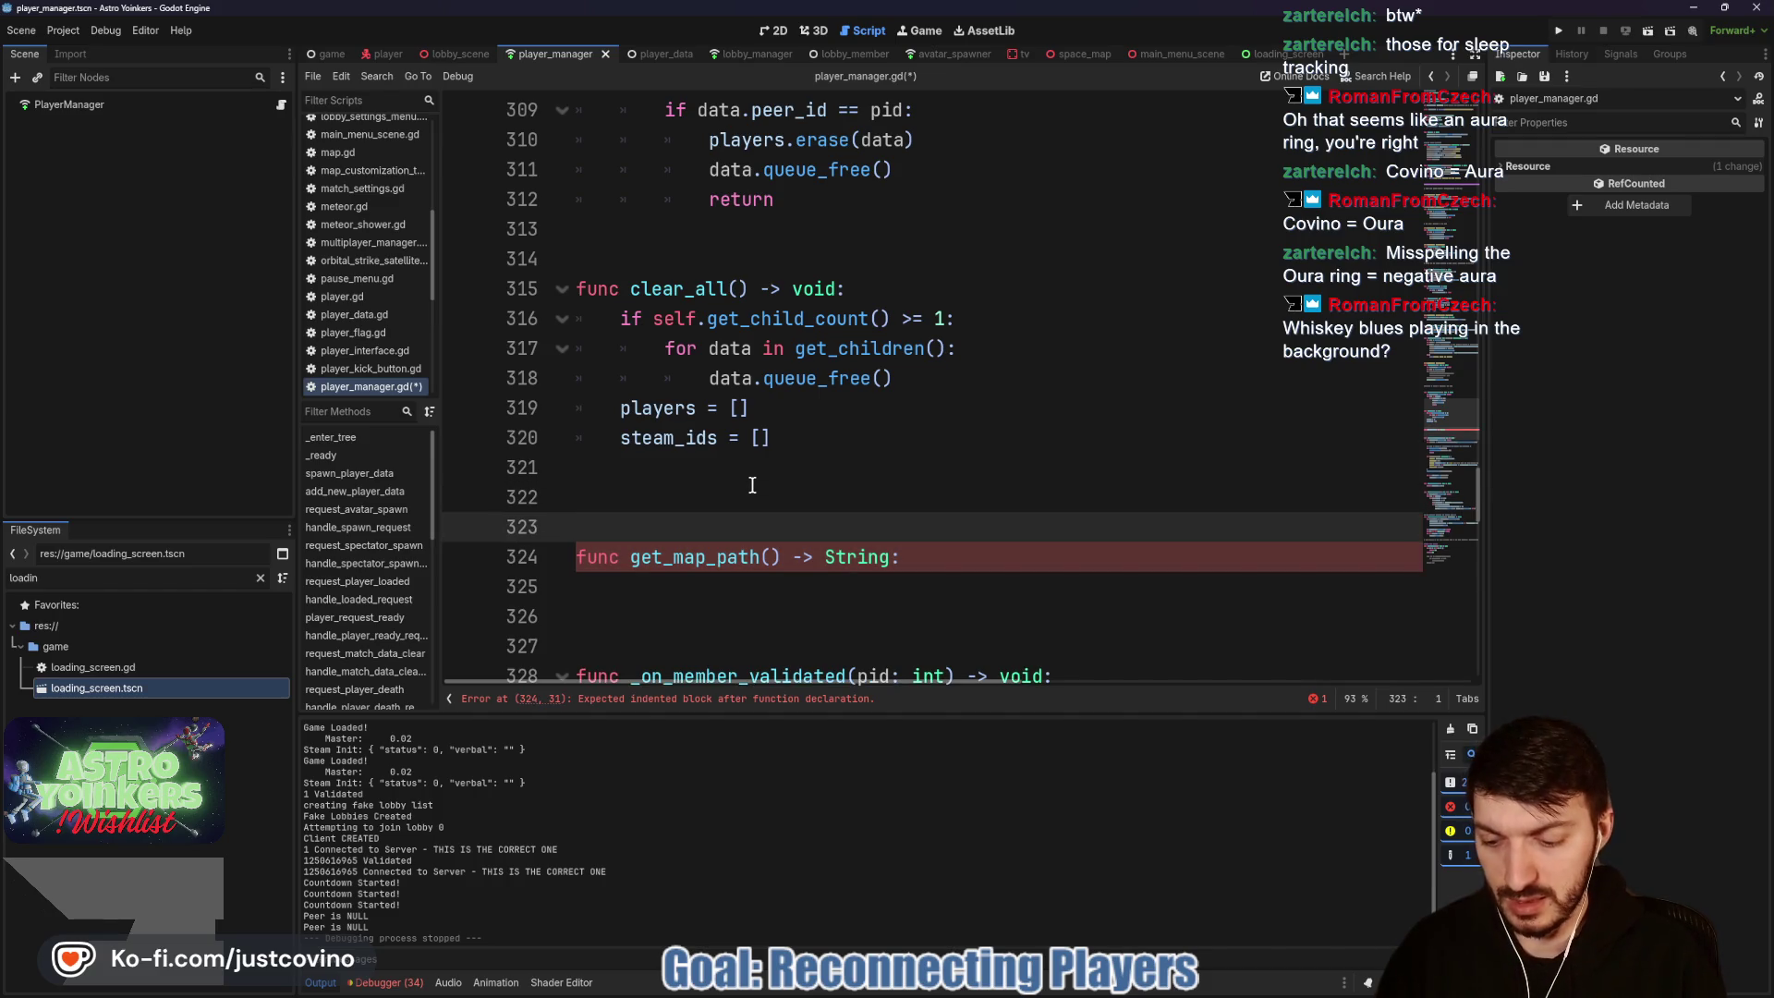
type("@rpc(")
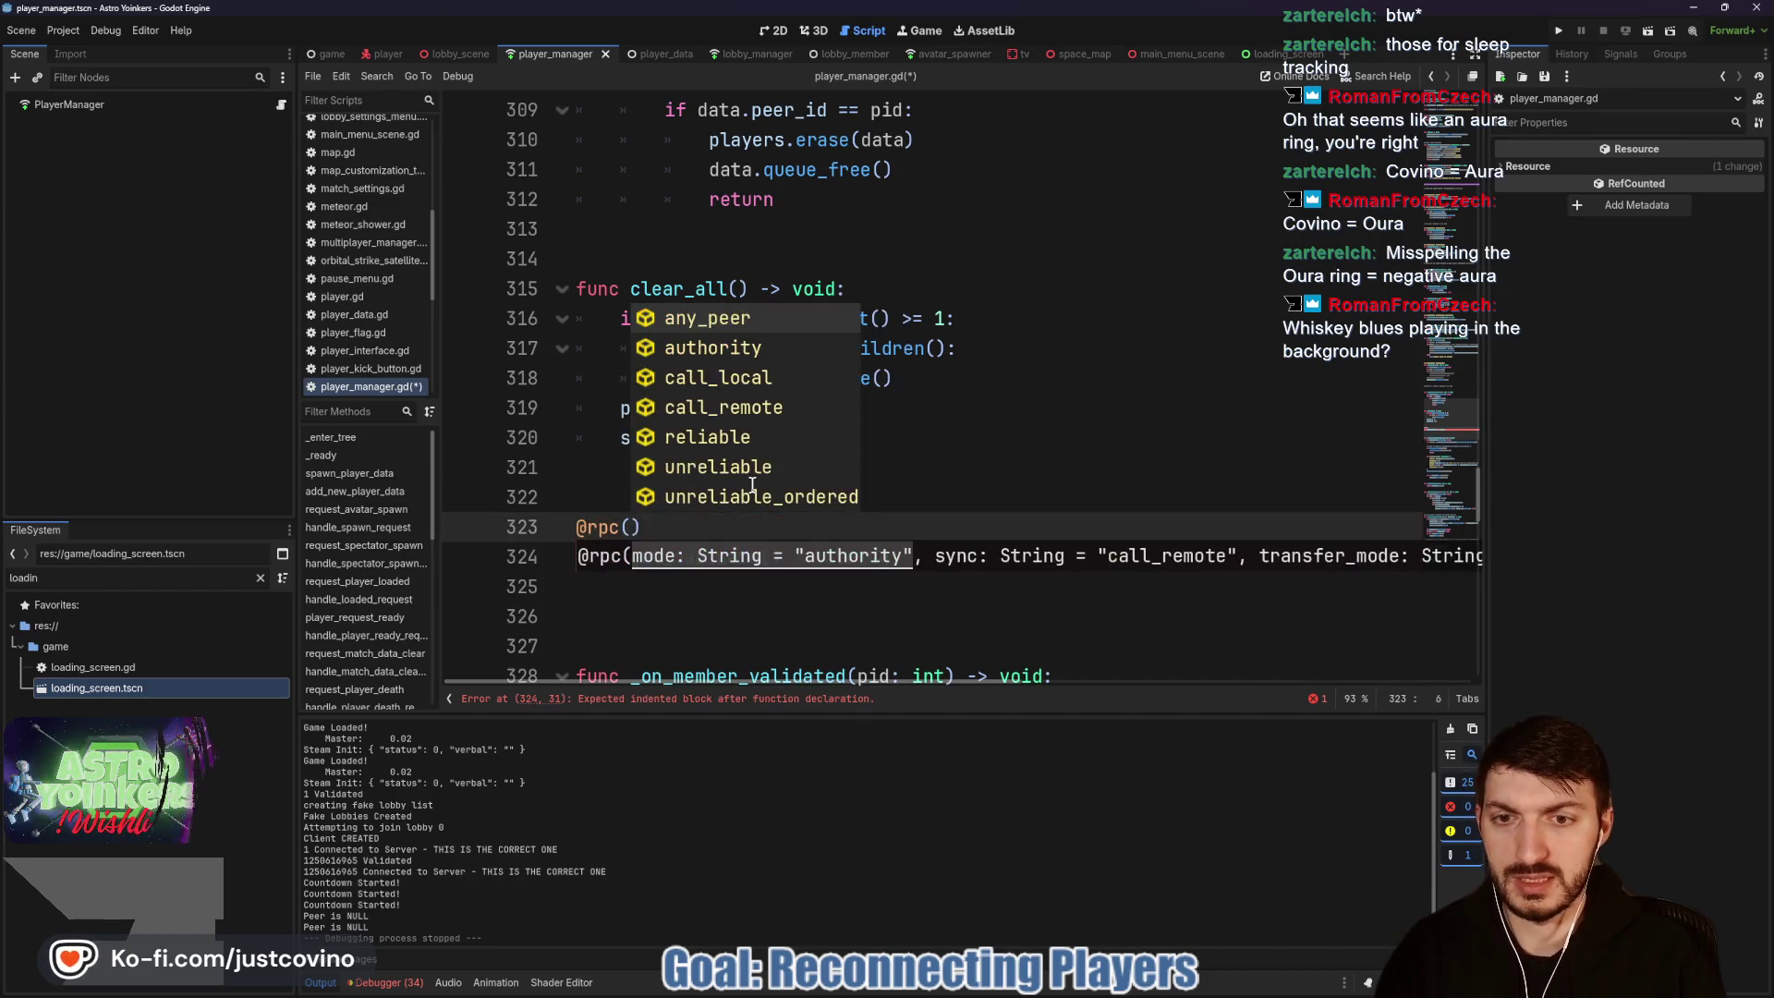
key("Return")
type(",")
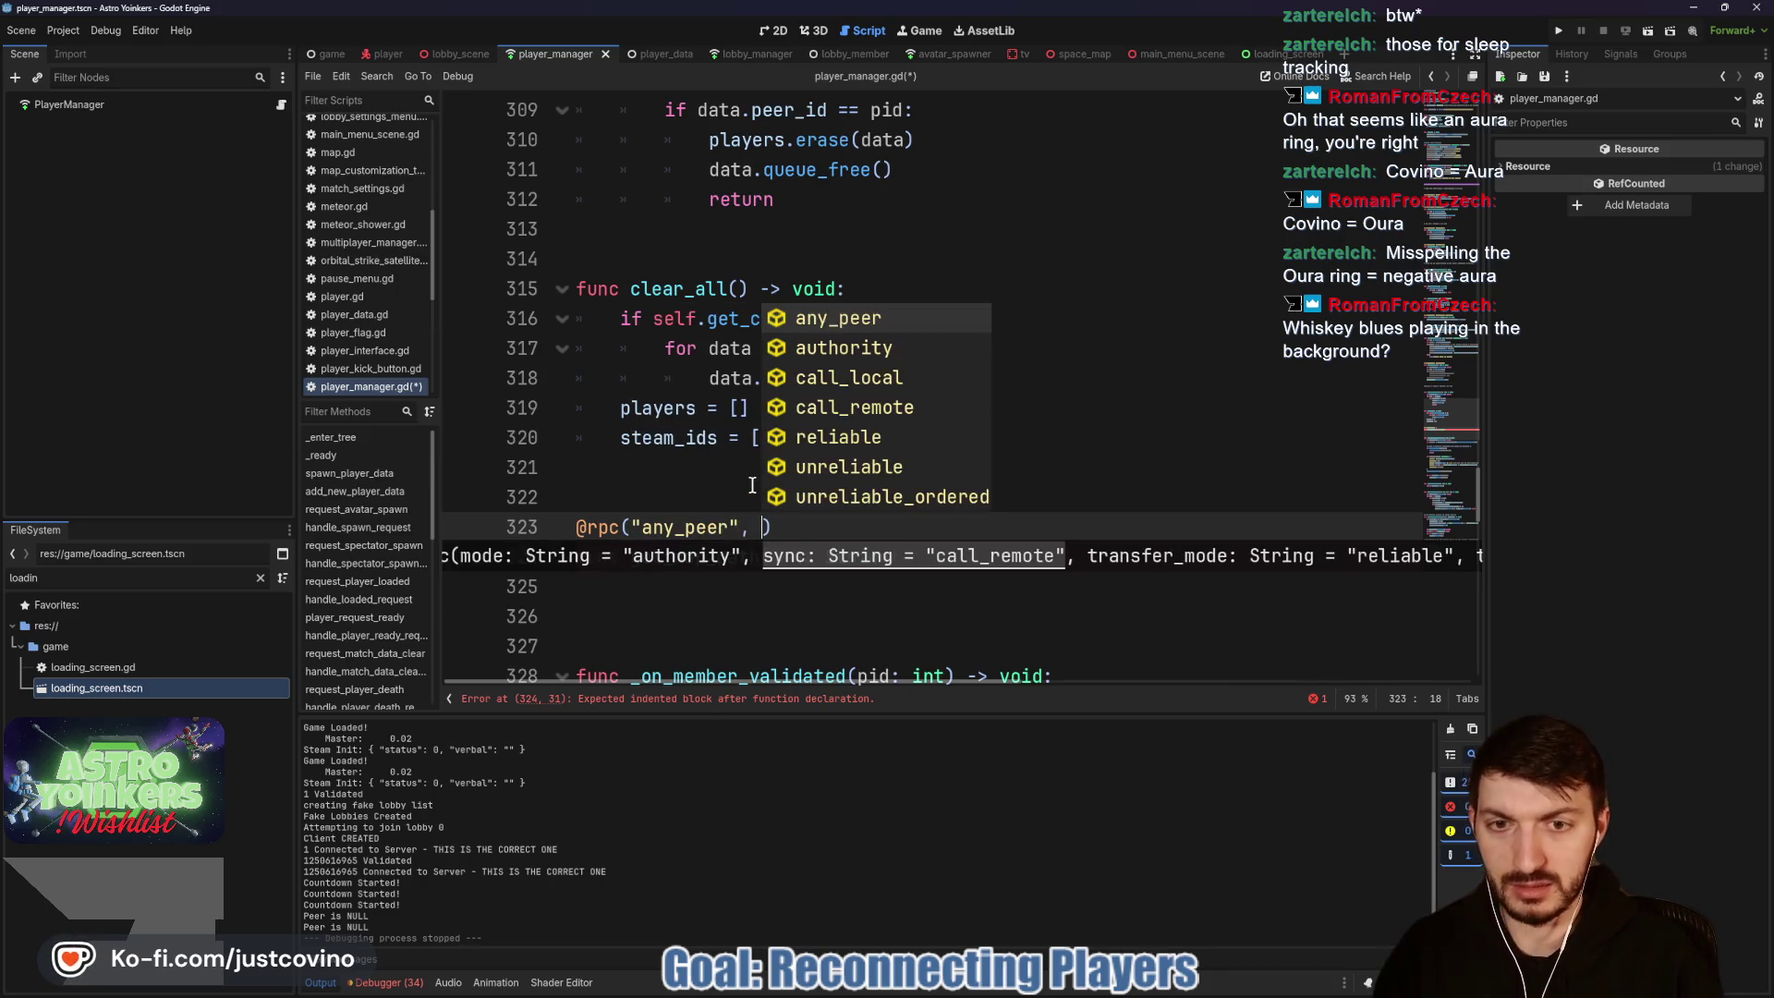
key("Down")
key("Down")
key("Return")
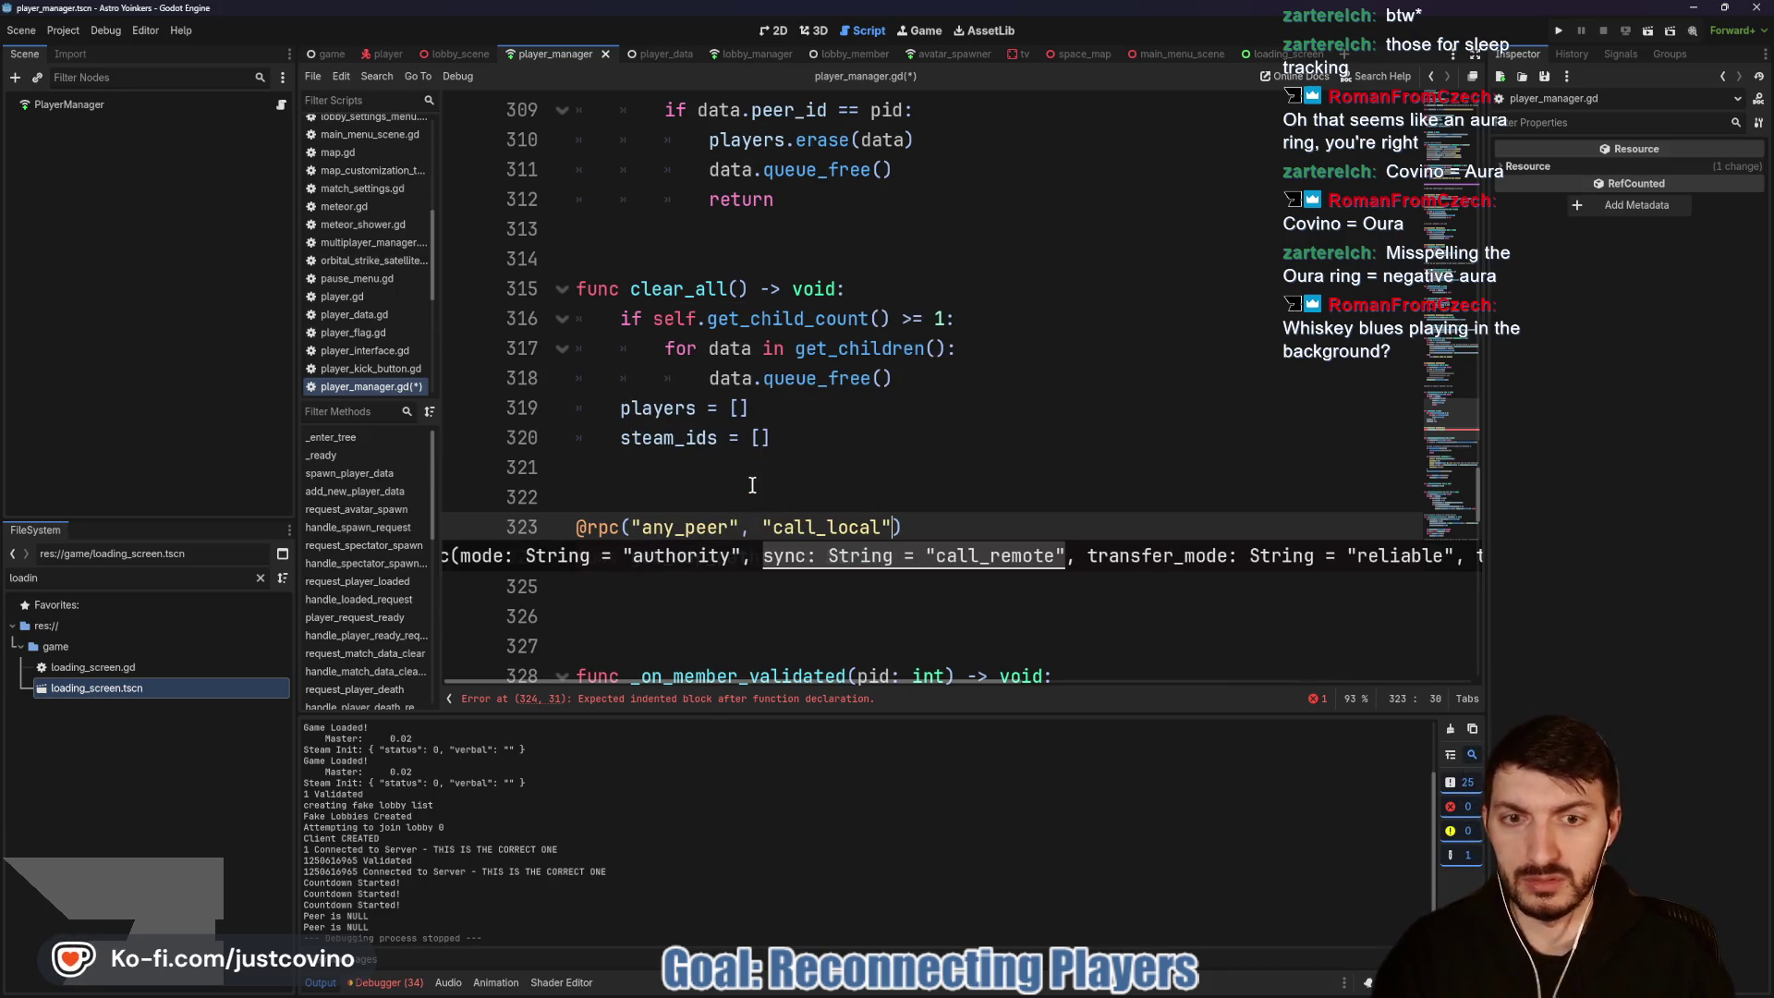
Step: Write a multiplayer.is_server() check with a return in get_map_path, fixing indentation to tabs
left_click(838, 585)
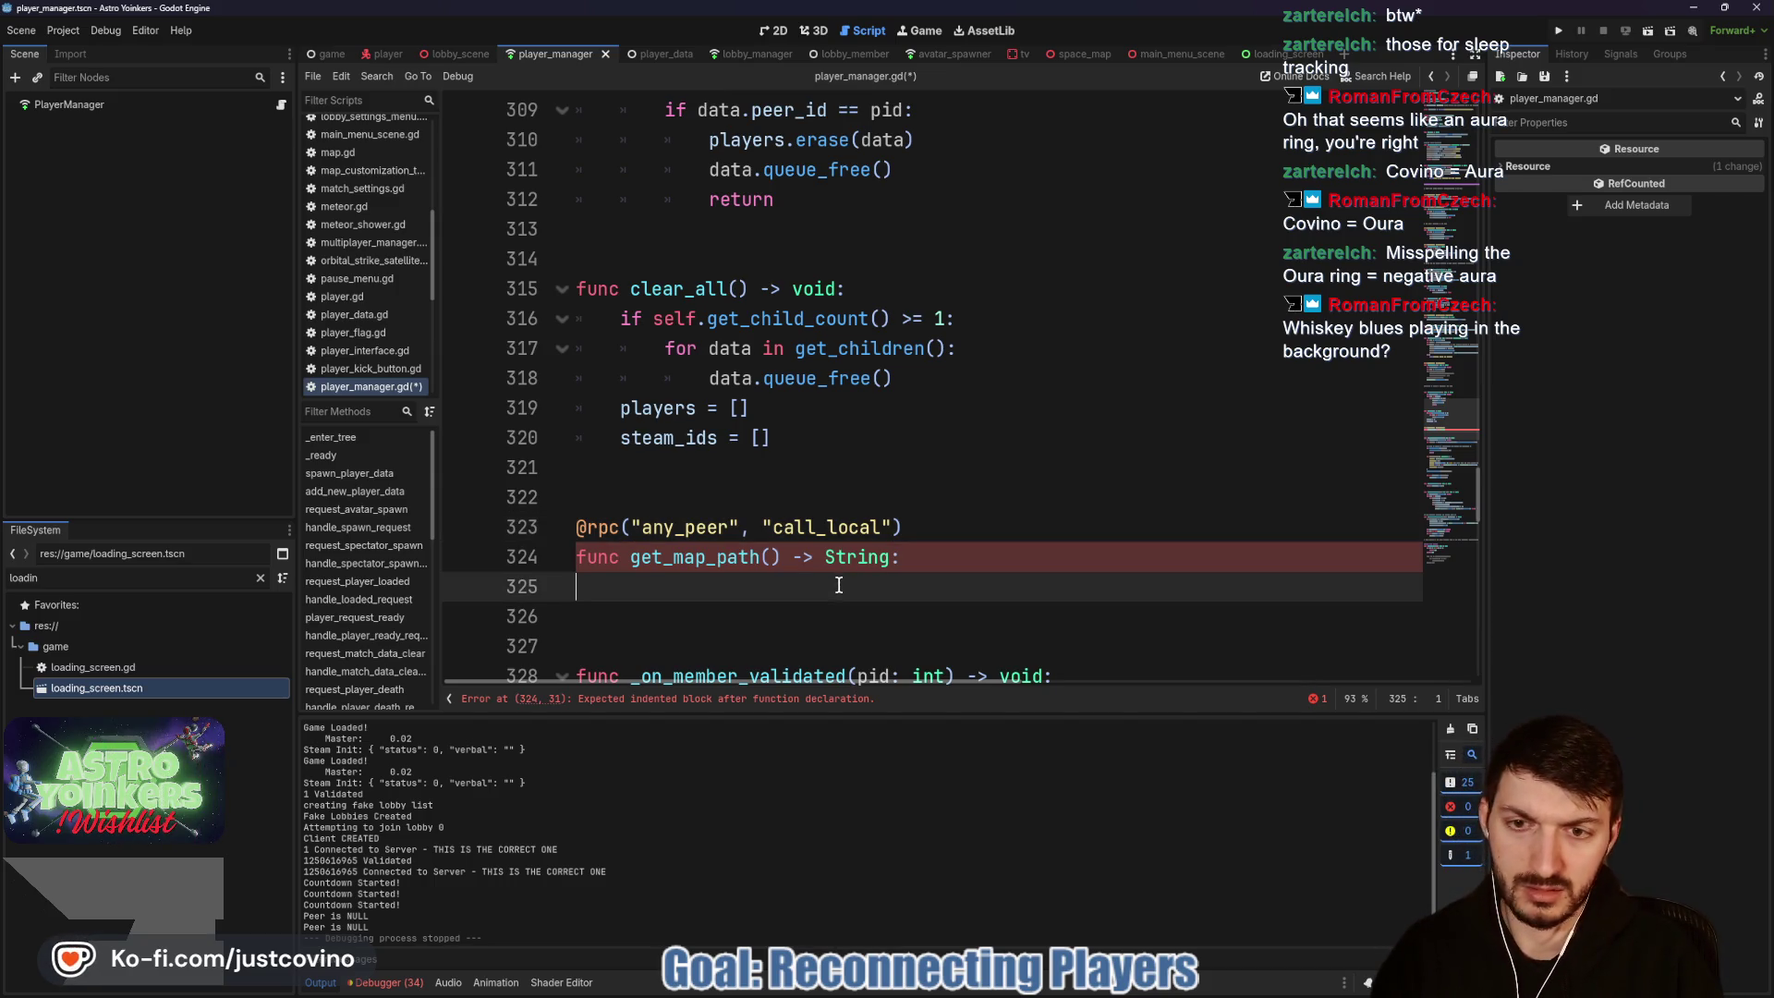
type("if !multiplayer.is")
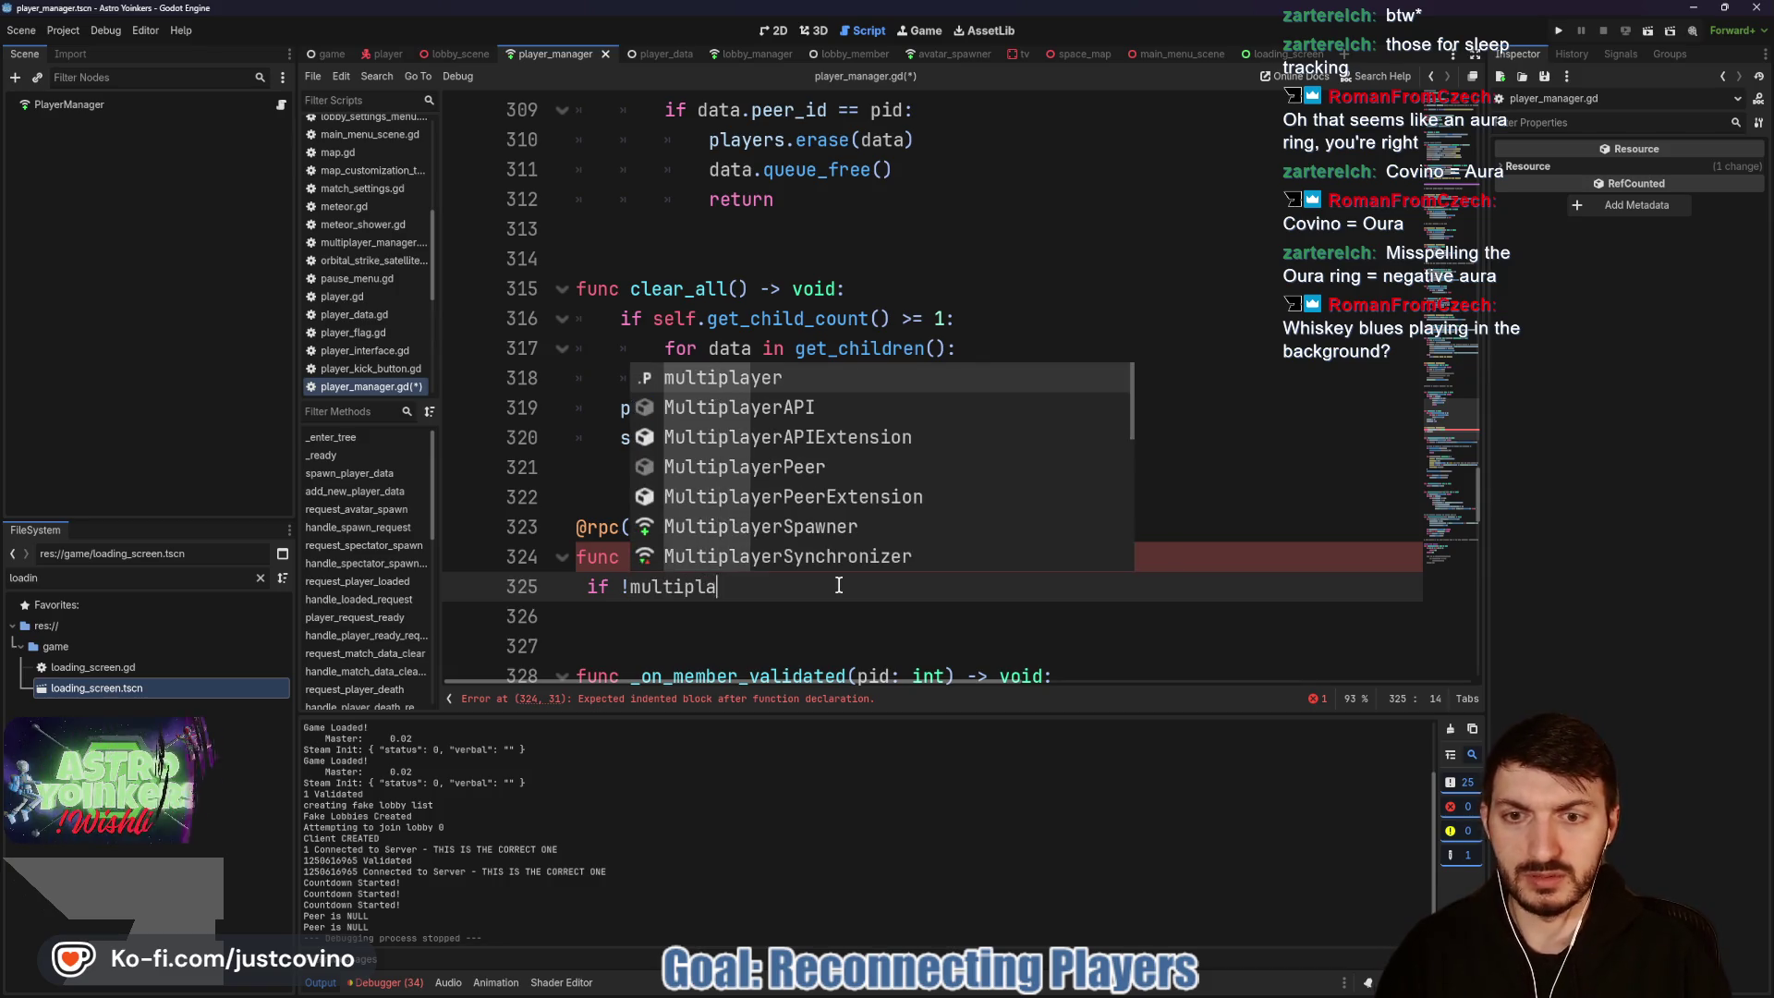
key("Return")
type(": return")
key("Return")
key("Tab")
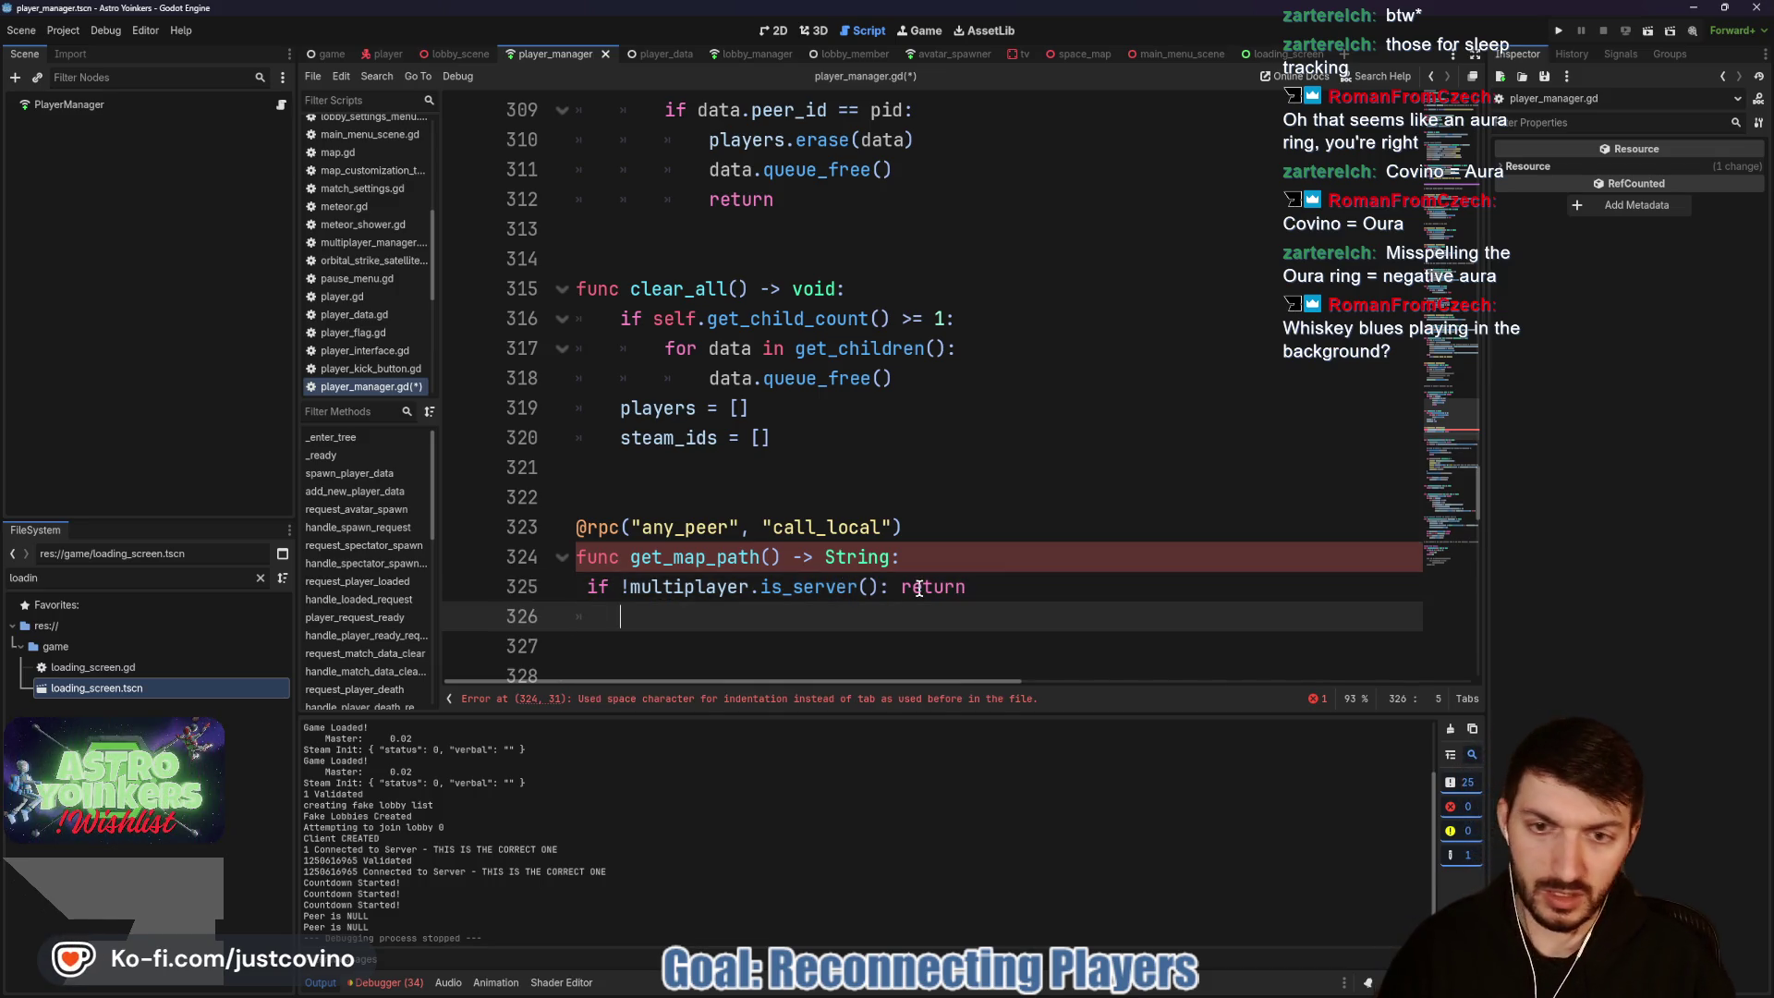
left_click(593, 577)
key("BackSpace")
key("Tab")
left_click(678, 619)
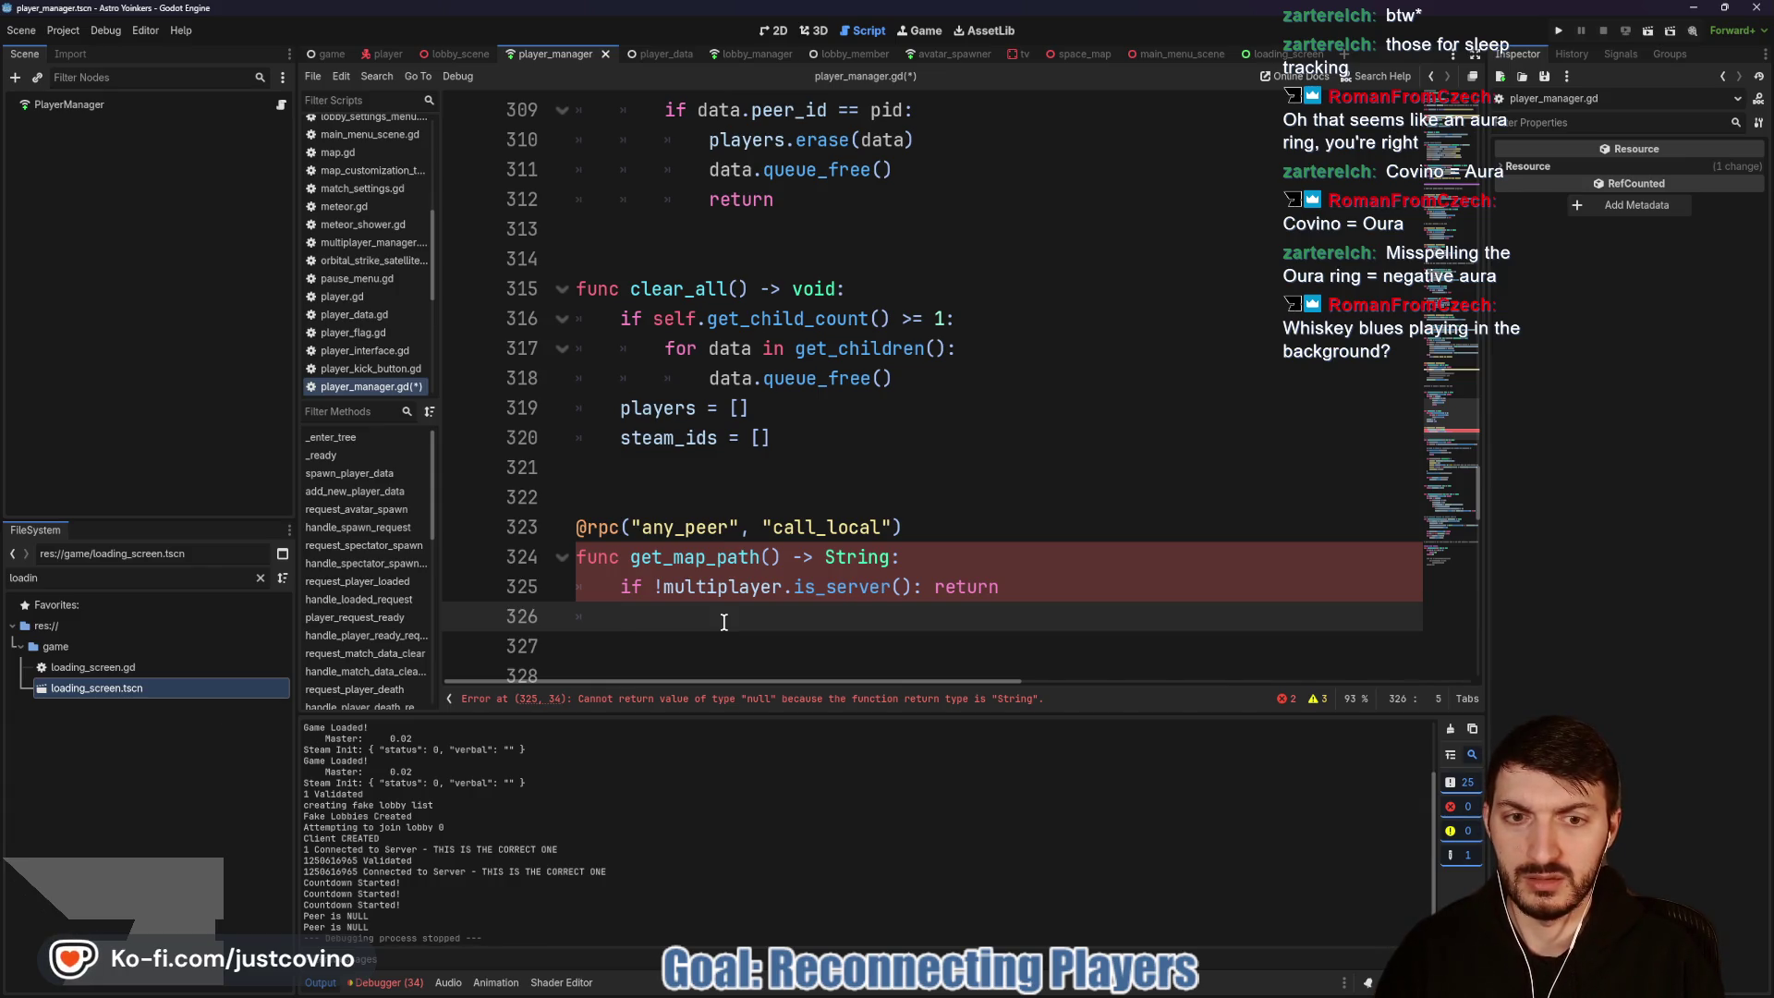
Step: Remove the misspelled Global text and the inline return after the server check
left_click(1029, 587)
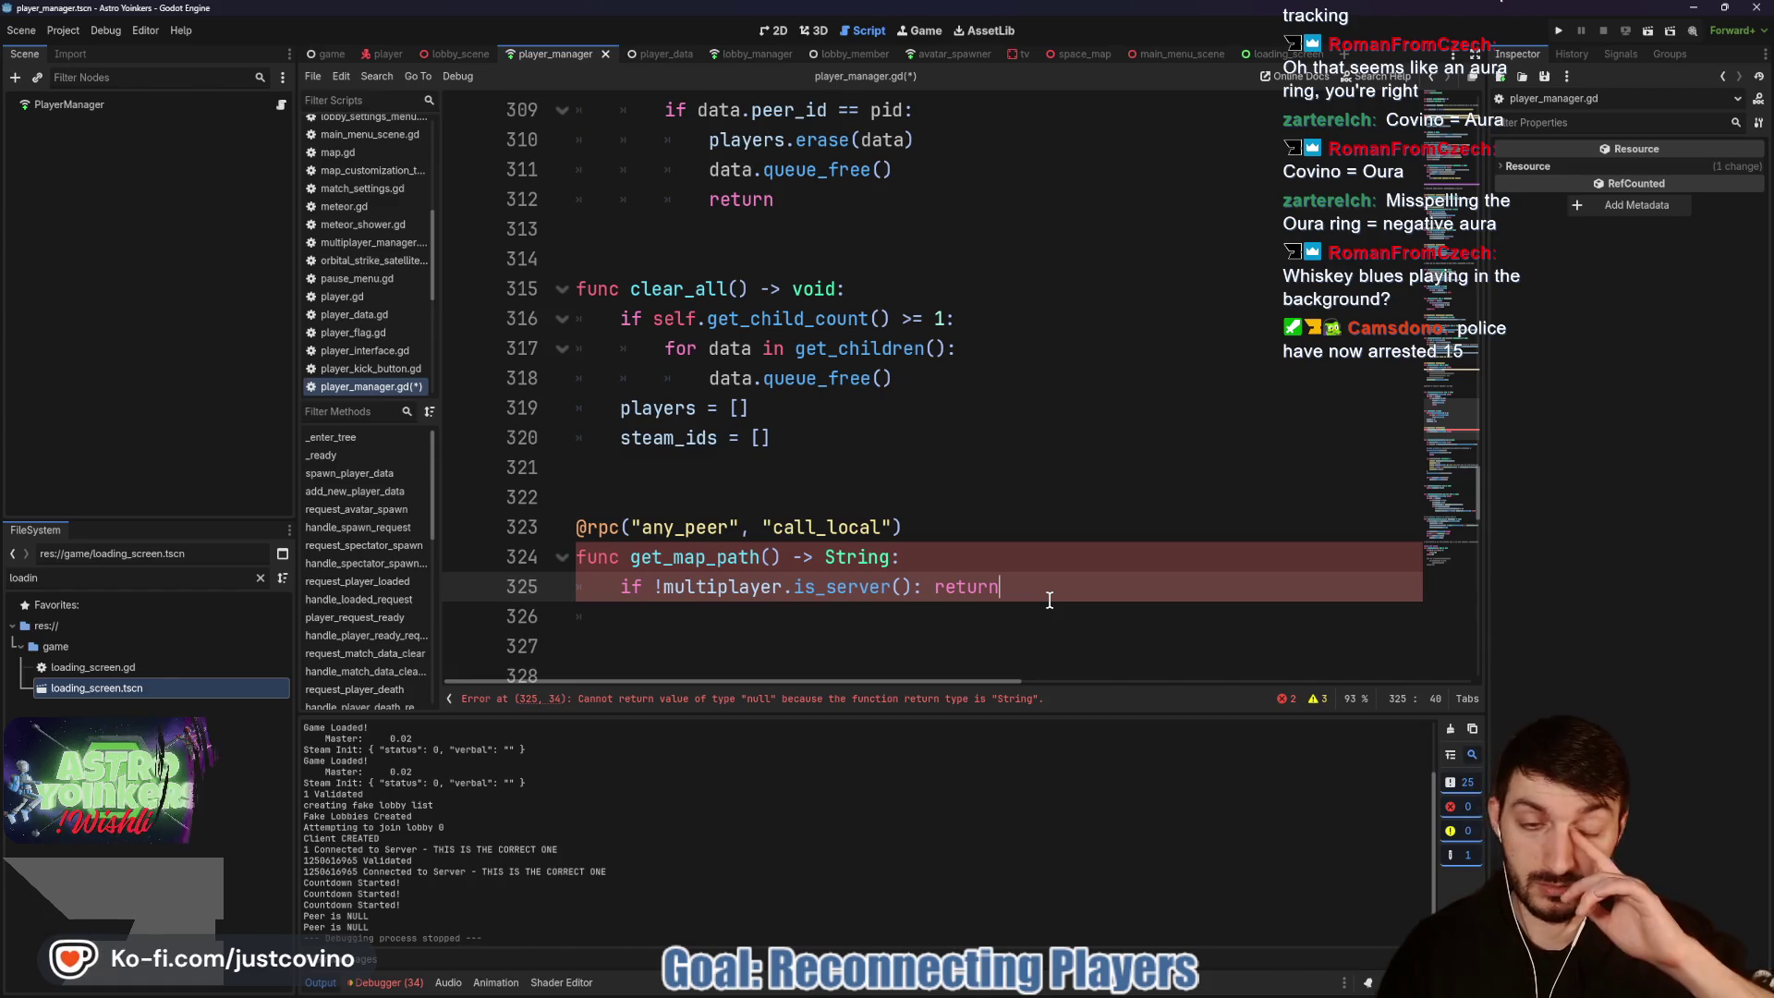
type("Gloabl")
key("BackSpace")
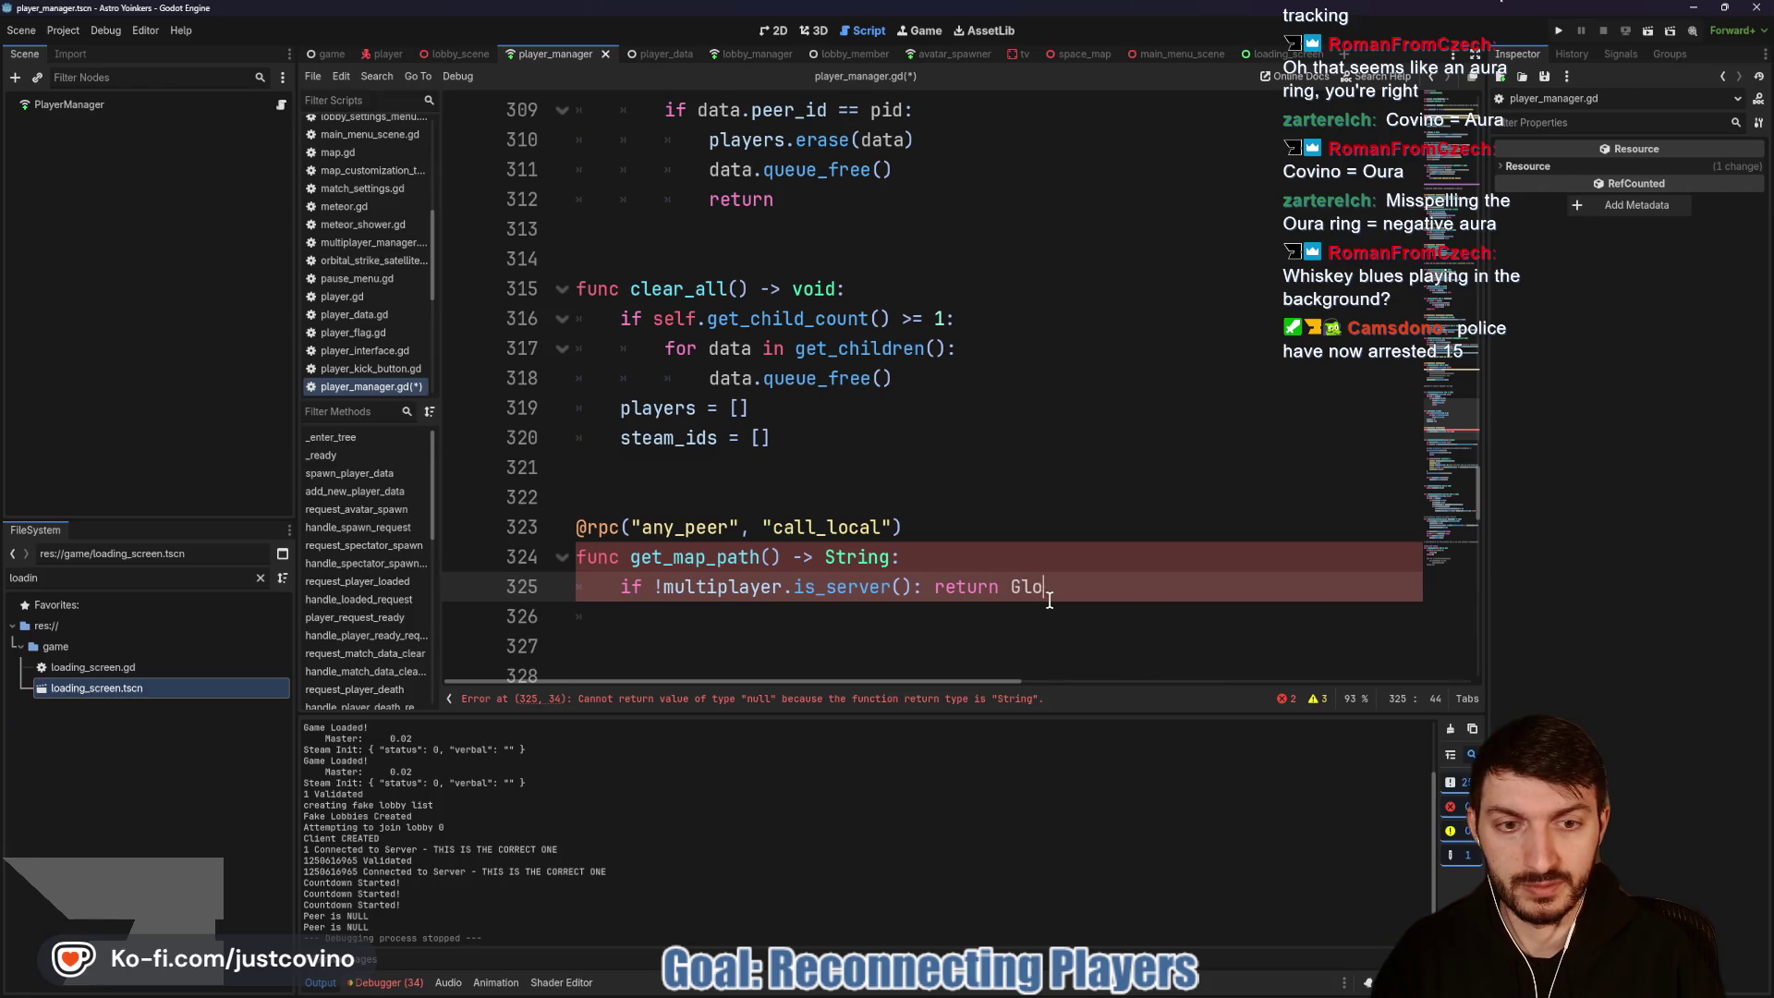
type("lobal")
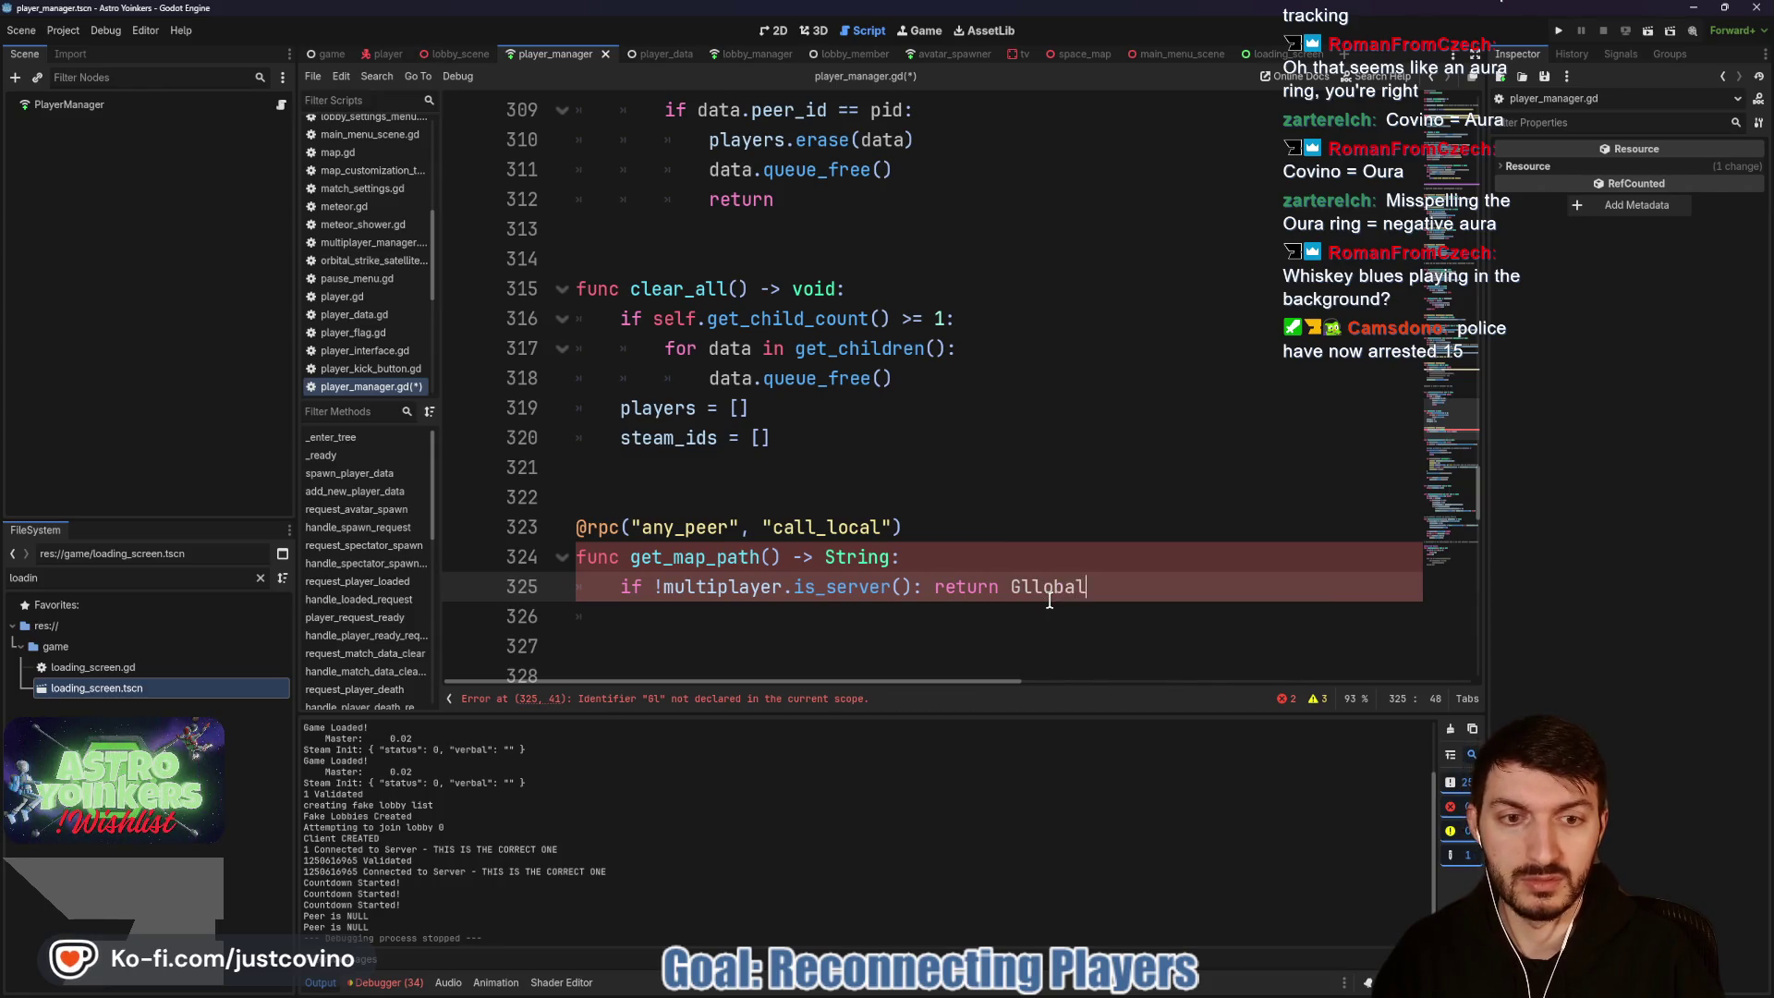
key("BackSpace")
key("BackSpace")
key("BackSpace")
key("BackSpace")
key("BackSpace")
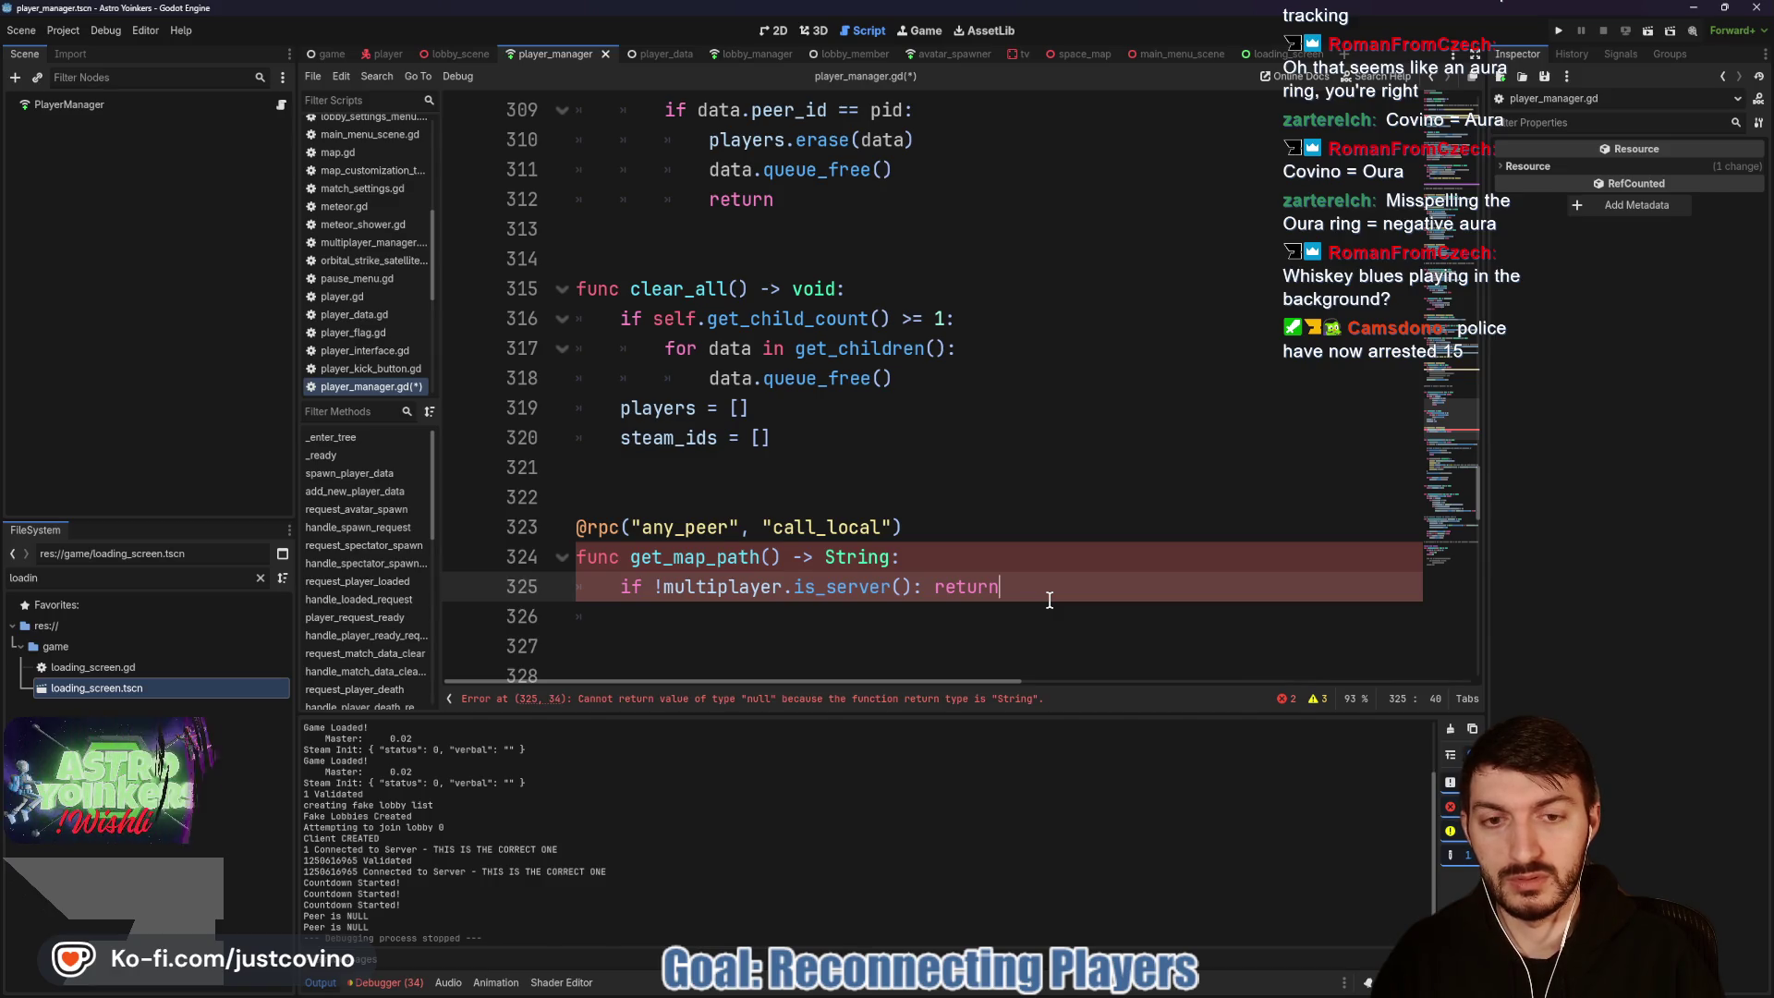
key("BackSpace")
key("BackSpace")
key("BackSpace")
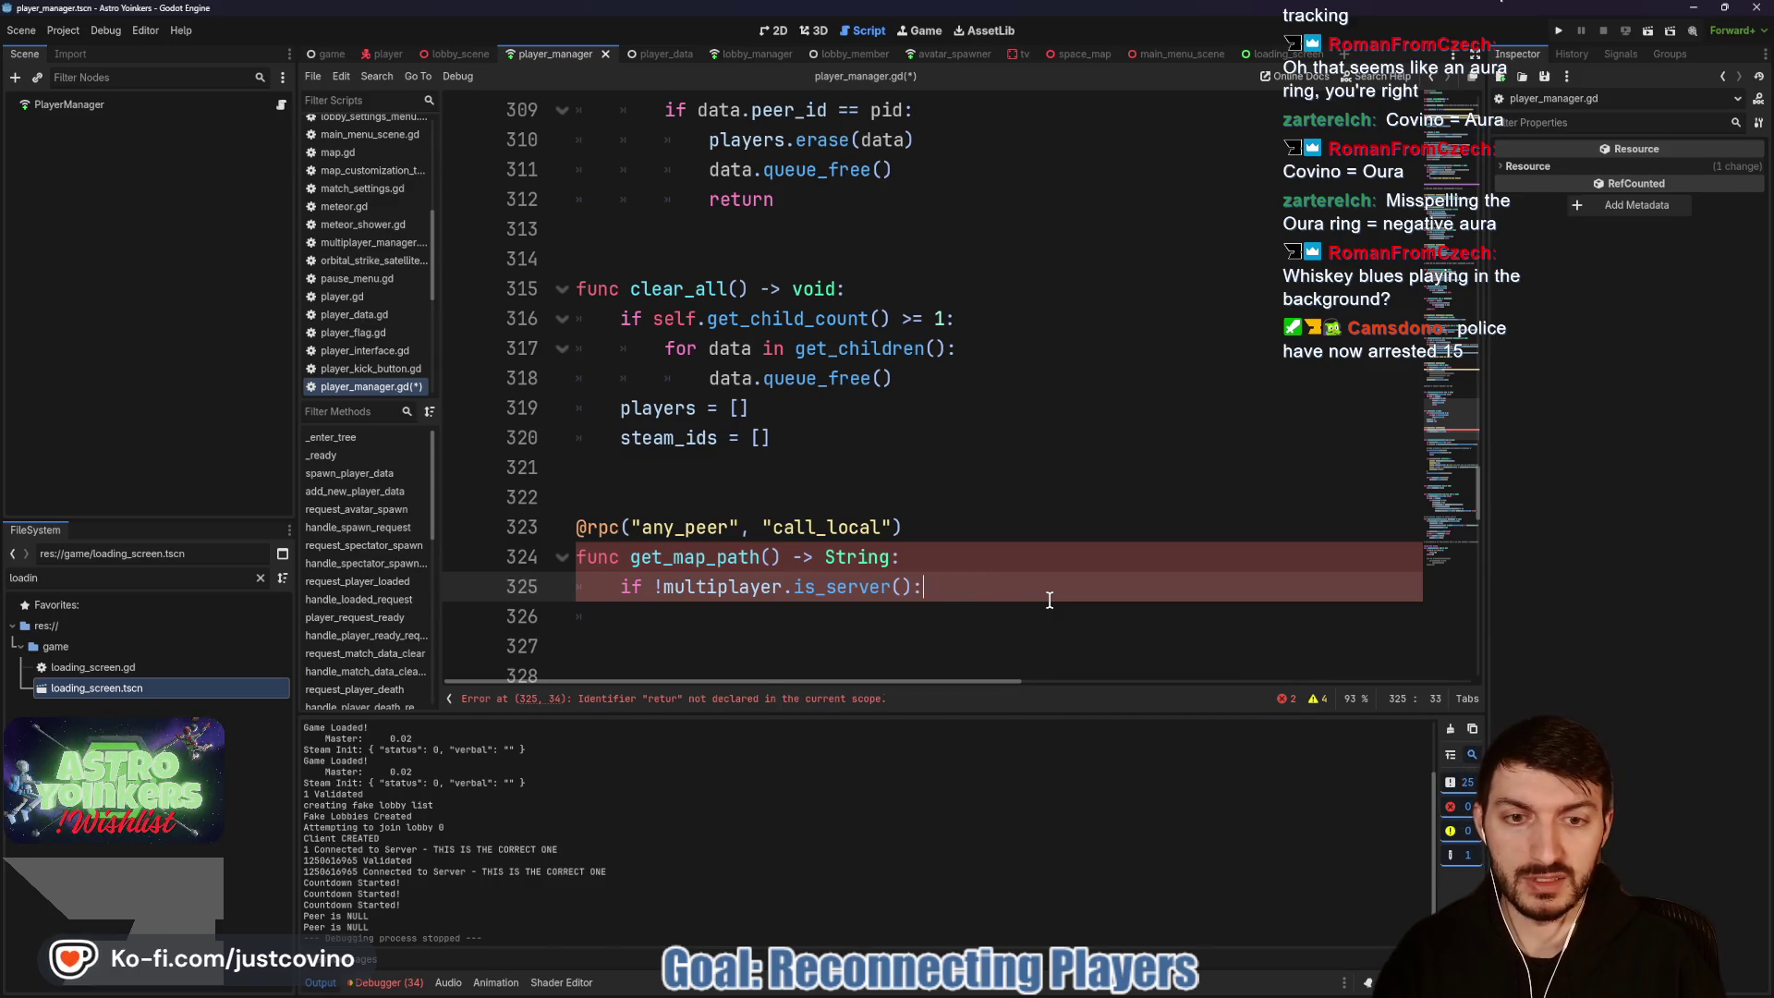
Step: Drop the negation, return Global.map.get_path() on the server, and add a fallback return
left_click(652, 596)
key("Delete")
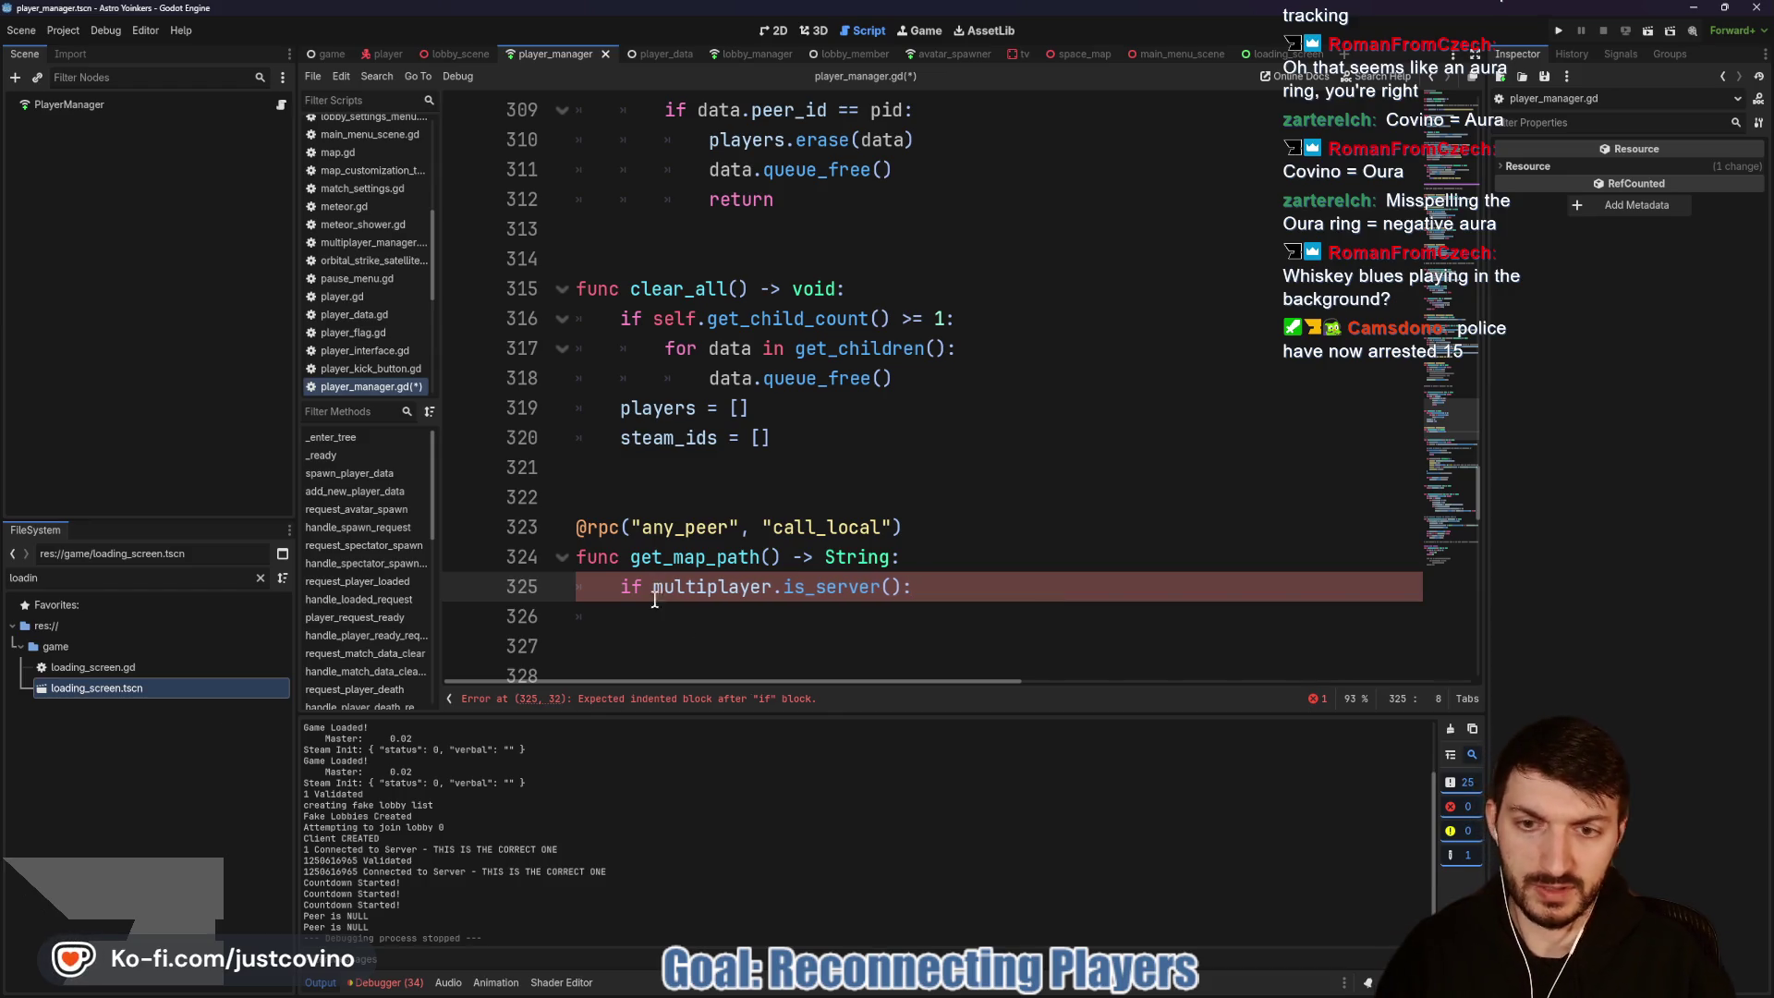
left_click(690, 619)
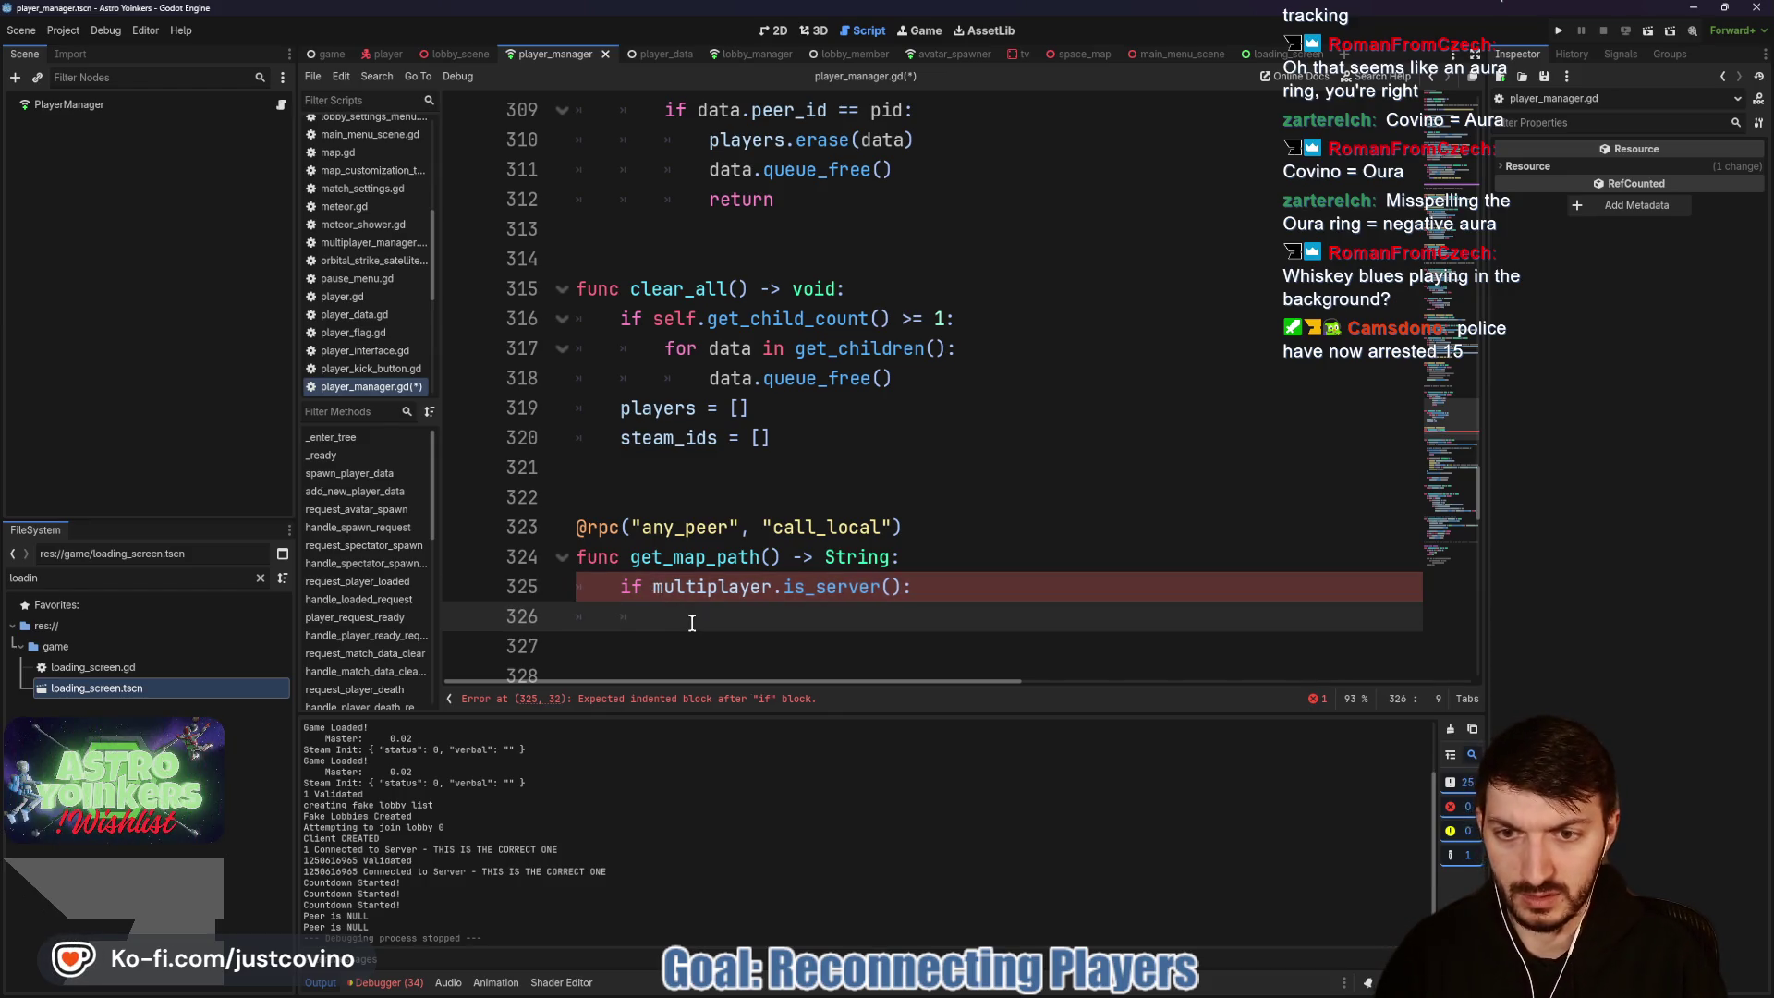
type("return Glo")
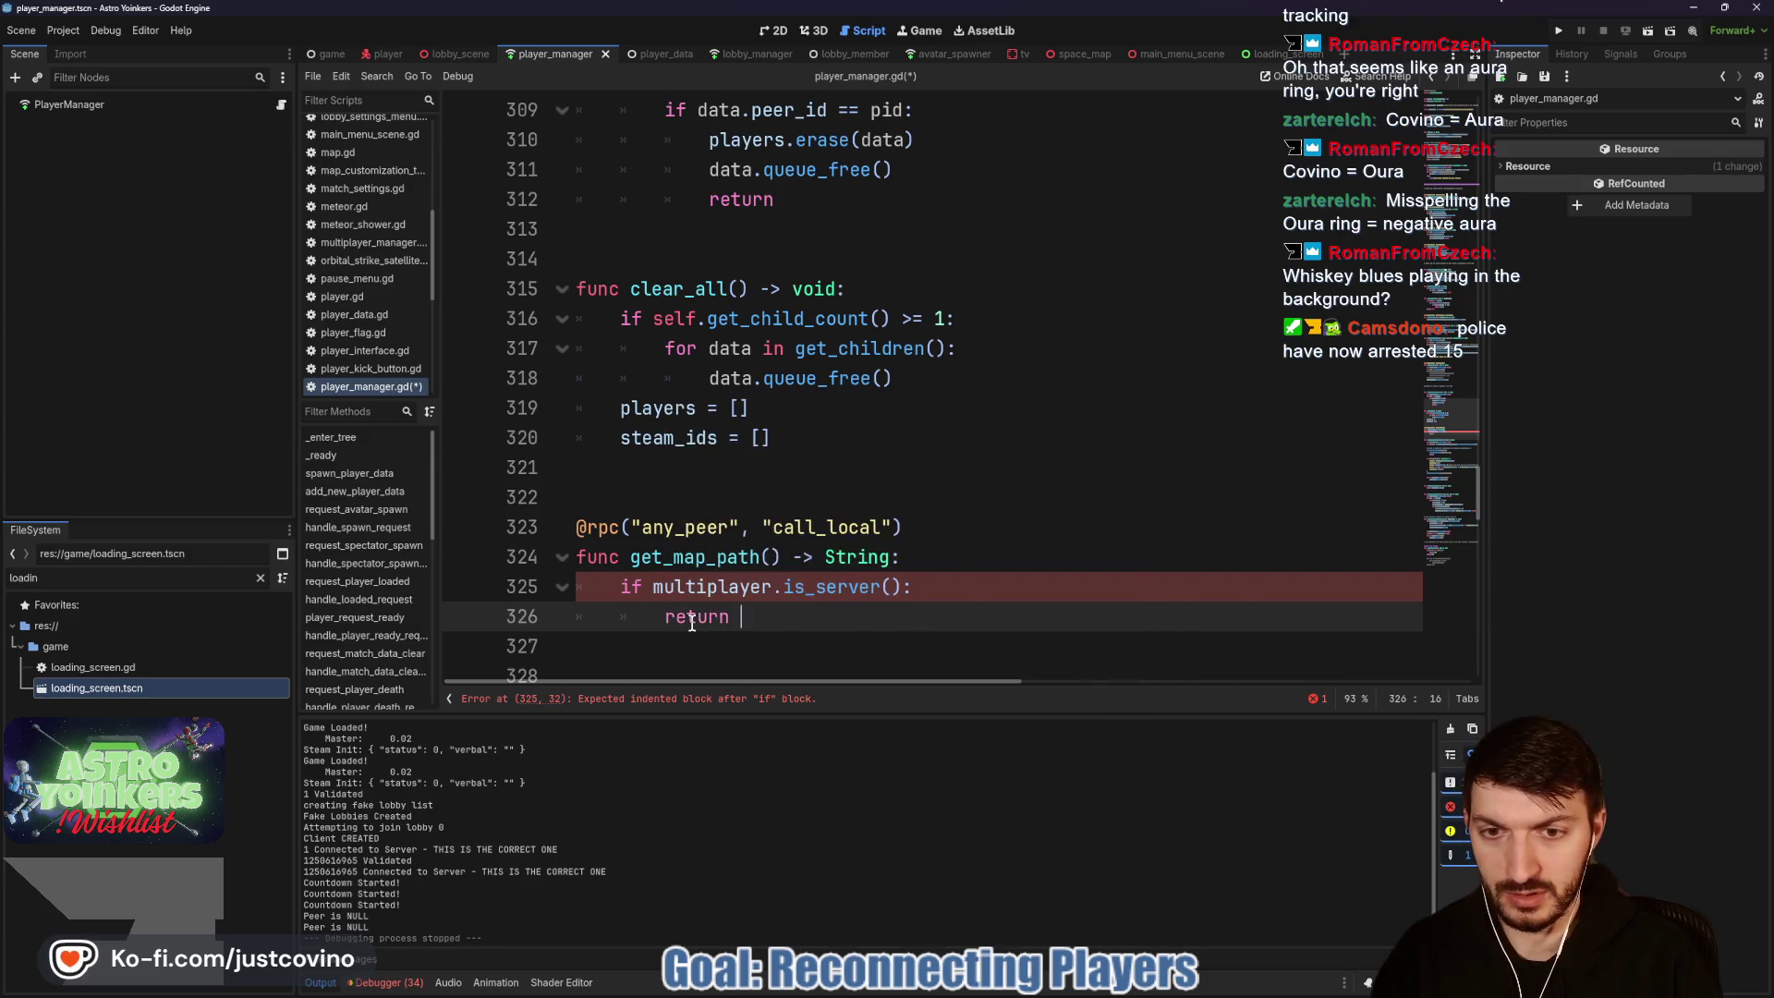
type("bal.")
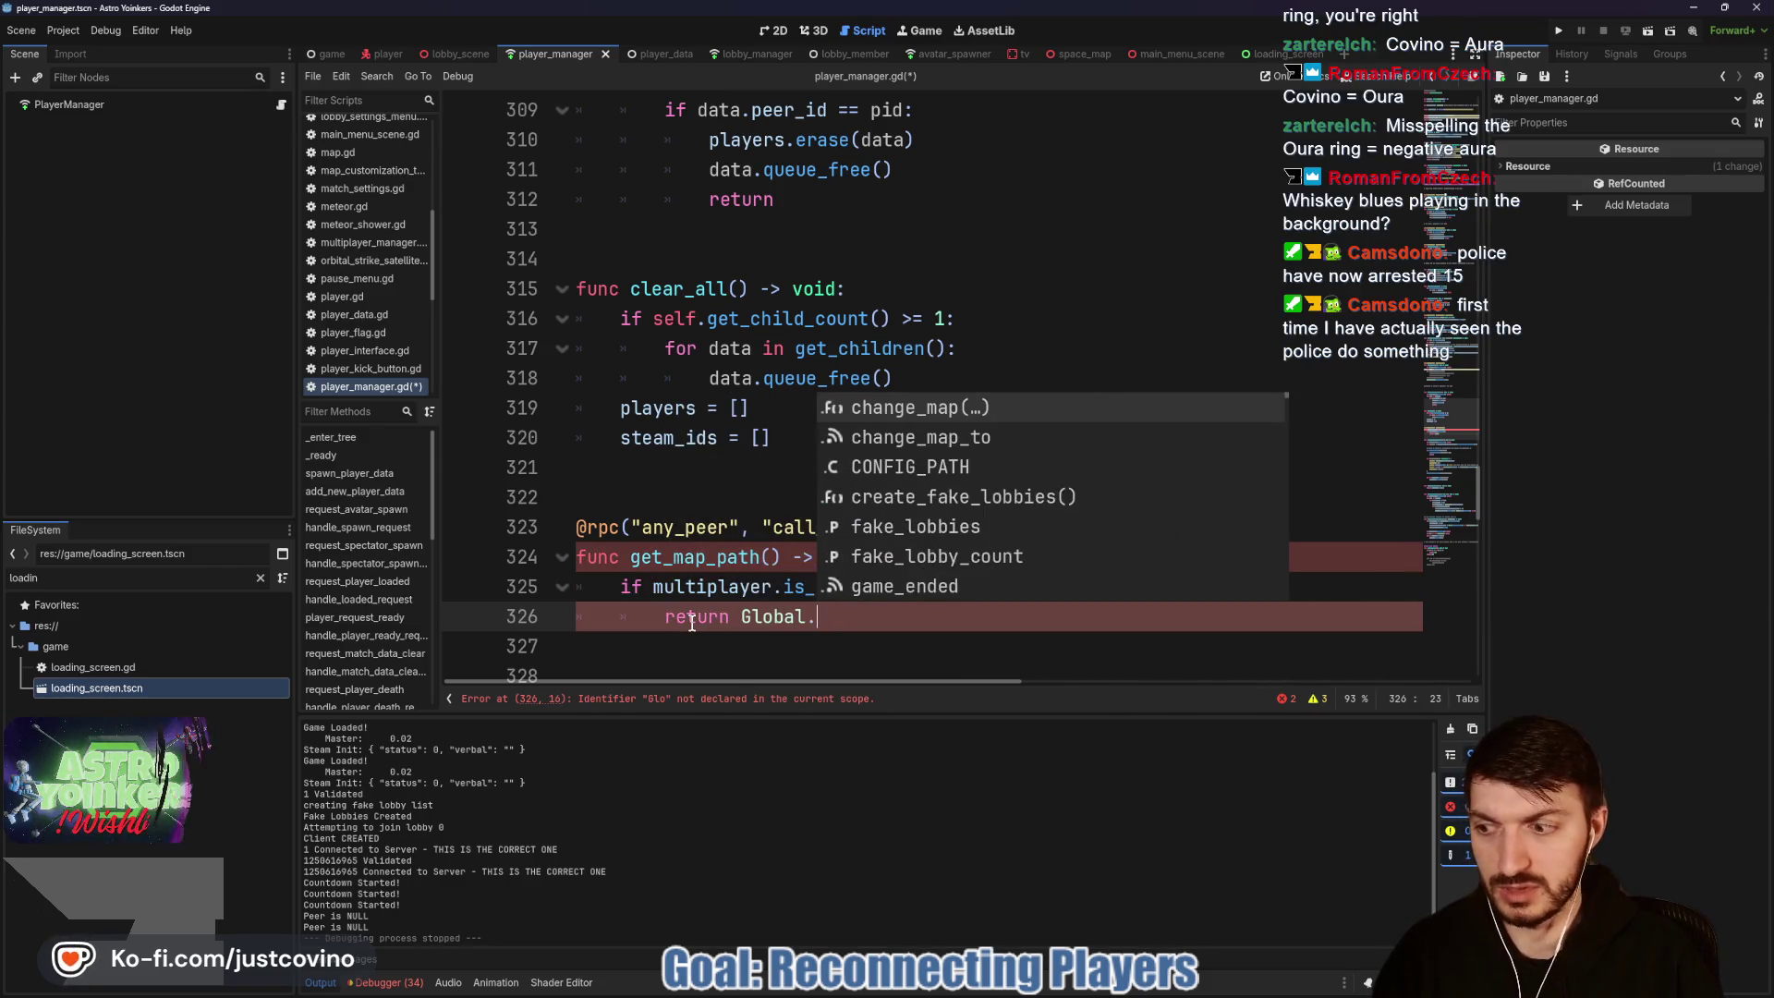
type("map.get_path")
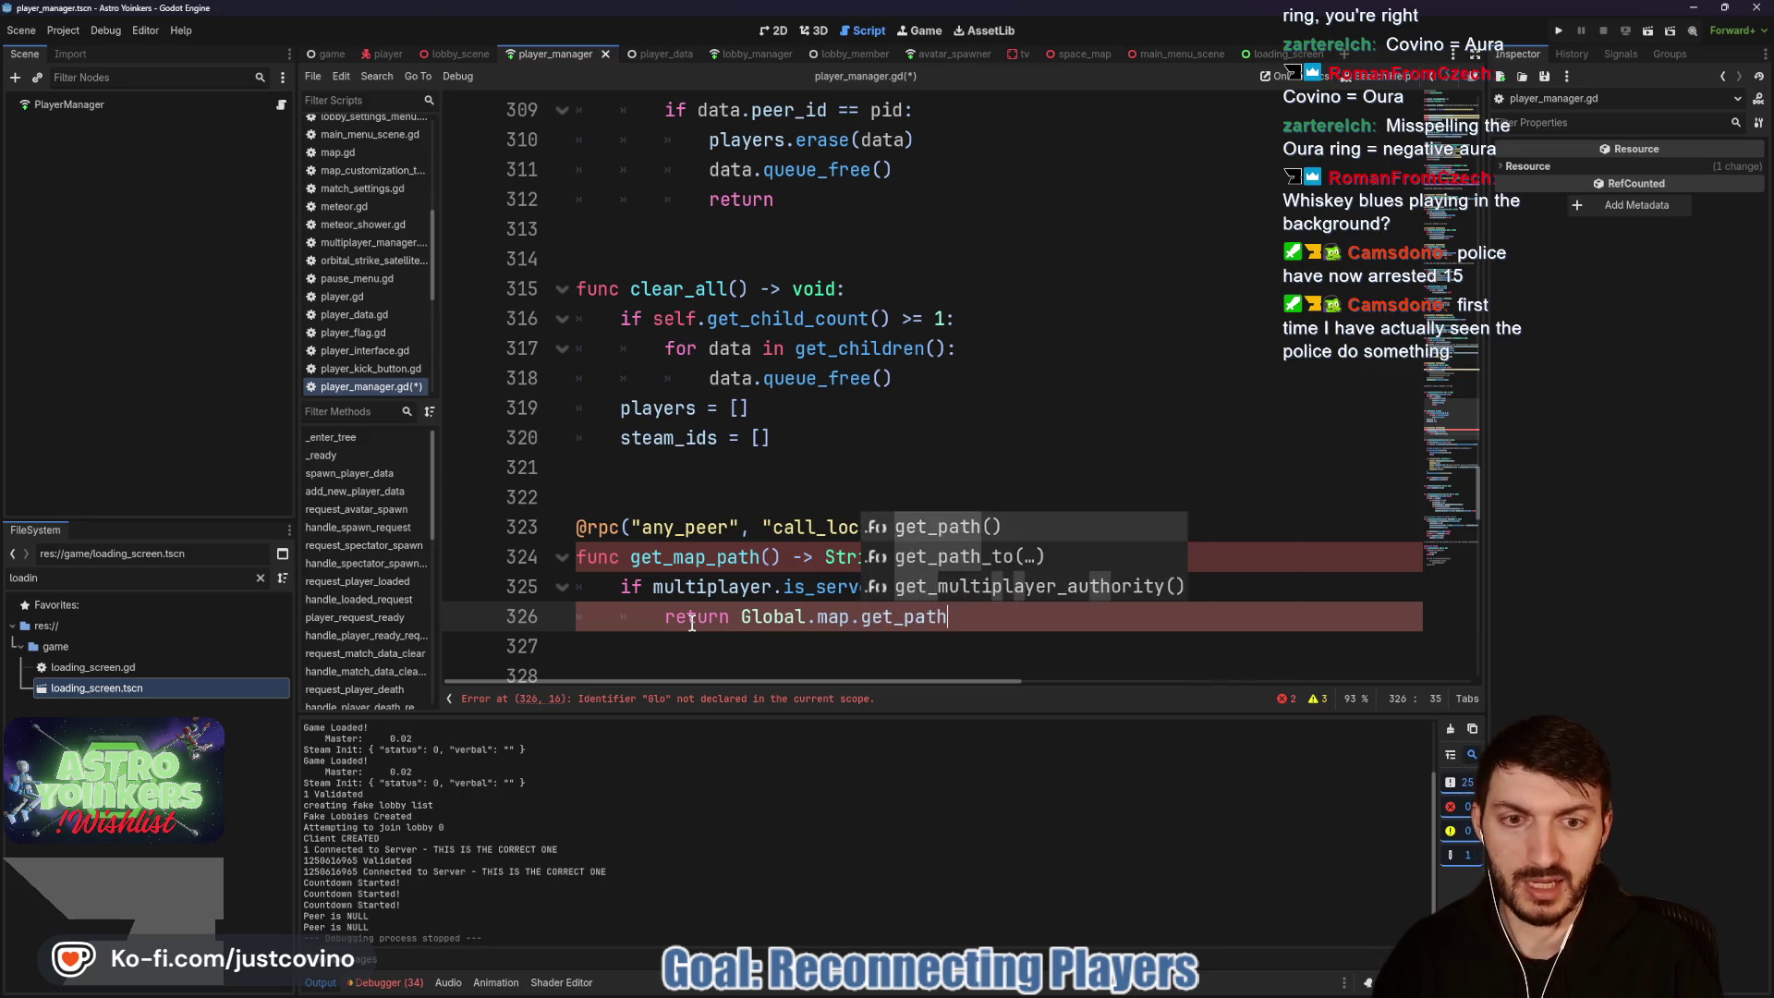
key("Return")
key("Return")
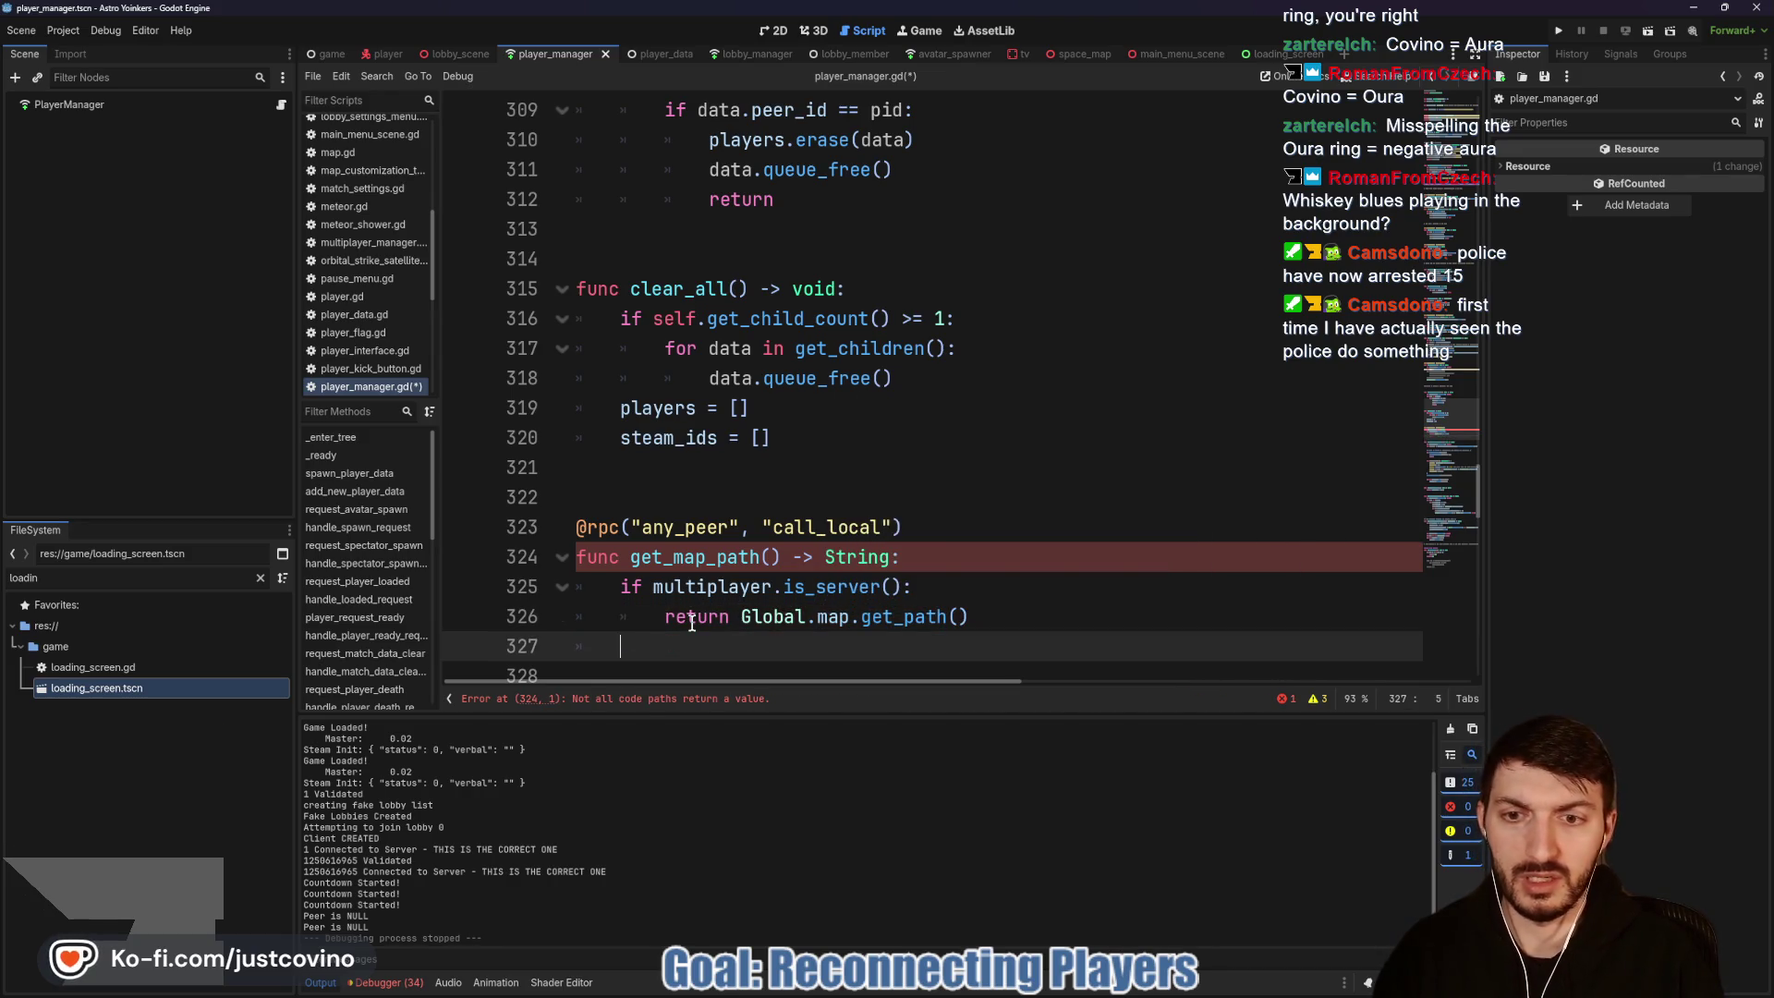
type("retu")
key("Return")
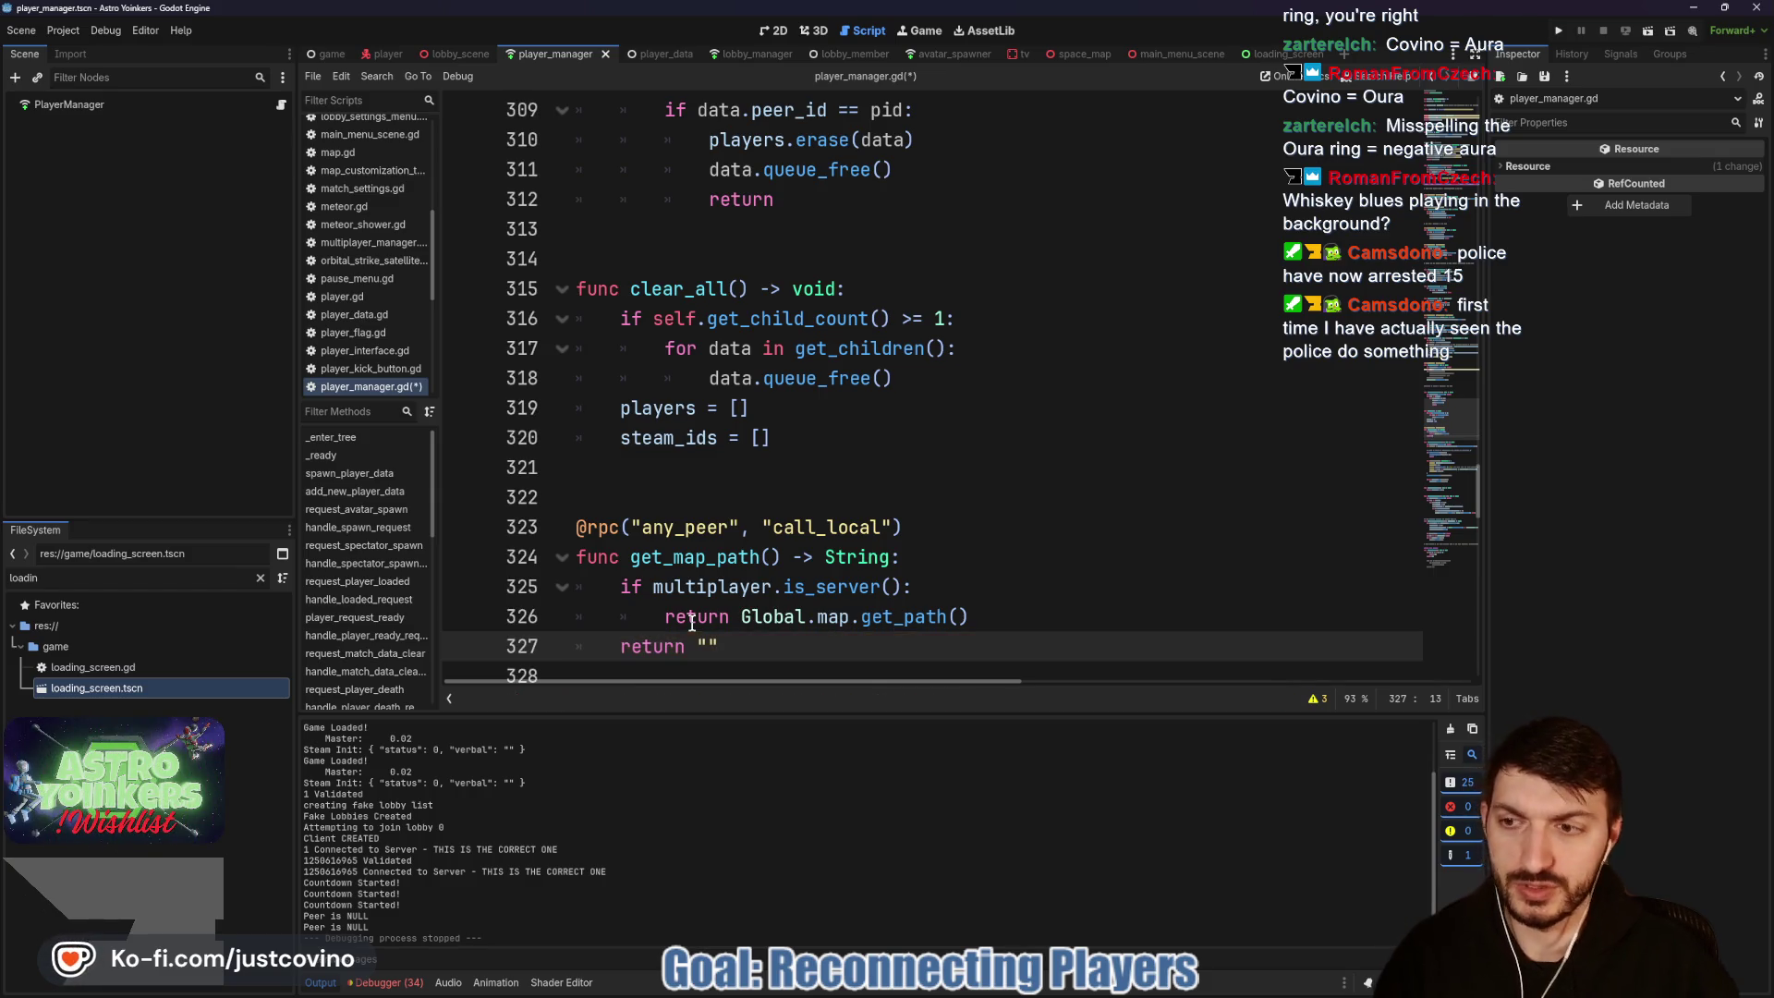
Step: Filter FileSystem for 'lobby', use res://game/lobby_scene.tscn as the fallback return, and save
left_click(260, 578)
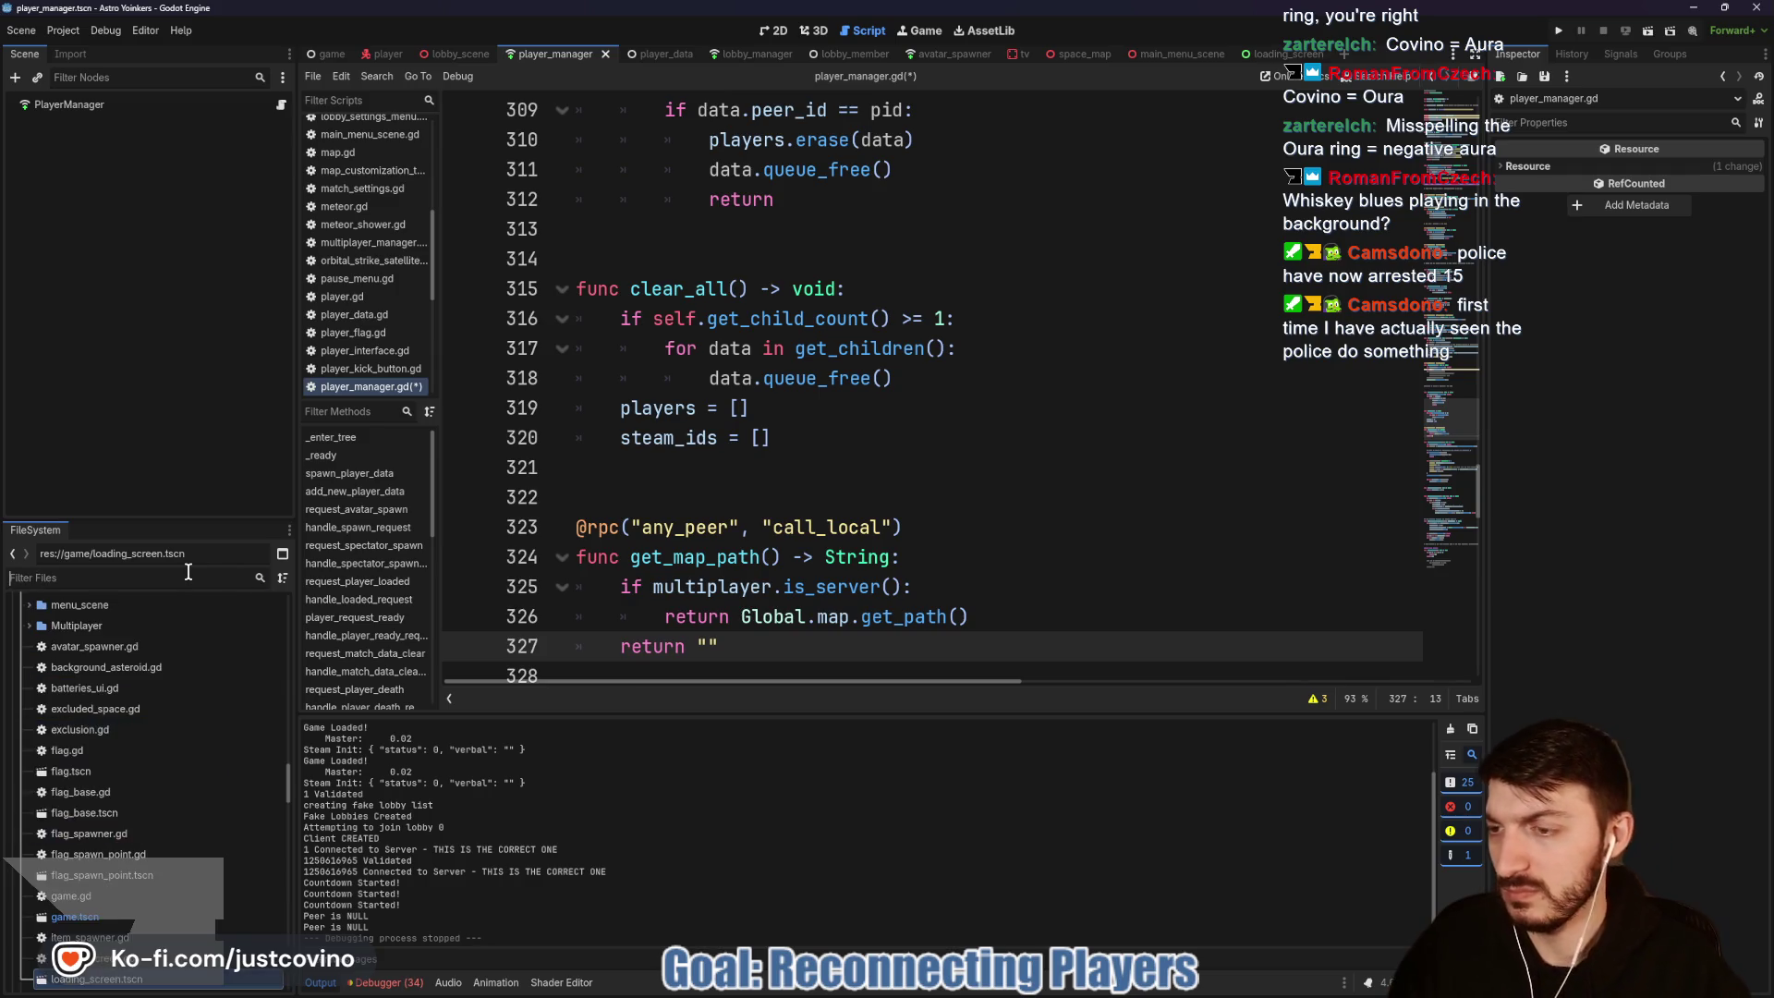
type("lobby")
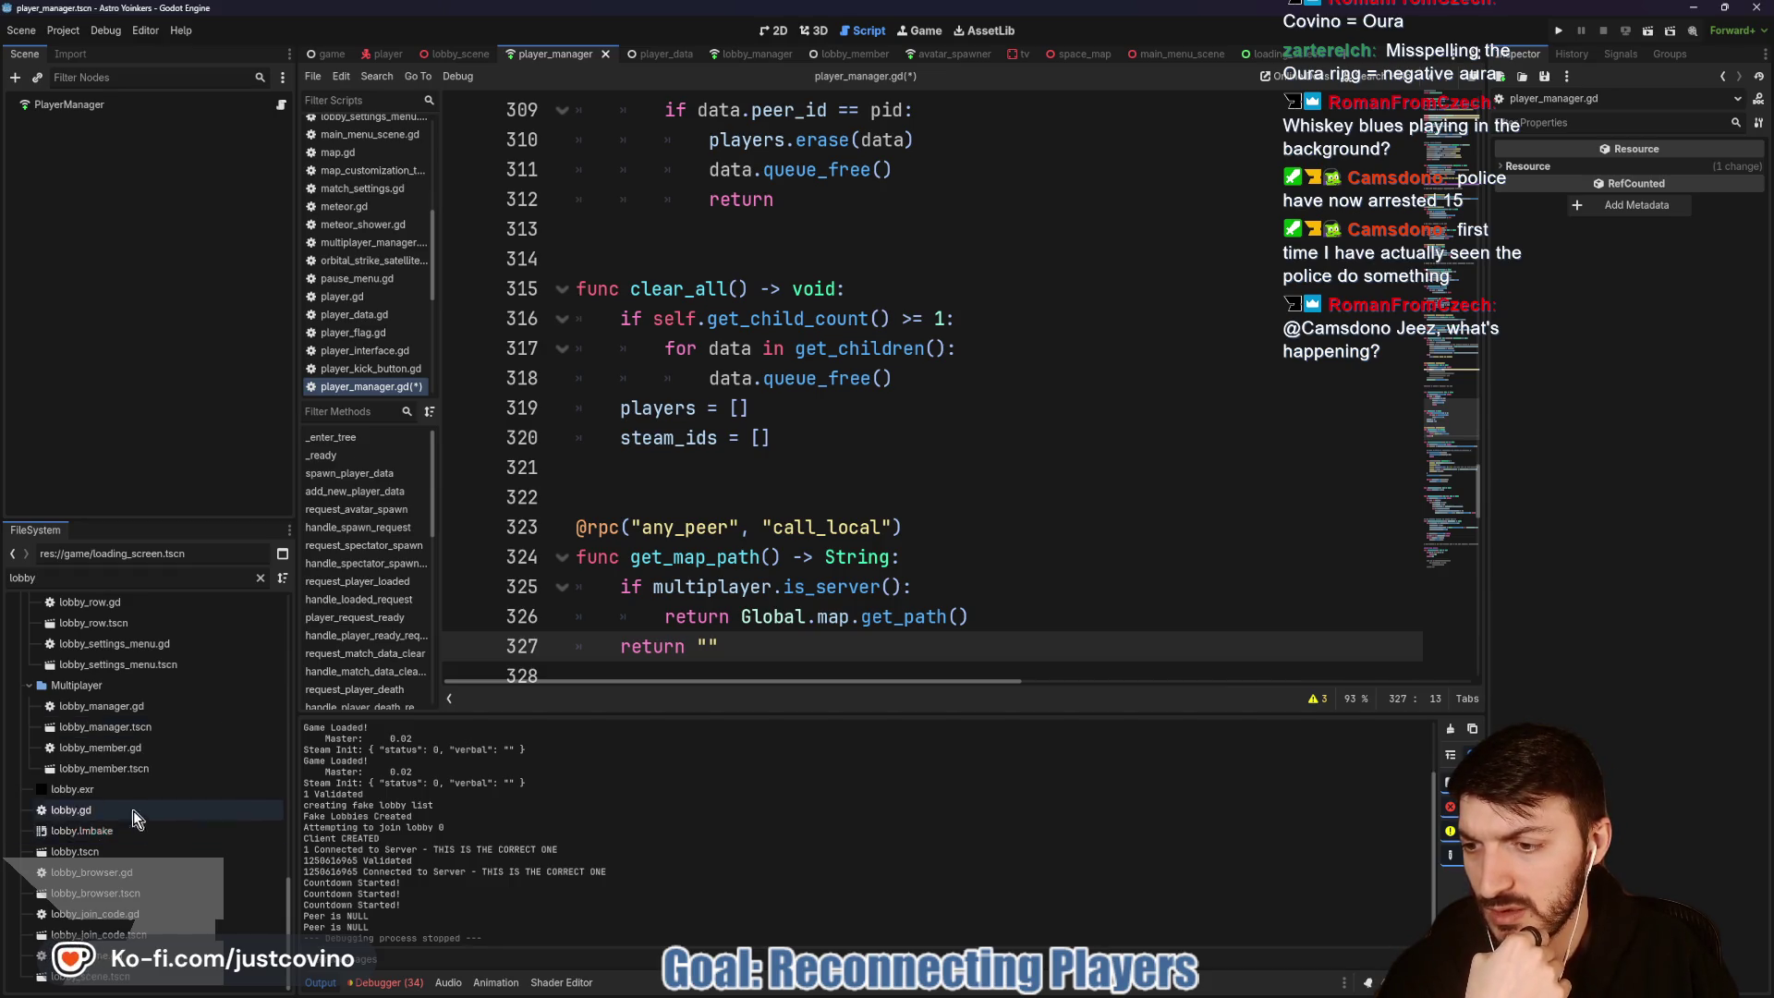
left_click(115, 981)
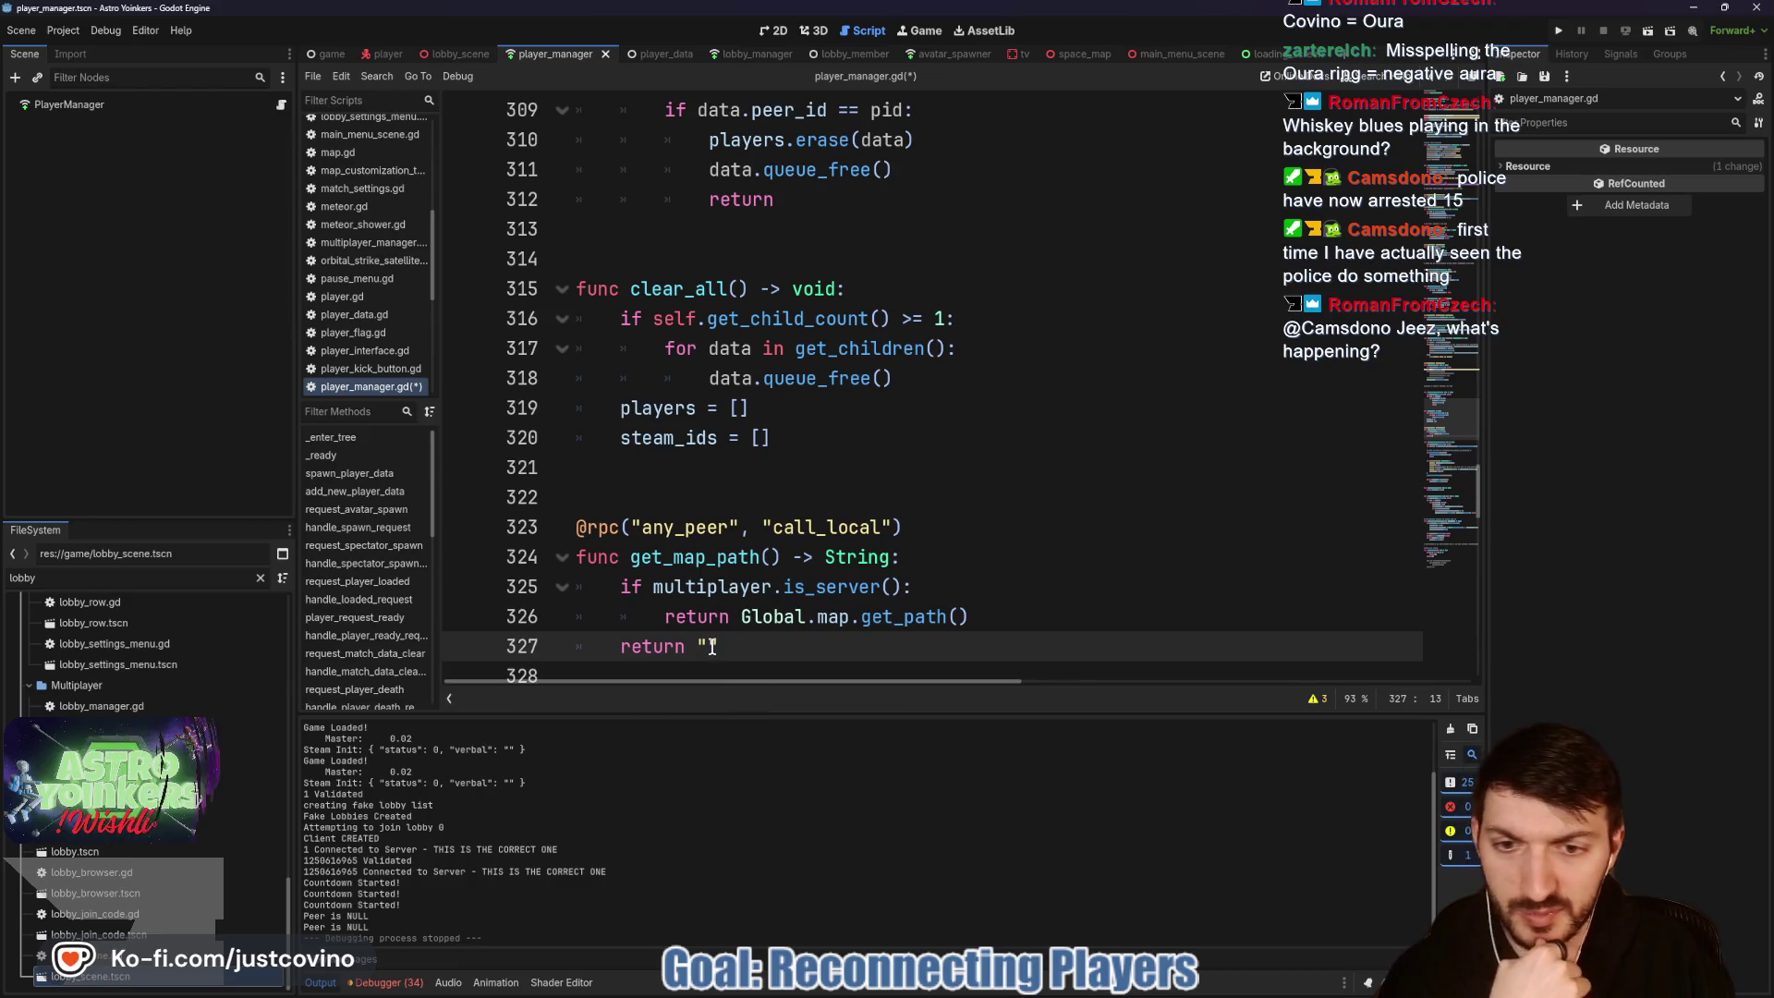
left_click(1054, 619)
key("ctrl+s")
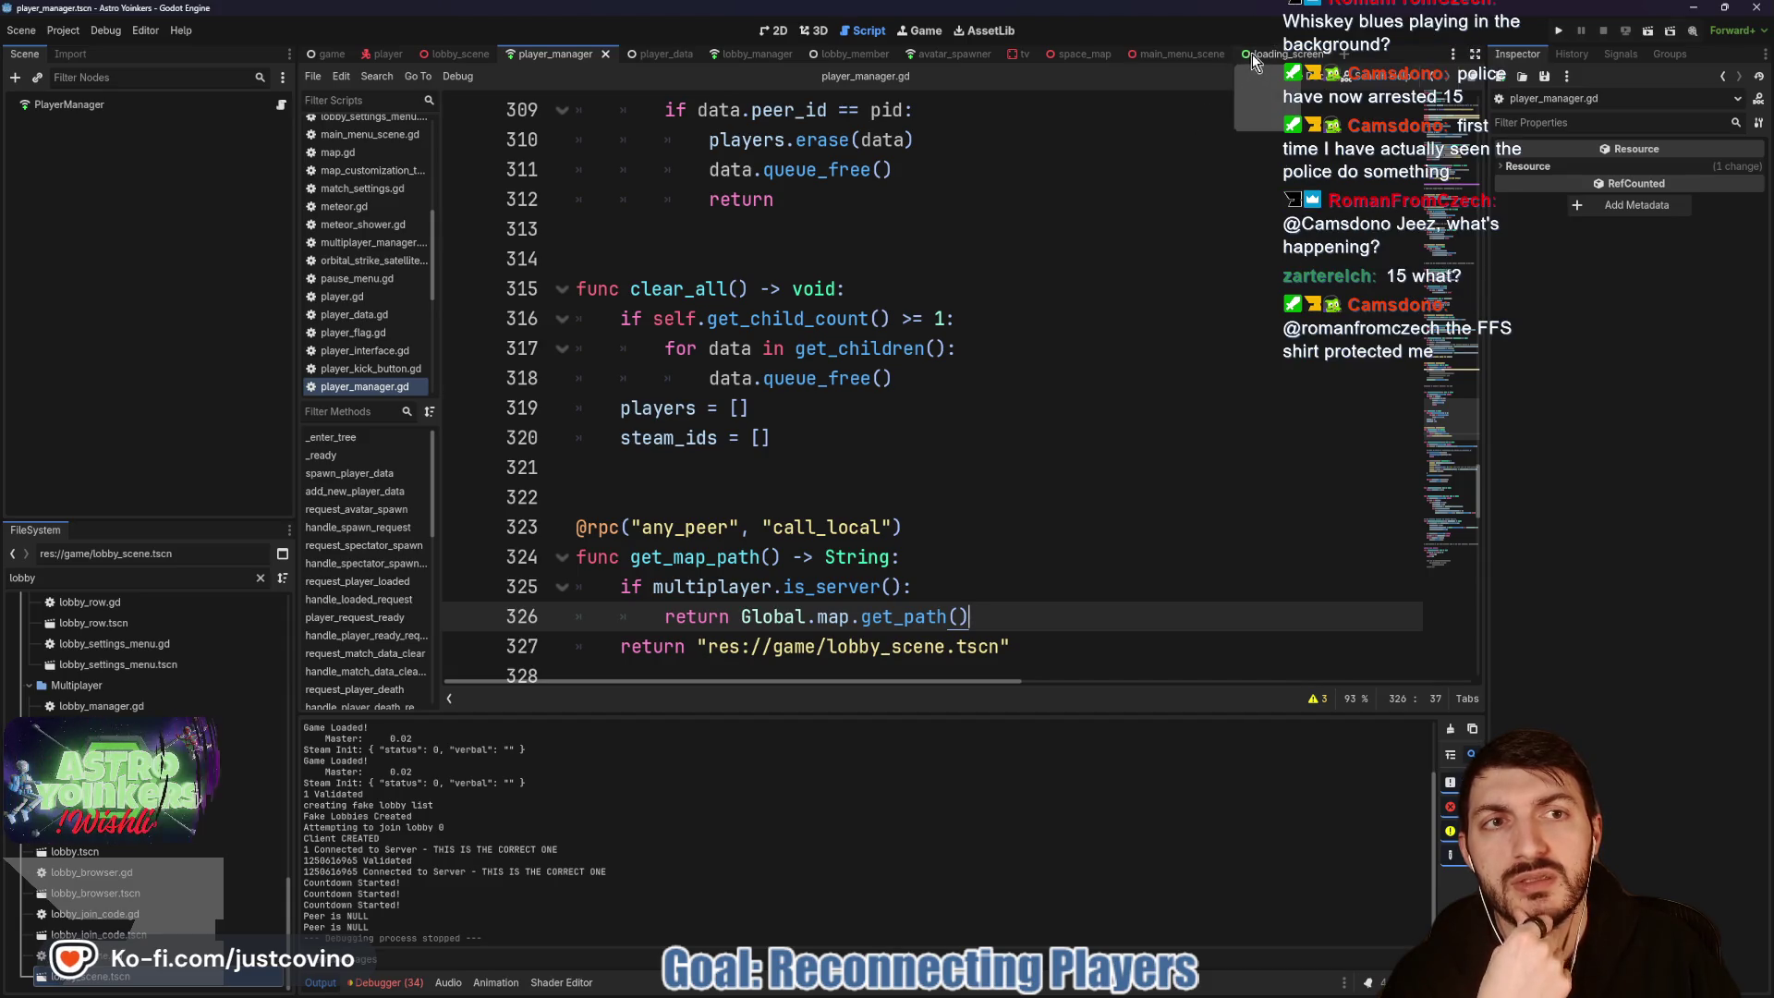
Step: Inspect load_map in loading_screen.gd, then switch to lobby_manager.gd
left_click(1286, 53)
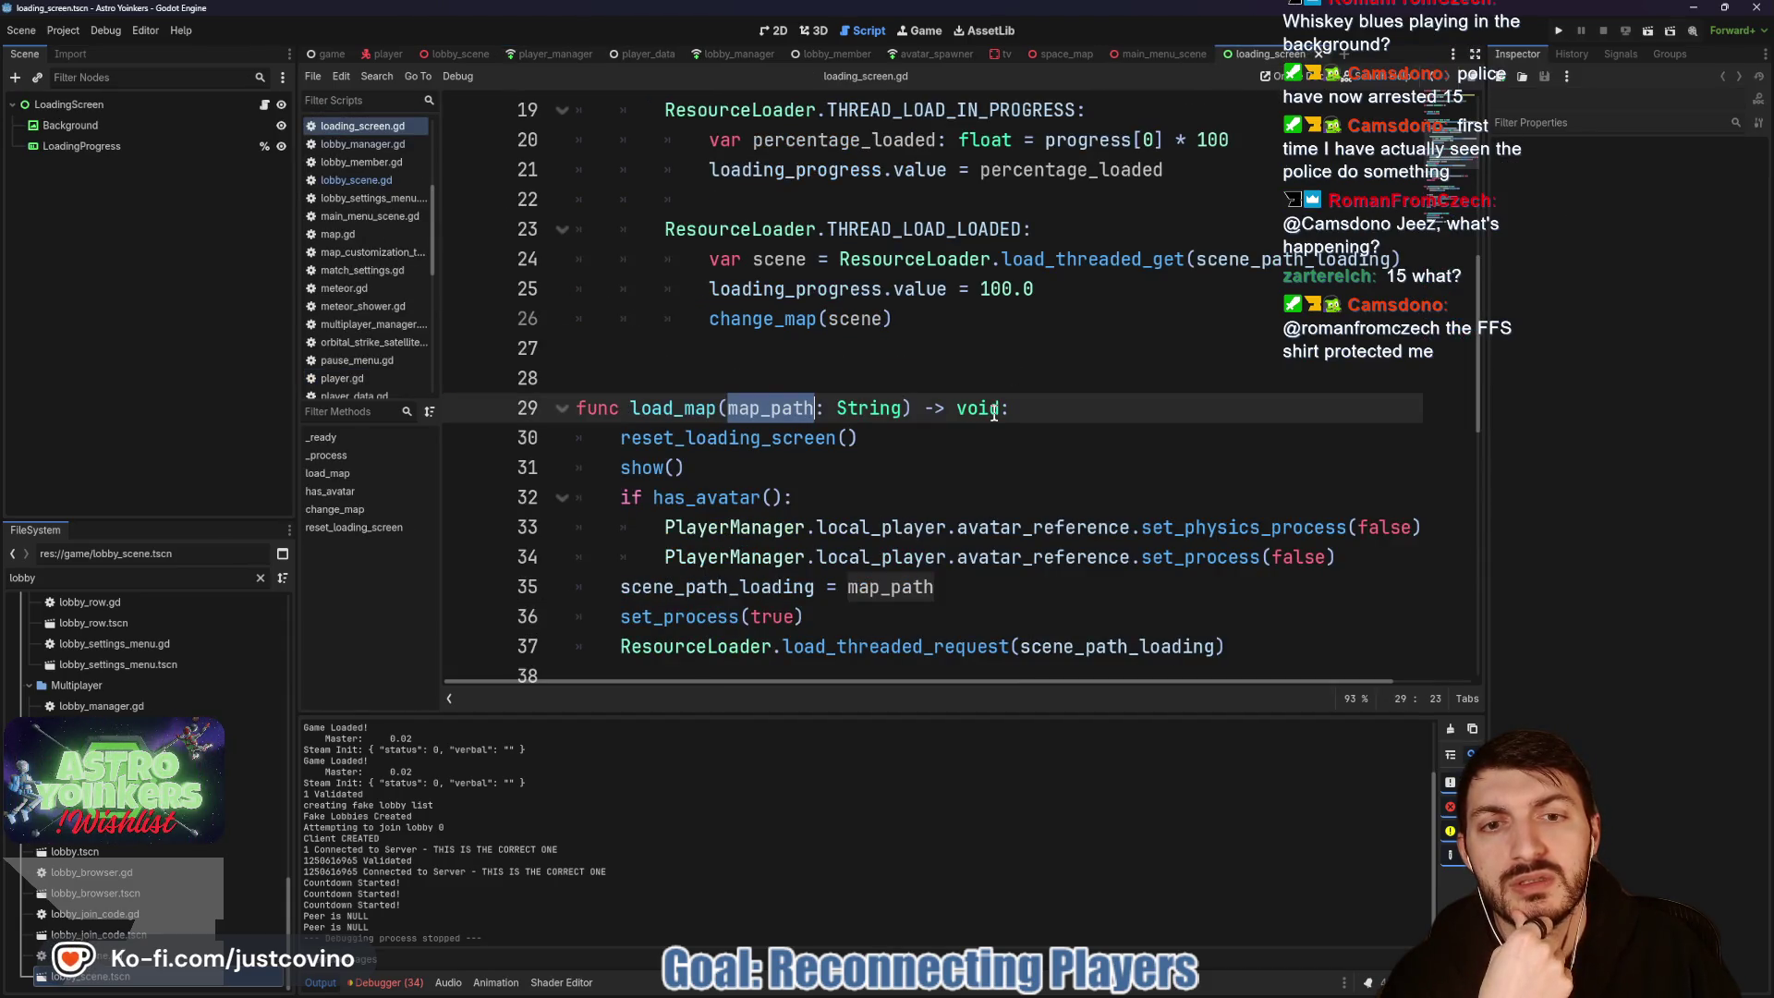
scroll(975, 443, "down", 1)
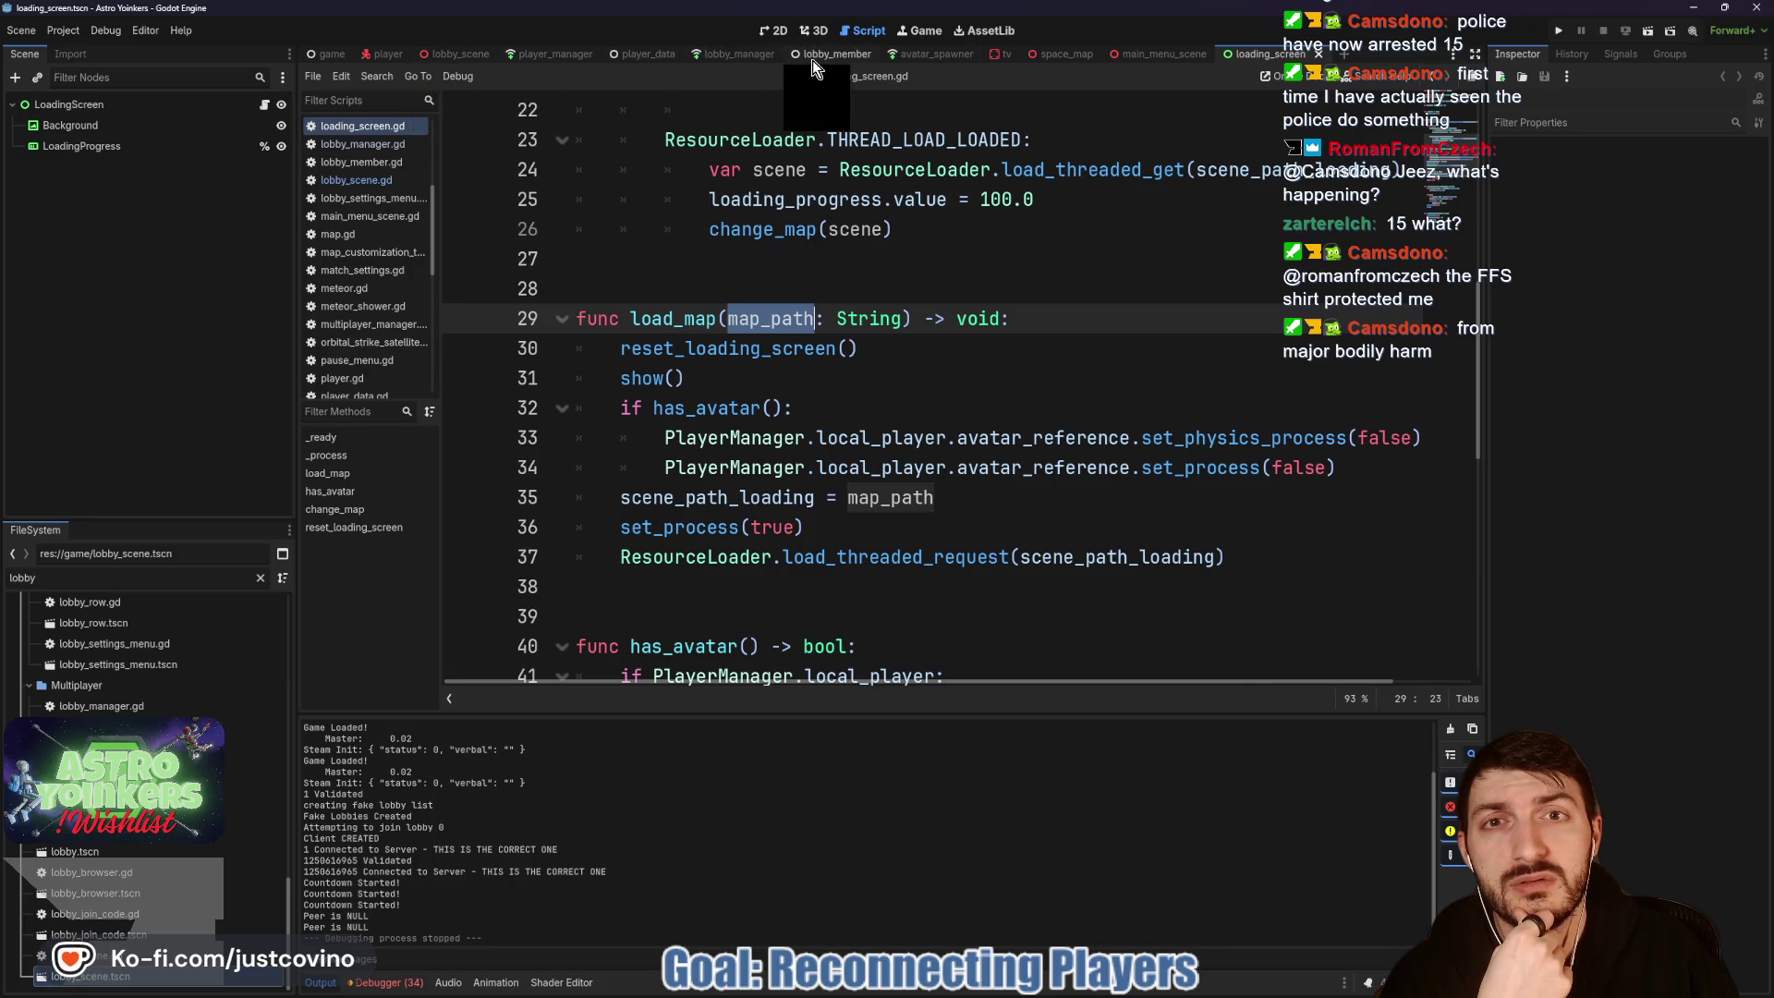
left_click(742, 53)
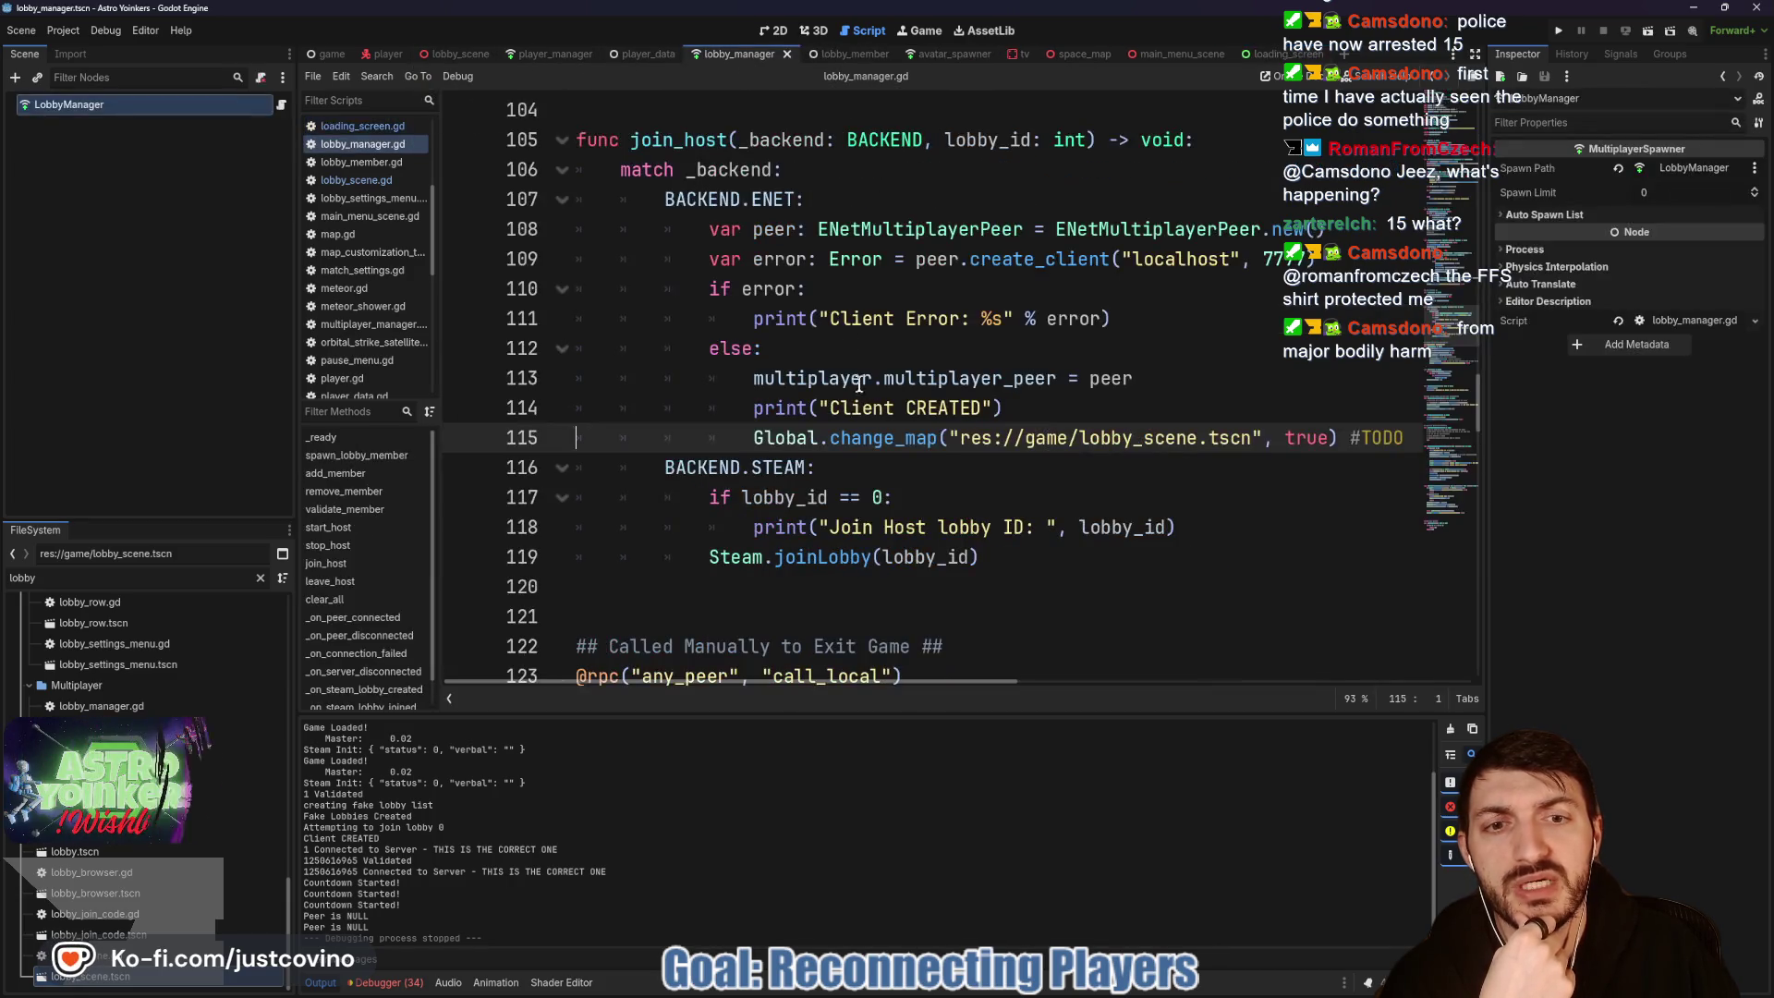
scroll(959, 456, "right", 3)
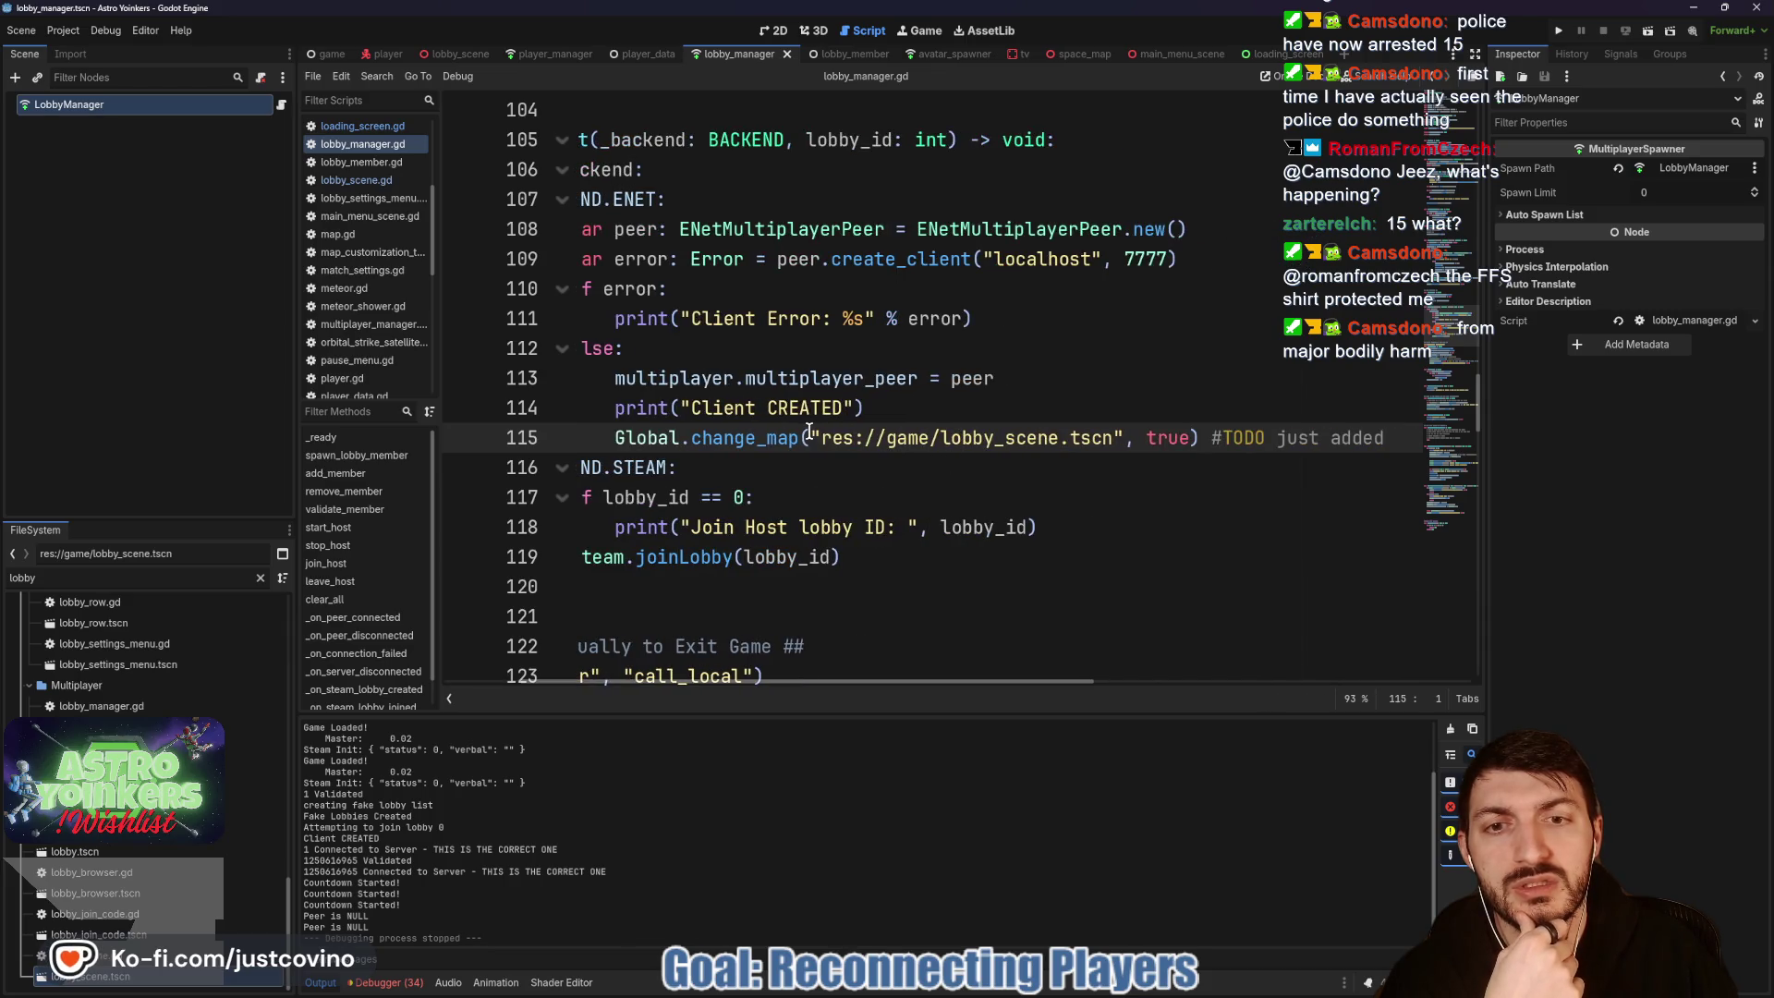
left_click_drag(809, 436, 1125, 438)
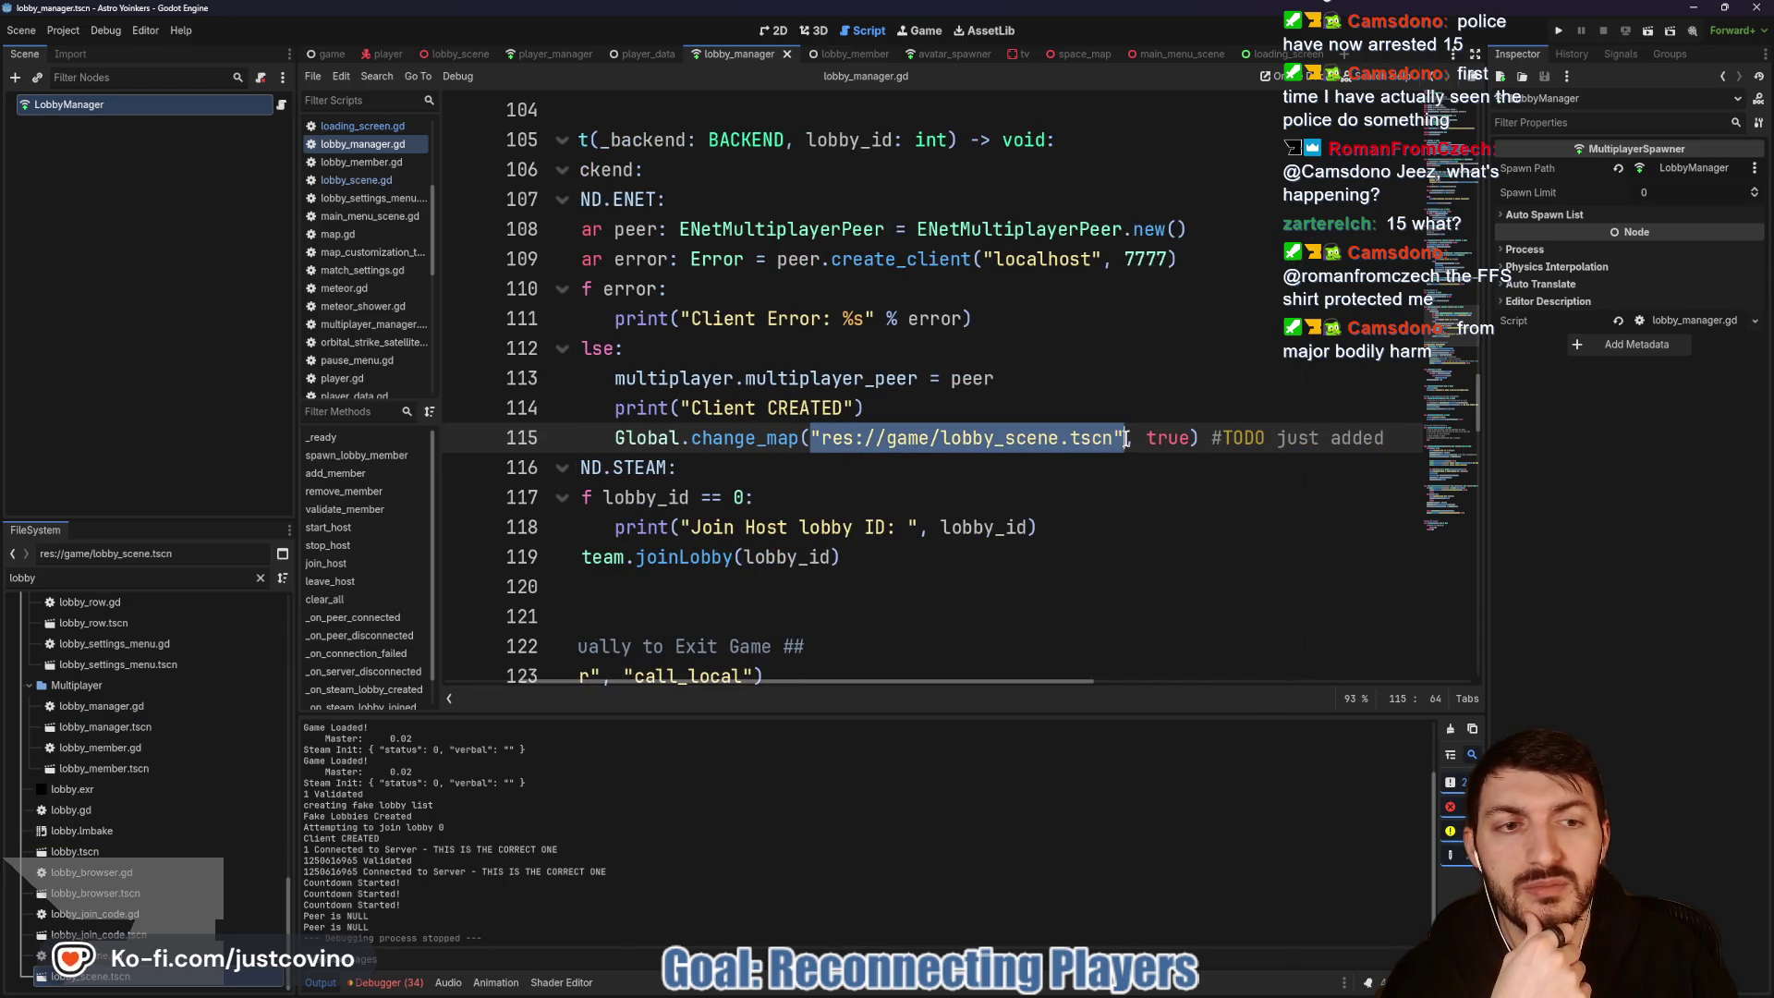
mouse_move(864, 450)
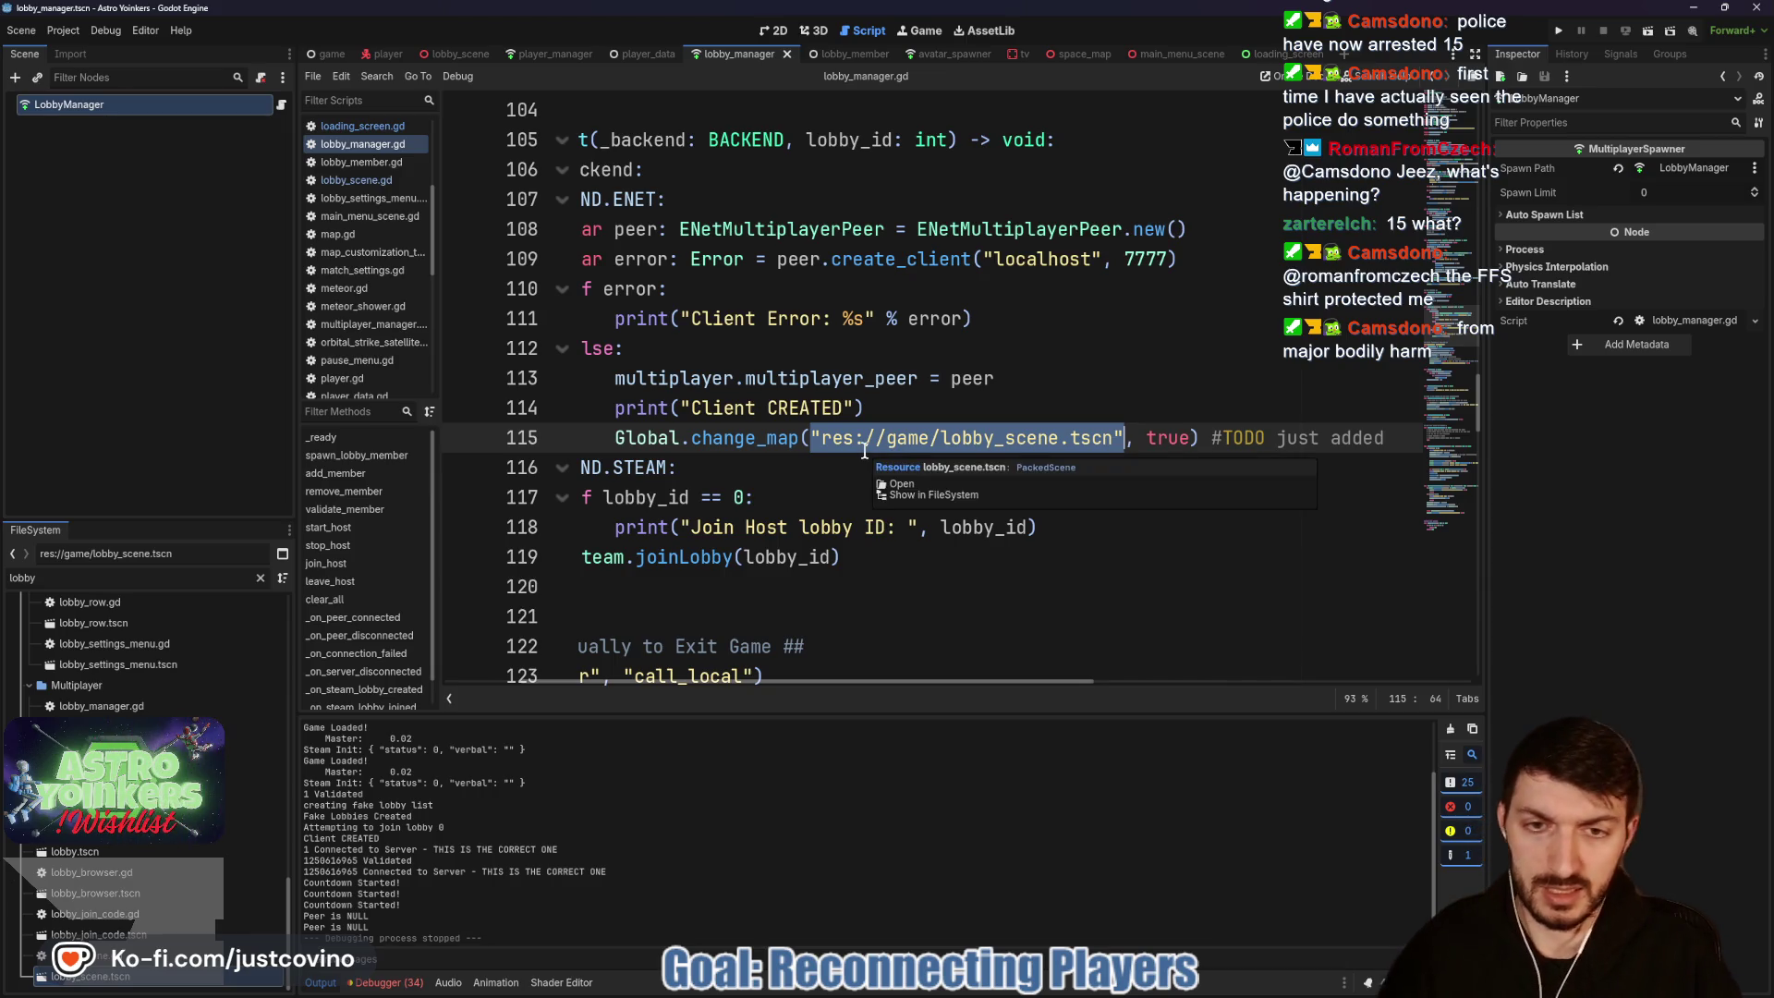
type("PlayerManager.")
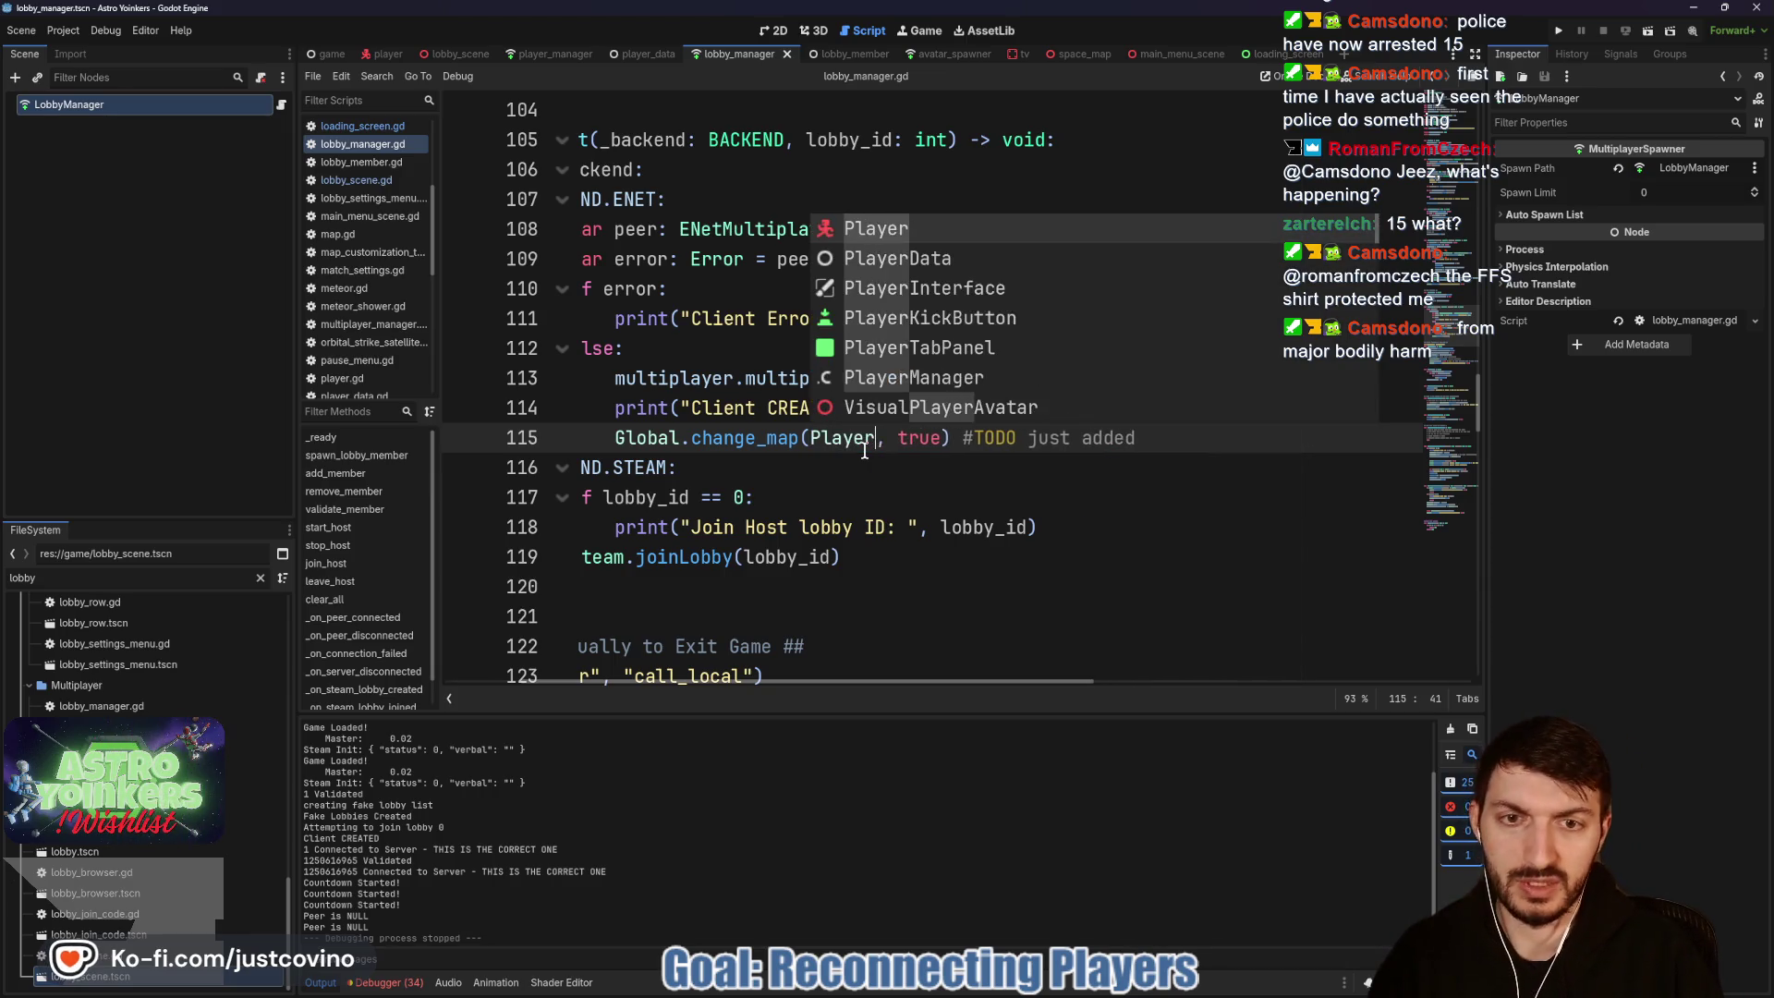
type("get")
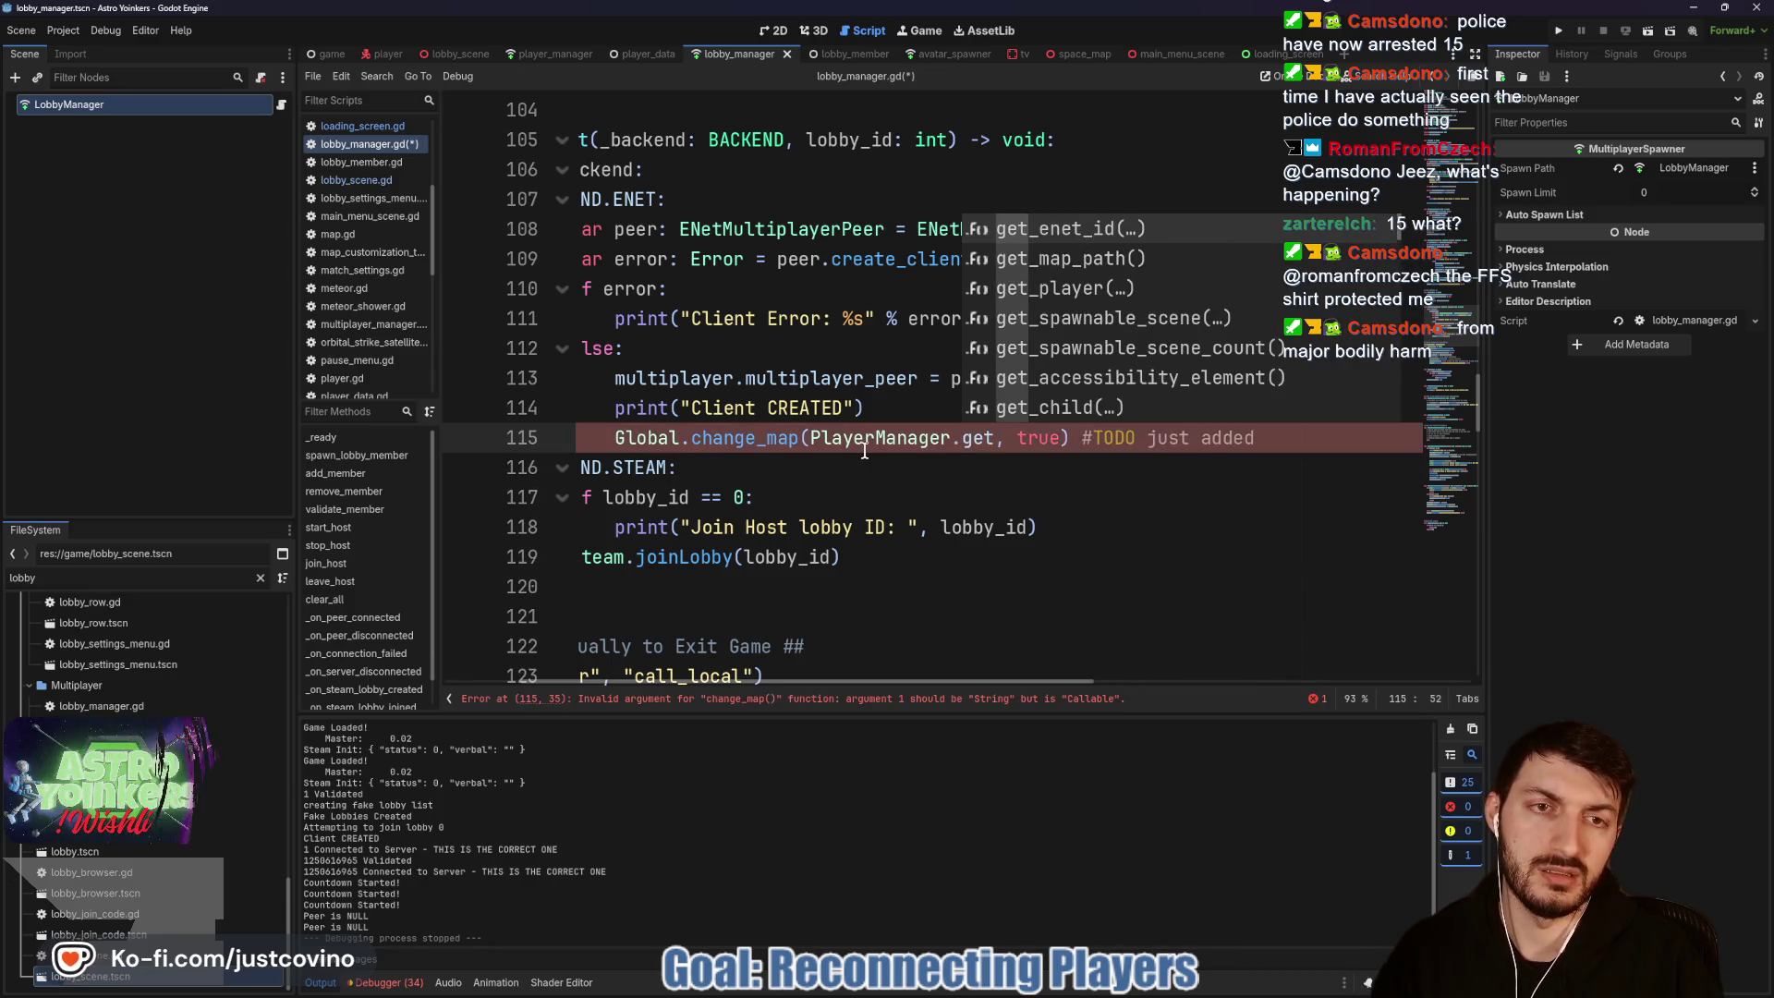
key("Down")
key("Return")
key("Right")
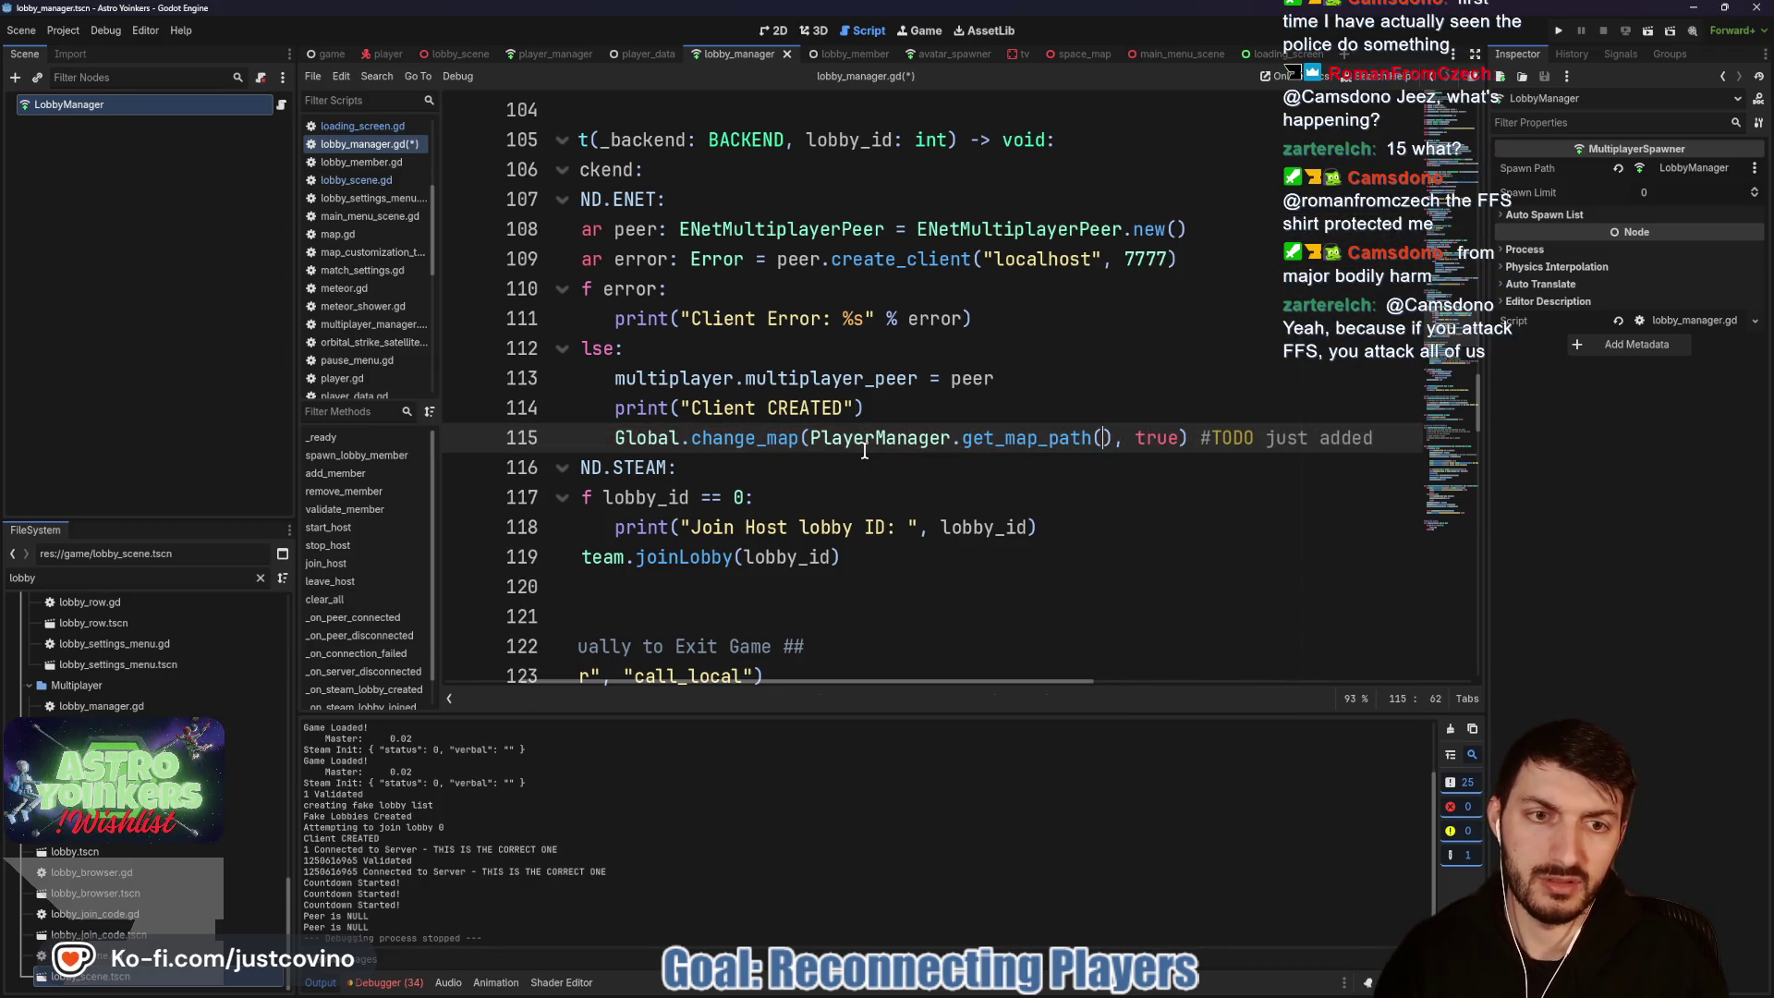
type(".rpc")
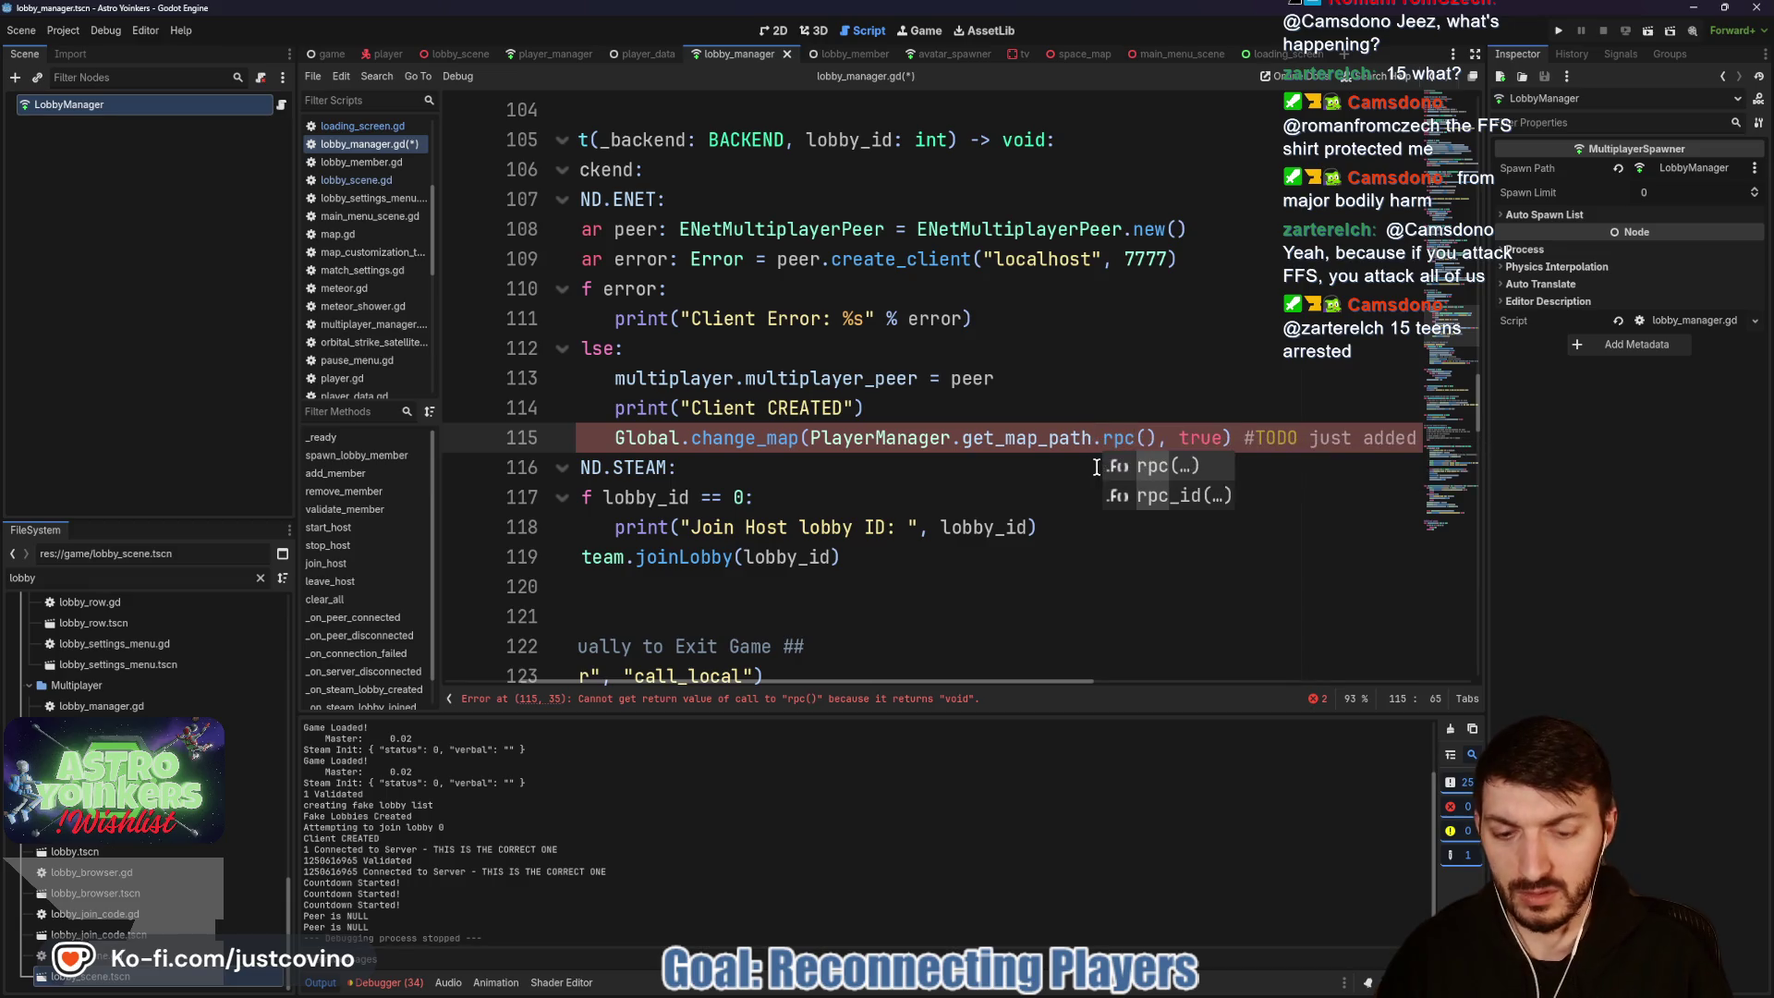
type("_id")
key("Return")
type("1")
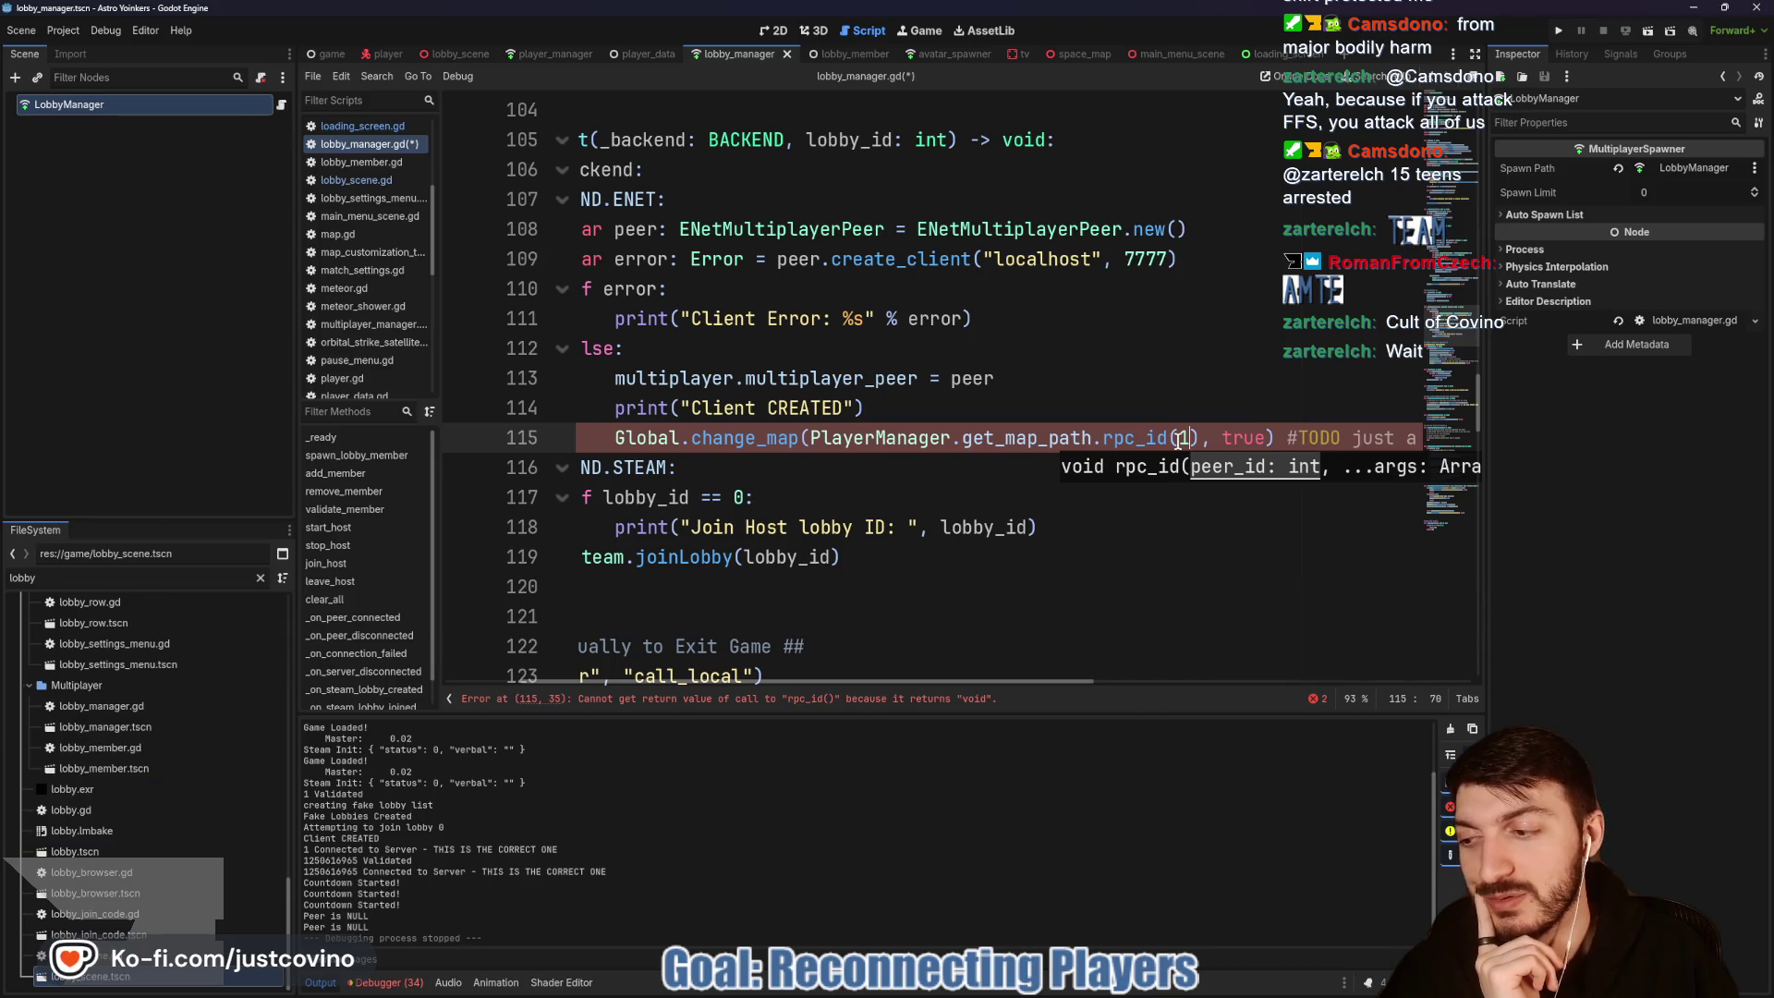
left_click_drag(1199, 438, 841, 440)
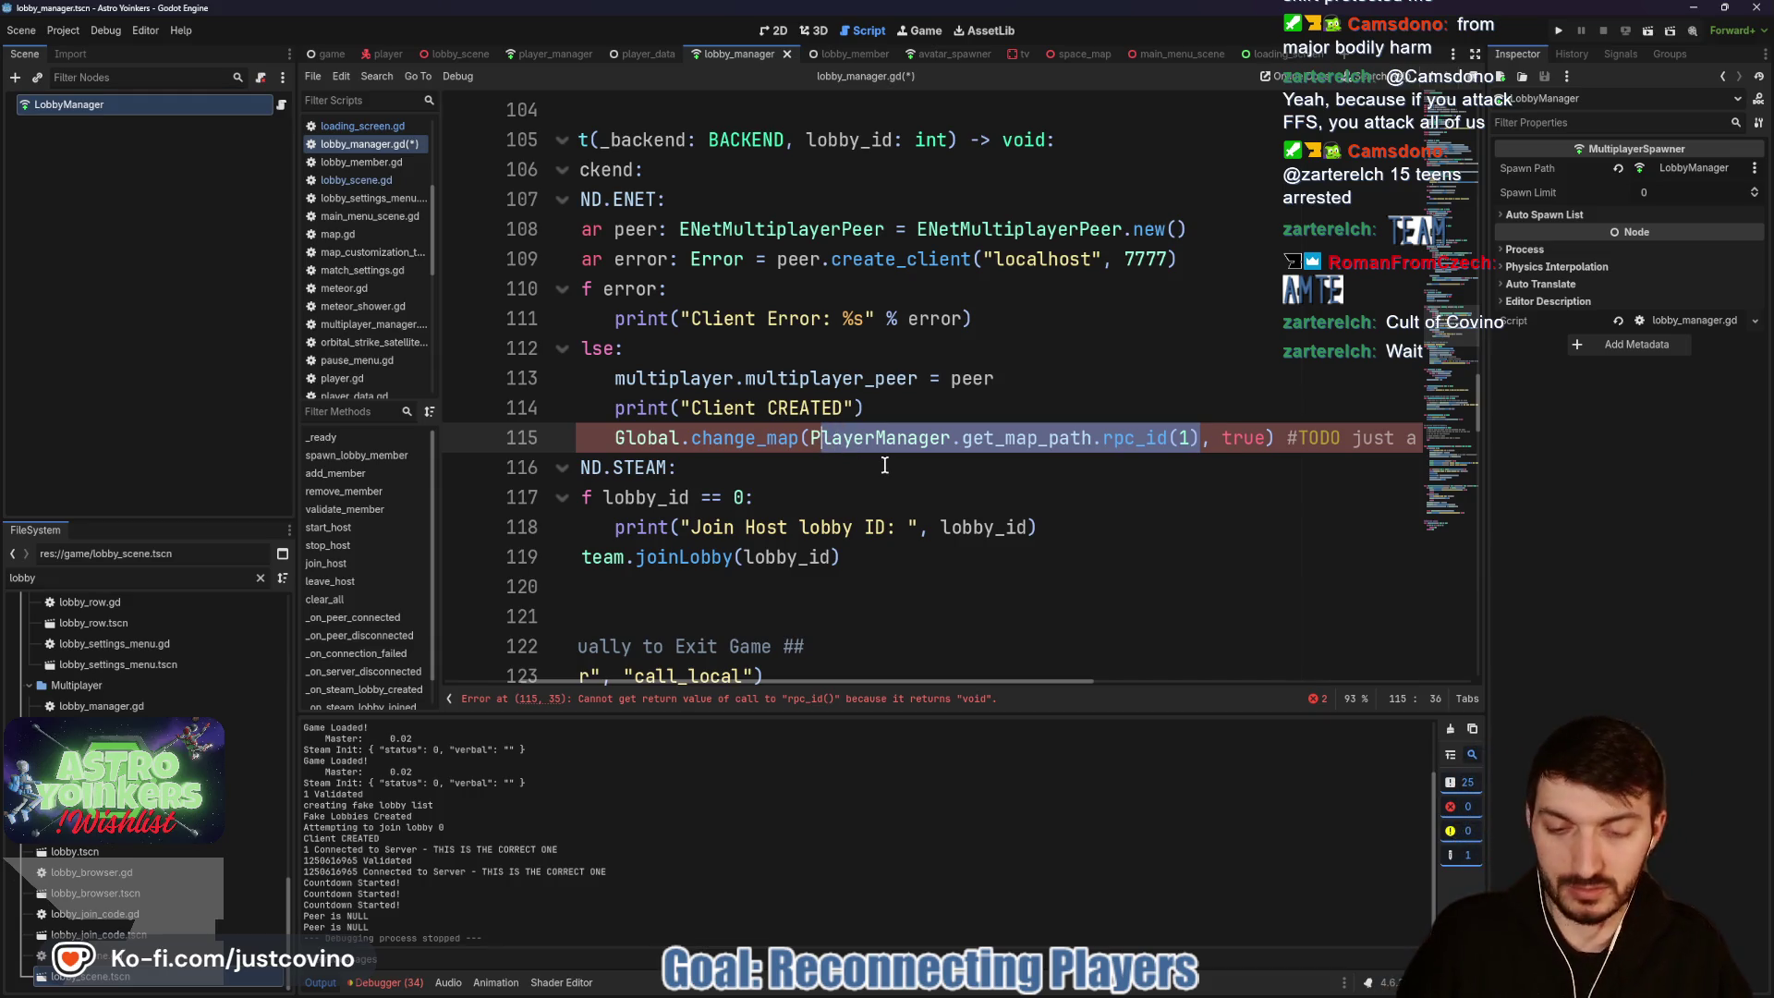
key("Right")
key("BackSpace")
key("BackSpace")
key("BackSpace")
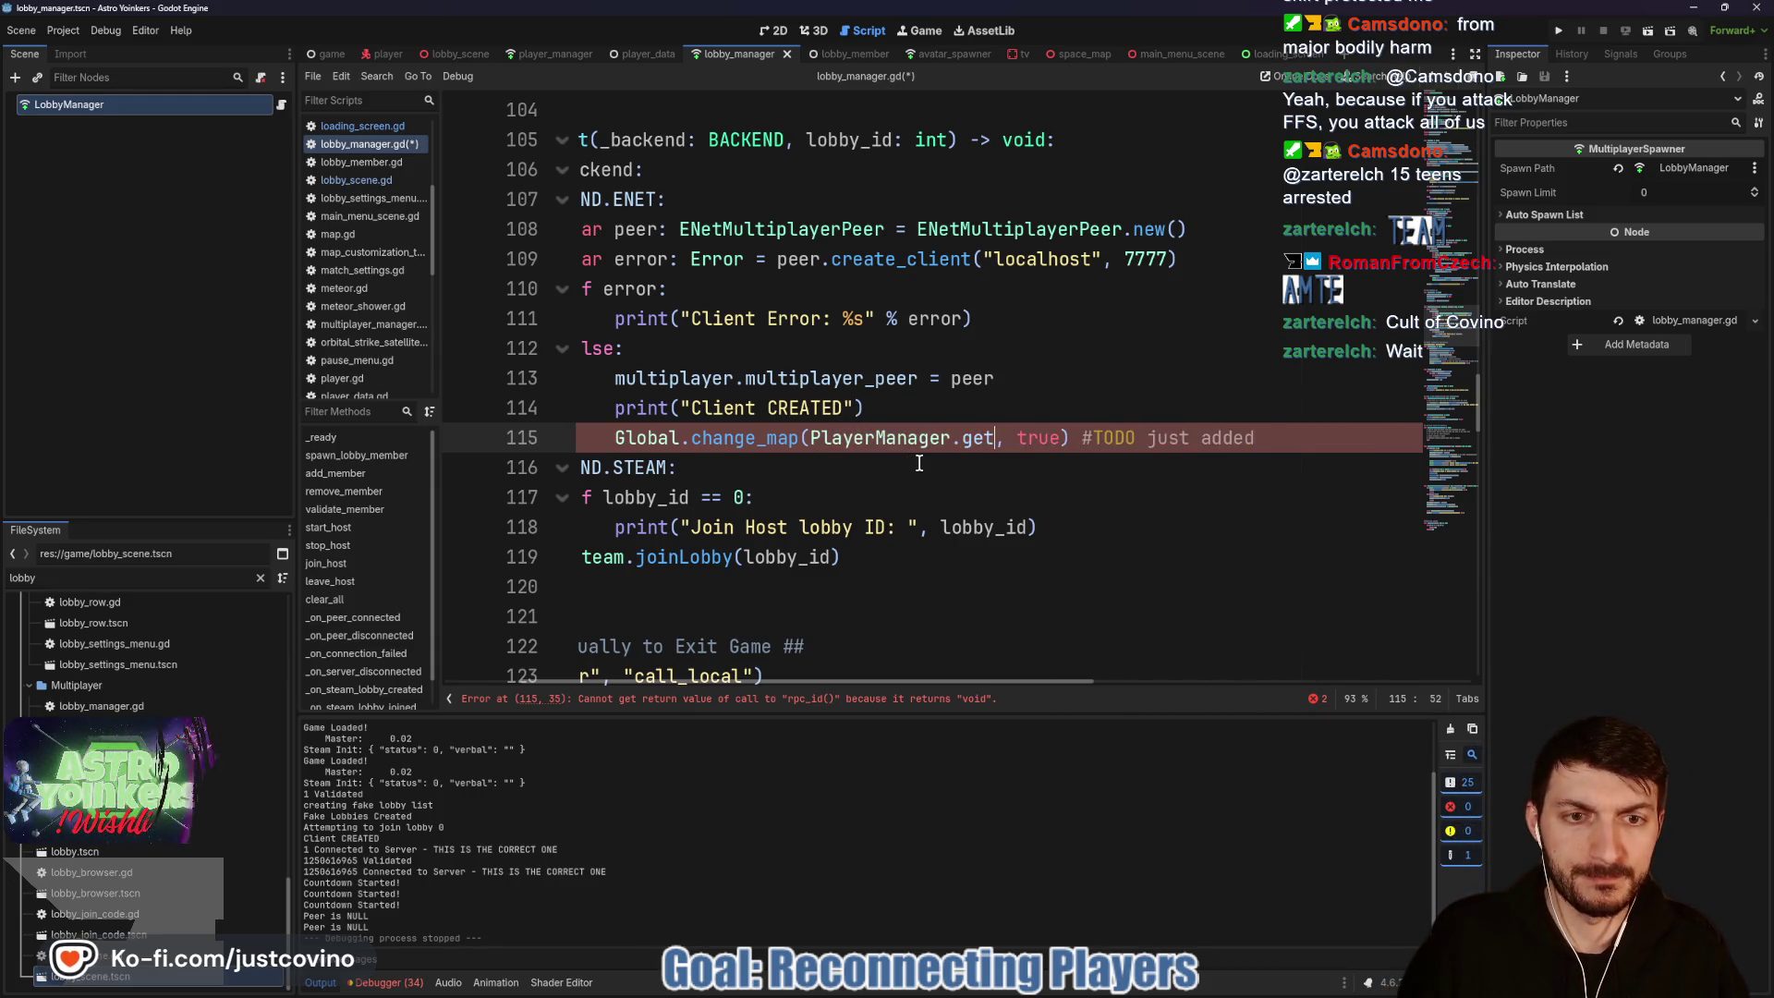
key("ctrl+z")
left_click(1016, 408)
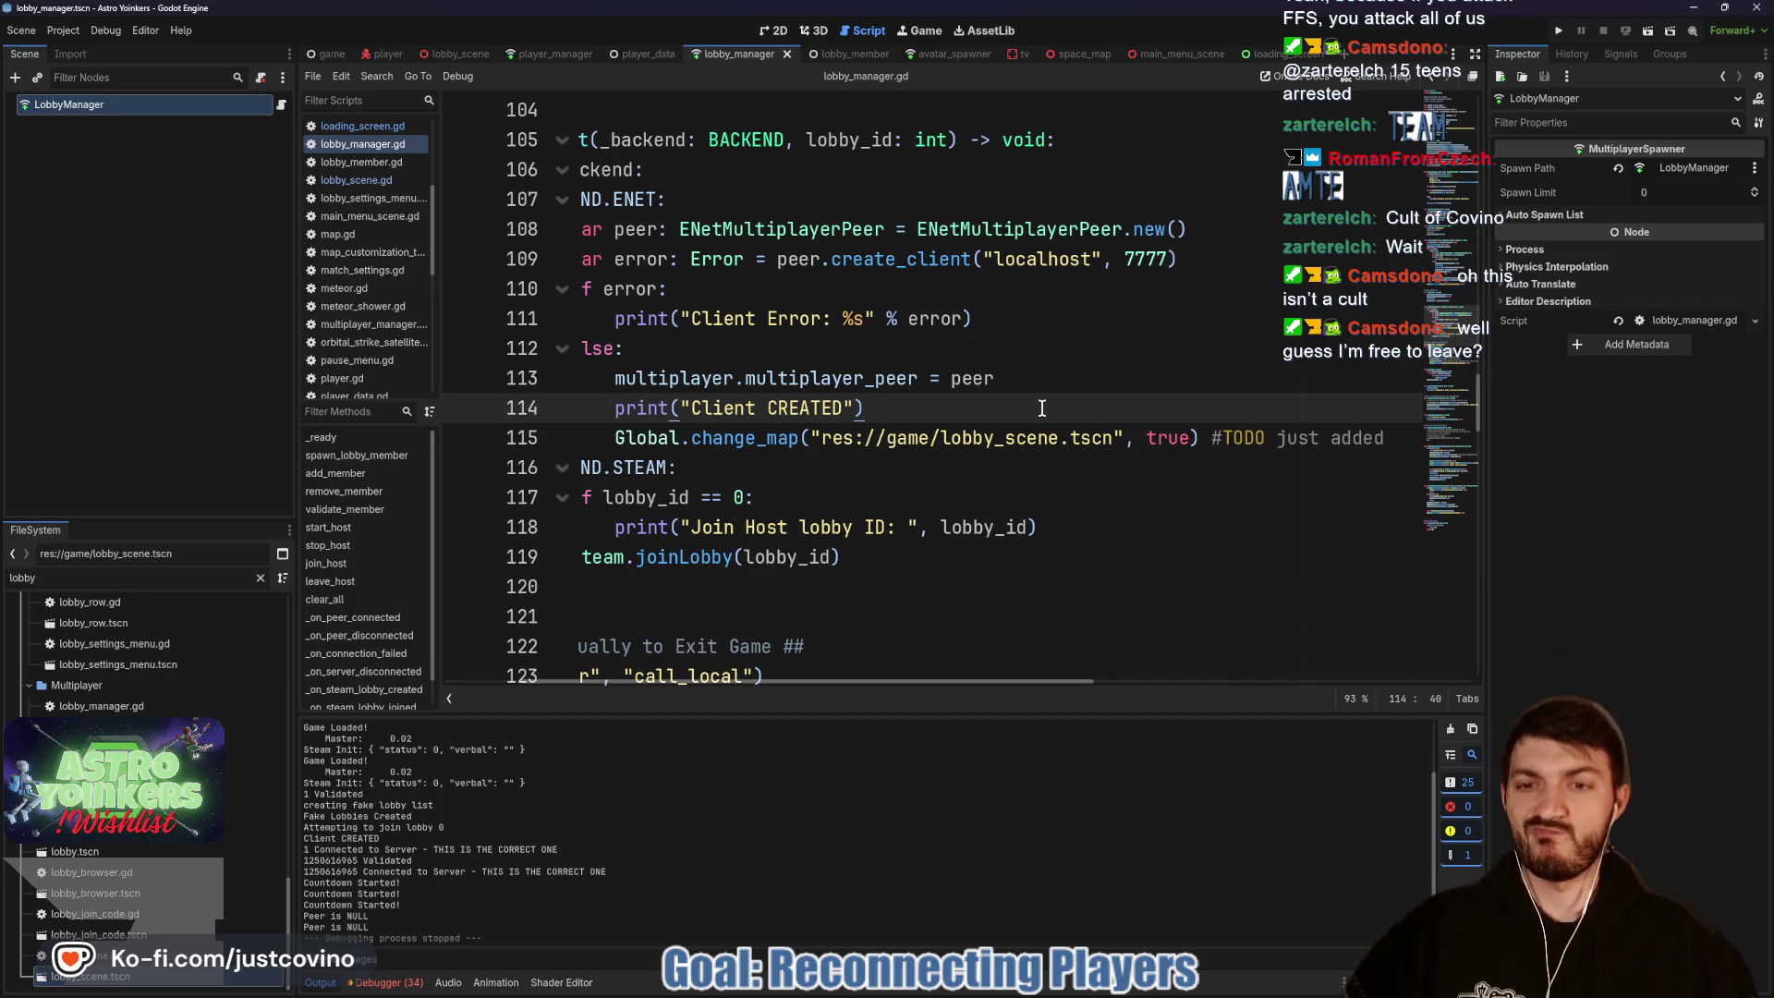
scroll(1022, 433, "left", 3)
left_click(935, 464)
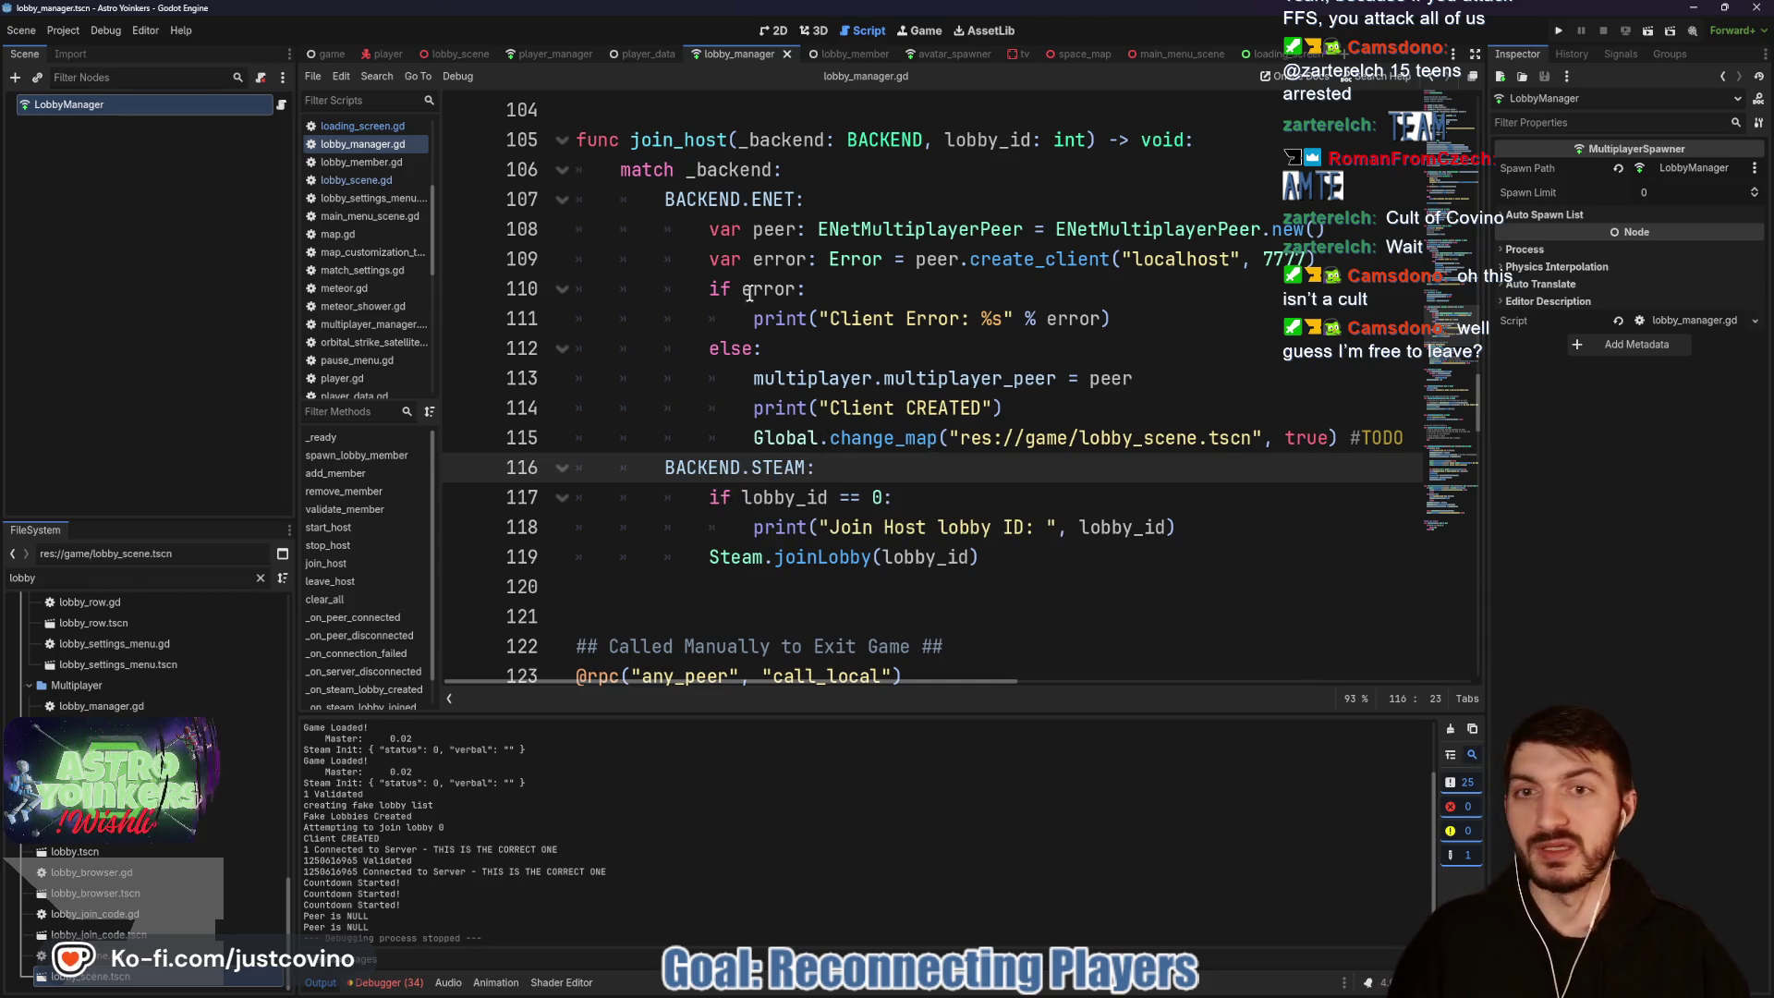
left_click(866, 343)
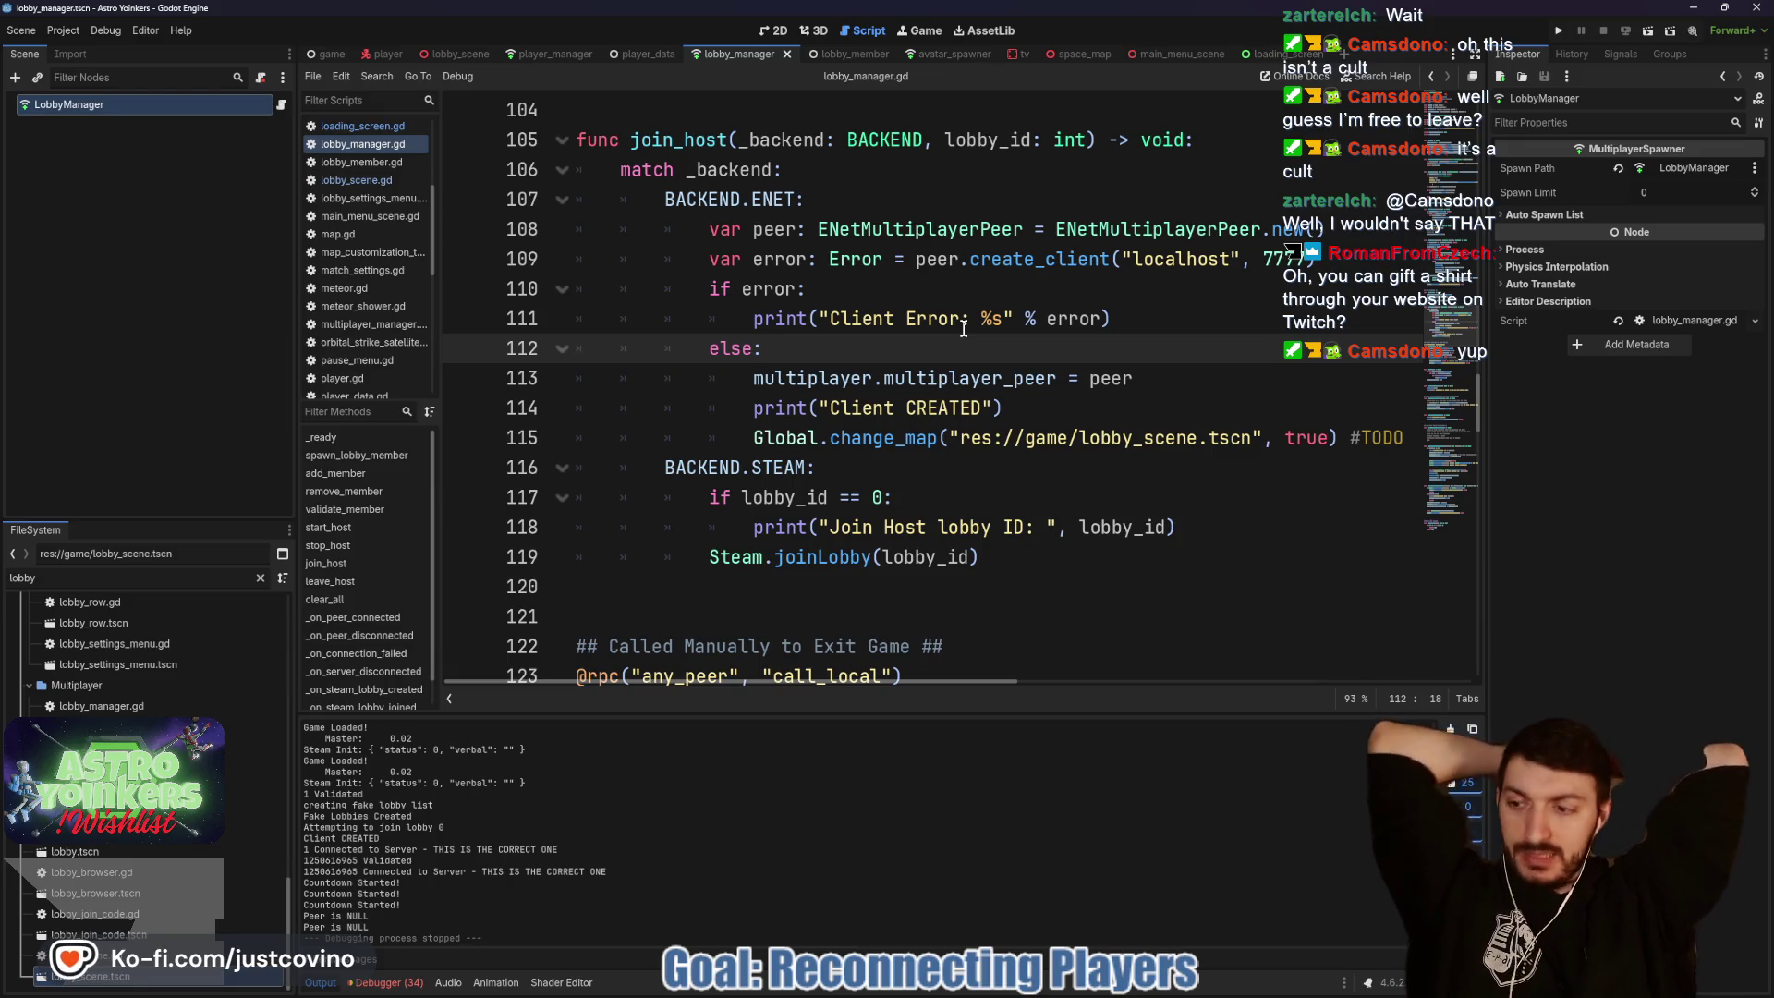
left_click(906, 317)
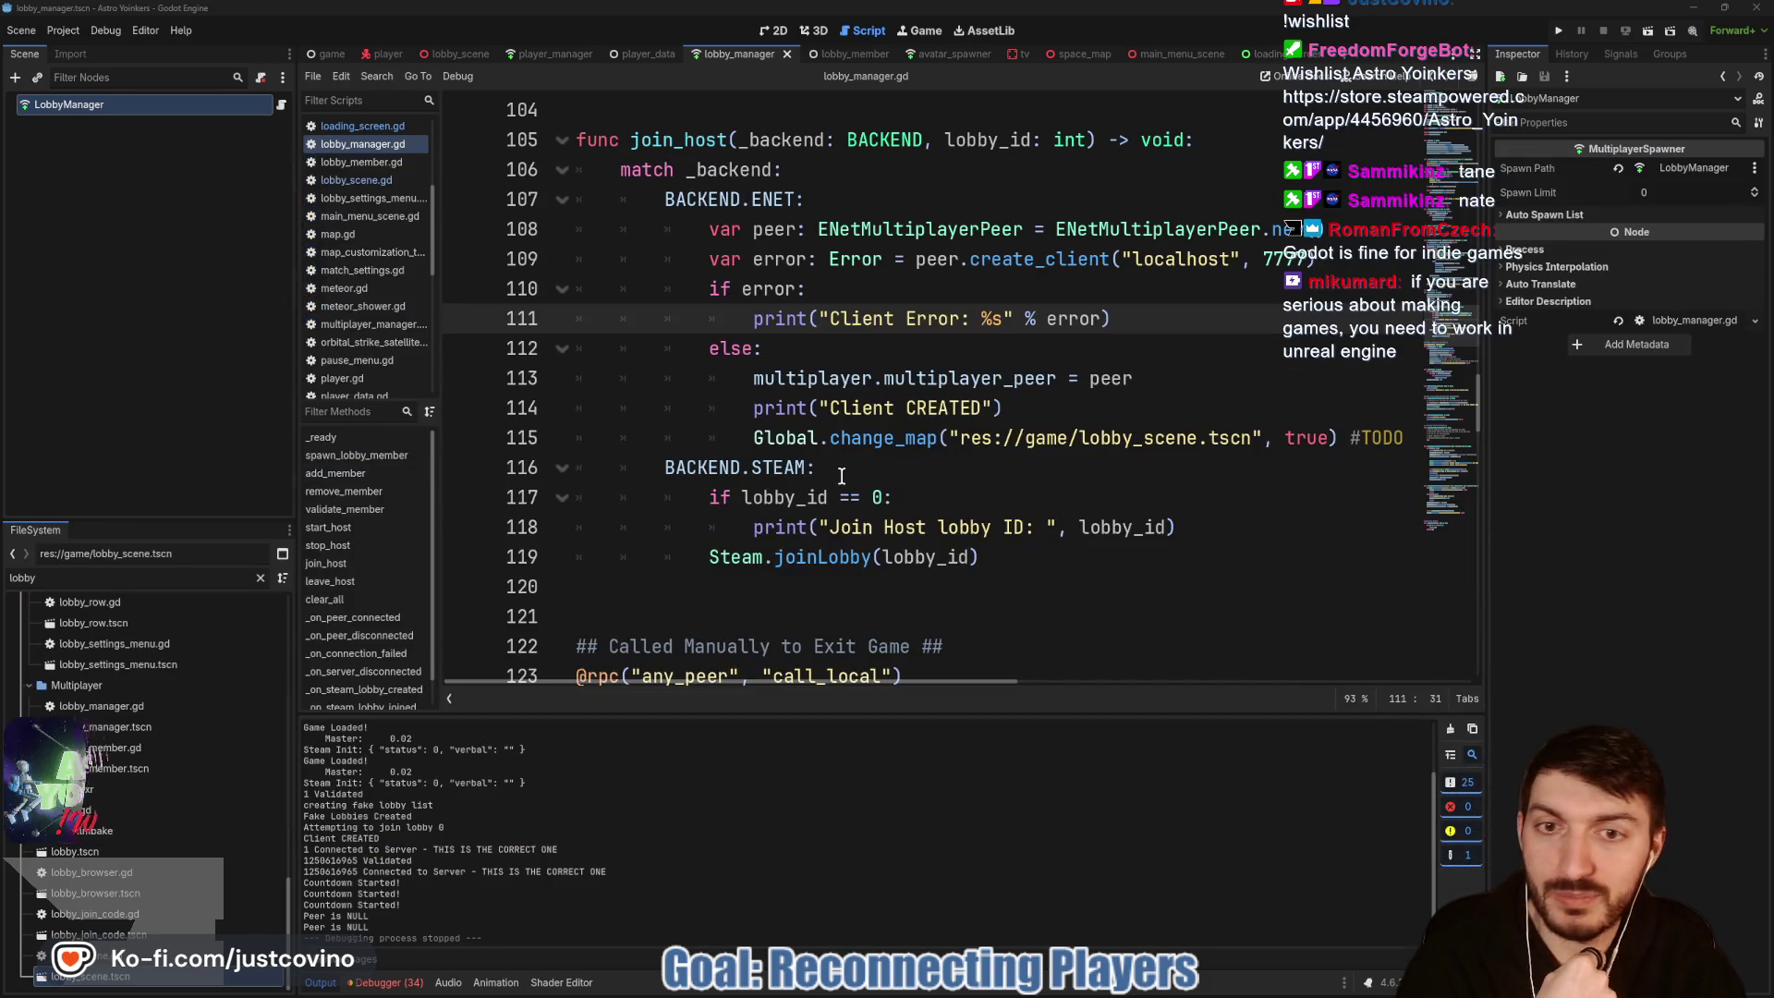
Step: Return to the end of the BACKEND.STEAM line in join_host in lobby_manager.gd
left_click(842, 475)
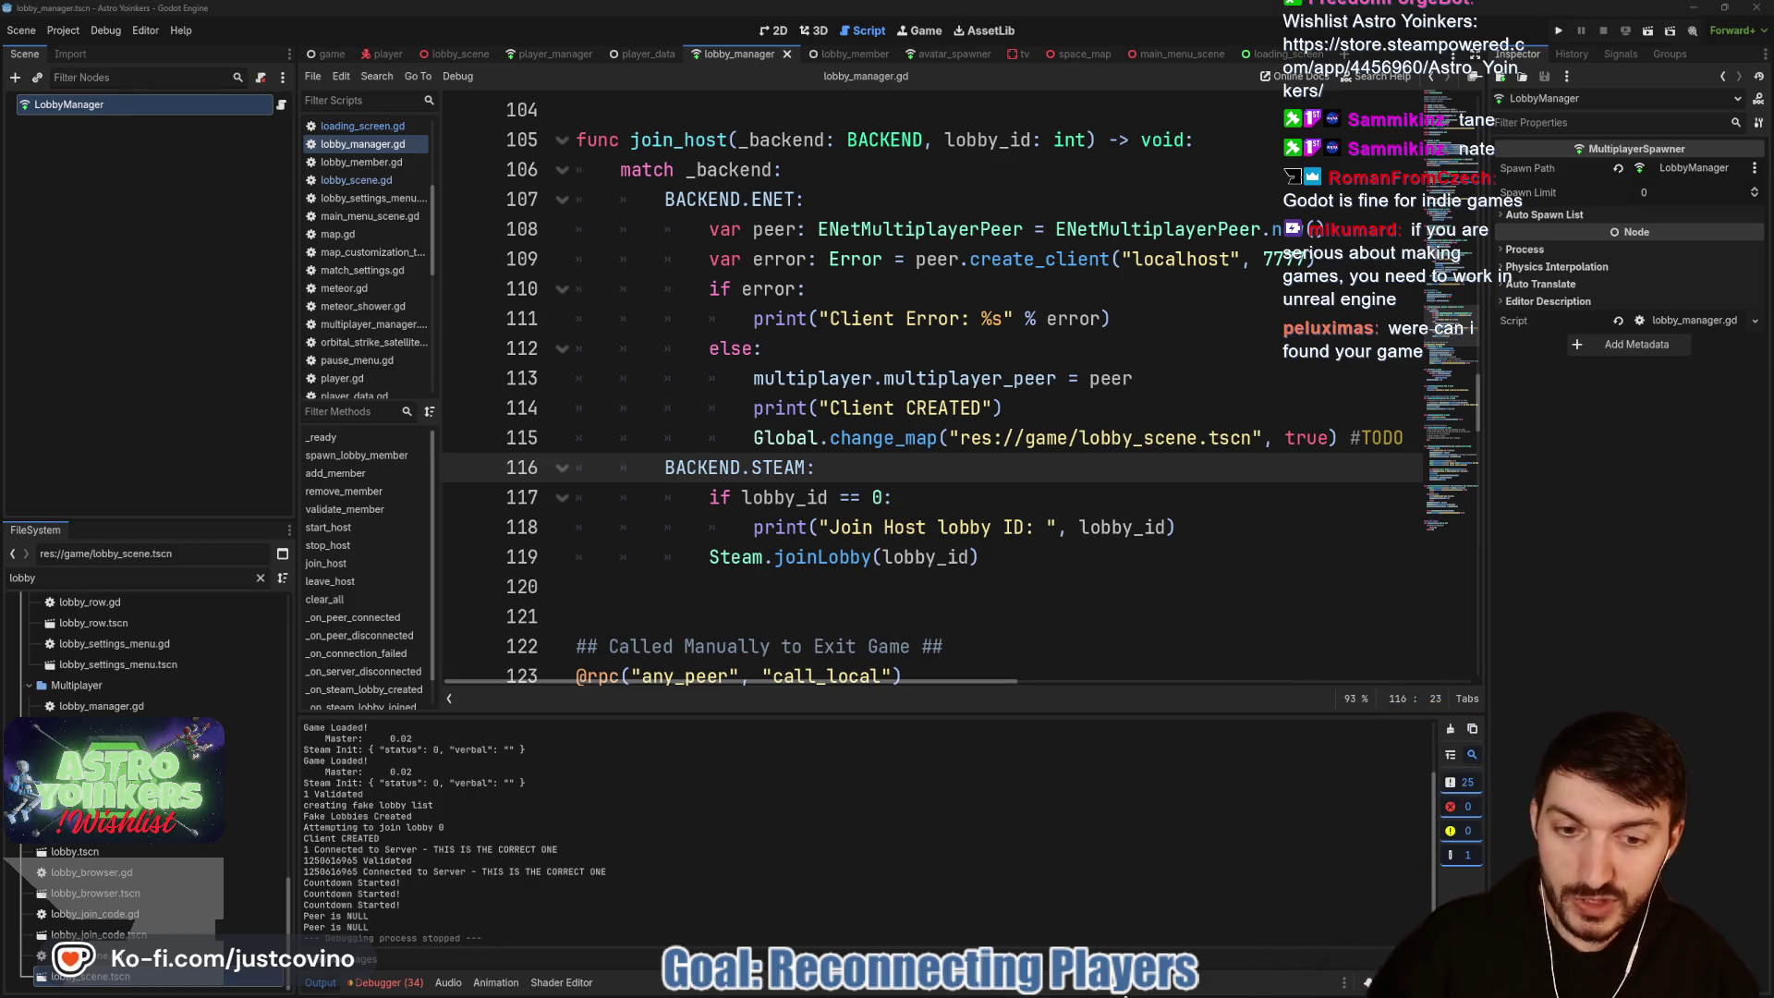
mouse_move(1084, 995)
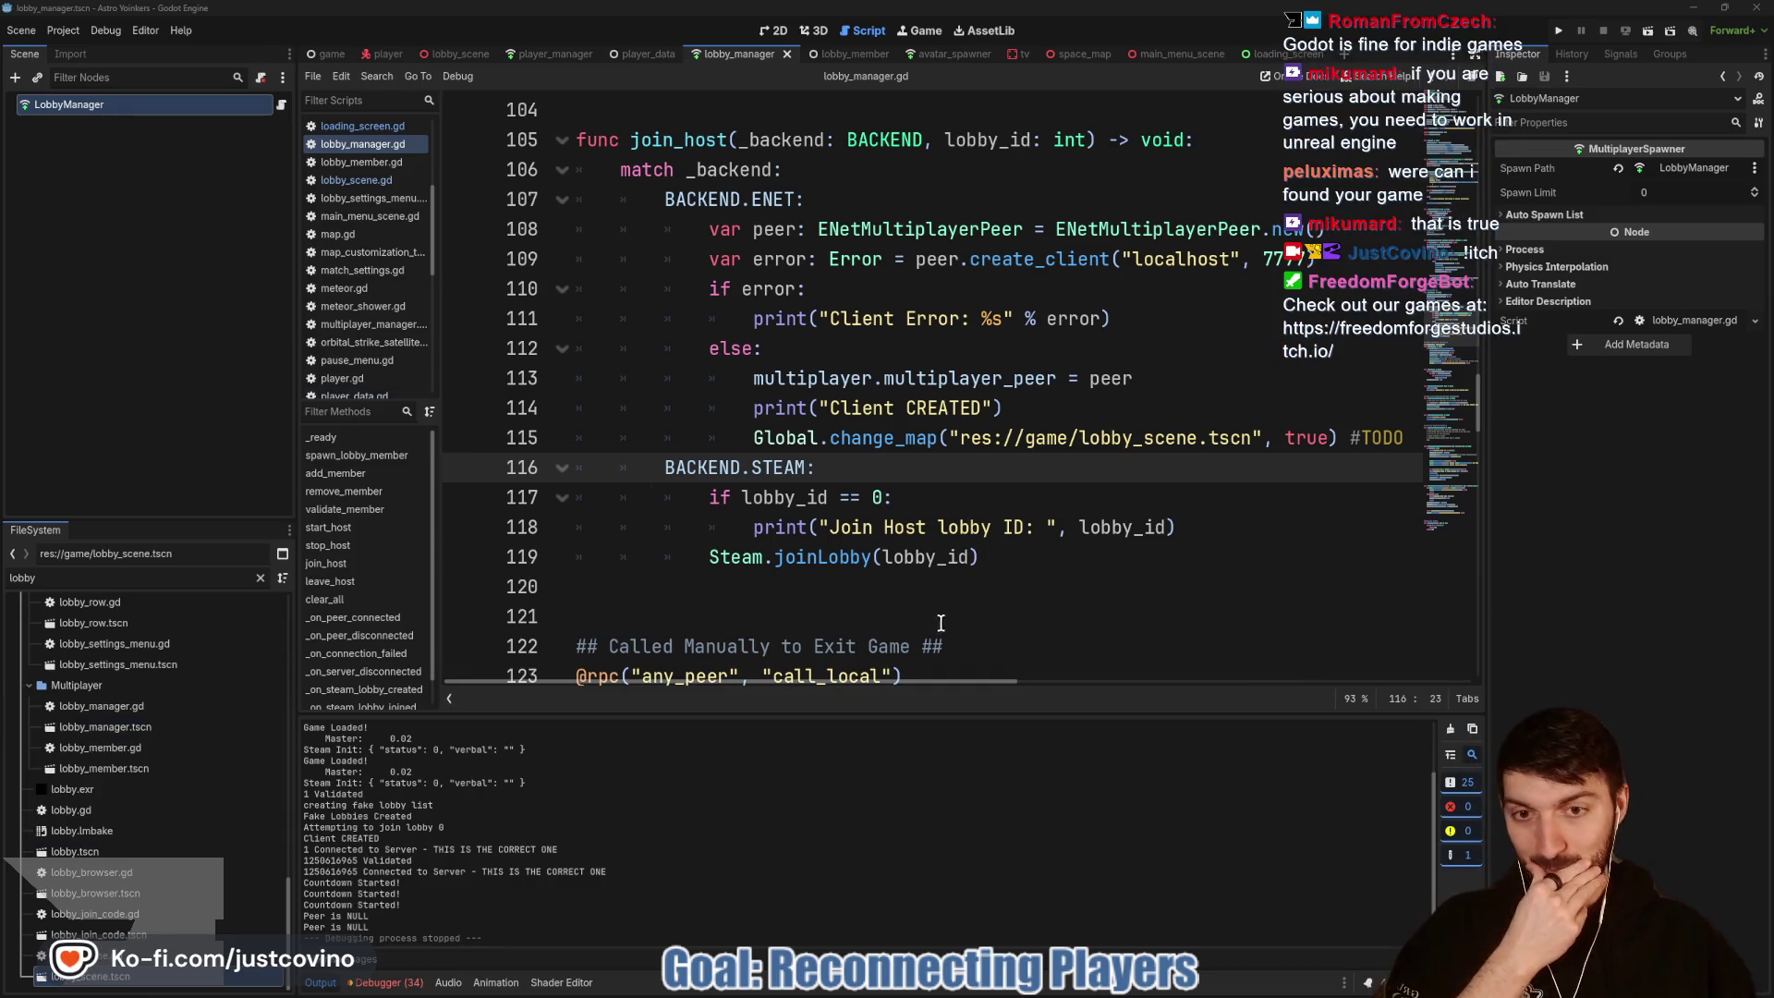
left_click(952, 588)
left_click(958, 491)
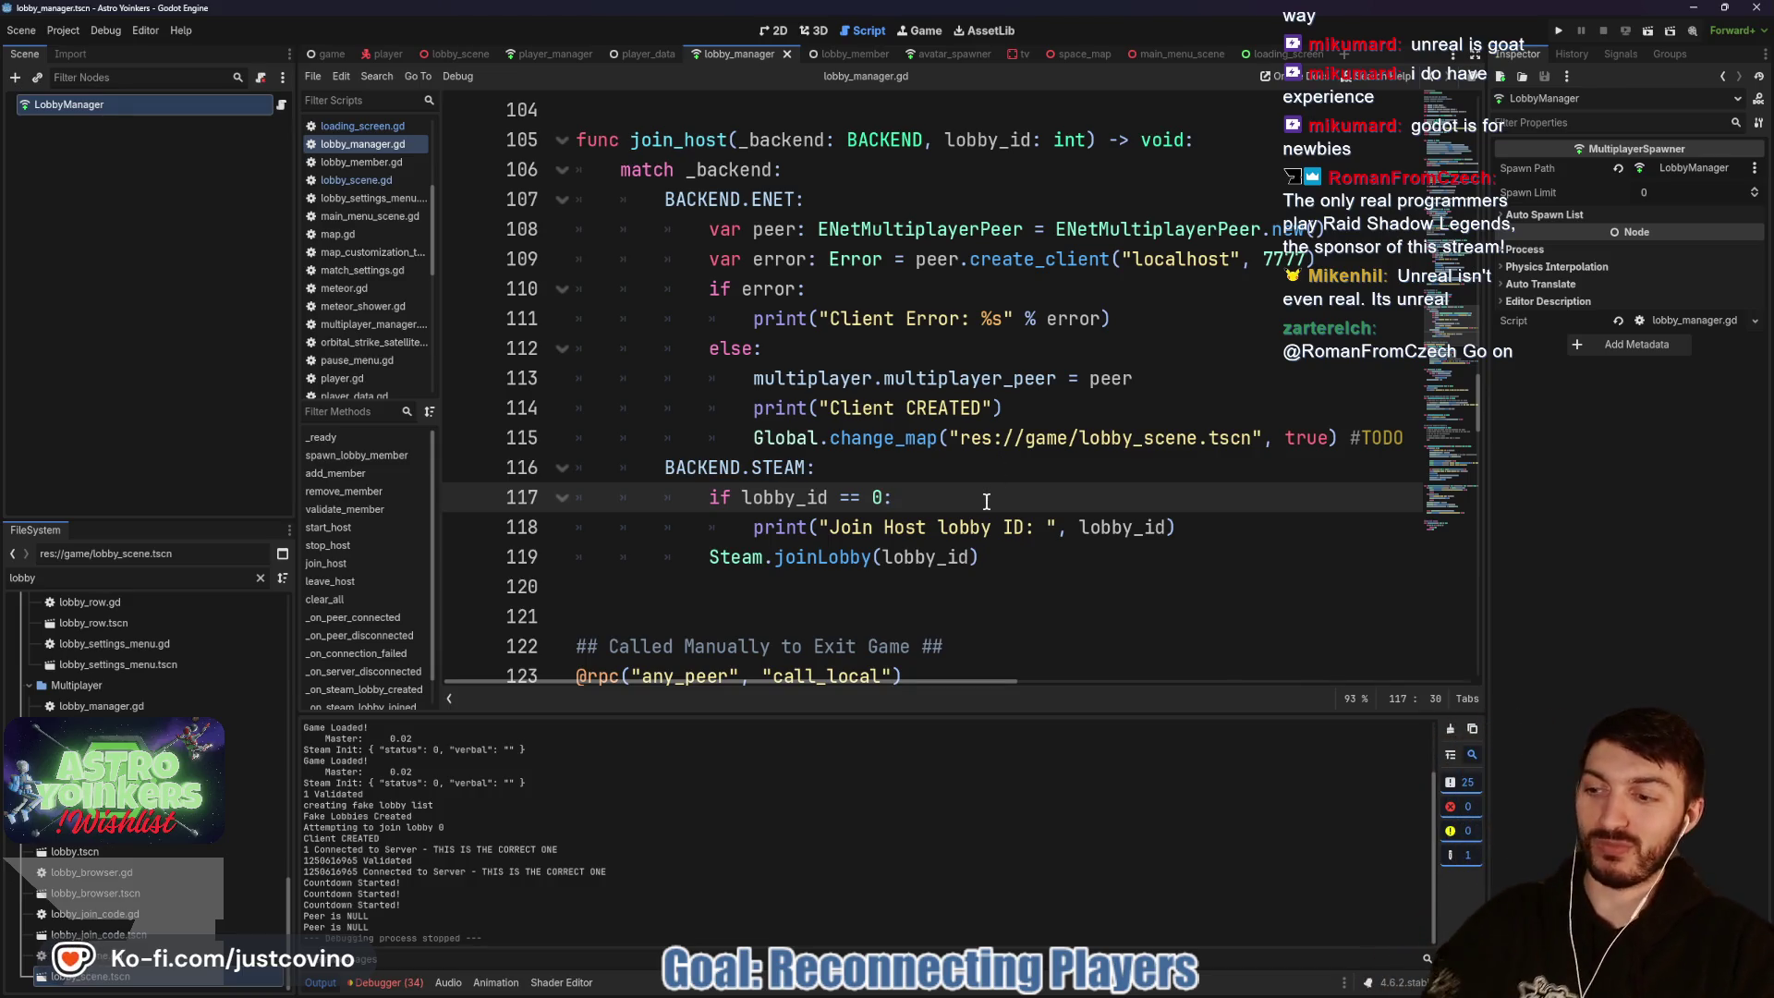
left_click(934, 467)
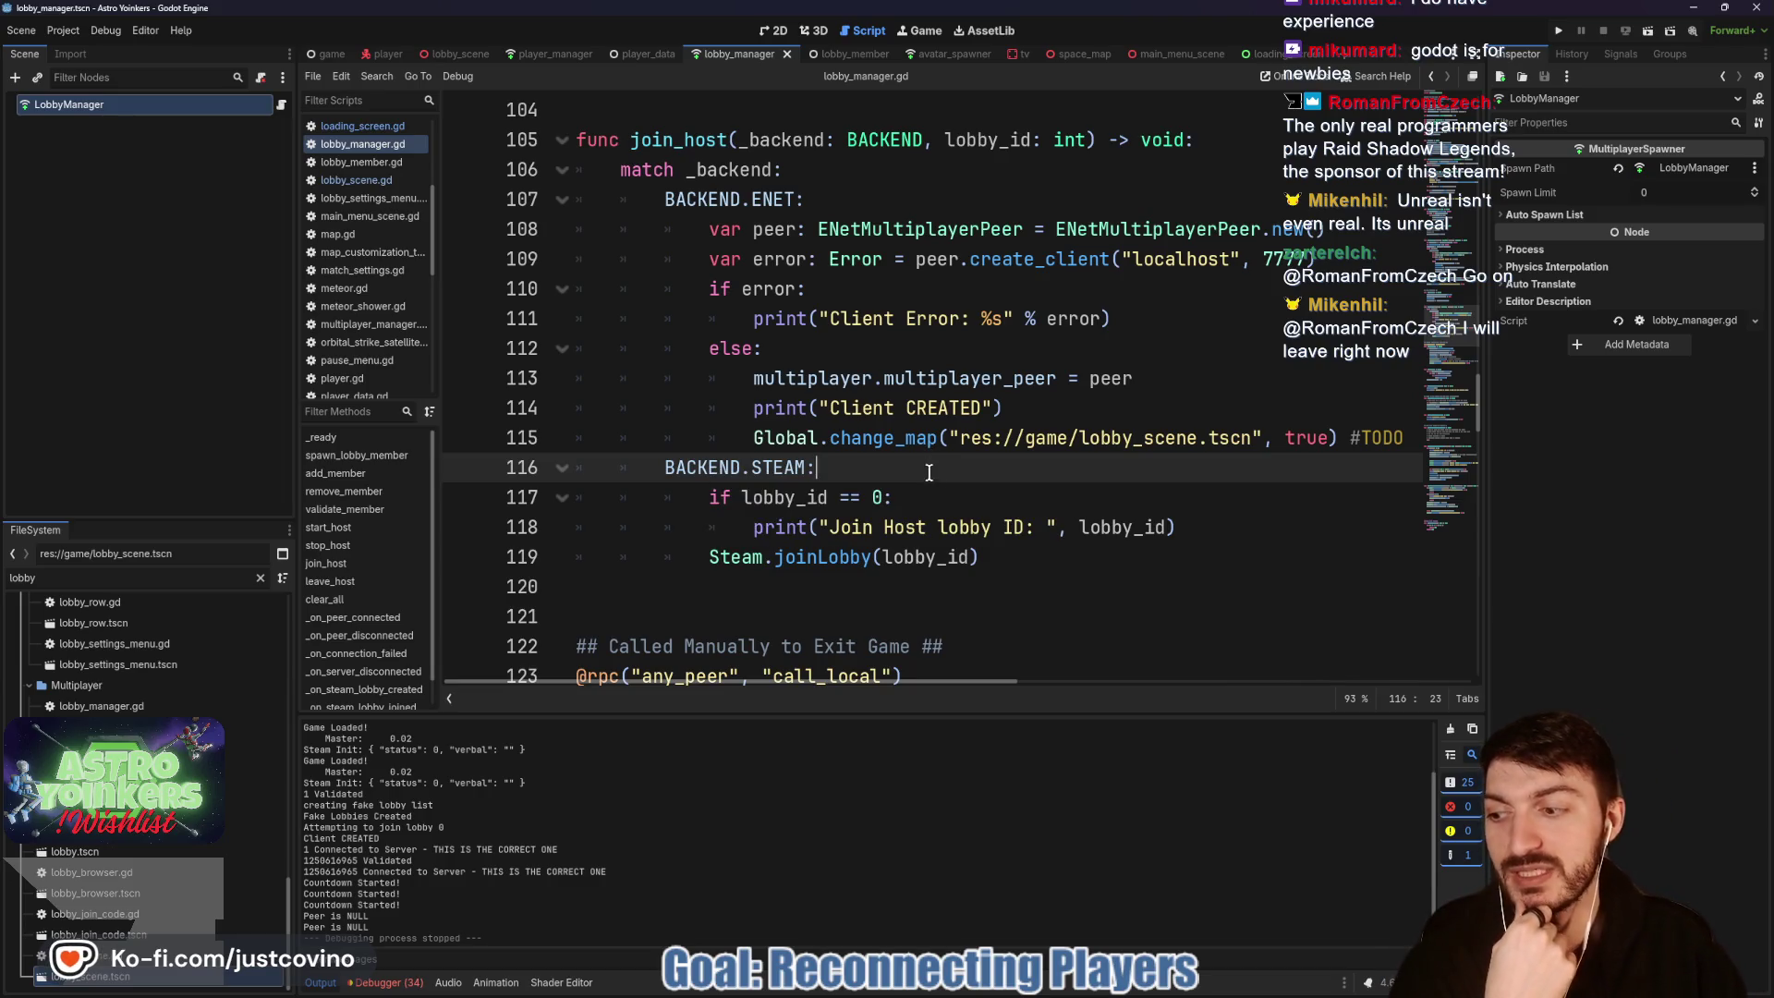
scroll(963, 501, "down", 1)
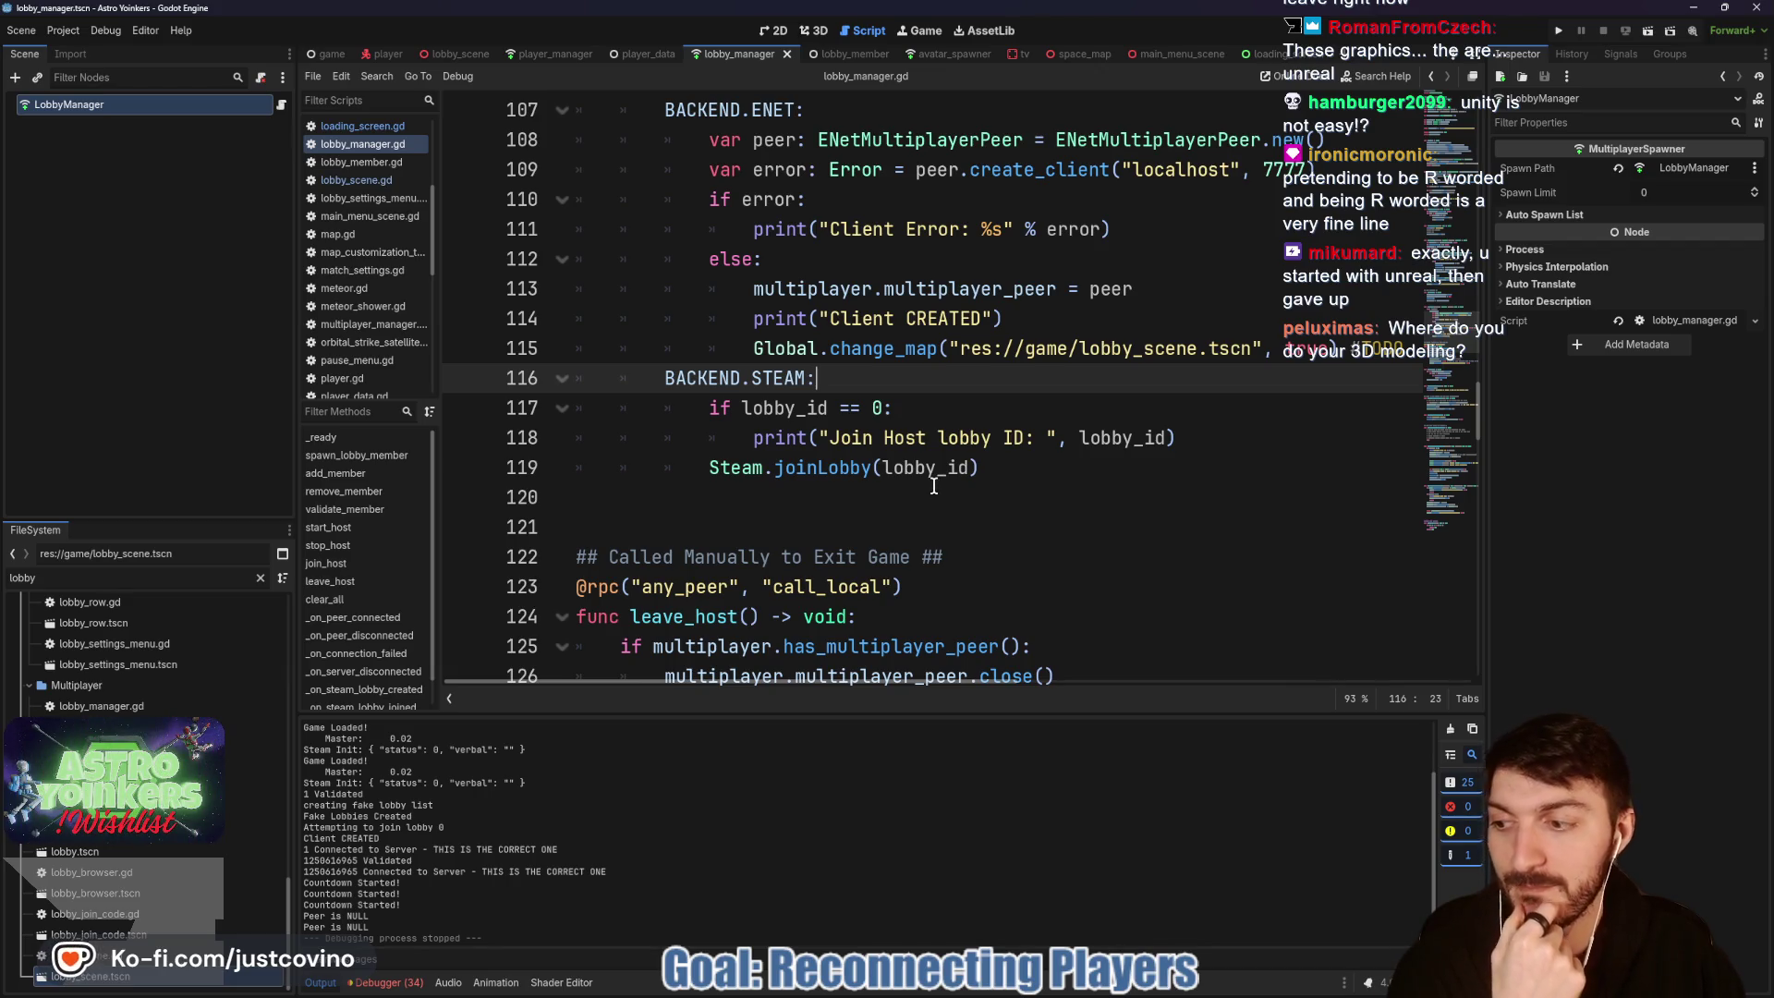
left_click(934, 486)
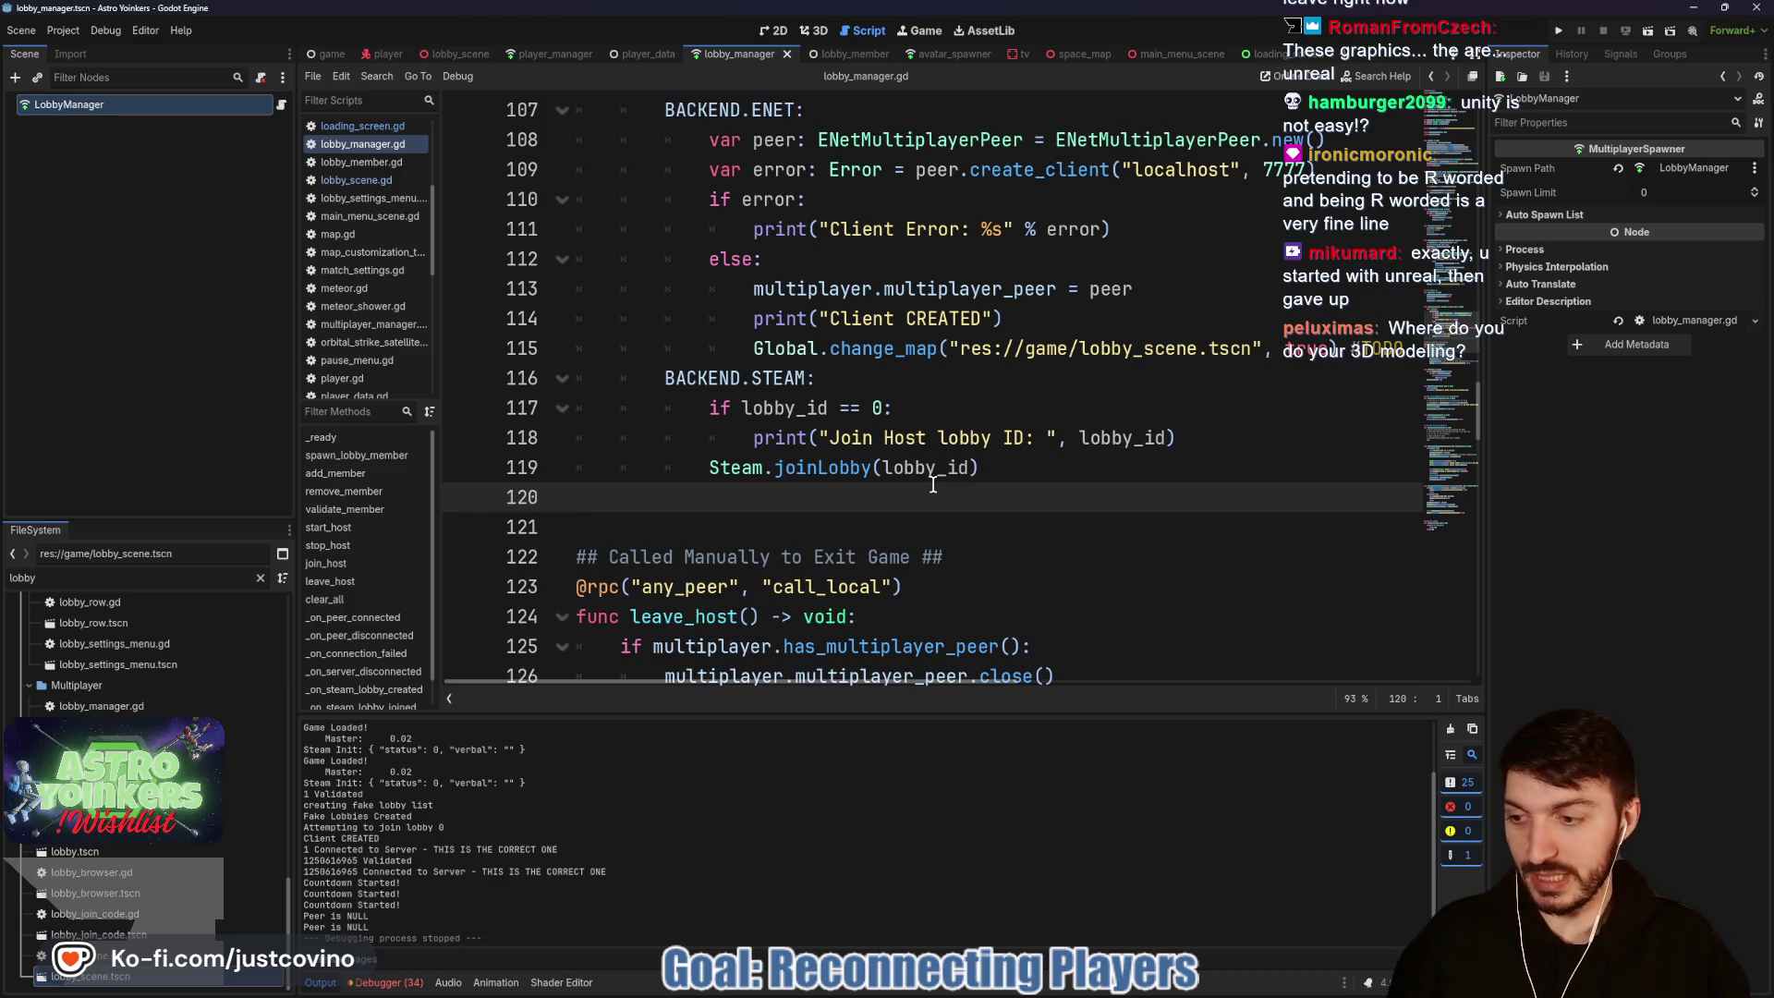
left_click(926, 468)
scroll(878, 416, "up", 2)
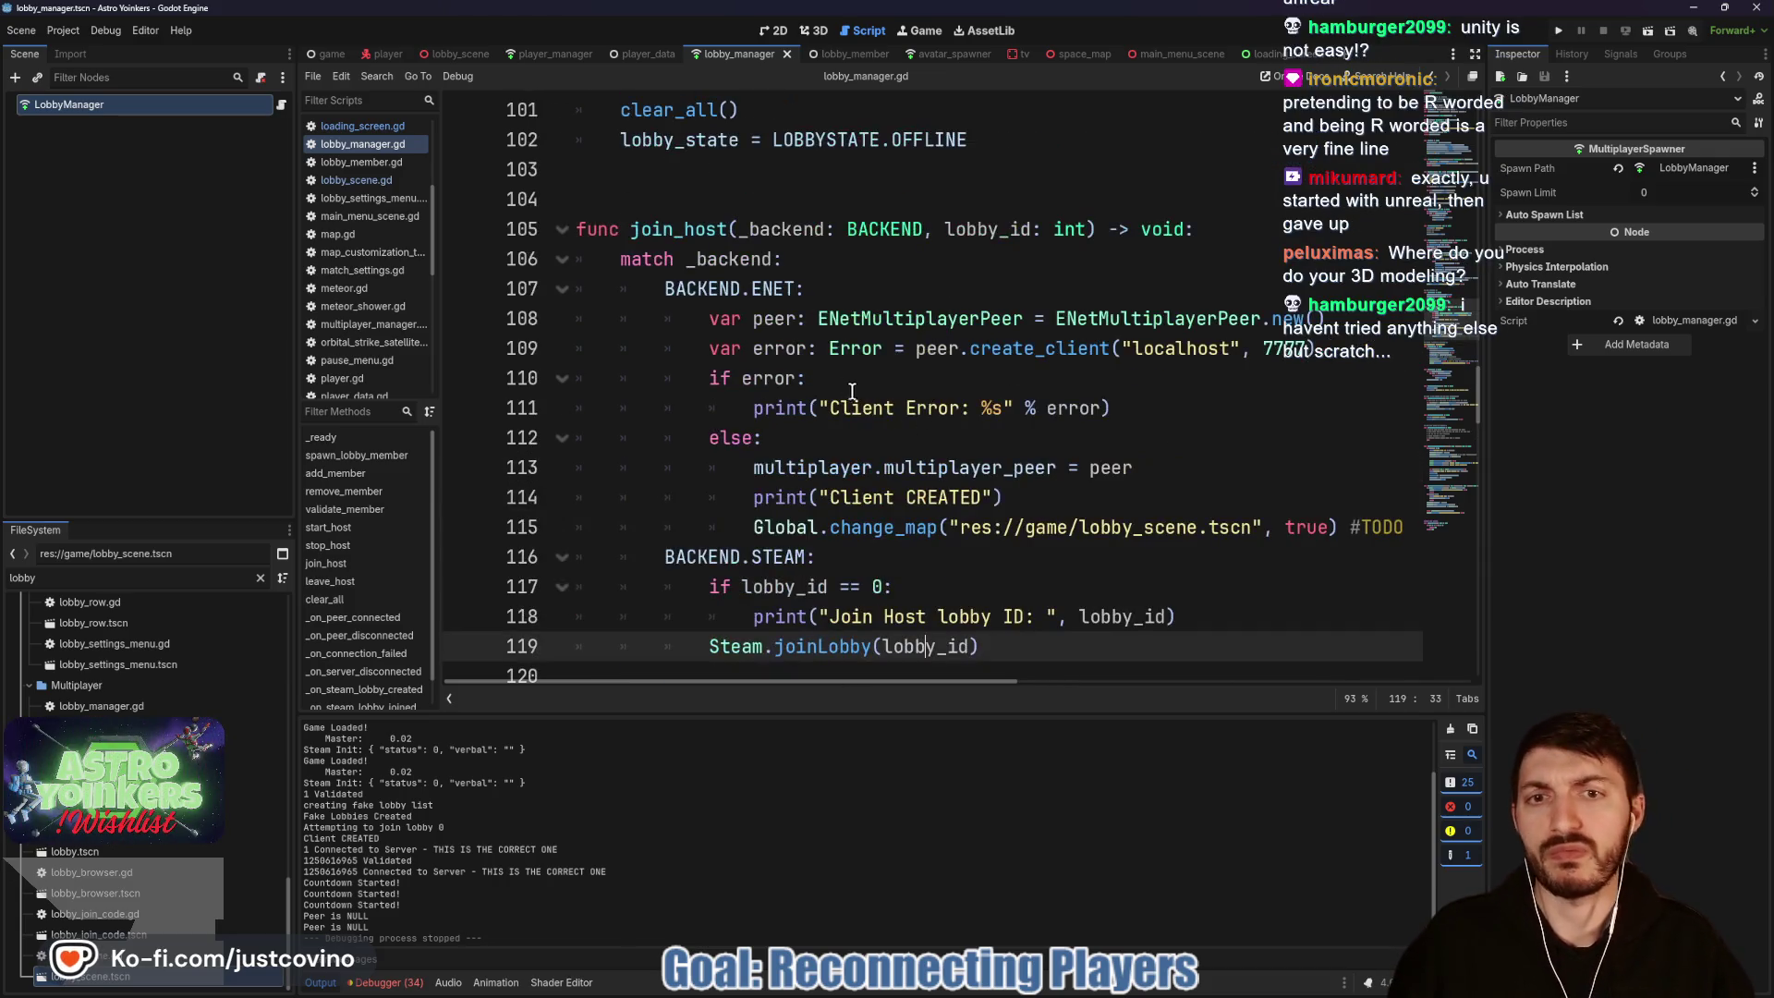
Step: Review join_host's error check on line 110 and BACKEND.ENET line, then switch to player_manager.gd
left_click(840, 378)
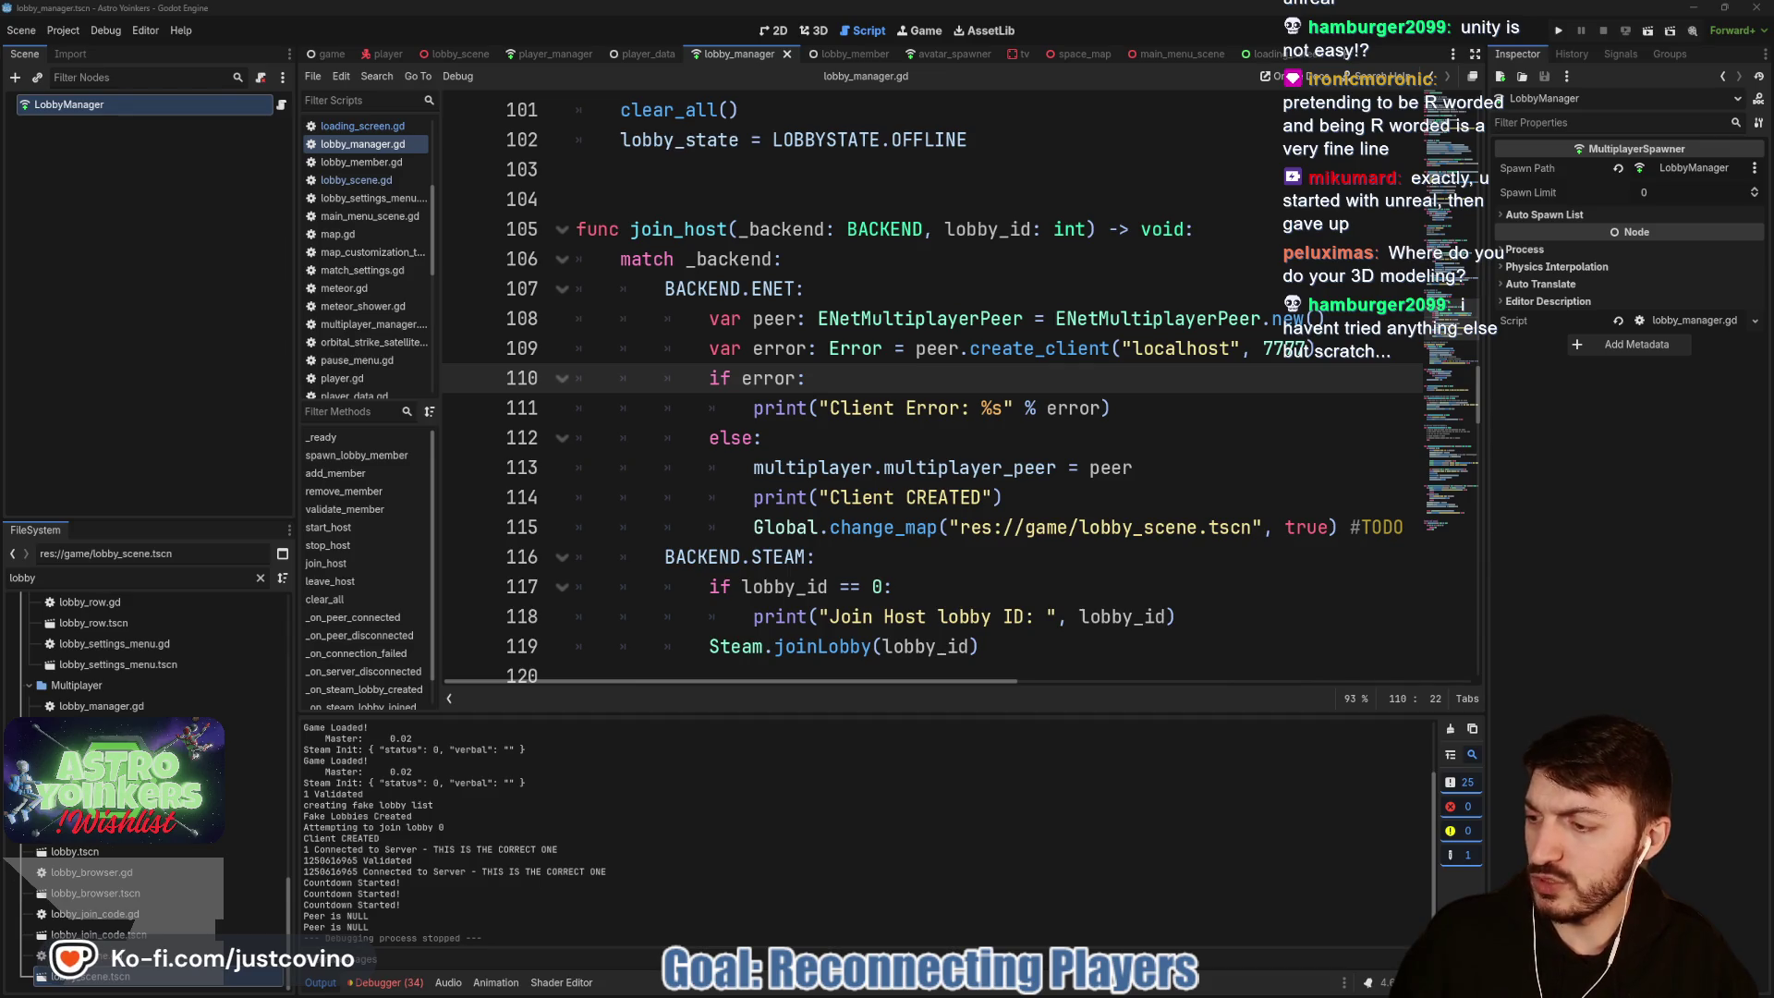
left_click(905, 287)
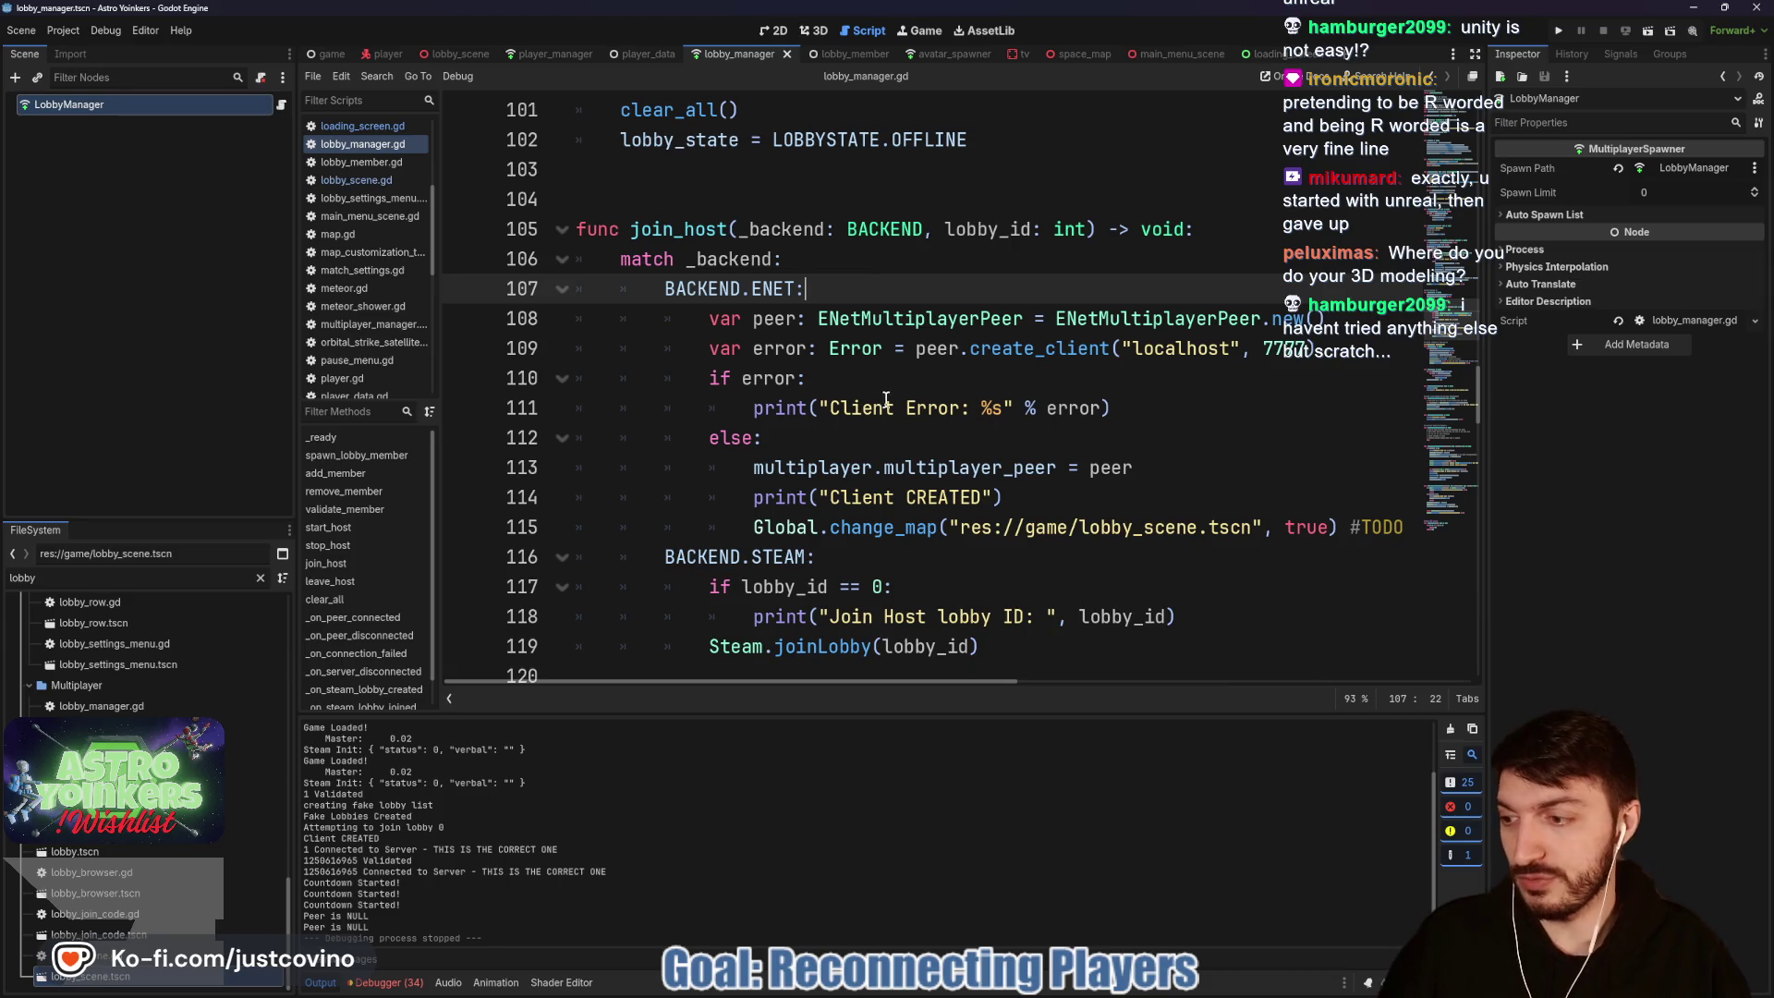
left_click(852, 370)
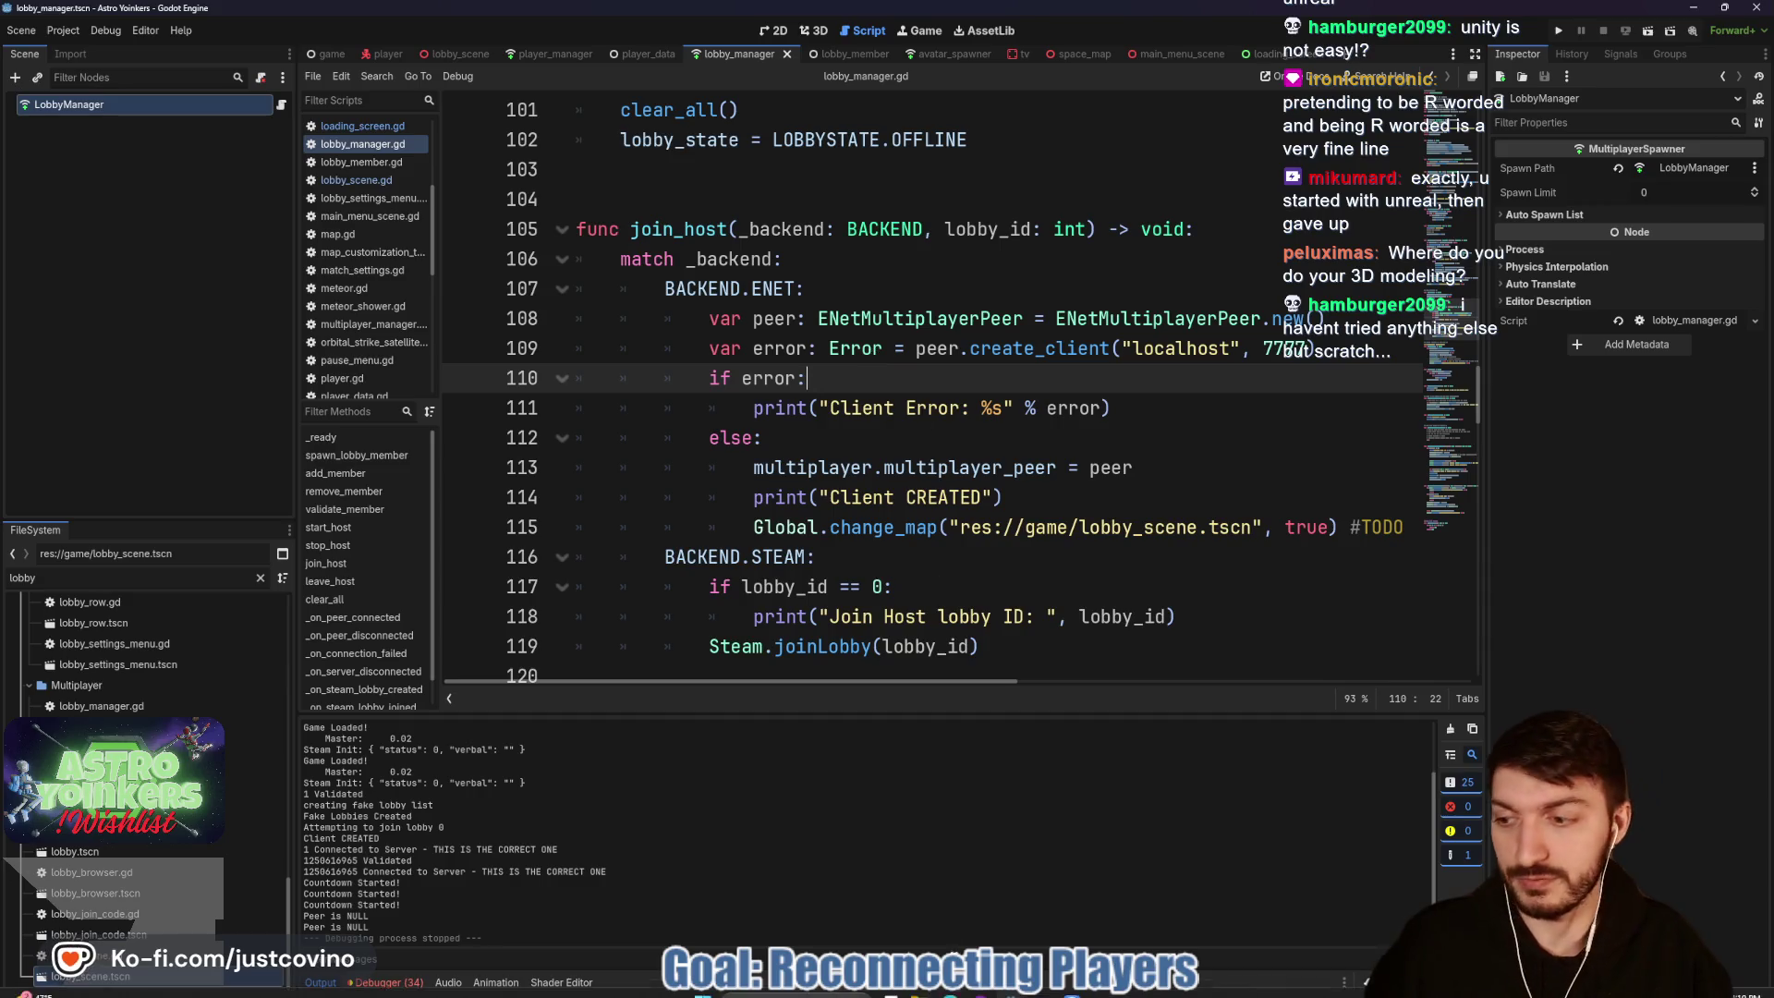
scroll(755, 200, "up", 13)
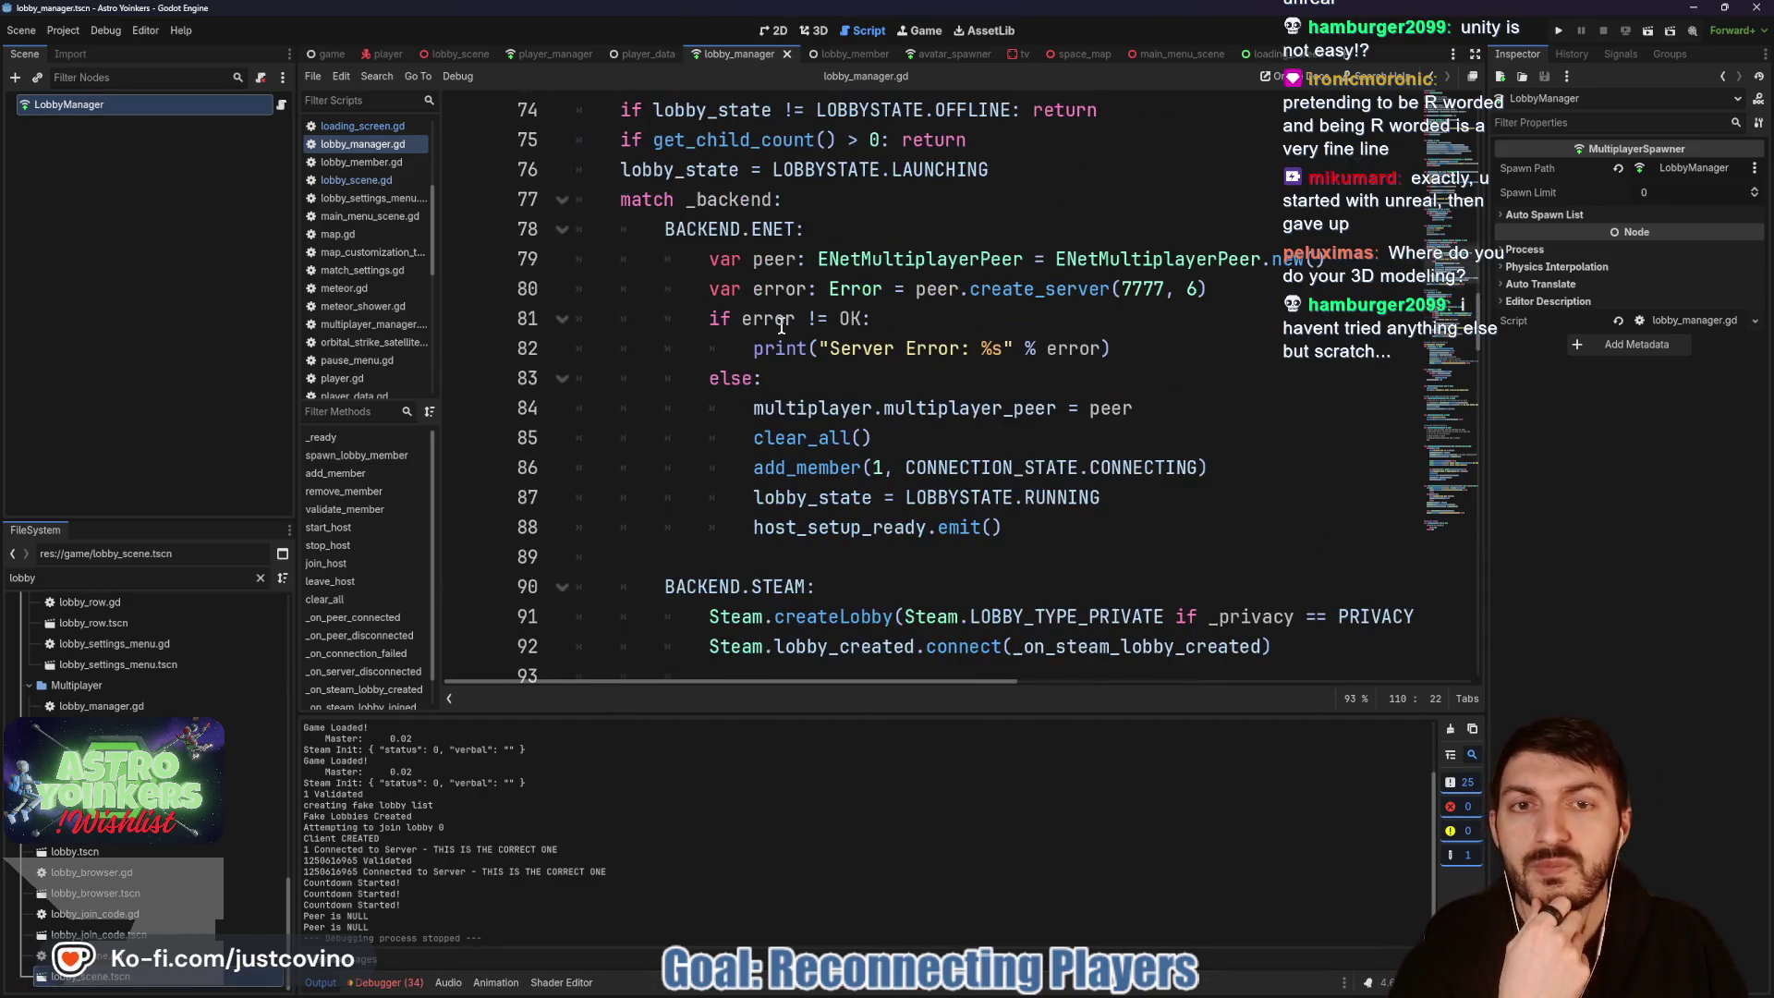
scroll(763, 321, "up", 3)
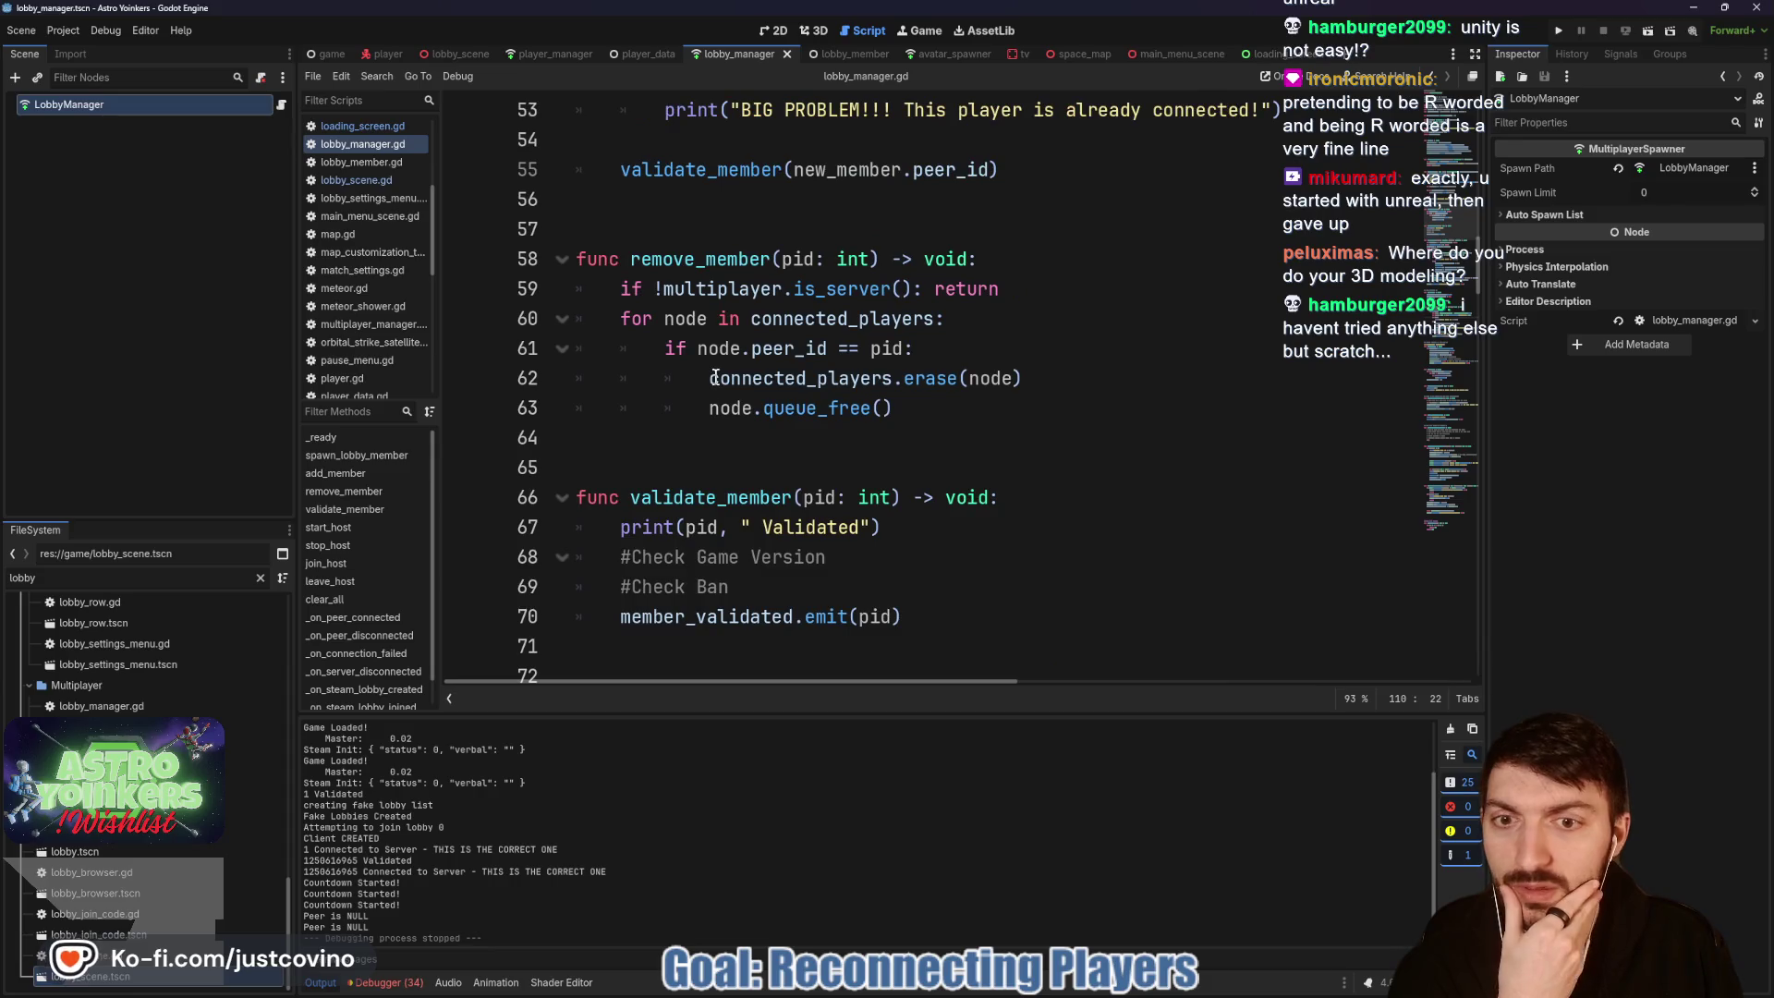
scroll(961, 155, "up", 3)
left_click(577, 53)
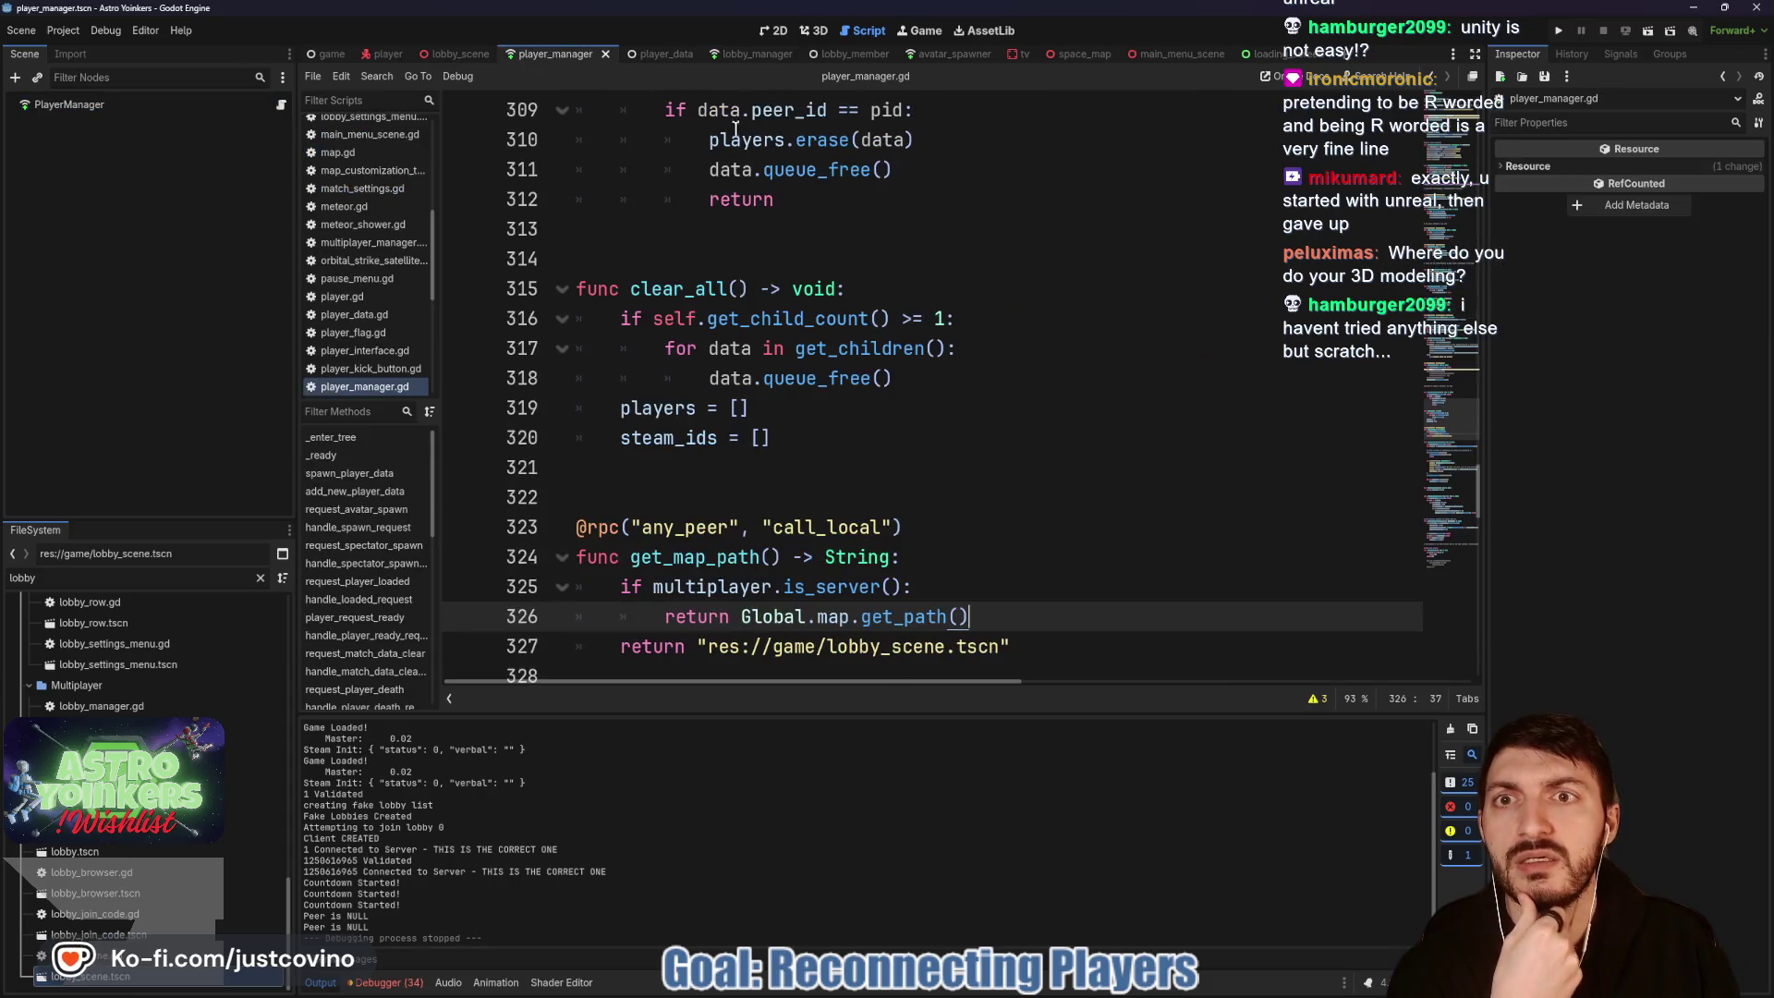
Step: Delete get_map_path (lines 323–327) and its leftover blank line, then save player_manager.gd
scroll(895, 458, "down", 4)
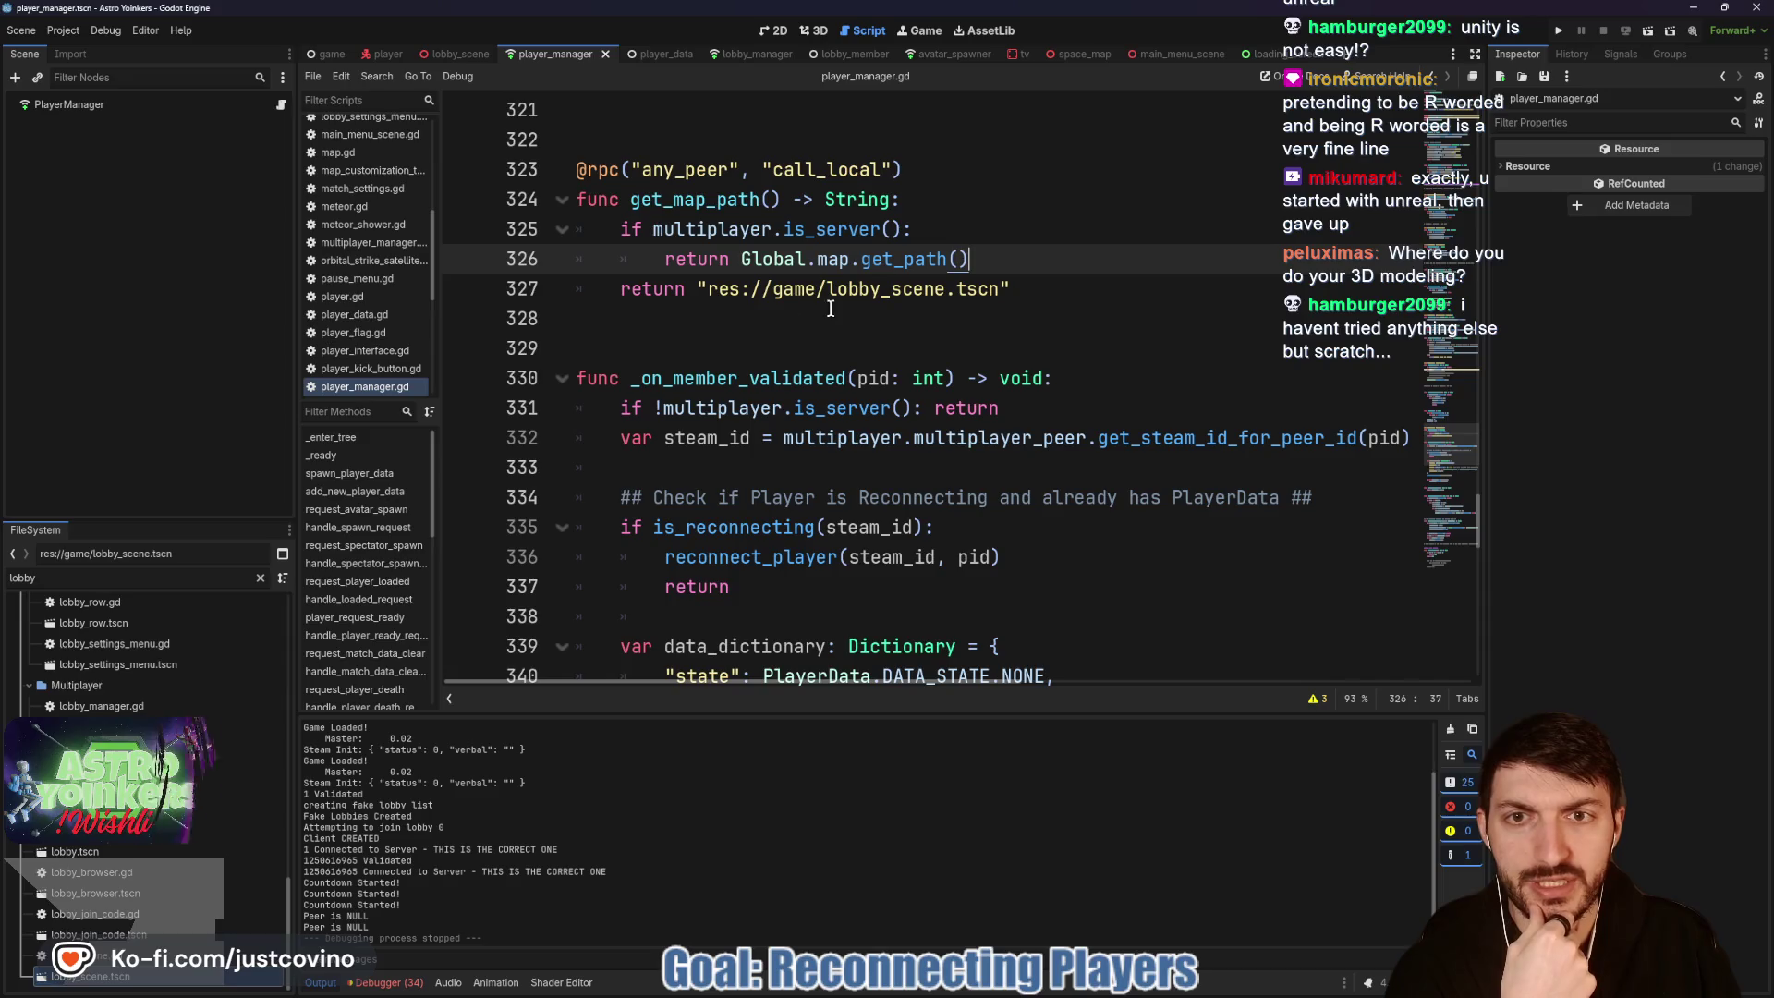
left_click(1012, 289)
left_click_drag(1016, 290, 573, 169)
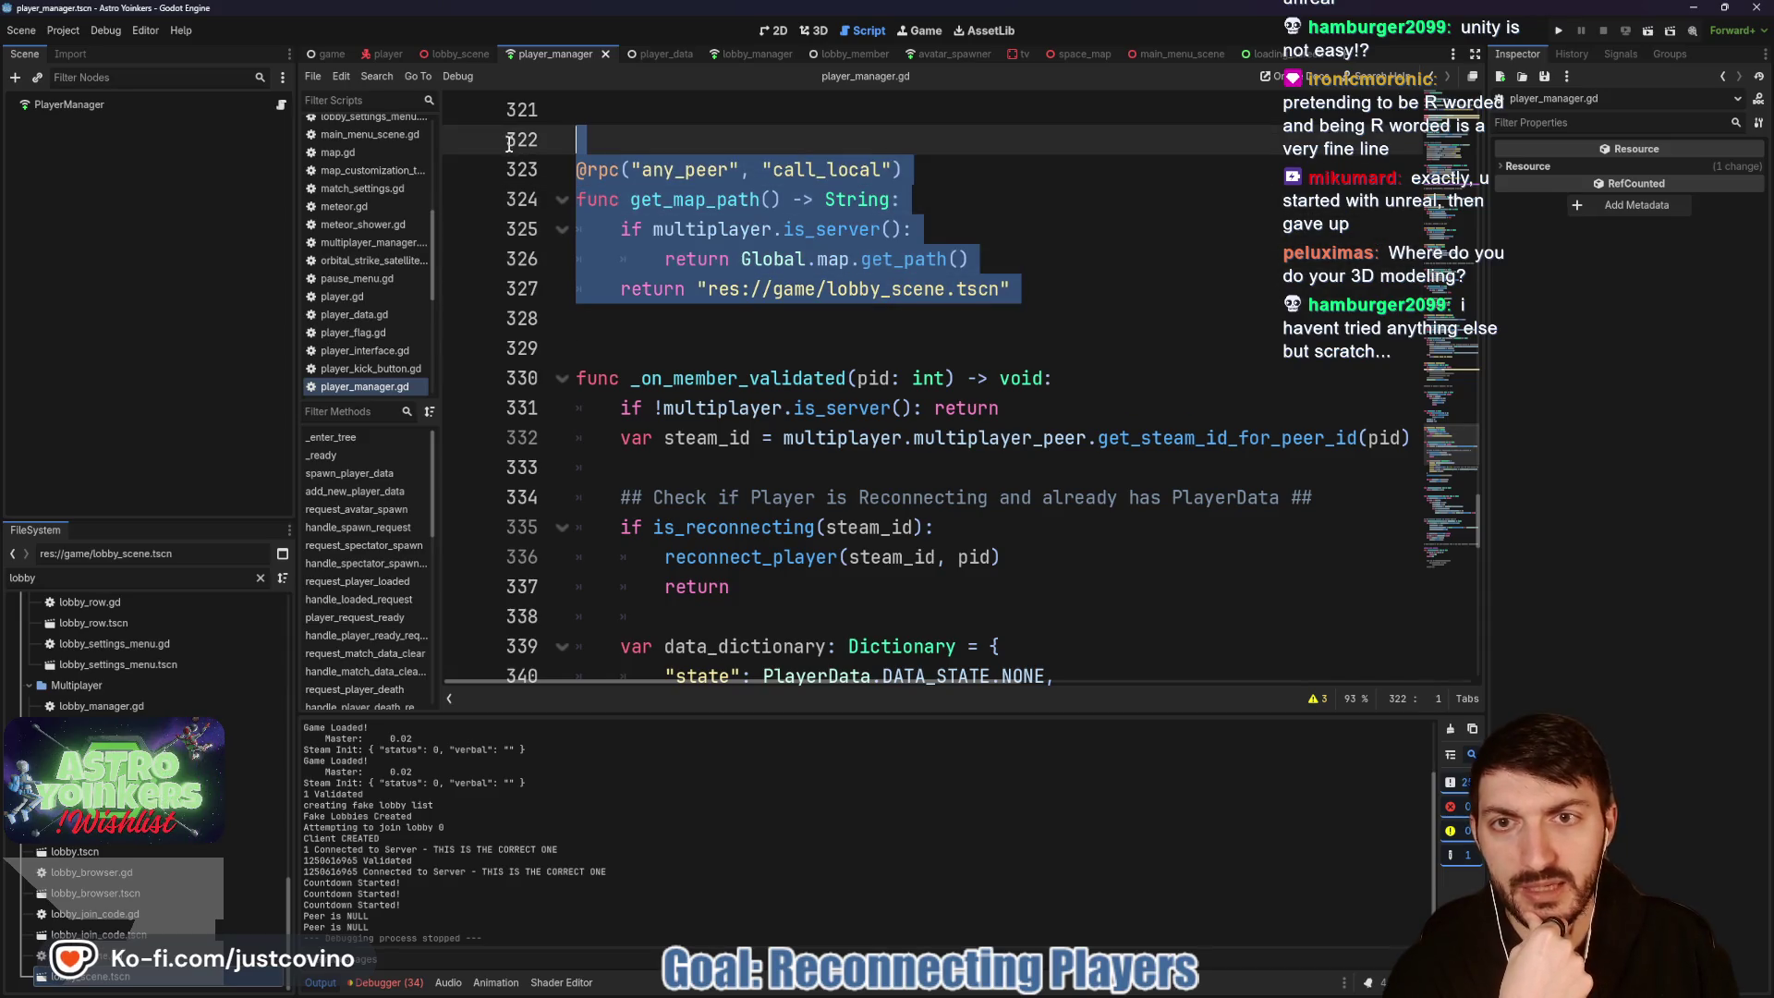
scroll(1091, 348, "up", 1)
key("Delete")
key("Delete")
key("Delete")
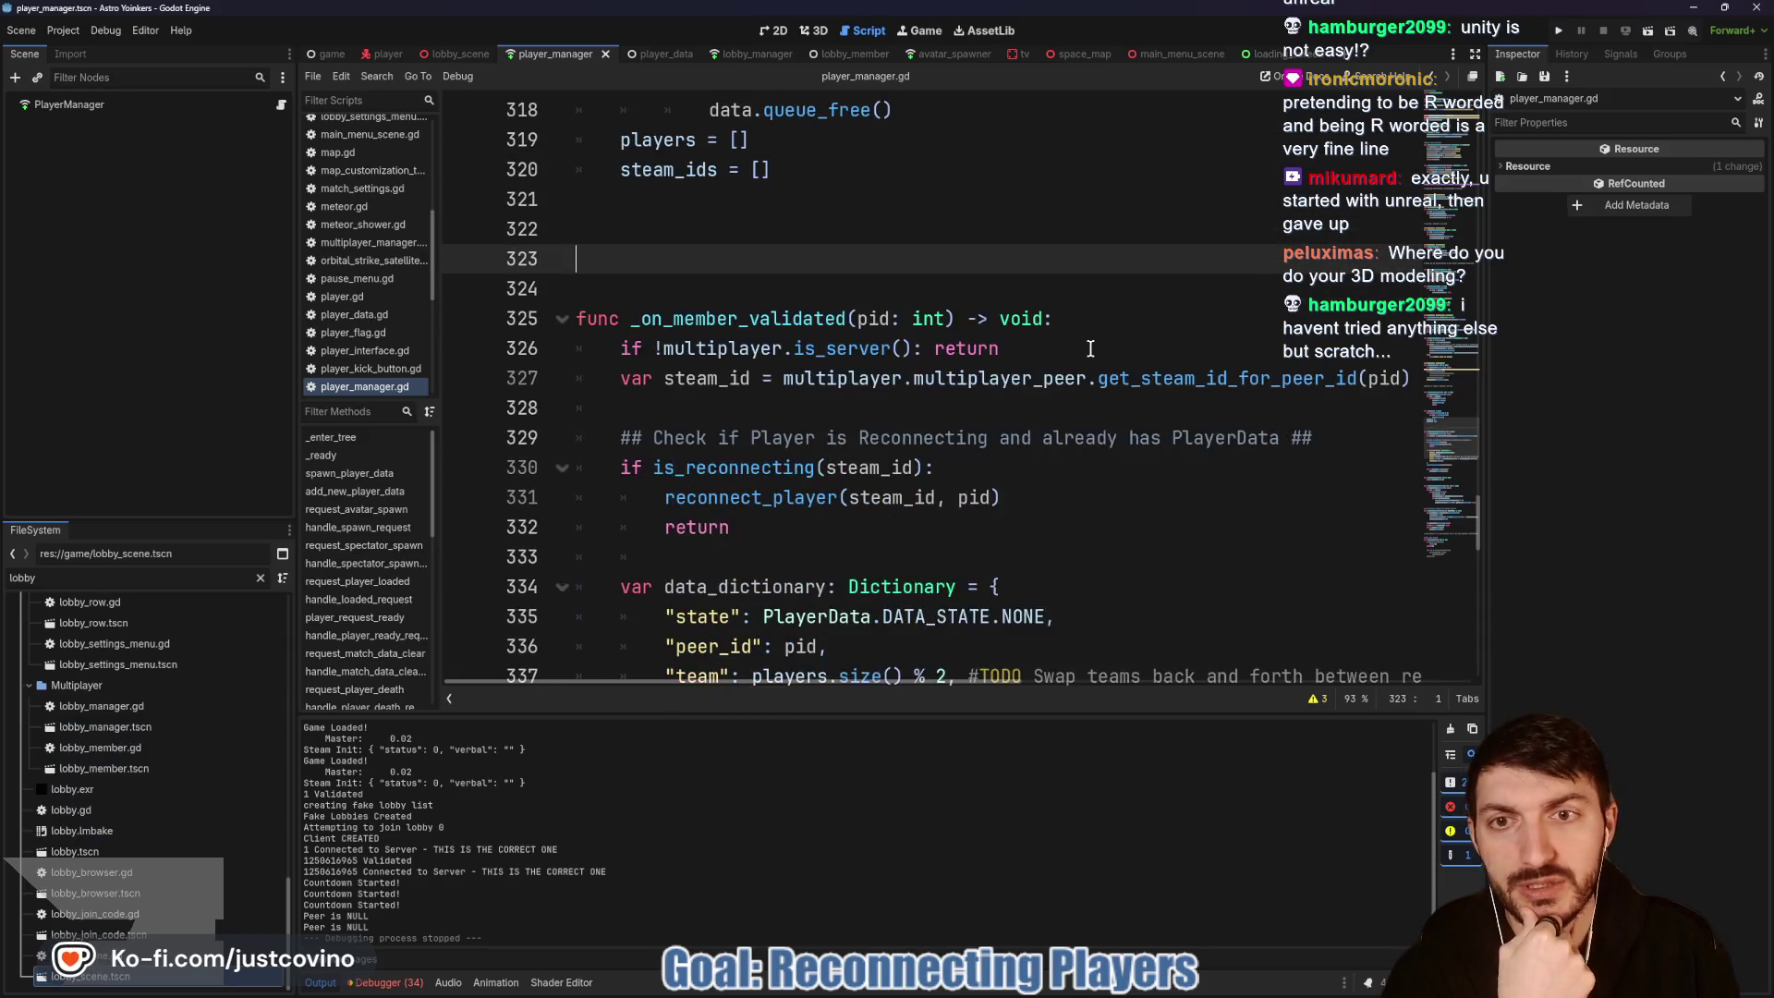
left_click(754, 232)
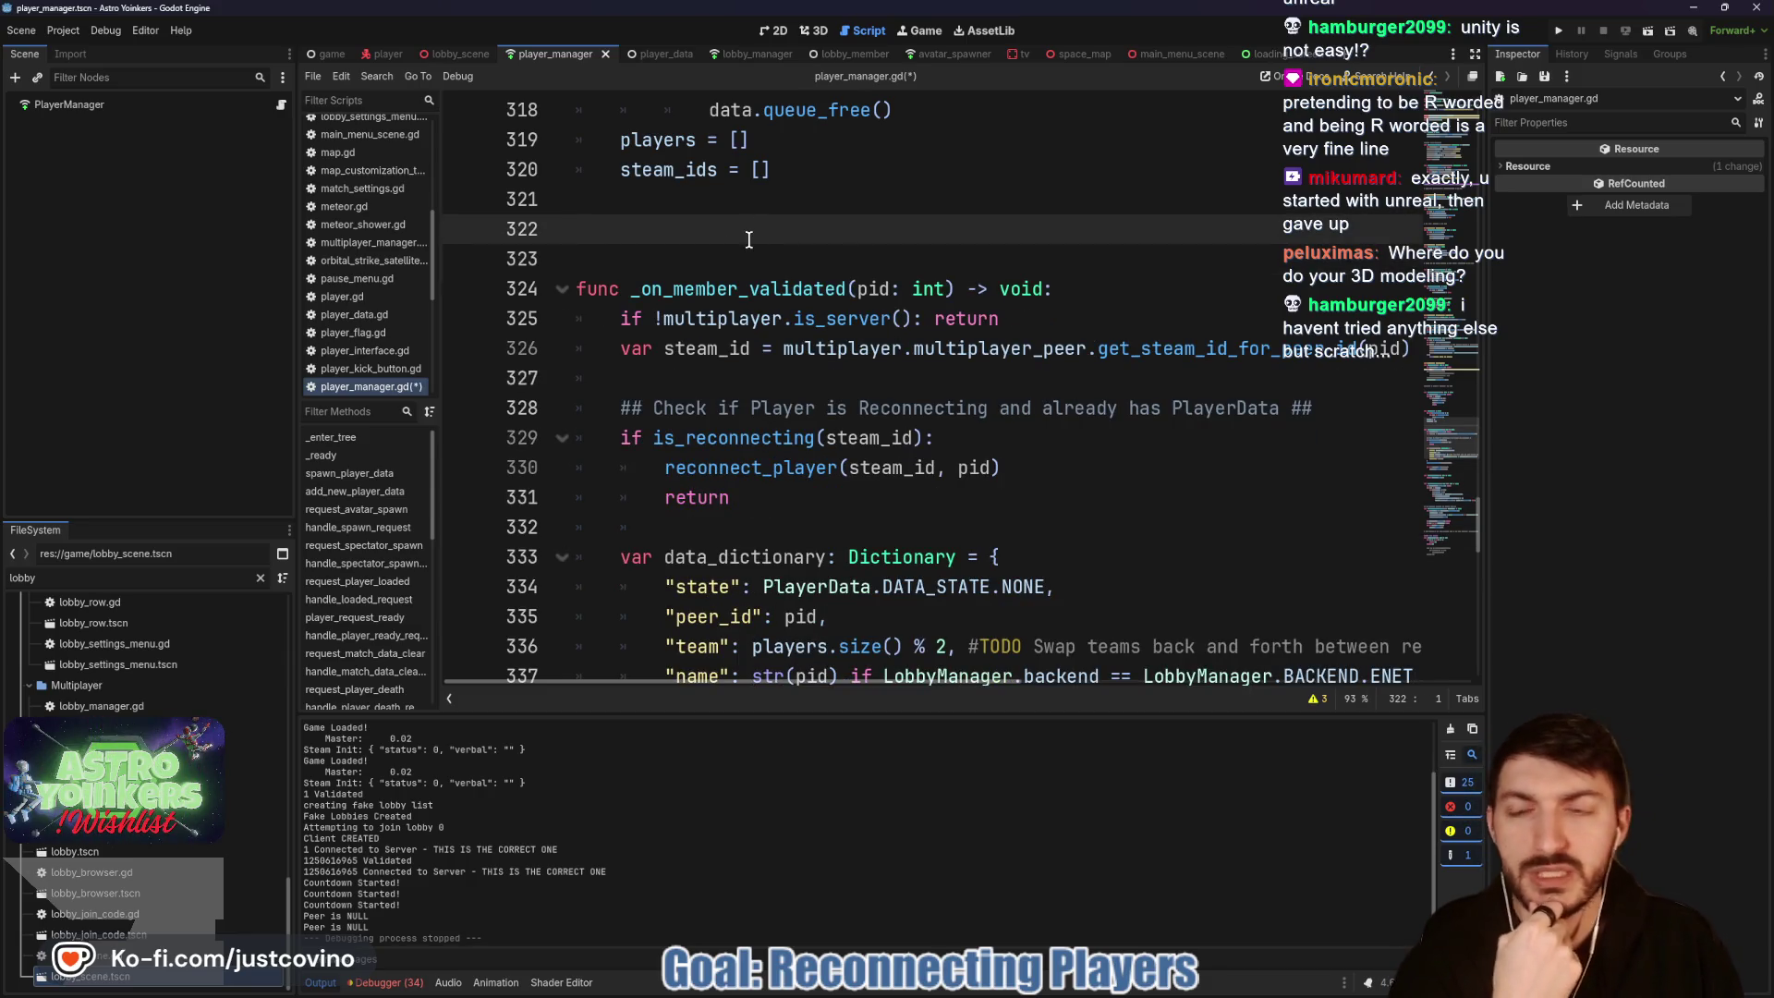
key("BackSpace")
key("ctrl+s")
scroll(920, 301, "down", 2)
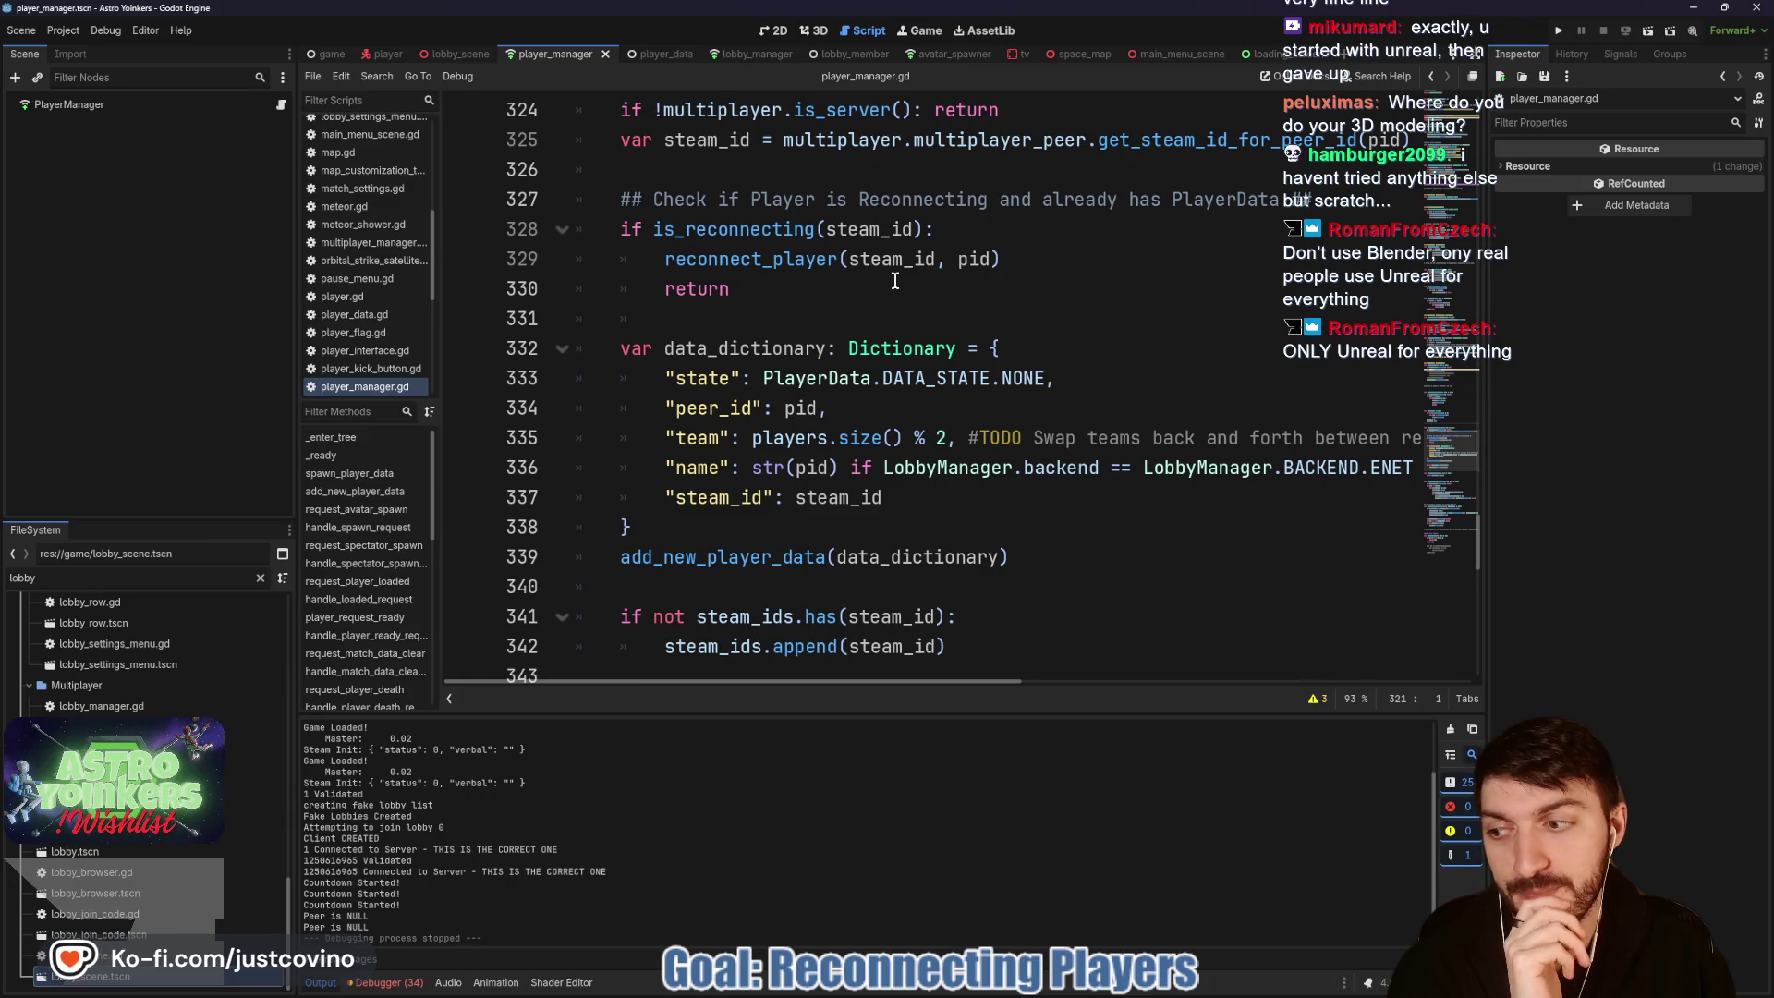
Step: Scan player_manager.gd for stray blank lines around teleport_avatar and lines 246–254, saving
left_click(1000, 315)
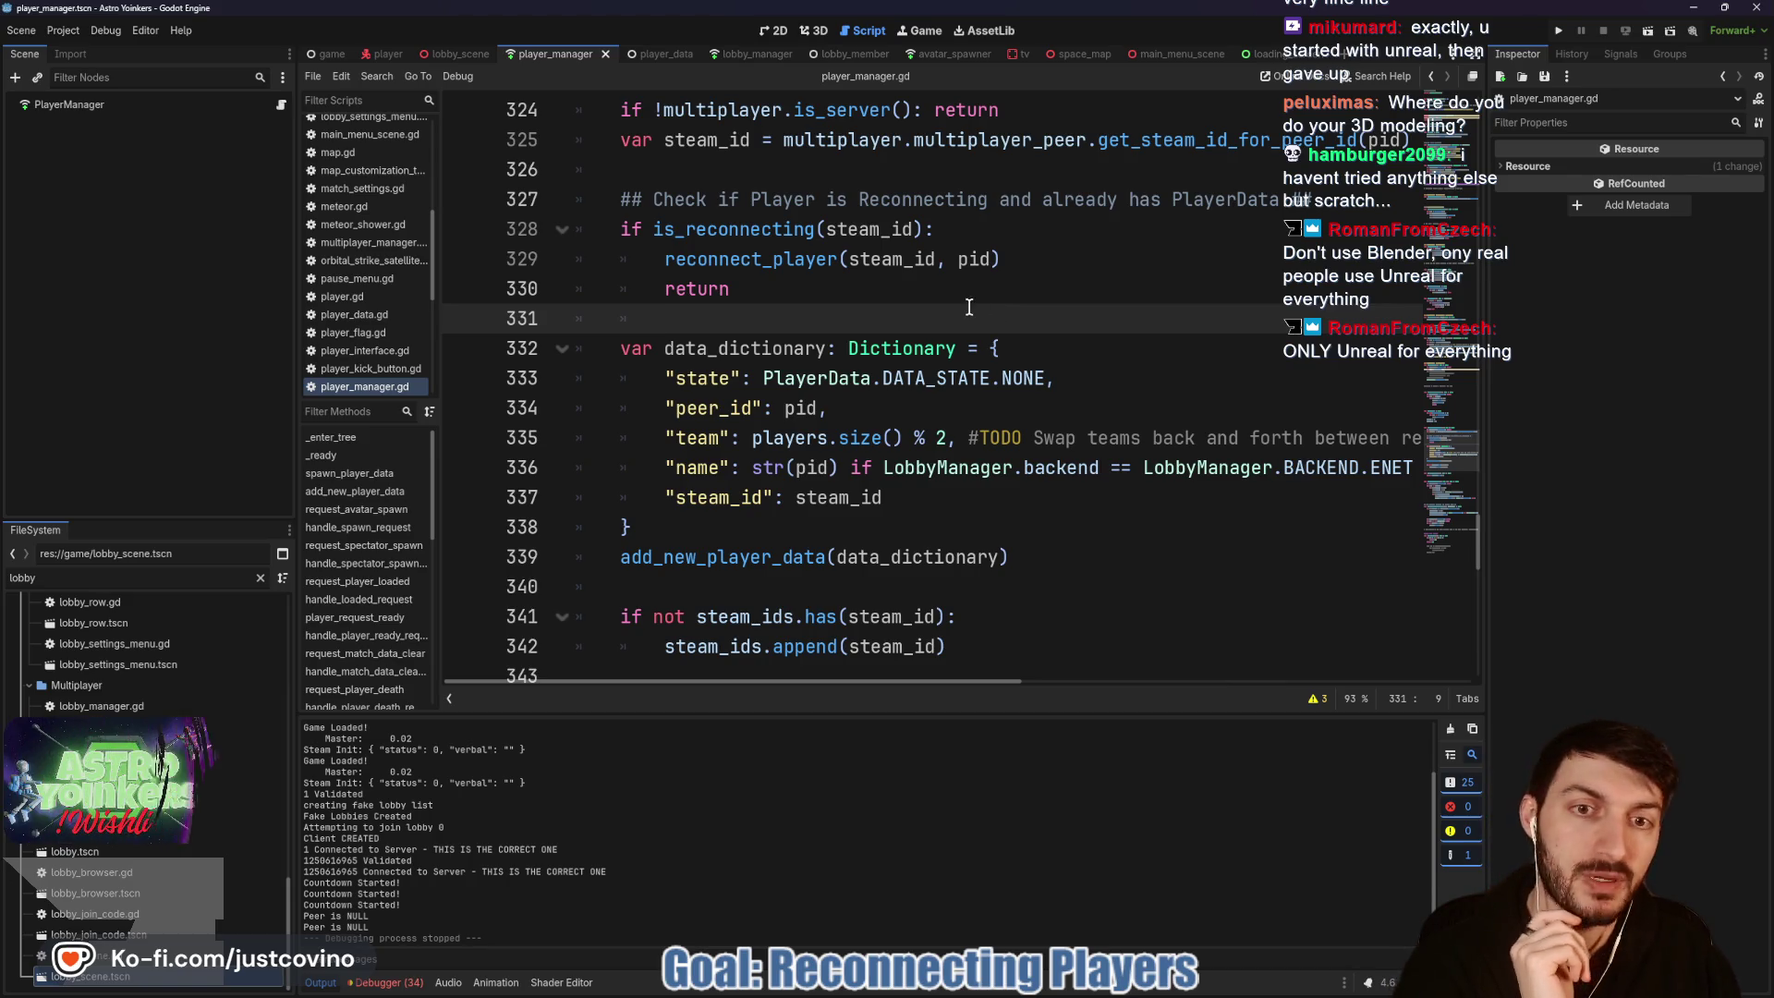
scroll(961, 309, "up", 5)
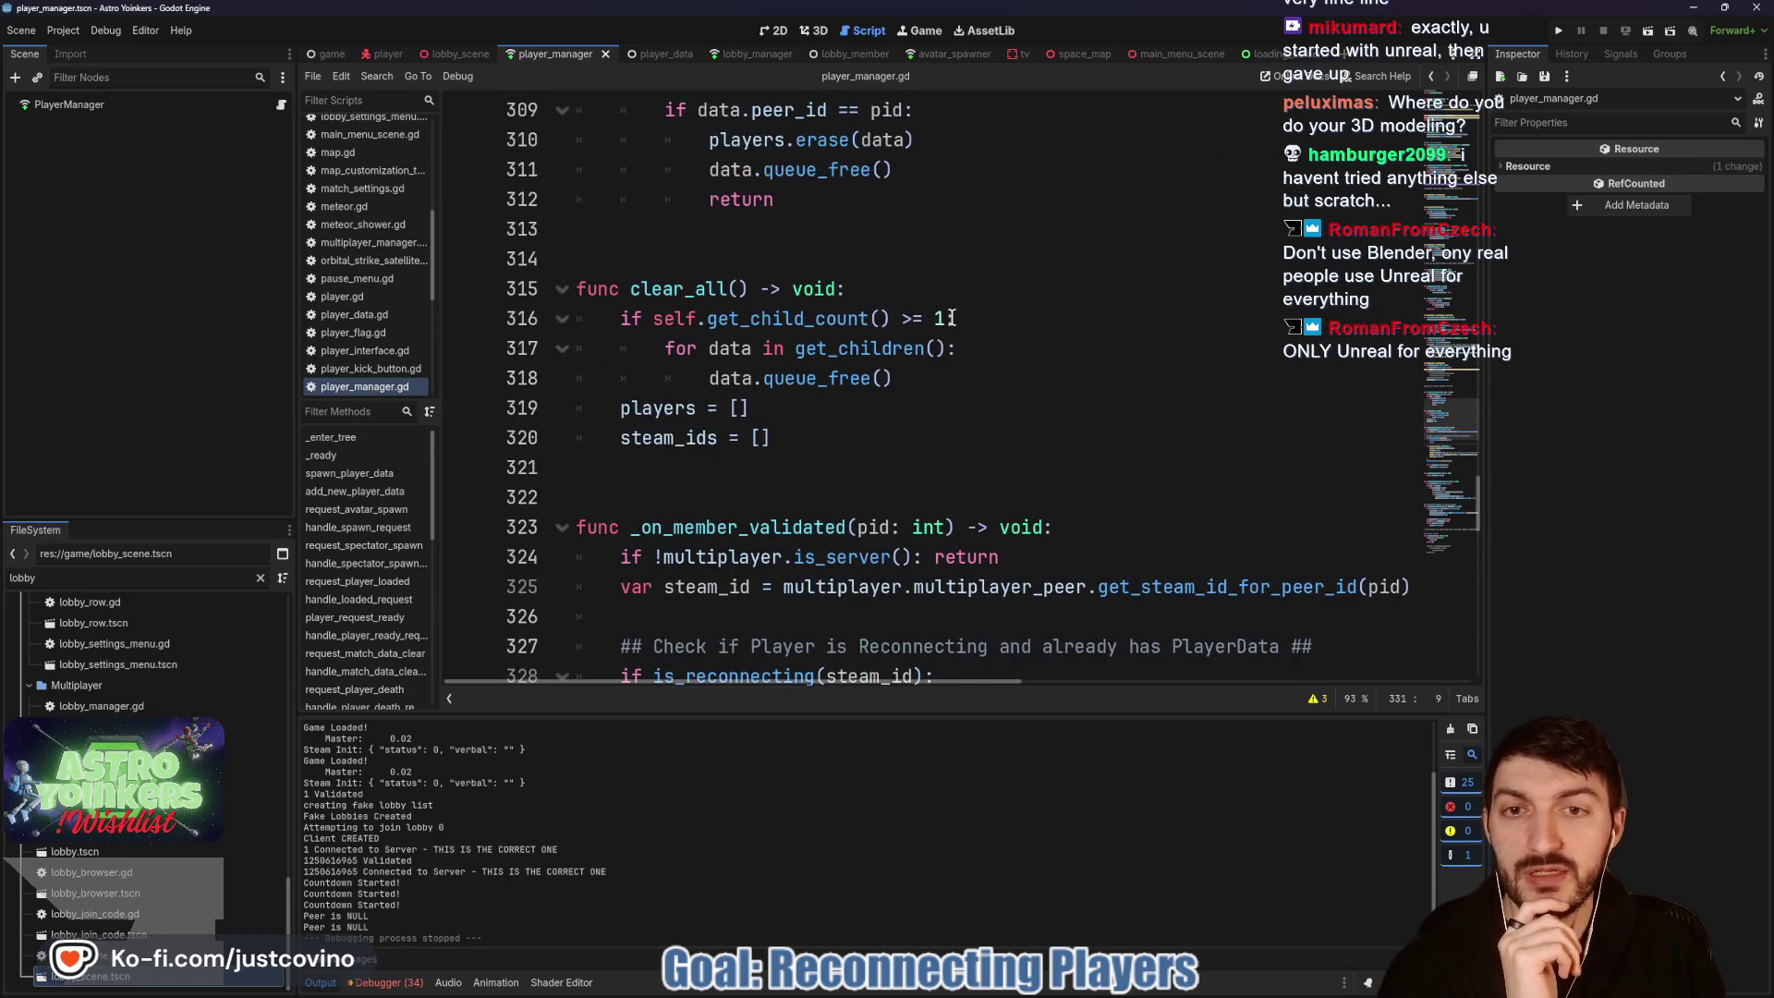
left_click(747, 485)
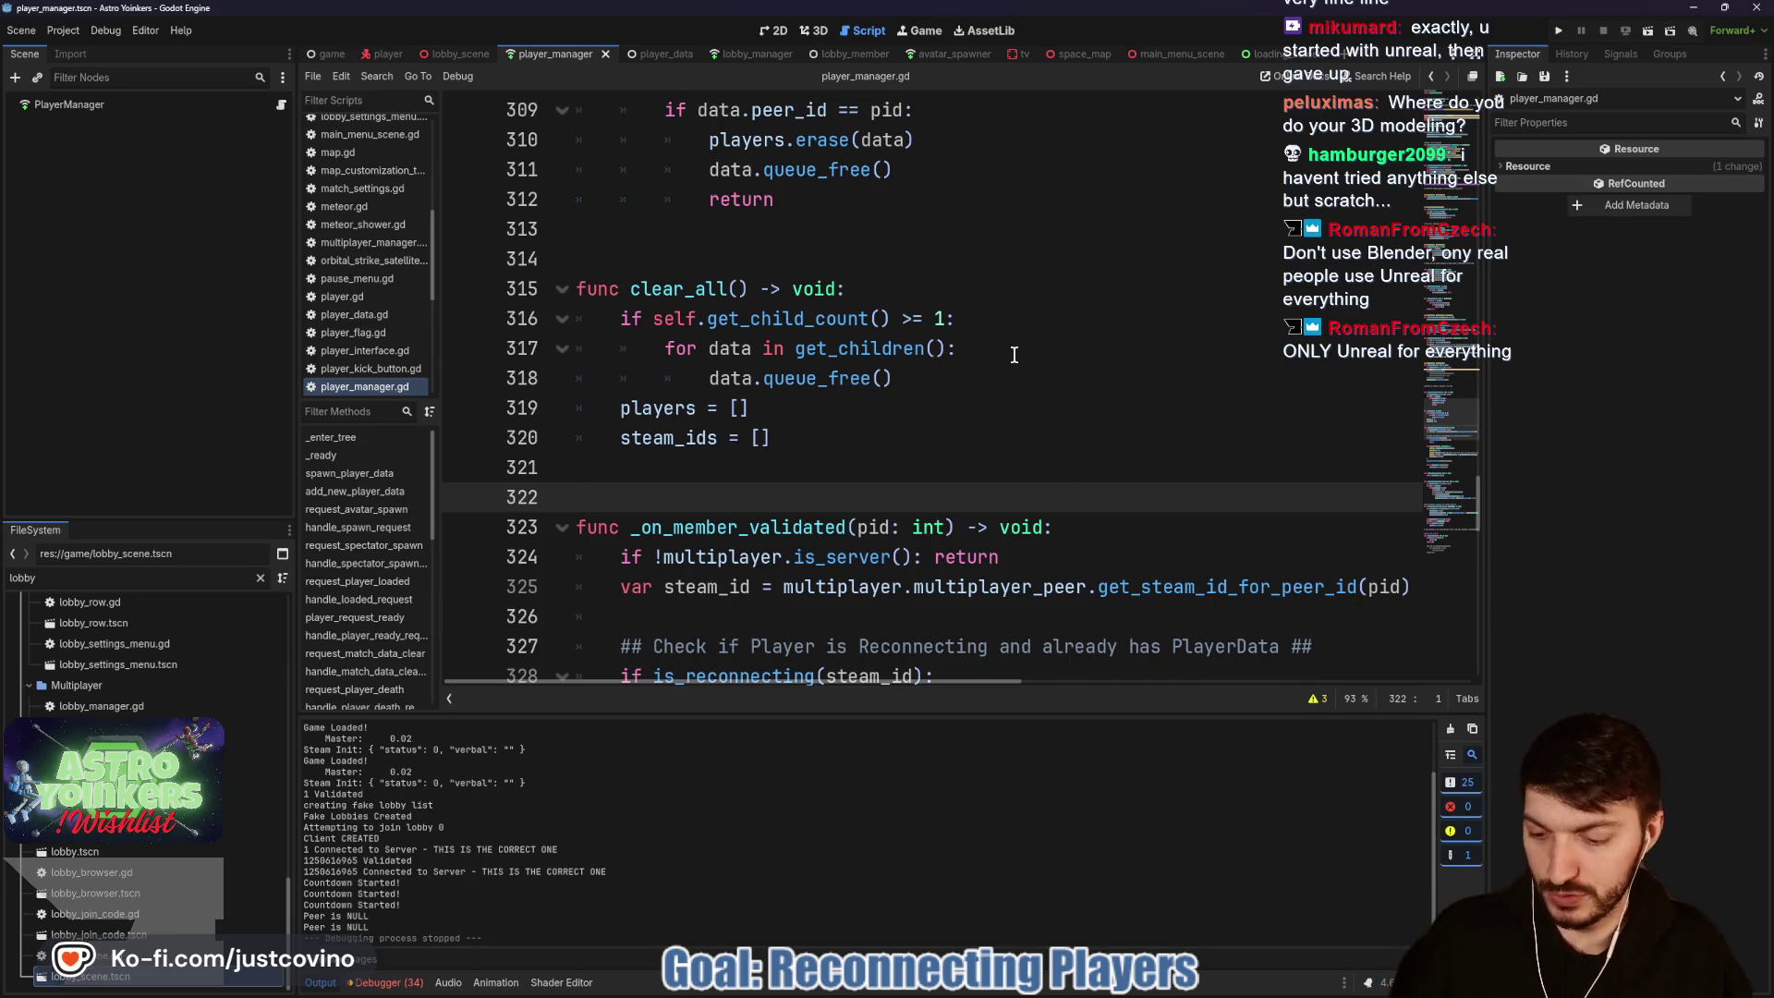
scroll(1014, 355, "up", 2)
scroll(1014, 355, "up", 3)
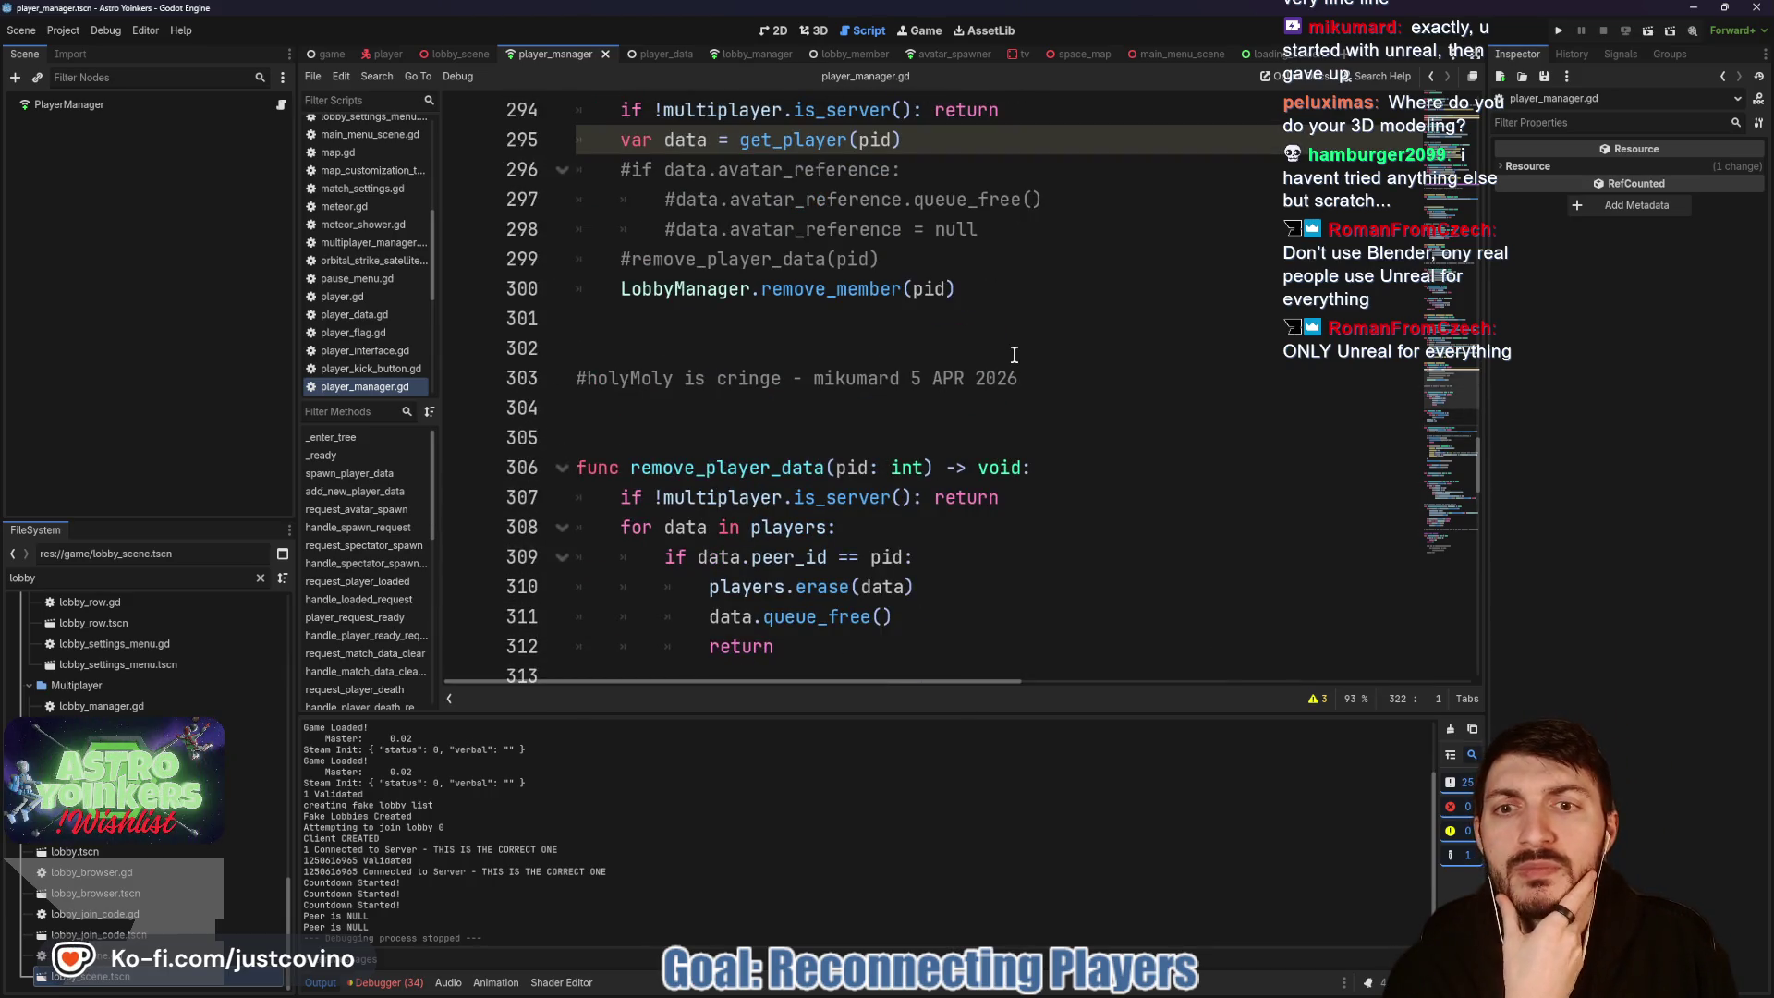
scroll(1010, 354, "up", 4)
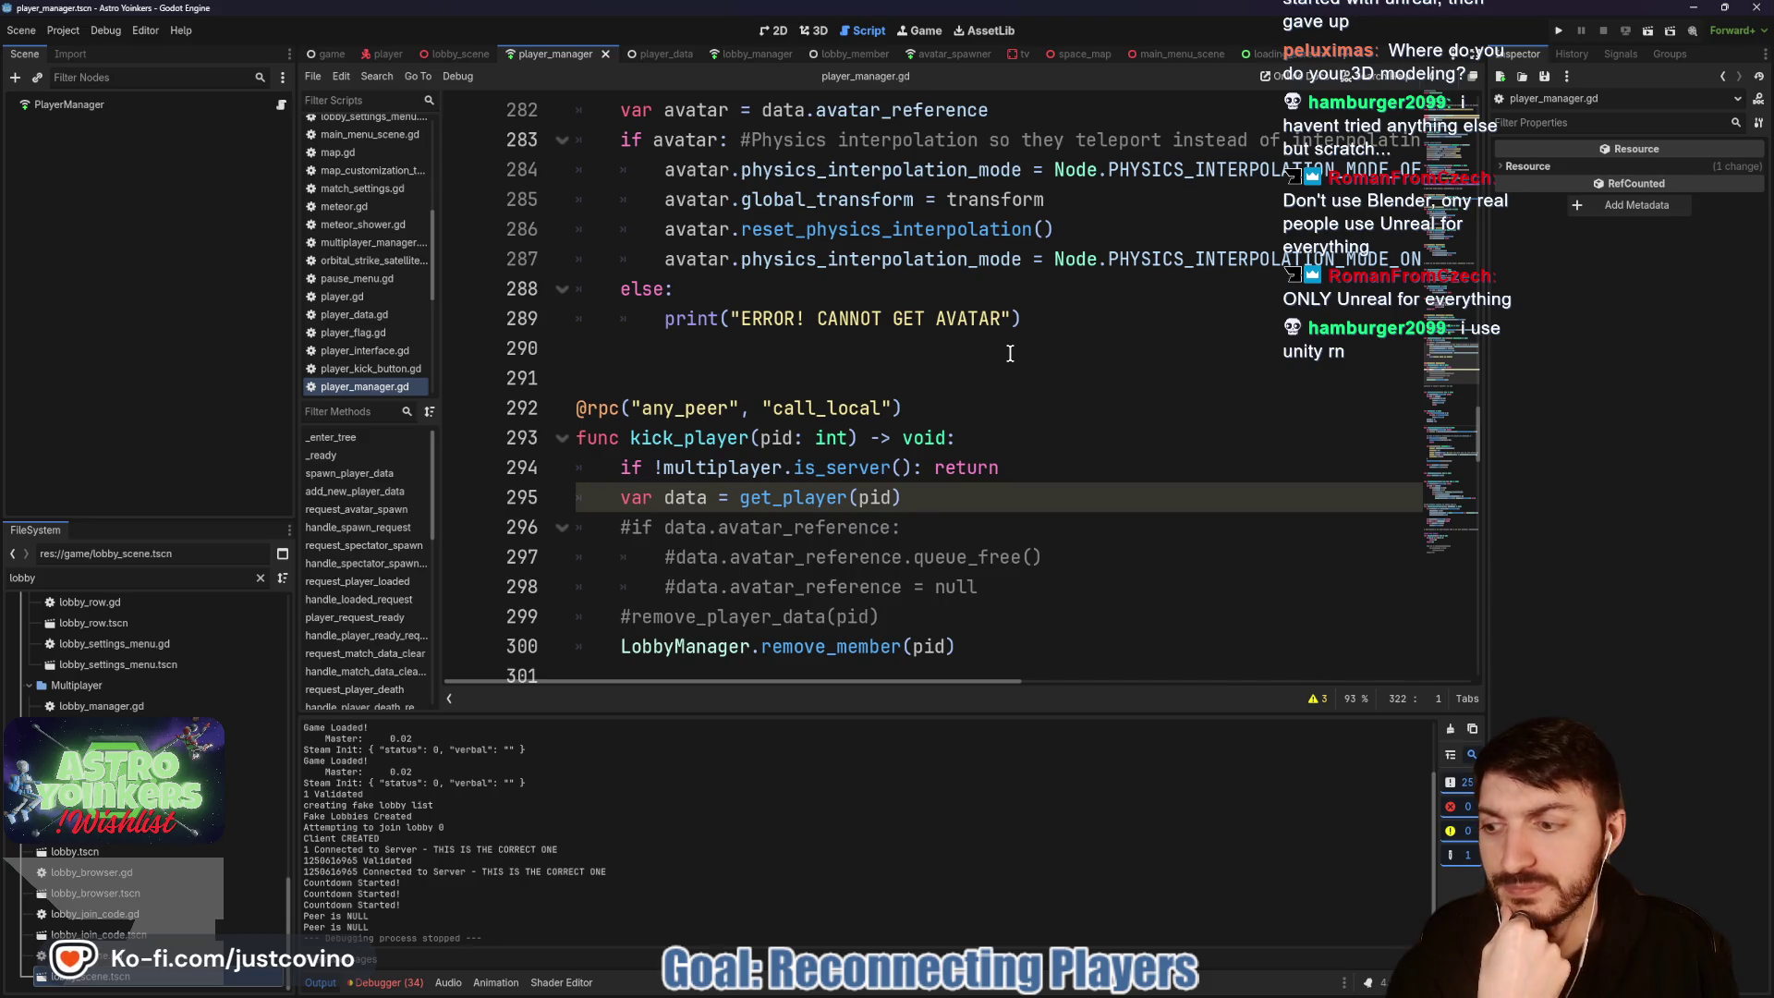
scroll(1010, 354, "up", 1)
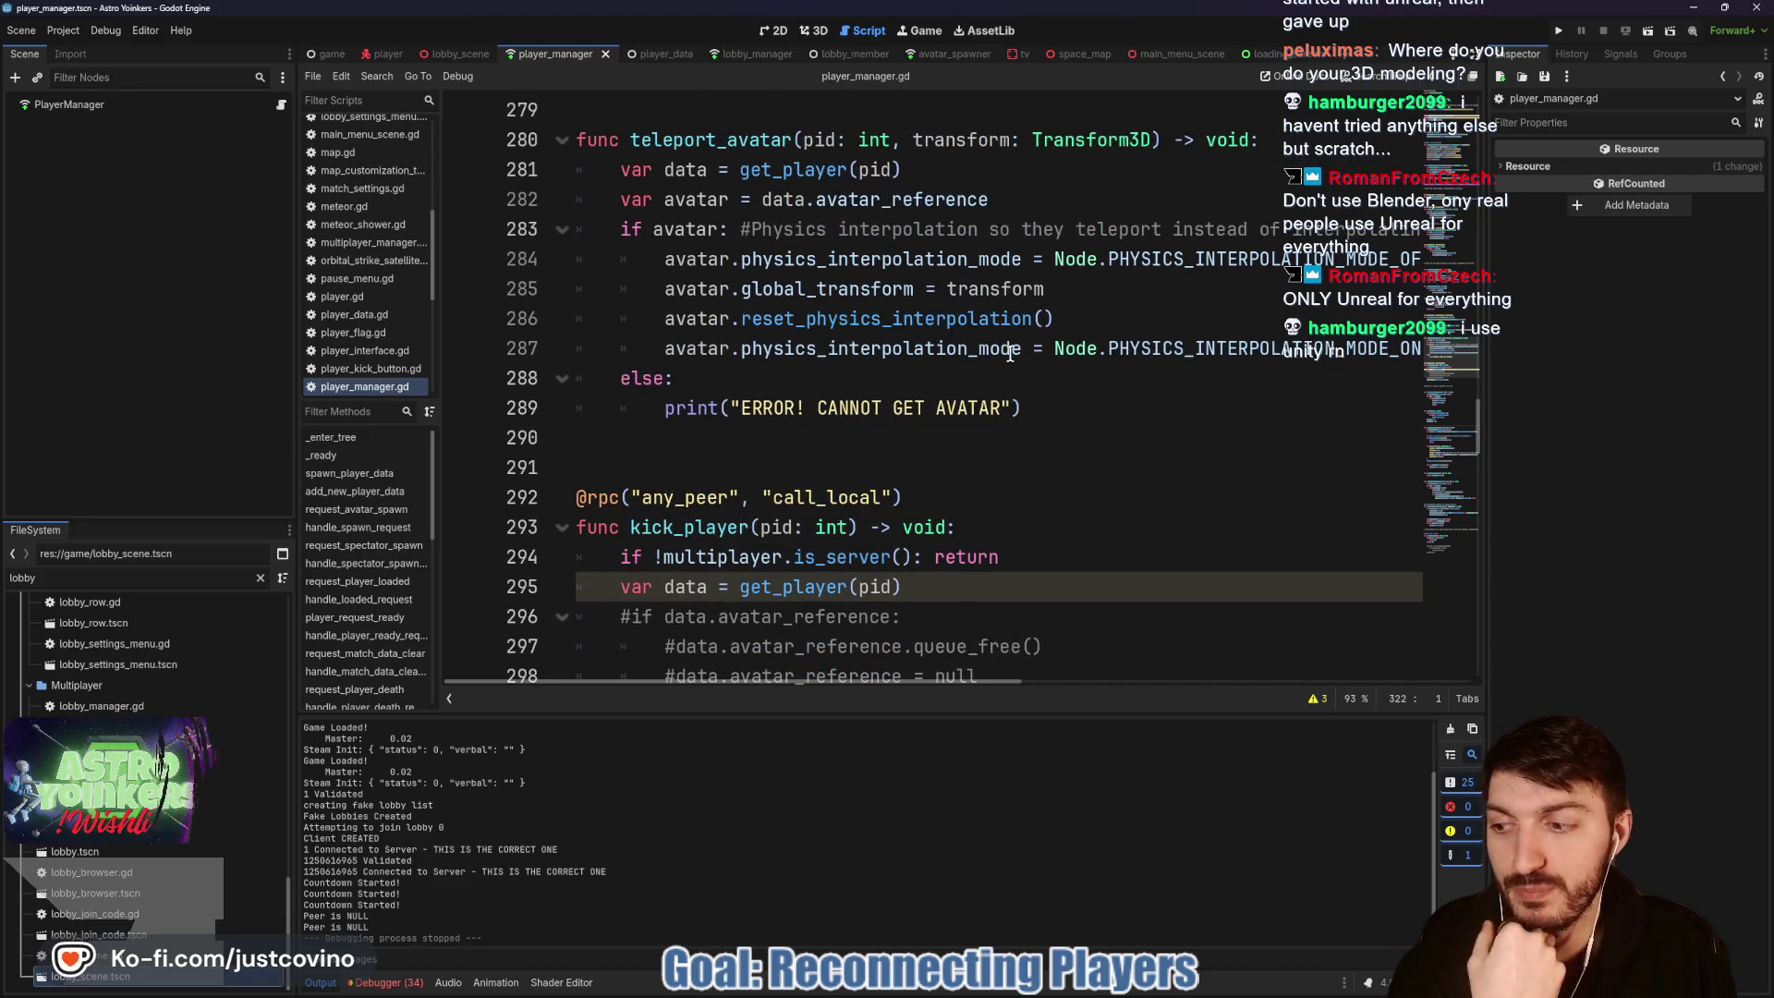
scroll(1010, 354, "up", 2)
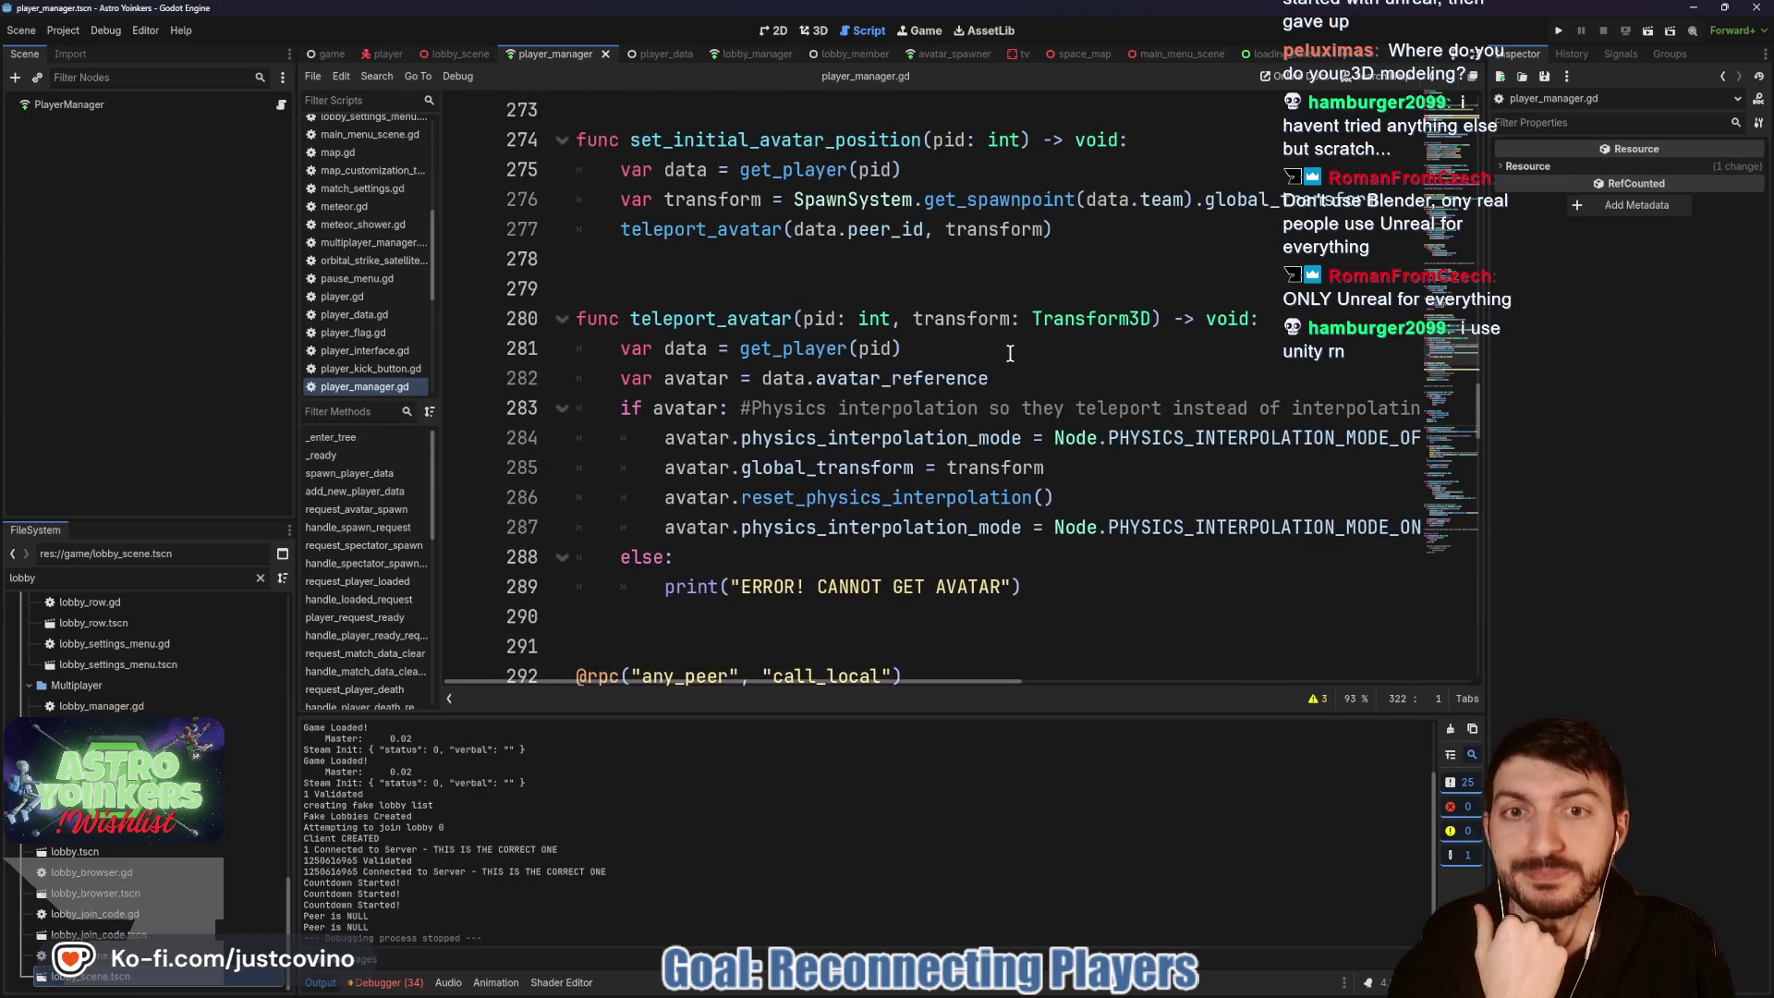
left_click(957, 266)
left_click(901, 277)
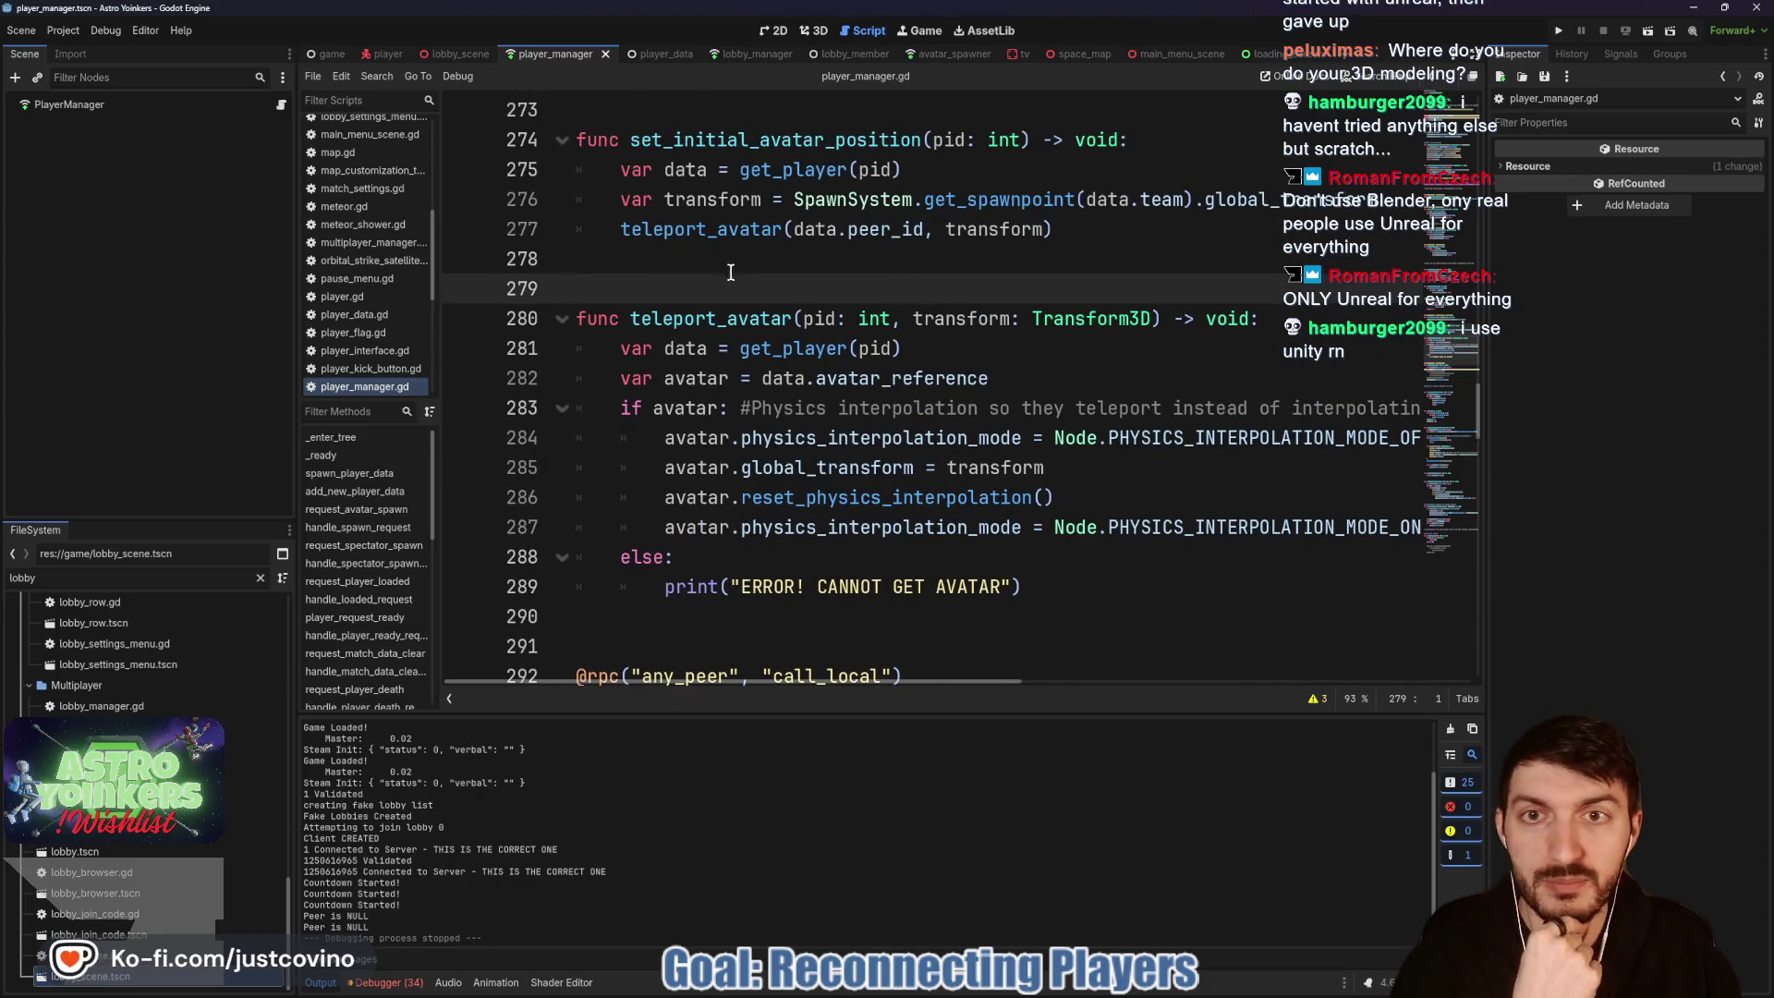
scroll(730, 272, "up", 5)
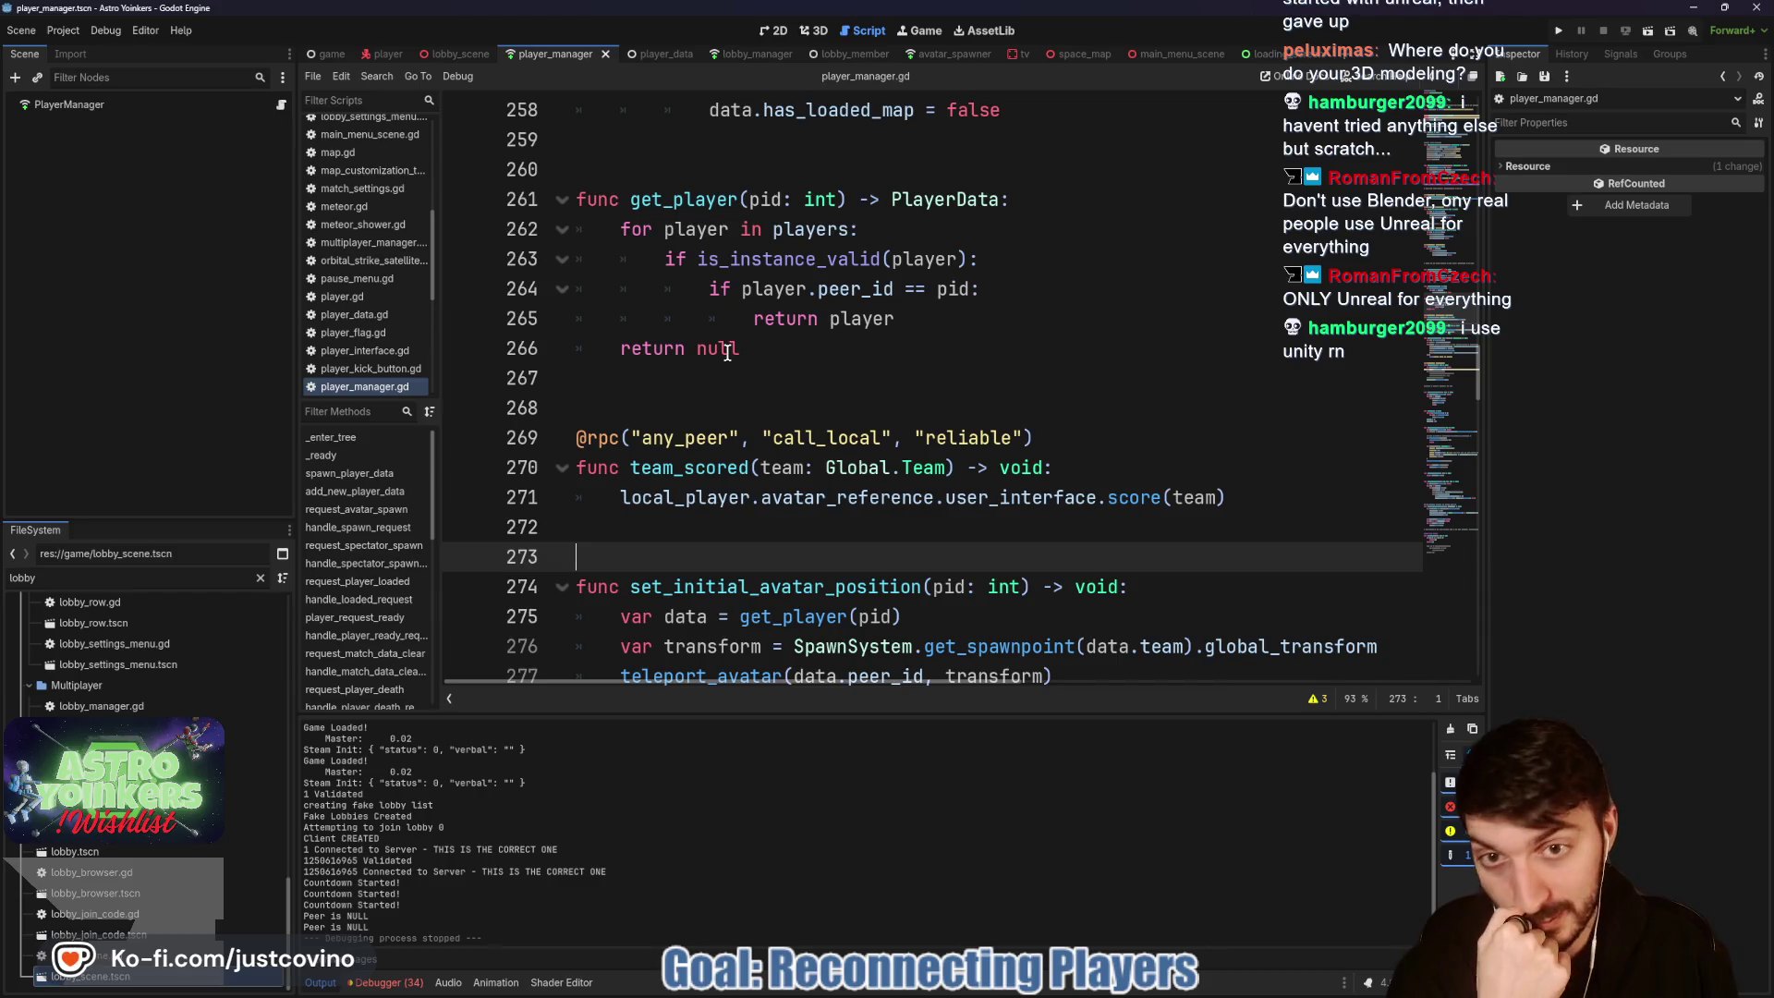
scroll(725, 405, "up", 1)
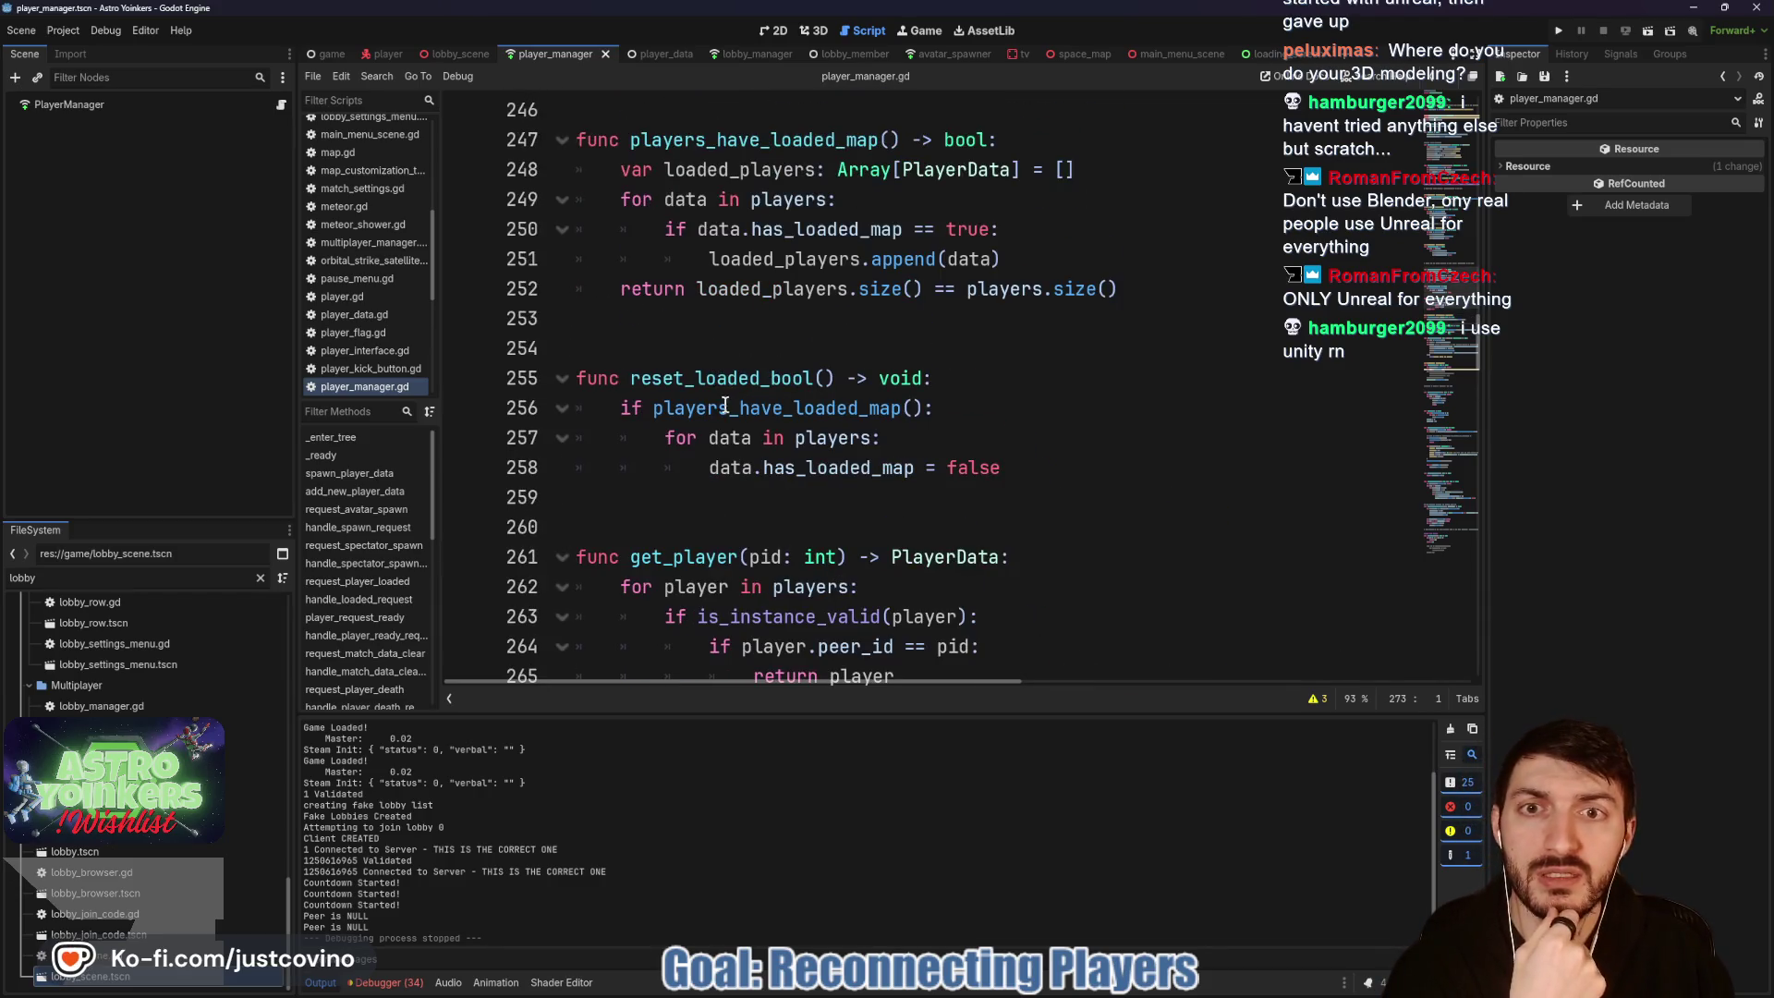
left_click(662, 359)
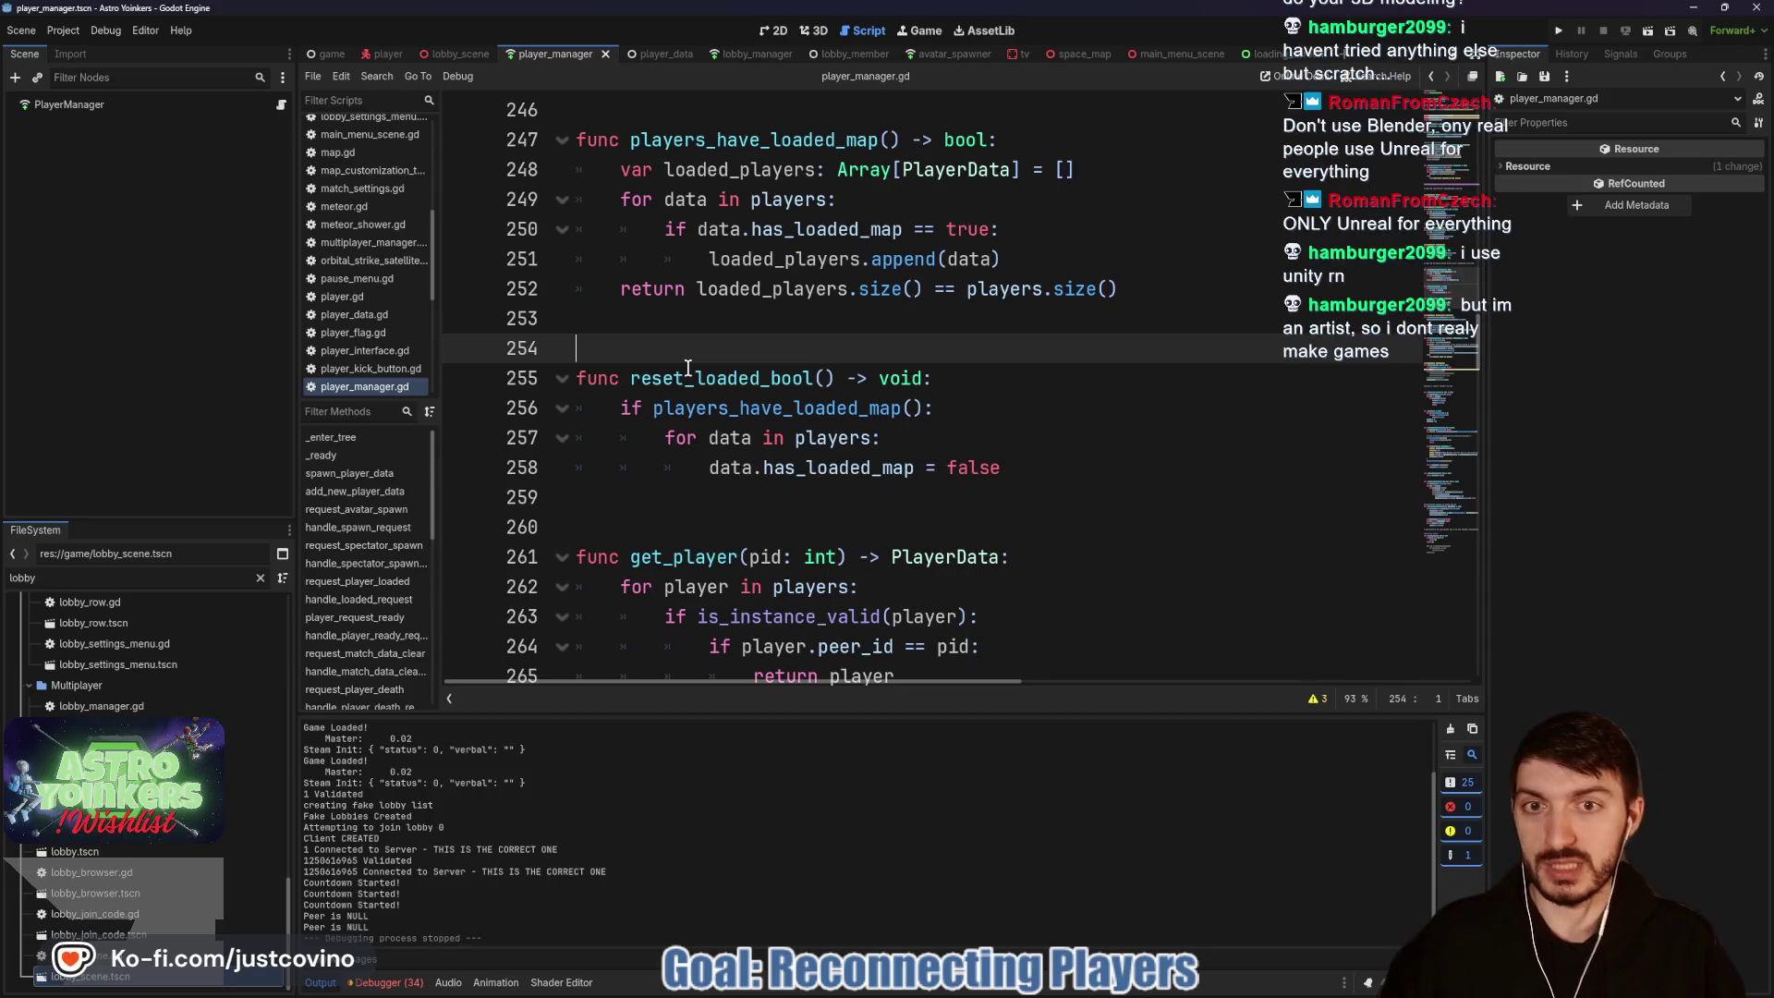
scroll(667, 360, "up", 2)
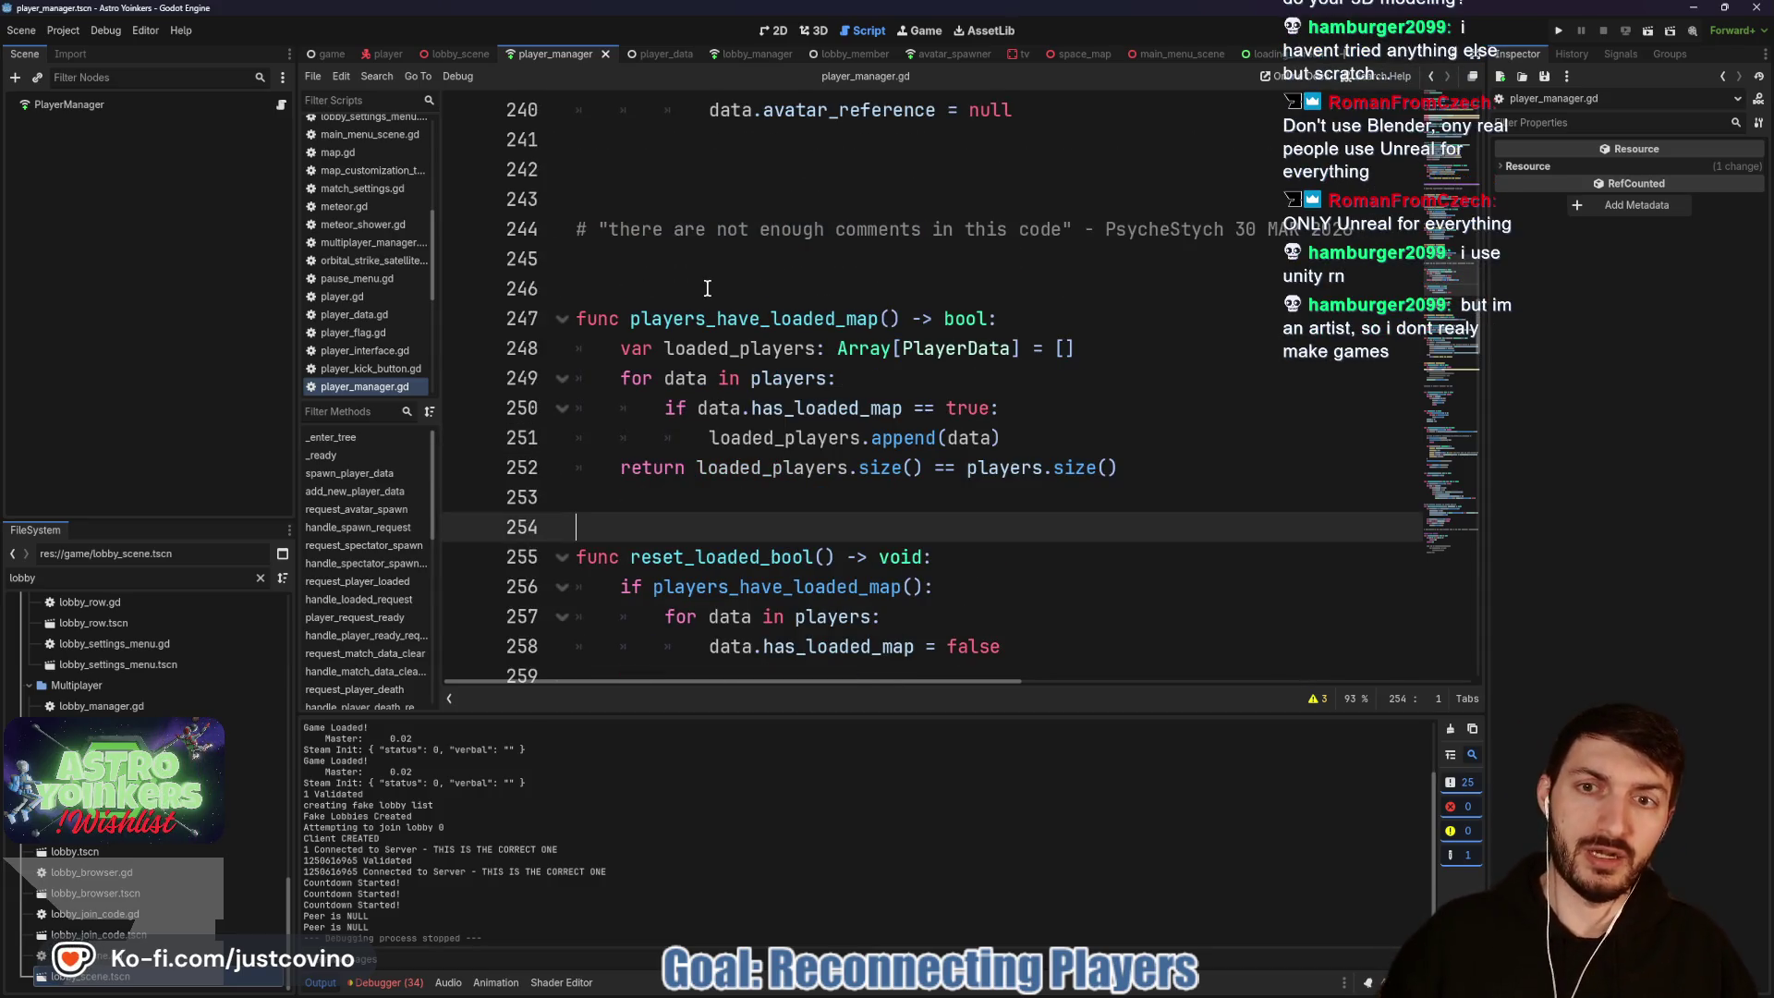
left_click(707, 289)
key("ctrl+s")
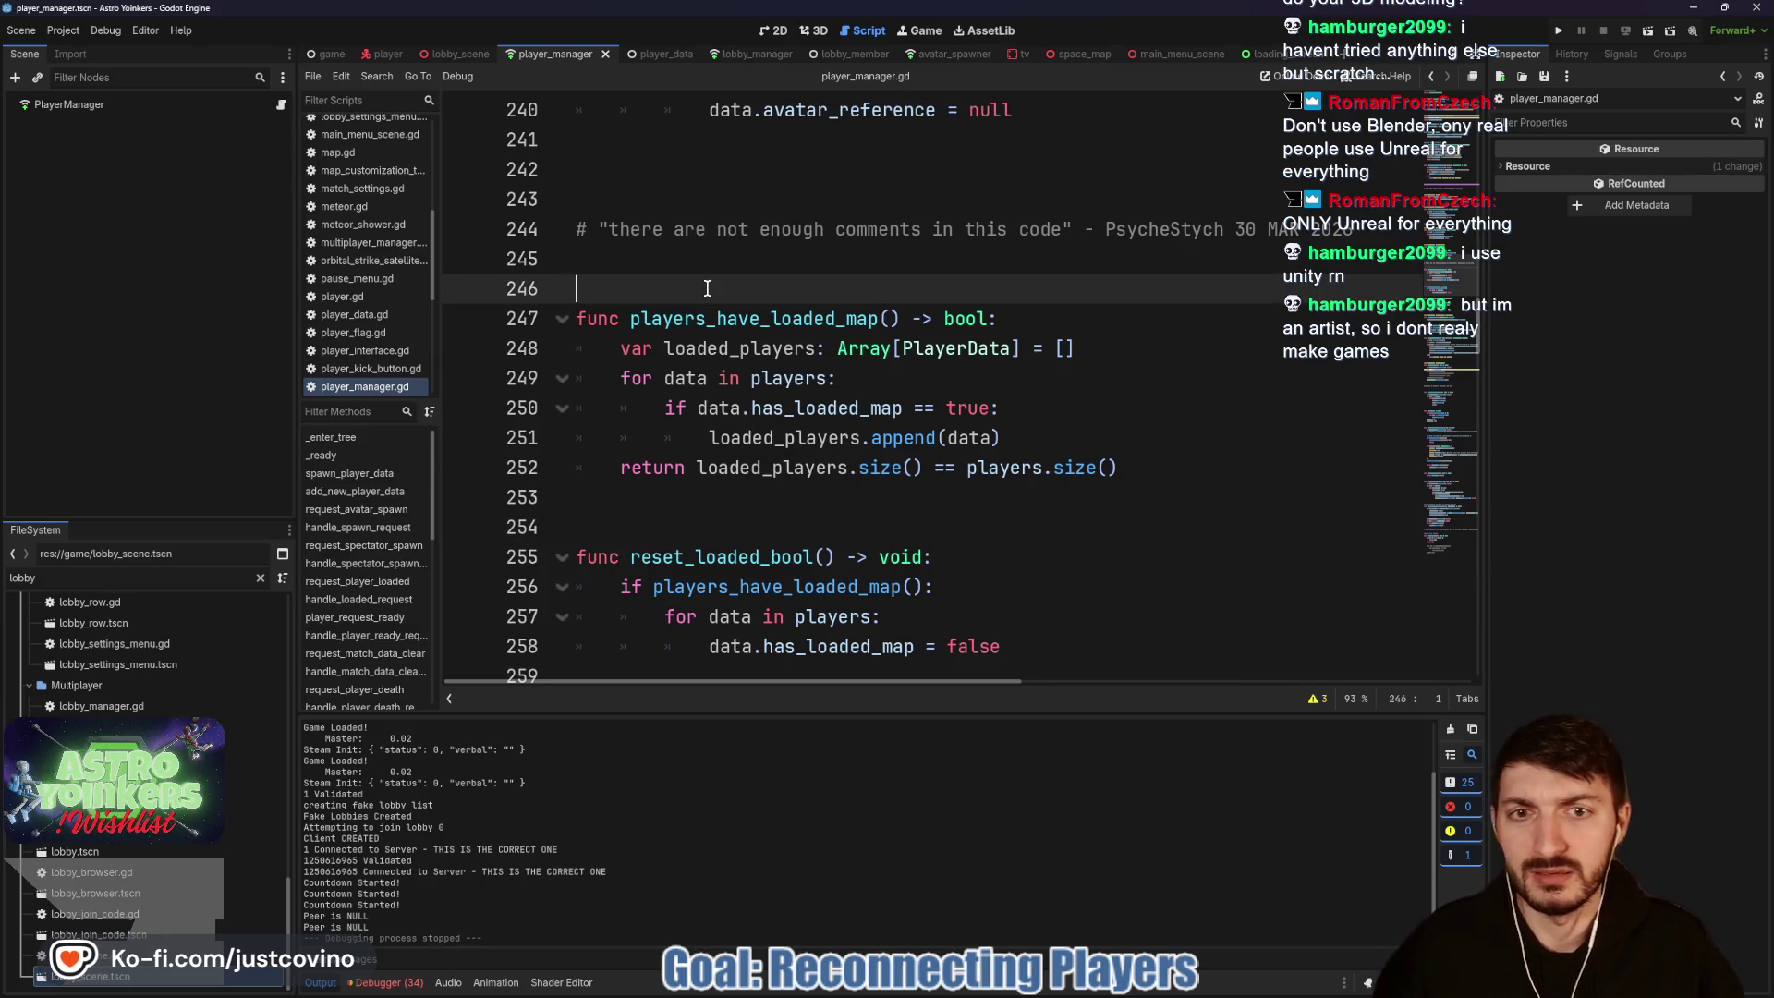
Step: Delete the extra blank line 242 after remove_avatars and save
scroll(707, 296, "up", 3)
left_click(649, 438)
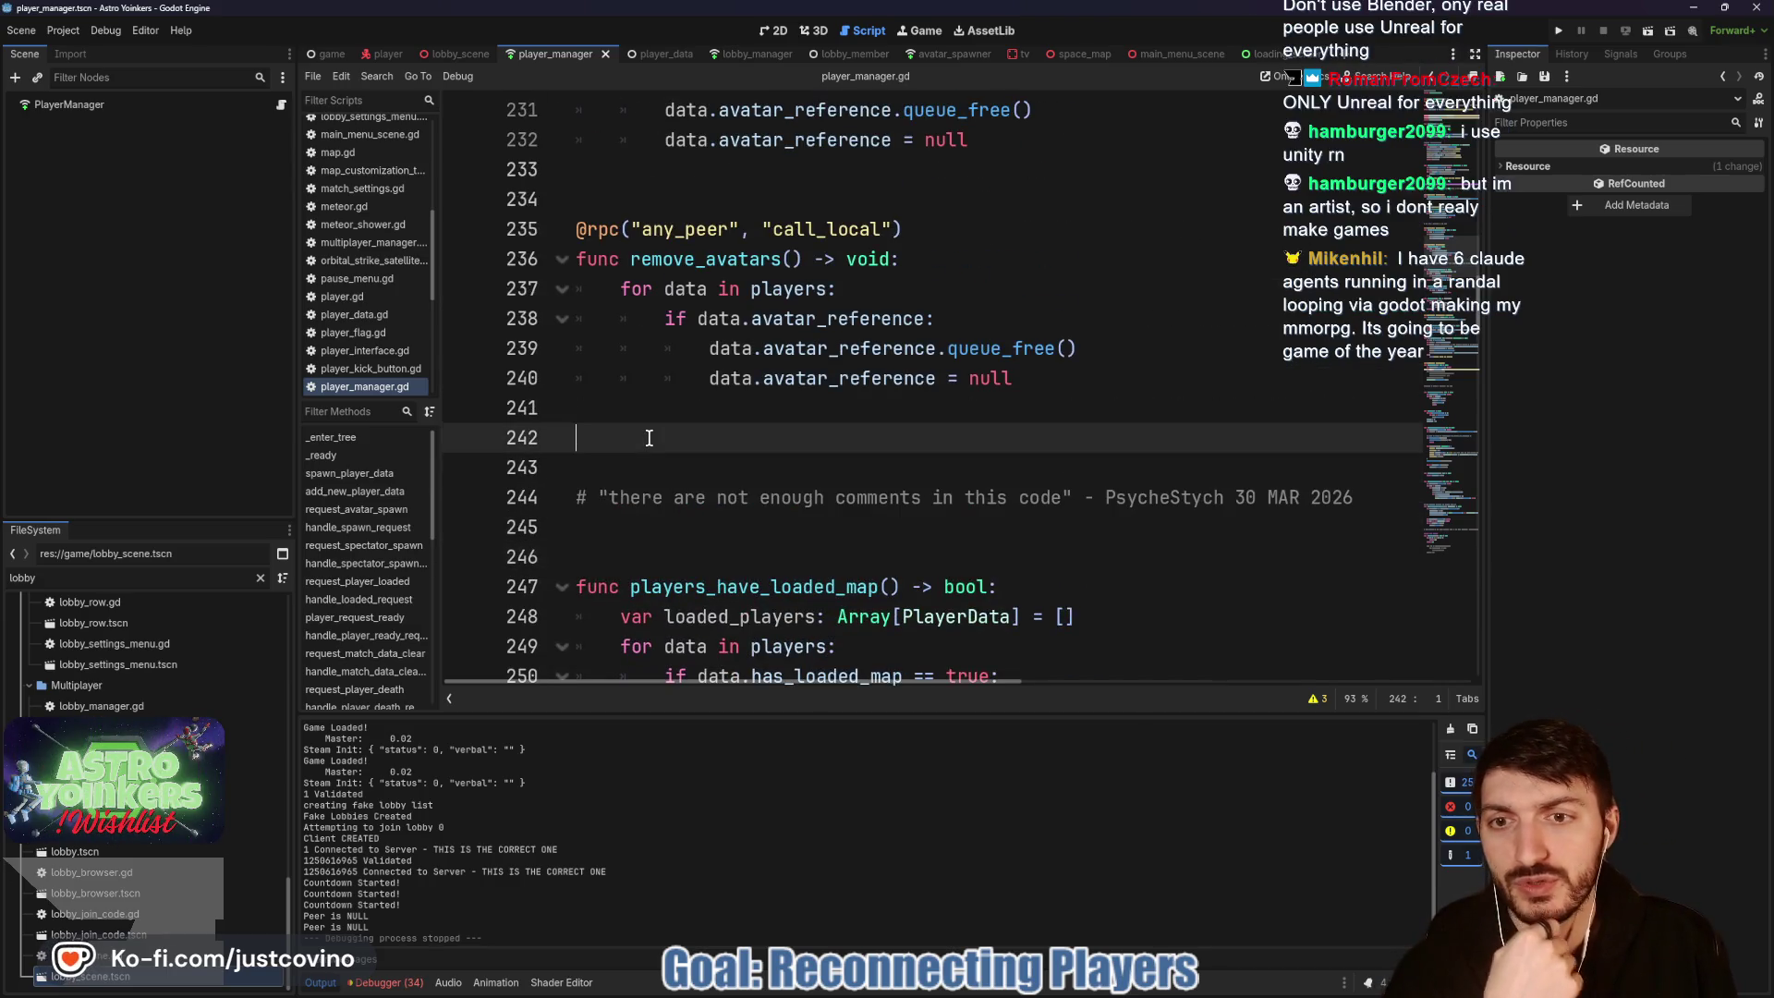
key("BackSpace")
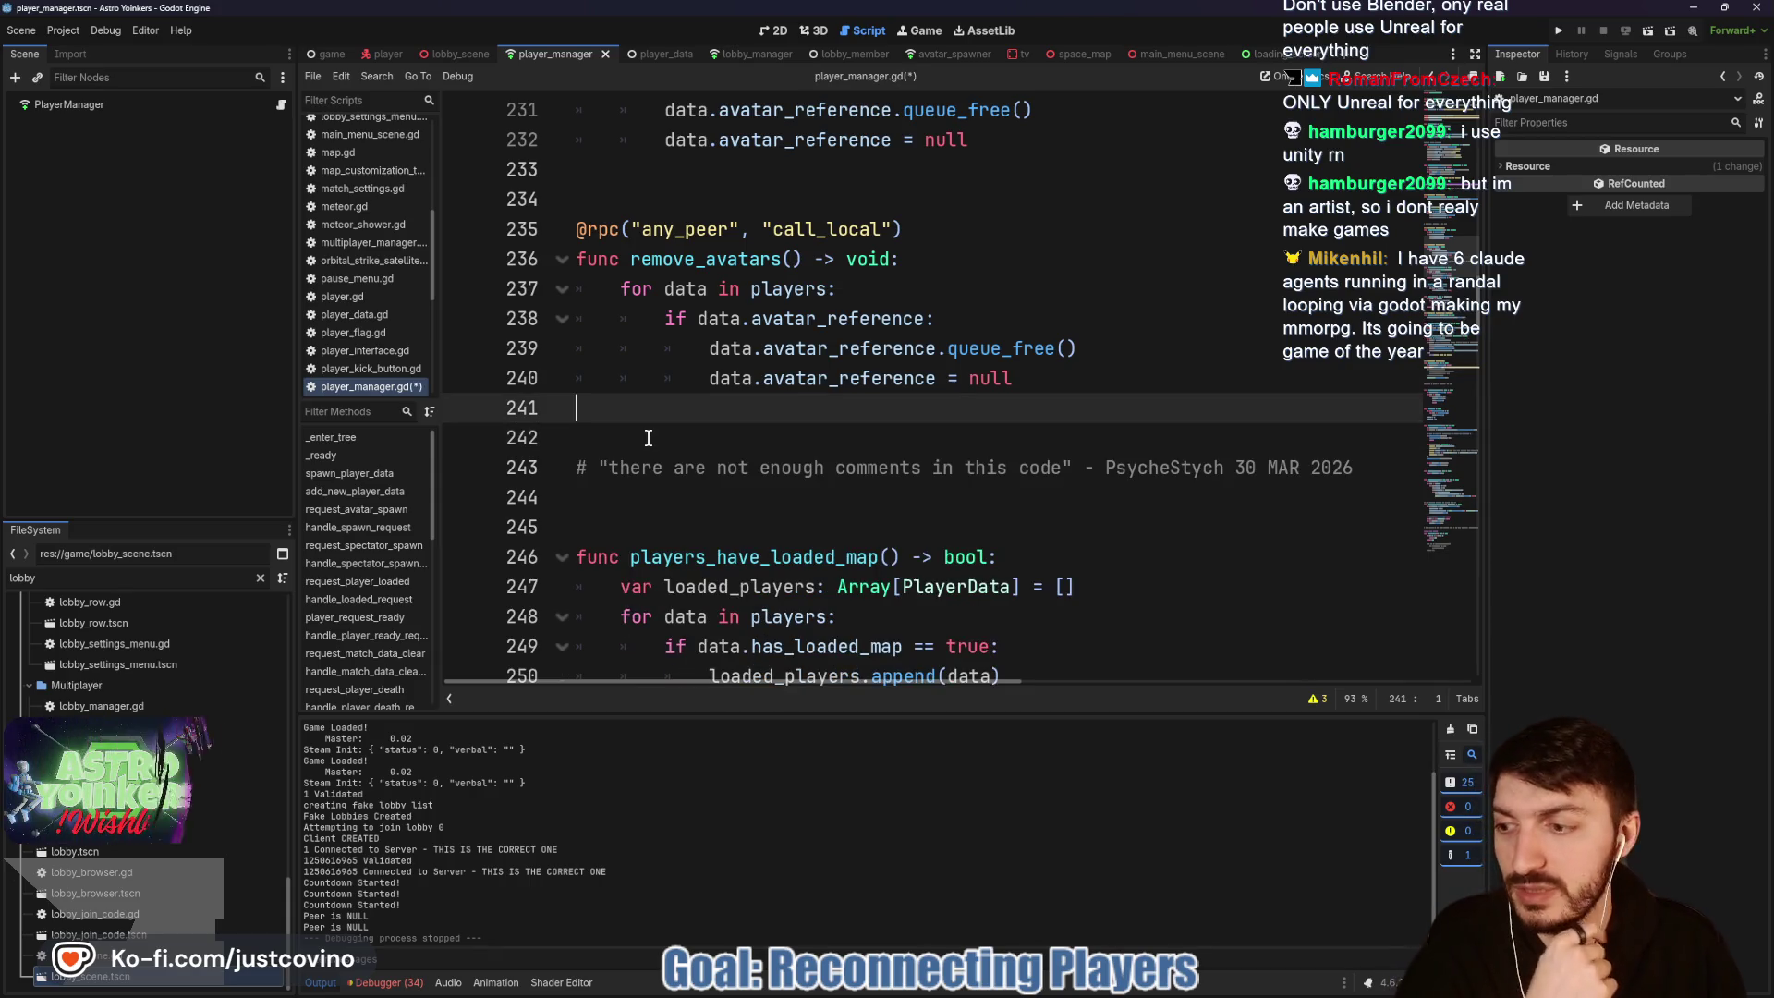
key("ctrl+s")
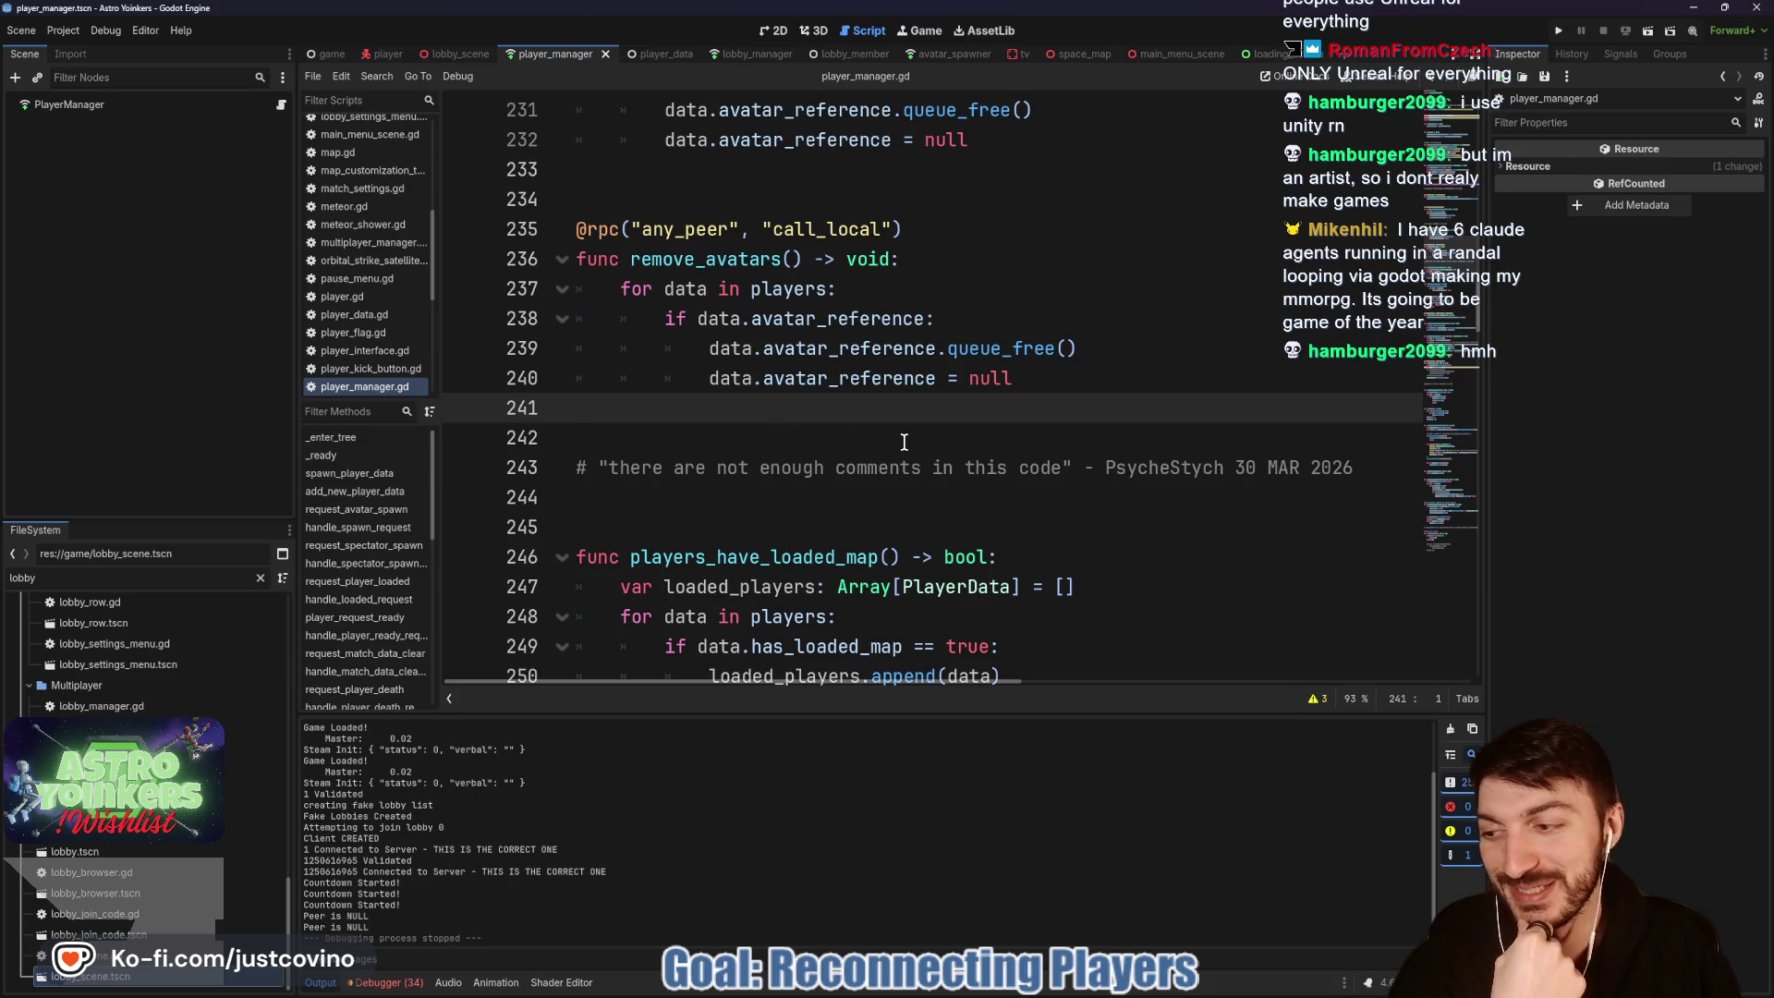
Step: Delete empty line 214 after new_message_pop_up and bring up the Notion ToDo board
scroll(899, 434, "up", 4)
scroll(786, 328, "up", 3)
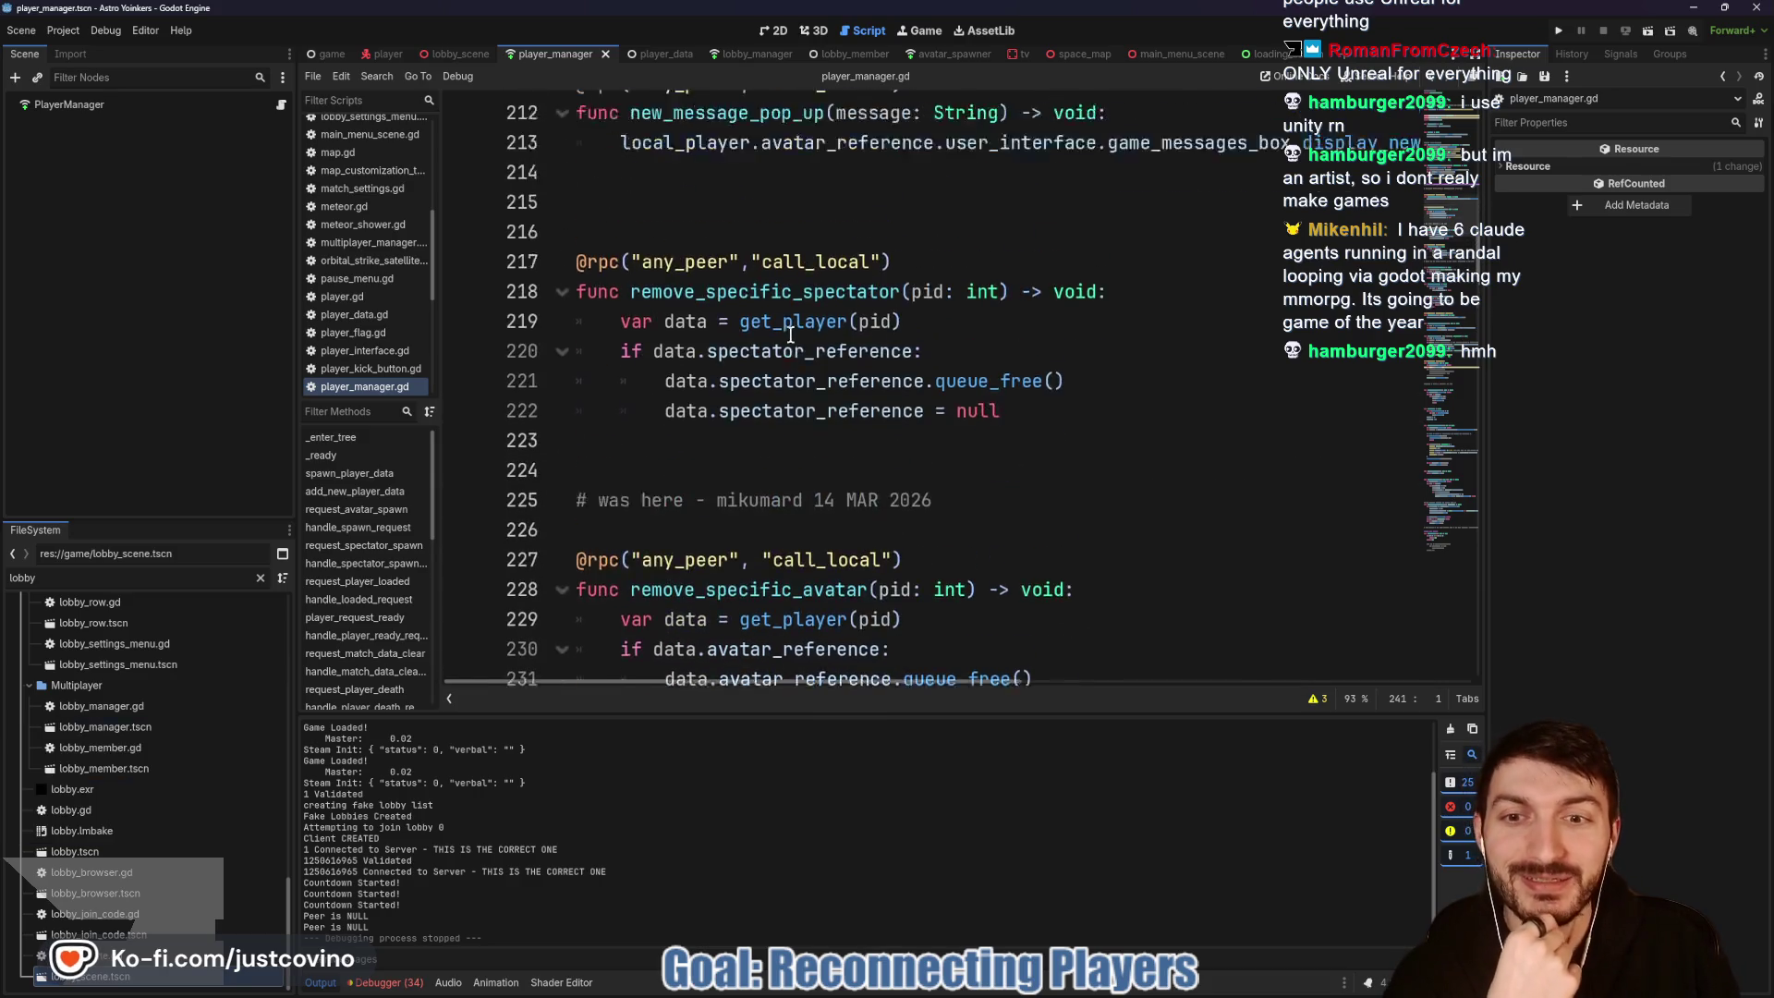
scroll(833, 251, "up", 2)
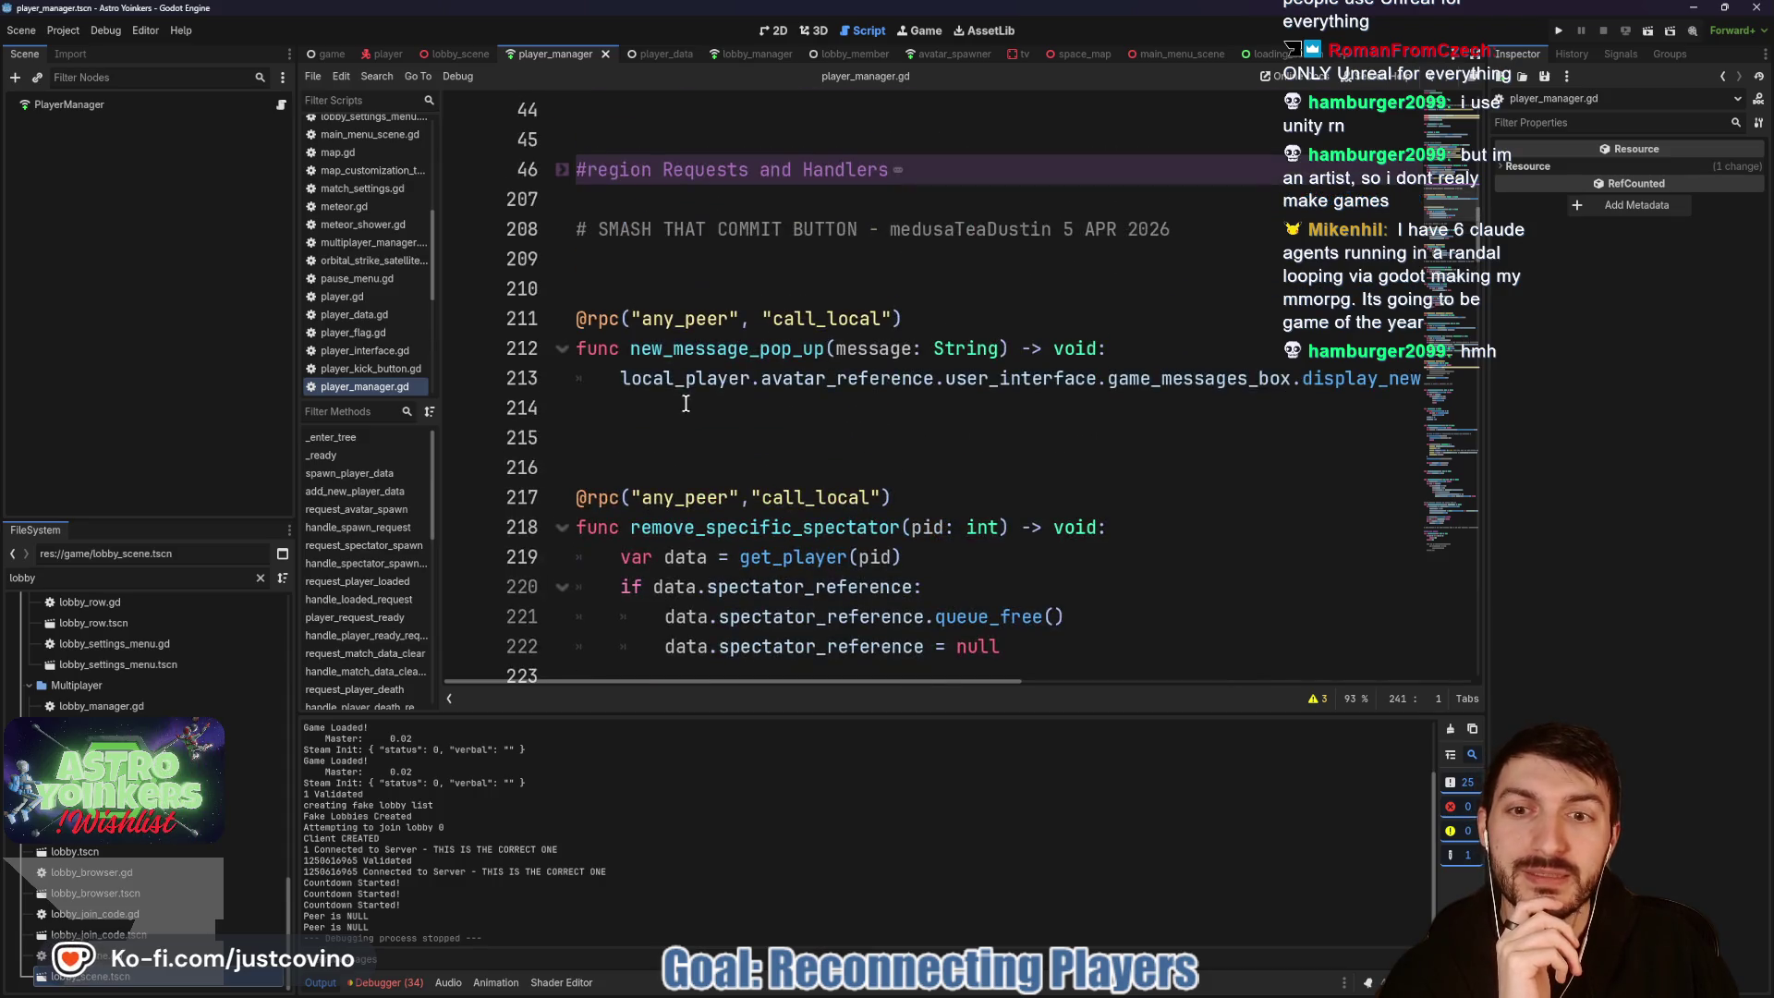
left_click(704, 415)
key("BackSpace")
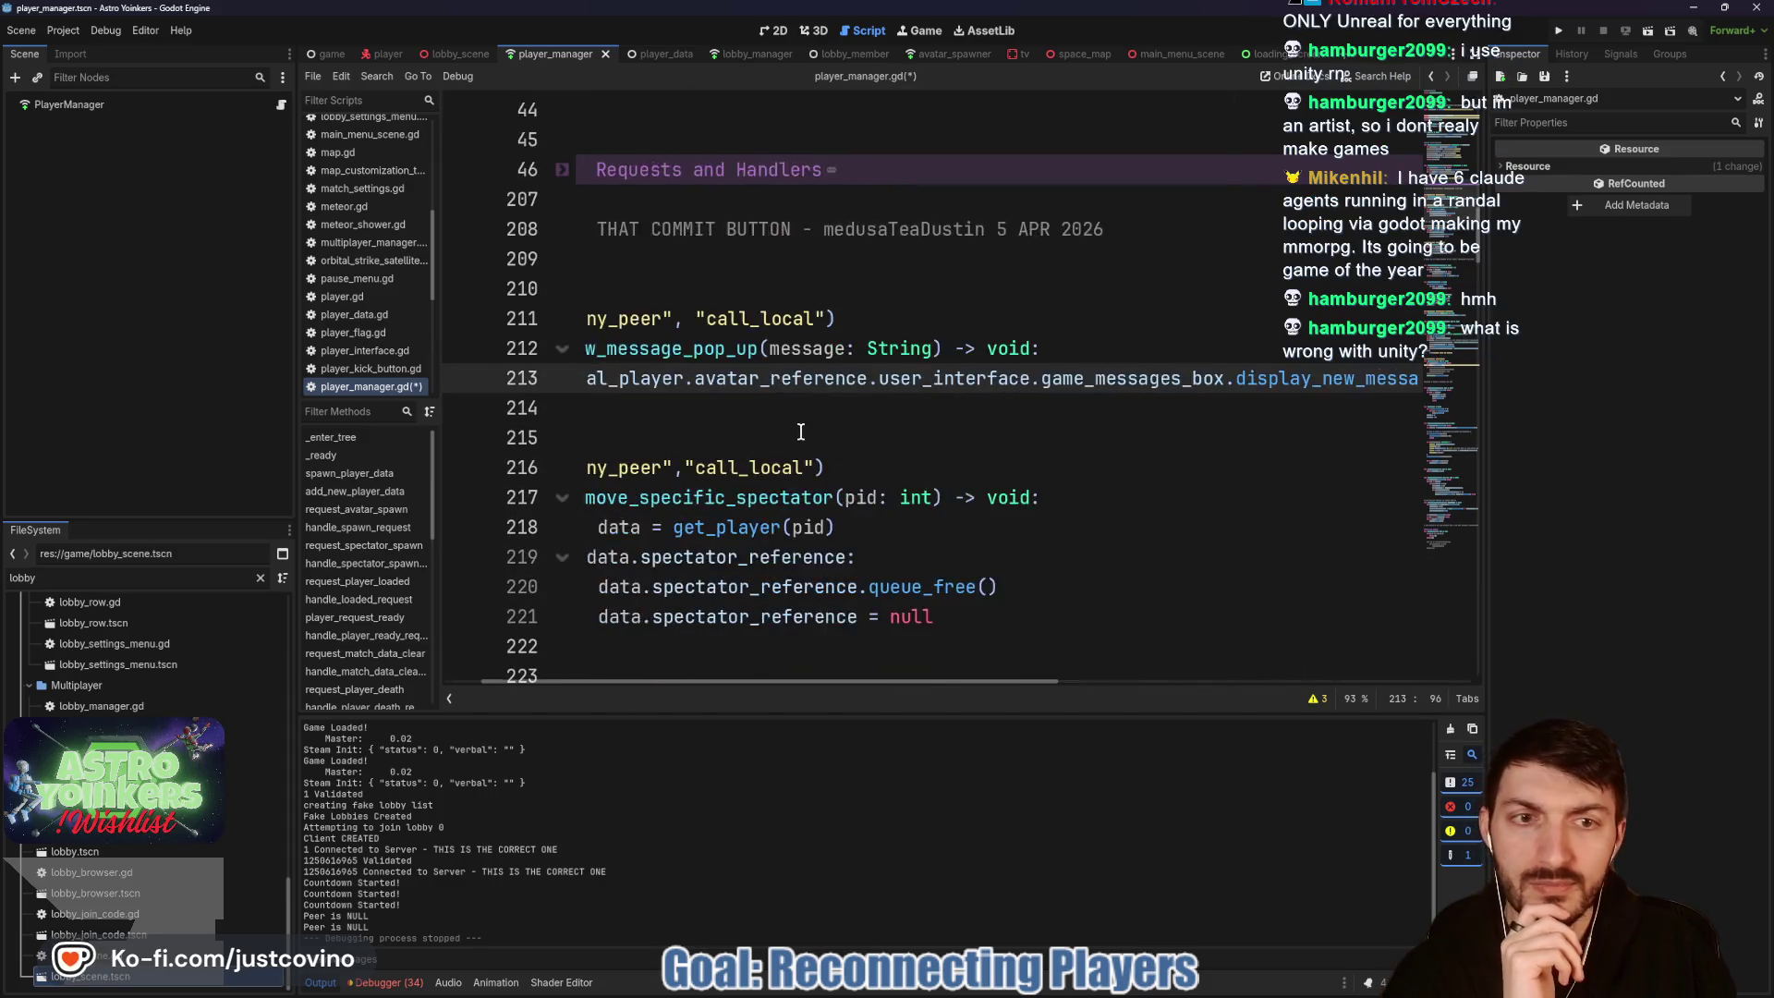
scroll(764, 410, "up", 4)
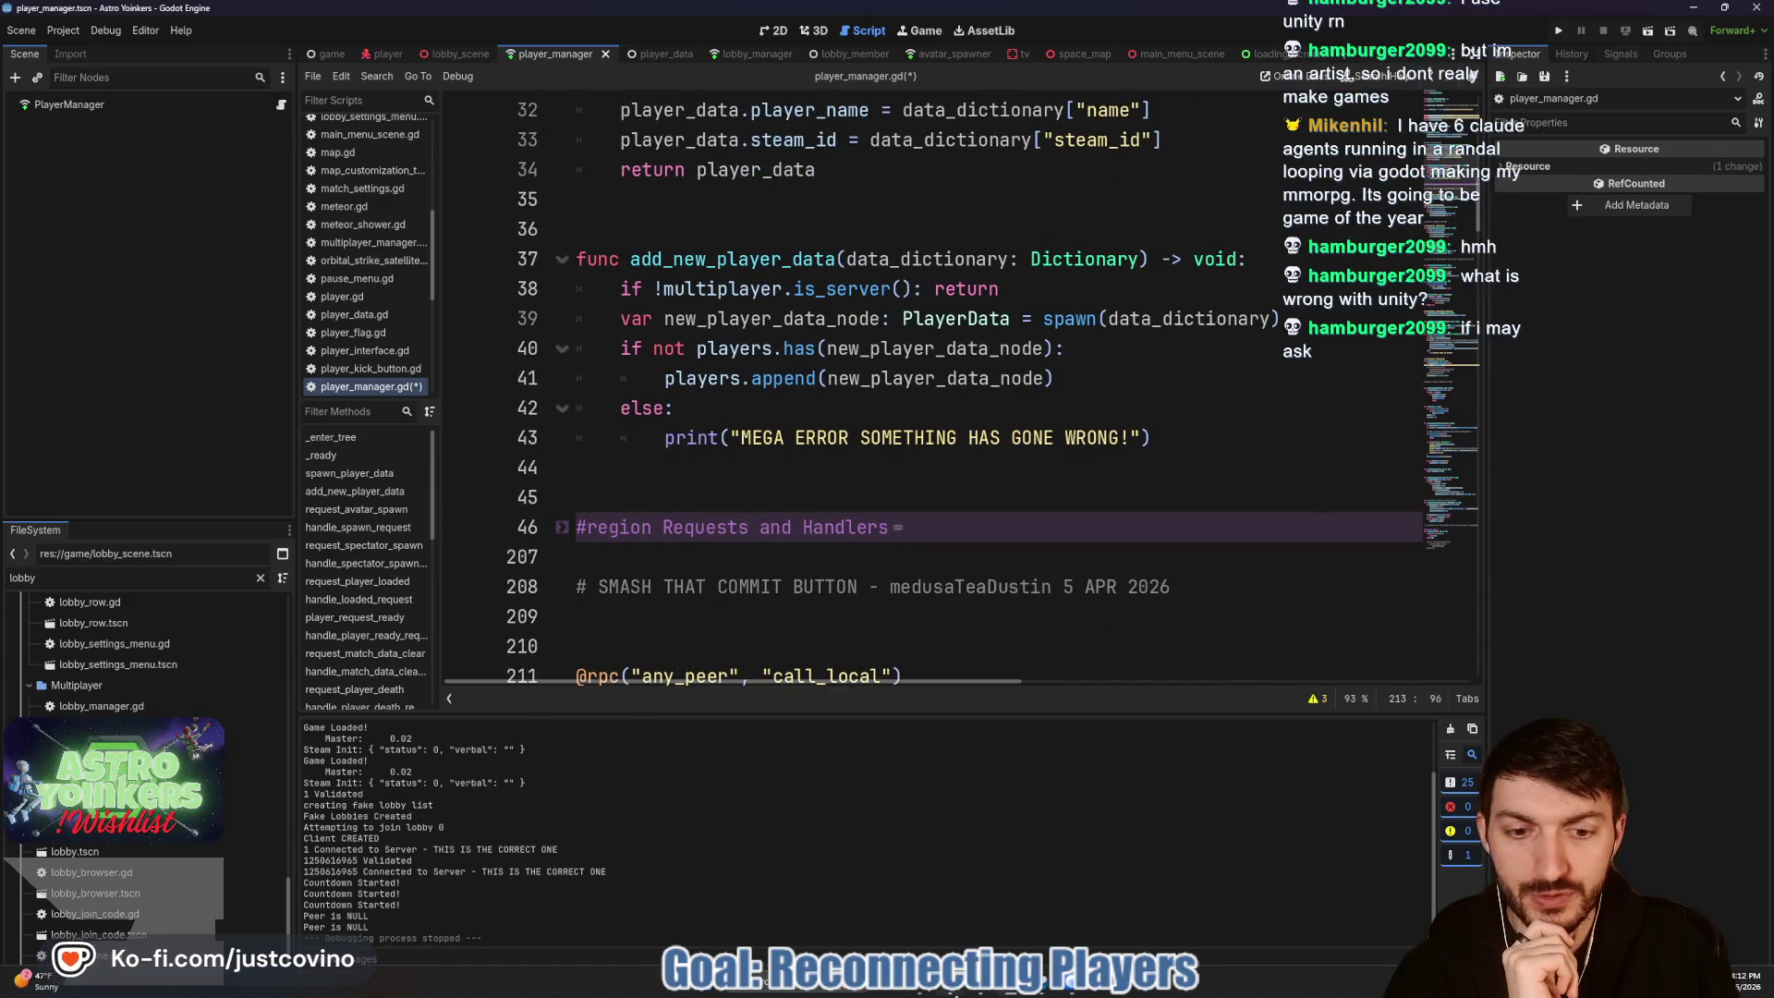
left_click(999, 993)
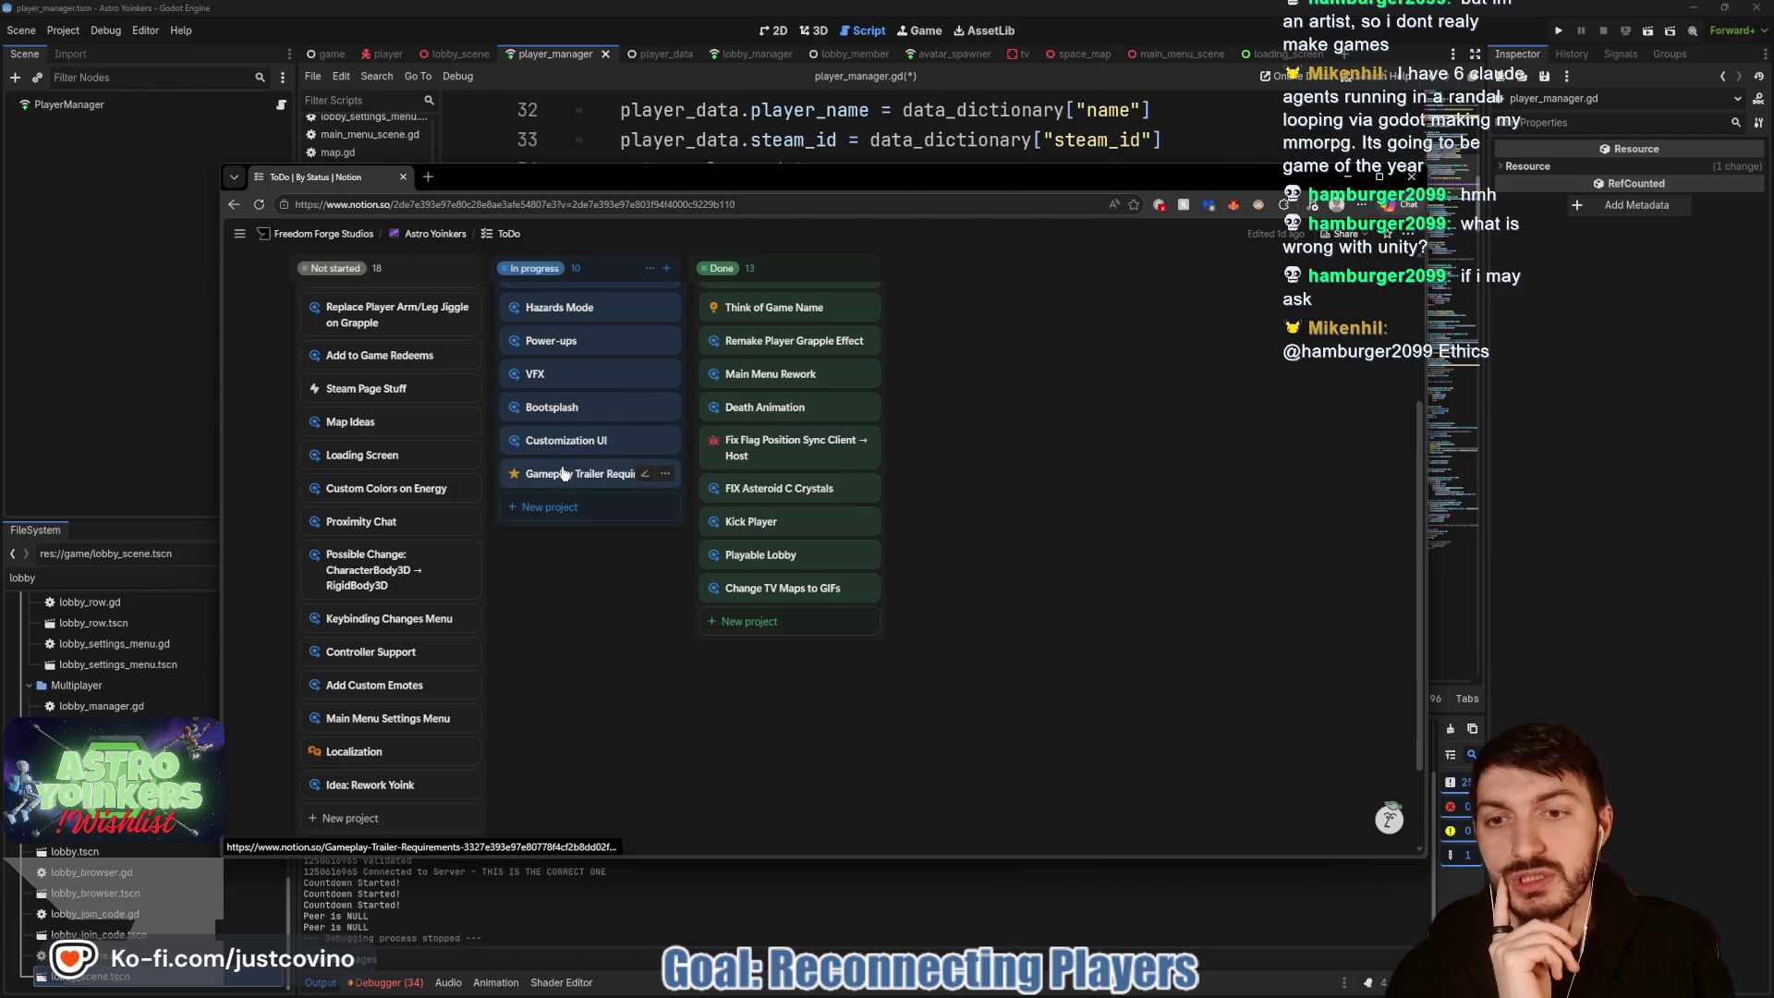
Step: Open the Gameplay Trailer Requirements card and scroll through its pre-recording checklist
left_click(594, 473)
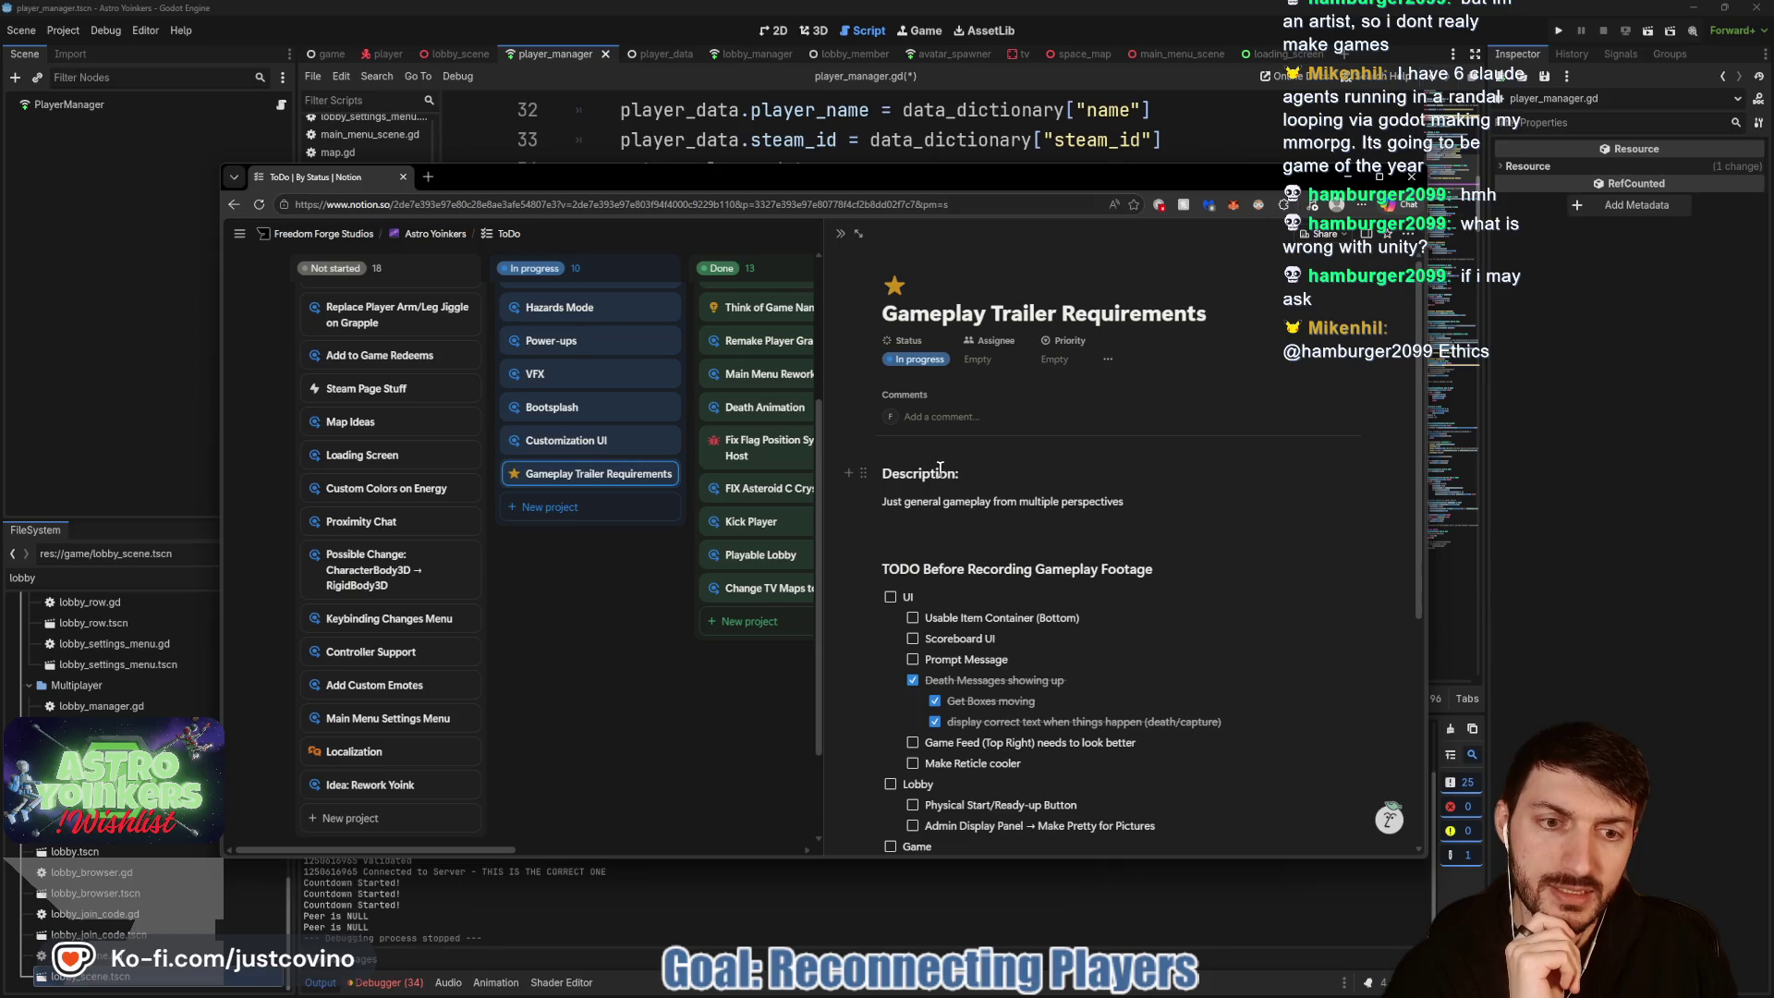
scroll(938, 488, "down", 3)
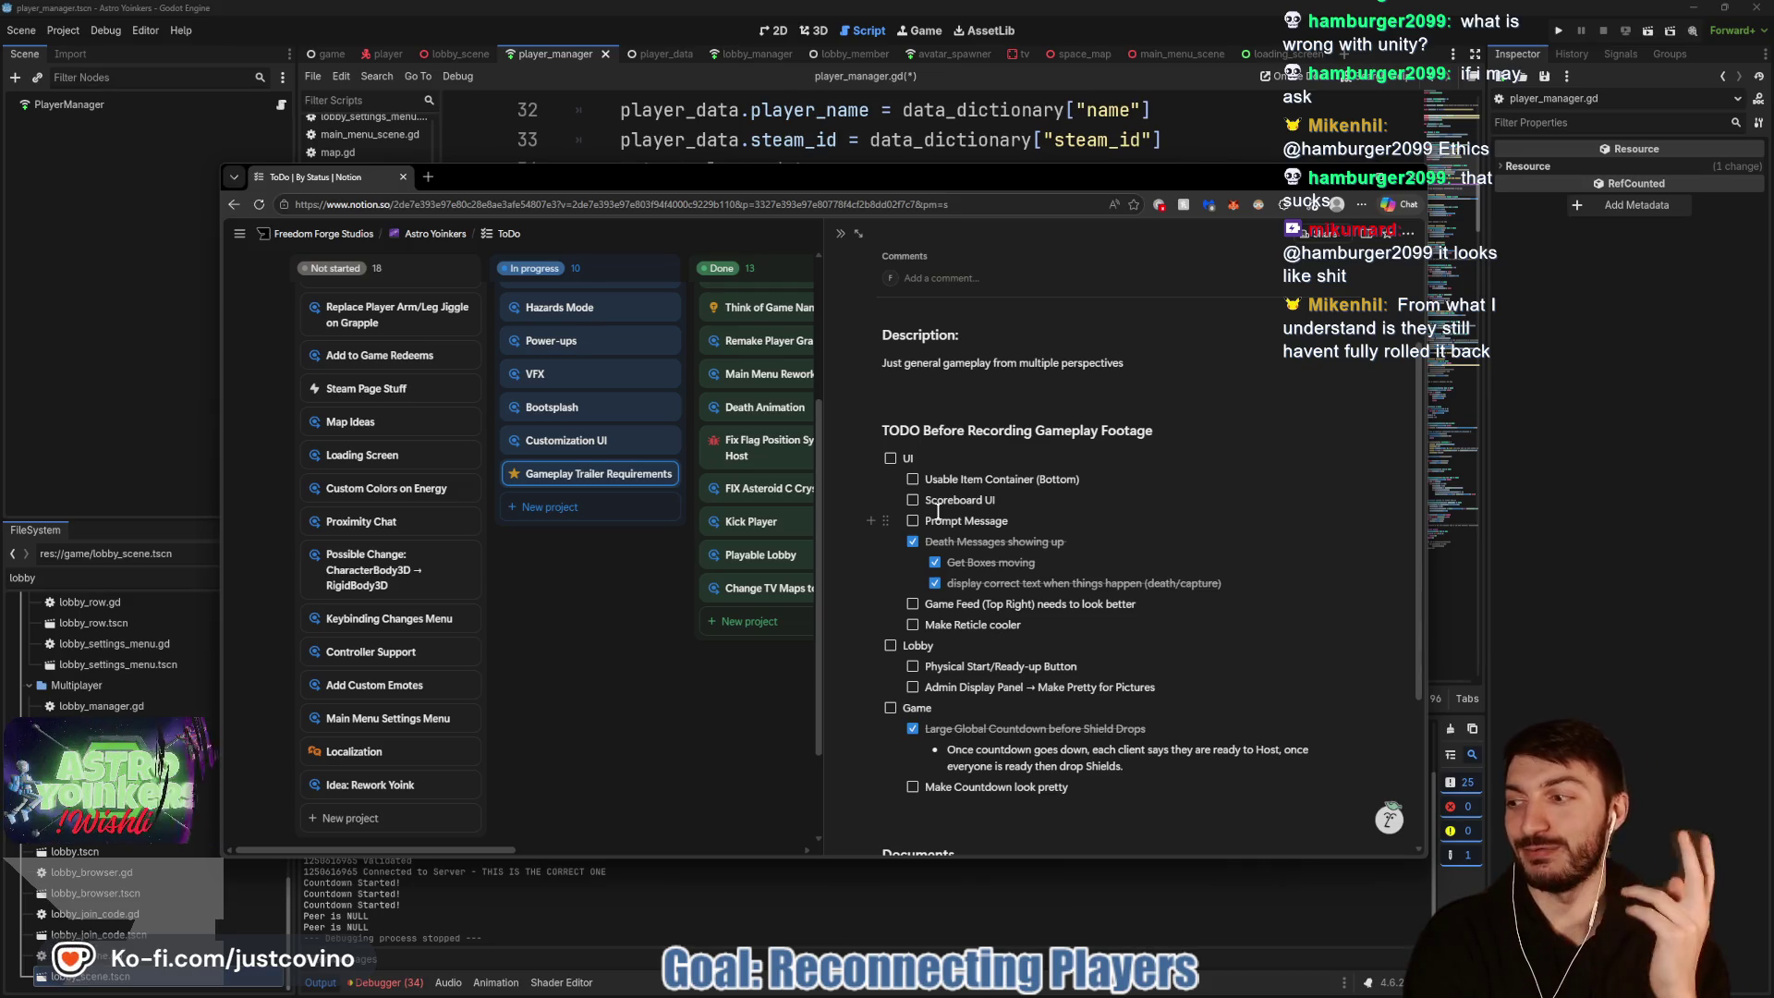
mouse_move(790, 273)
left_mouse_down()
mouse_move(924, 304)
mouse_move(634, 268)
left_mouse_up()
mouse_move(654, 563)
left_mouse_down()
mouse_move(740, 555)
mouse_move(757, 482)
left_mouse_up()
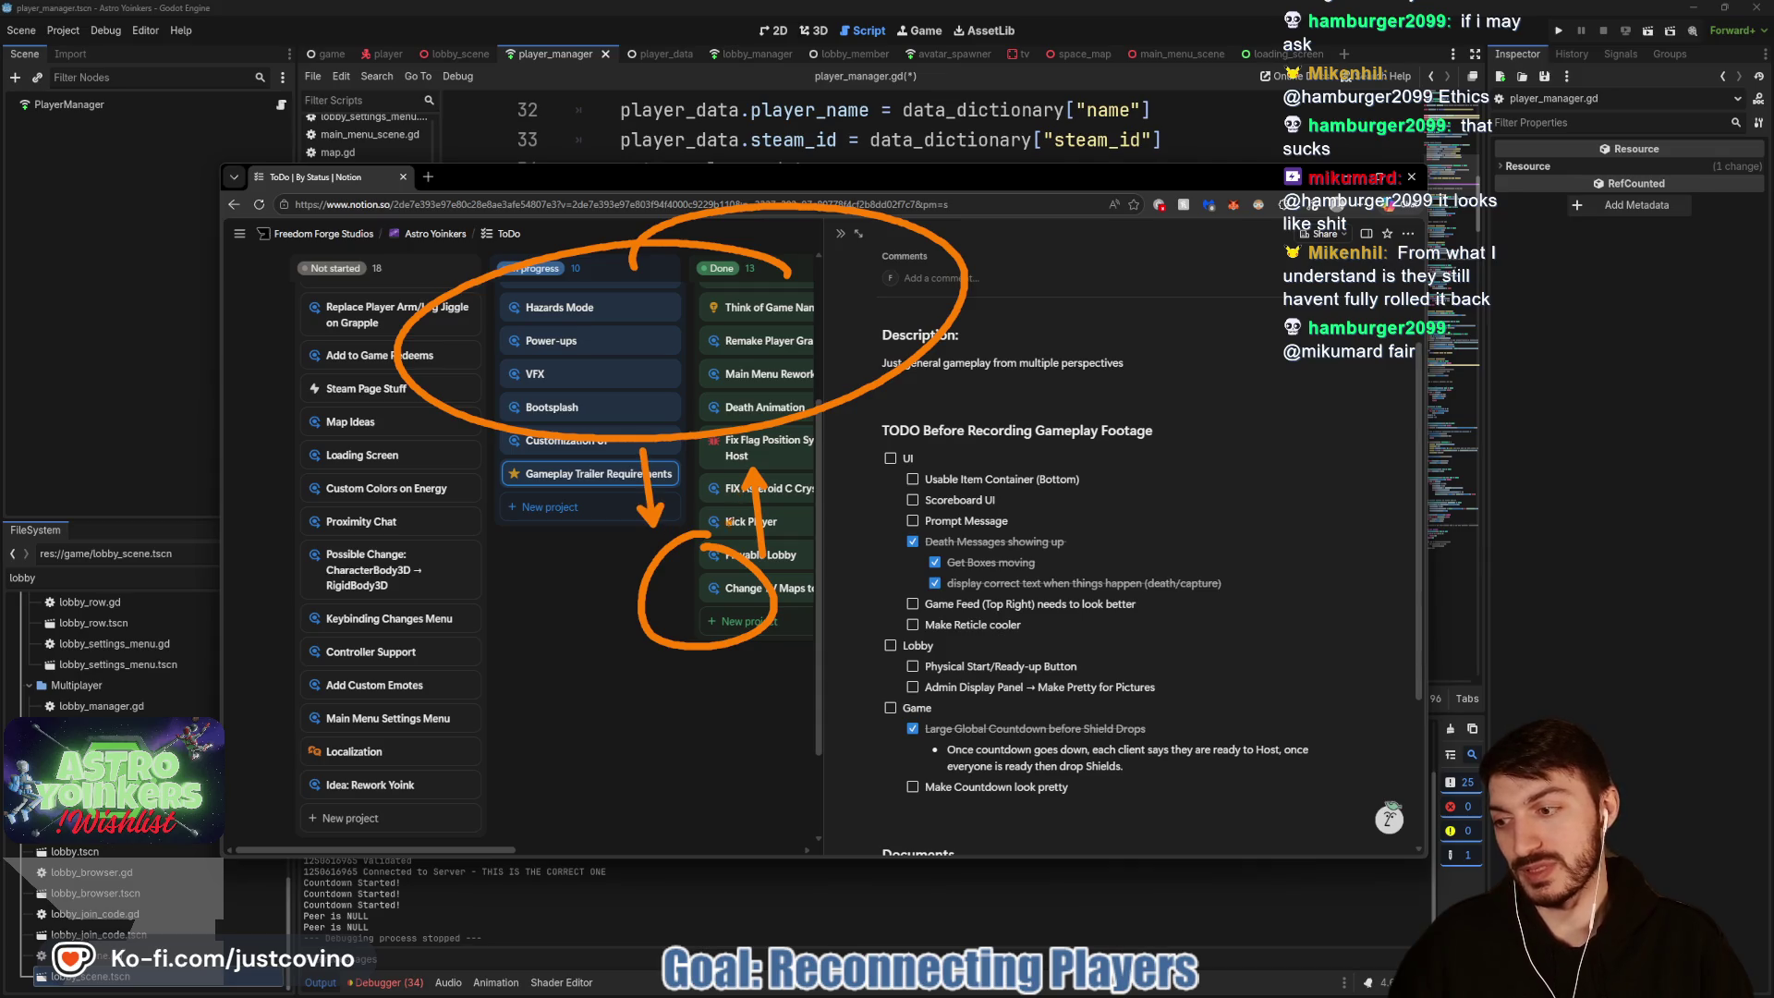
mouse_move(523, 306)
left_mouse_down()
mouse_move(739, 291)
mouse_move(771, 329)
left_mouse_up()
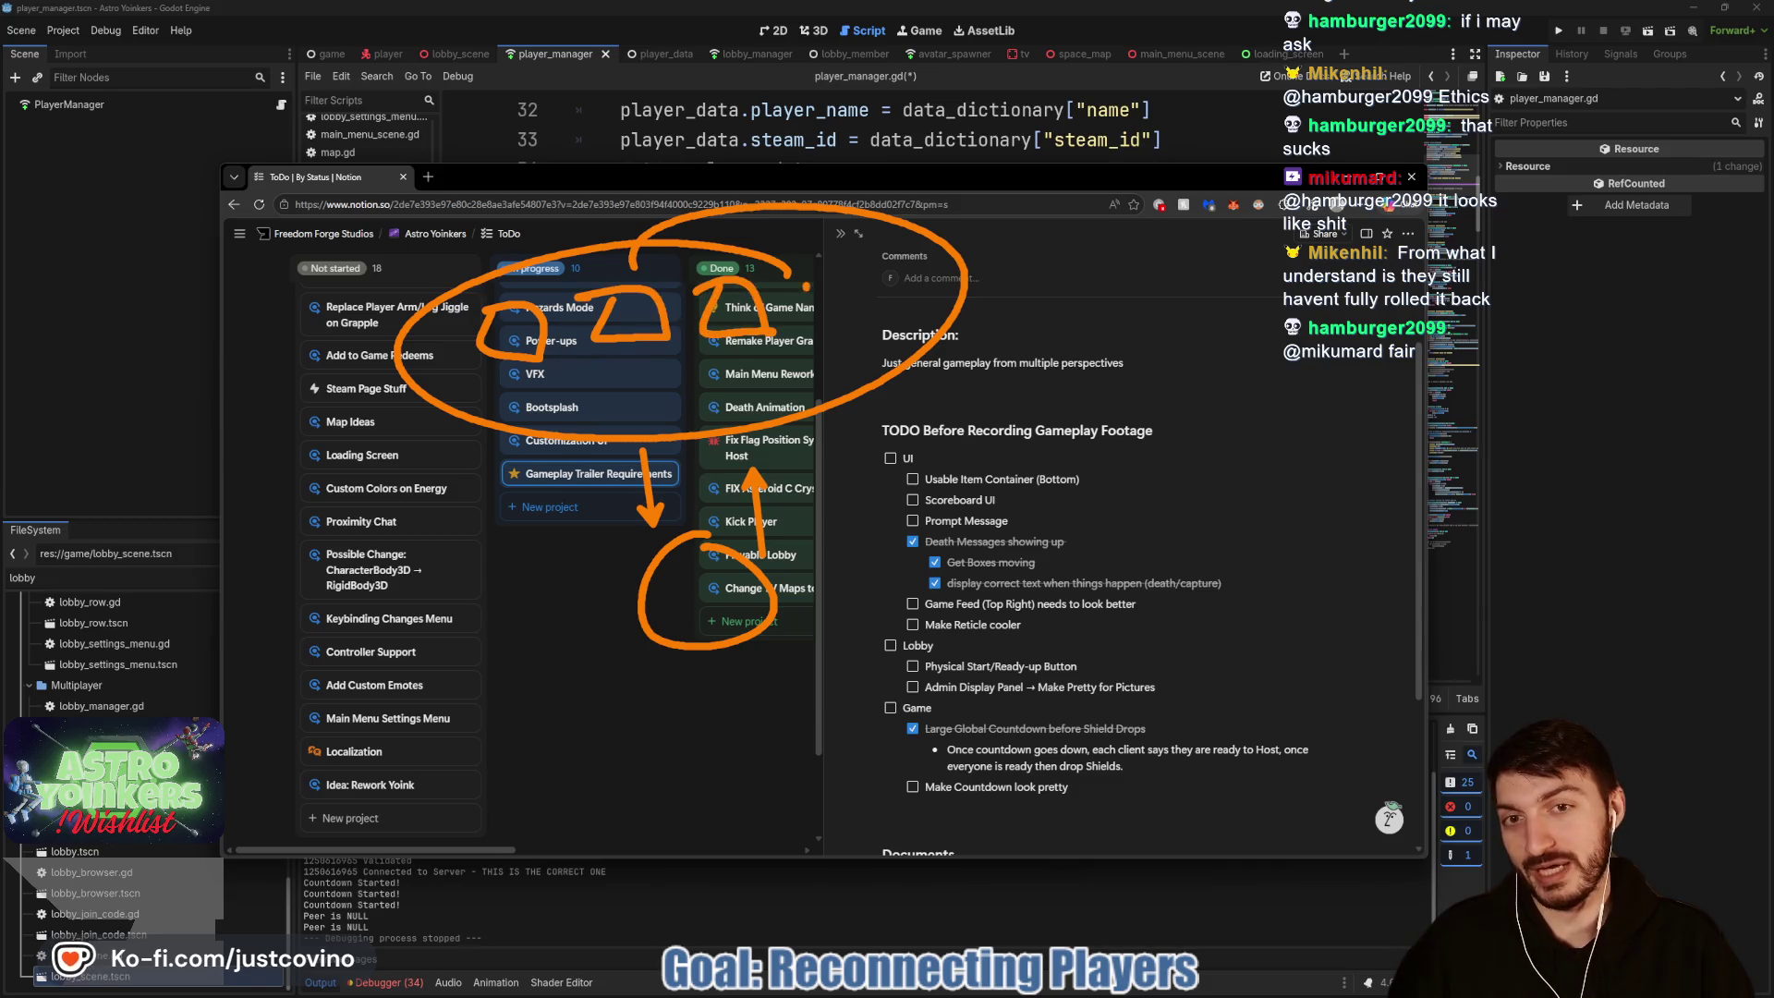
mouse_move(680, 583)
left_mouse_down()
mouse_move(681, 623)
mouse_move(712, 617)
mouse_move(713, 583)
left_mouse_up()
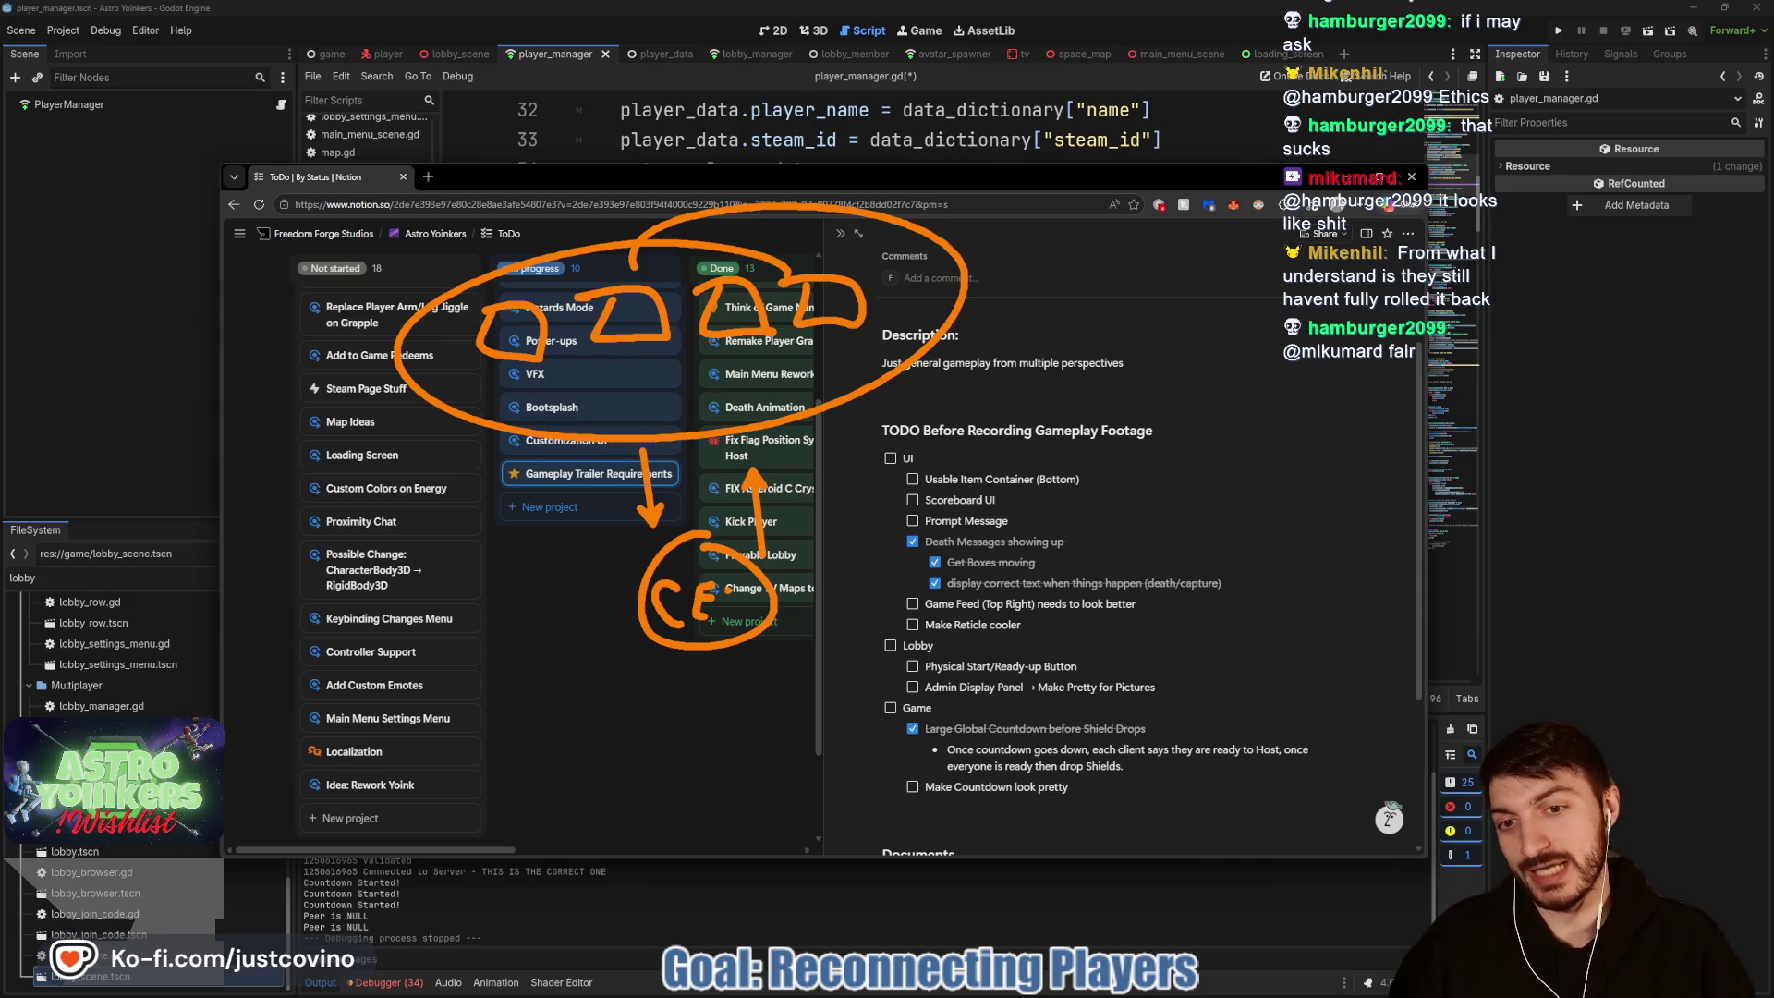
left_click_drag(599, 517, 887, 661)
left_click_drag(629, 636, 827, 559)
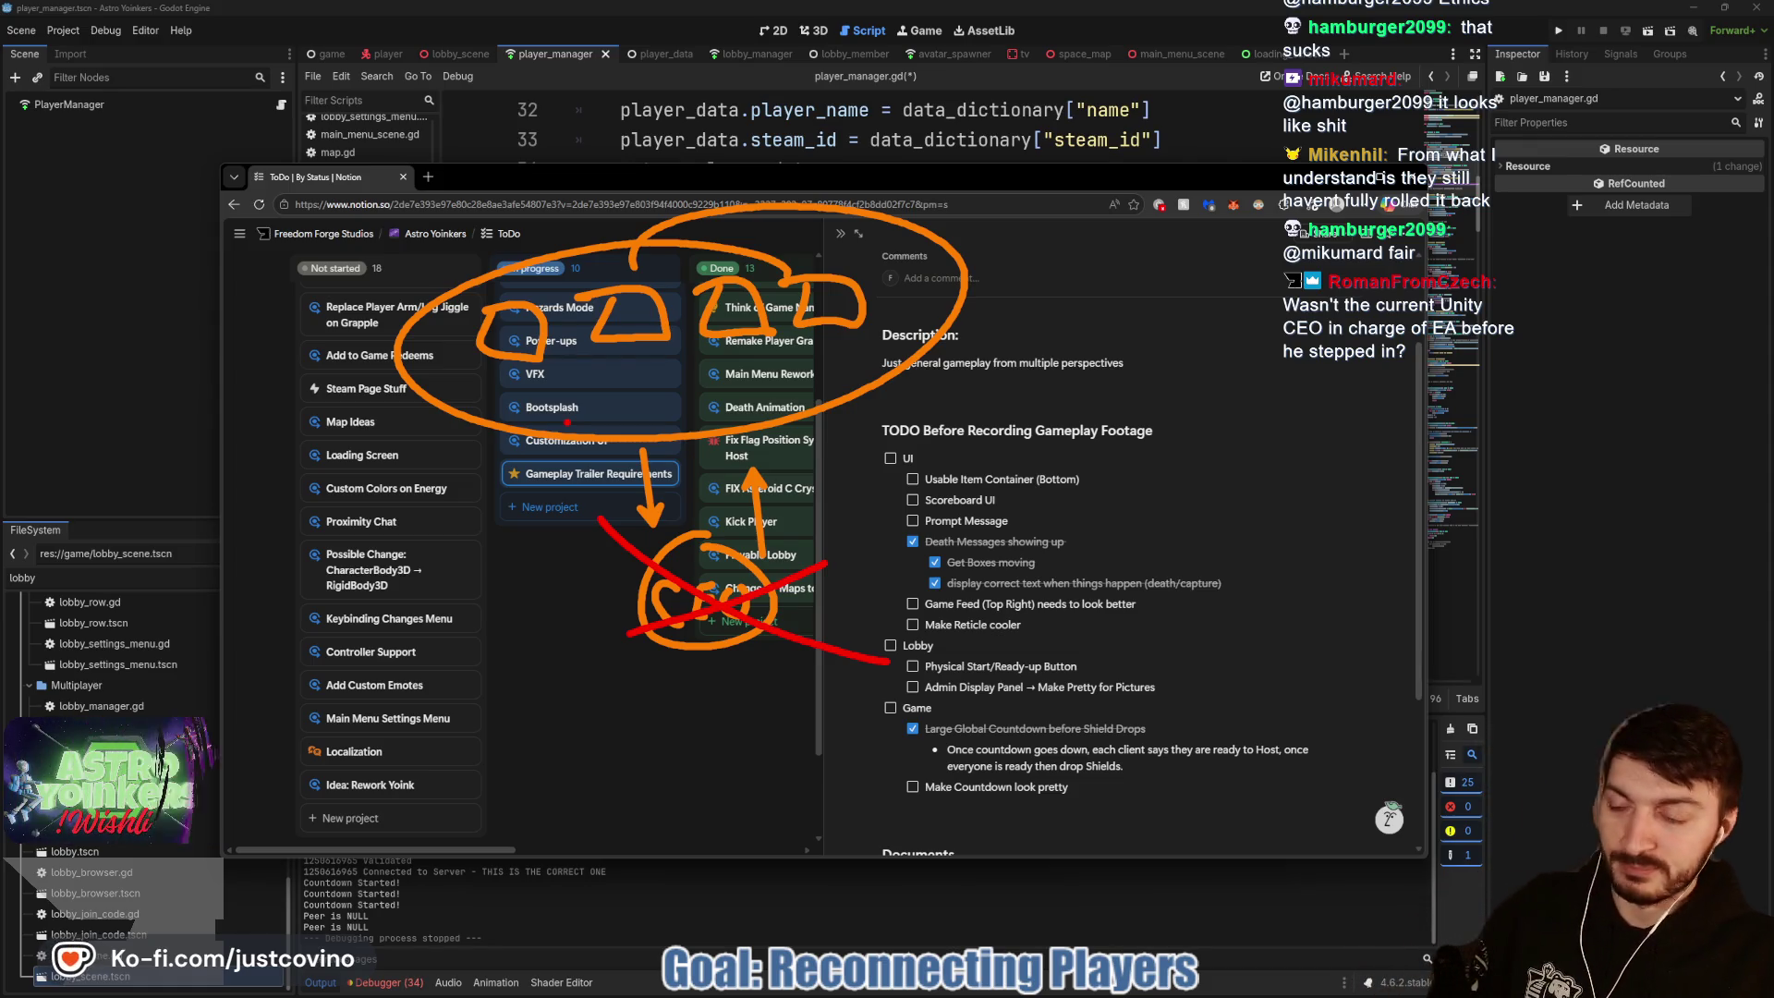
key("Escape")
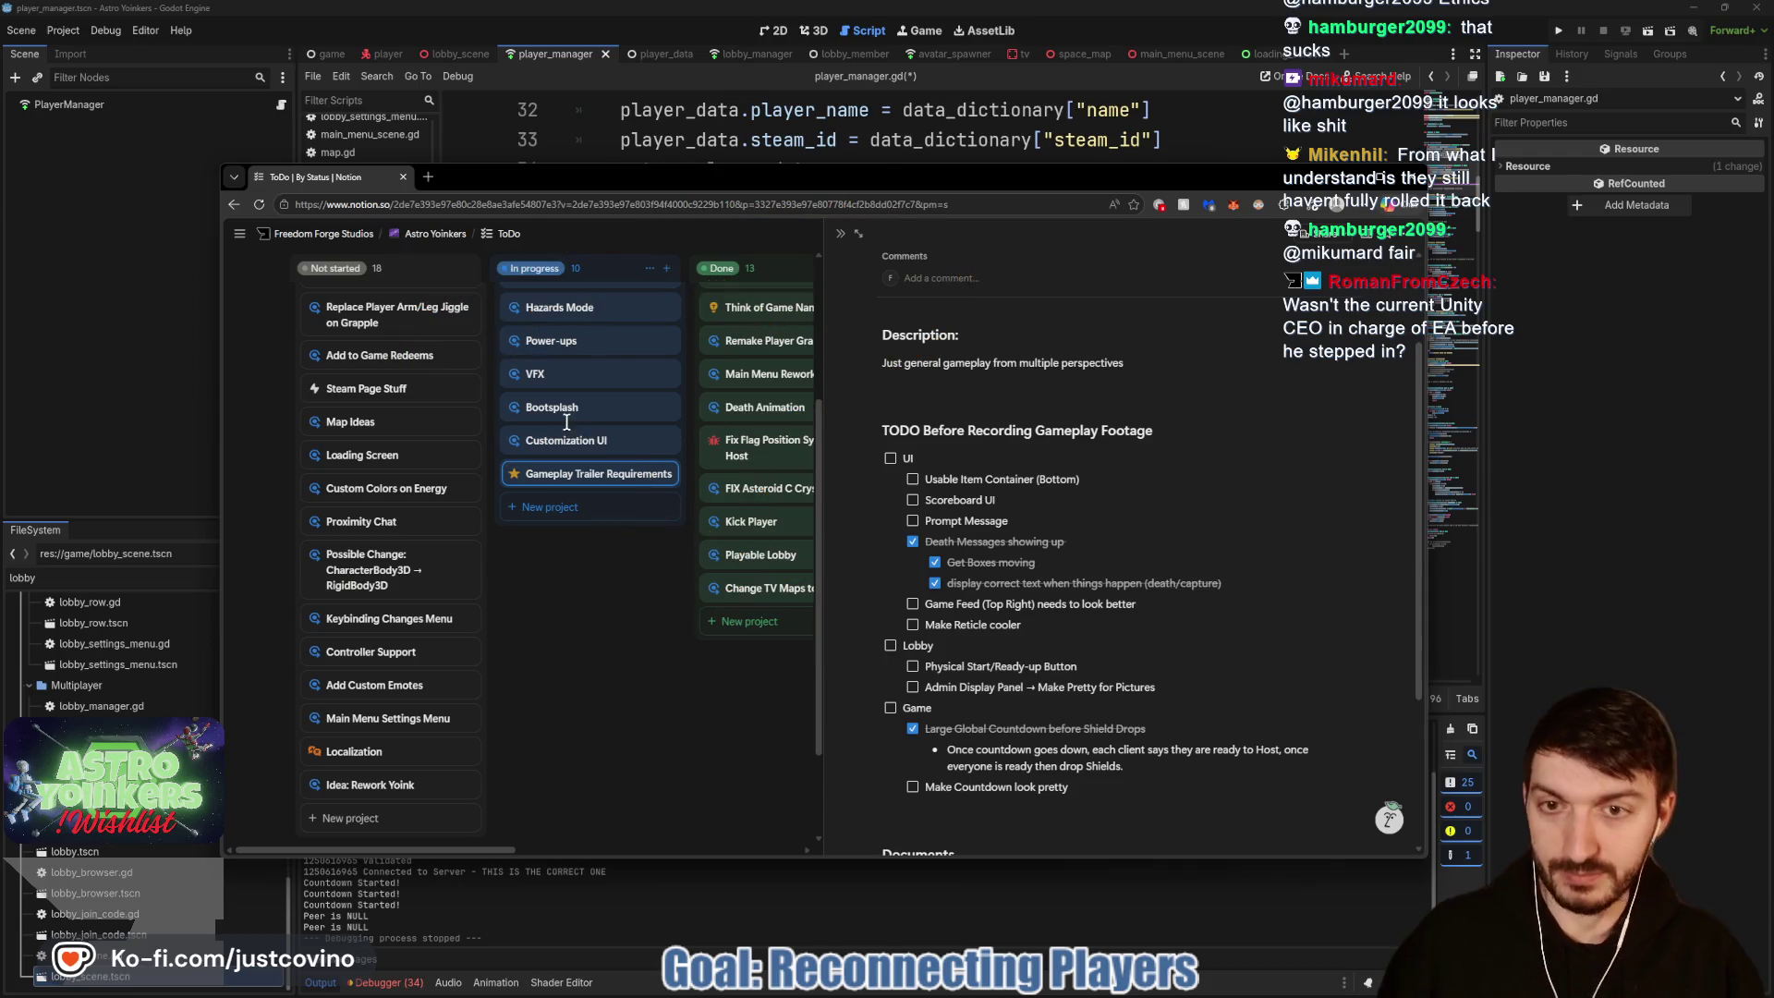
left_click(600, 585)
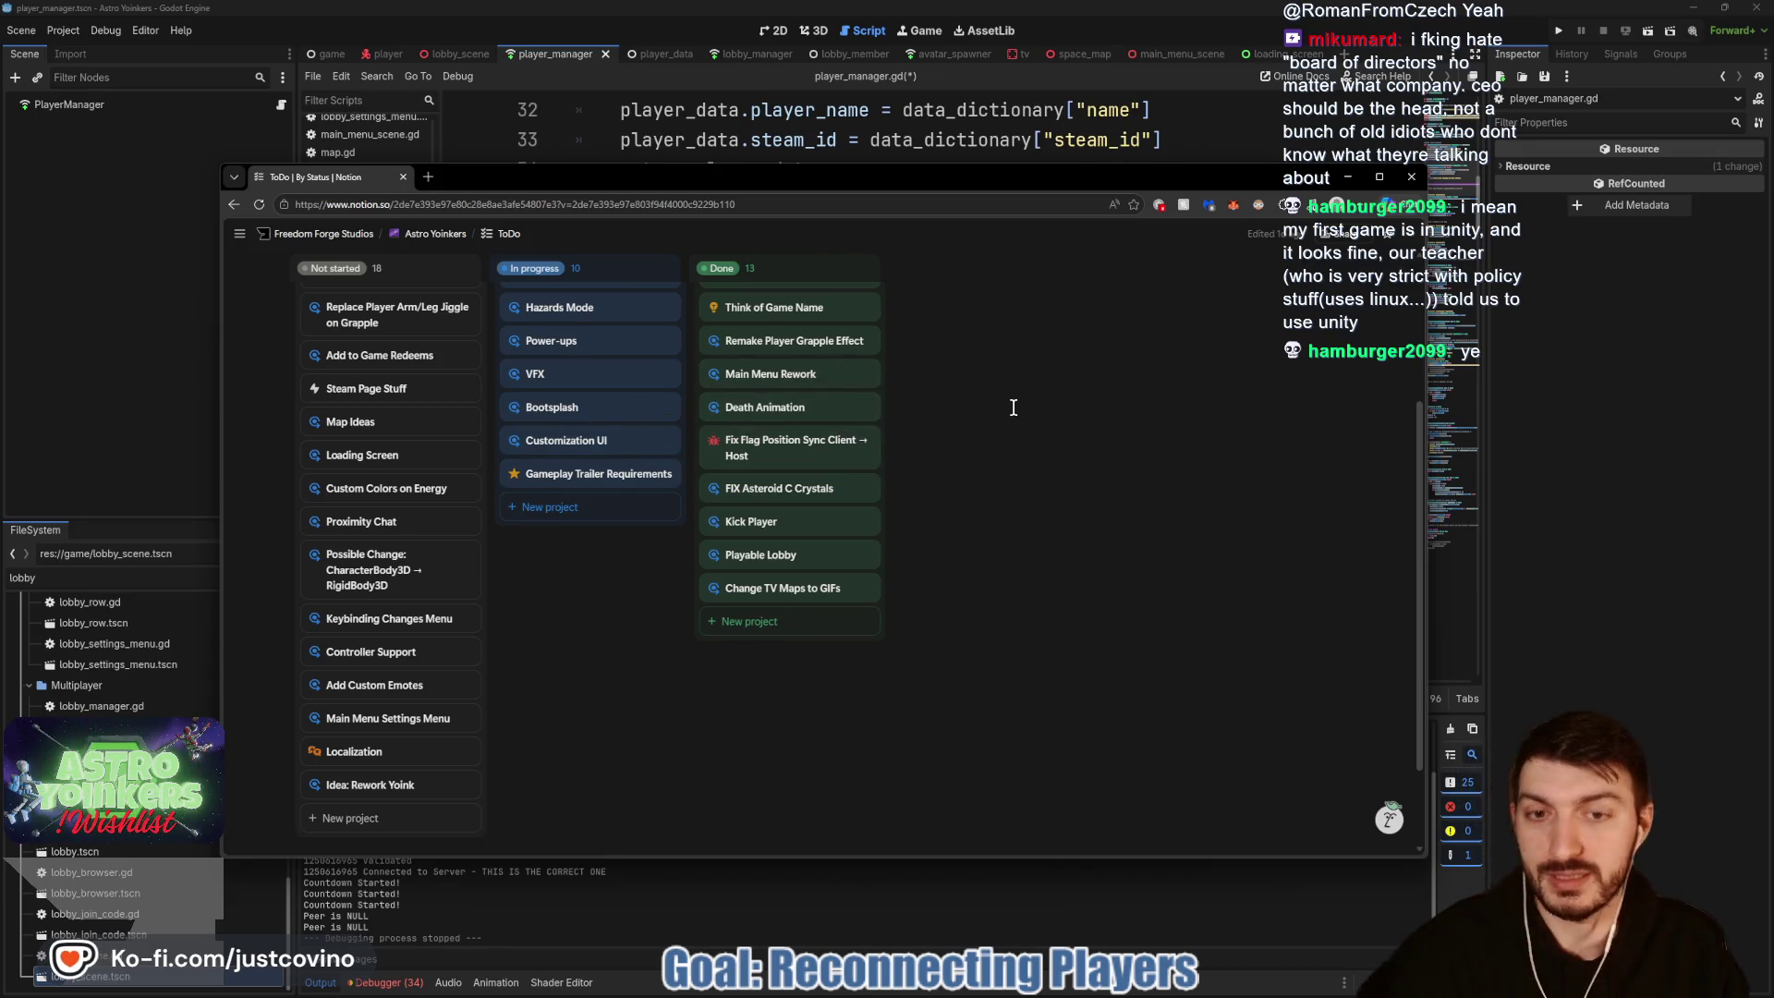
Step: Draw a red rectangle over the empty board space after the Done column
left_click_drag(934, 274, 1293, 417)
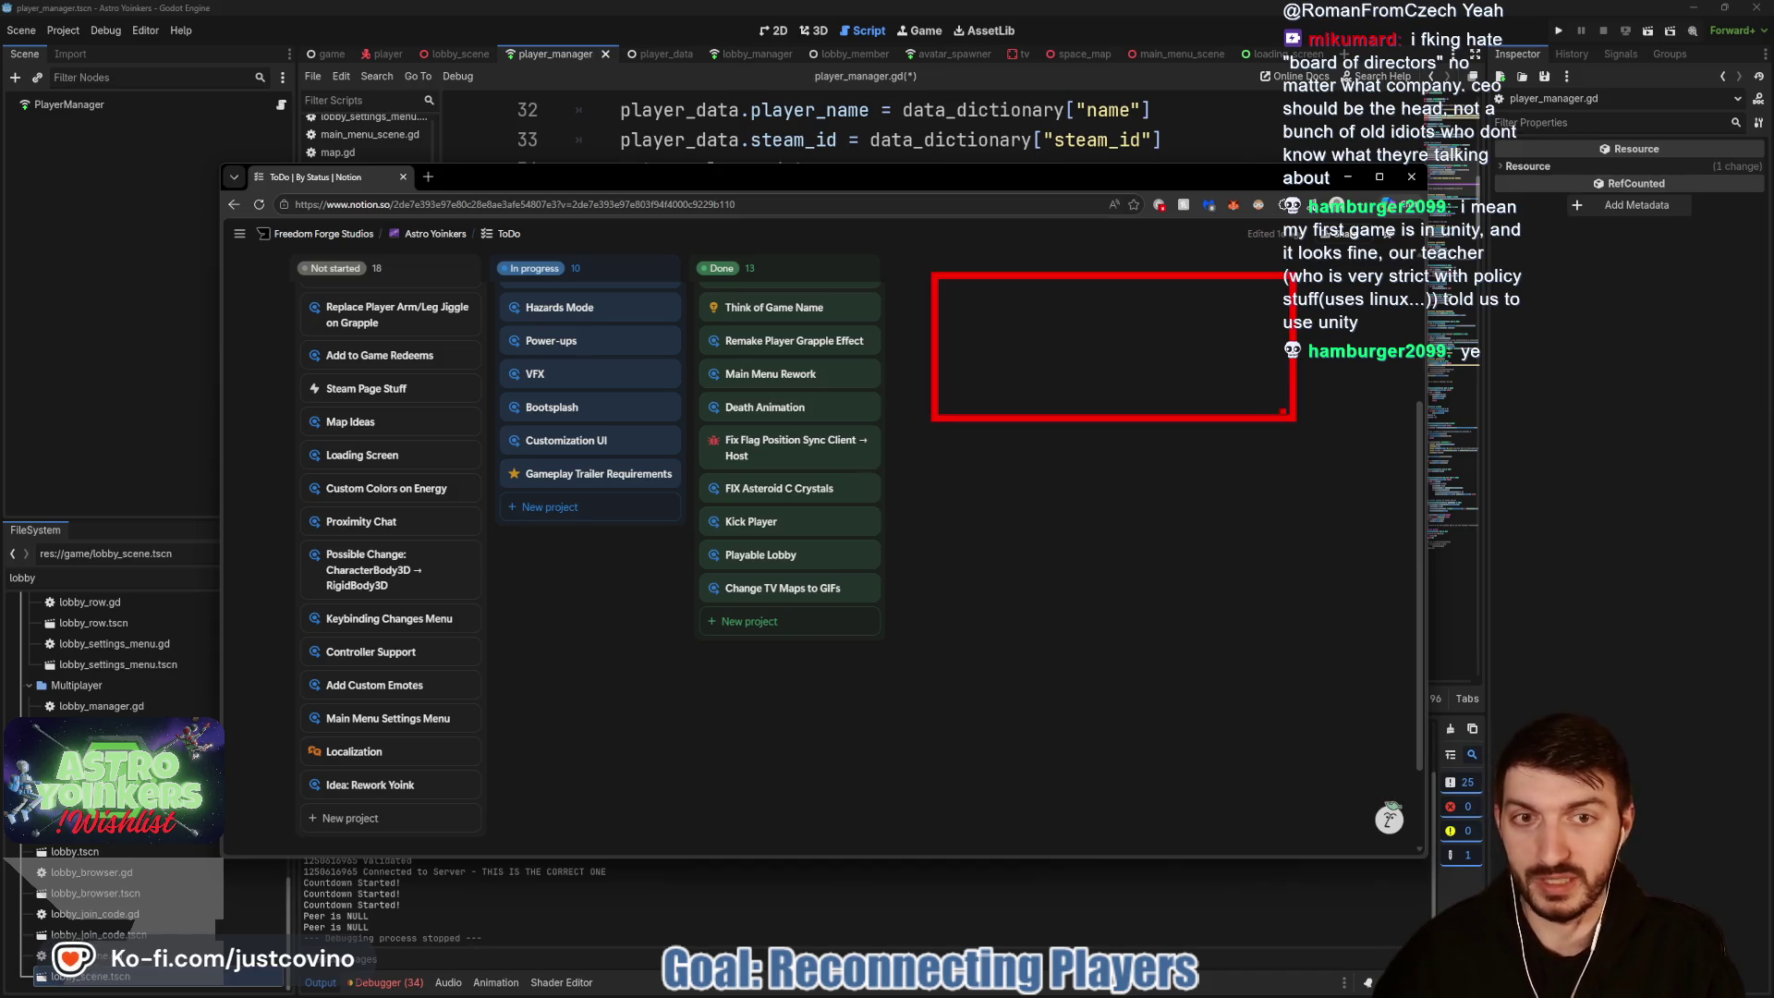
mouse_move(464, 119)
left_mouse_down()
mouse_move(725, 275)
mouse_move(753, 254)
left_mouse_up()
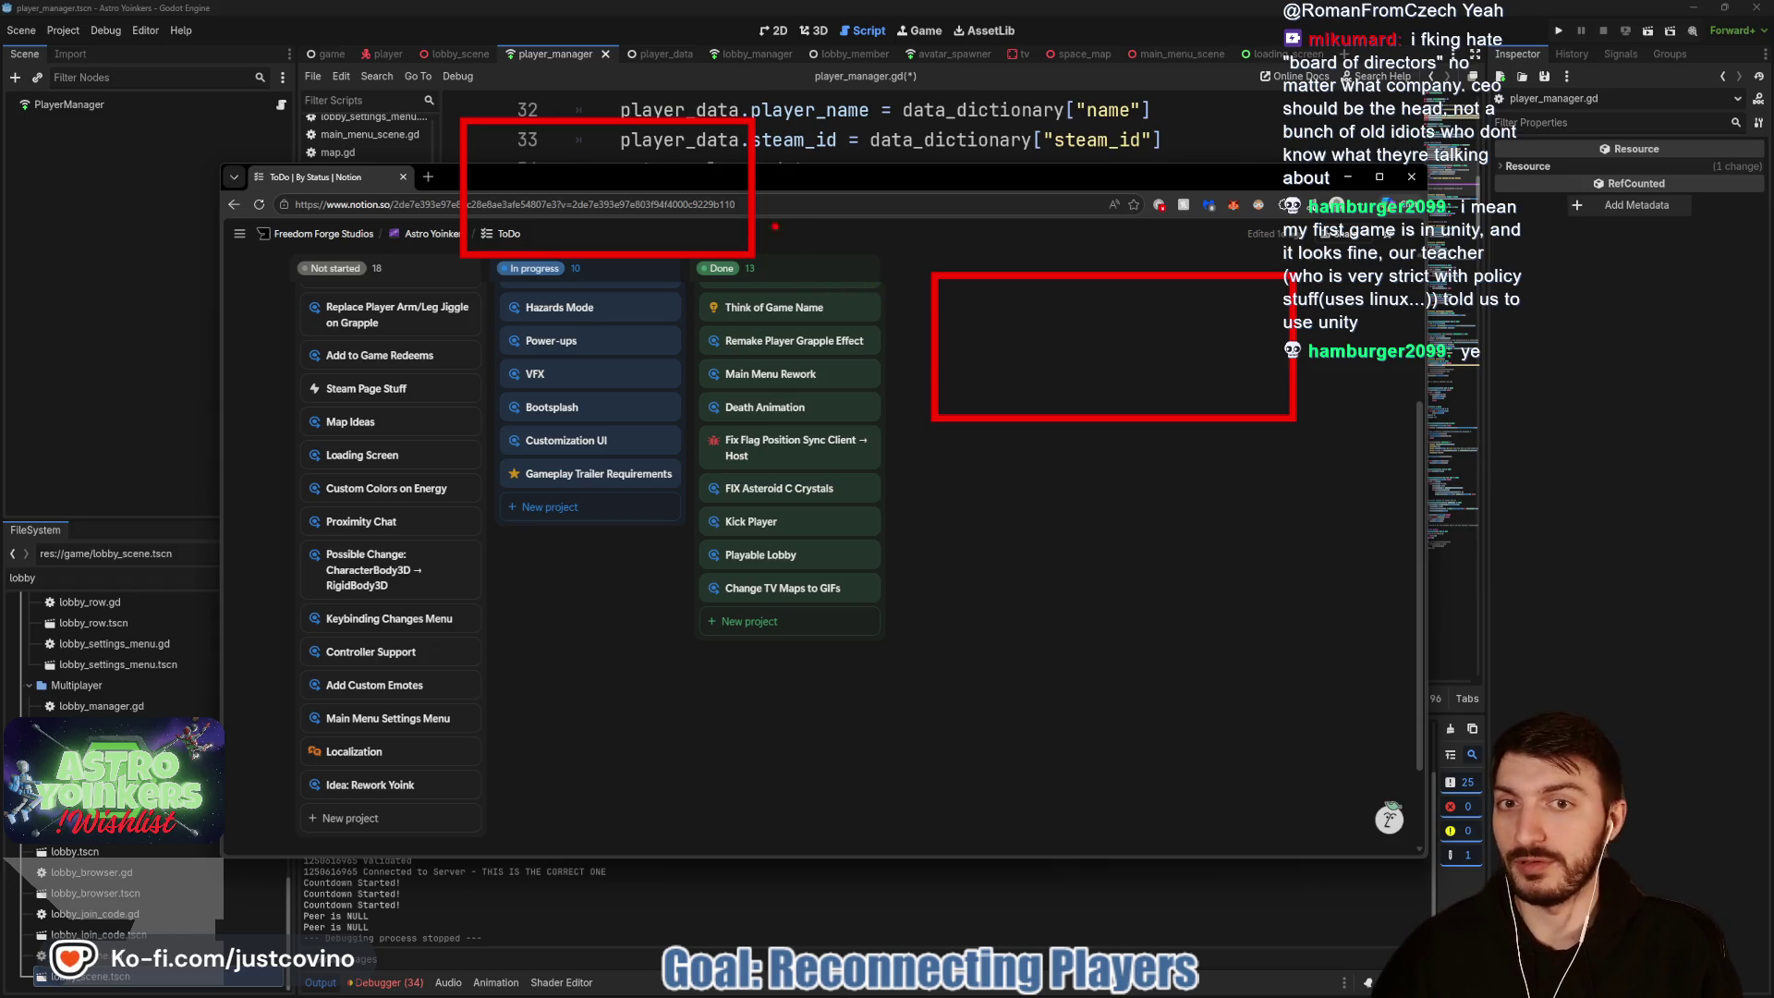
left_click_drag(504, 155, 514, 226)
mouse_move(506, 148)
left_mouse_down()
mouse_move(518, 190)
mouse_move(601, 218)
left_mouse_up()
left_click(578, 176)
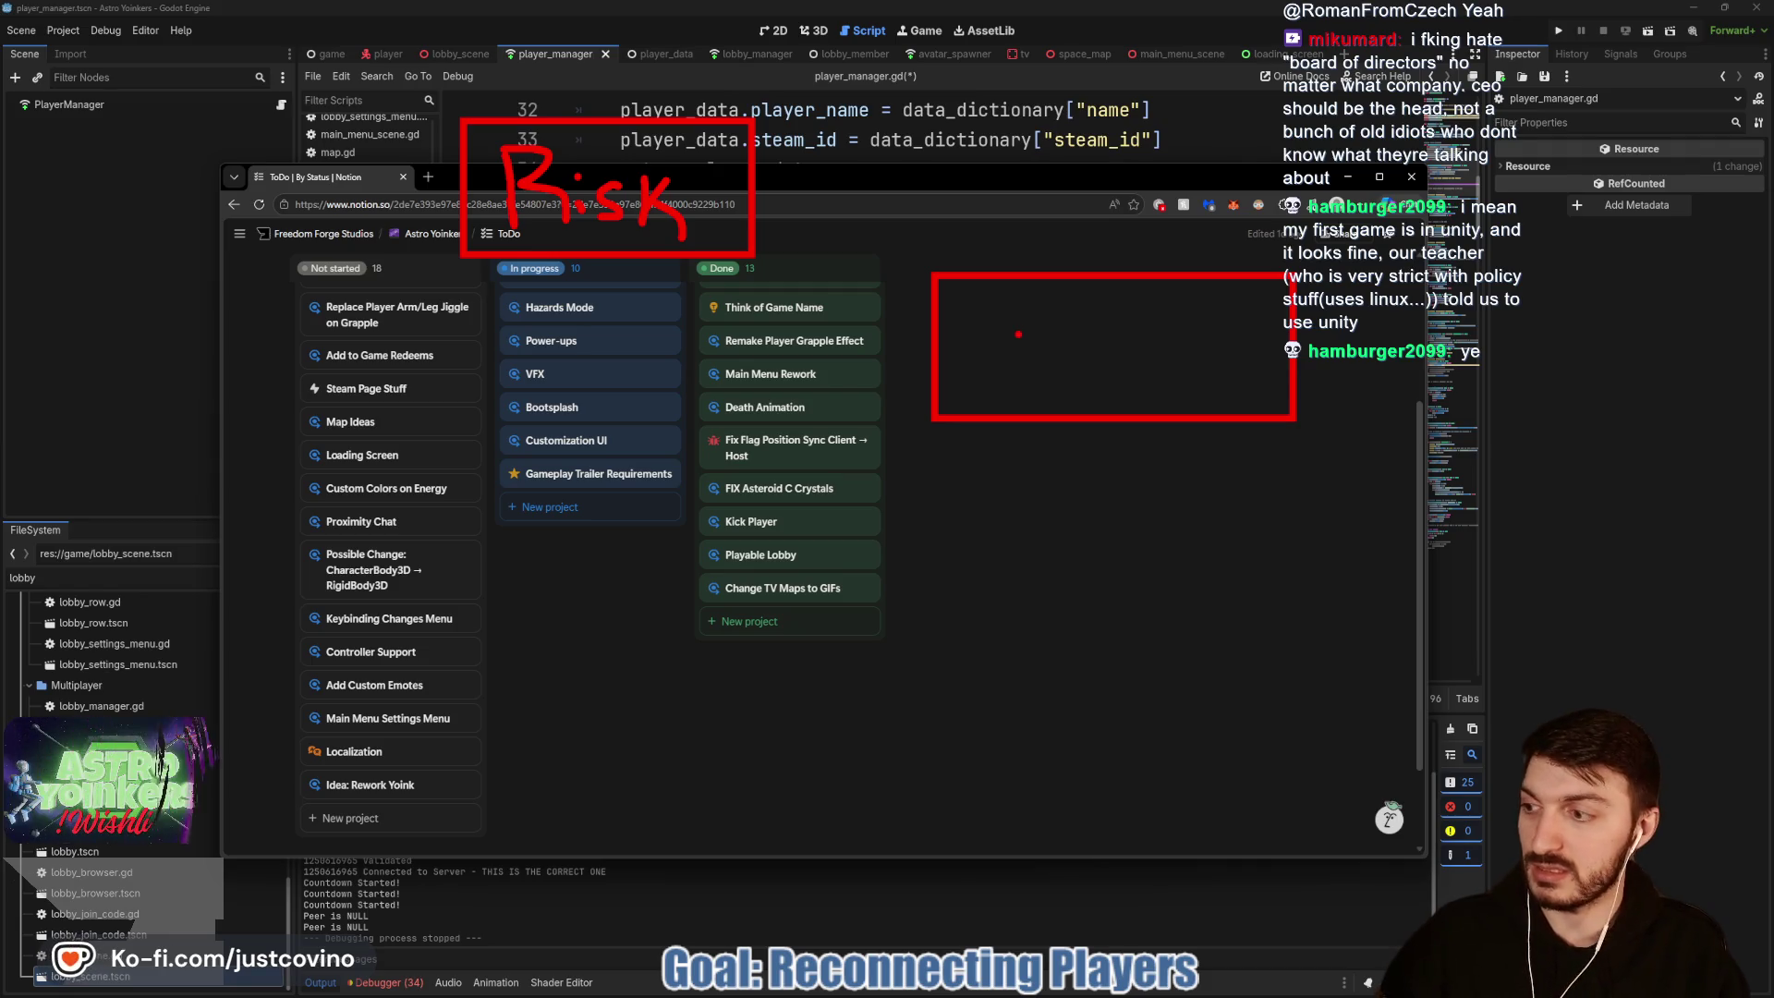
key("Escape")
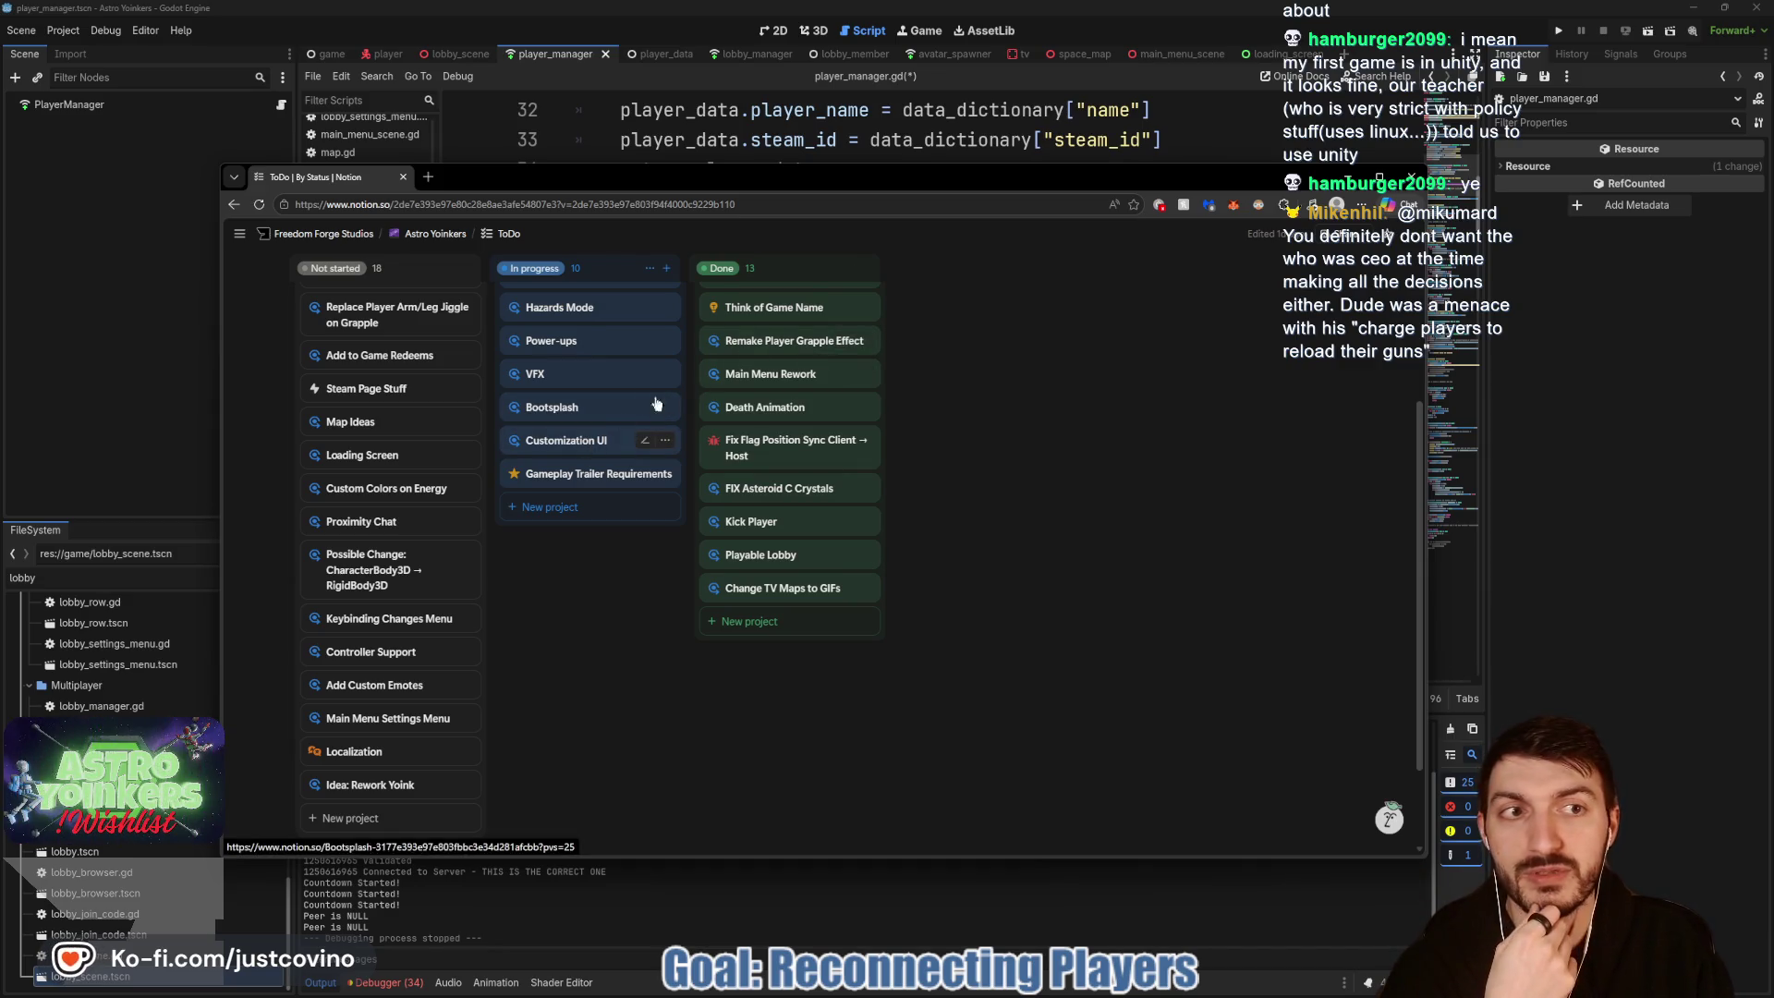
left_click_drag(777, 183, 788, 159)
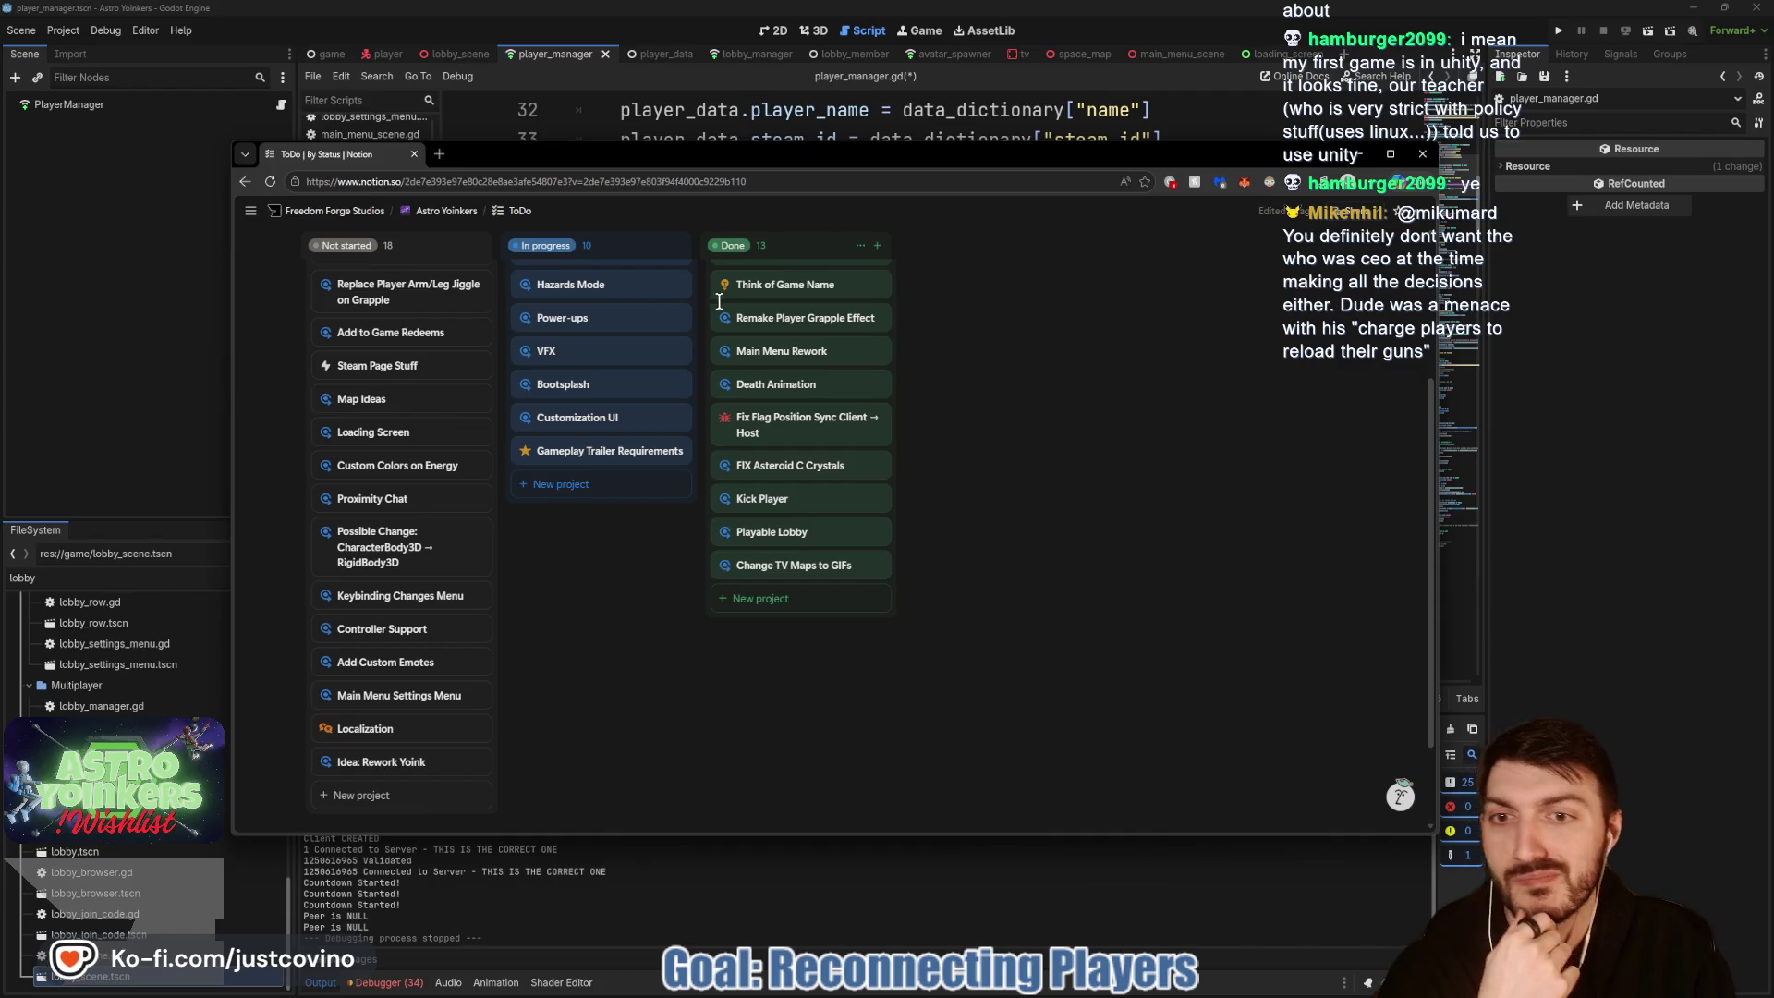
scroll(577, 476, "up", 3)
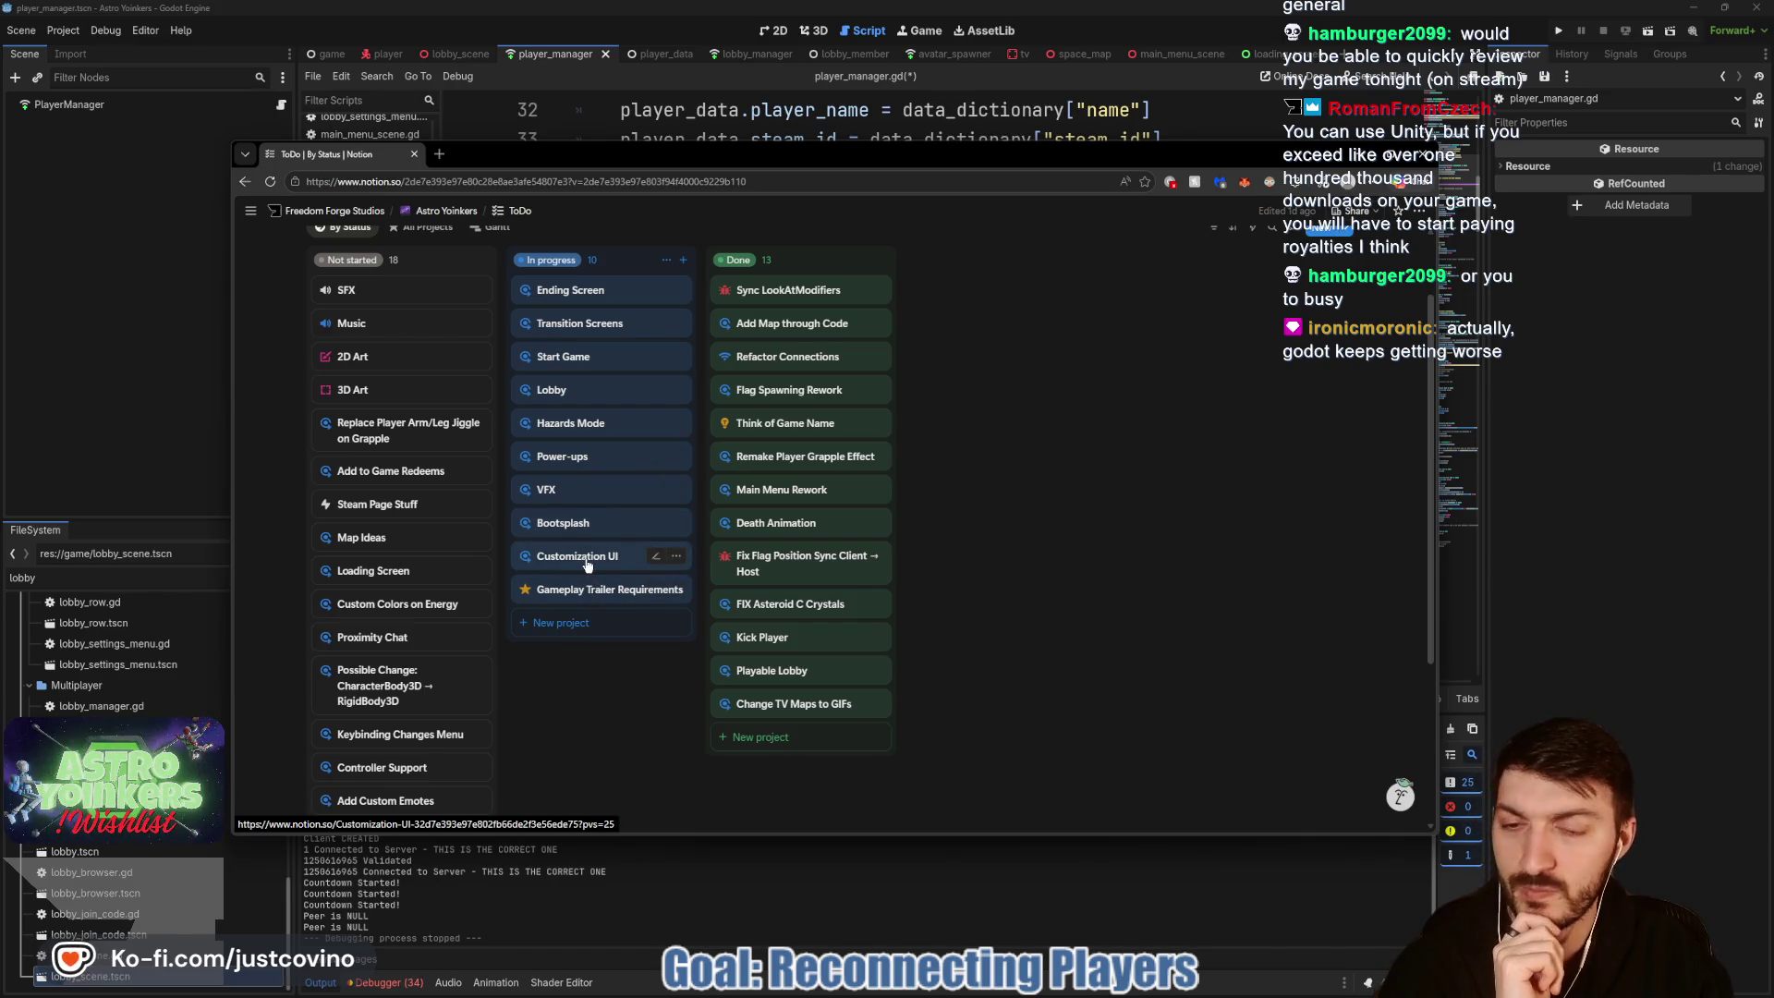
left_click(1606, 452)
Step: Move through player_manager.gd to the Custom Spawn Function area and save the script
left_click(800, 505)
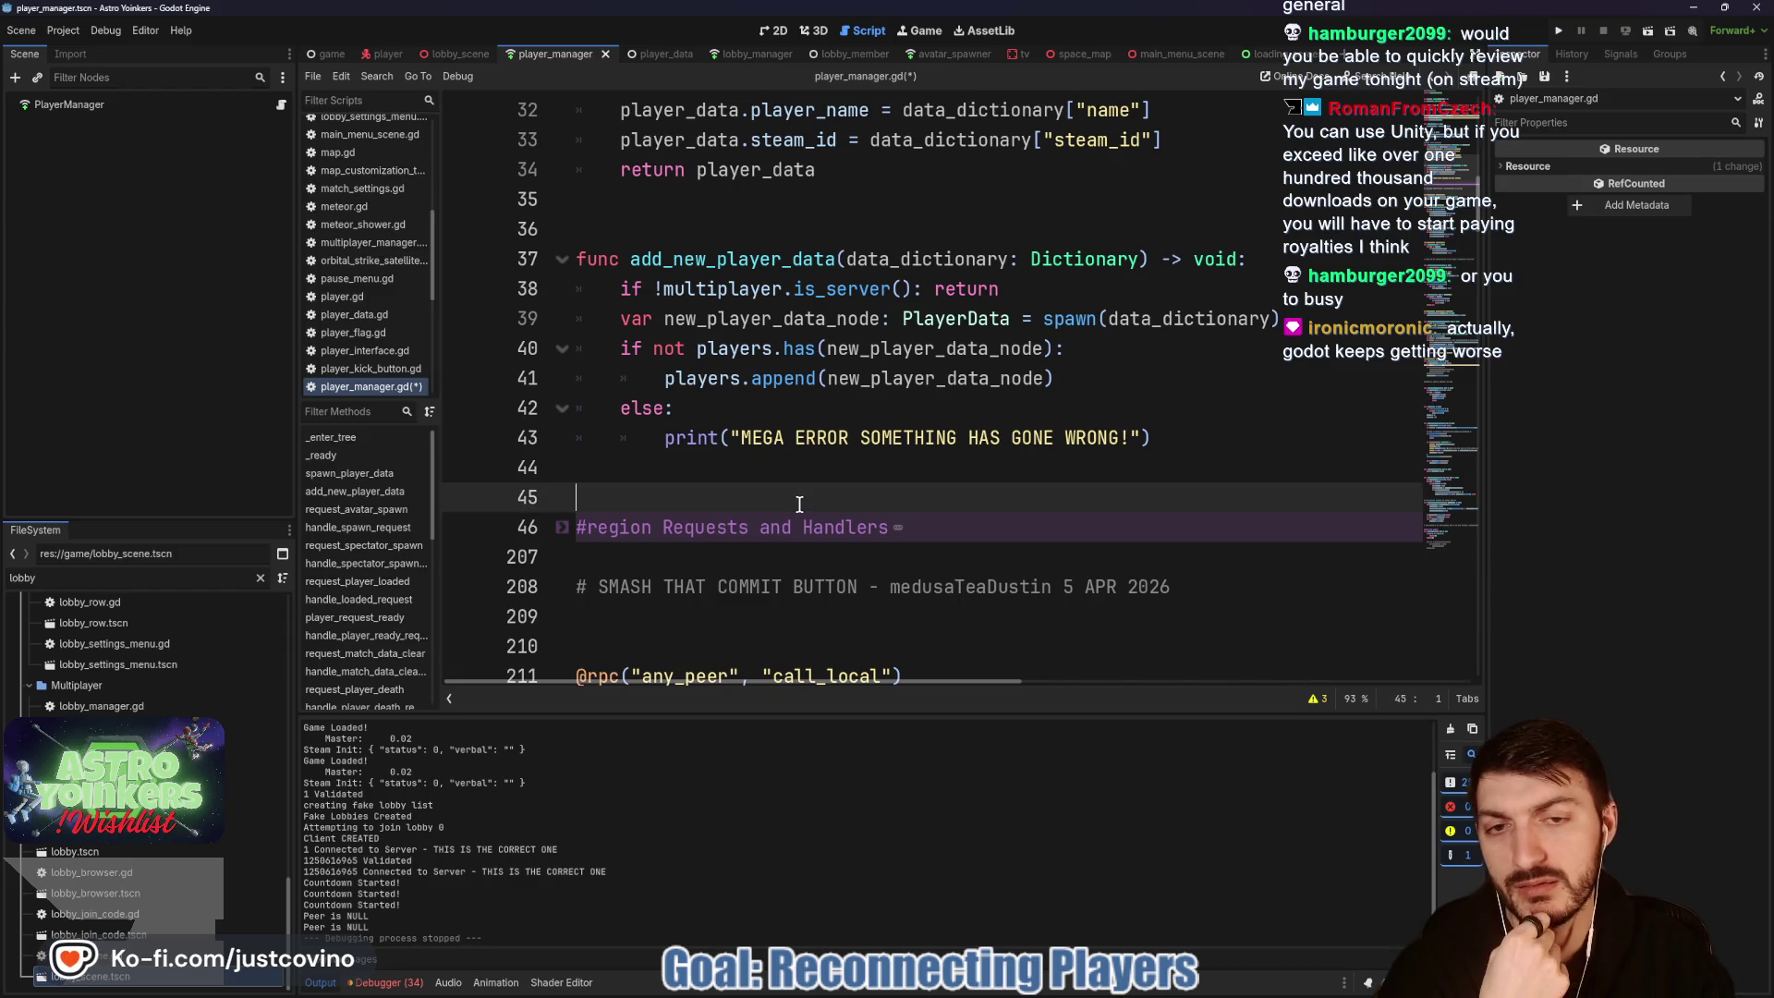
scroll(789, 494, "up", 3)
left_click(731, 486)
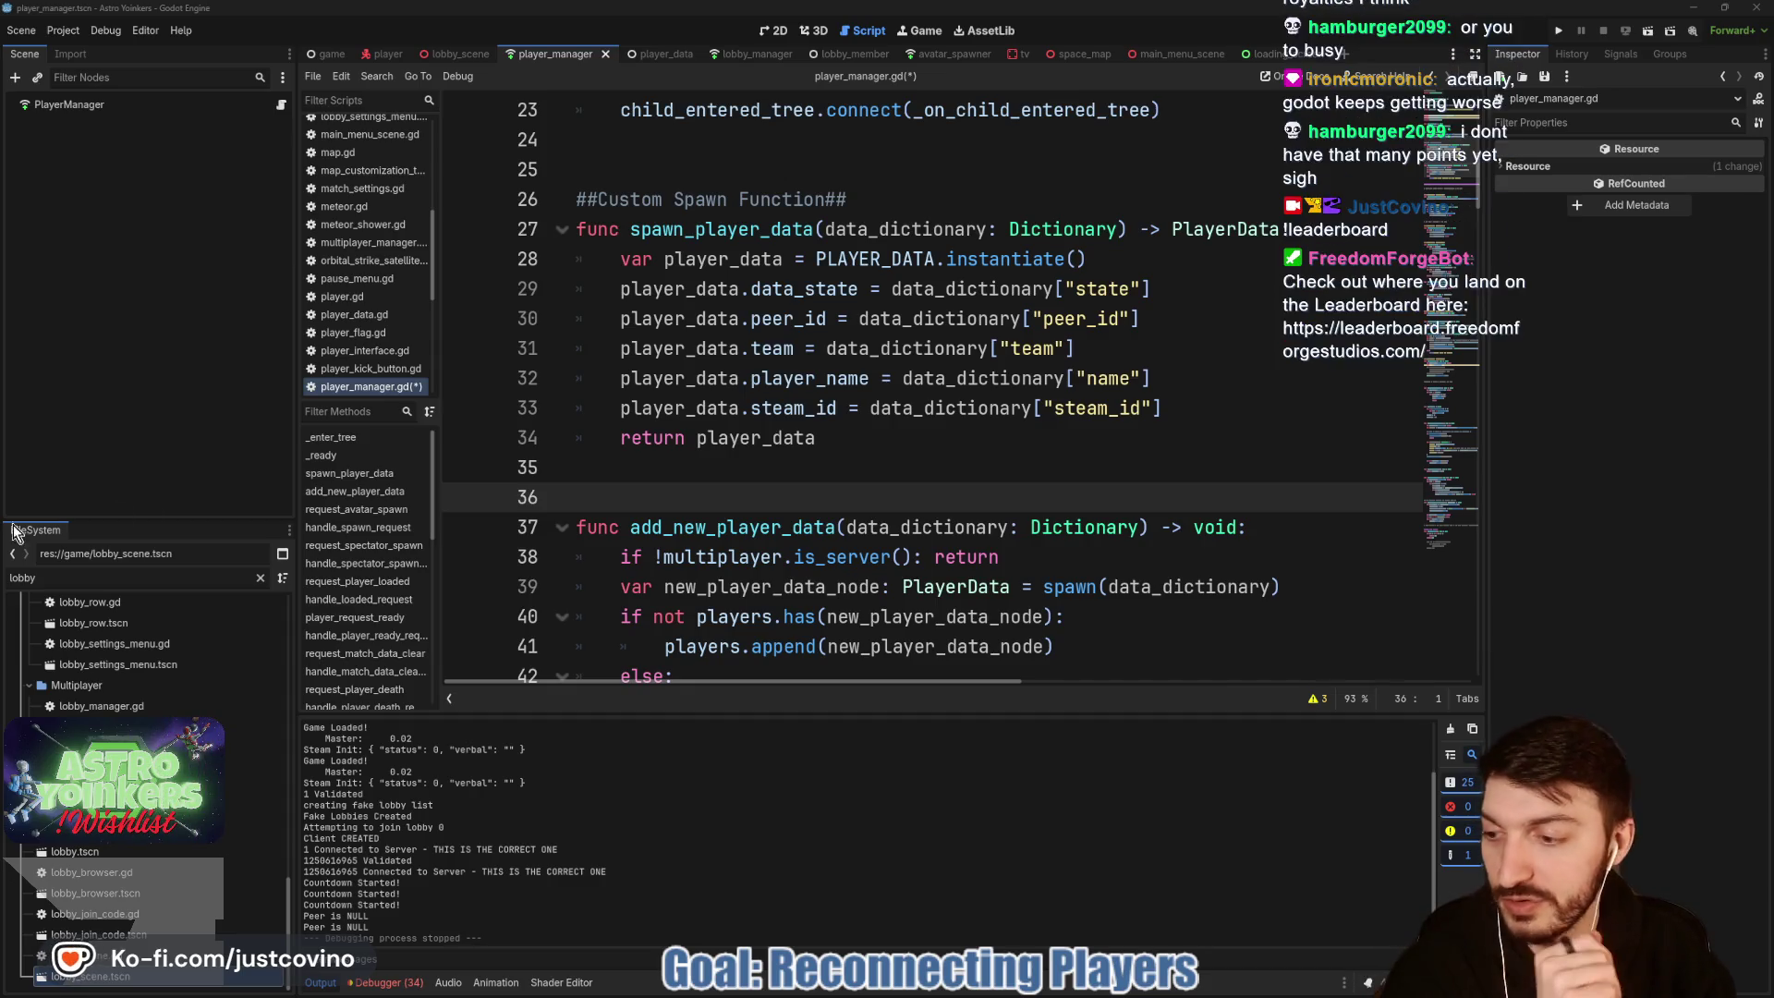
scroll(763, 492, "up", 3)
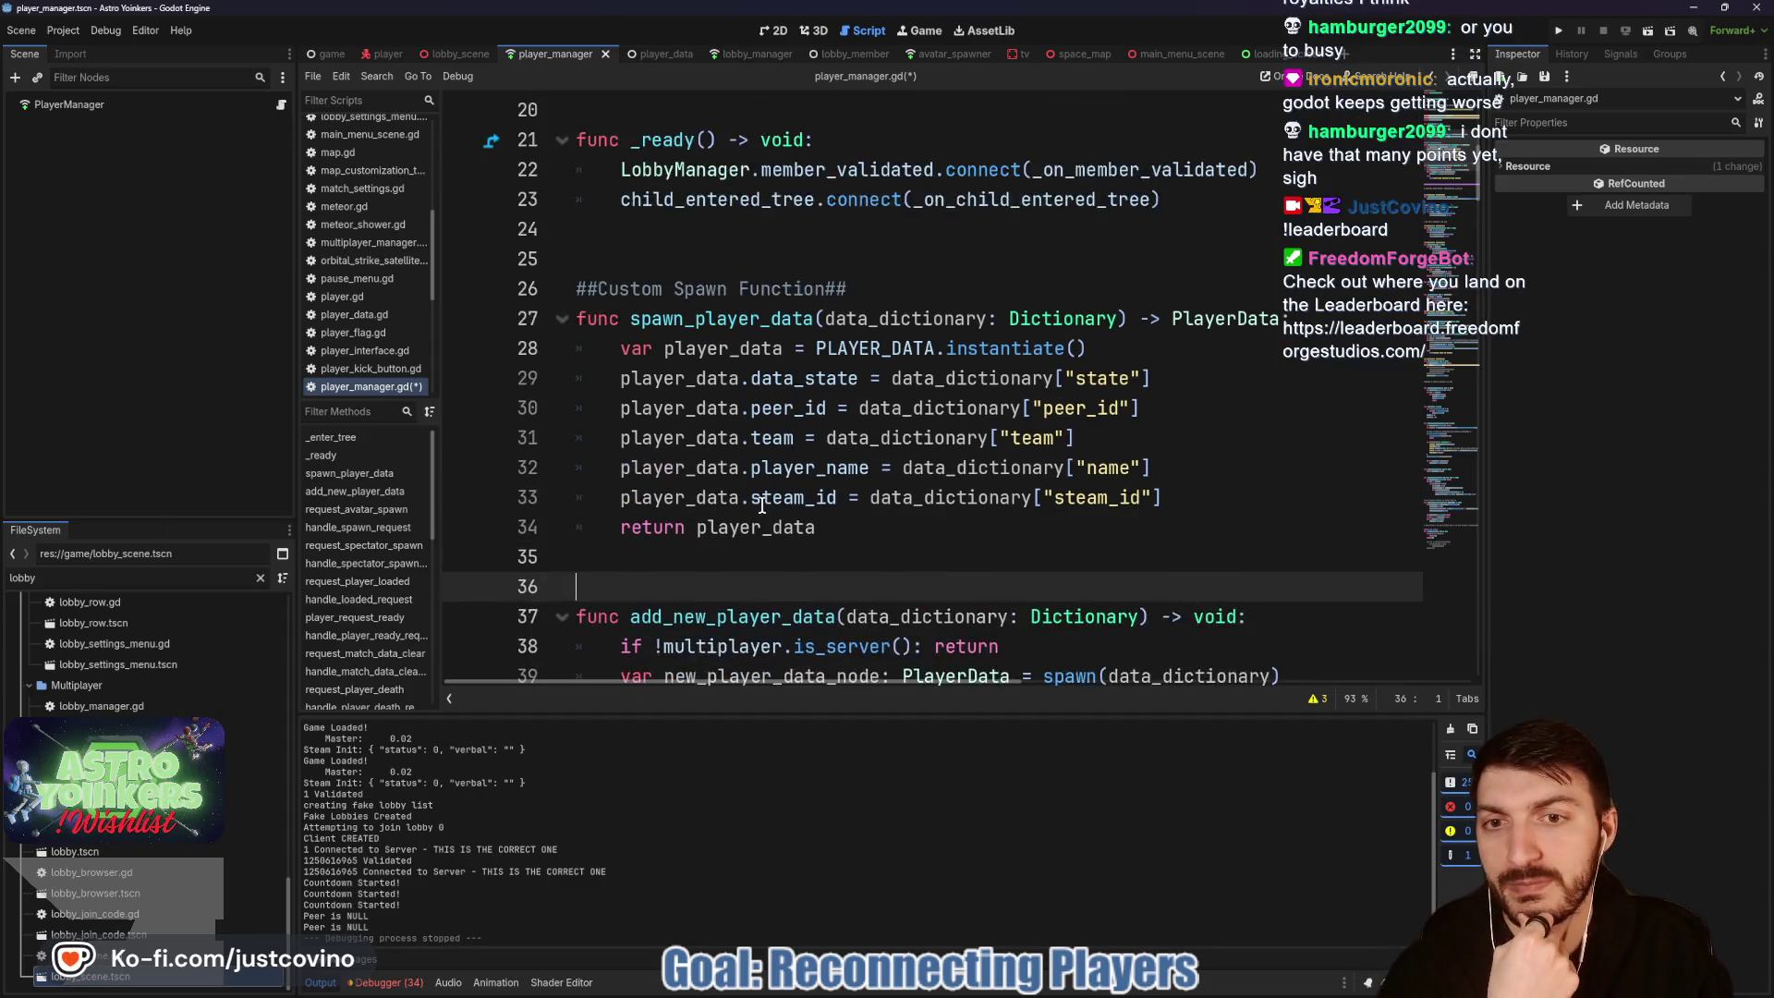
left_click(730, 348)
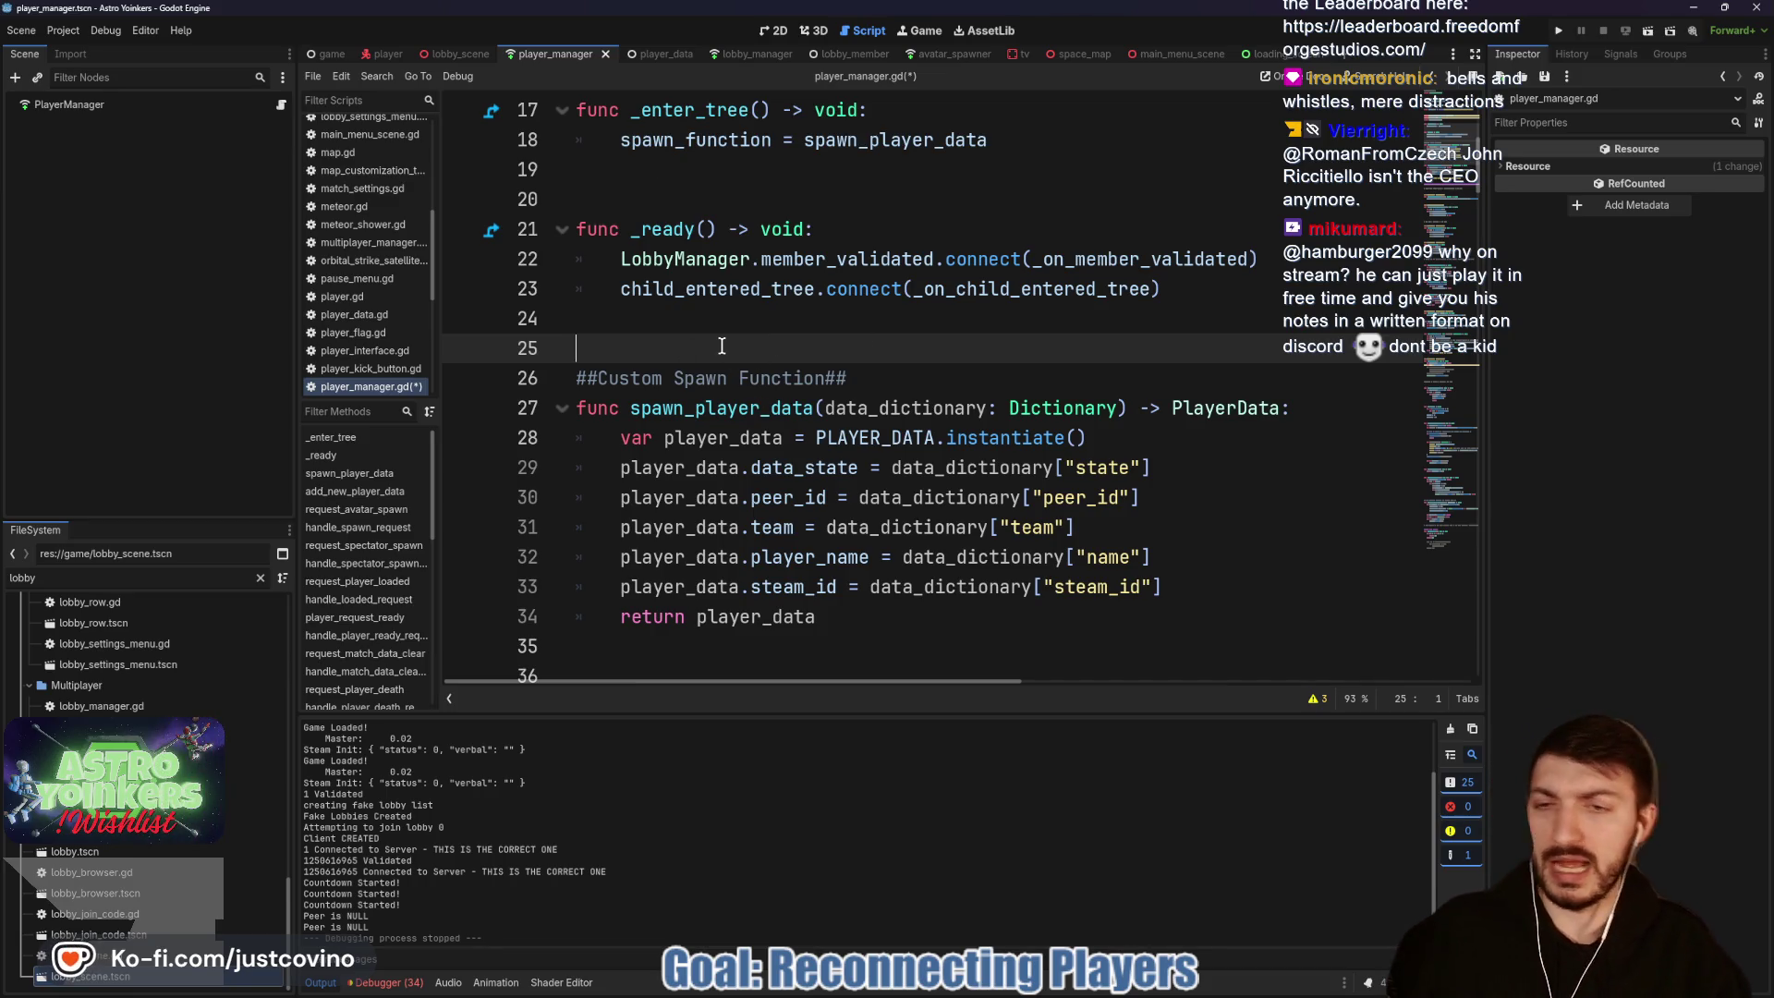
key("ctrl+s")
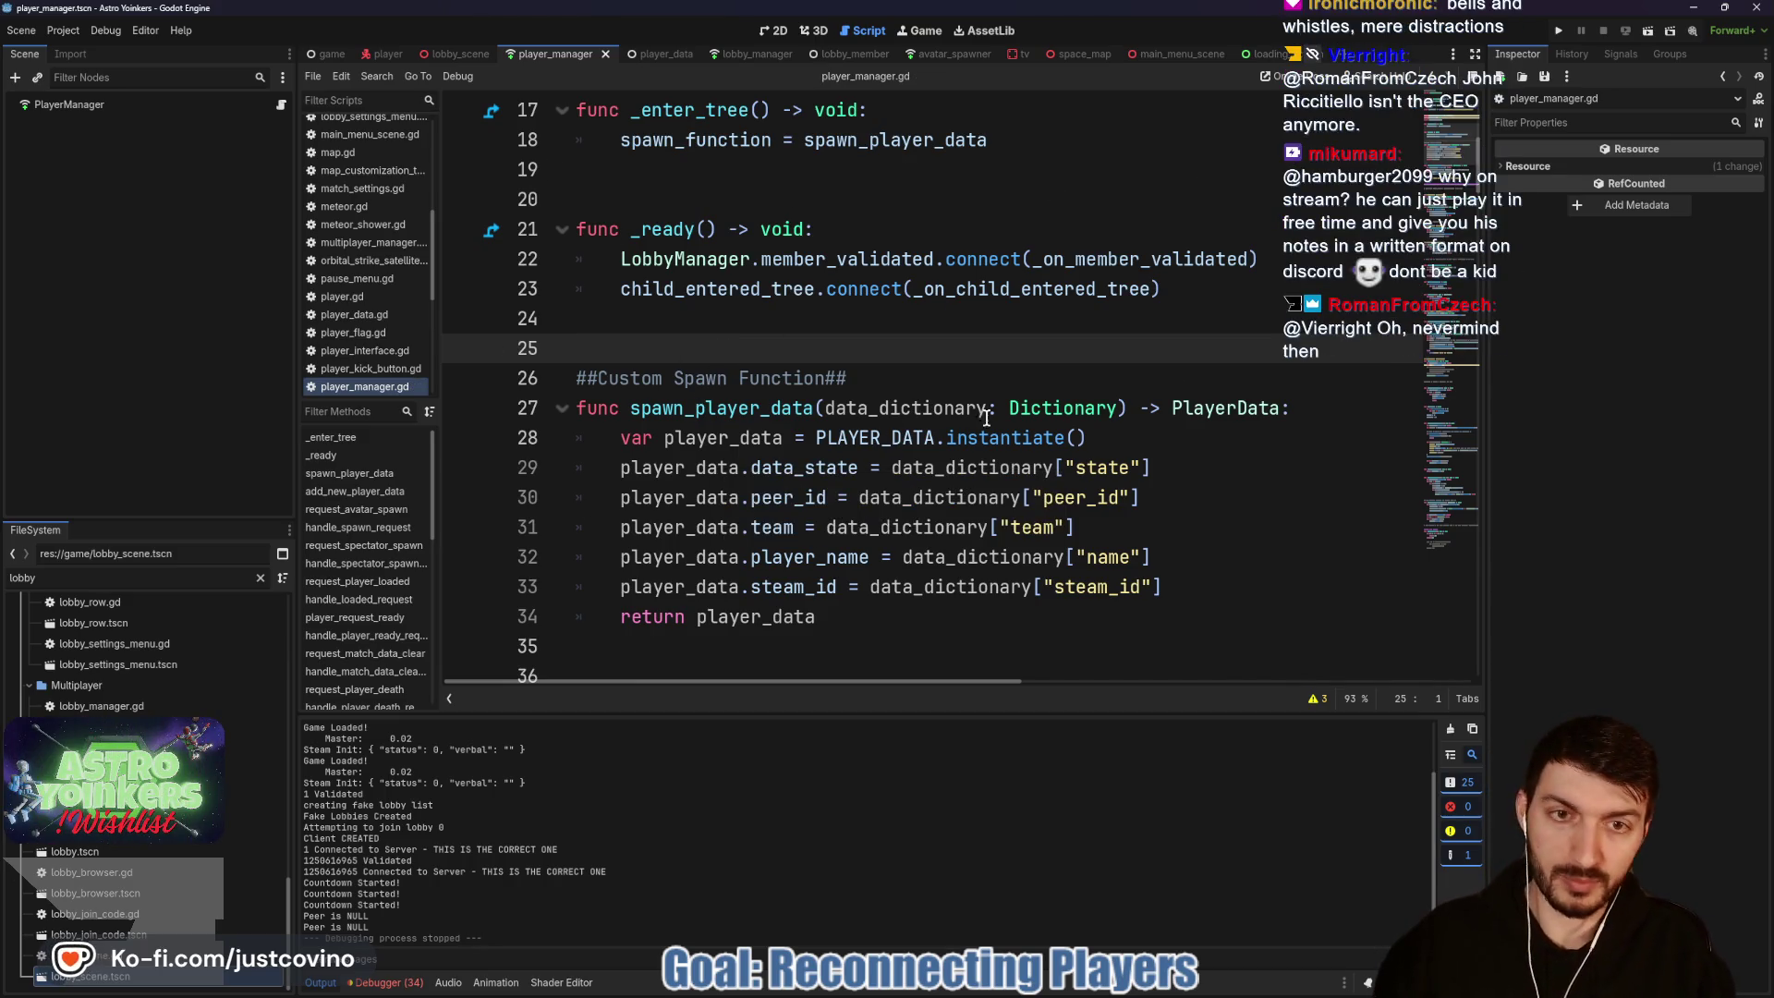
key("ctrl+s")
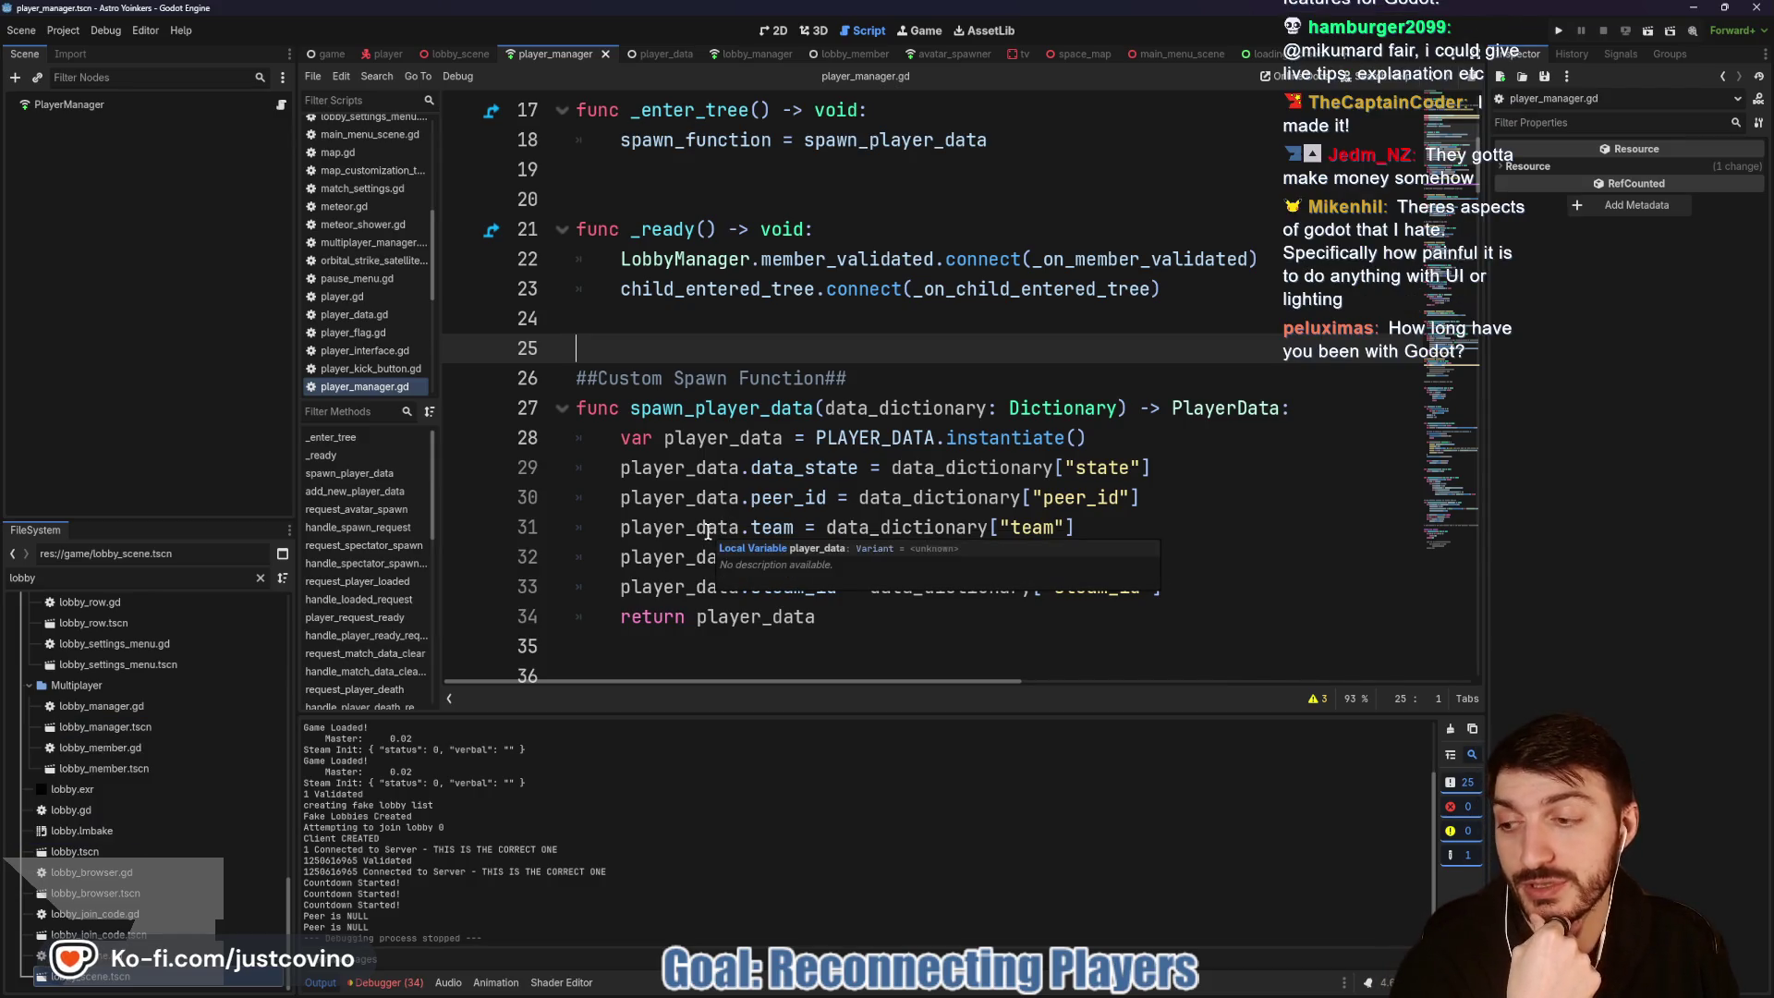
Step: Insert a blank line below the local_player_synced signal, then bring the Astro Yoinkers Steam page forward
scroll(725, 508, "up", 1)
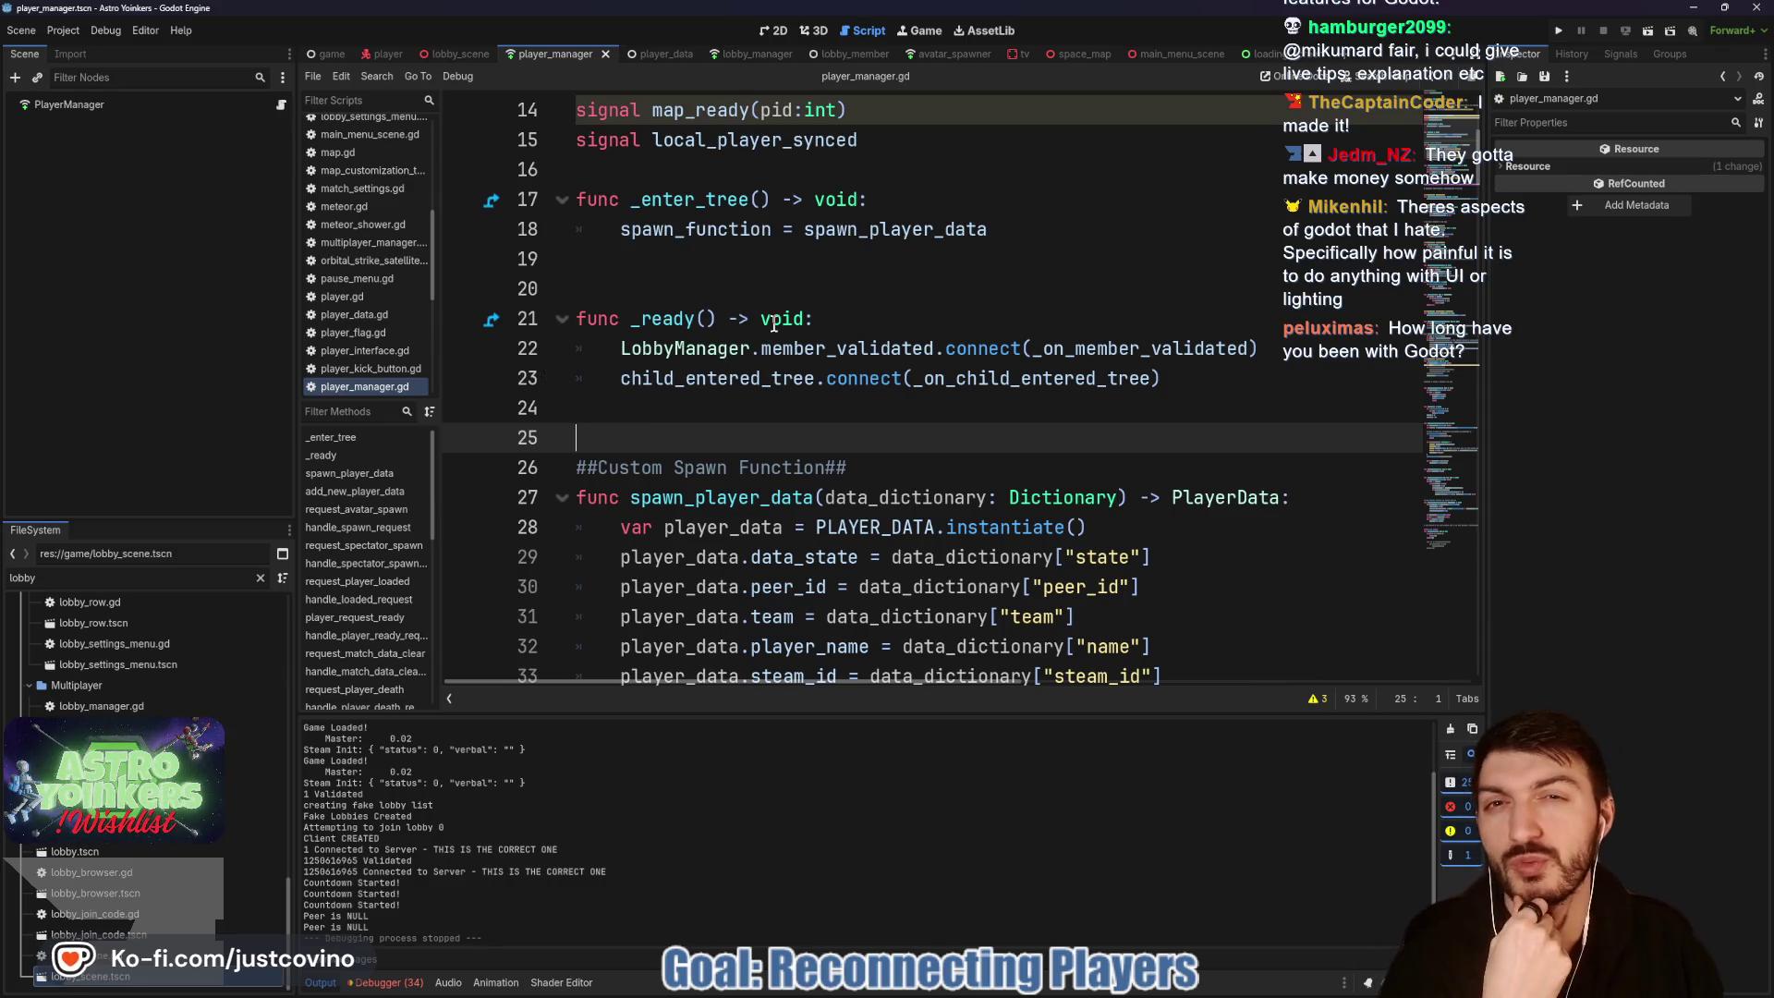
left_click(705, 282)
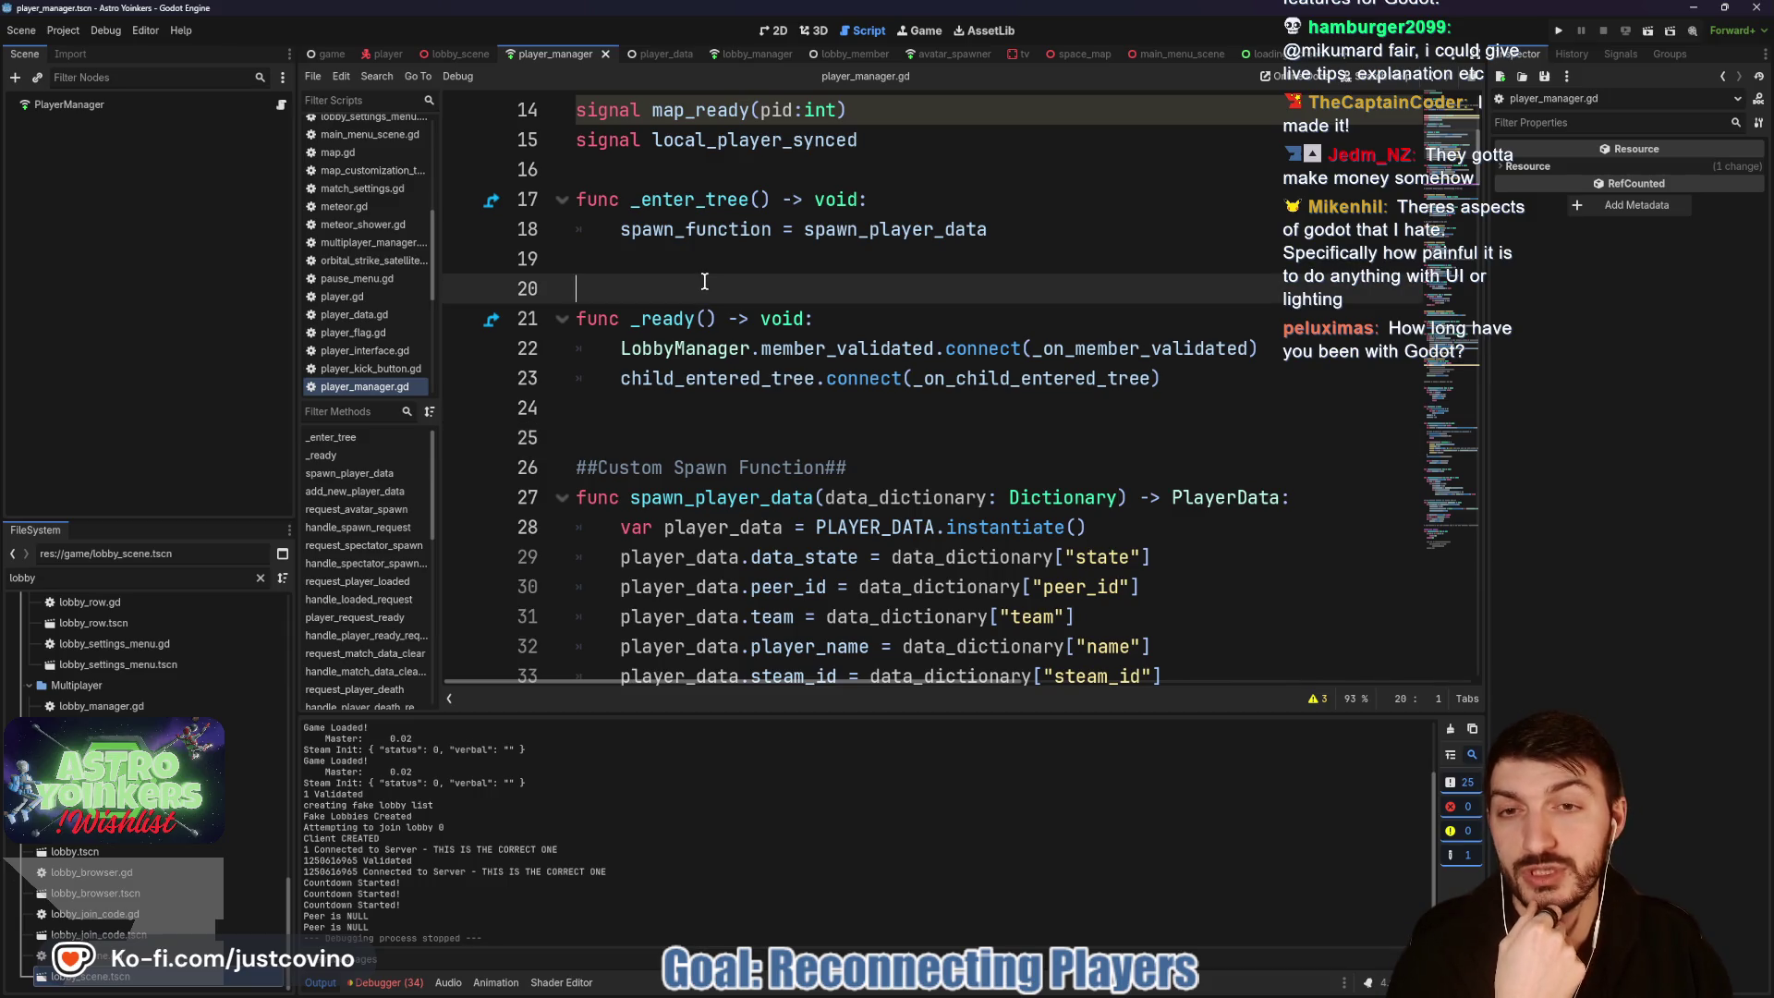
left_click(703, 172)
key("Return")
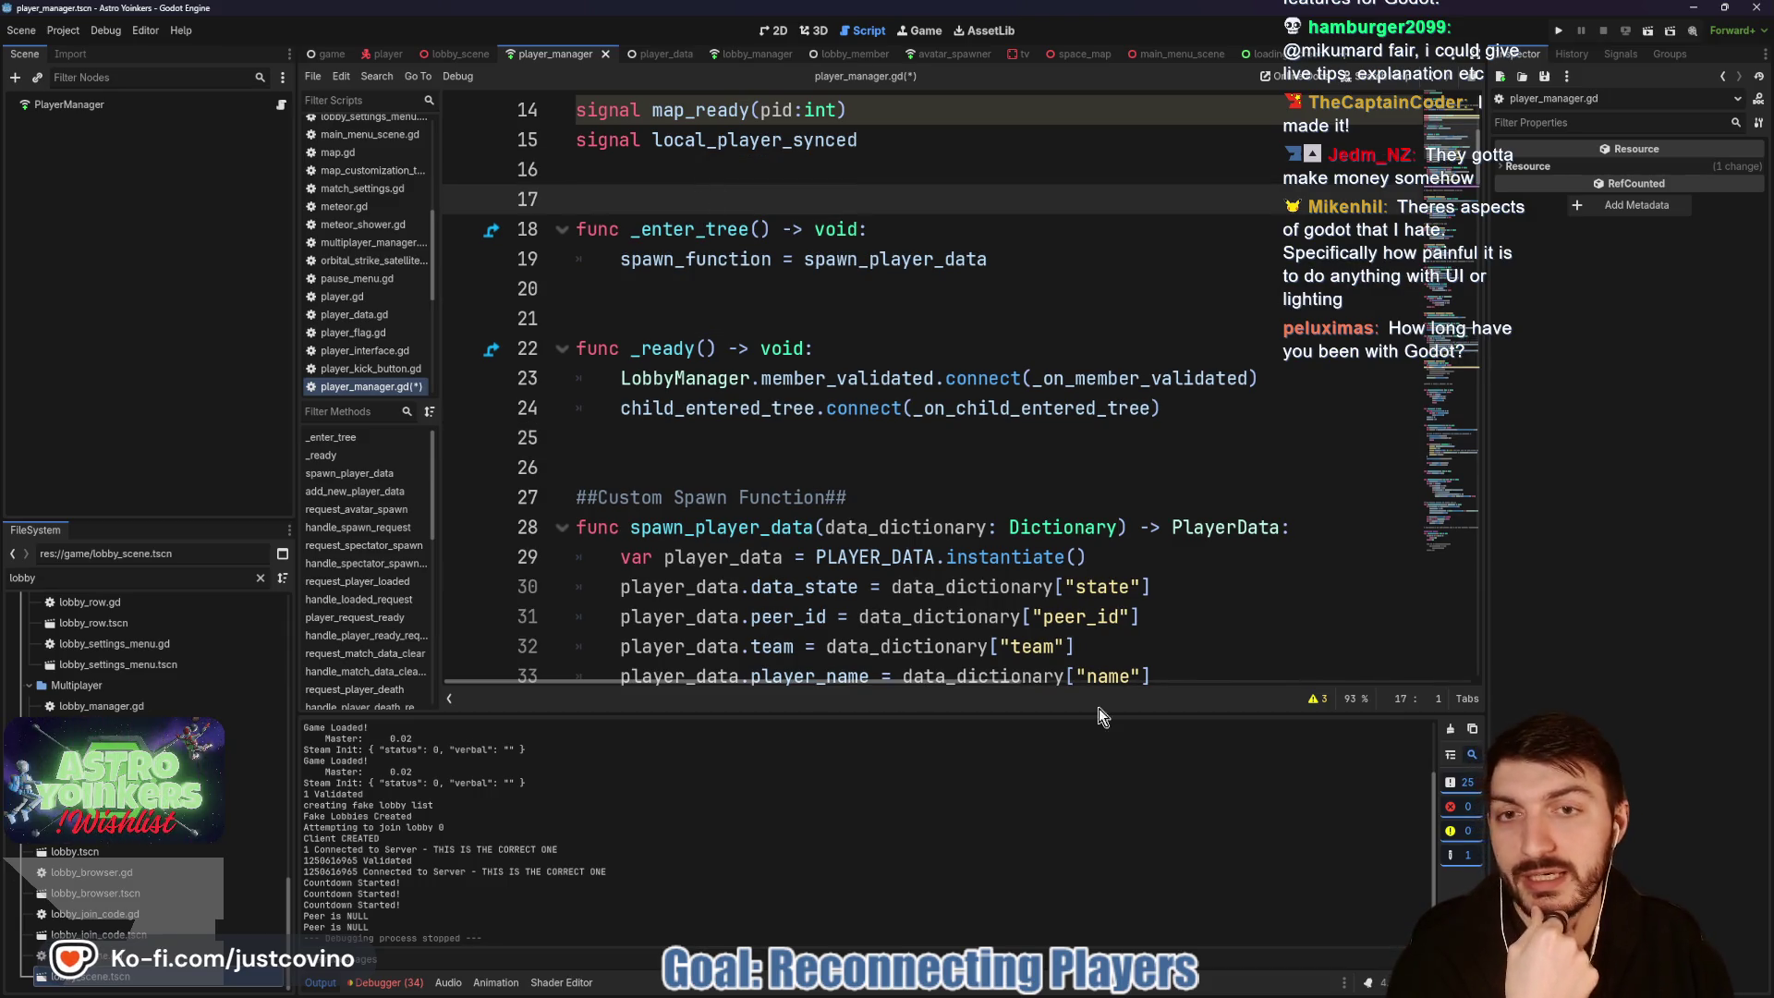
left_click(1056, 901)
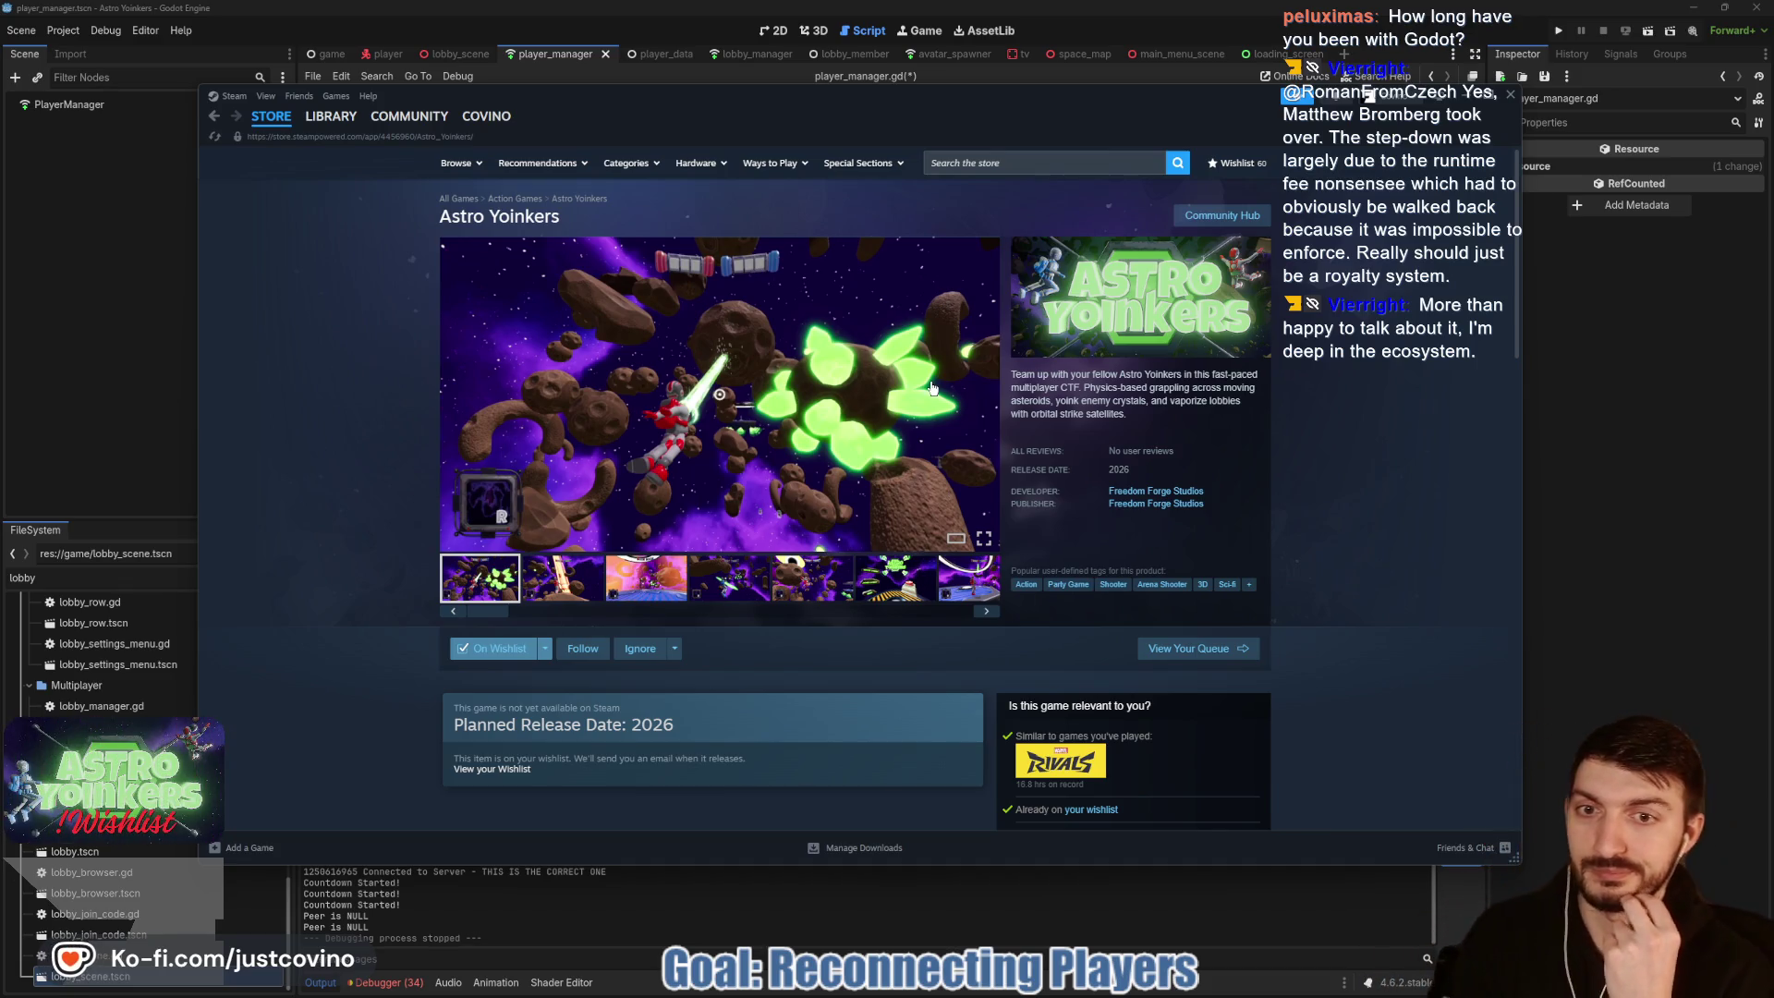
Step: Return to Godot's player_manager.gd with the caret on blank line 20
left_click(138, 314)
left_click(709, 290)
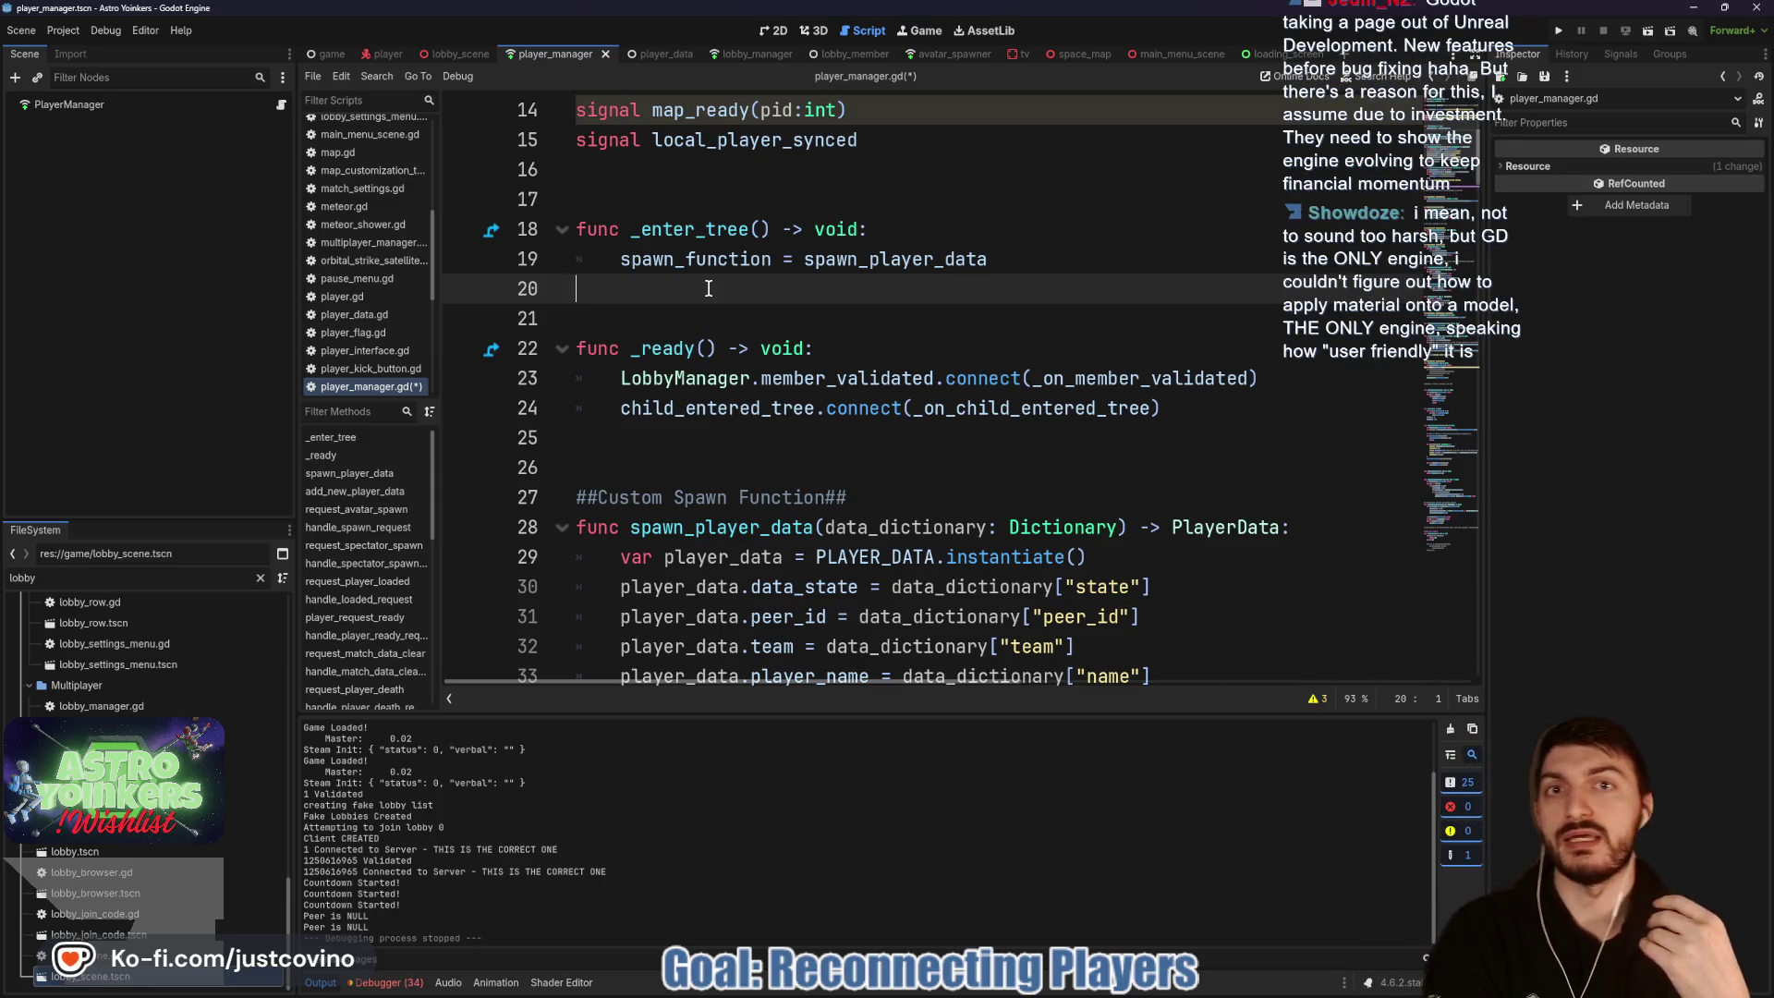
Step: Save player_manager.gd from line 17, then switch to the browser window
left_click(705, 188)
key("ctrl+s")
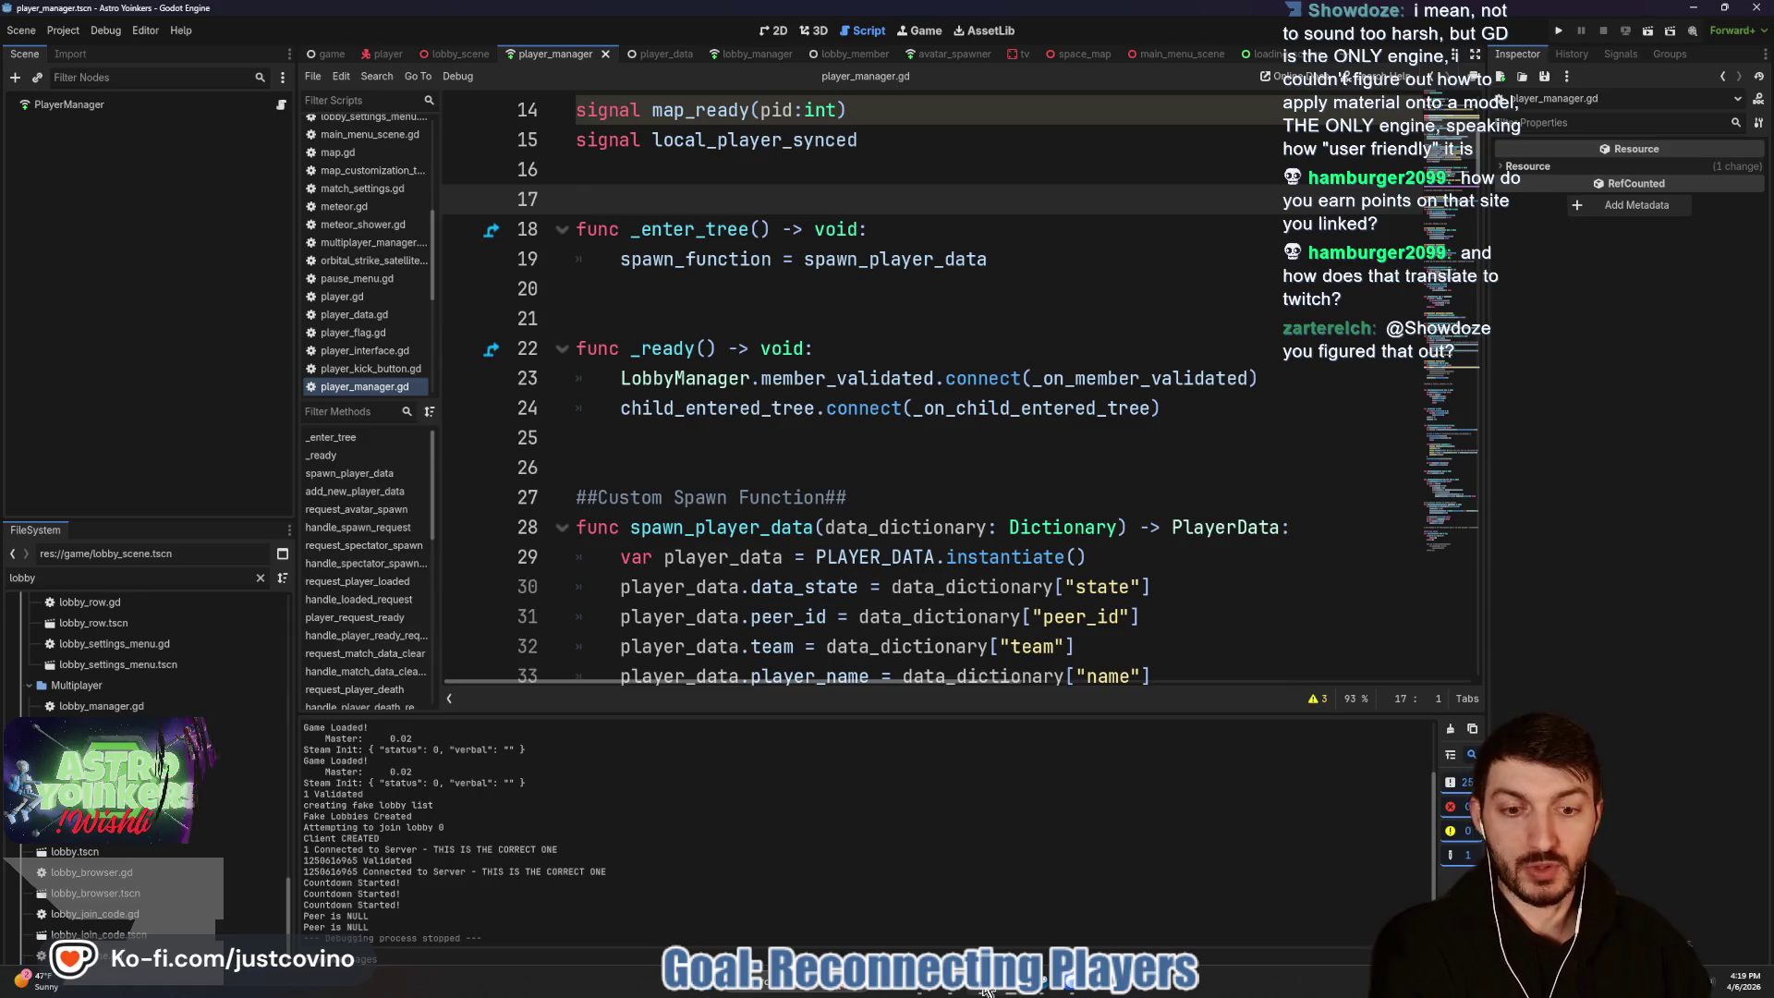
key("alt+Tab")
Step: Open a new tab and load the Freedom Forge Studios leaderboard site, reloading it once
left_click(442, 148)
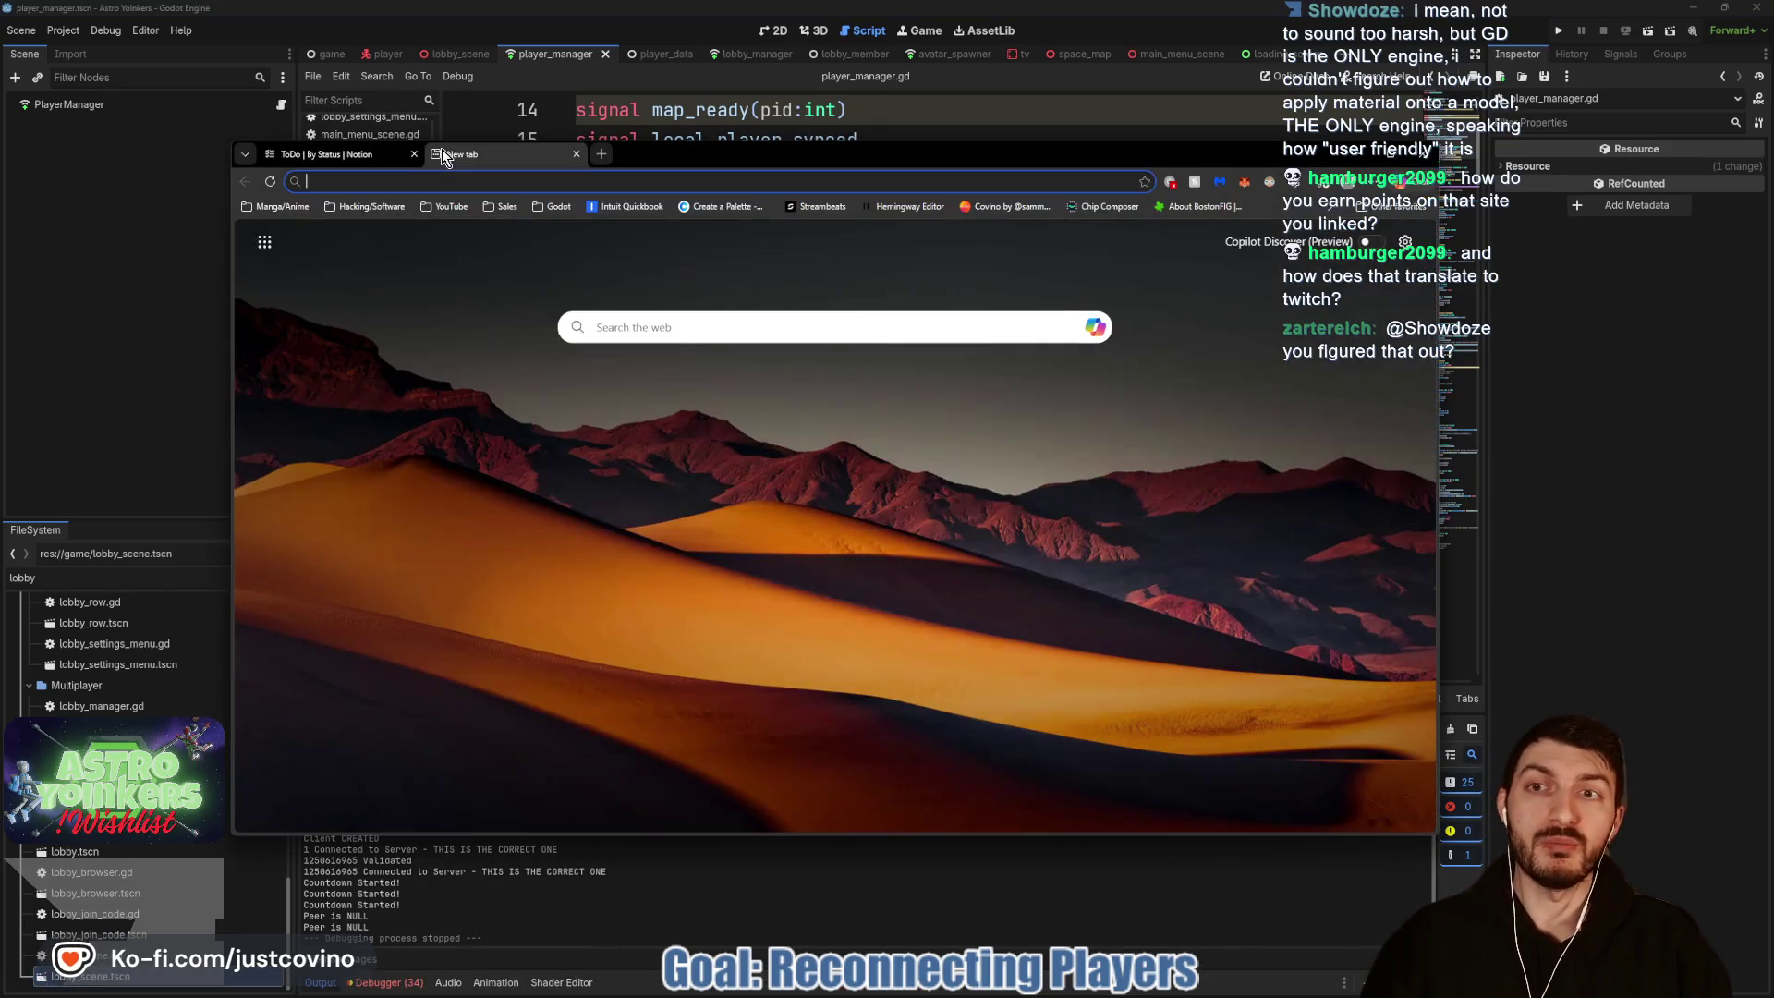
type("twit")
key("Return")
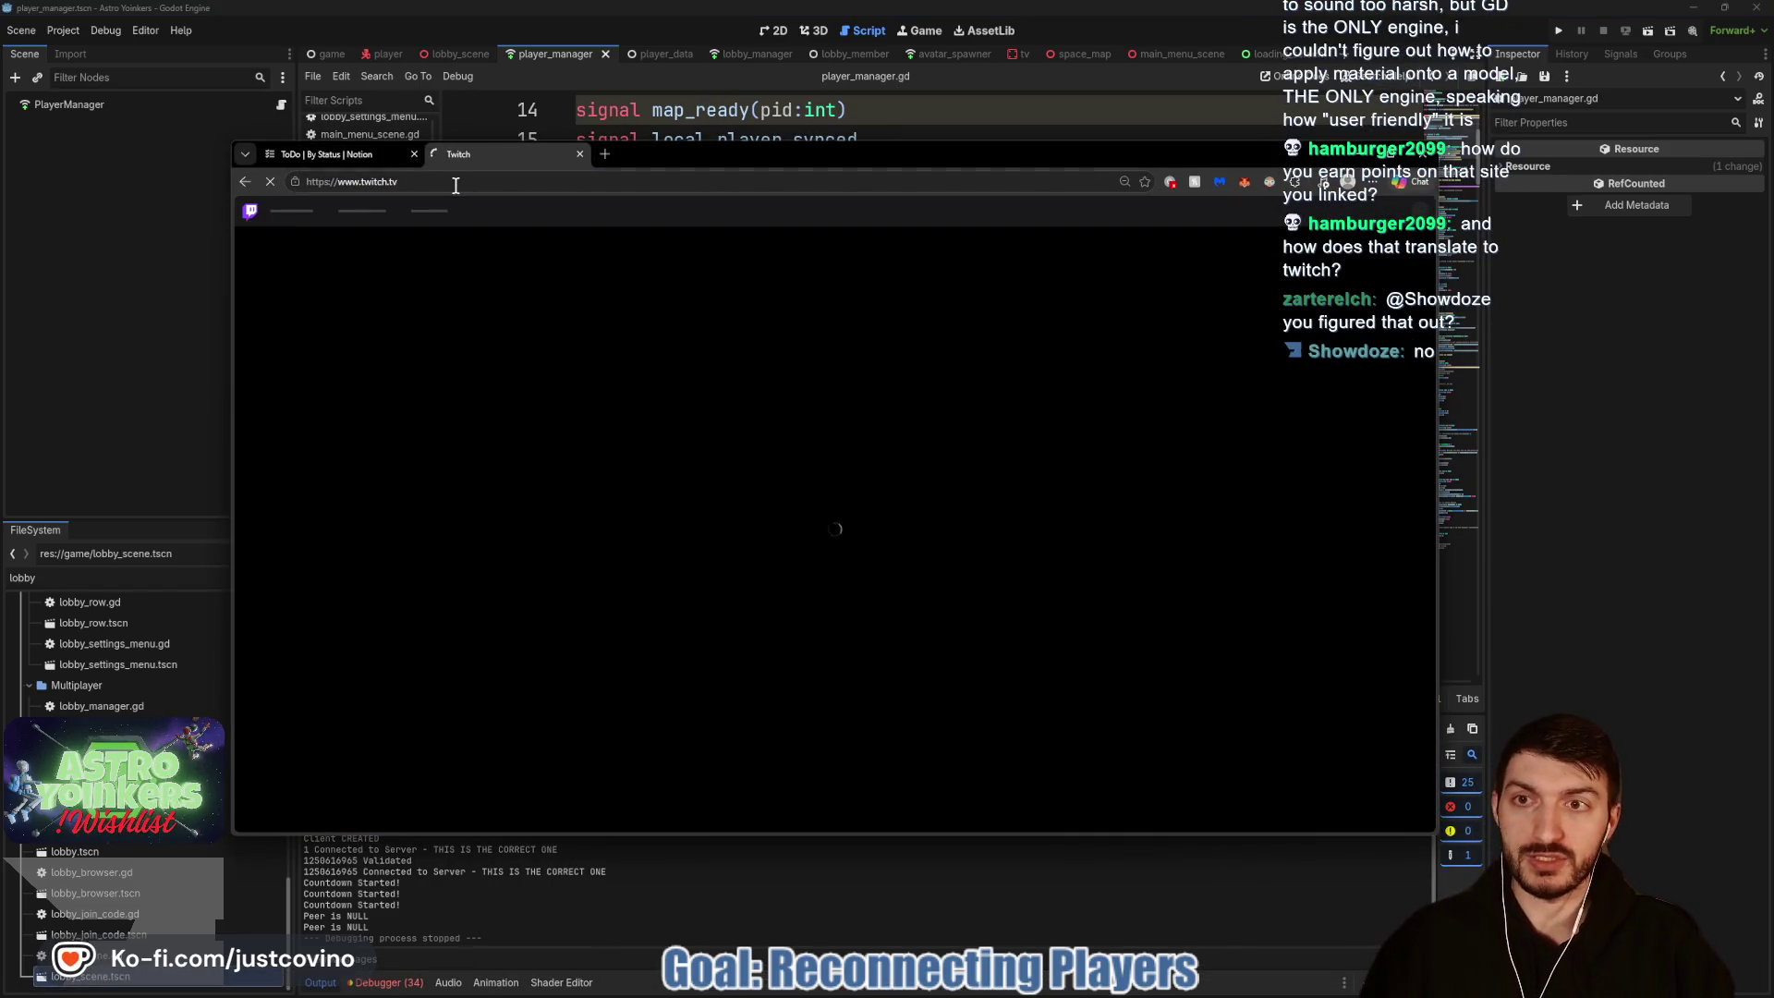
left_click(453, 183)
type("lea")
key("Return")
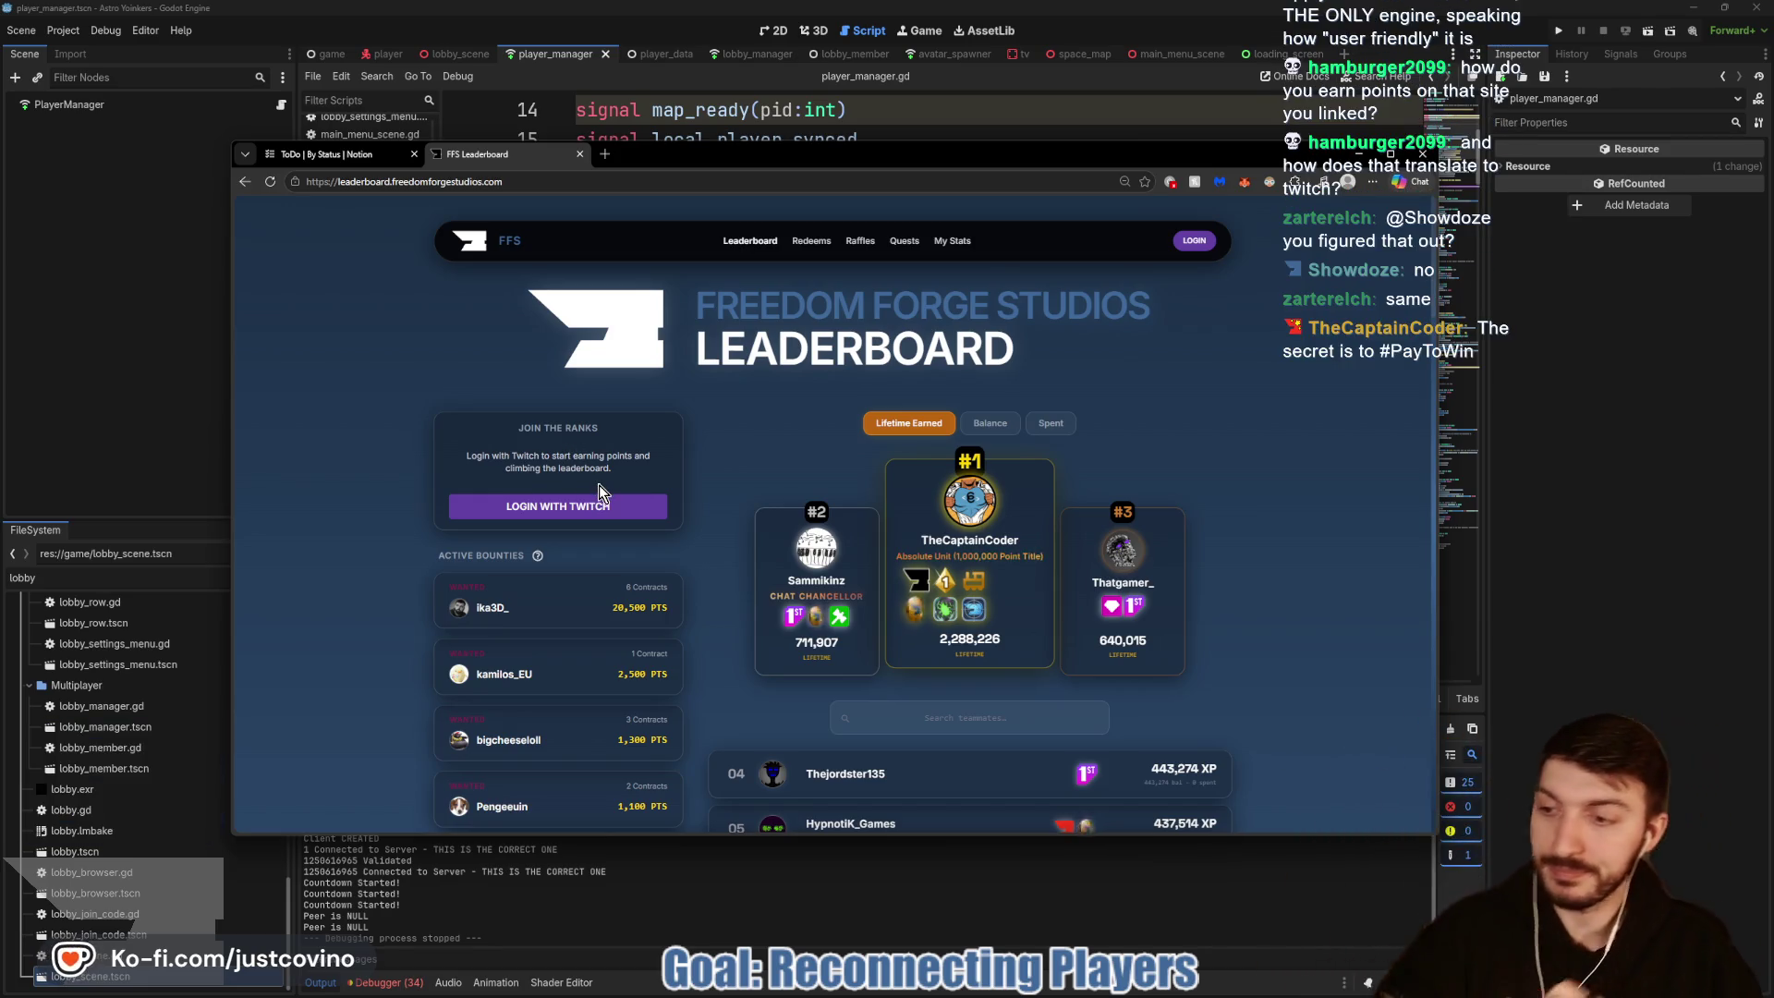
key("F5")
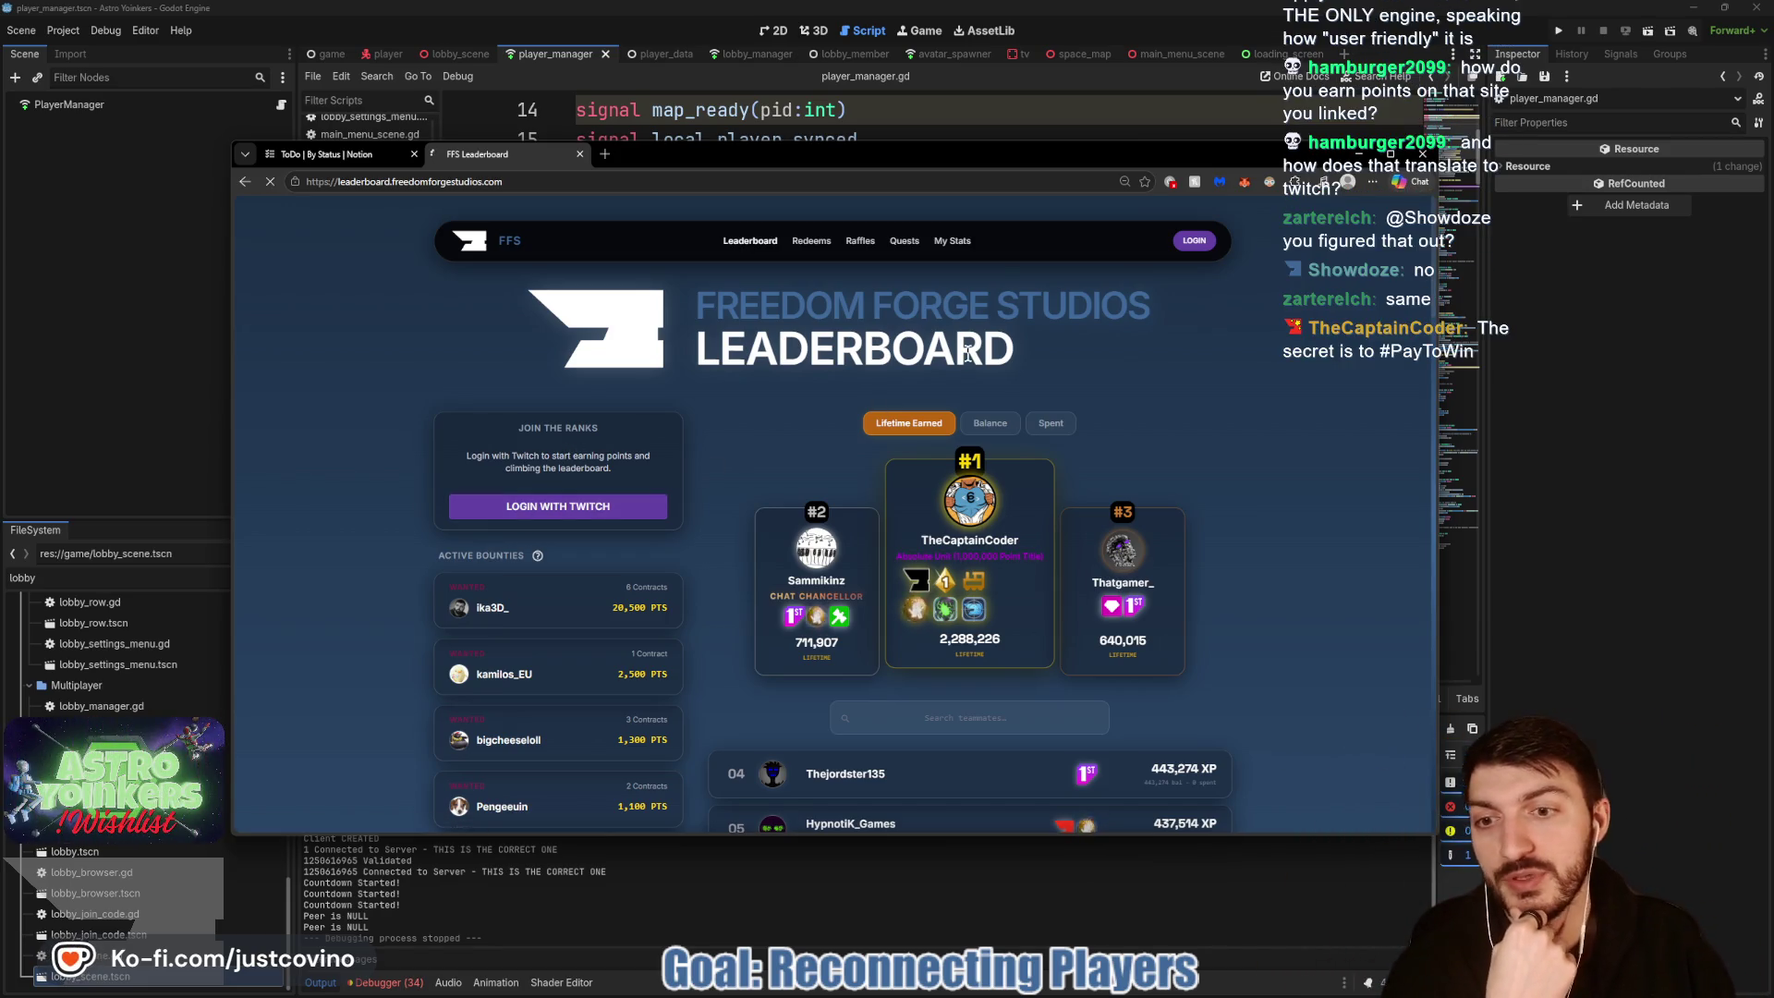
Step: Browse the Quests and Redeems pages, reload the site, then minimize the browser
left_click(897, 248)
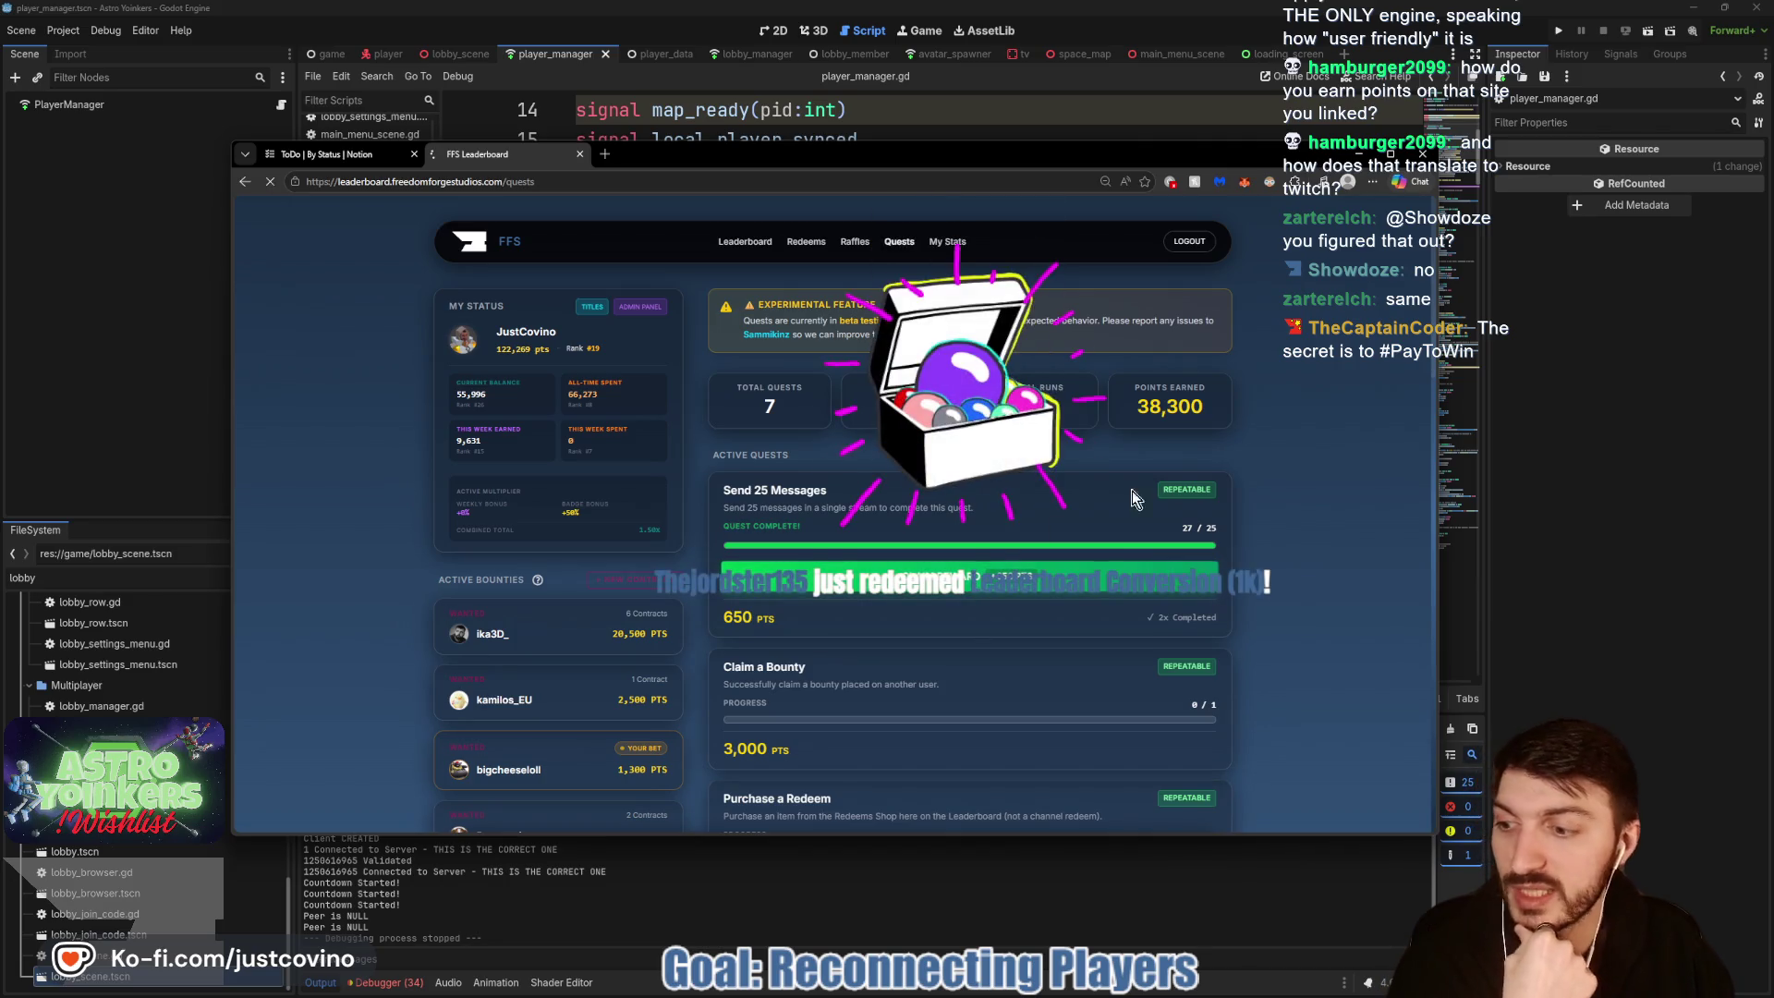
key("F5")
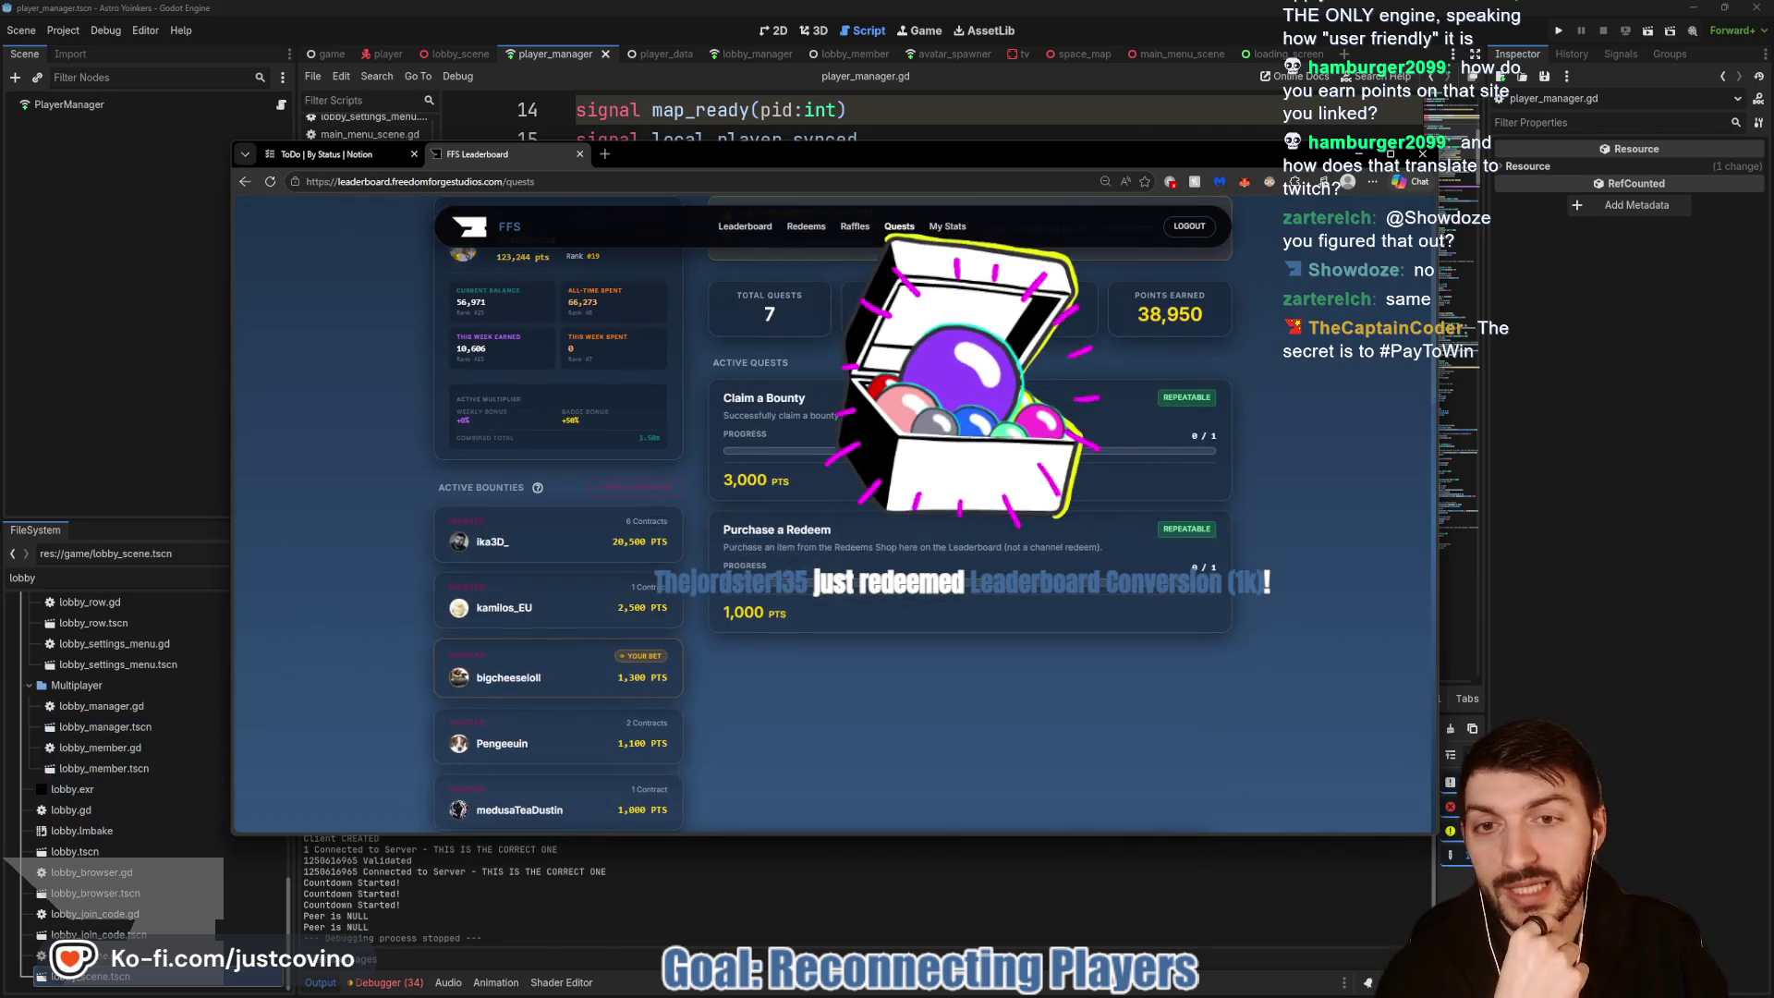
left_click(805, 244)
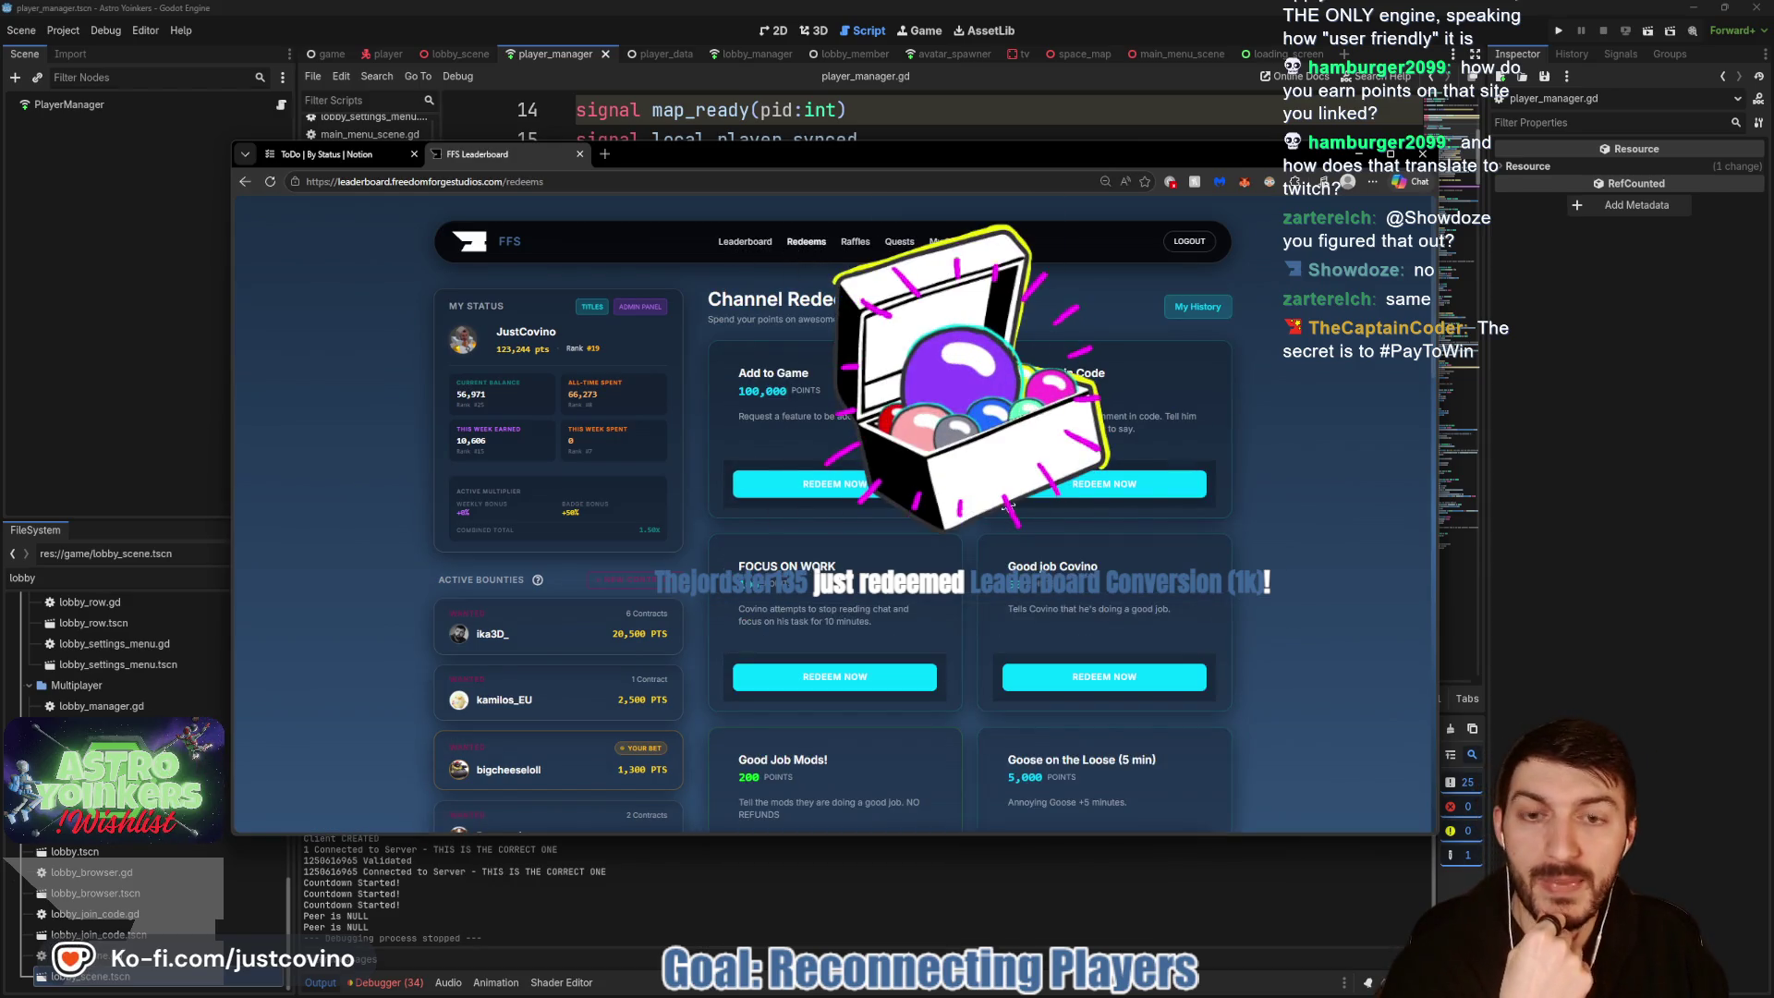
scroll(879, 507, "down", 5)
scroll(1005, 593, "down", 2)
scroll(1006, 593, "up", 8)
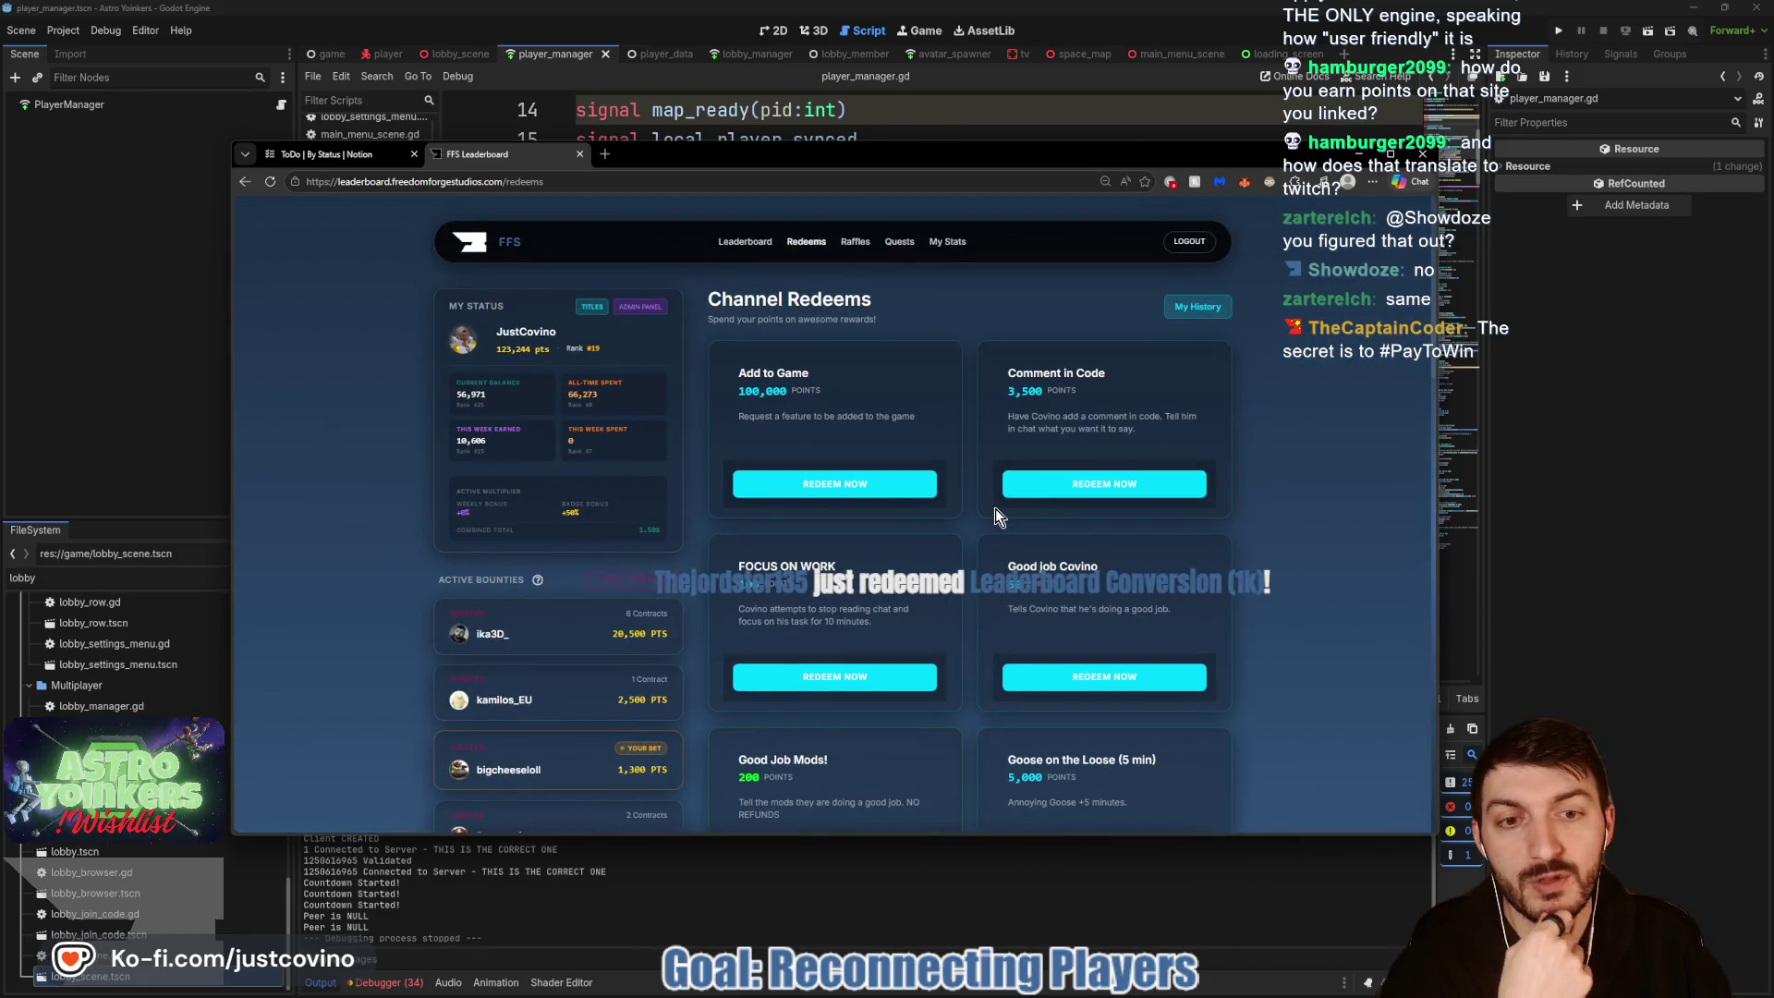
left_click(728, 238)
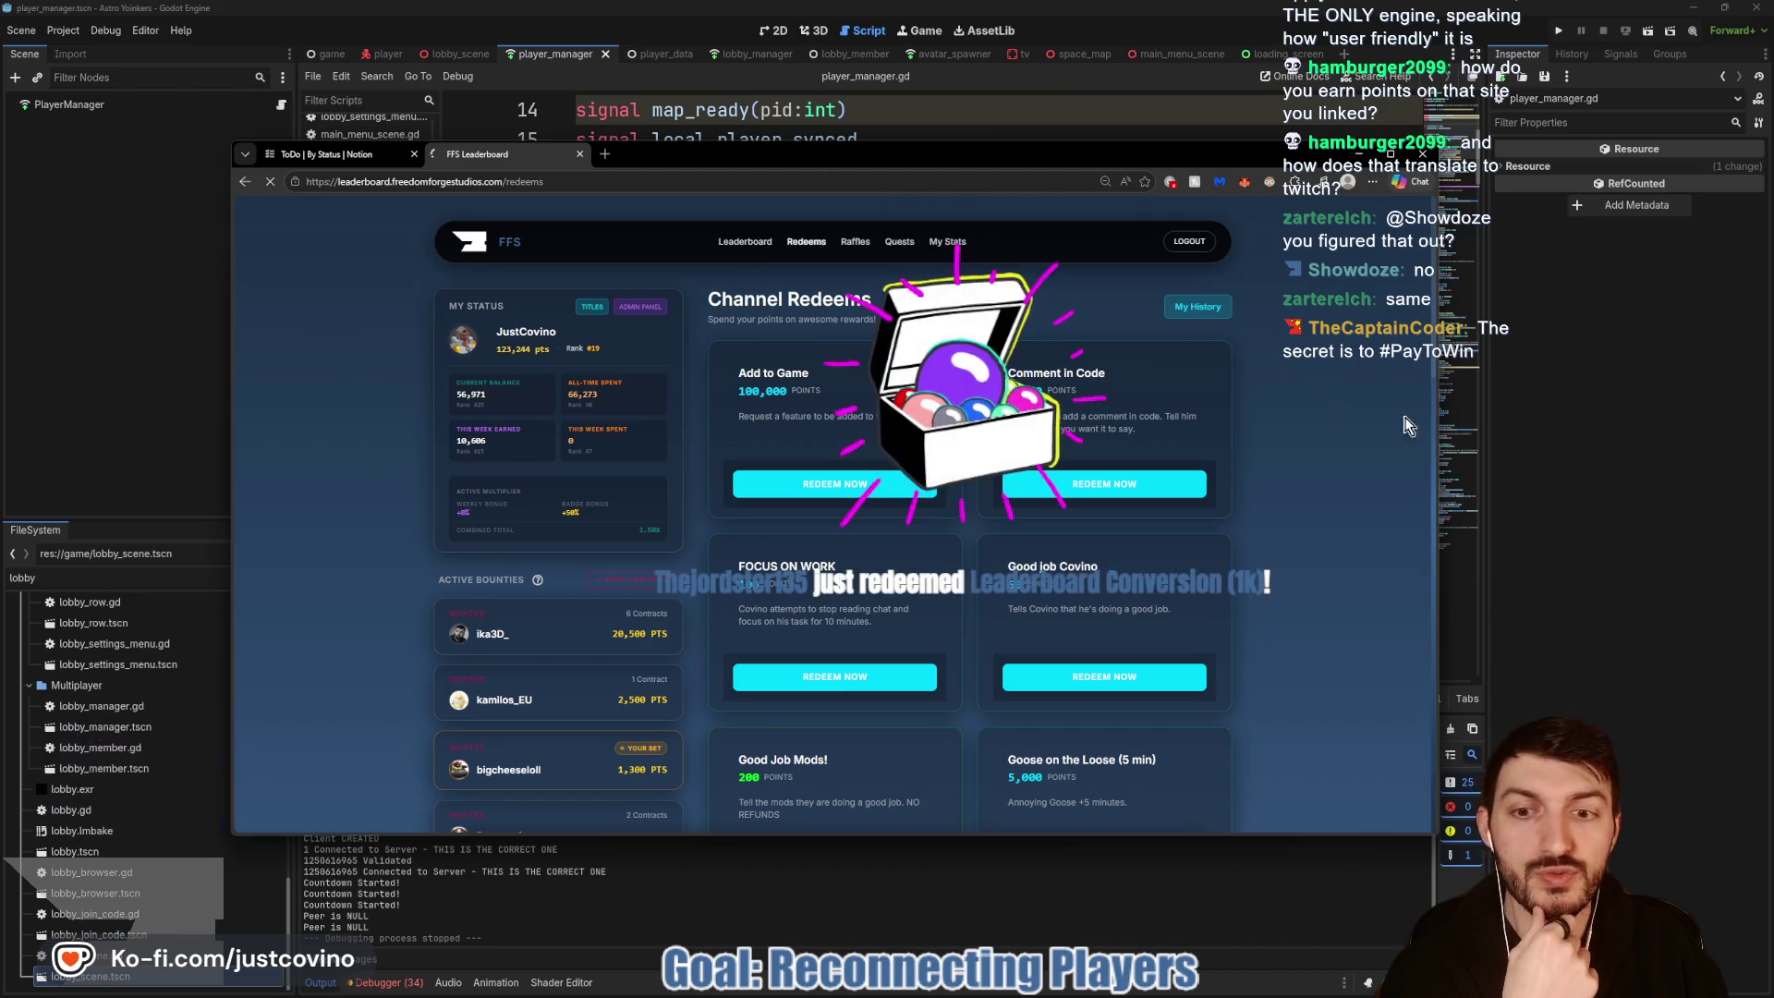
left_click(1355, 153)
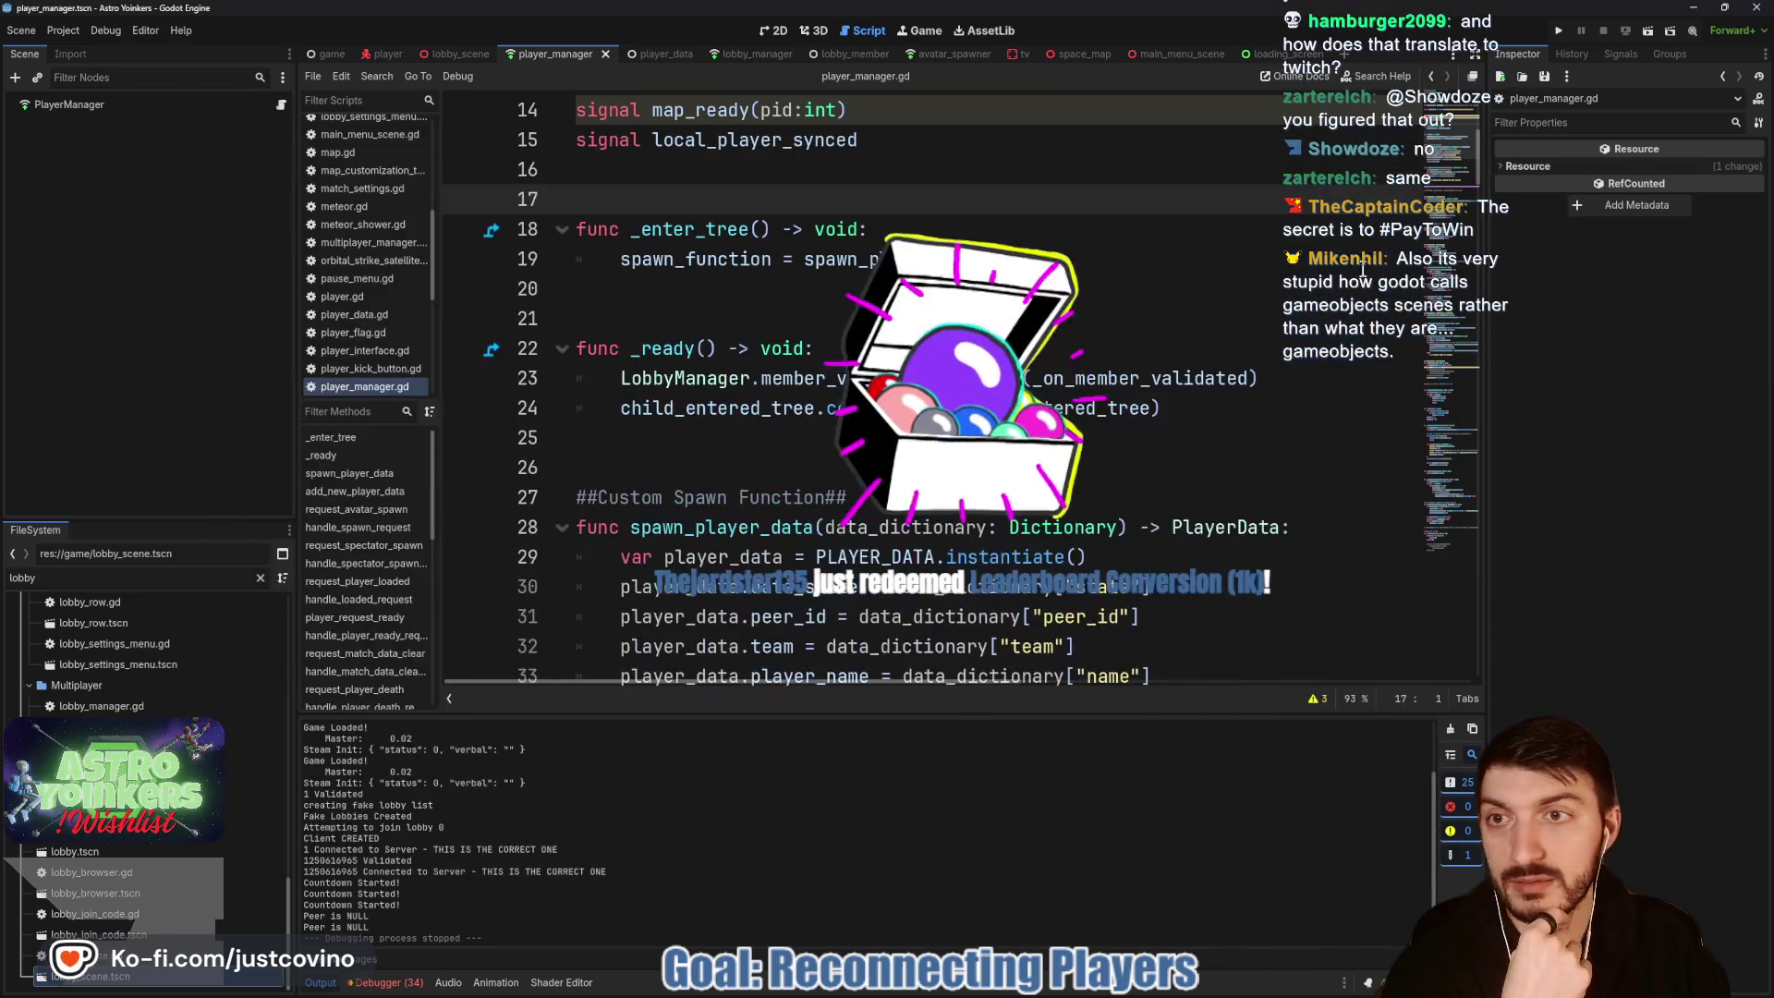
Step: Place the caret on blank line 26, then switch back to the leaderboard browser
left_click(960, 480)
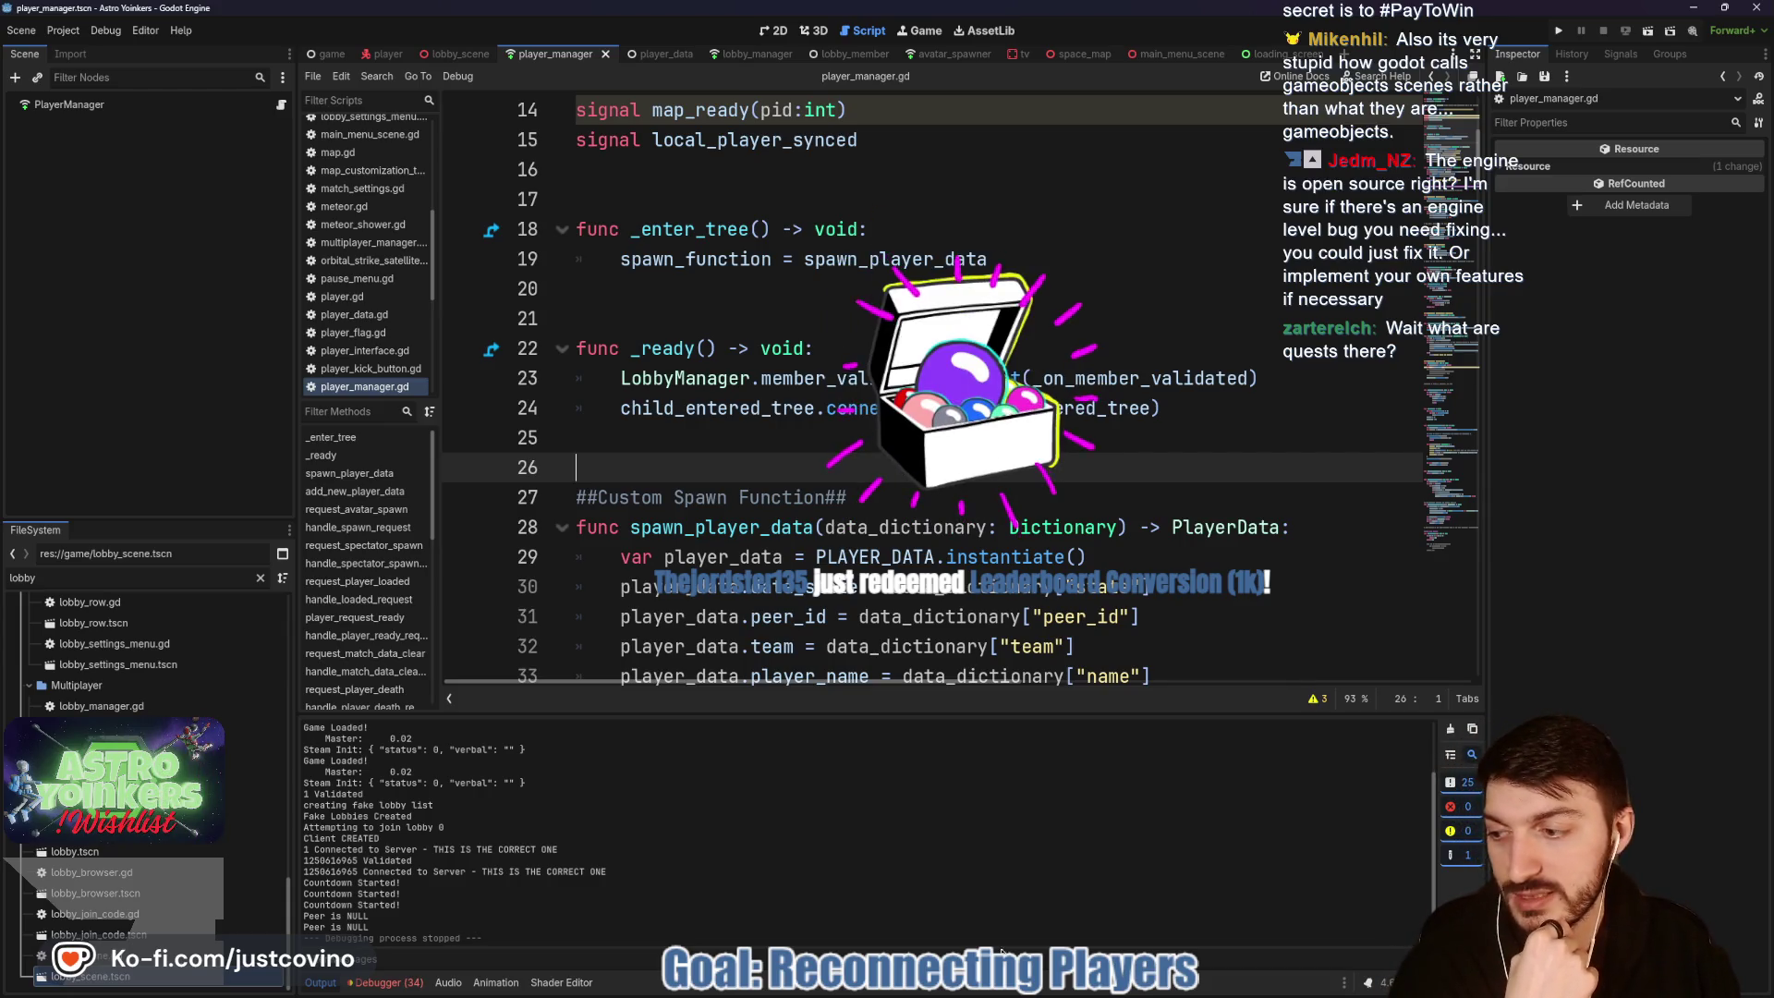
key("alt+Tab")
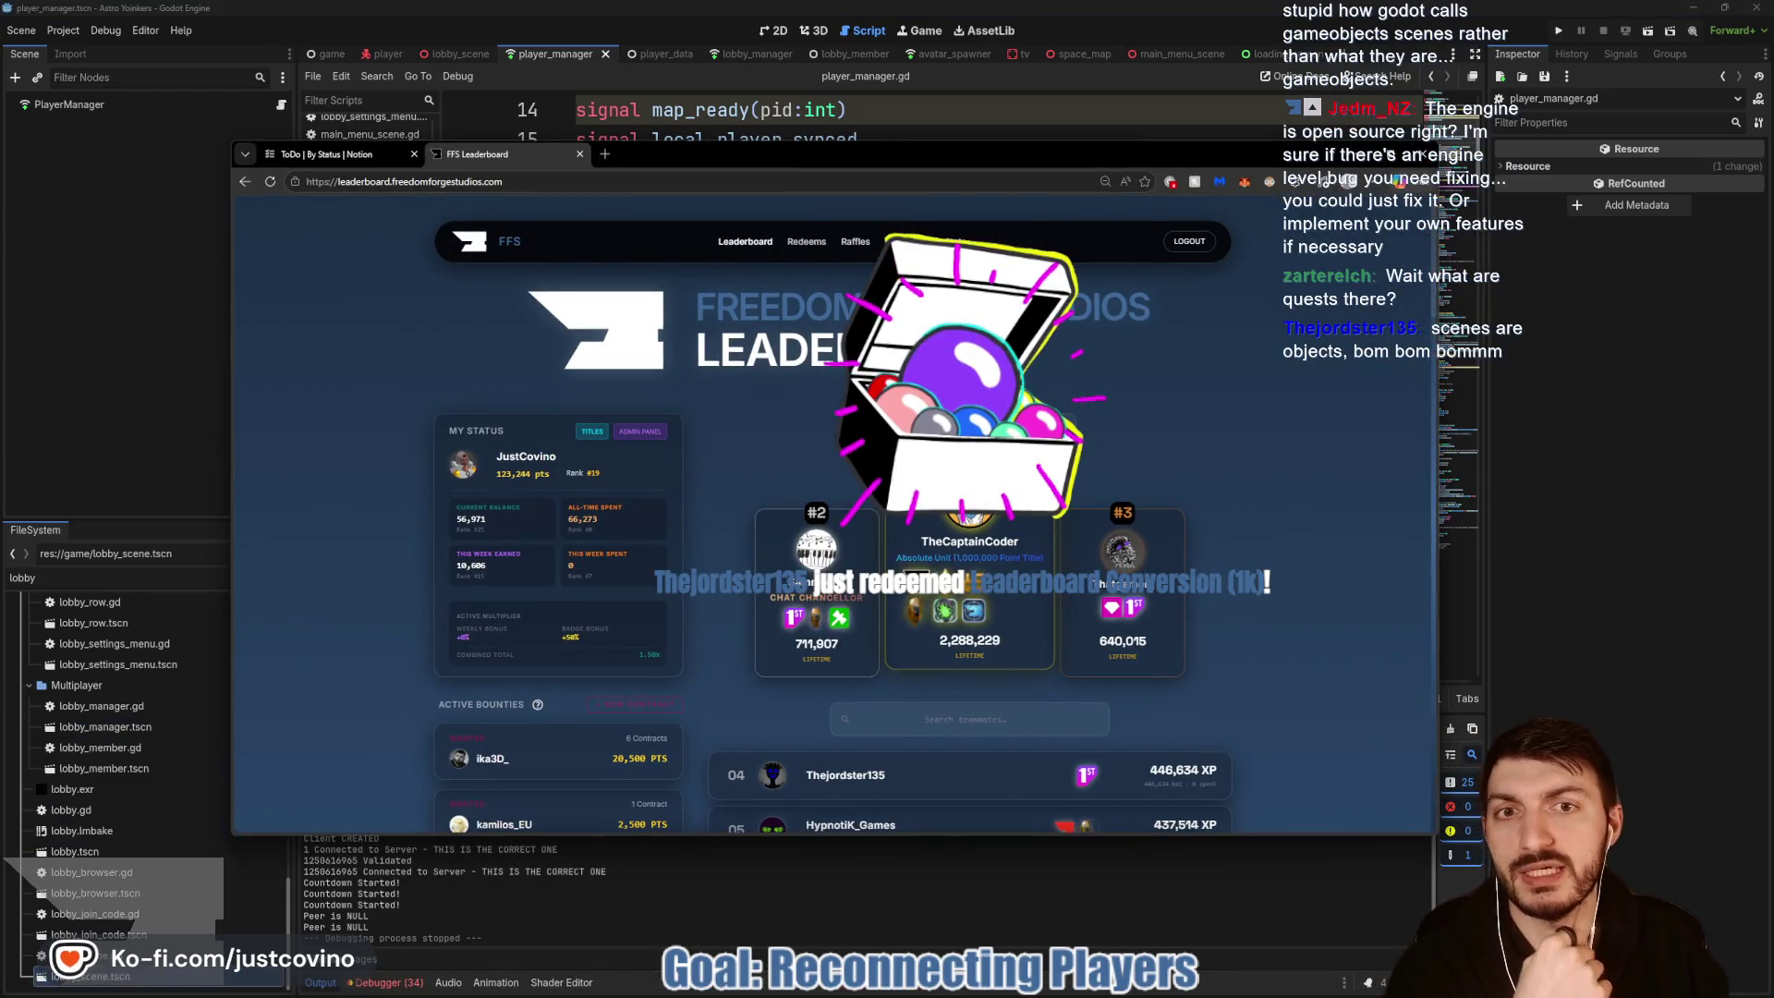
Step: View the Quests page, highlighting a quest title, then return to Godot
left_click(898, 242)
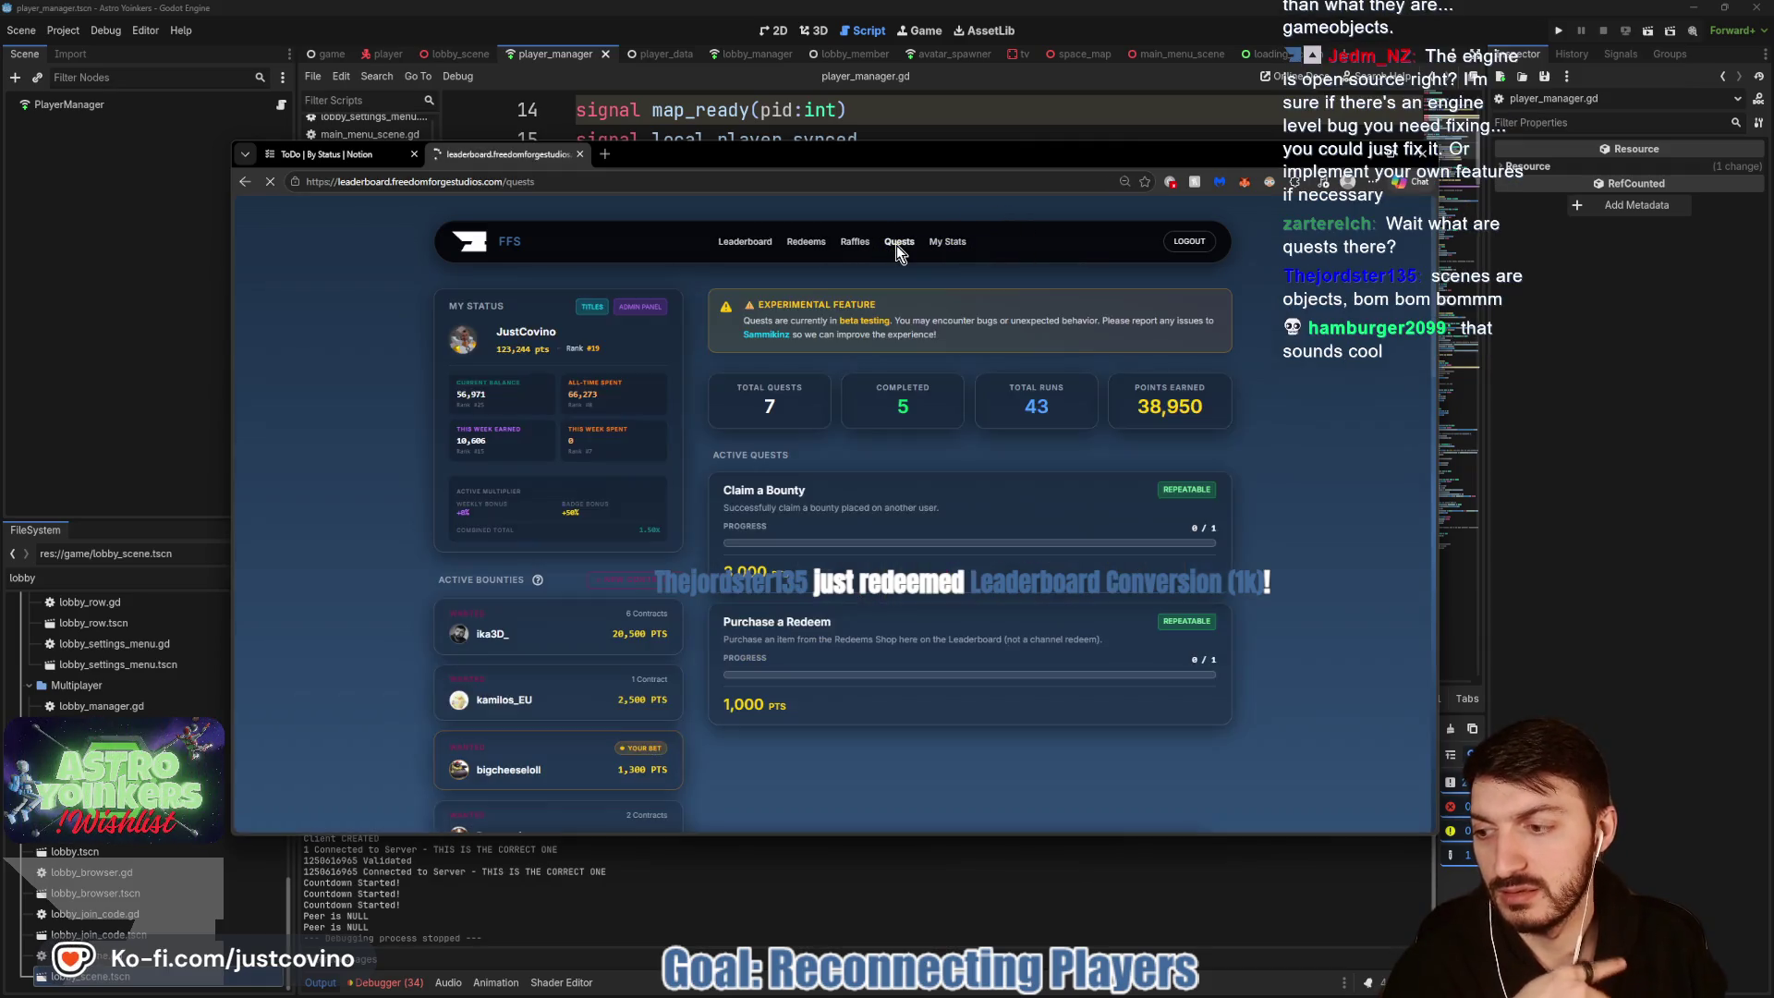
scroll(983, 435, "down", 2)
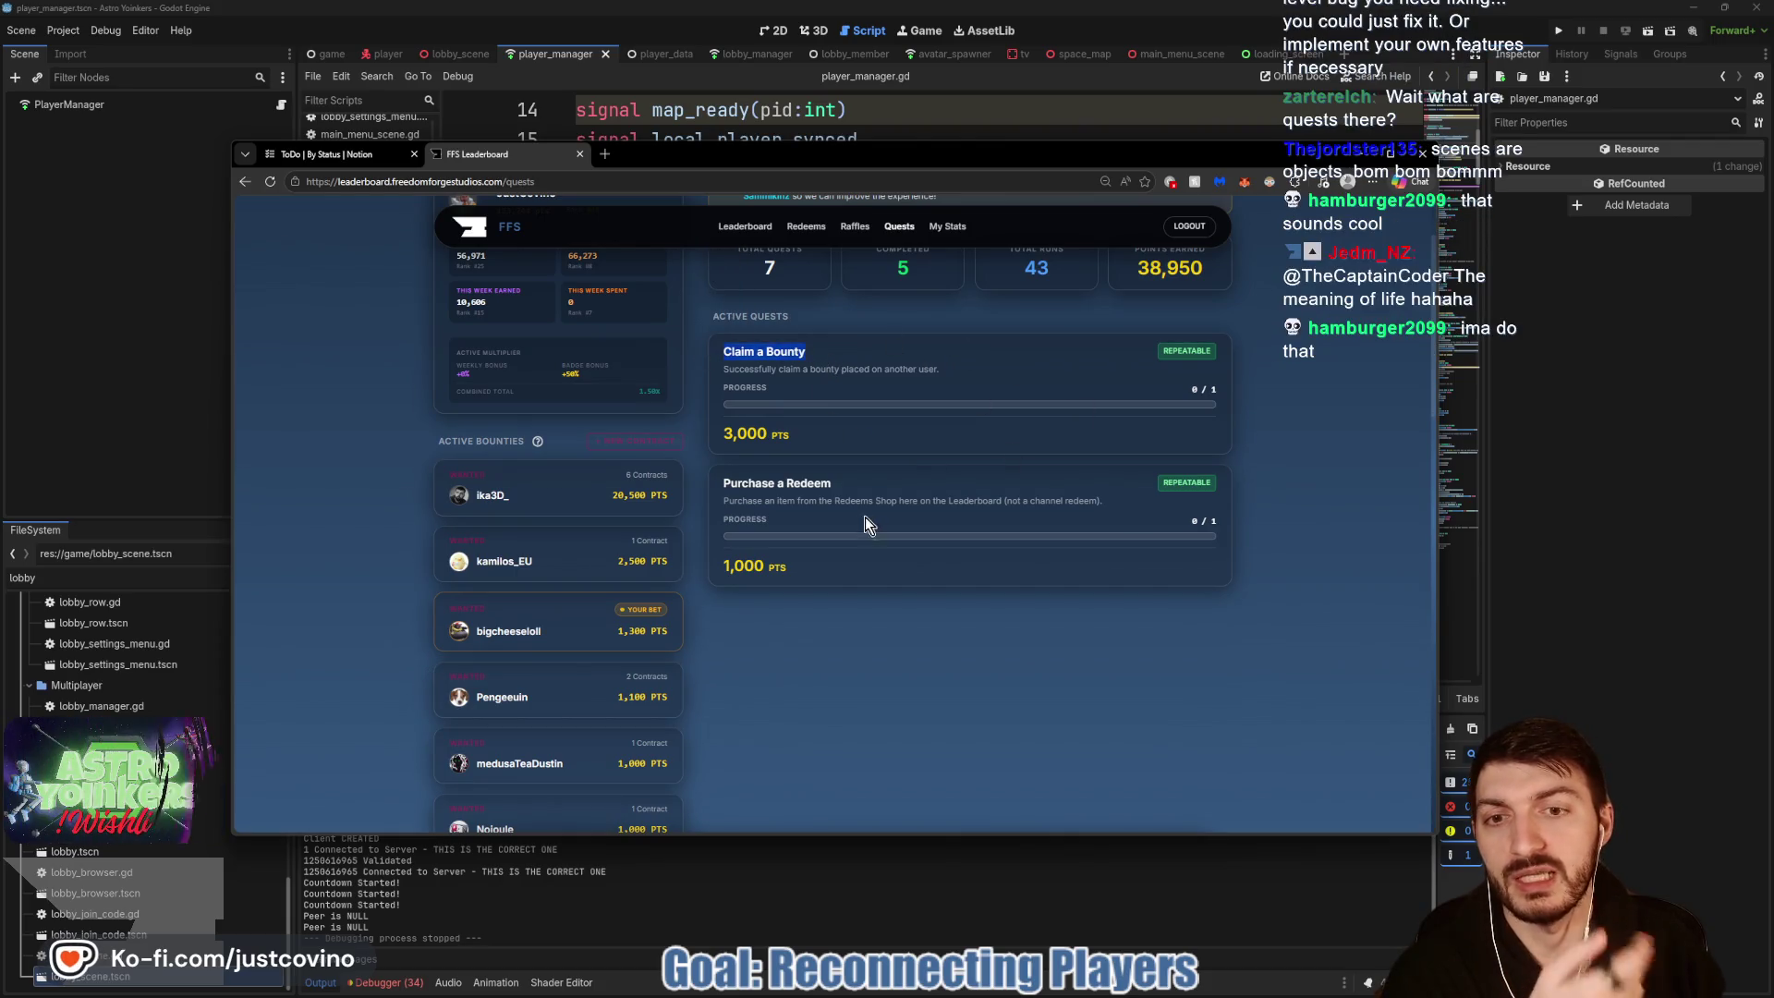
triple_click(855, 482)
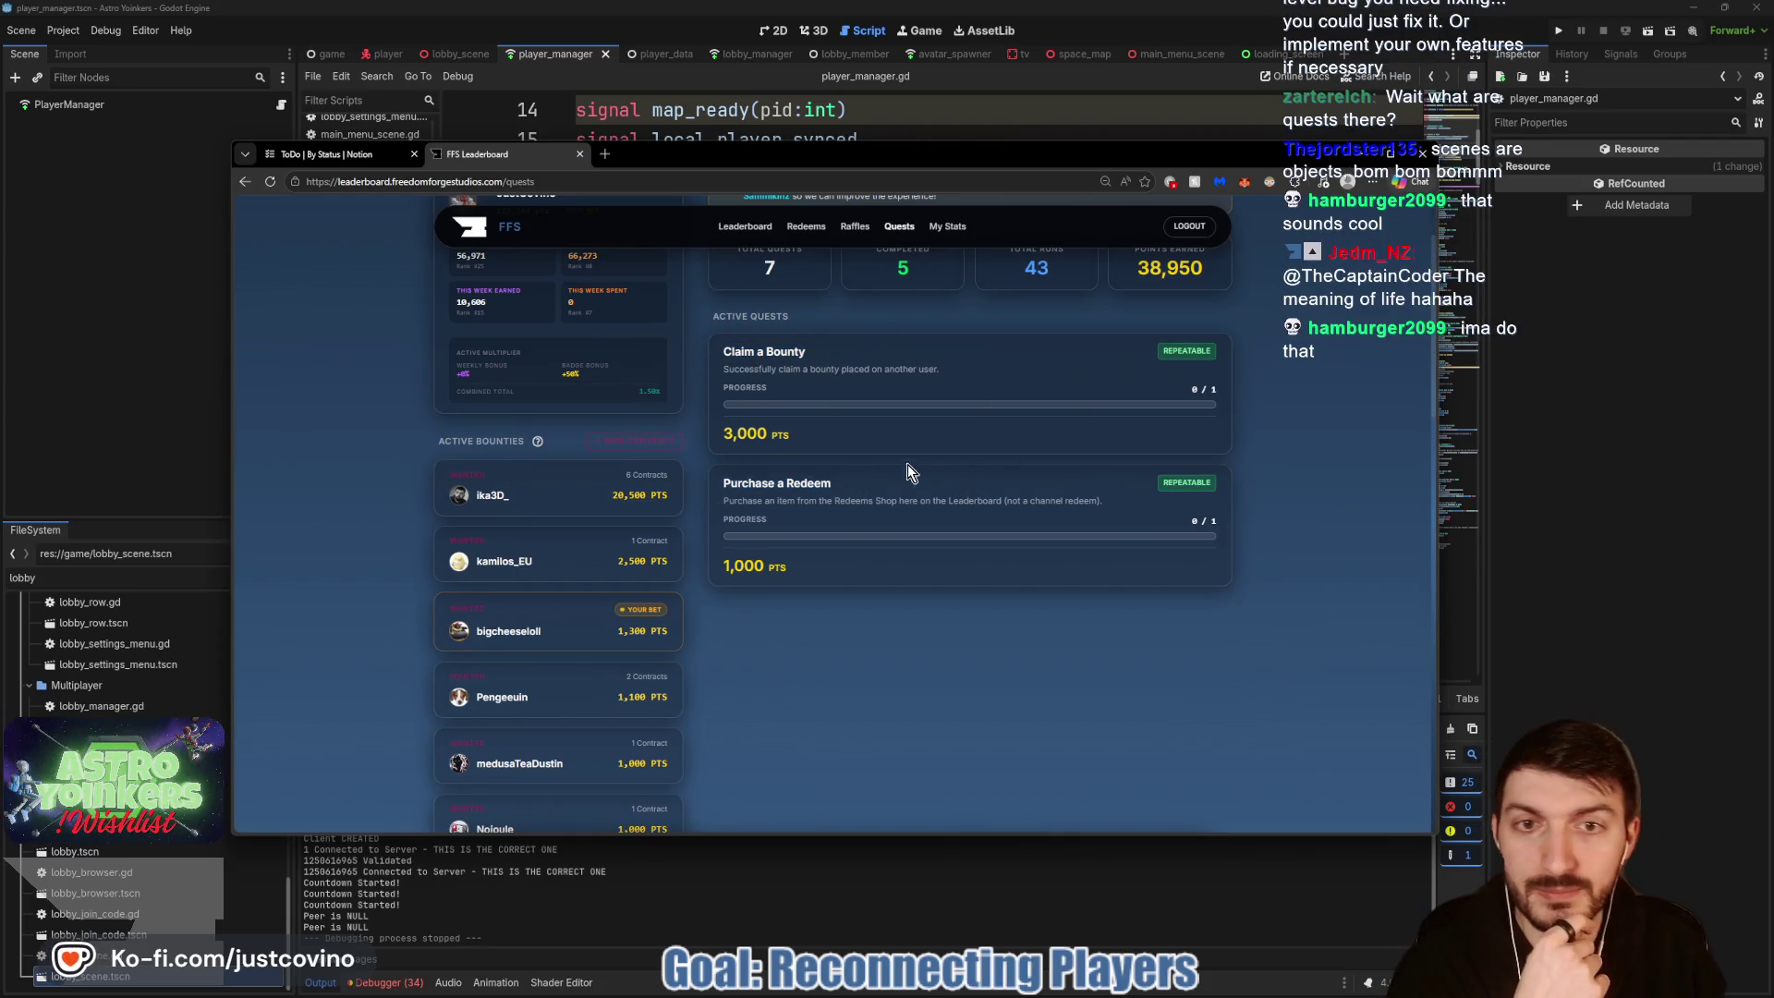
scroll(896, 453, "up", 2)
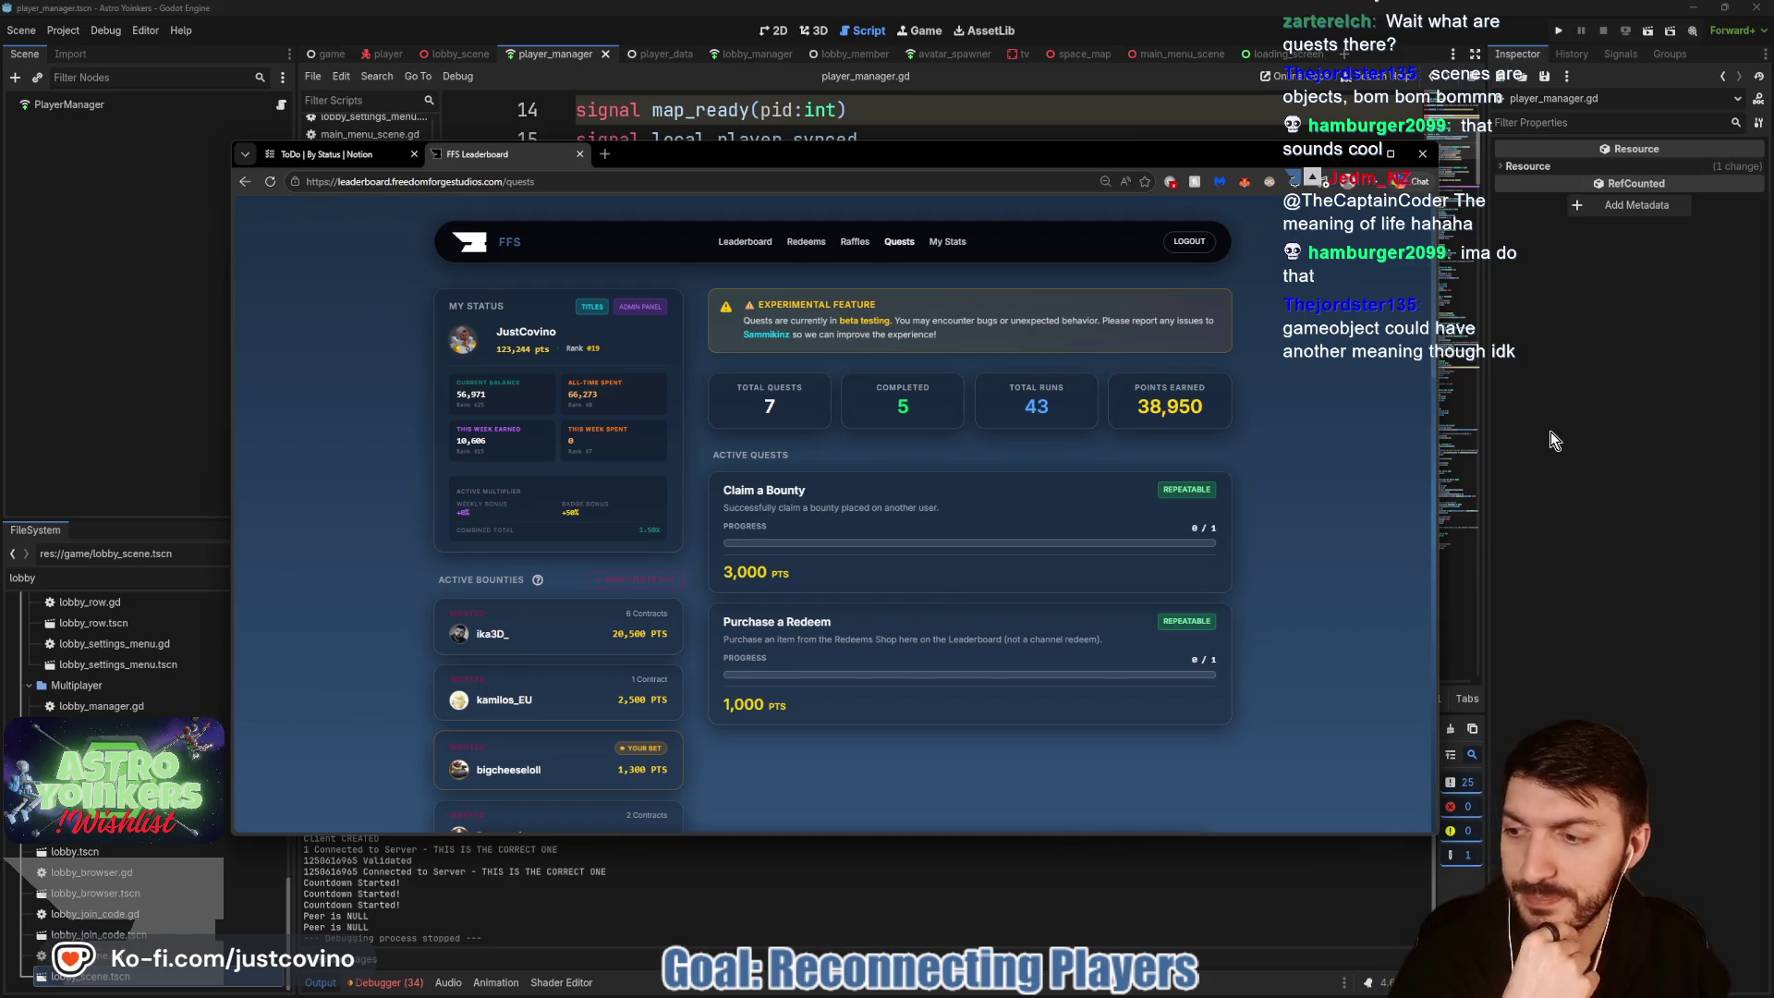
left_click(1551, 430)
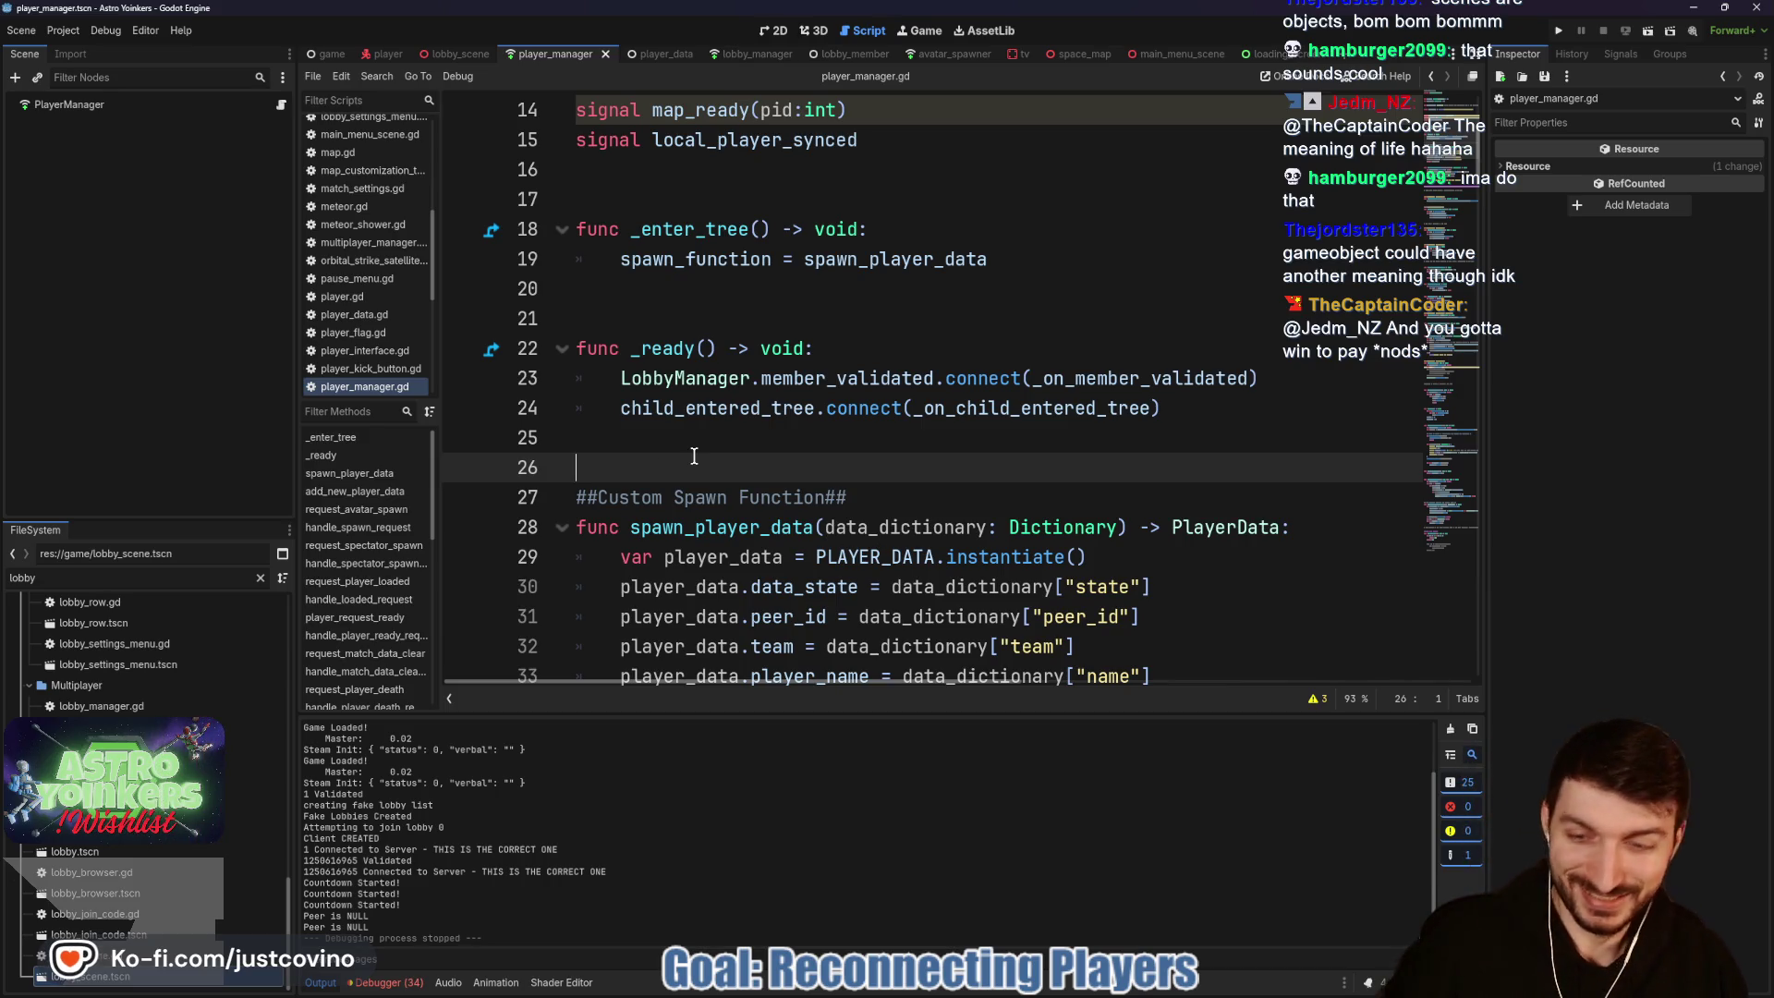
Step: Scroll down through player_manager.gd, placing the caret on blank line 37
scroll(758, 459, "down", 3)
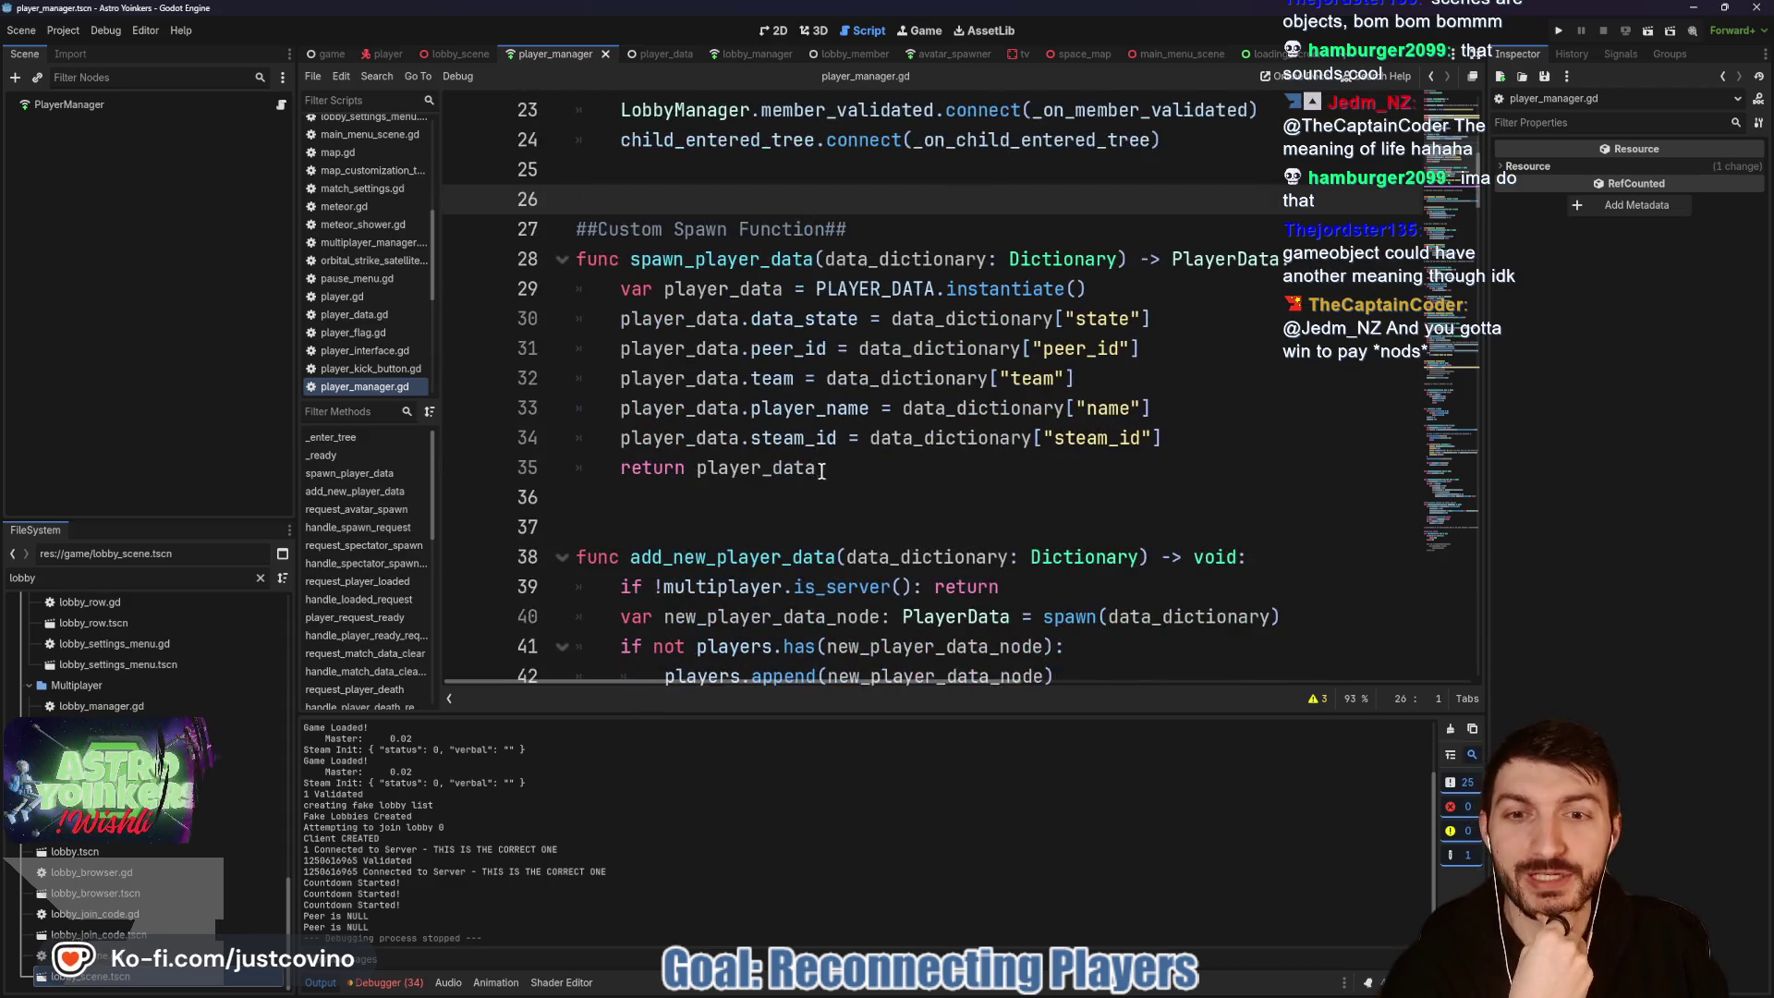
scroll(821, 462, "down", 2)
left_click(784, 349)
scroll(784, 370, "down", 4)
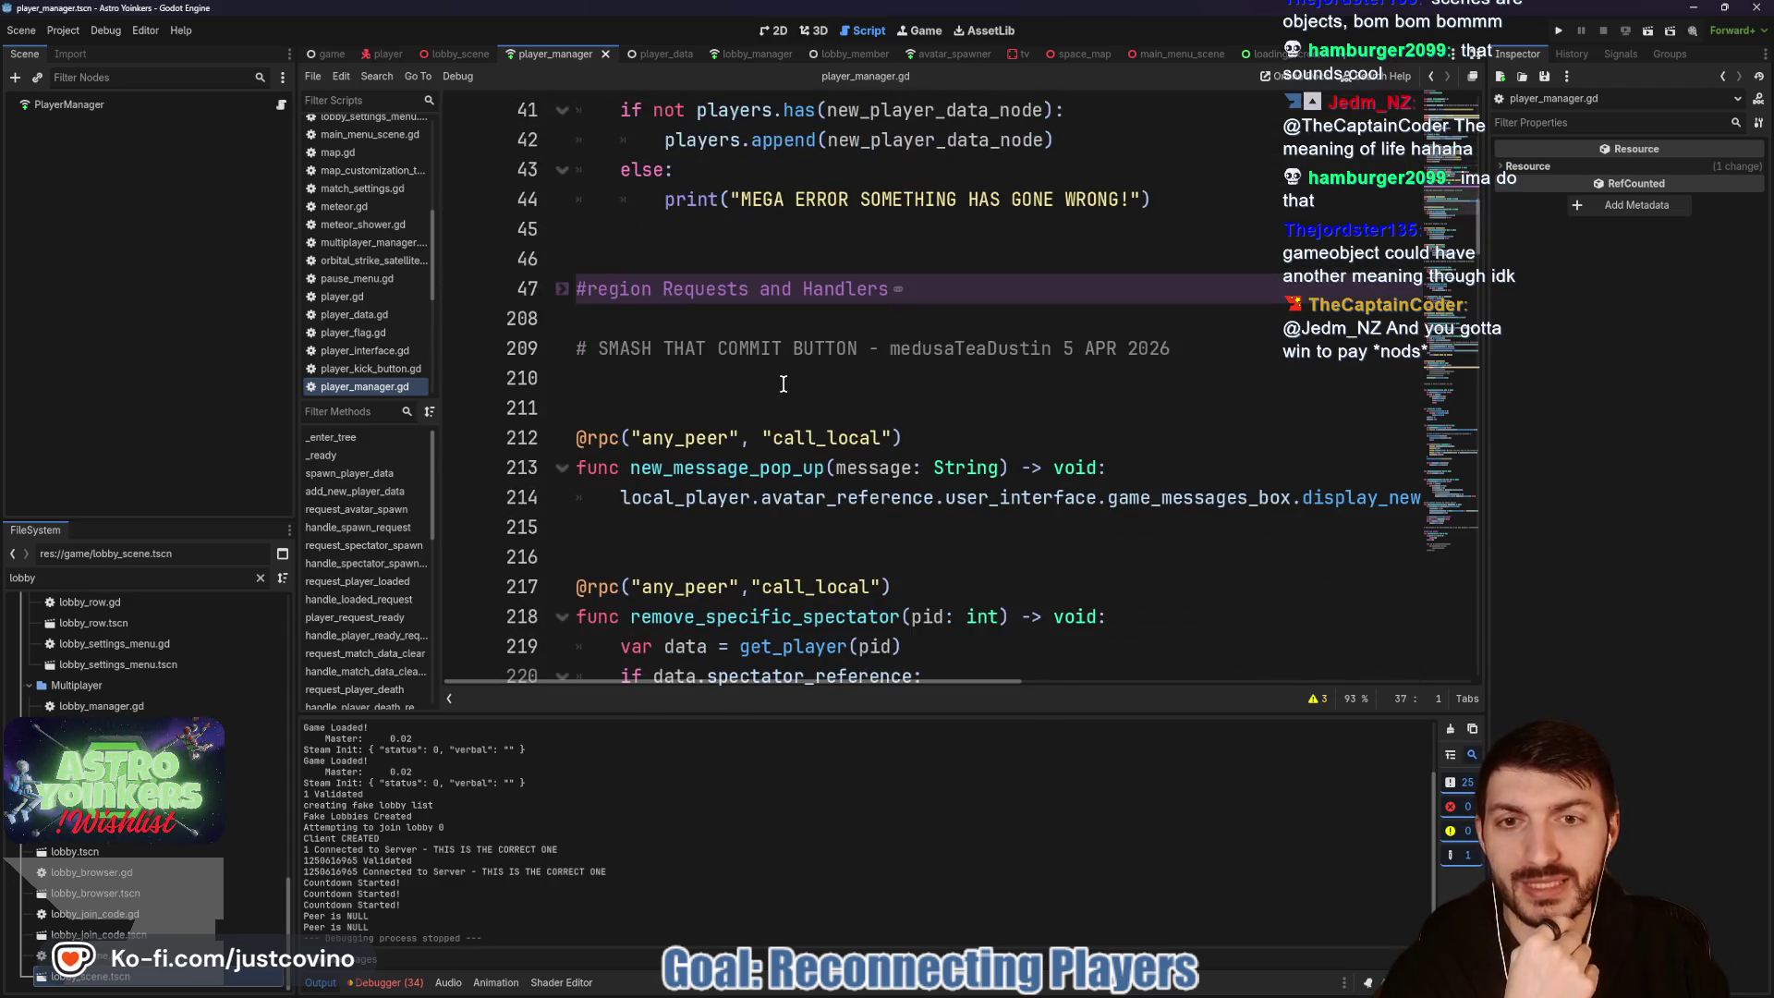
scroll(783, 384, "down", 2)
scroll(783, 384, "down", 2)
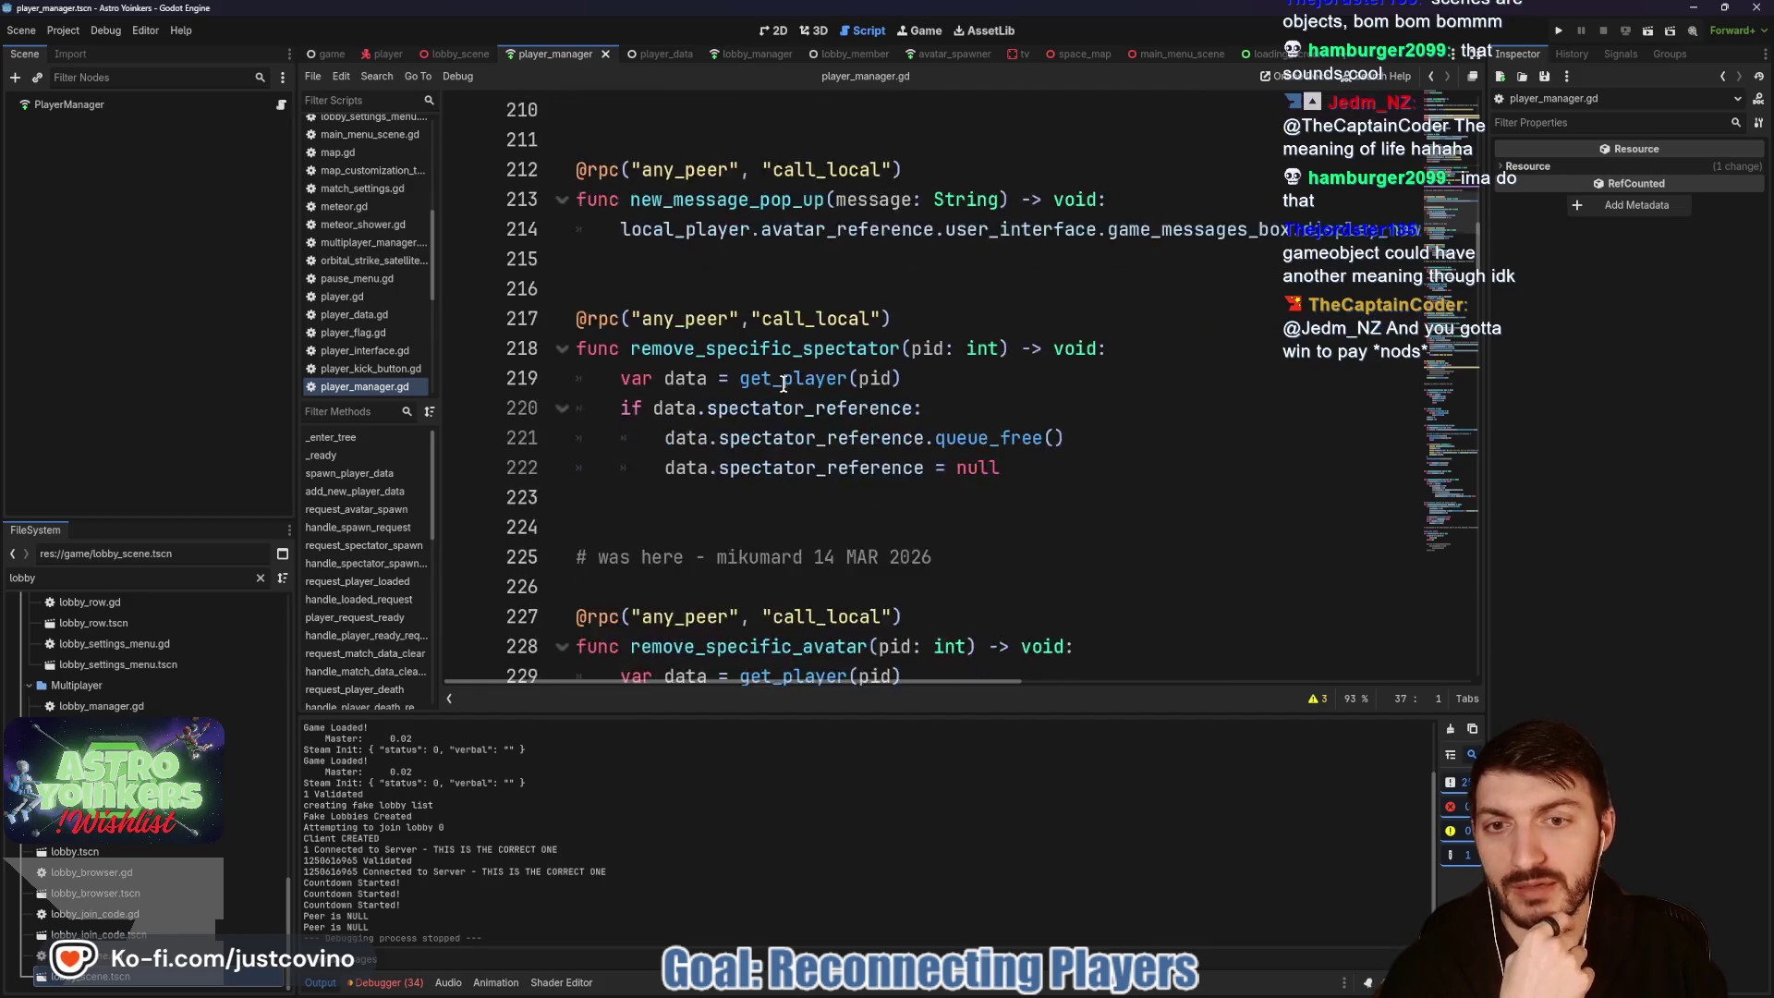
scroll(711, 420, "down", 5)
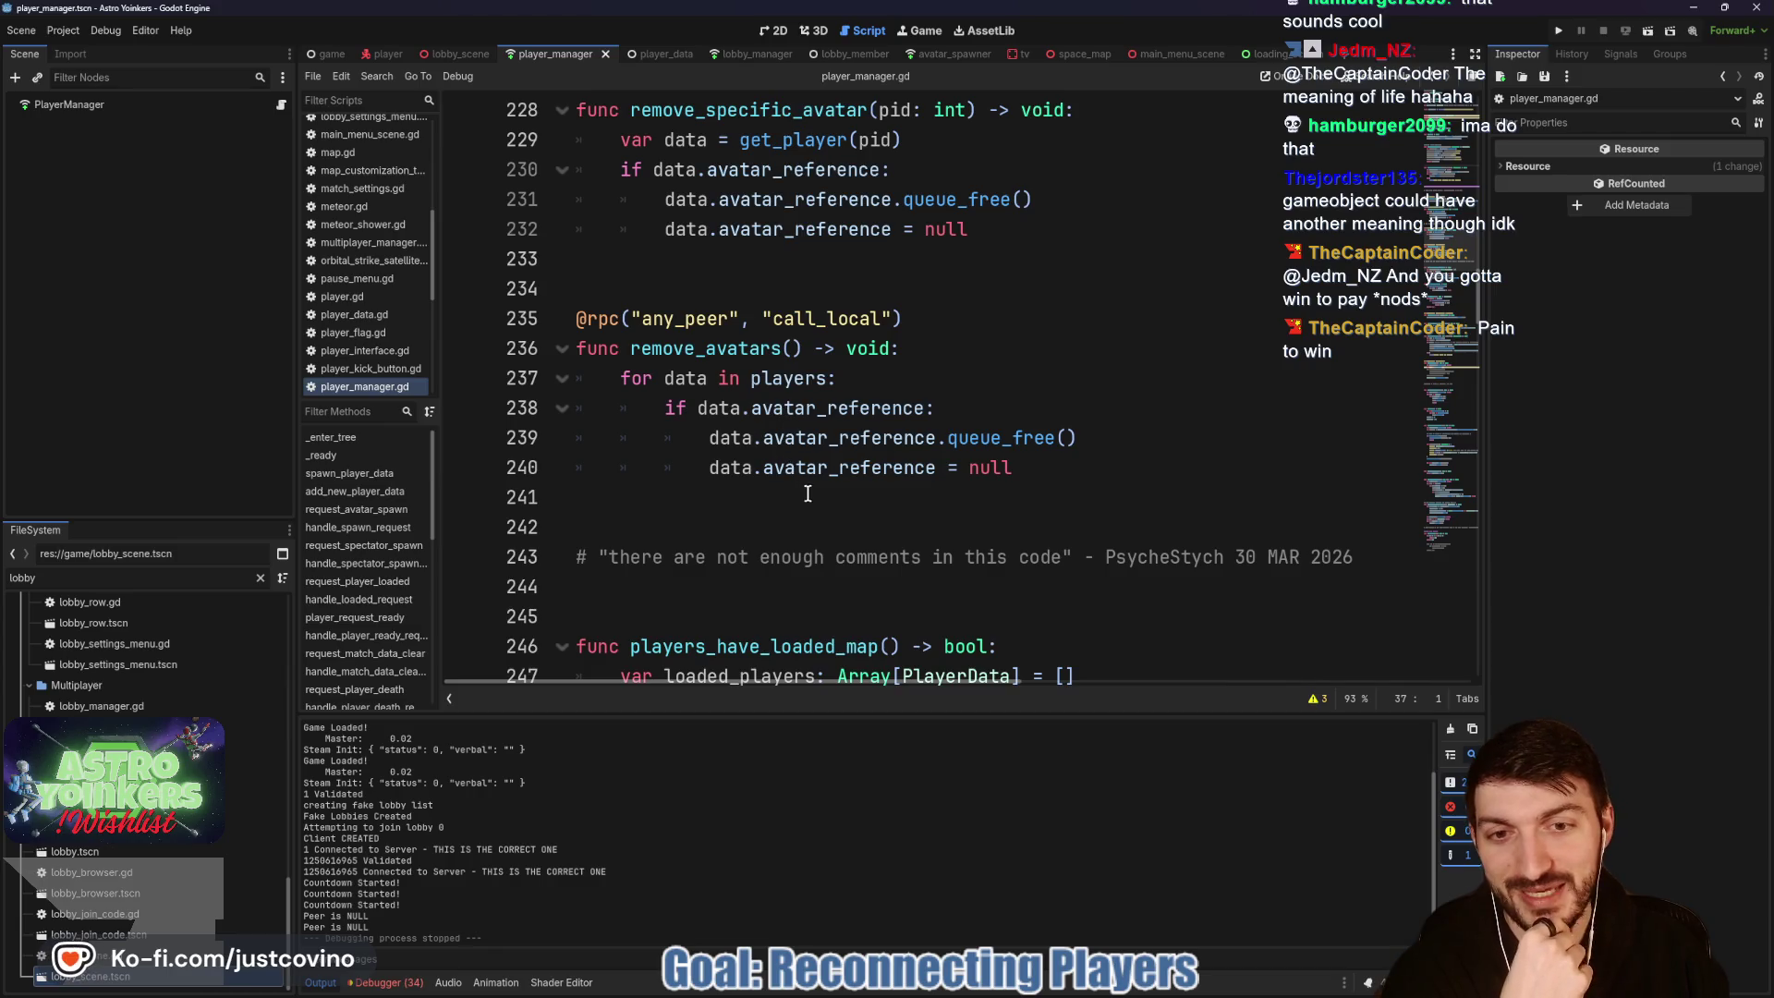
scroll(827, 504, "down", 1)
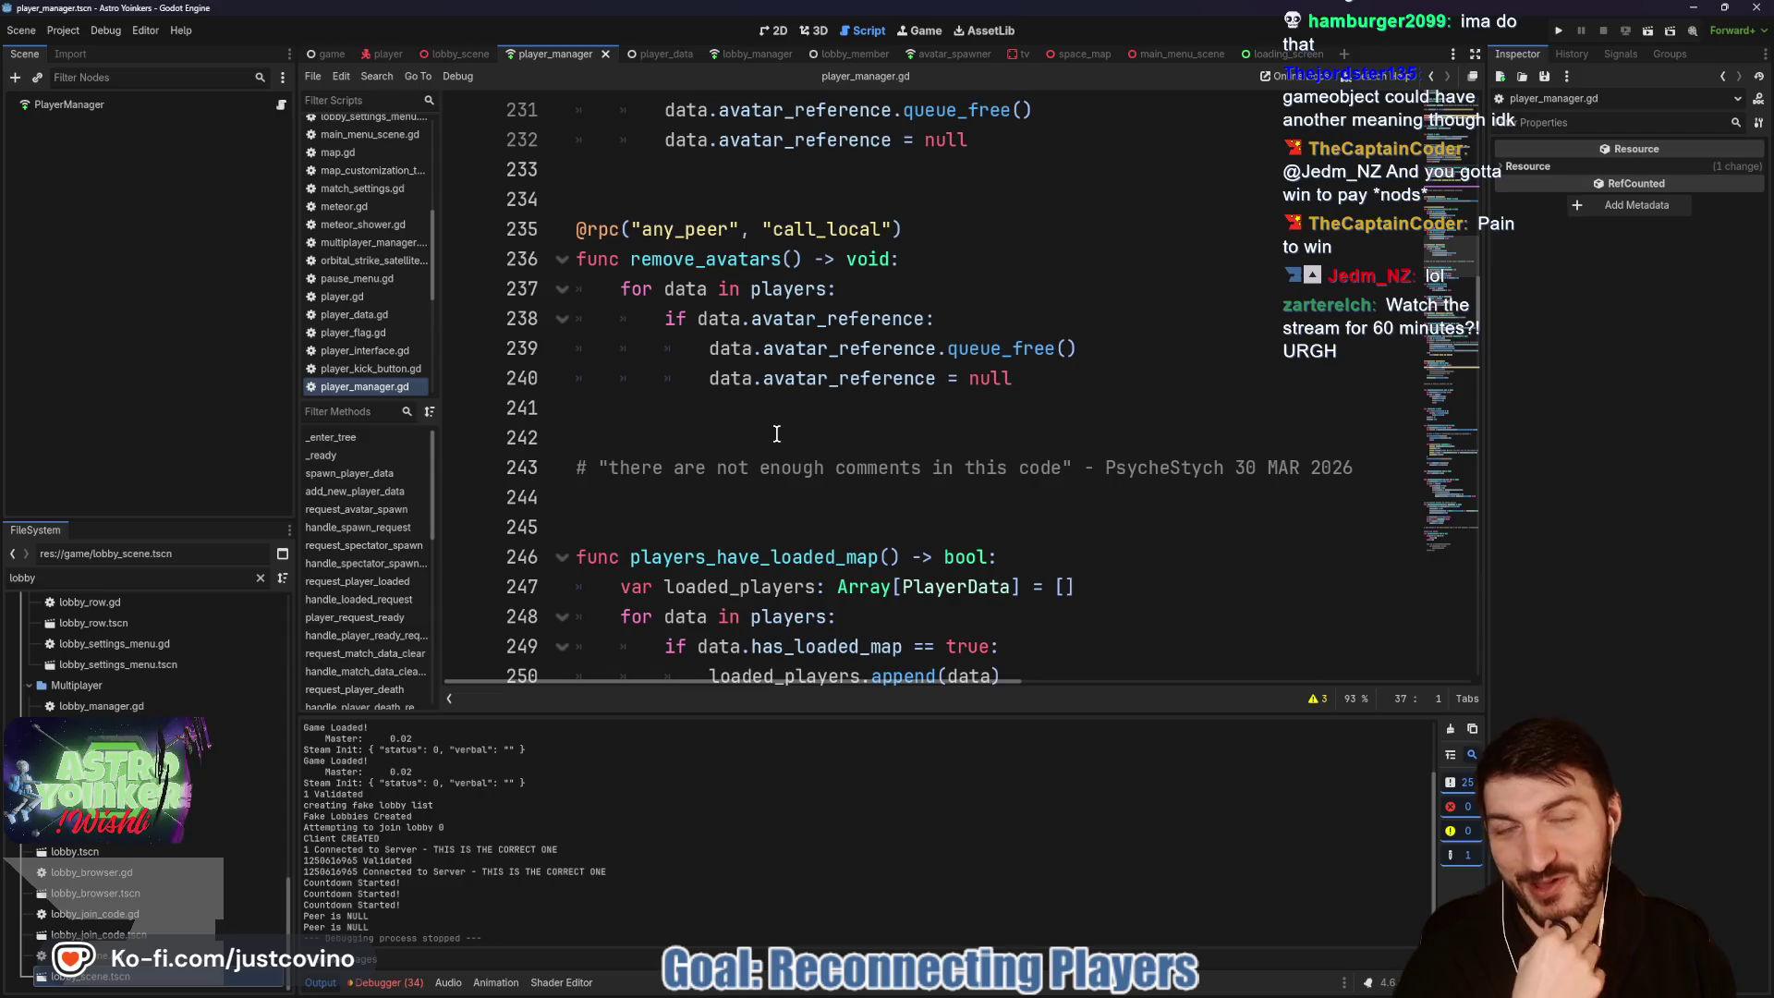
Step: Check blank lines 241–253, then run the project to start two debug instances
left_click(740, 427)
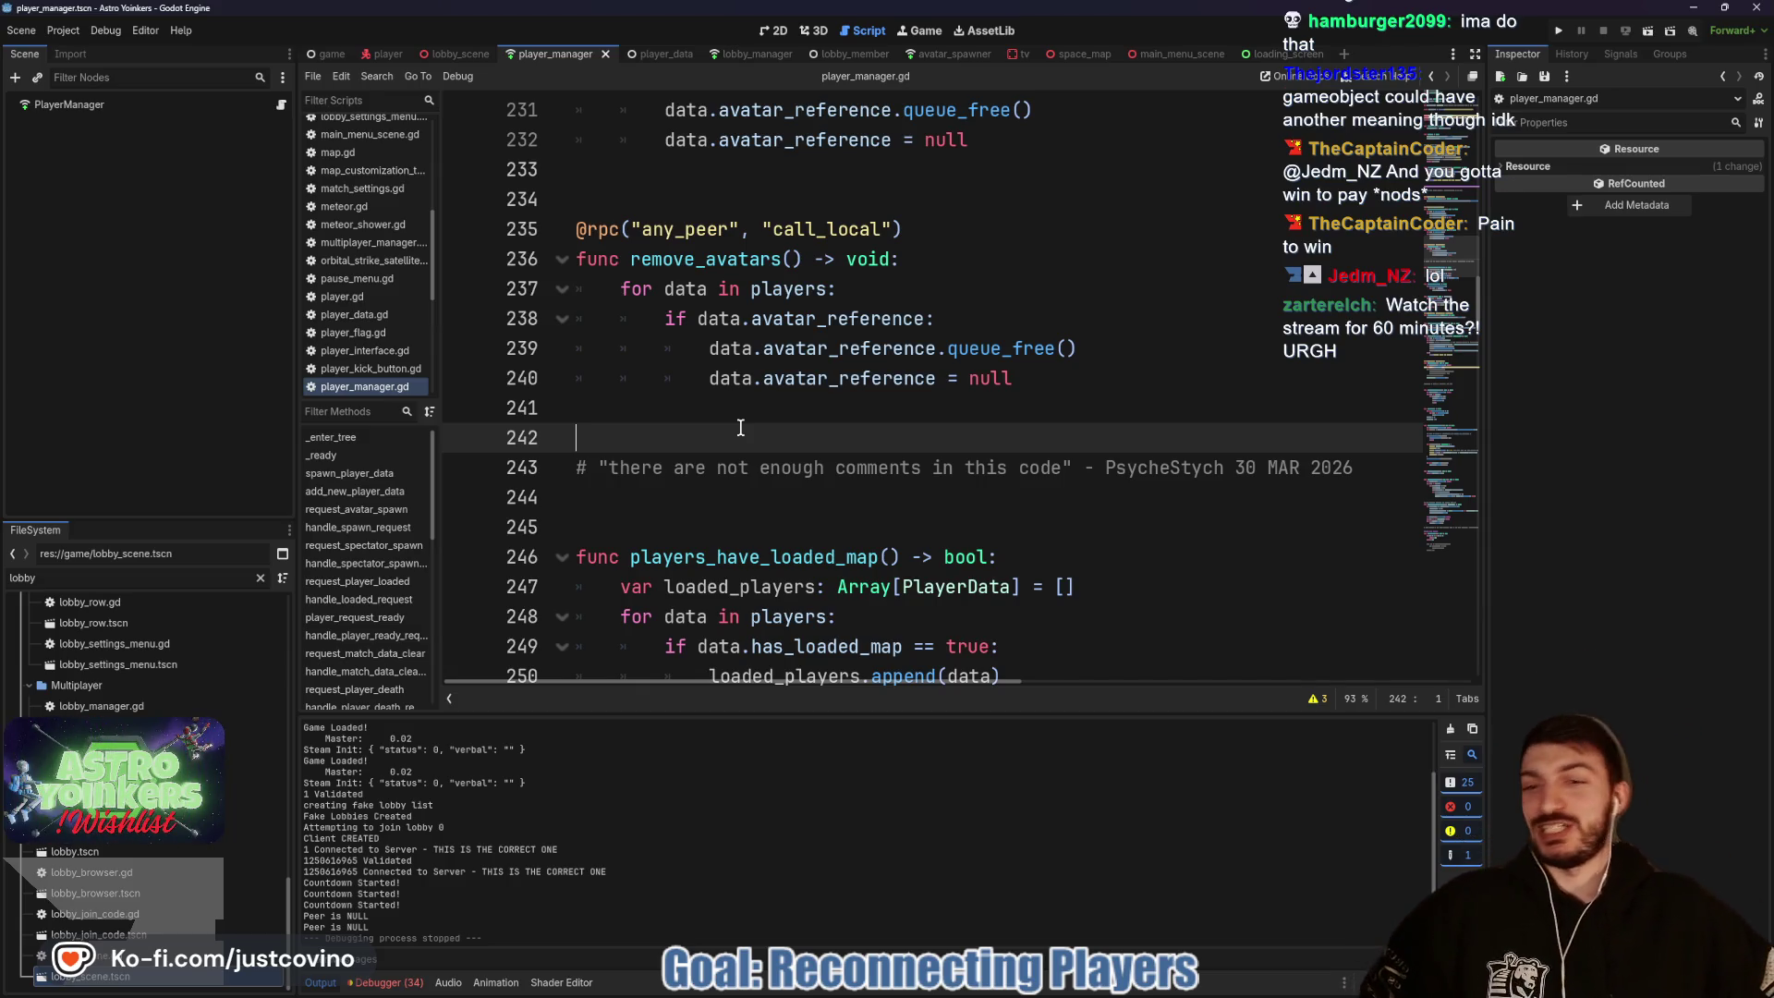
left_click(667, 420)
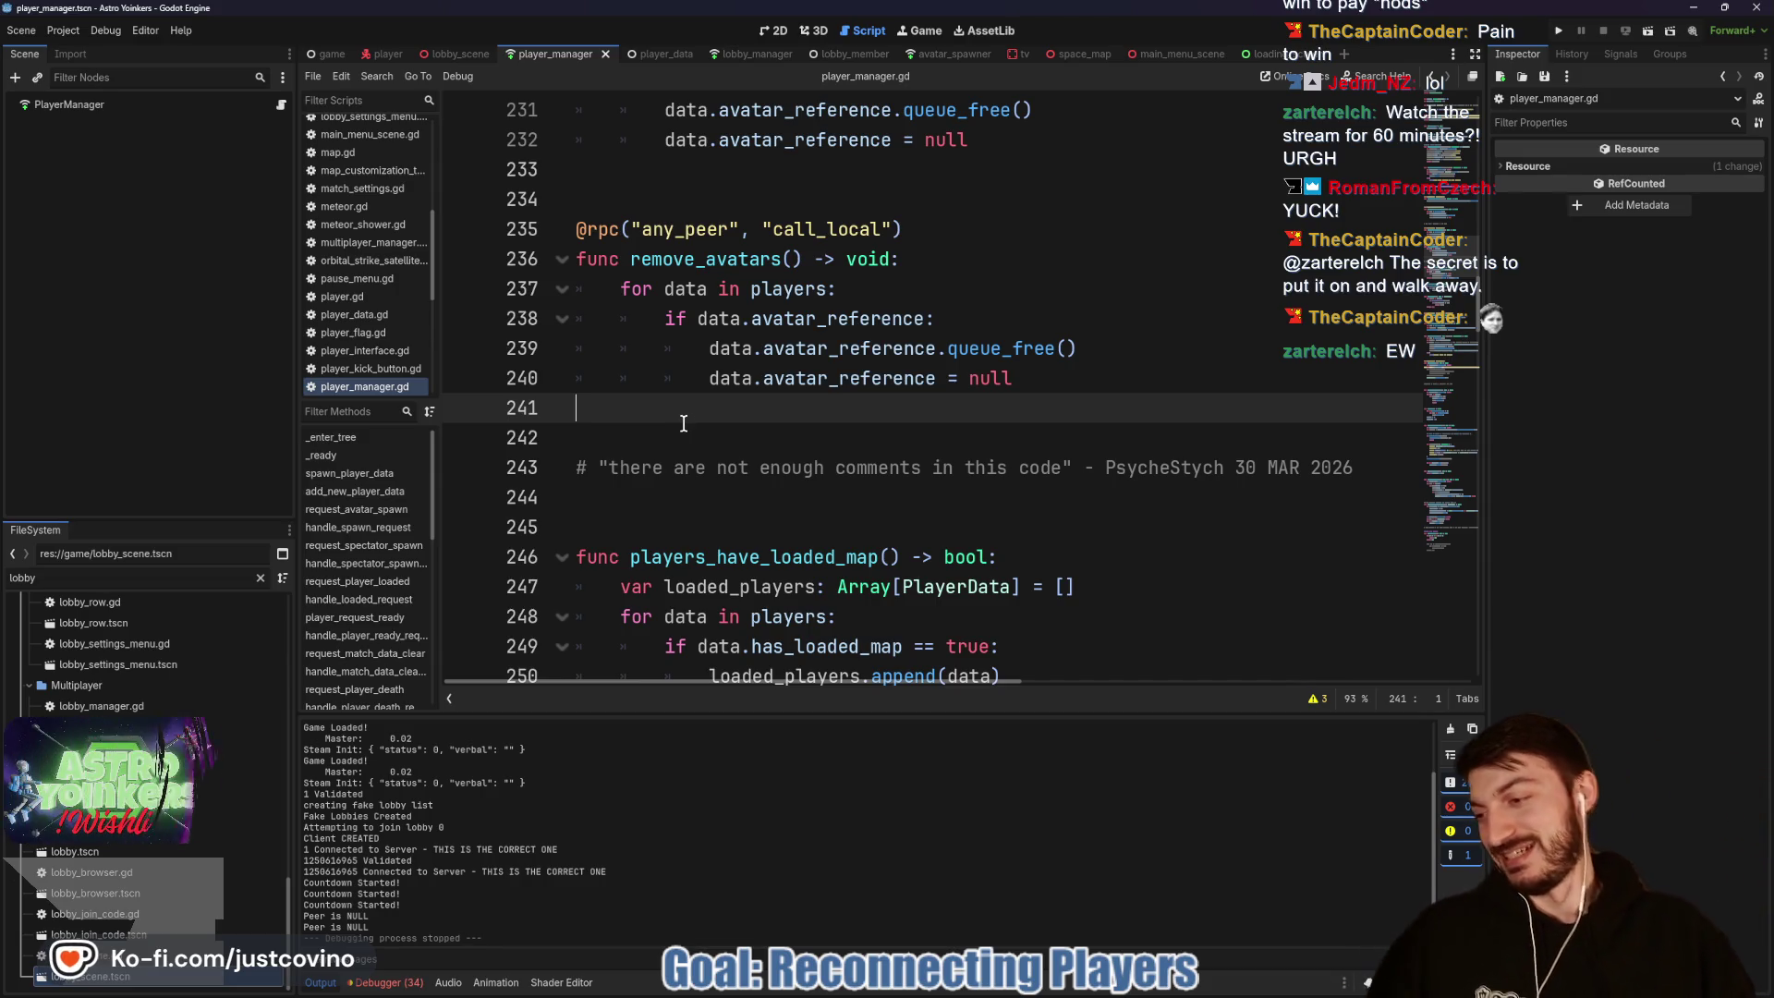
left_click(687, 423)
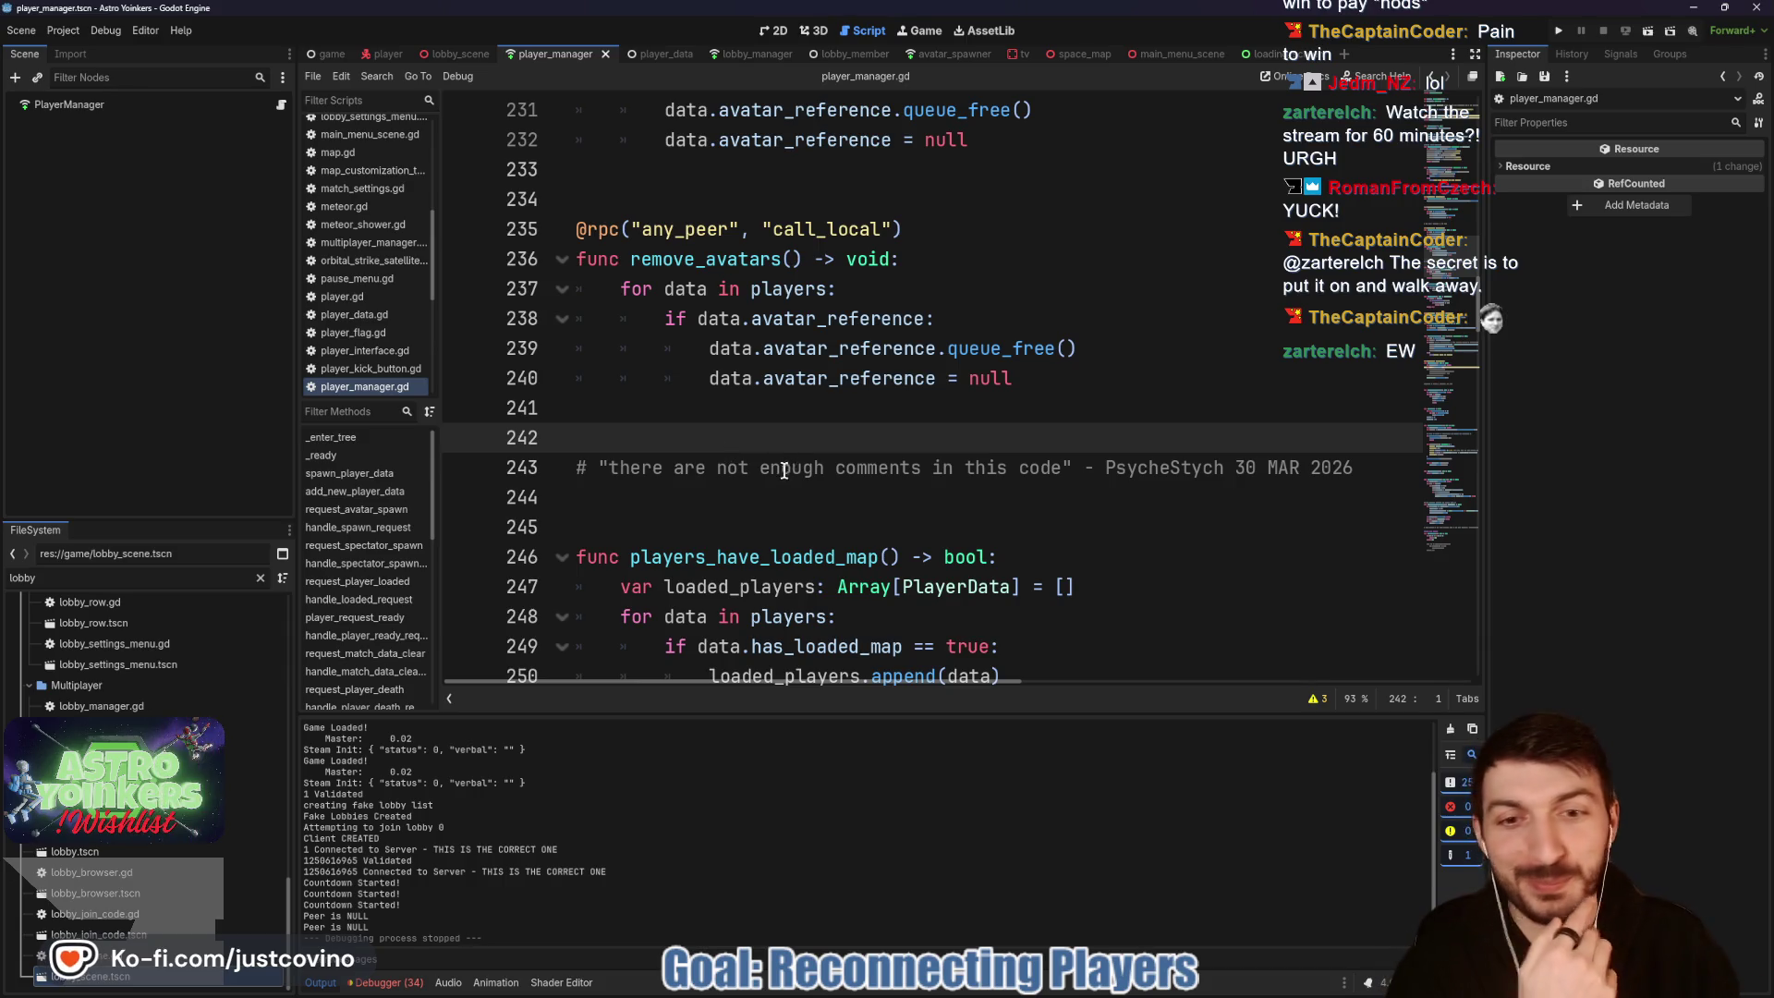
scroll(783, 470, "down", 4)
left_click(795, 407)
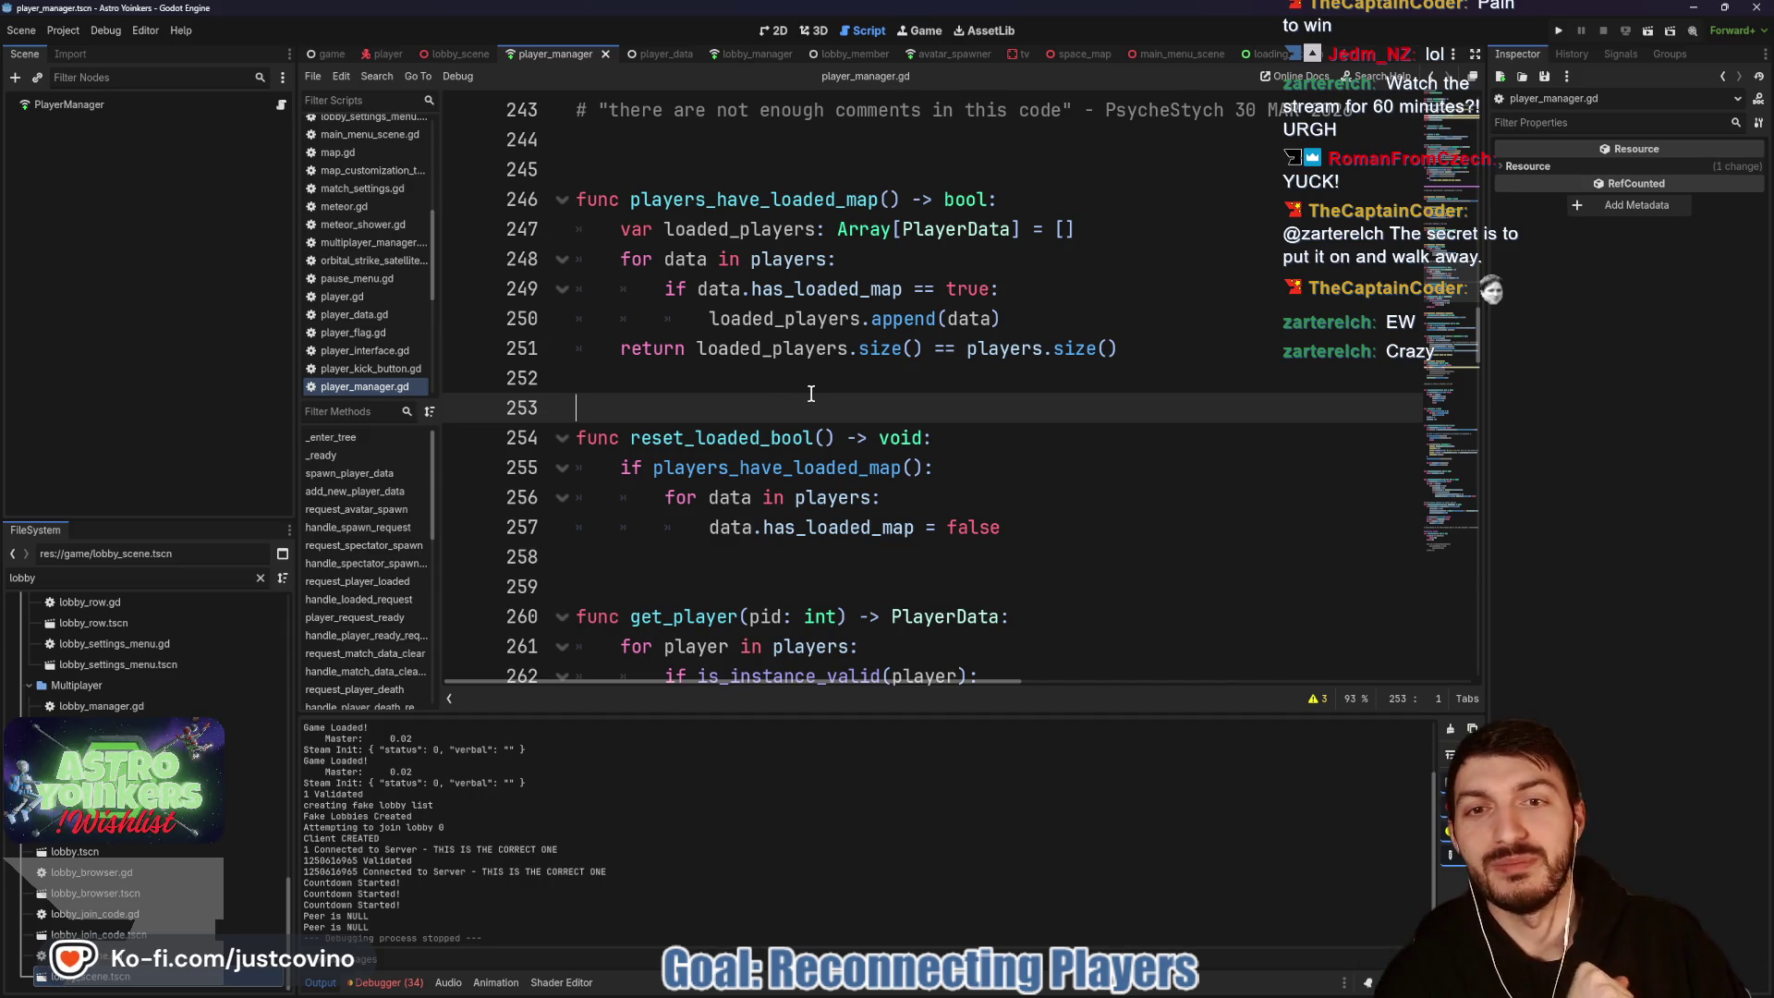
scroll(836, 399, "down", 2)
scroll(841, 401, "down", 4)
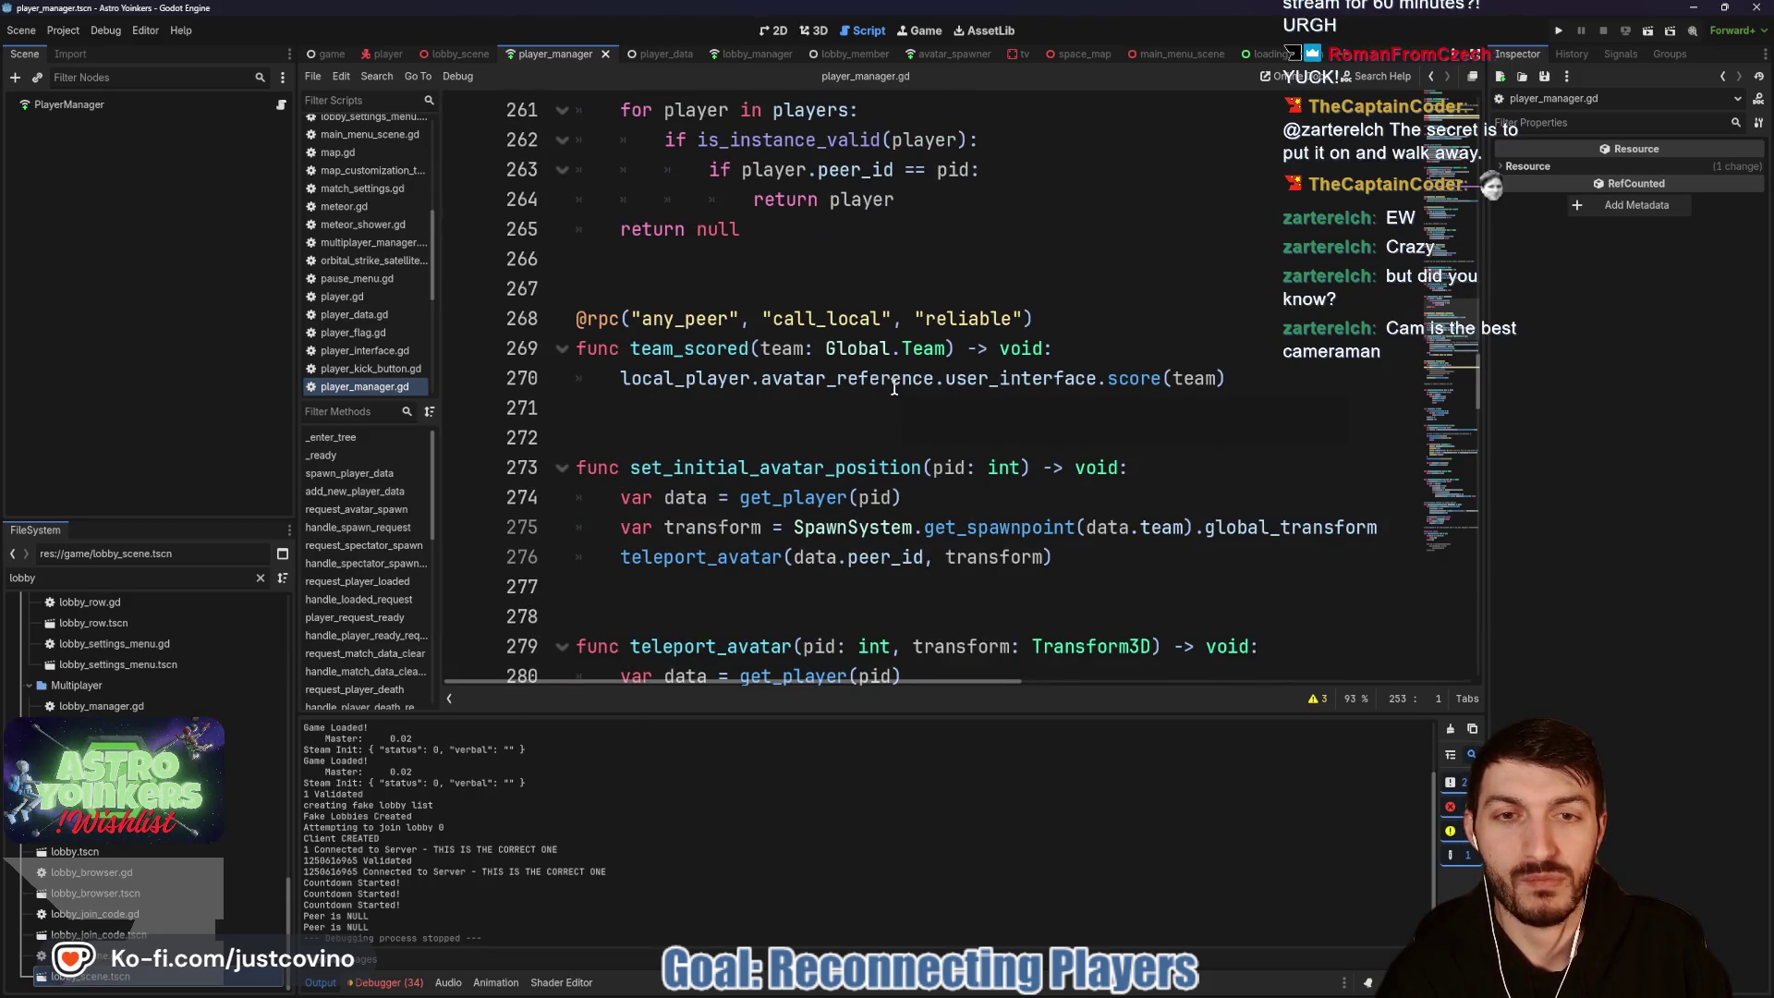
left_click(1559, 30)
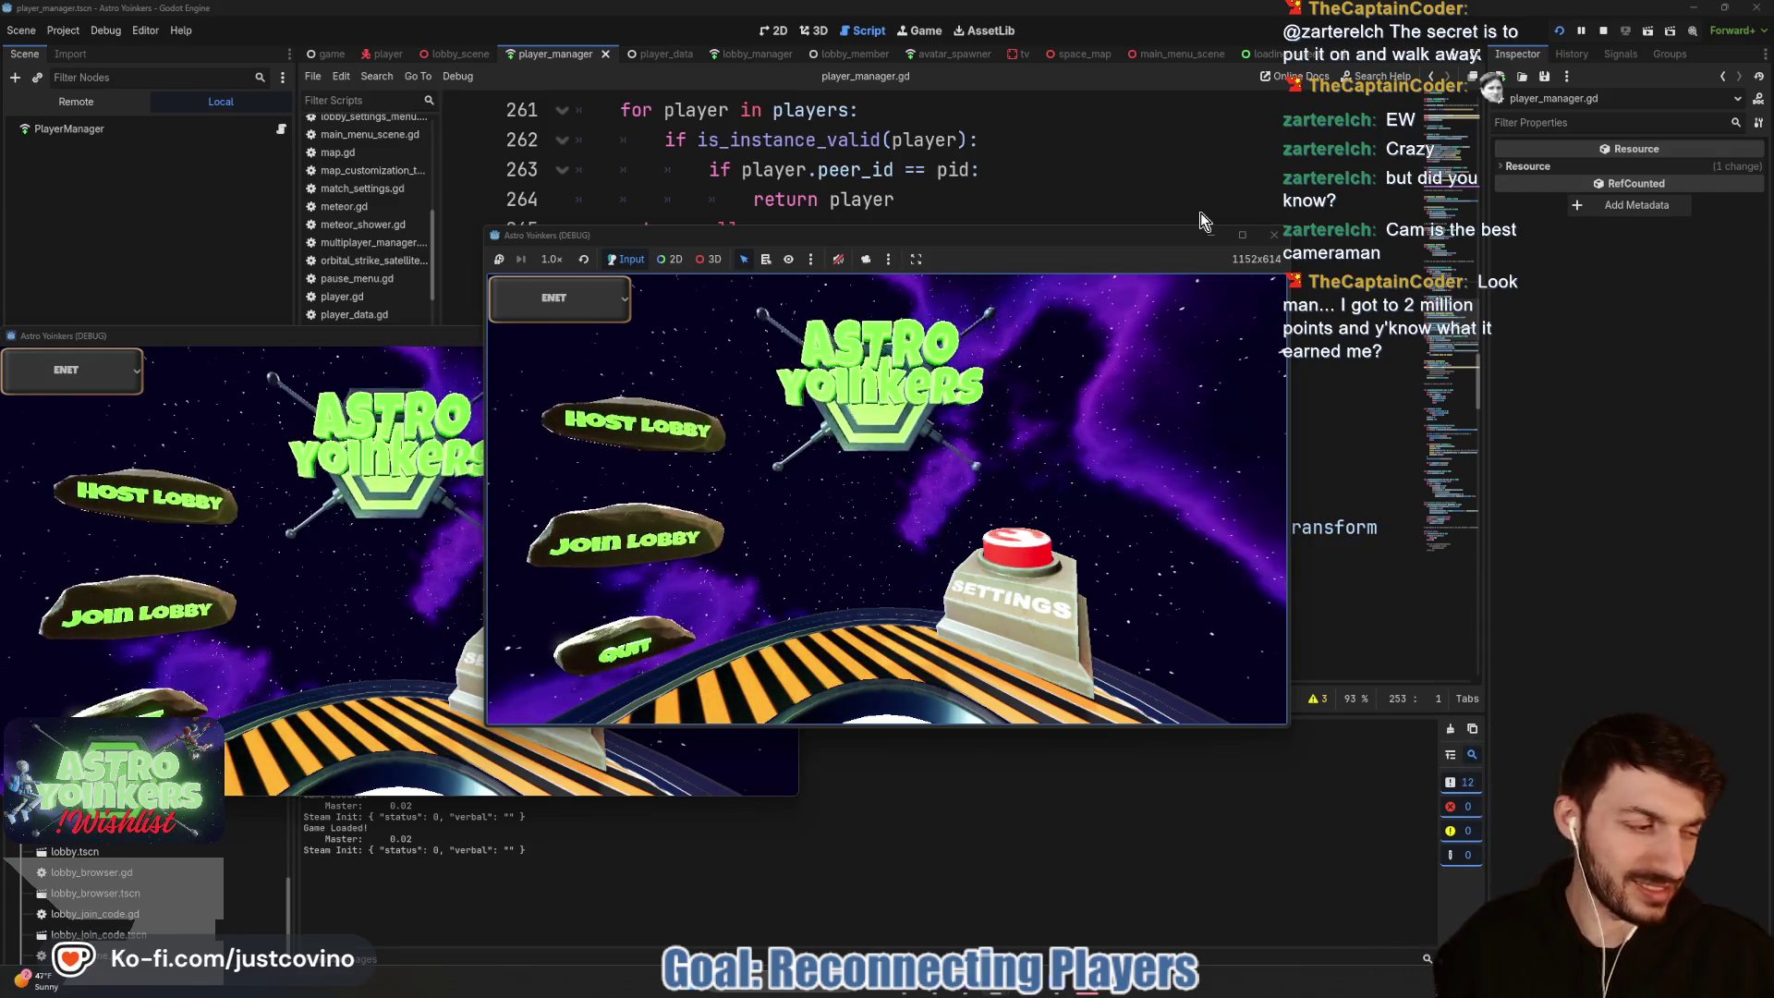
Step: Open the FFS Leaderboard rankings page in the browser, then return to Godot
left_click(991, 992)
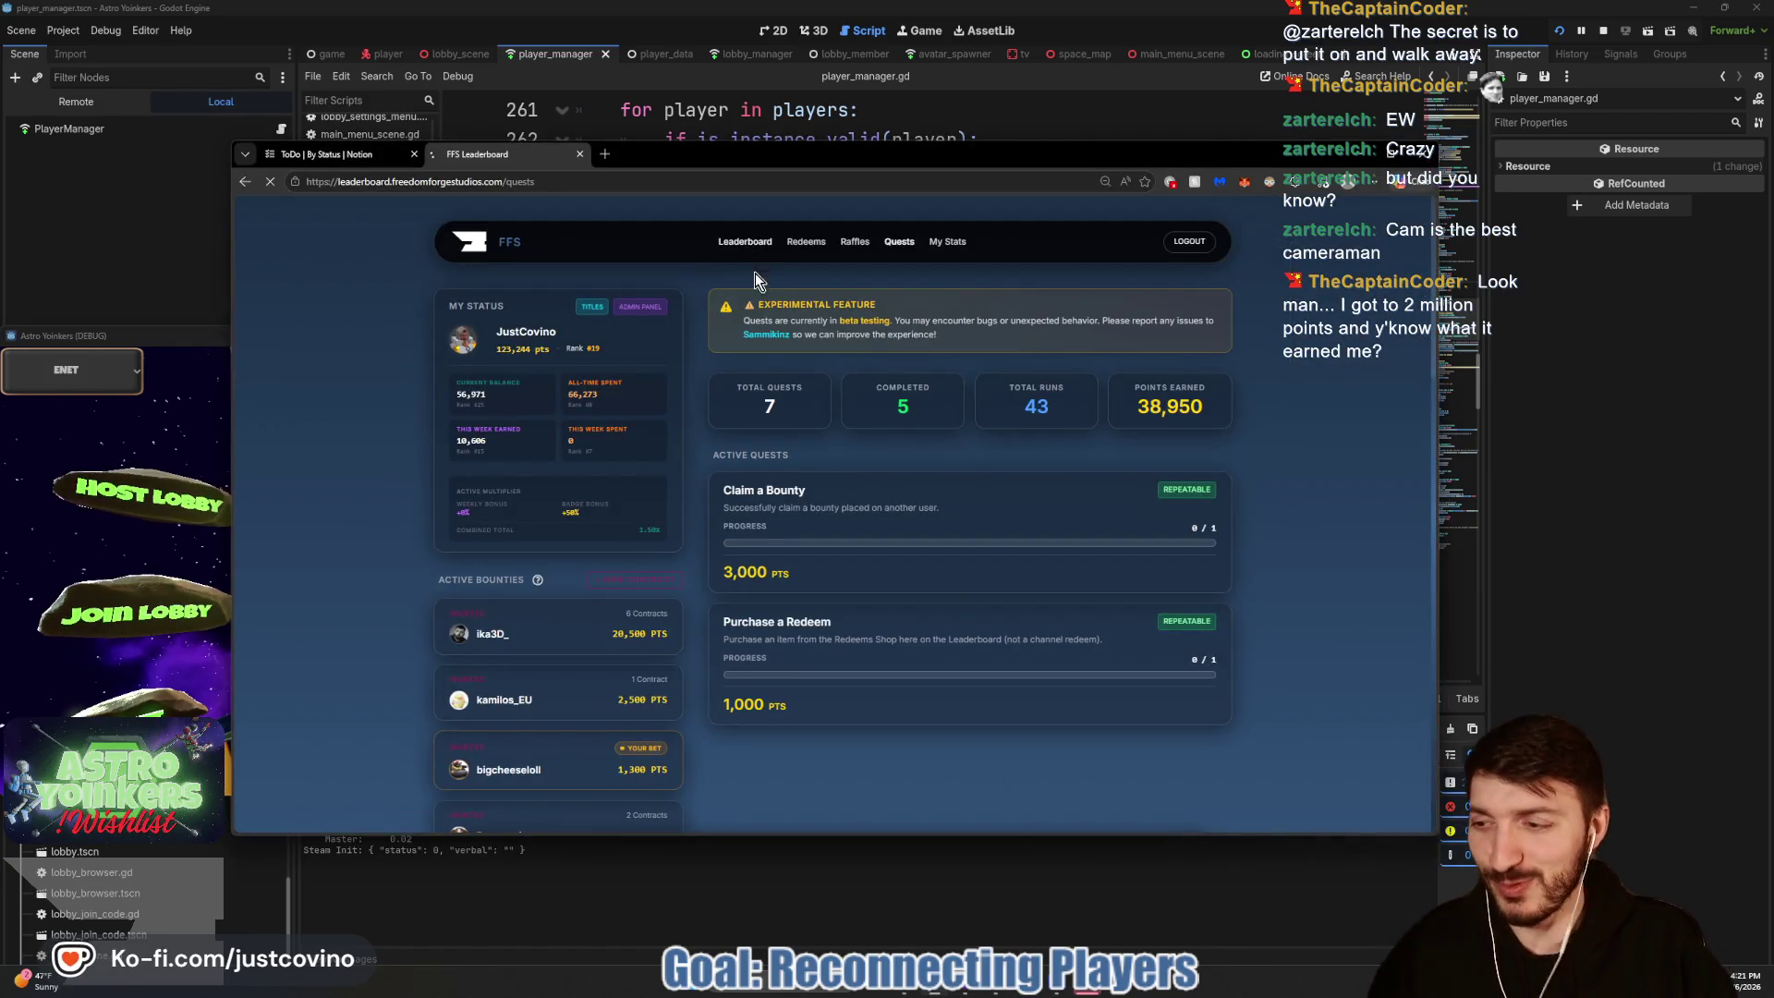
left_click(740, 243)
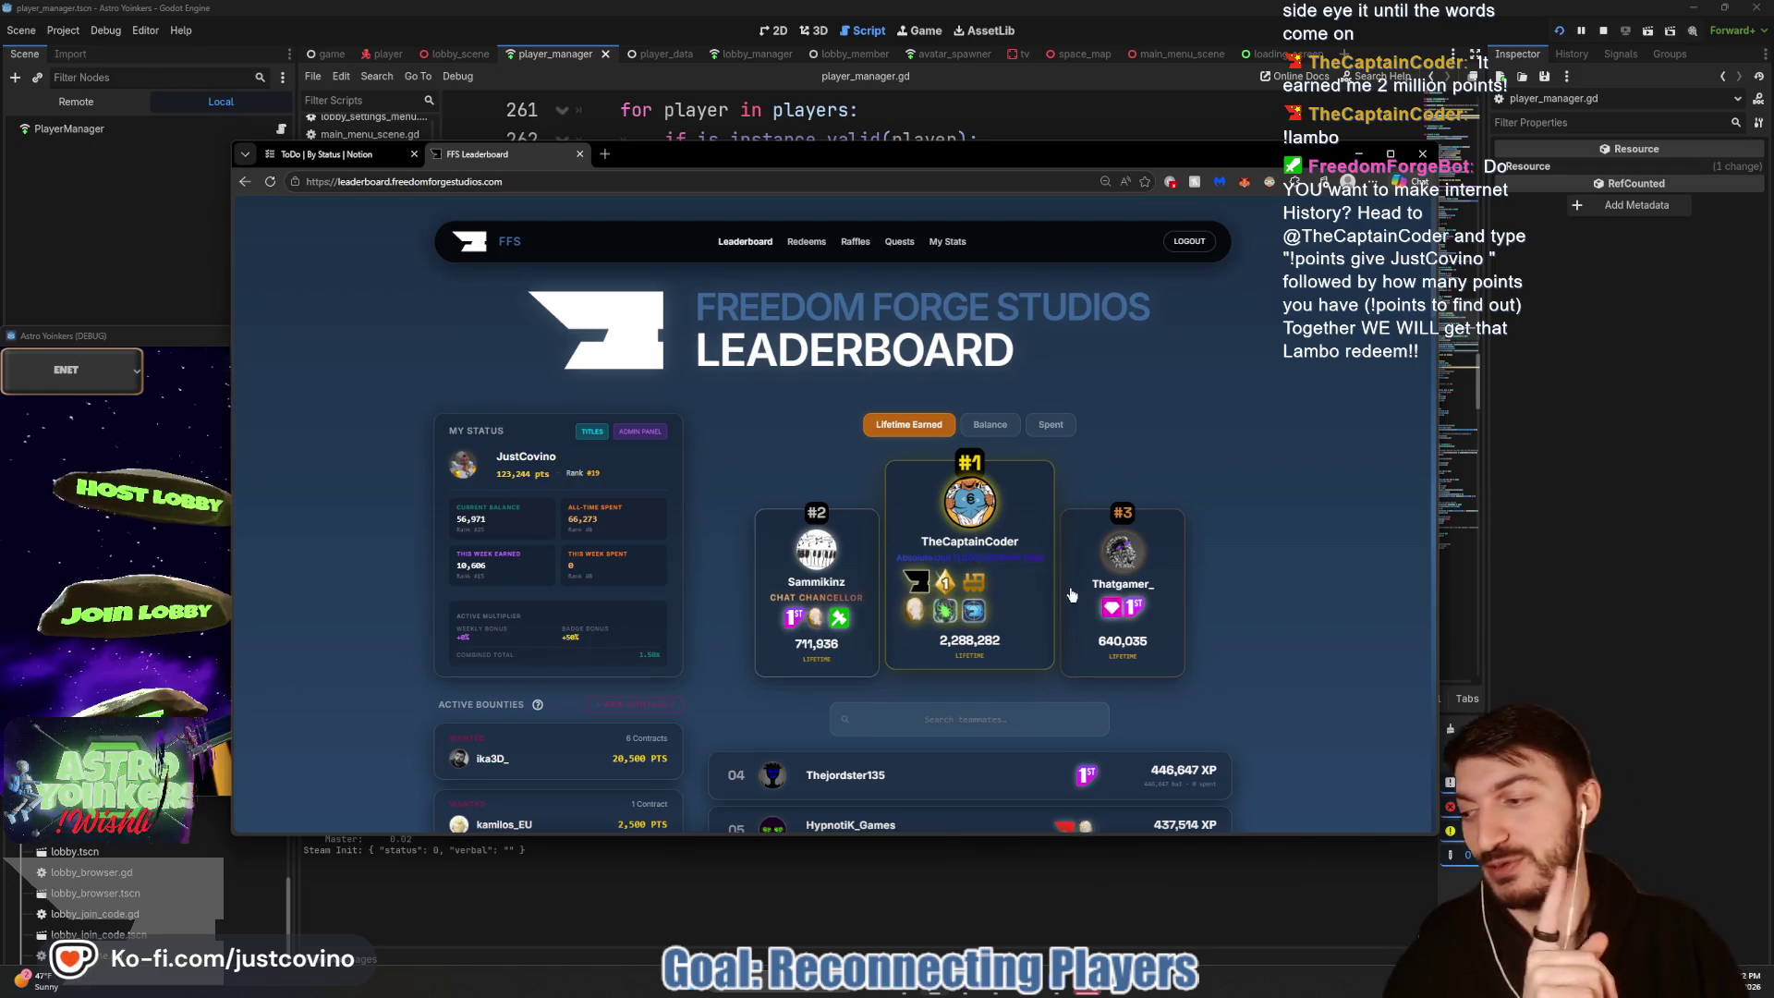
left_click(1628, 589)
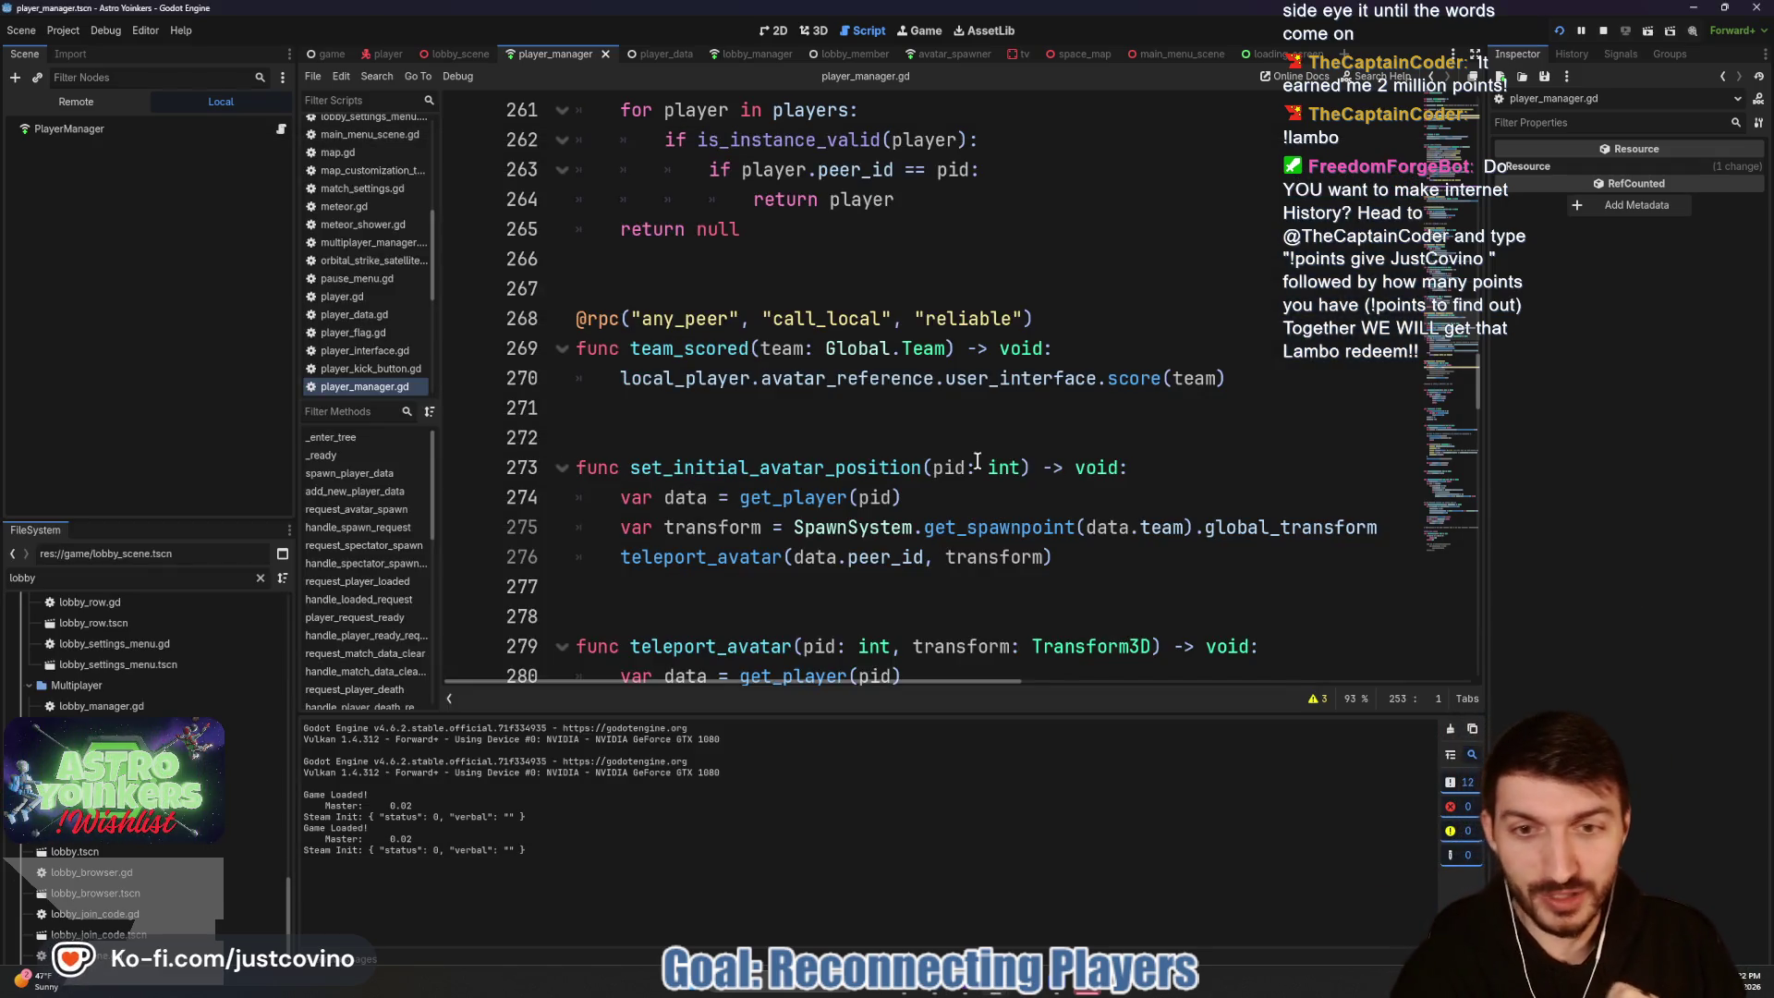
Step: Place the caret on empty lines 271–272 in player_manager.gd, then scroll up toward line 228
left_click(949, 432)
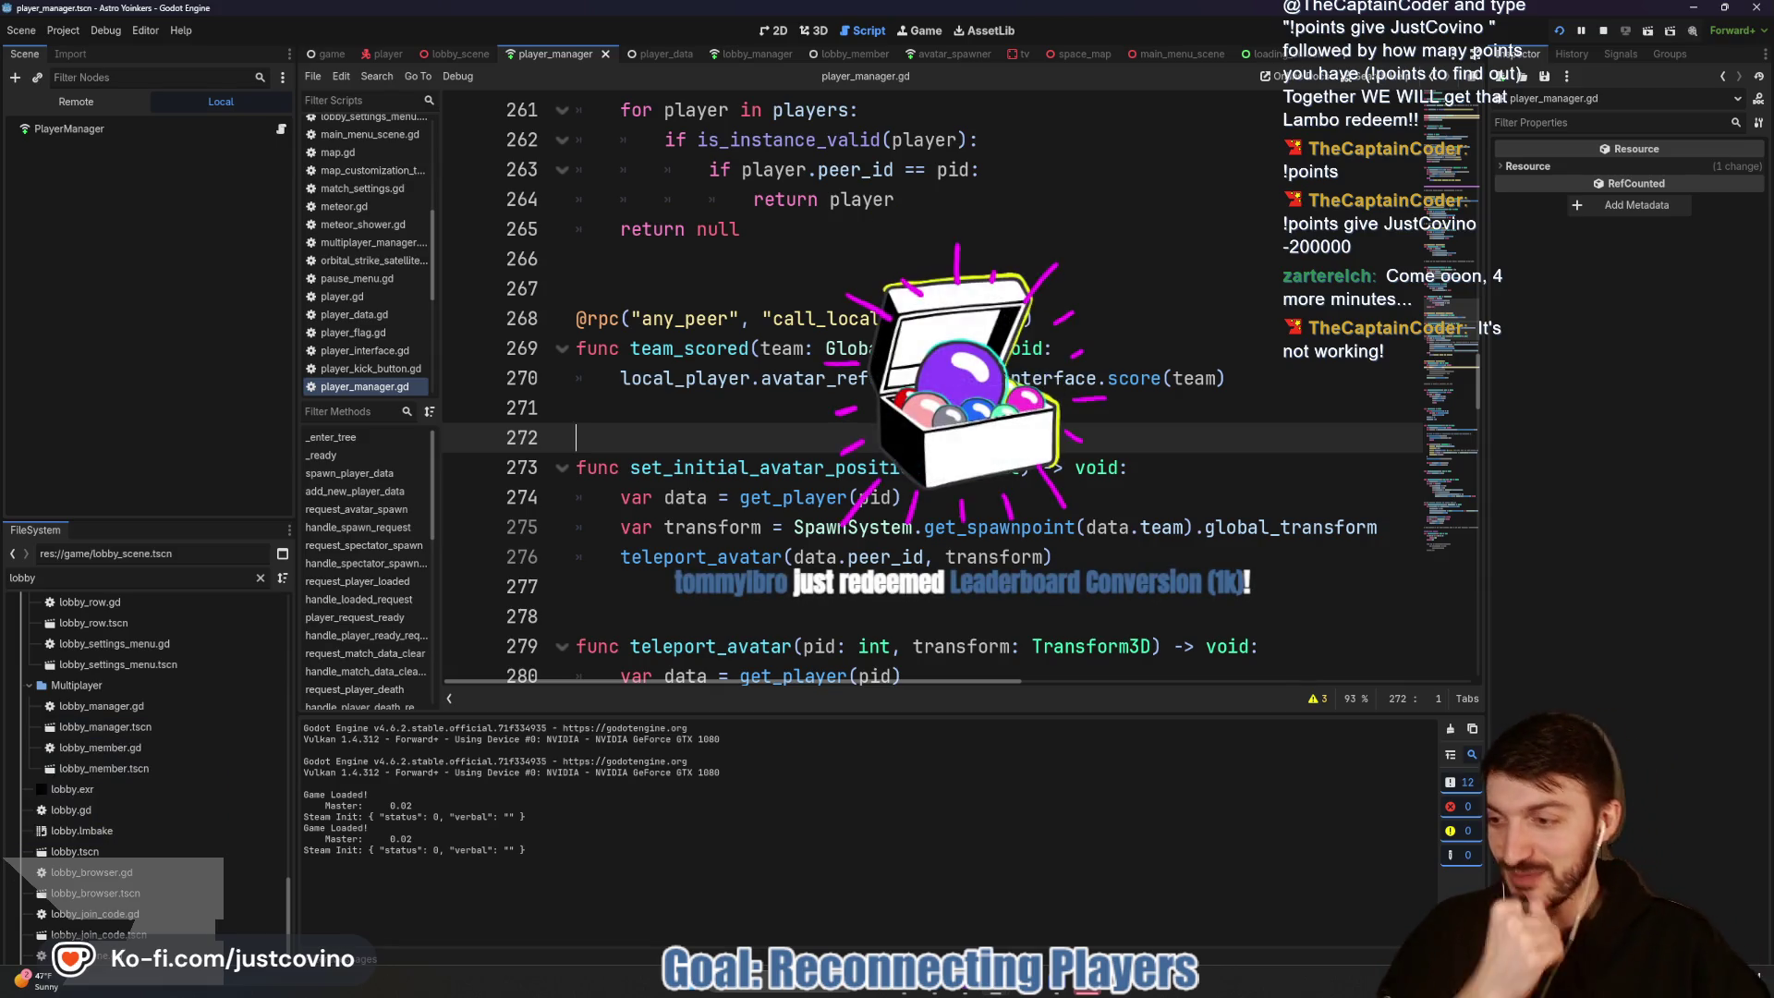
left_click(882, 513)
key("Up")
key("Up")
key("Up")
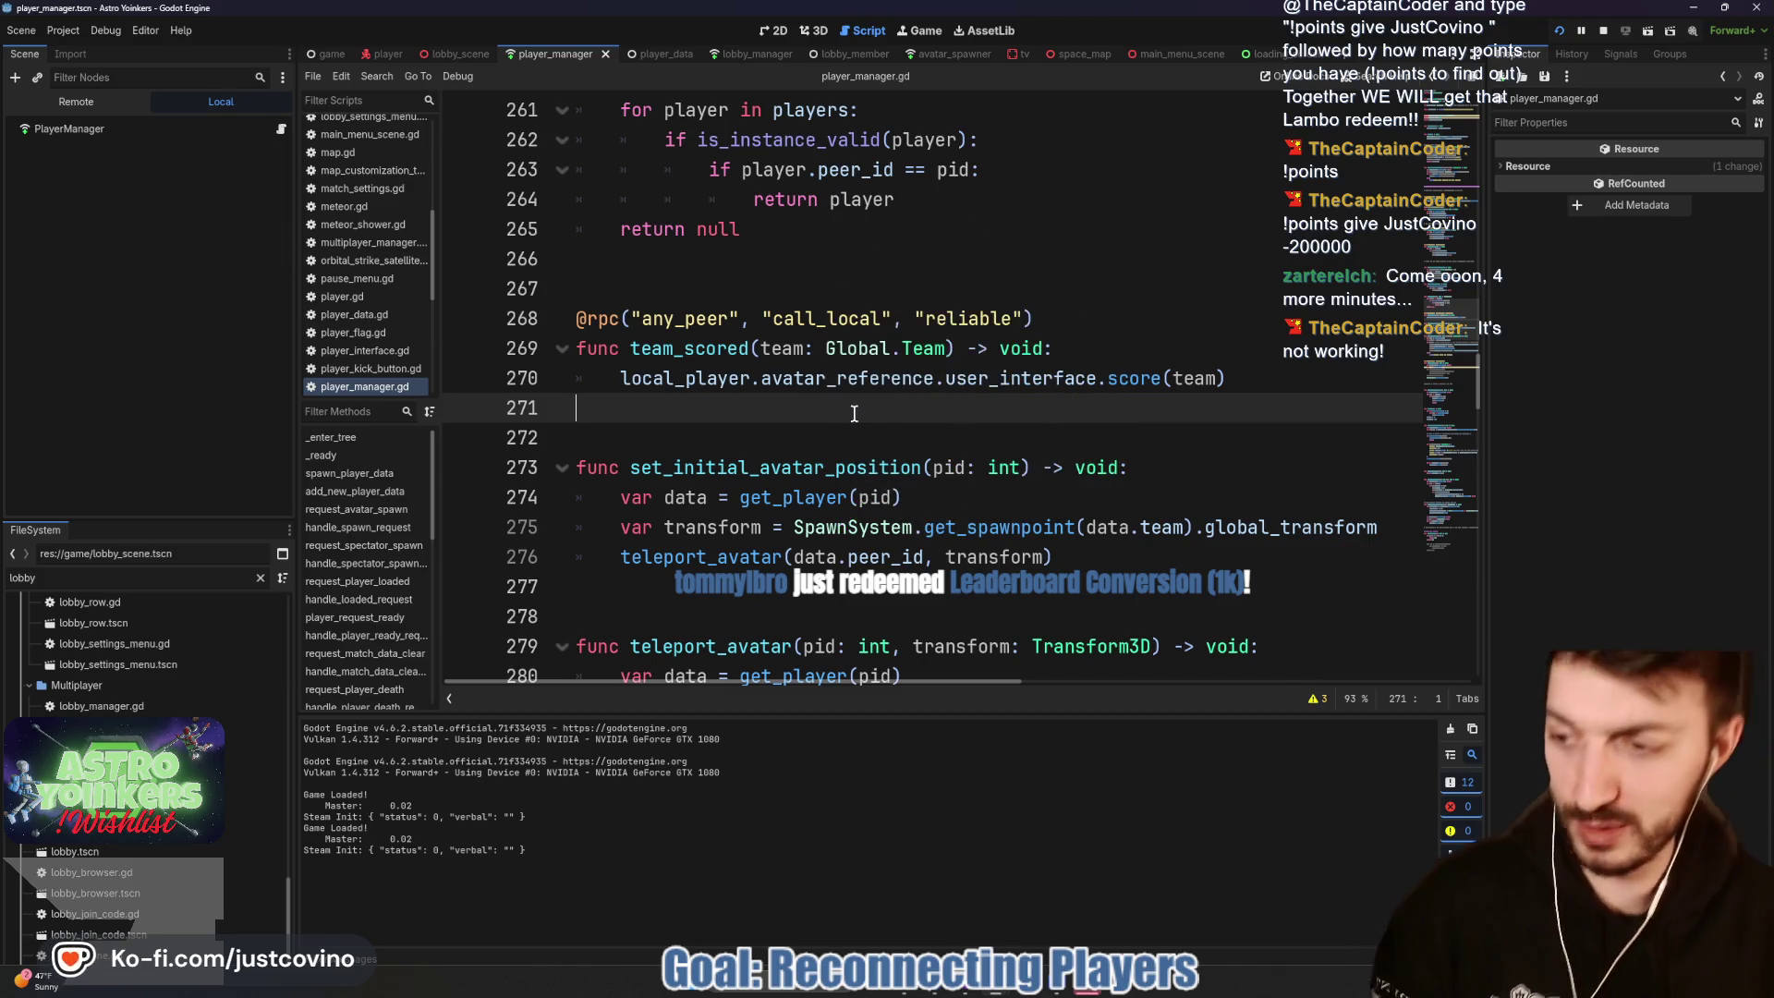
left_click(796, 436)
scroll(797, 442, "up", 1)
scroll(797, 444, "up", 7)
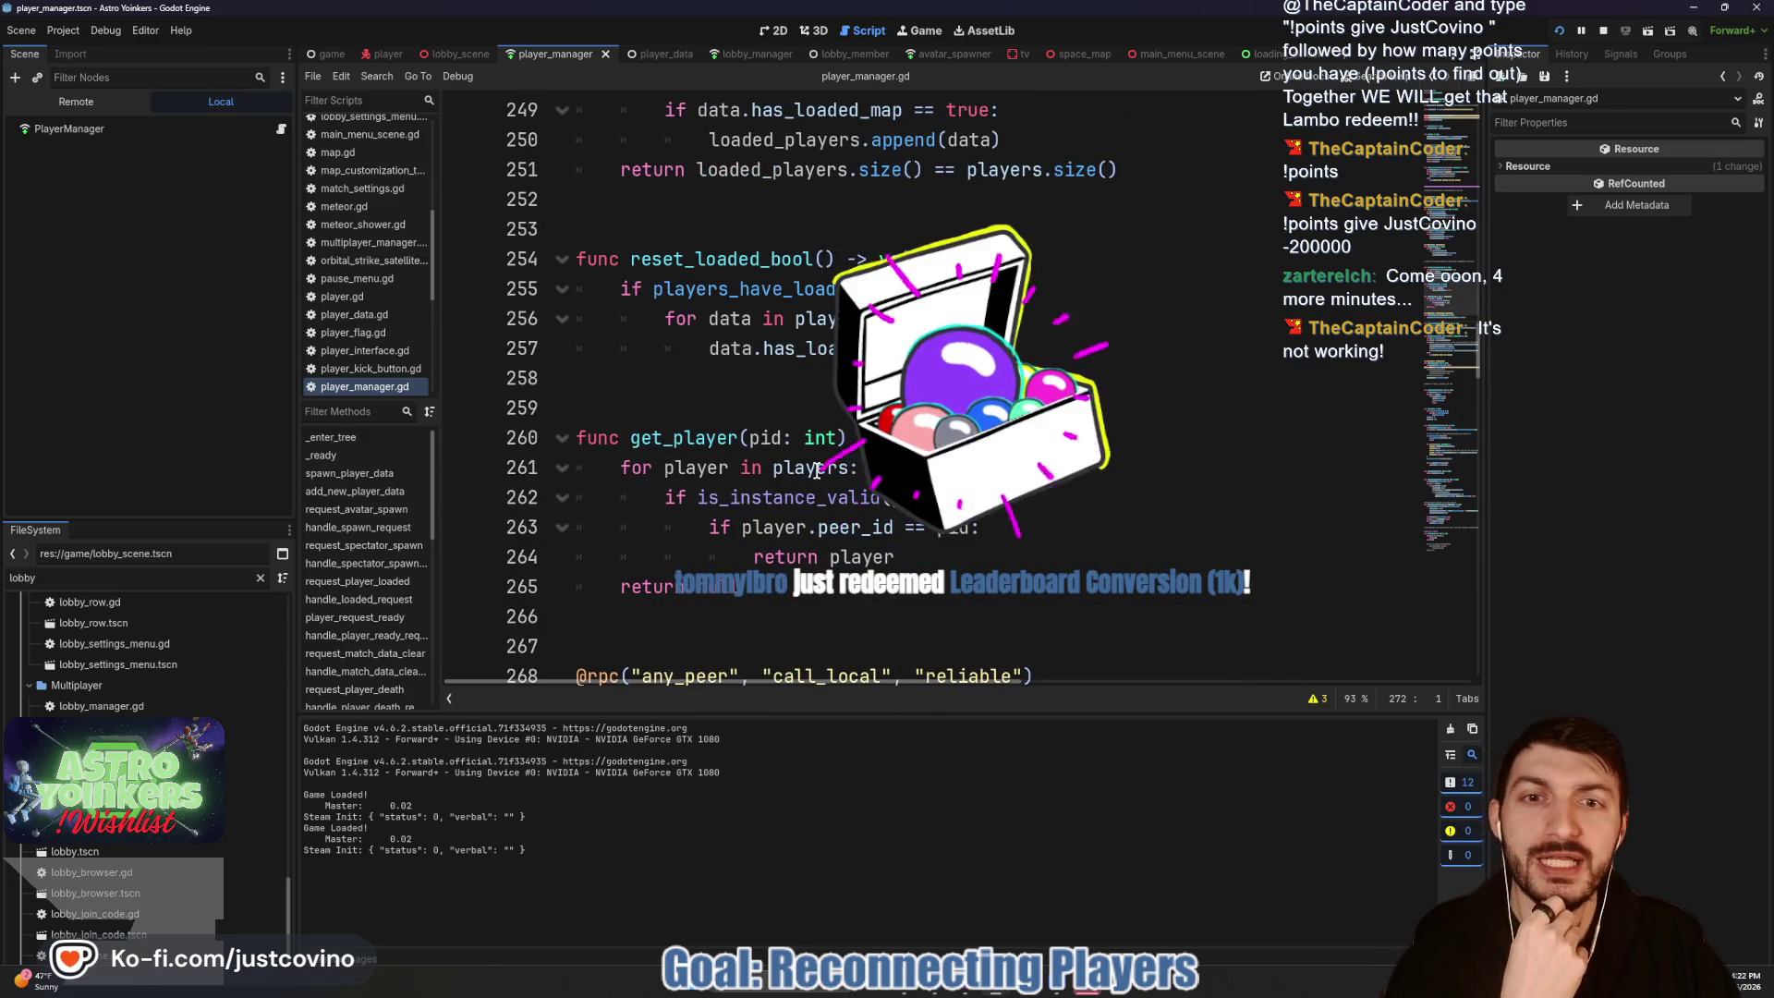
scroll(795, 465, "up", 2)
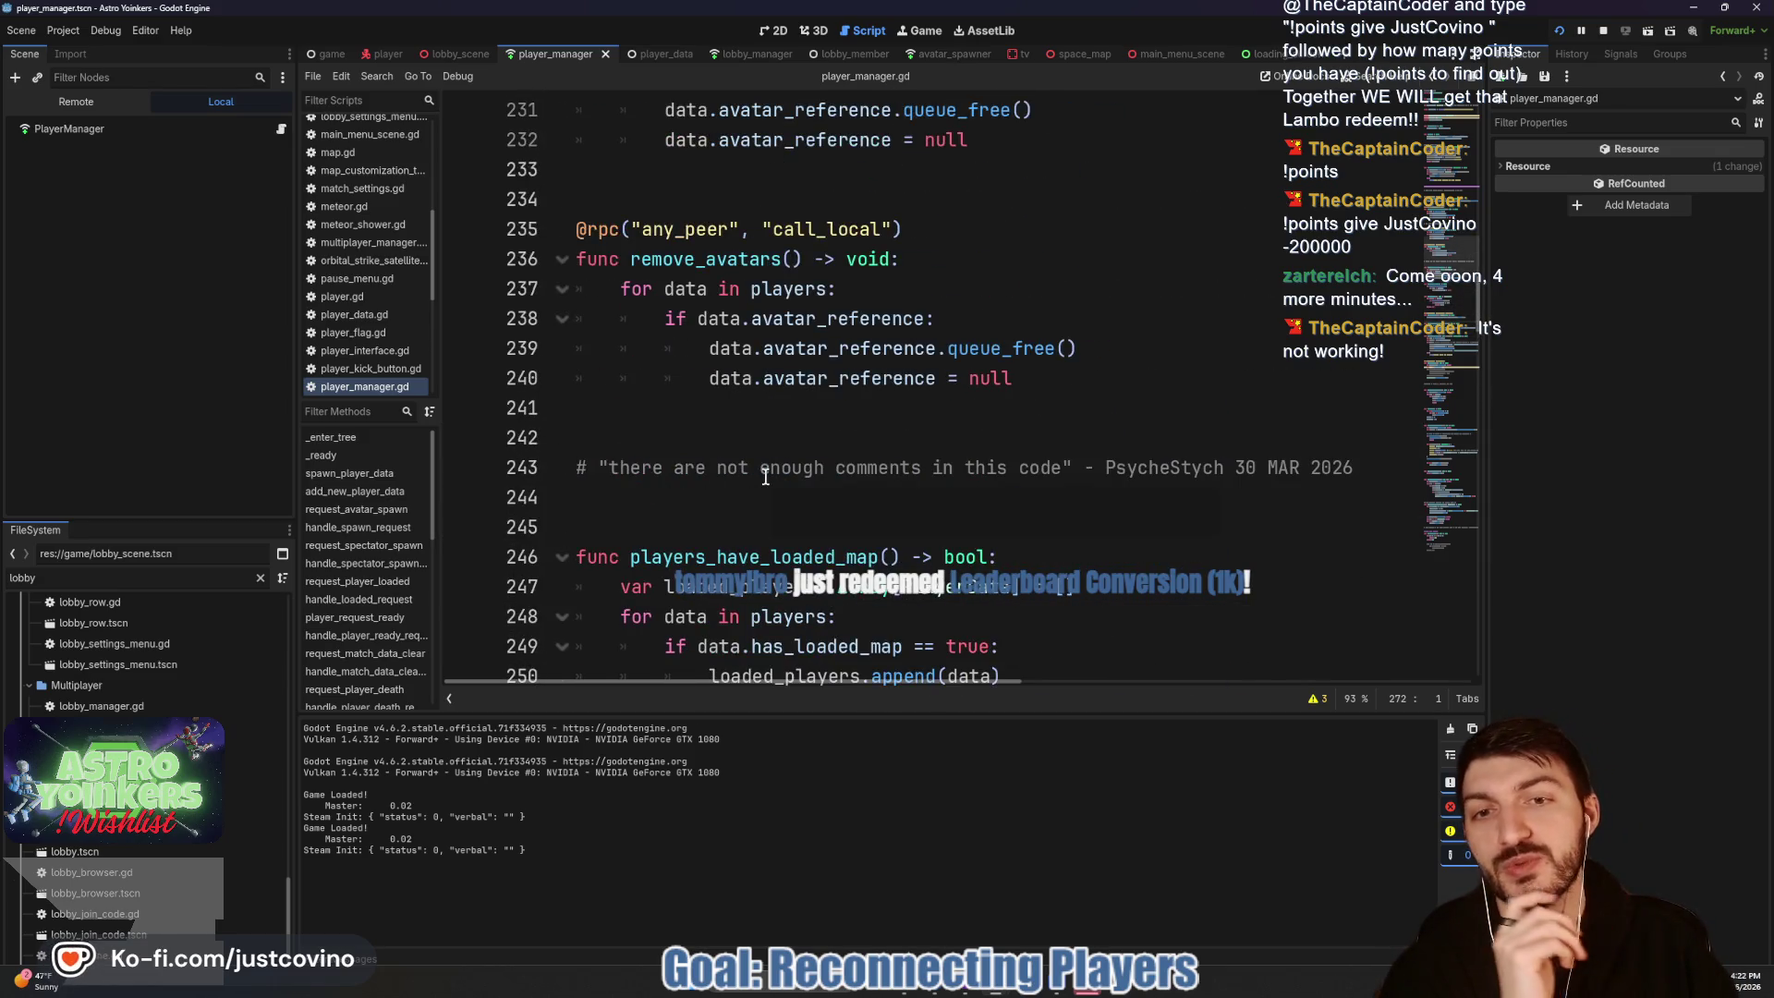
scroll(765, 476, "up", 1)
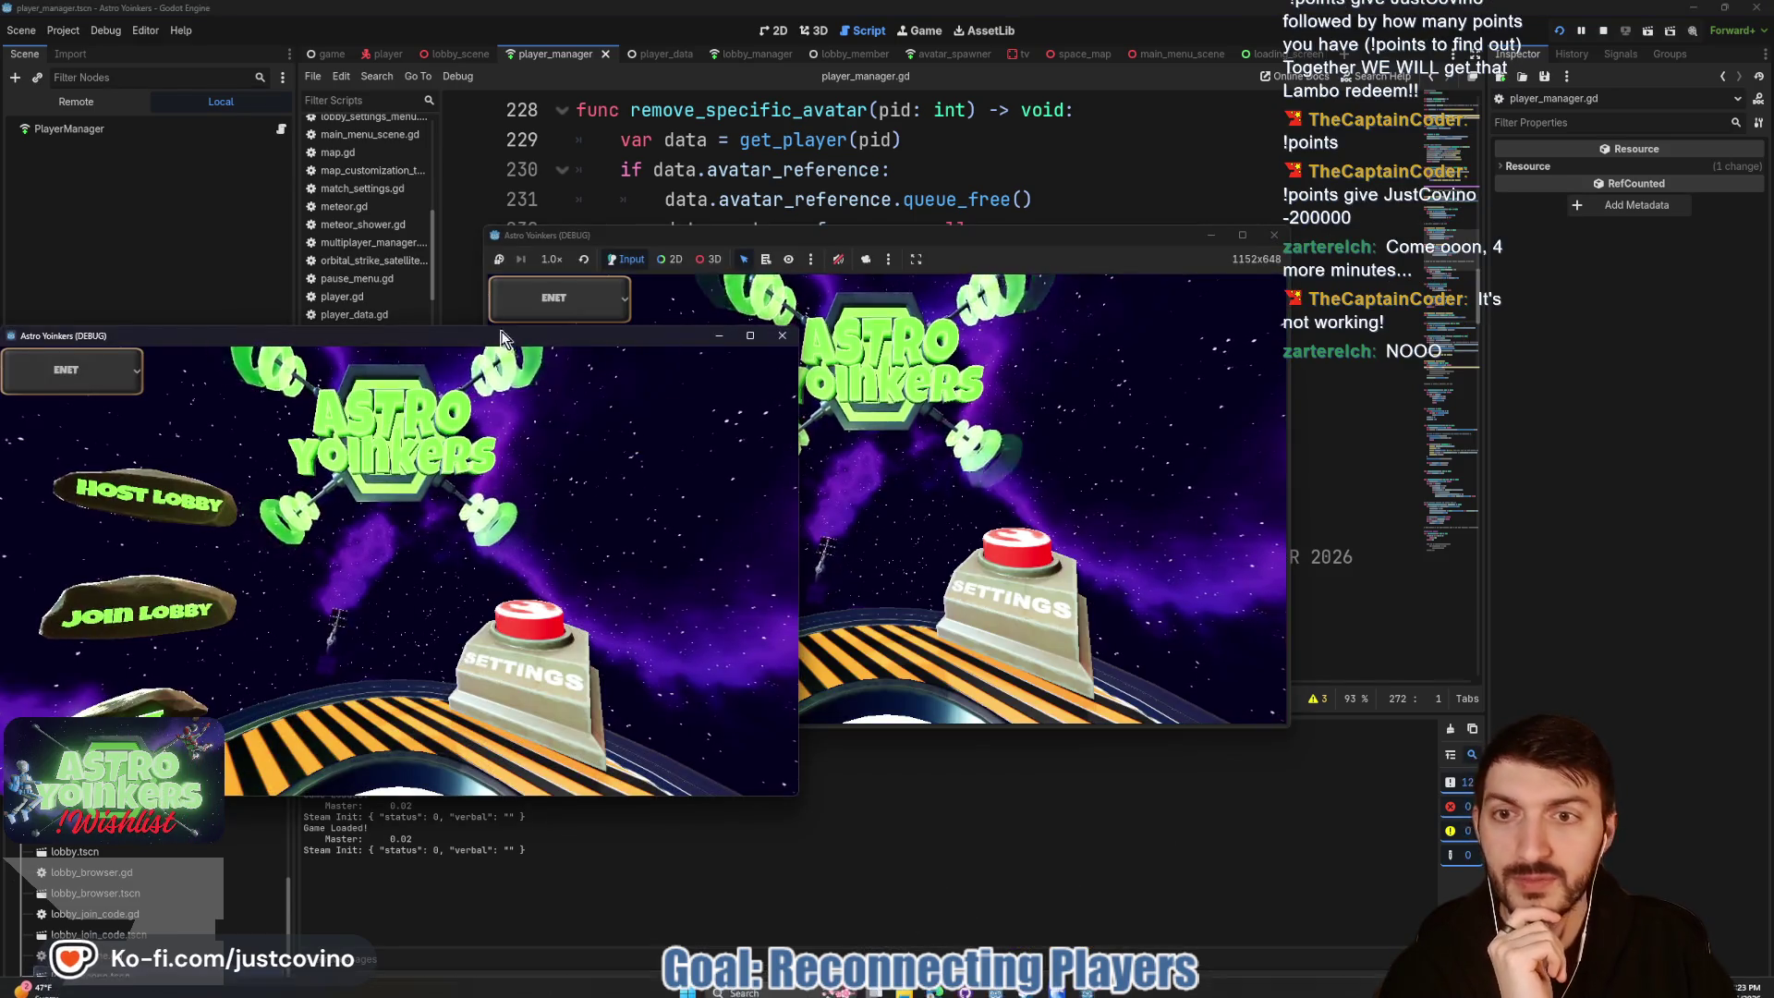
Step: Arrange the two Astro Yoinkers windows left and right, then bring the FFS Leaderboard browser forward
left_click_drag(502, 333, 1321, 266)
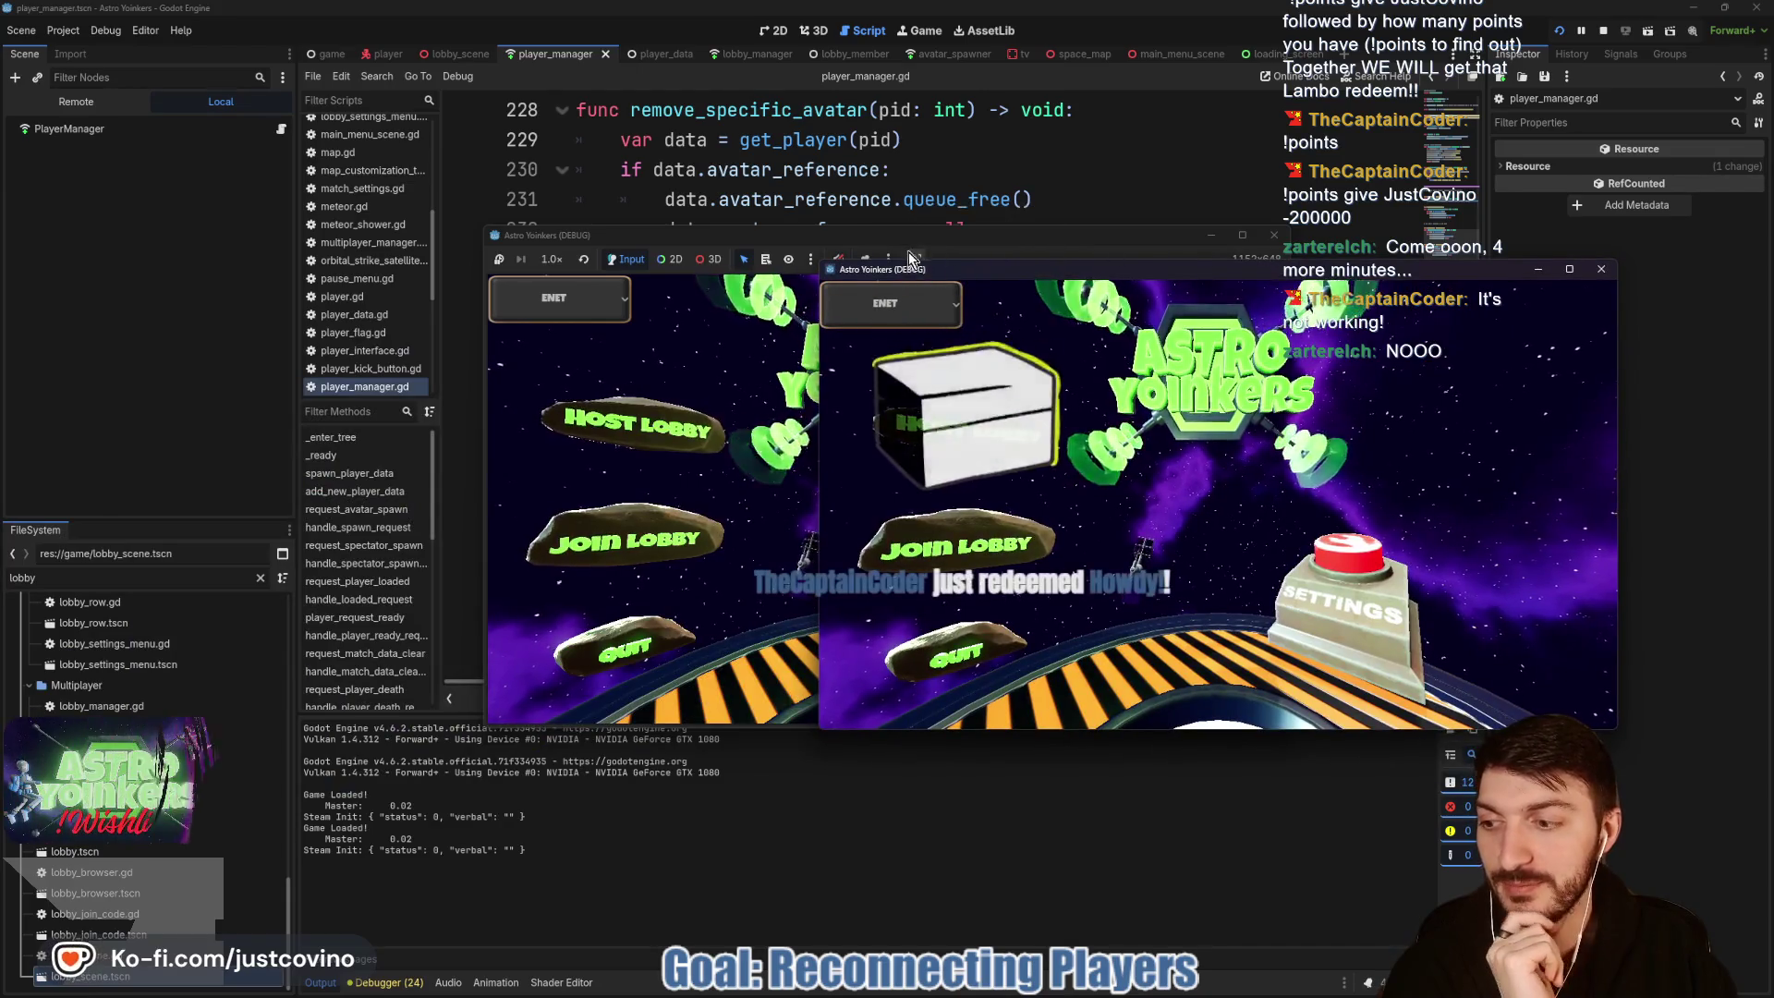
left_click_drag(907, 235, 473, 214)
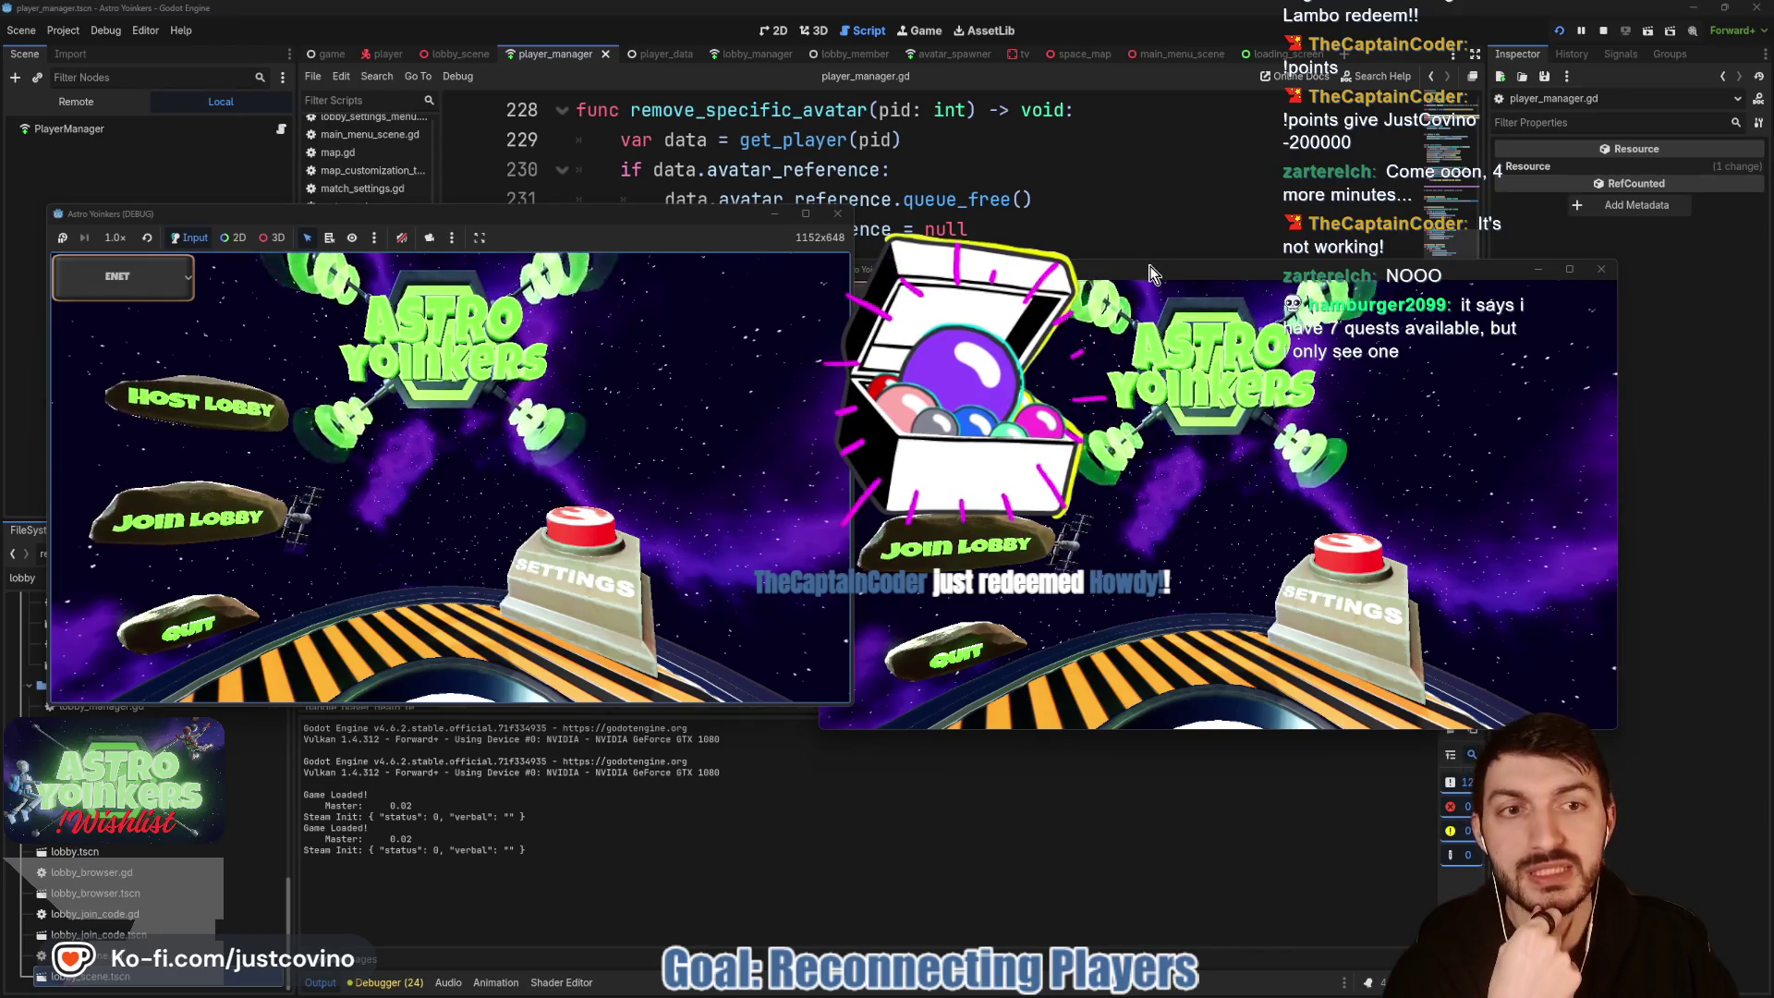
left_click_drag(1150, 273, 1179, 221)
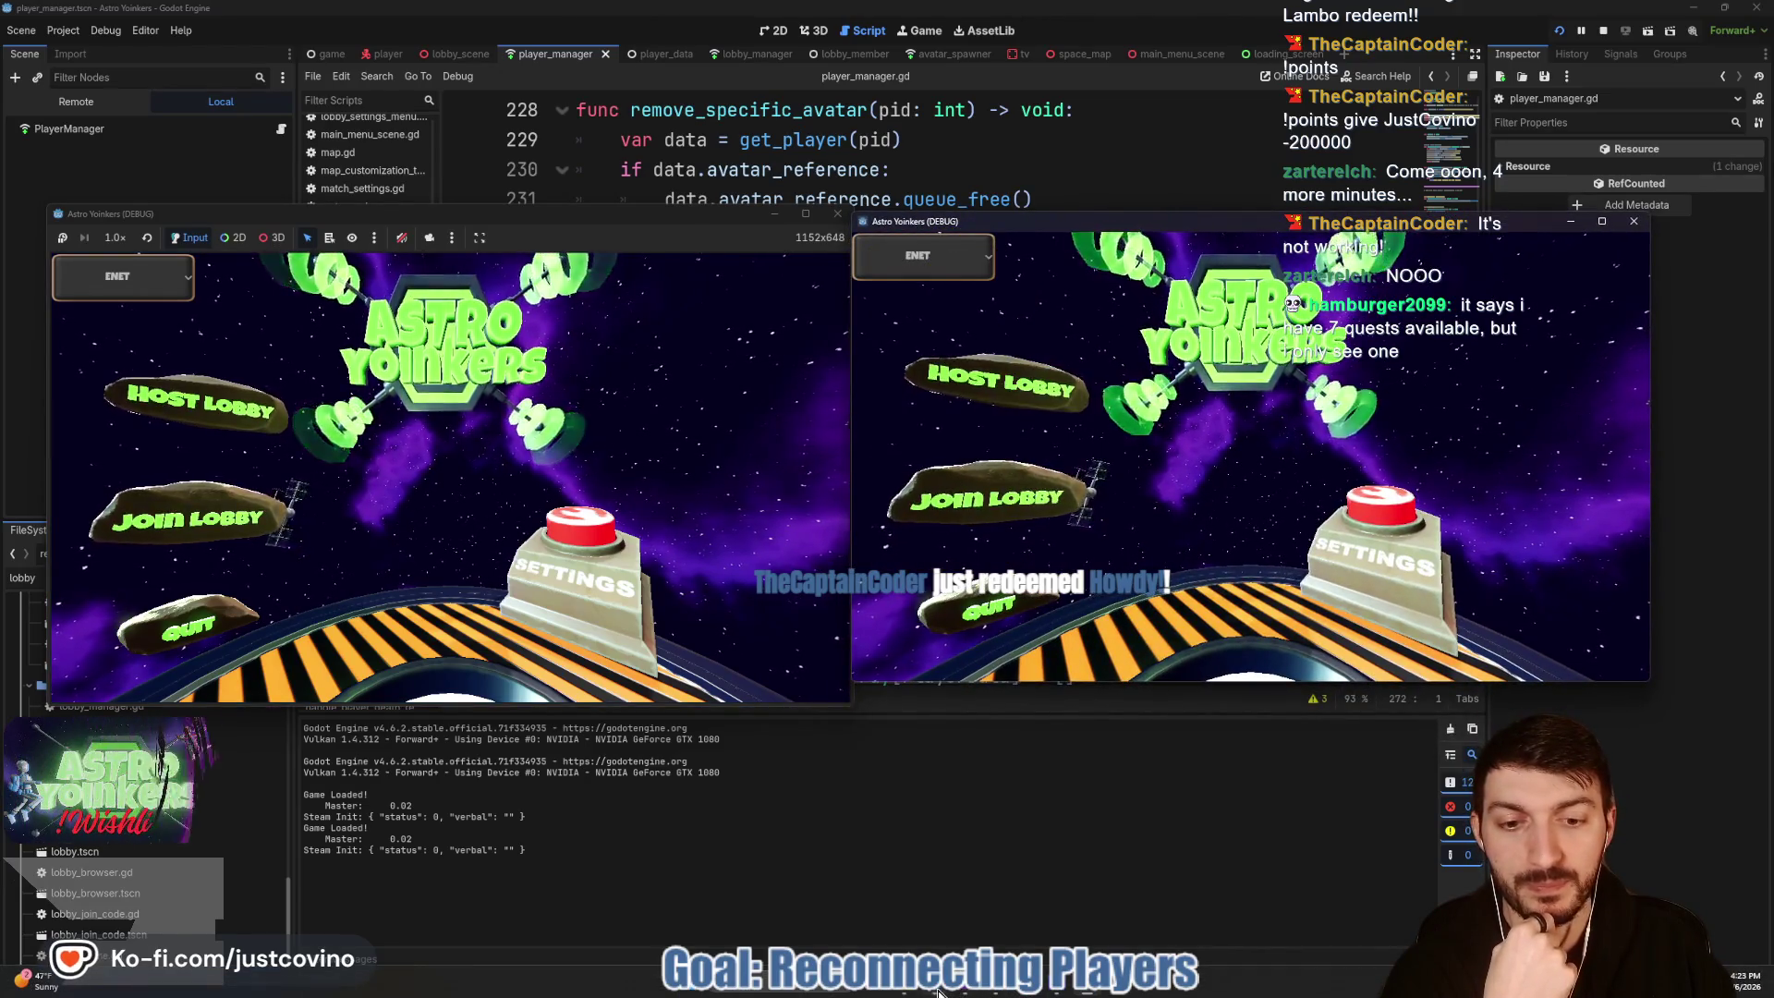
left_click(939, 991)
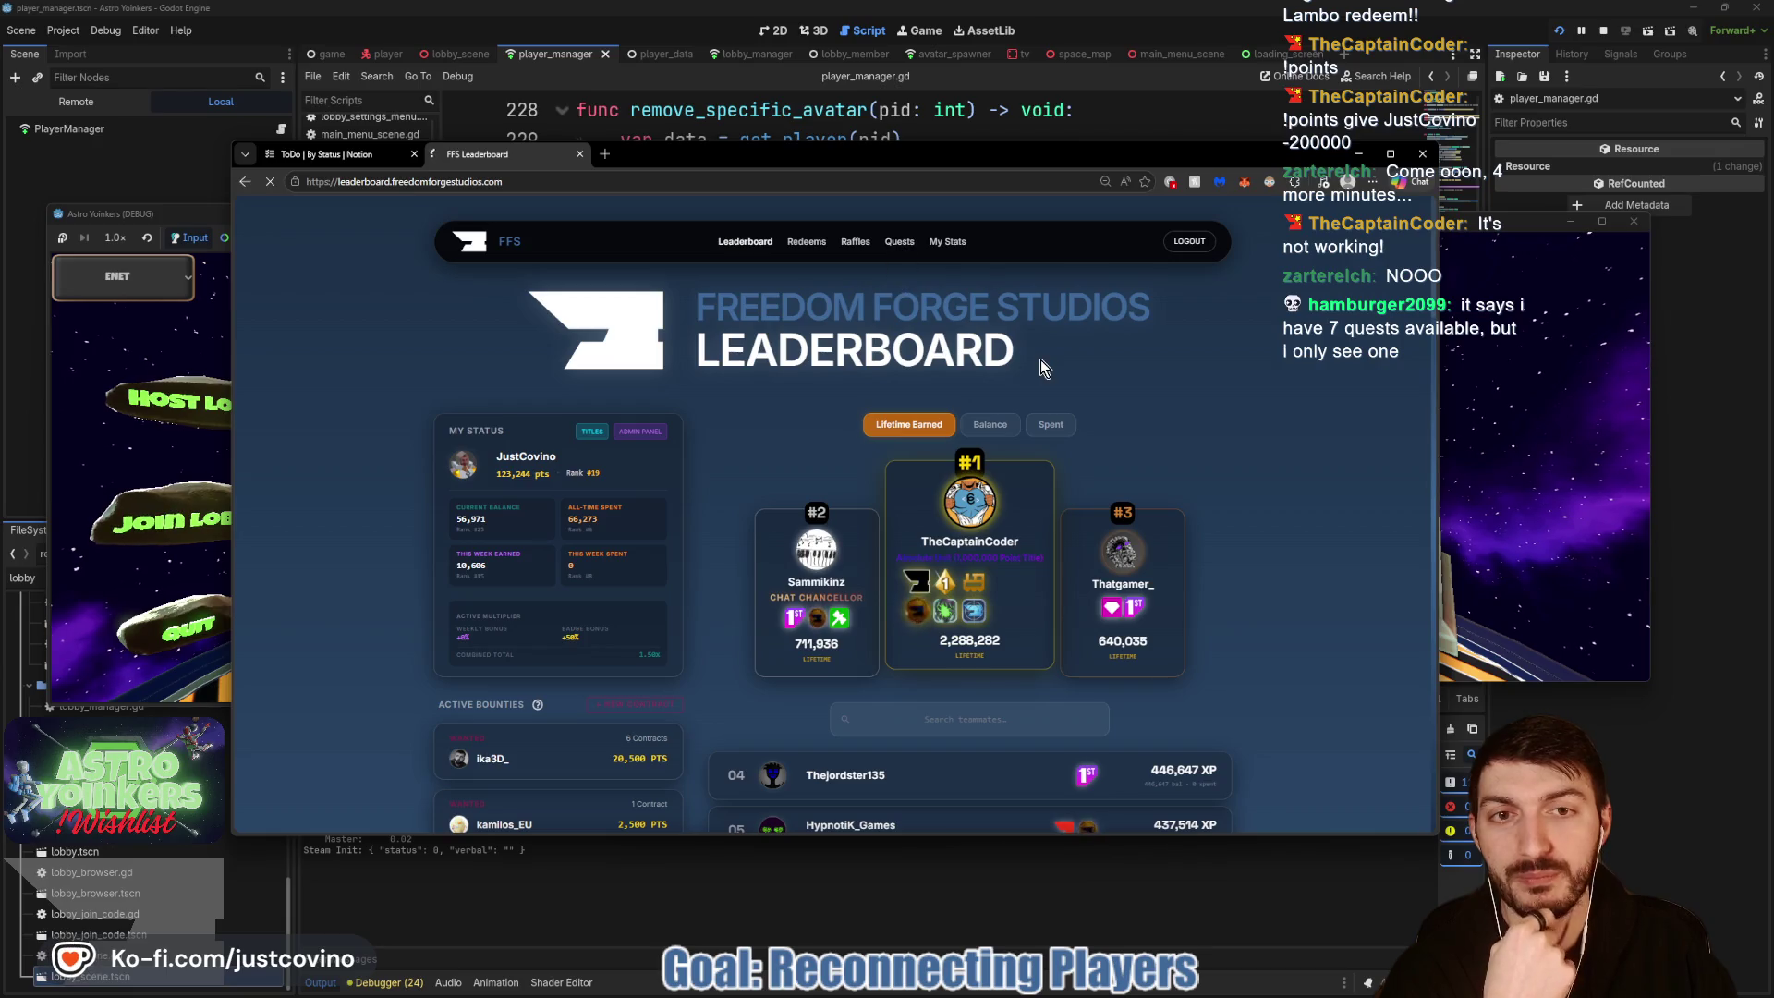